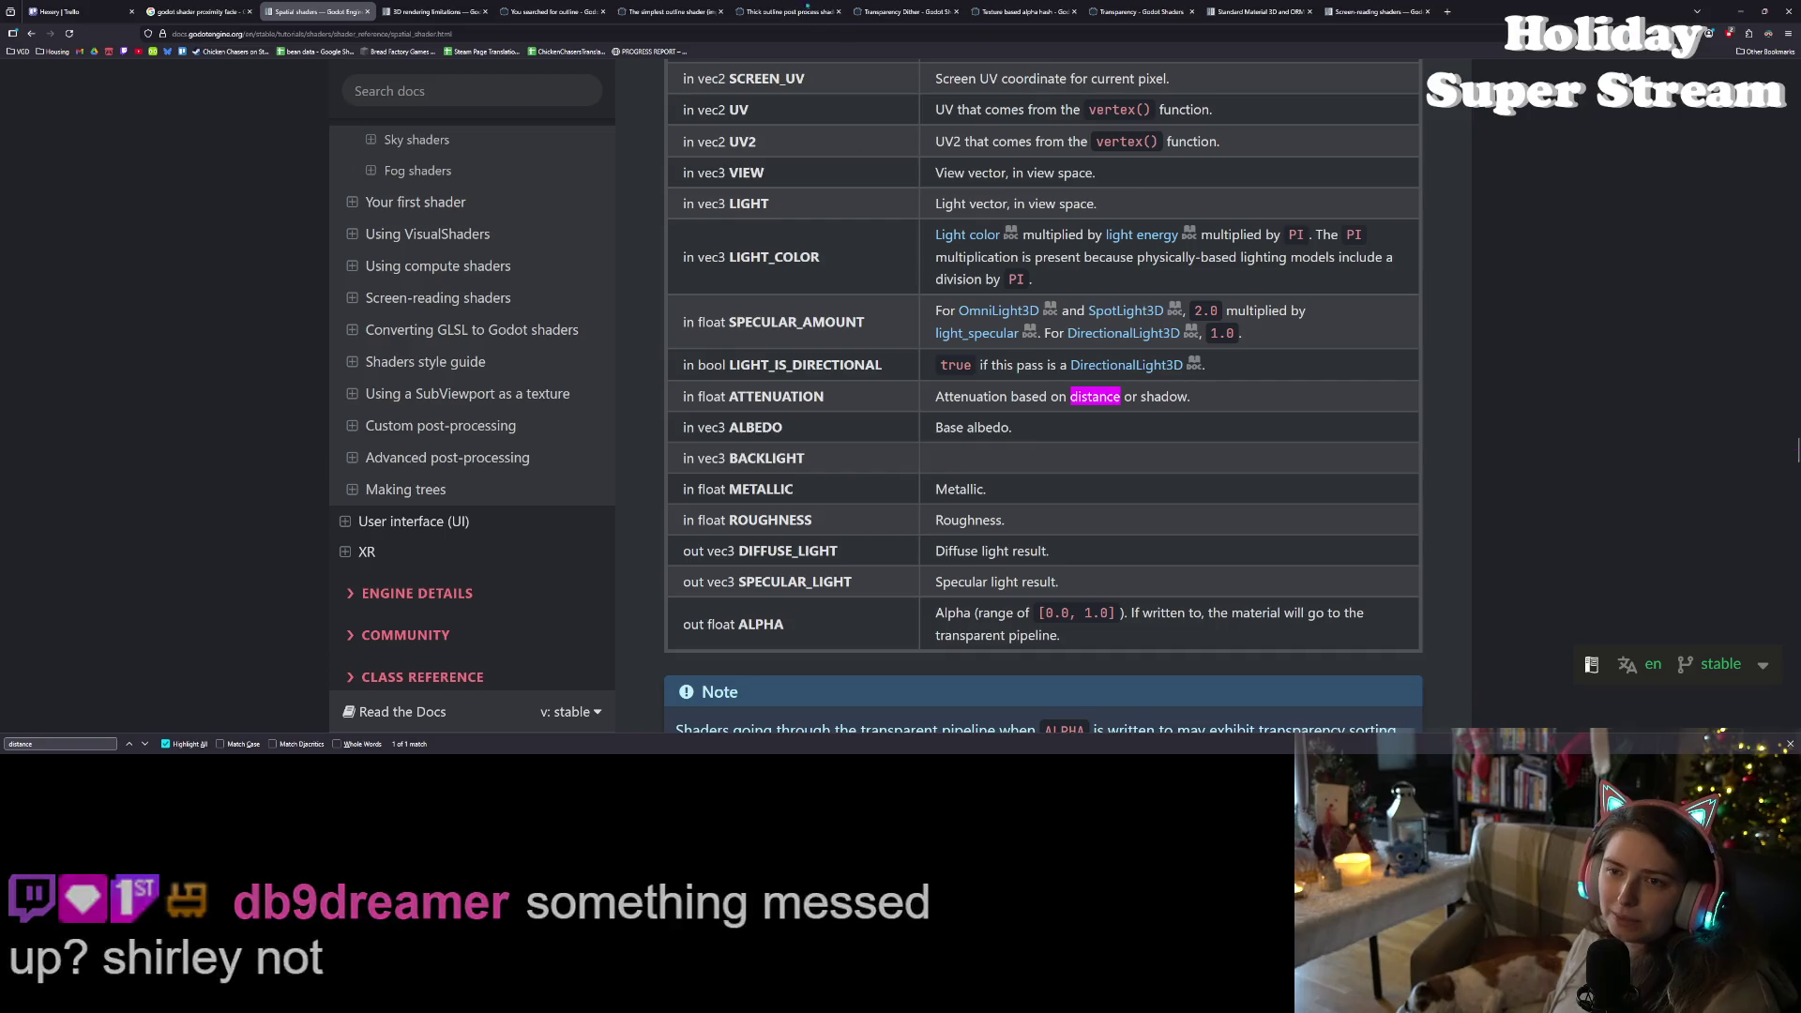
- Look over the Thick outline post process and The simplest outline shader (improved) pages
click(808, 9)
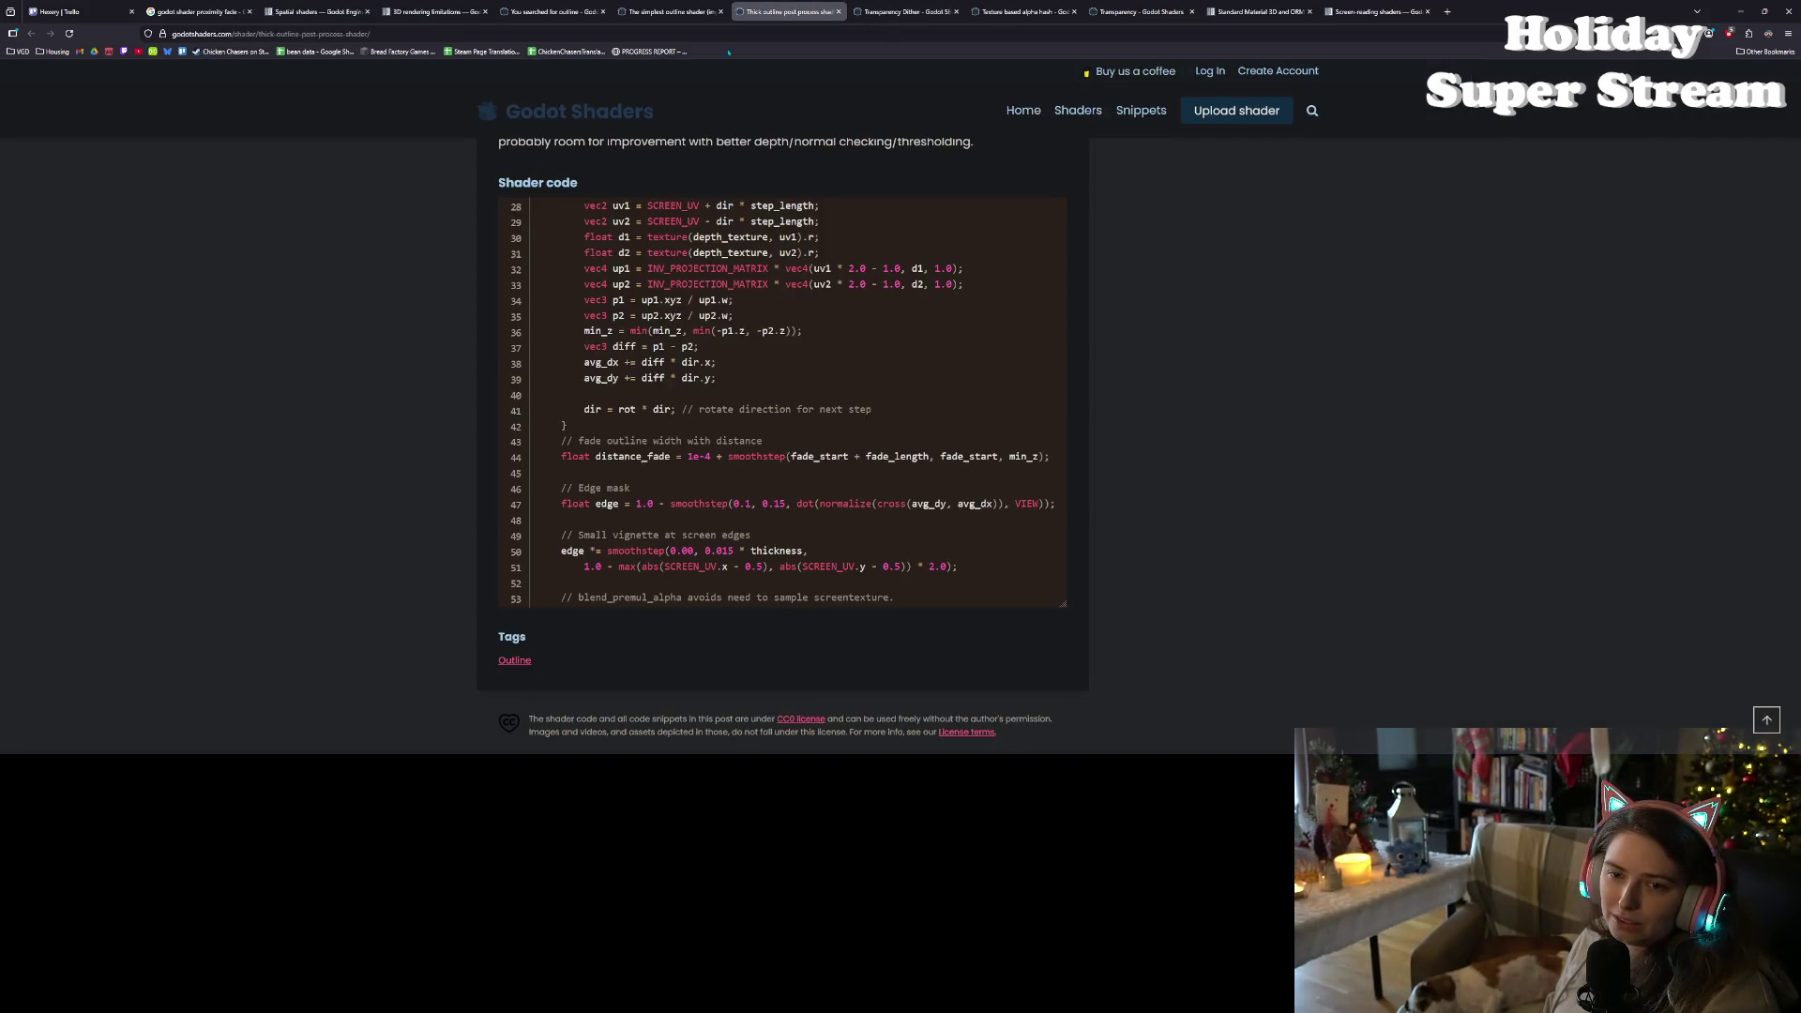
scroll(475, 450, up, 6)
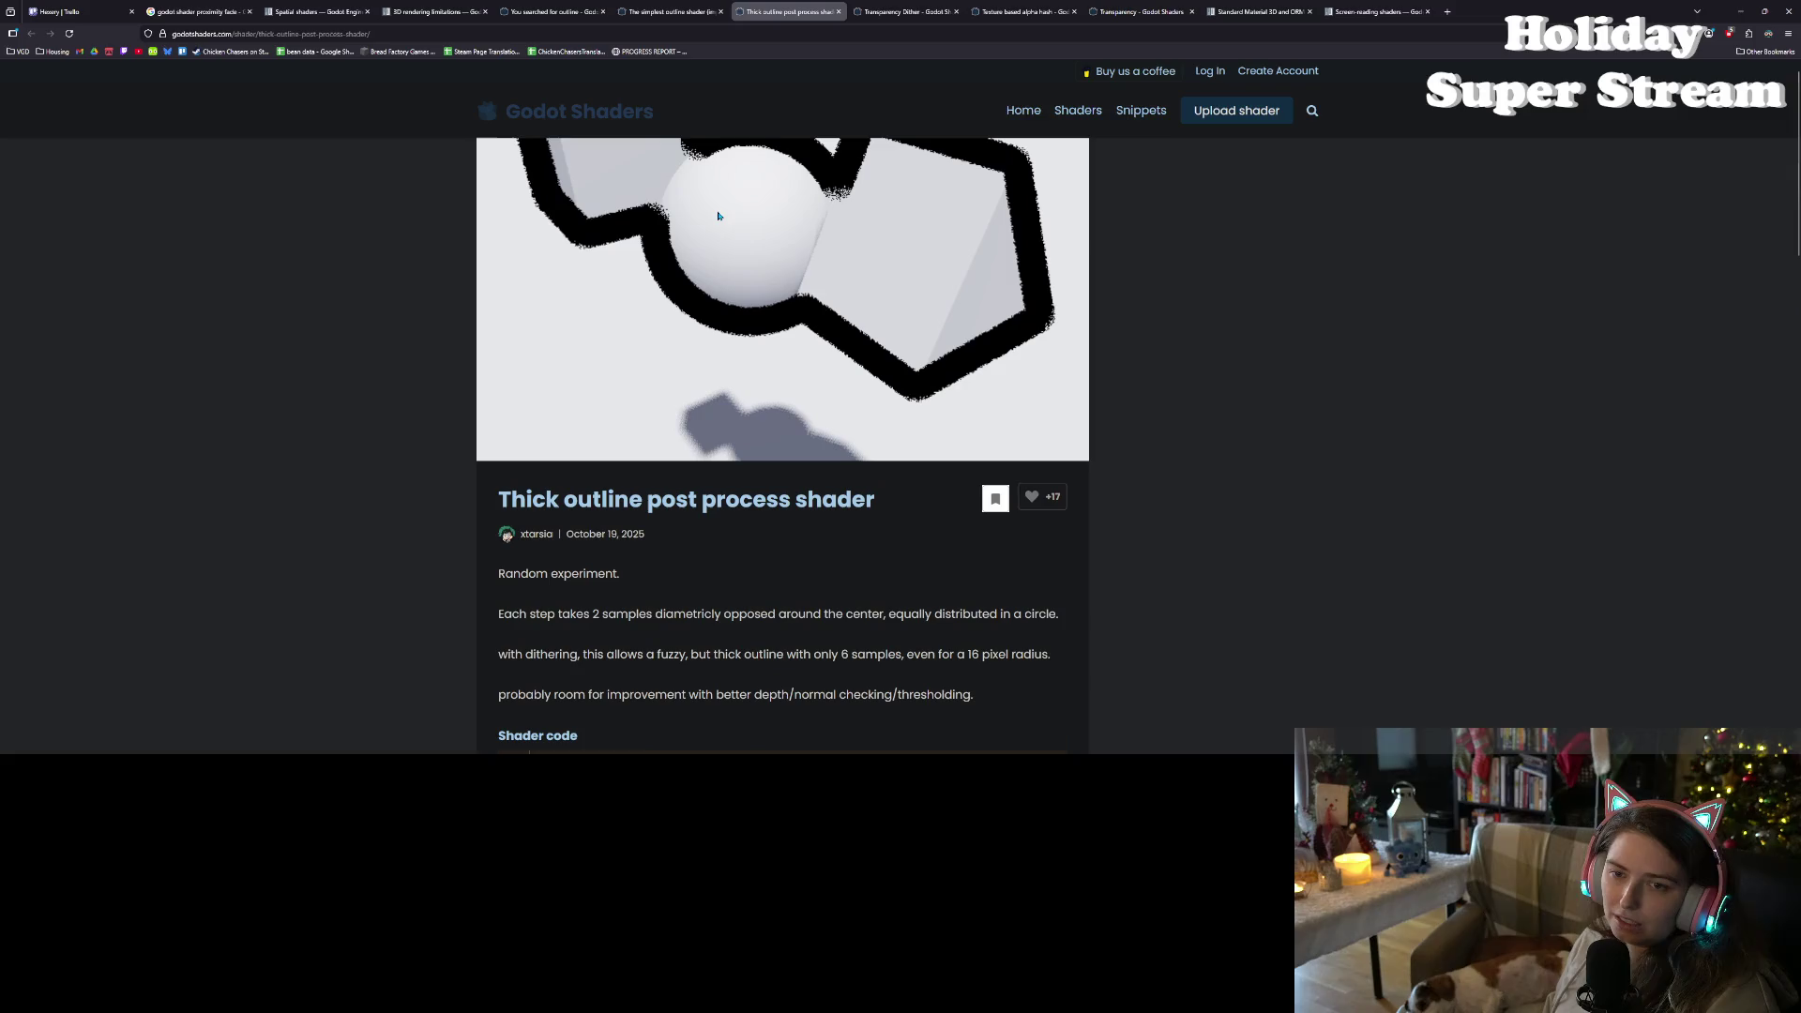
click(657, 11)
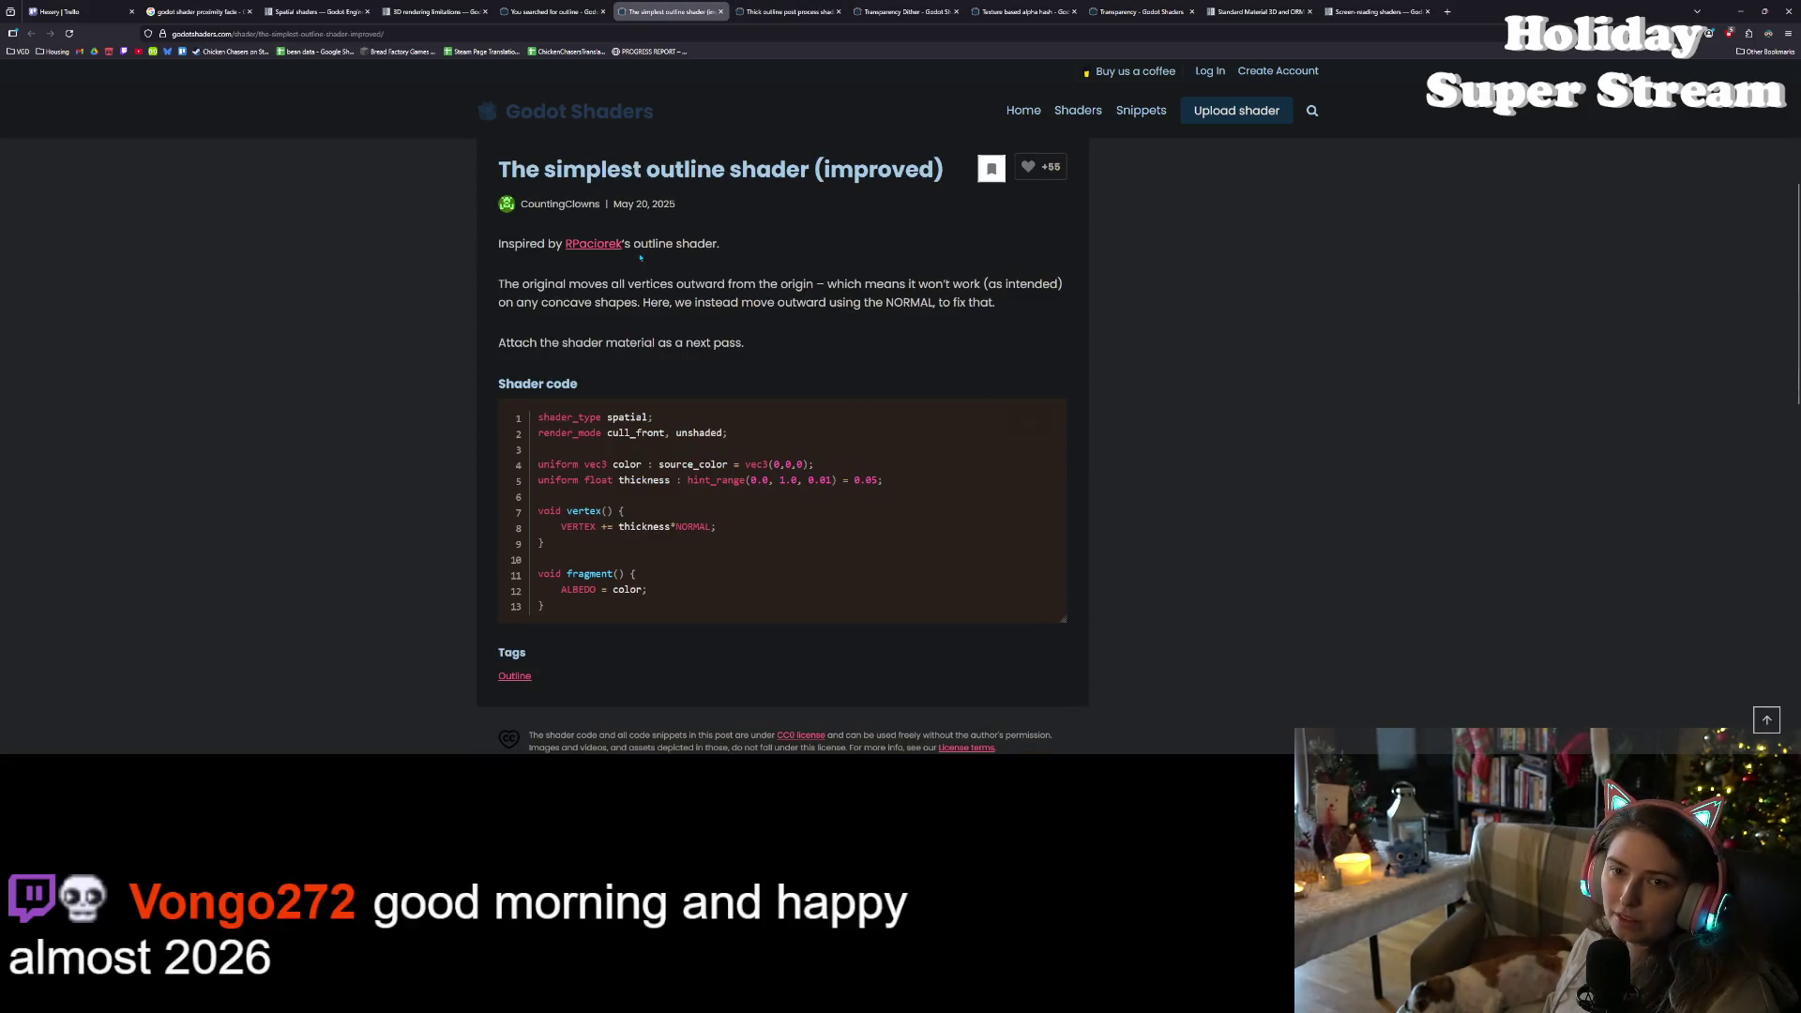
- From the 'outline' search results, open 'Colorful Sobel Outlines!' in a new tab and view it
click(549, 9)
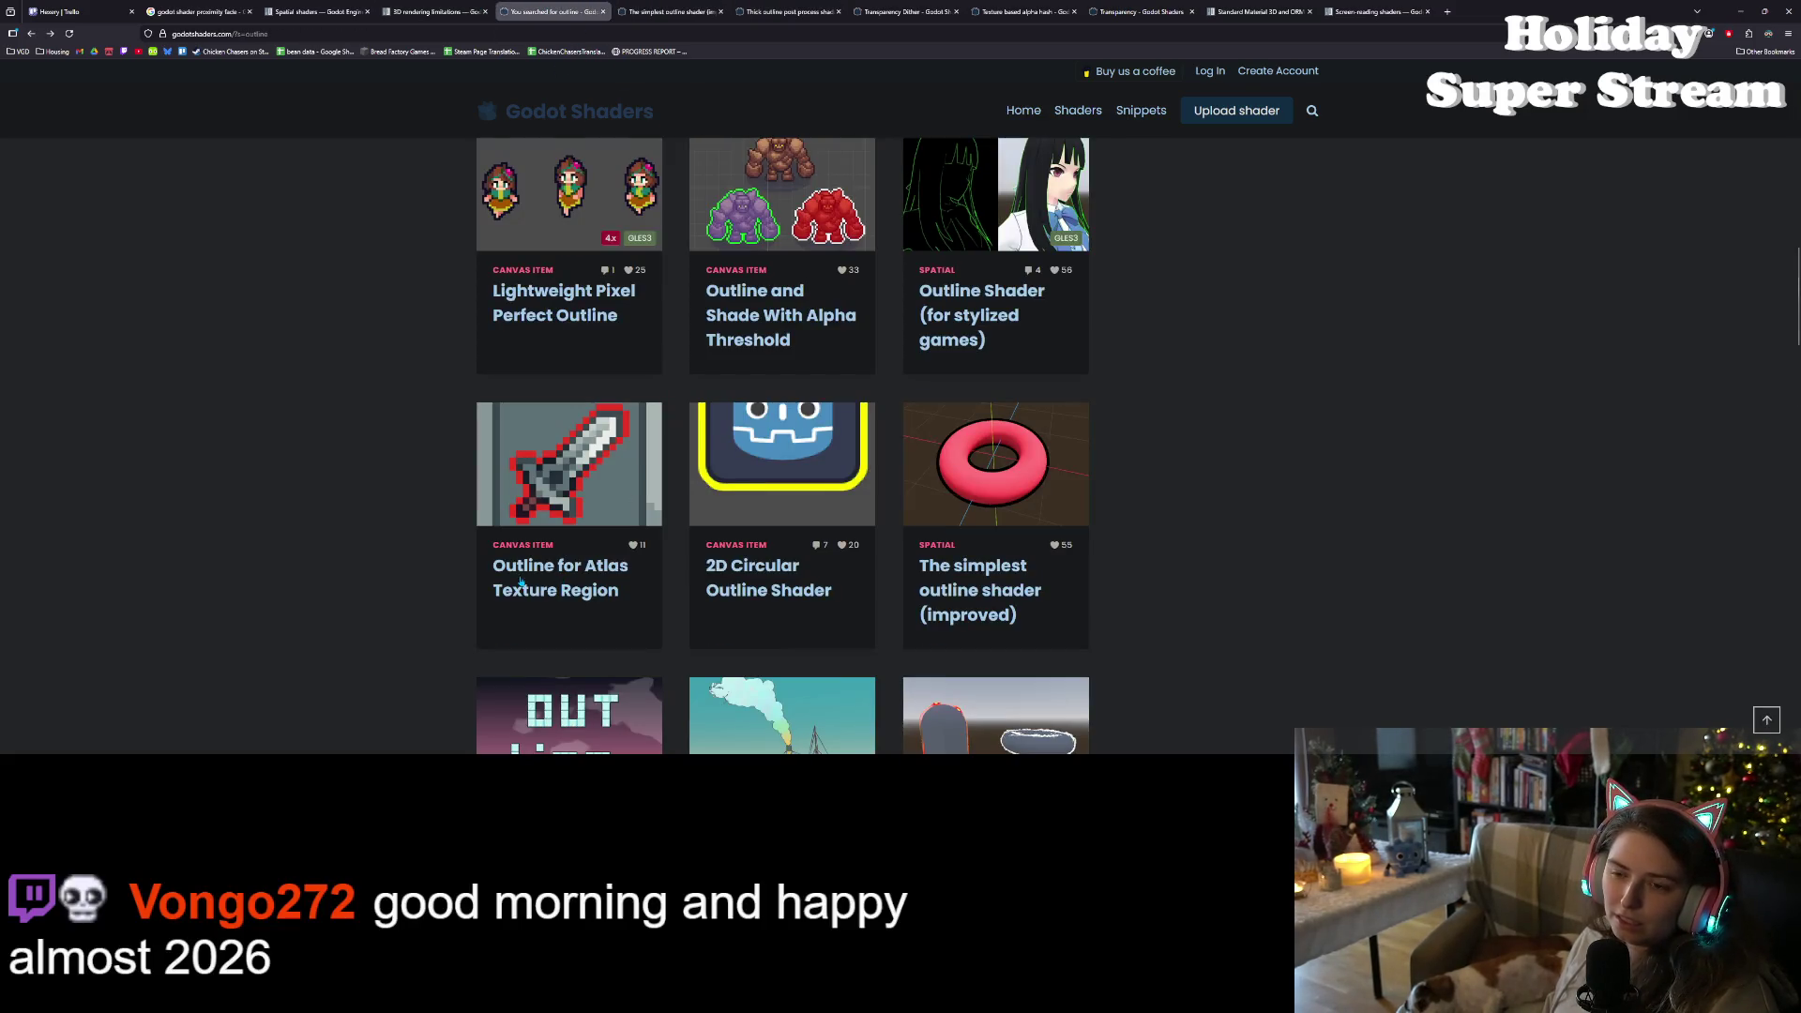
scroll(523, 583, up, 10)
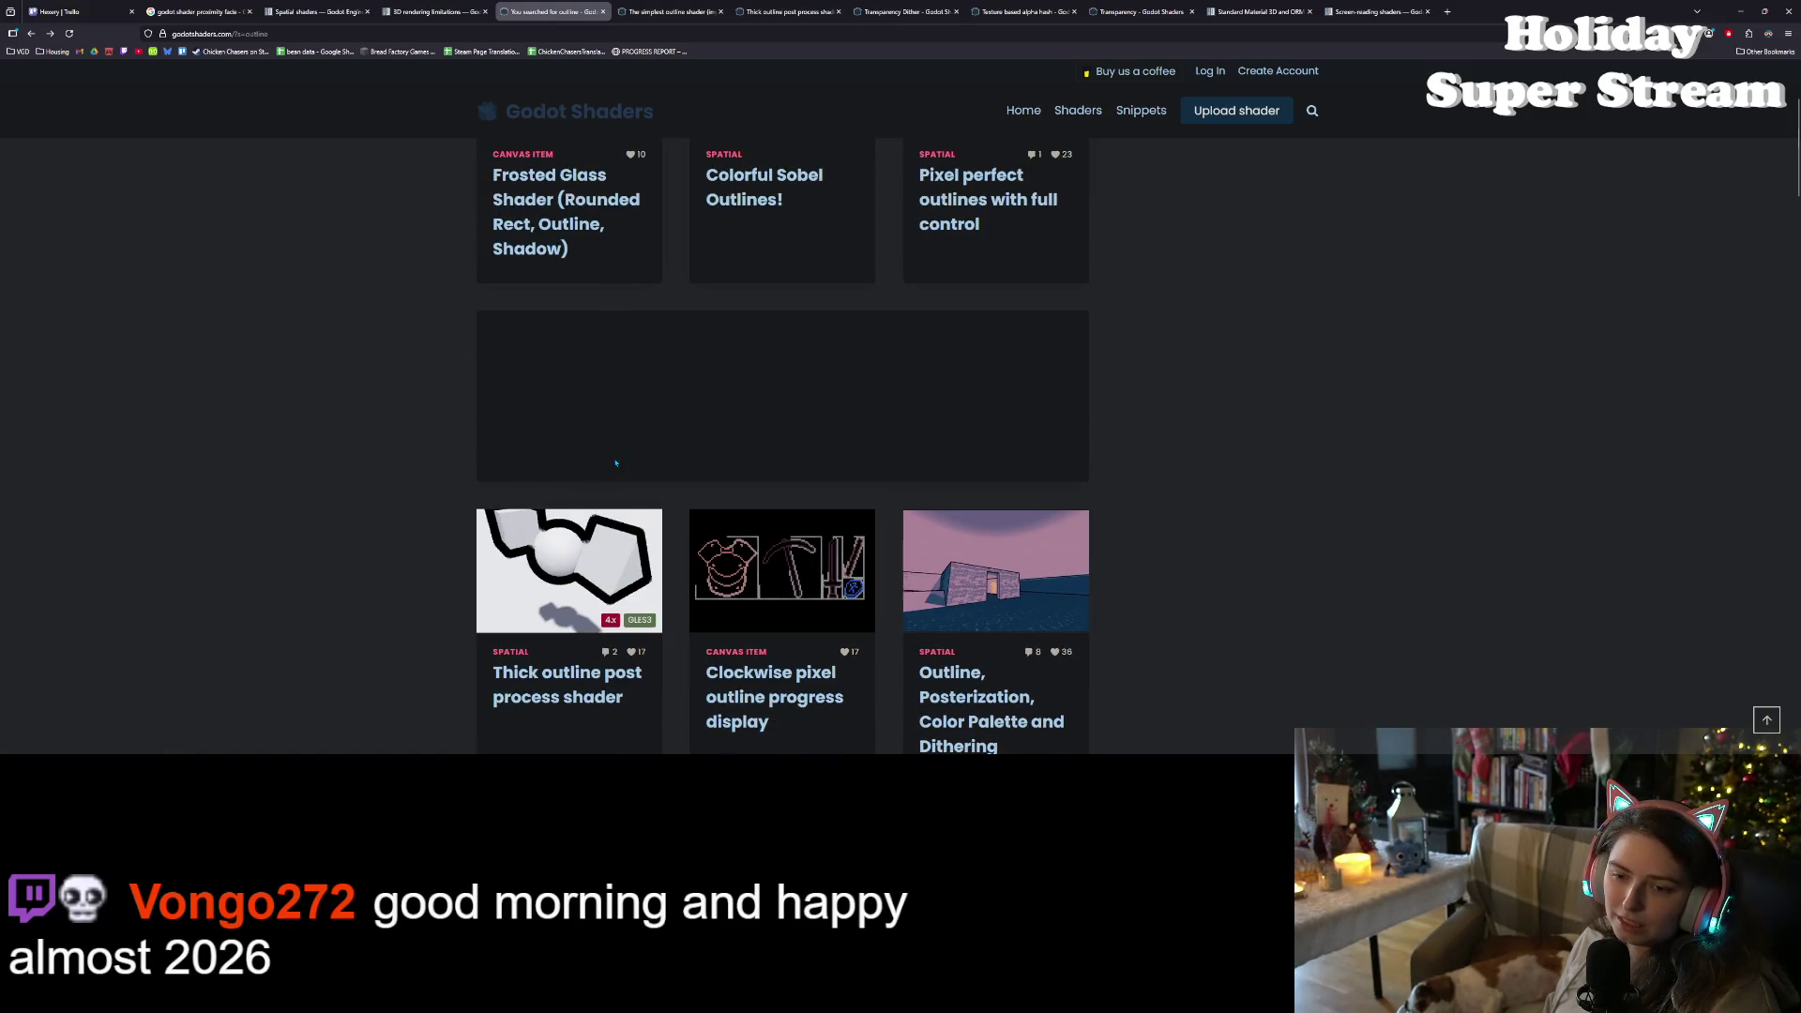
scroll(616, 462, up, 3)
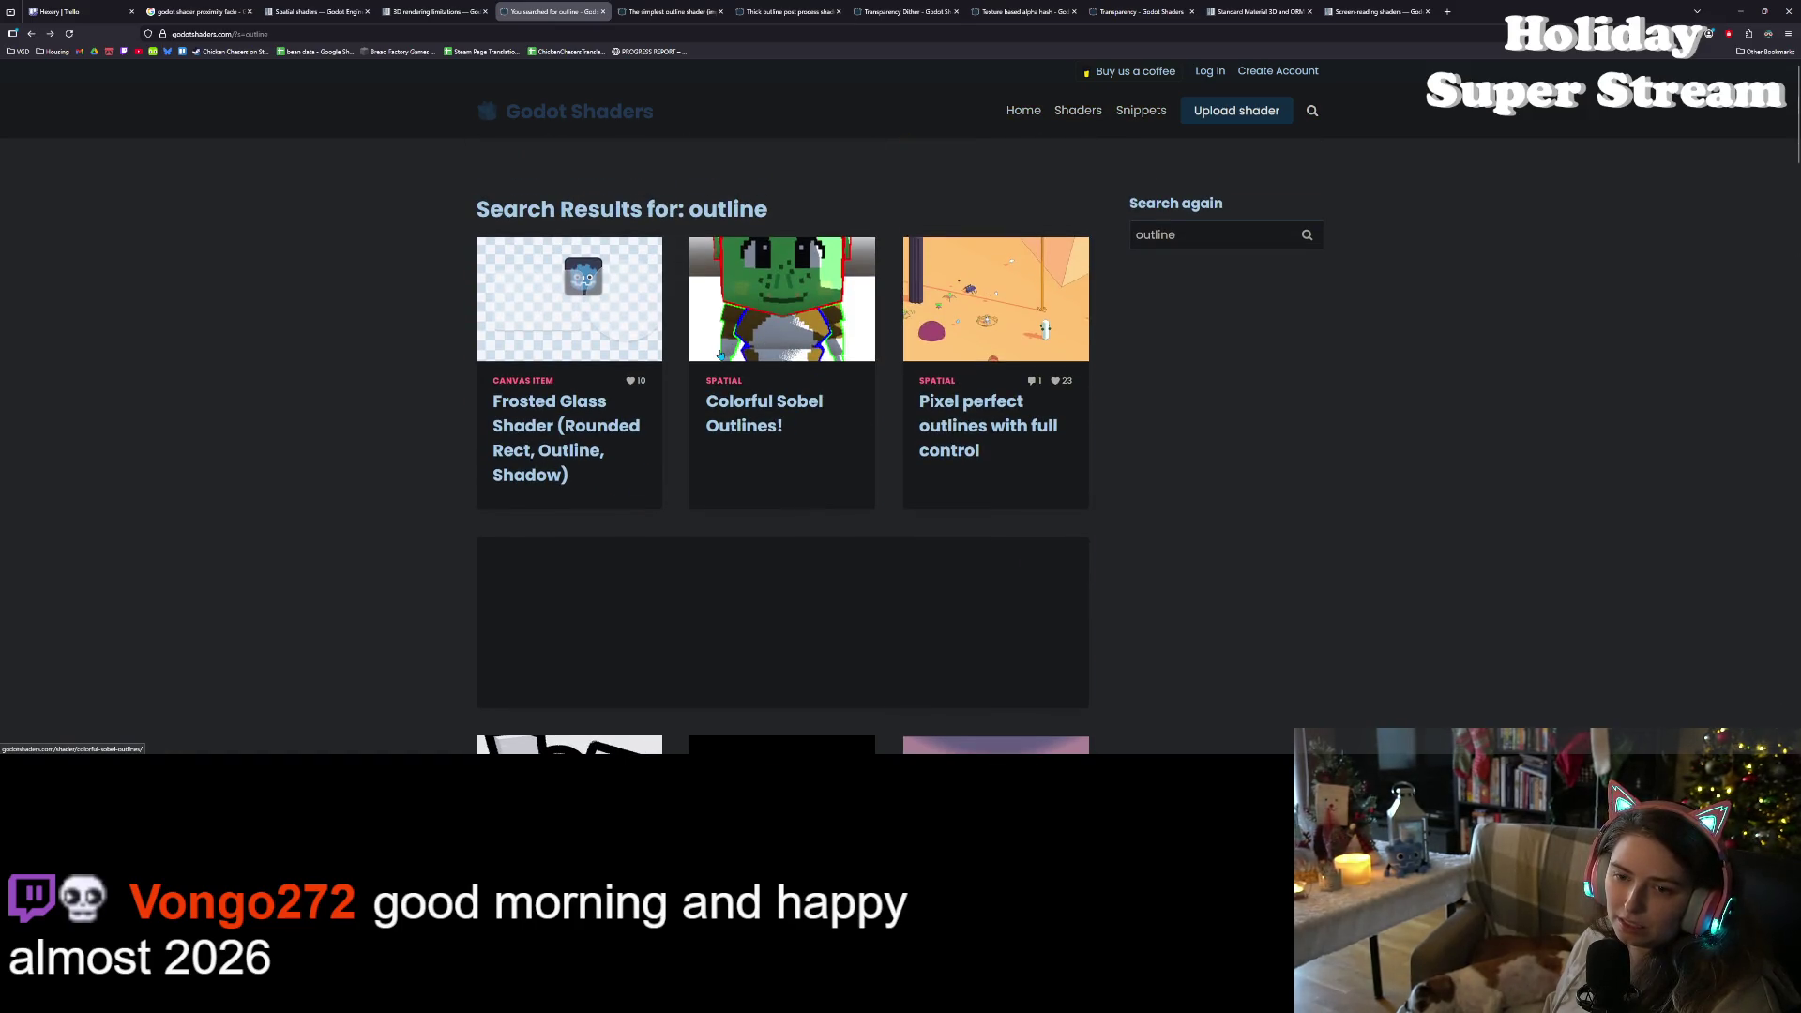
middle_click(734, 356)
click(685, 11)
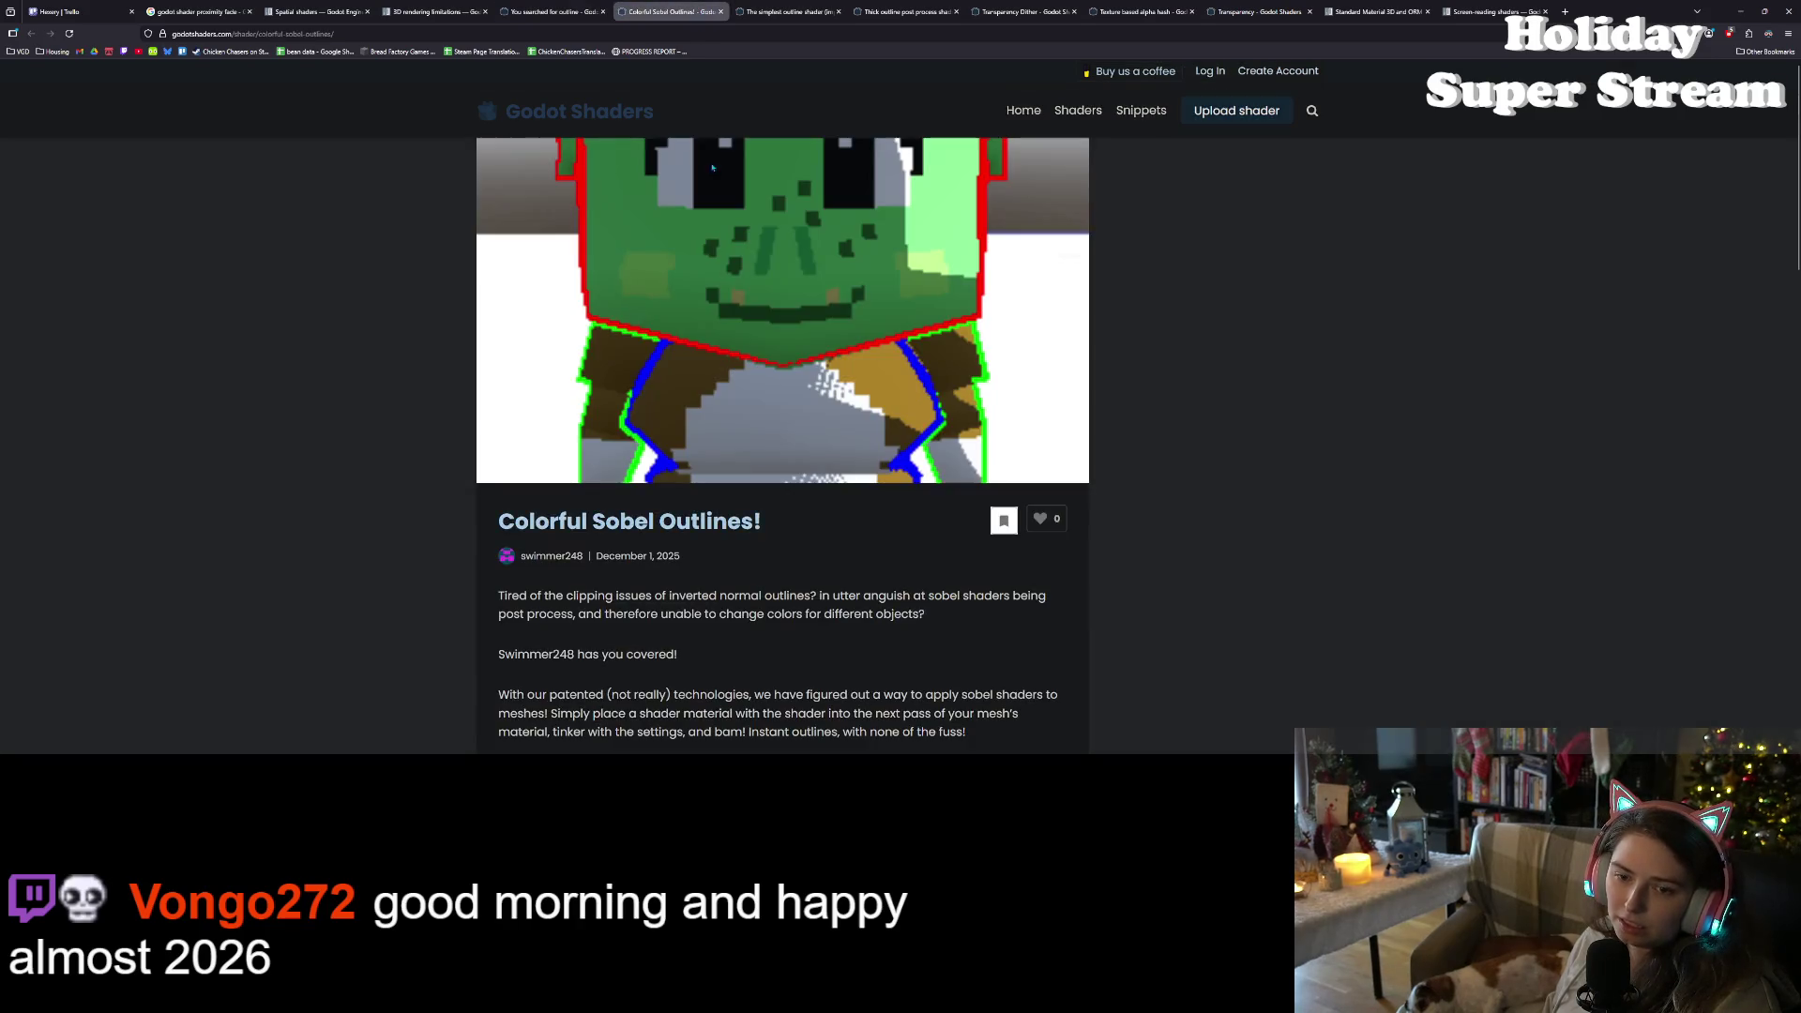
- Scroll down to the Colorful Sobel Outlines! shader code block
scroll(696, 349, down, 10)
scroll(696, 349, down, 1)
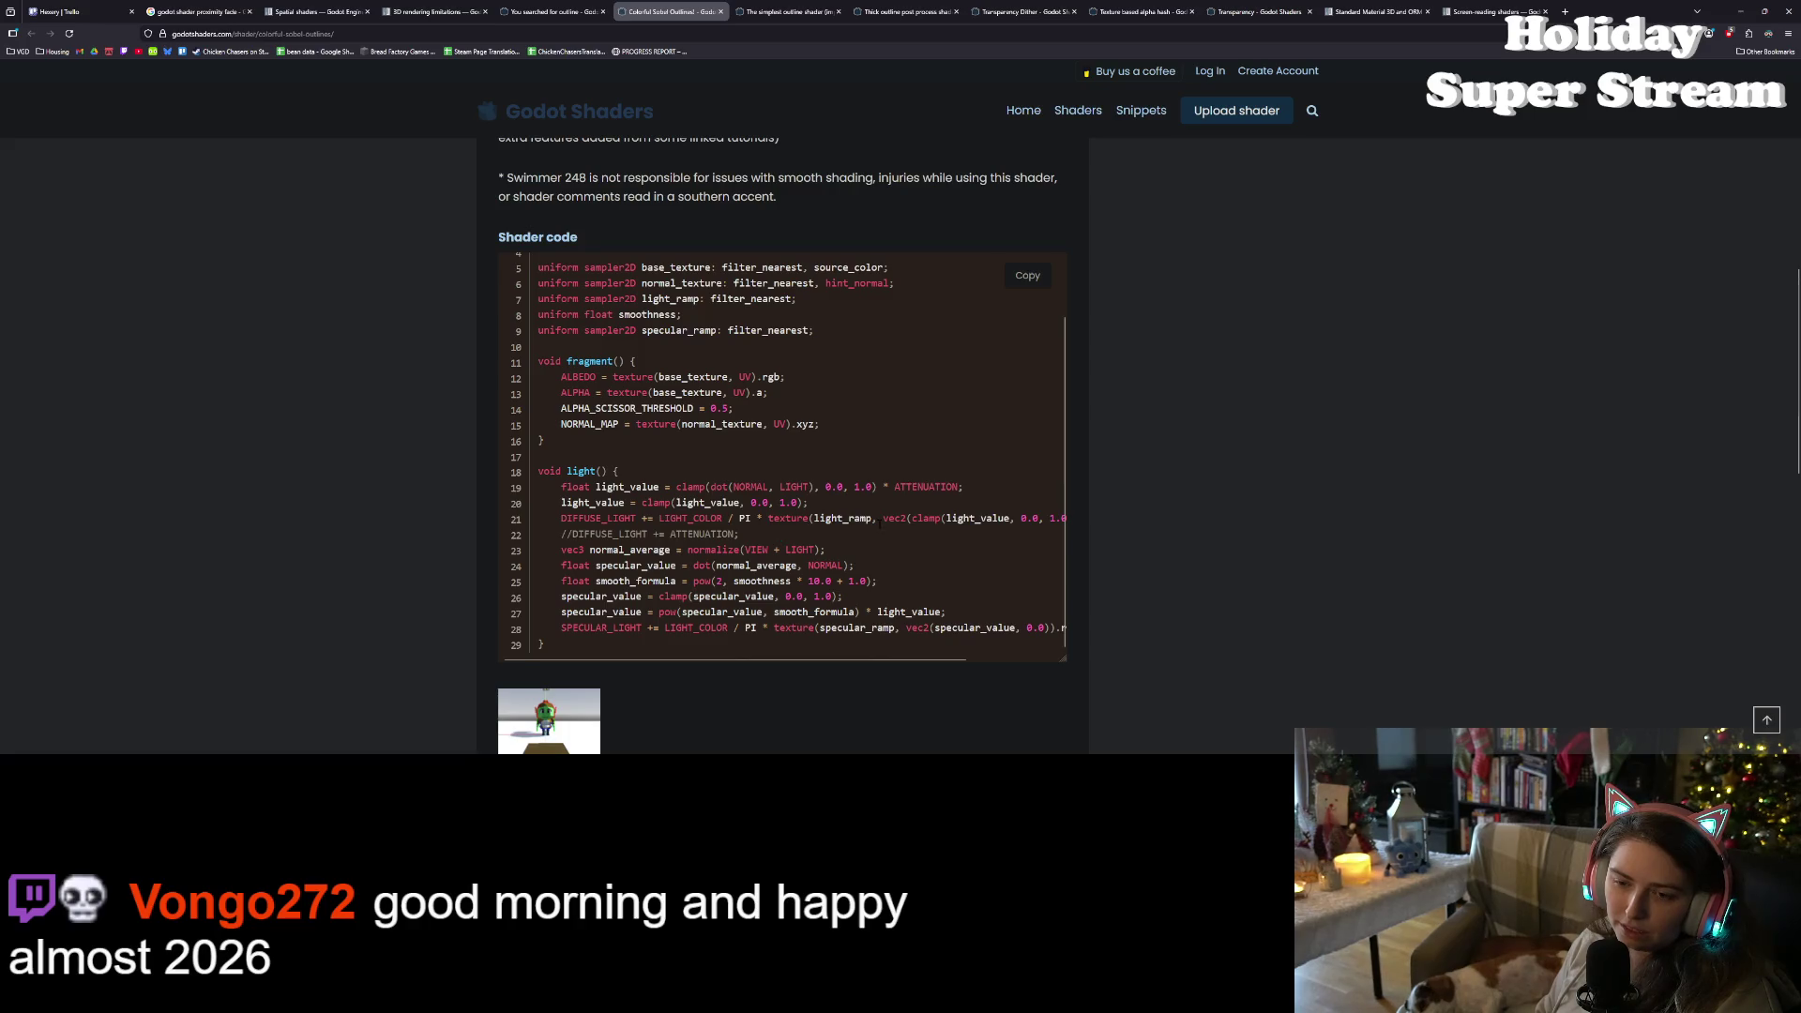
scroll(997, 556, down, 1)
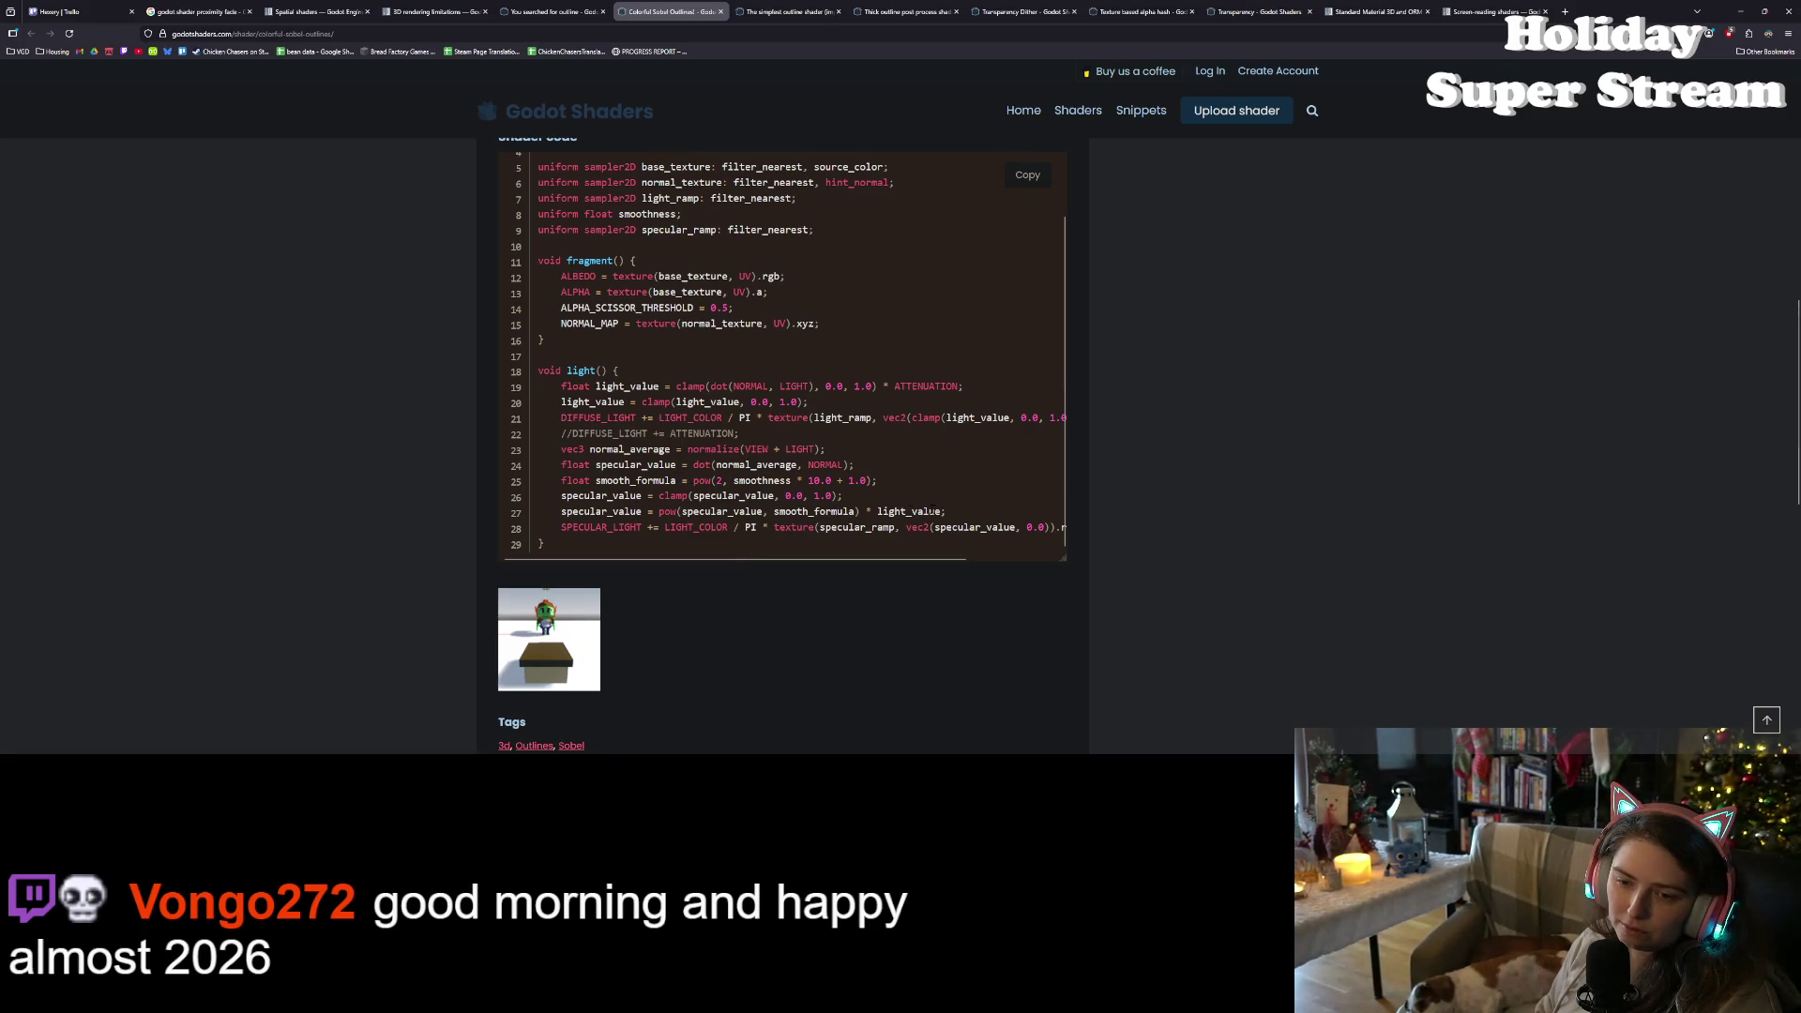
scroll(783, 356, up, 1)
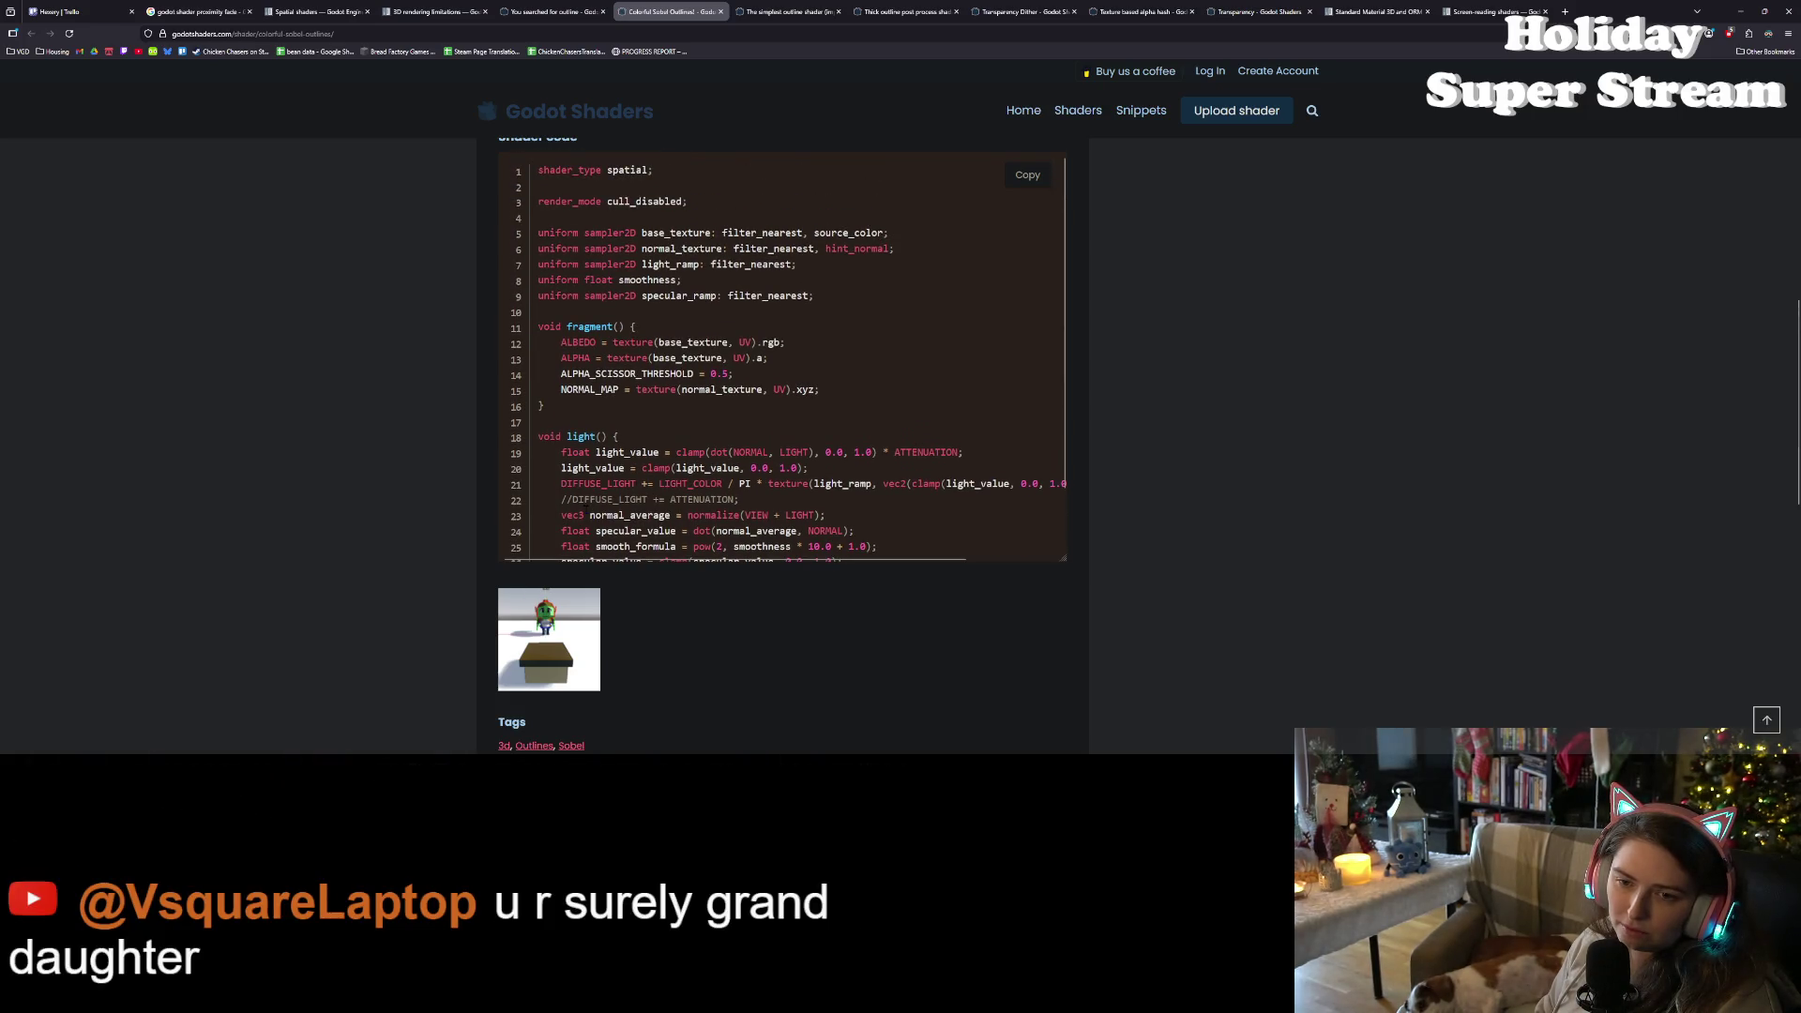
scroll(607, 510, down, 1)
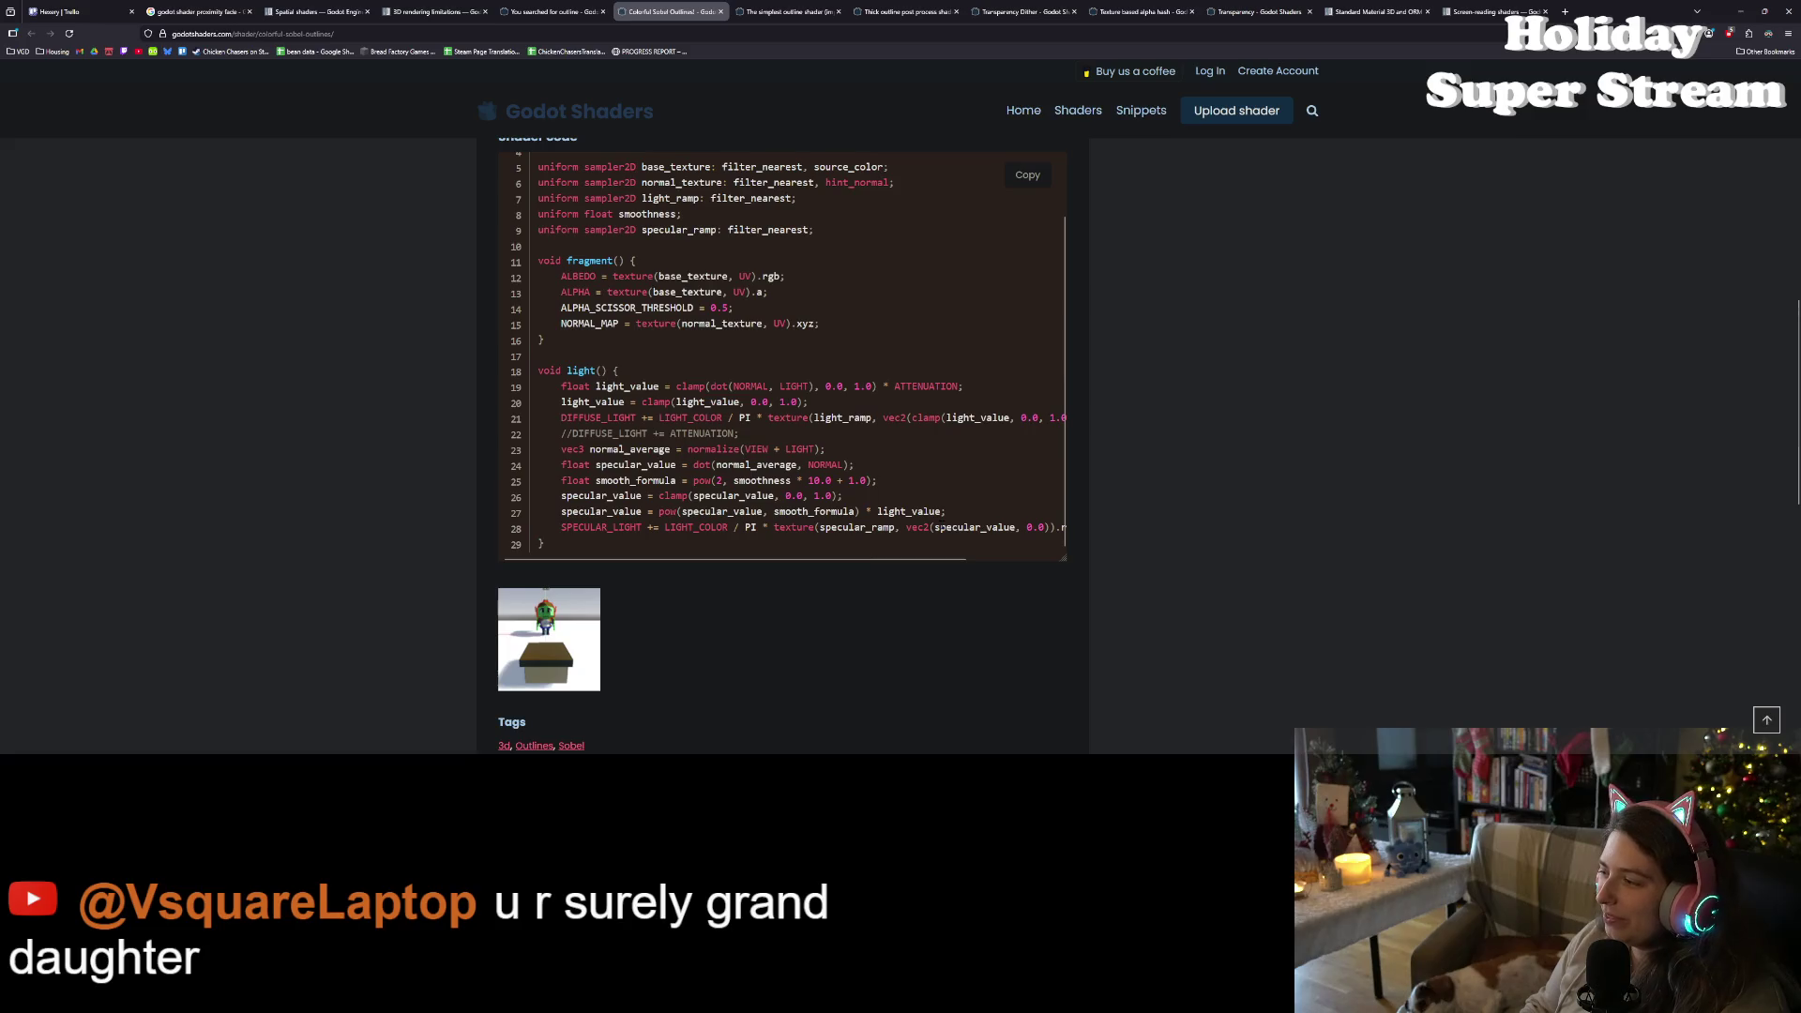
scroll(938, 527, down, 1)
scroll(946, 530, up, 4)
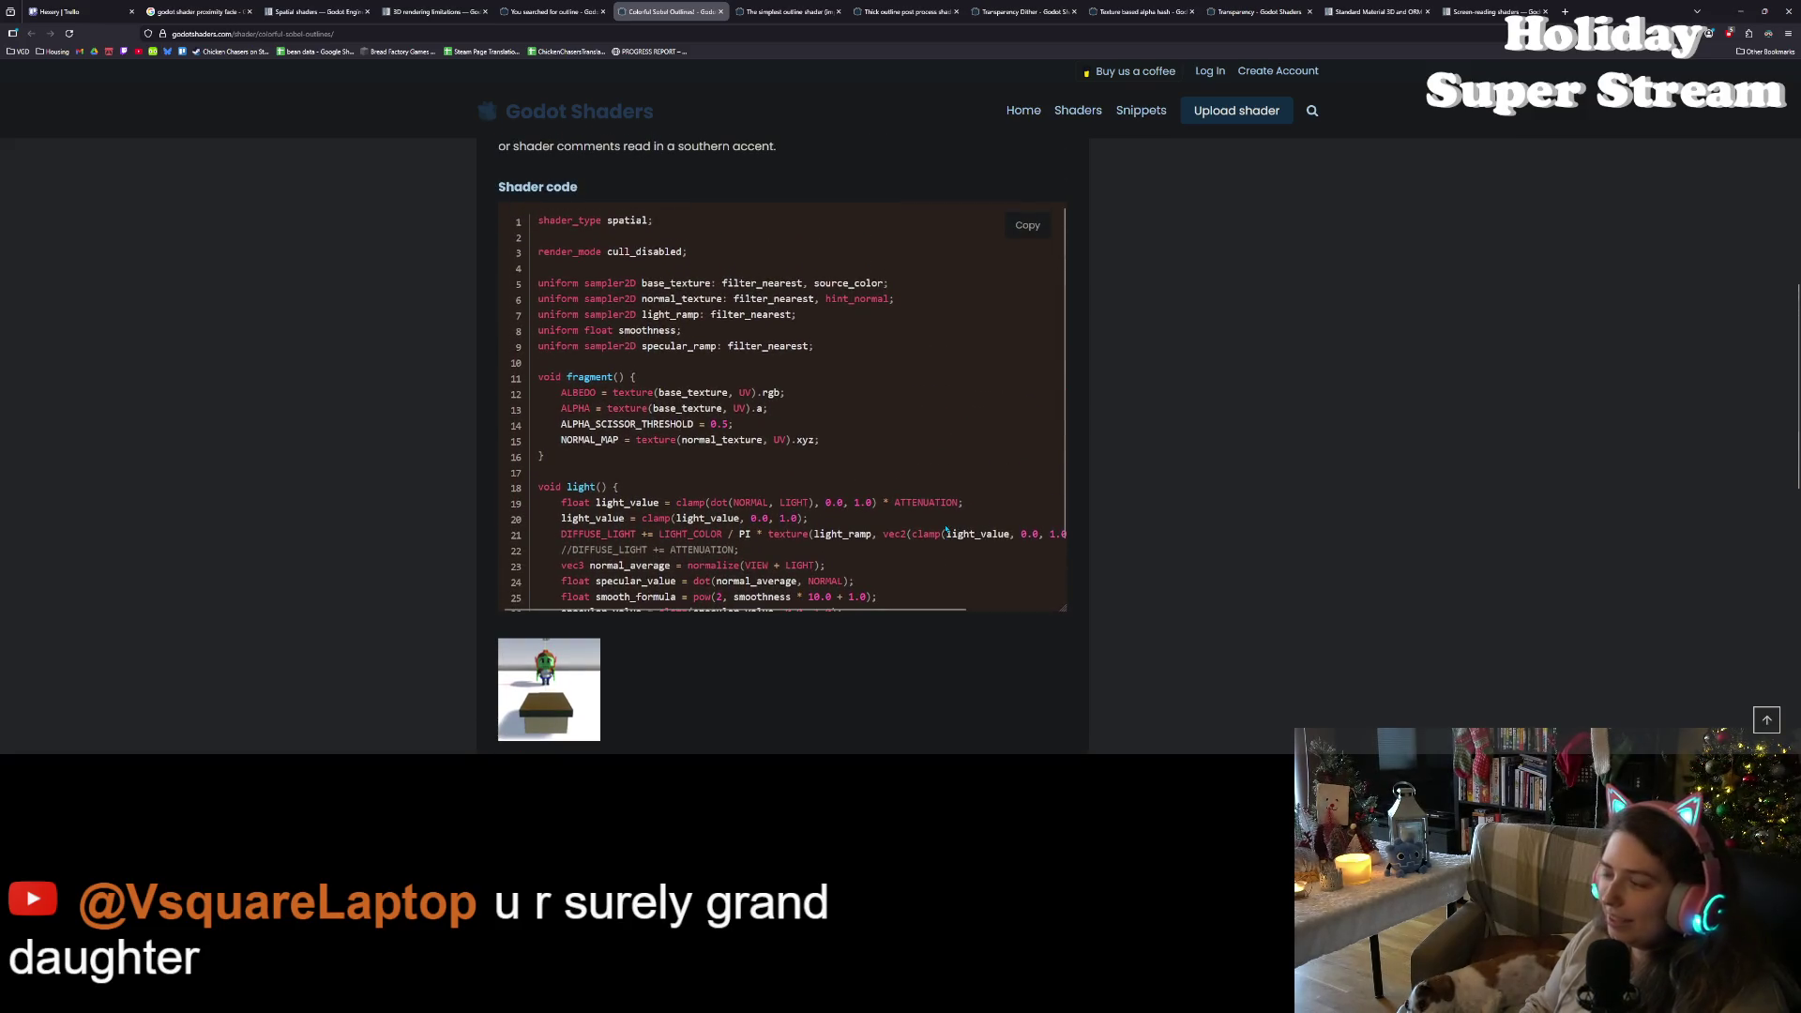
scroll(945, 530, up, 1)
scroll(945, 530, down, 1)
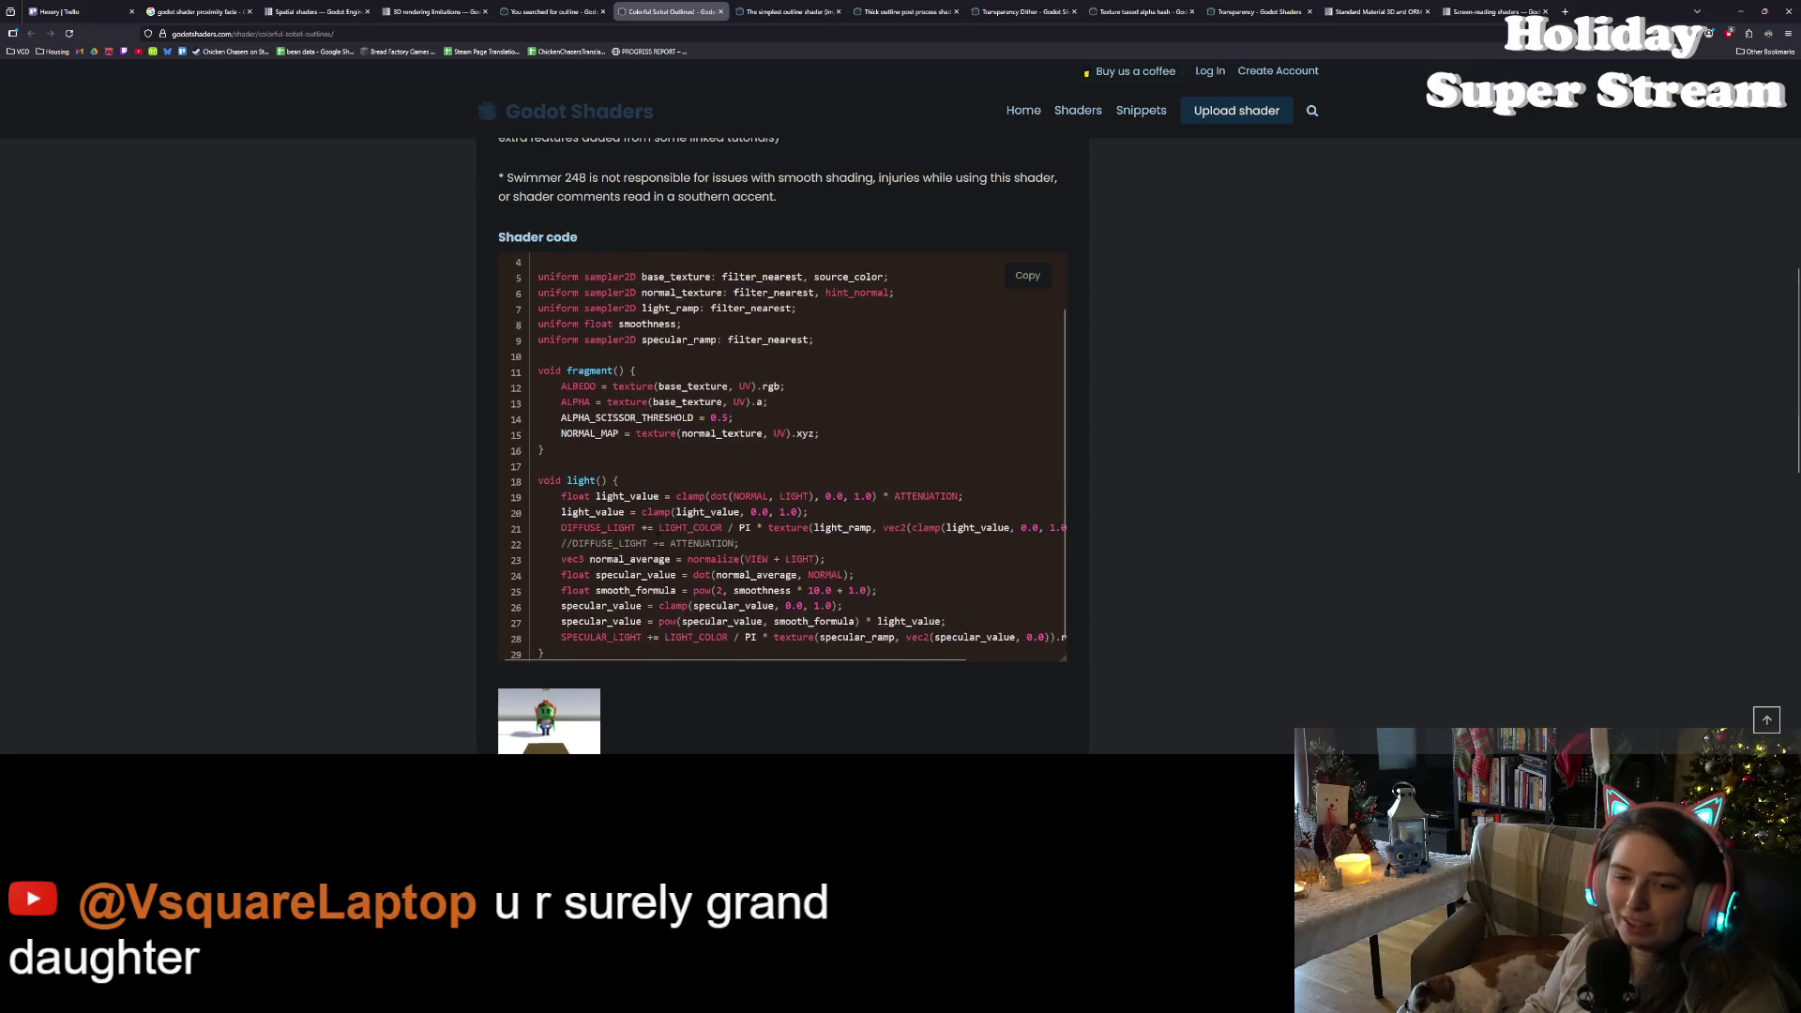
scroll(702, 546, down, 1)
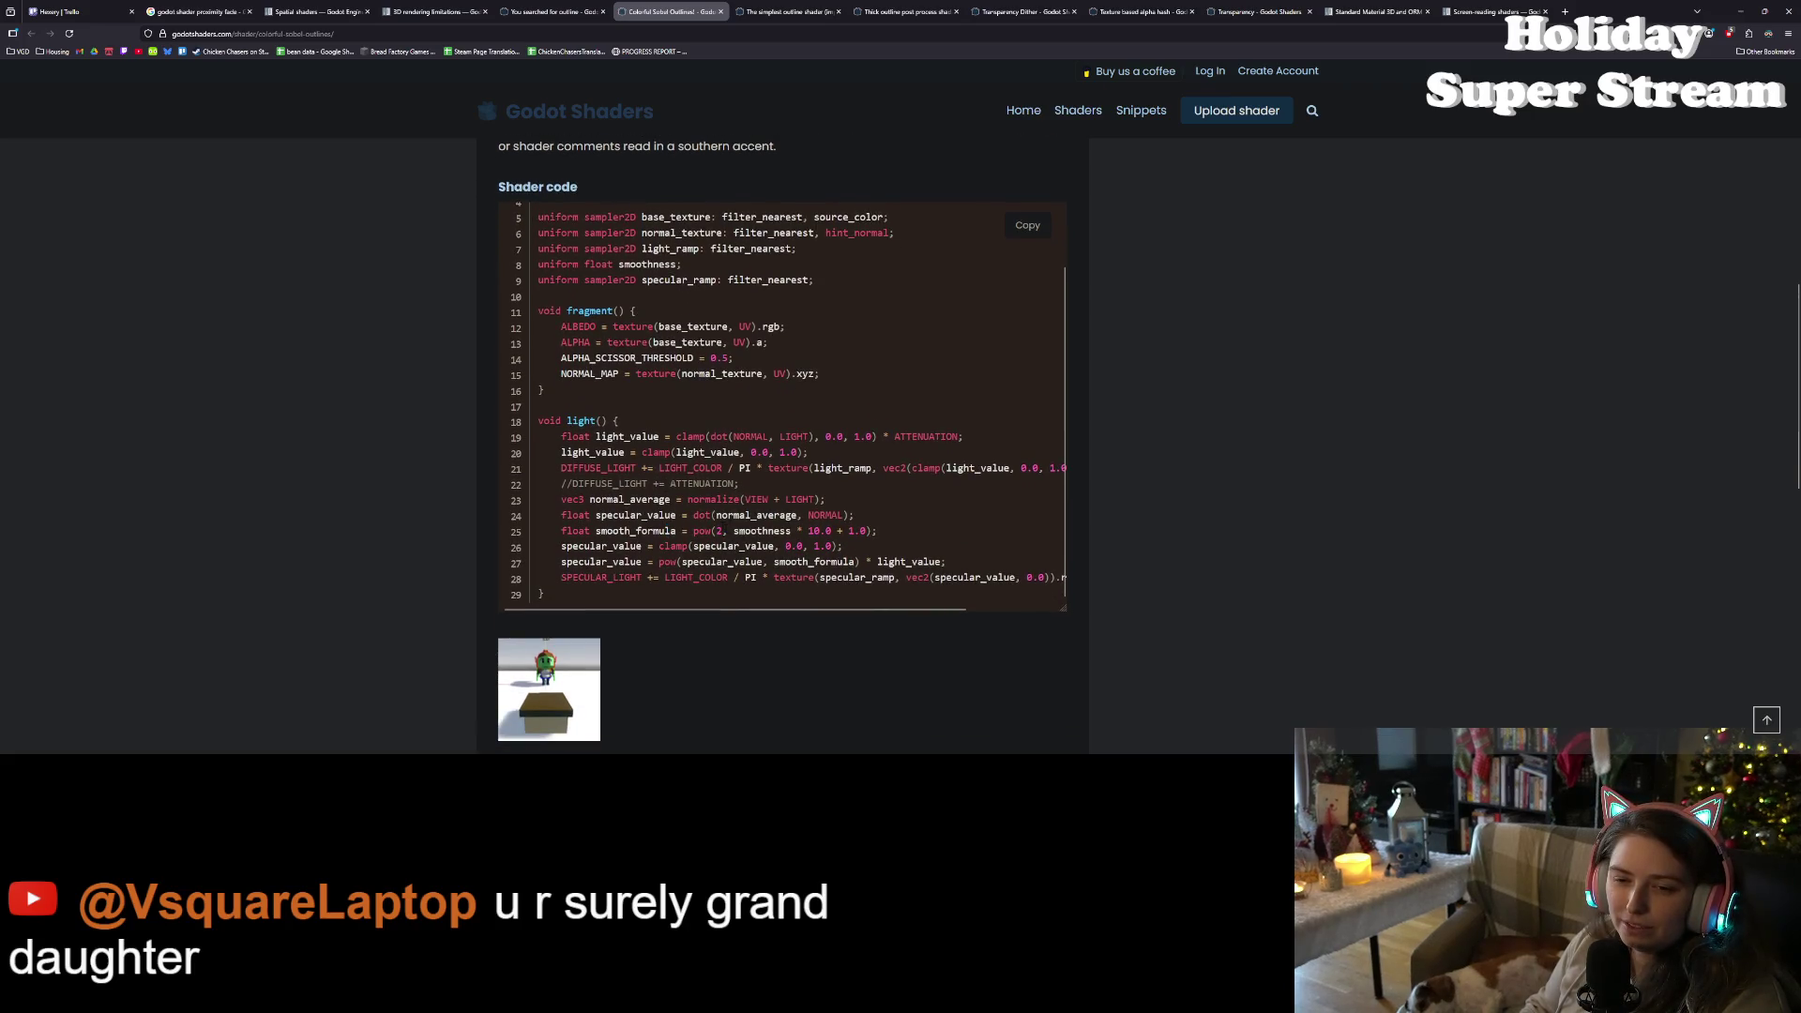
- Inspect the light_value and DIFFUSE_LIGHT usage in the light() function code
double_click(593, 453)
double_click(606, 468)
scroll(607, 468, up, 1)
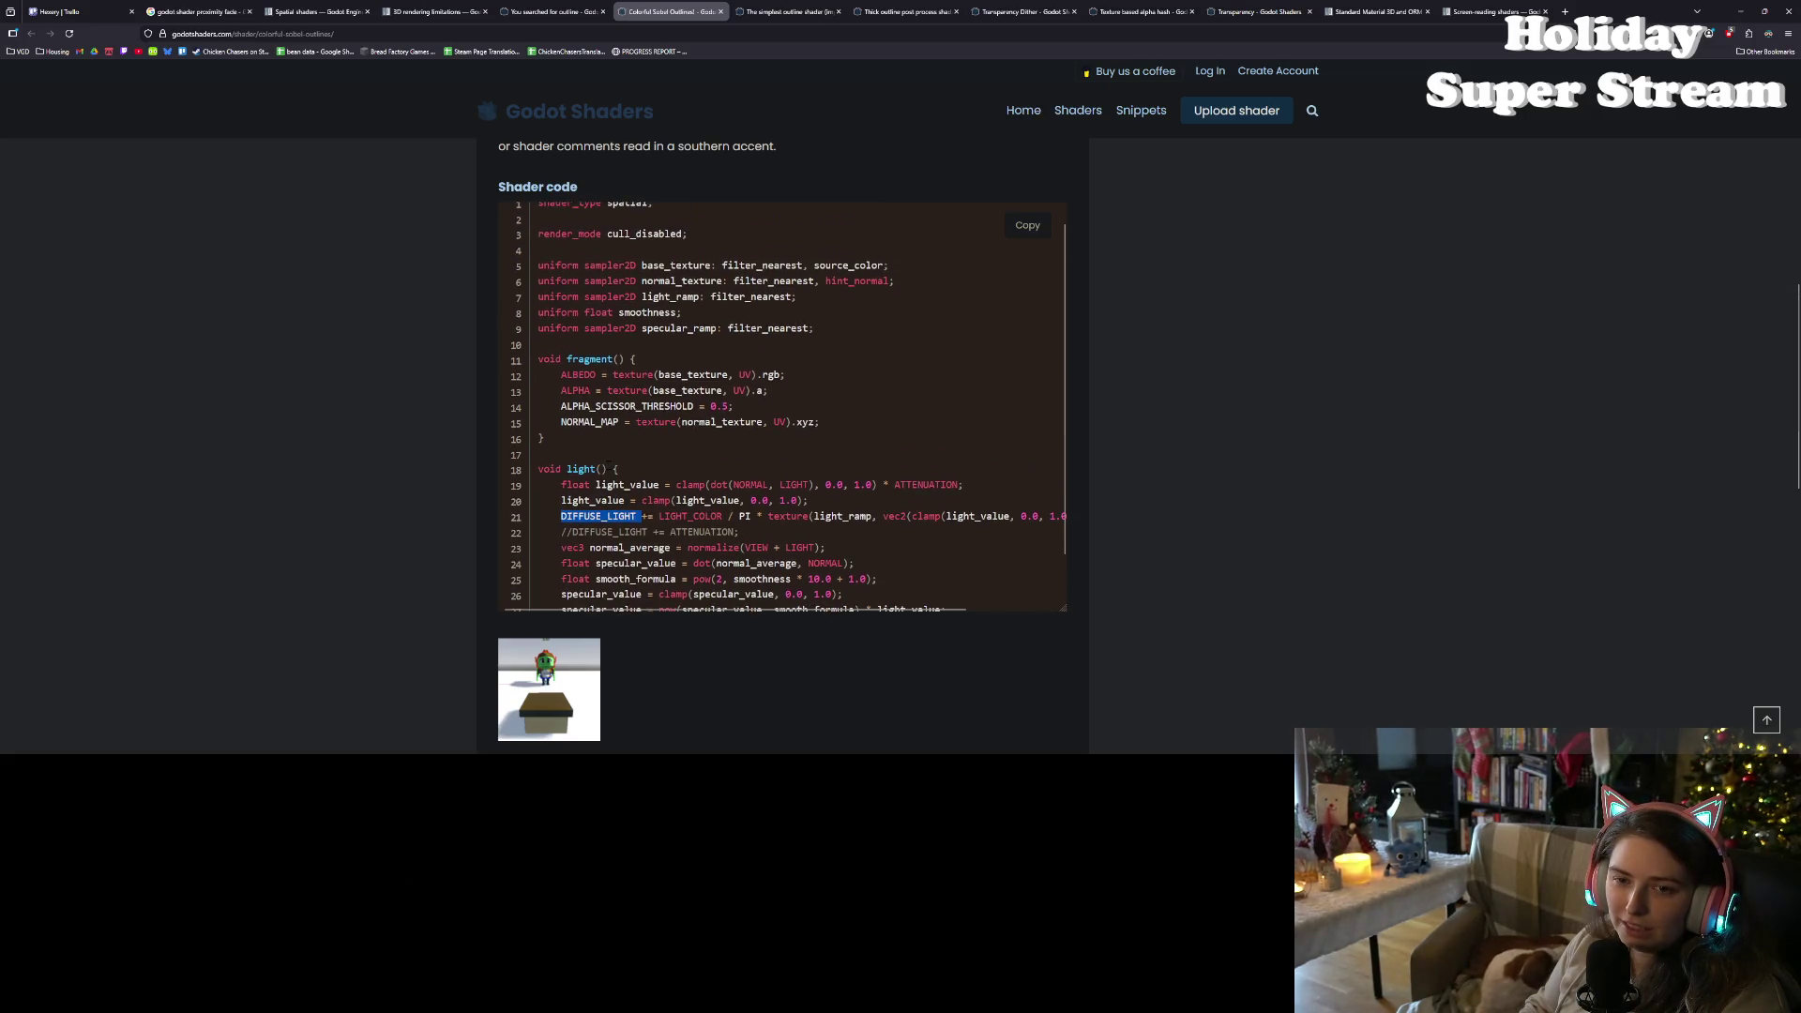
scroll(608, 468, down, 2)
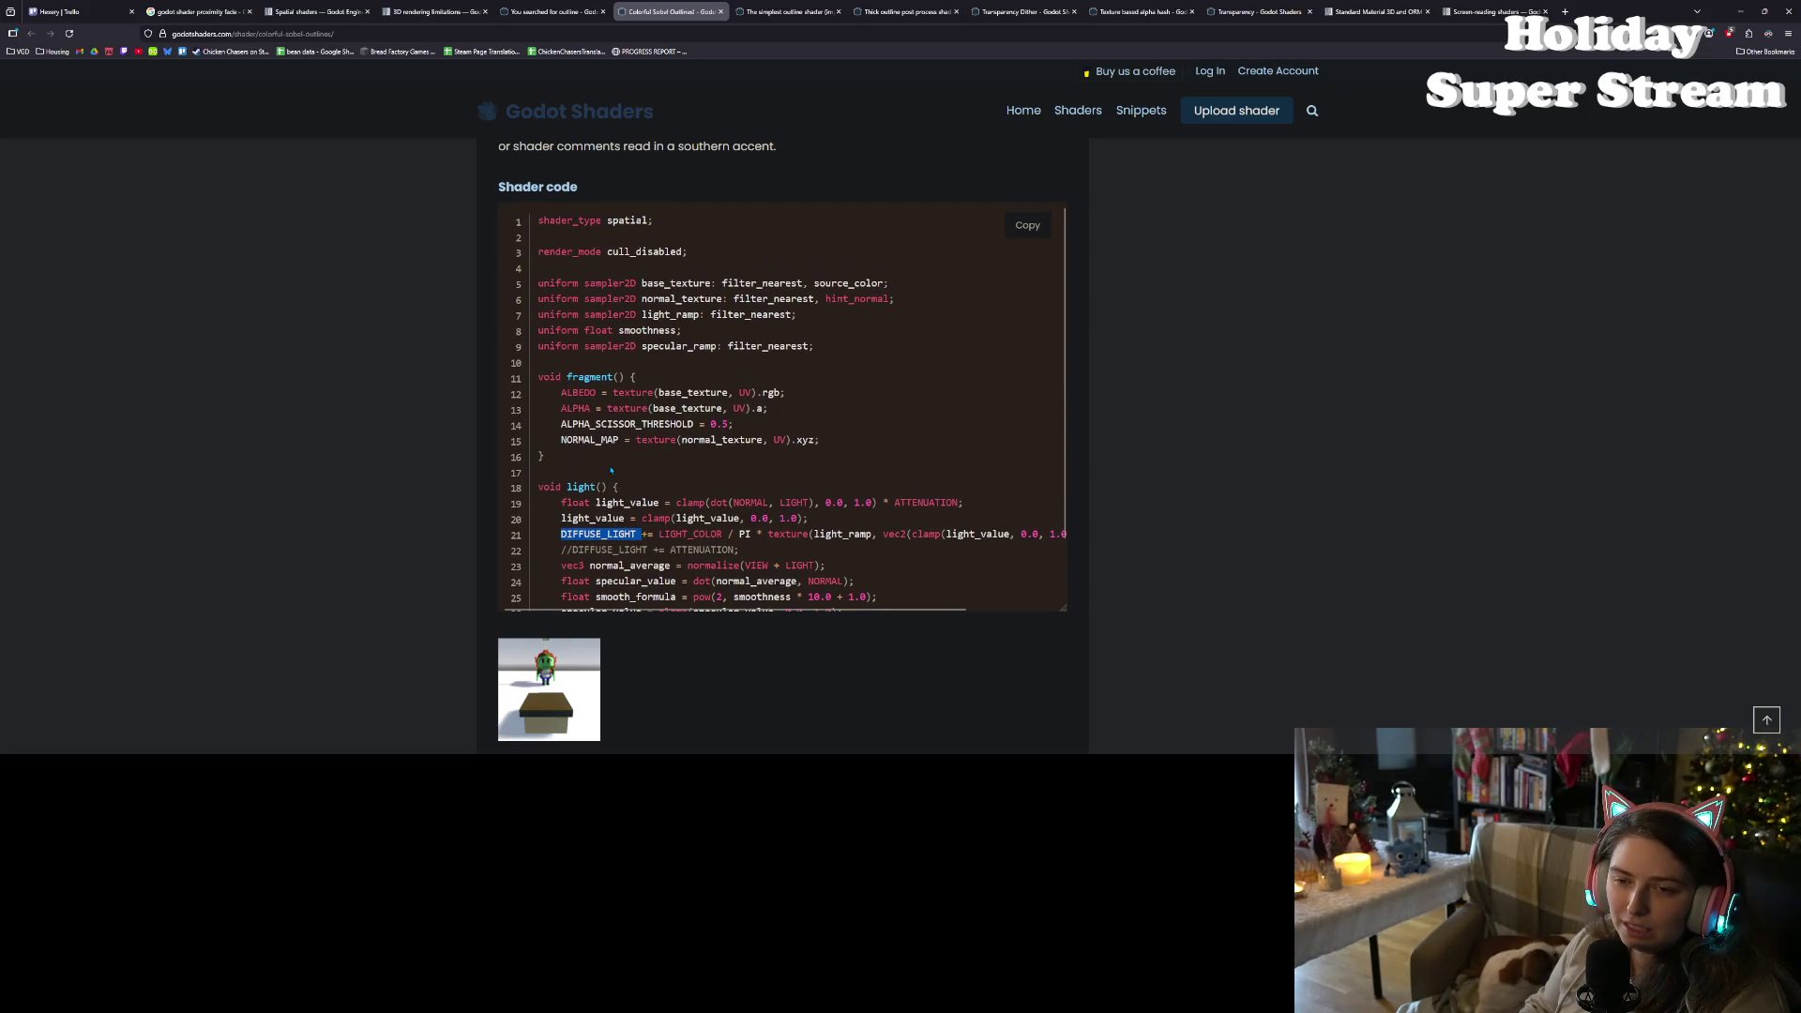
scroll(608, 468, down, 1)
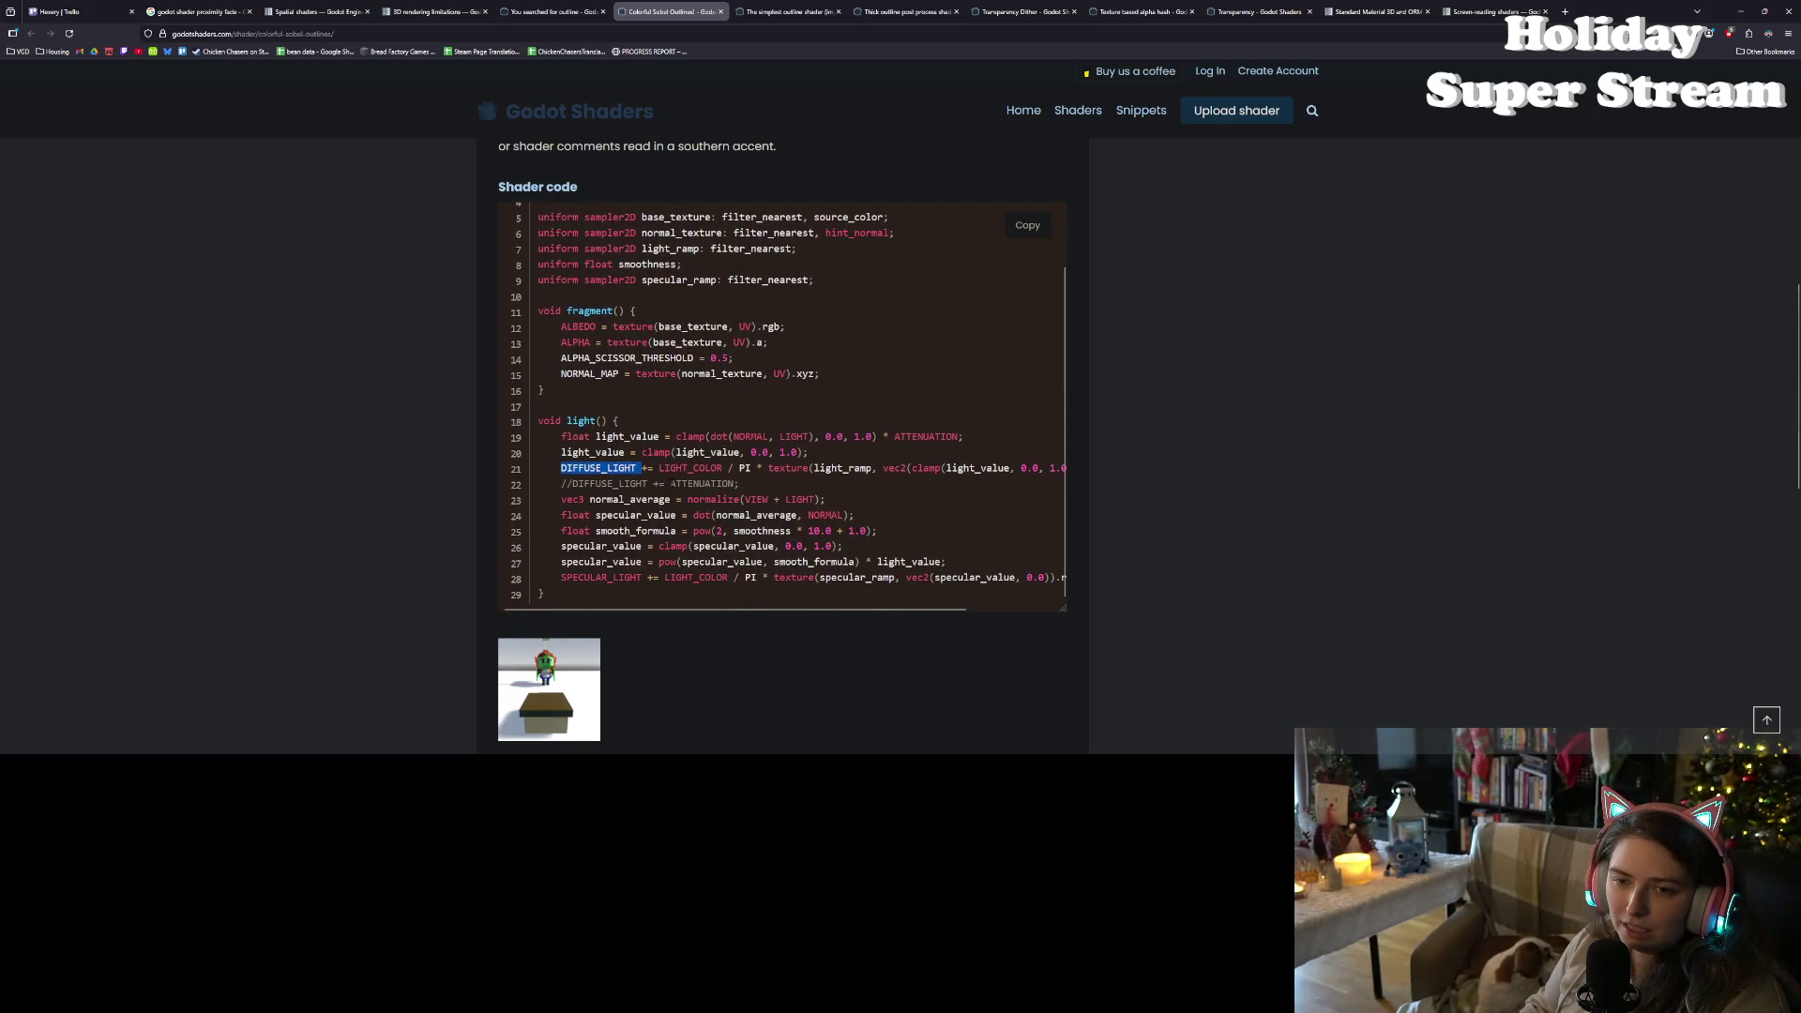
scroll(625, 596, down, 2)
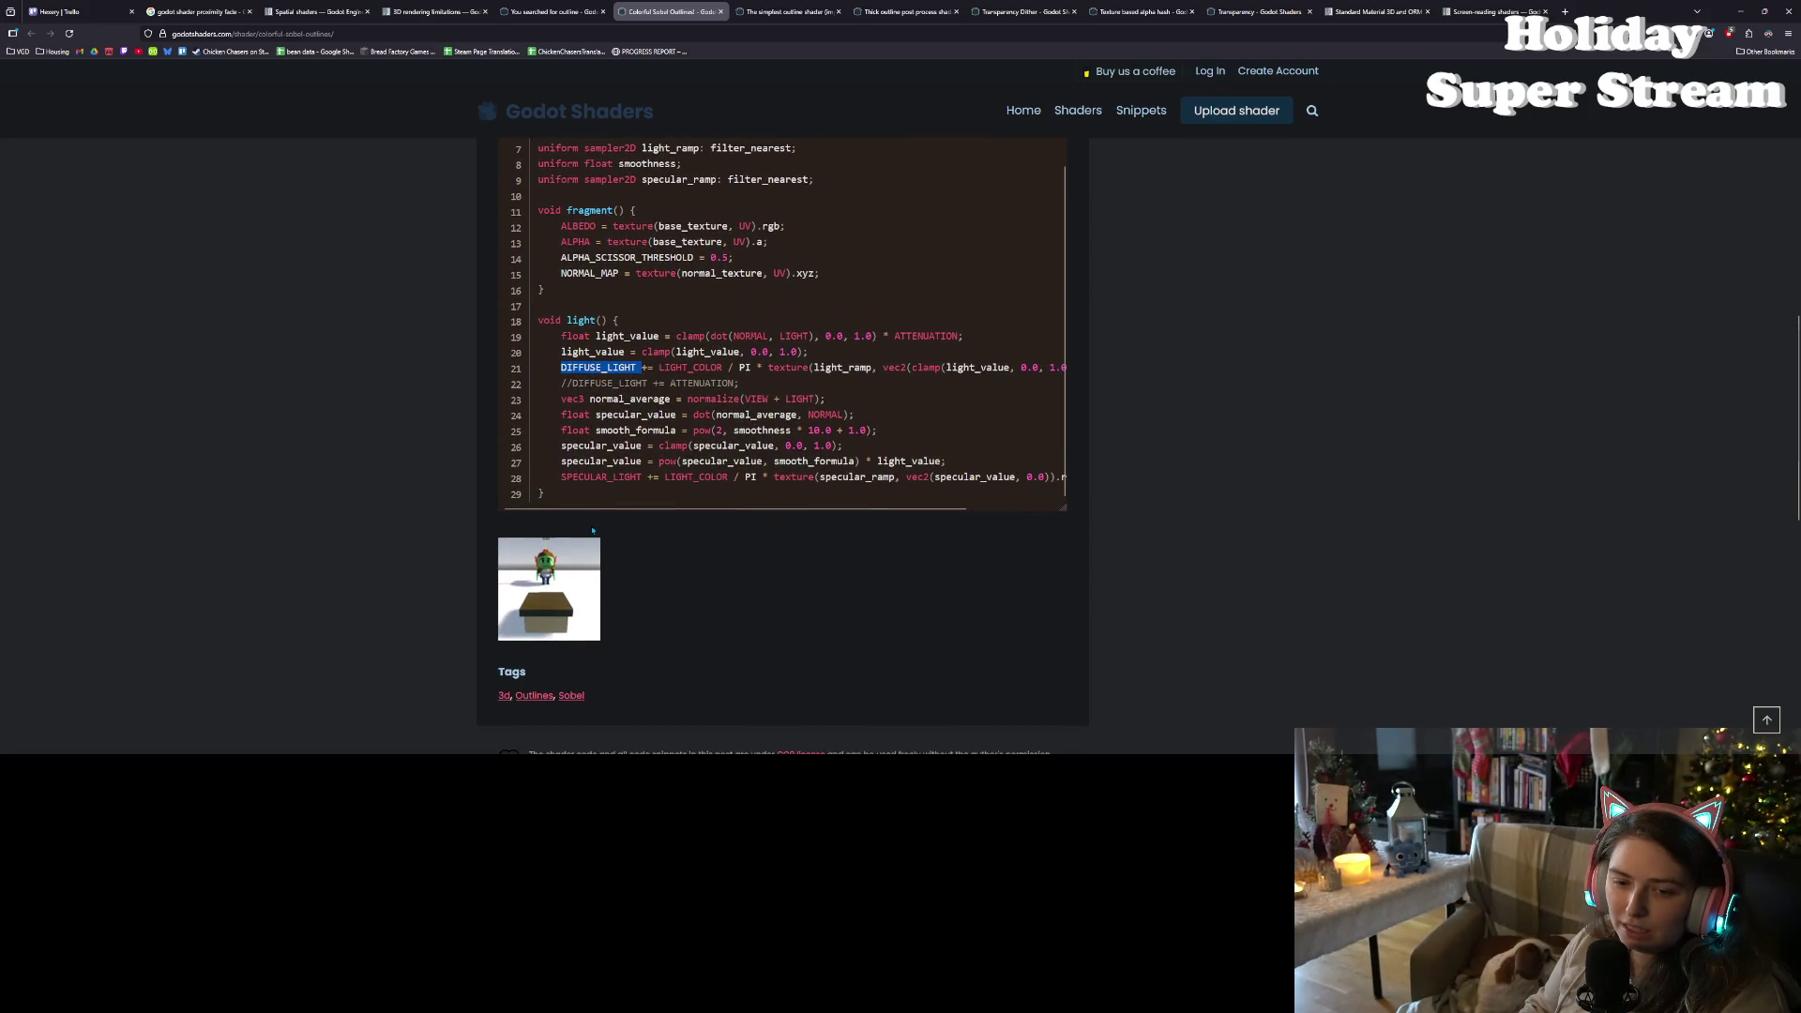
scroll(593, 531, up, 1)
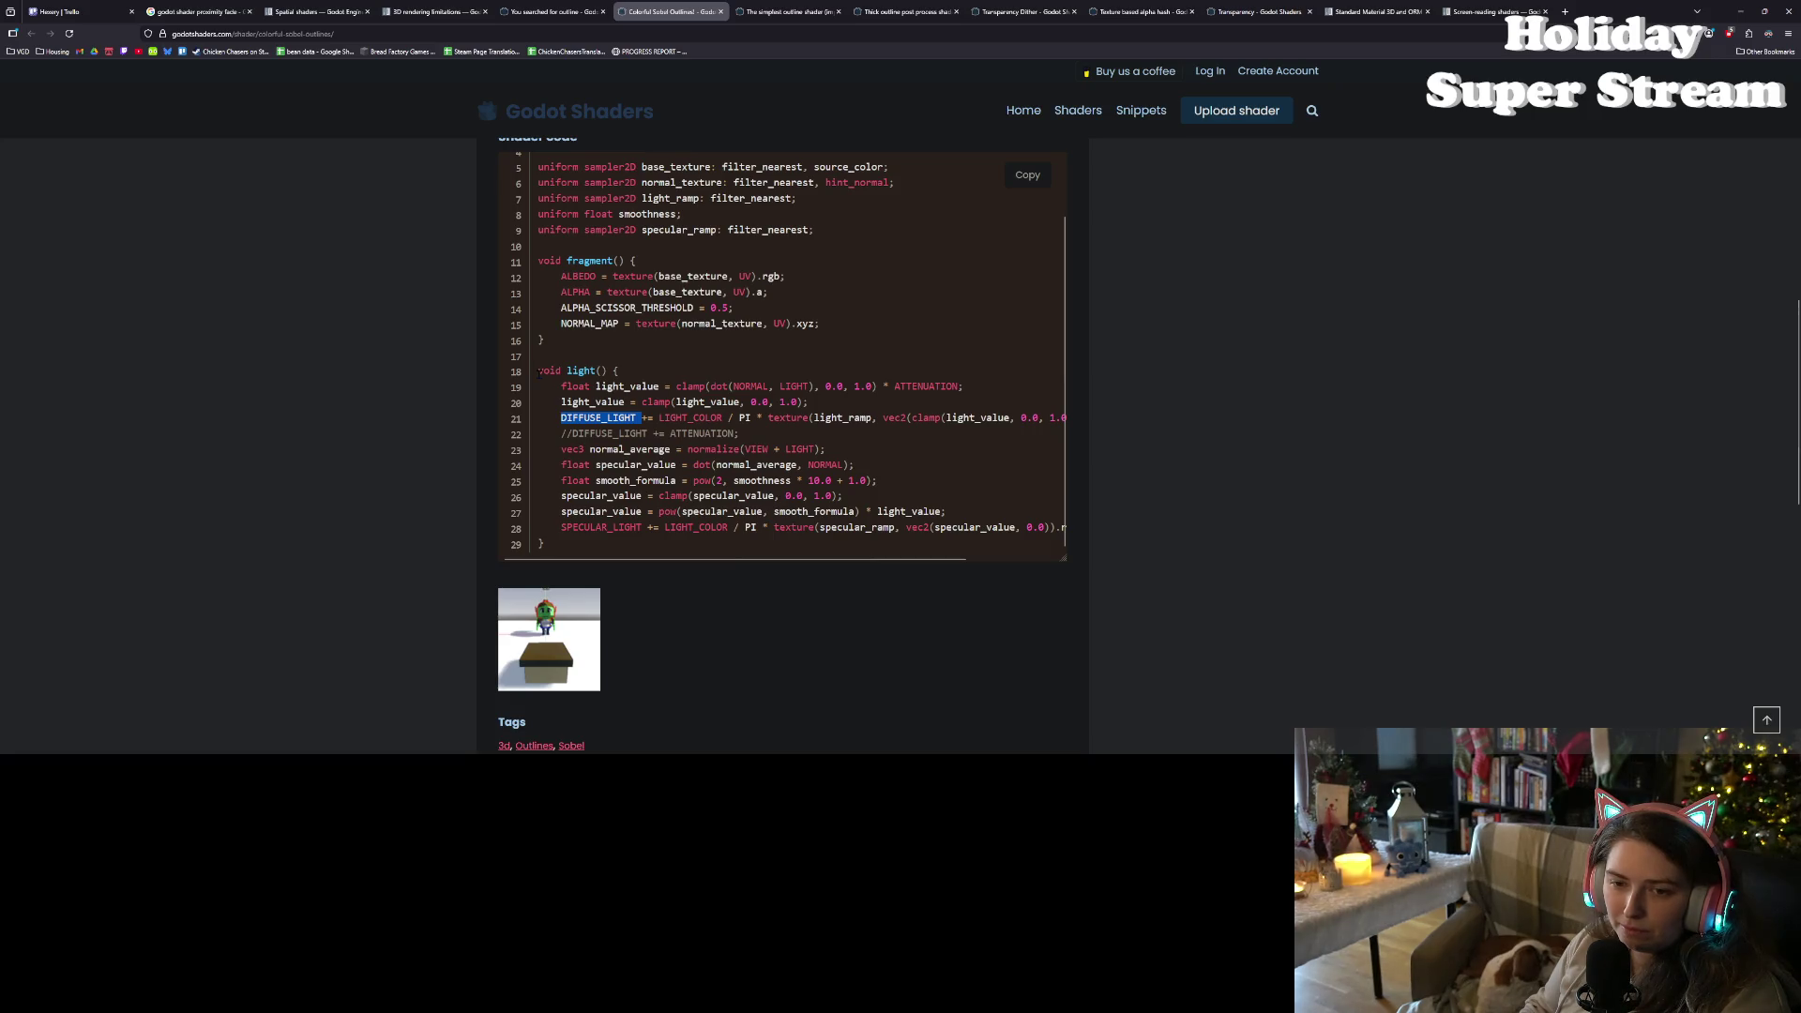
- Copy the light() function, lines 18–29, and return to the Godot editor
click(541, 373)
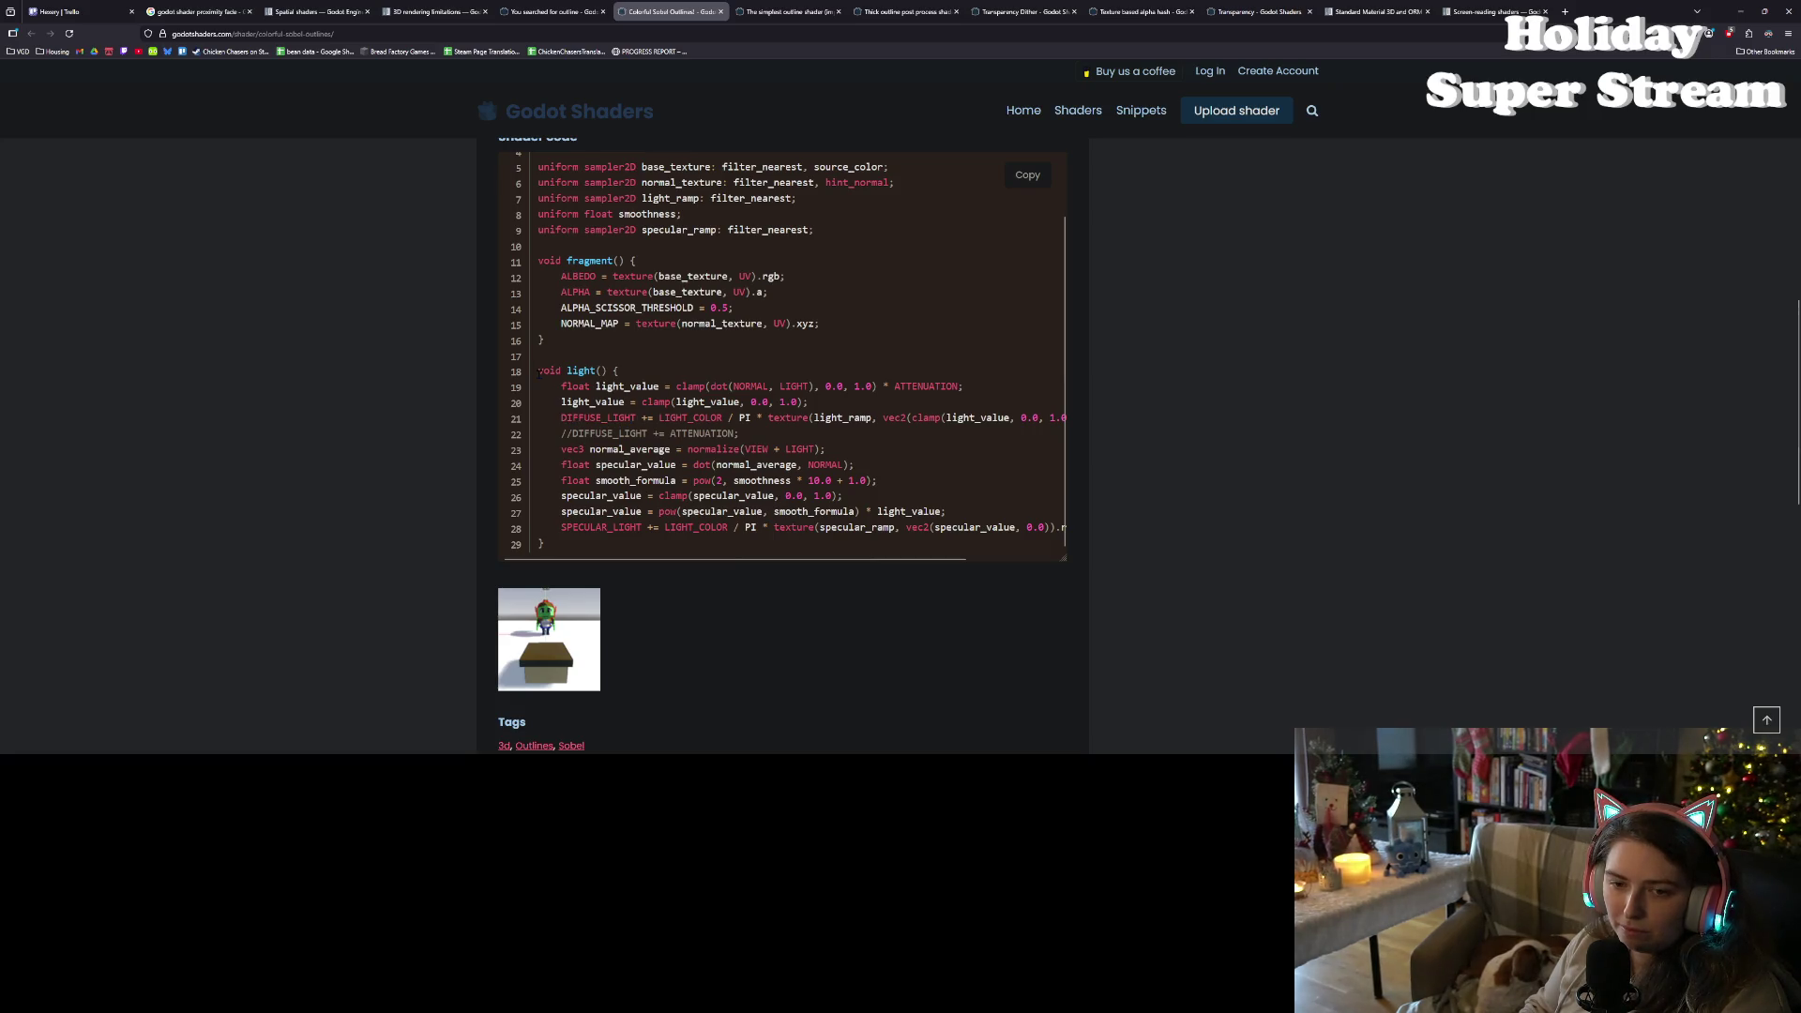
mouse_move(541, 372)
mouse_down()
mouse_move(596, 483)
mouse_move(605, 553)
mouse_up()
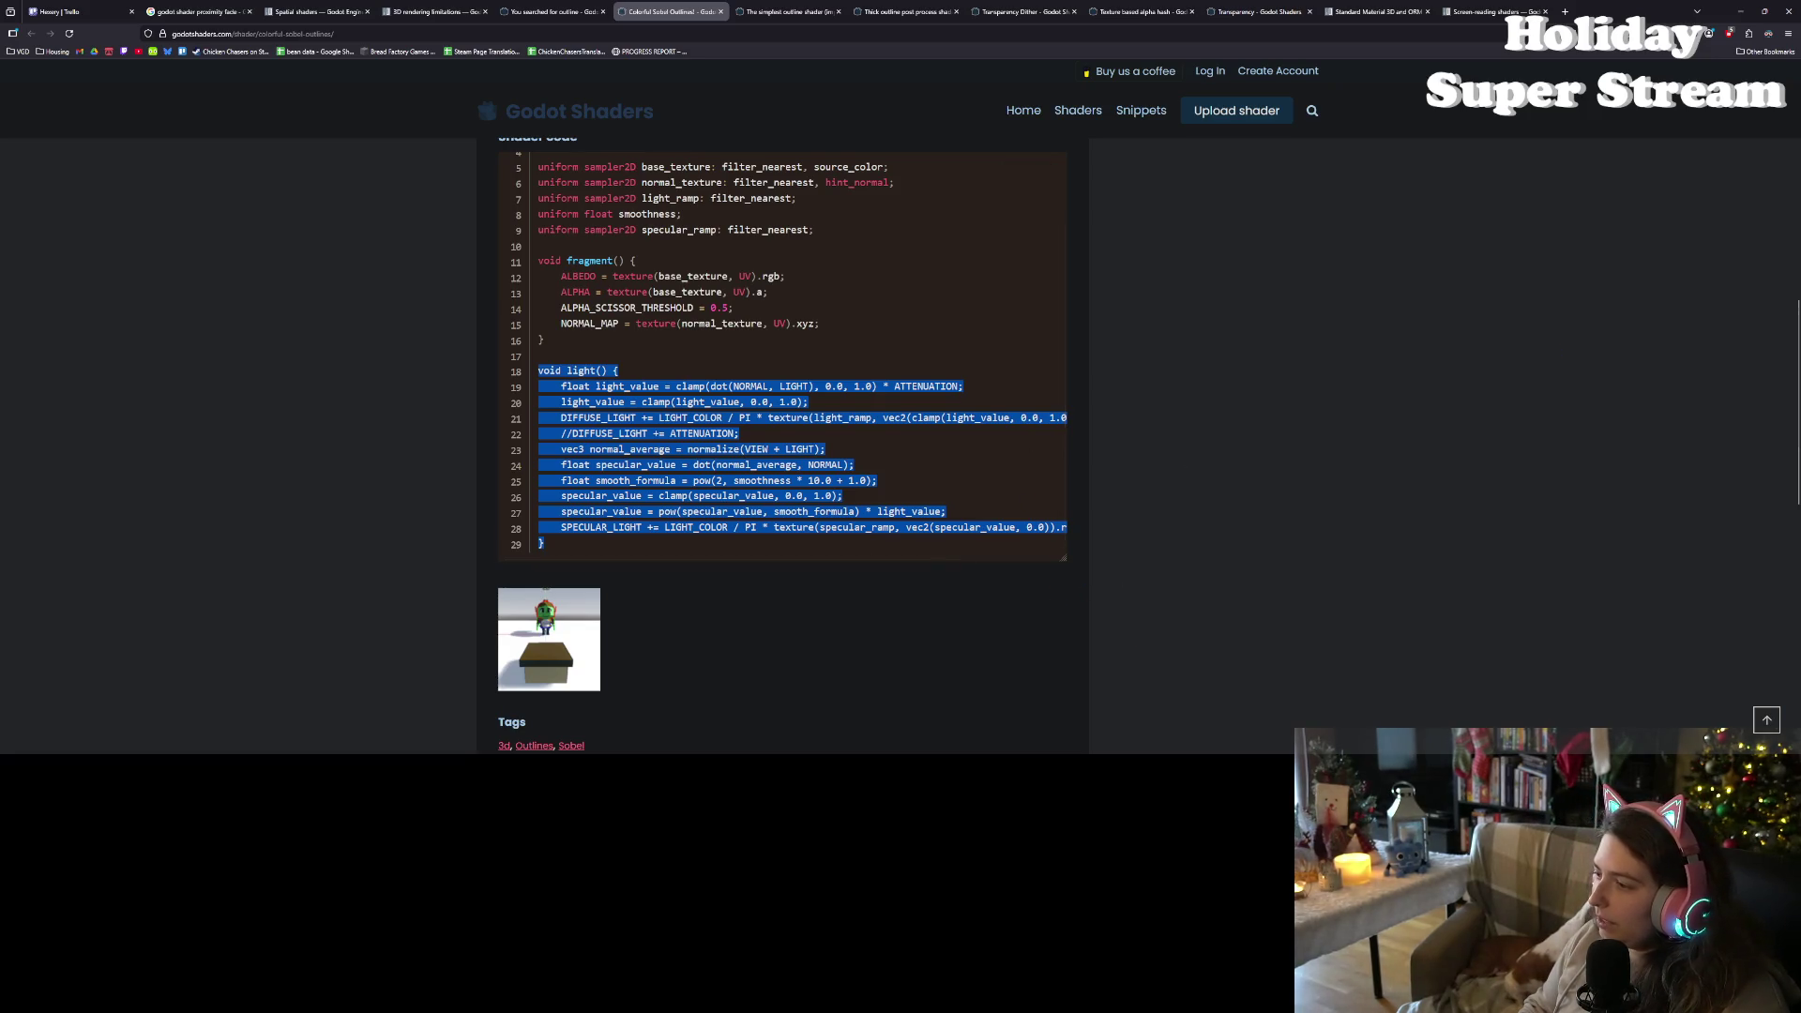
key(alt+Tab)
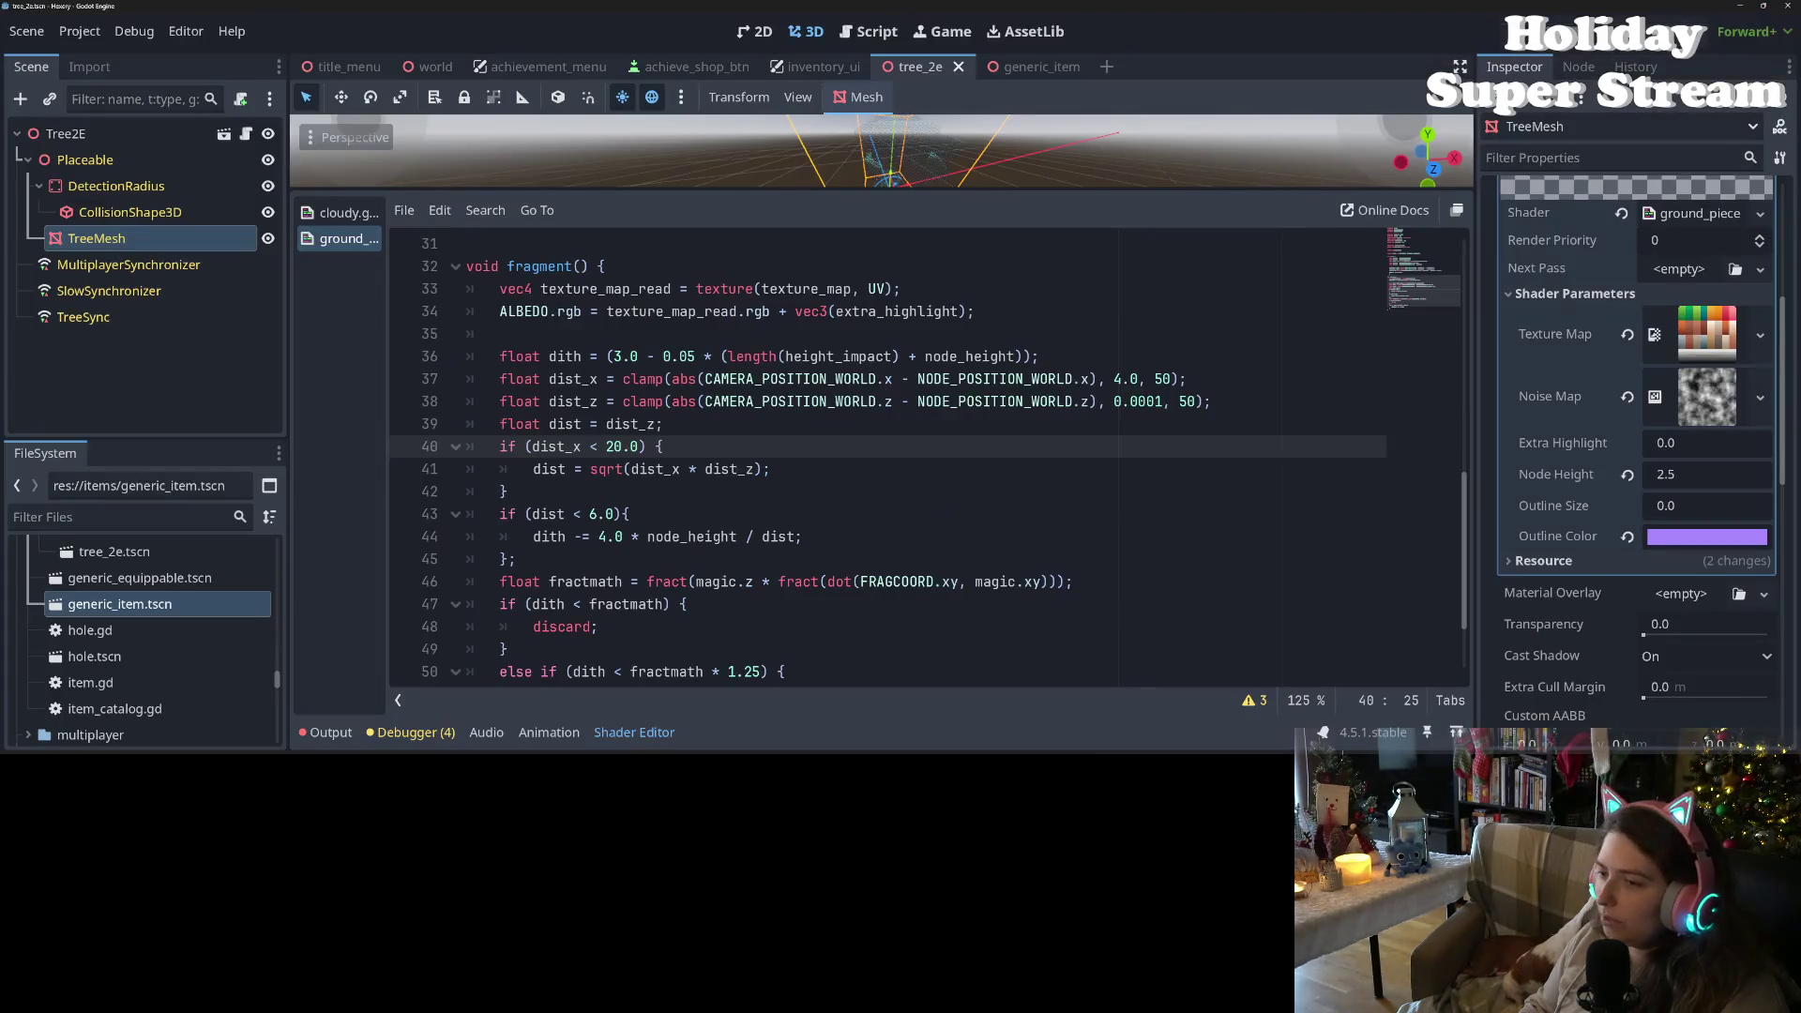
- Paste the light() function after fragment() and remove its light_ramp texture term on line 58
scroll(530, 563, down, 2)
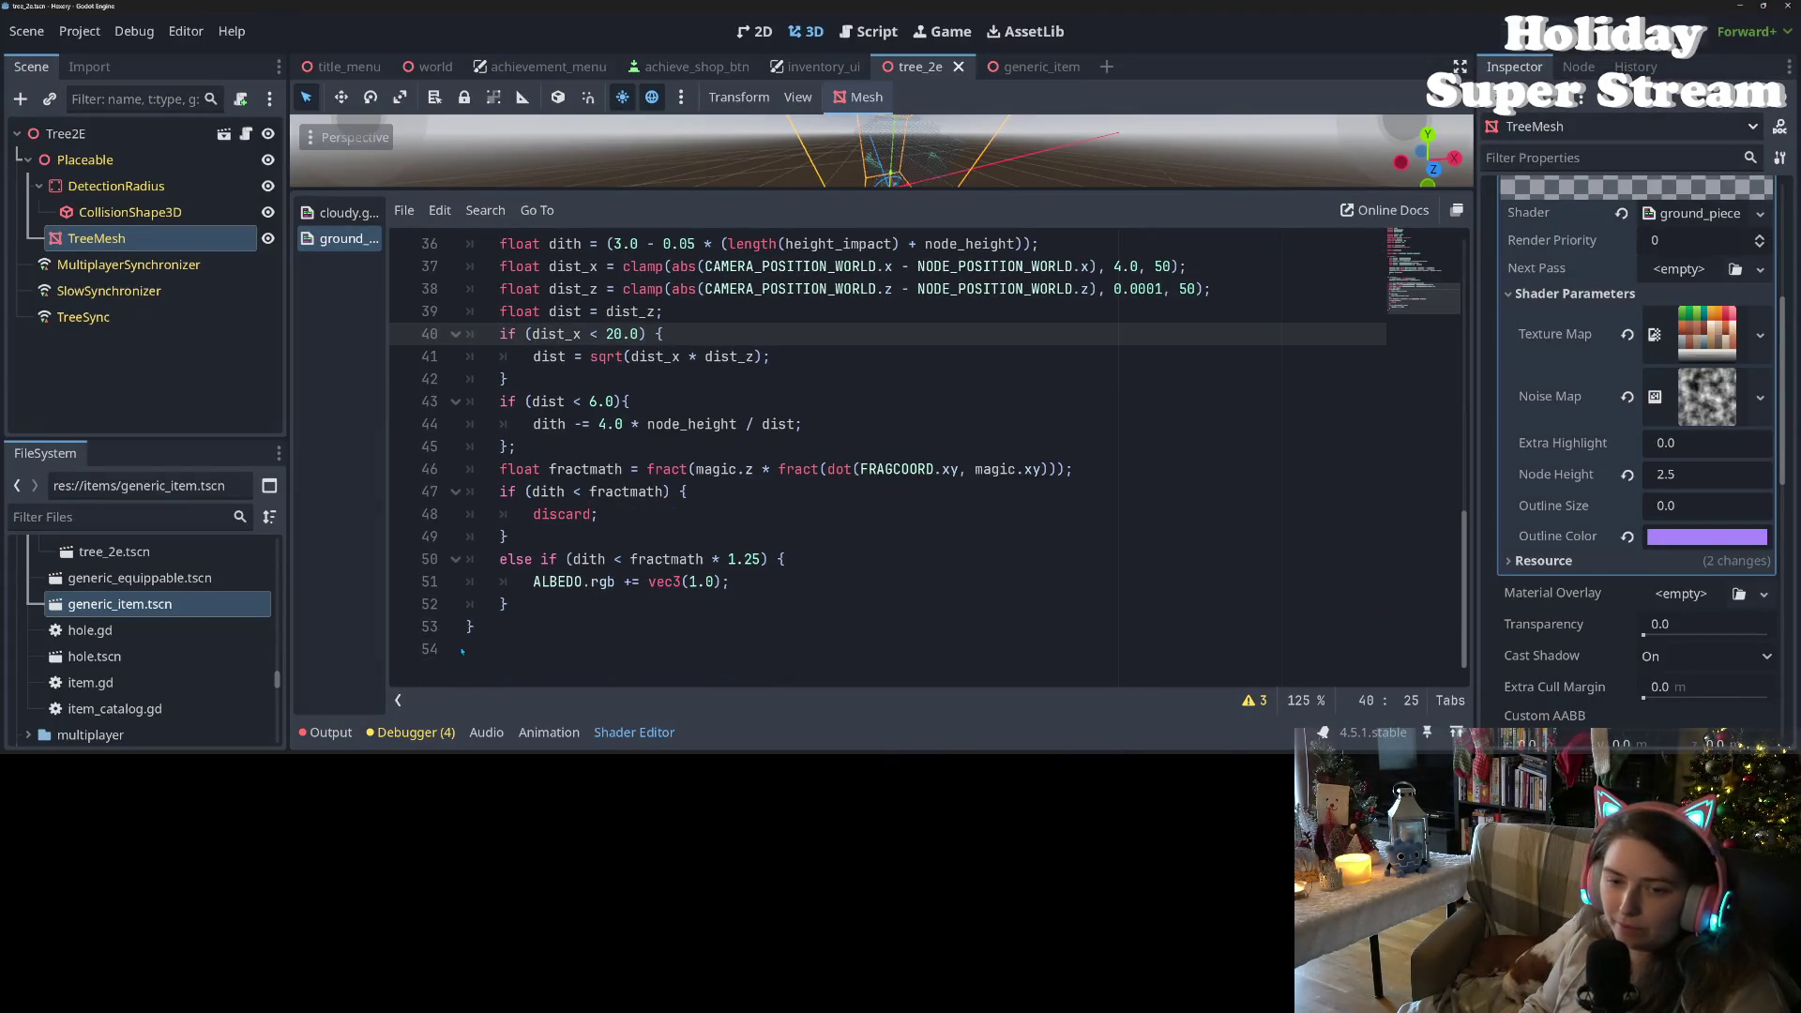
click(530, 681)
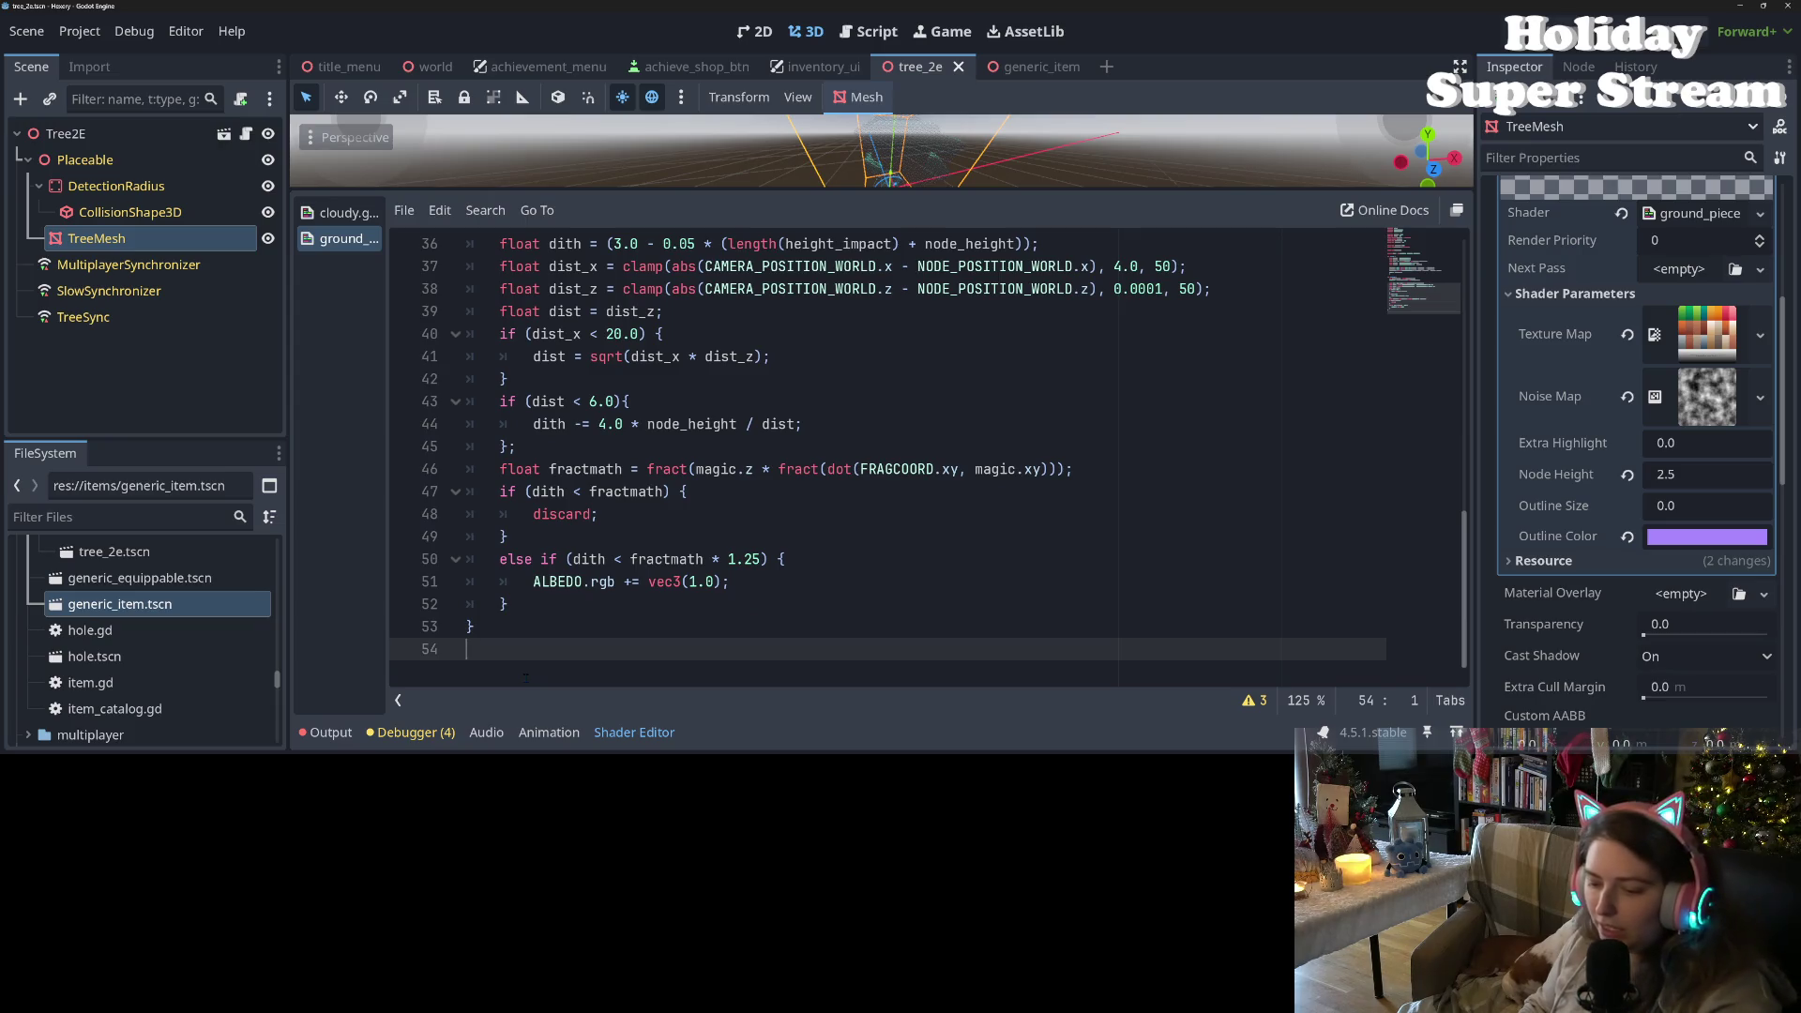
key(Return)
text(void light() { 	float light_value = clamp(dot(NORMAL, LIGHT), 0.0, 1.0) * ATTENUATION; 	light_value = clamp(light_value, 0.0, 1.0); 	DIFFUSE_LIGHT += LIGHT_COLOR / PI * texture(light_ramp, vec2(clamp(light_value, 0.0, 1.0), 0.0)).rgb; 	//DIFFUSE_LIGHT += ATTENUATION; 	vec3 normal_average = normalize(VIEW + LIGHT); 	float specular_value = dot(normal_average, NORMAL); 	float smooth_formula = pow(2, smoothness * 10.0 + 1.0); 	specular_value = clamp(specular_value, 0.0, 1.0); 	specular_value = pow(specular_value, smooth_formula) * light_value; 	SPECULAR_LIGHT += LIGHT_COLOR / PI * texture(specular_ramp, vec2(specular_value, 0.0)).rgb; })
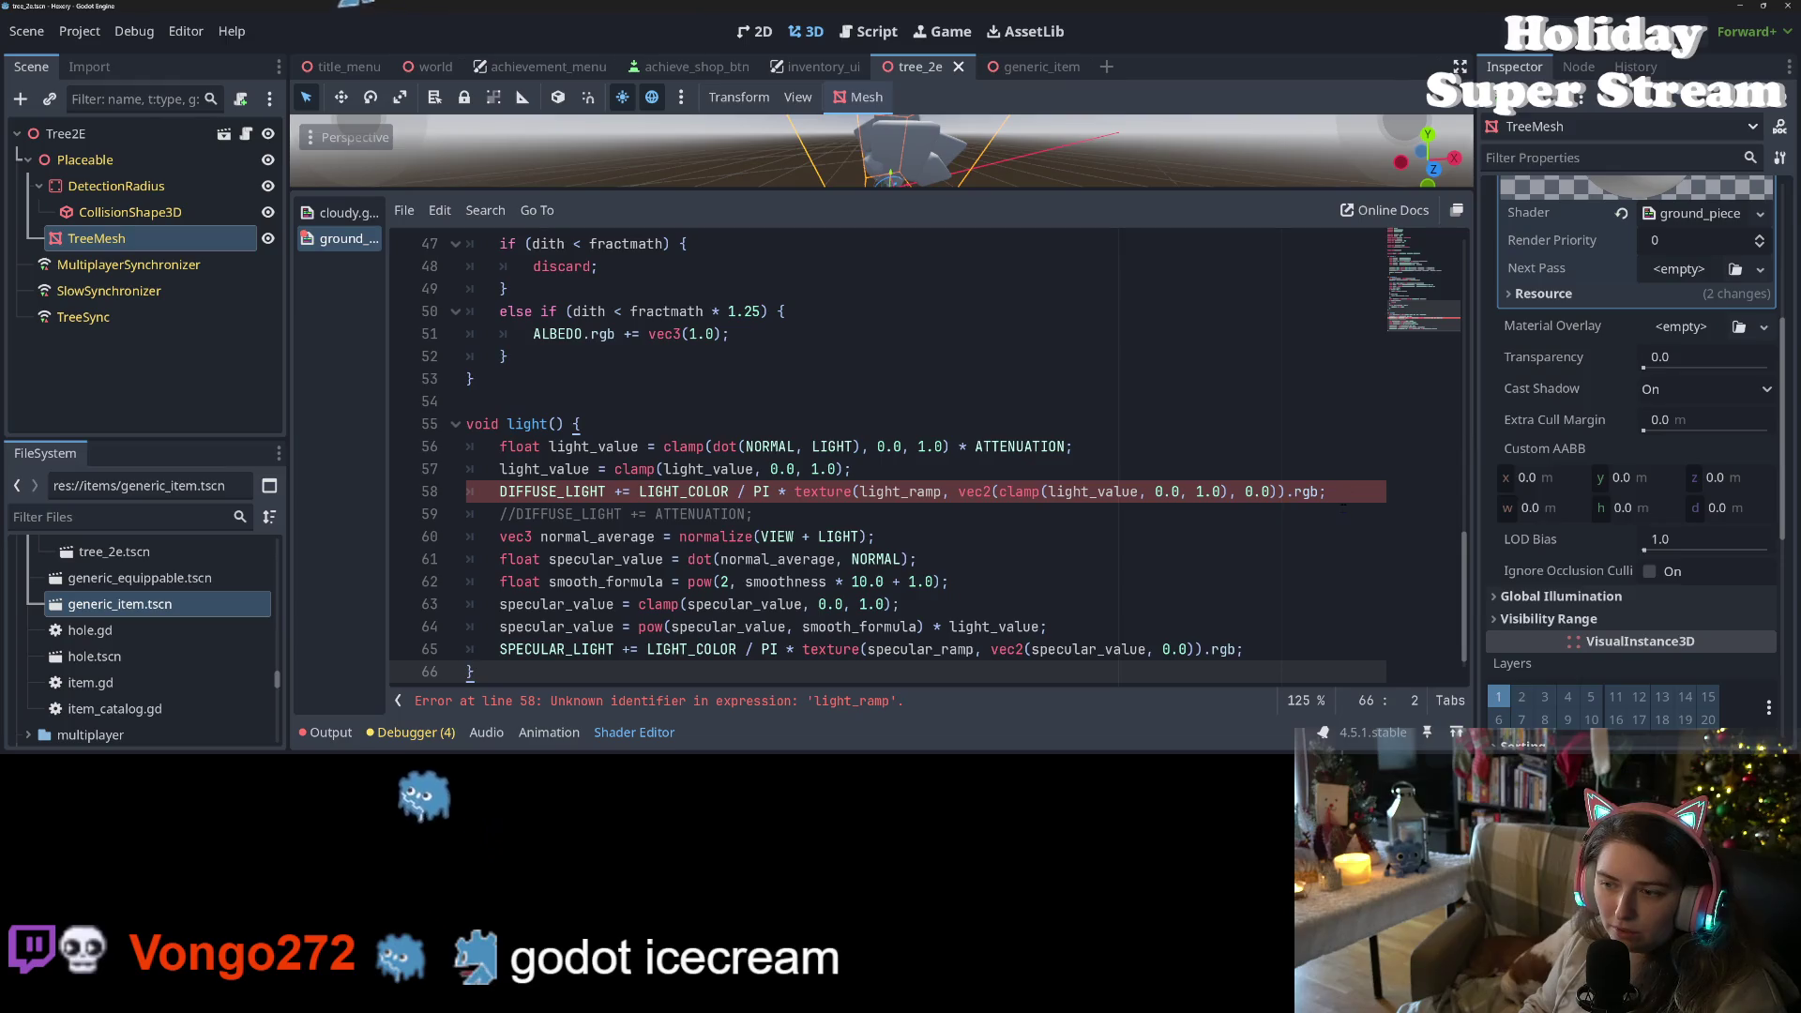
drag(1318, 491, 1285, 492)
mouse_move(853, 495)
mouse_down()
mouse_move(723, 536)
mouse_move(745, 491)
mouse_move(771, 491)
mouse_up()
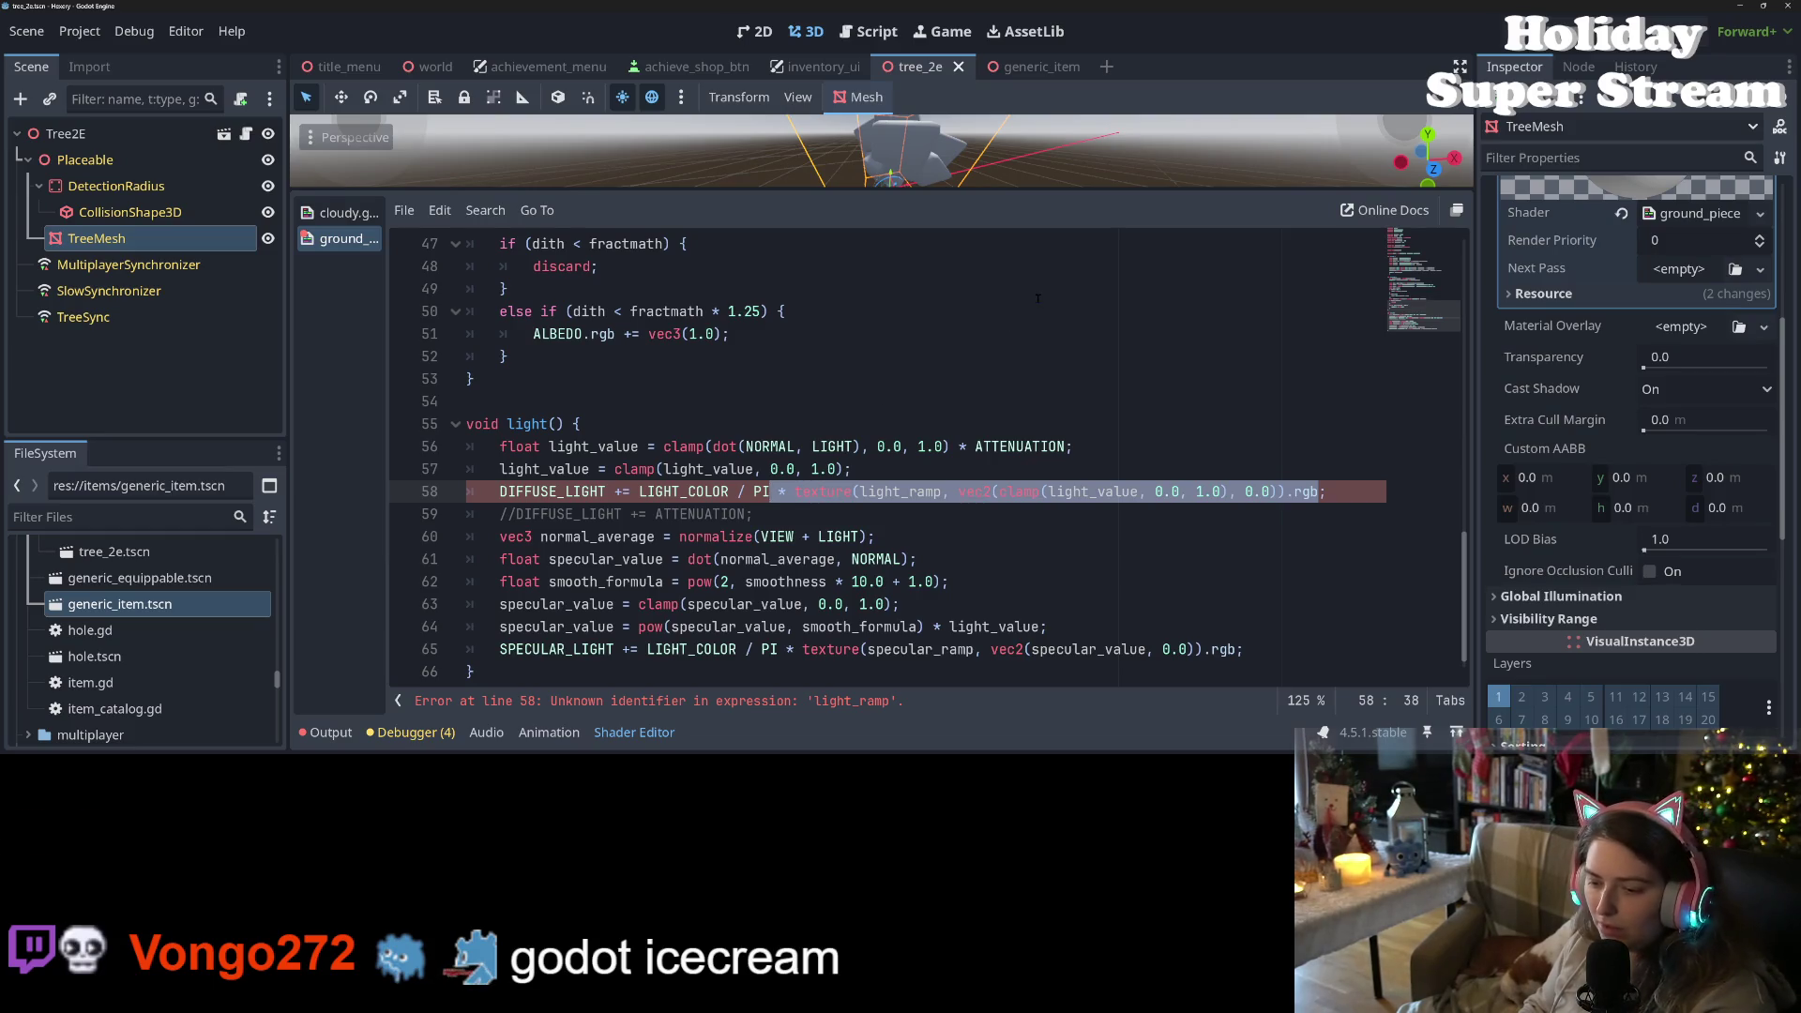
key(BackSpace)
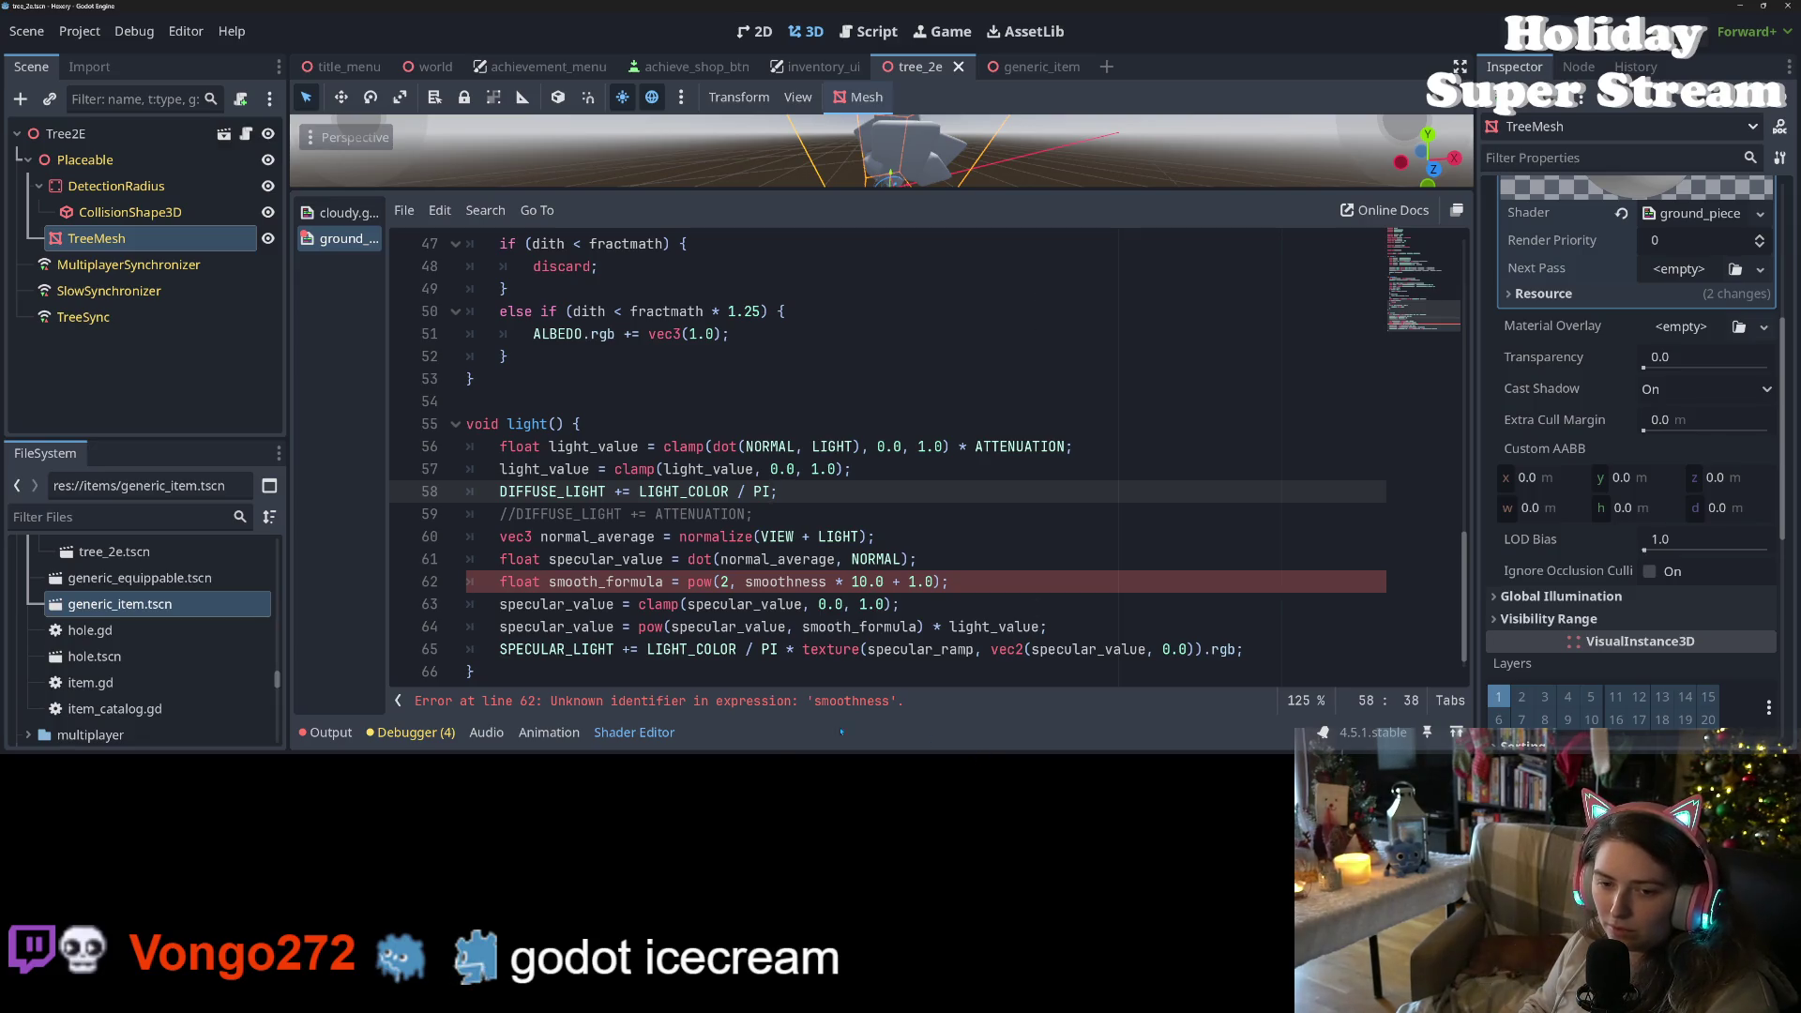
- Hard-set smooth_formula to 1.0 and comment out the specular_ramp texture term on line 65
click(645, 582)
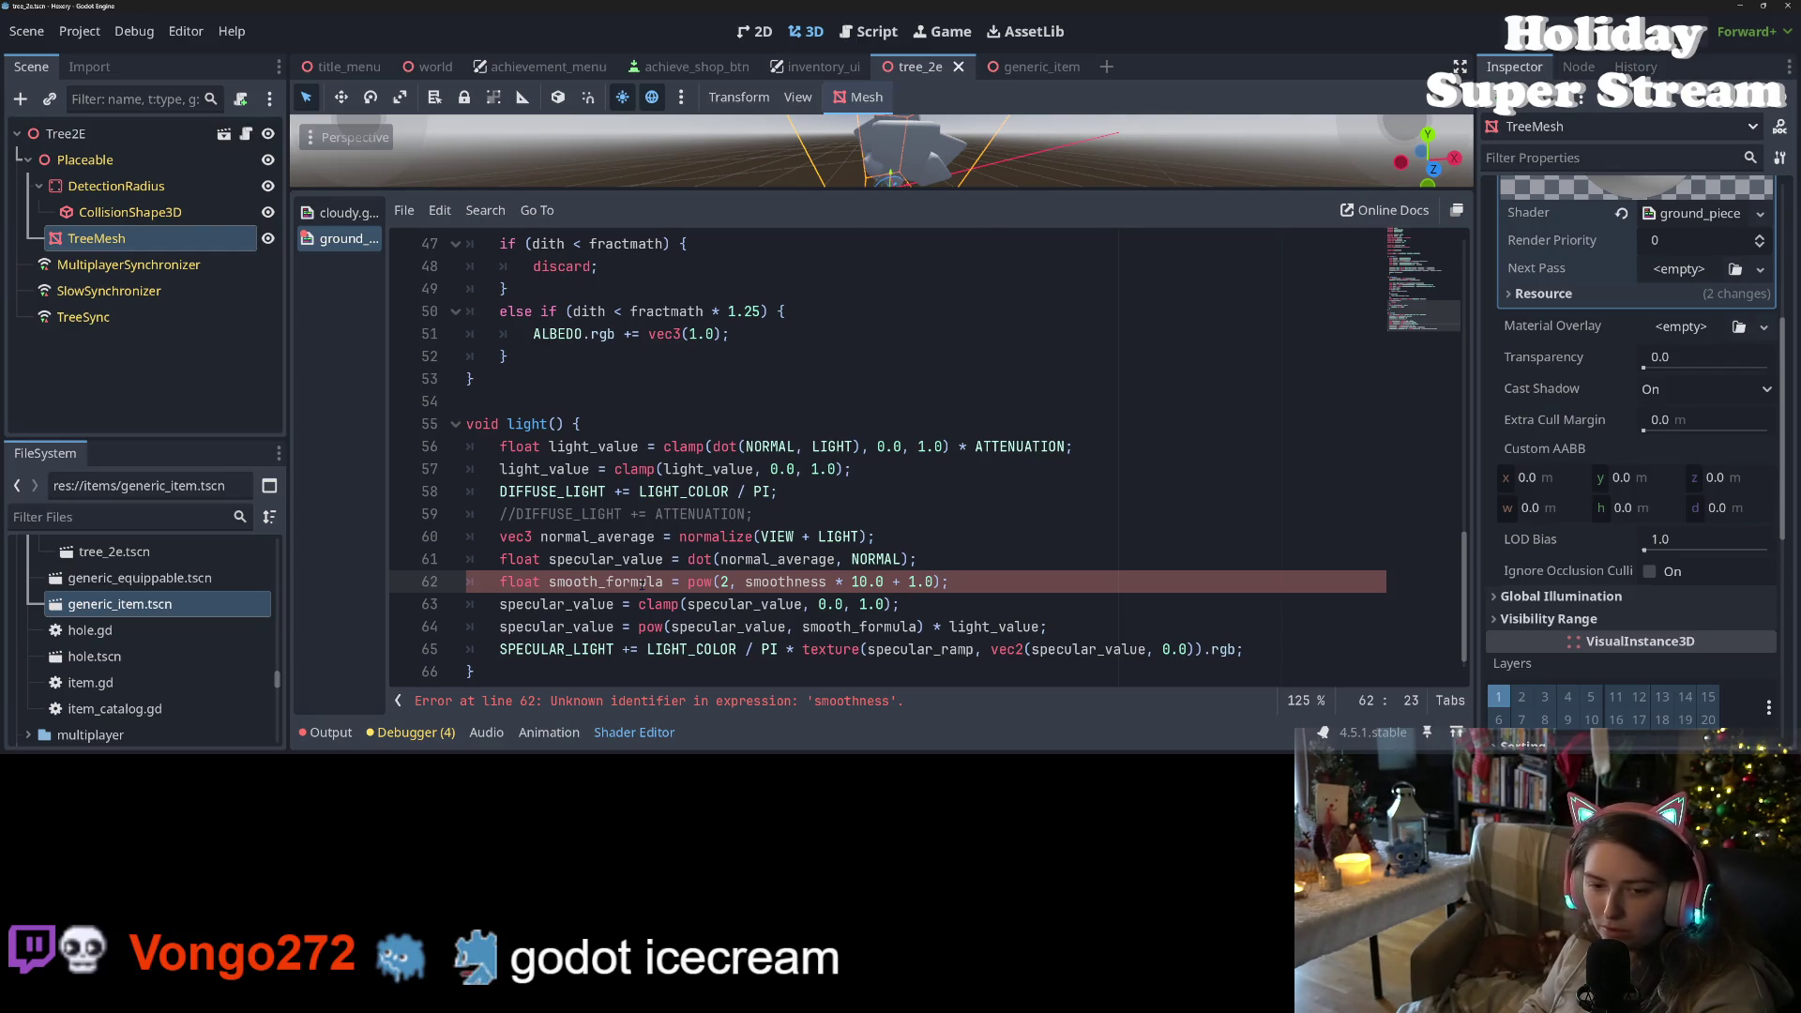
key(ctrl+l)
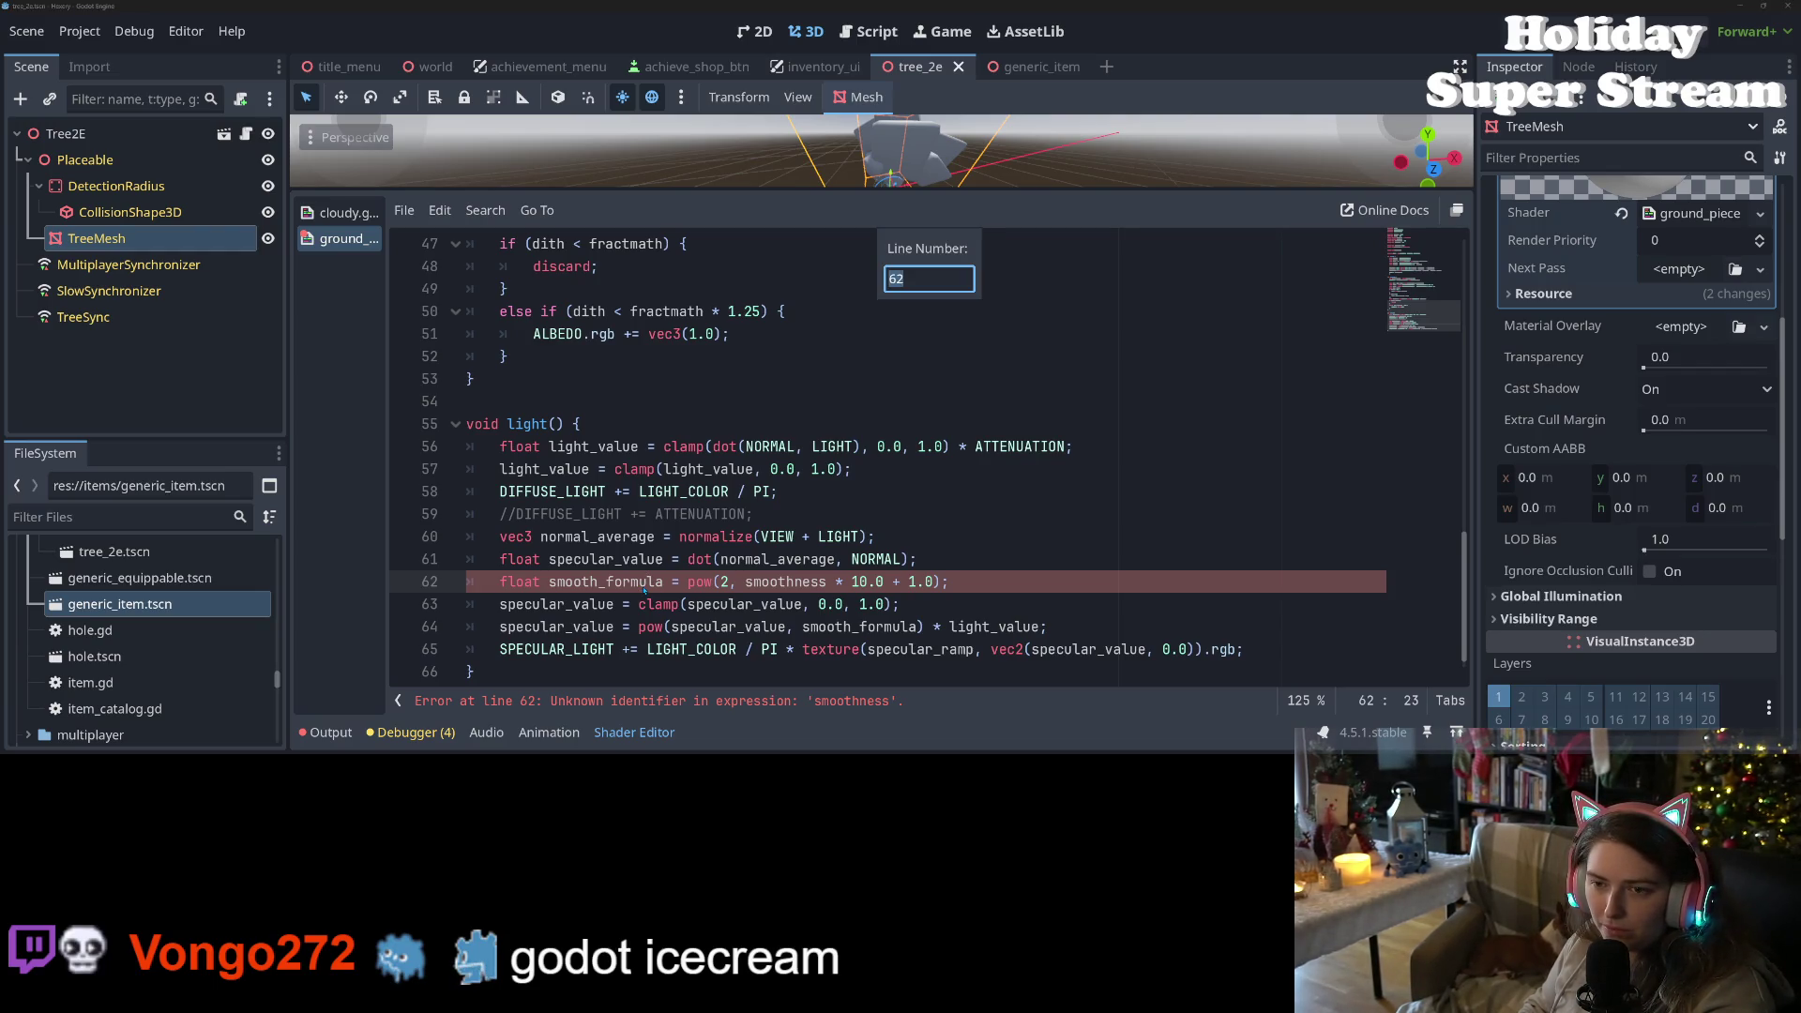
key(Escape)
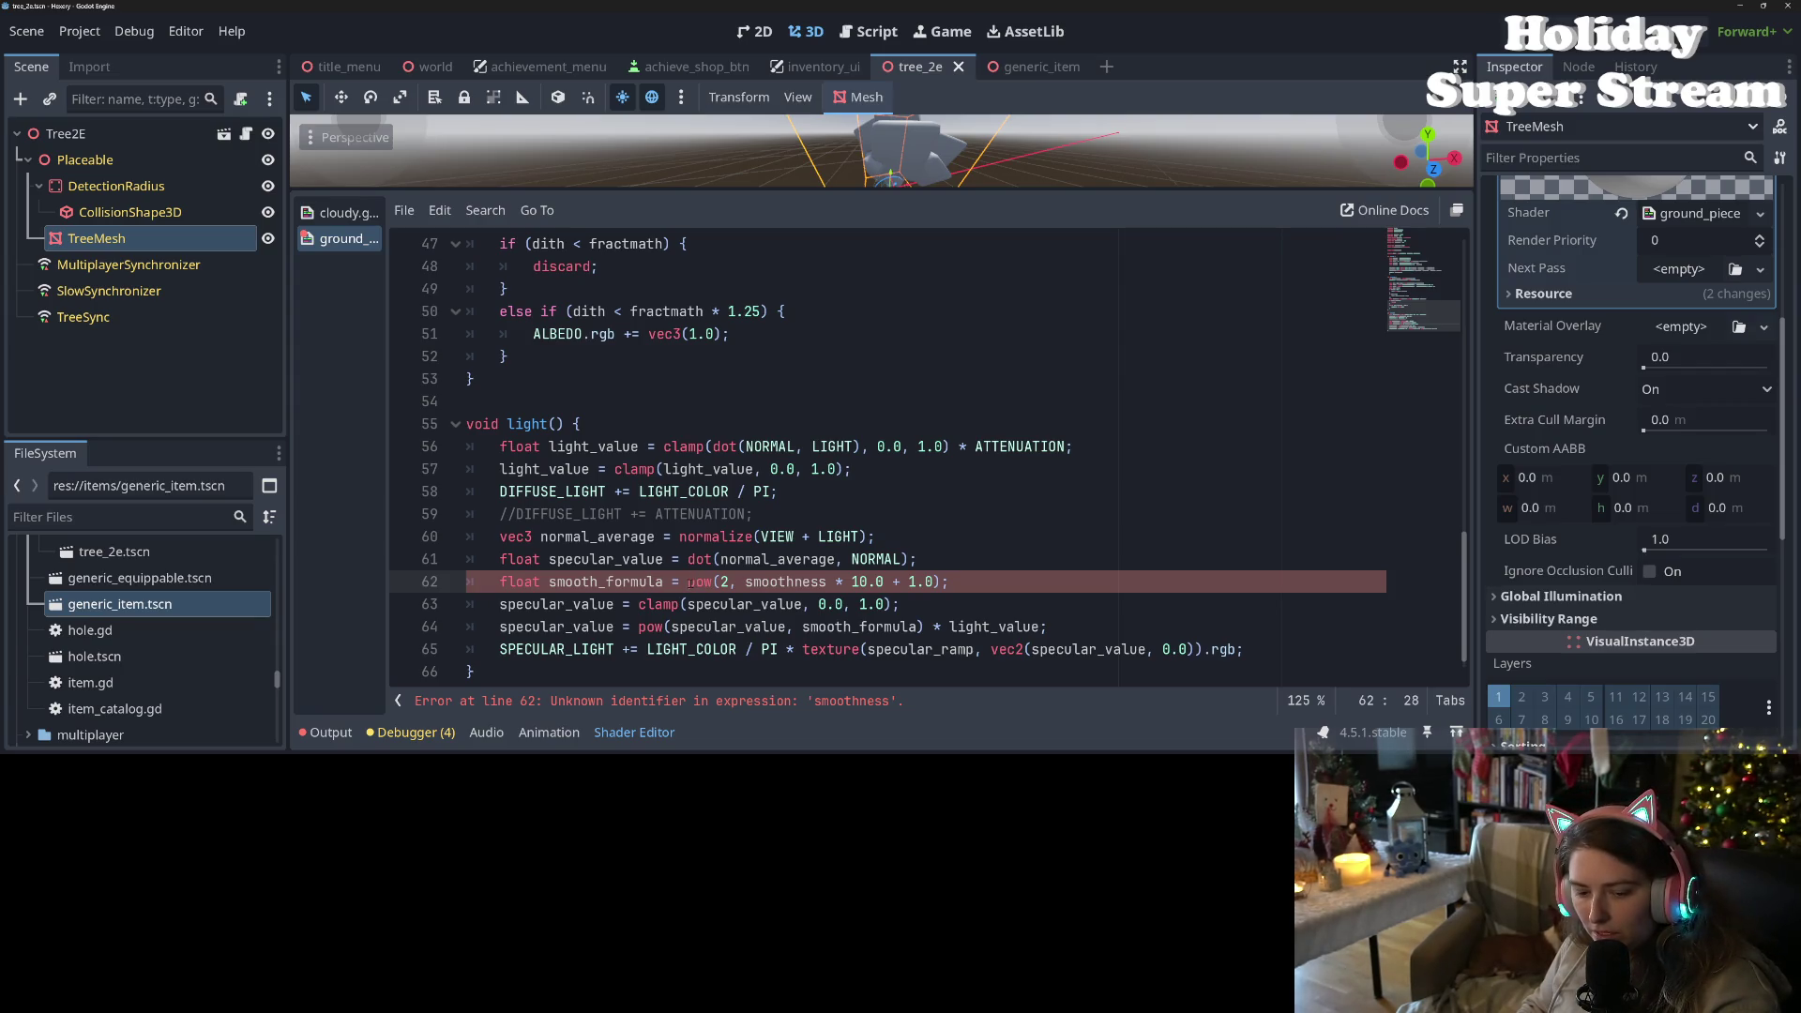
text(1.0)
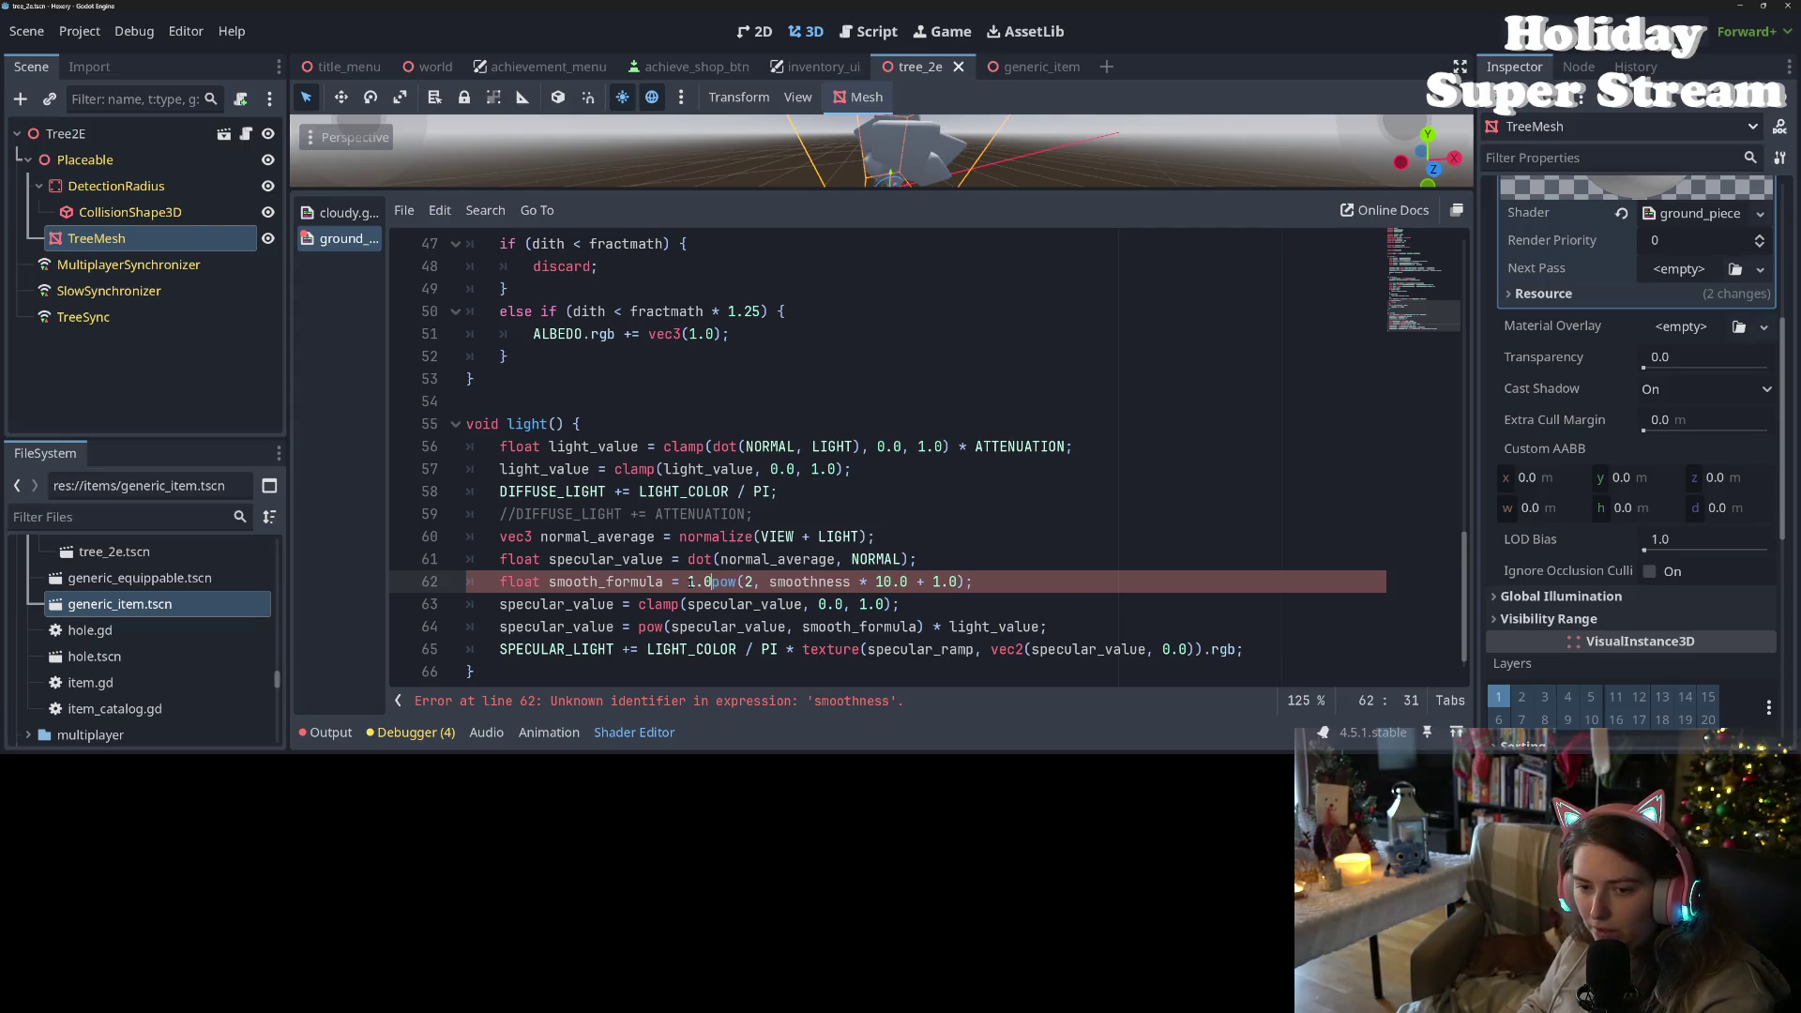
text(;//)
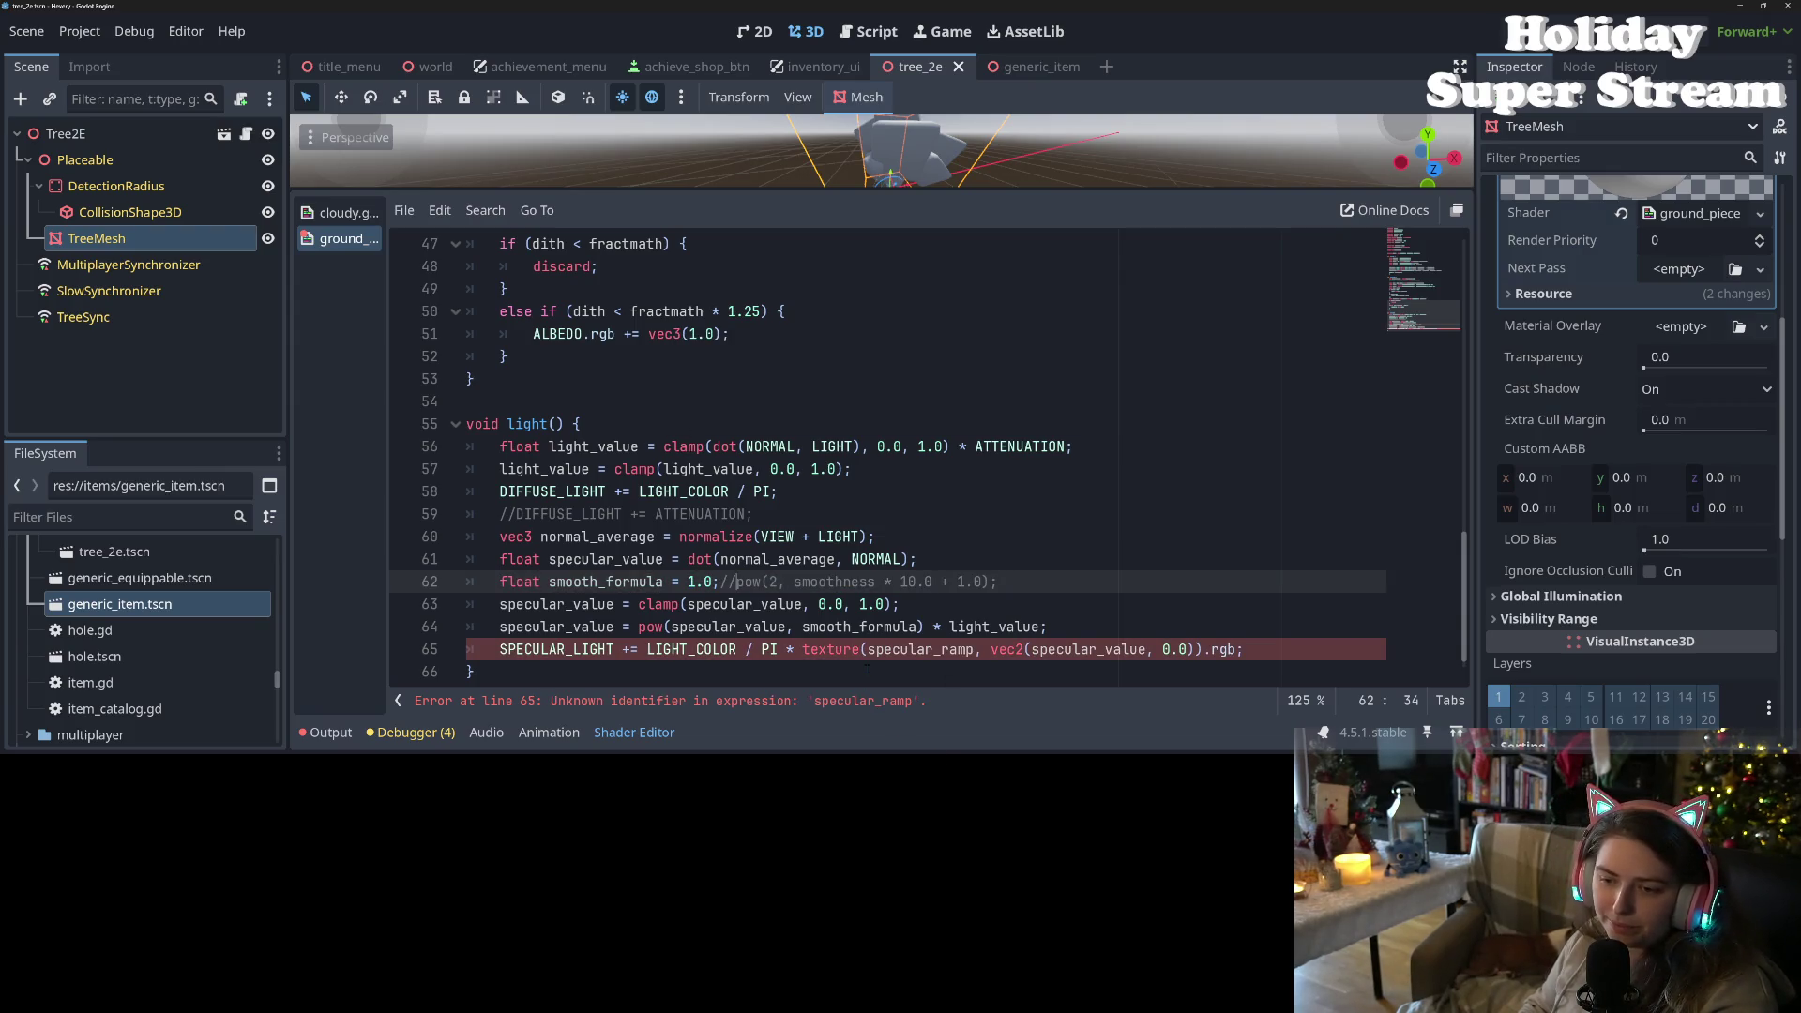
click(784, 648)
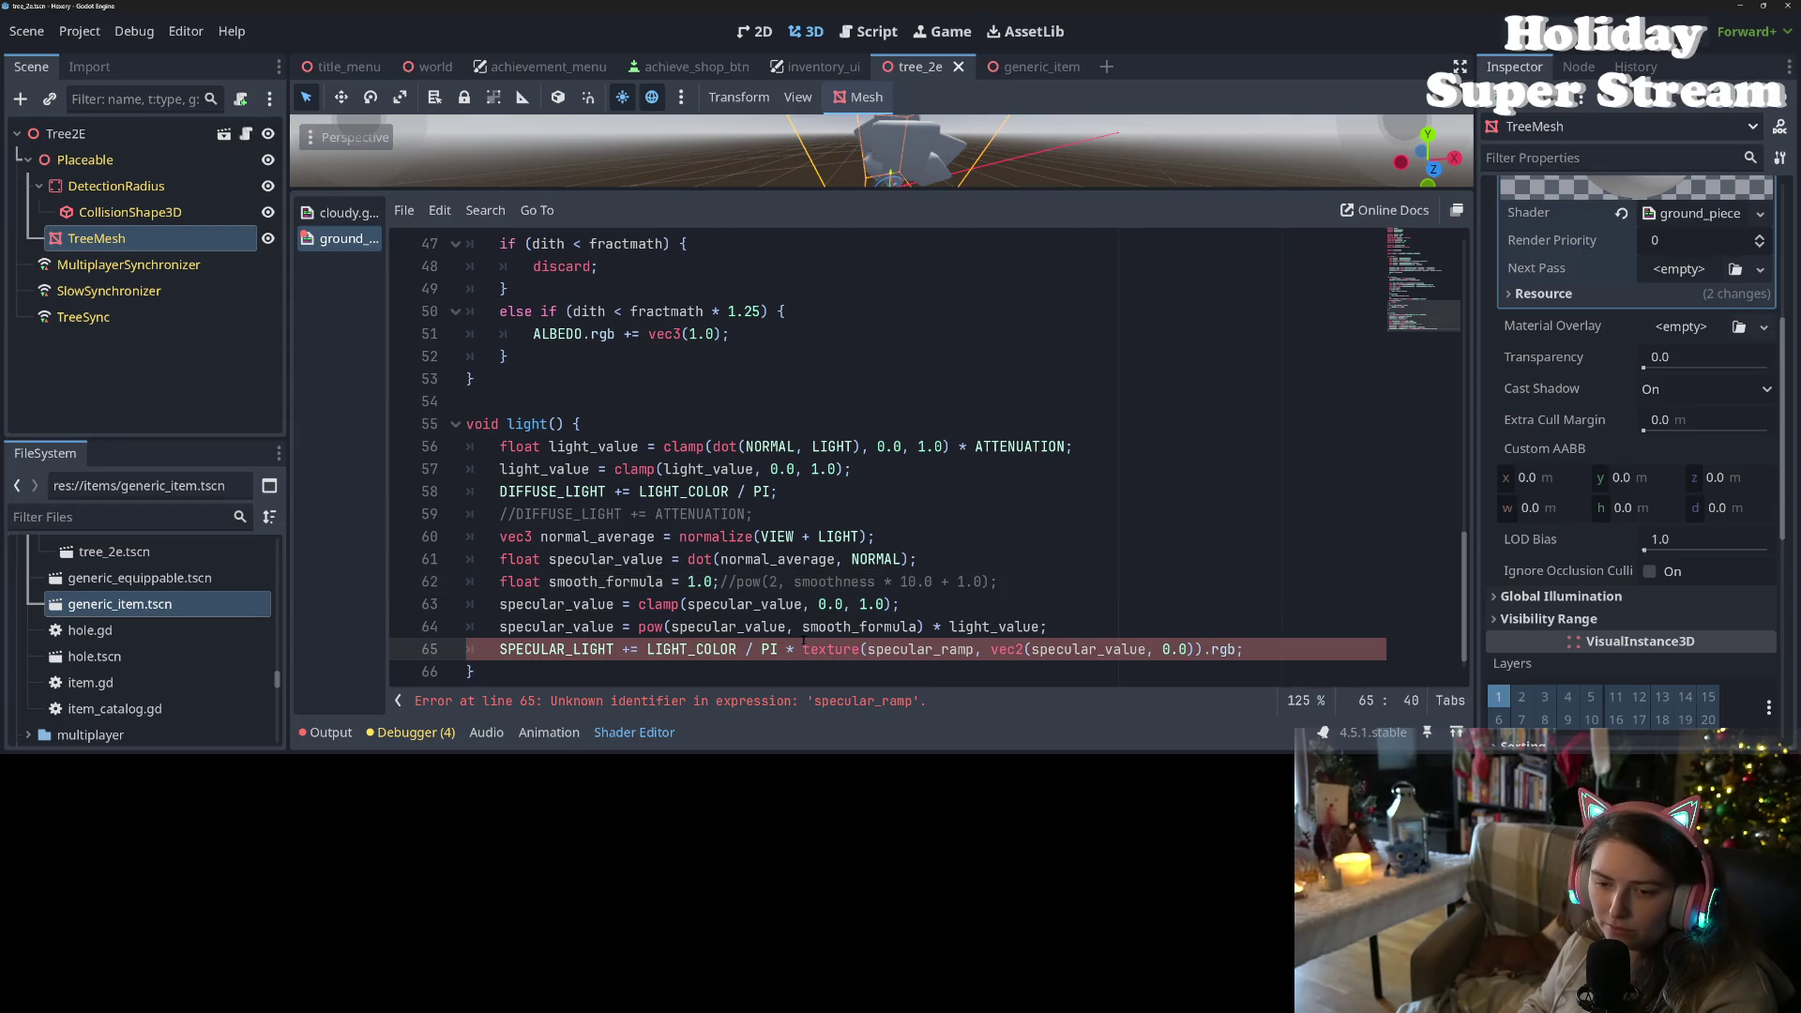
text(;/)
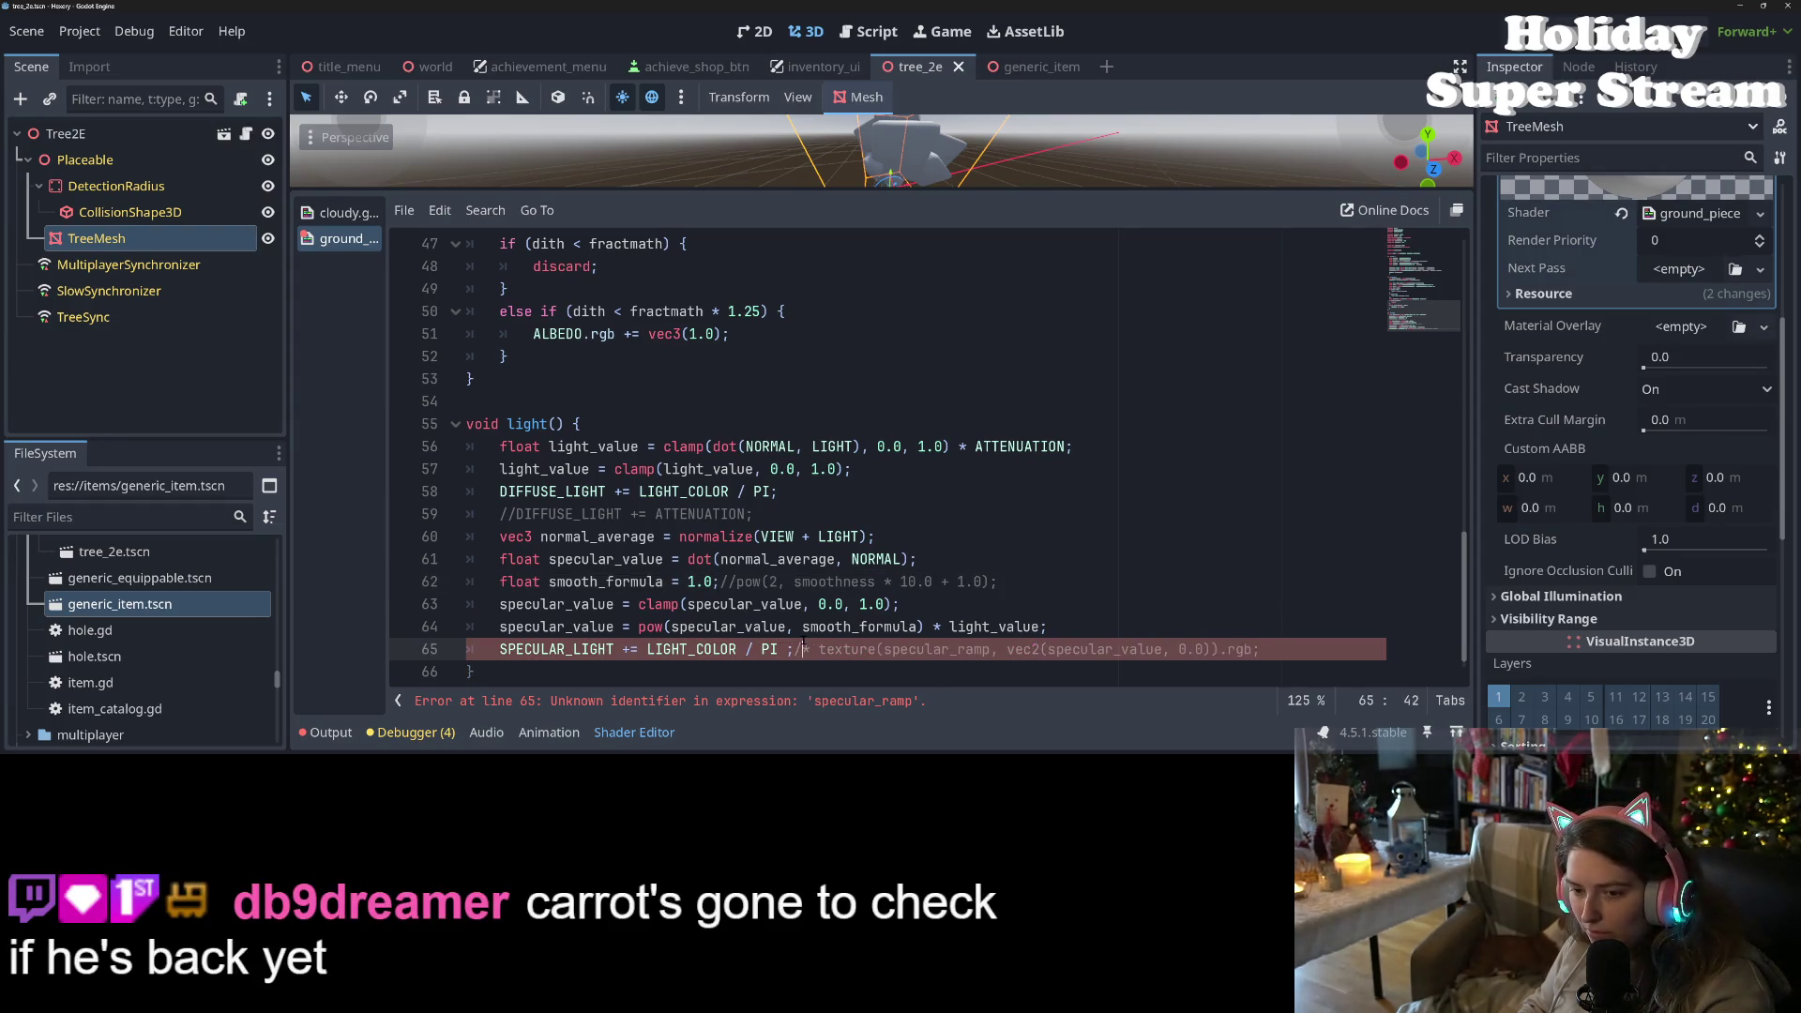
text(/)
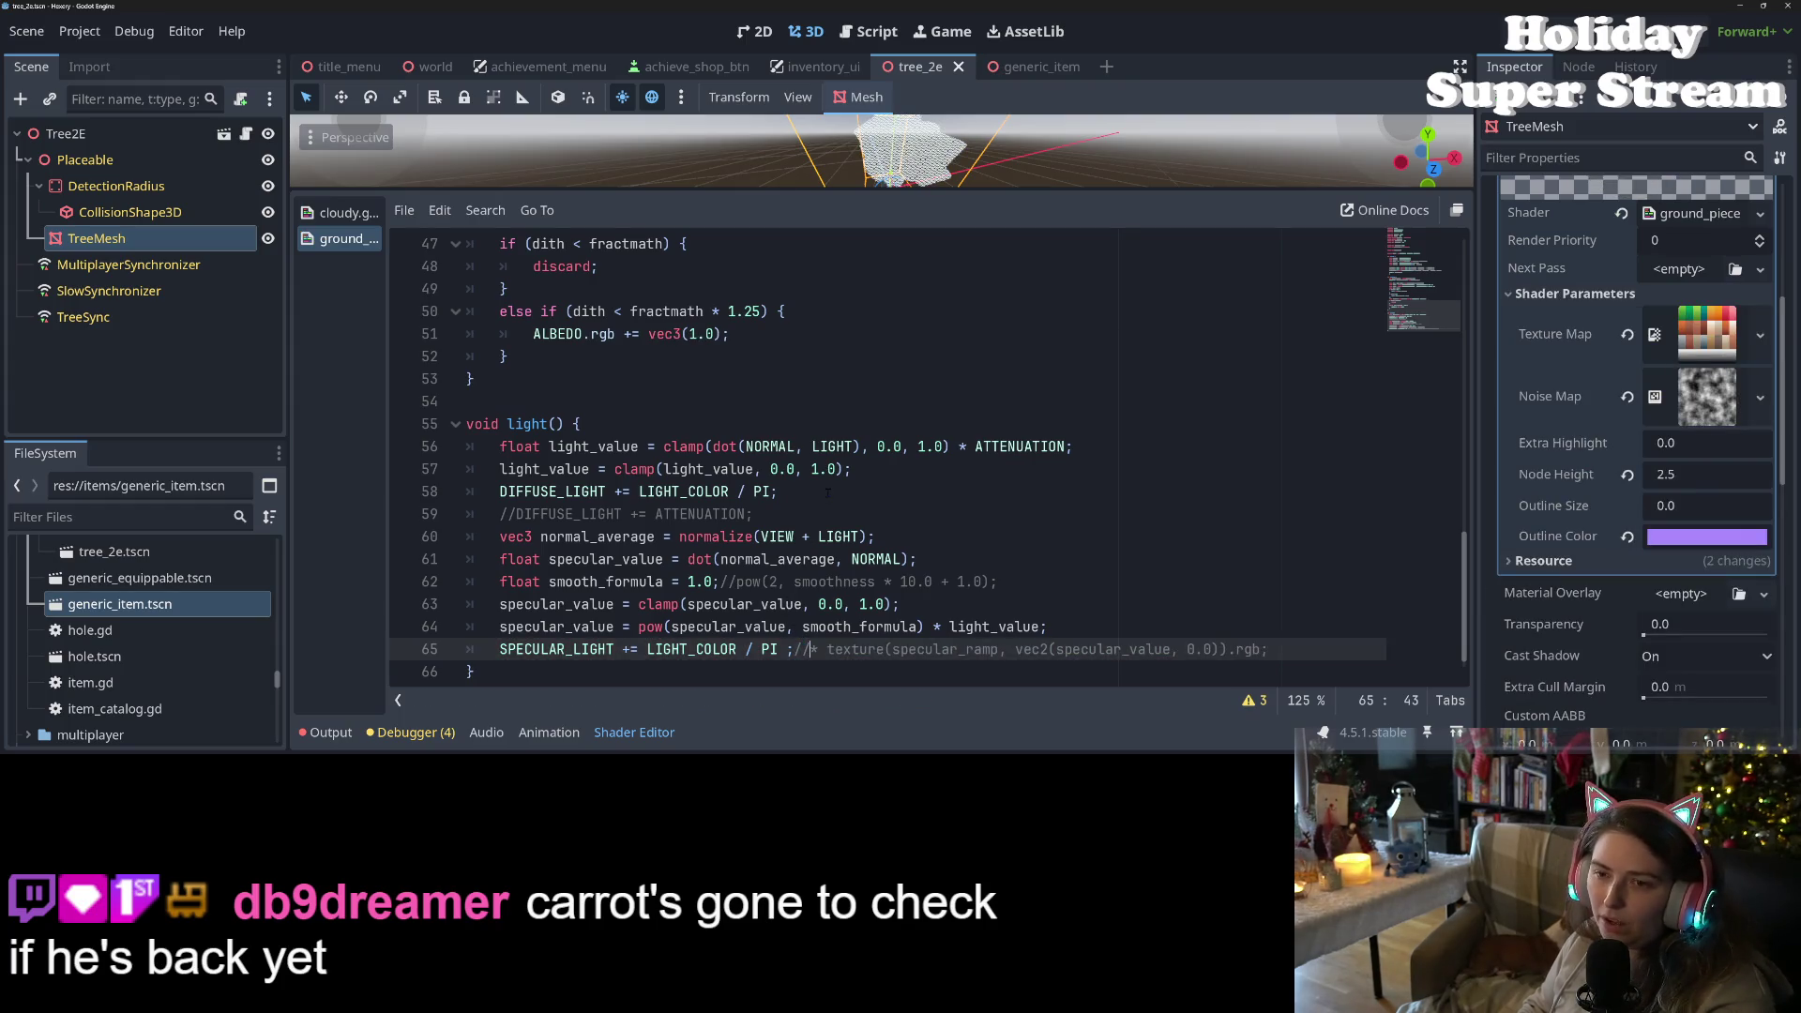
- Enlarge the 3D view and change smooth_formula to 0.5, then save
mouse_move(900, 192)
mouse_down()
mouse_move(947, 282)
mouse_move(993, 474)
mouse_up()
scroll(1027, 383, down, 3)
scroll(1027, 382, up, 3)
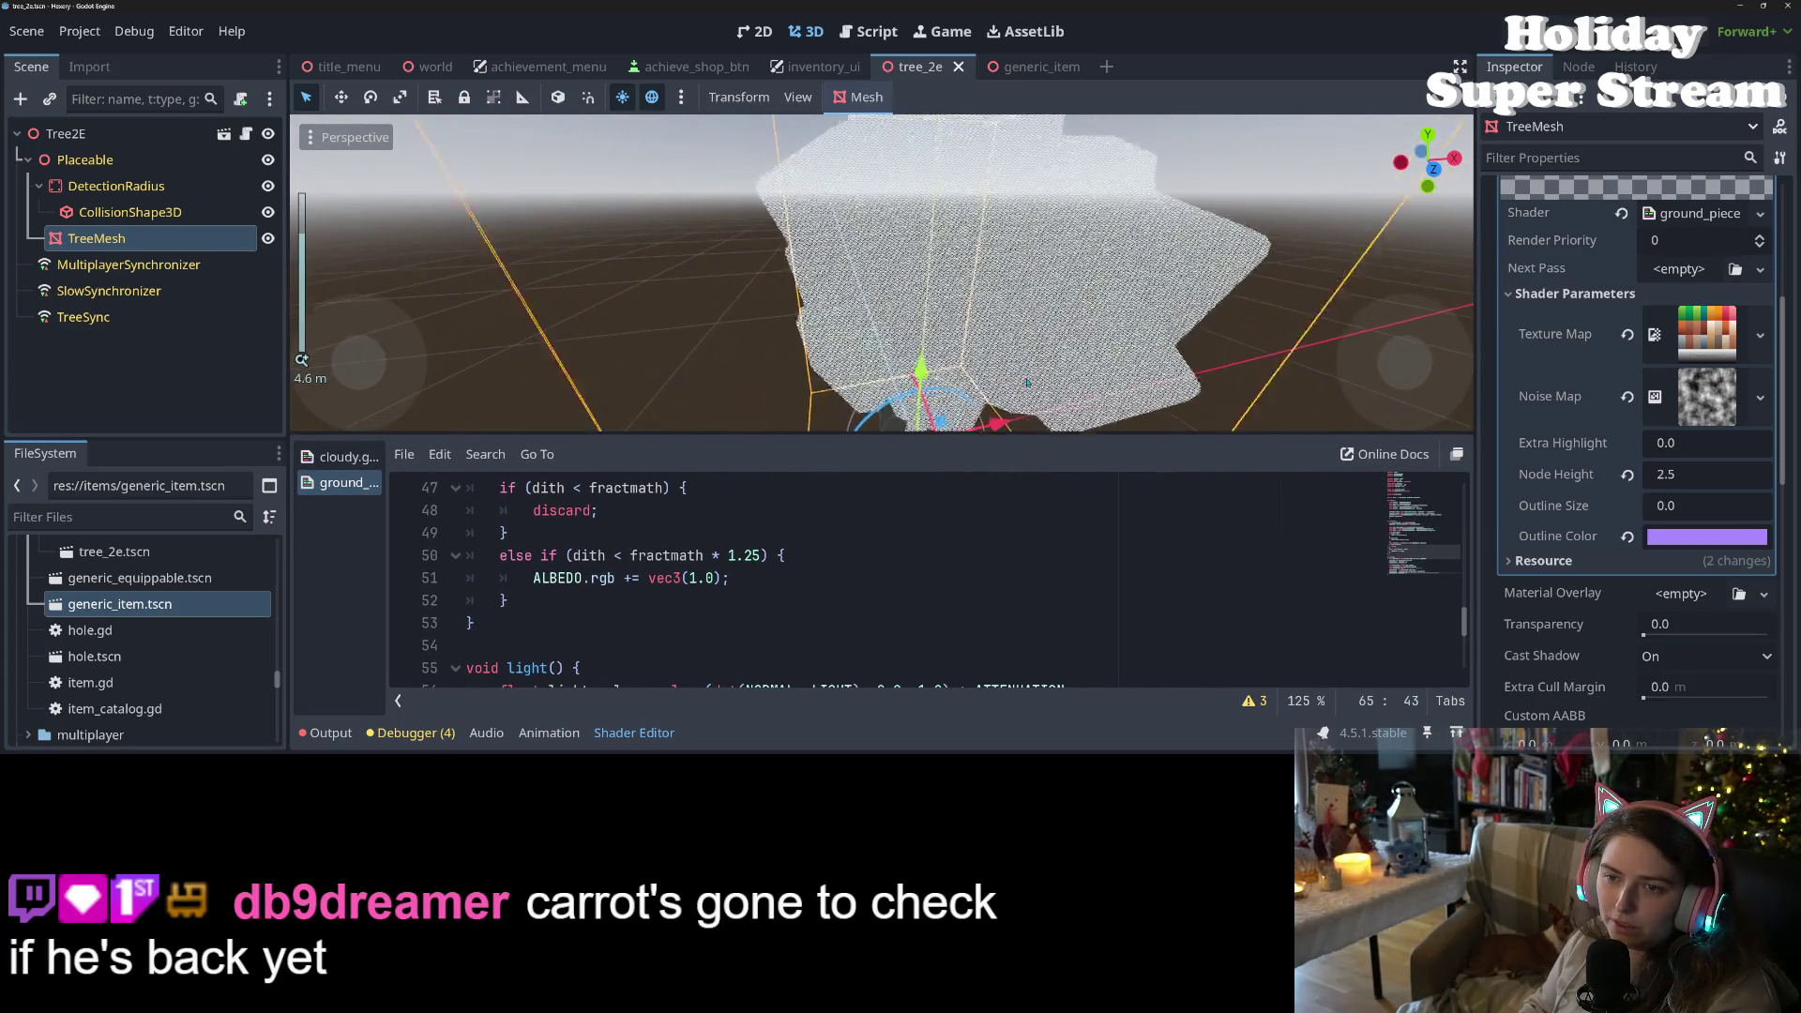
scroll(1027, 383, down, 5)
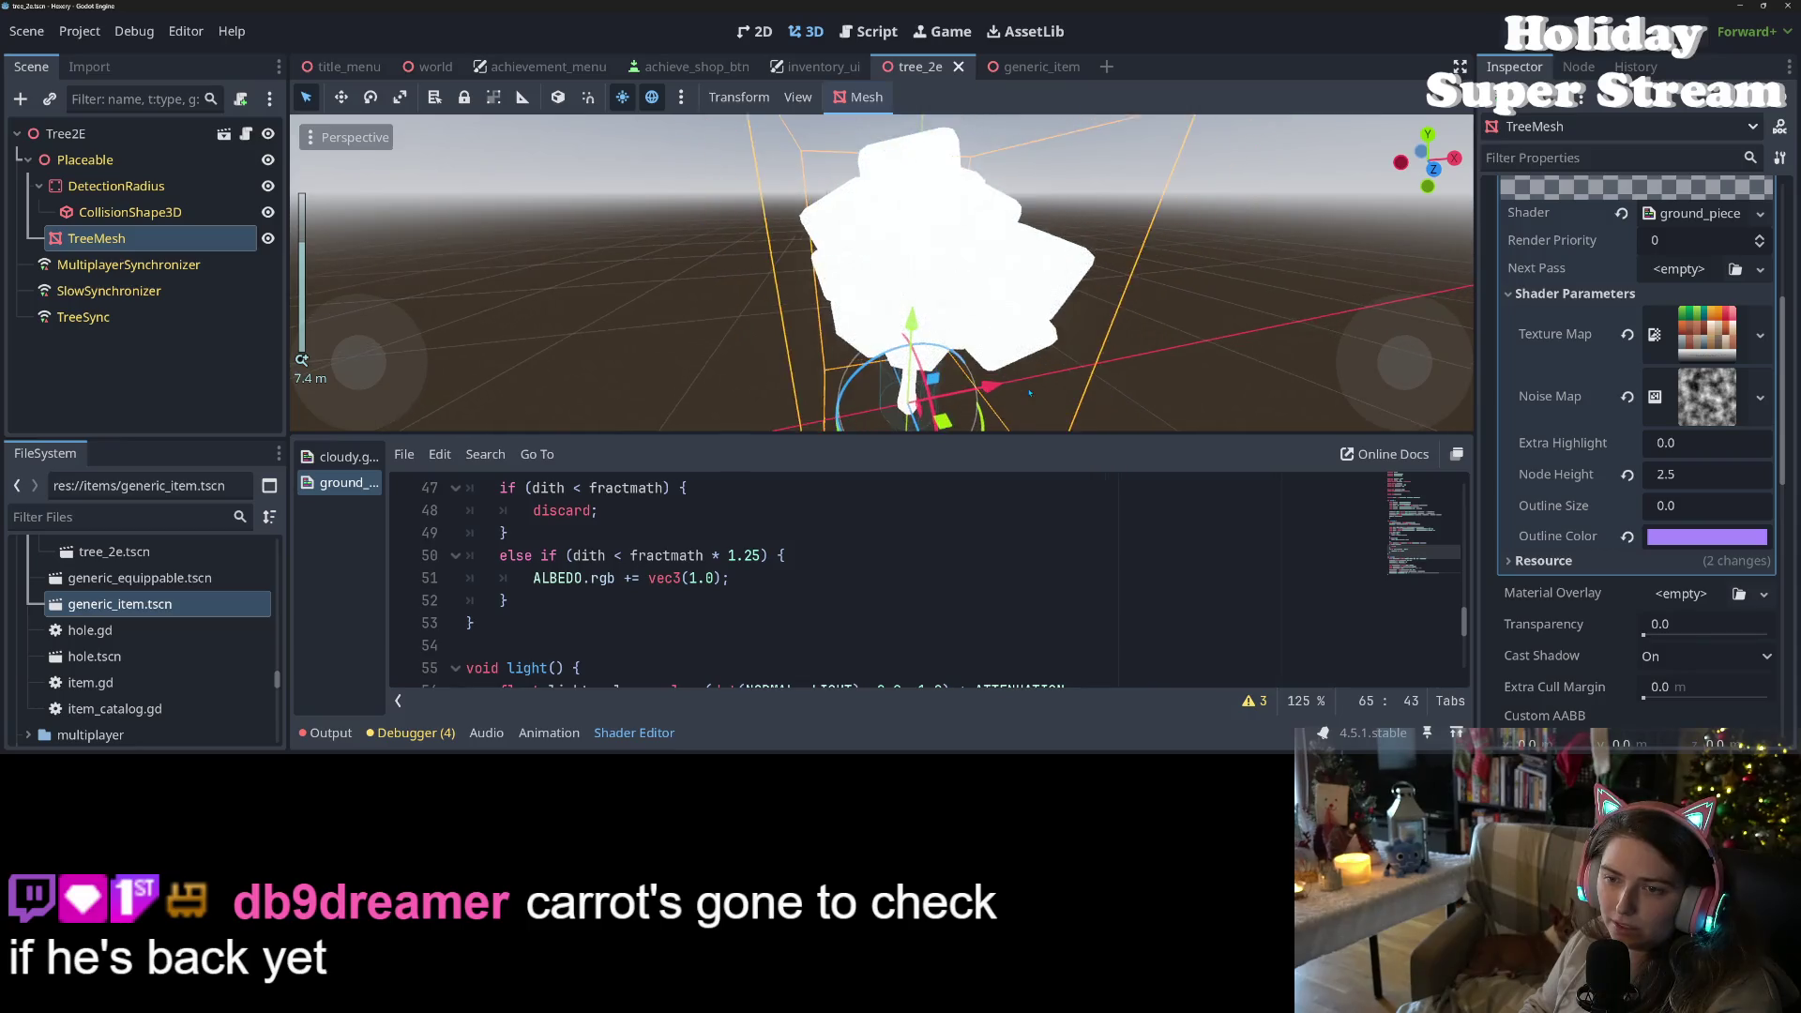
scroll(958, 593, down, 1)
scroll(959, 594, down, 3)
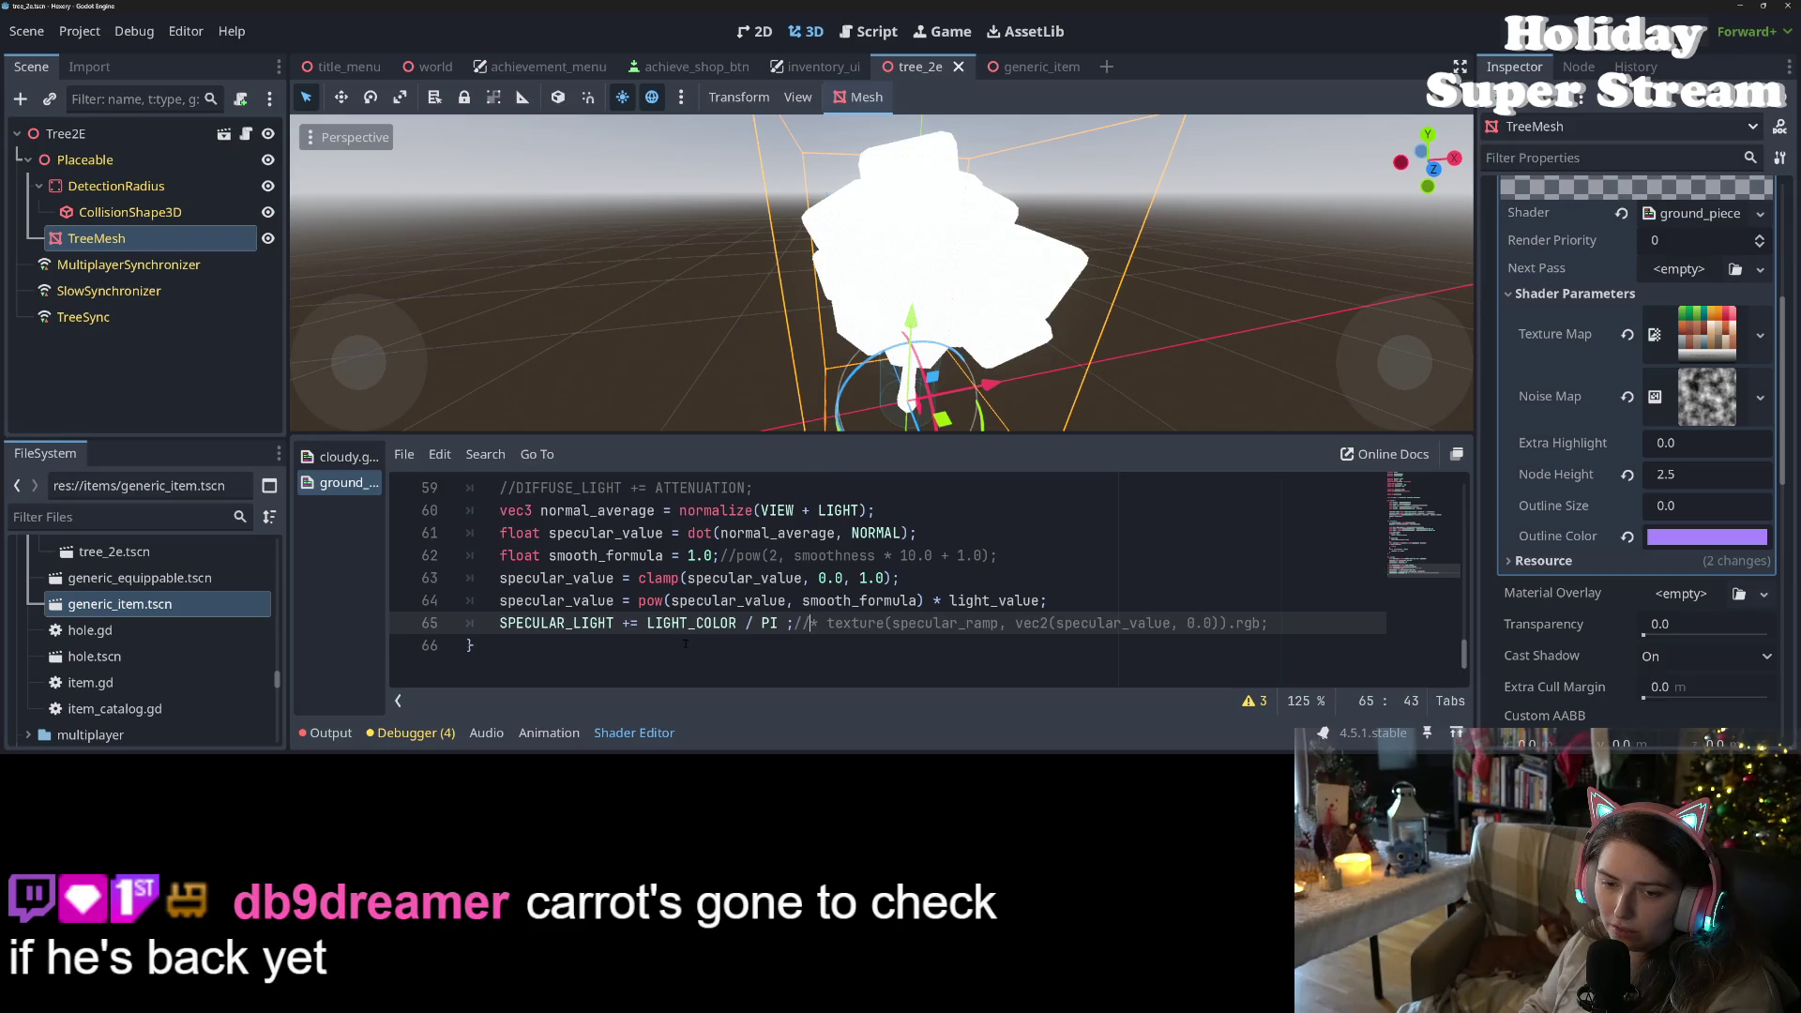
click(699, 555)
double_click(698, 555)
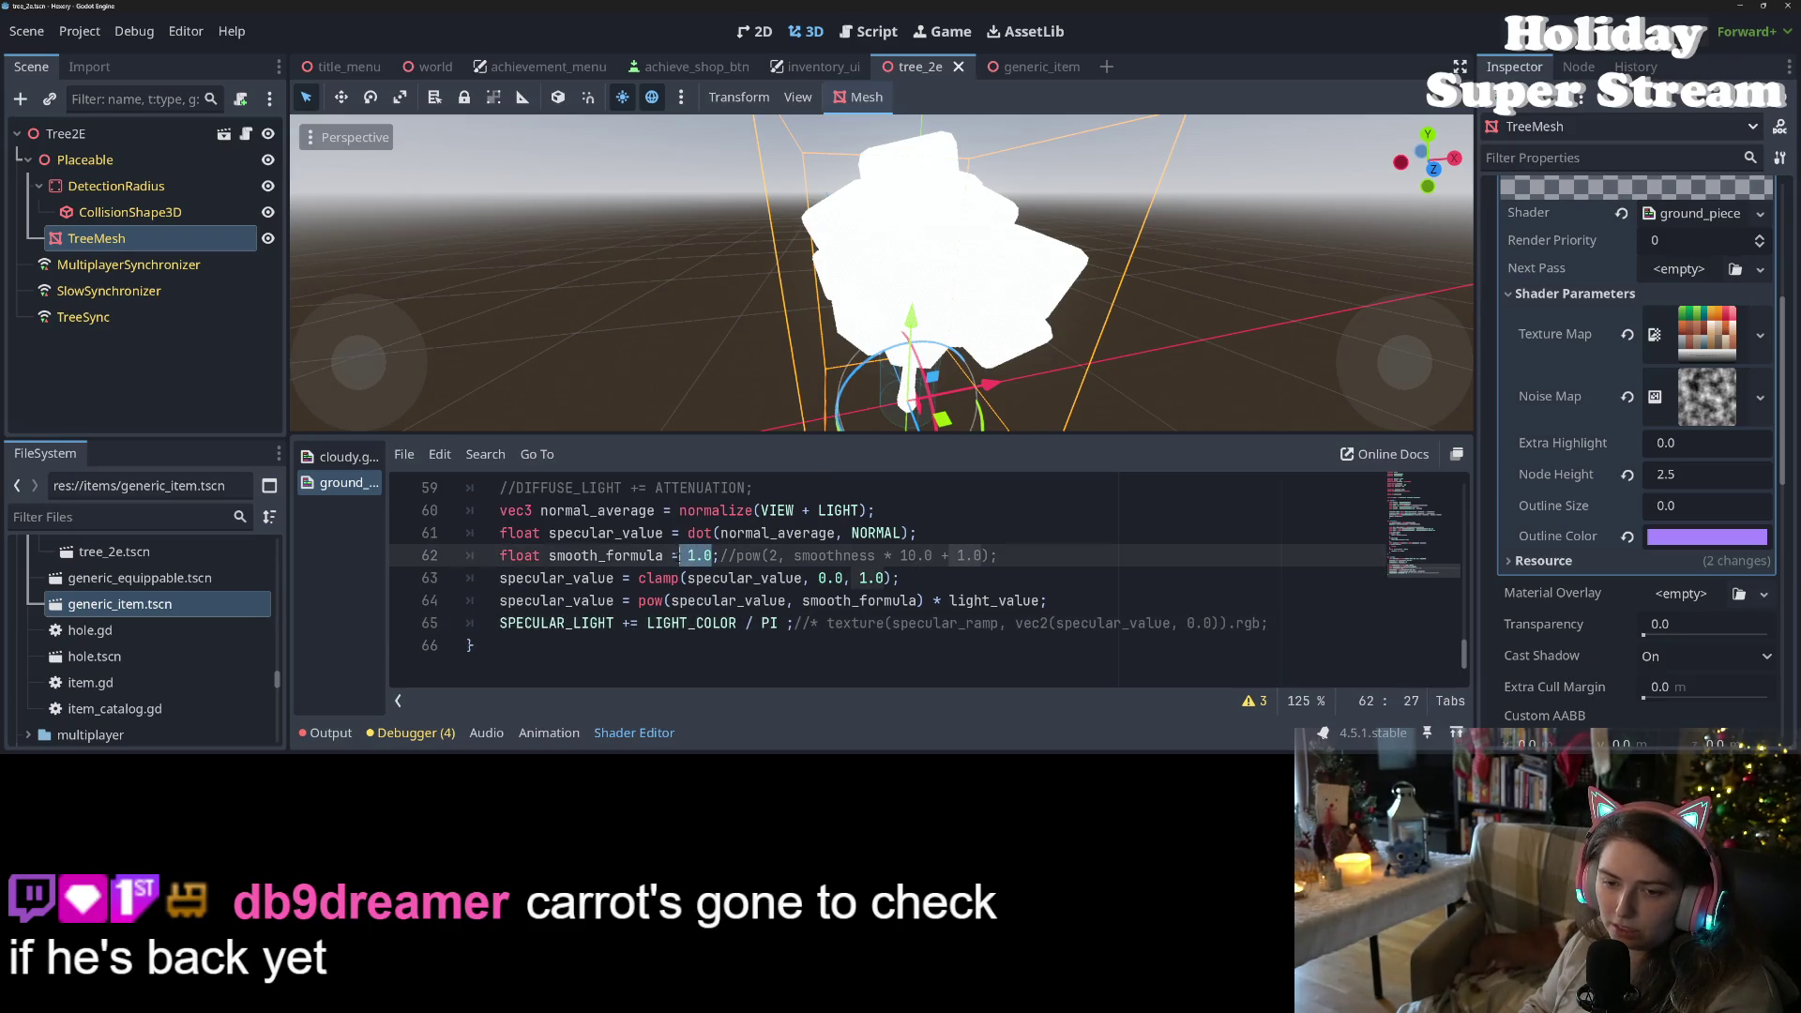
text(0.5)
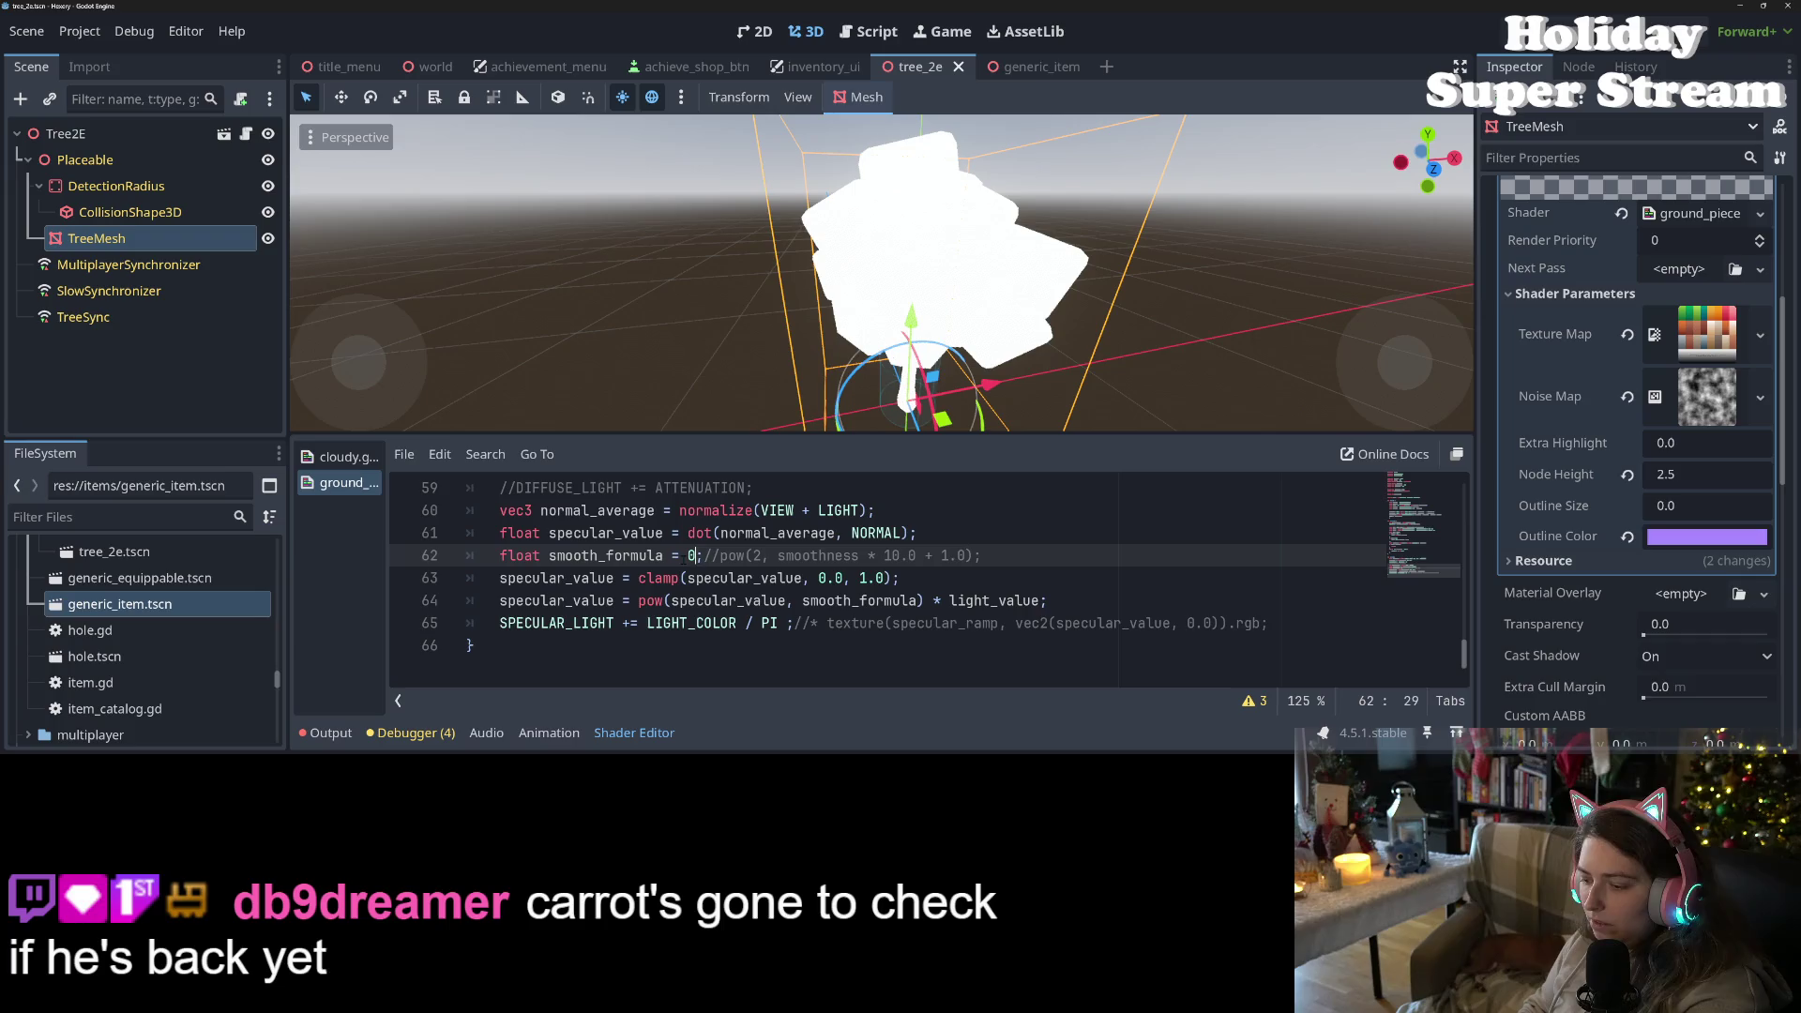
key(ctrl+s)
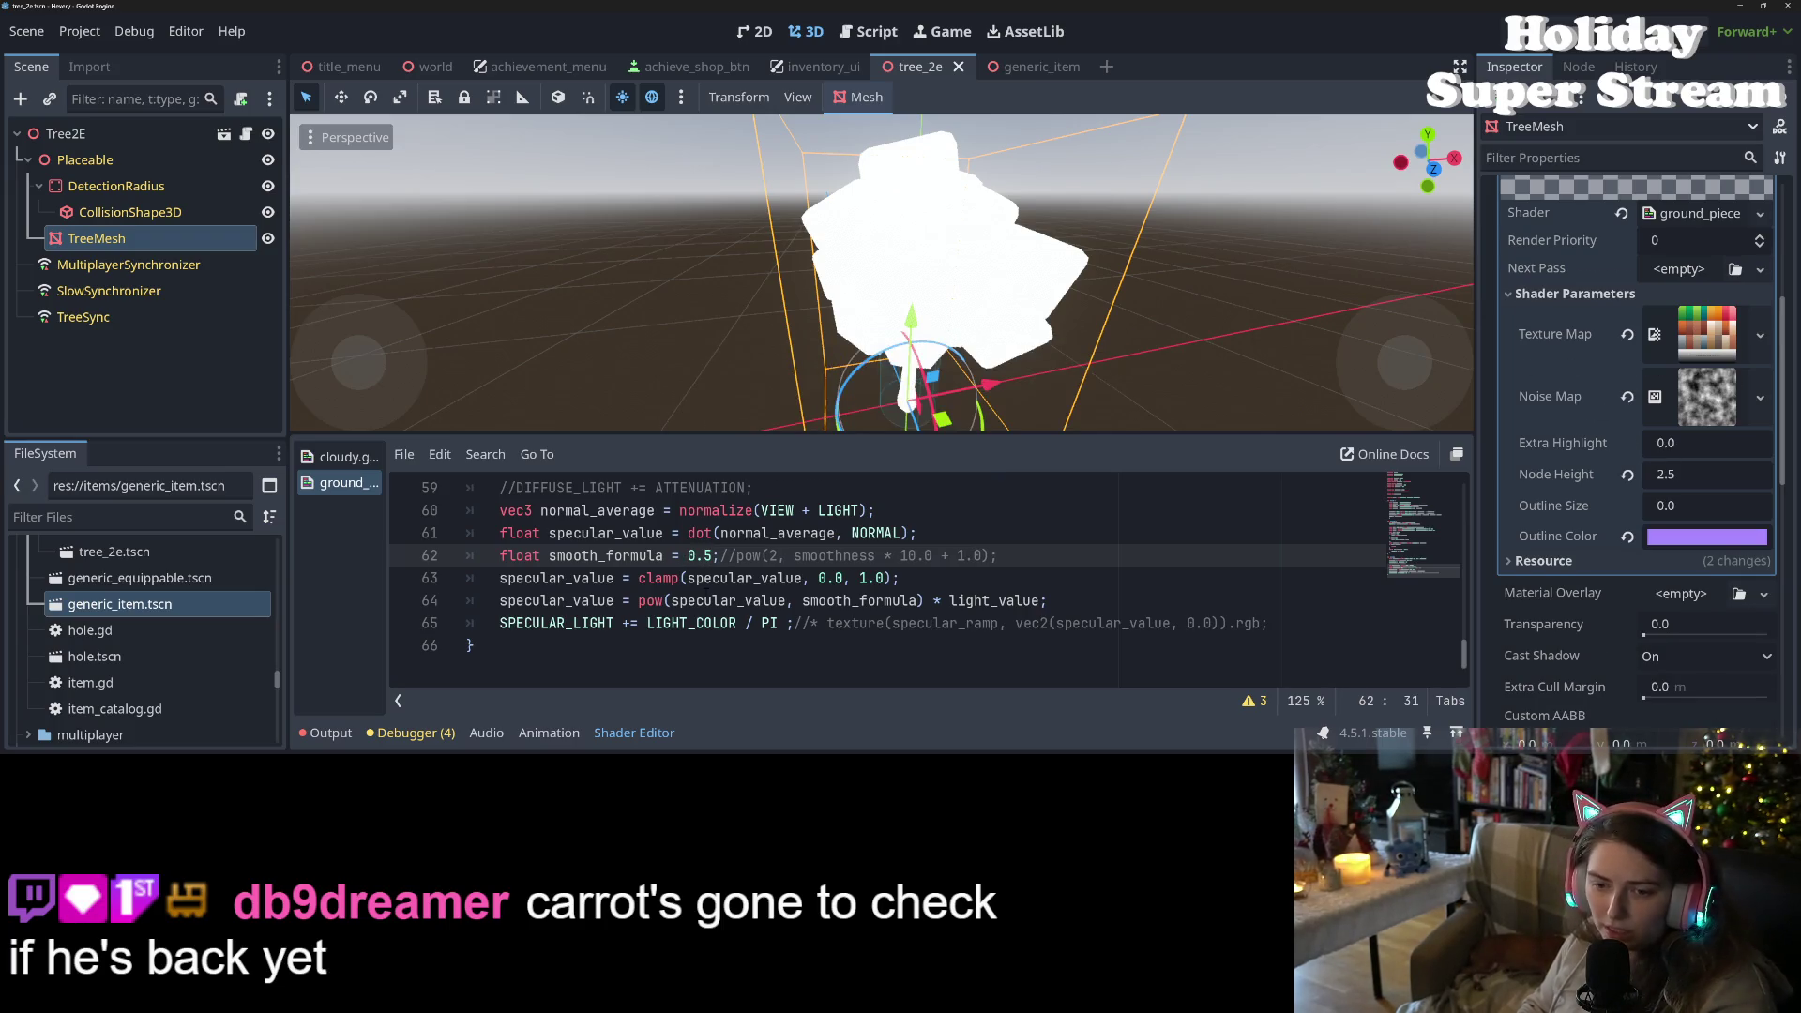
- Scale SPECULAR_LIGHT on line 65 by 0.1* and save to recompile
click(729, 625)
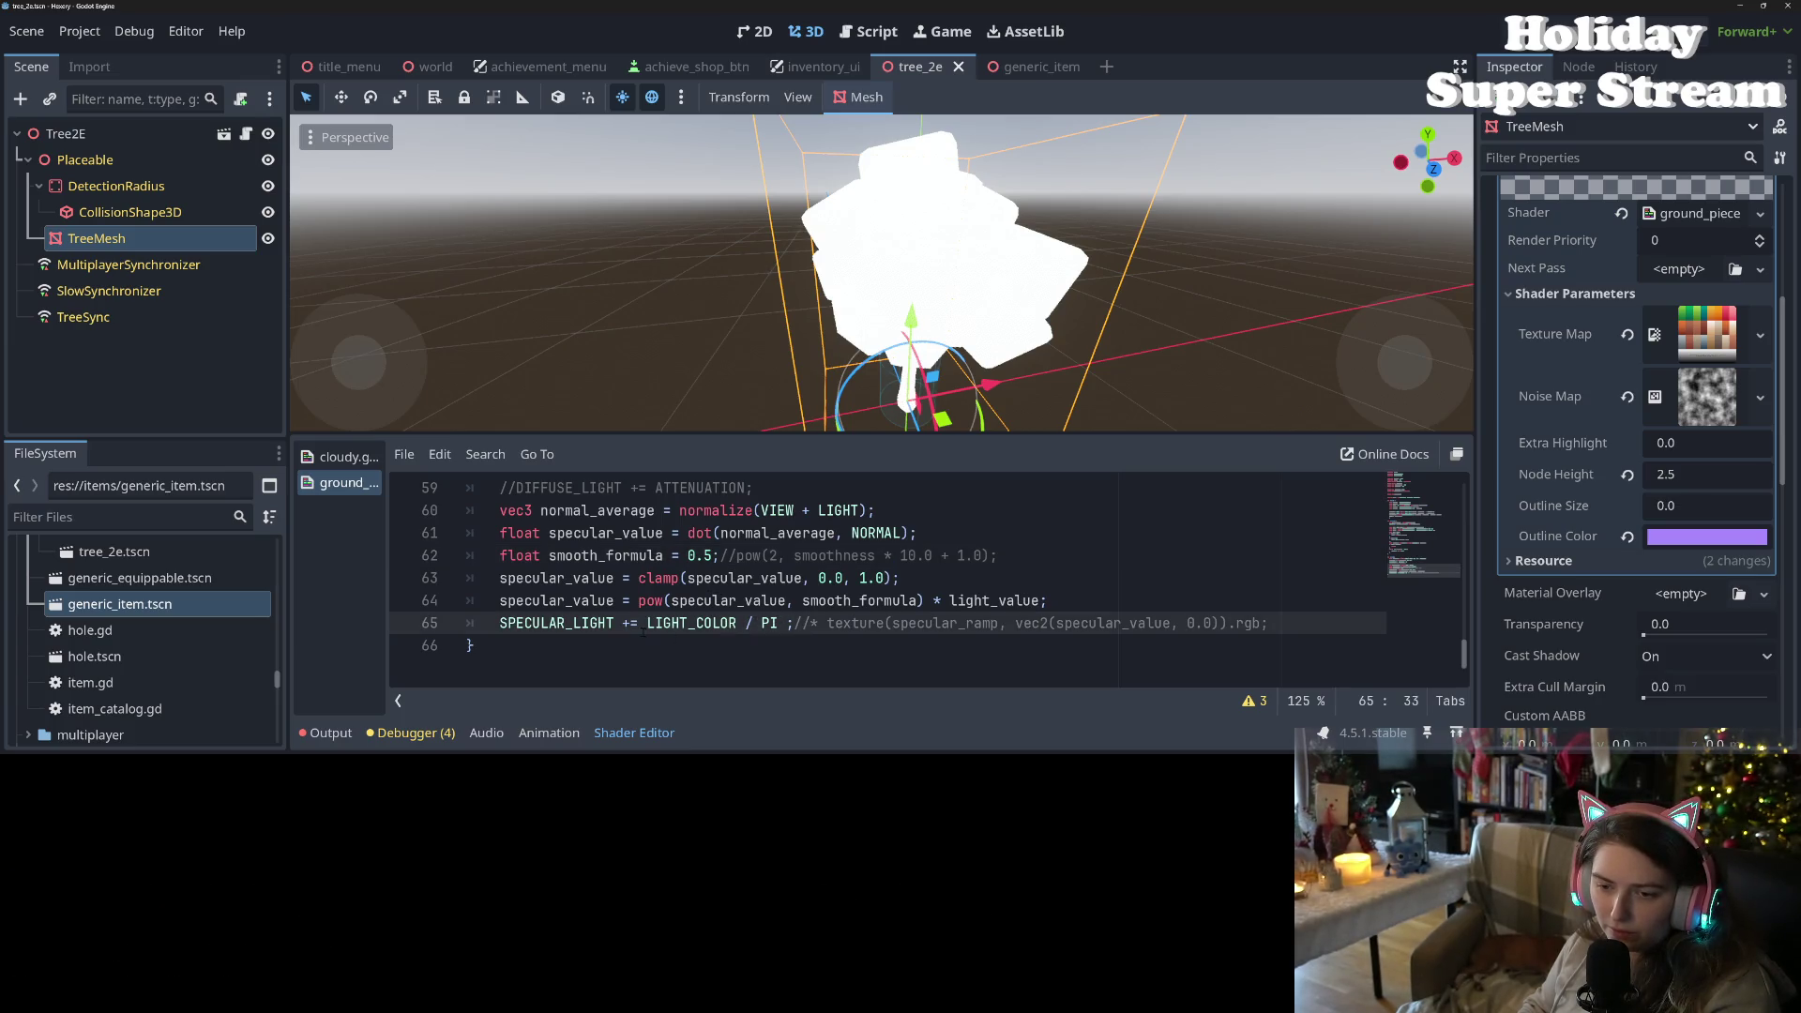
text(0.1)
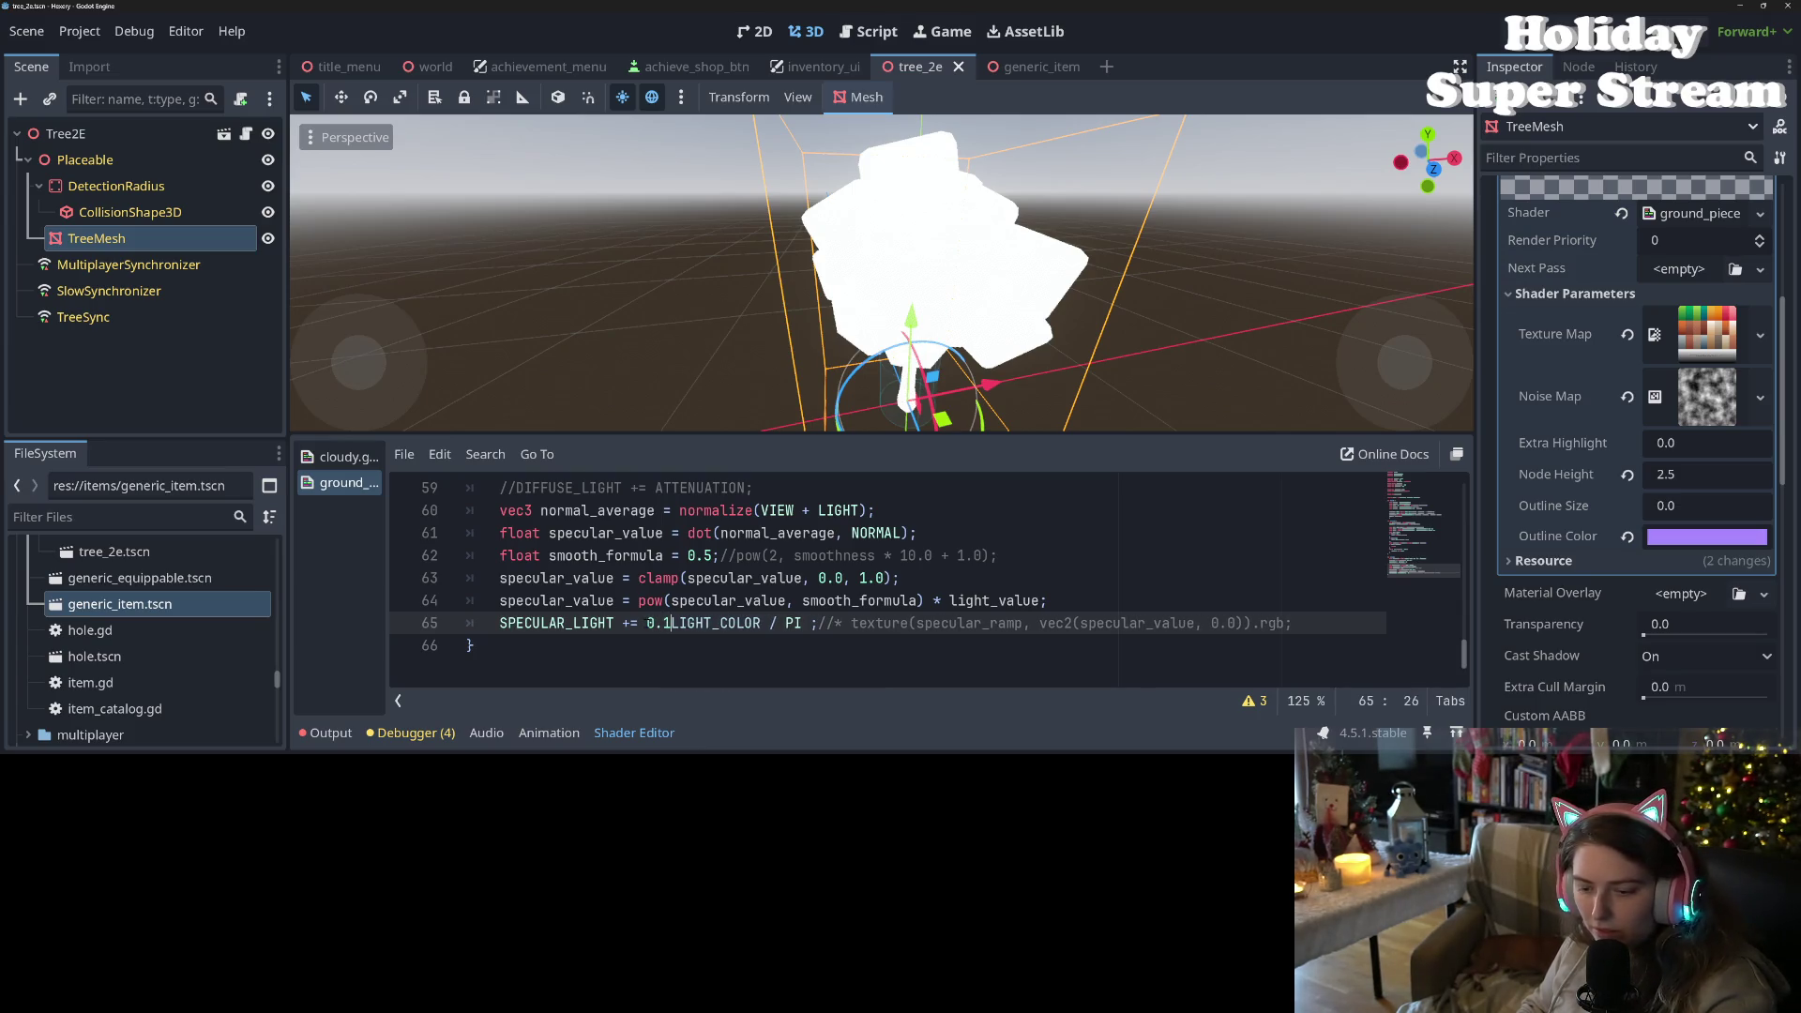
text(*)
key(ctrl+s)
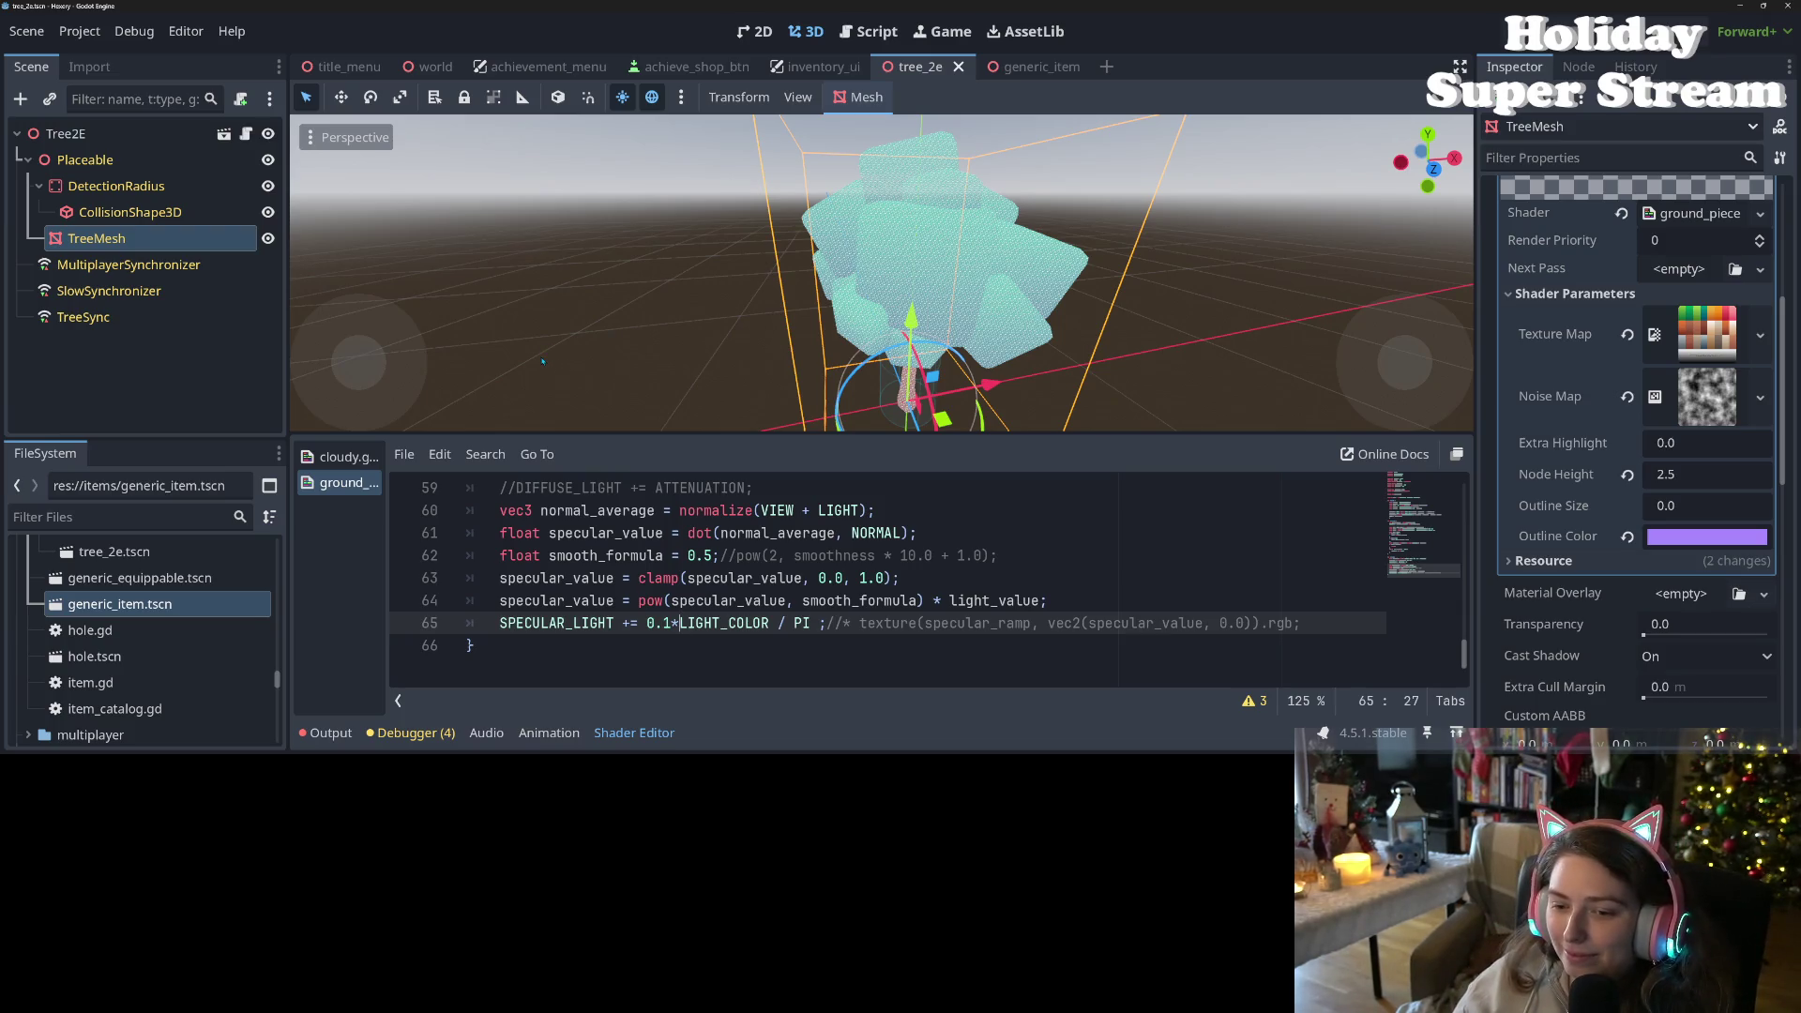
- Restore the pow(2, 10.0 + 1.0) smooth_formula by deleting smoothness and the 0.5 placeholder, then save
click(738, 555)
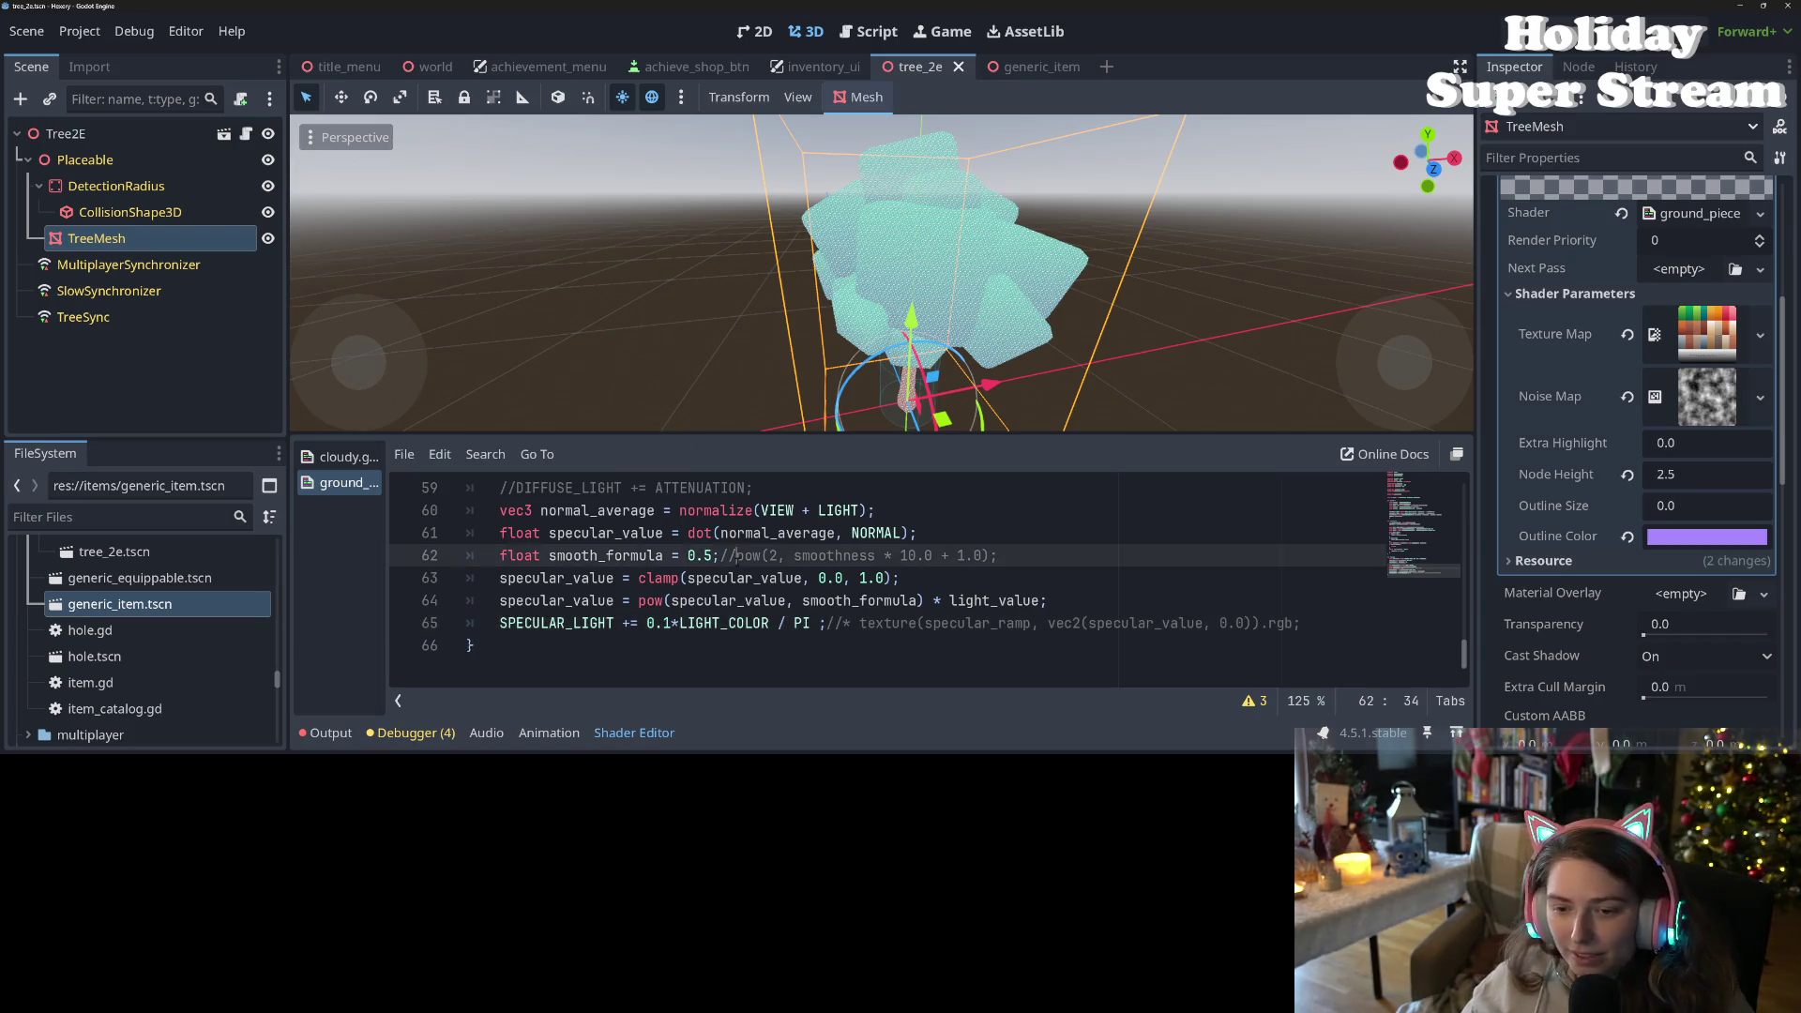
double_click(868, 555)
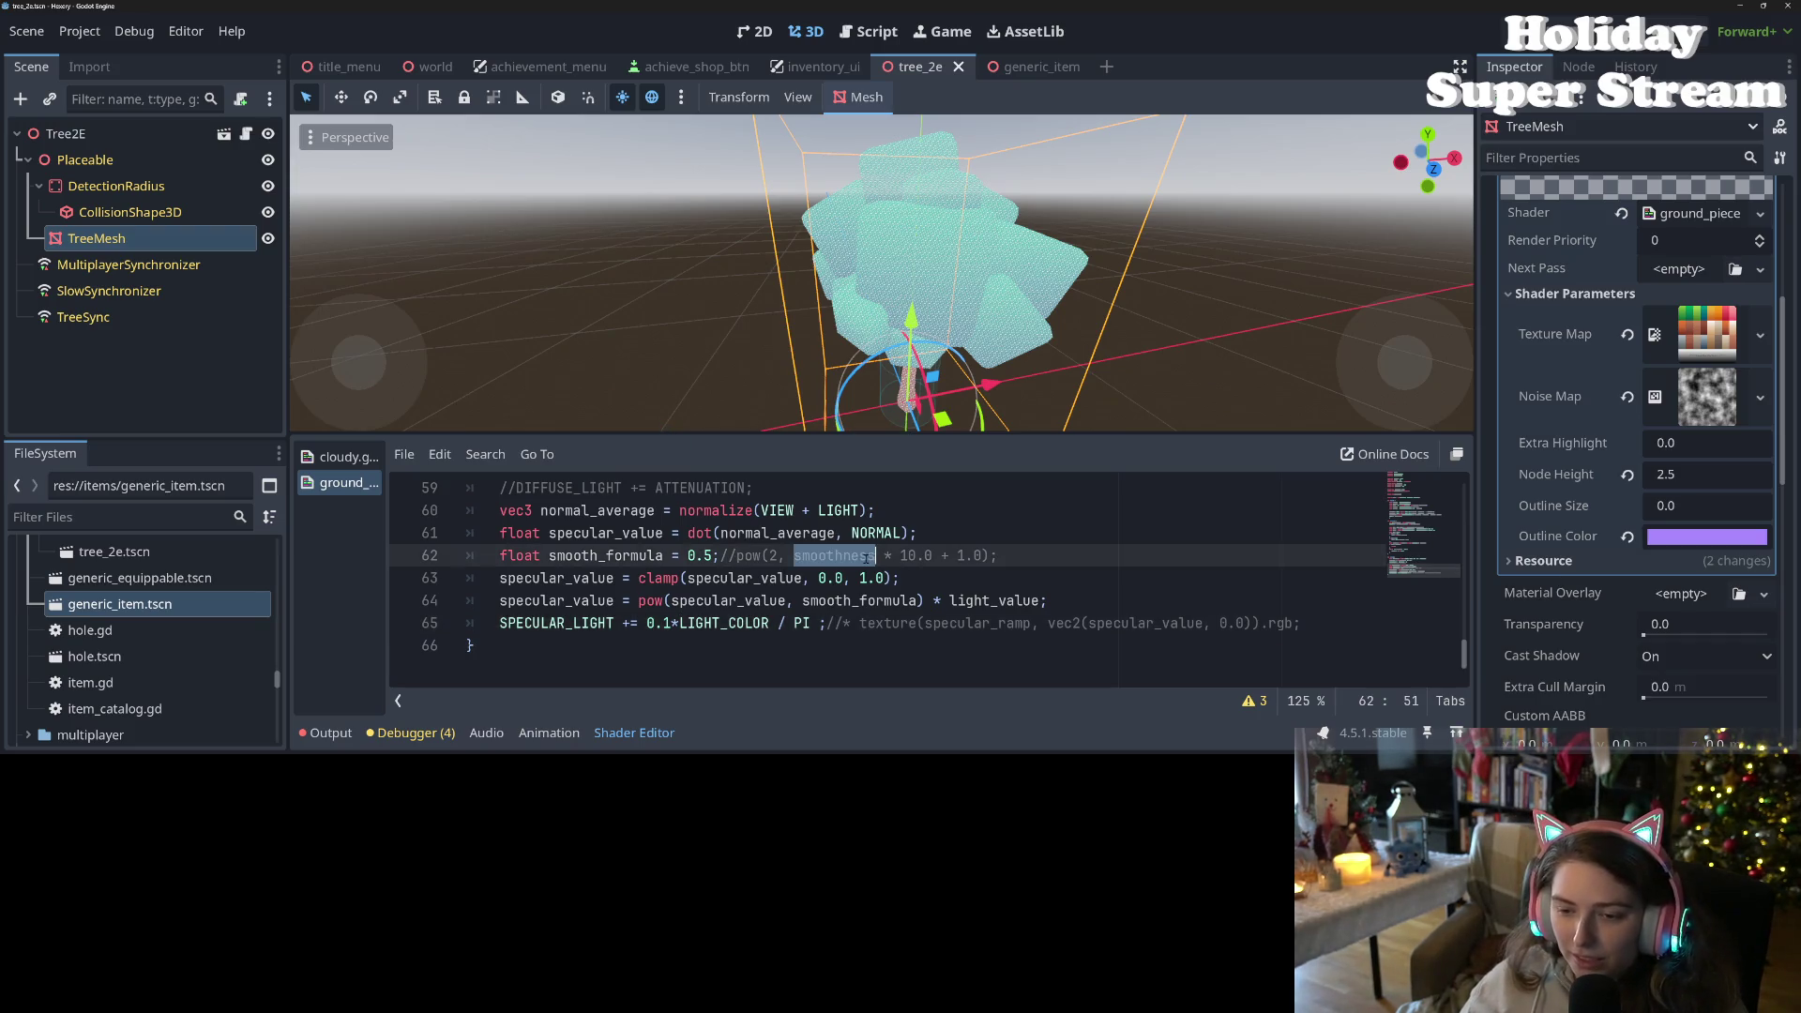
key(BackSpace)
key(Delete)
key(Delete)
key(Delete)
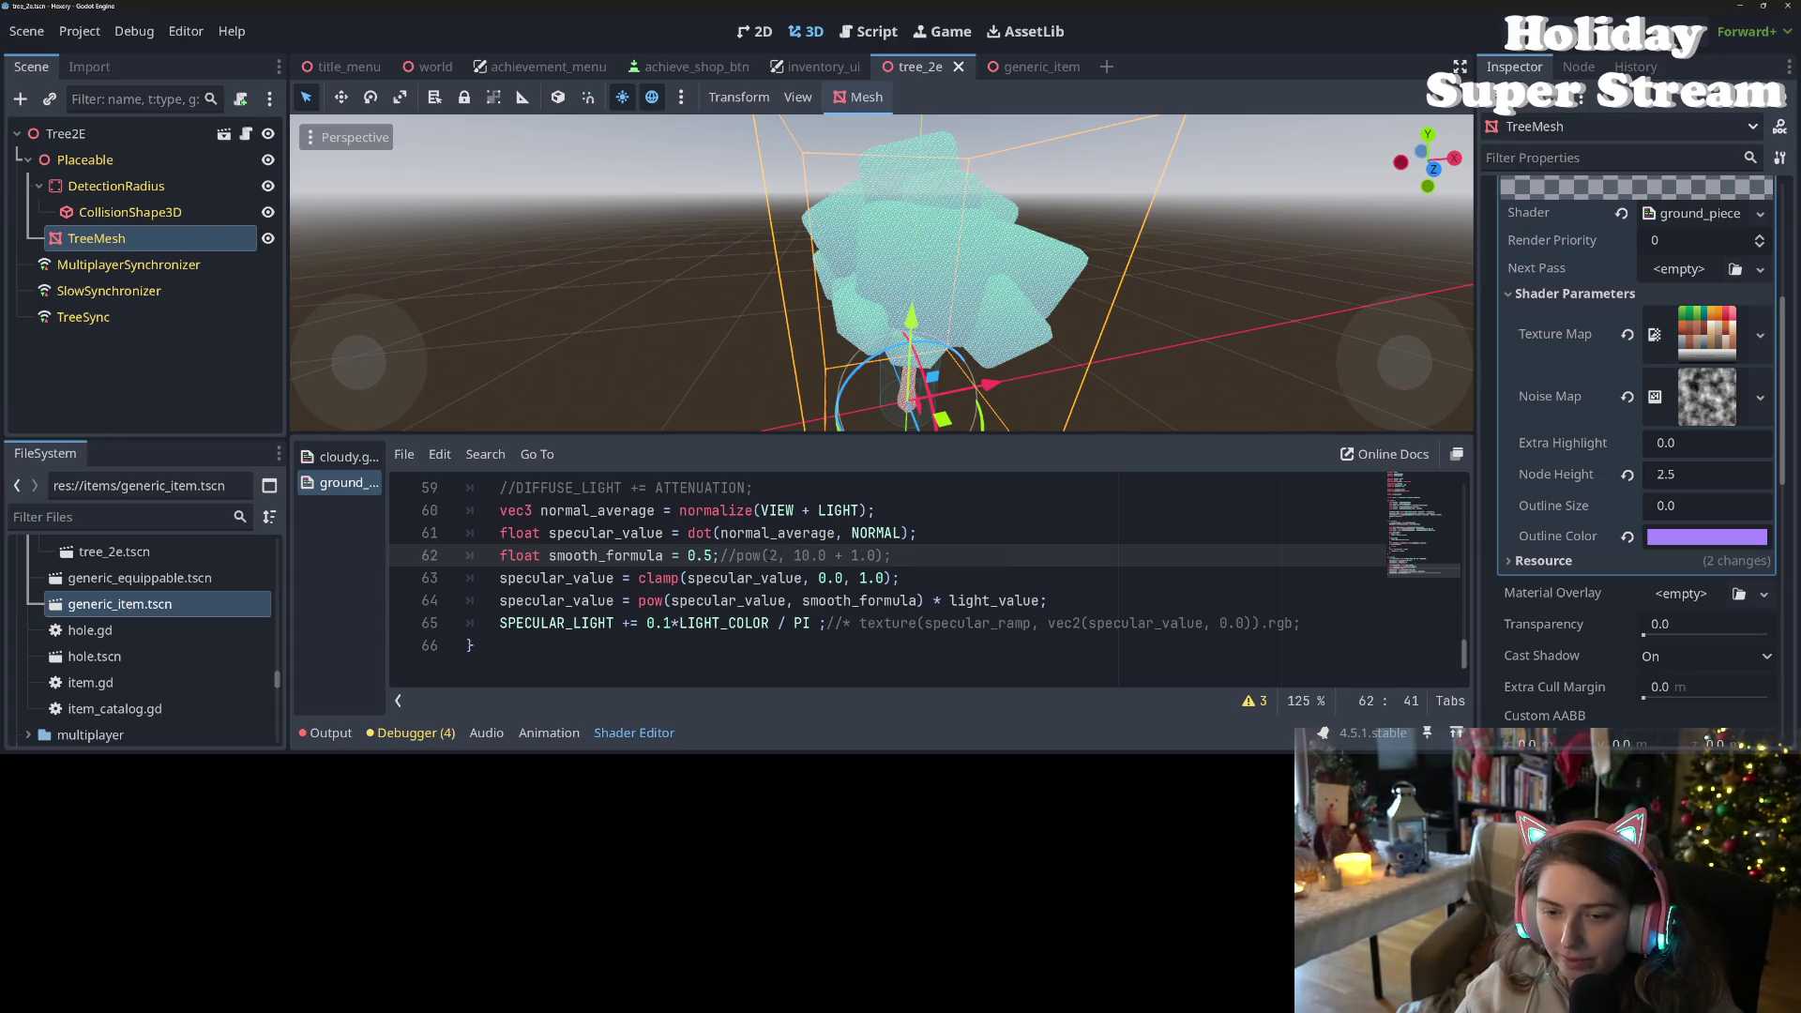
drag(740, 555, 688, 555)
key(BackSpace)
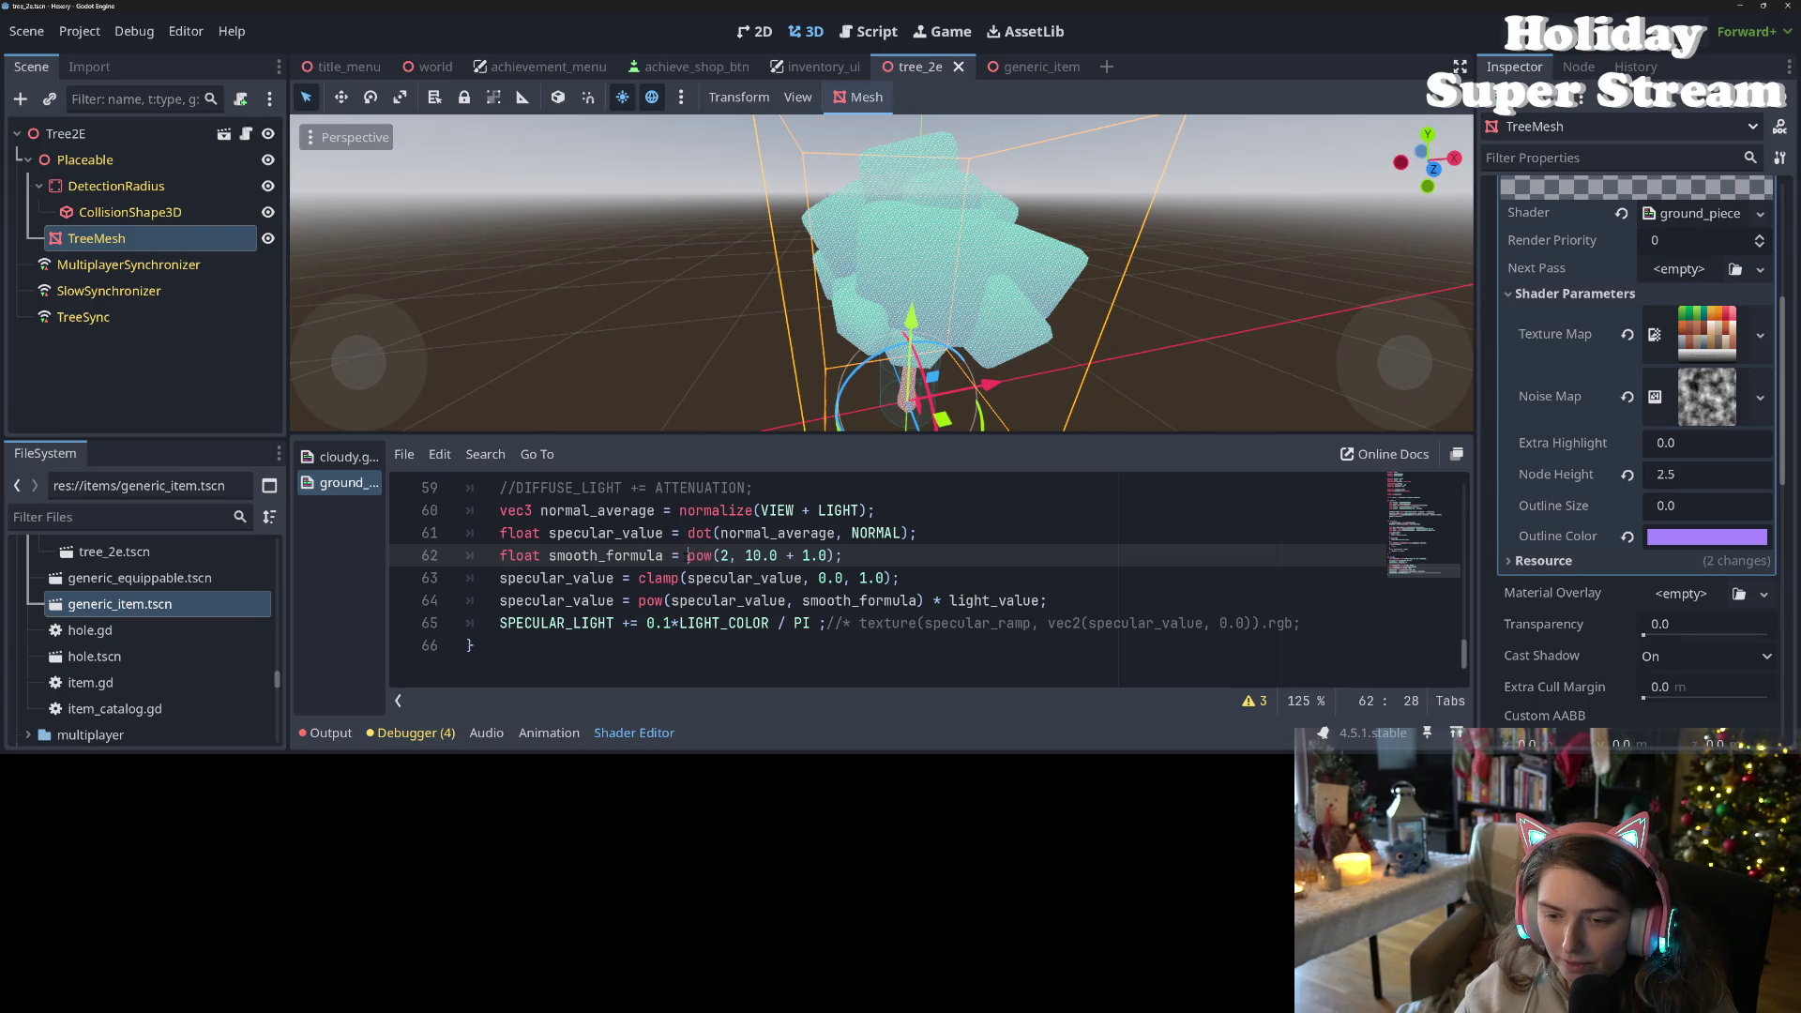
key(ctrl+s)
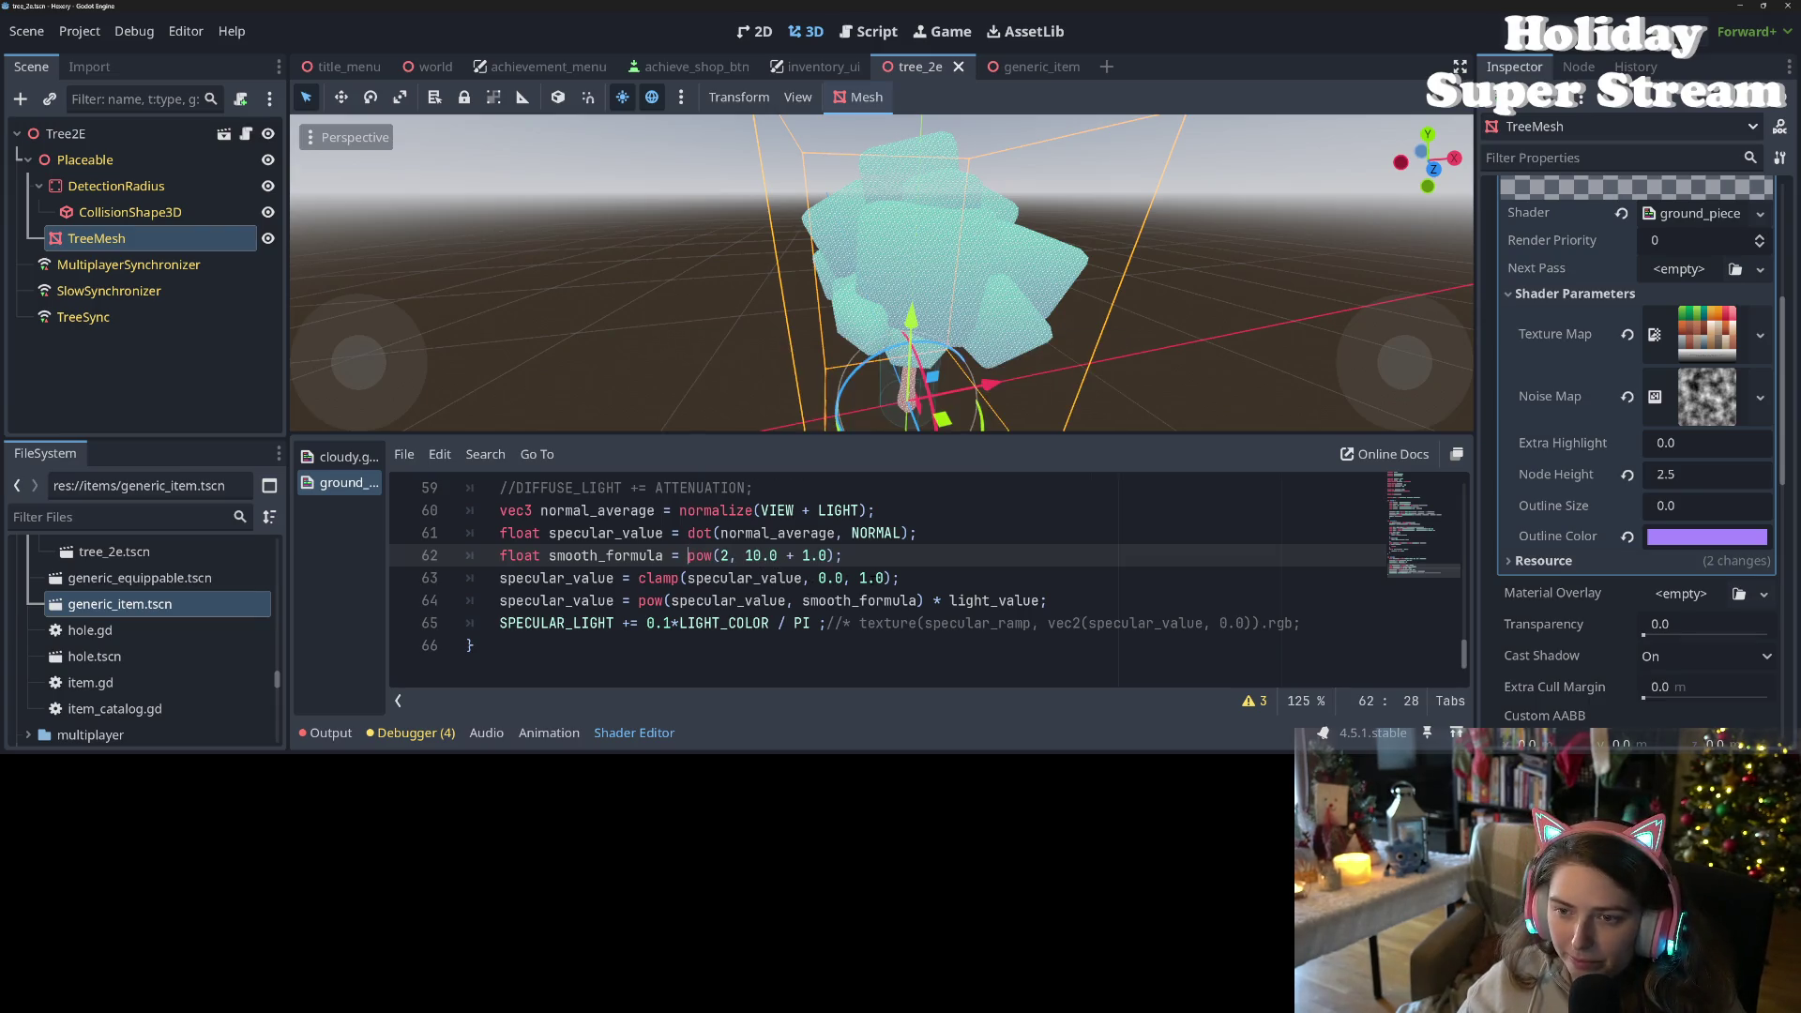
- Select the specular lines 60–65 of light()
double_click(610, 555)
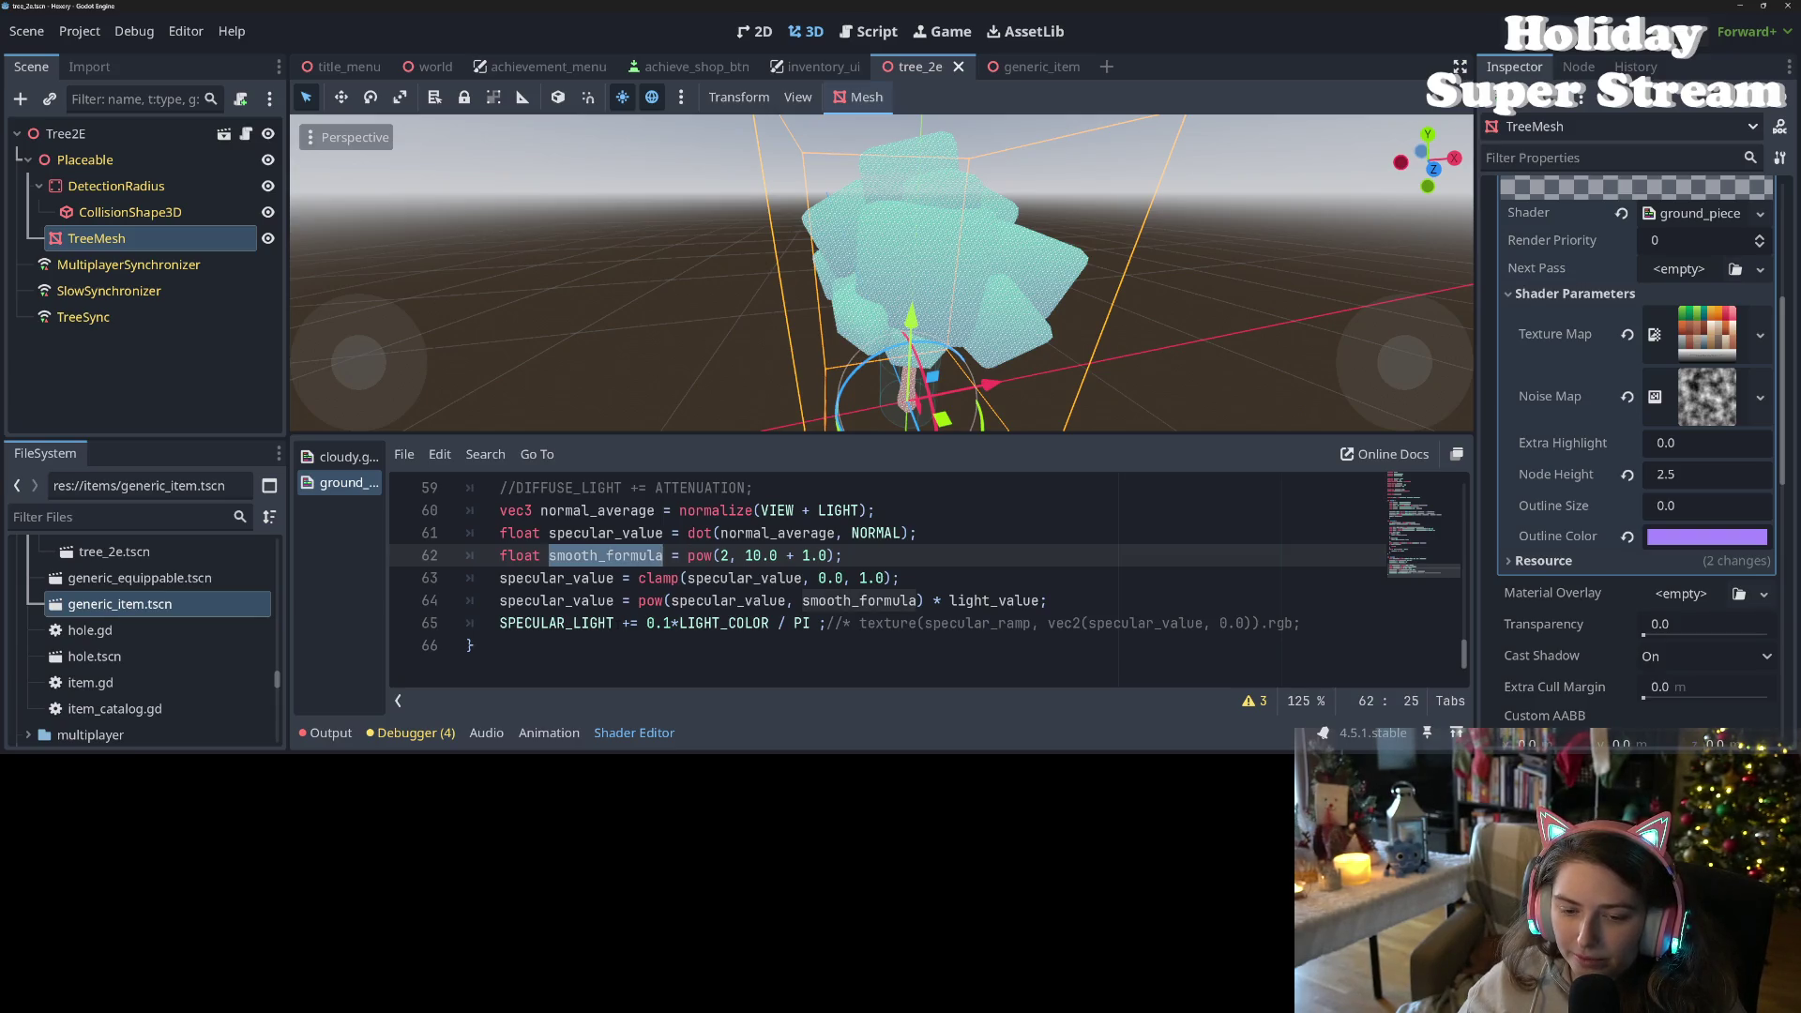
double_click(574, 624)
ctrl+scroll(576, 619, down, 2)
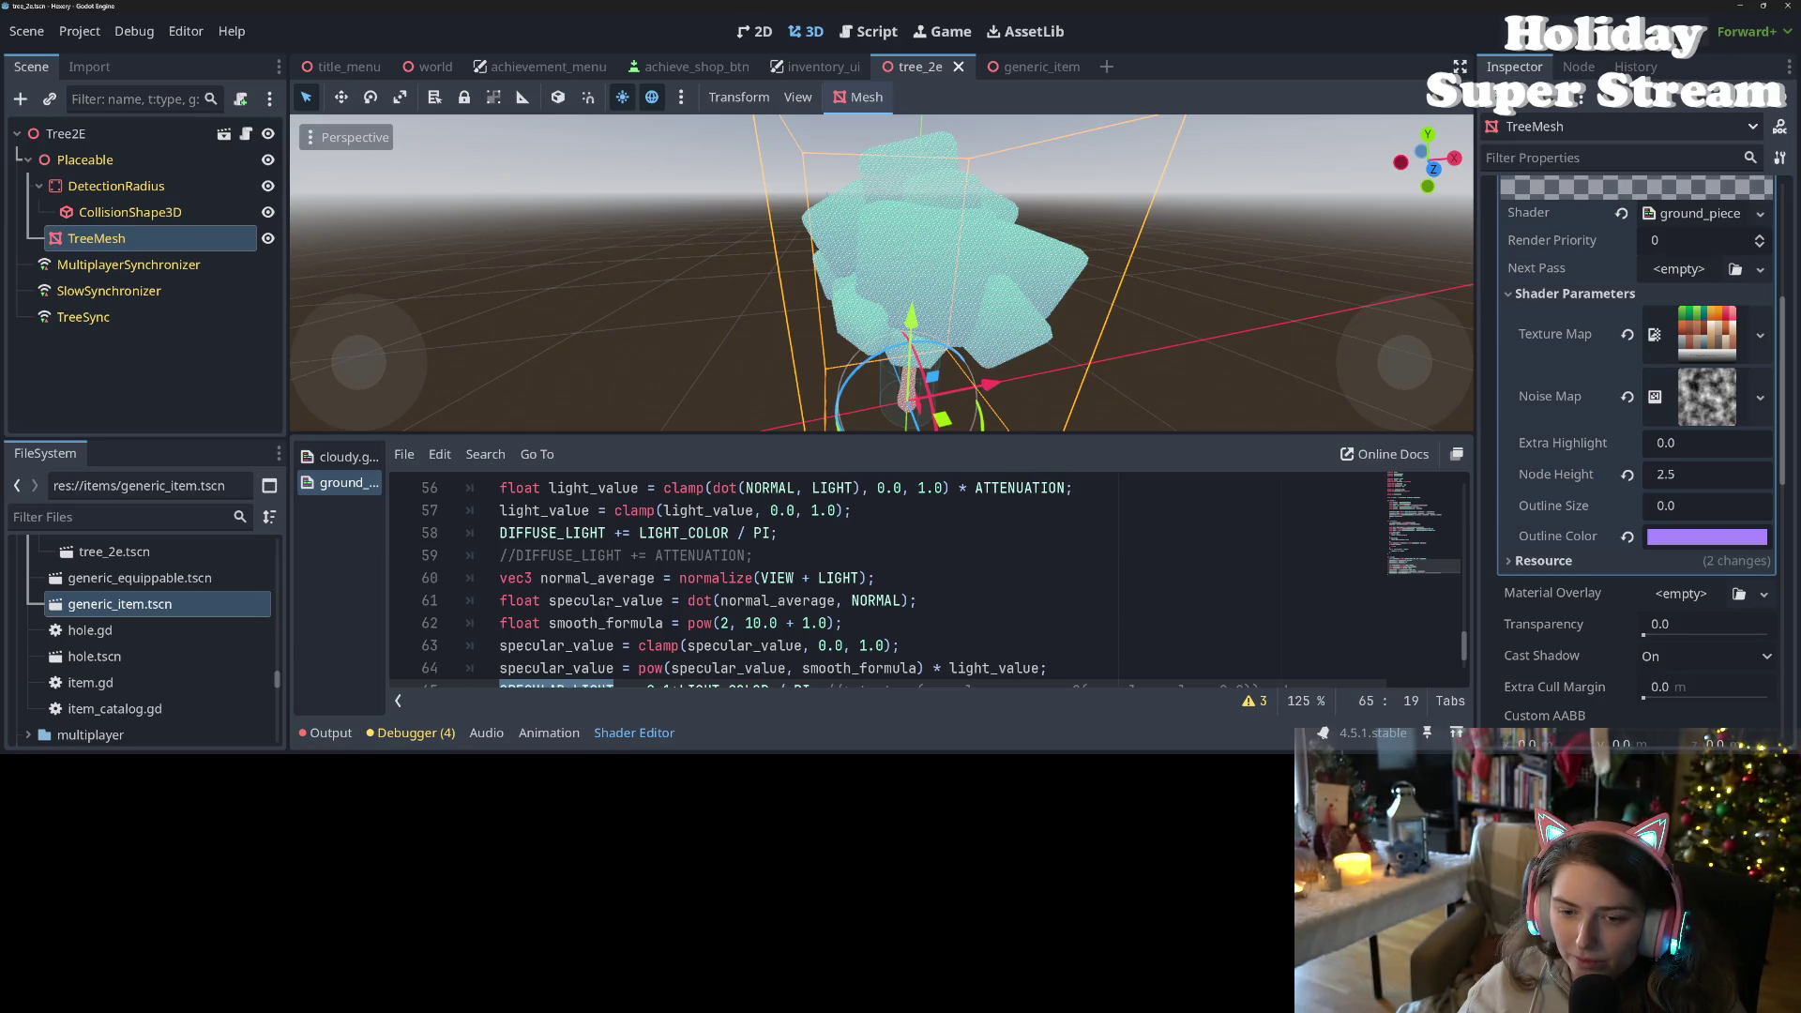
scroll(604, 592, up, 1)
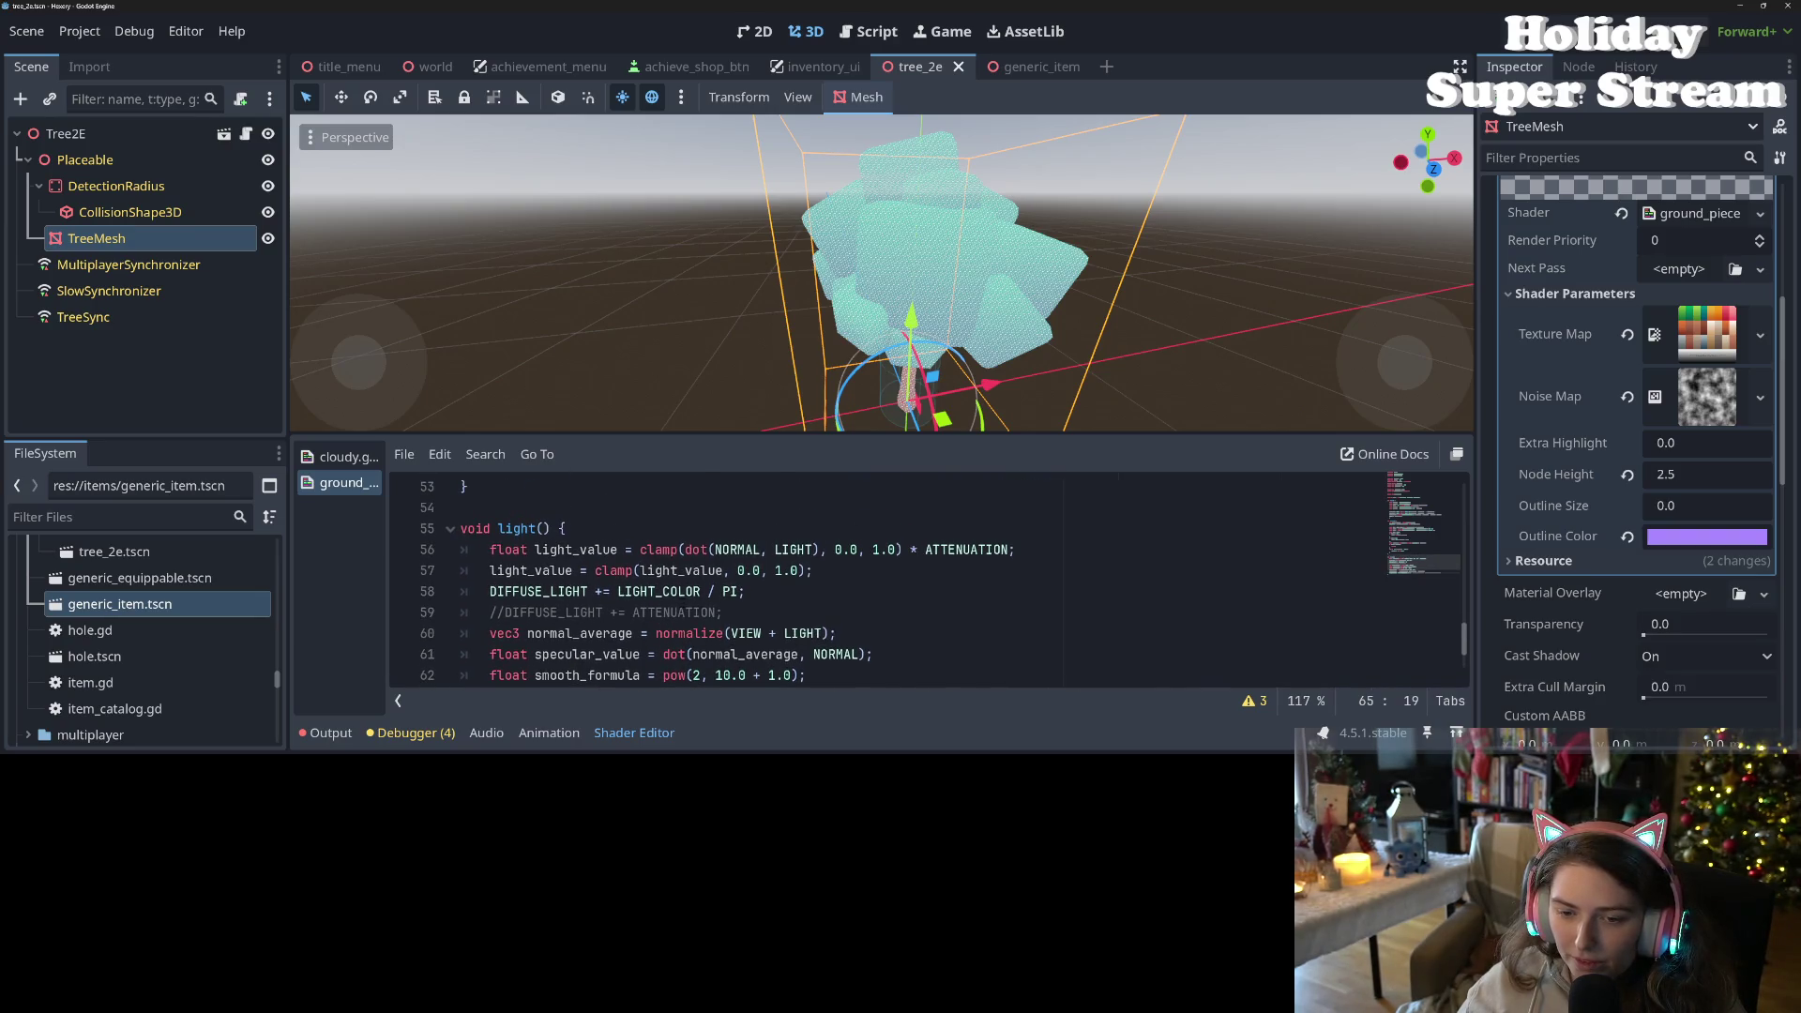
scroll(605, 592, down, 1)
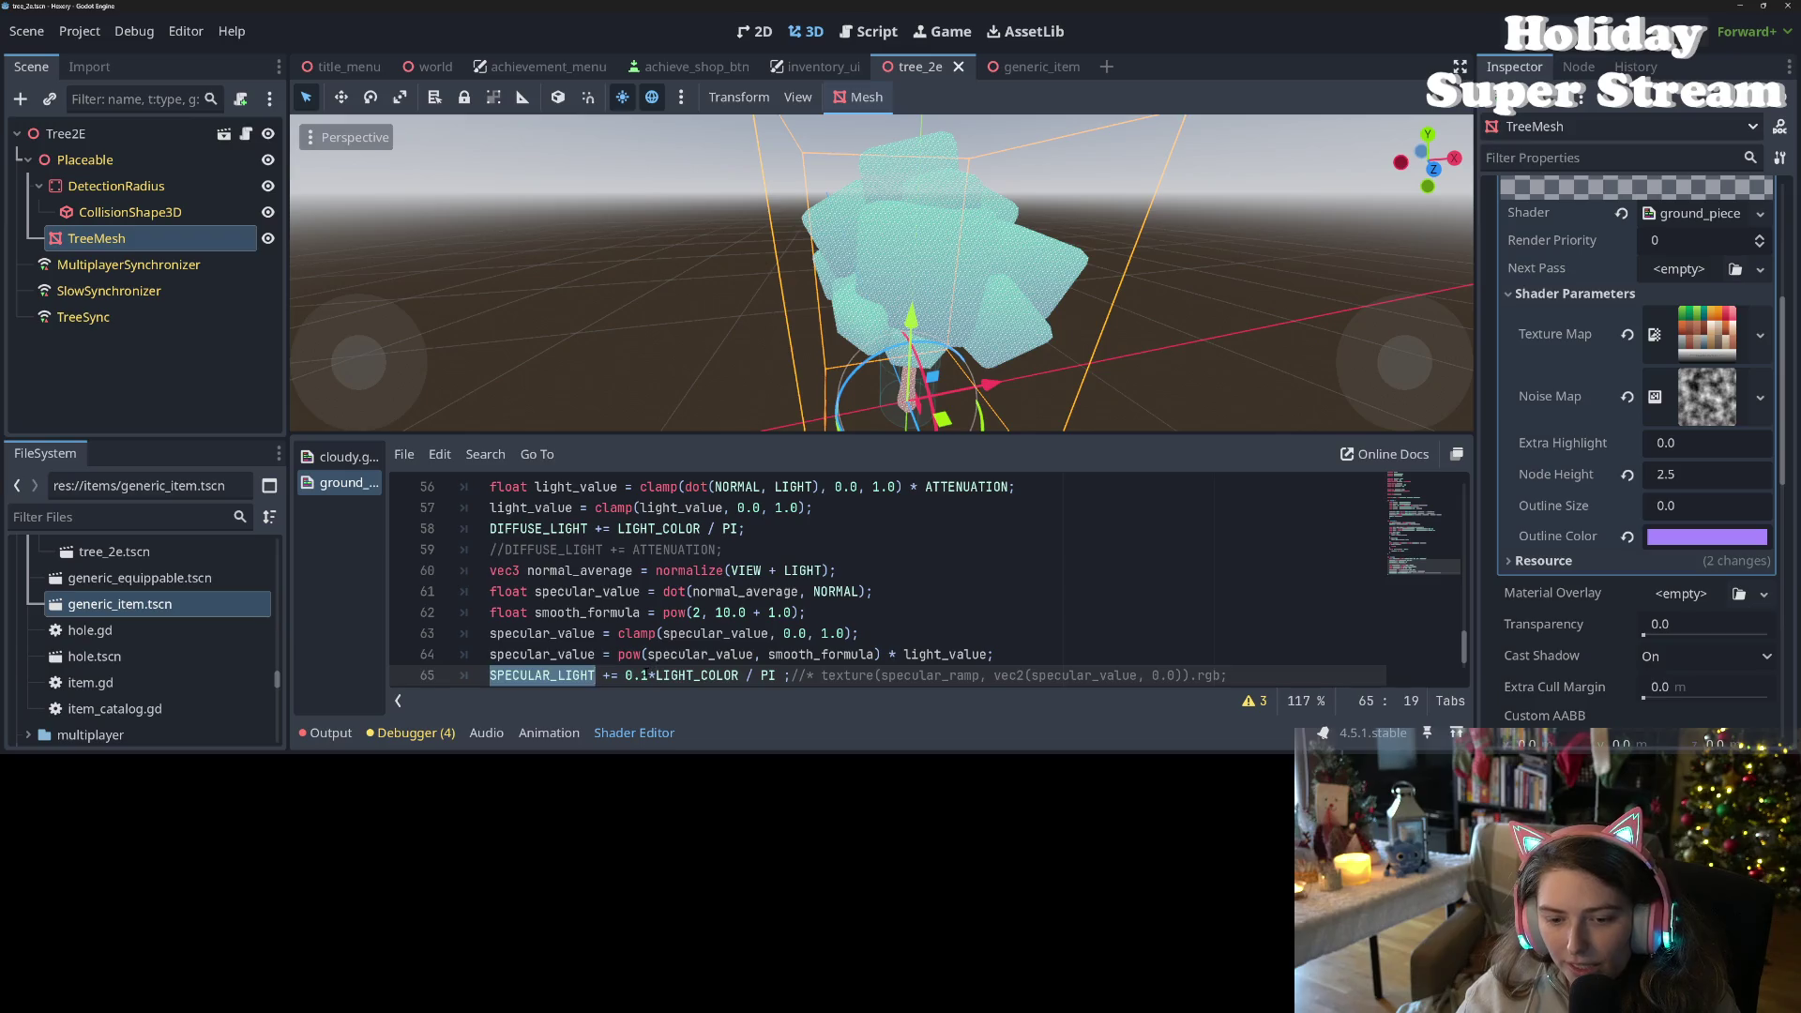
click(646, 675)
drag(528, 570, 581, 676)
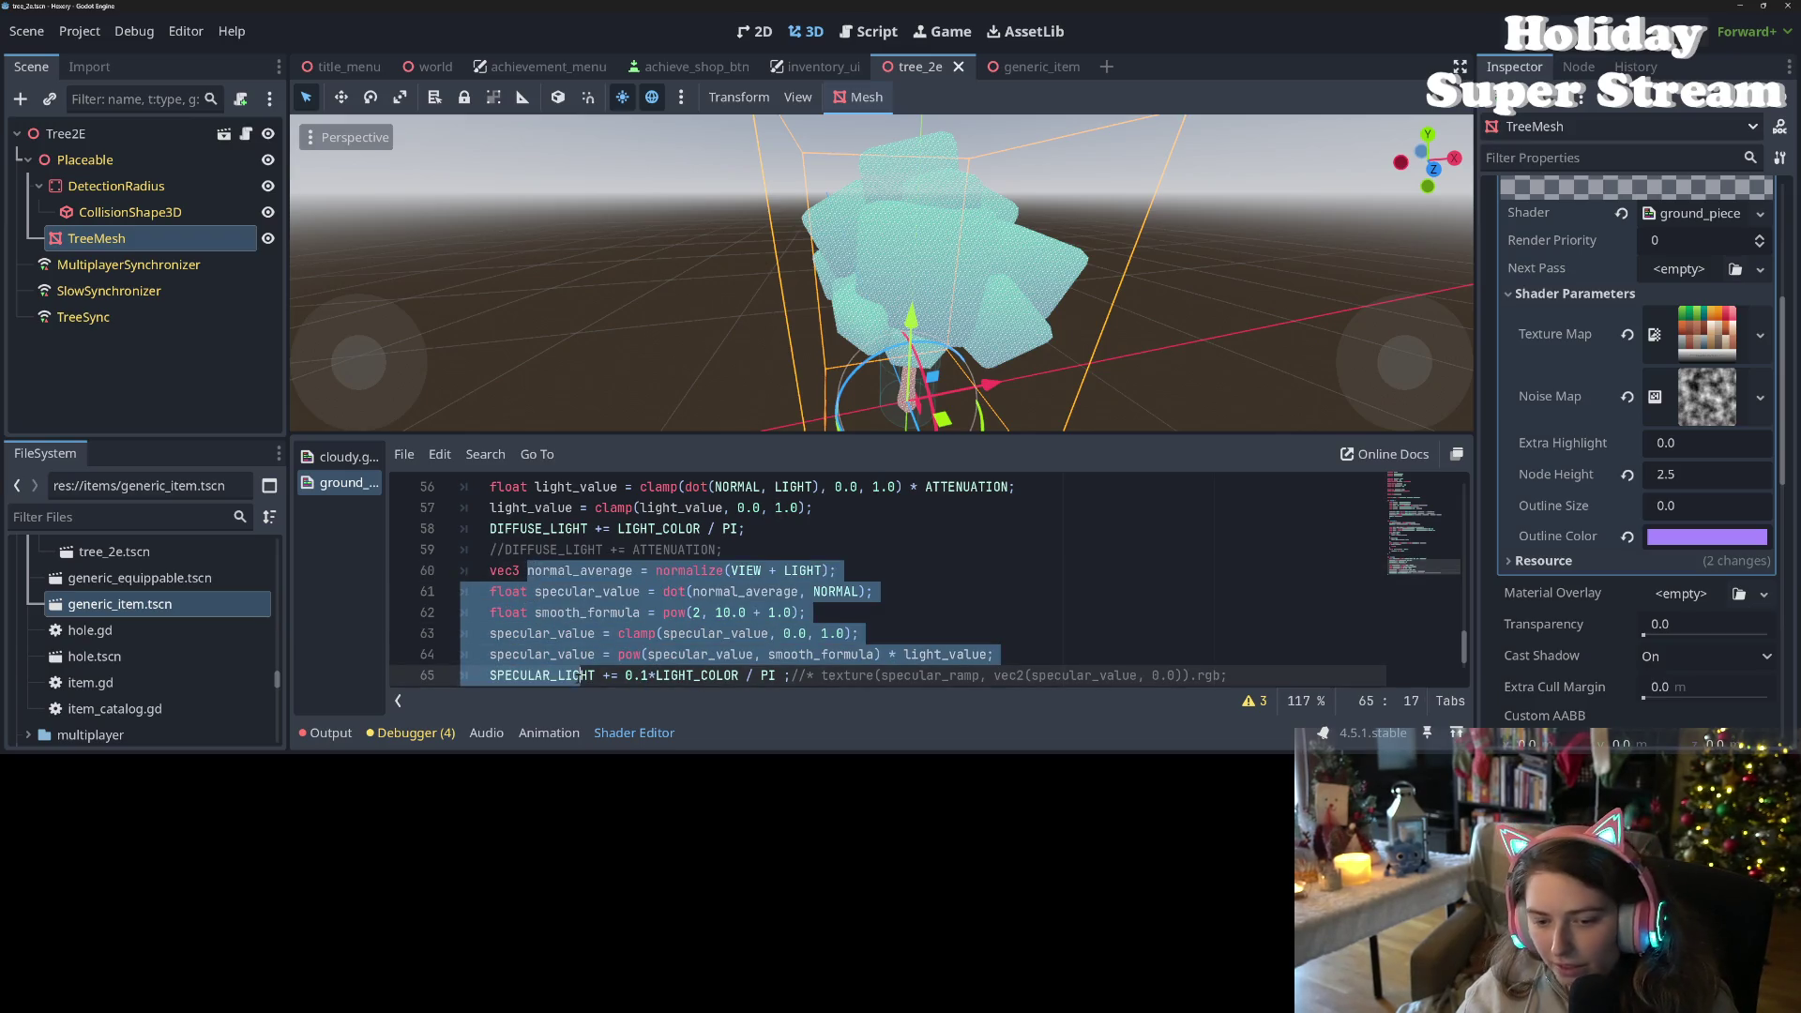
- Comment out the specular lines with Ctrl+K and add a 0.1* multiplier to DIFFUSE_LIGHT on line 58
key(ctrl+k)
click(653, 591)
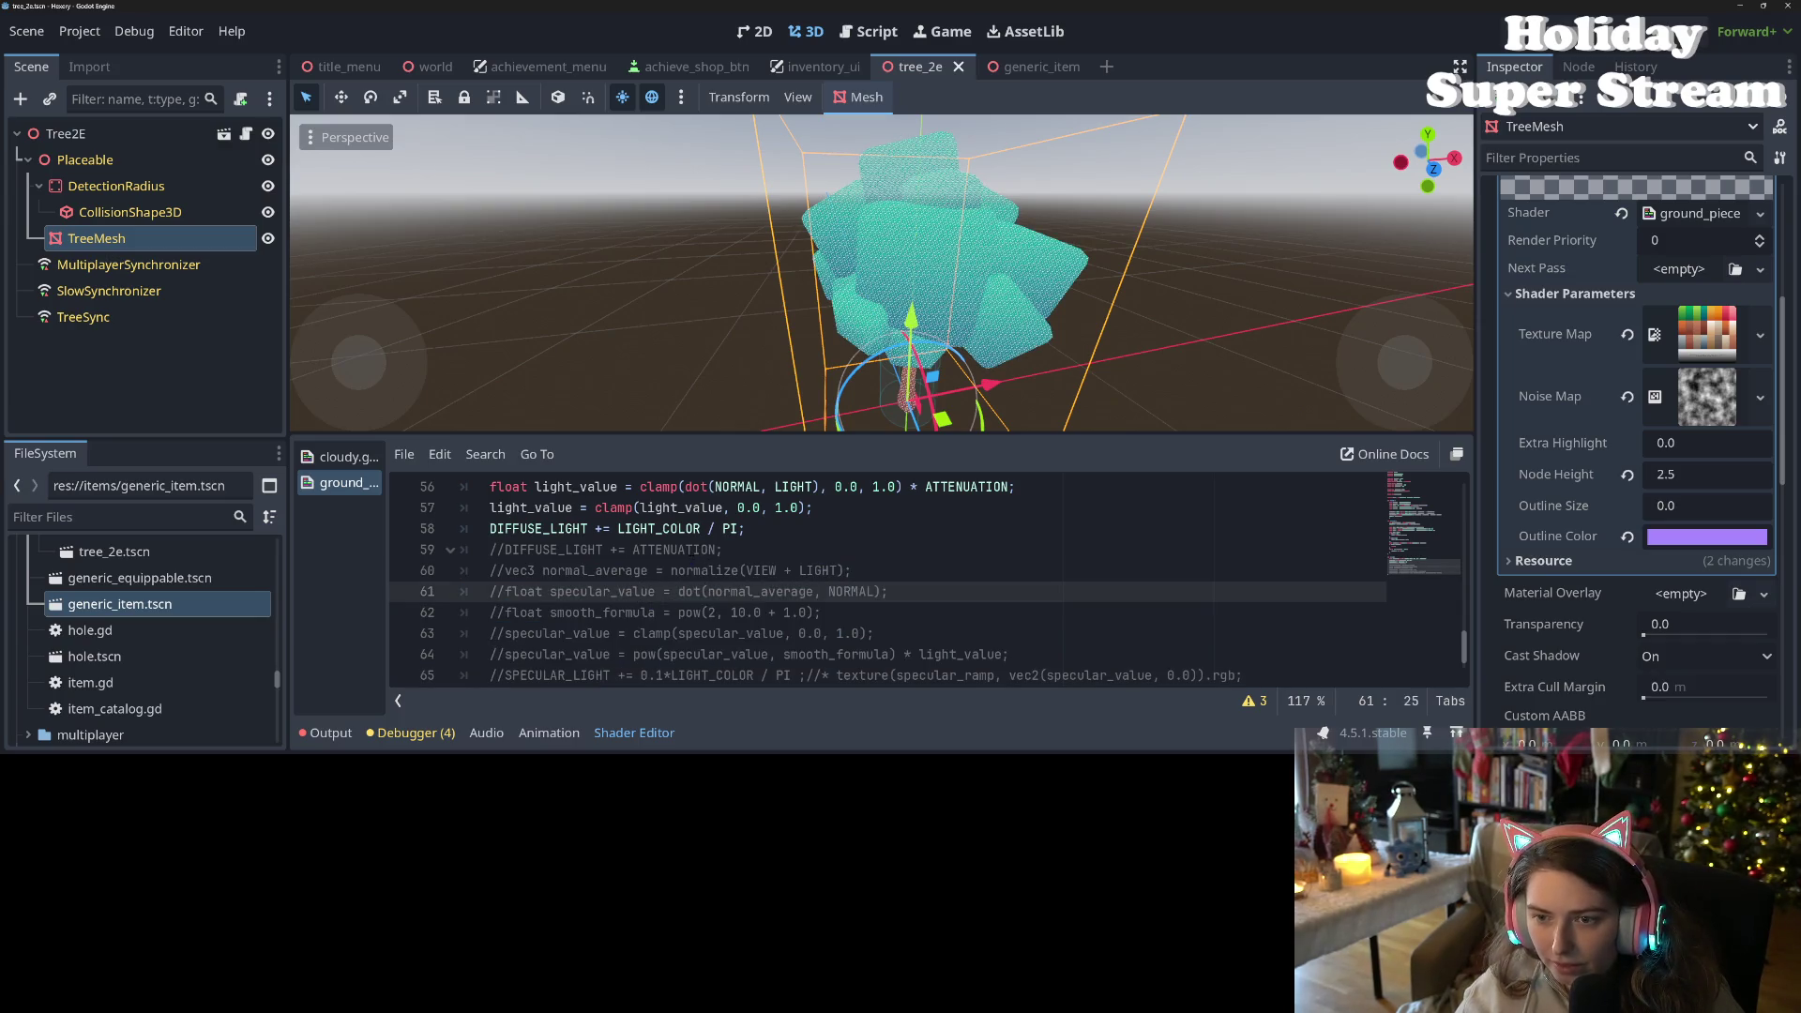
double_click(659, 530)
key(End)
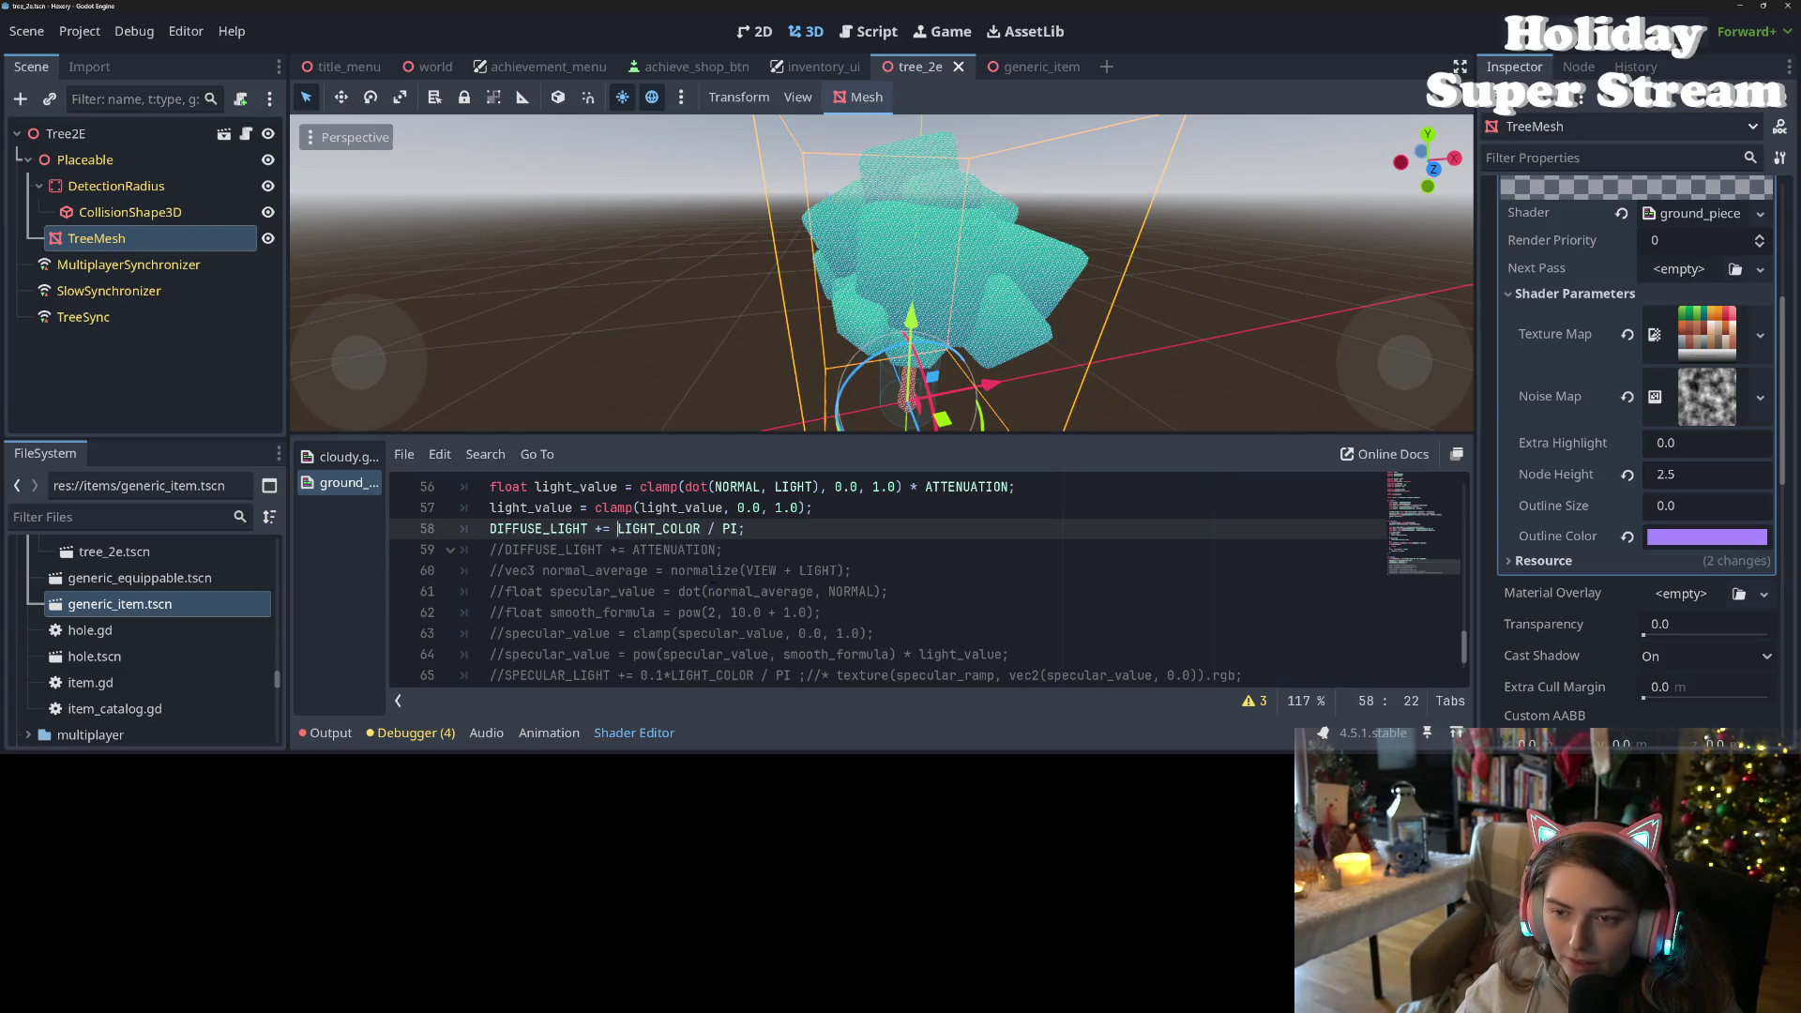
text(0.1)
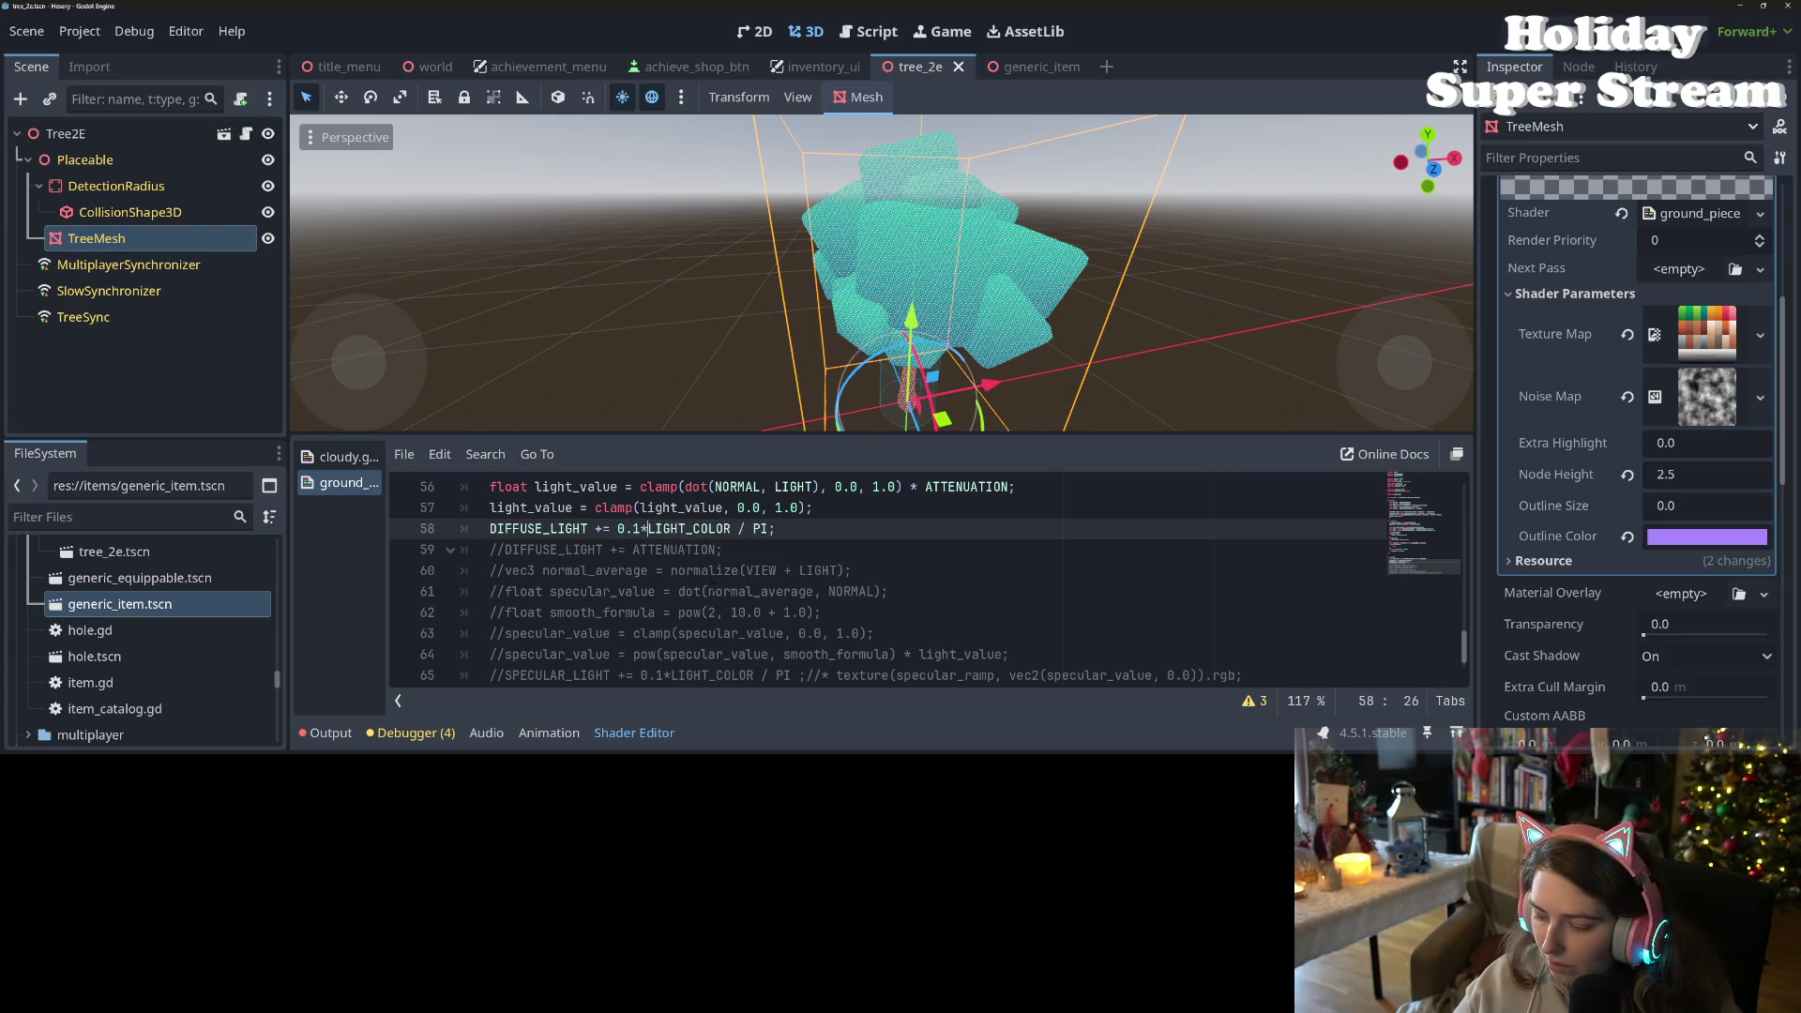
text(*)
key(ctrl+s)
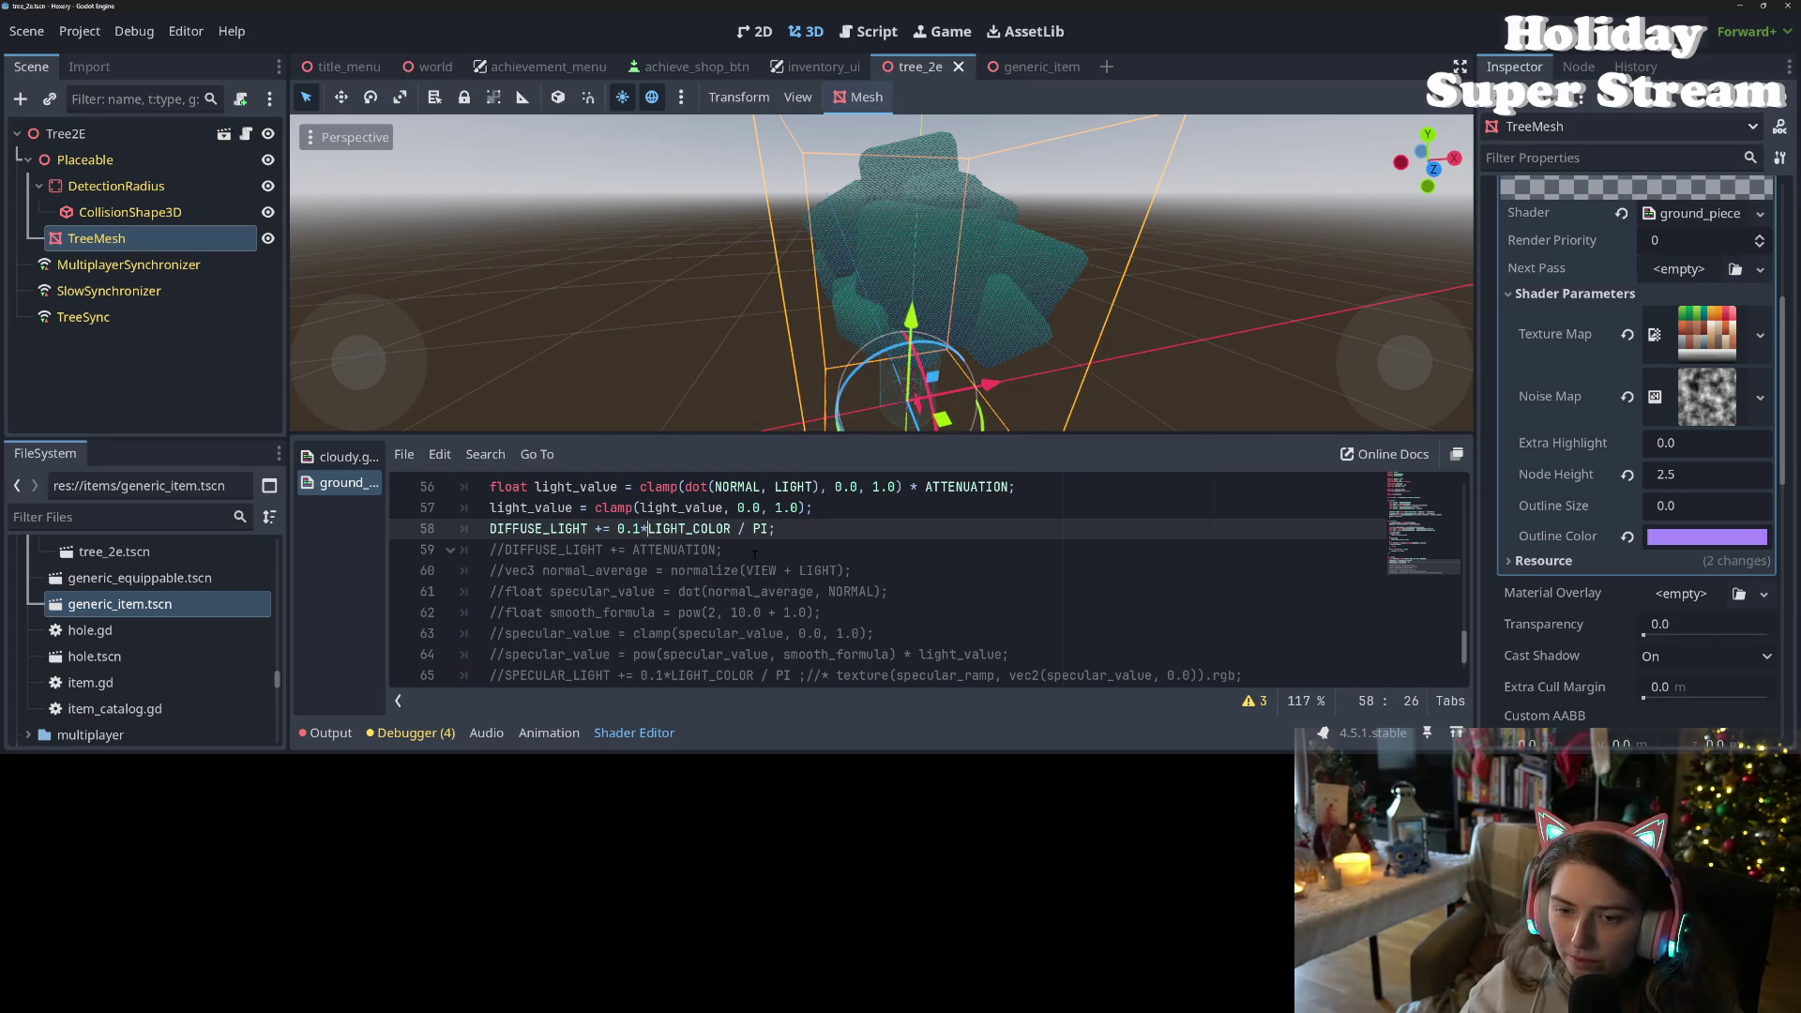
- Change the diffuse multiplier to 0.0, save, and orbit to inspect the darkened tree
drag(618, 529, 640, 529)
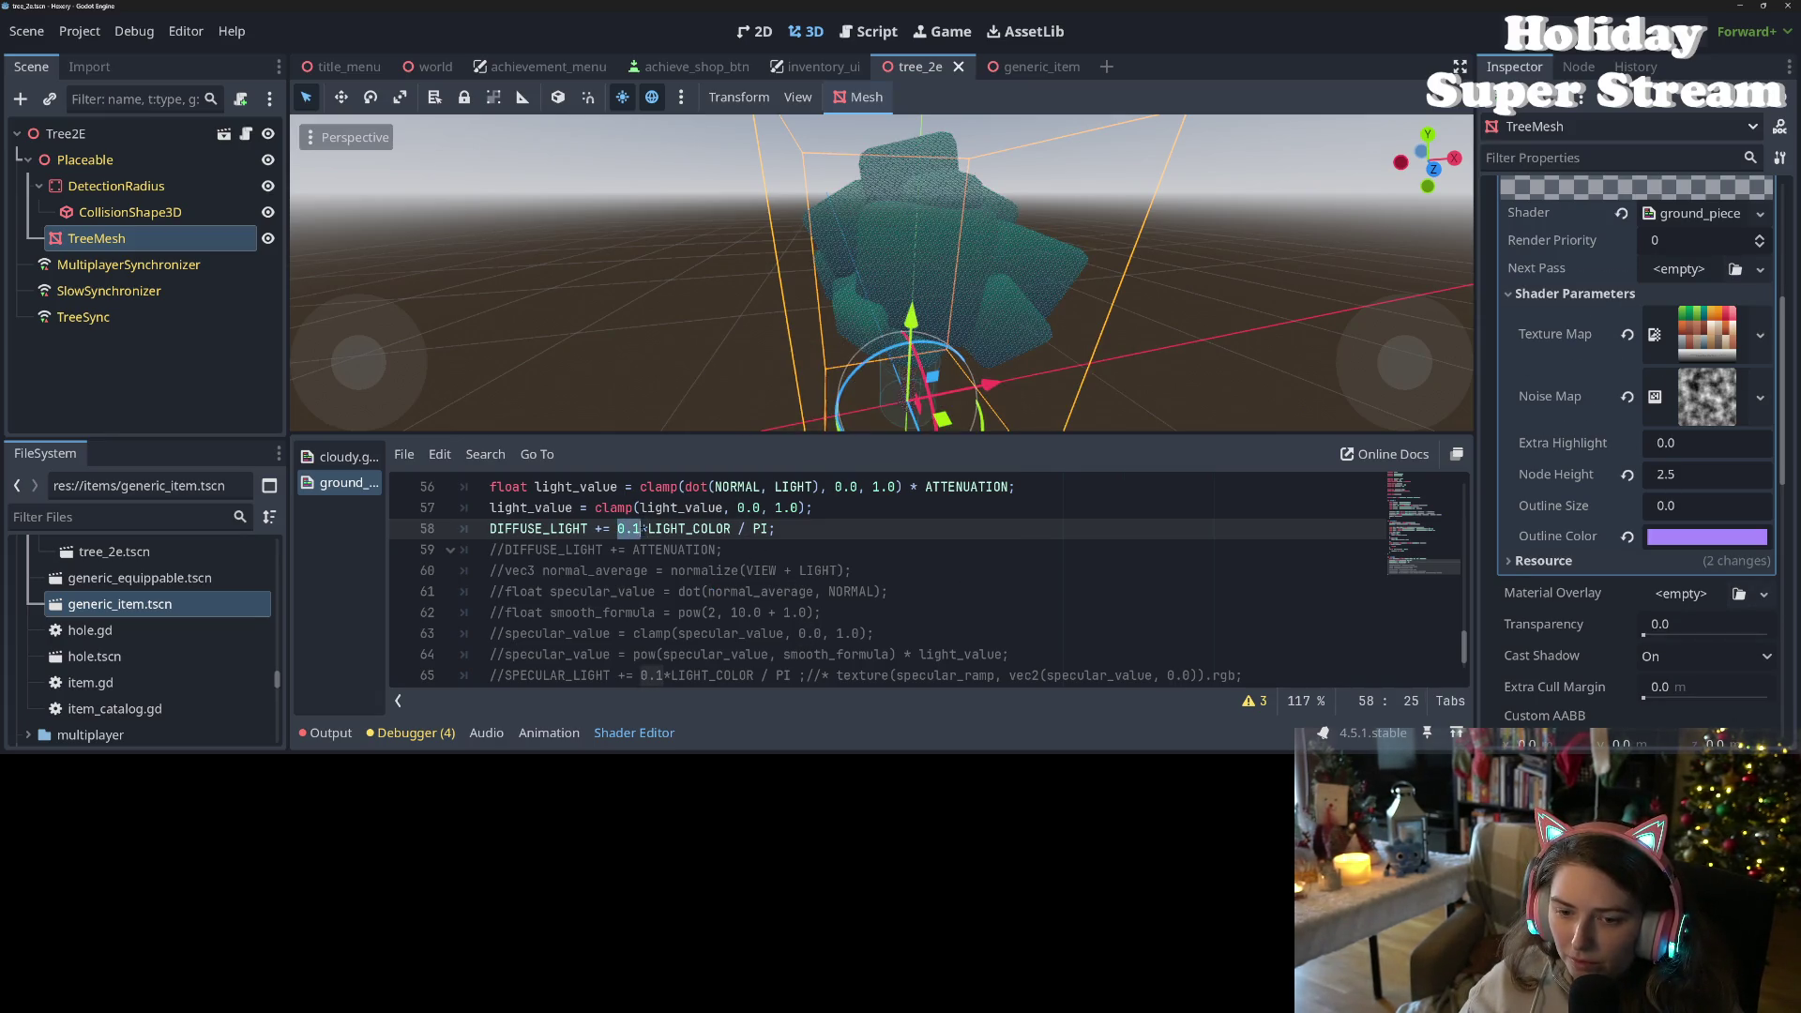
text(0.0)
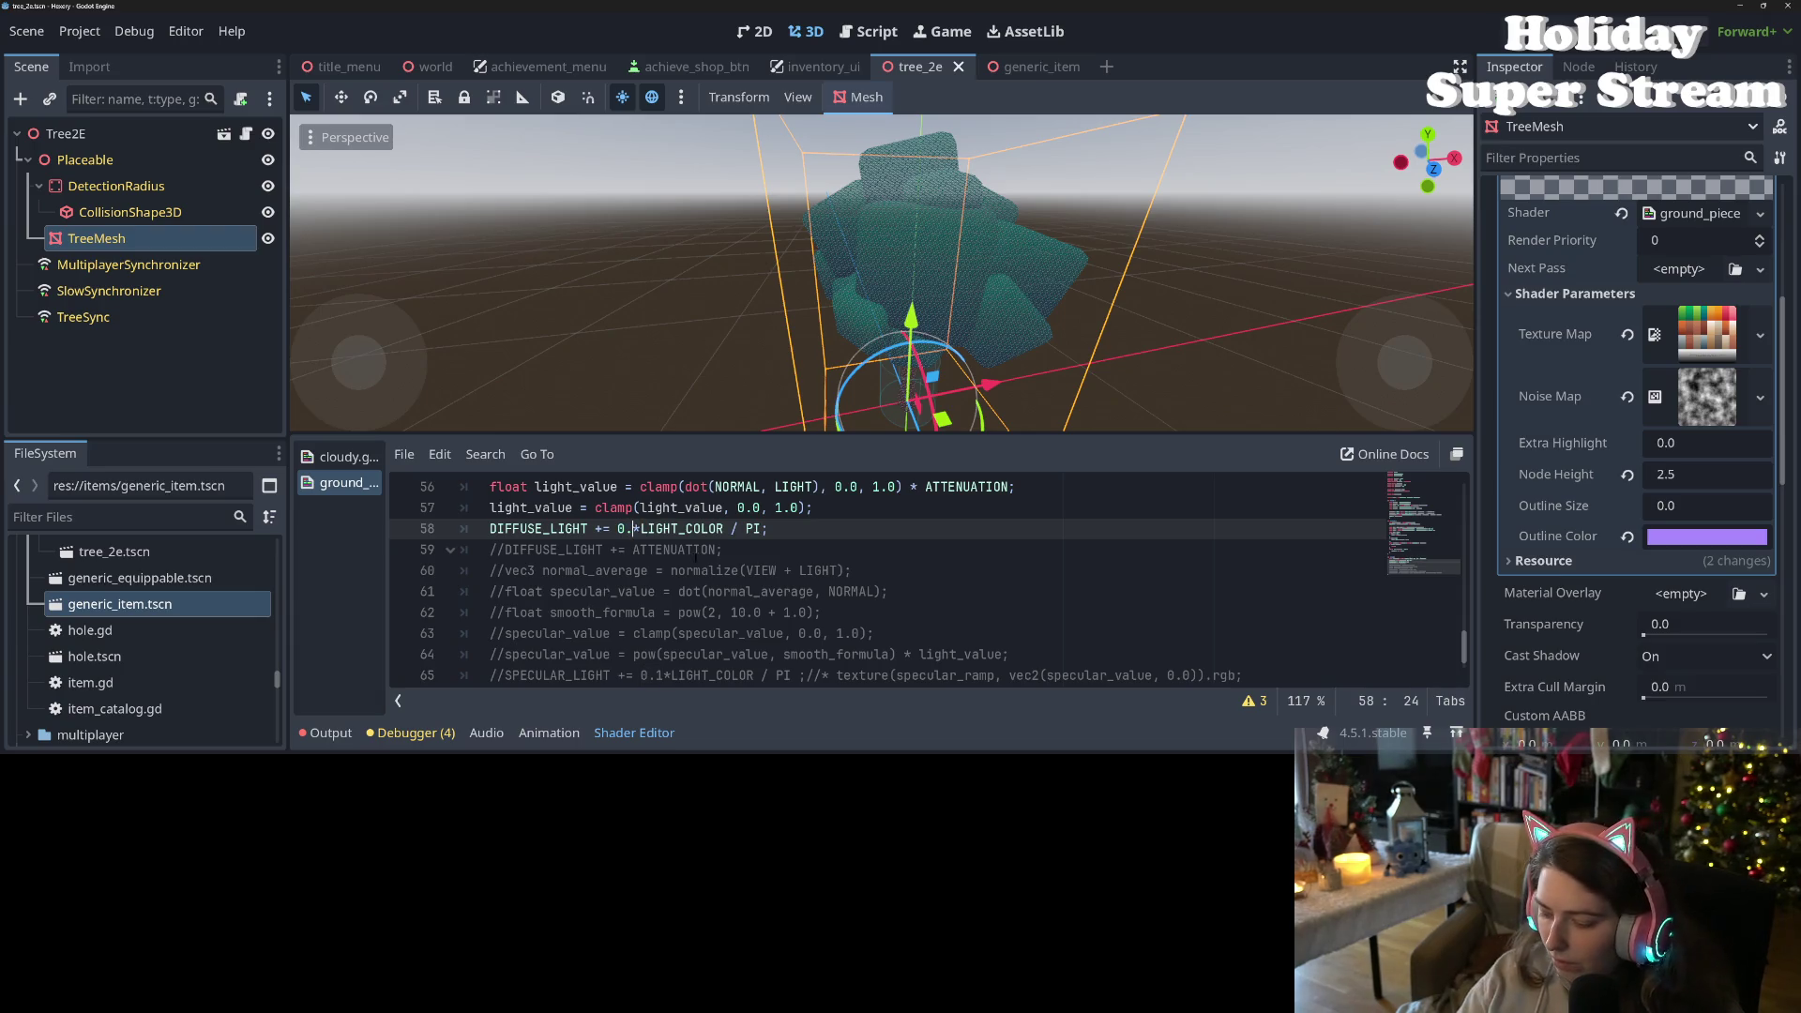
key(ctrl+s)
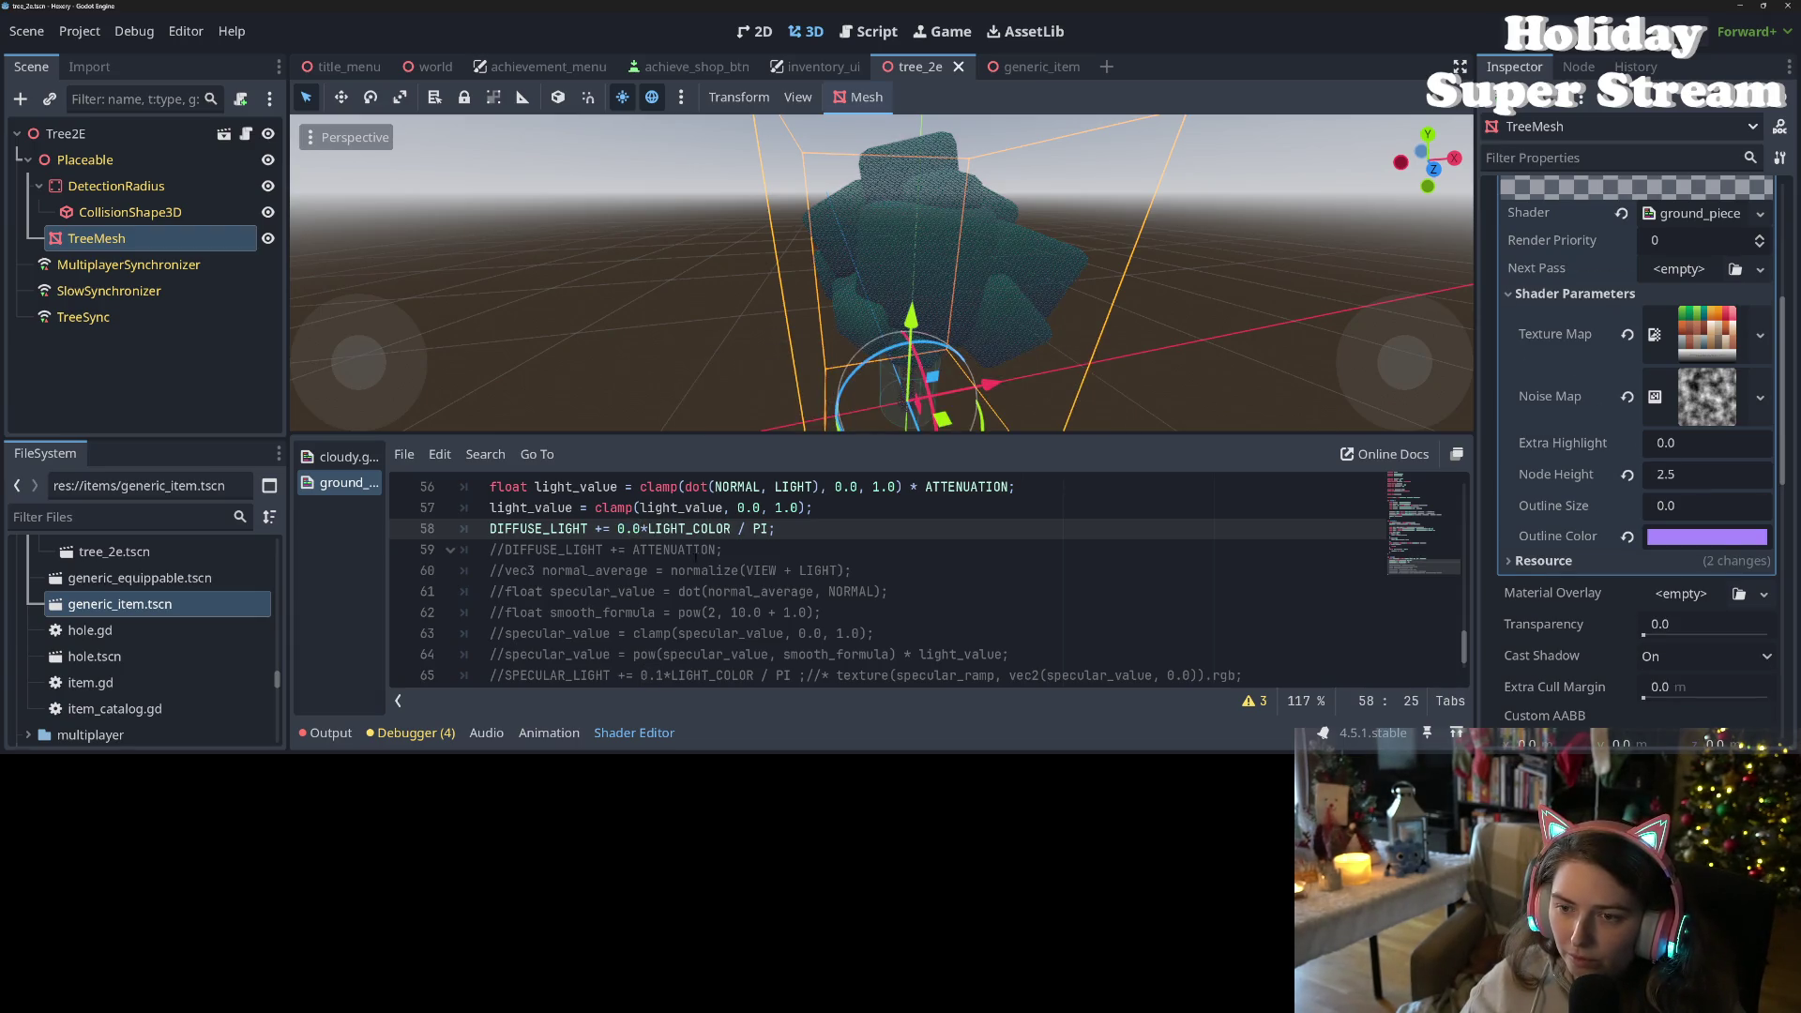
scroll(687, 279, down, 5)
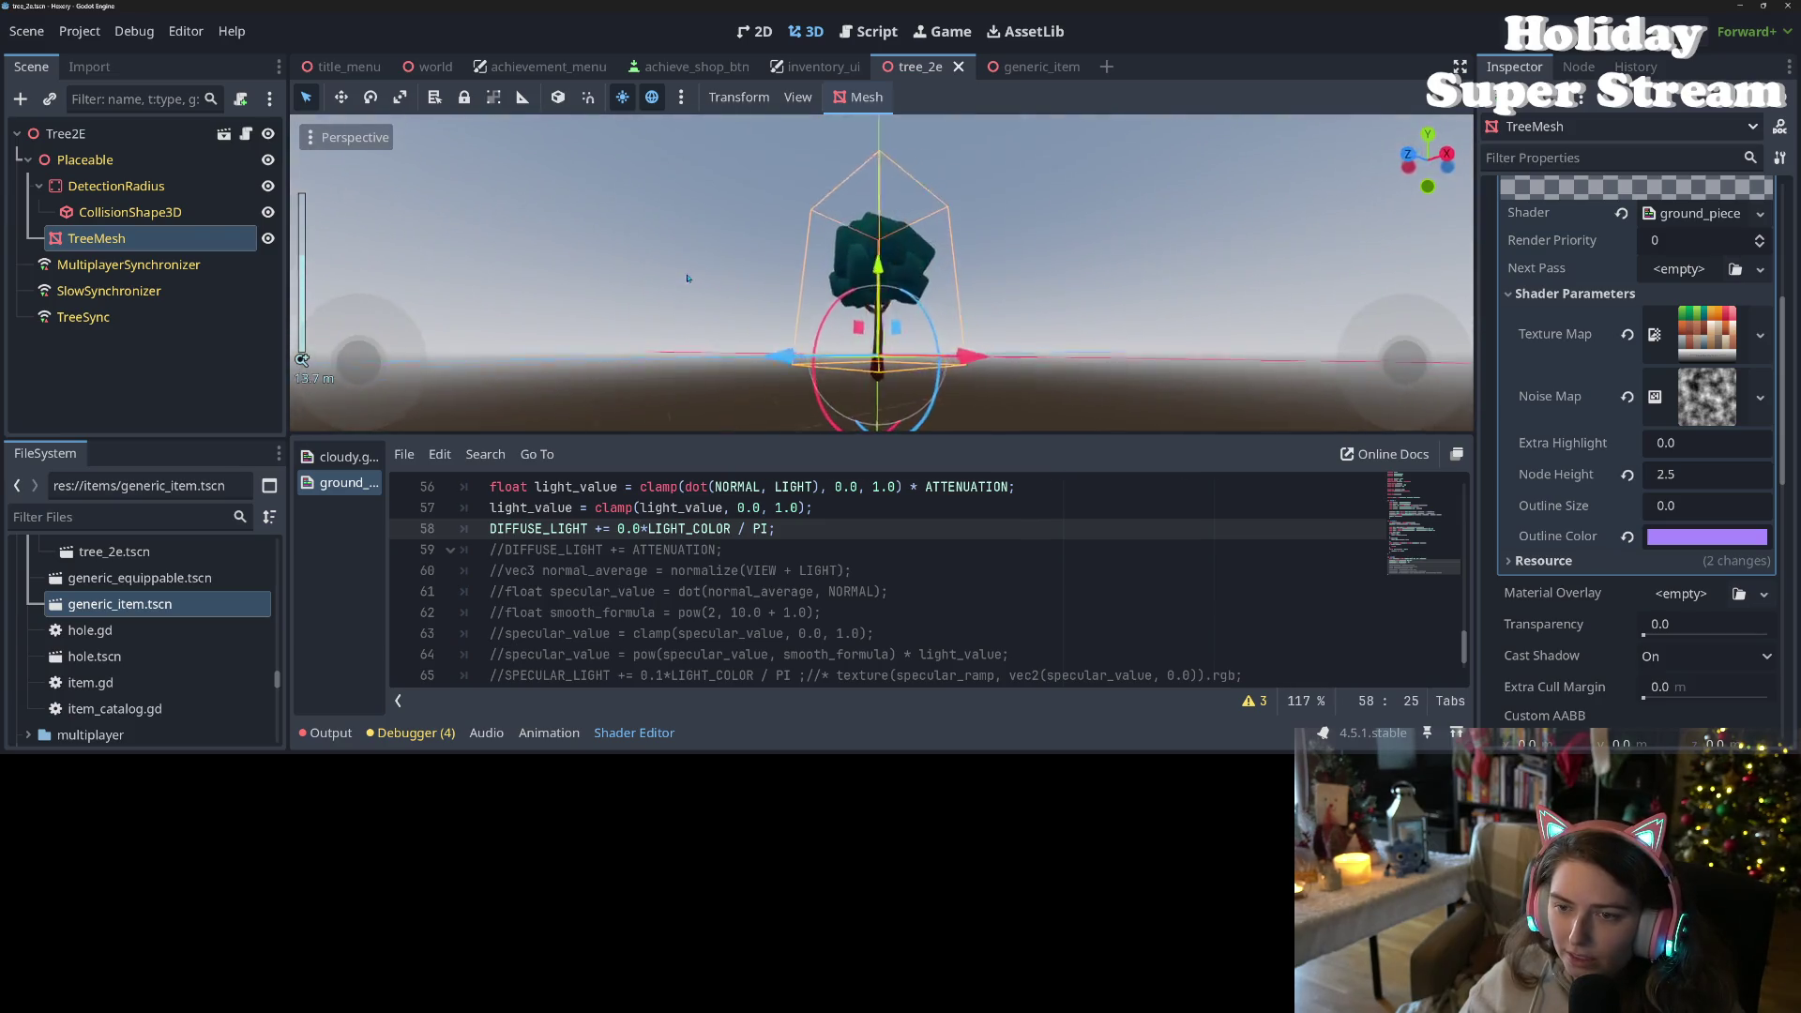
drag(687, 278, 798, 354)
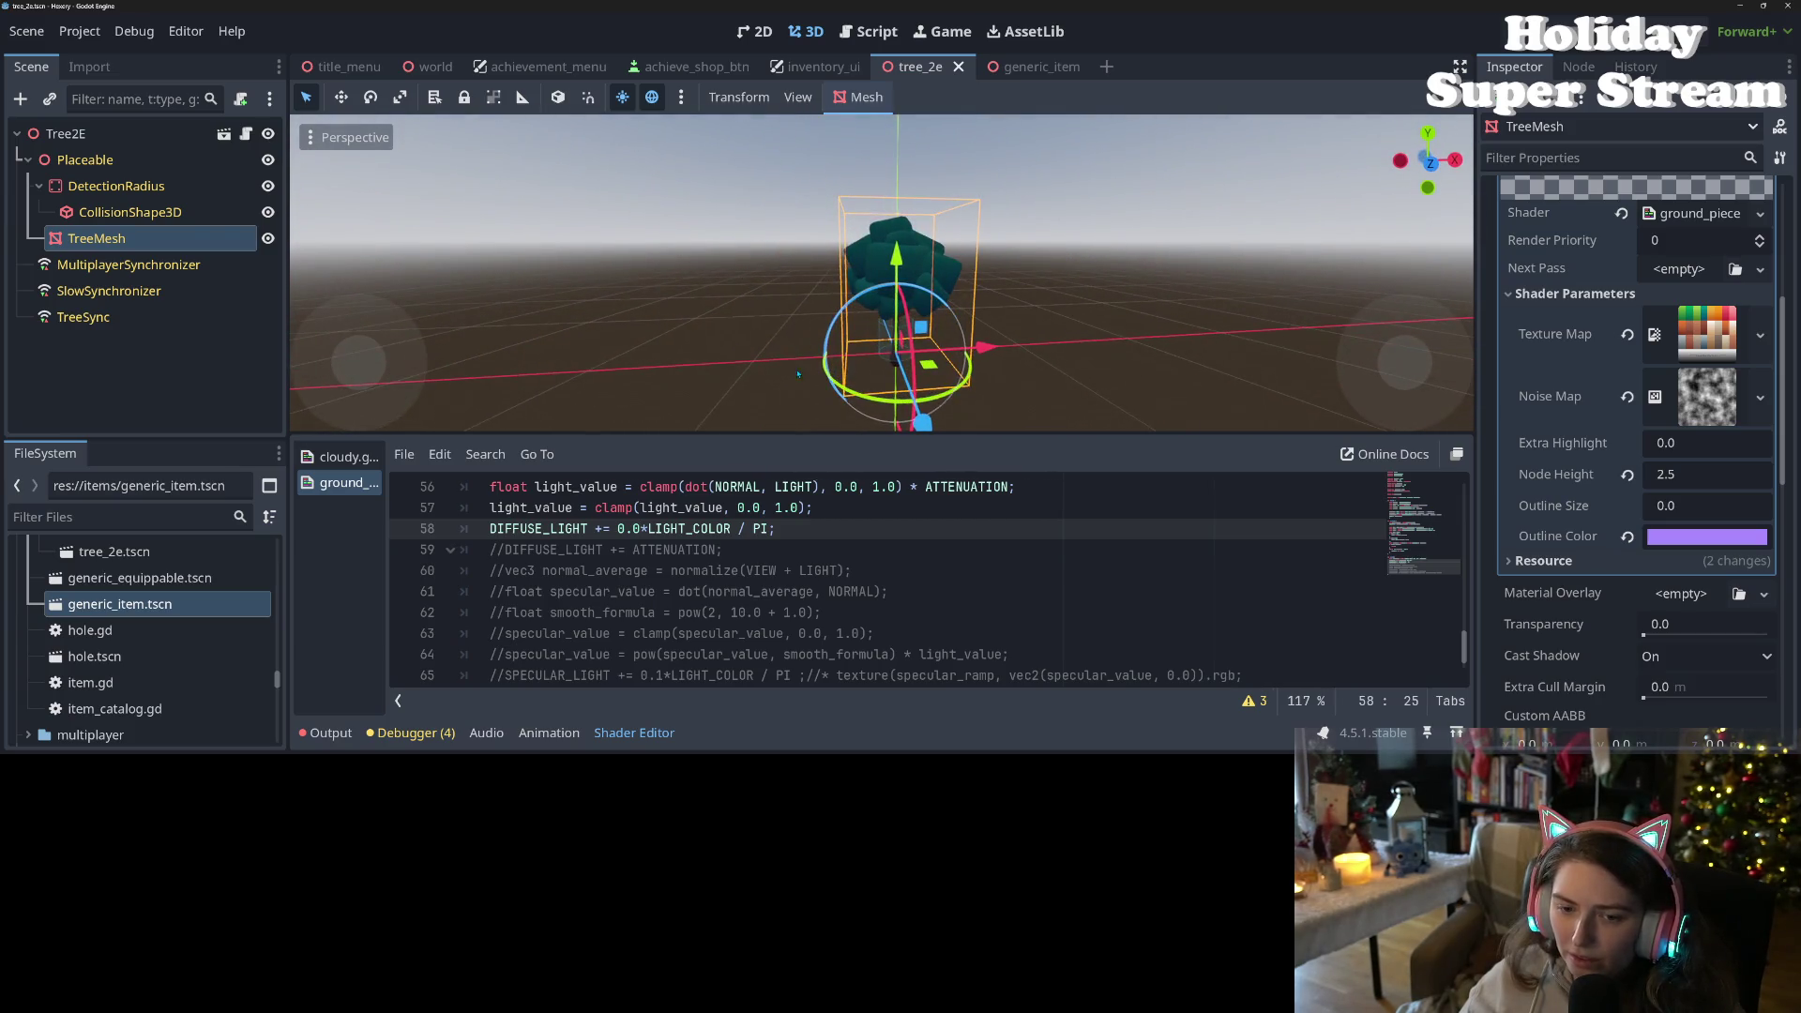
scroll(859, 624, up, 1)
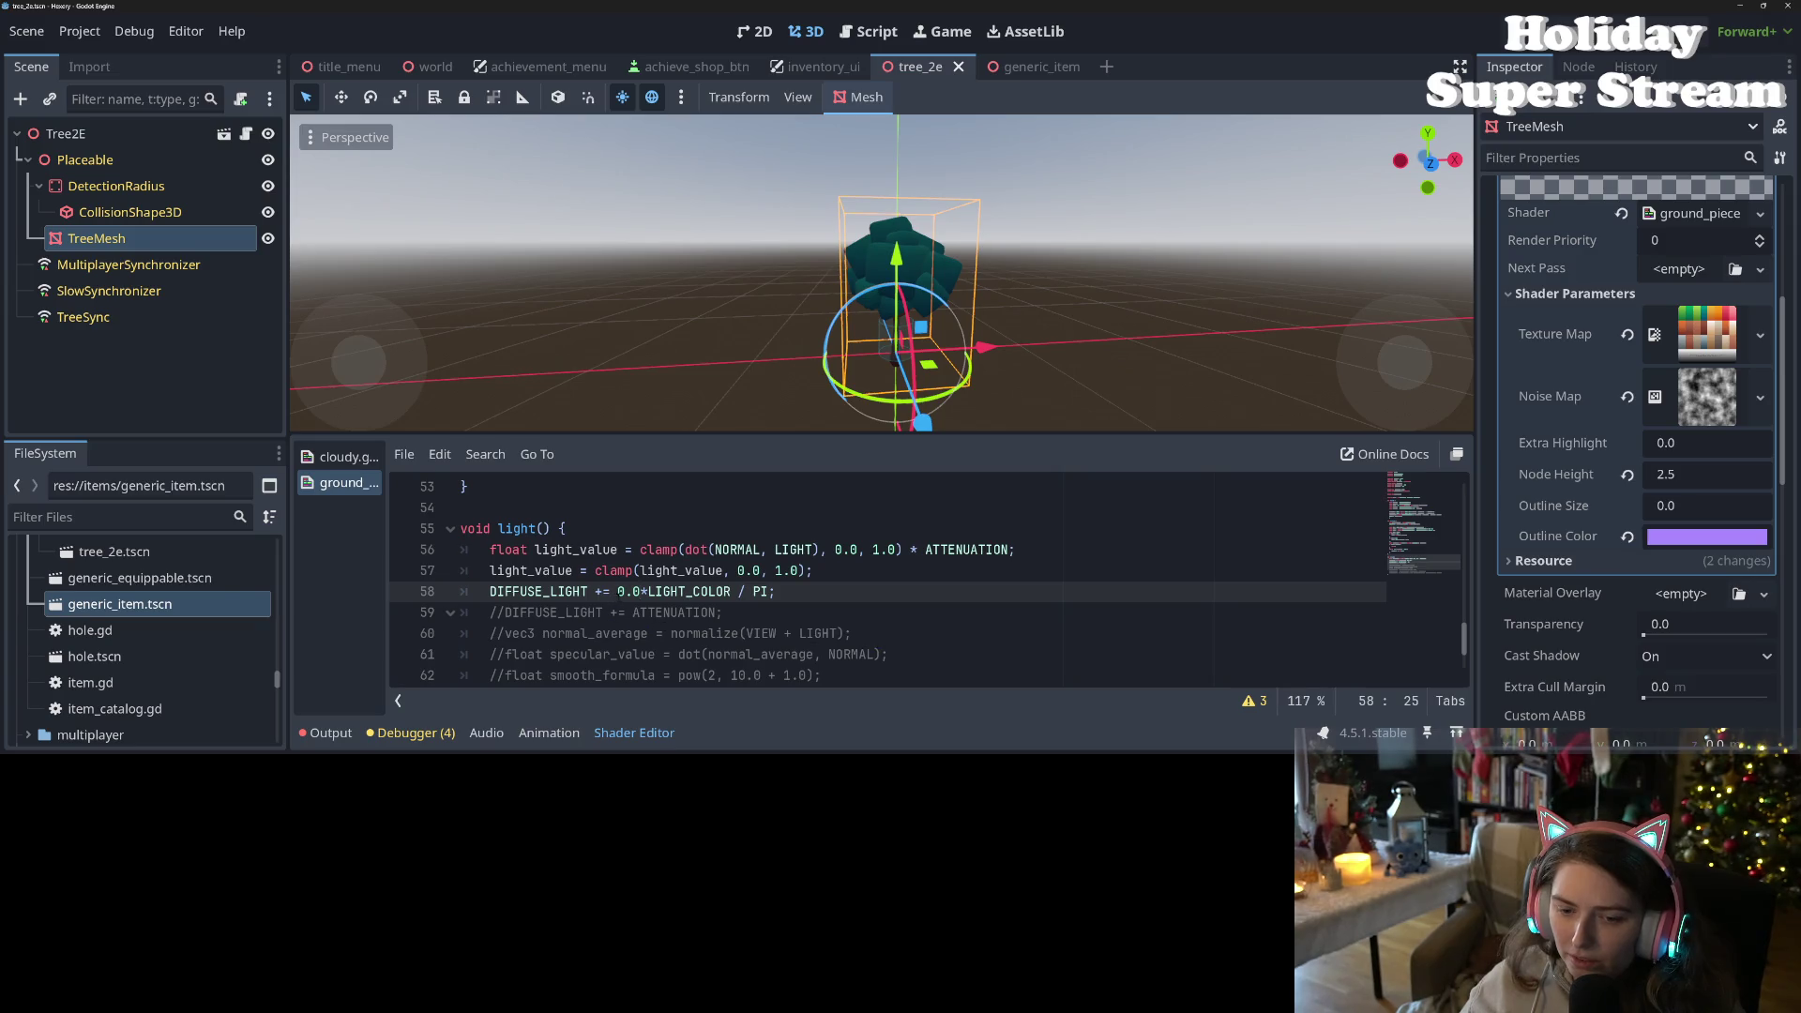
scroll(928, 577, down, 2)
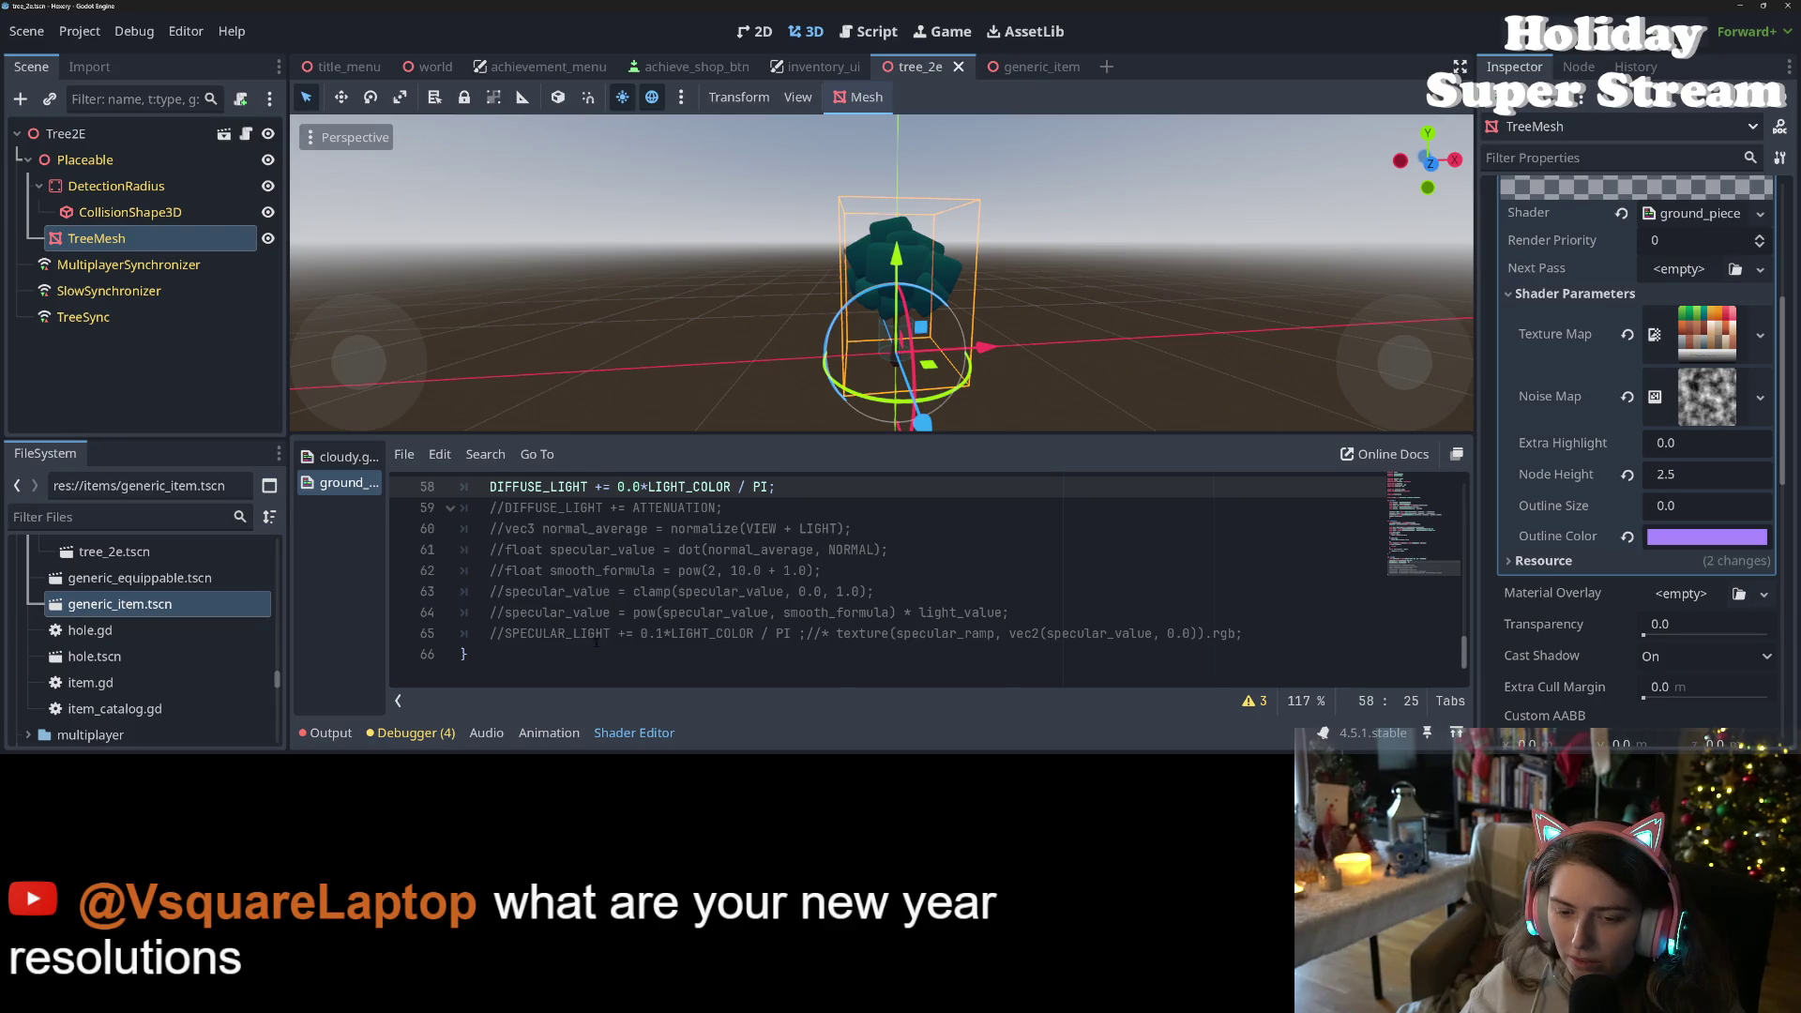
scroll(596, 639, up, 1)
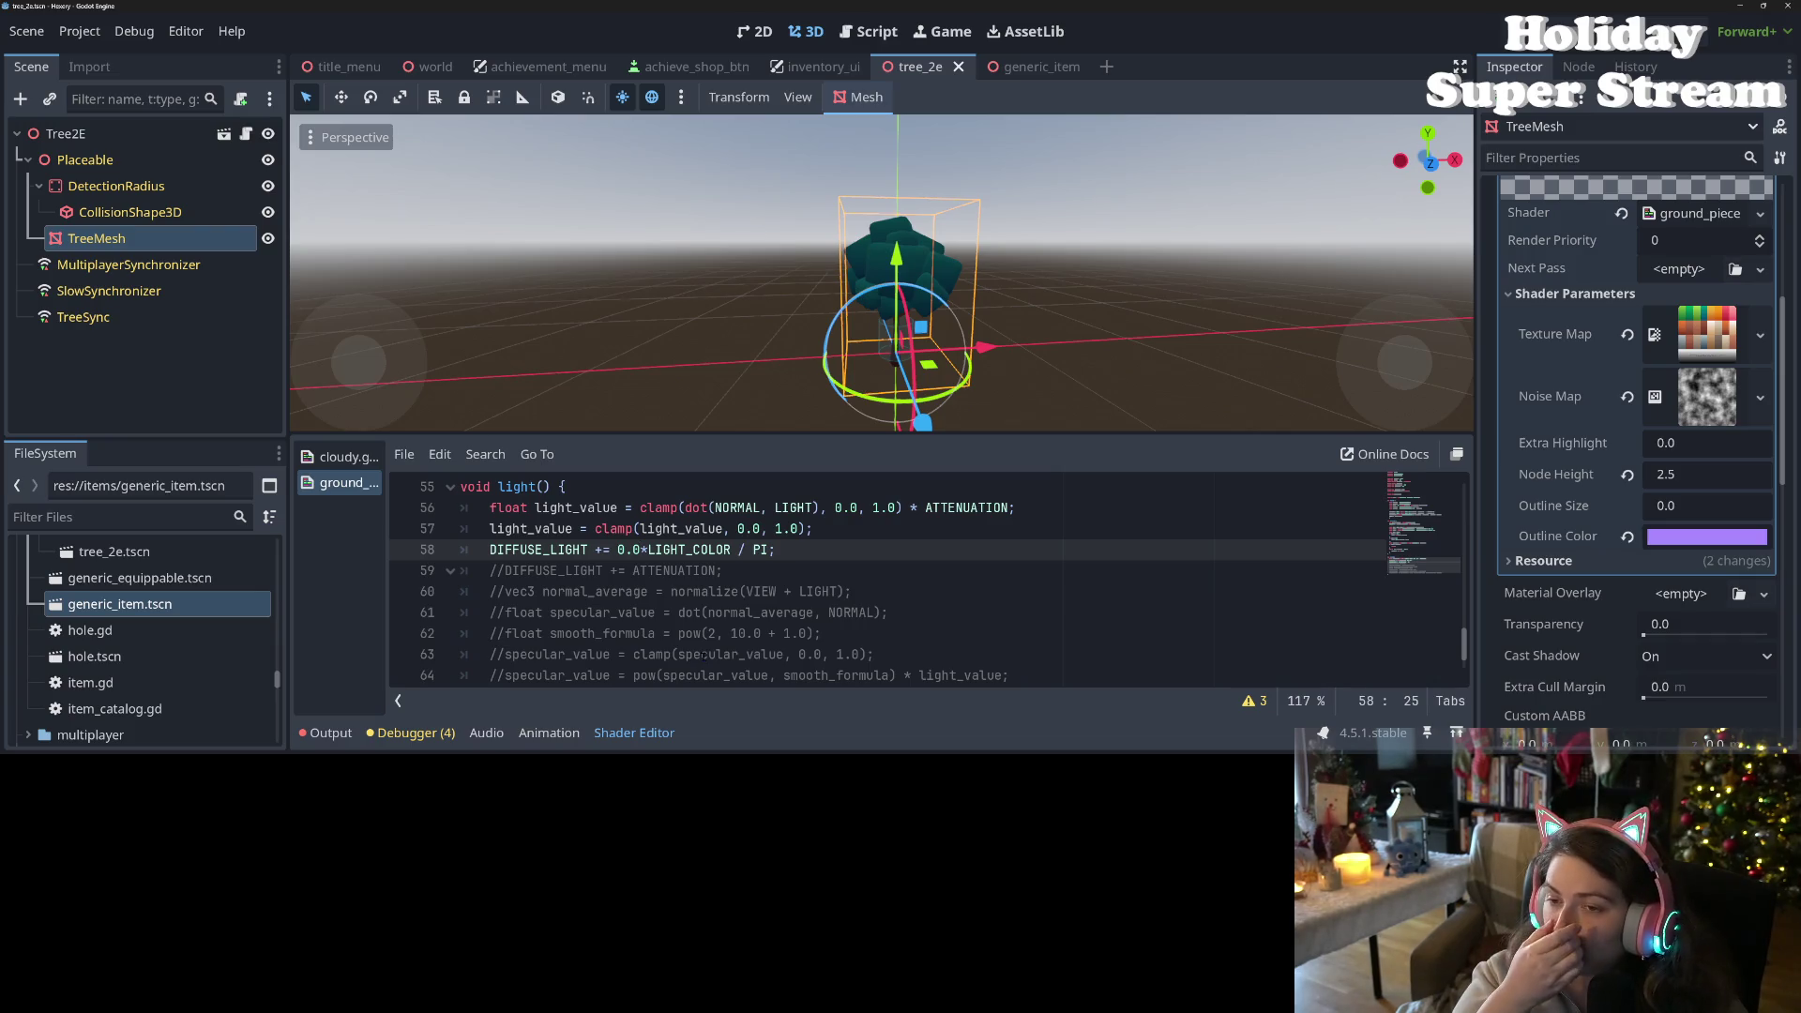
- Change the diffuse multiplier on line 58 back to 0.1, save, and orbit around the tree
key(BackSpace)
text(1)
key(ctrl+s)
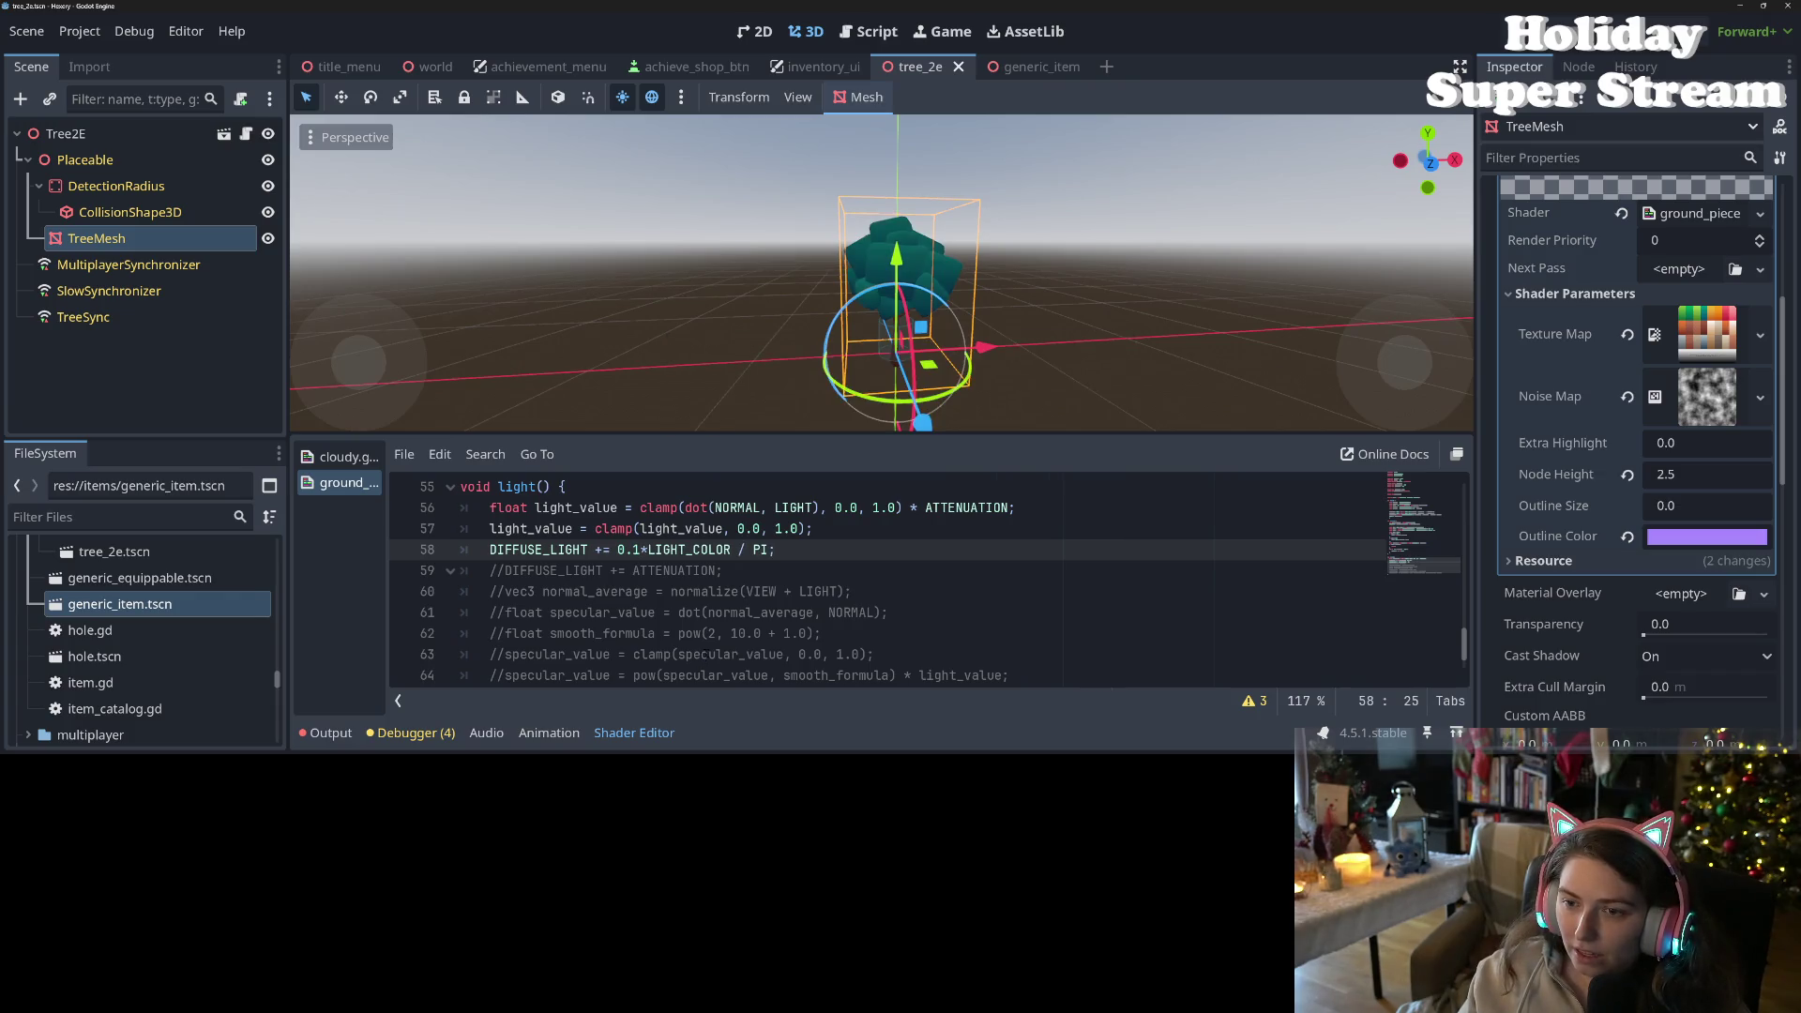
mouse_move(844, 356)
mouse_down()
mouse_move(870, 342)
mouse_move(735, 356)
mouse_move(793, 422)
mouse_up()
scroll(870, 341, up, 3)
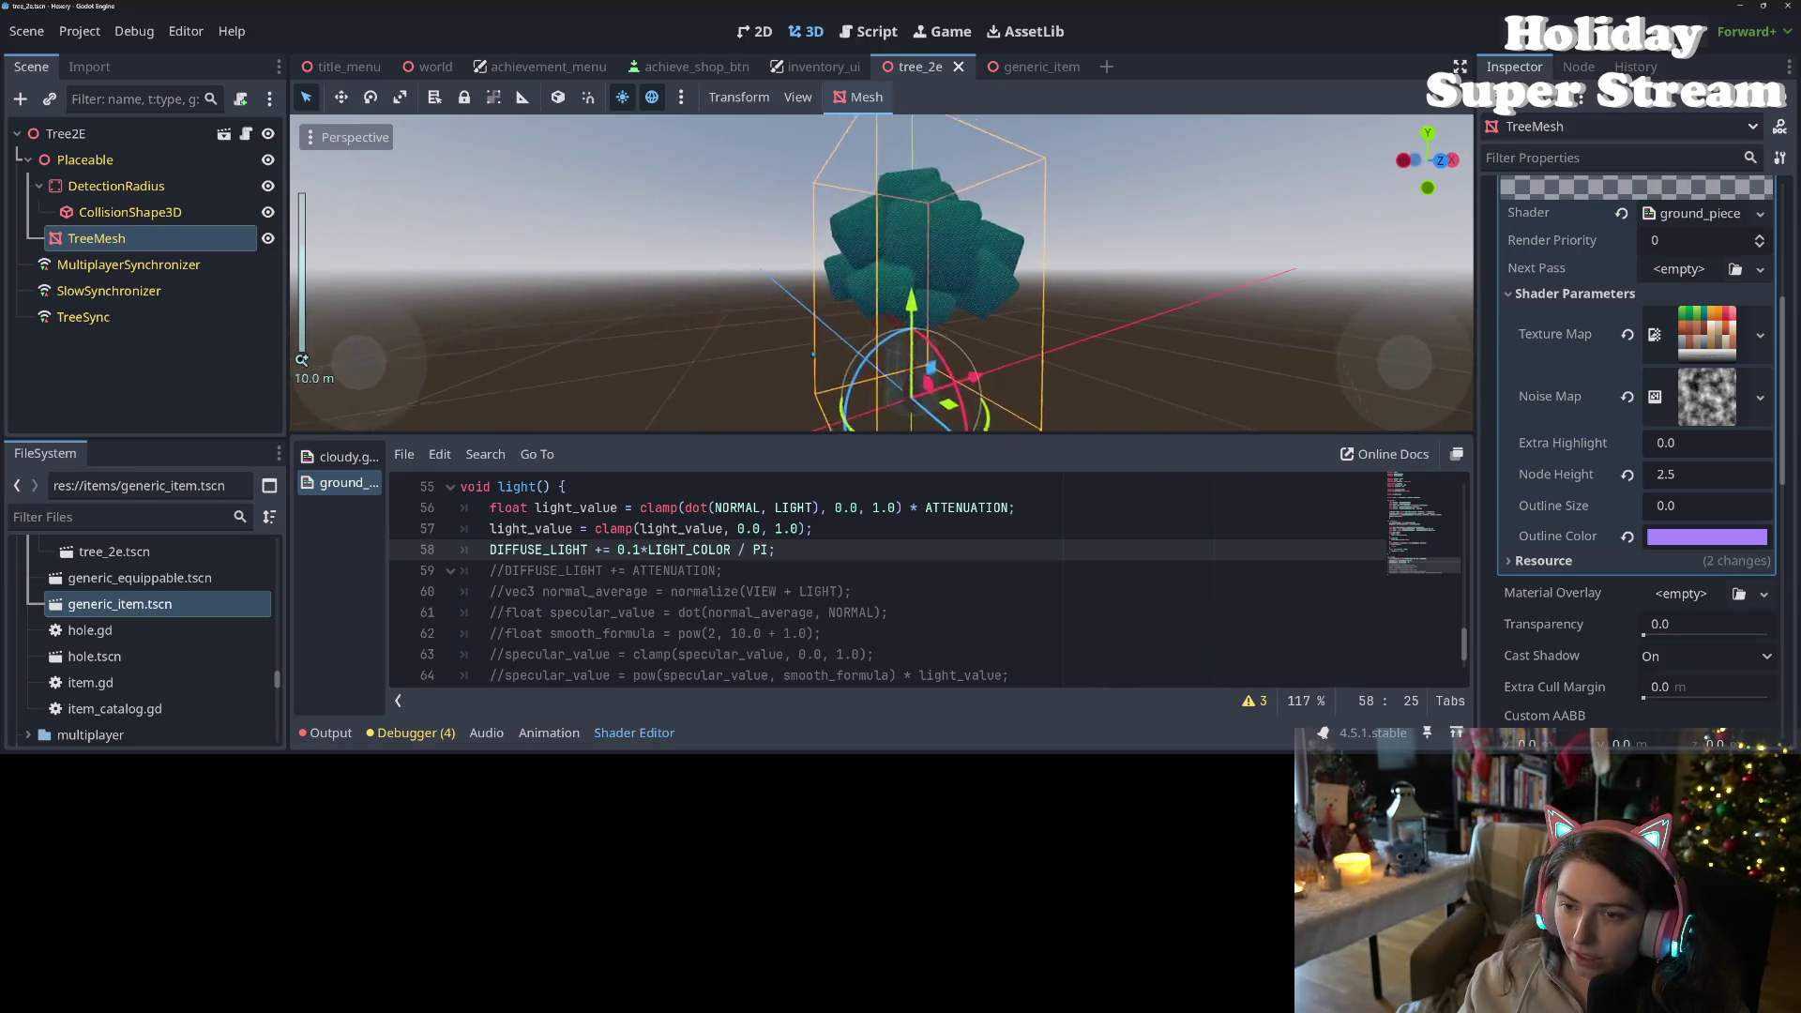
scroll(792, 422, down, 3)
scroll(713, 601, down, 1)
scroll(657, 607, up, 1)
scroll(609, 612, down, 1)
scroll(609, 612, up, 1)
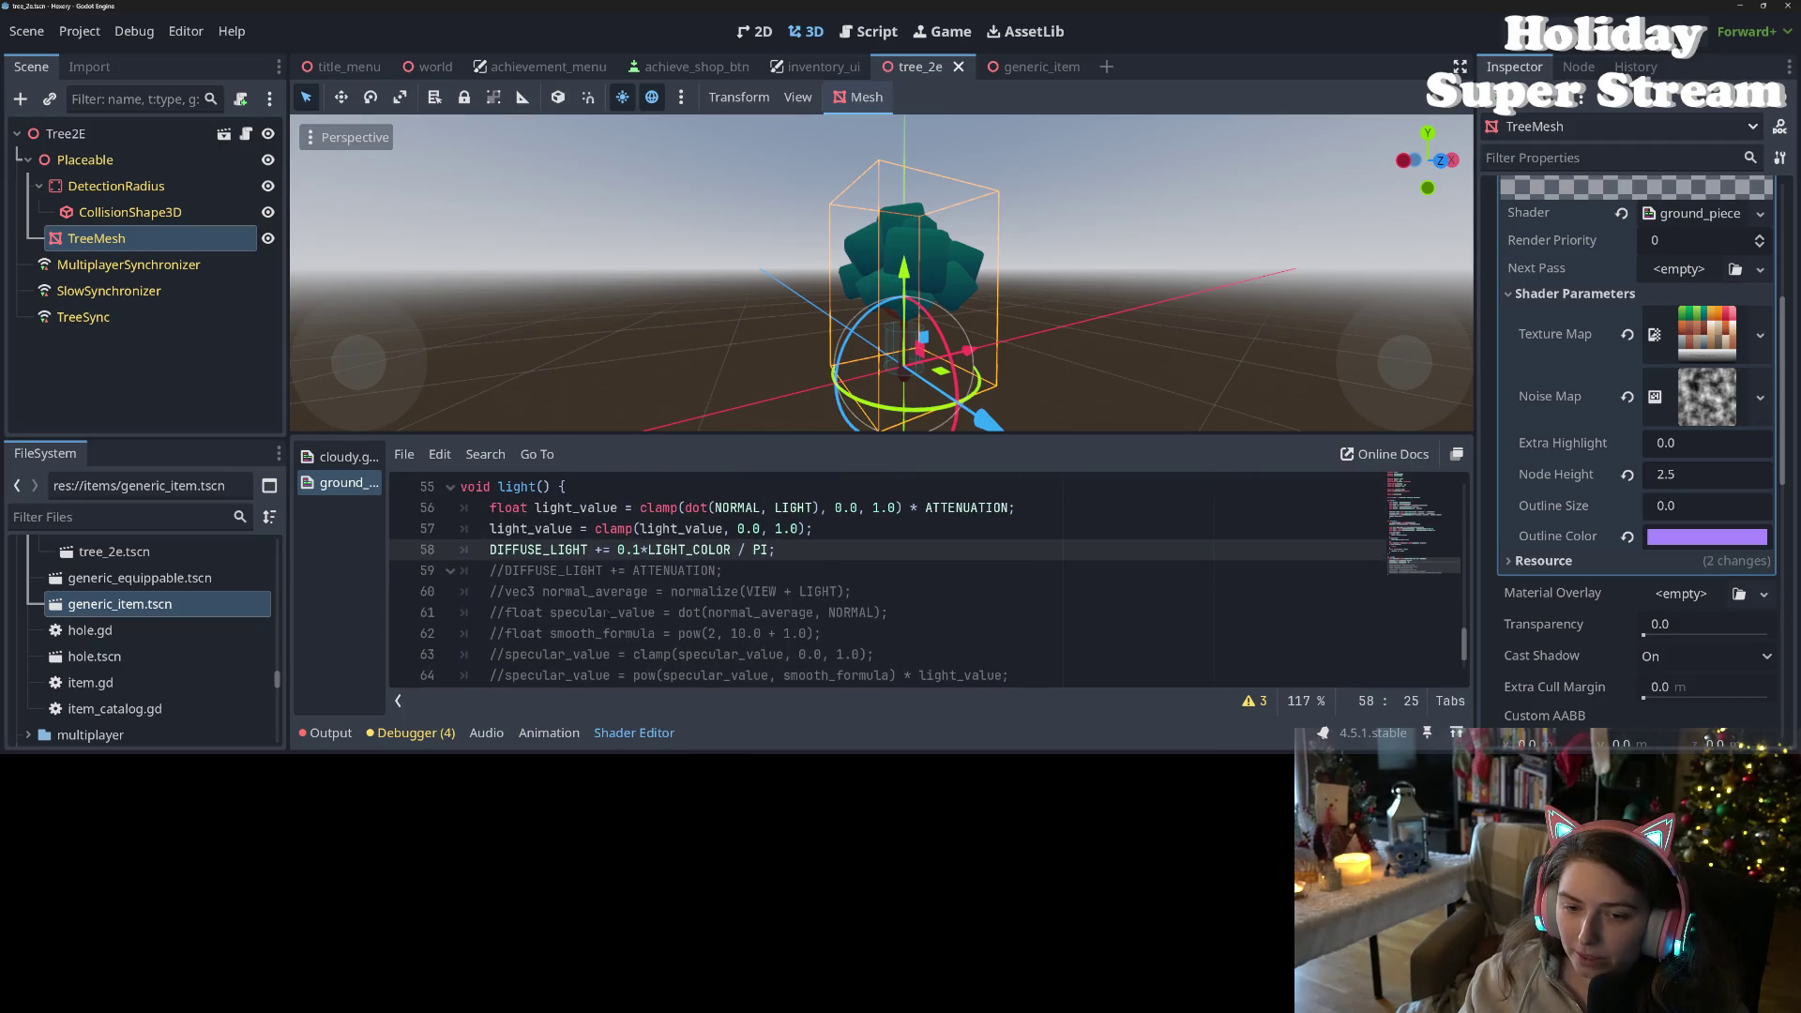
- Inspect ATTENUATION on the commented line 59
click(677, 570)
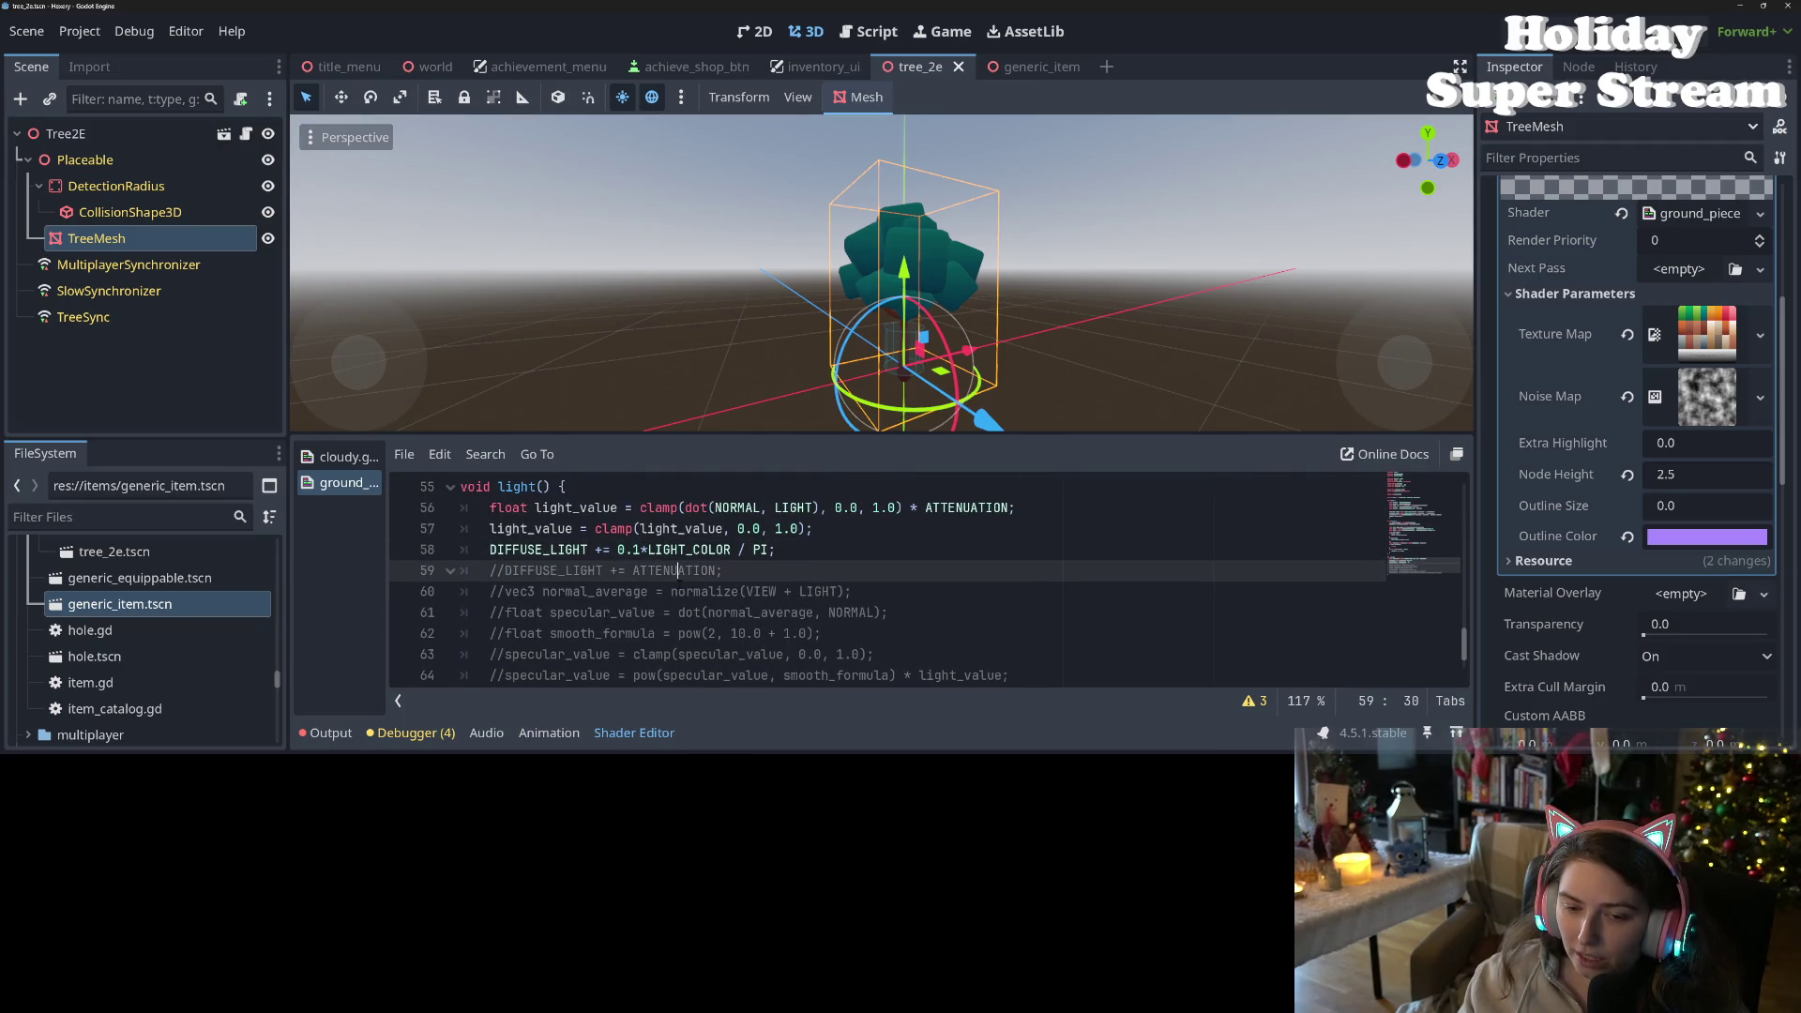
double_click(677, 570)
click(500, 570)
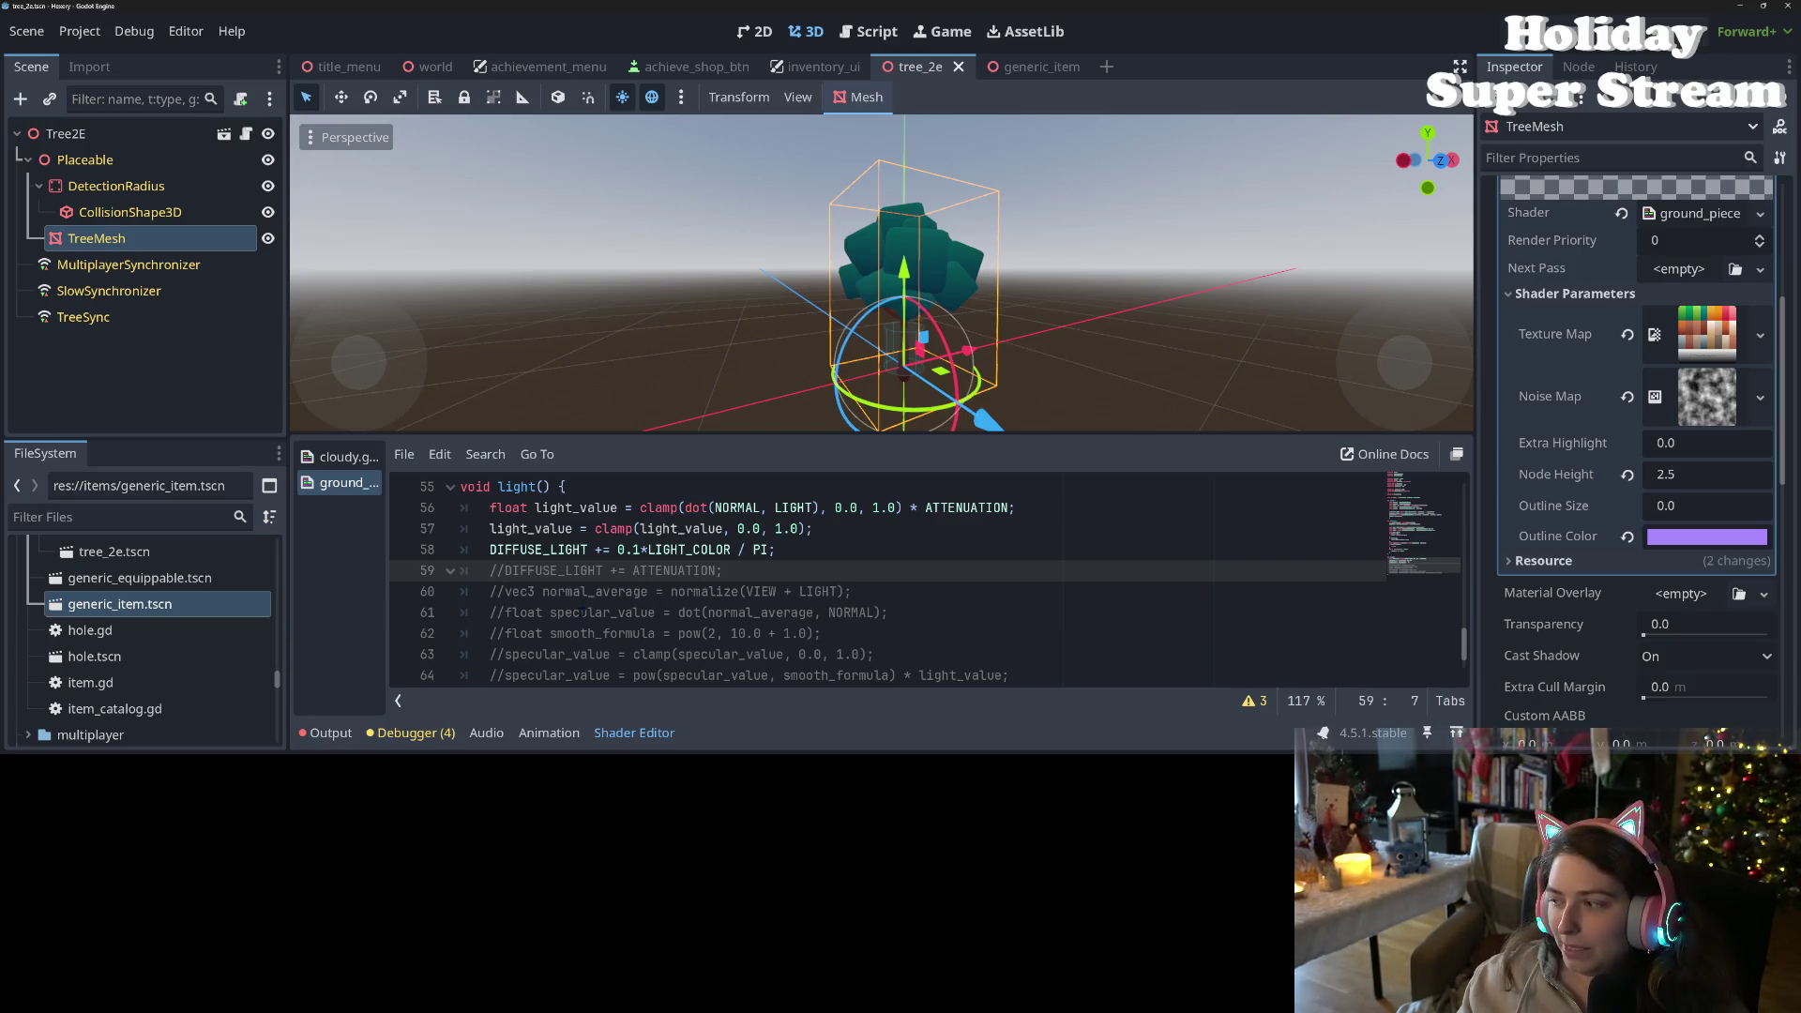
scroll(924, 582, up, 4)
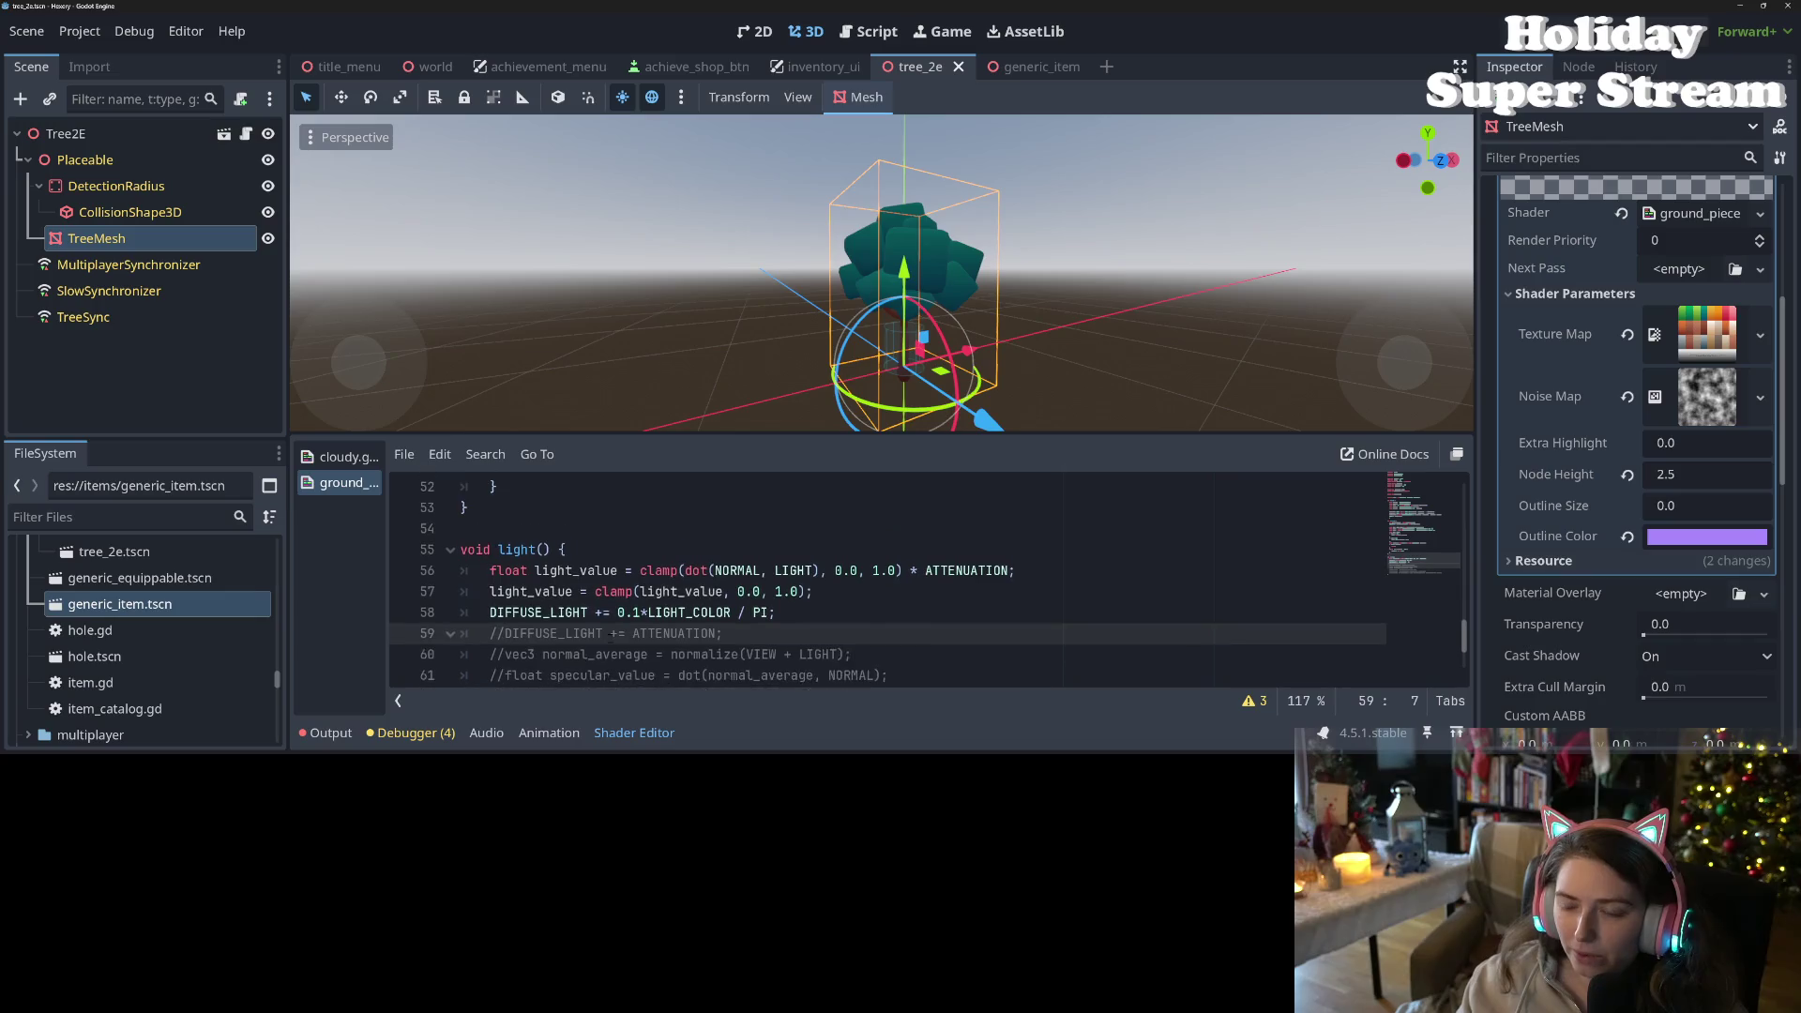
scroll(924, 582, up, 10)
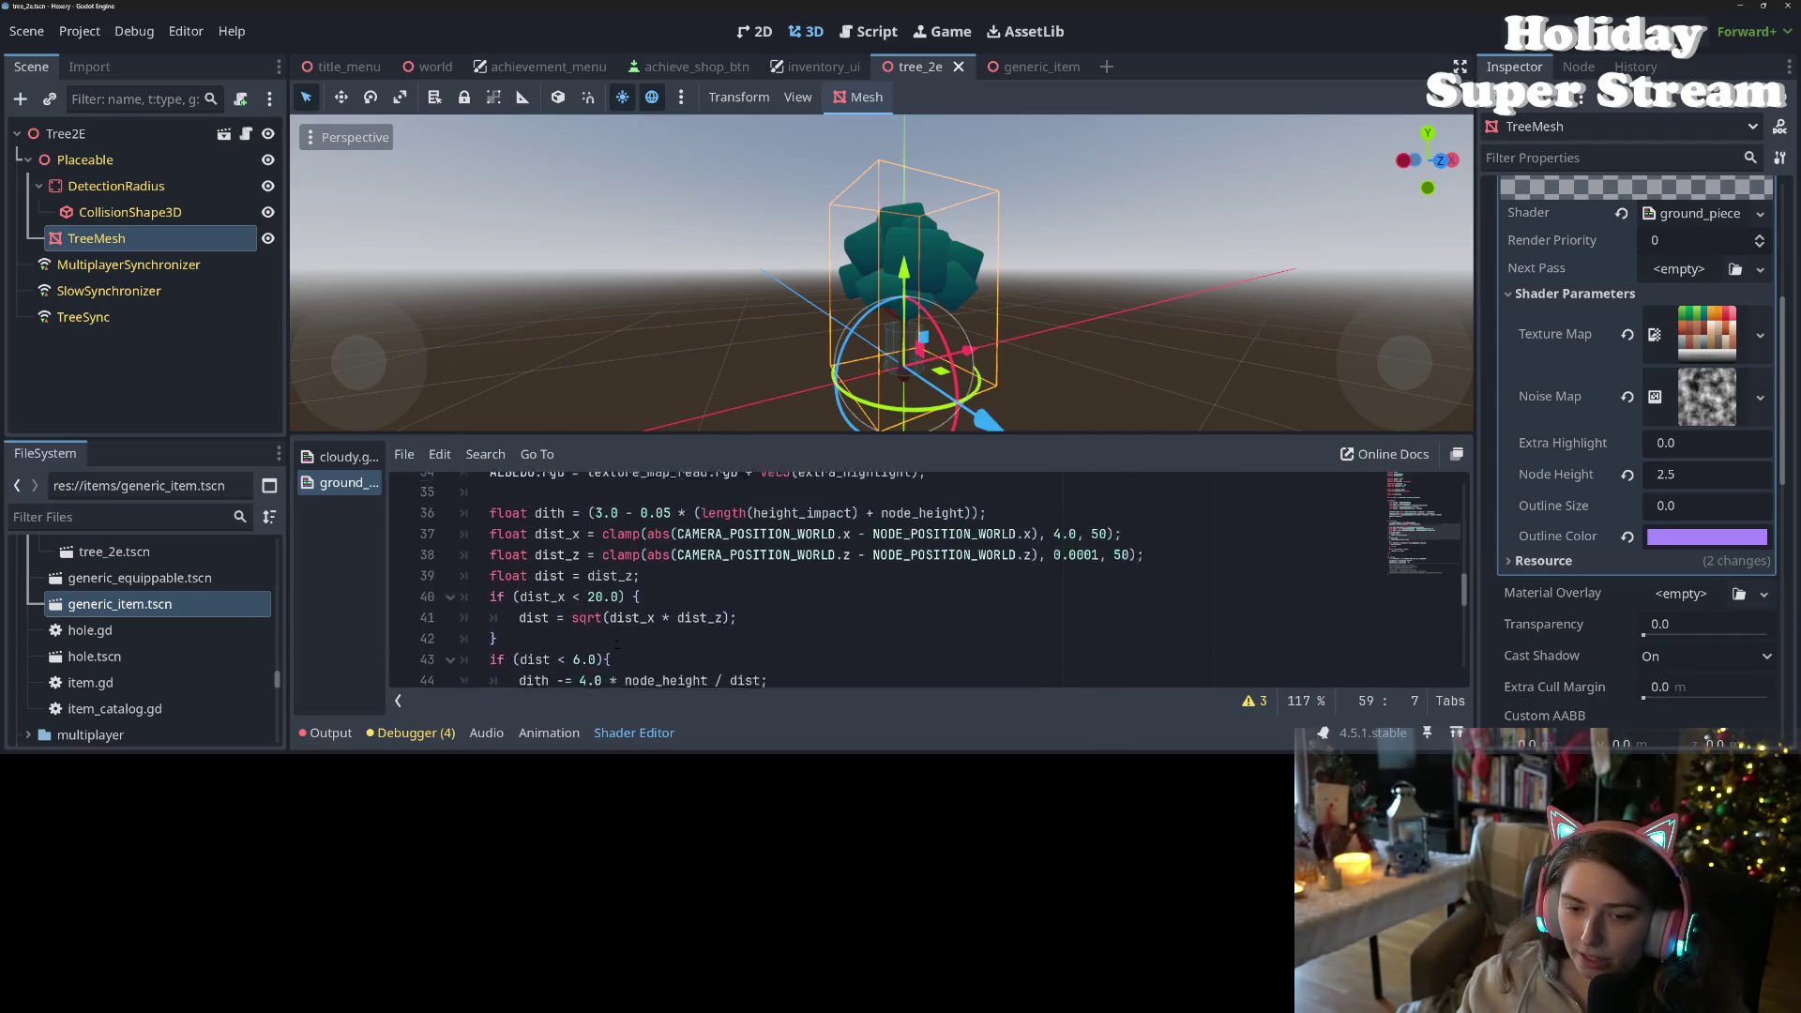
scroll(713, 621, up, 3)
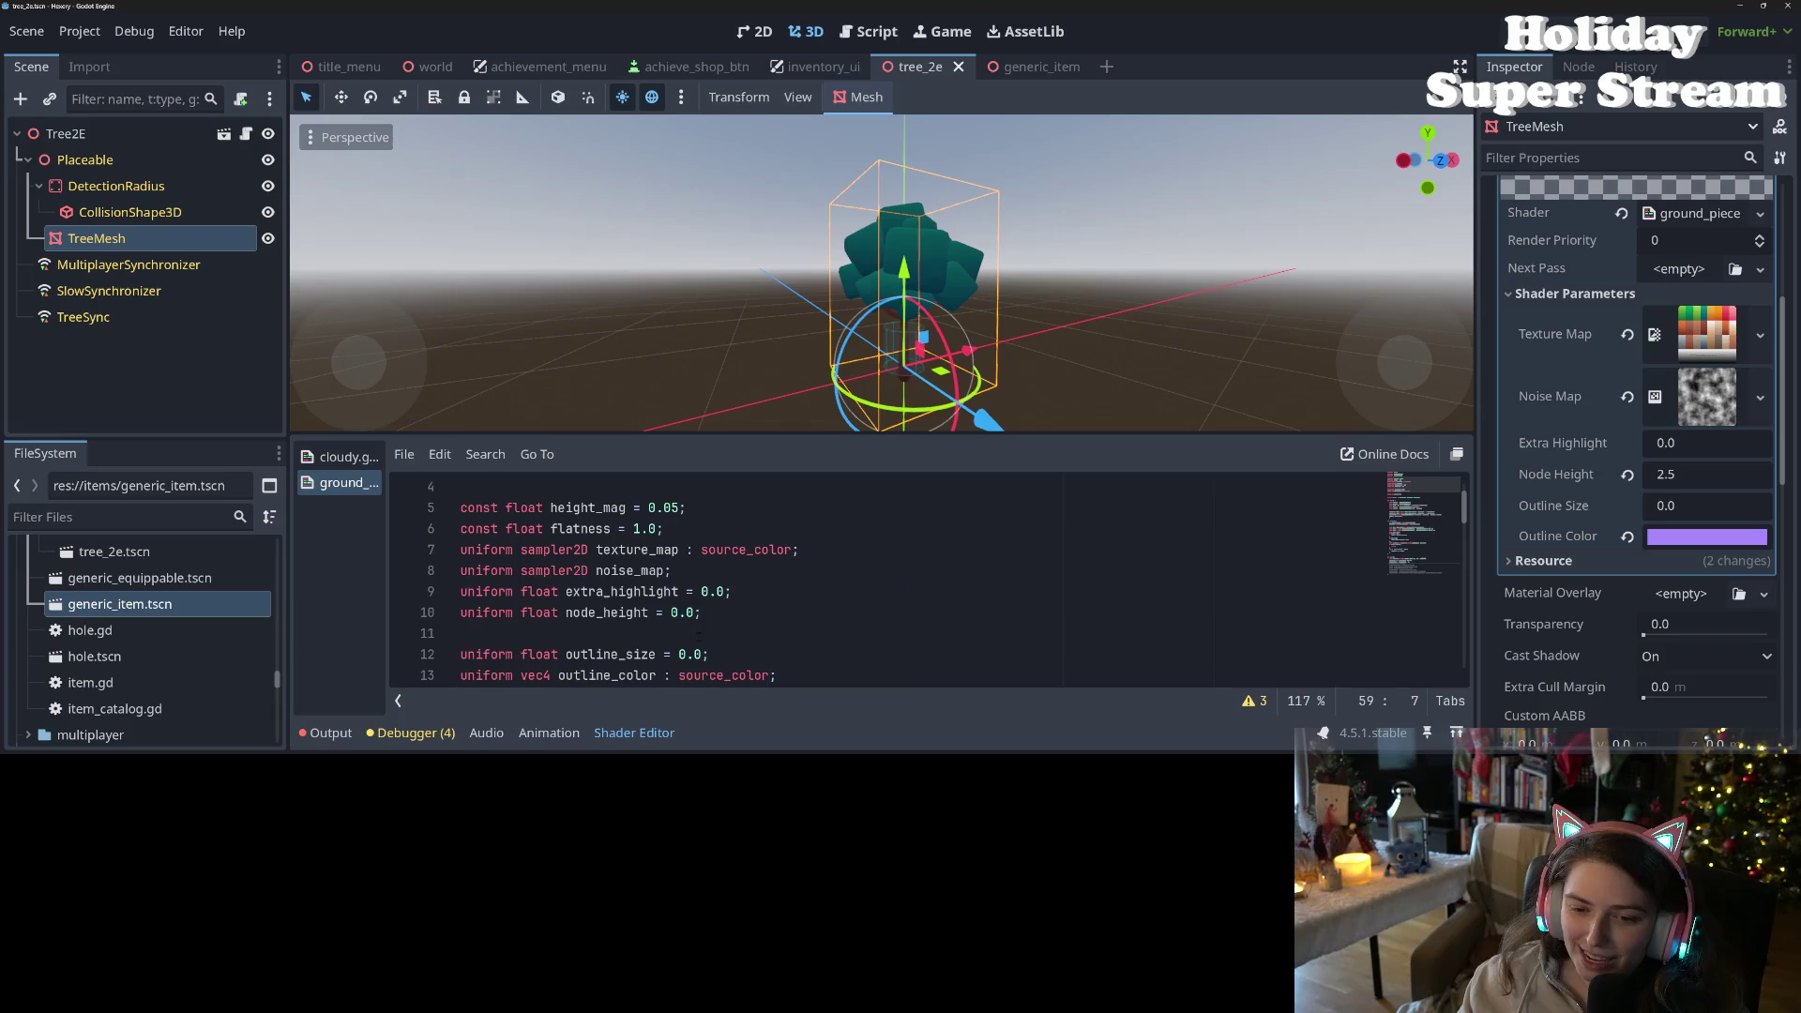
scroll(713, 622, down, 2)
scroll(712, 623, down, 1)
scroll(704, 623, up, 3)
scroll(701, 616, up, 1)
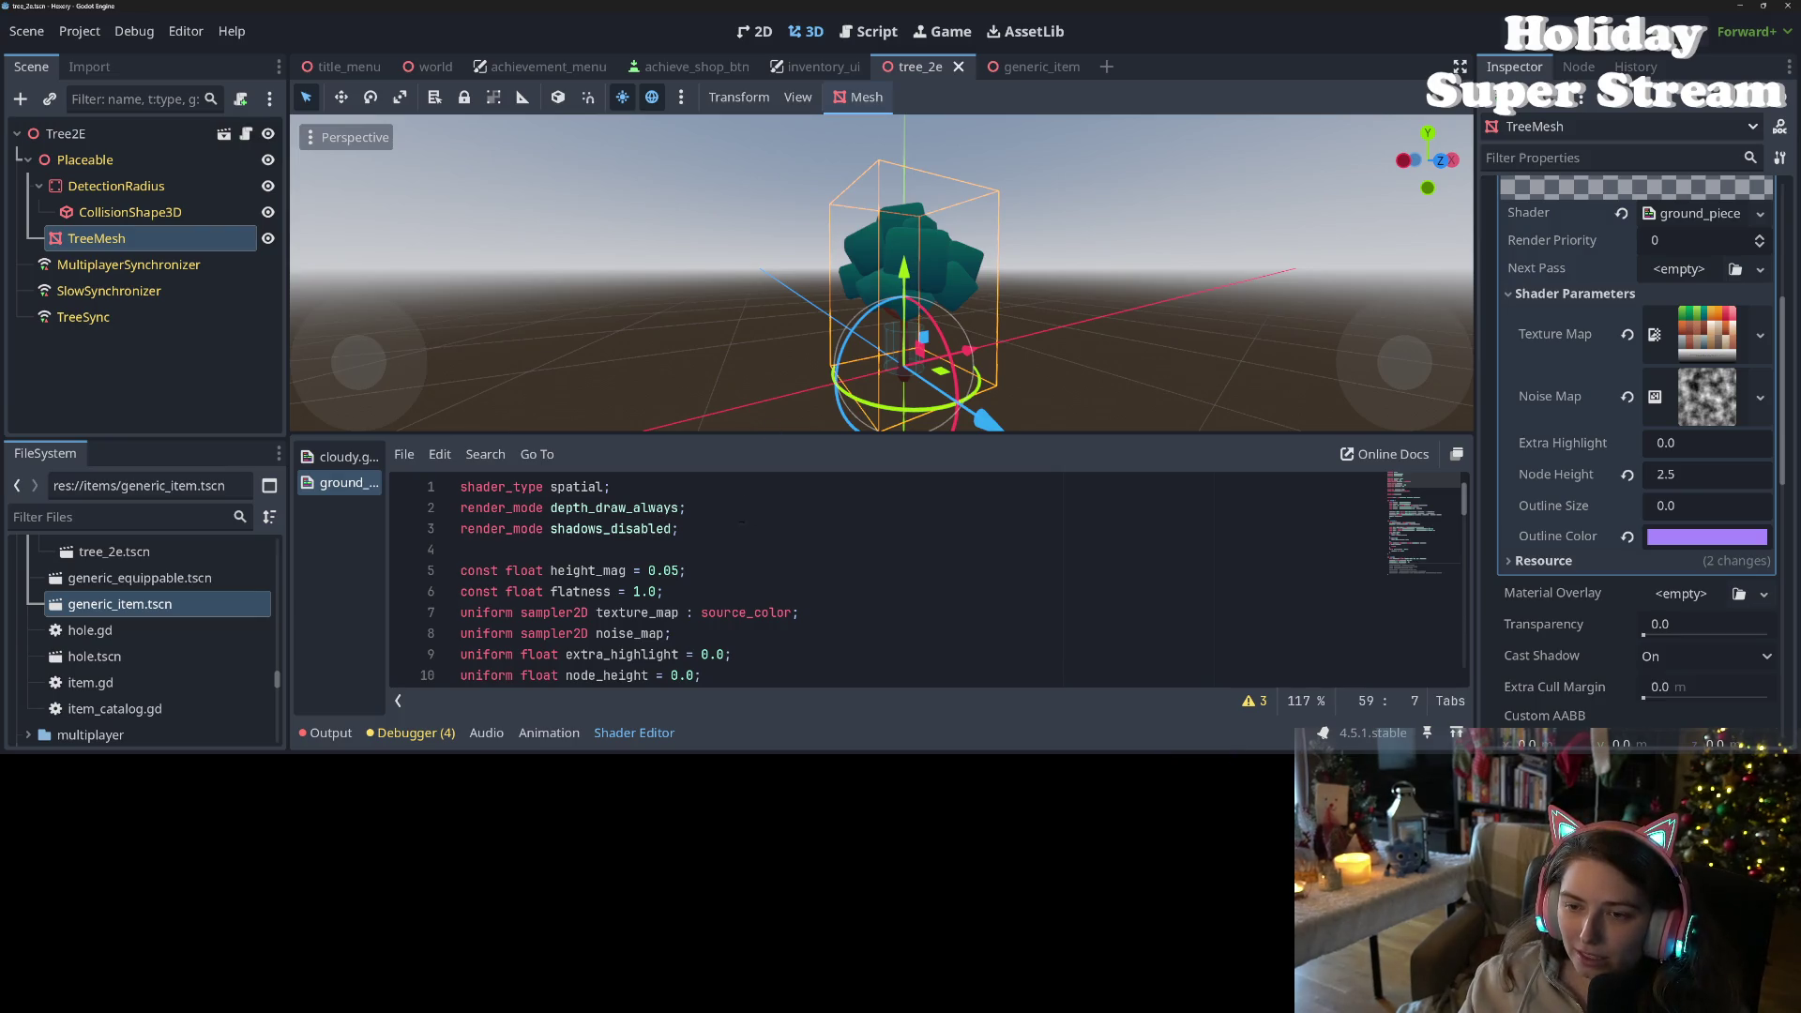
scroll(871, 351, up, 4)
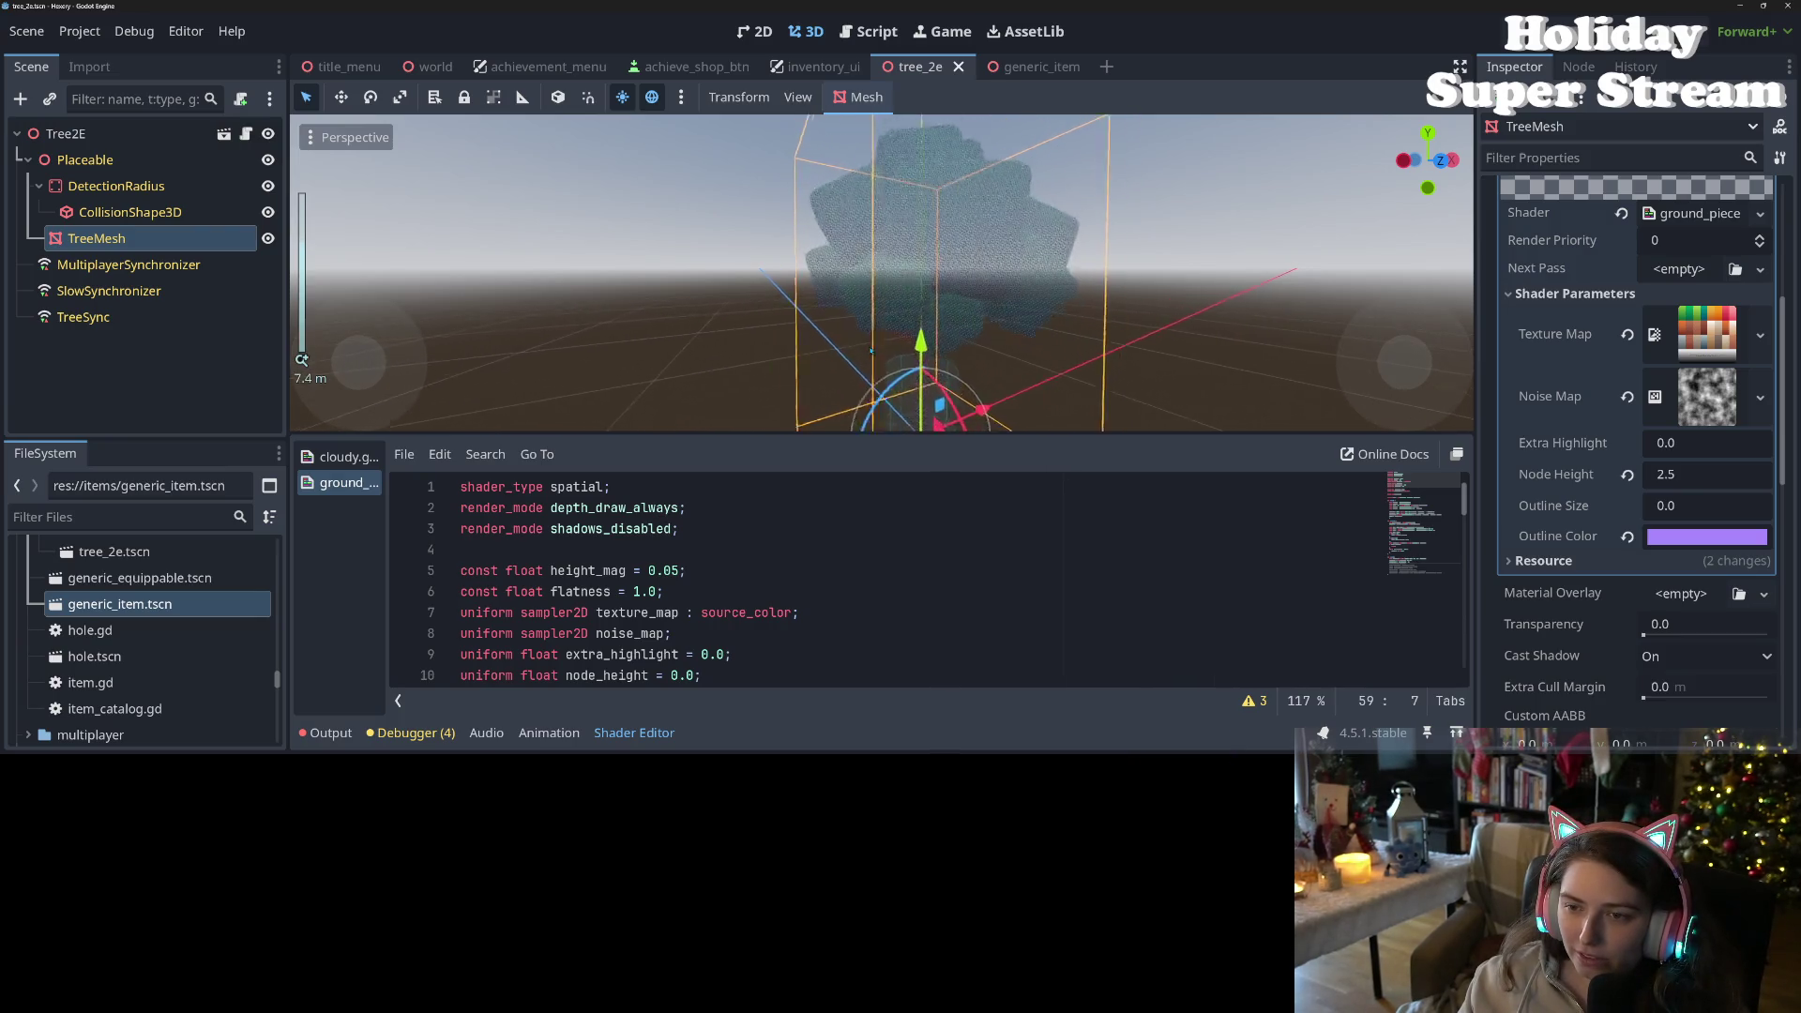
scroll(871, 351, down, 5)
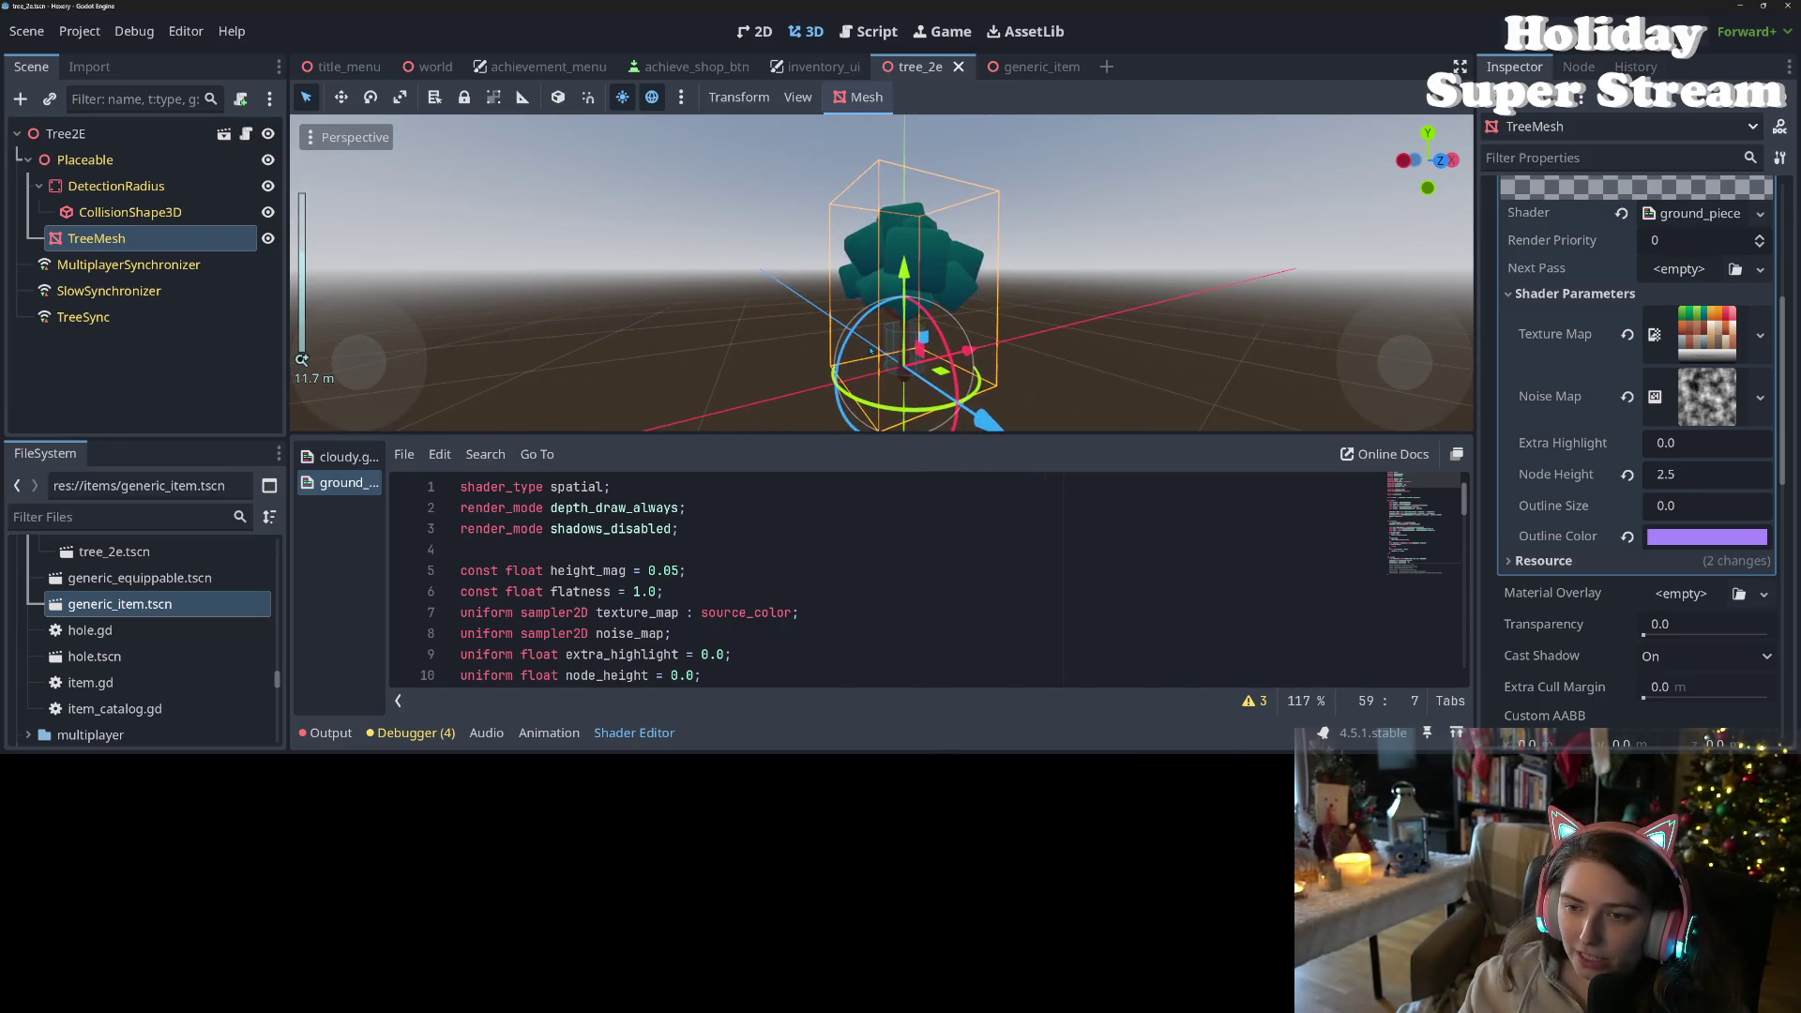
scroll(806, 365, up, 1)
mouse_move(806, 366)
mouse_down()
mouse_move(765, 371)
mouse_move(811, 367)
mouse_up()
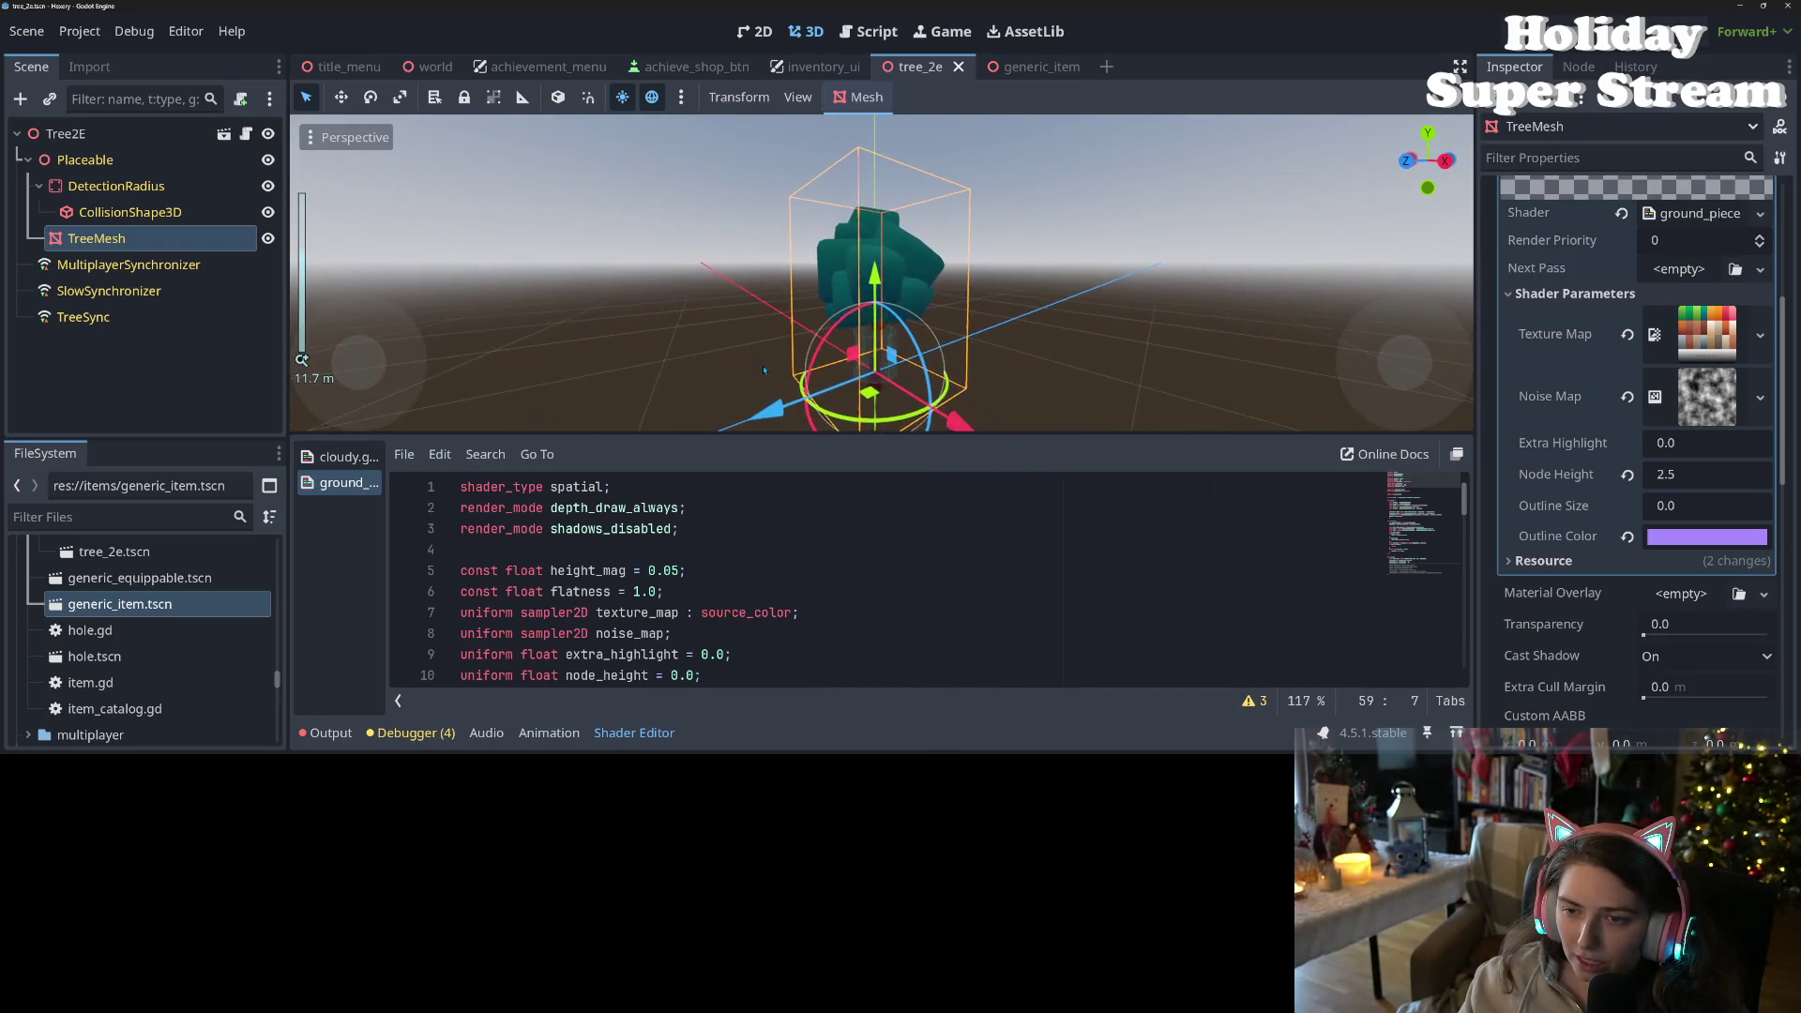
scroll(812, 367, down, 1)
scroll(844, 581, down, 12)
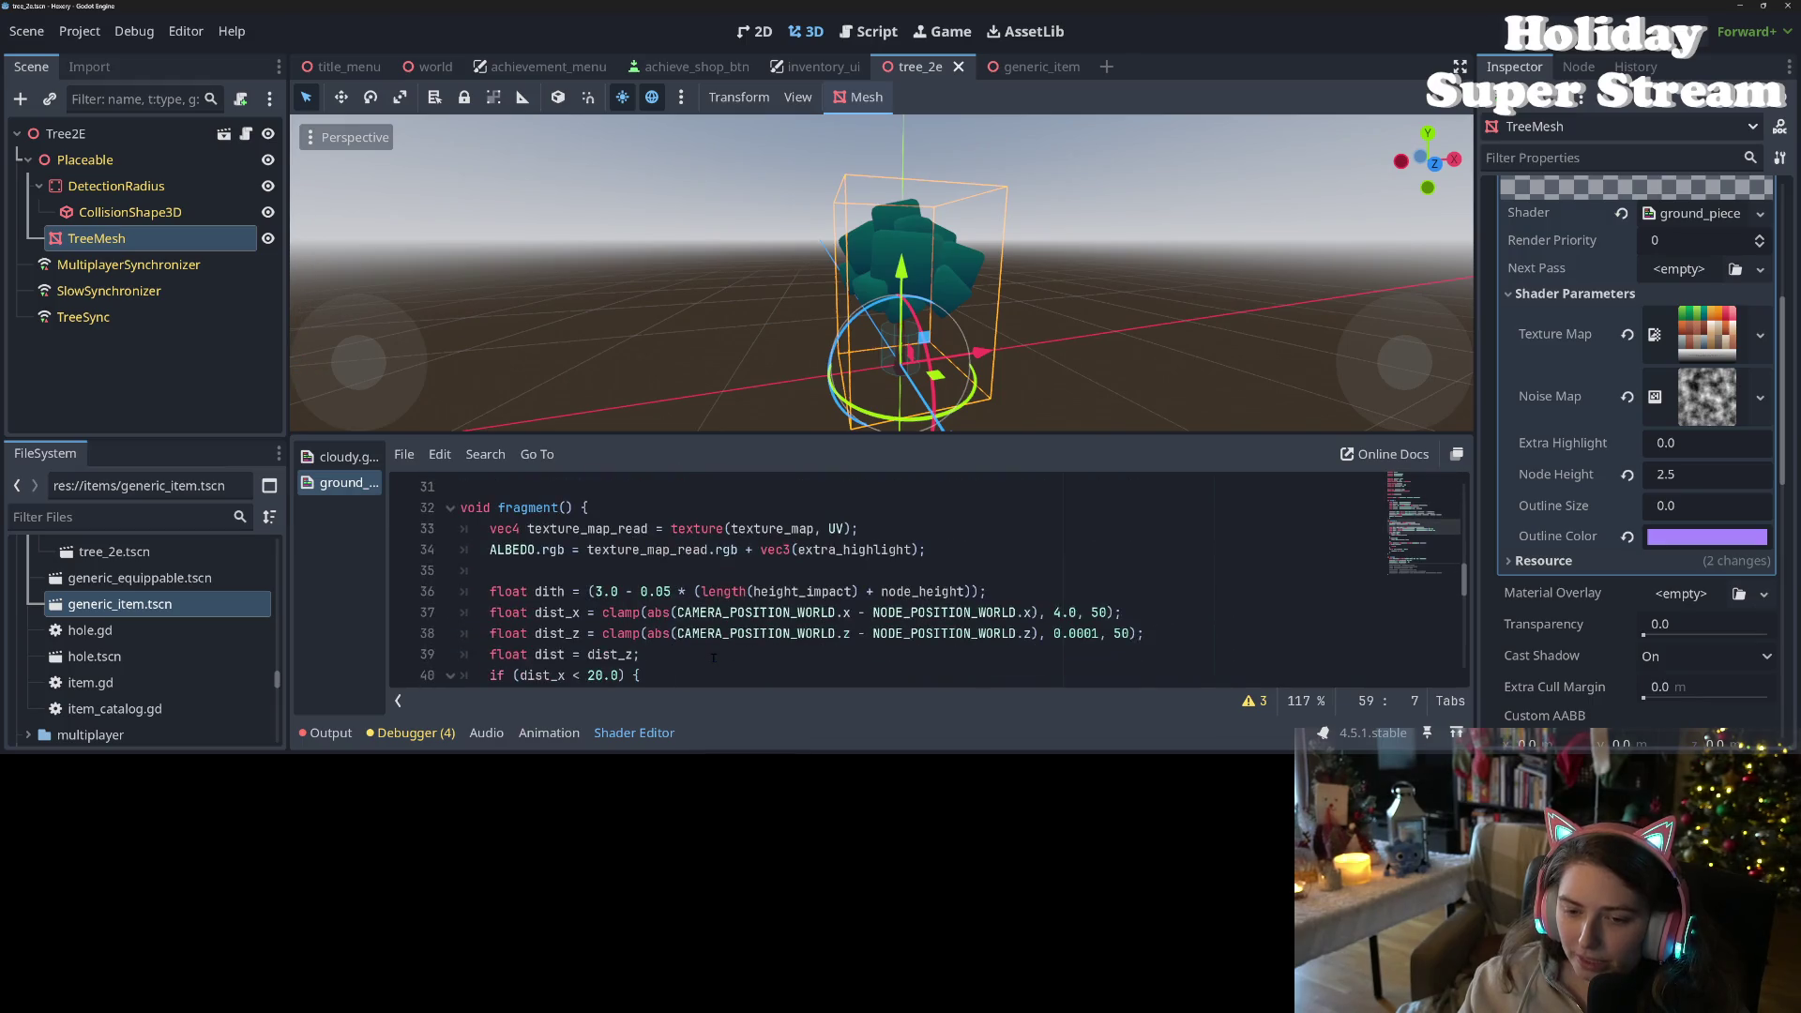
scroll(711, 656, down, 7)
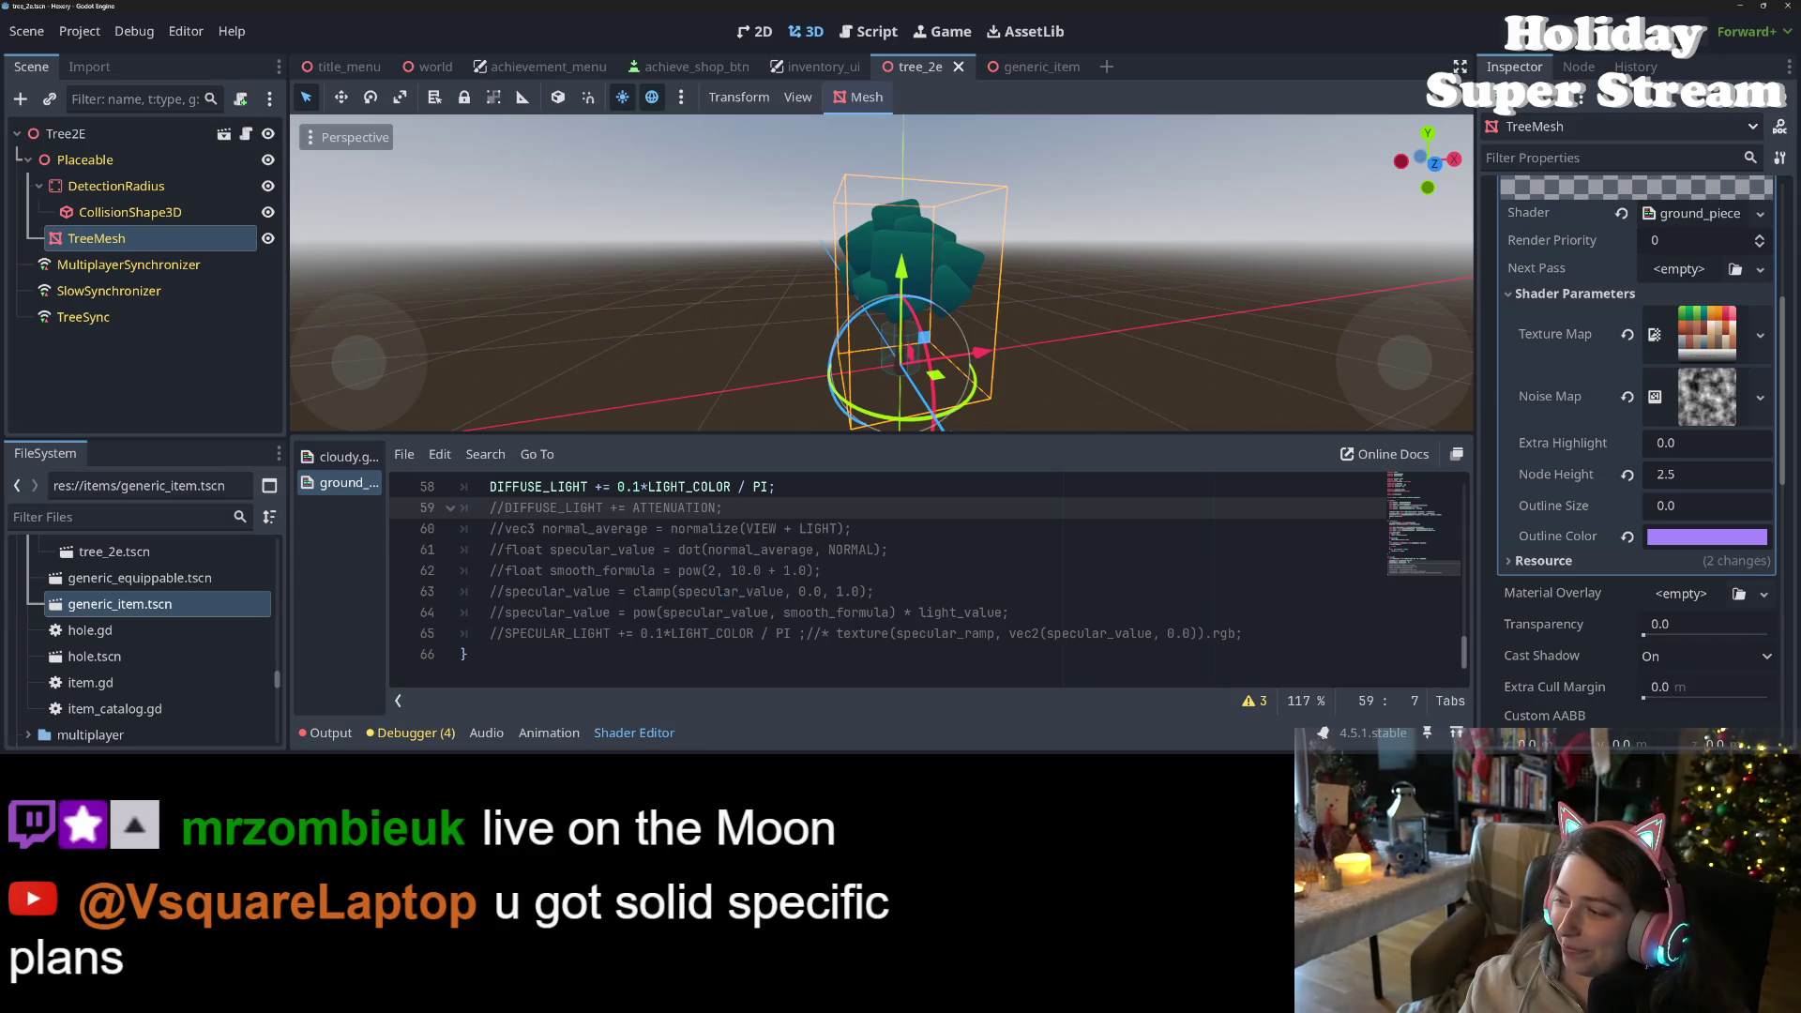
- Change the DIFFUSE_LIGHT multiplier on line 58 to 0.01 and save
click(519, 591)
scroll(519, 590, up, 2)
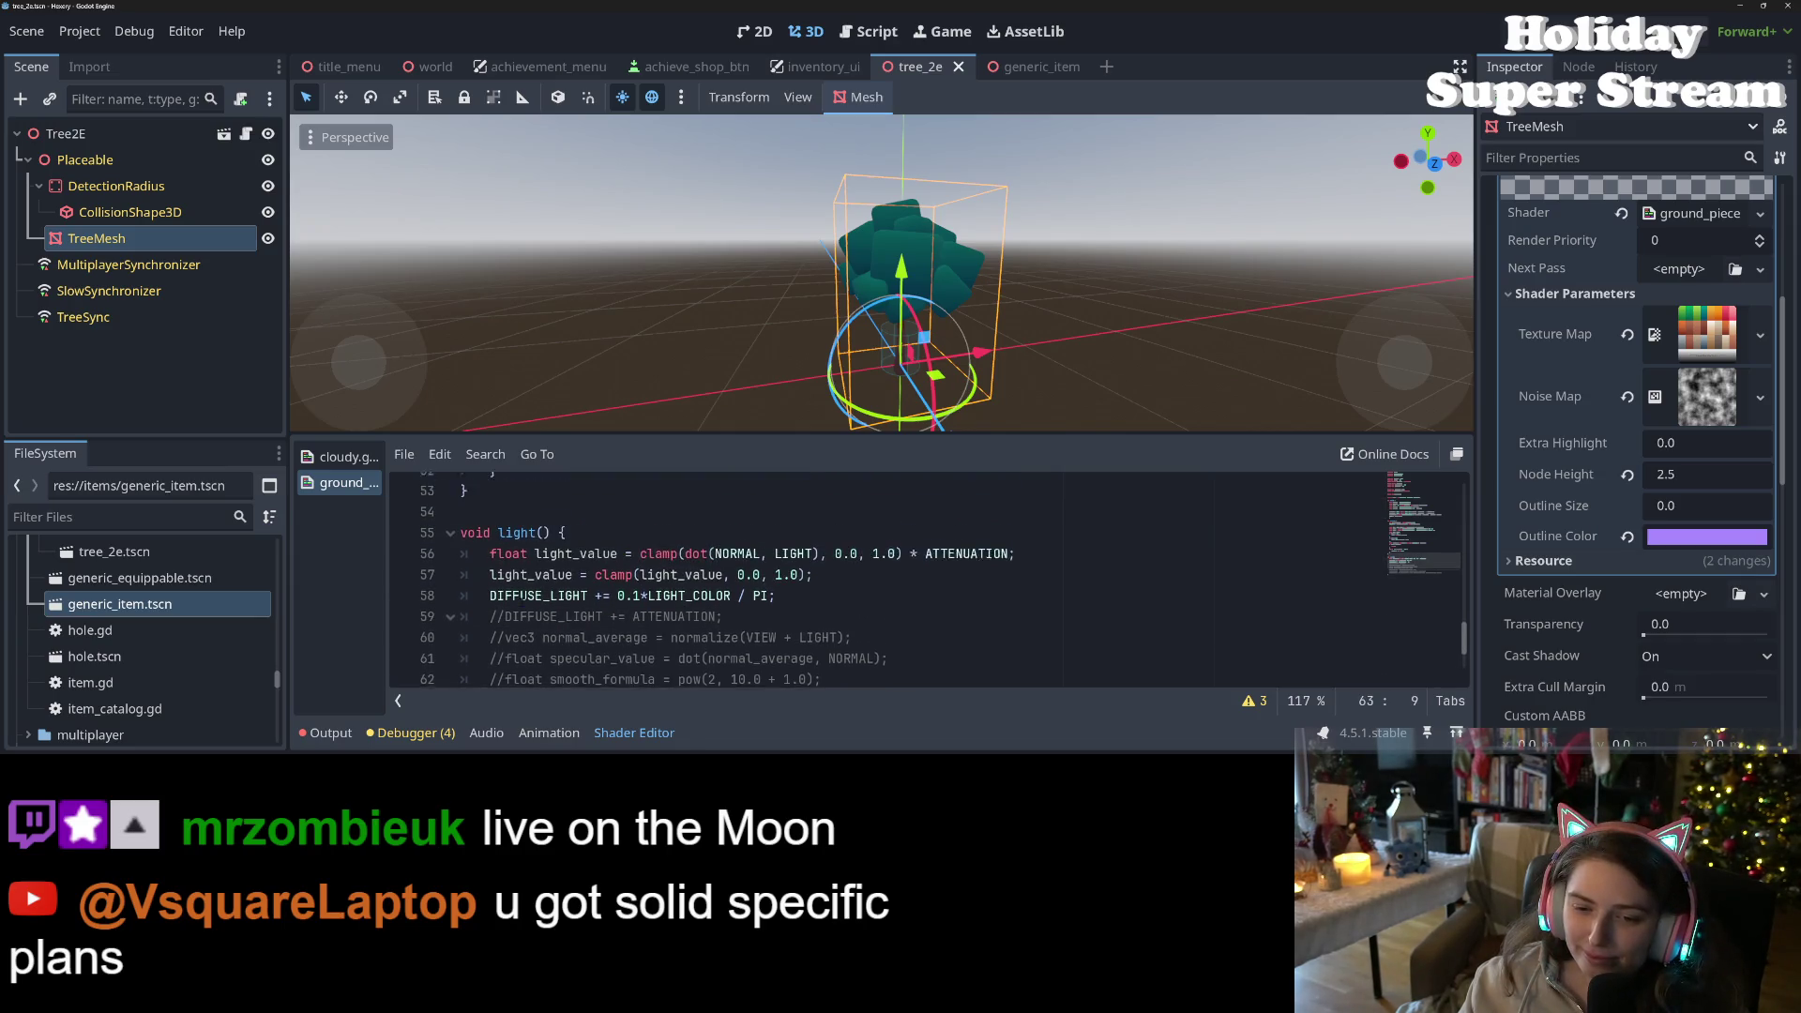
click(745, 612)
click(634, 612)
text(0)
key(ctrl+s)
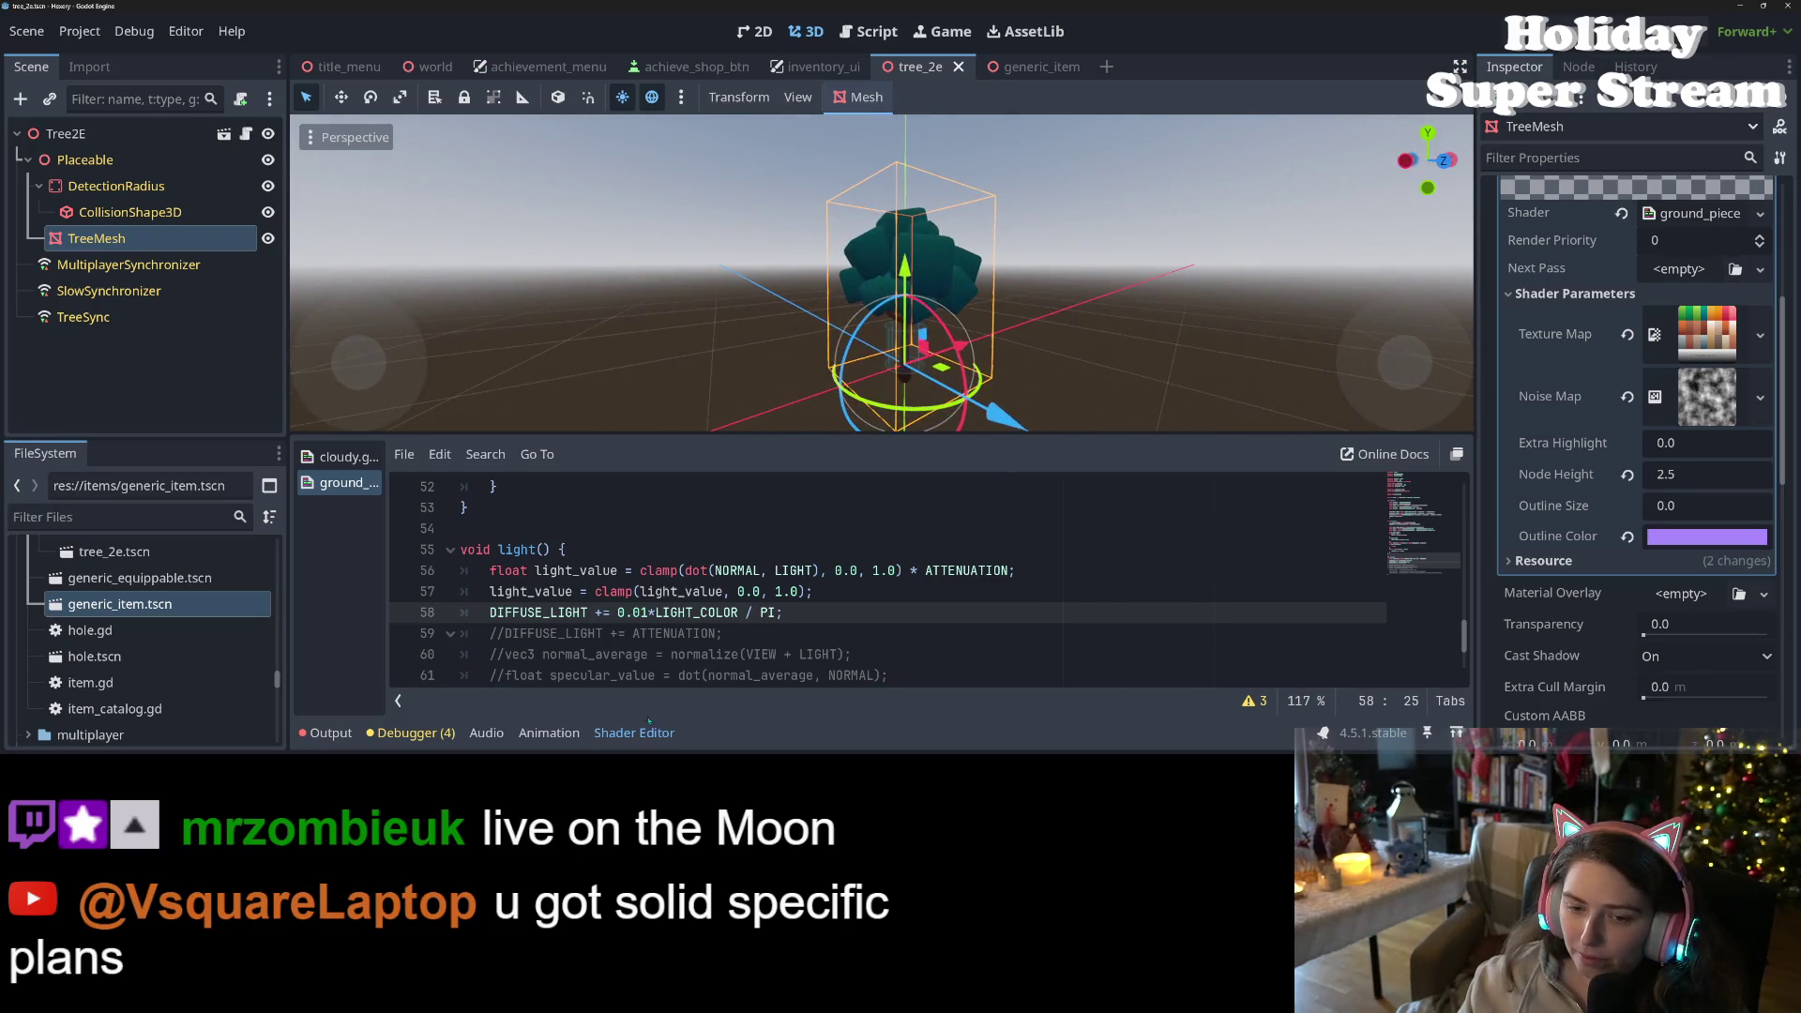
- Check the outline_size uniform, then uncomment the normal_average line 60
scroll(844, 582, up, 15)
scroll(601, 646, down, 2)
scroll(601, 646, down, 1)
double_click(630, 528)
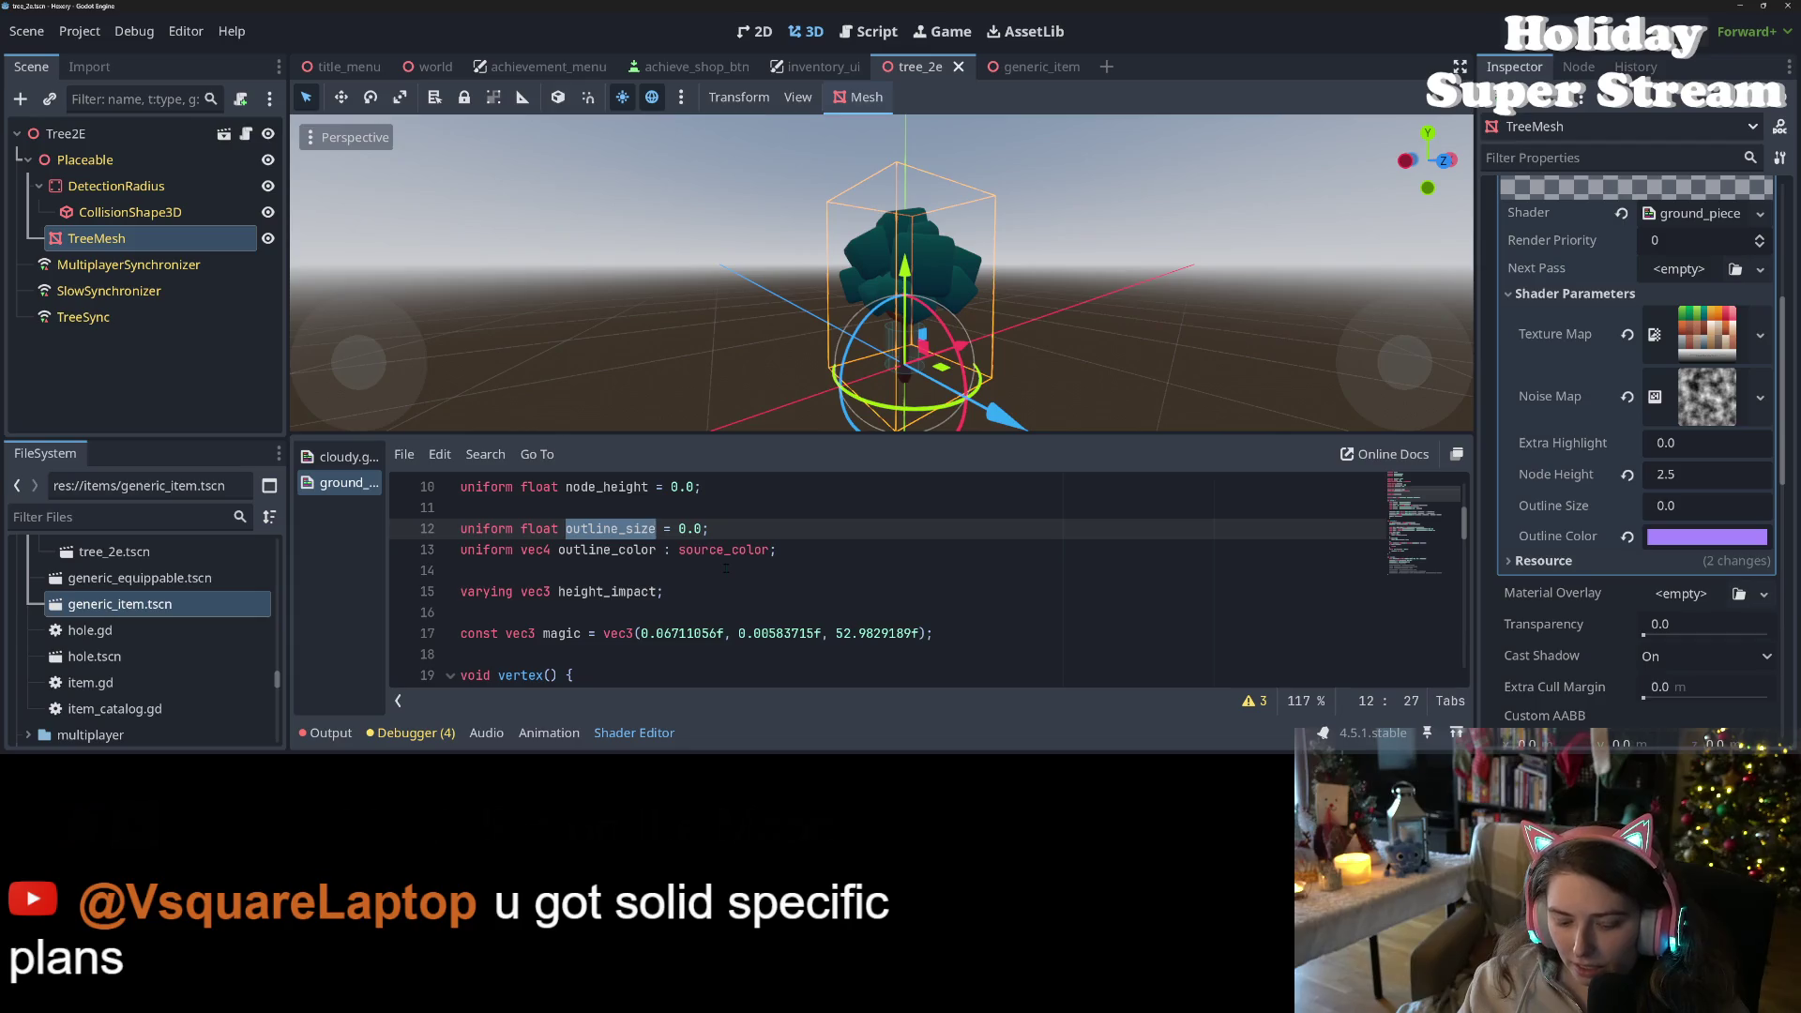
scroll(728, 614, down, 8)
scroll(728, 612, down, 2)
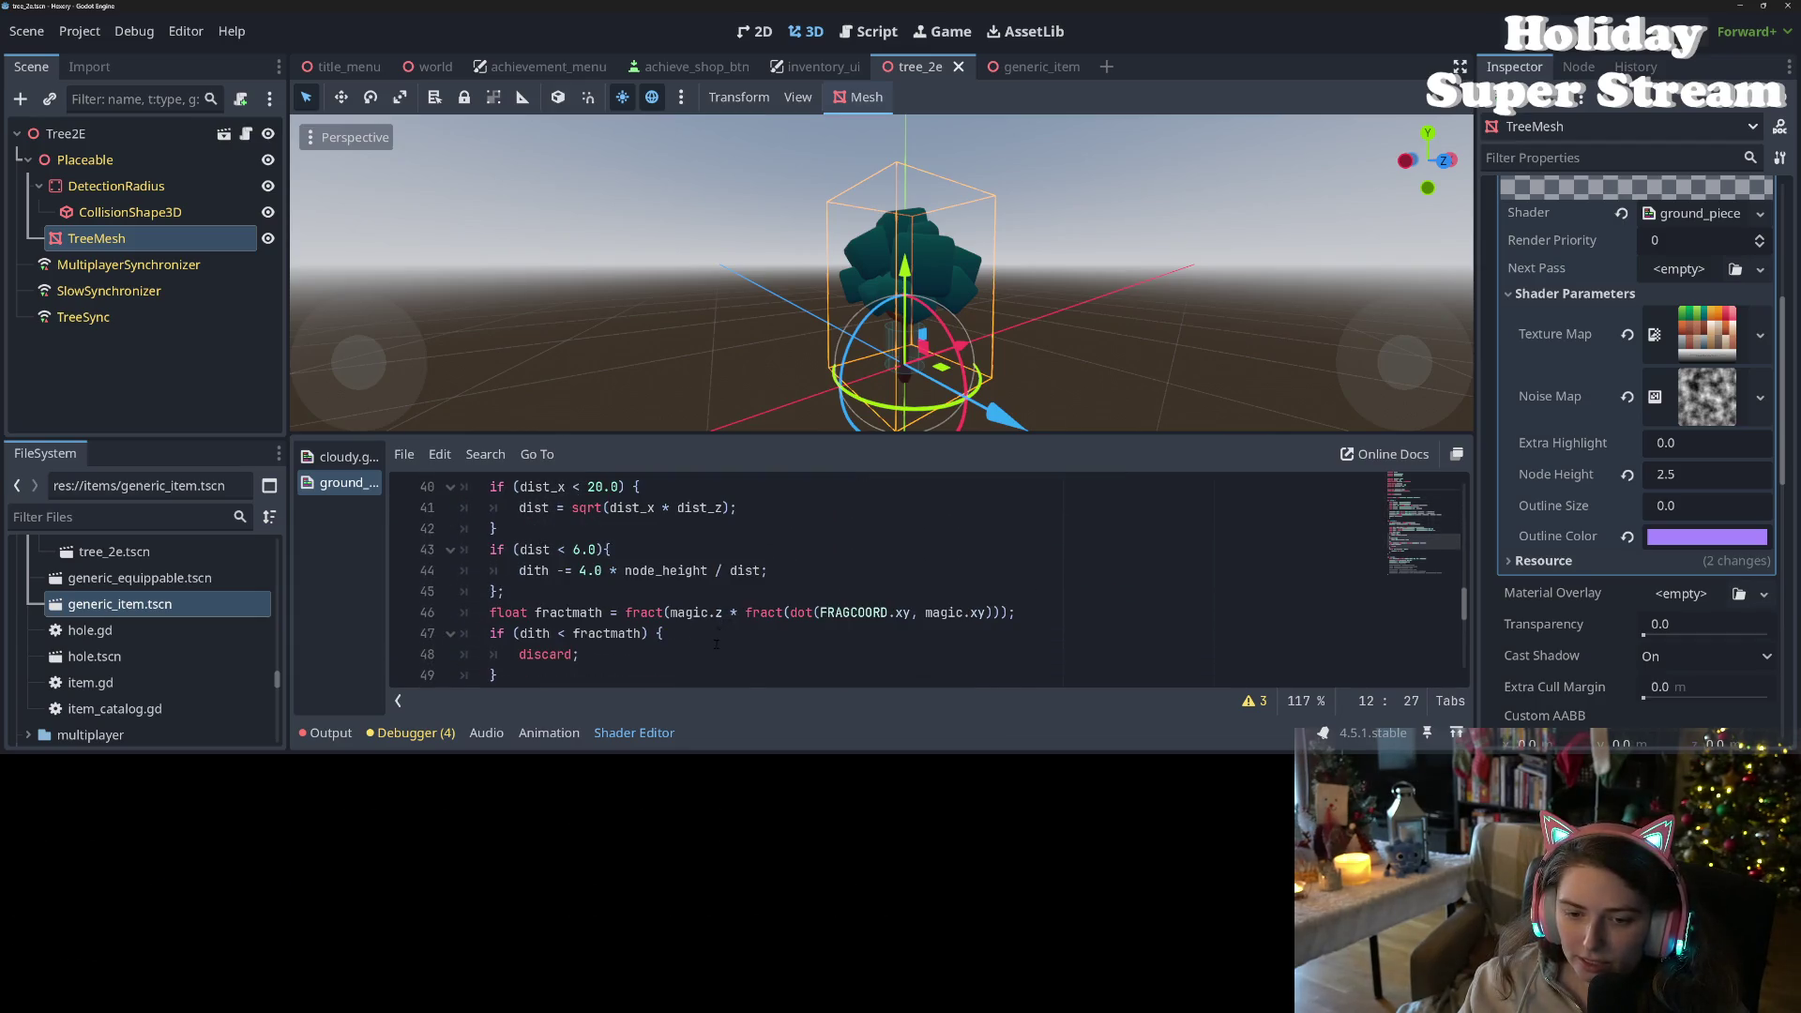
scroll(717, 643, down, 1)
scroll(716, 644, up, 4)
scroll(718, 643, down, 3)
scroll(718, 643, down, 6)
click(701, 570)
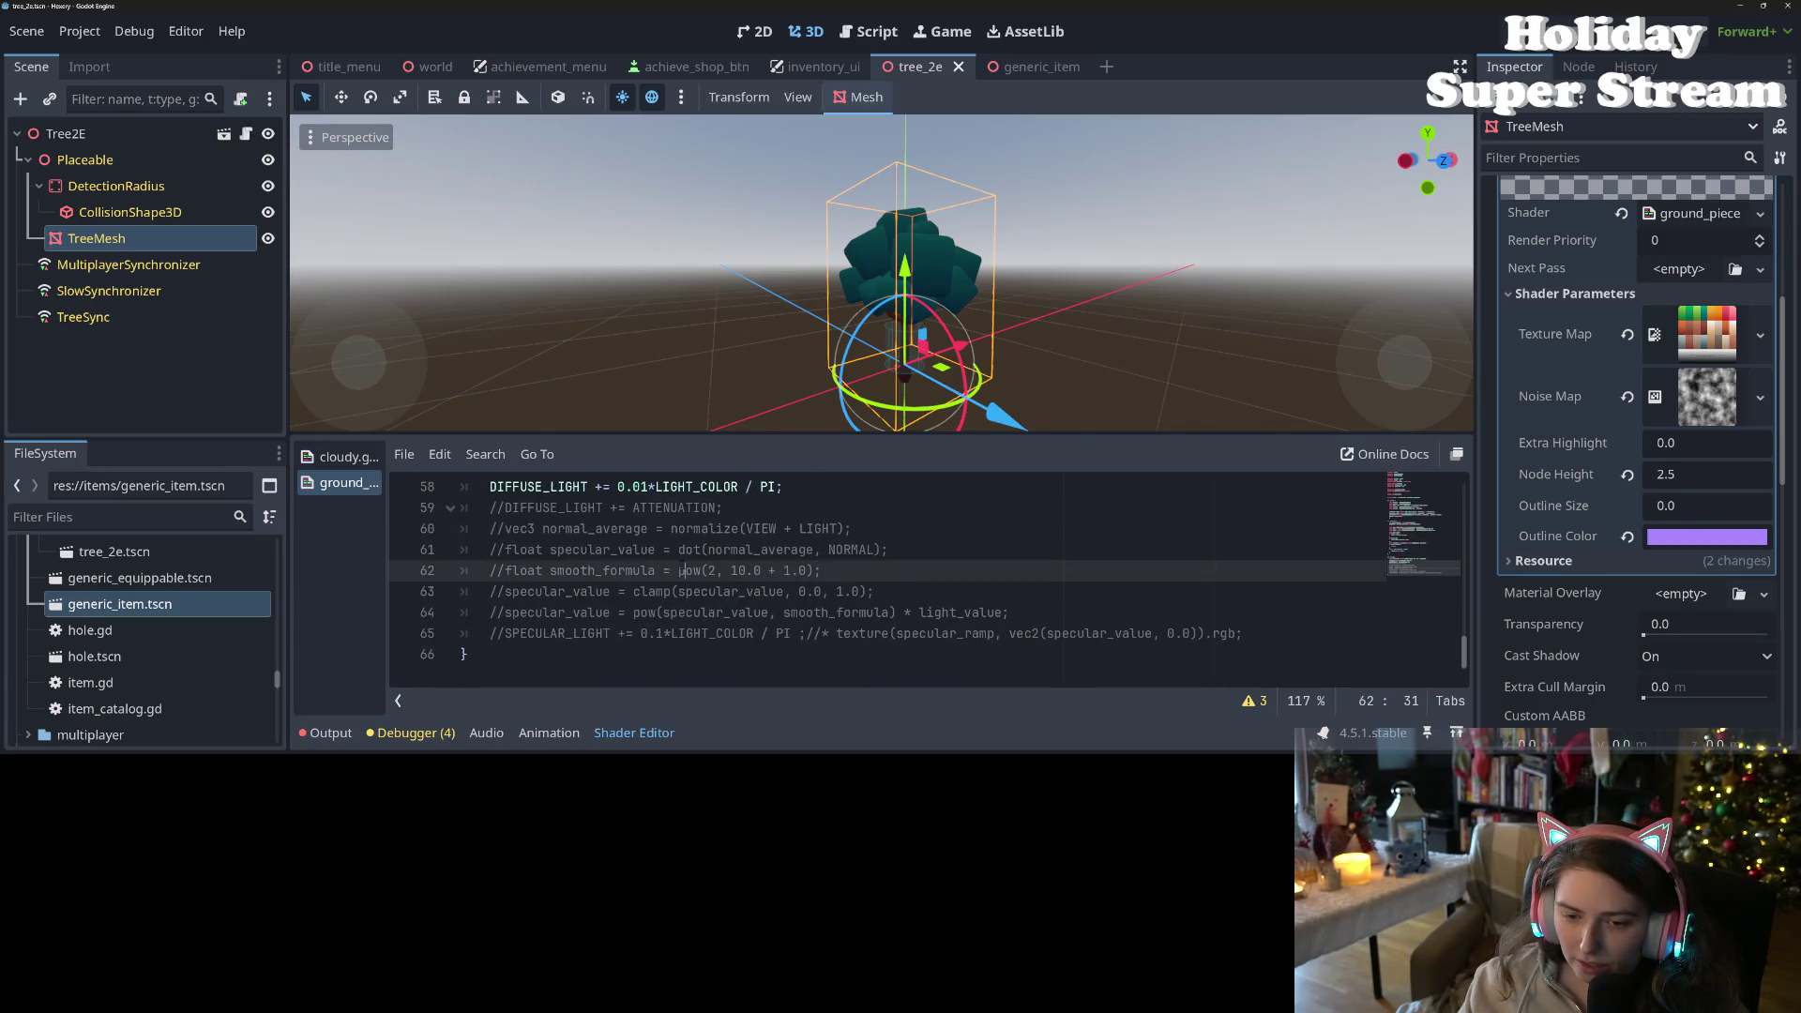
double_click(591, 528)
click(556, 528)
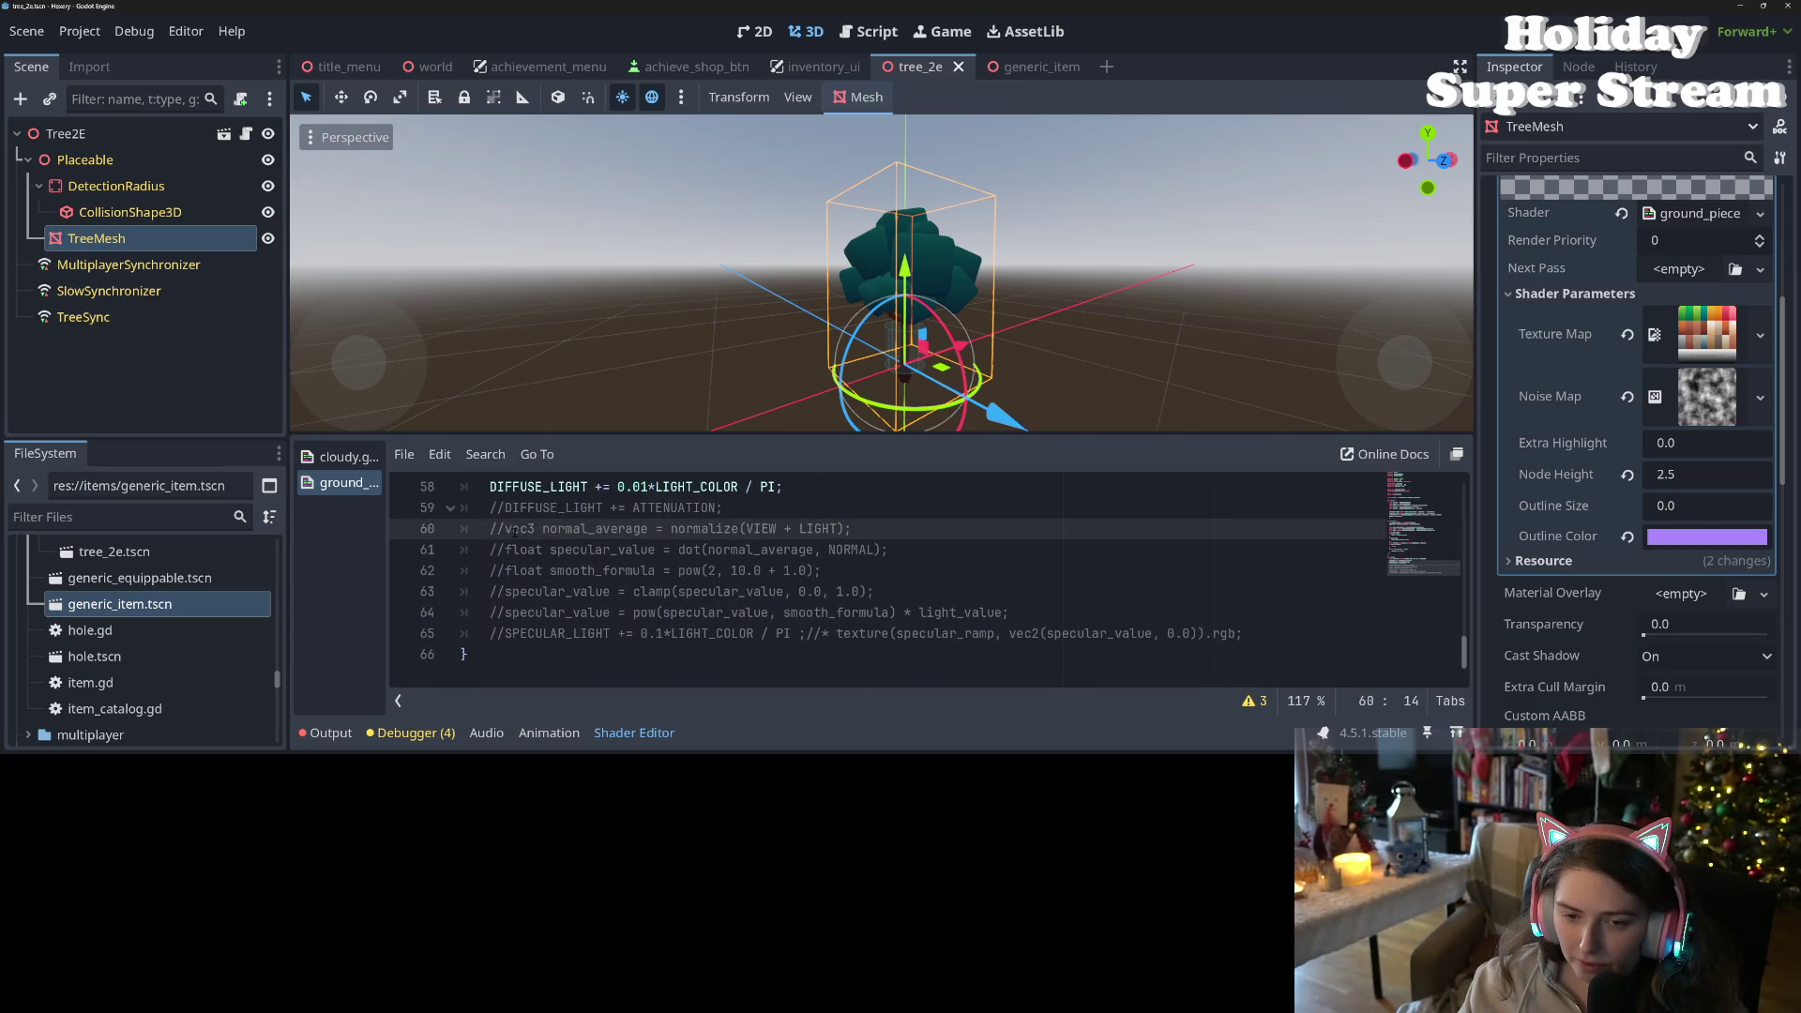
key(BackSpace)
key(BackSpace)
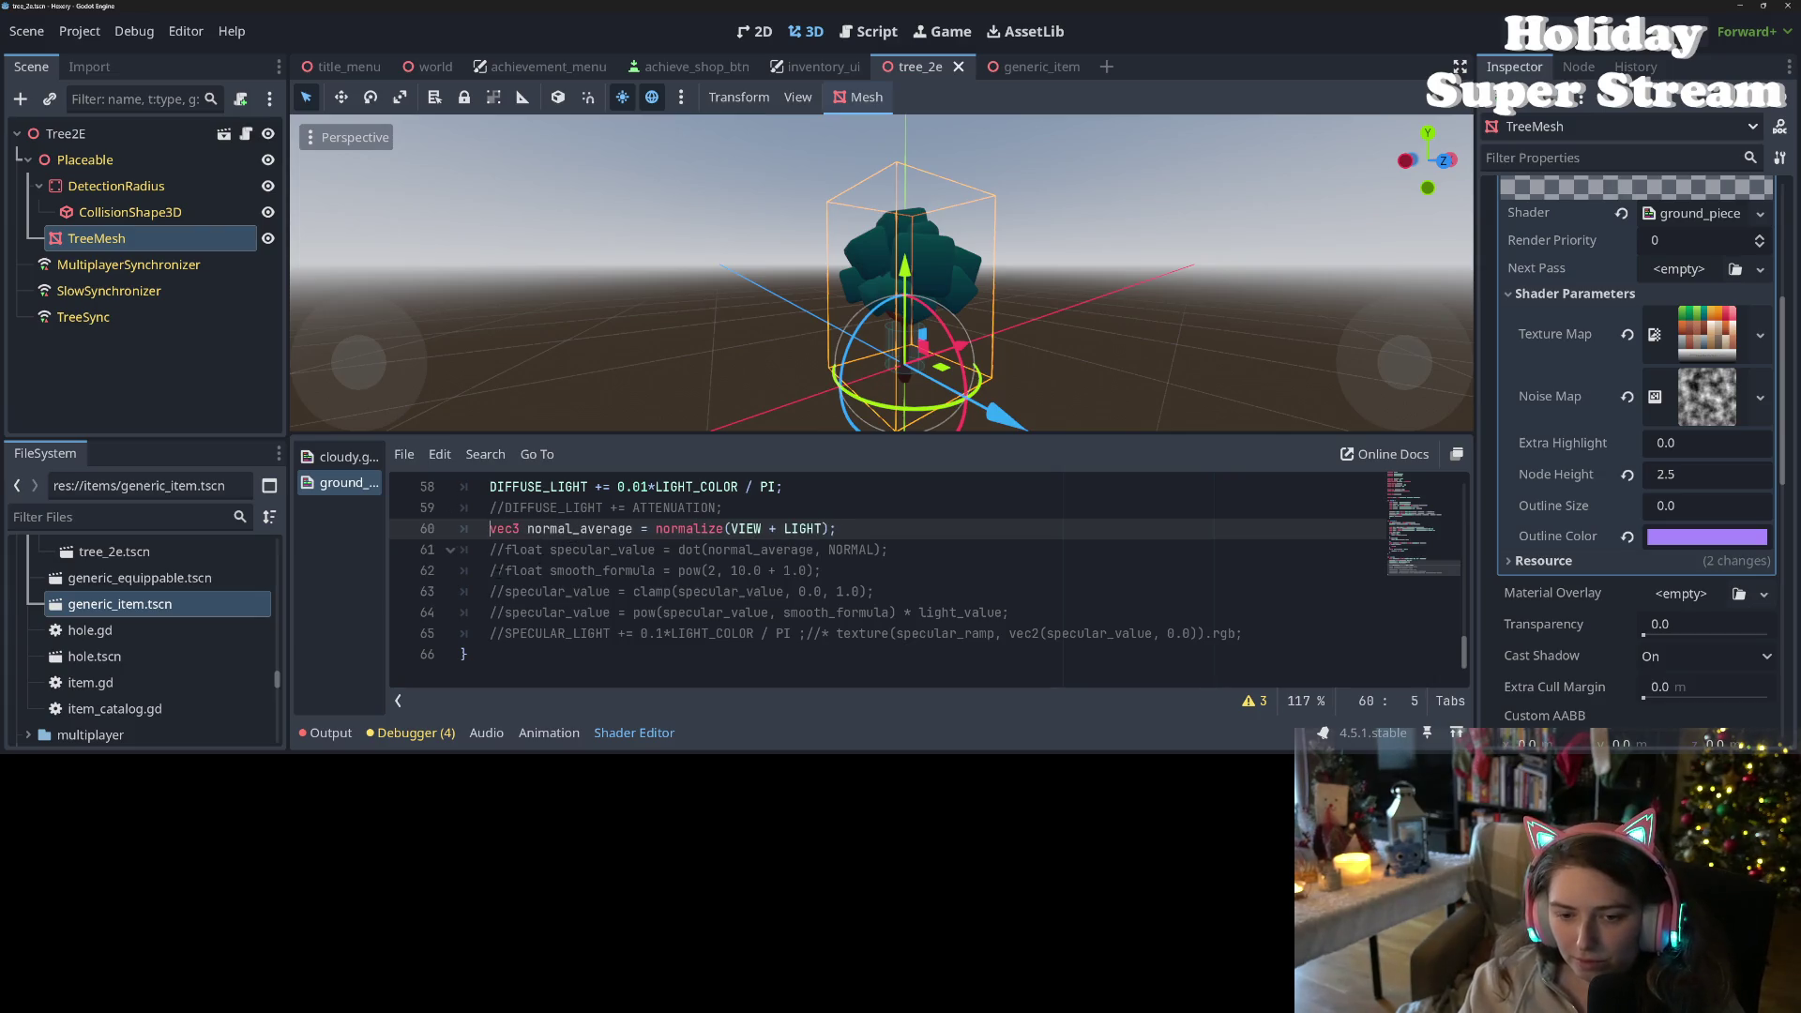
- Uncomment the specular_value dot product line 61
click(505, 549)
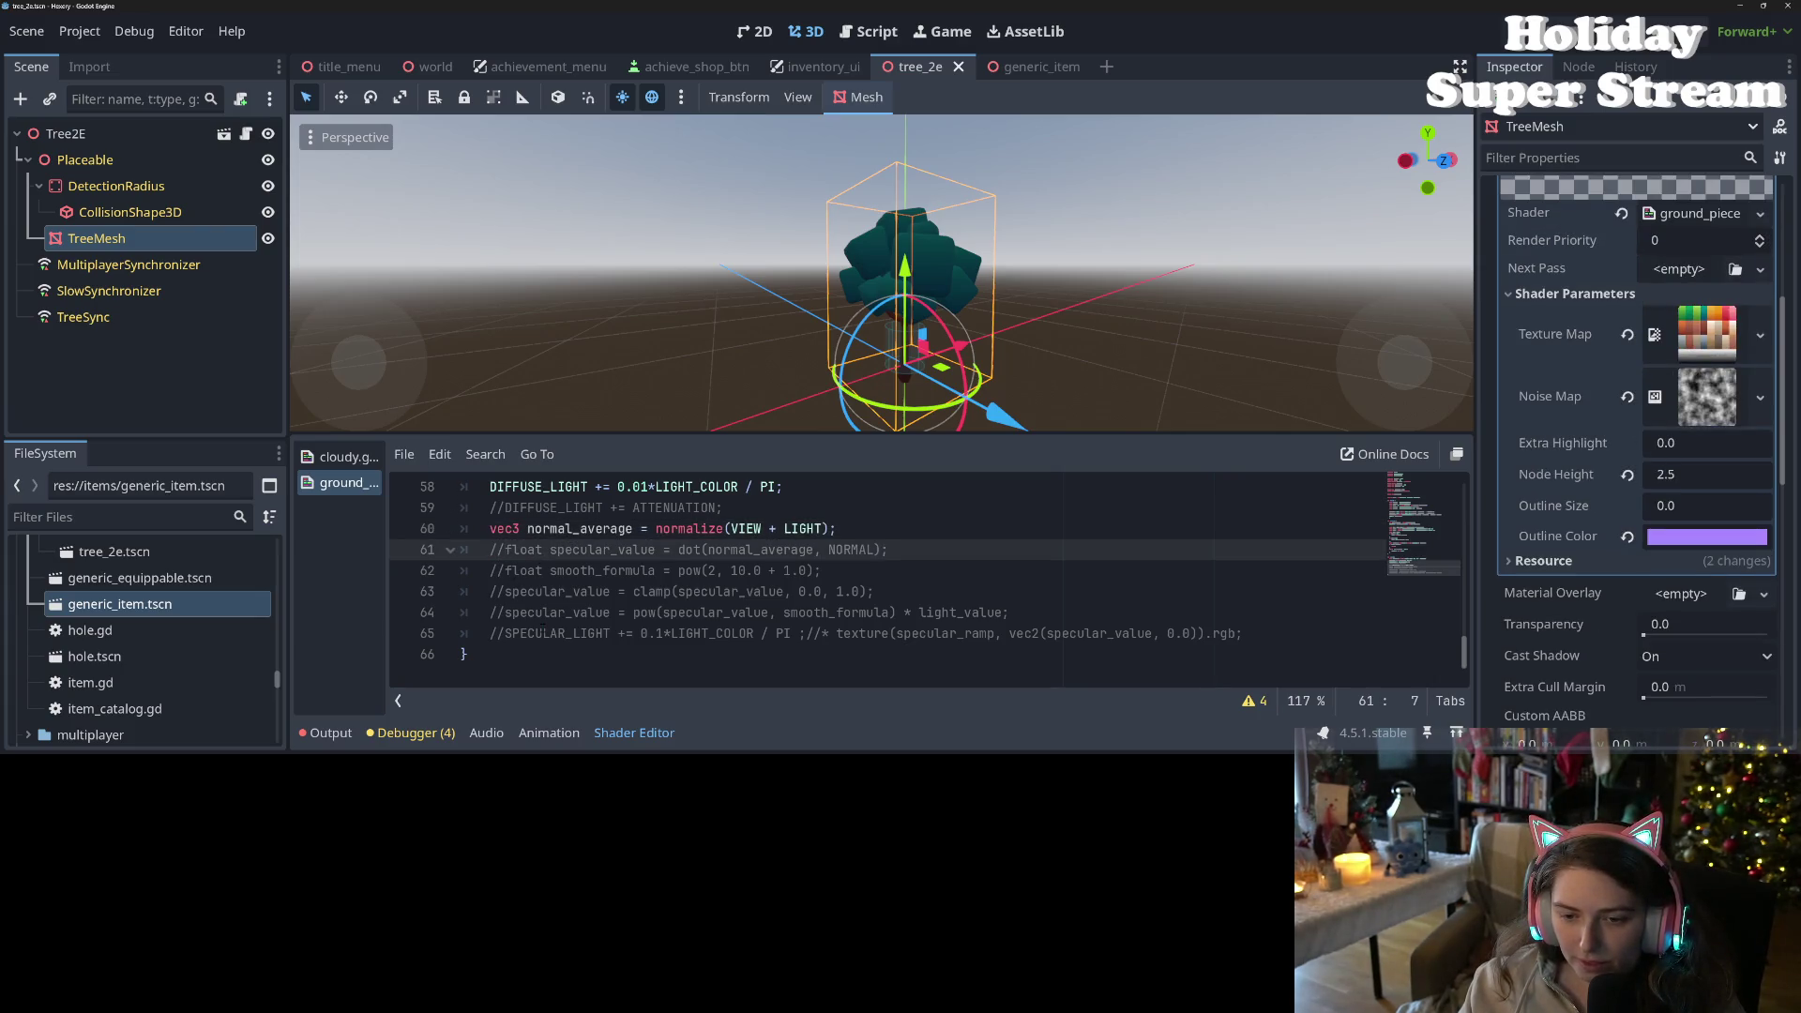
click(512, 633)
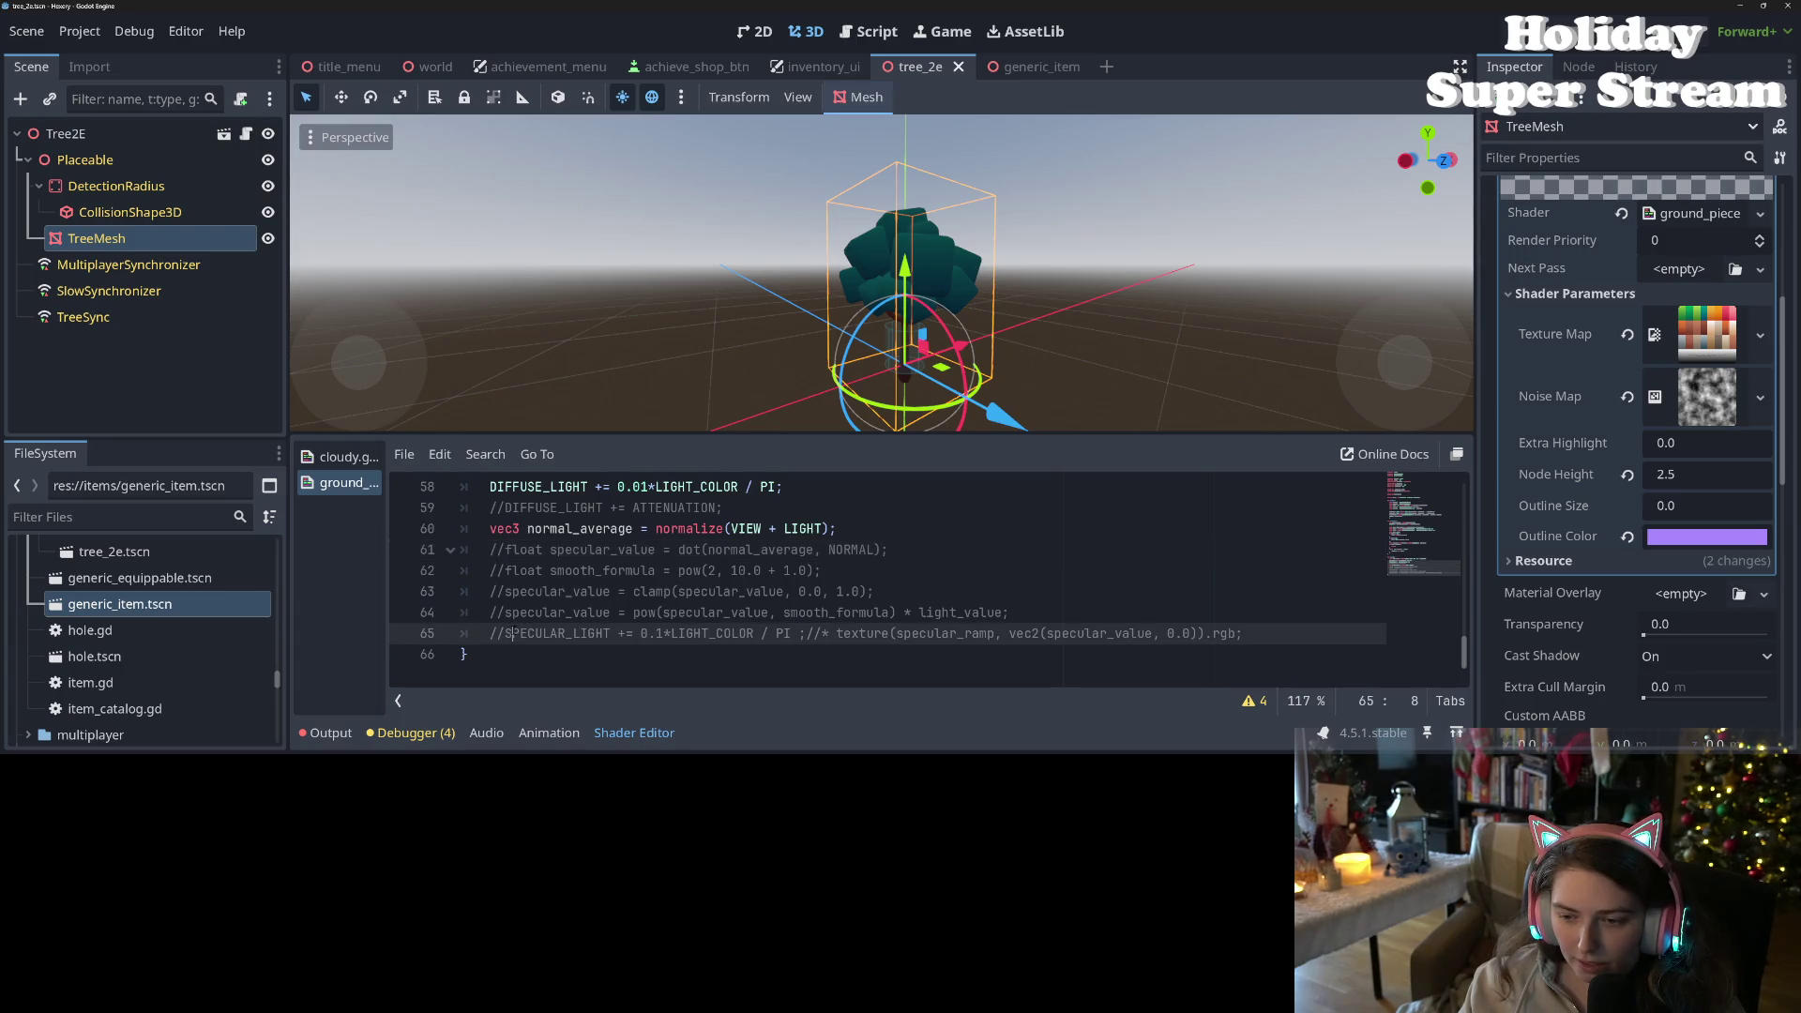
double_click(581, 529)
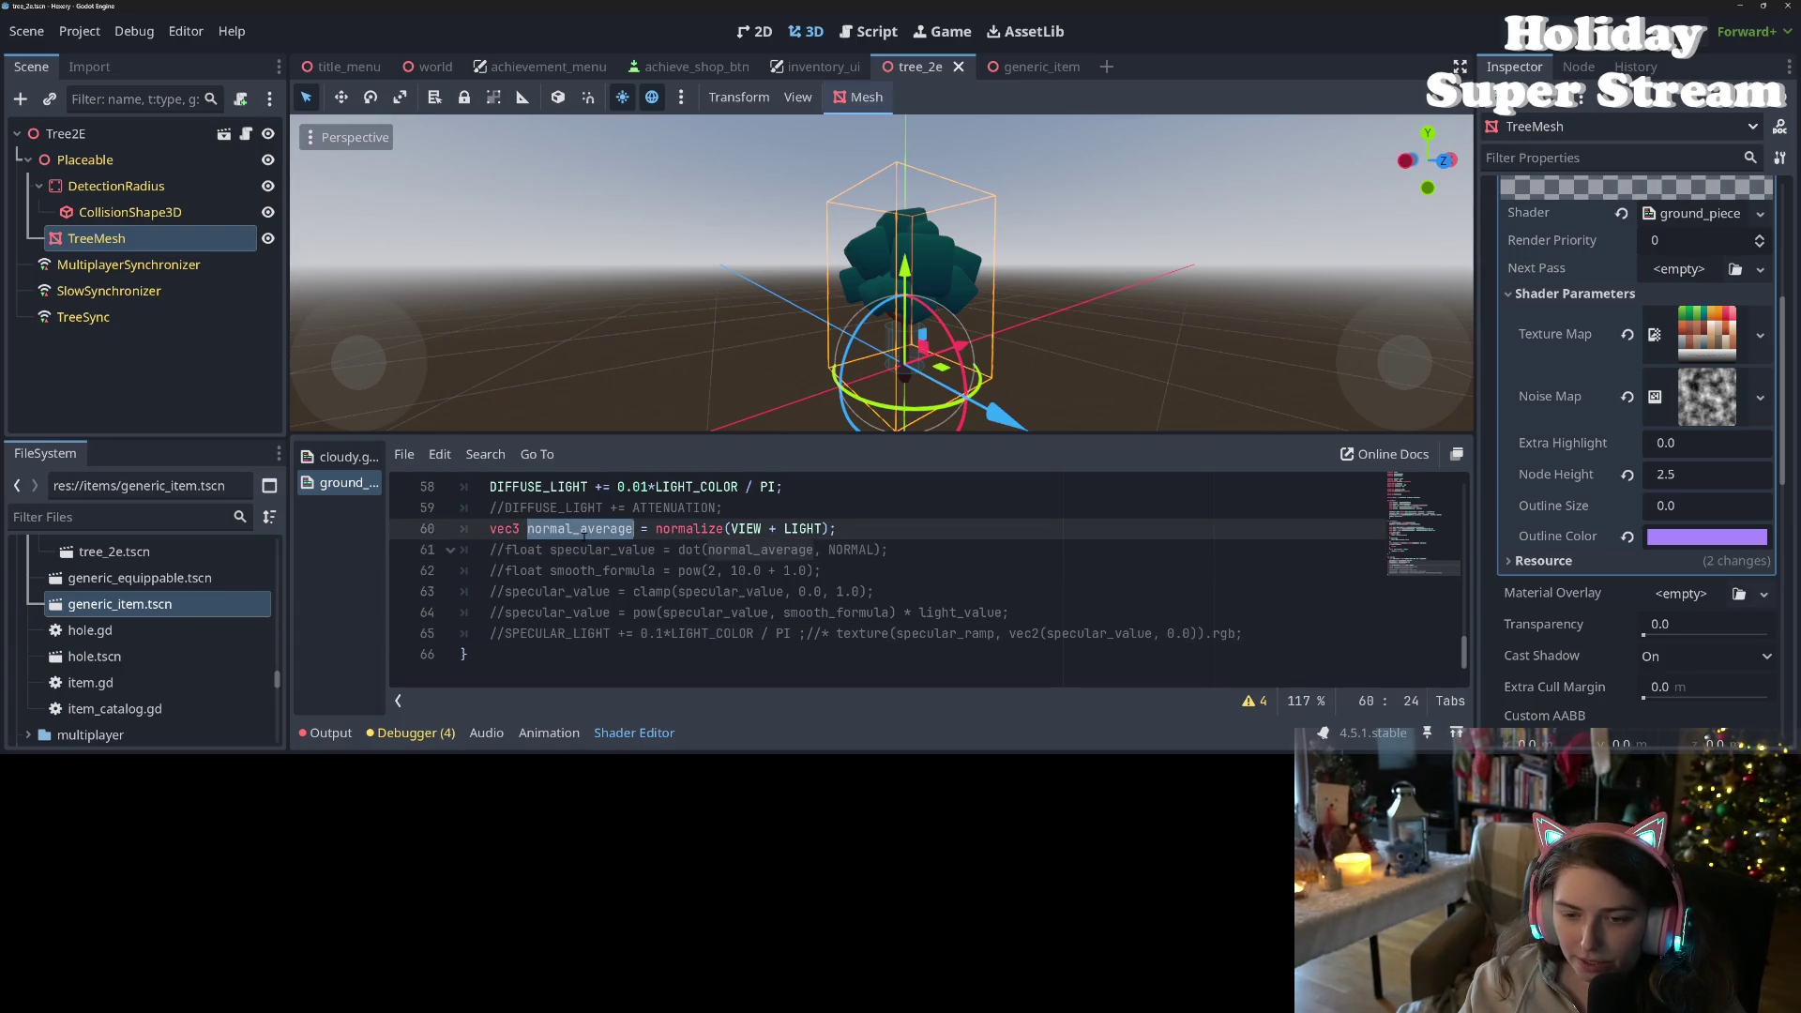
click(498, 550)
key(BackSpace)
key(Delete)
double_click(717, 551)
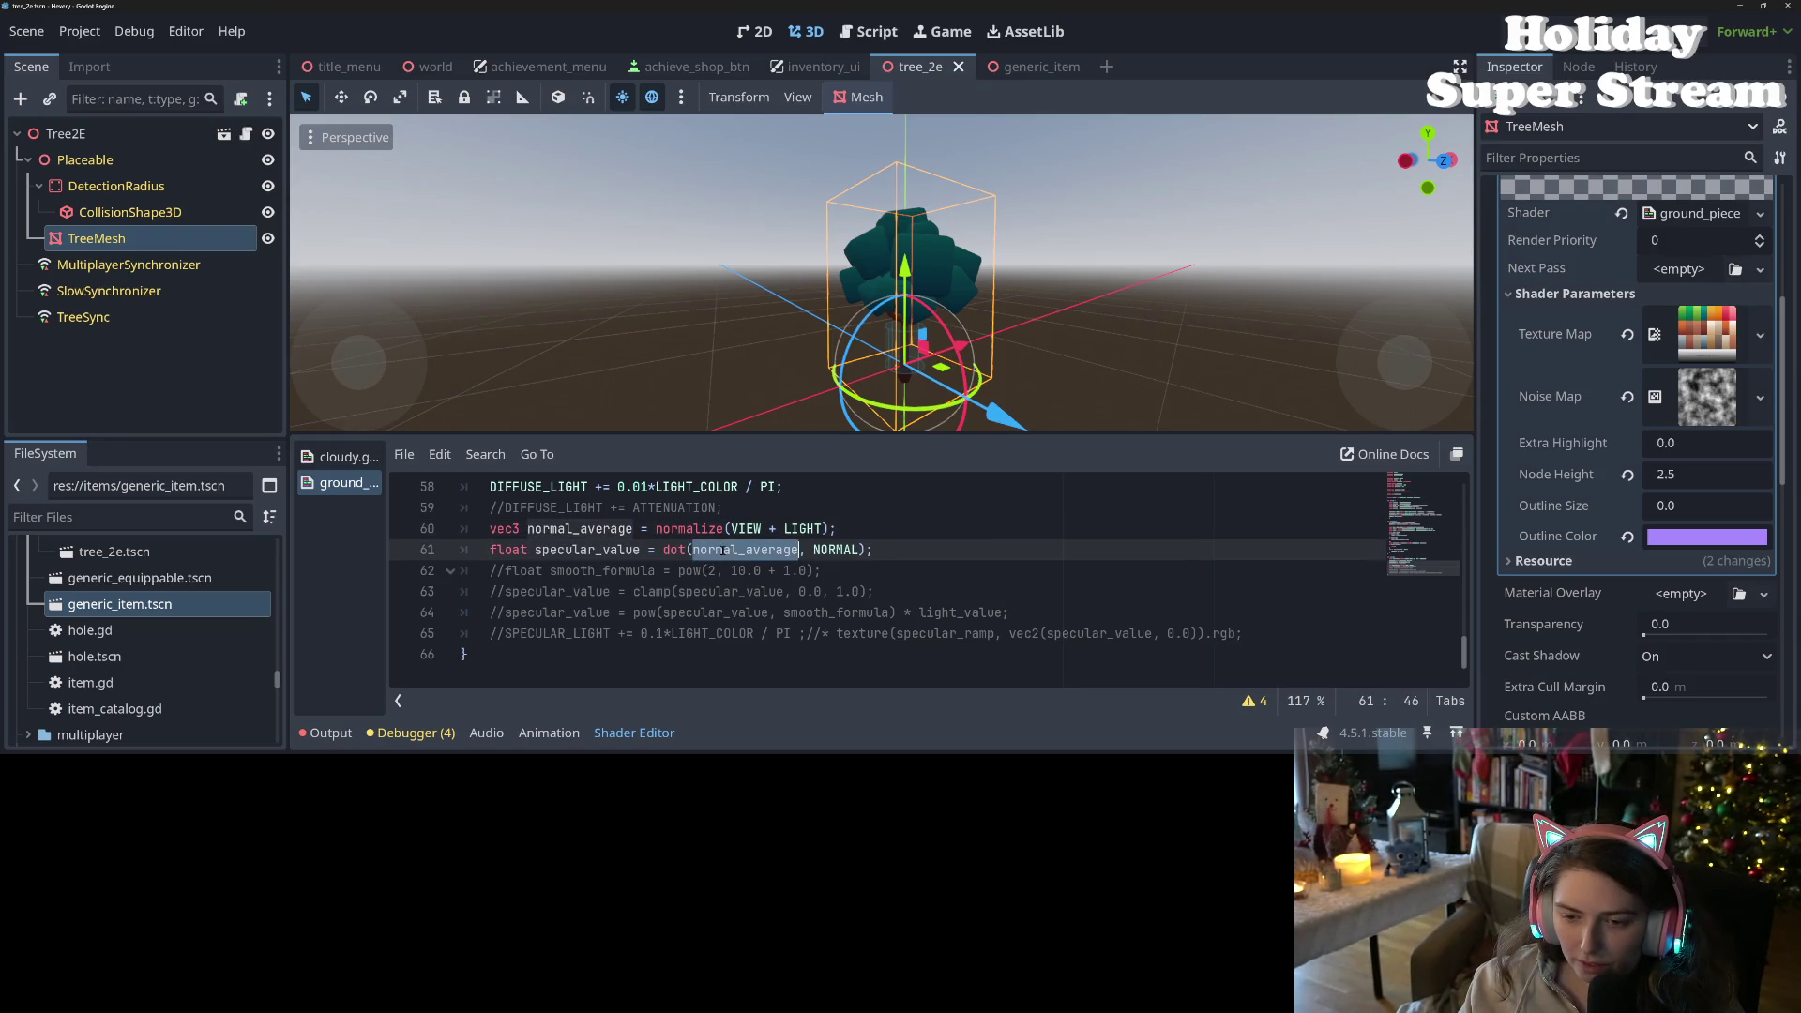
double_click(580, 550)
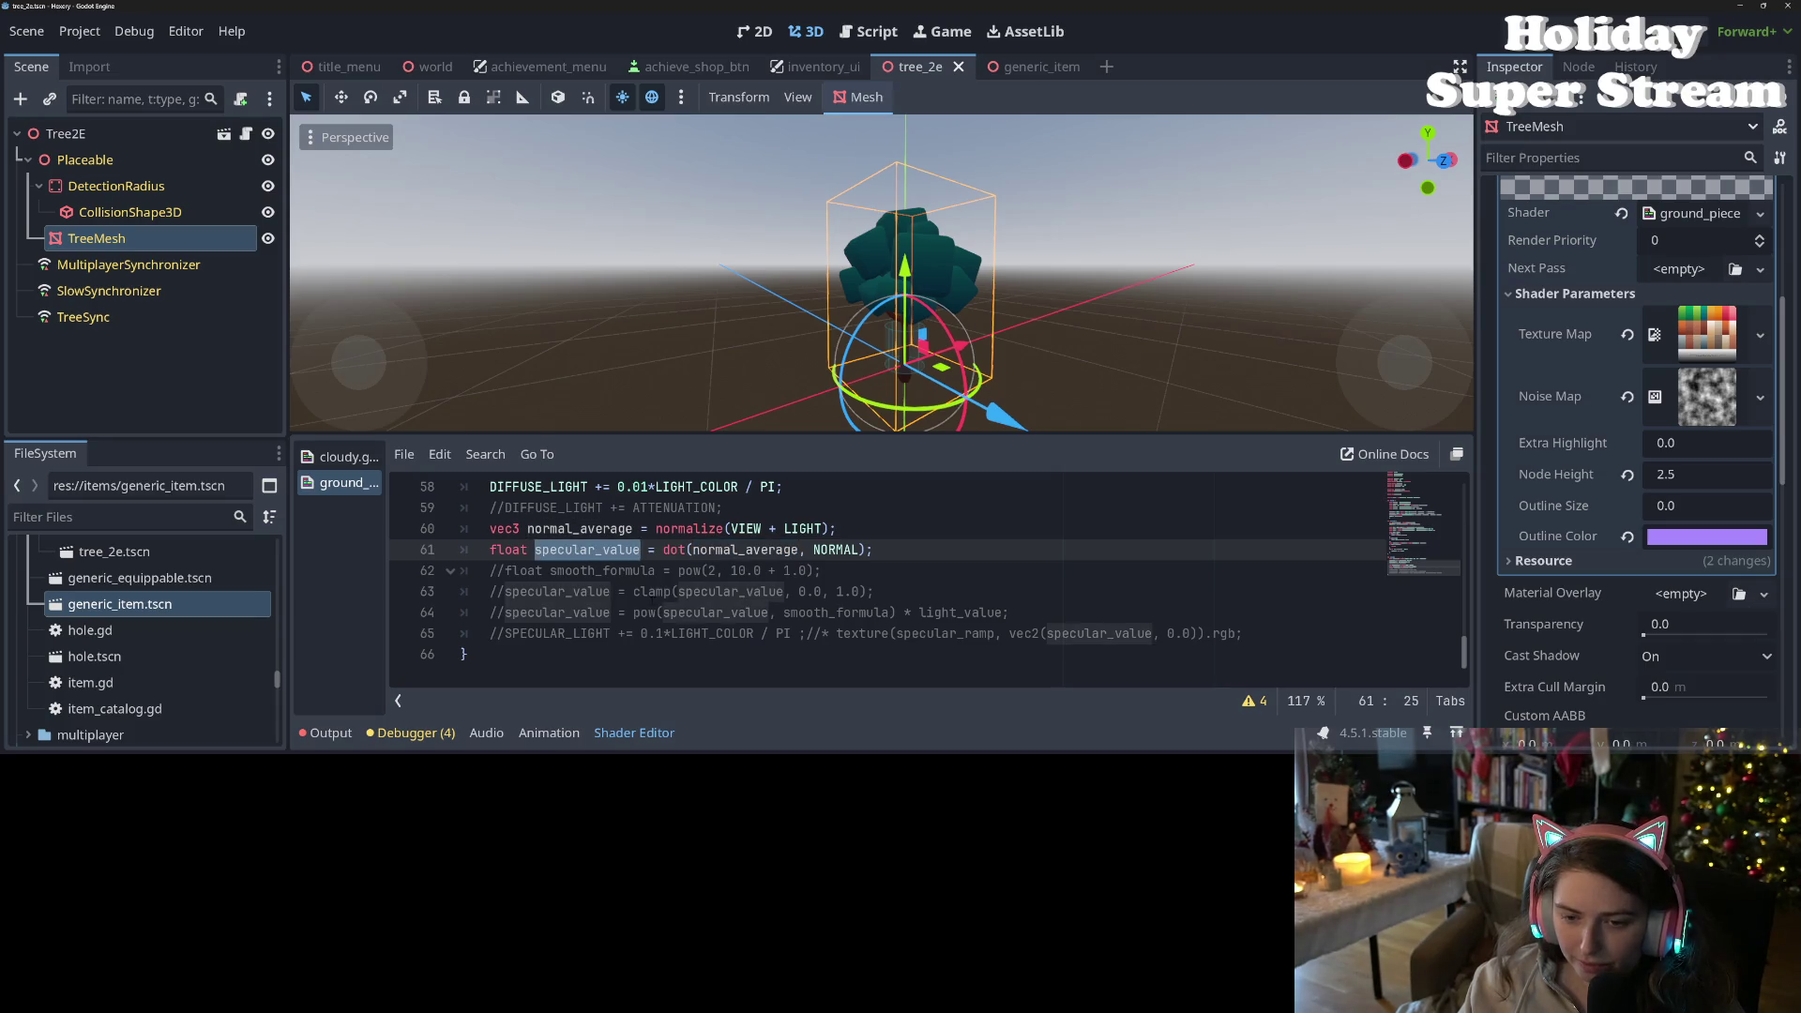
- Keep the smooth_formula line commented and uncomment the line clamping specular_value
click(504, 570)
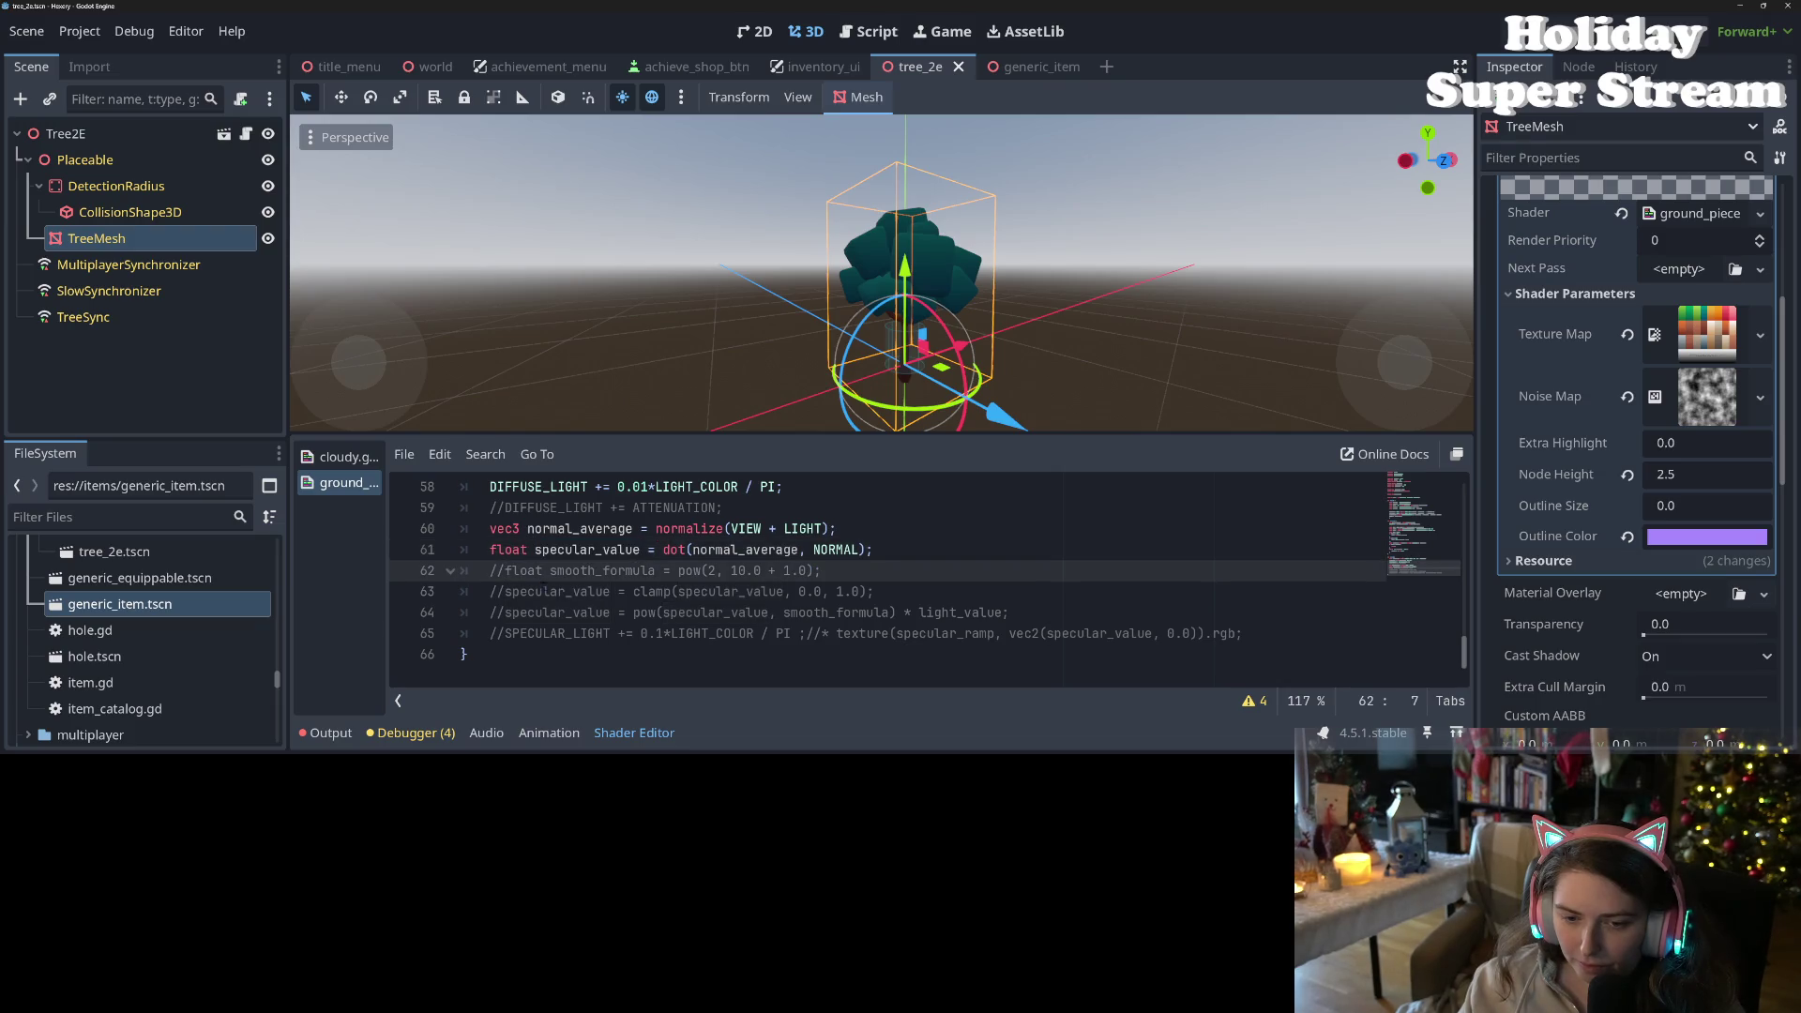
key(BackSpace)
key(BackSpace)
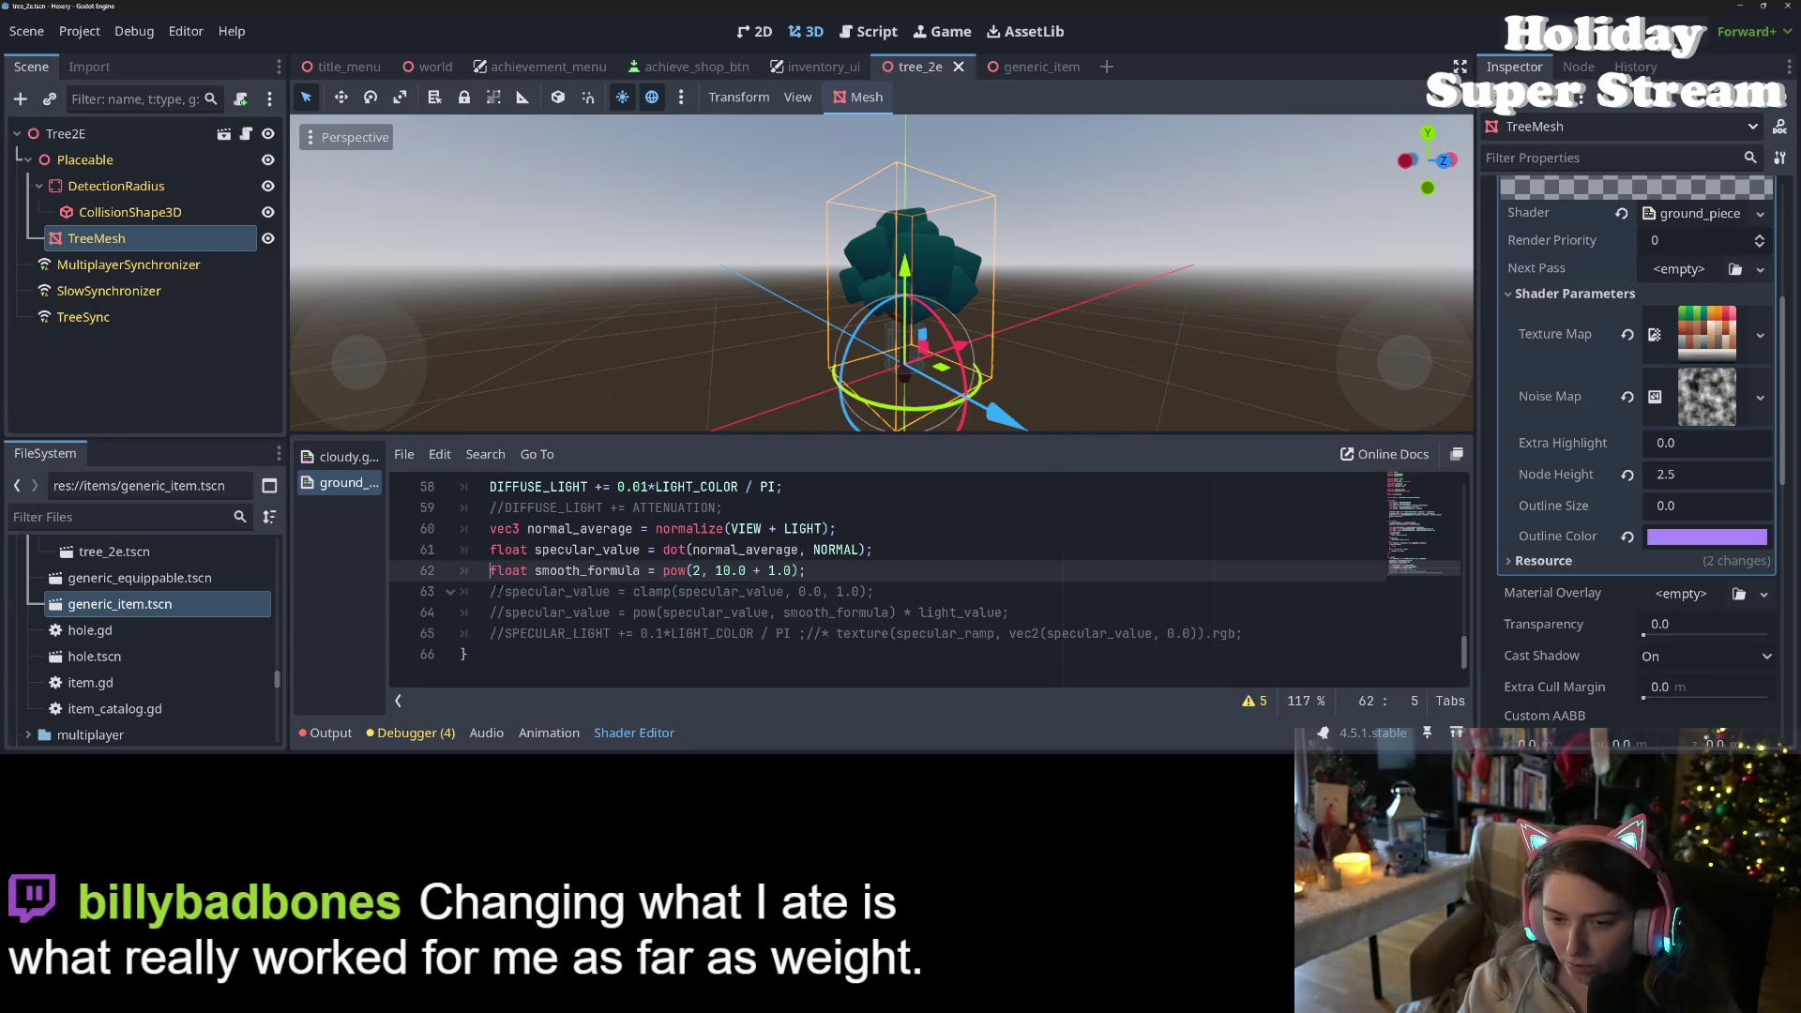
text(//)
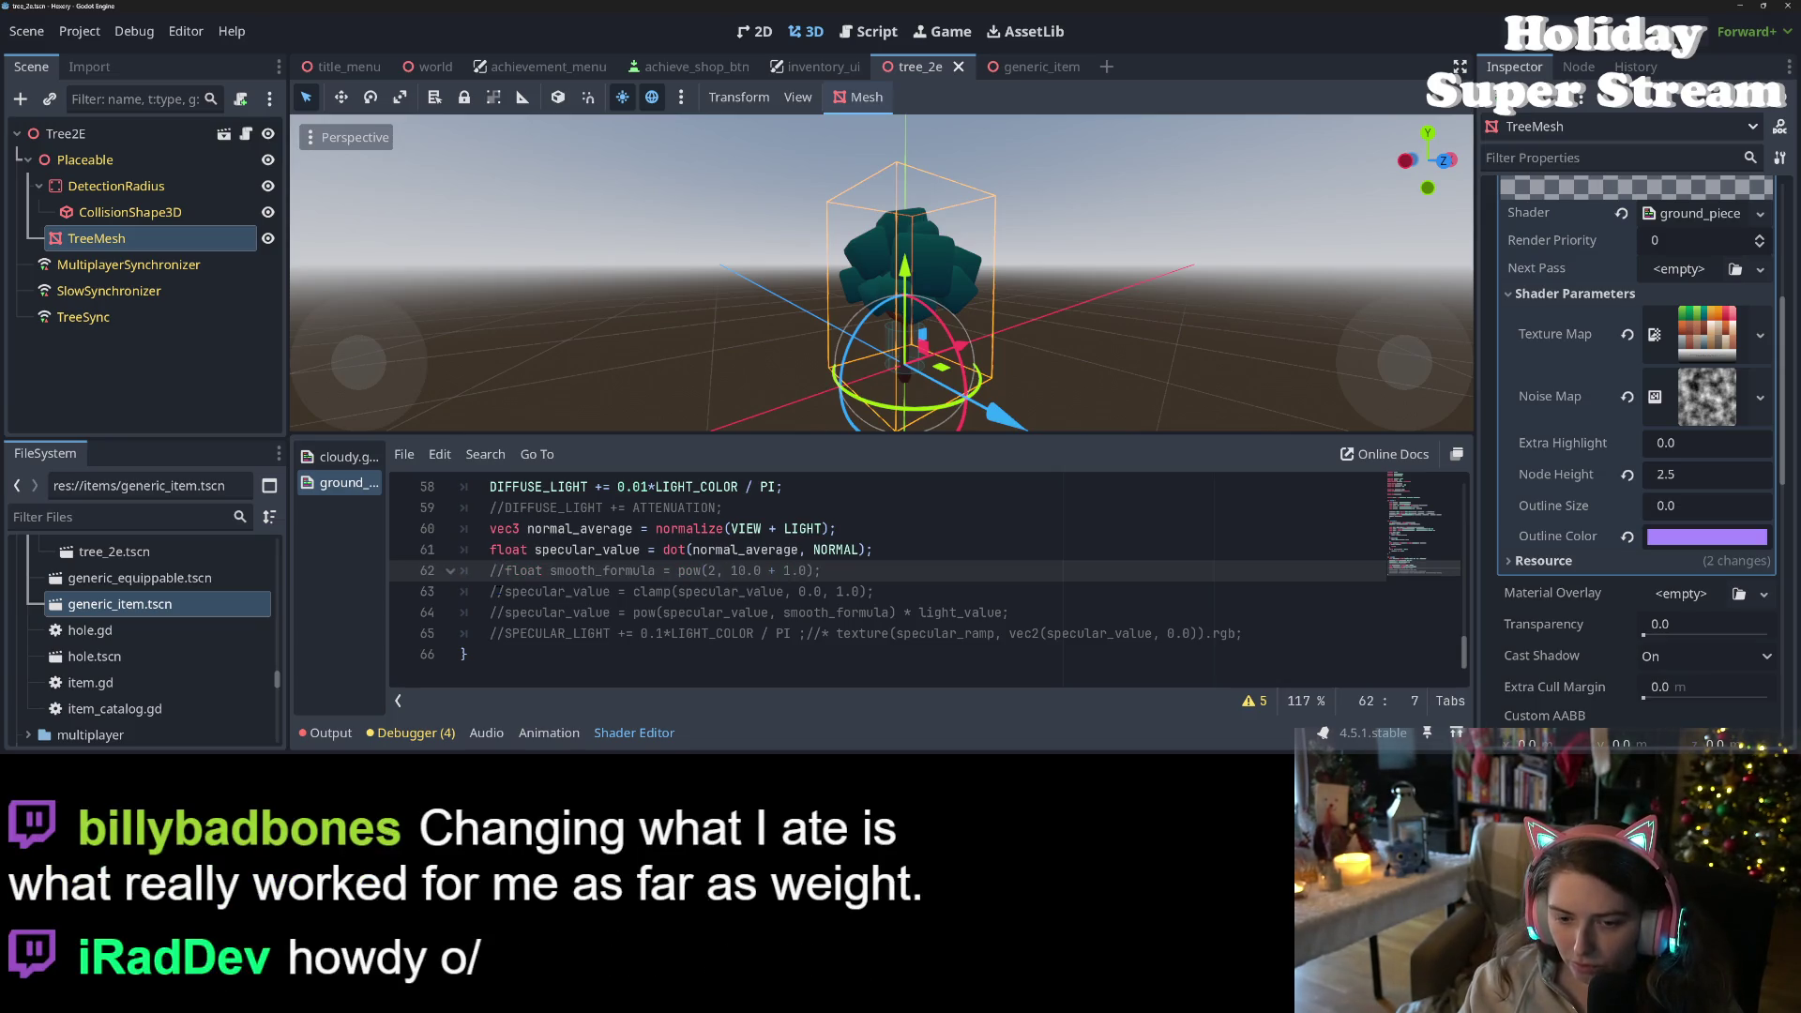
key(Down)
key(BackSpace)
key(BackSpace)
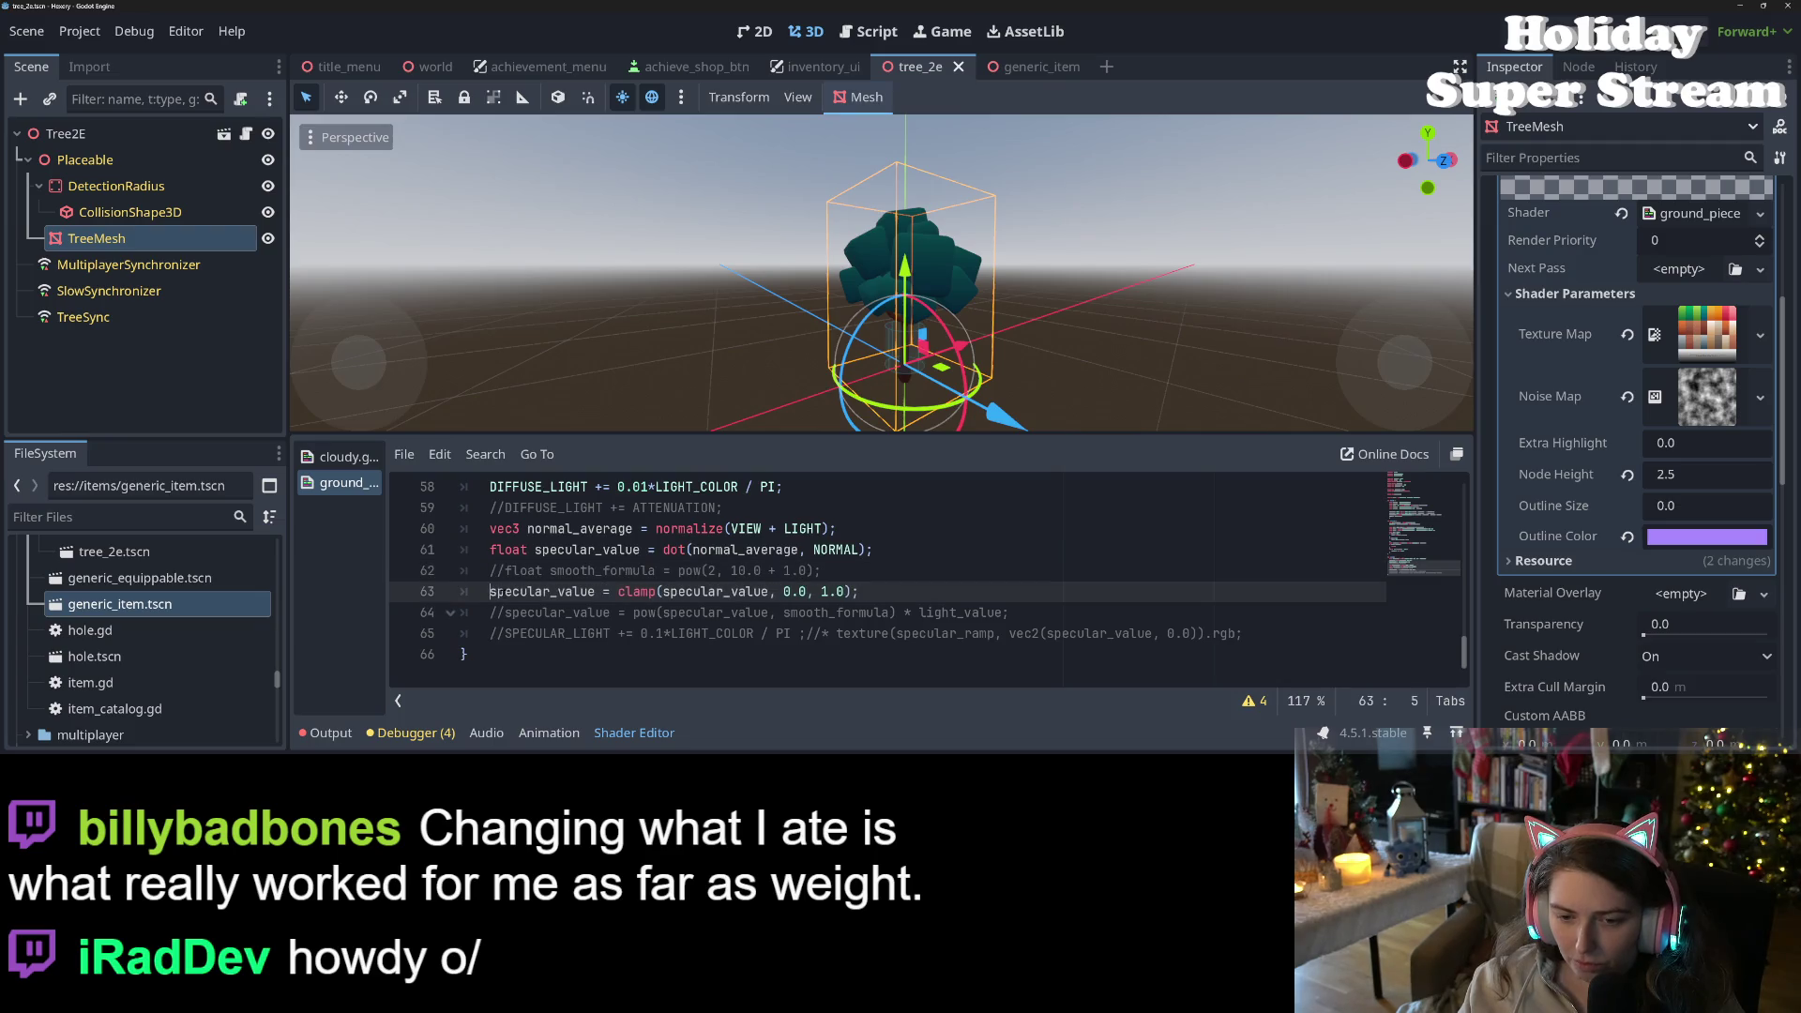
double_click(721, 593)
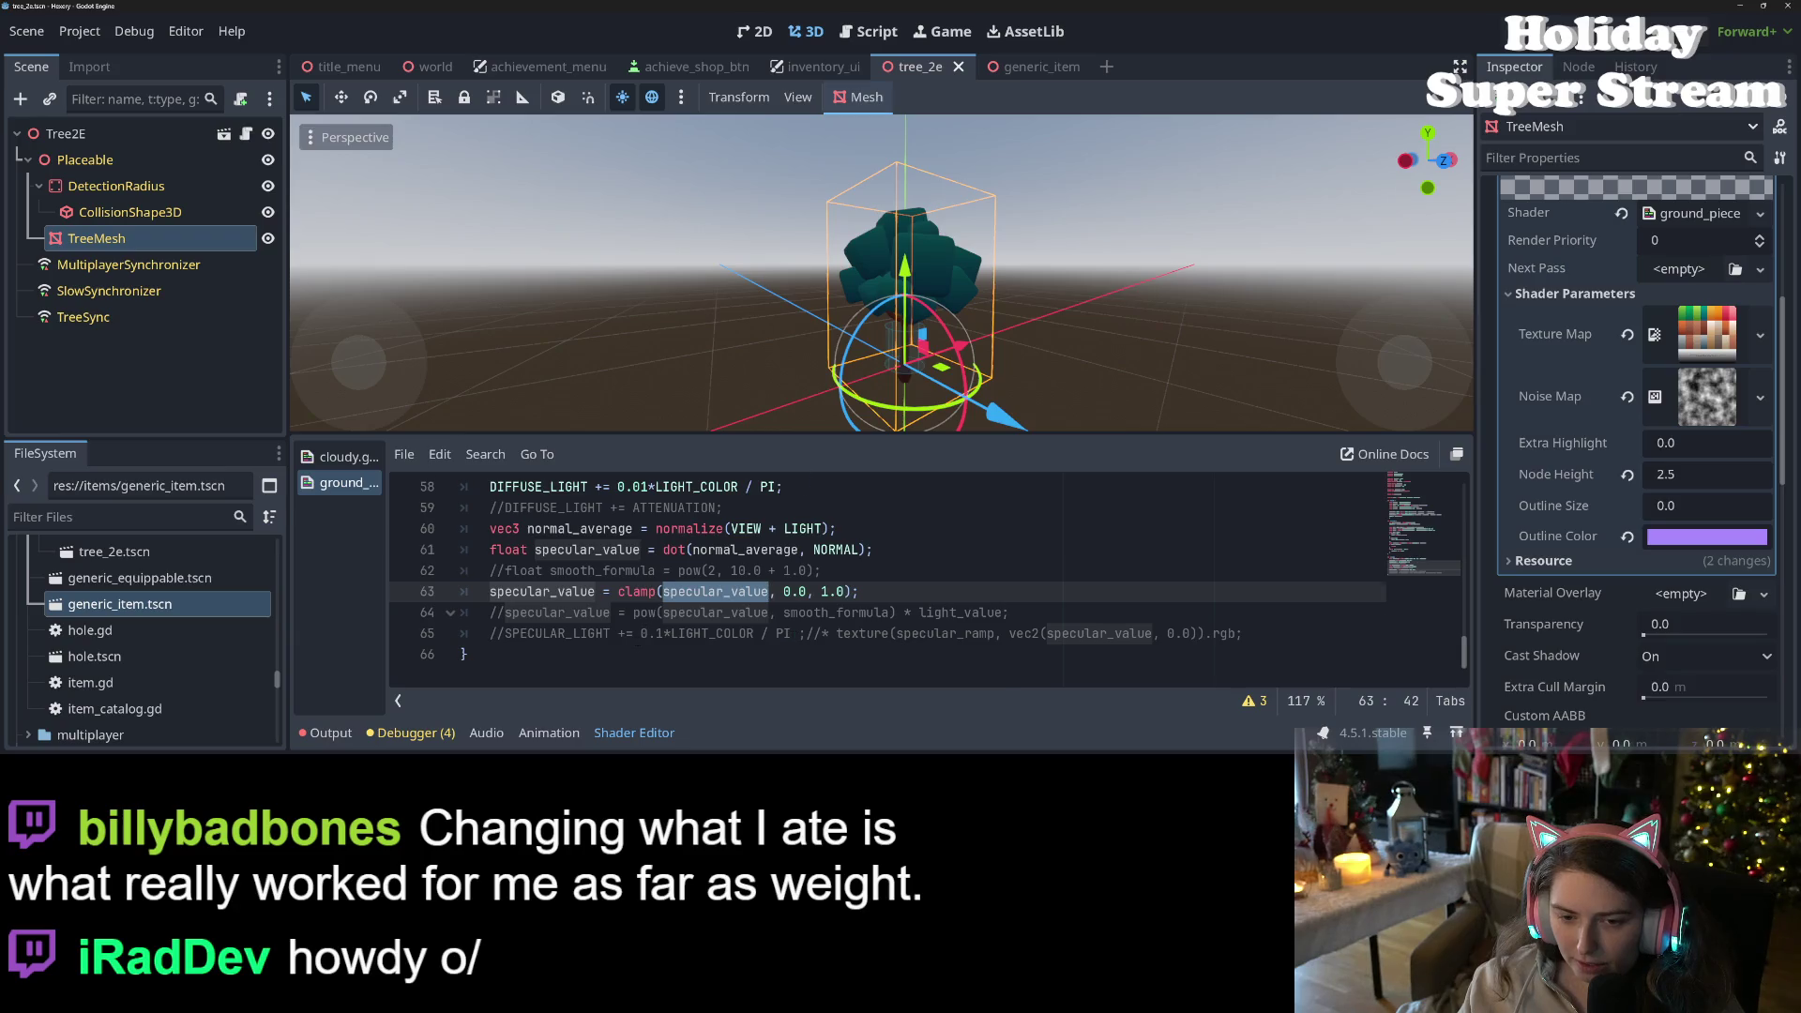
- Keep the pow line commented and uncomment the SPECULAR_LIGHT line
scroll(636, 642, up, 1)
scroll(634, 642, down, 1)
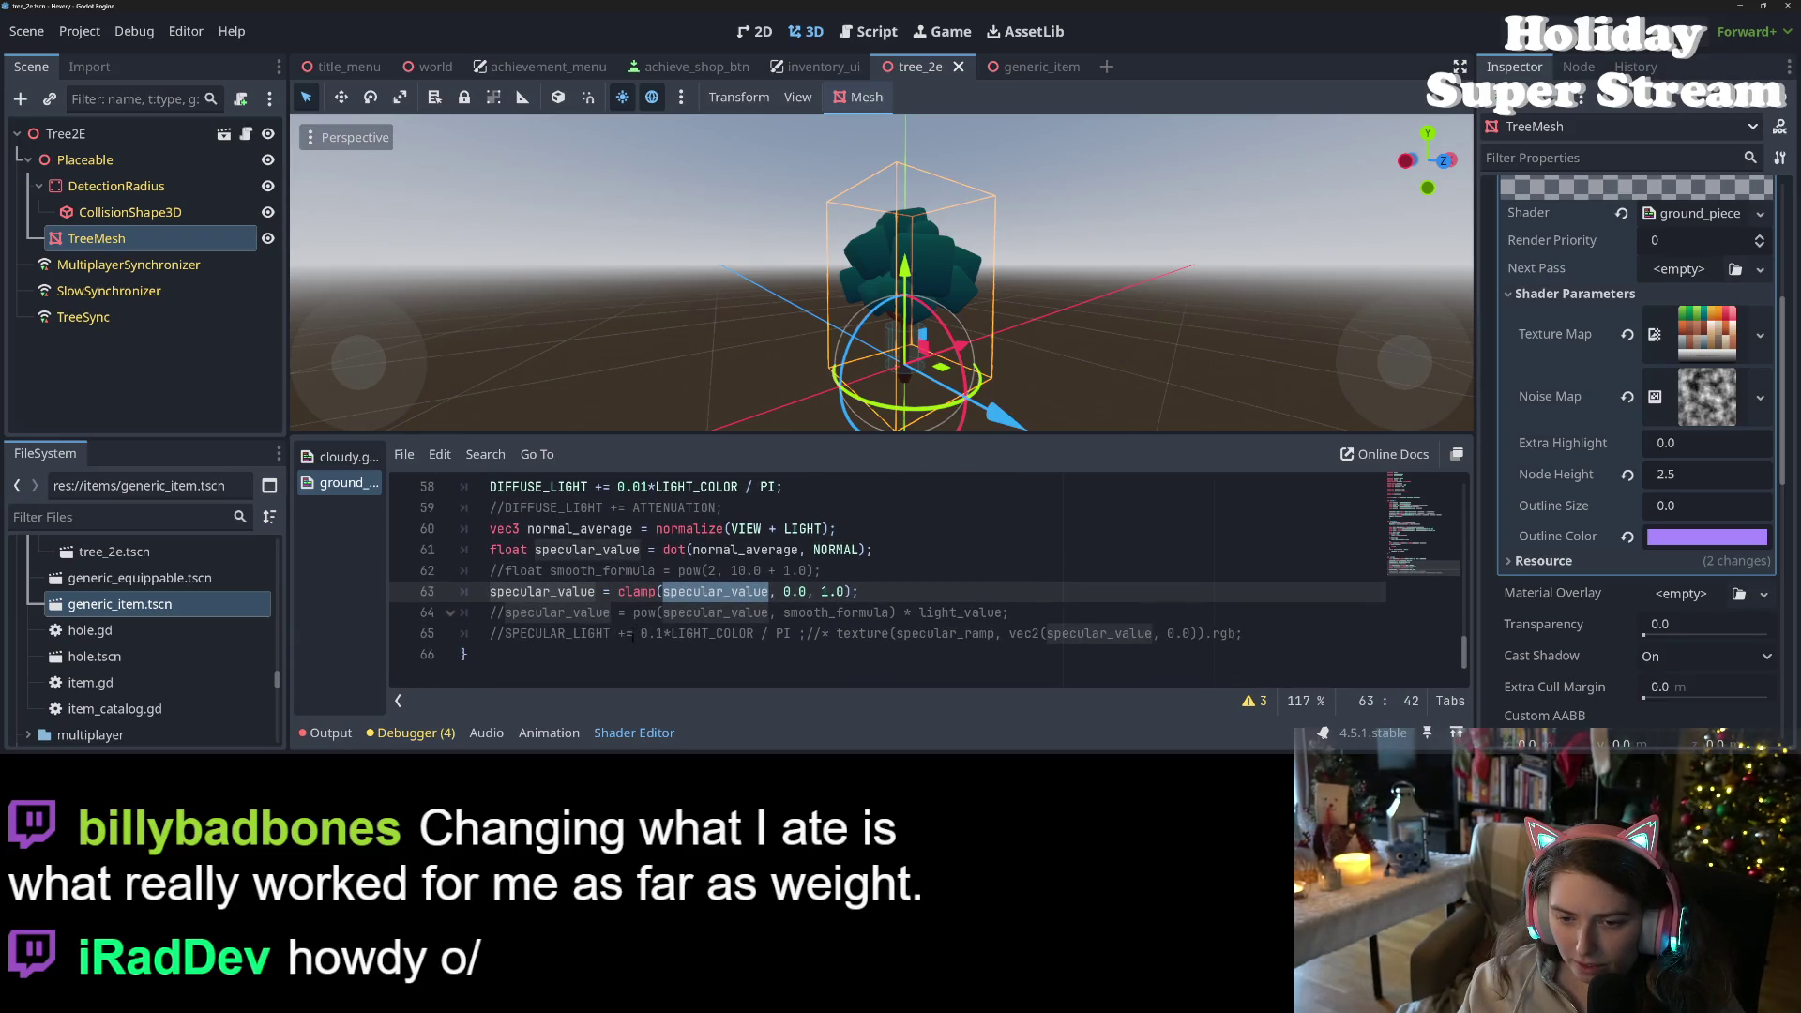
click(662, 612)
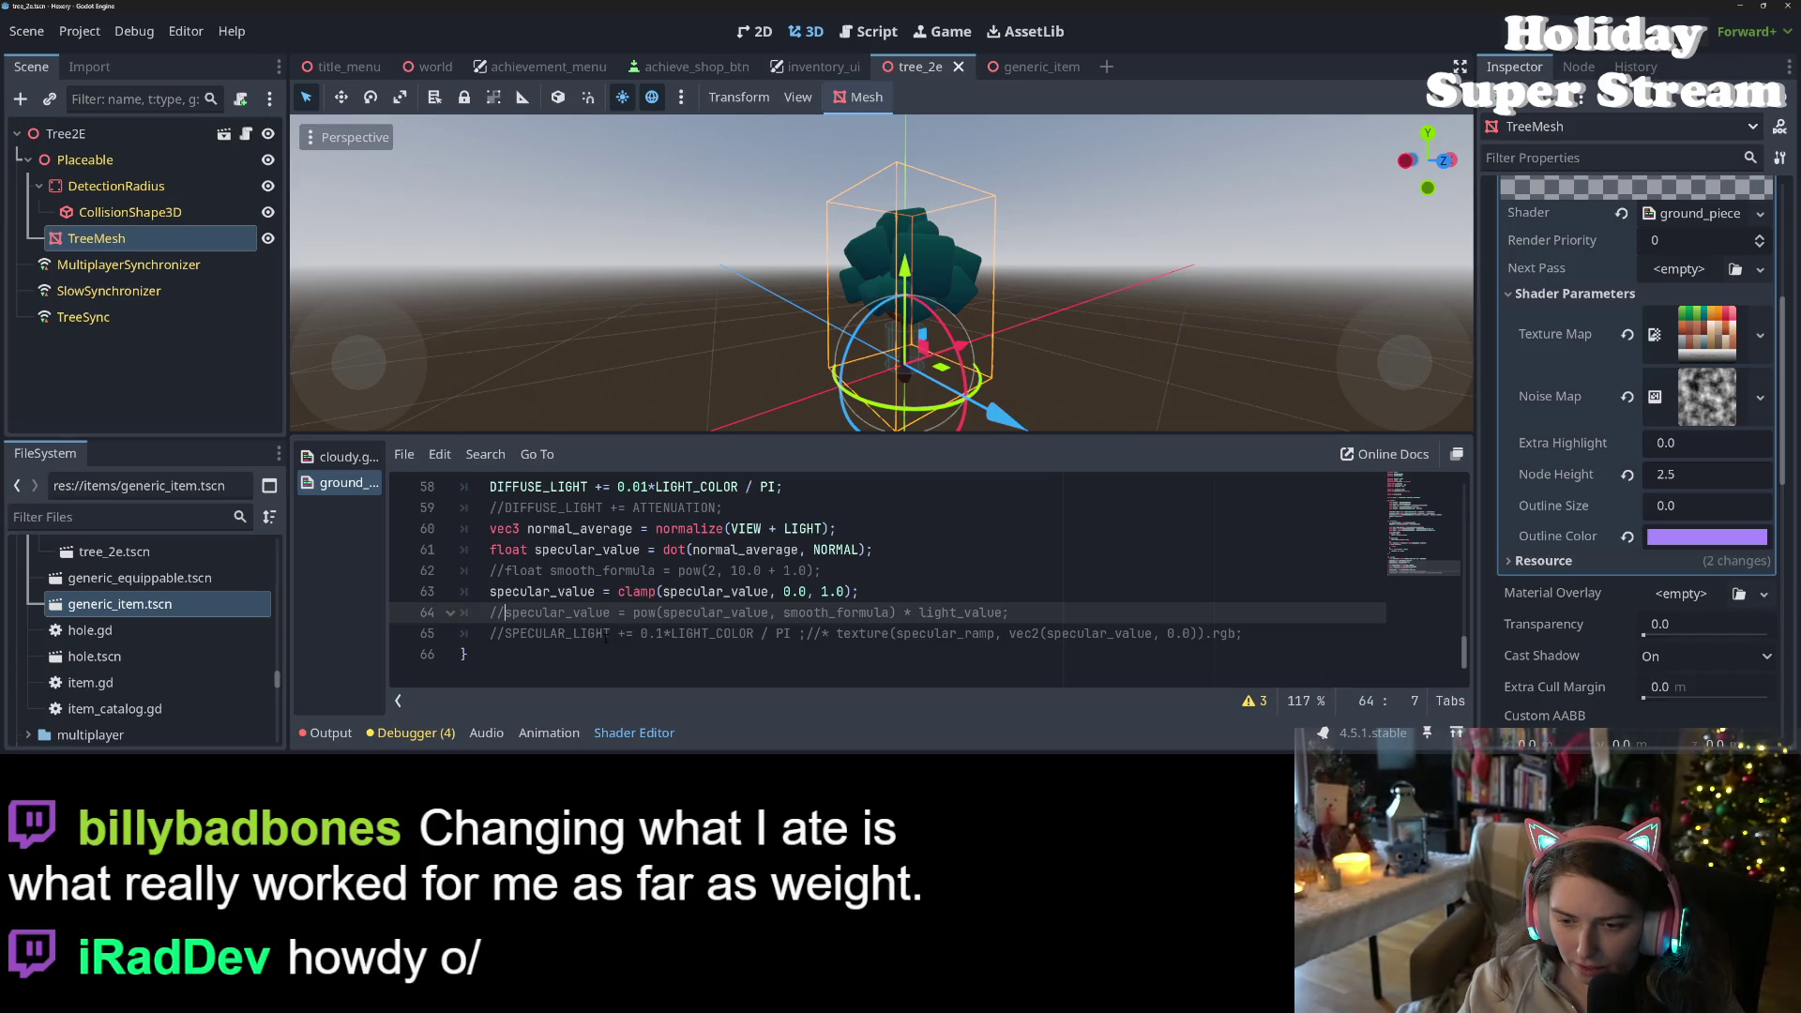
key(BackSpace)
key(BackSpace)
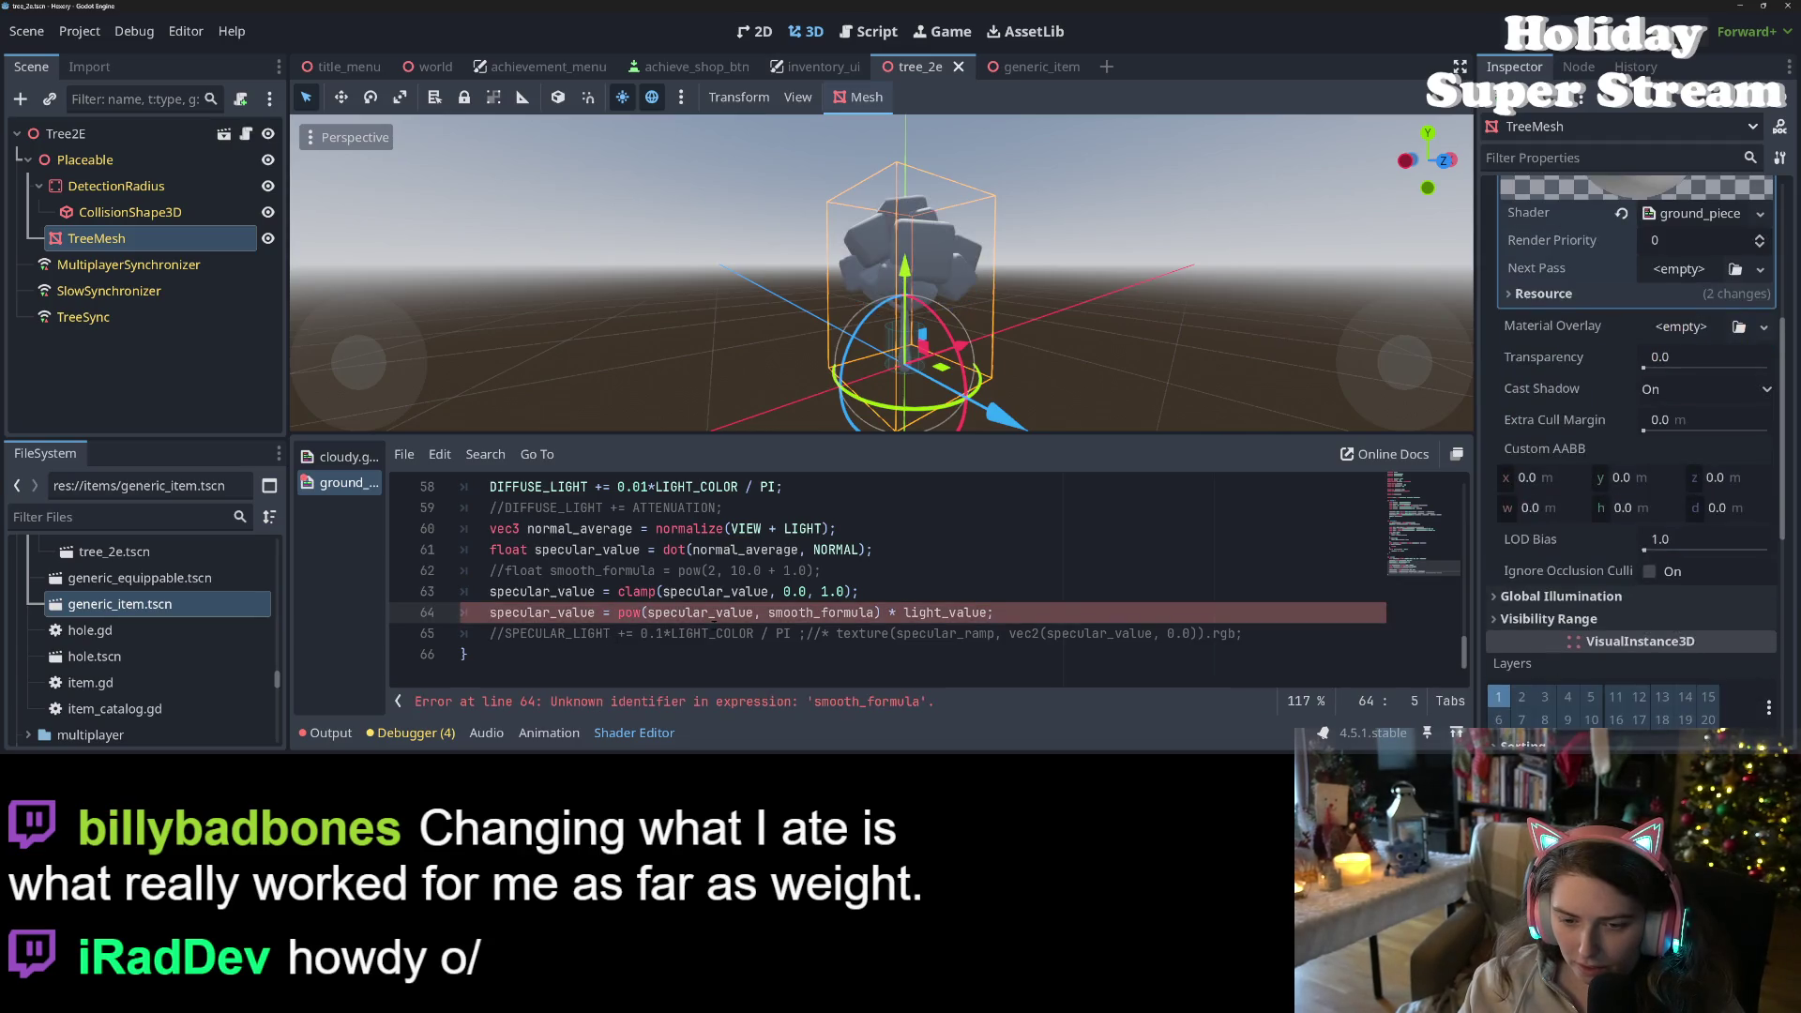
key(ctrl+shift+Right)
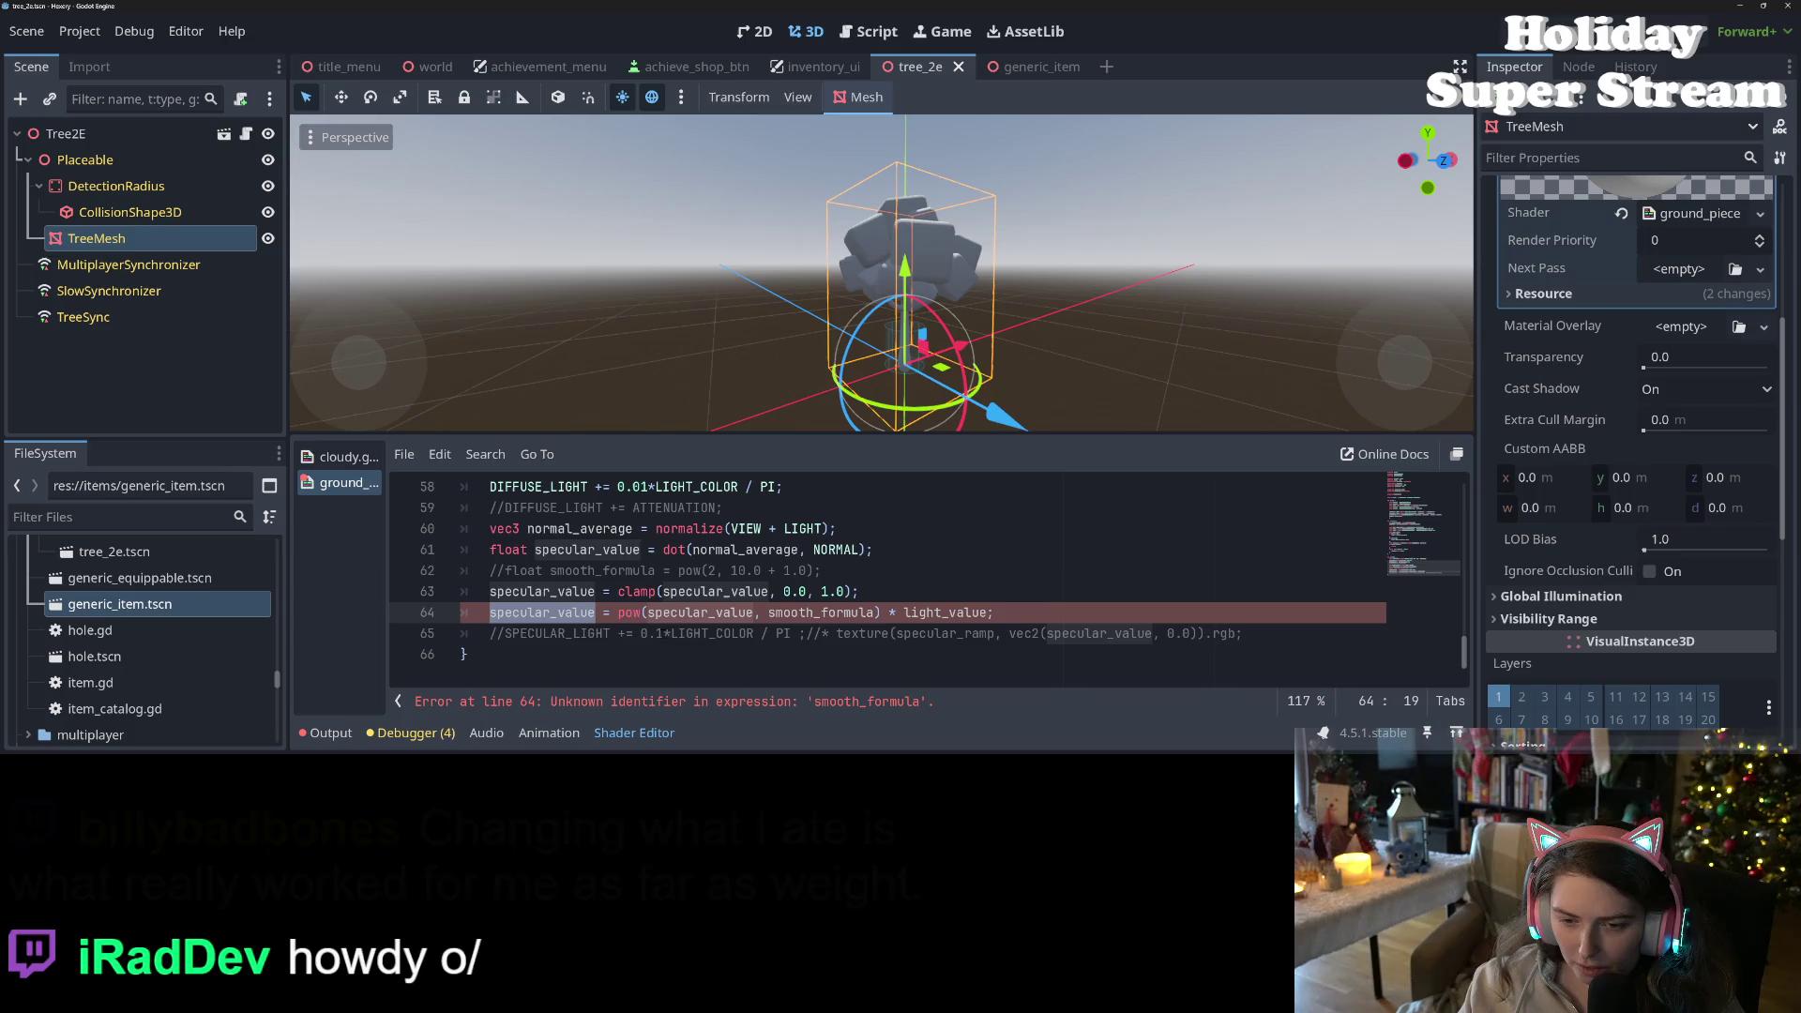
double_click(725, 614)
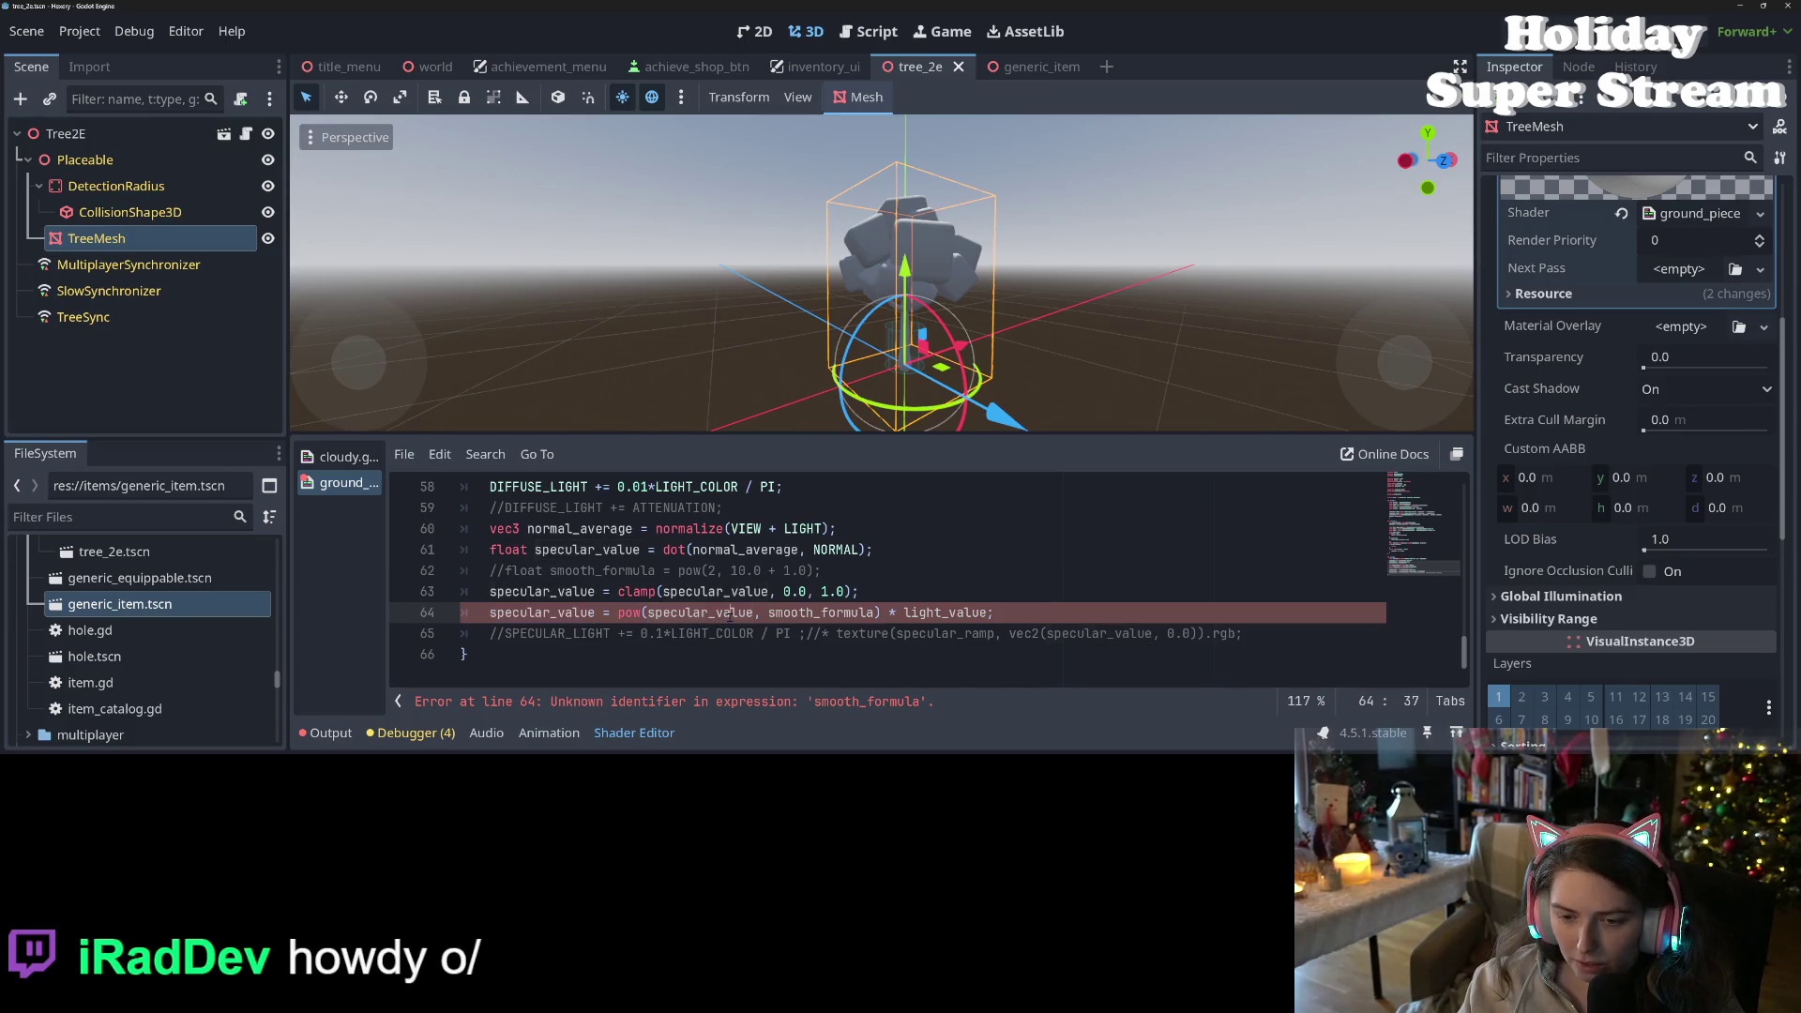
click(488, 614)
text(//)
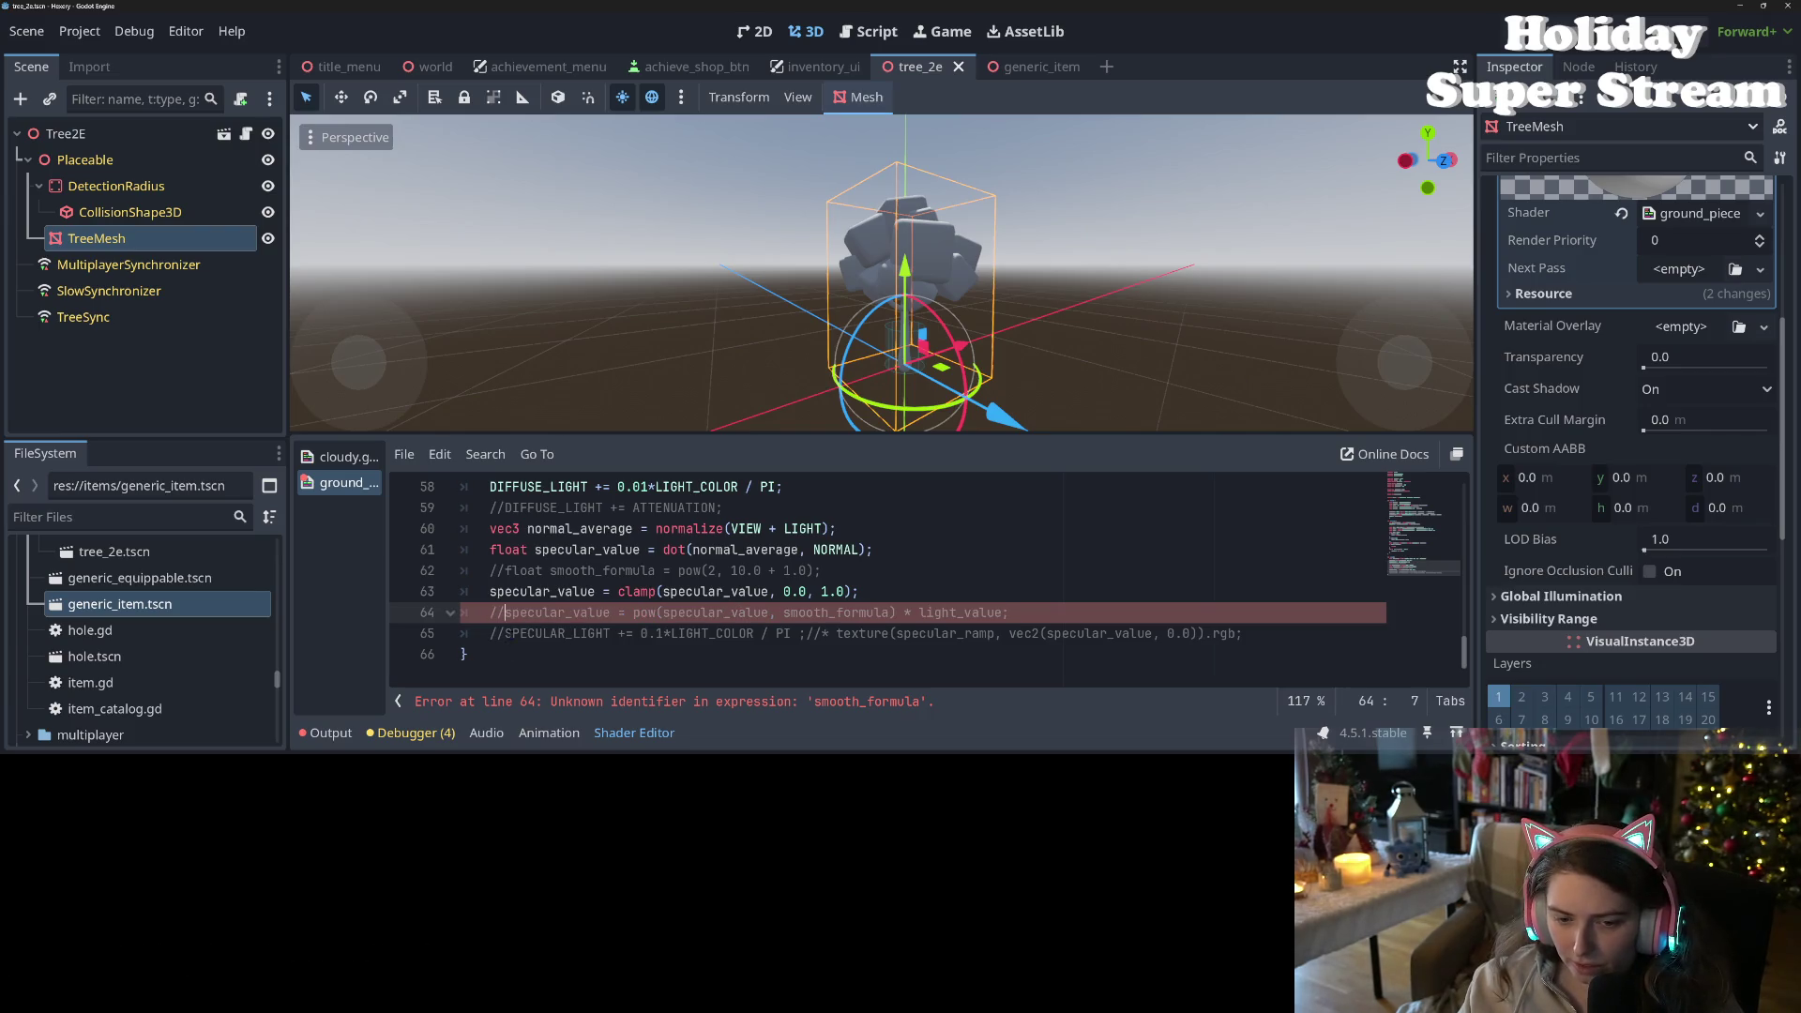
key(Down)
key(BackSpace)
key(BackSpace)
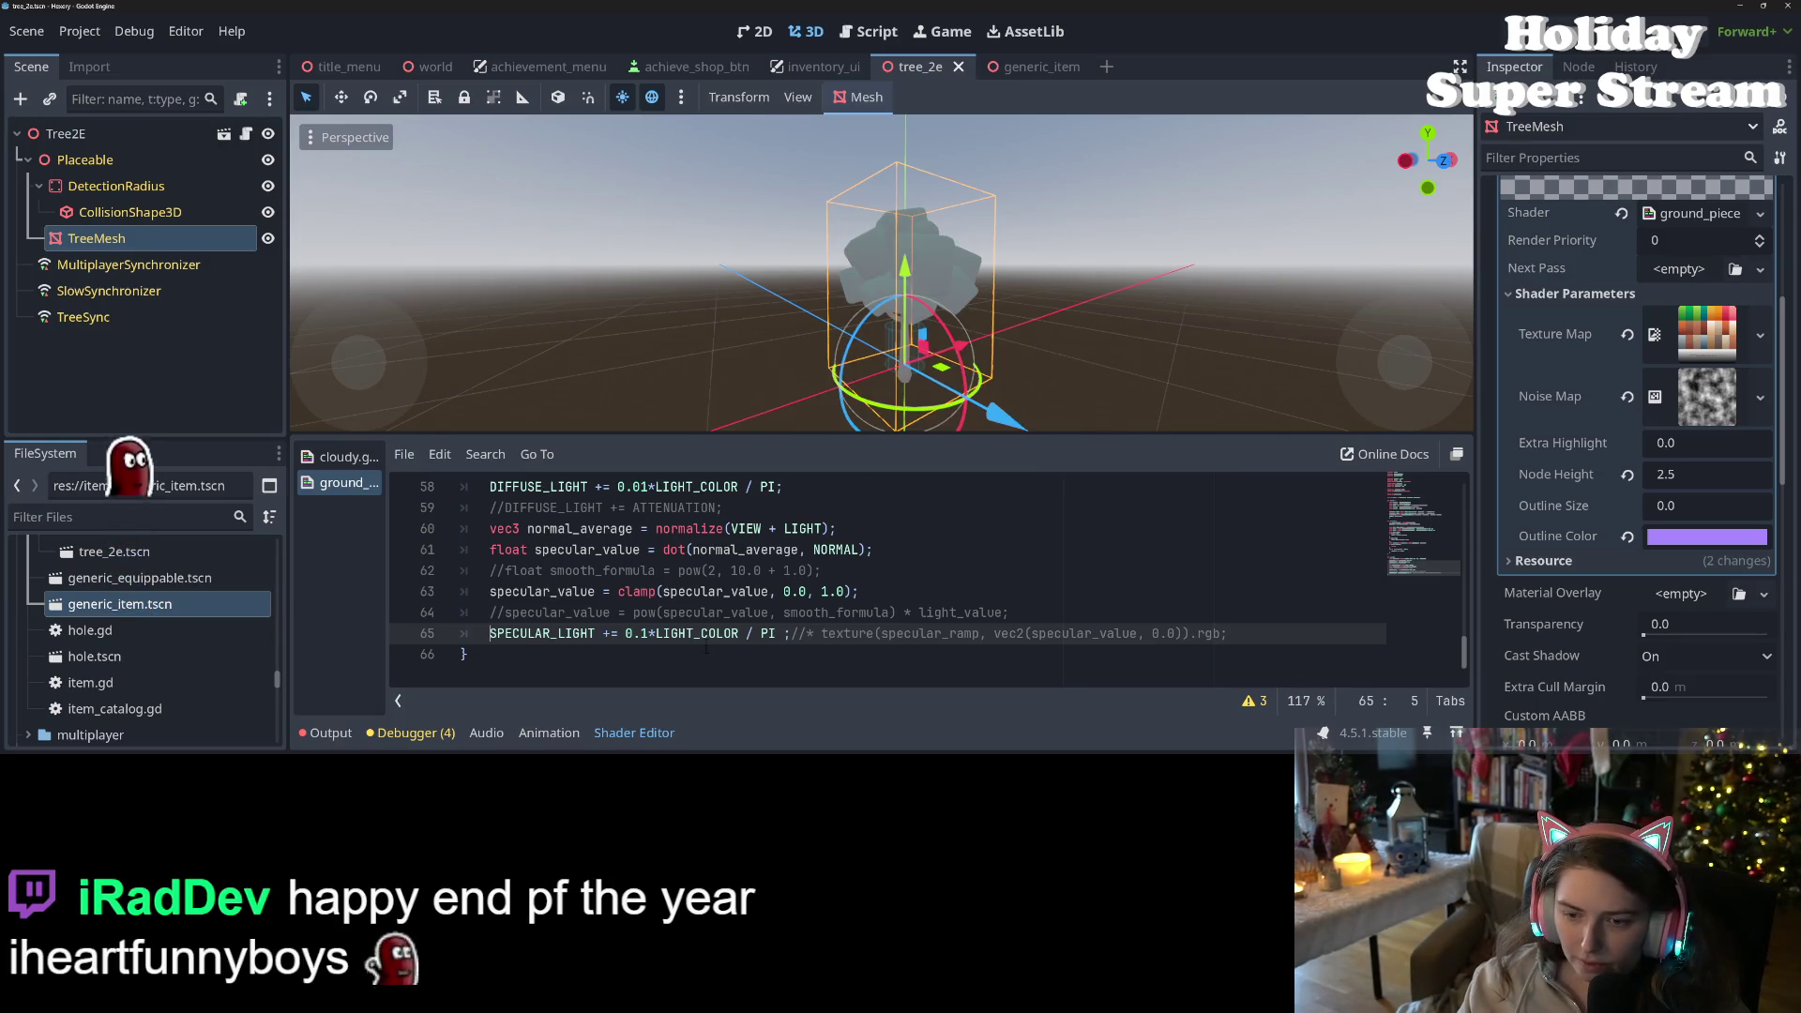
drag(753, 362, 770, 364)
scroll(770, 364, up, 5)
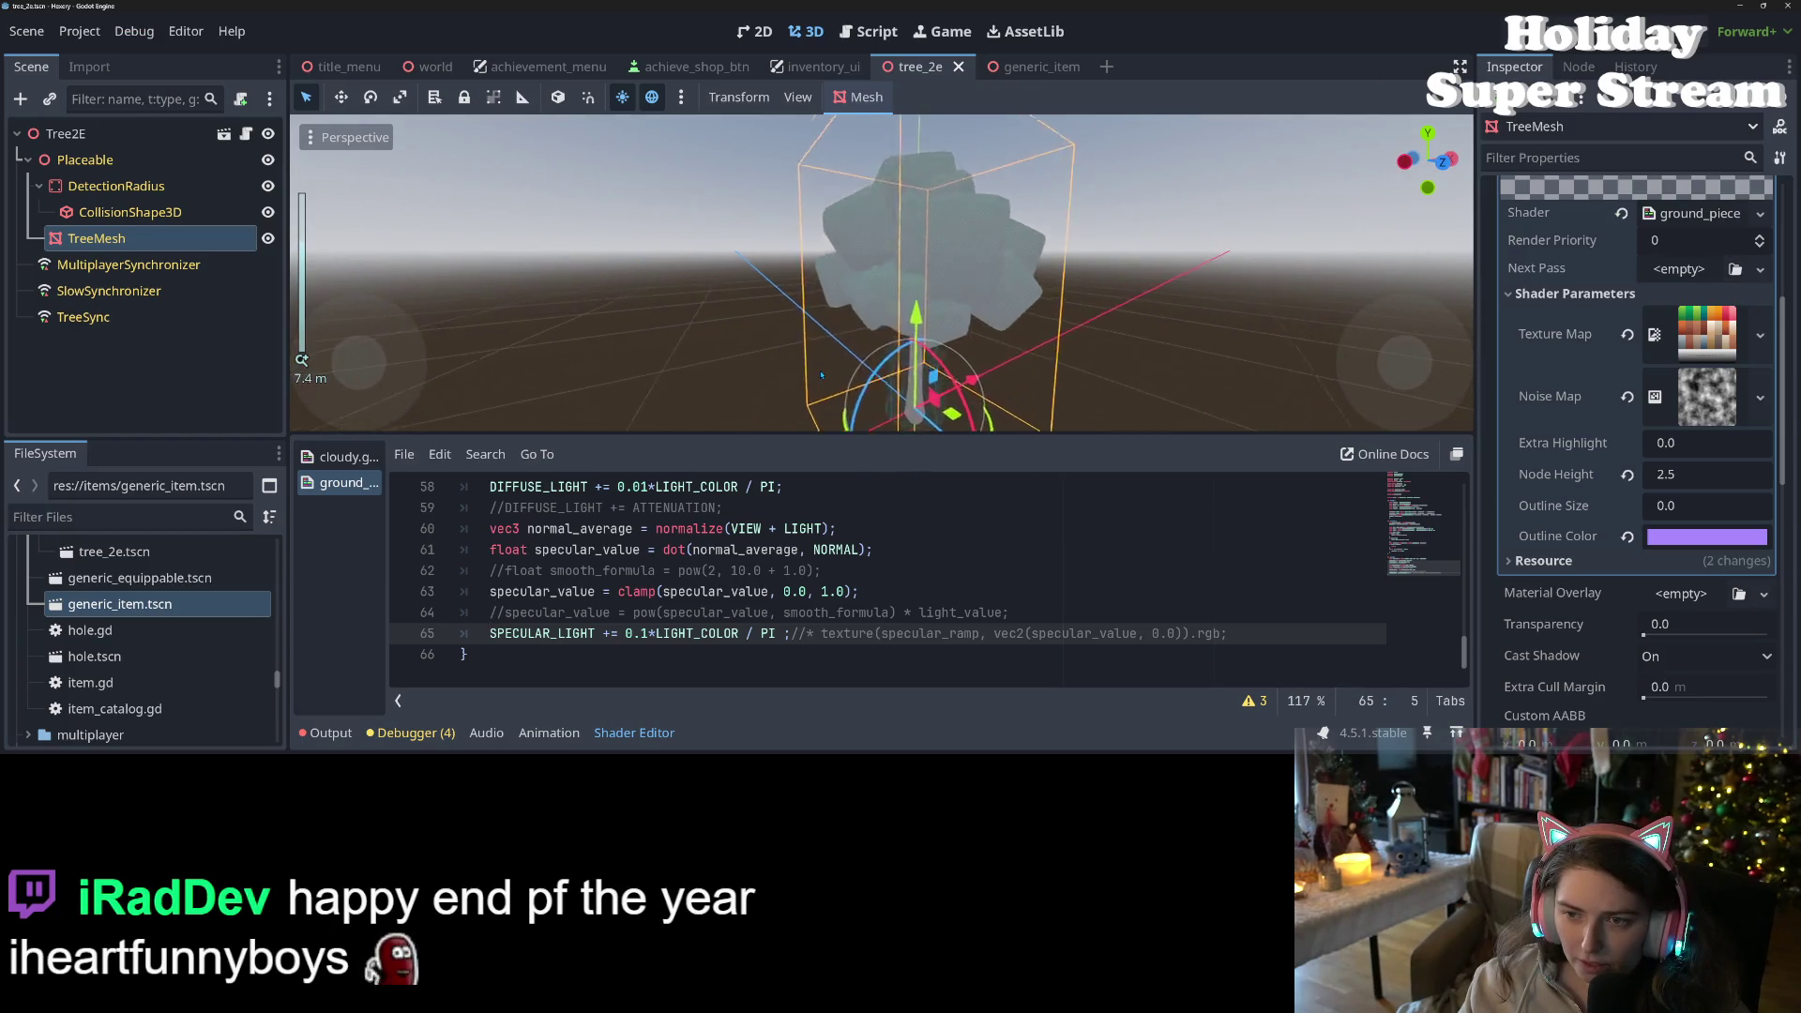
scroll(820, 375, down, 5)
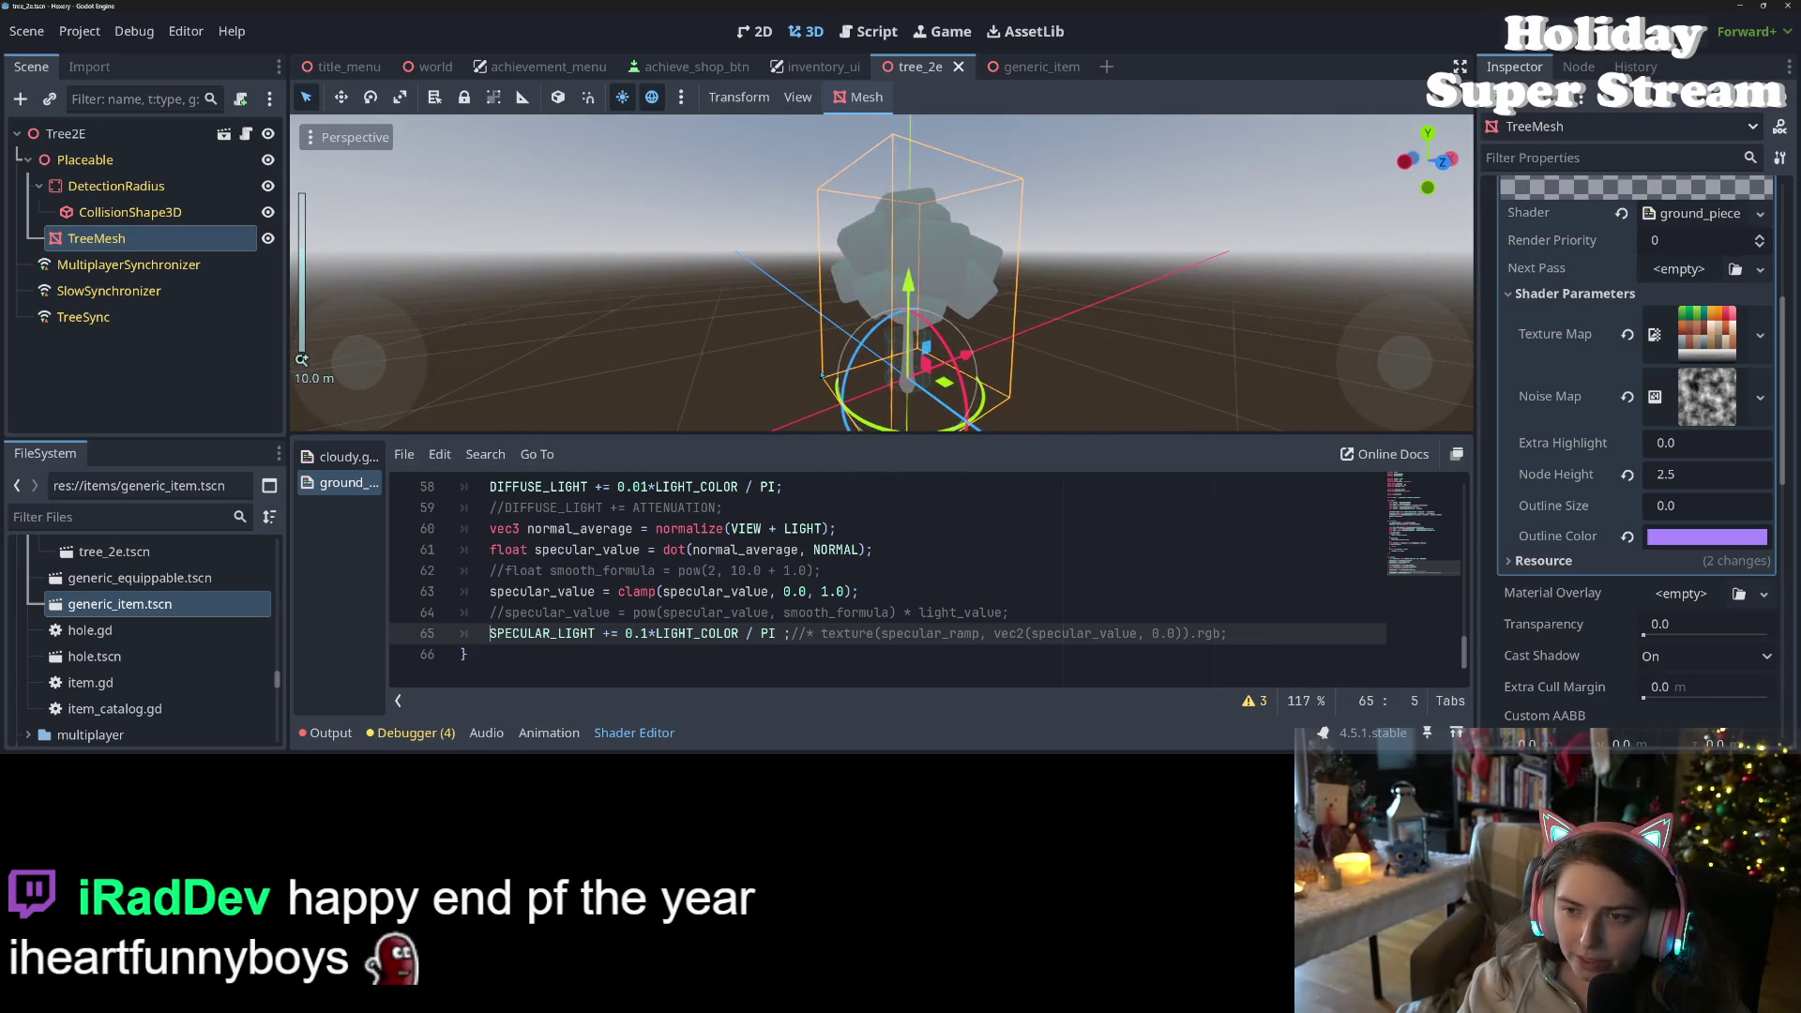
drag(794, 380, 765, 387)
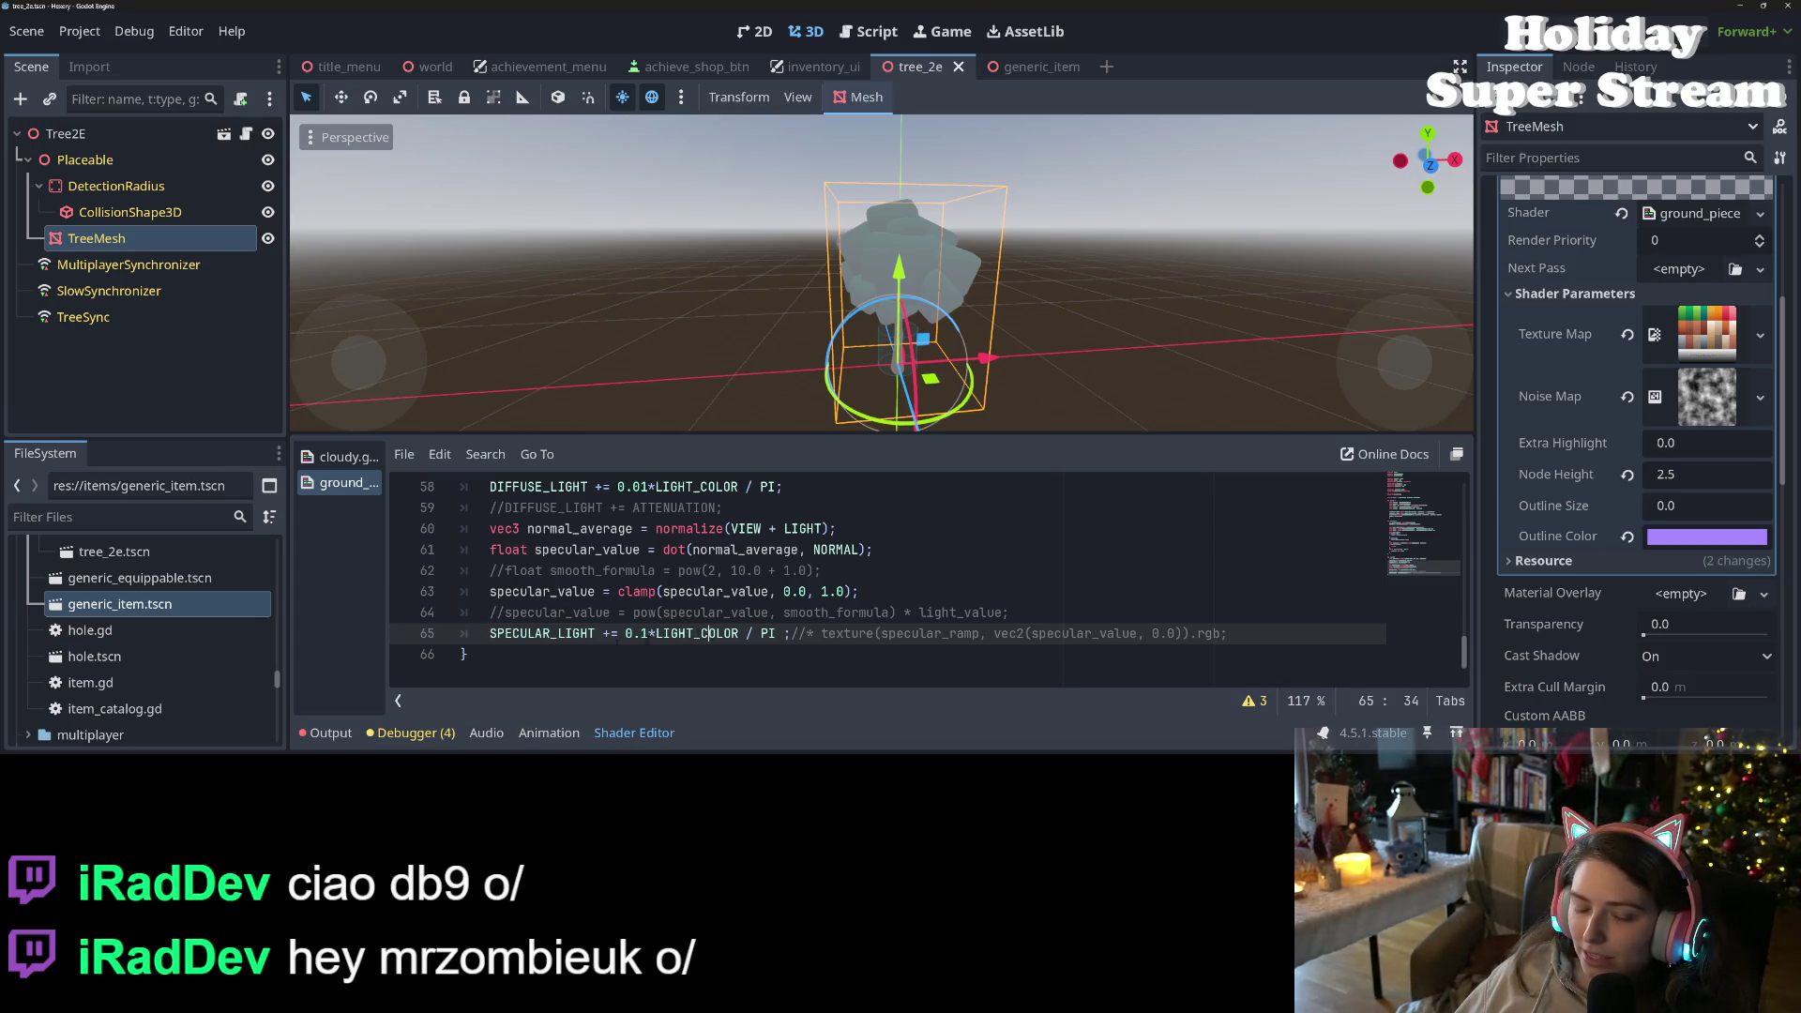
click(656, 633)
- Scale SPECULAR_LIGHT by outline_size instead of 0.1 and save the shader
key(Left)
key(Left)
key(BackSpace)
key(BackSpace)
key(BackSpace)
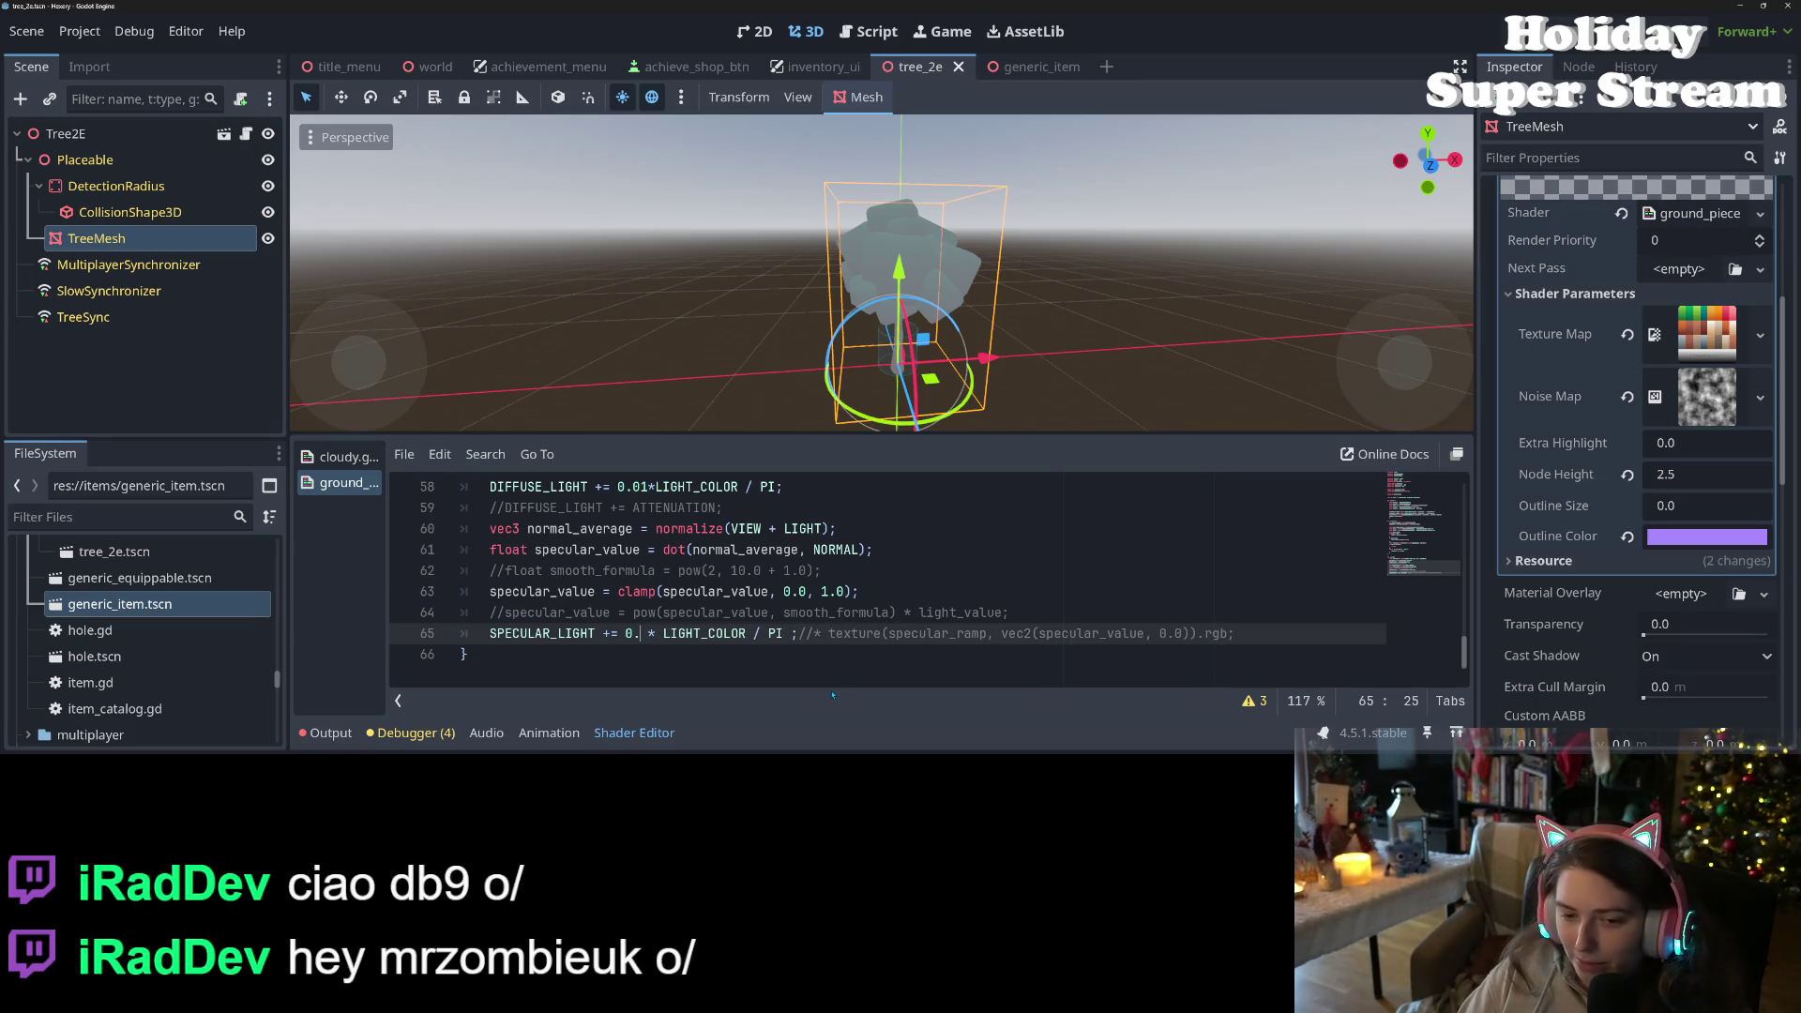
text(outline_size)
key(ctrl+s)
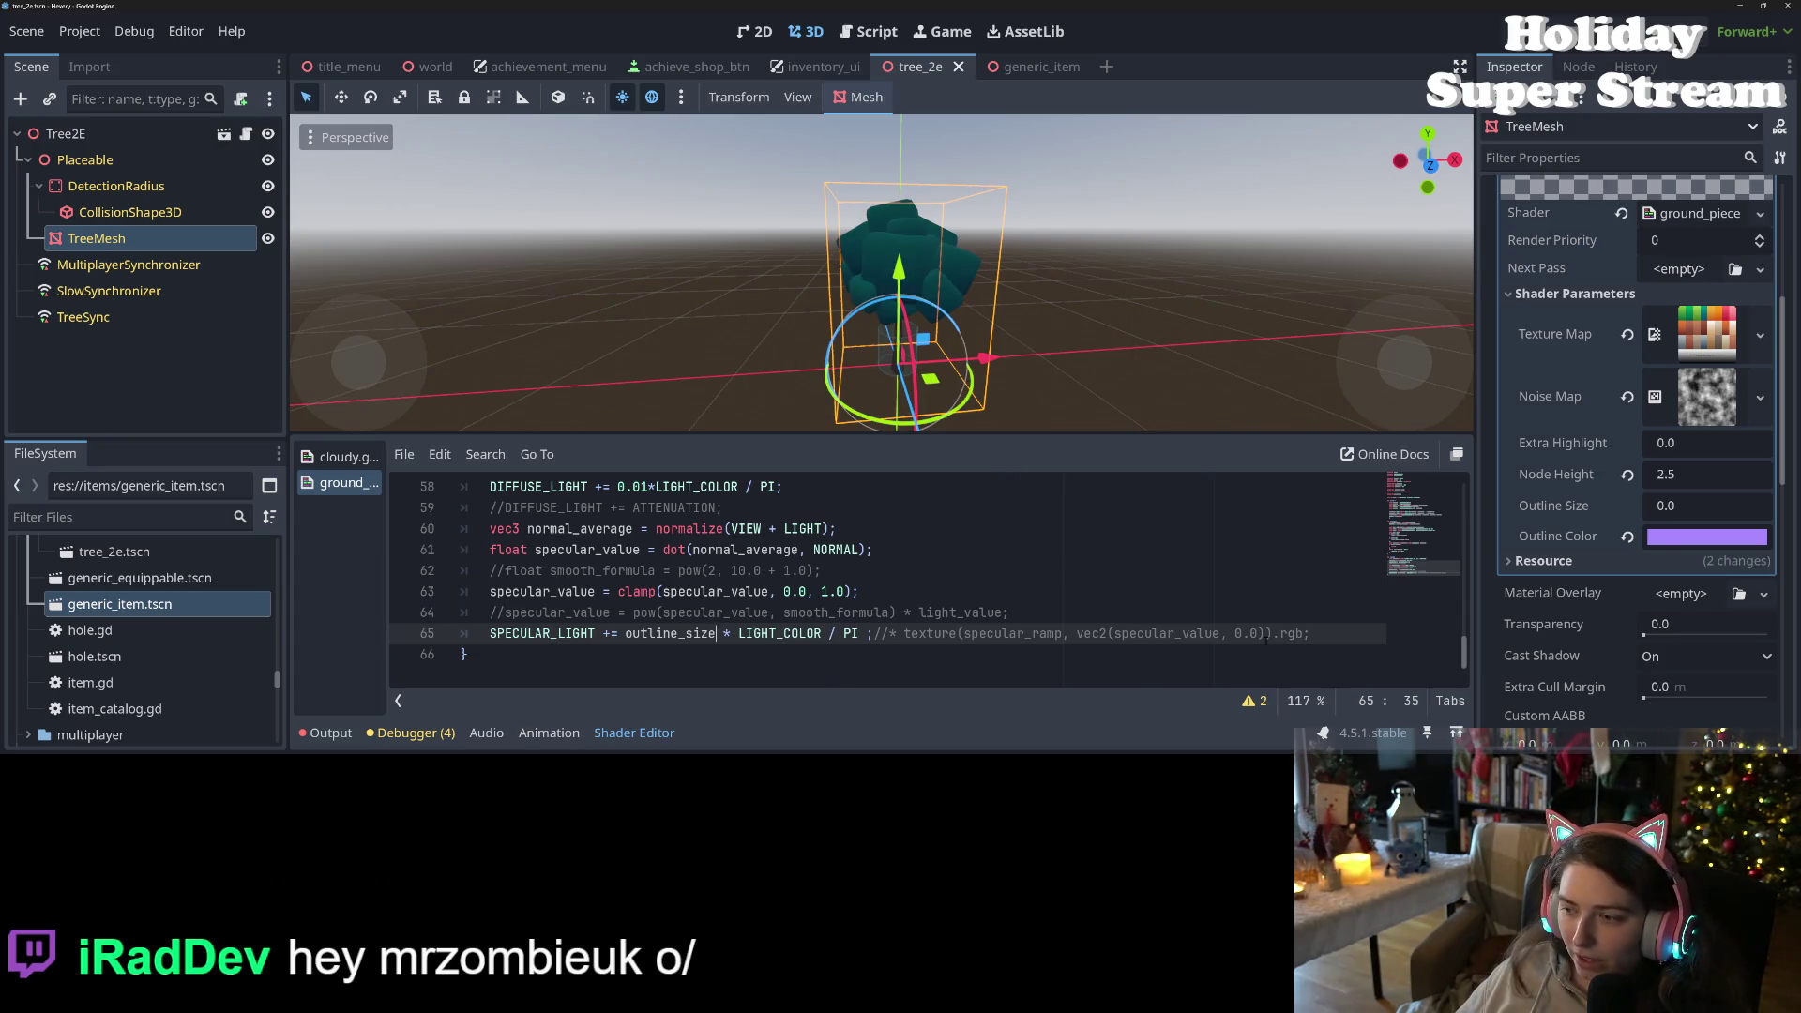
- Try Outline Size values of 0.035 and 1 in the Inspector
click(1679, 506)
text(0.035)
key(Return)
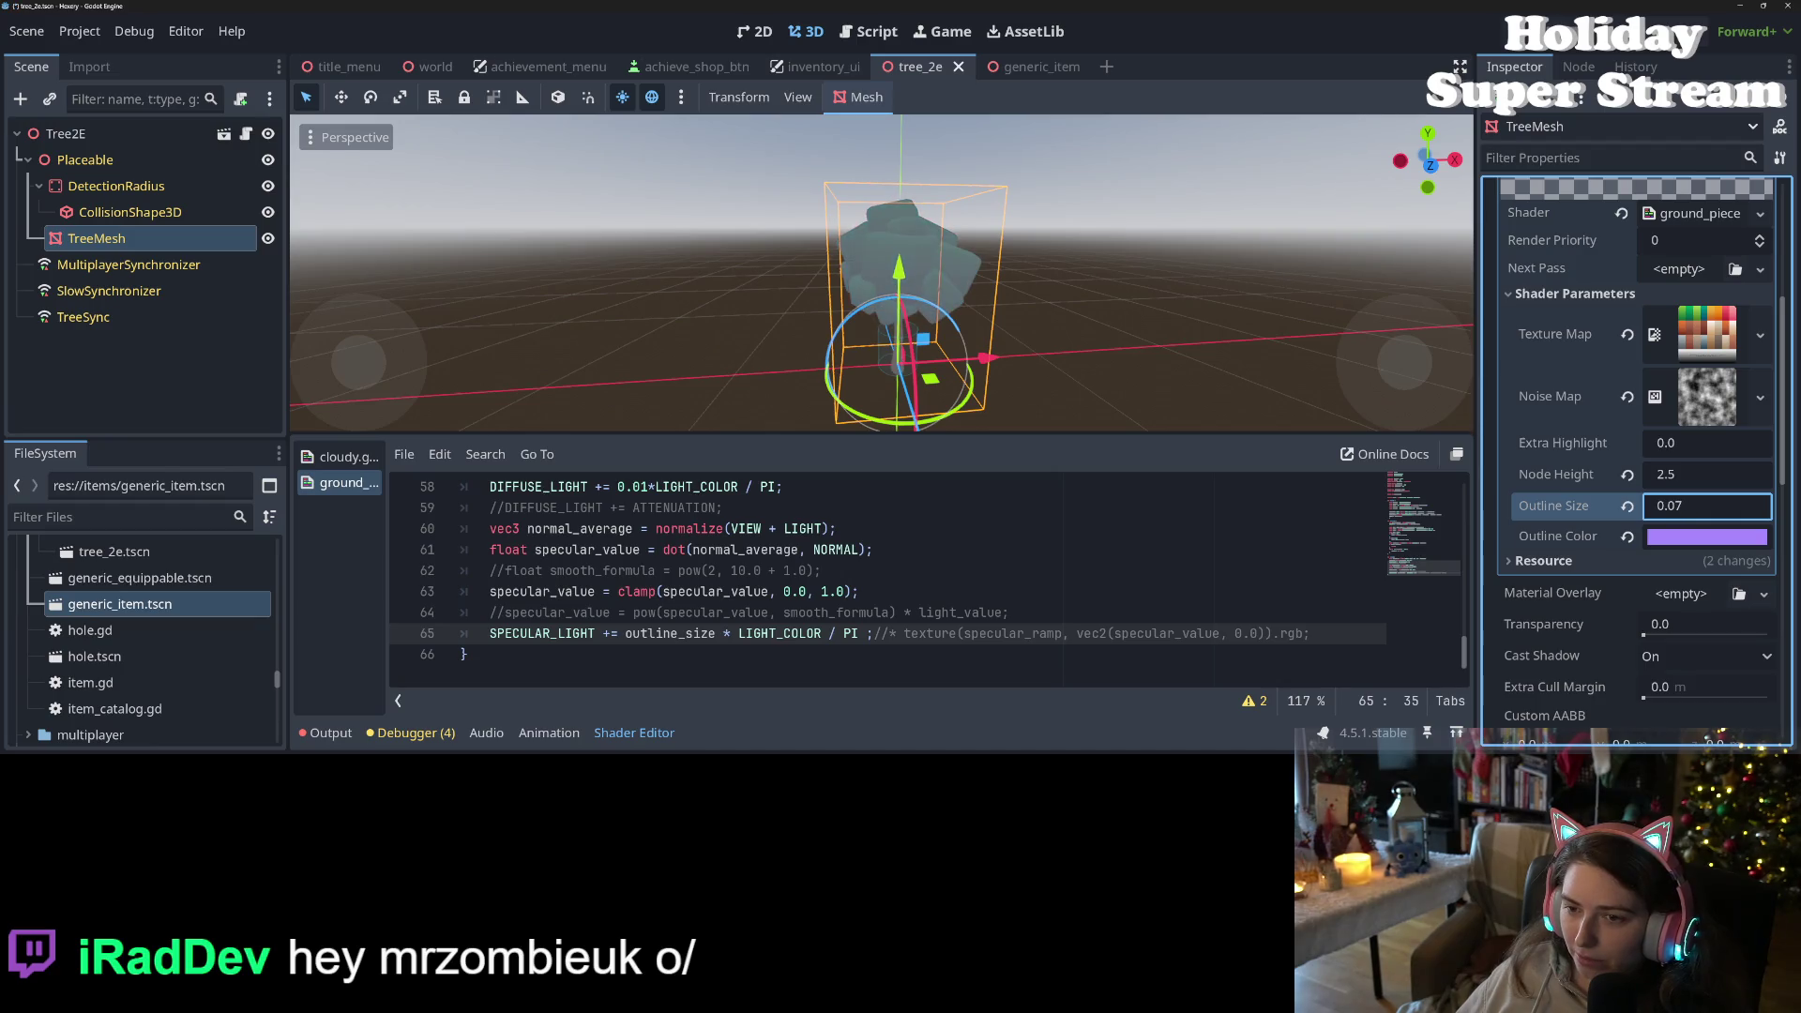
key(BackSpace)
key(BackSpace)
text(1)
key(Return)
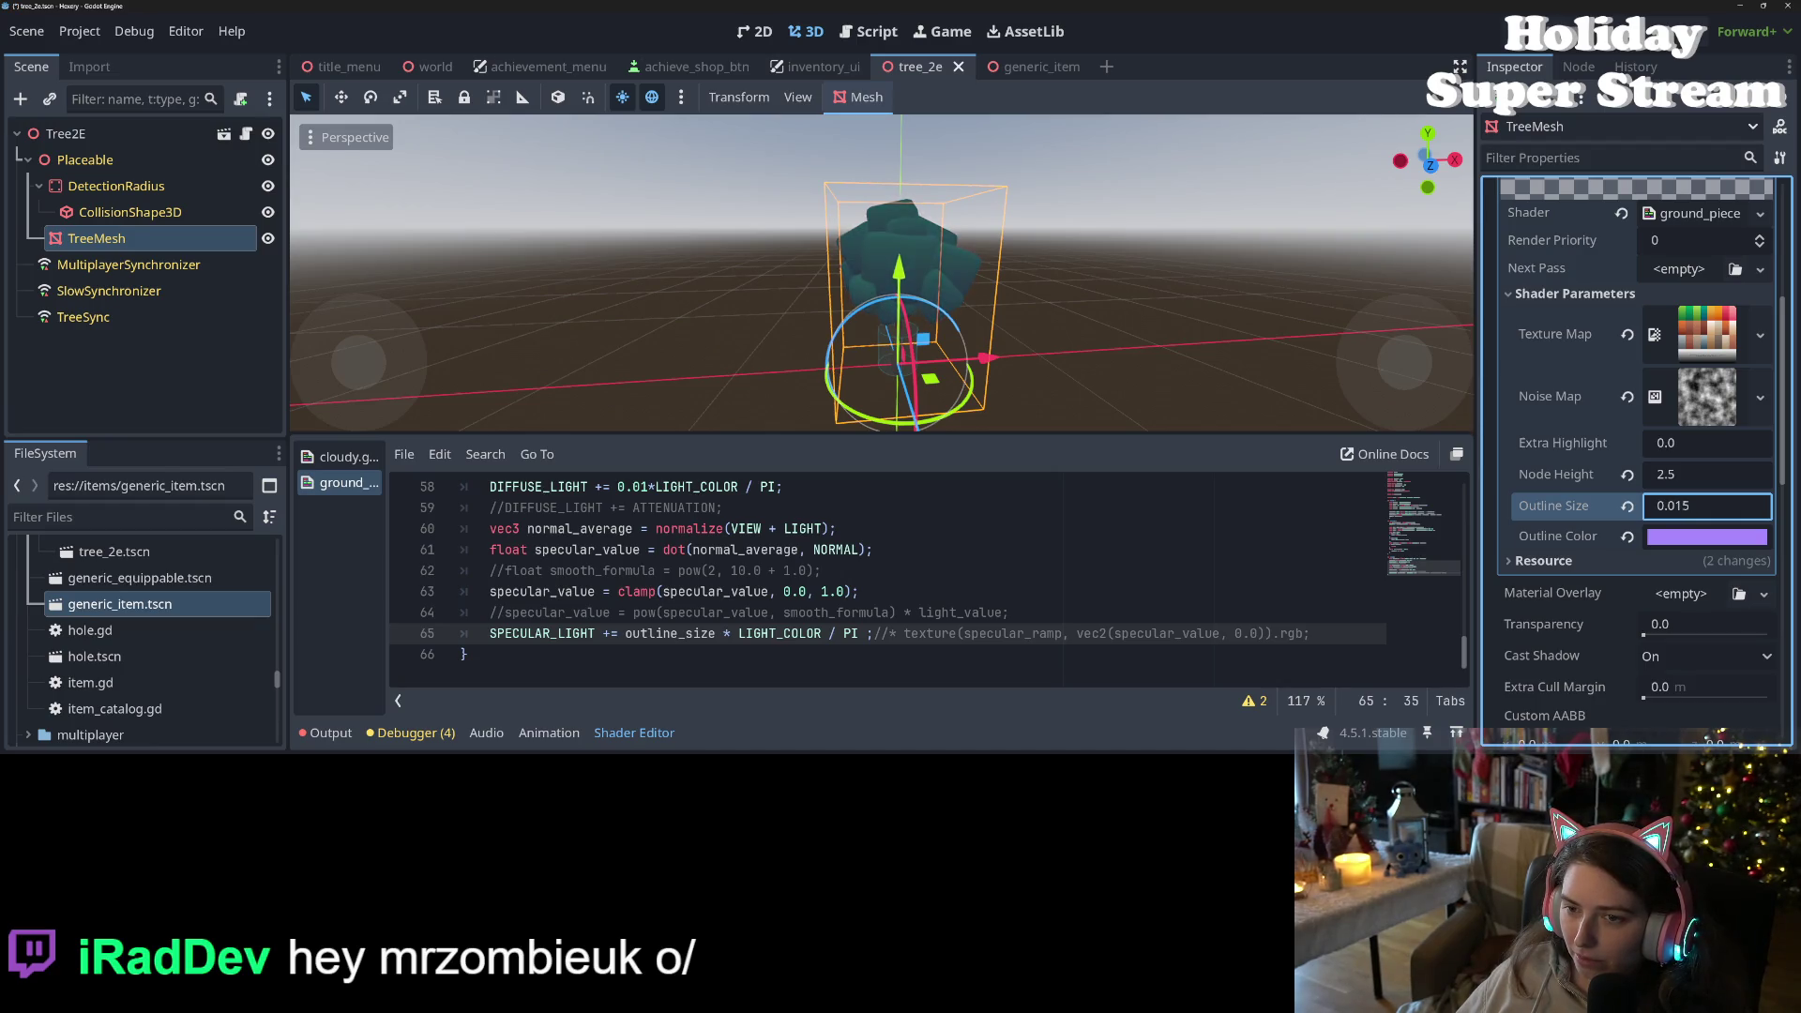
key(BackSpace)
- Try Outline Size -0.115 and 0.2, then settle on 0 and save
key(ctrl+a)
text(-0.115)
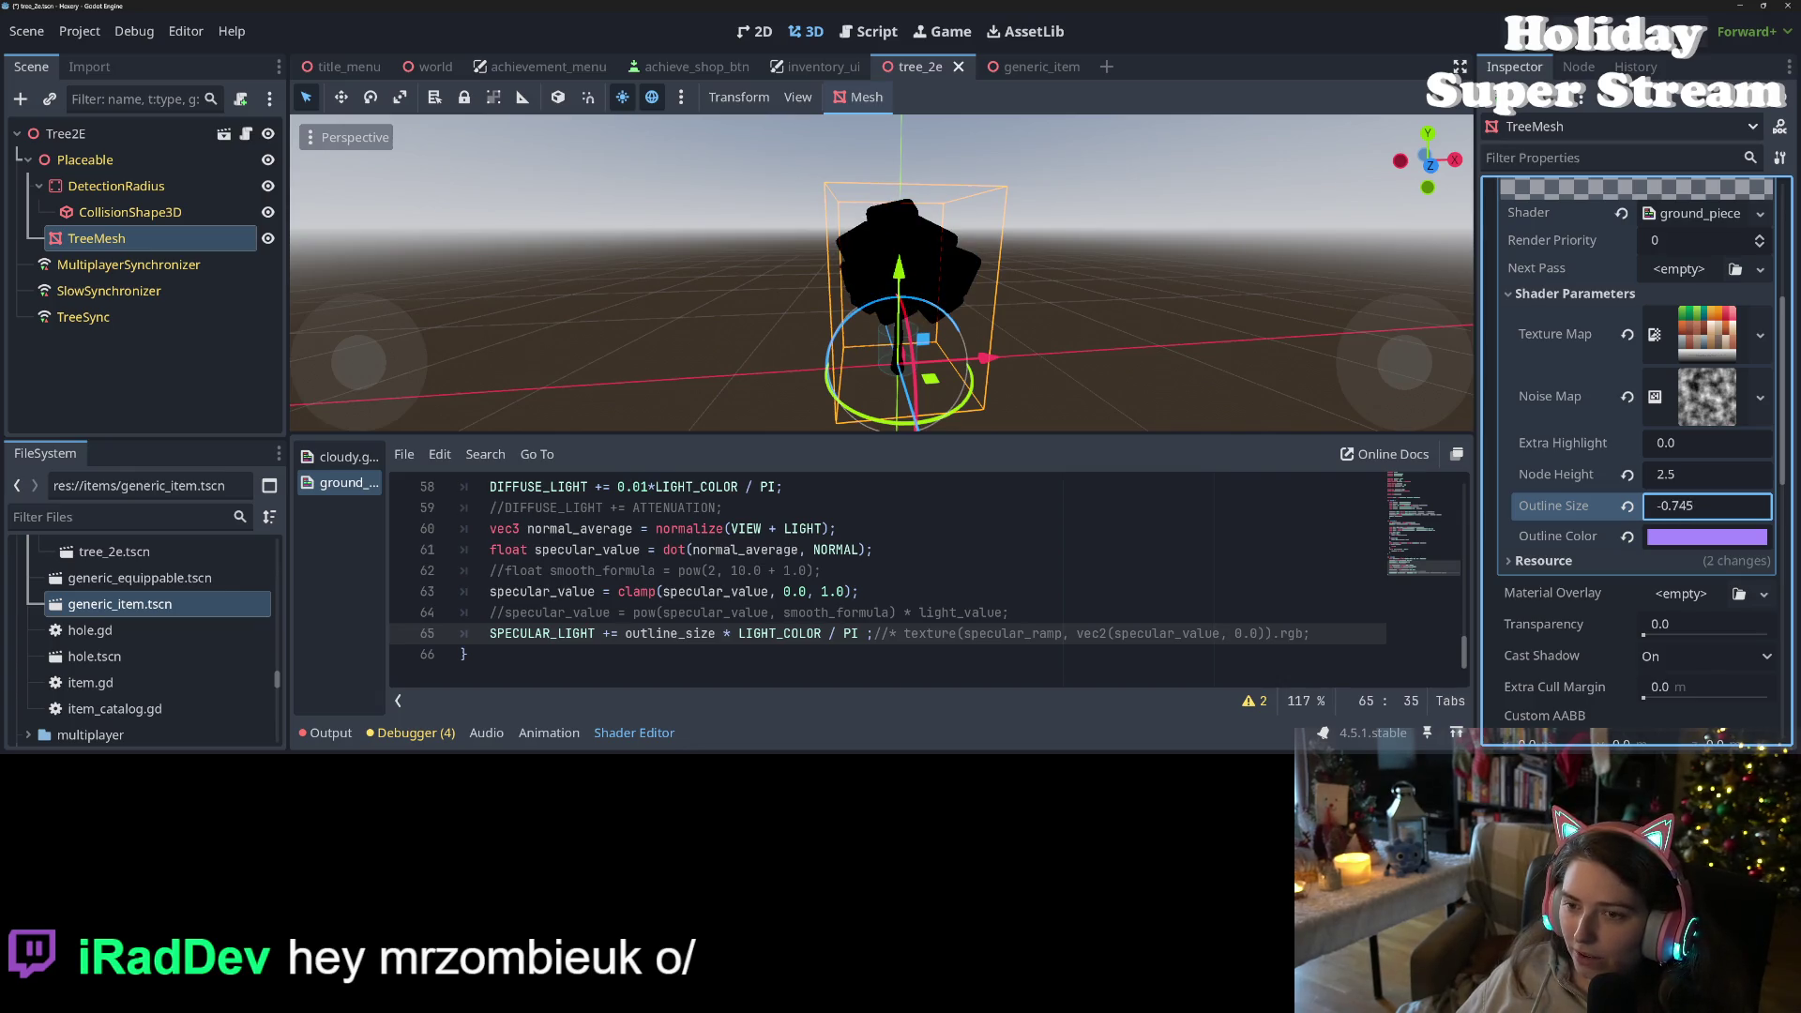
key(ctrl+a)
text(0.2)
key(Return)
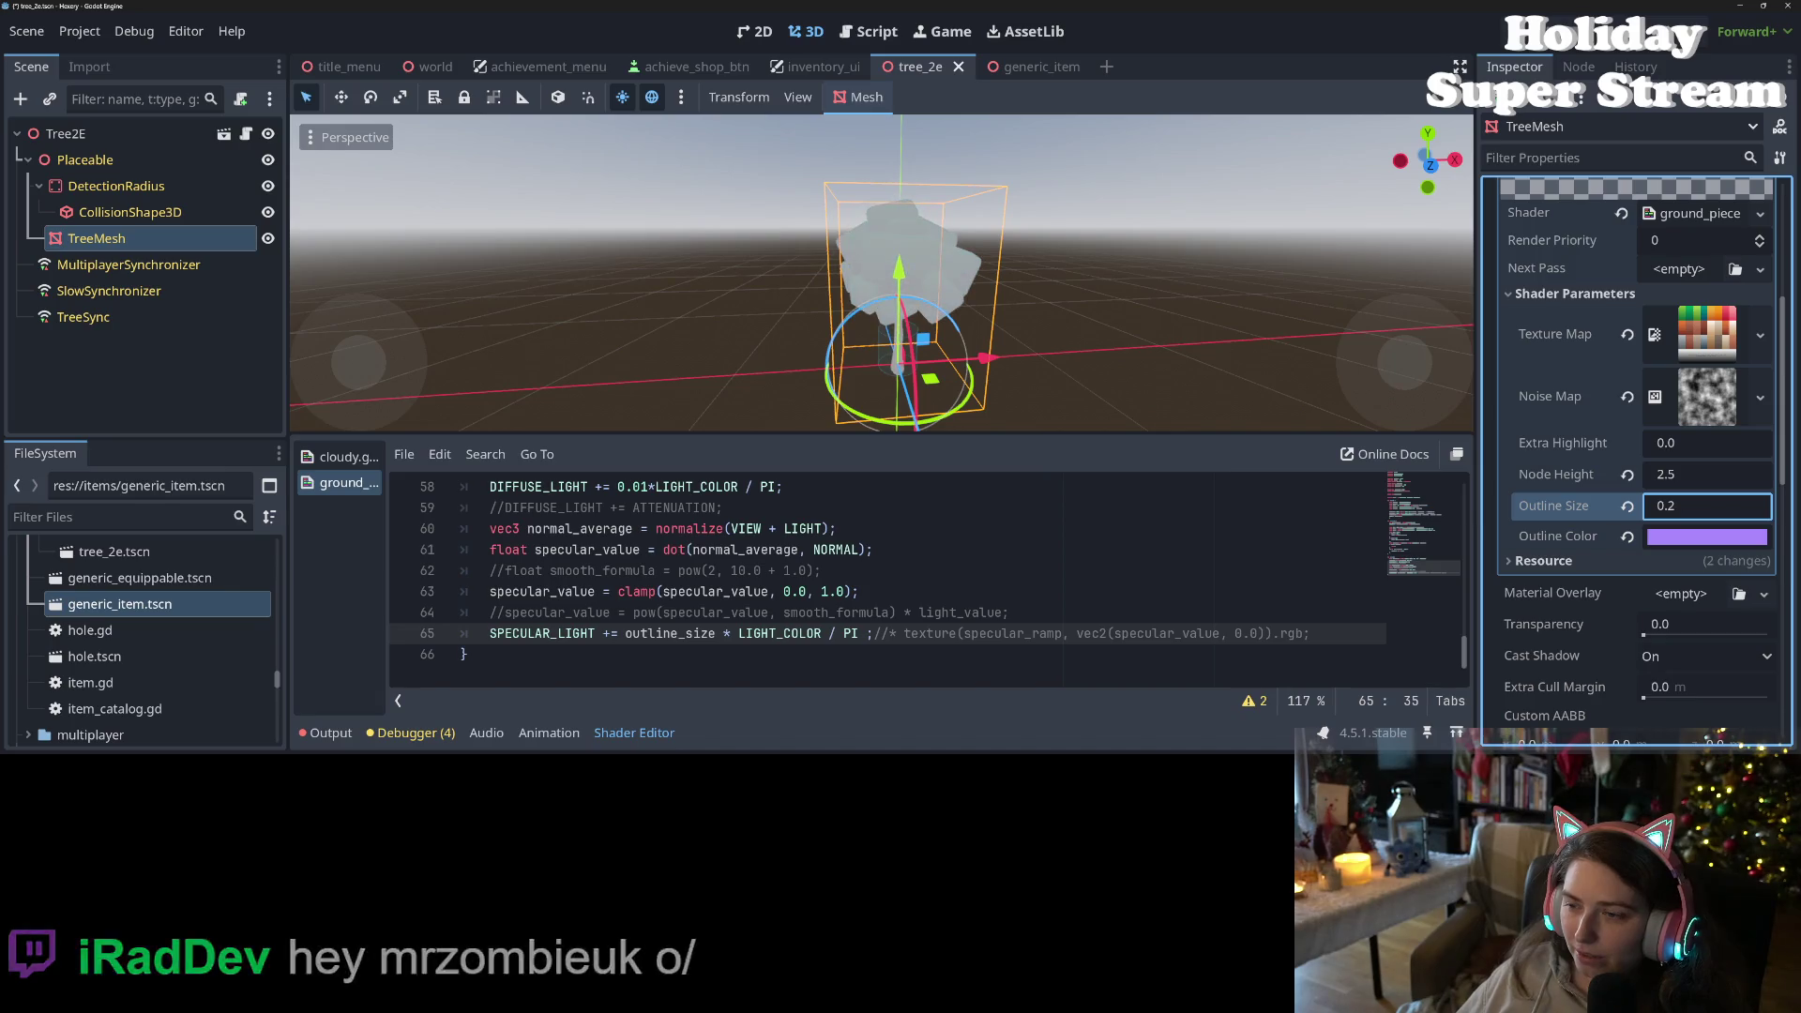
text(0)
key(ctrl+s)
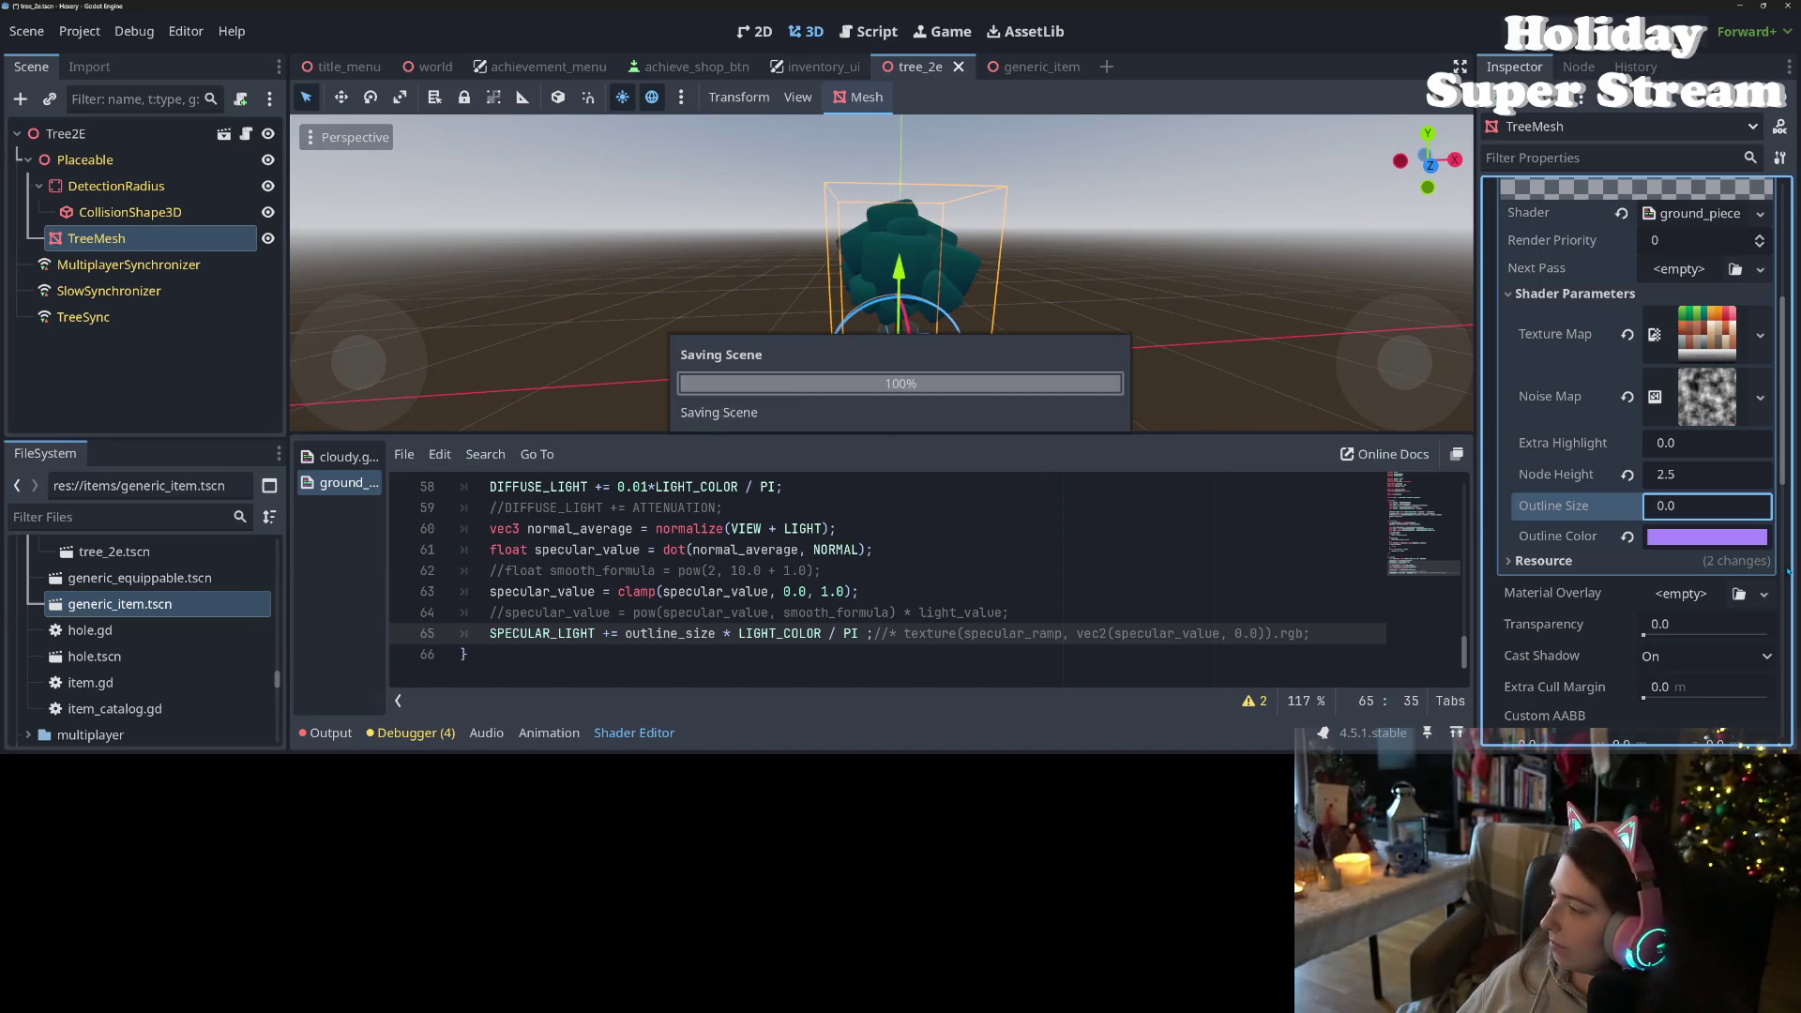
- Comment out the DIFFUSE_LIGHT line 58, save, and launch the game with F5
mouse_move(983, 412)
mouse_down()
mouse_move(998, 365)
mouse_move(947, 375)
mouse_up()
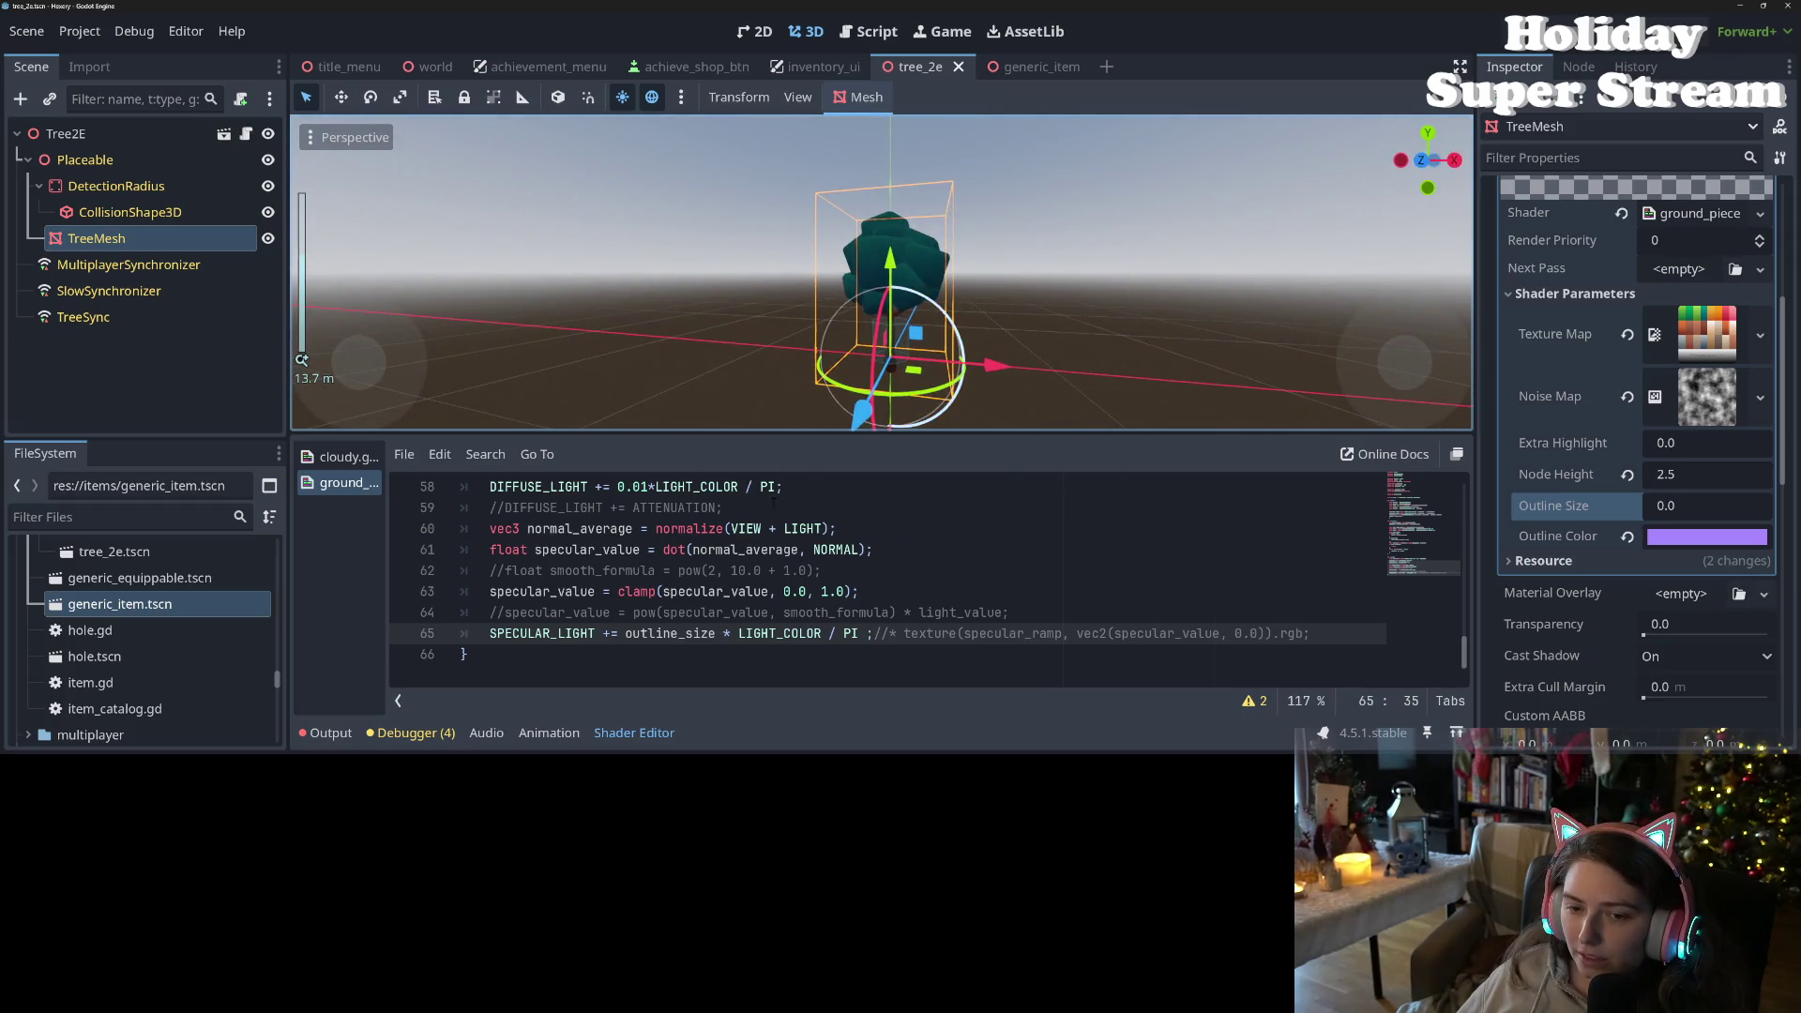
scroll(844, 581, up, 2)
click(646, 611)
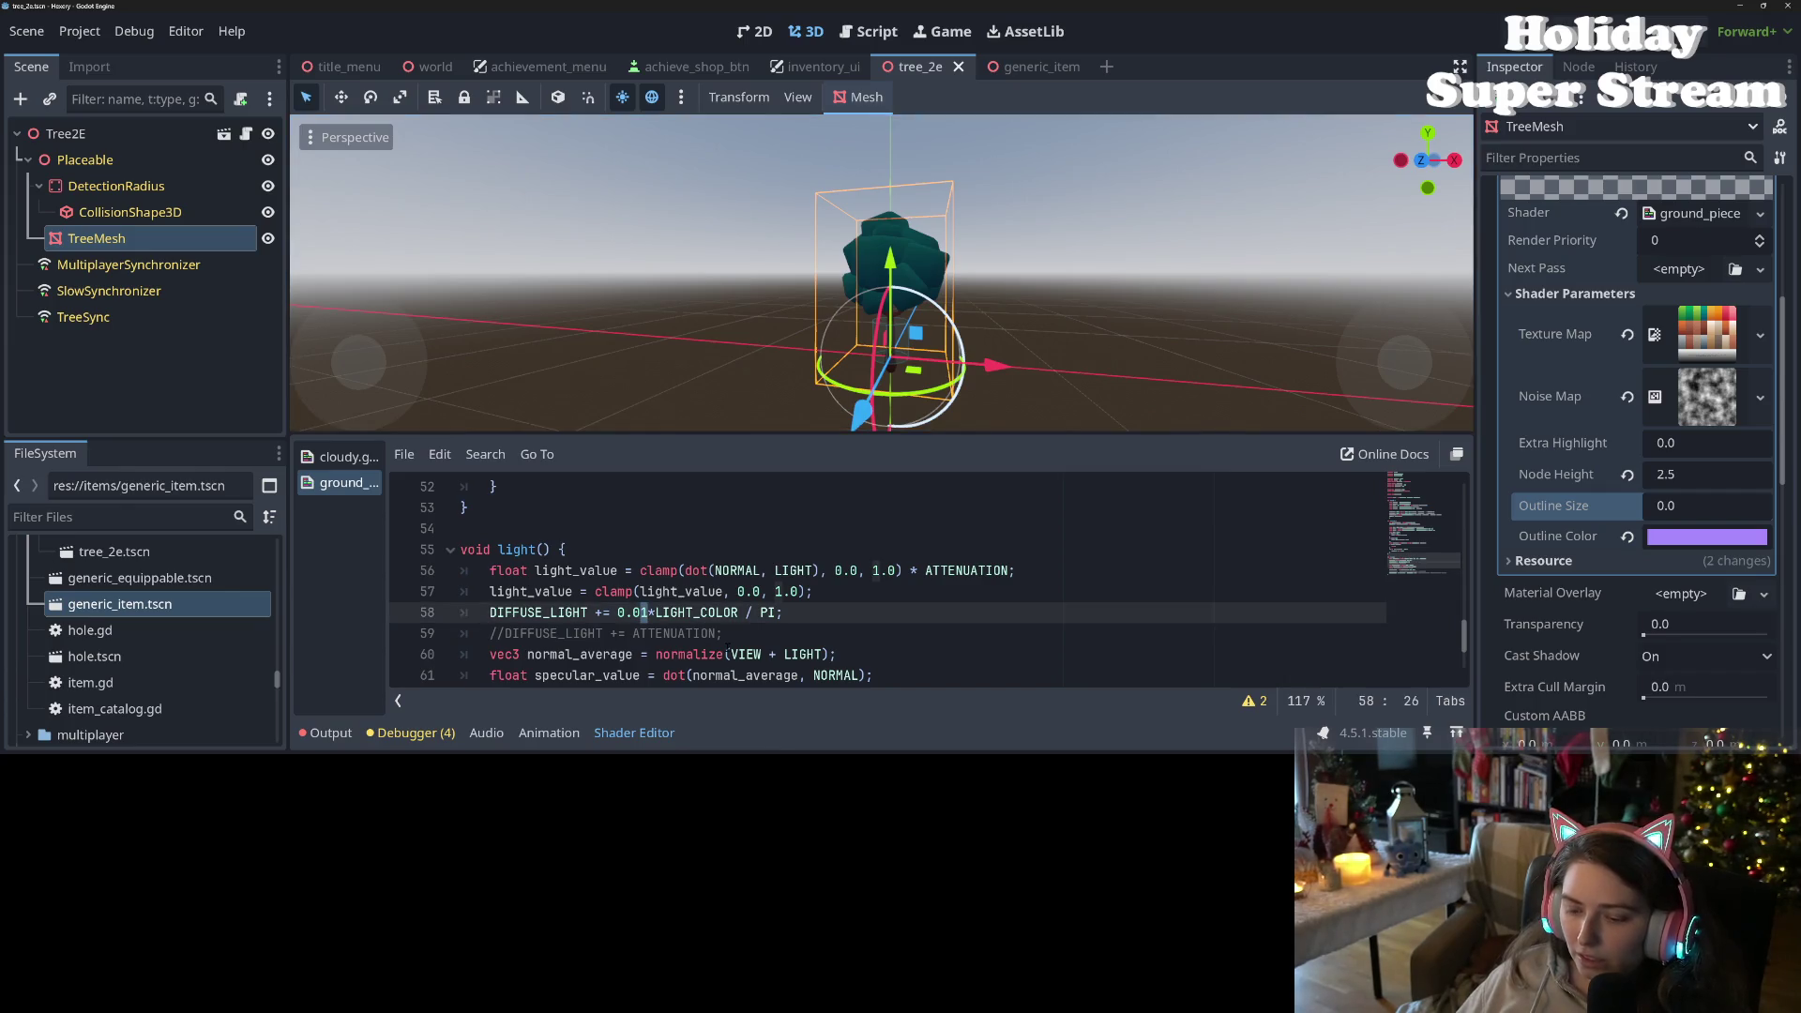
text(5)
key(ctrl+s)
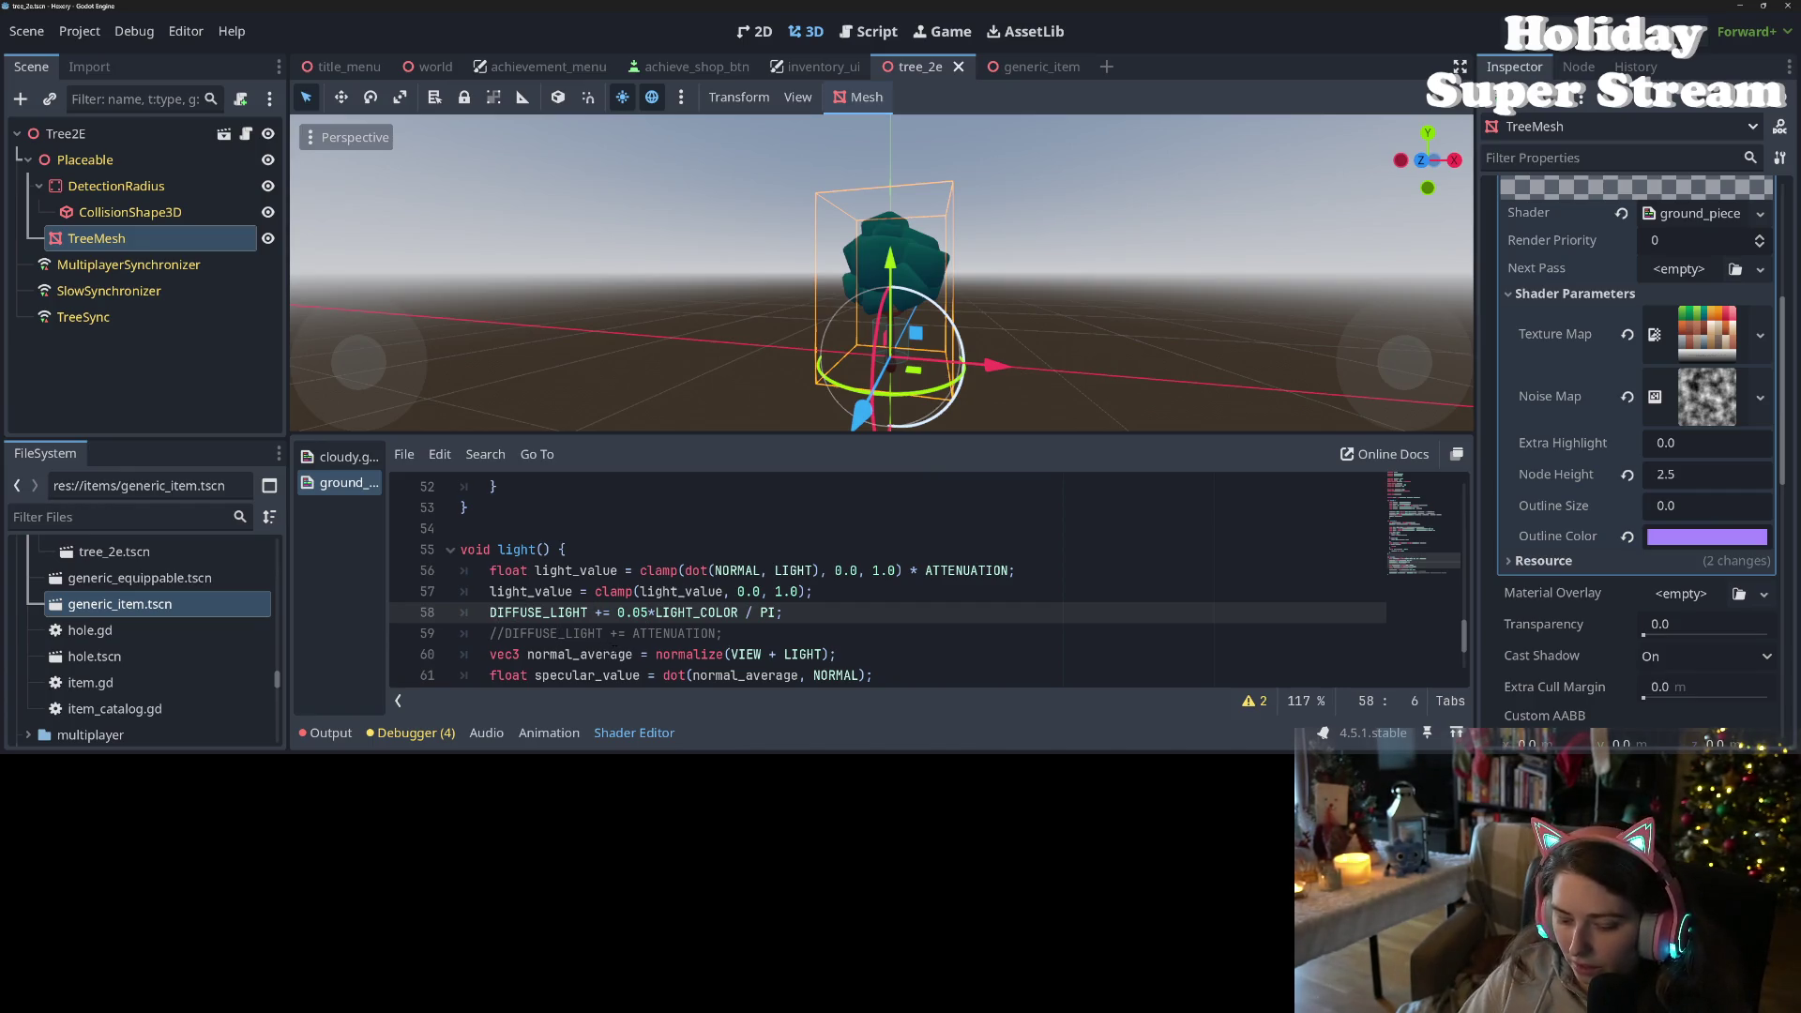
key(ctrl+k)
key(ctrl+s)
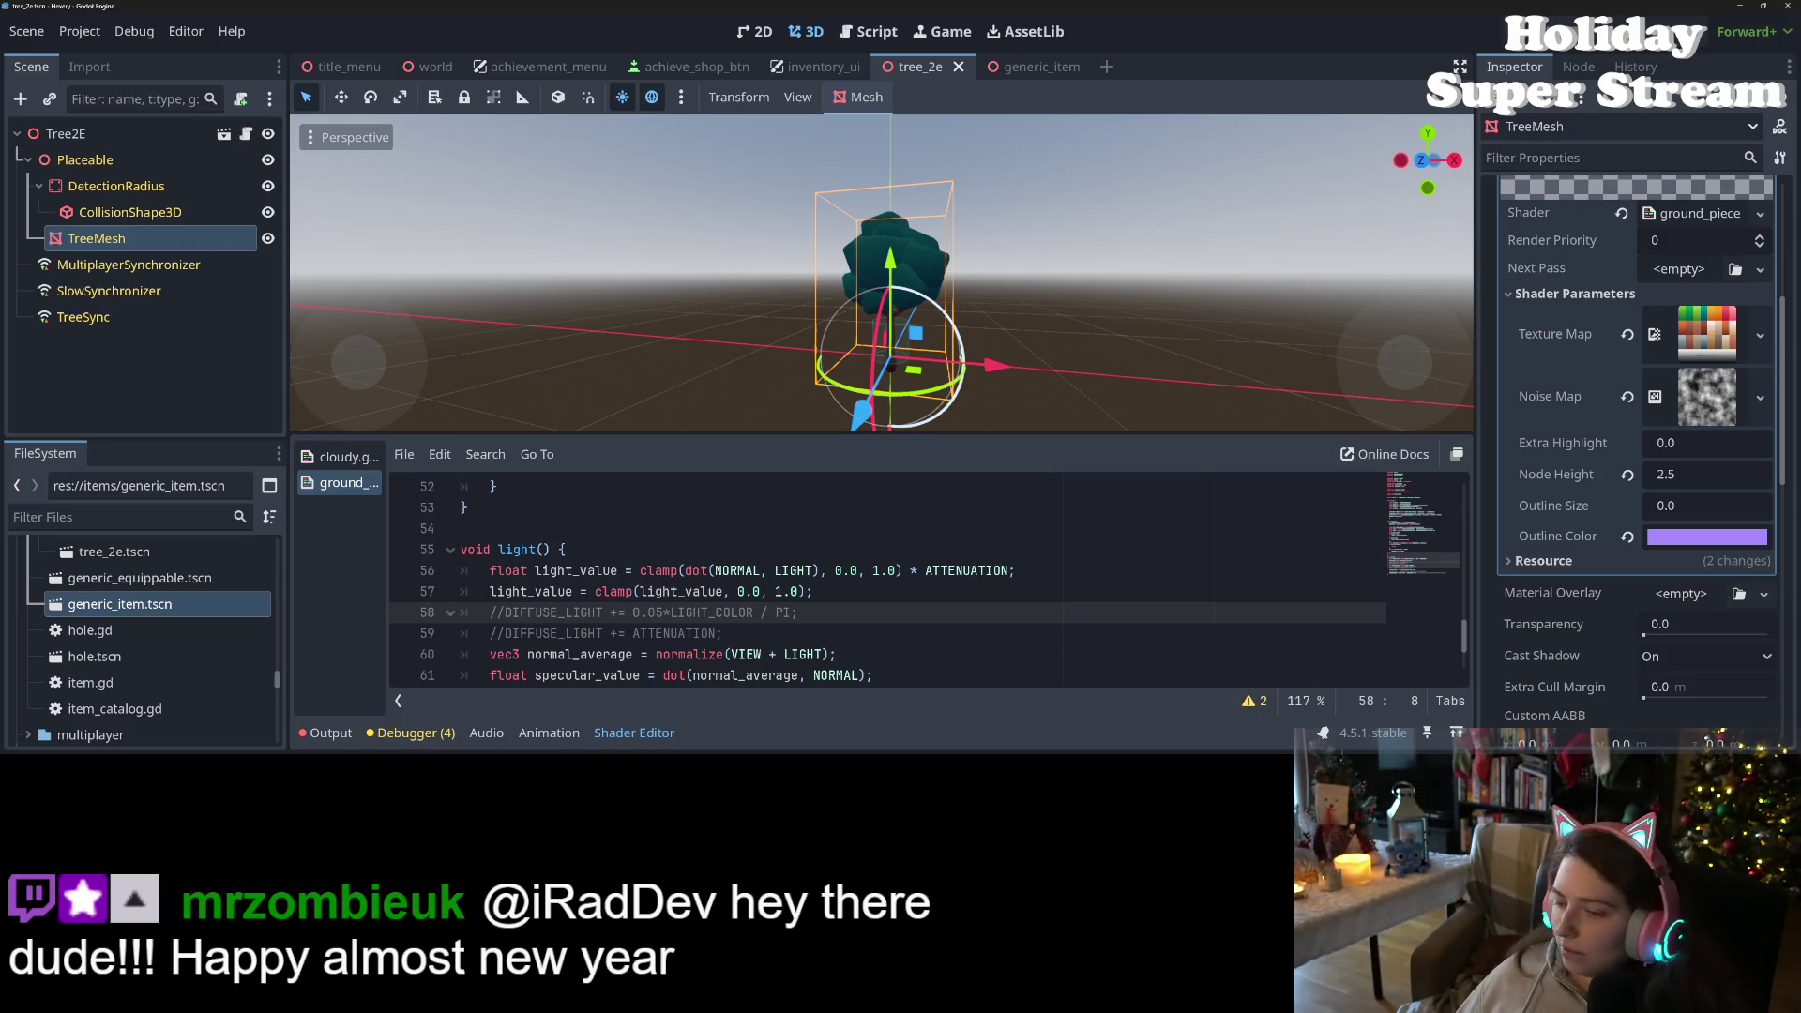
drag(1140, 230, 1167, 240)
key(F5)
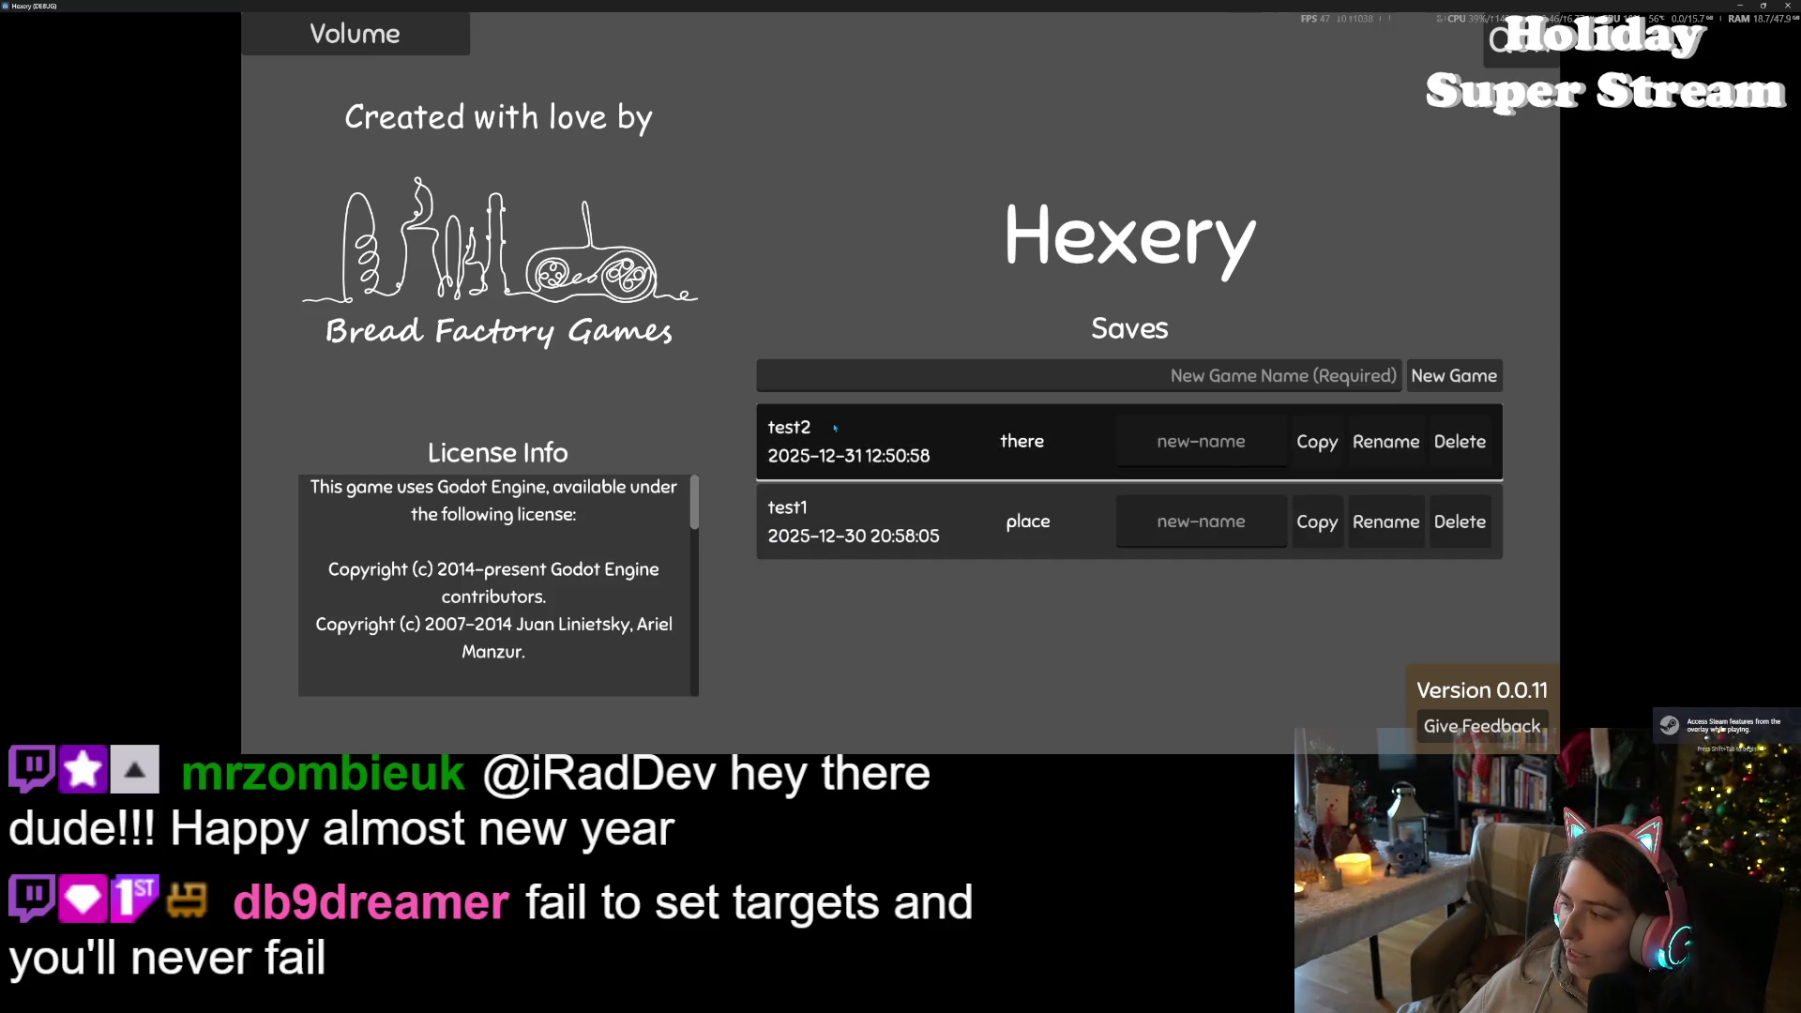
- Load the test2 save, zoom the camera, walk near the fence, then close the game
click(834, 428)
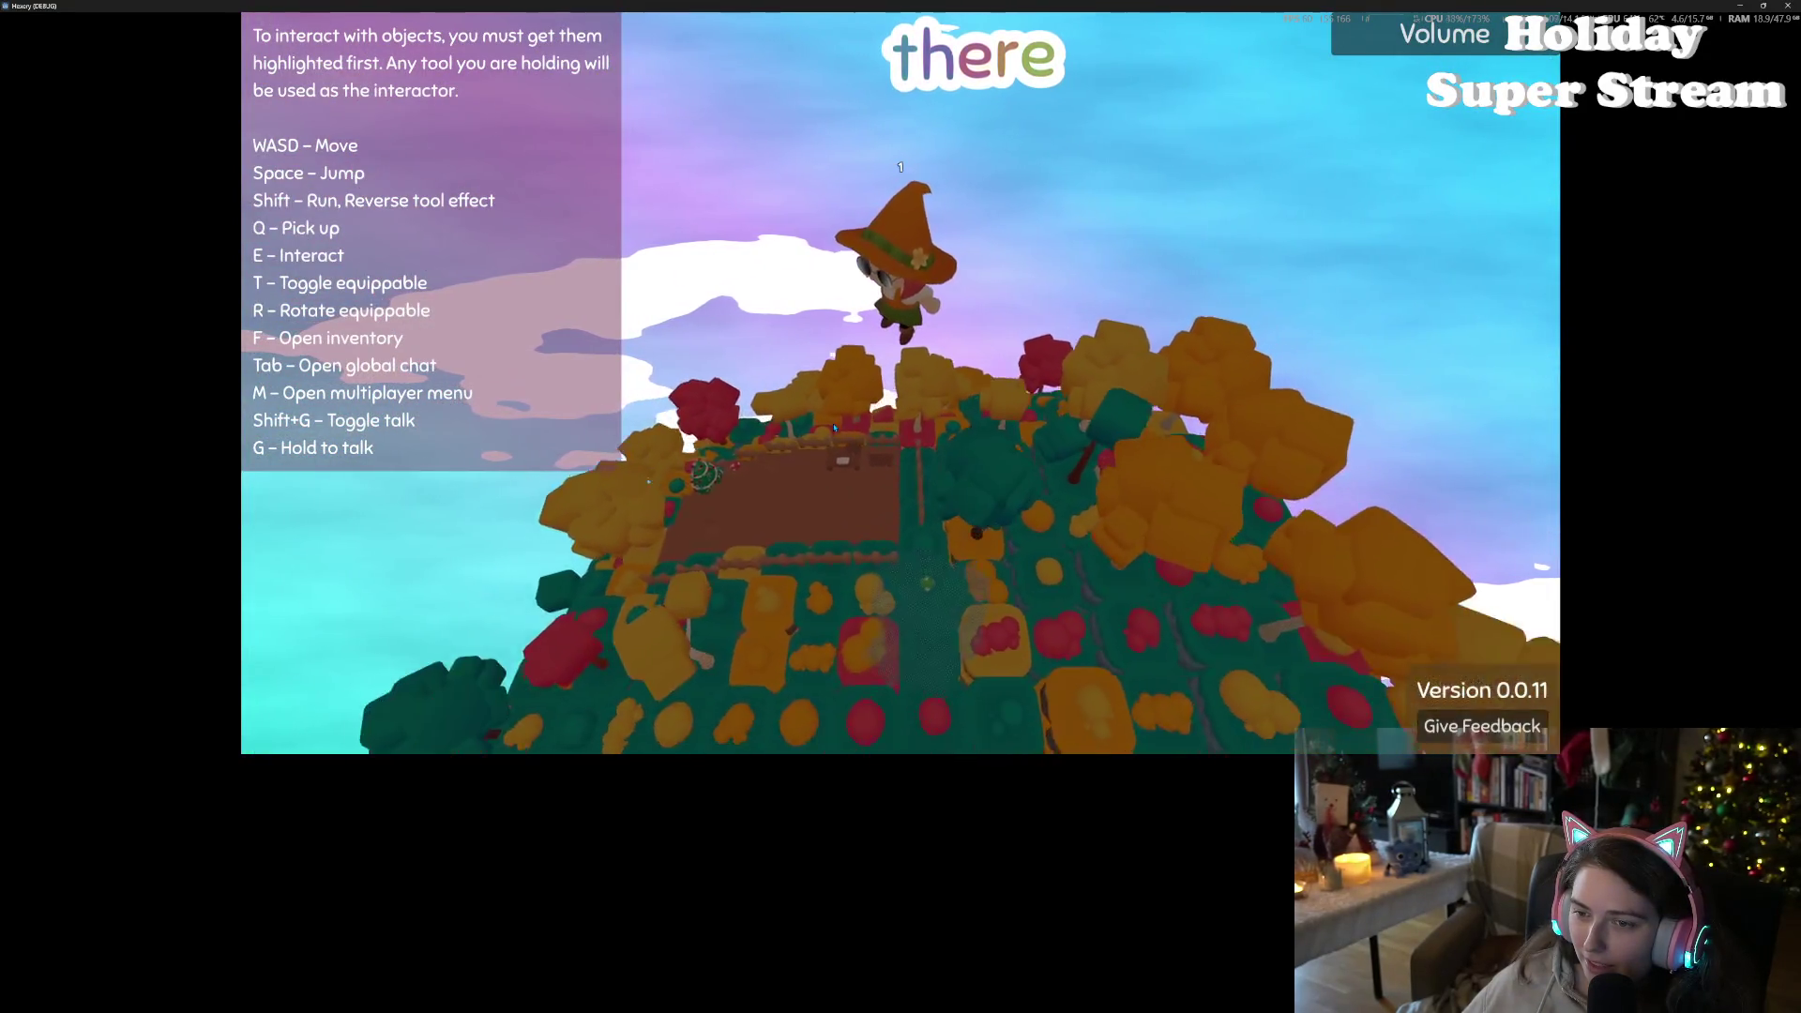
scroll(834, 428, down, 5)
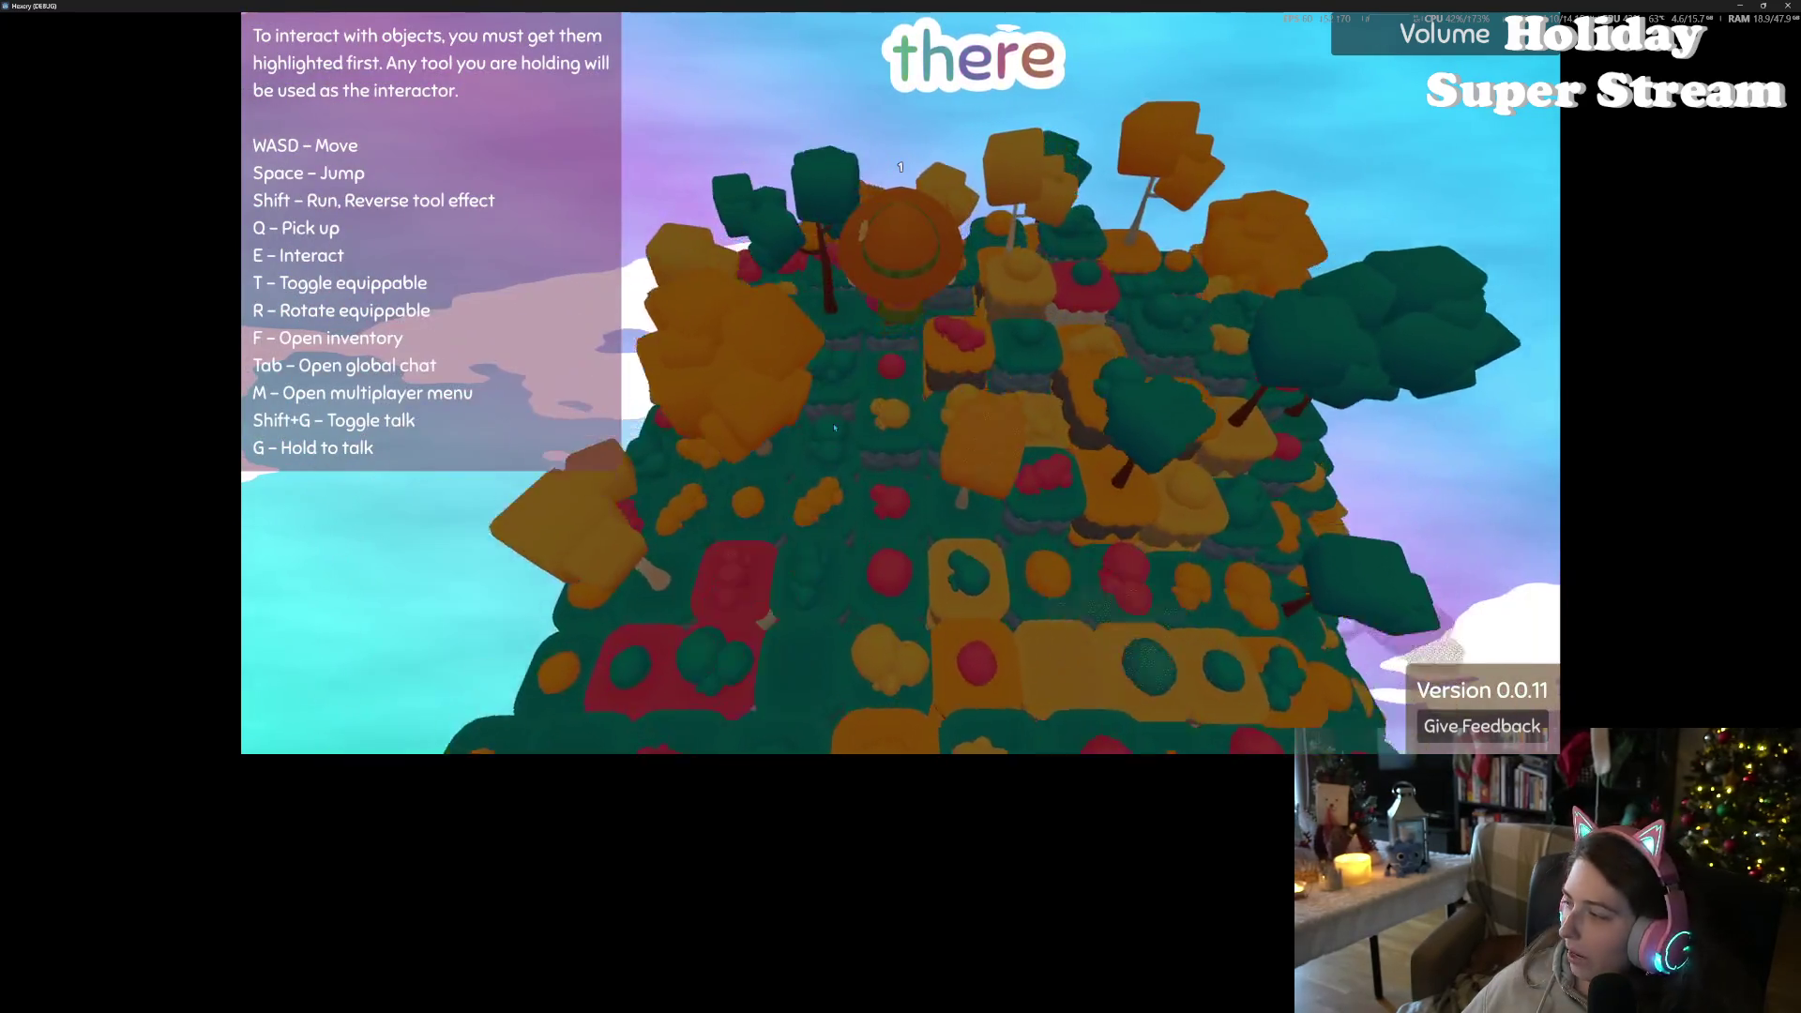
scroll(834, 428, up, 5)
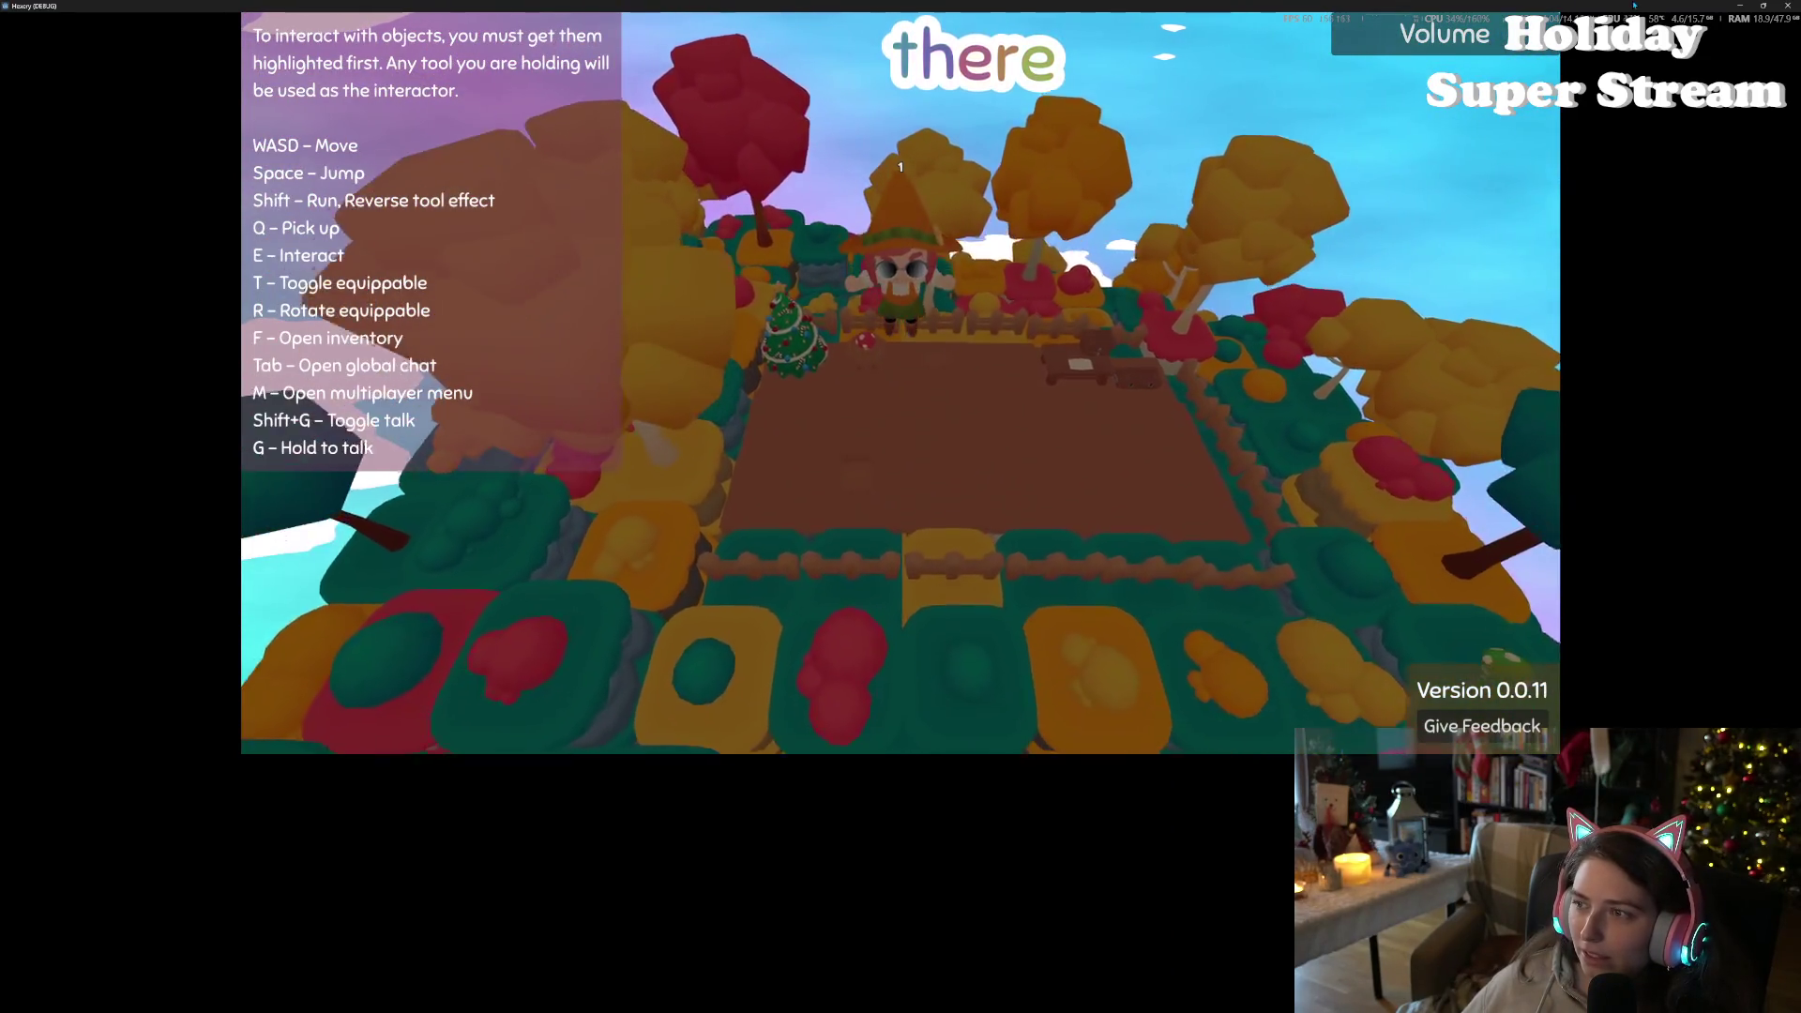
key(s)
click(1787, 6)
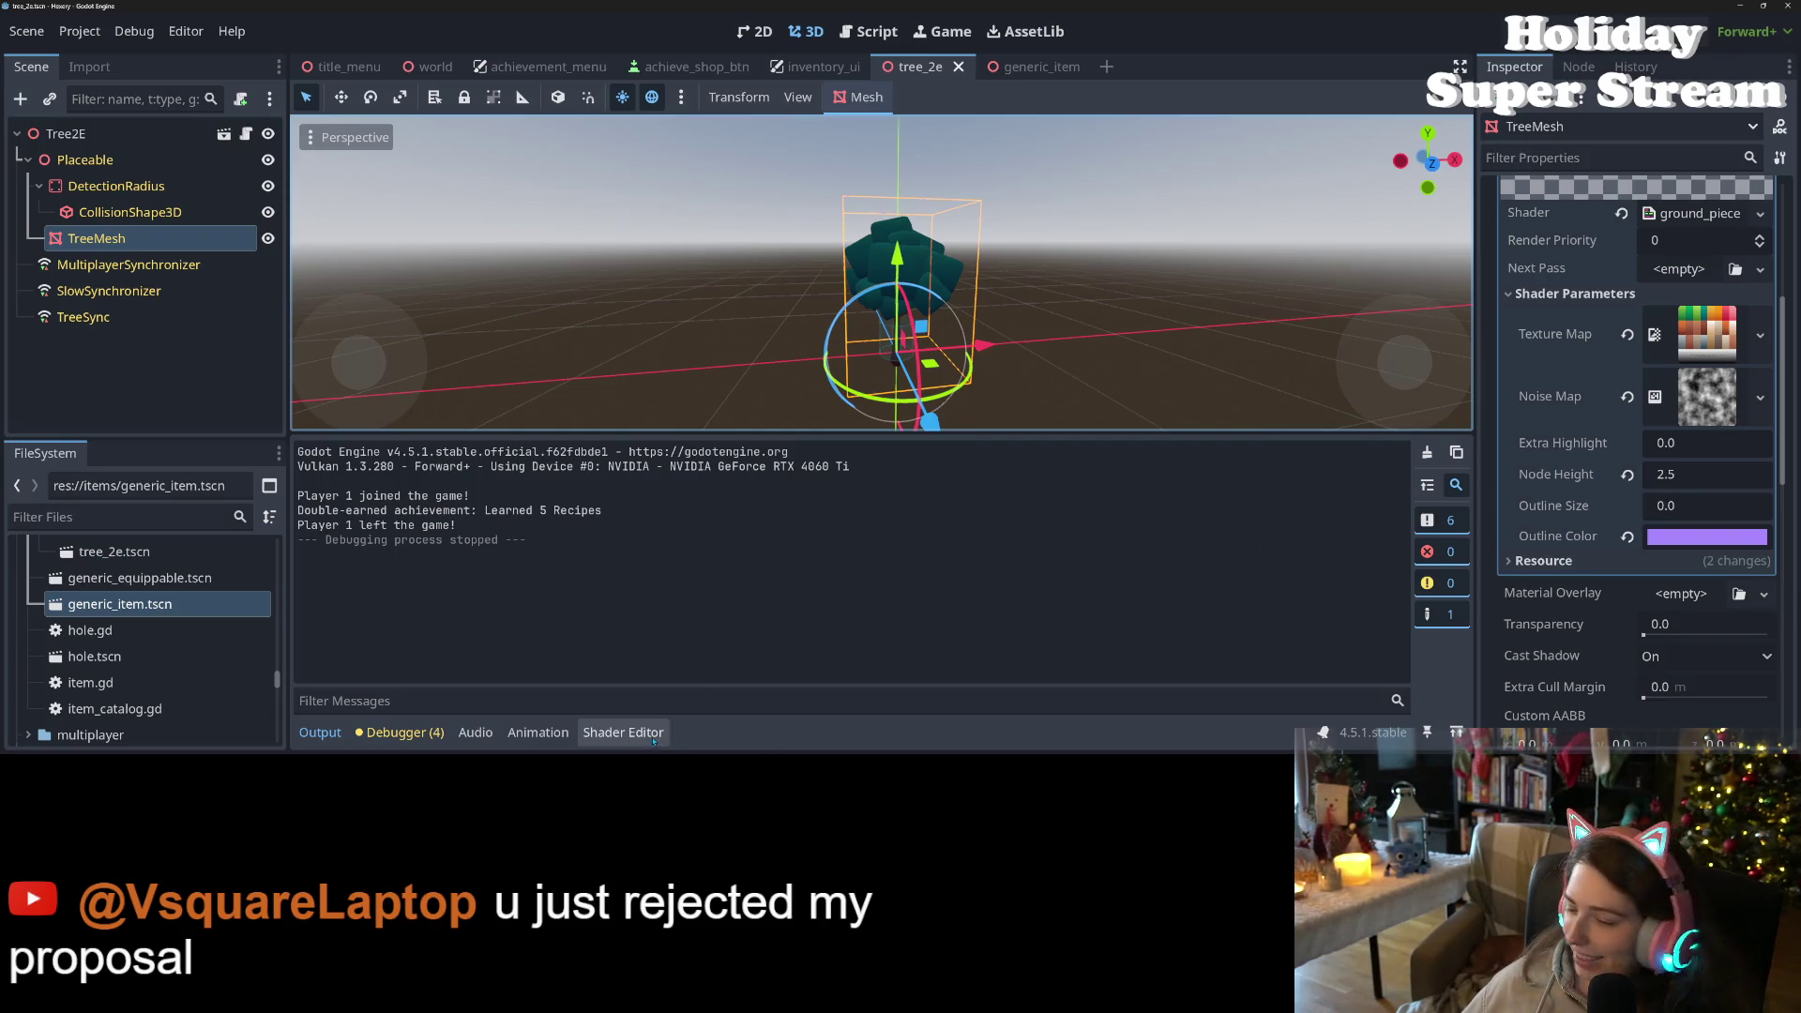
- Show the ground_piece shader code in the Shader Editor, then switch to the browser
click(623, 732)
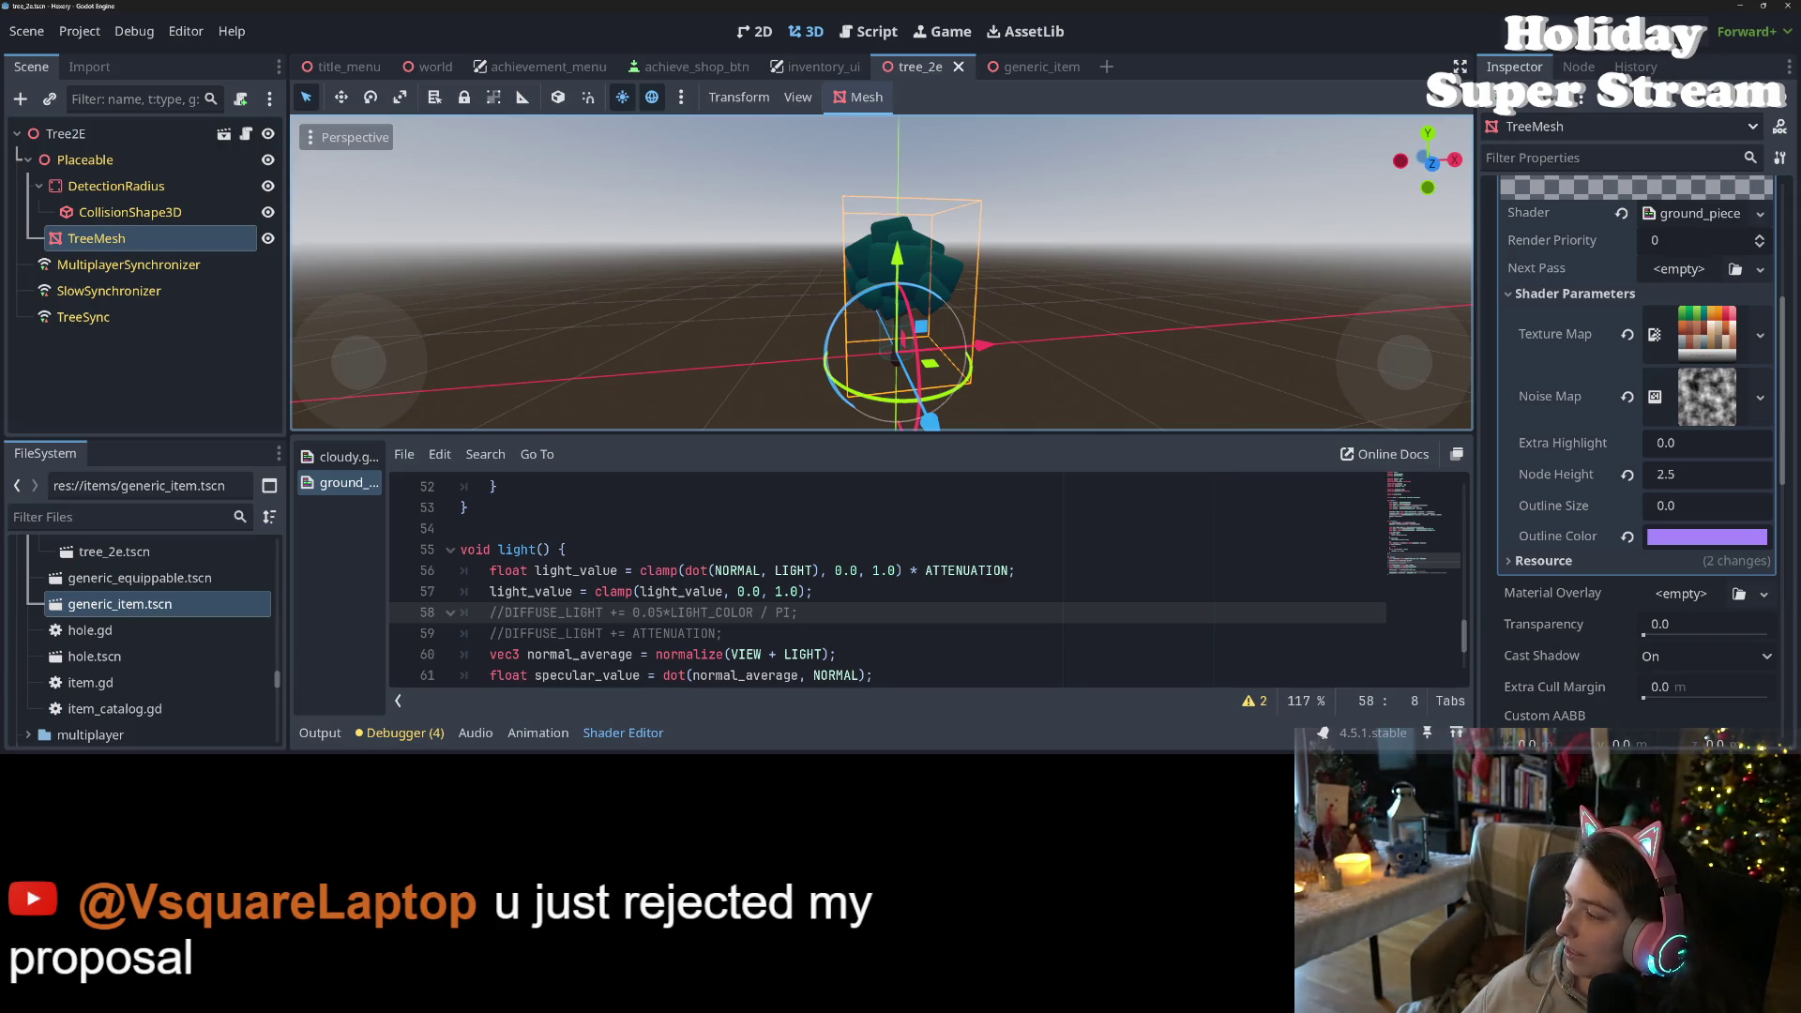
key(alt+Tab)
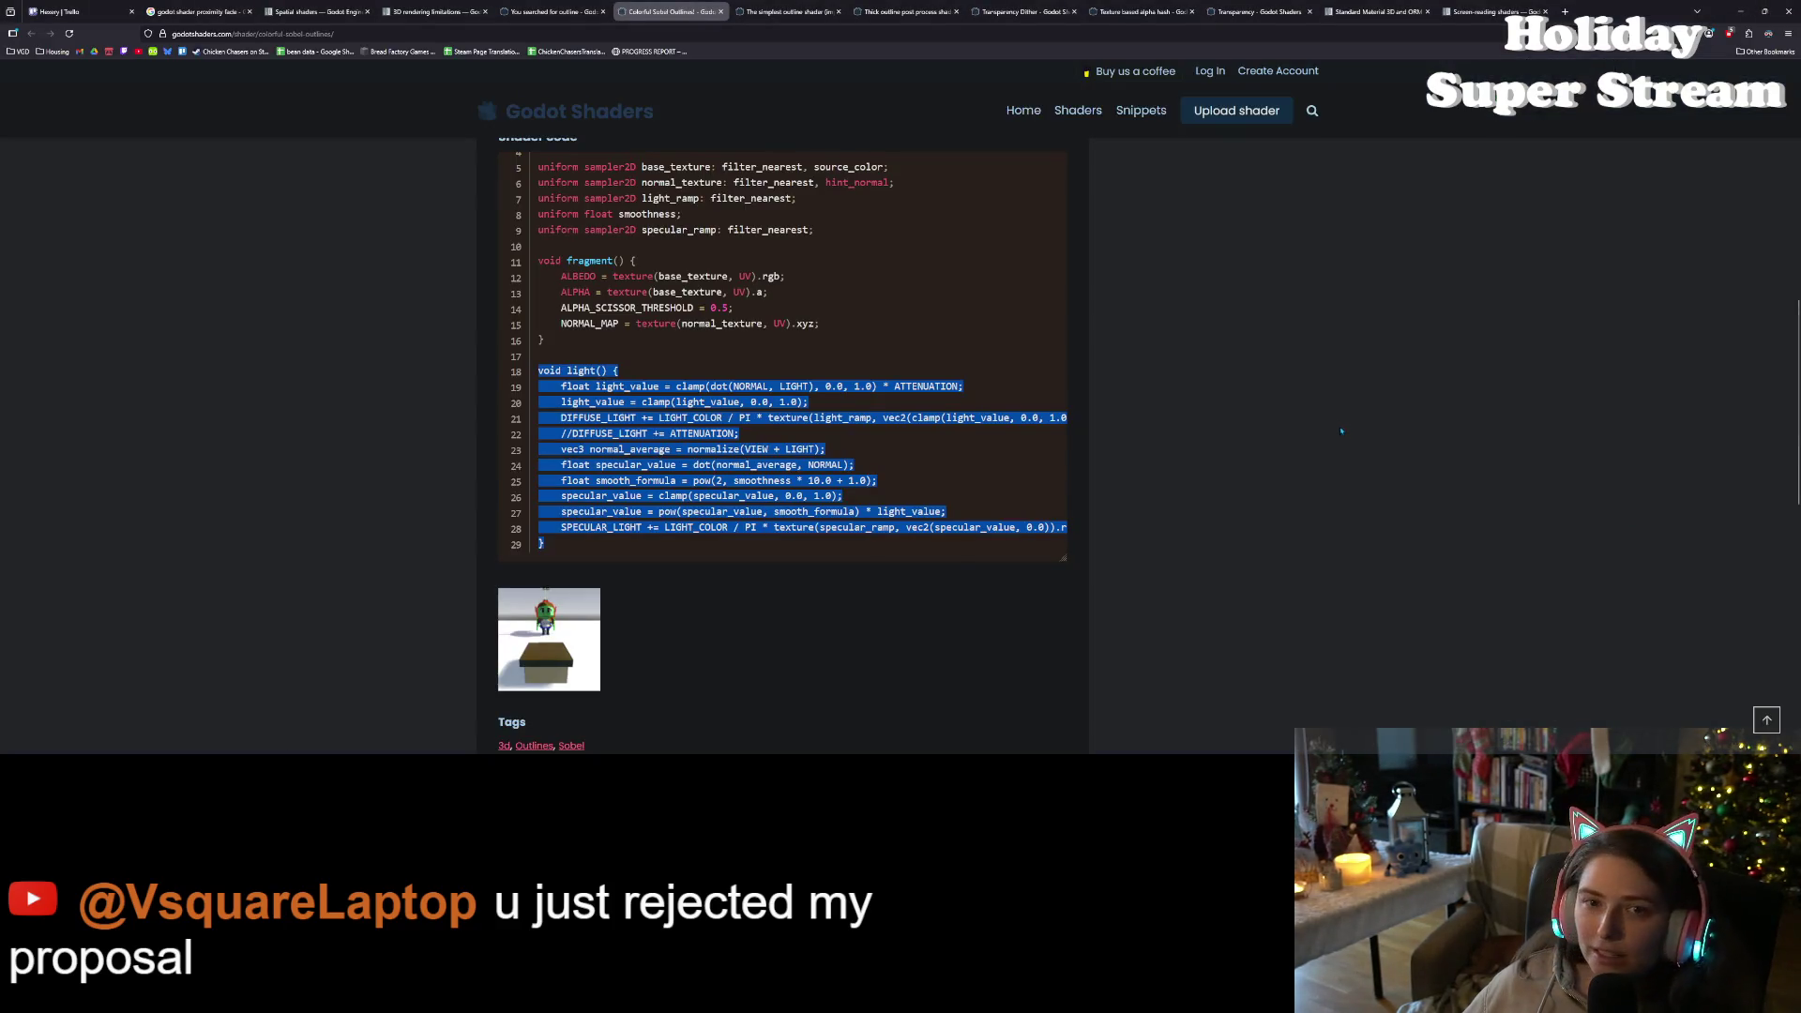
- Open the Spatial shaders docs and highlight the passages saying light functions are optional
click(116, 7)
click(315, 11)
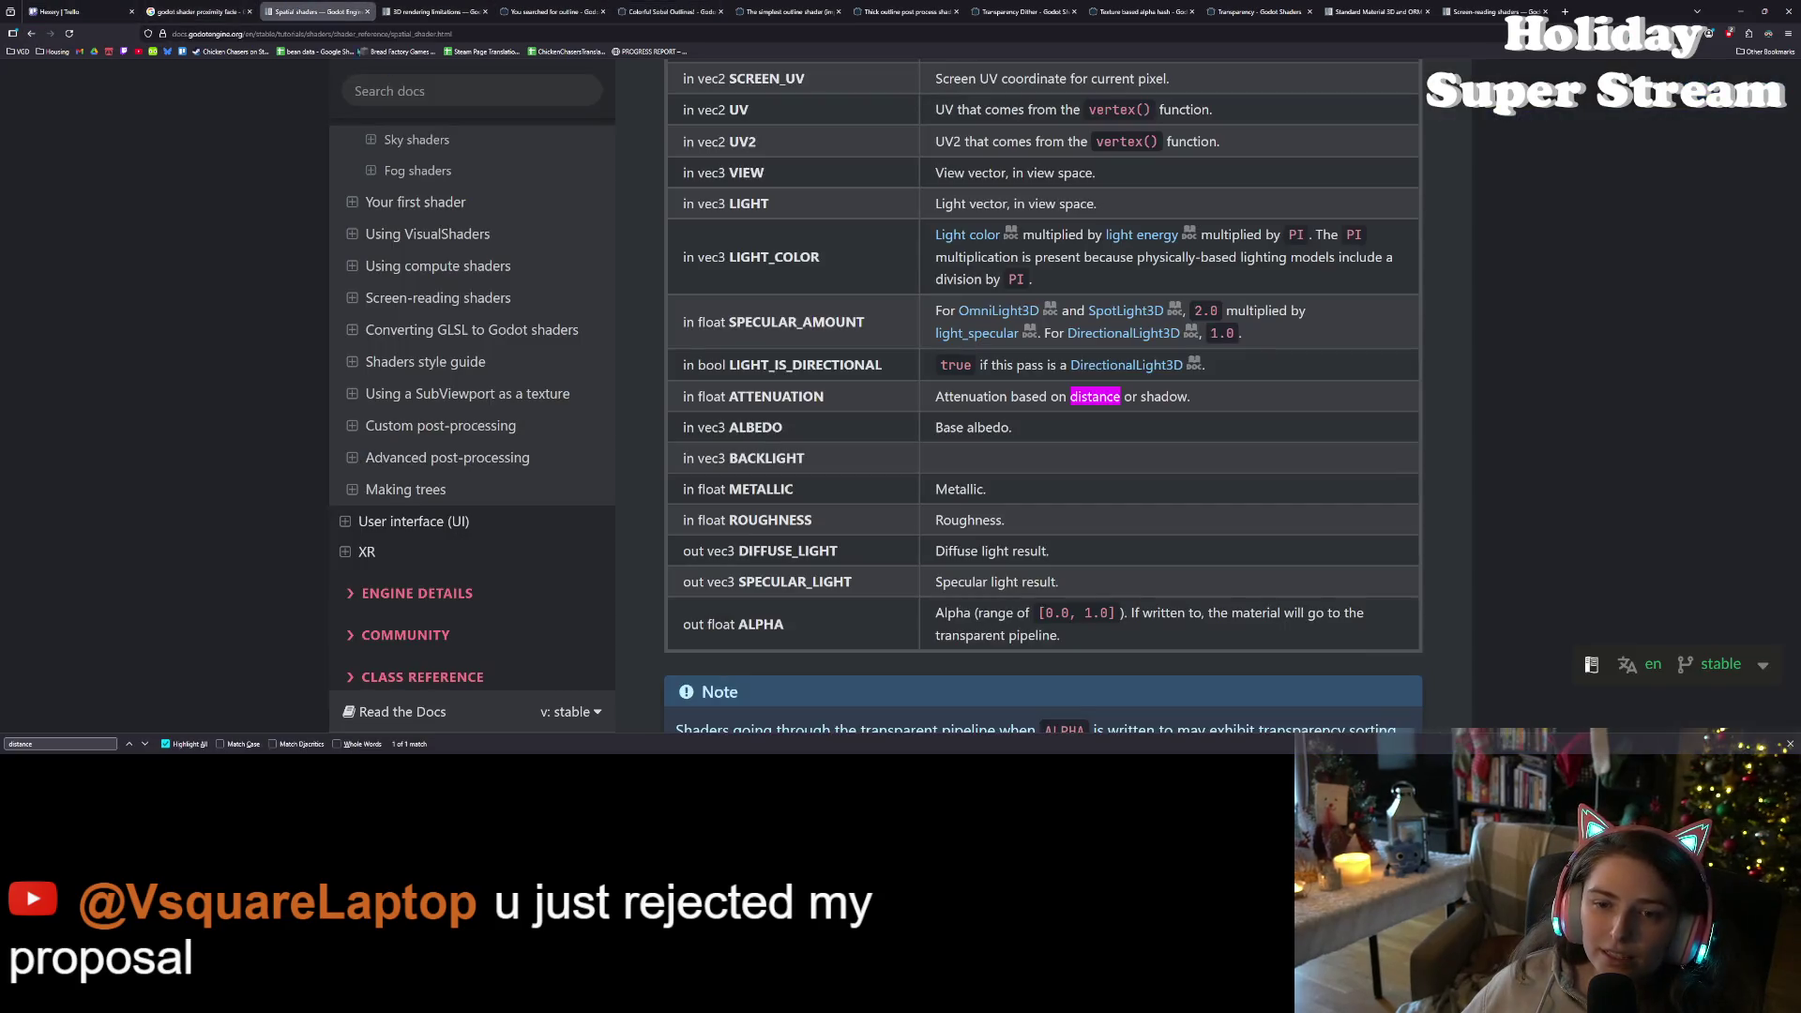
scroll(909, 438, down, 6)
scroll(1008, 481, up, 5)
scroll(1008, 481, down, 10)
scroll(1007, 481, up, 6)
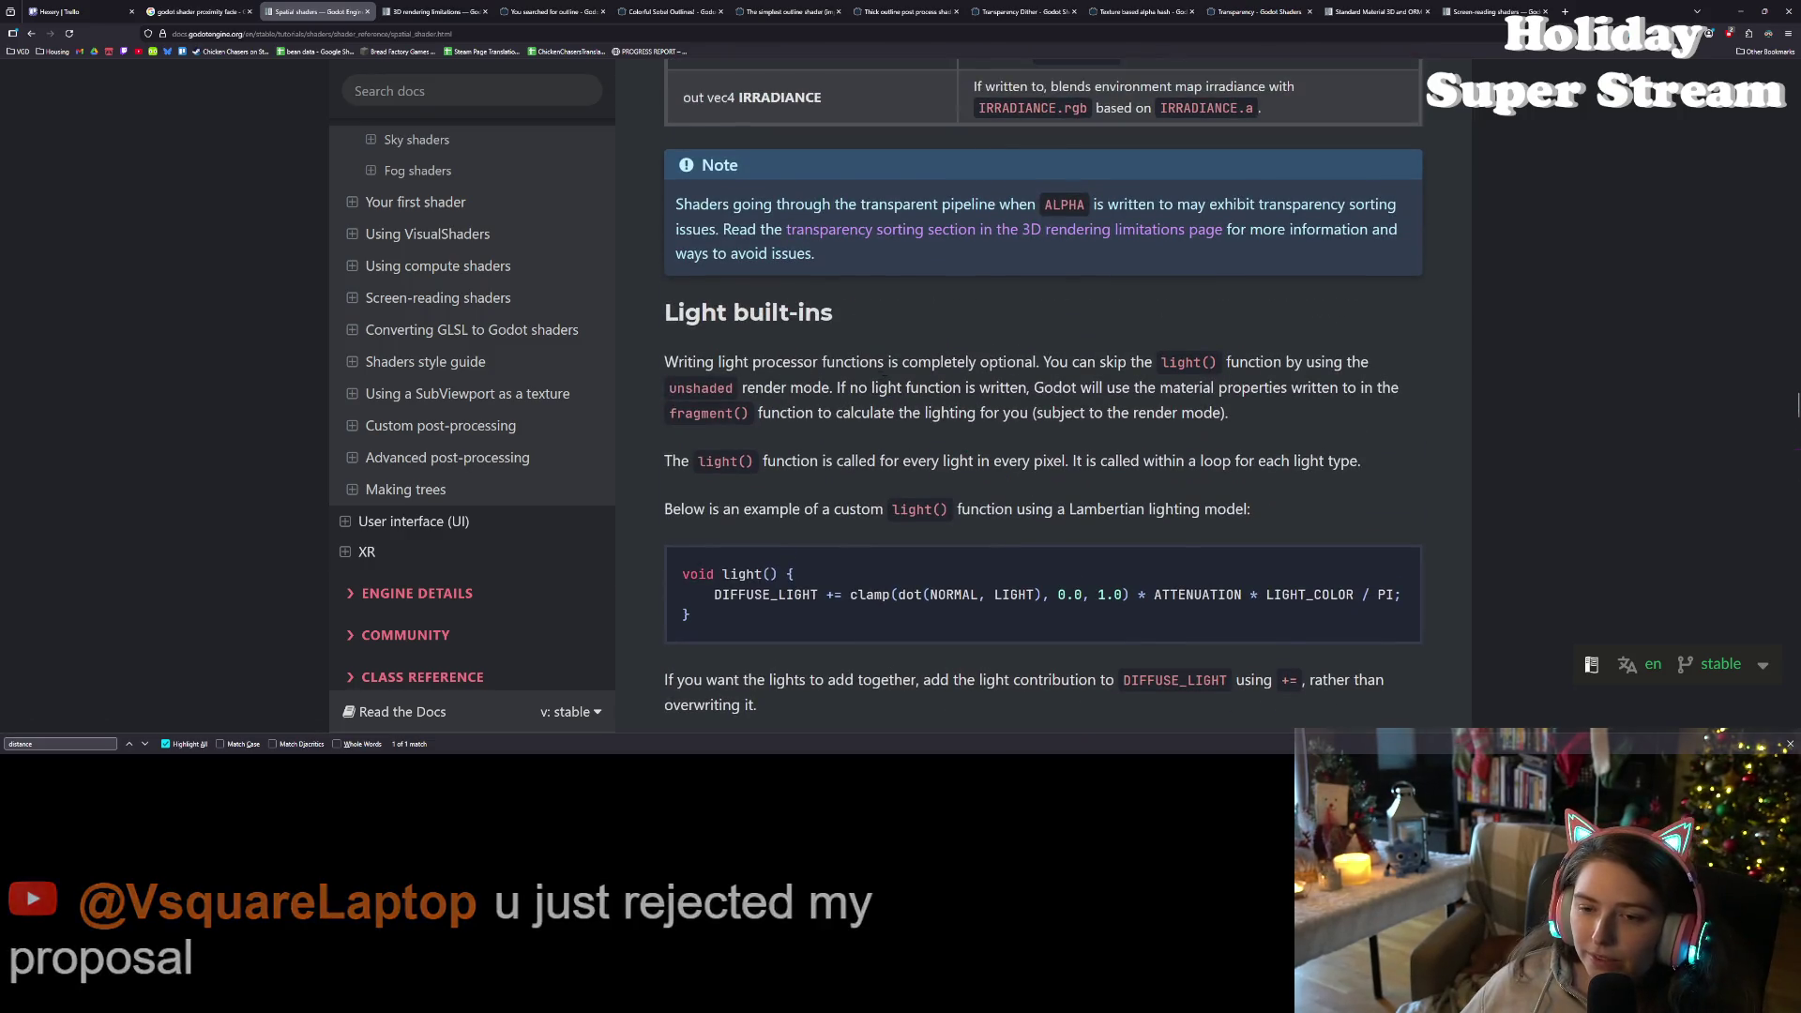
mouse_move(835, 361)
mouse_down()
mouse_move(954, 386)
mouse_move(1042, 361)
mouse_move(1302, 363)
mouse_up()
scroll(1044, 397, down, 1)
click(809, 341)
click(809, 320)
mouse_move(883, 322)
mouse_down()
mouse_move(1229, 345)
mouse_move(1263, 320)
mouse_move(1039, 347)
mouse_move(978, 396)
mouse_up()
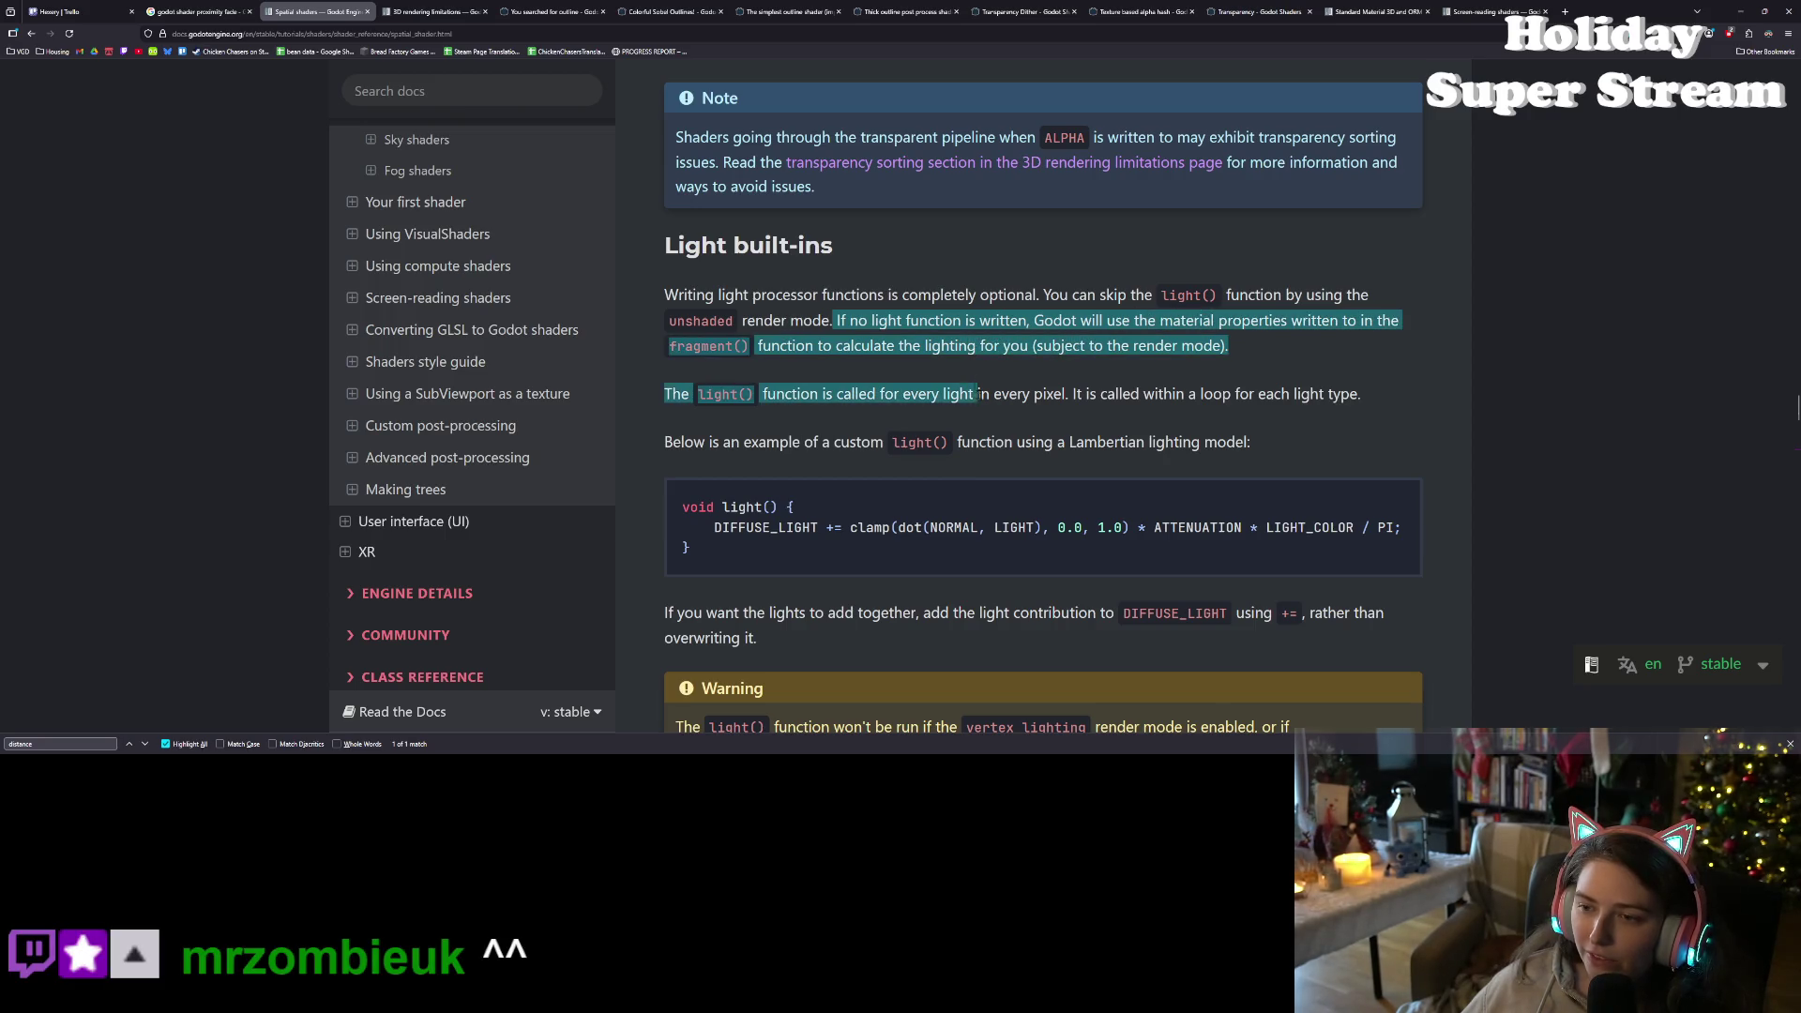
click(981, 396)
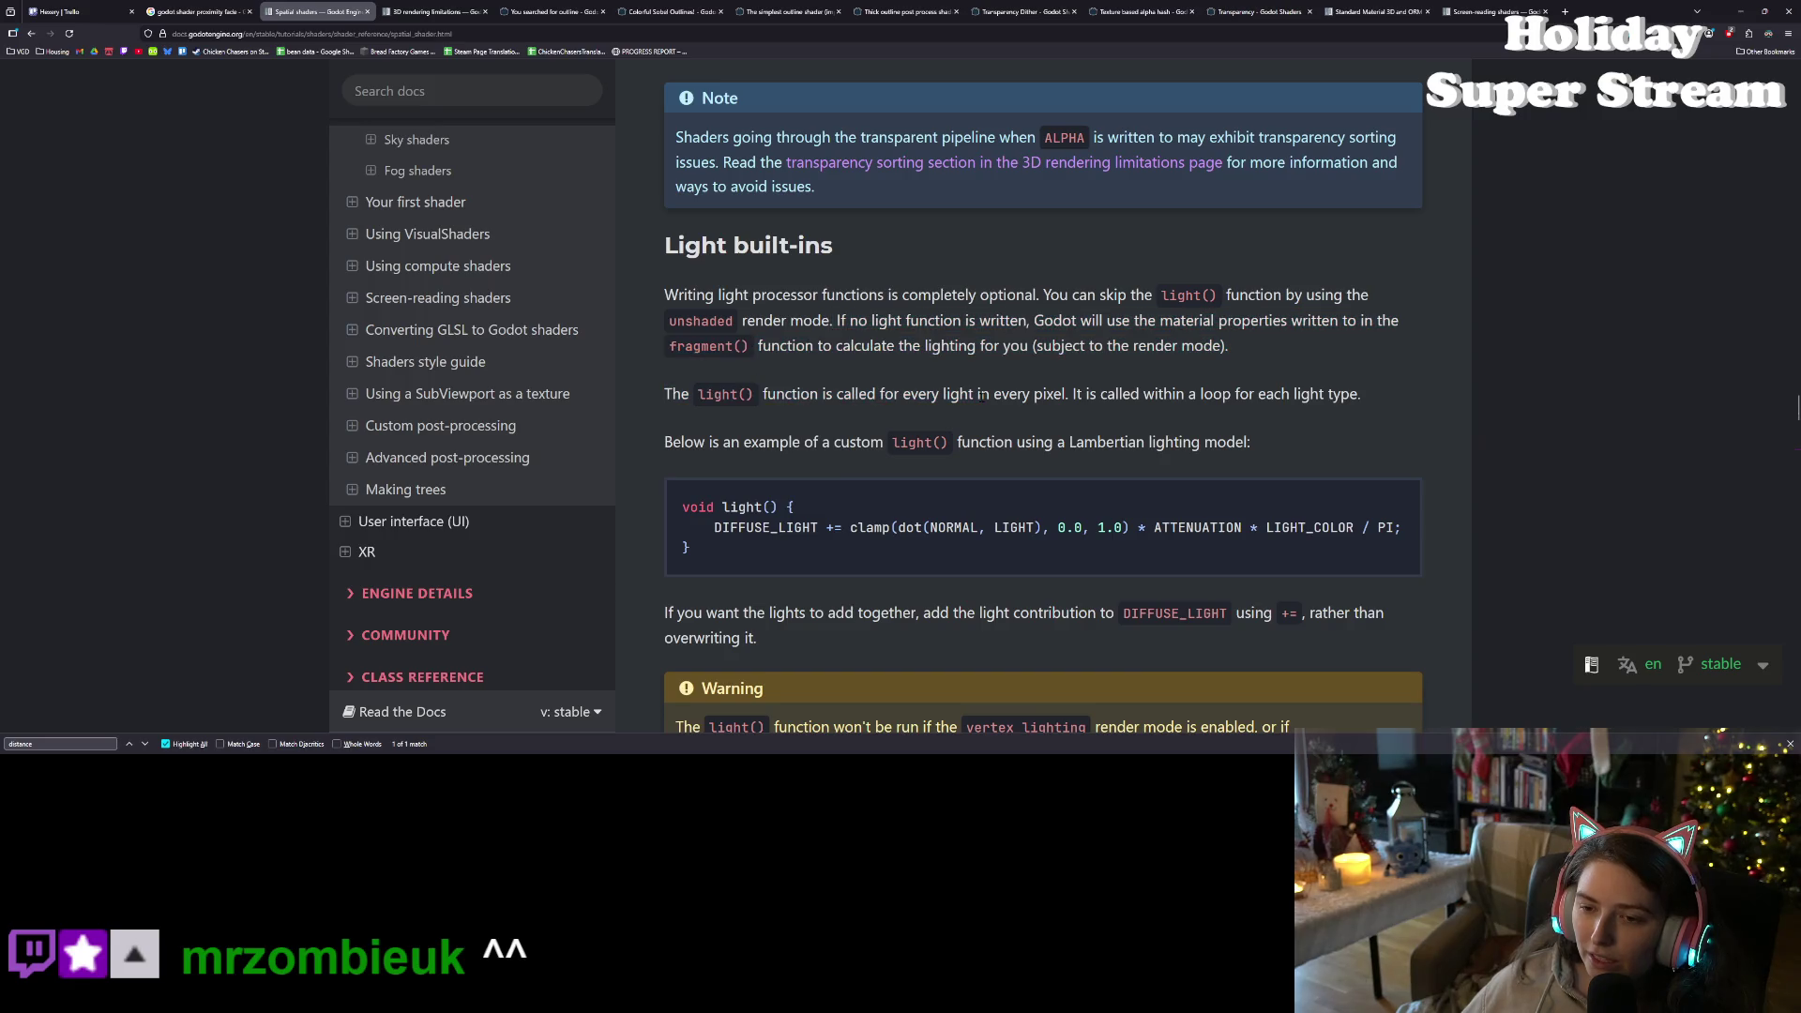
- Highlight the explanation that light() runs per light and per pixel, plus the example formula
scroll(985, 394, down, 3)
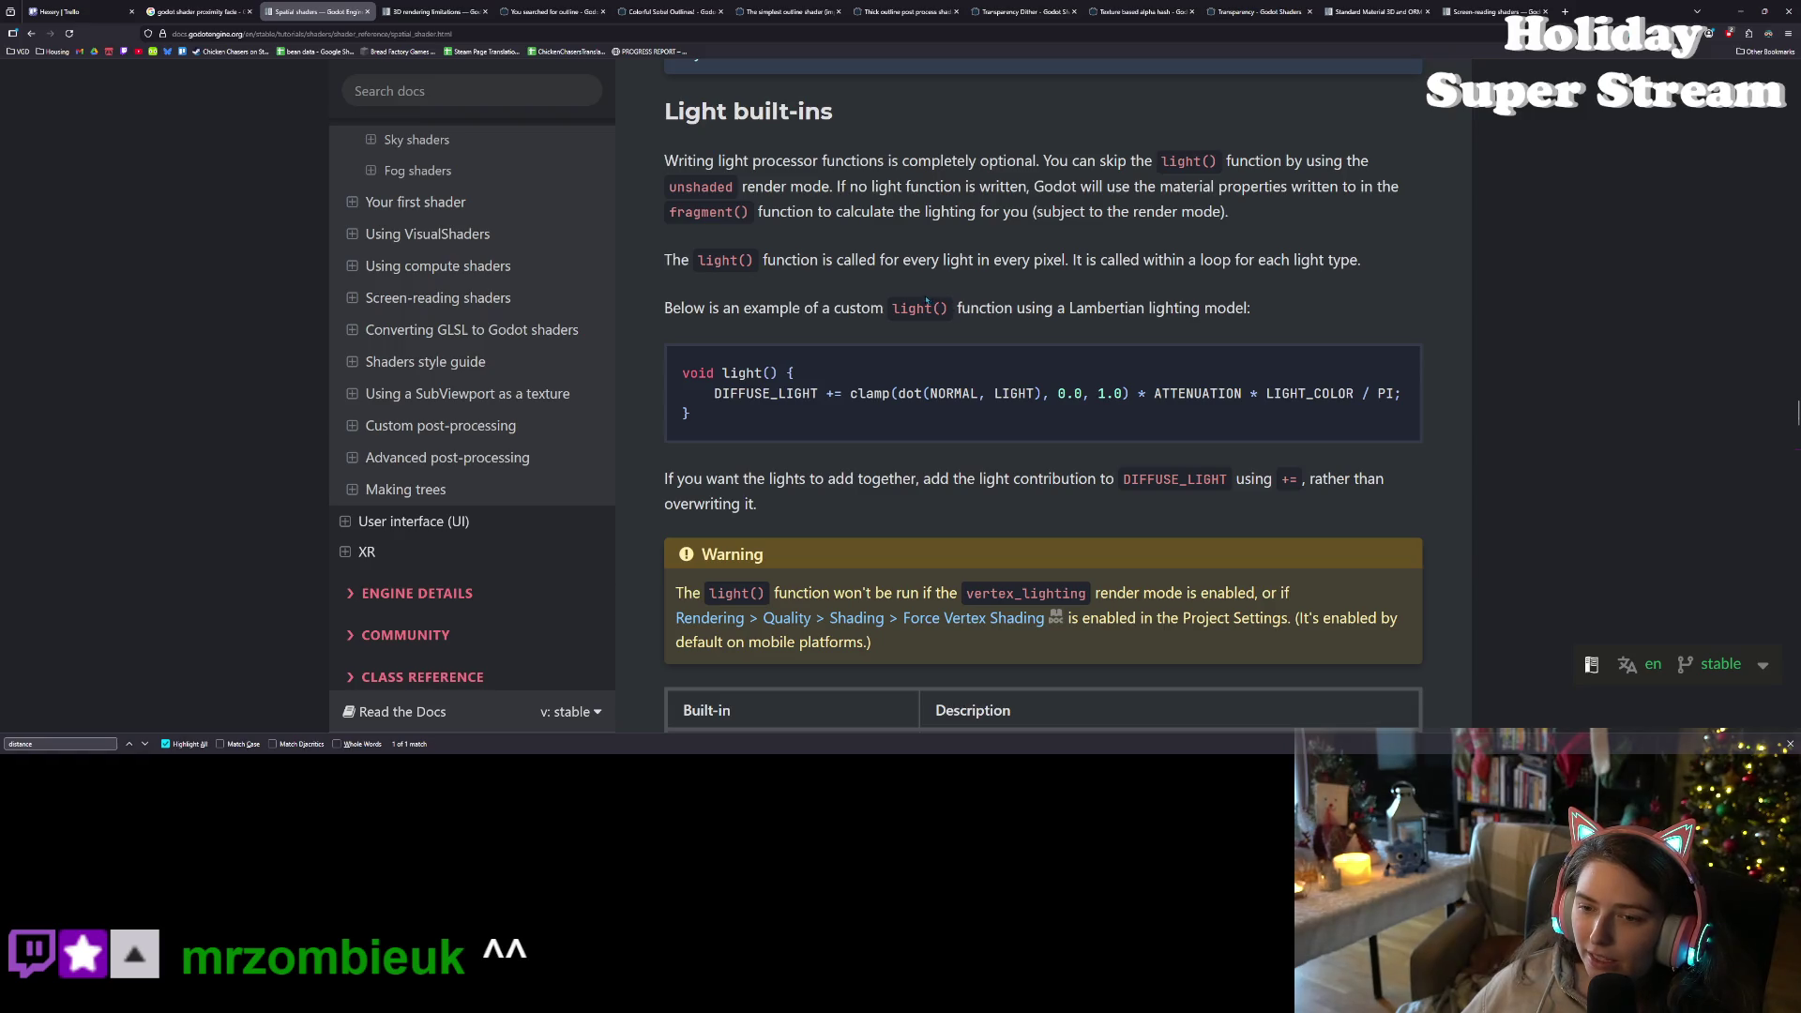
drag(901, 277, 1248, 265)
click(896, 266)
mouse_move(887, 260)
mouse_down()
mouse_move(1330, 262)
mouse_move(1278, 303)
mouse_up()
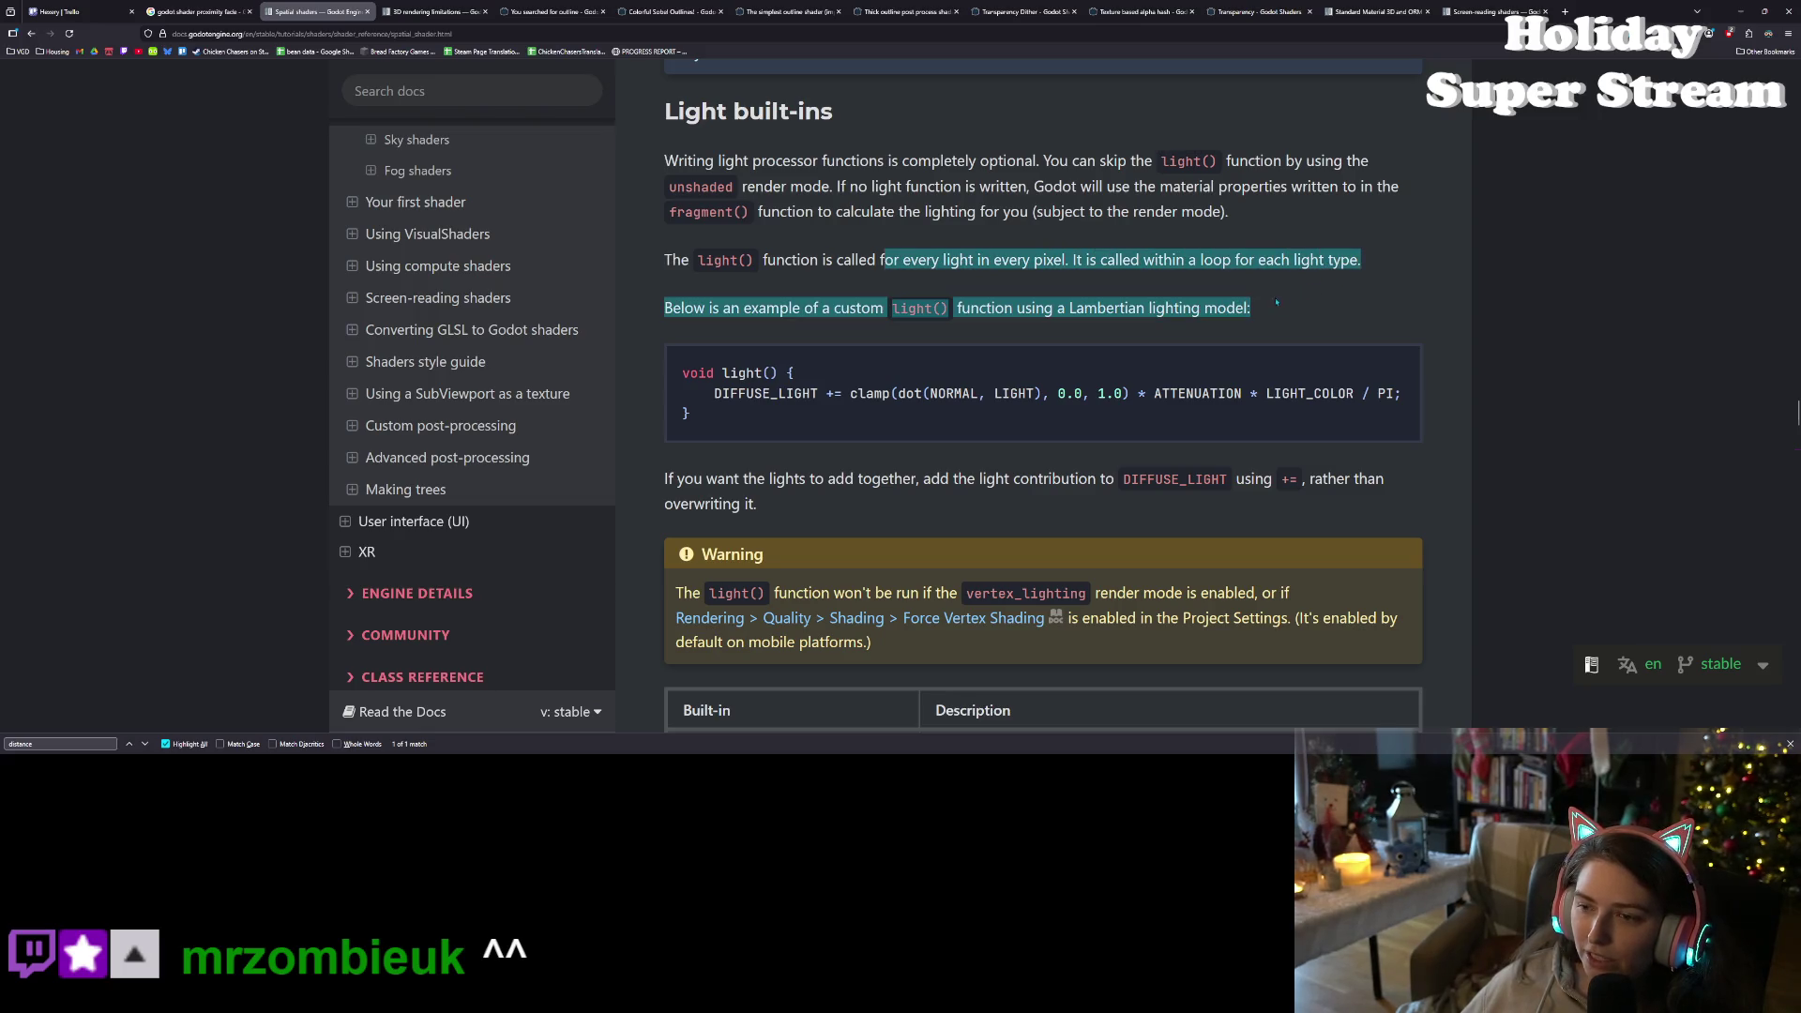
click(1011, 308)
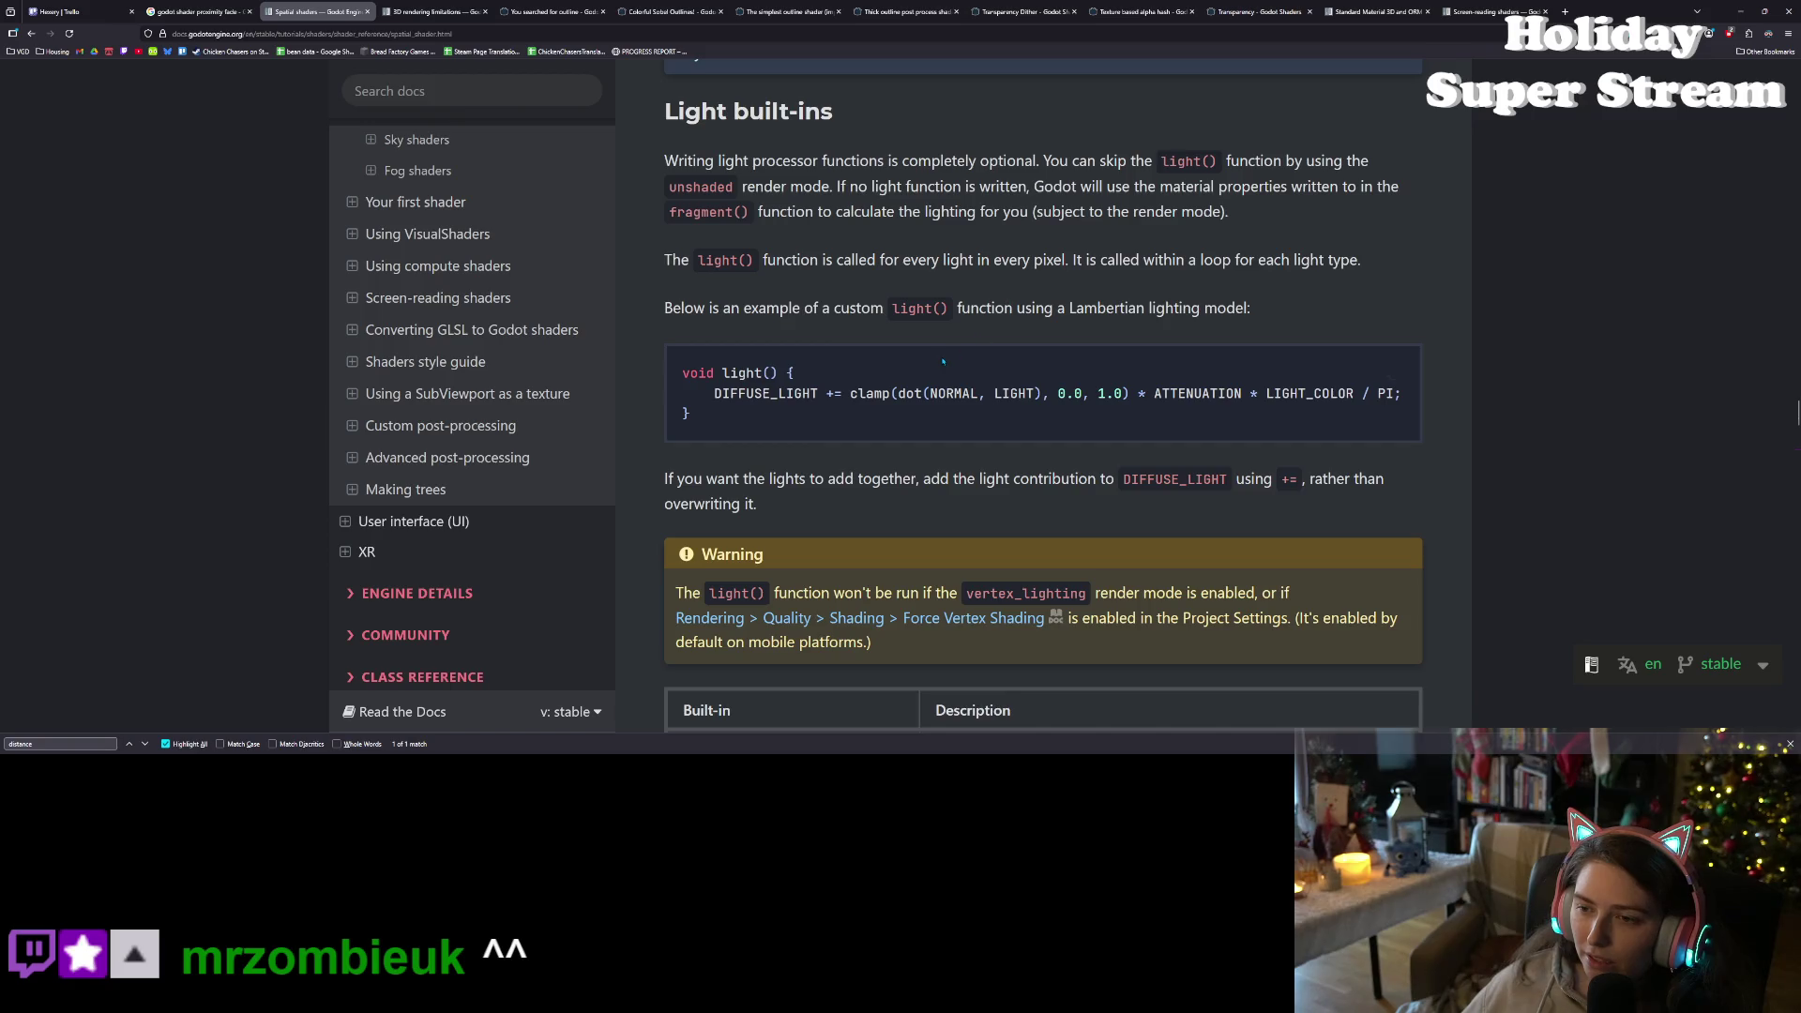
scroll(945, 361, down, 3)
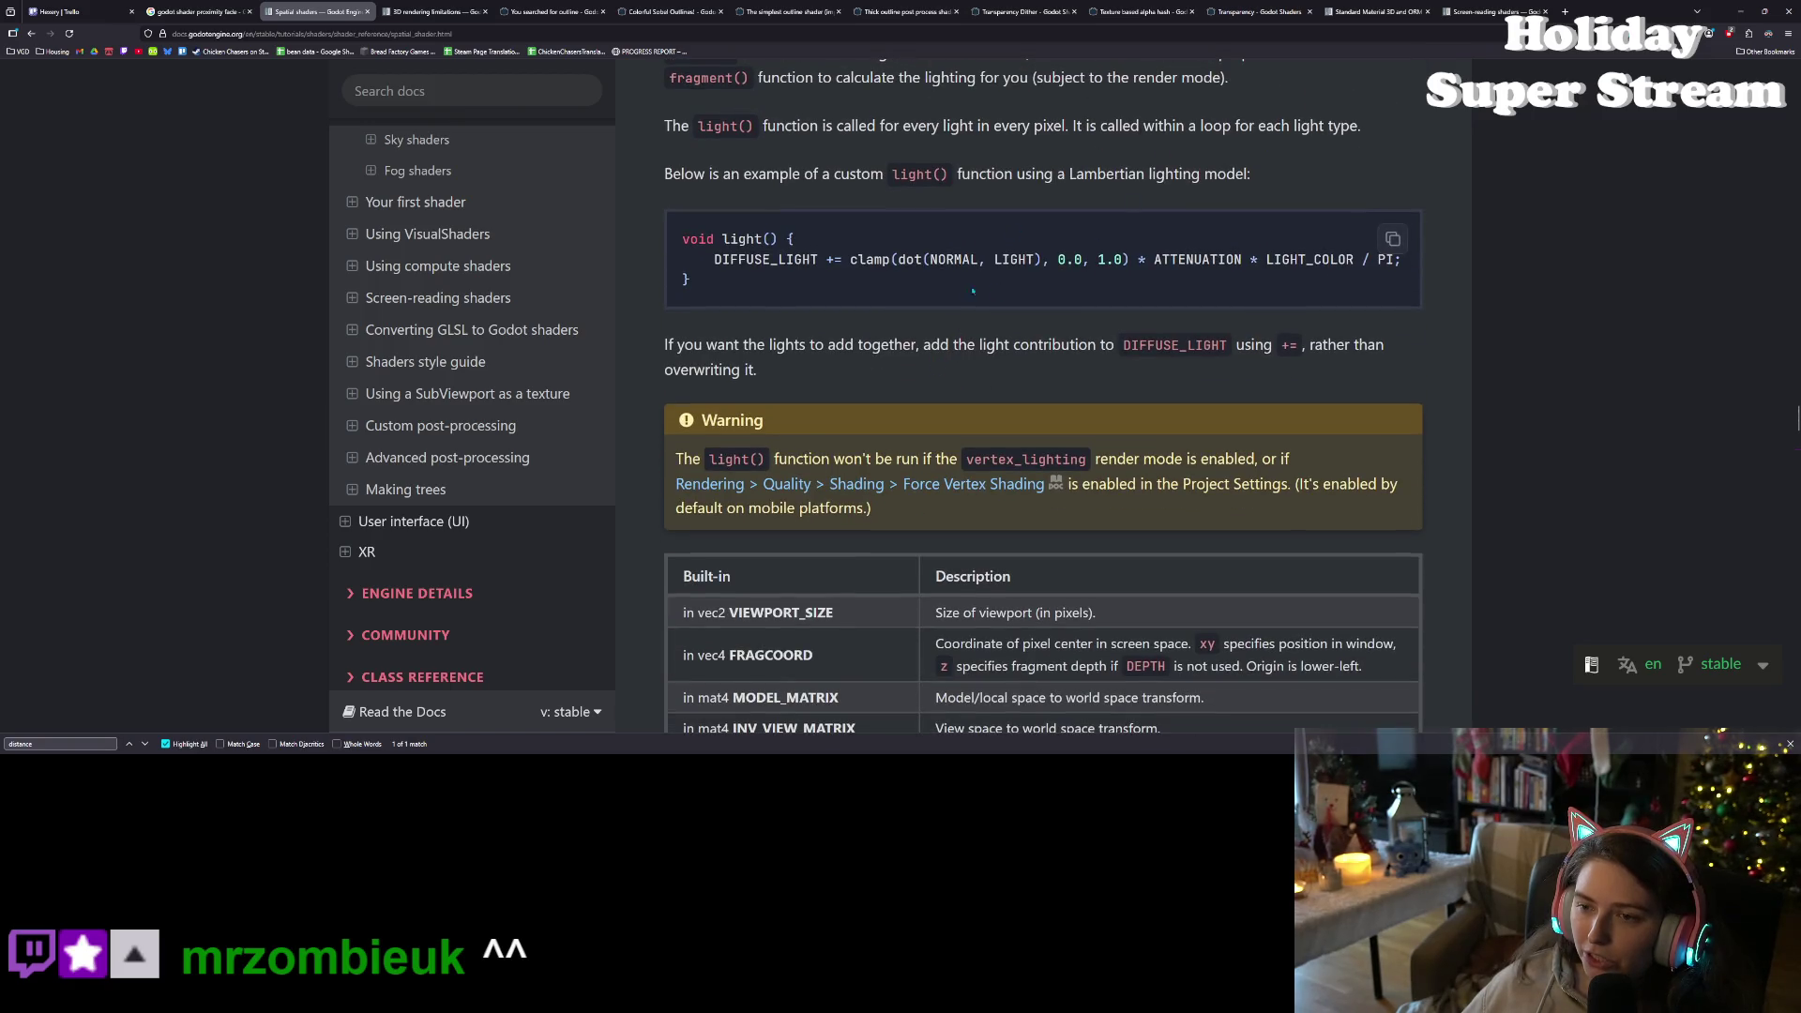
drag(843, 260, 1339, 259)
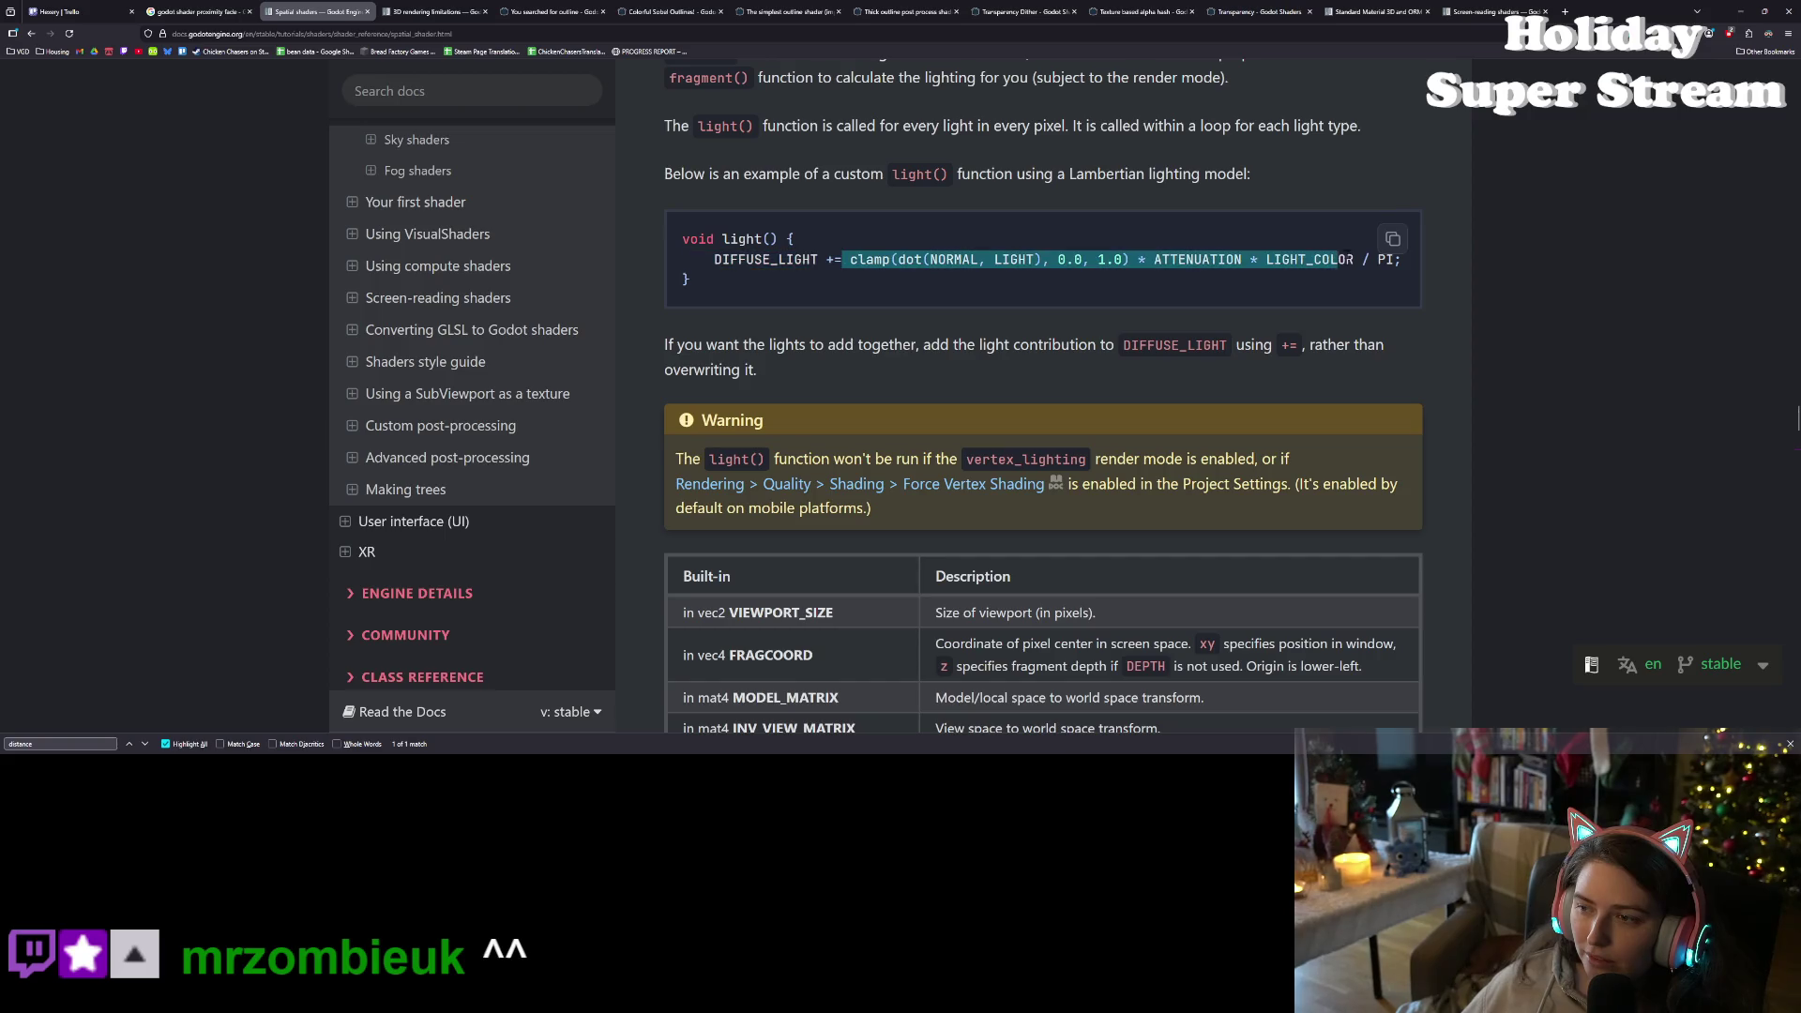
click(1242, 260)
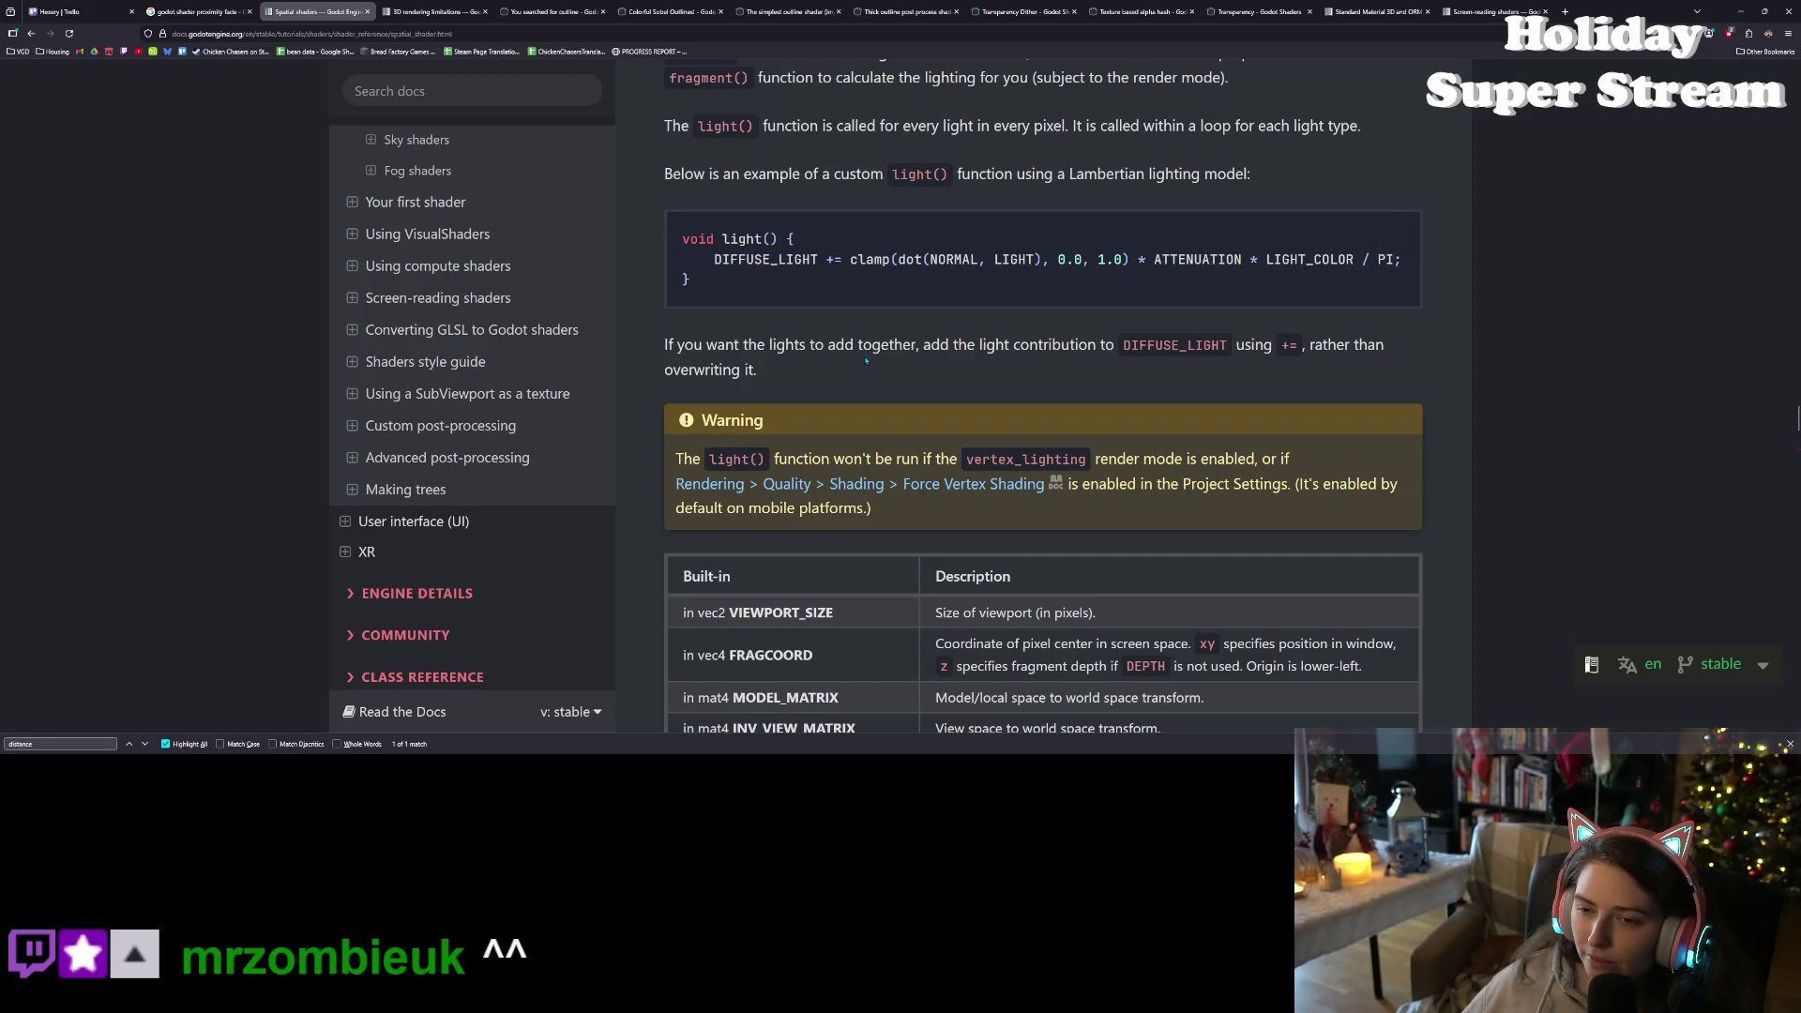
- Highlight 'contribution' and the words of the vertex_lighting mode warning
scroll(866, 360, down, 2)
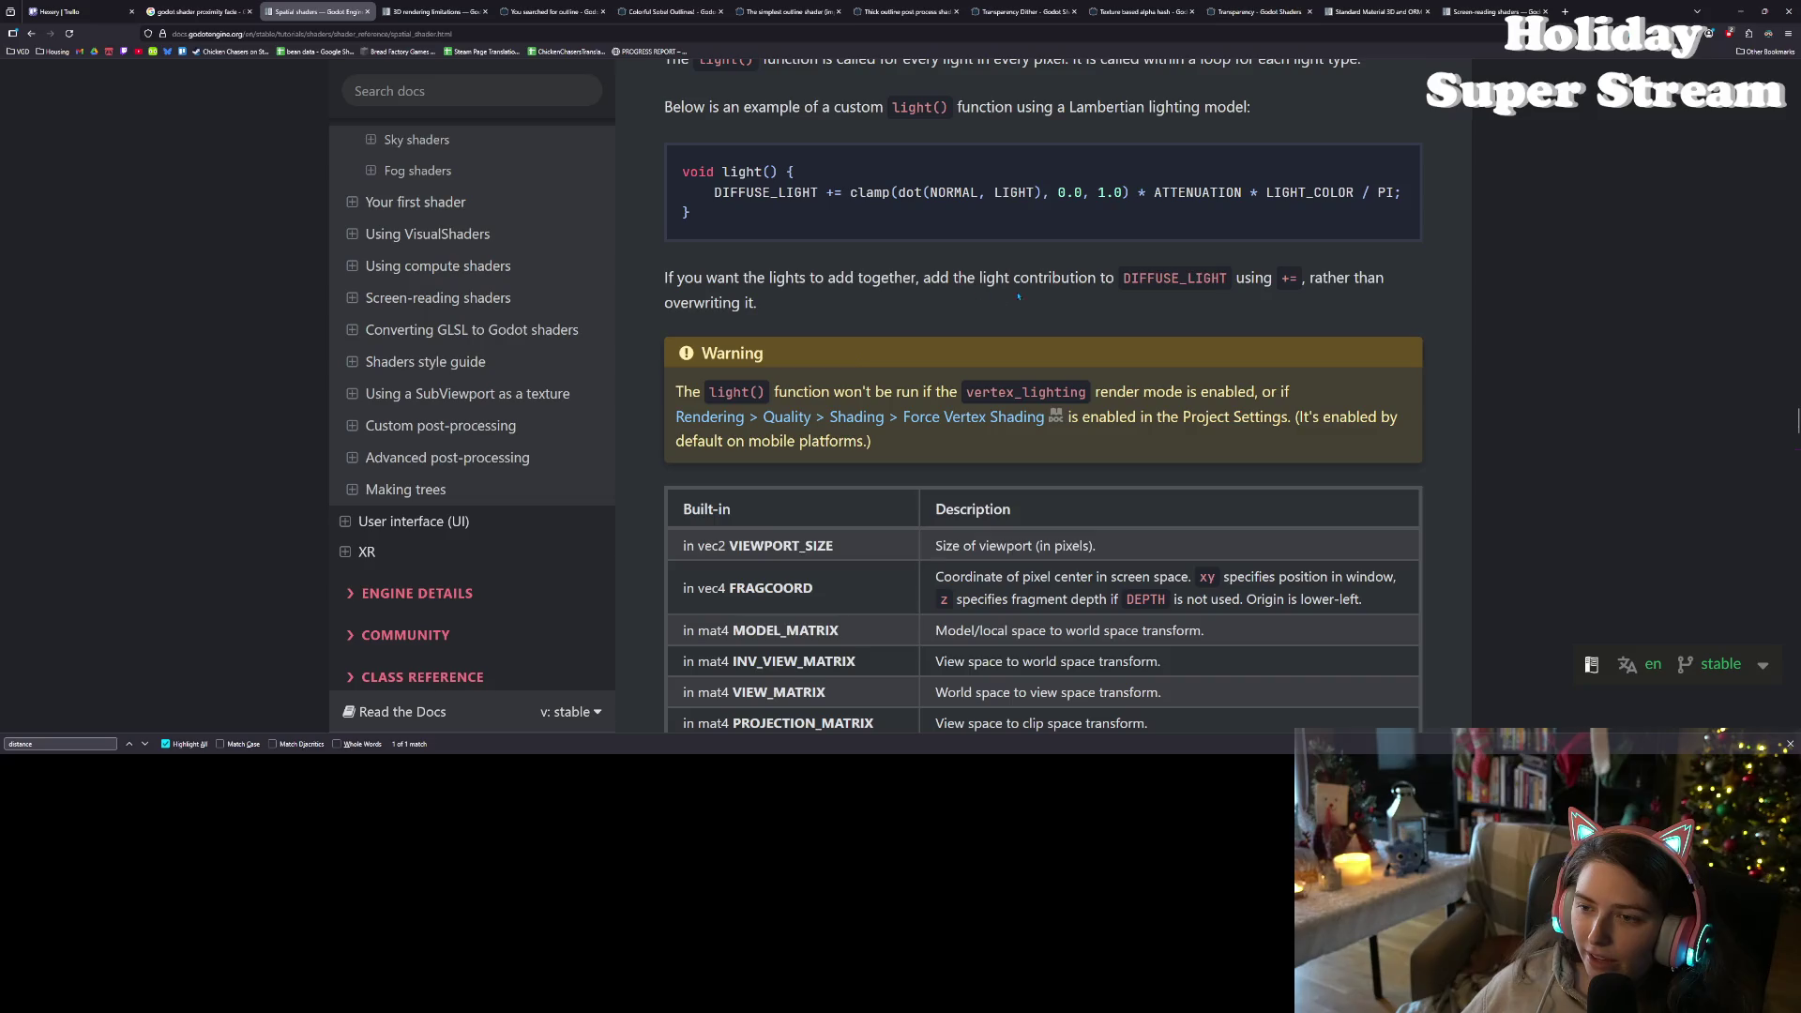
double_click(1073, 279)
click(1281, 288)
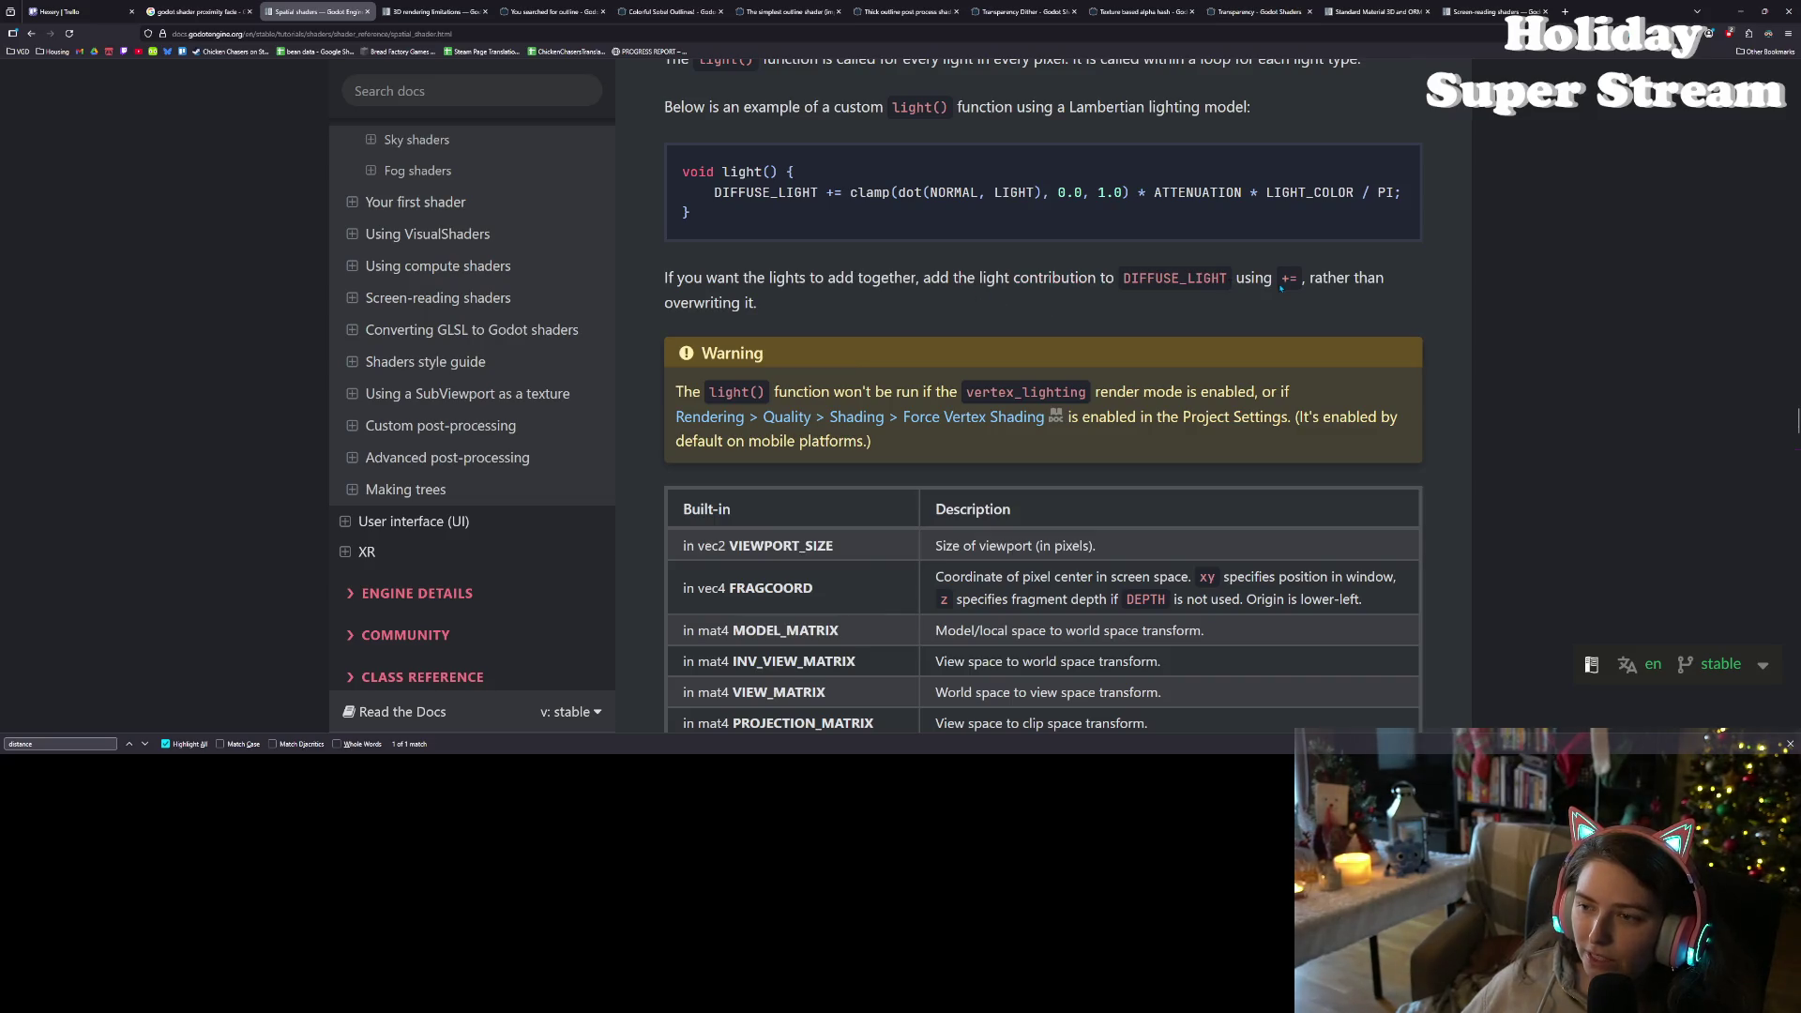
click(1315, 279)
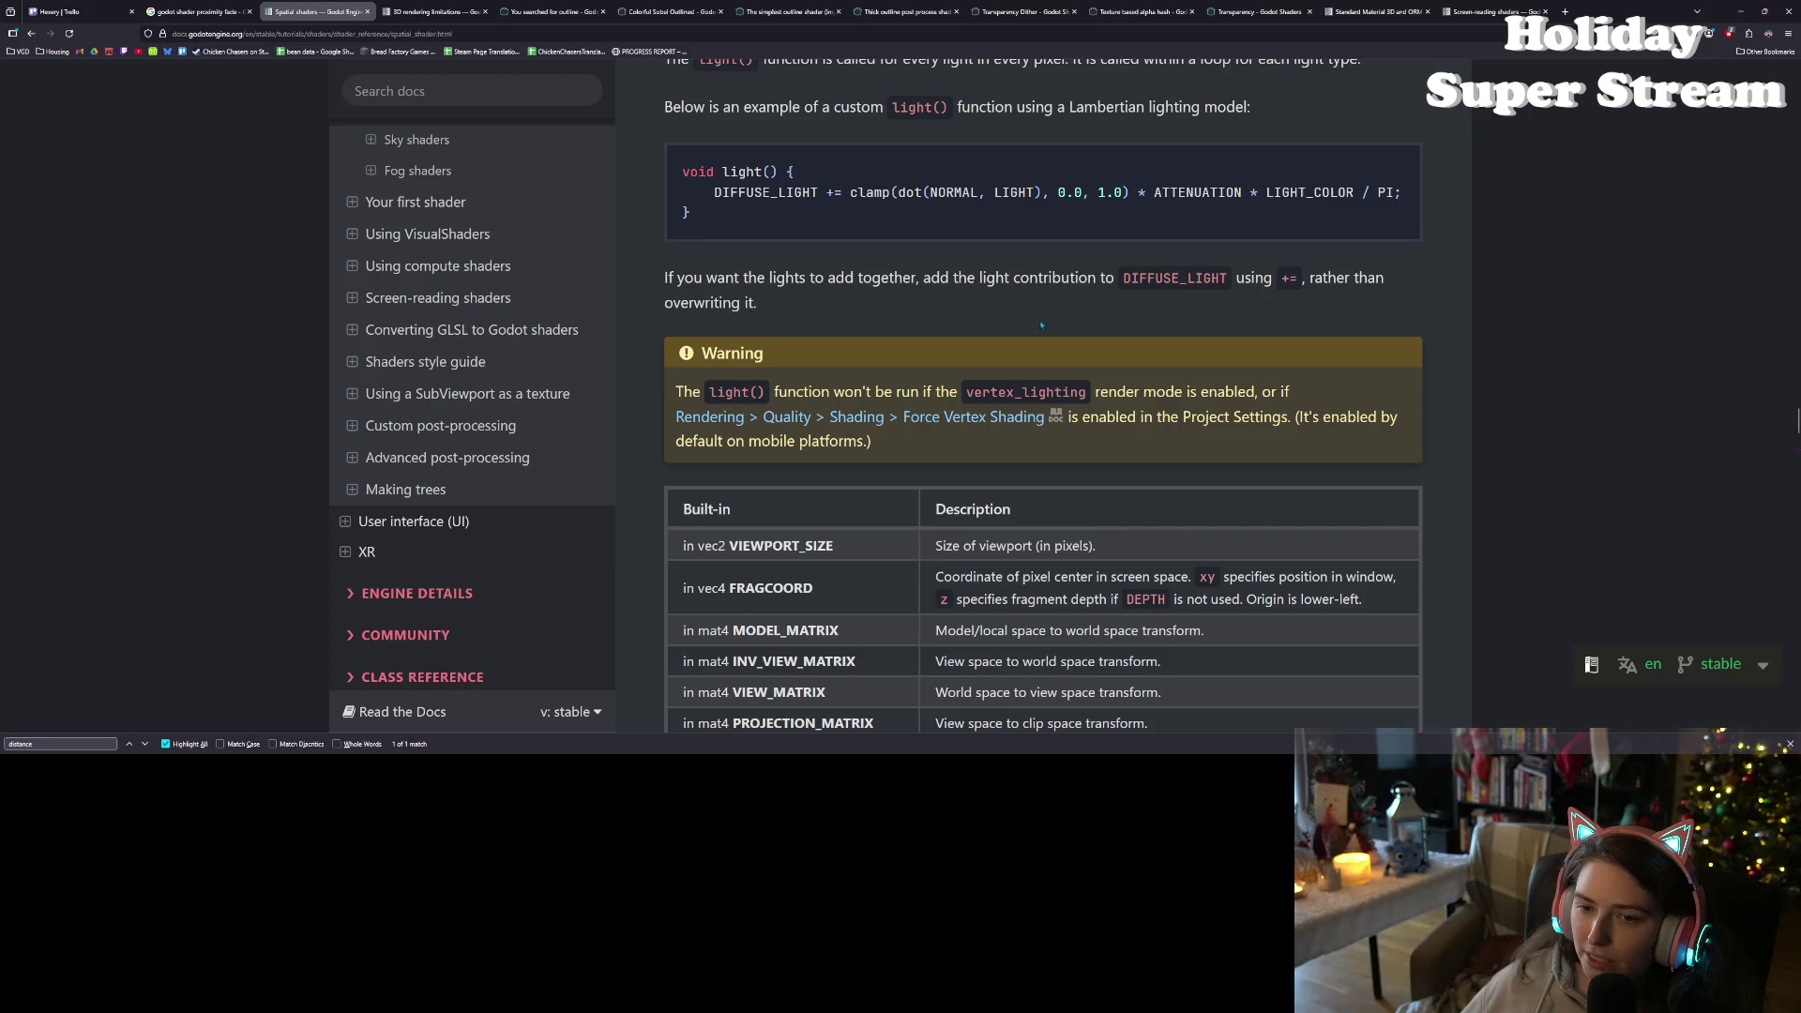
scroll(893, 342, down, 1)
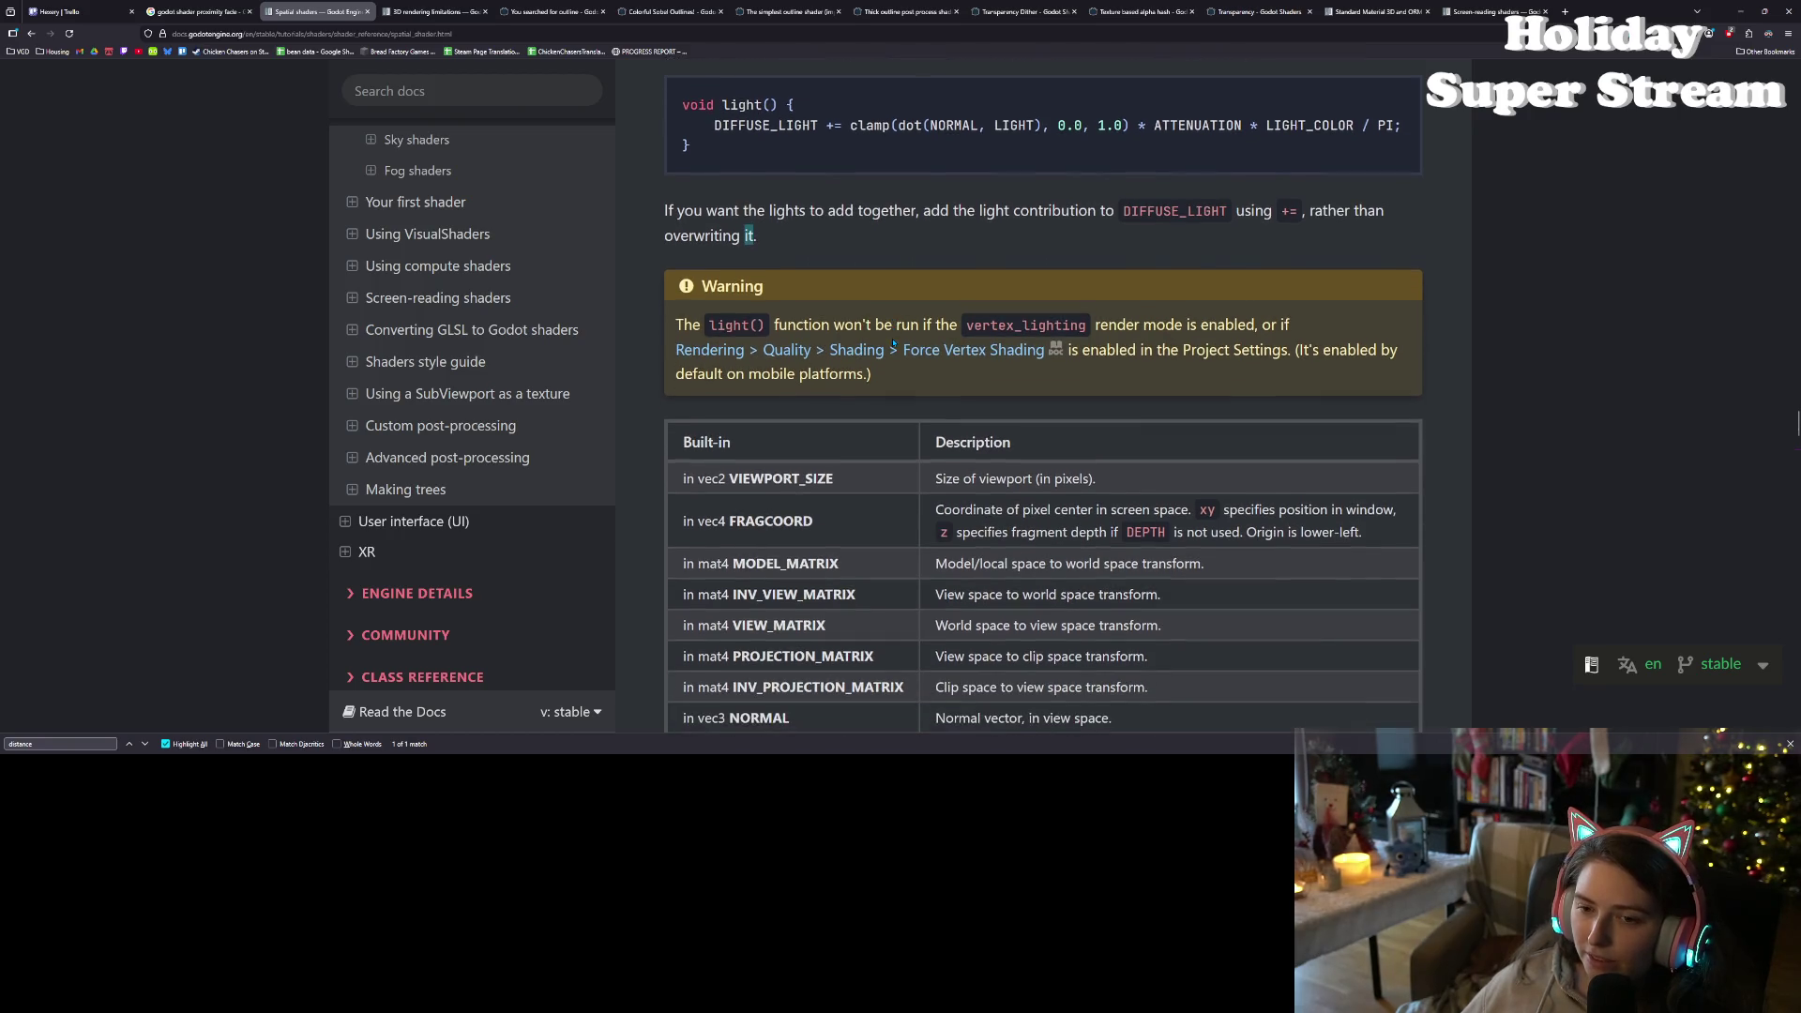
scroll(1125, 298, down, 1)
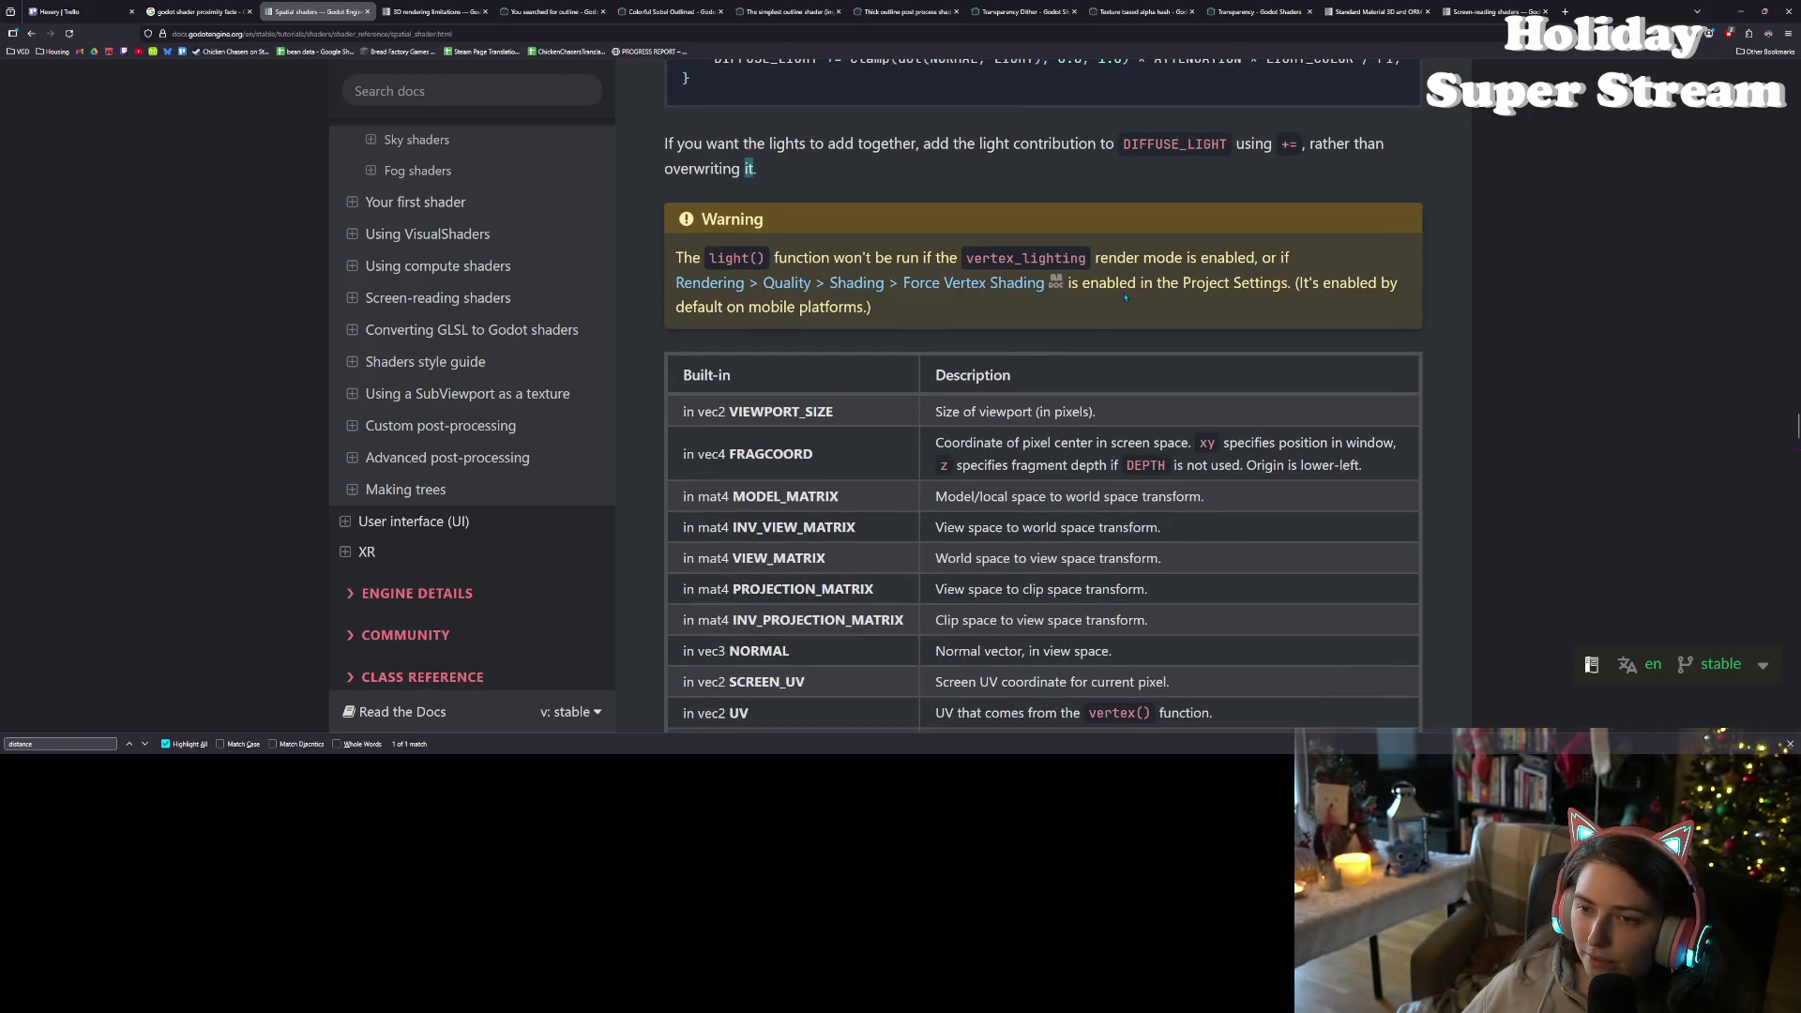
double_click(1239, 258)
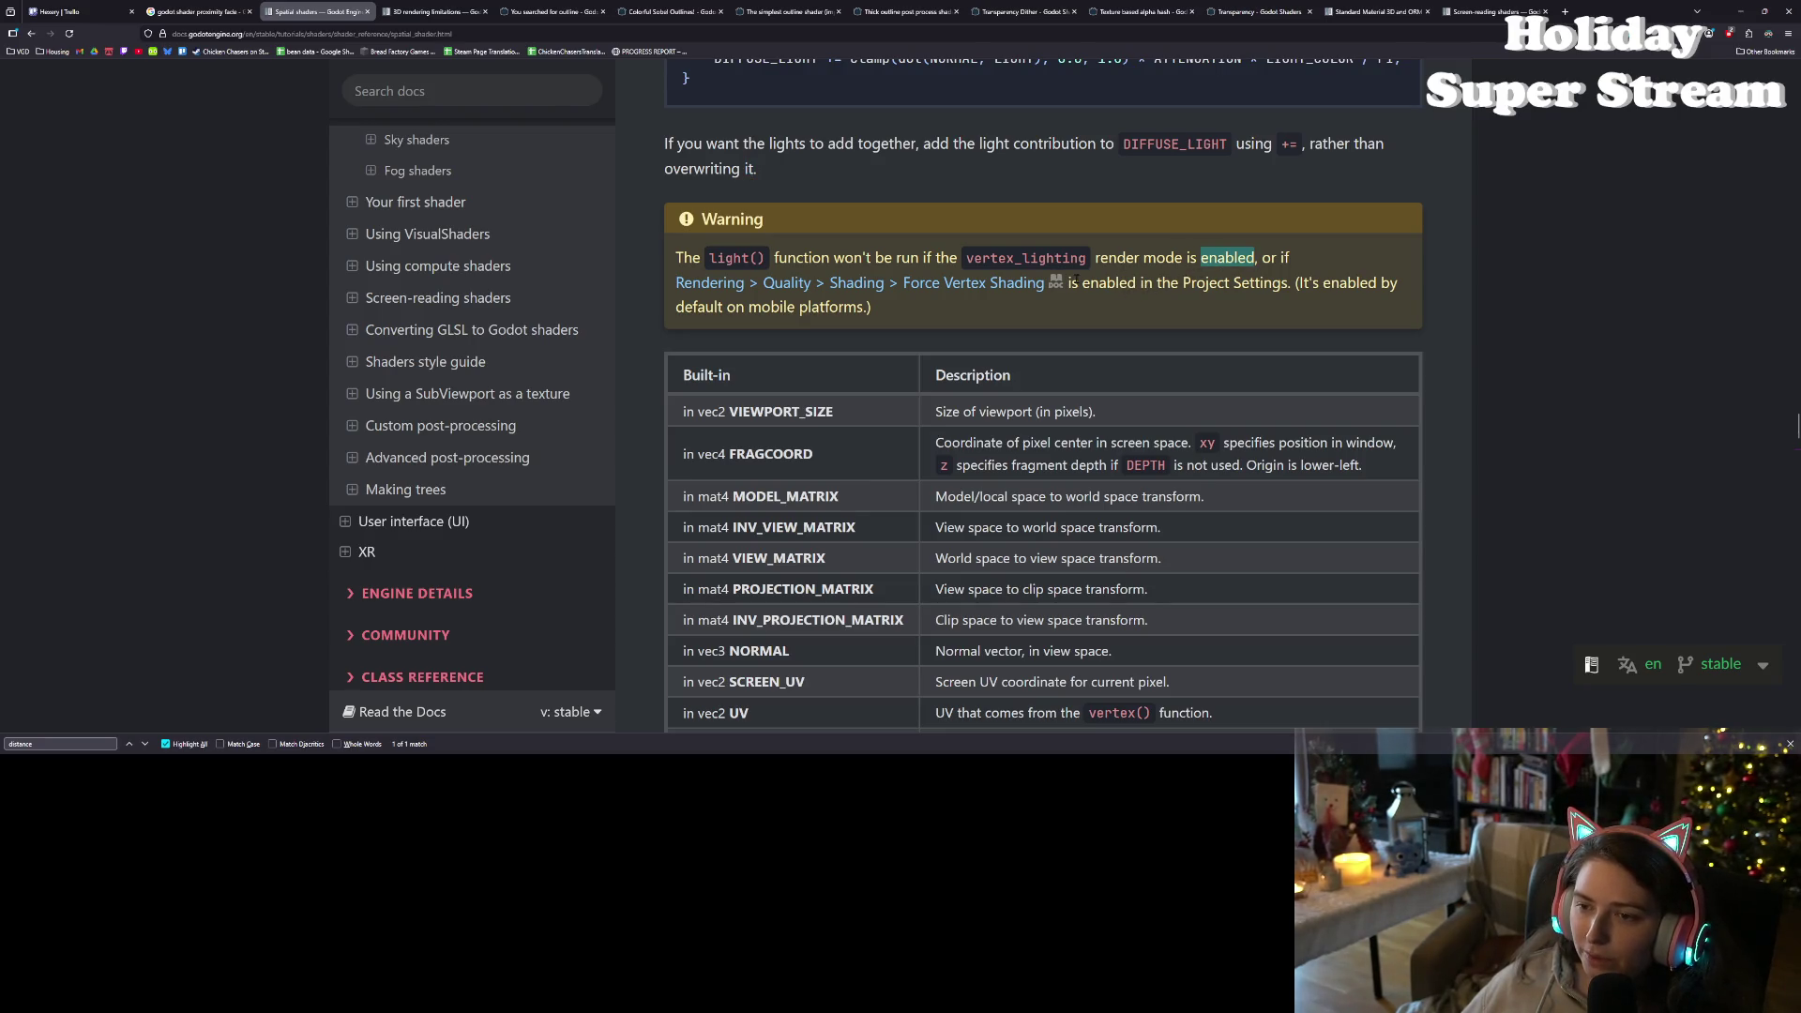
double_click(1010, 259)
double_click(1146, 258)
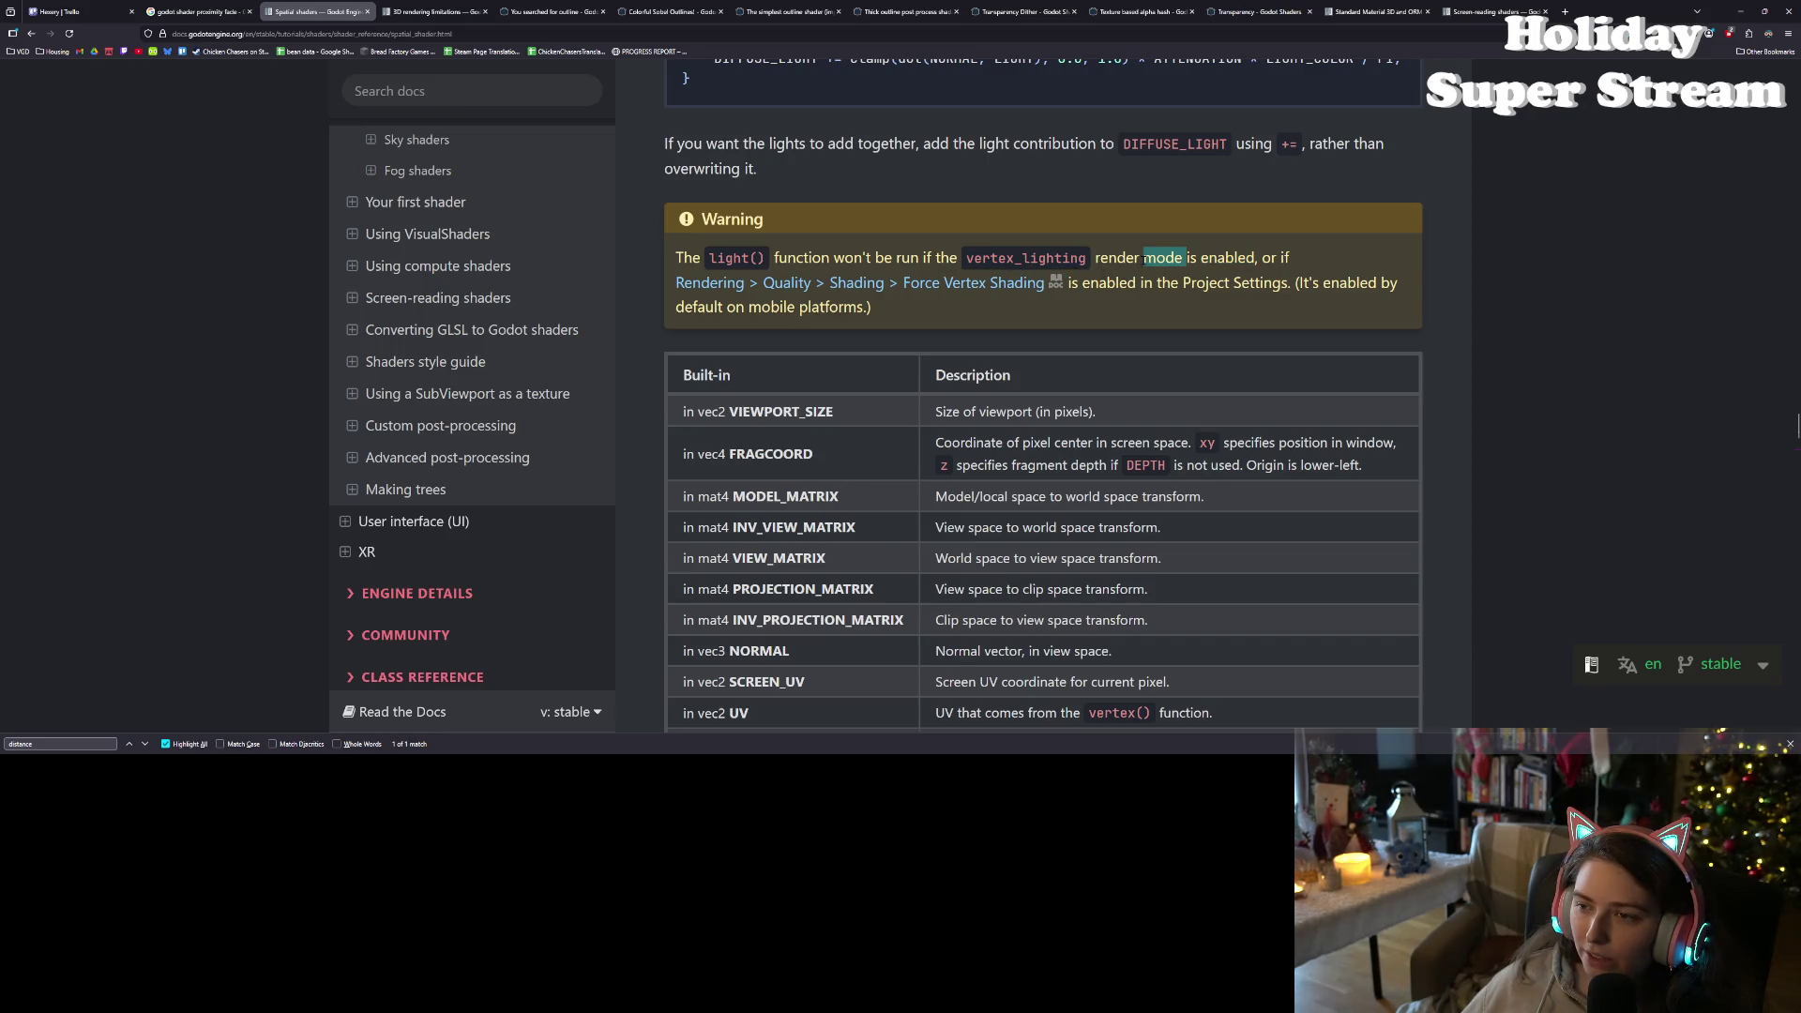
click(1033, 253)
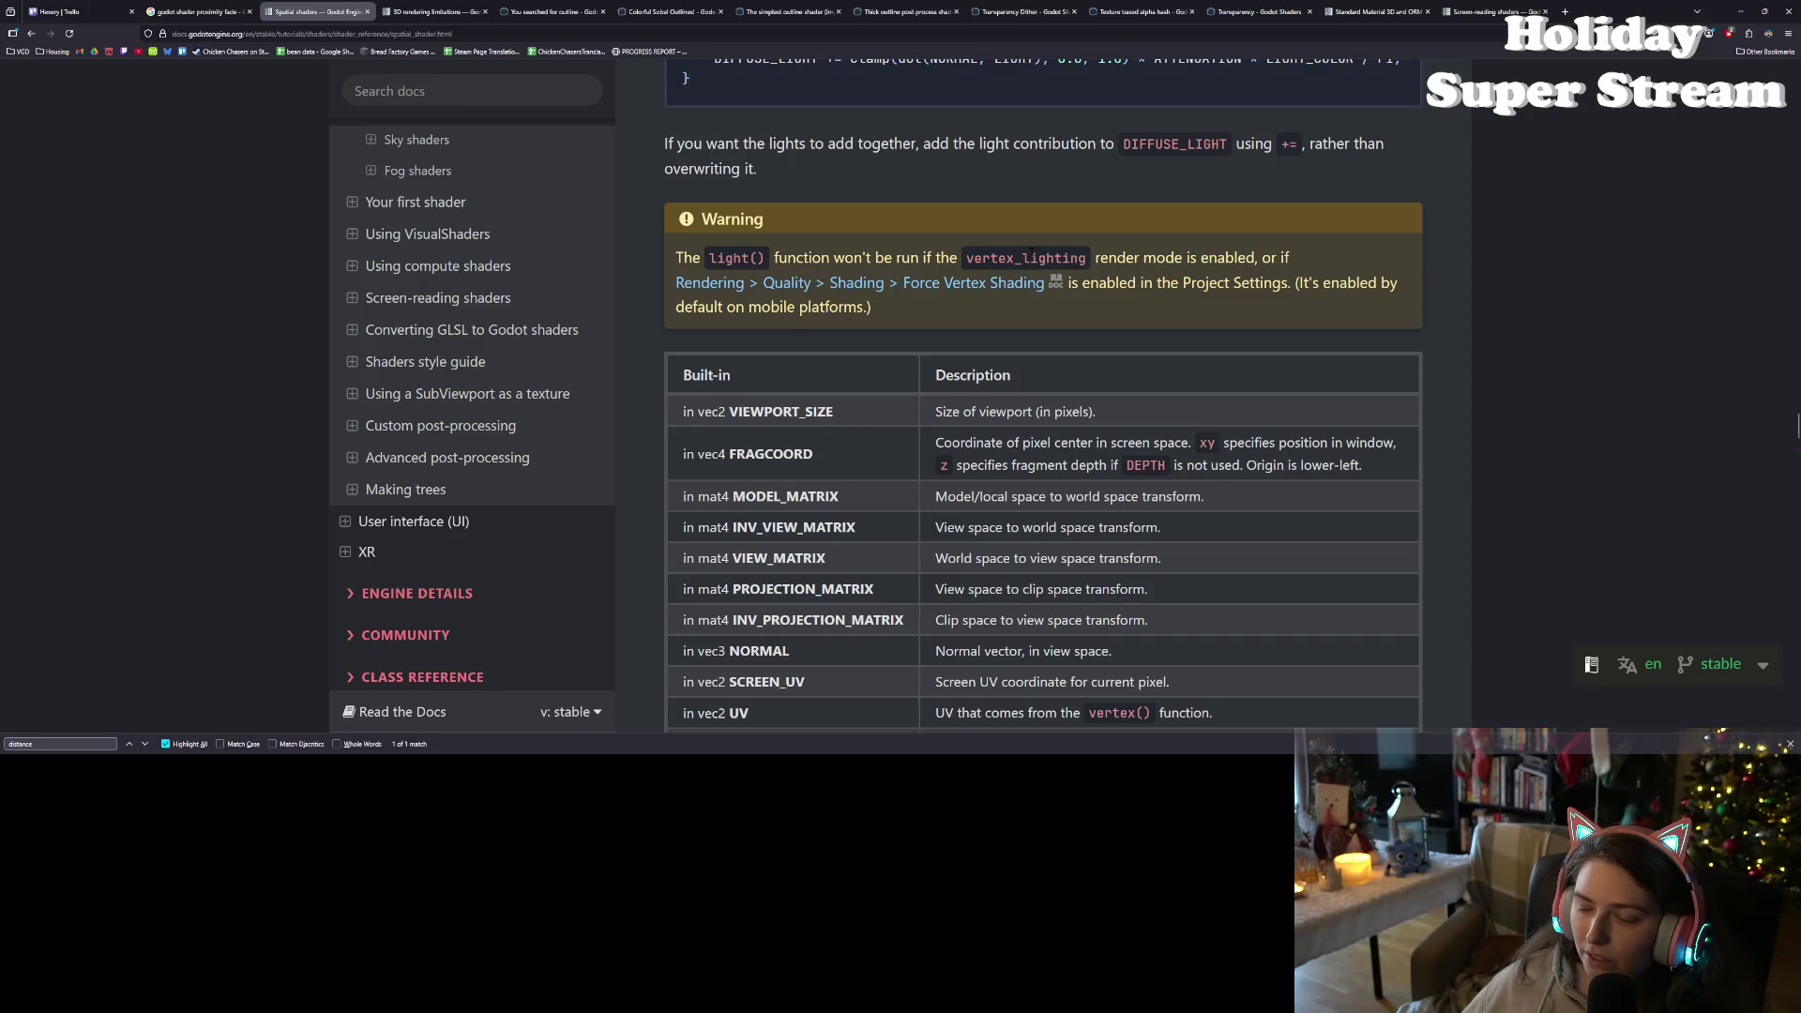
scroll(928, 432, down, 6)
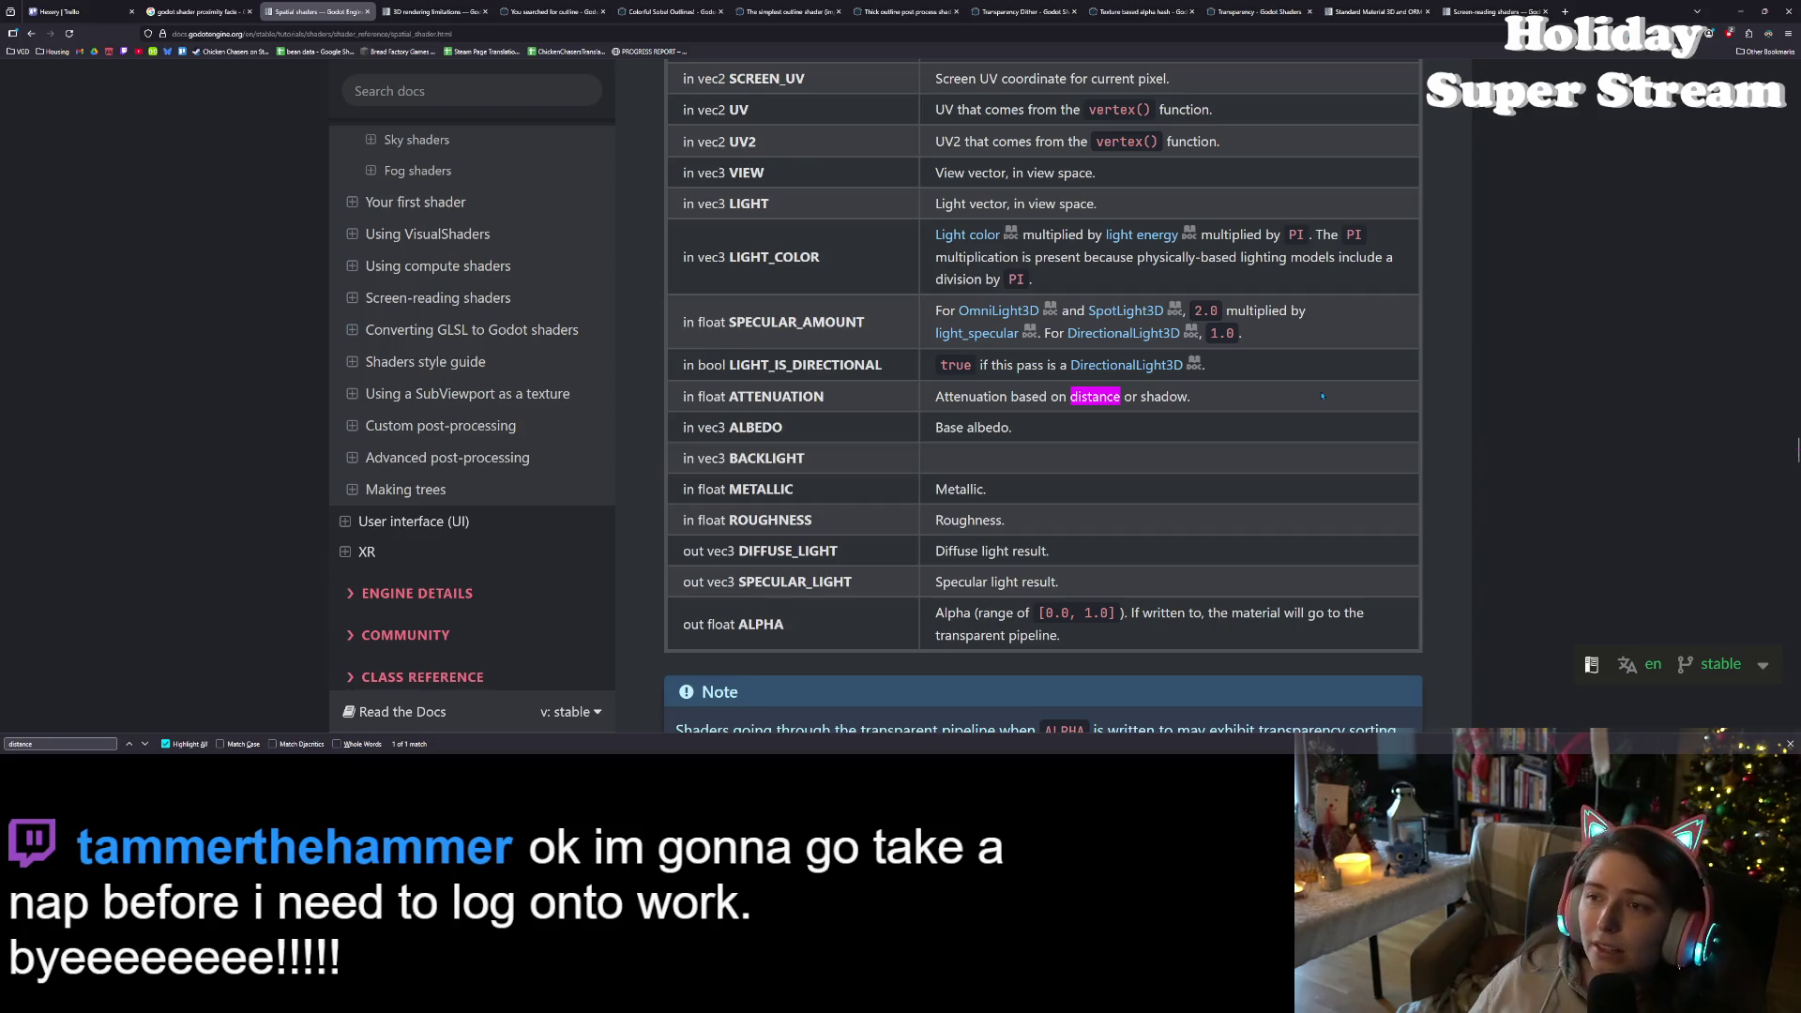
click(787, 11)
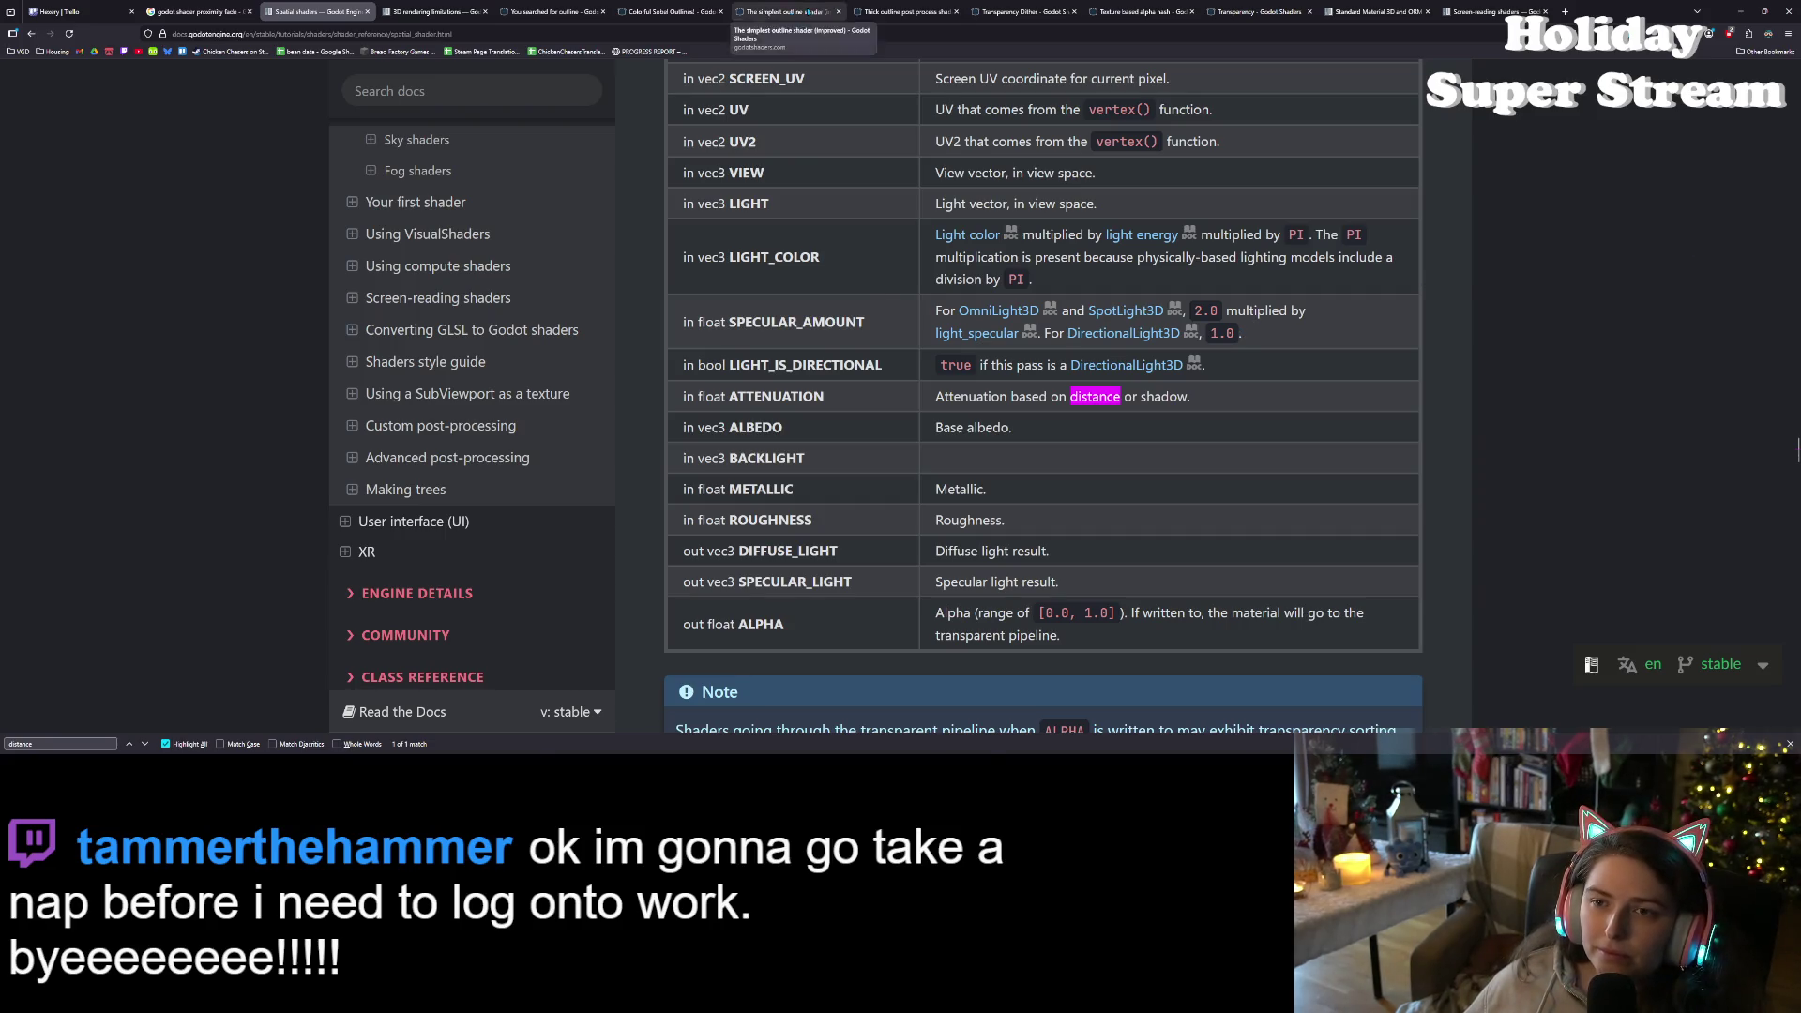
- Return to Colorful Sobel Outlines and select its light() function code to review it
click(703, 9)
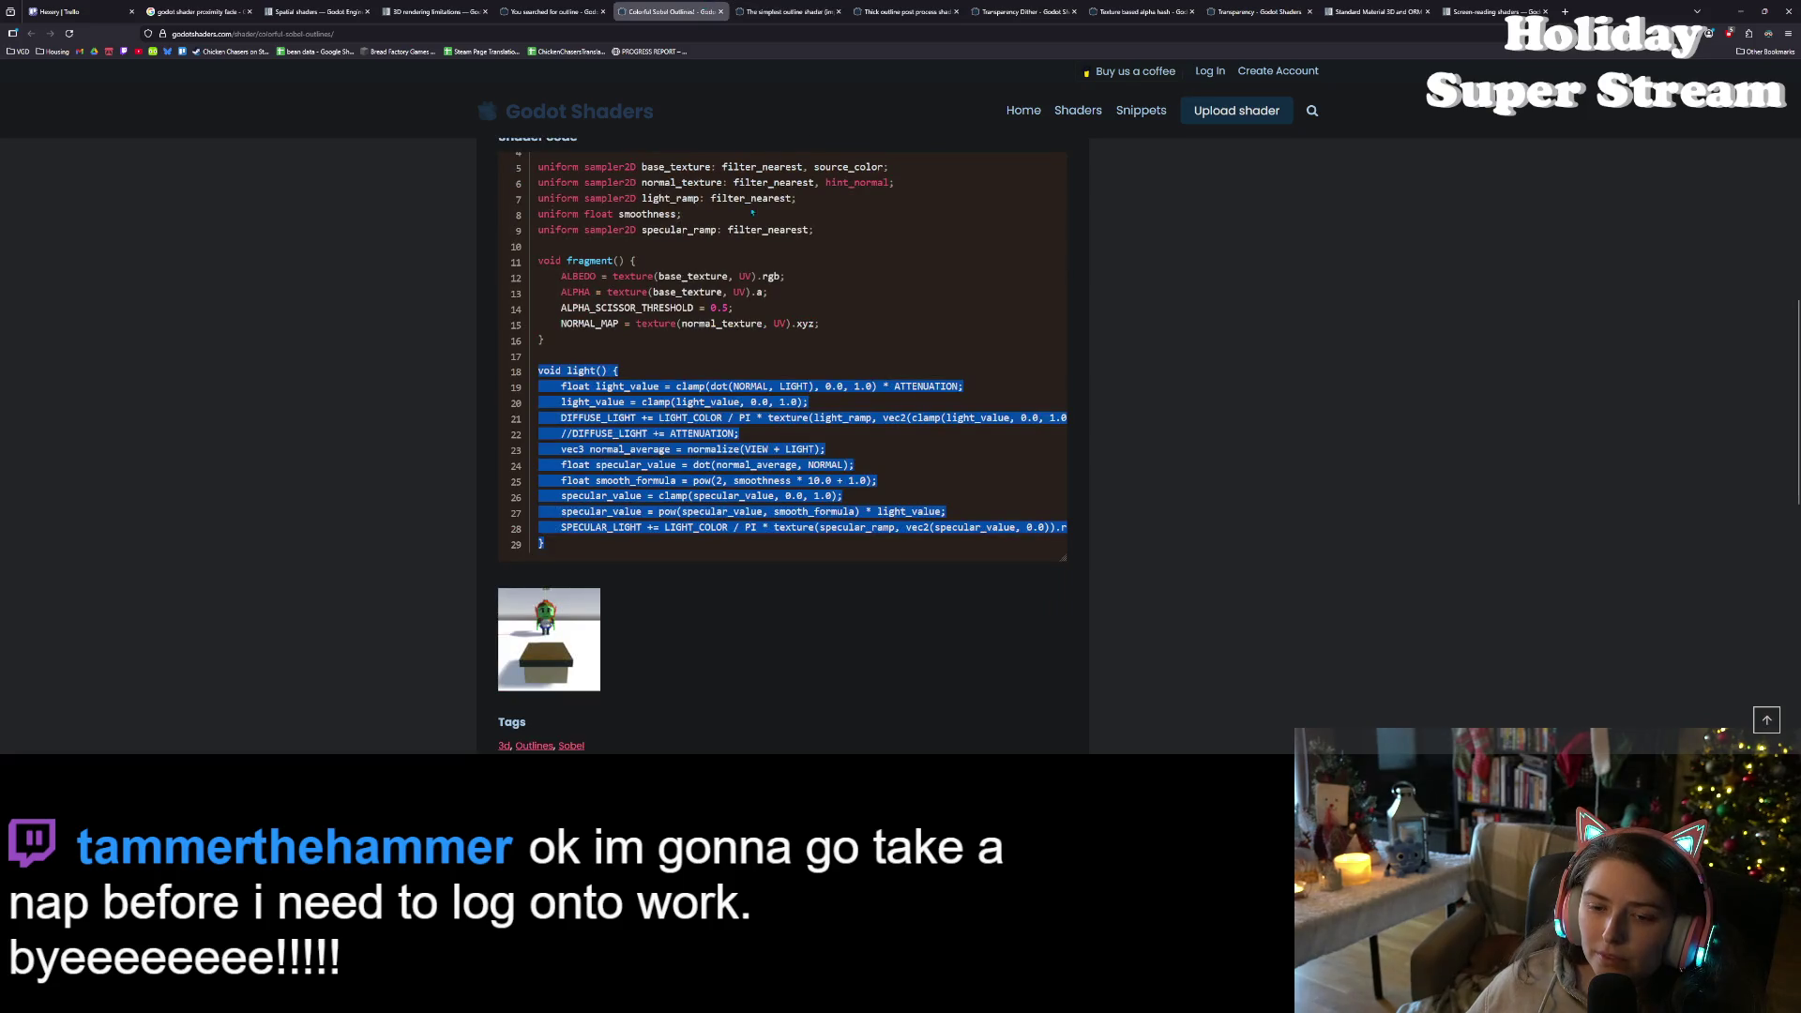
click(747, 384)
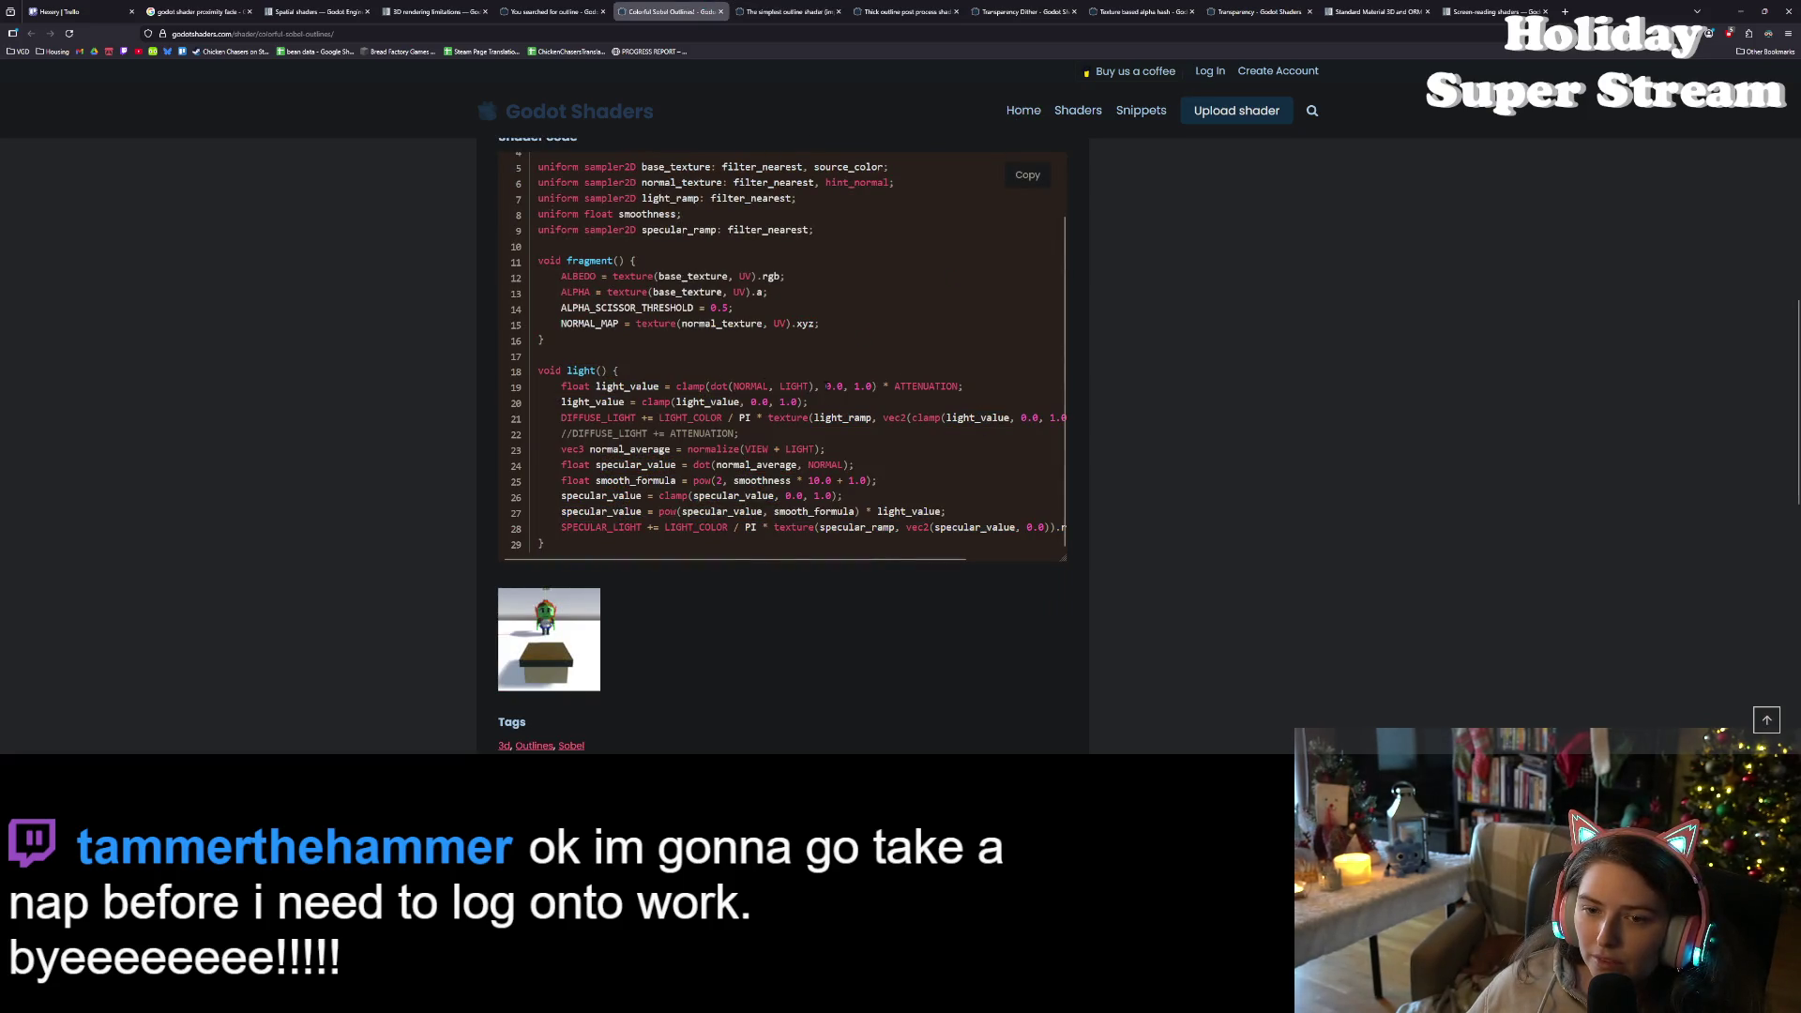
drag(569, 545, 524, 378)
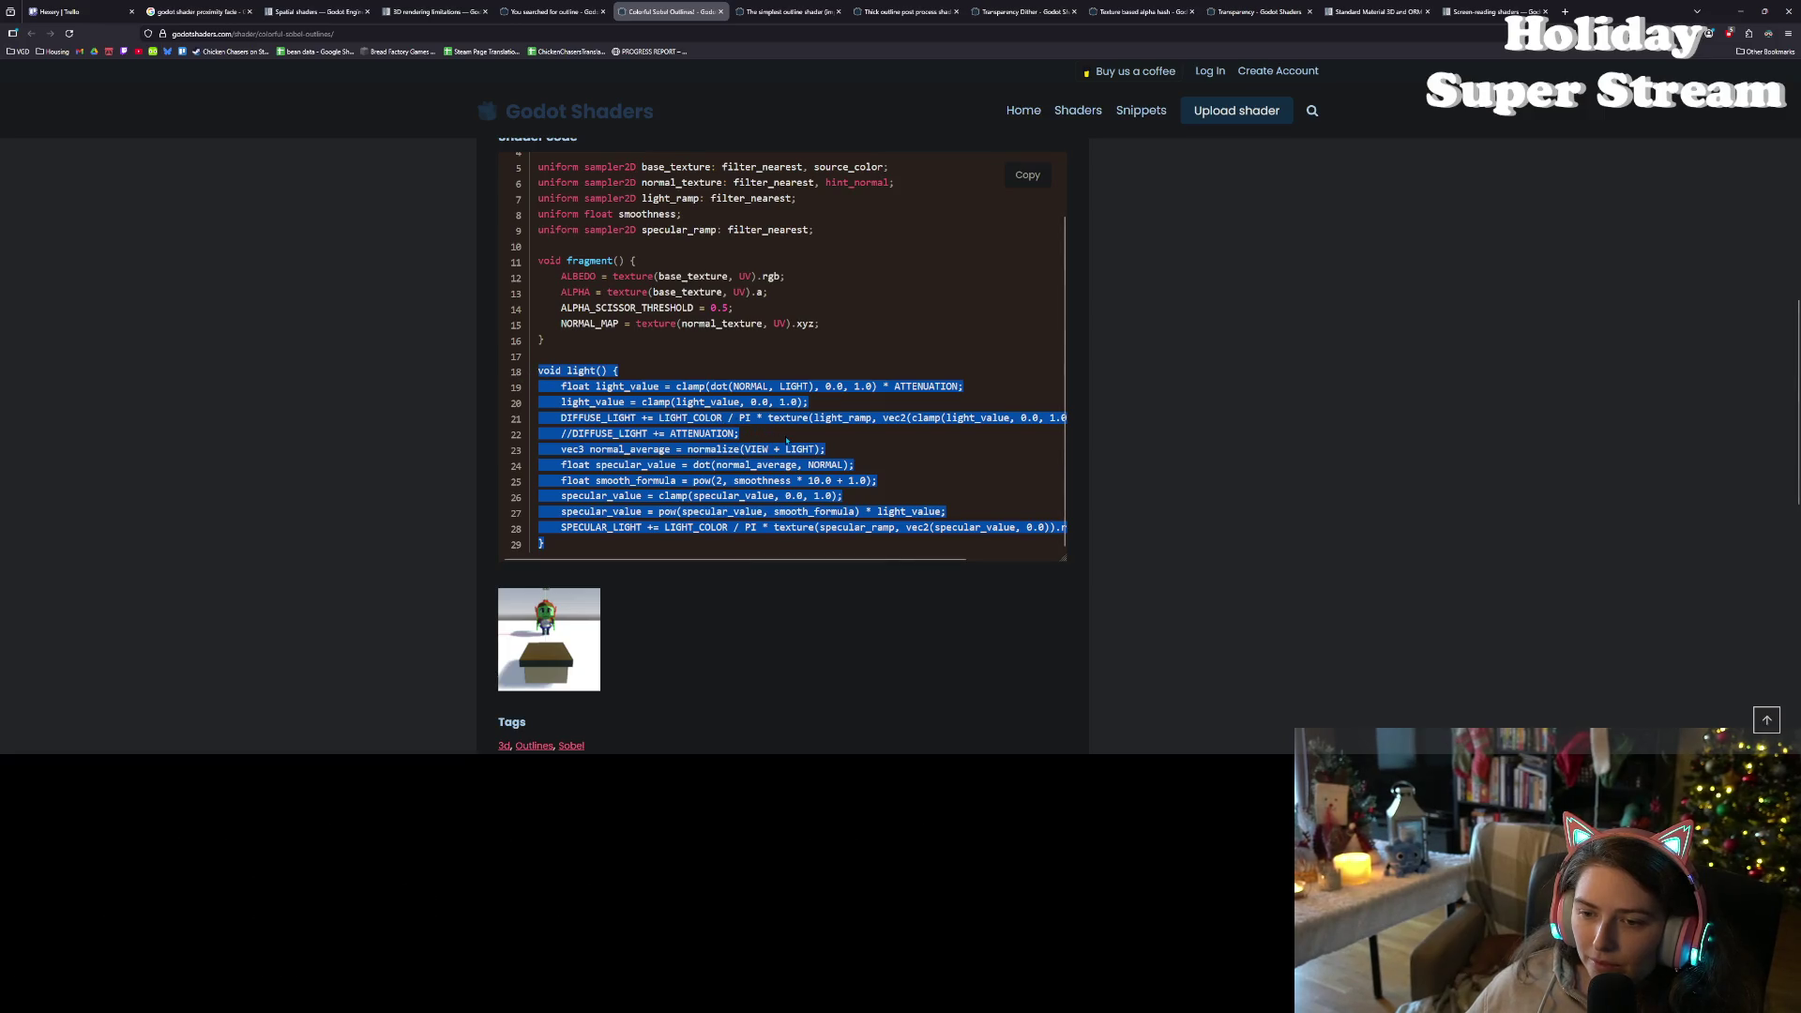
click(860, 444)
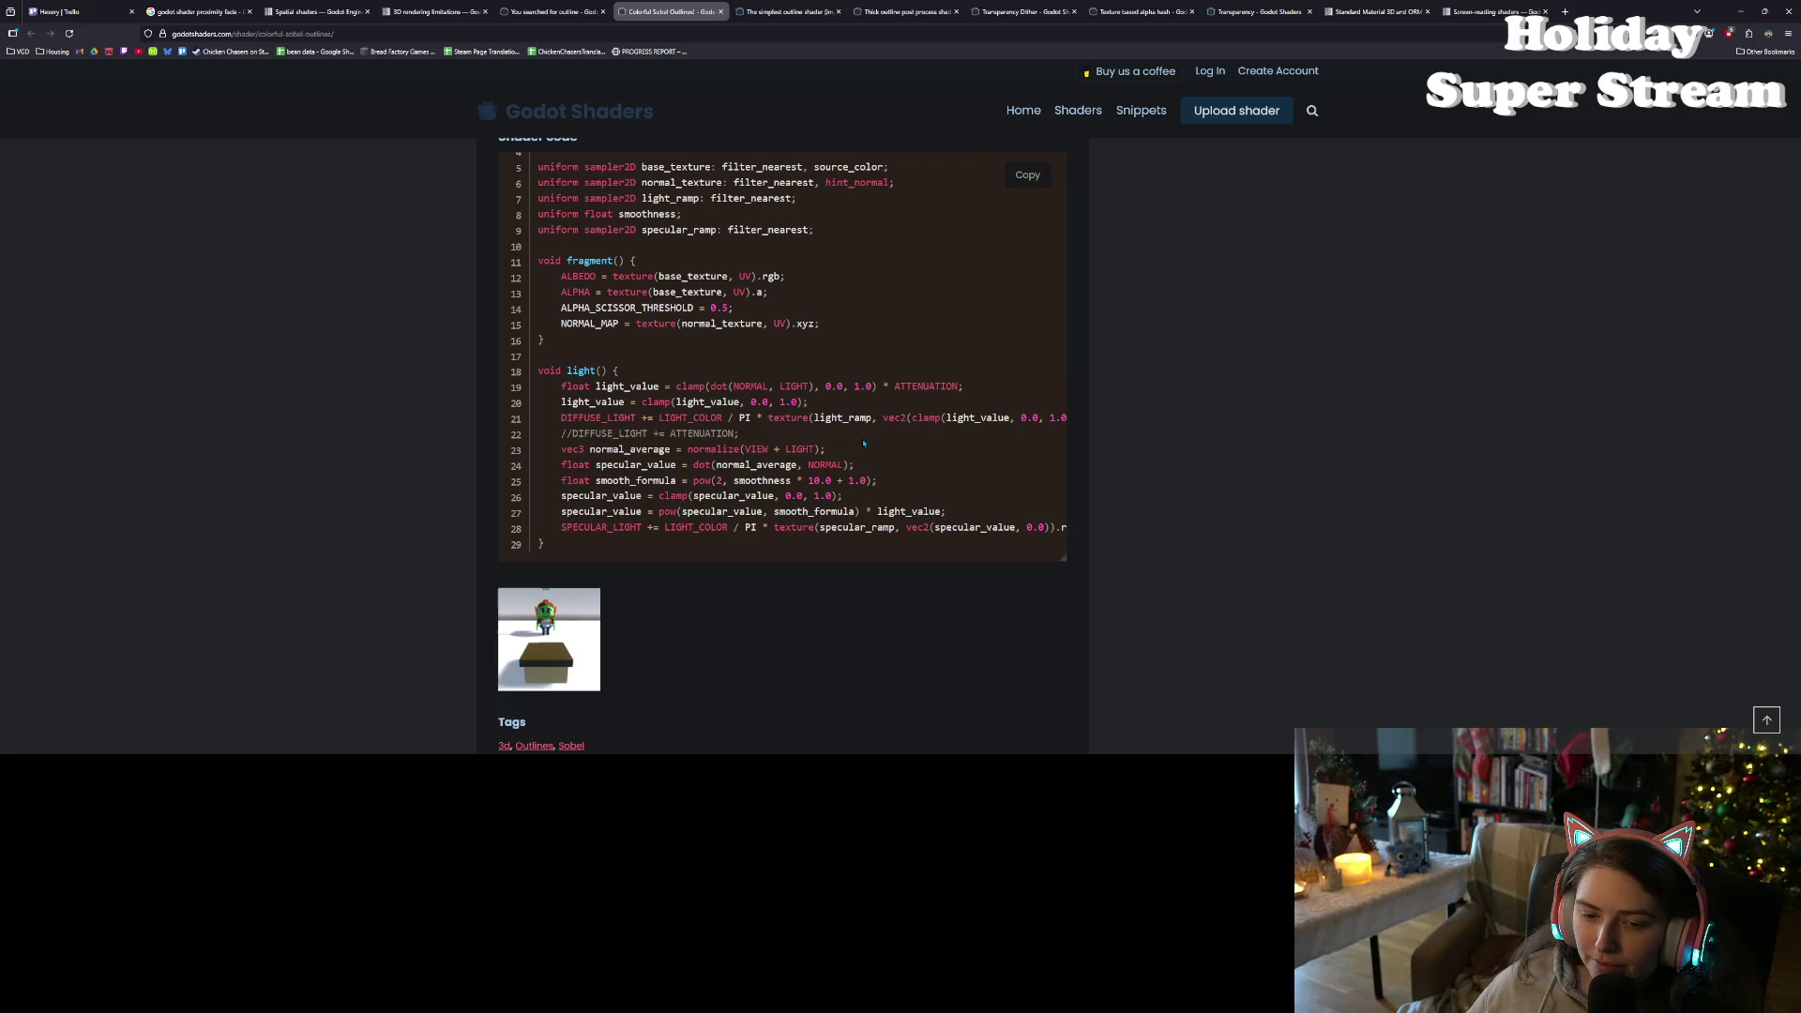
scroll(858, 446, up, 2)
scroll(835, 455, down, 2)
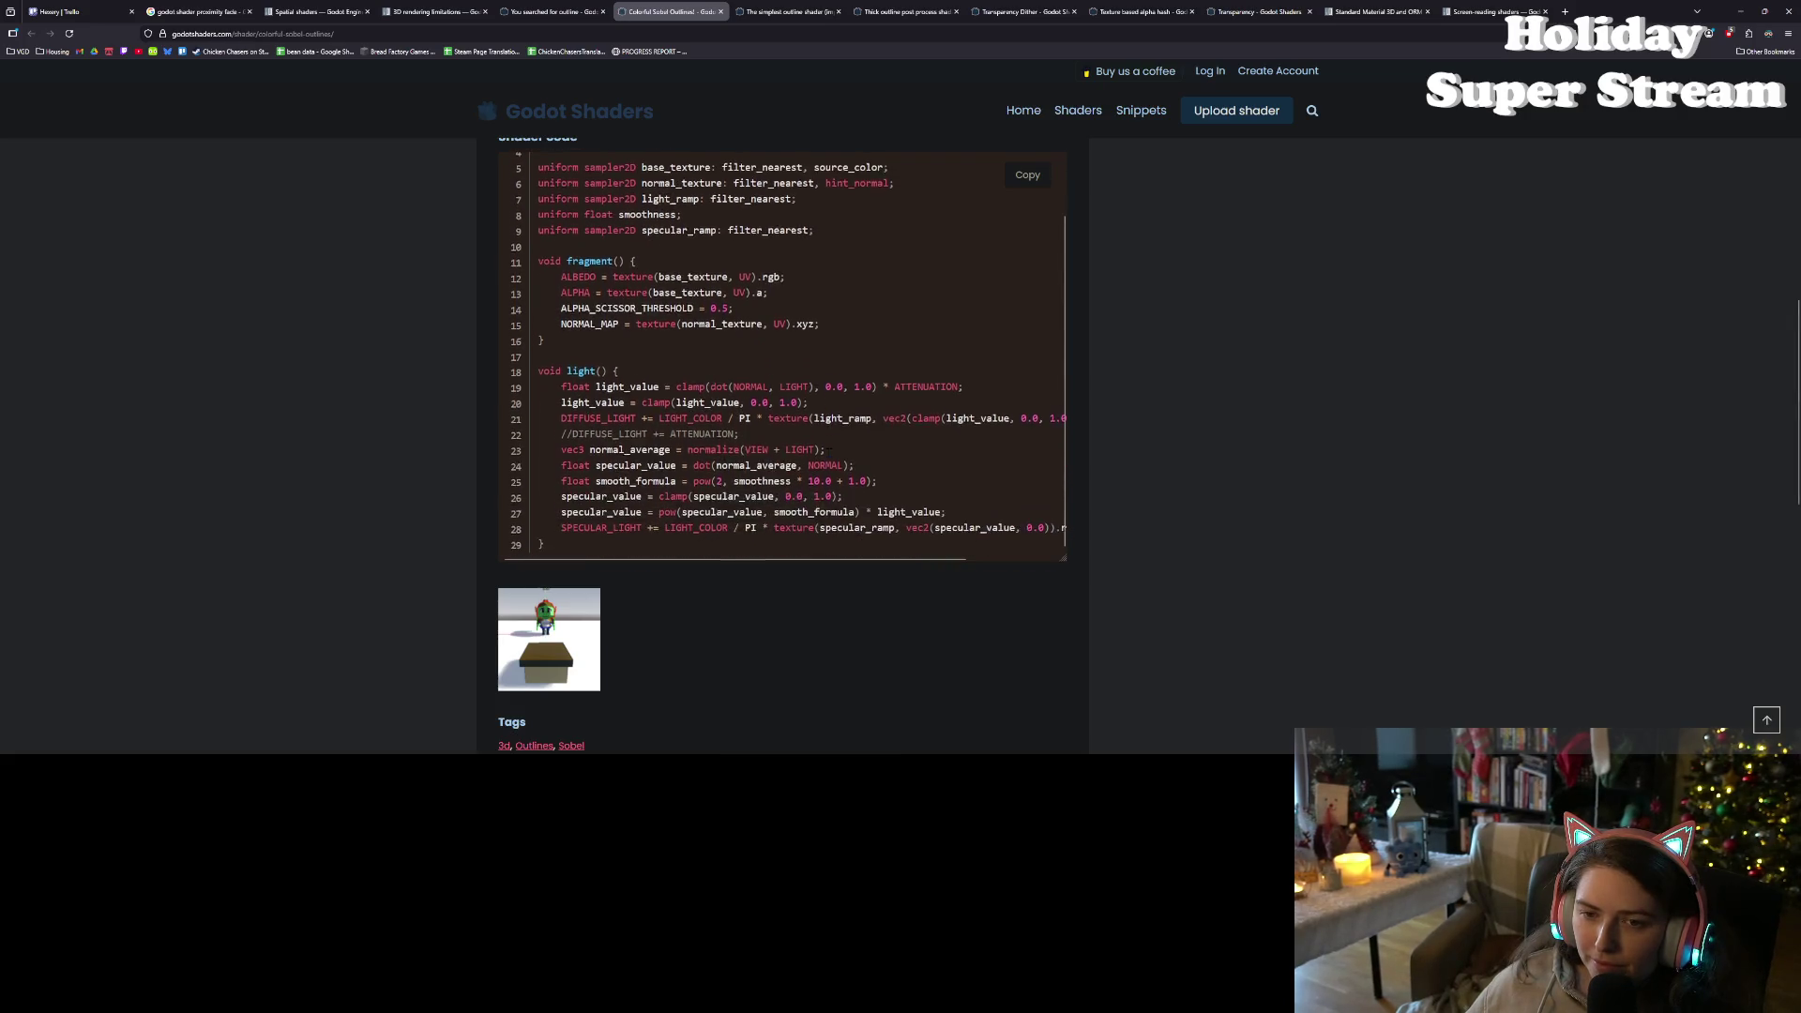
key(ctrl+shift+Tab)
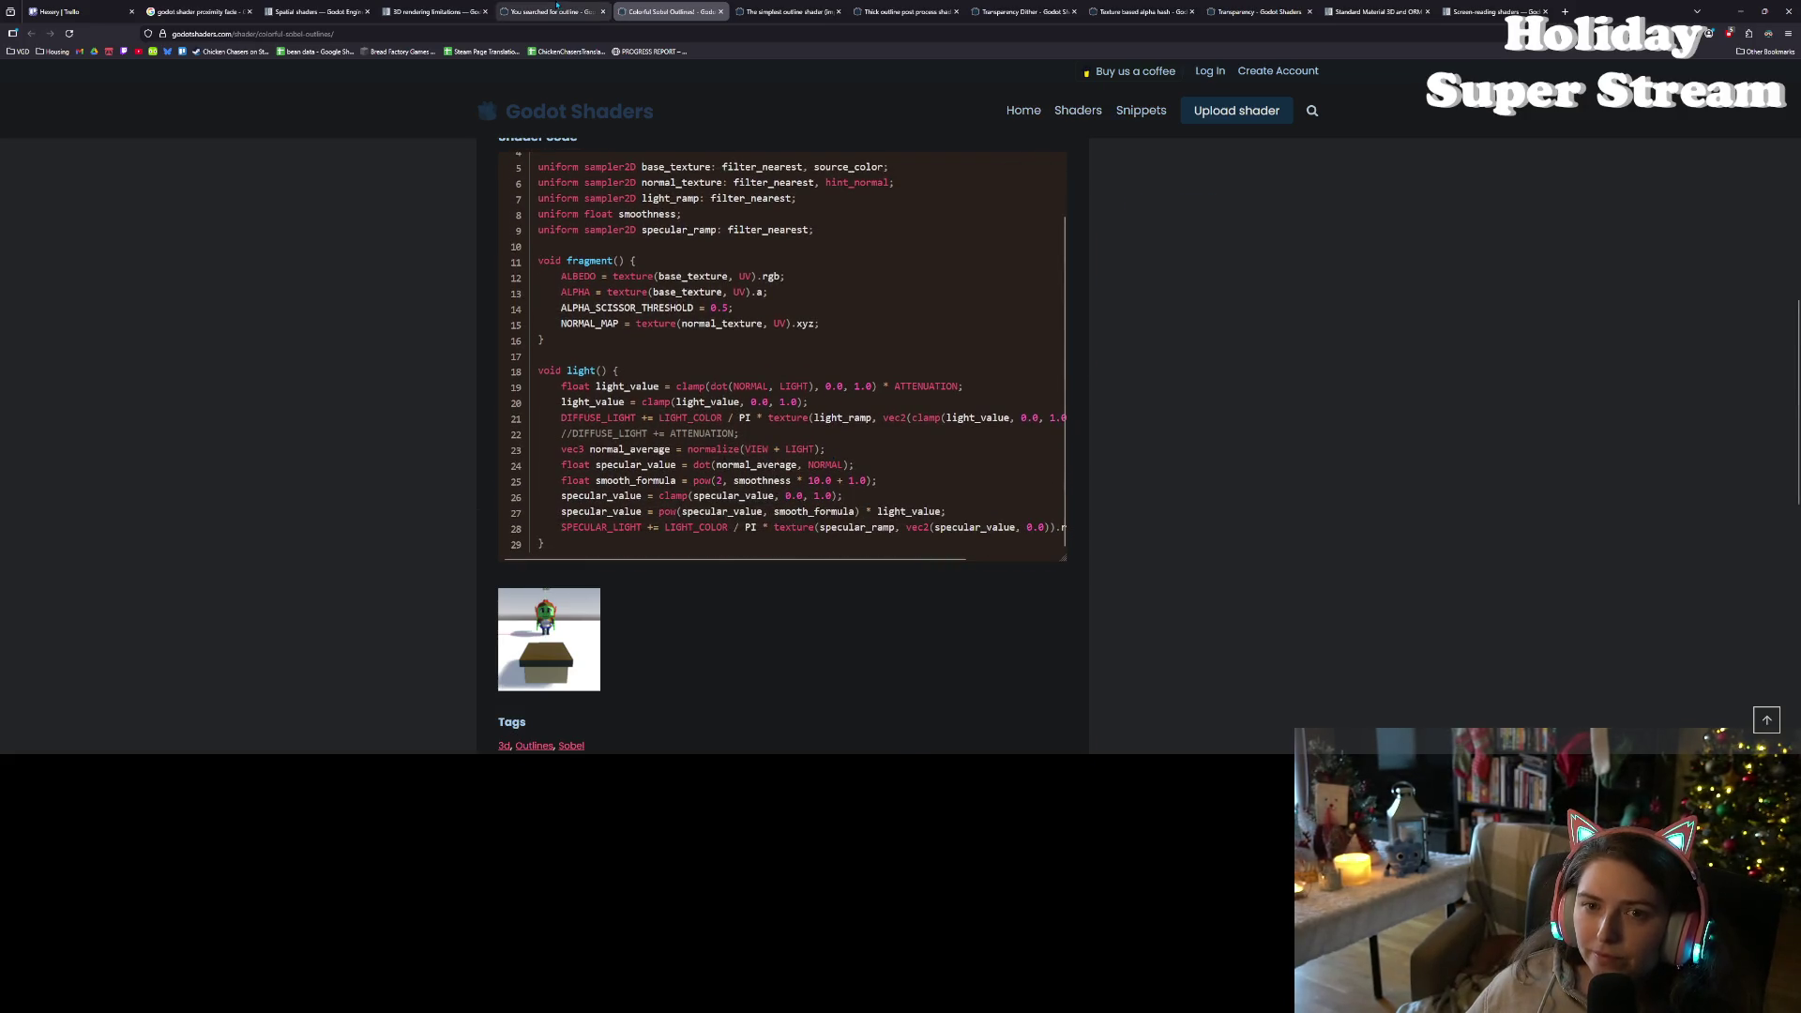
- Scroll the outline search results and open Outline Shader (for stylized games)
scroll(1163, 404, down, 5)
scroll(1168, 413, down, 4)
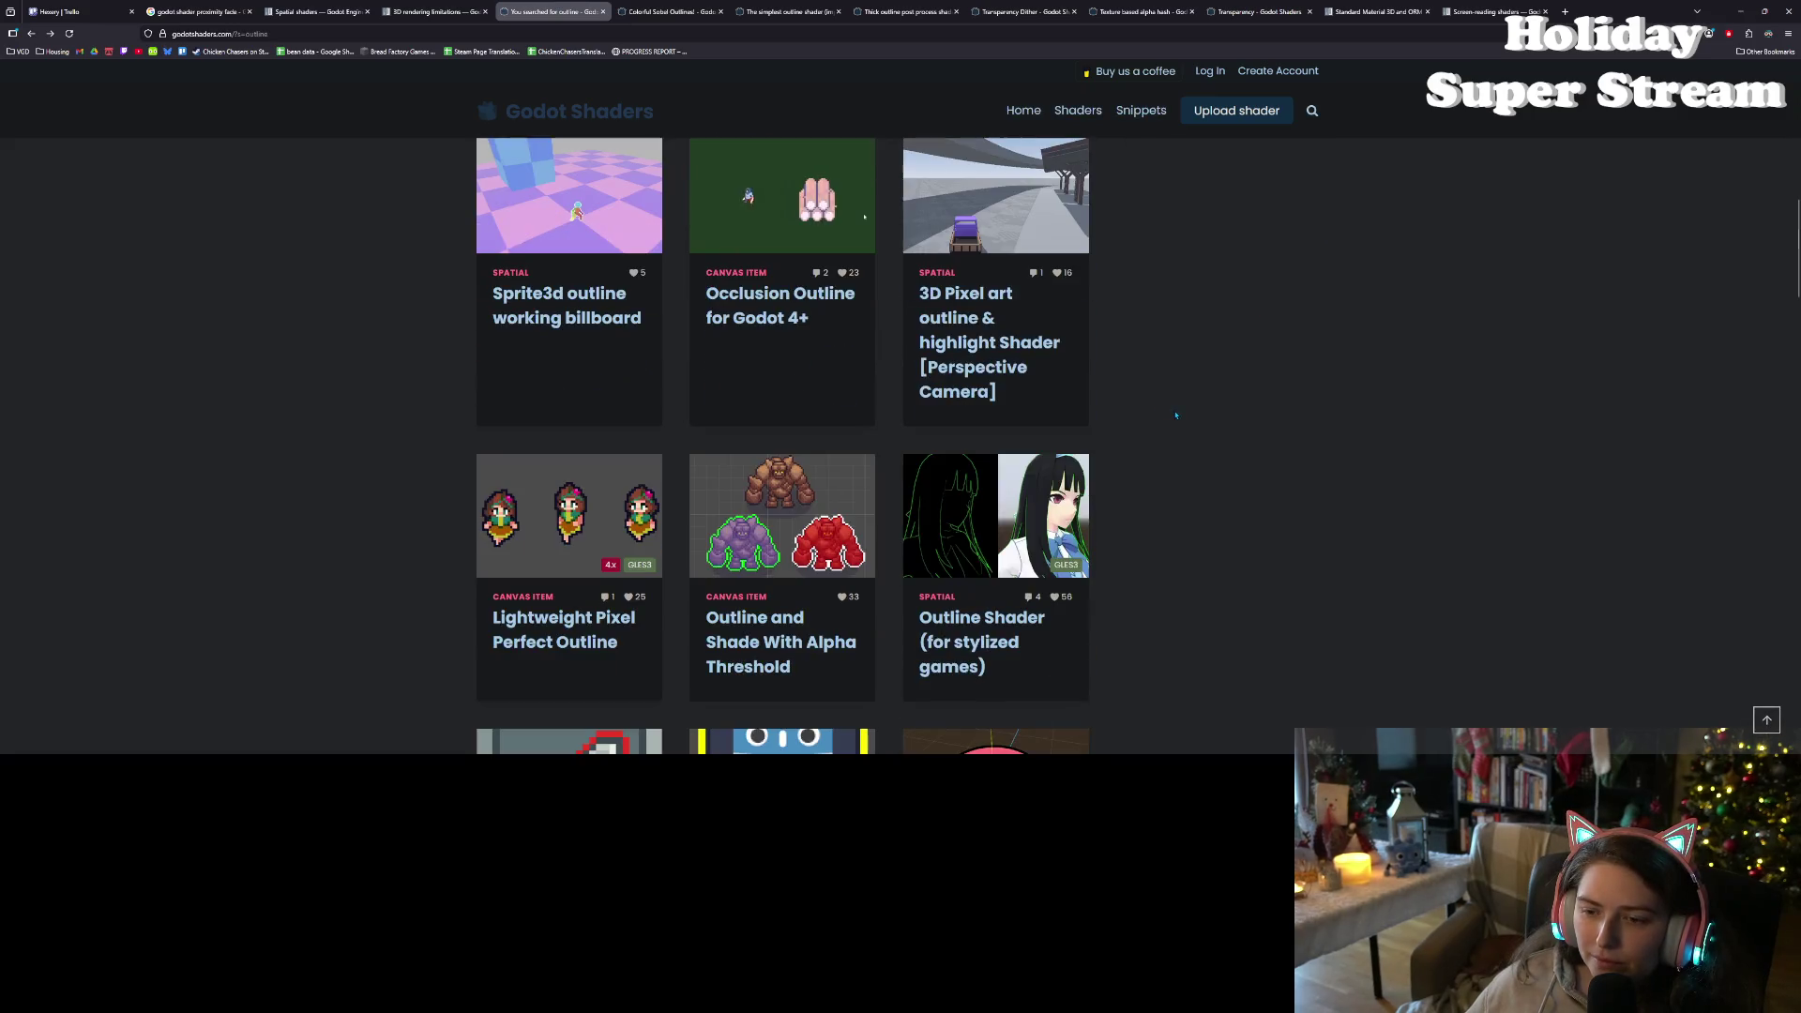
scroll(1198, 369, down, 3)
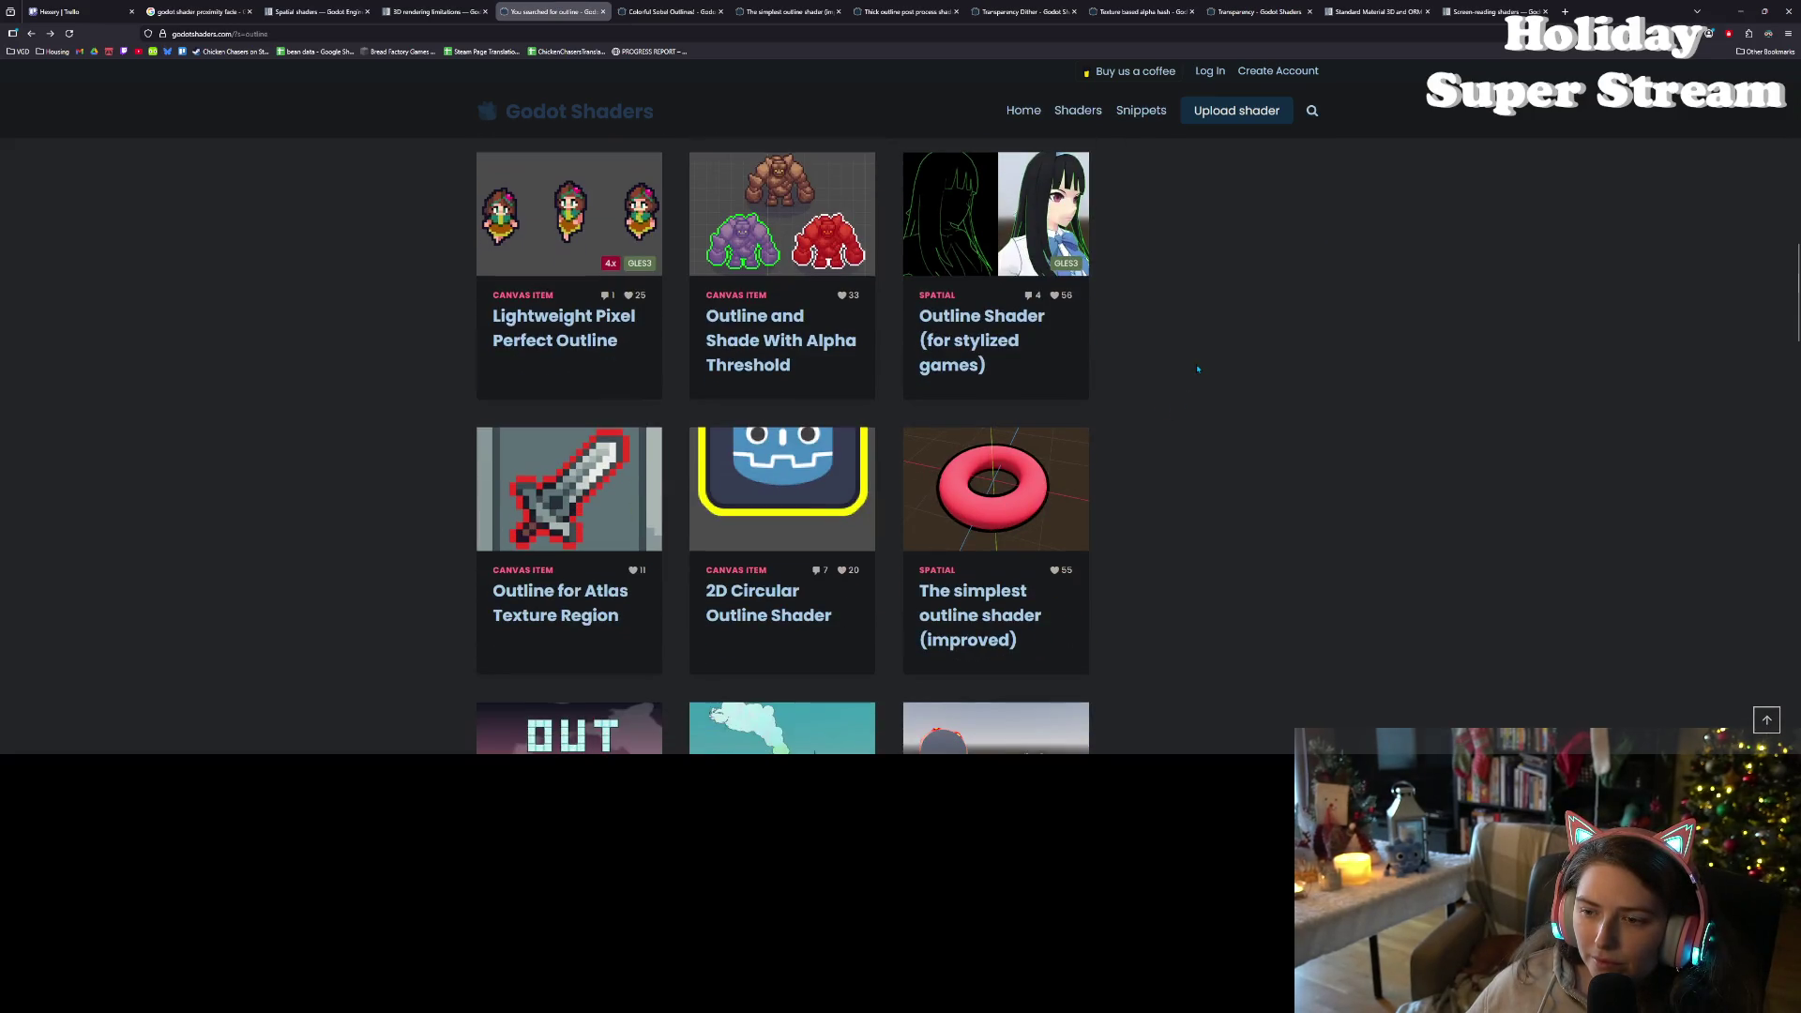
scroll(1192, 366, down, 1)
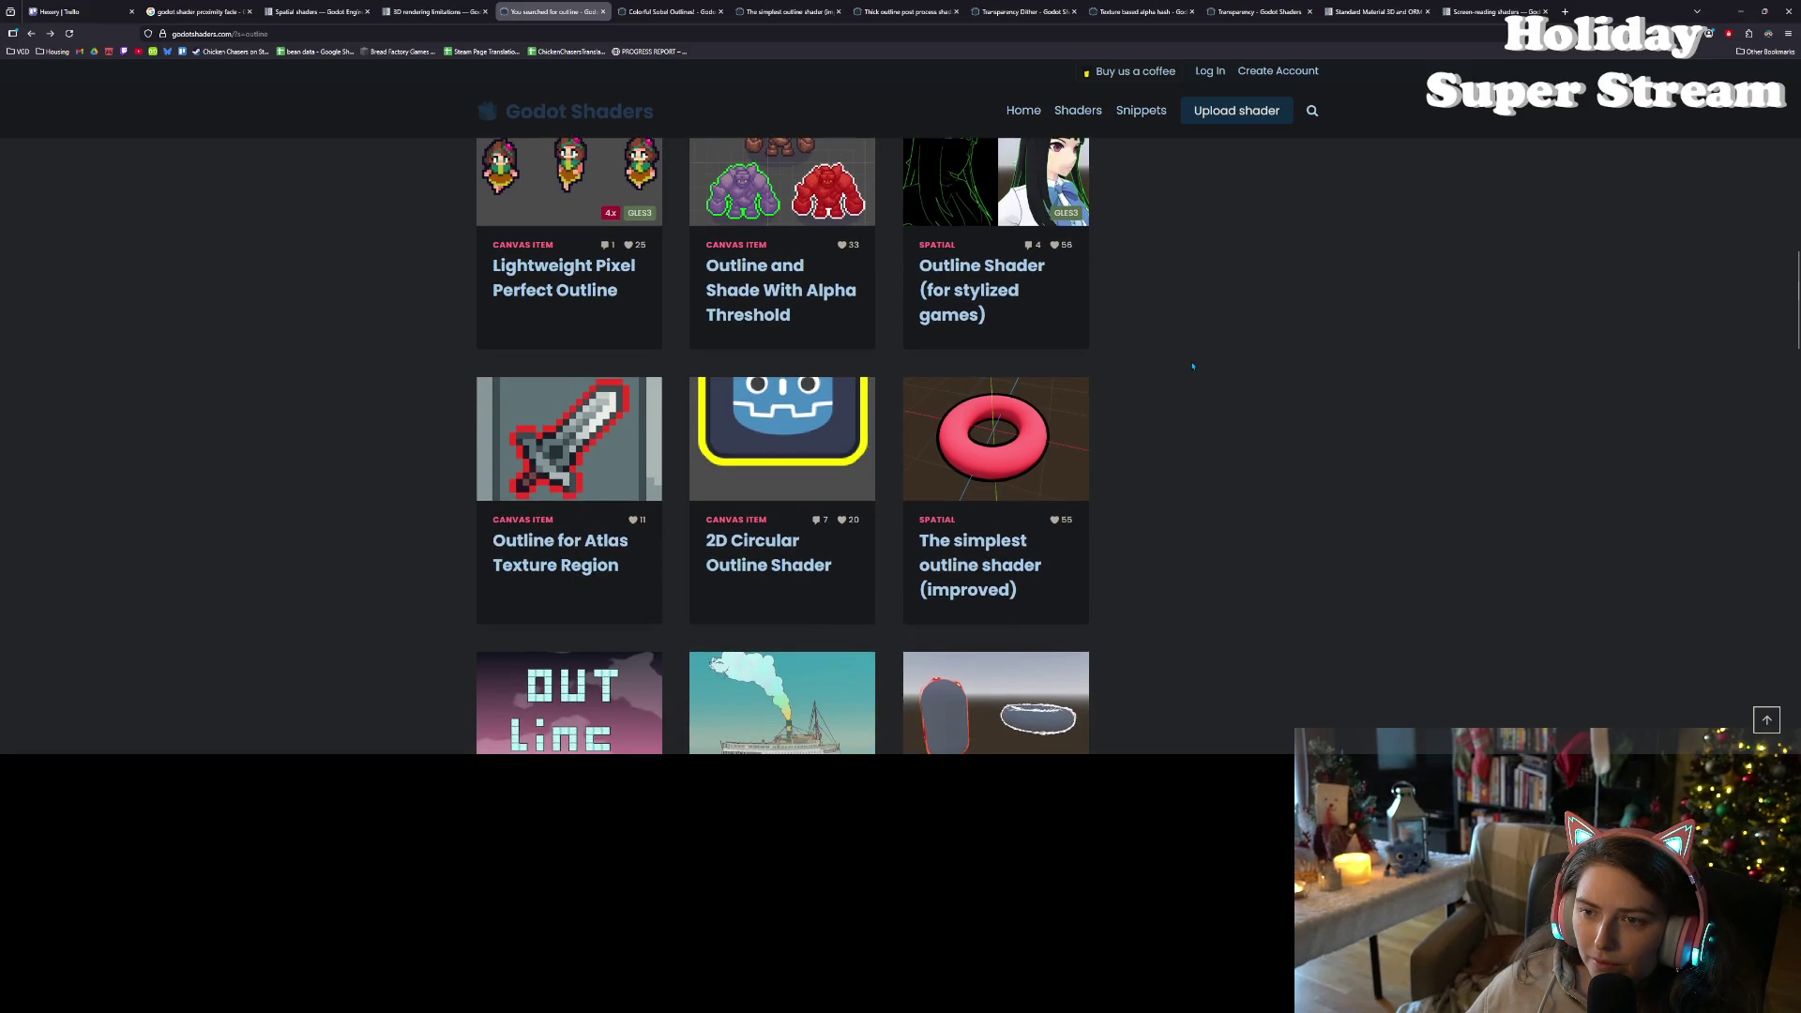
click(1033, 288)
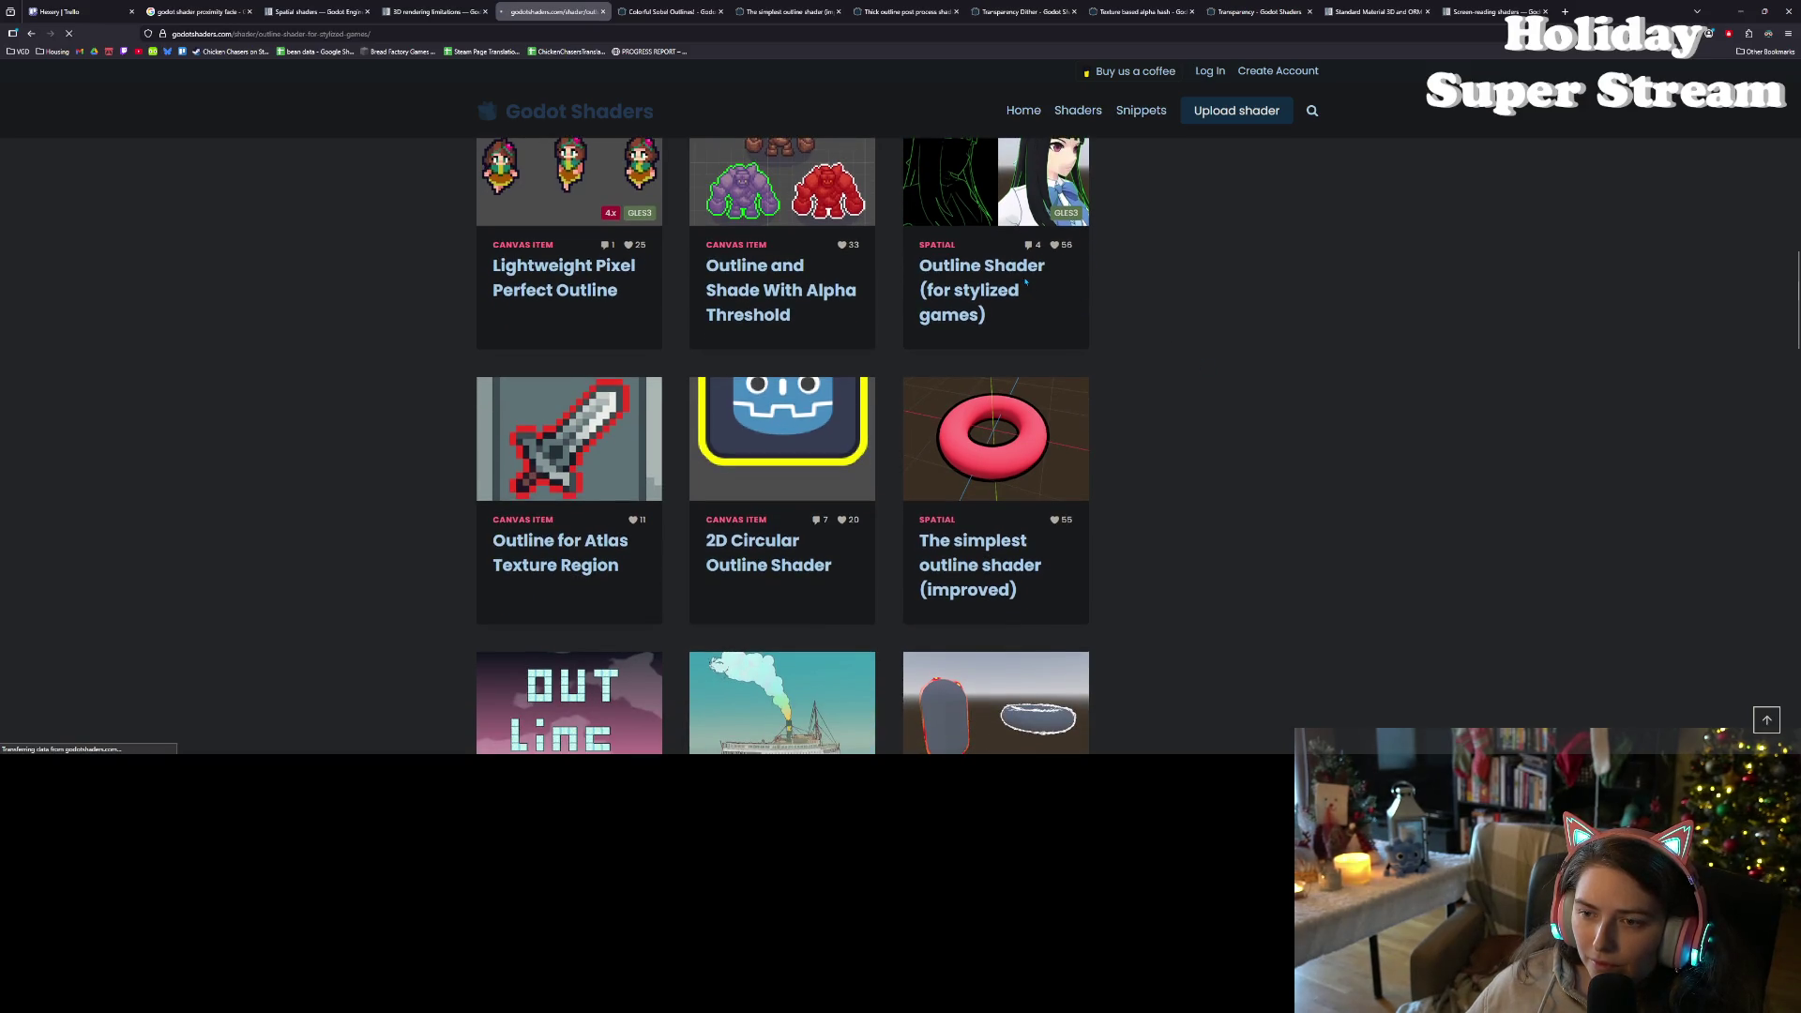
- Scroll through its code down to where edgeColor is mixed into ALBEDO
scroll(1224, 531, down, 6)
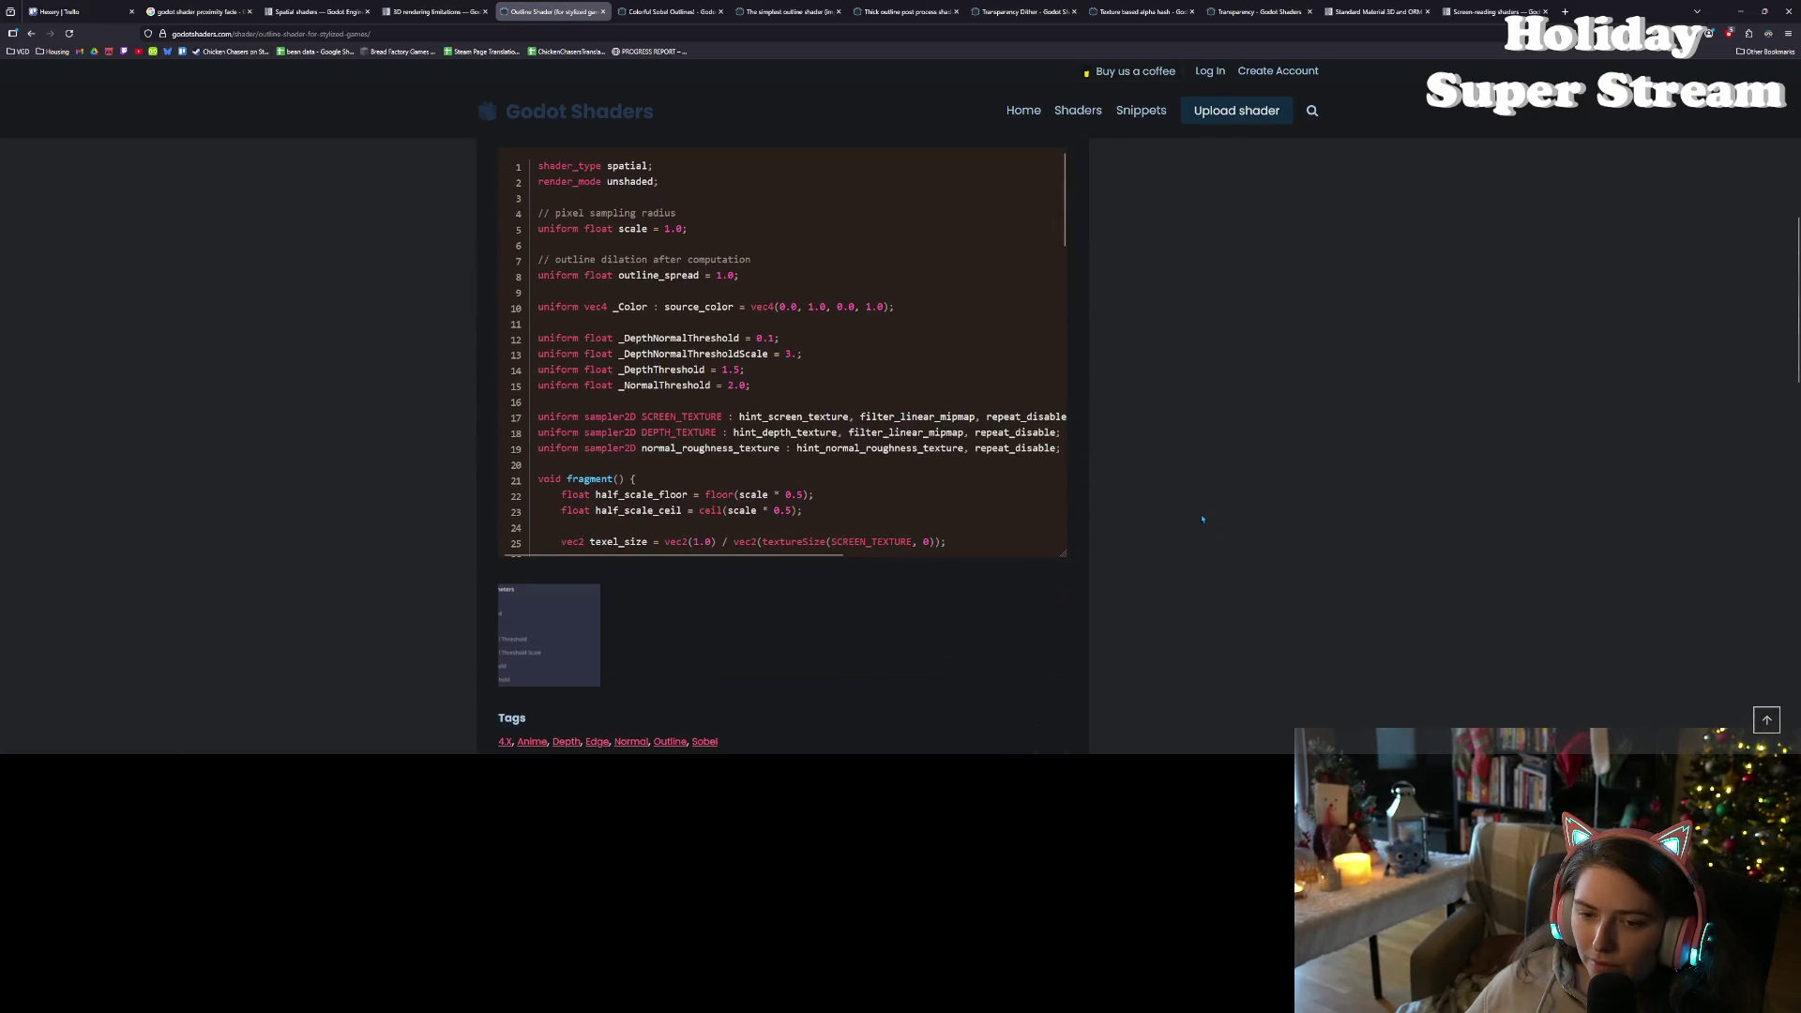
scroll(725, 436, down, 3)
scroll(725, 438, down, 4)
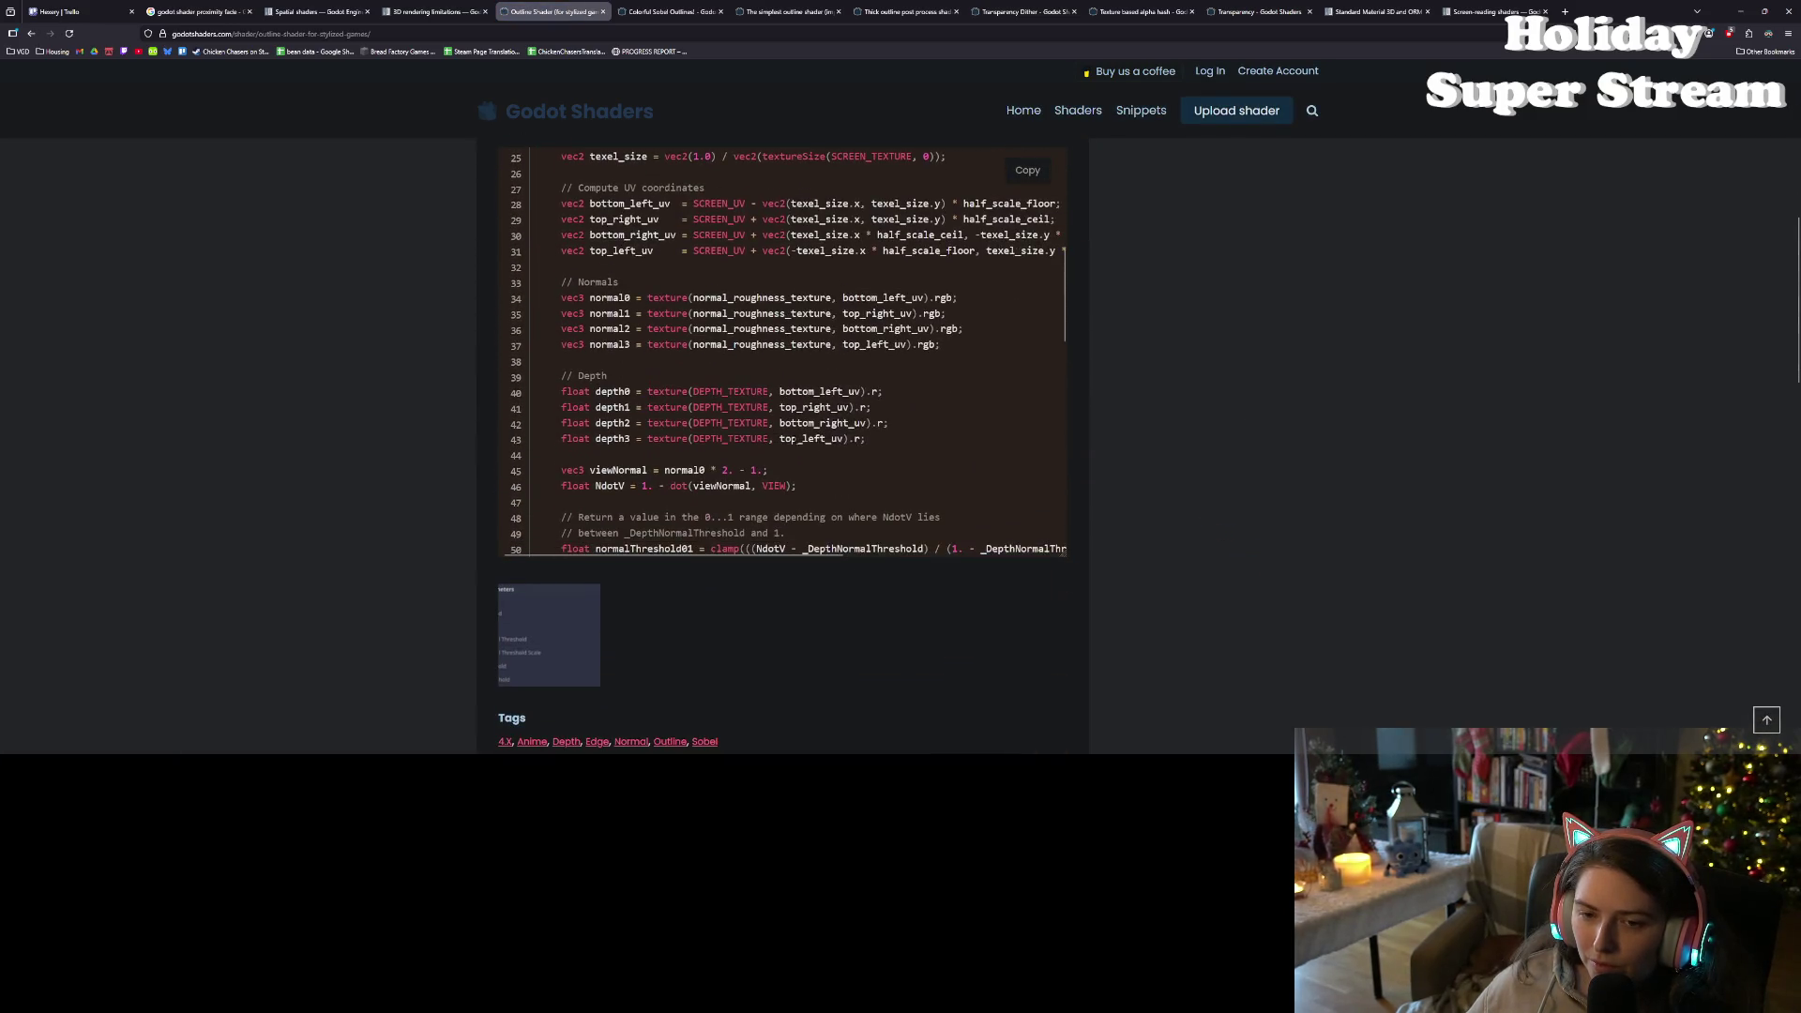
scroll(945, 466, up, 3)
scroll(944, 466, up, 3)
scroll(1146, 515, up, 6)
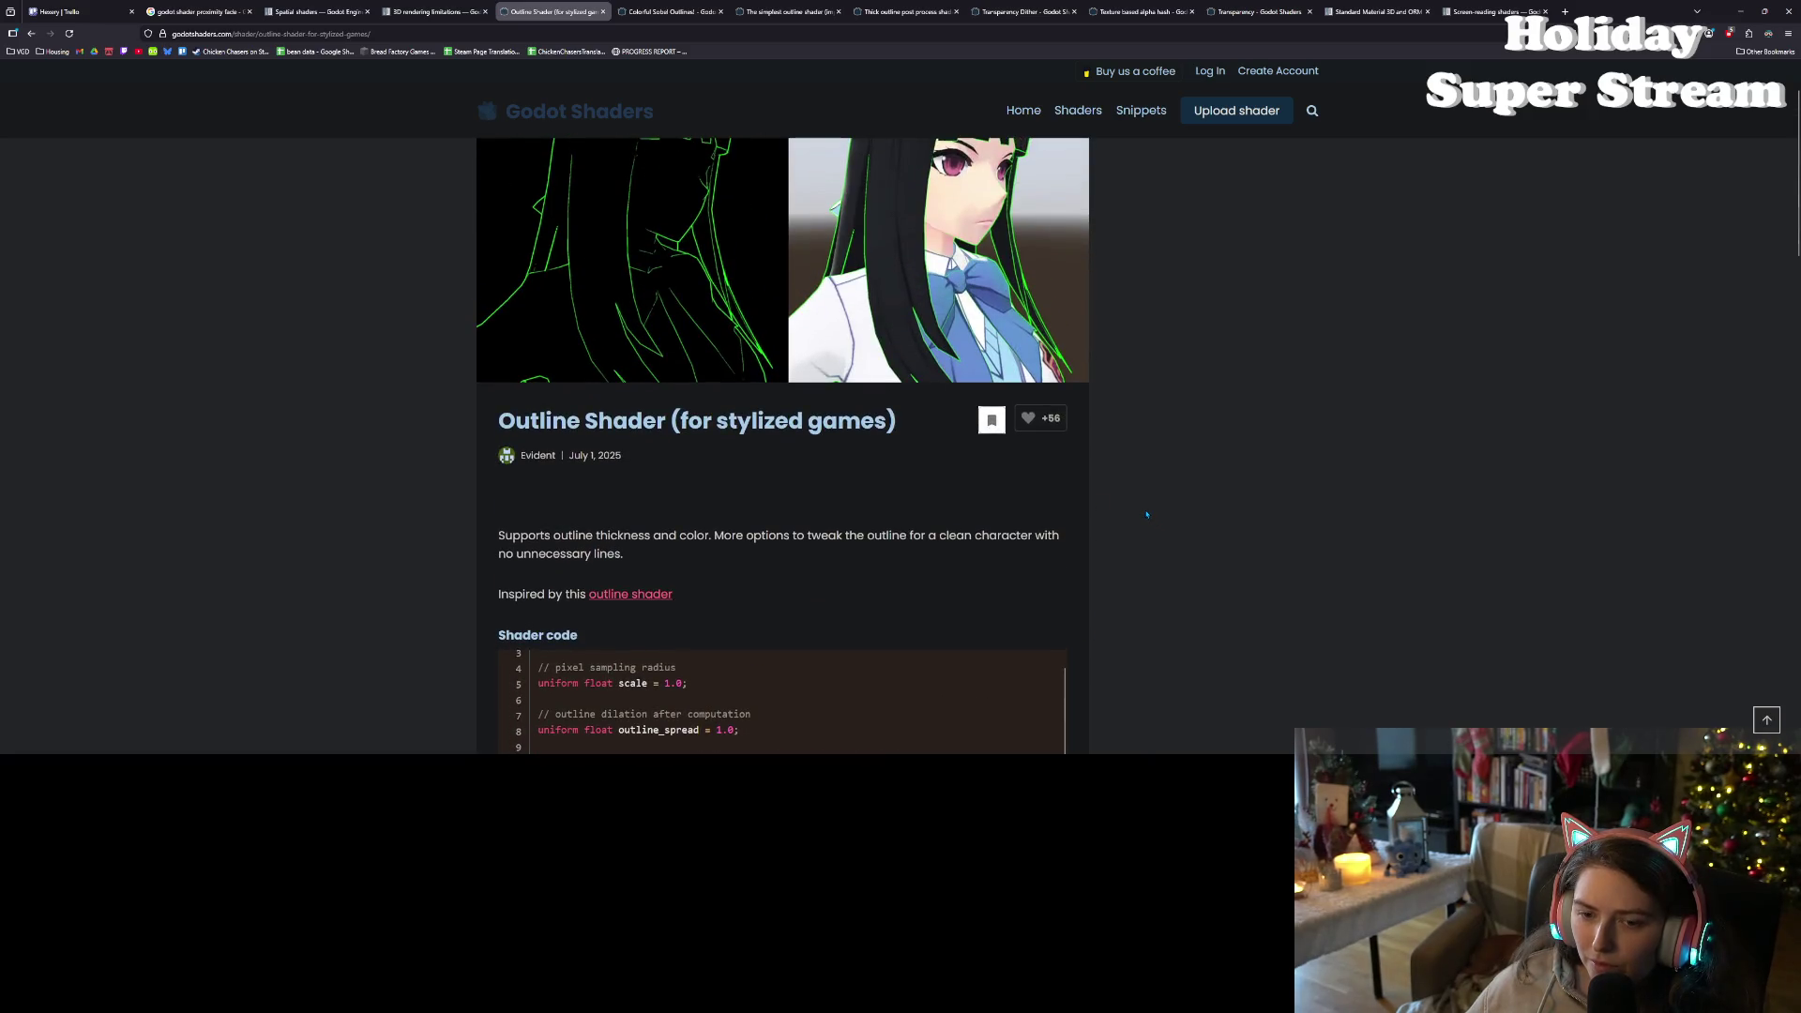
scroll(1146, 515, down, 2)
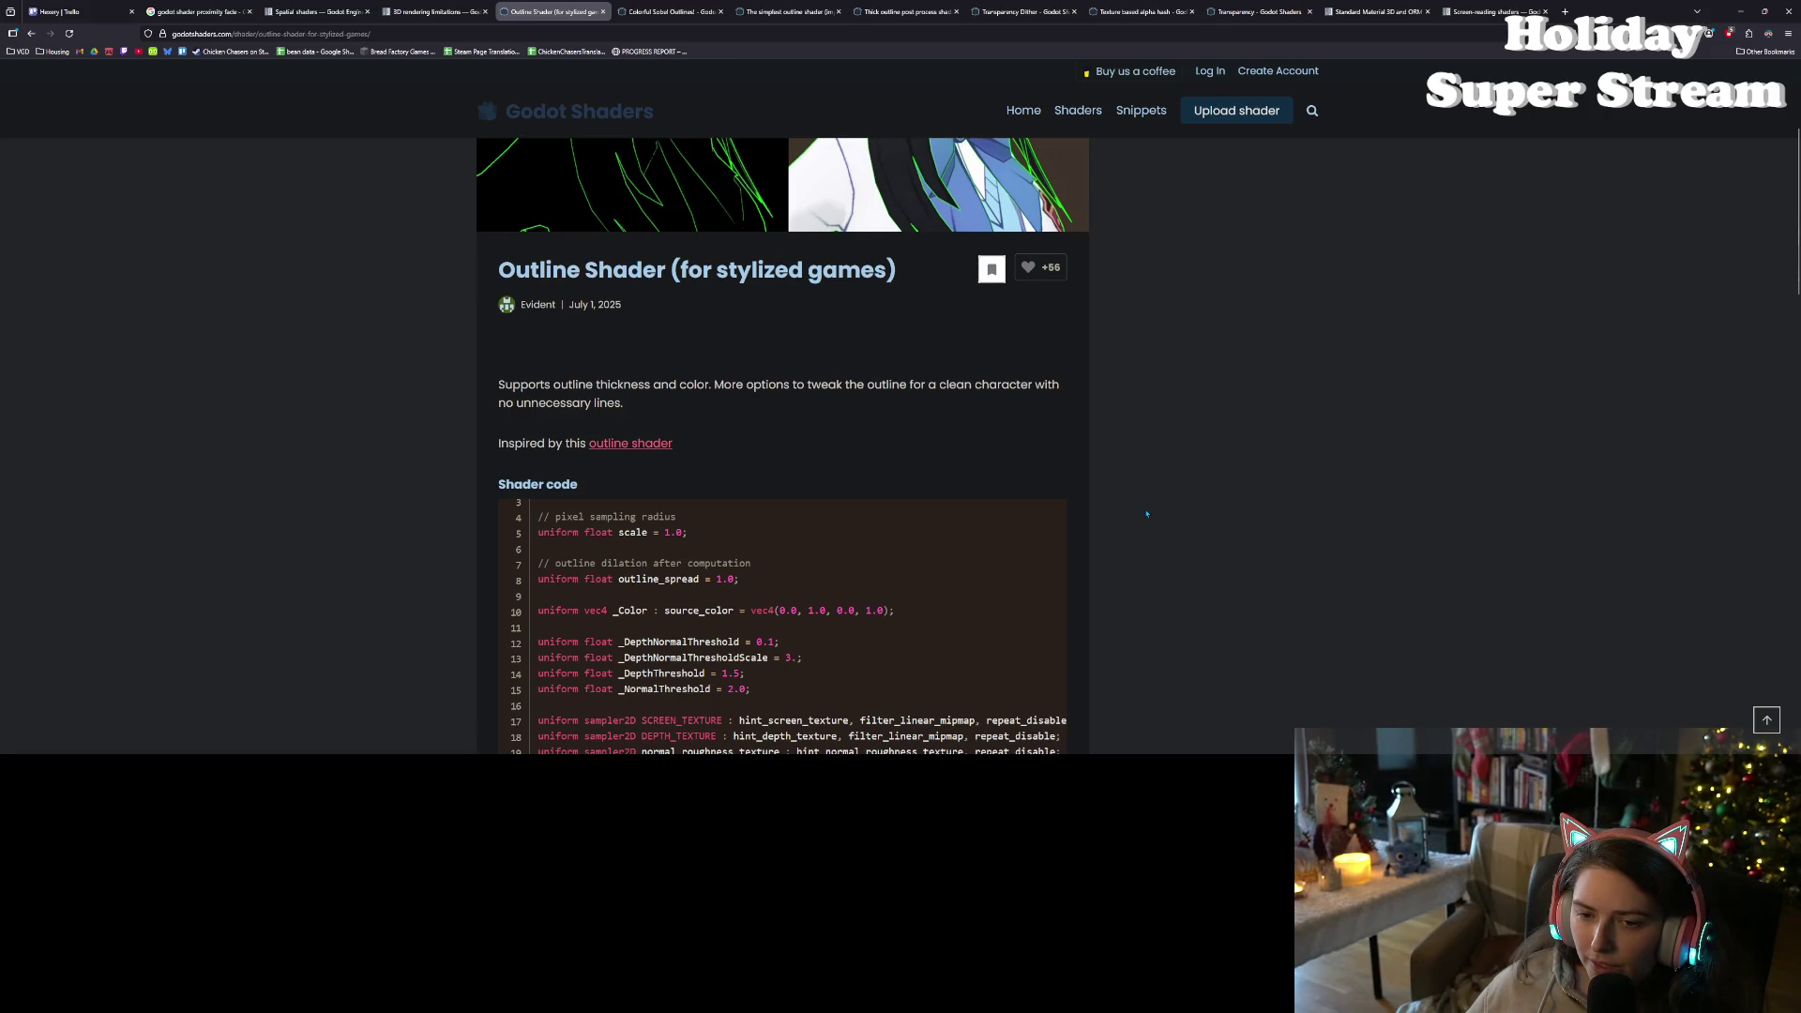
scroll(1146, 514, down, 2)
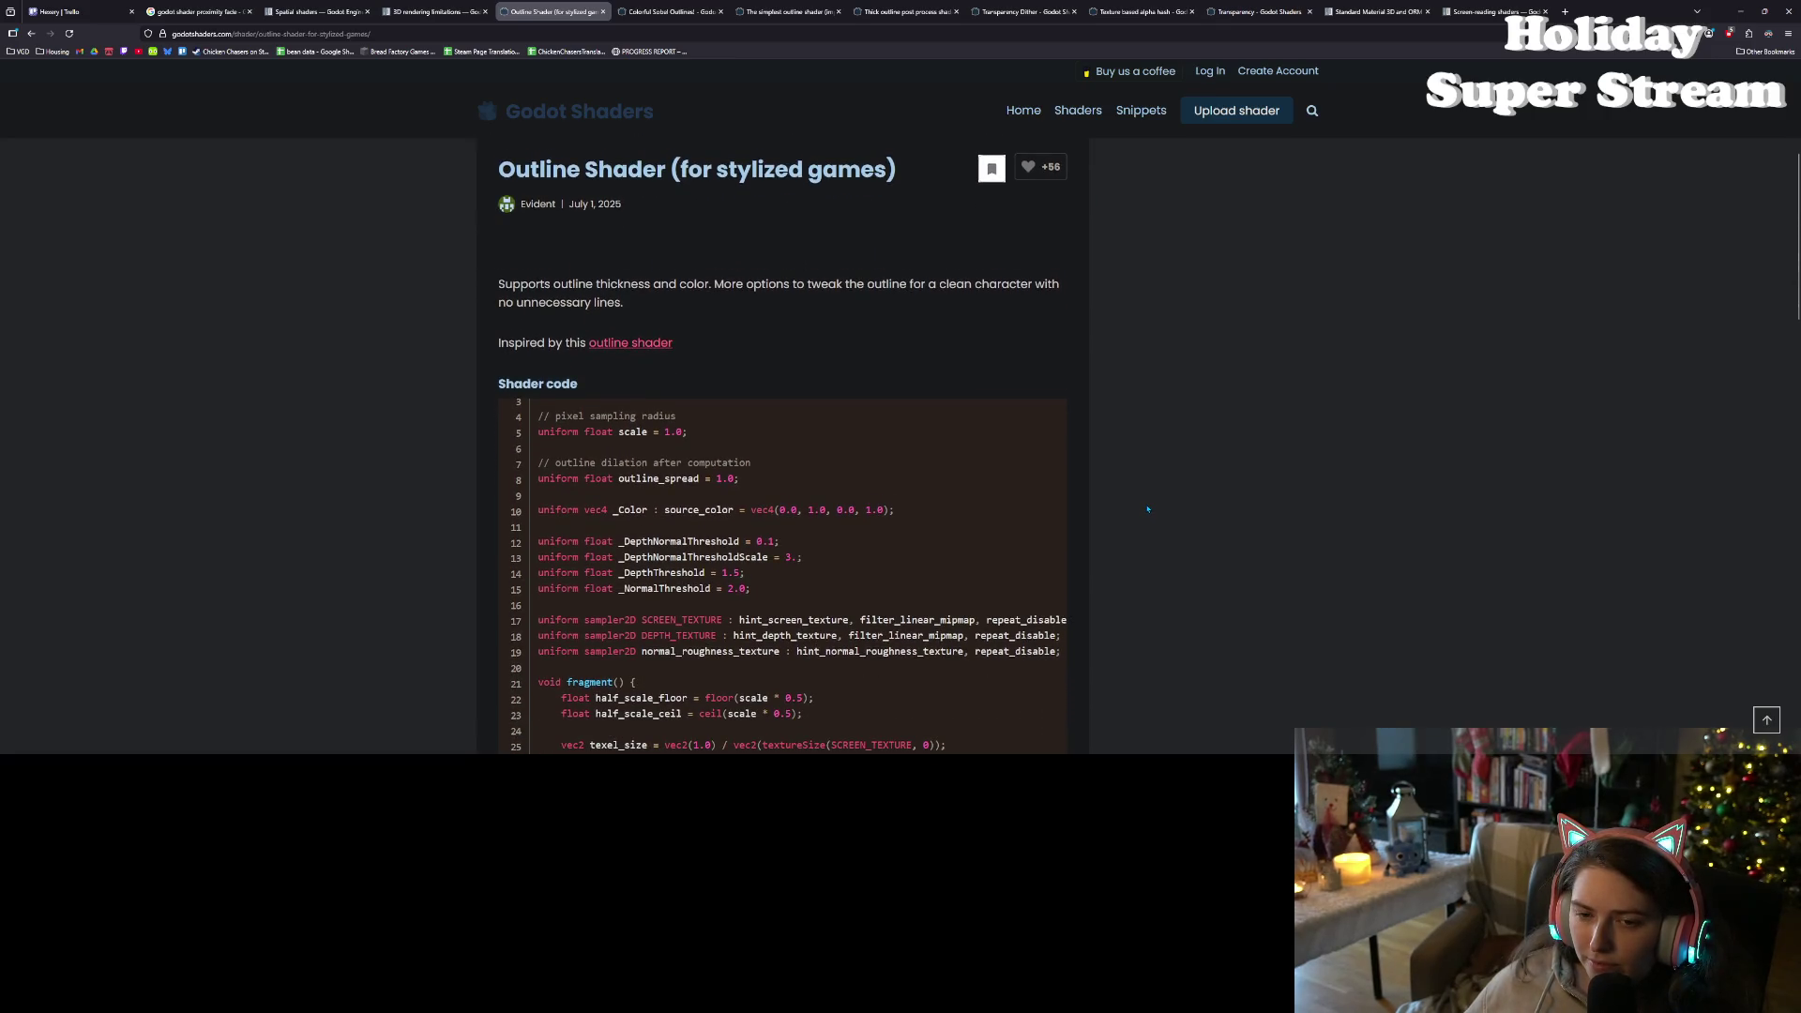
scroll(1146, 509, down, 1)
scroll(1155, 478, down, 2)
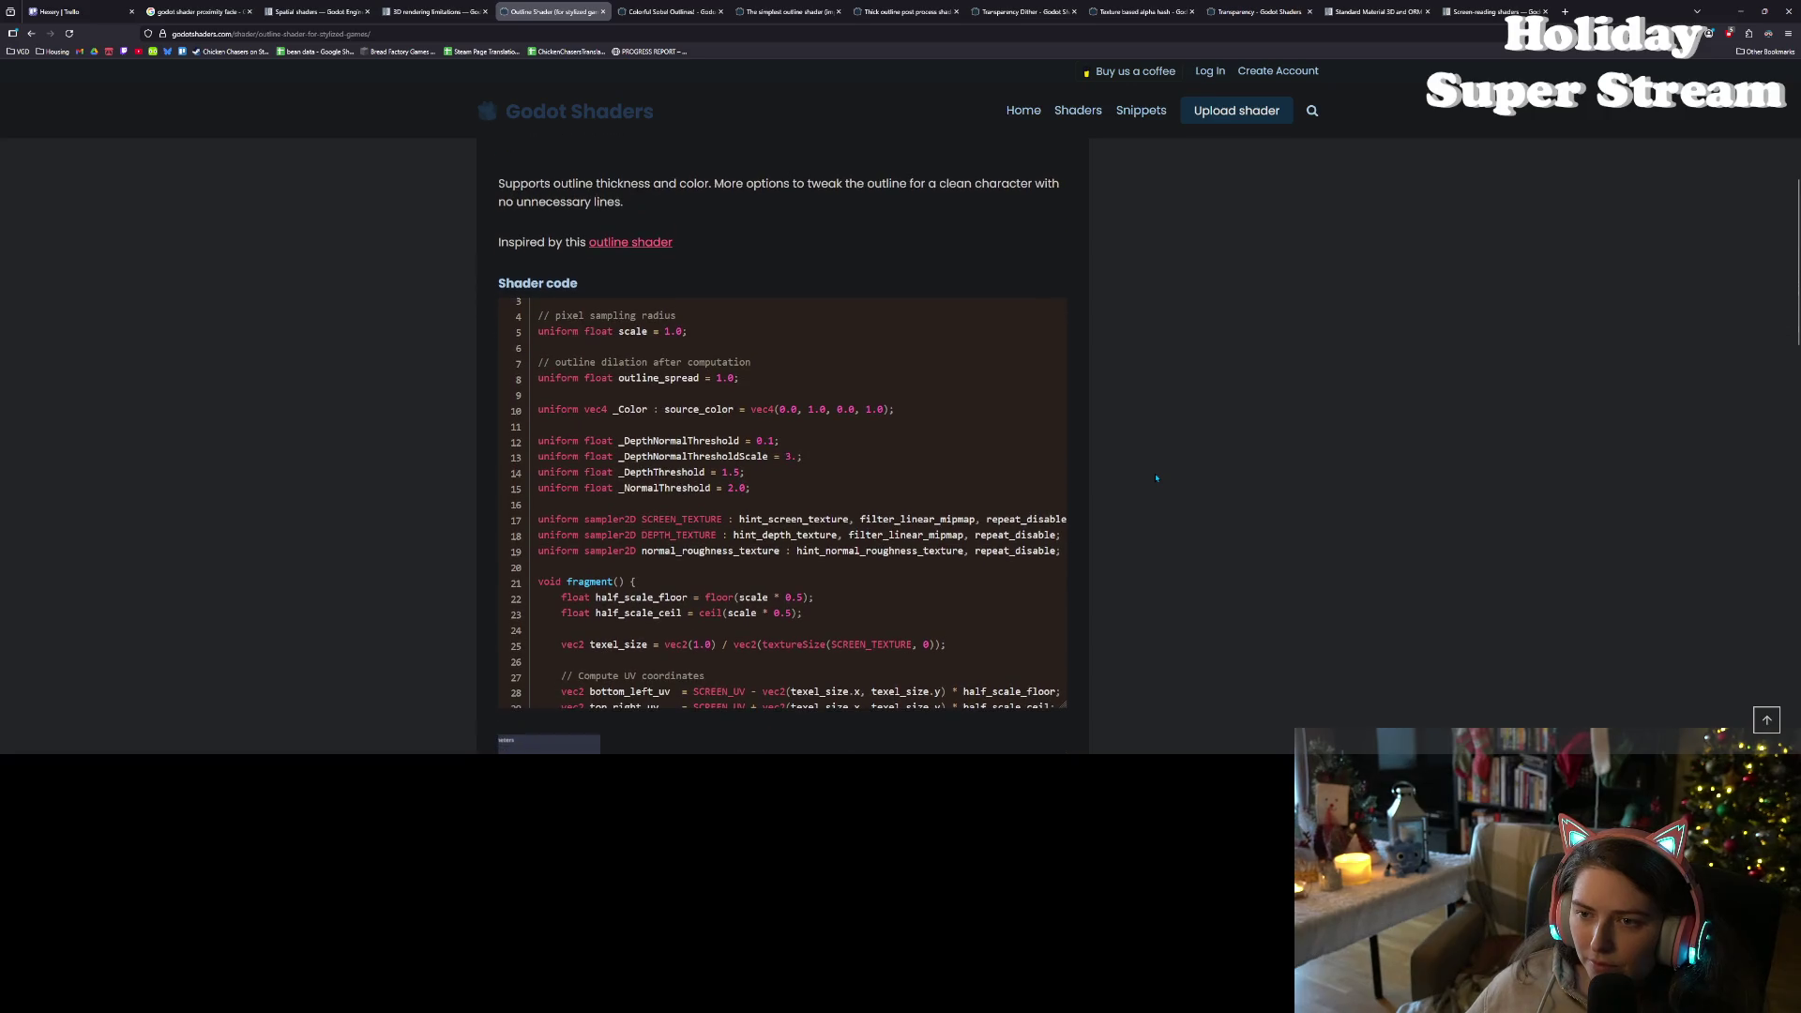
scroll(999, 431, down, 4)
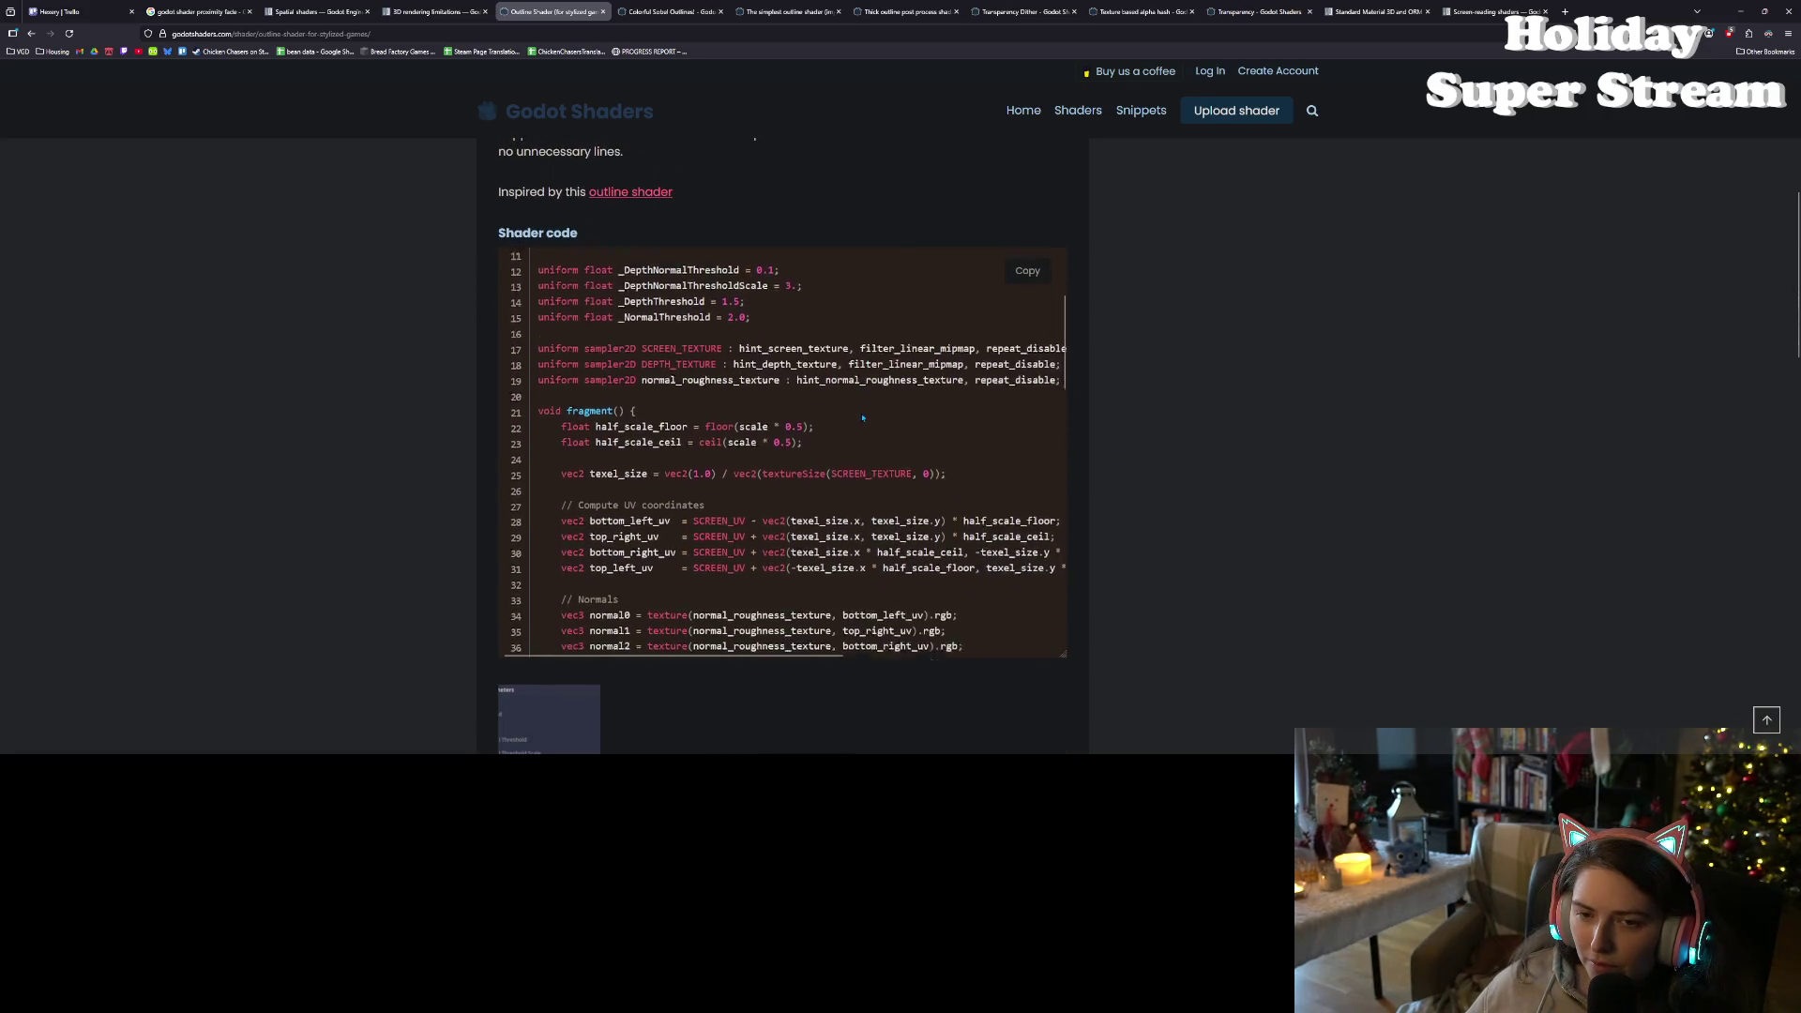
scroll(906, 405, down, 10)
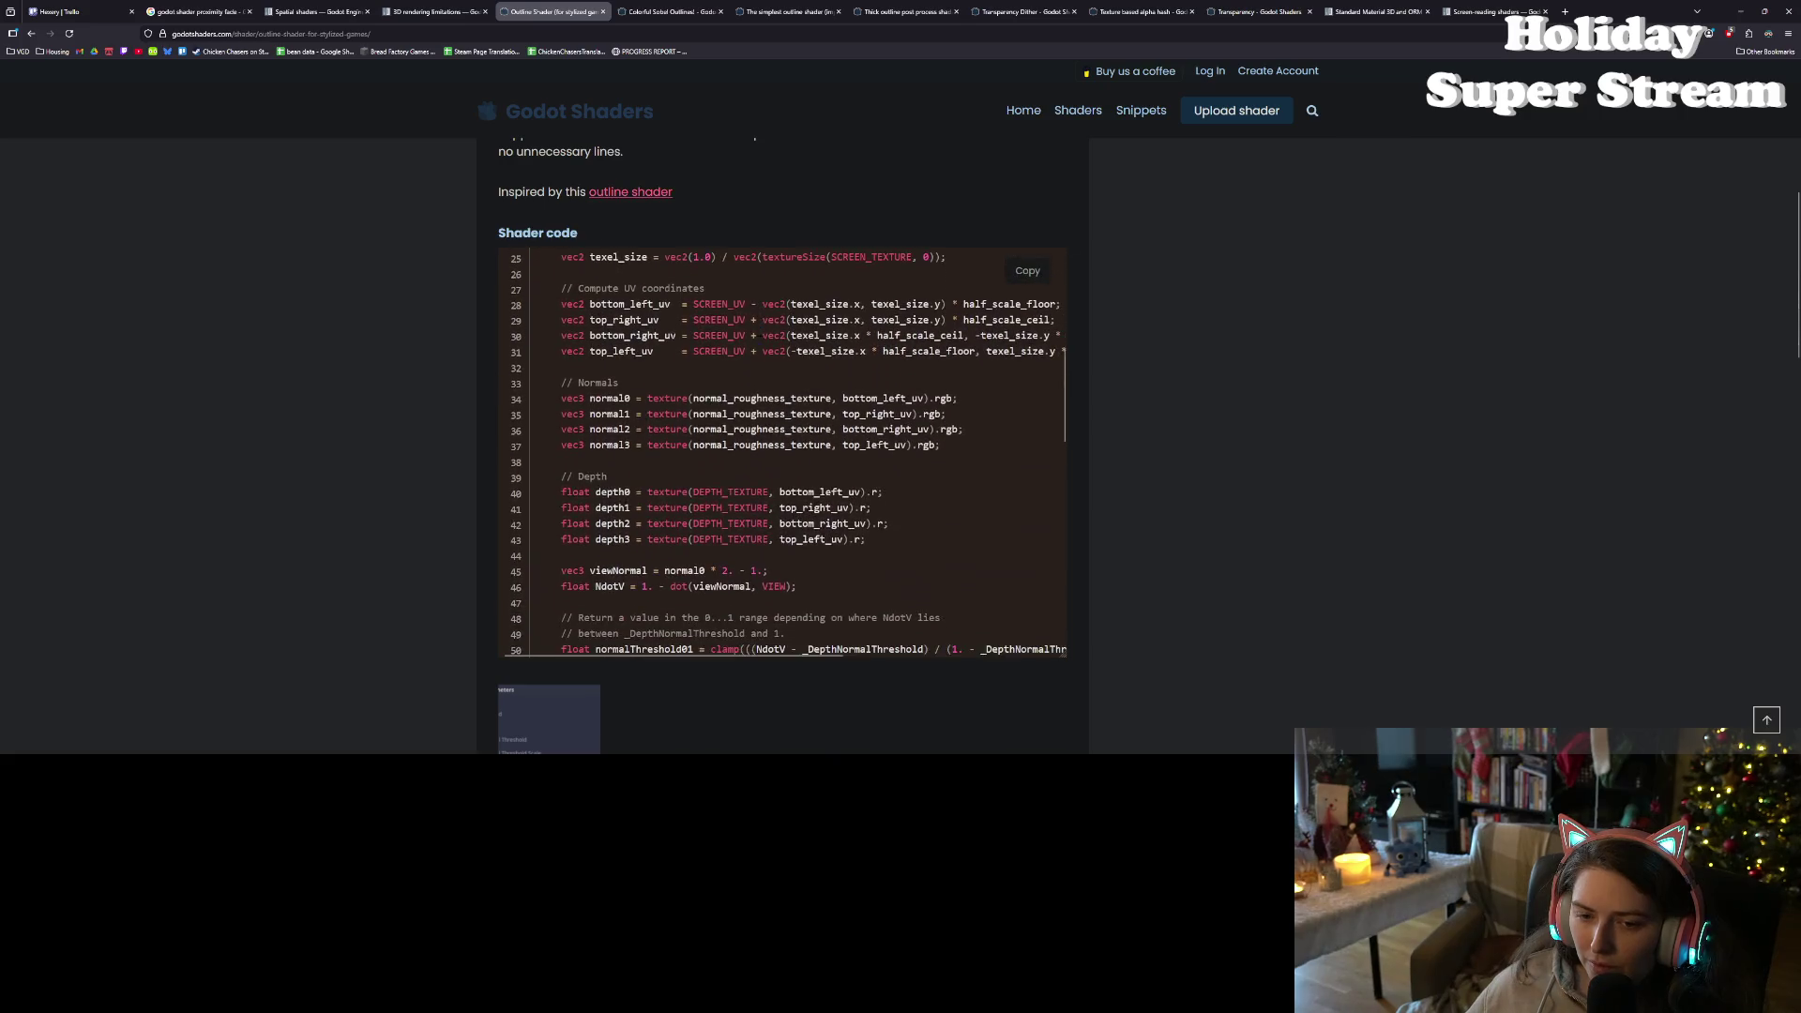
scroll(897, 405, down, 6)
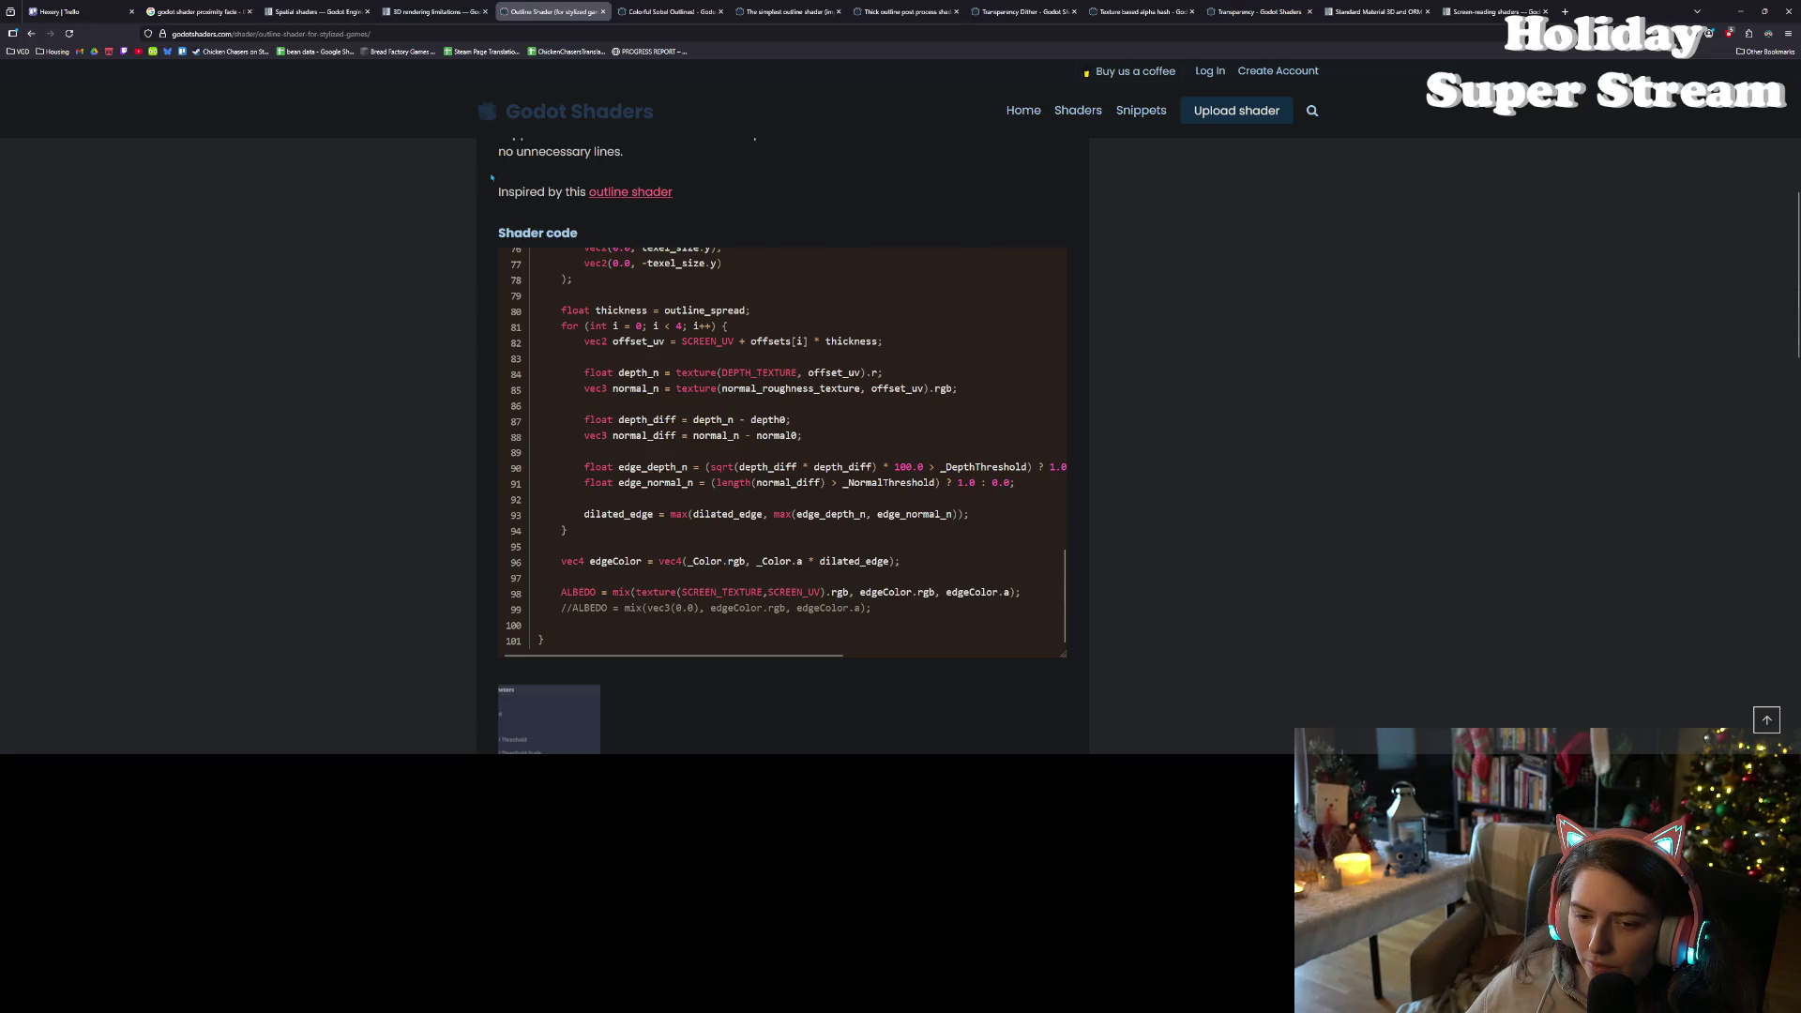
- Skim the Unity outline shader article that inspired it, then close that tab
click(611, 192)
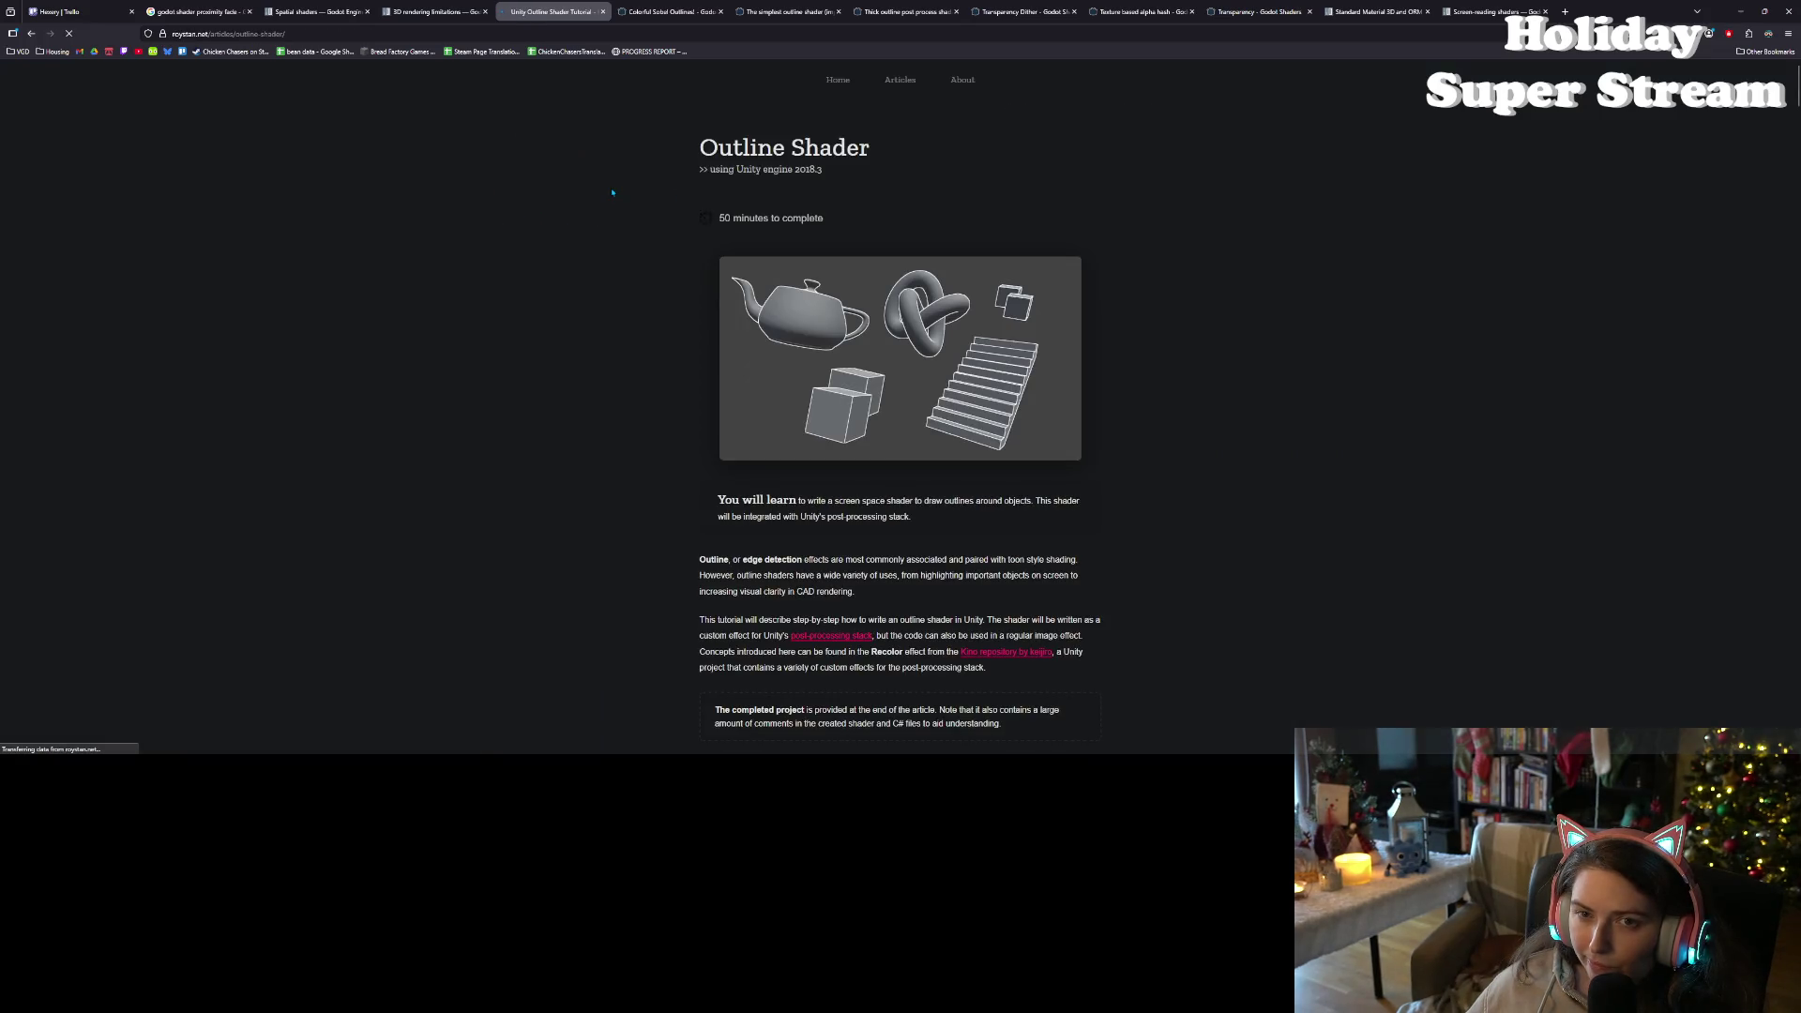
scroll(657, 366, down, 2)
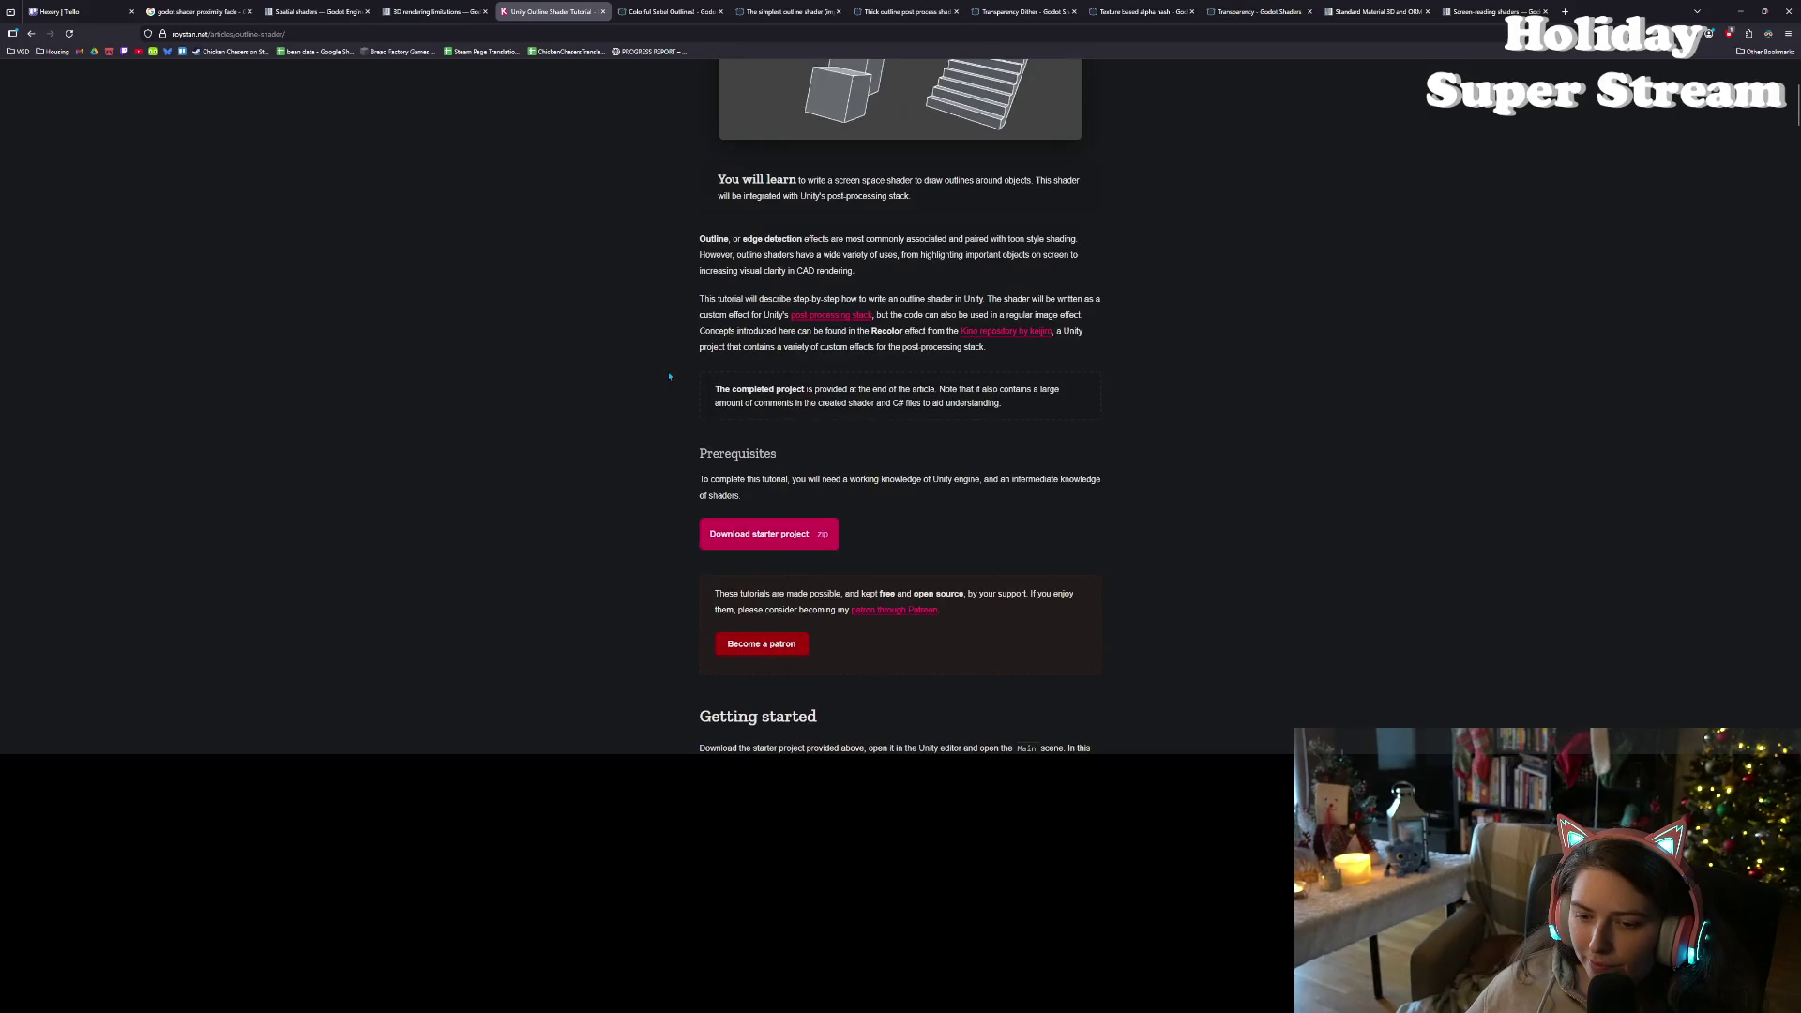
scroll(670, 376, down, 3)
scroll(661, 372, up, 5)
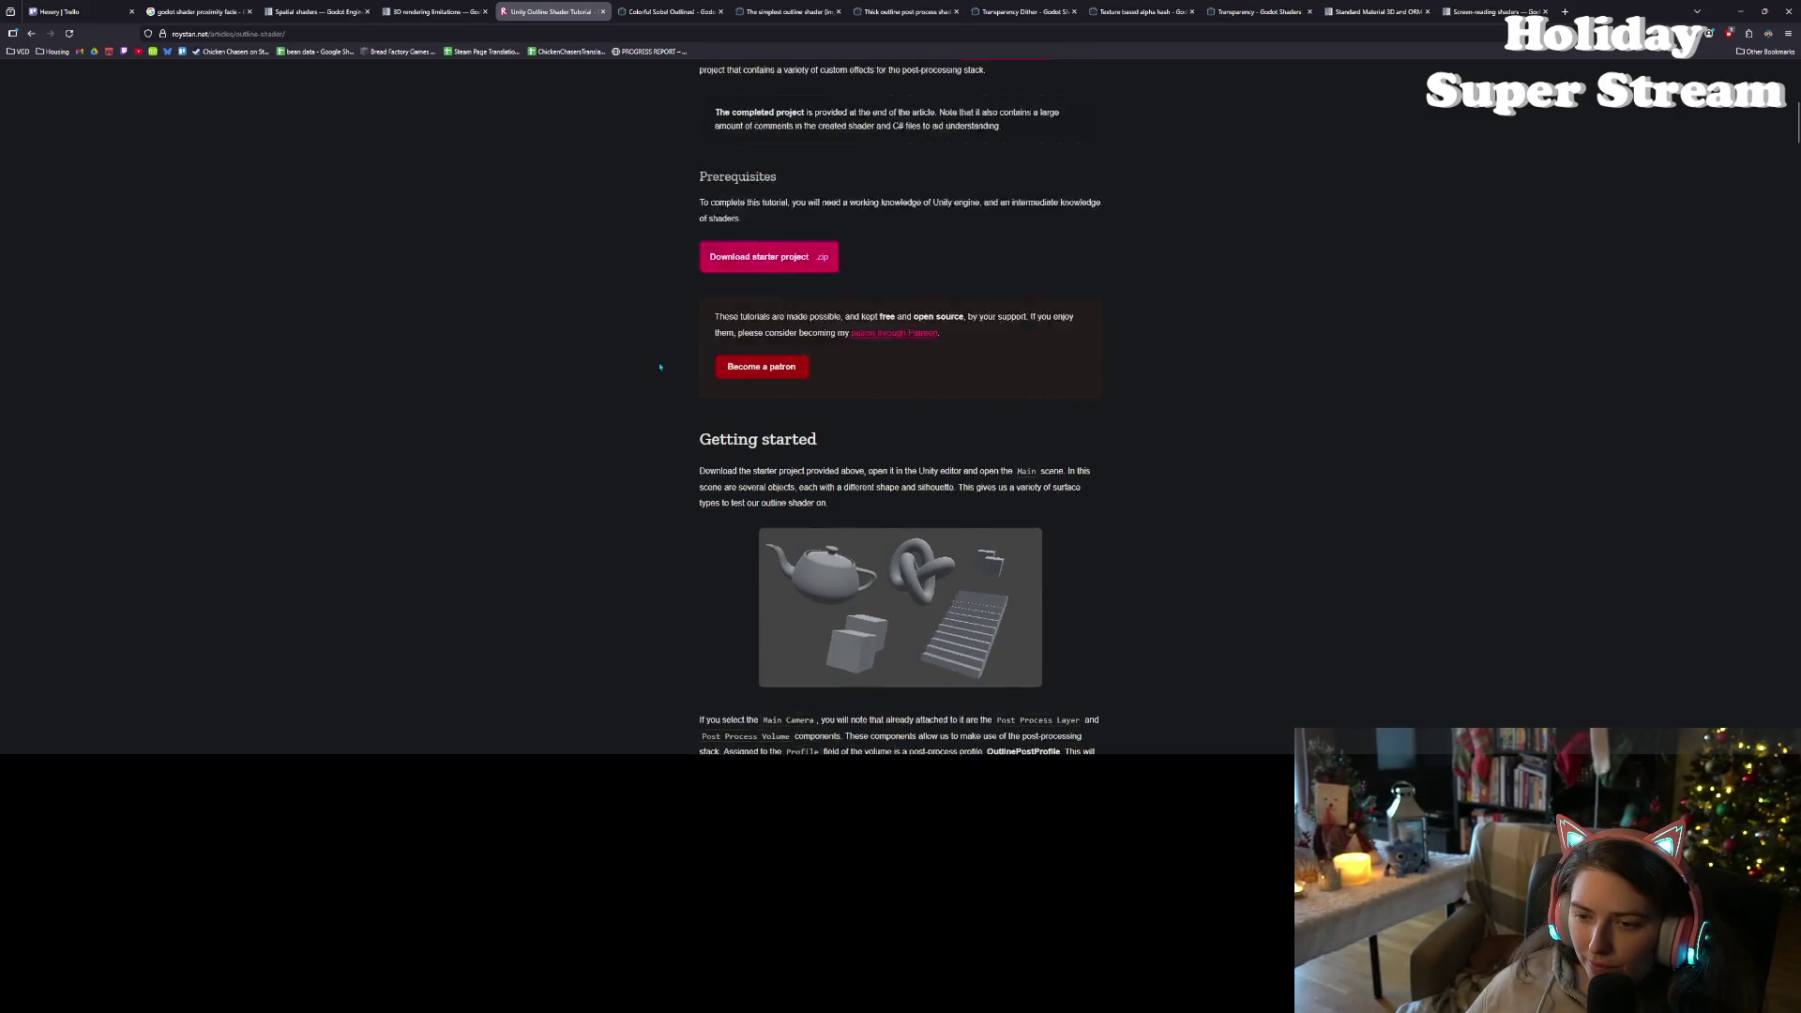
scroll(662, 372, up, 2)
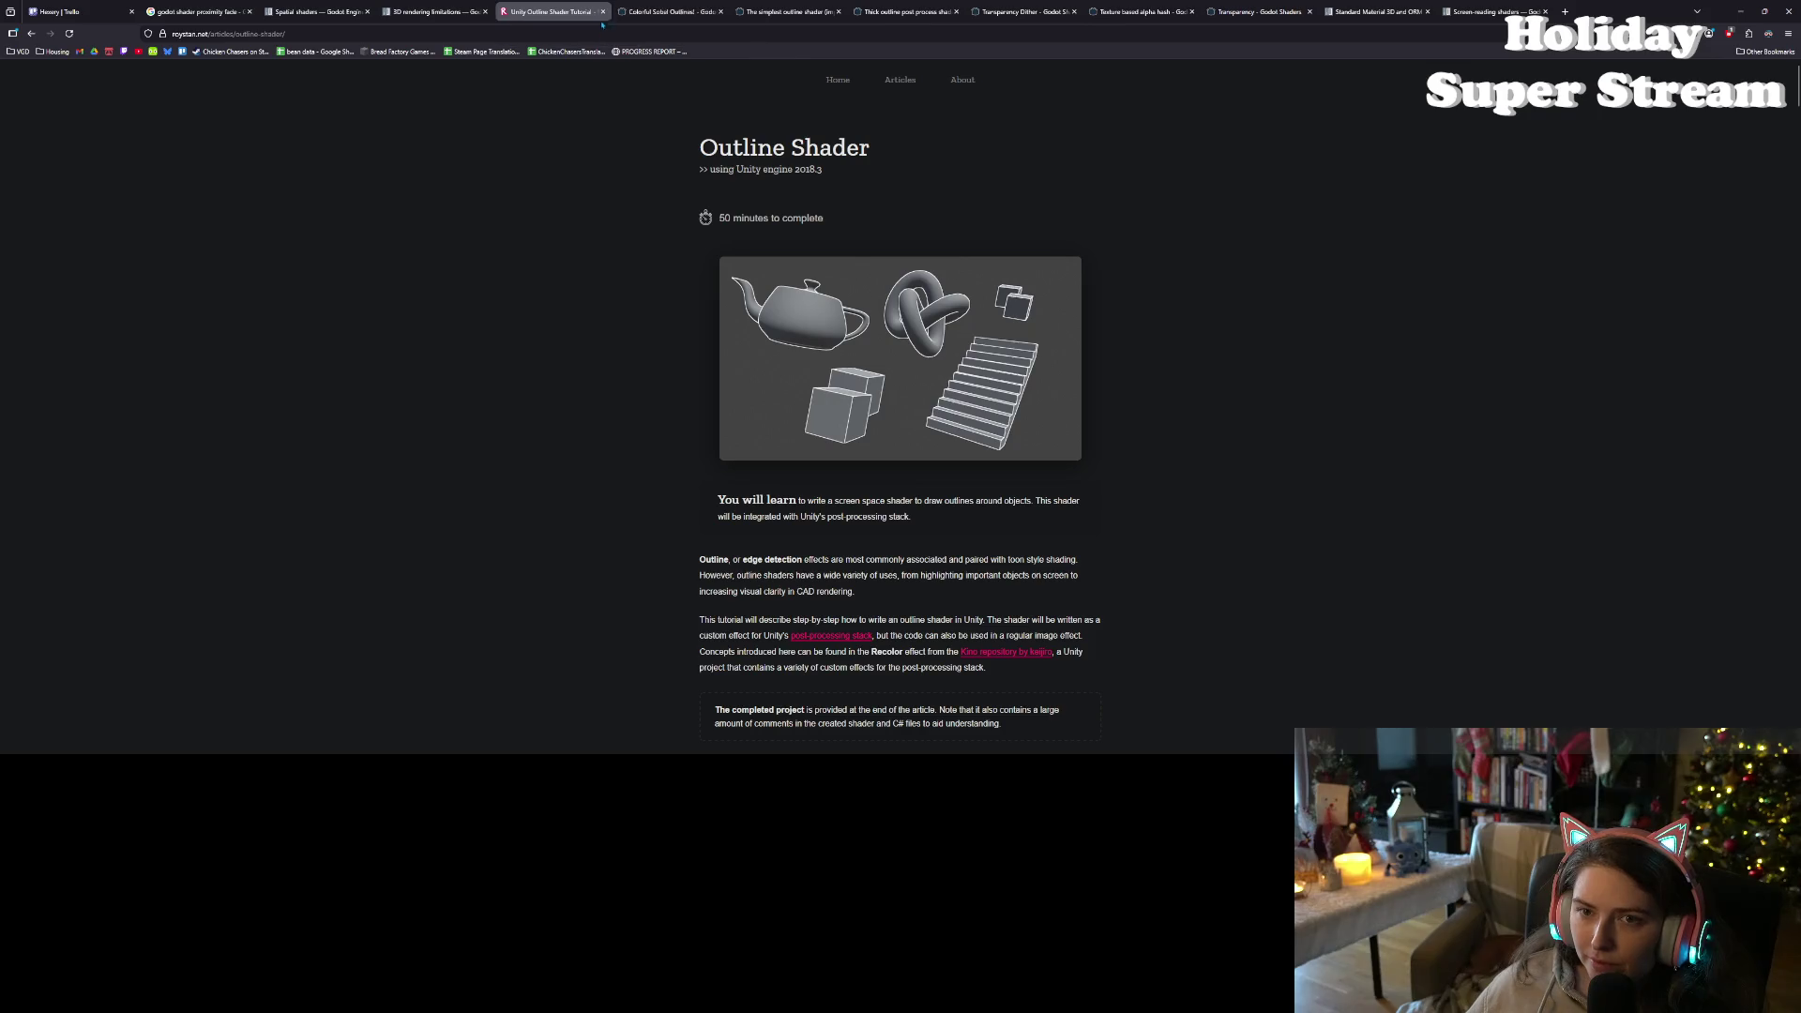
click(603, 12)
- Flip through the 3D rendering limitations and outline shader tabs, then open the Spatial shaders listing
click(432, 11)
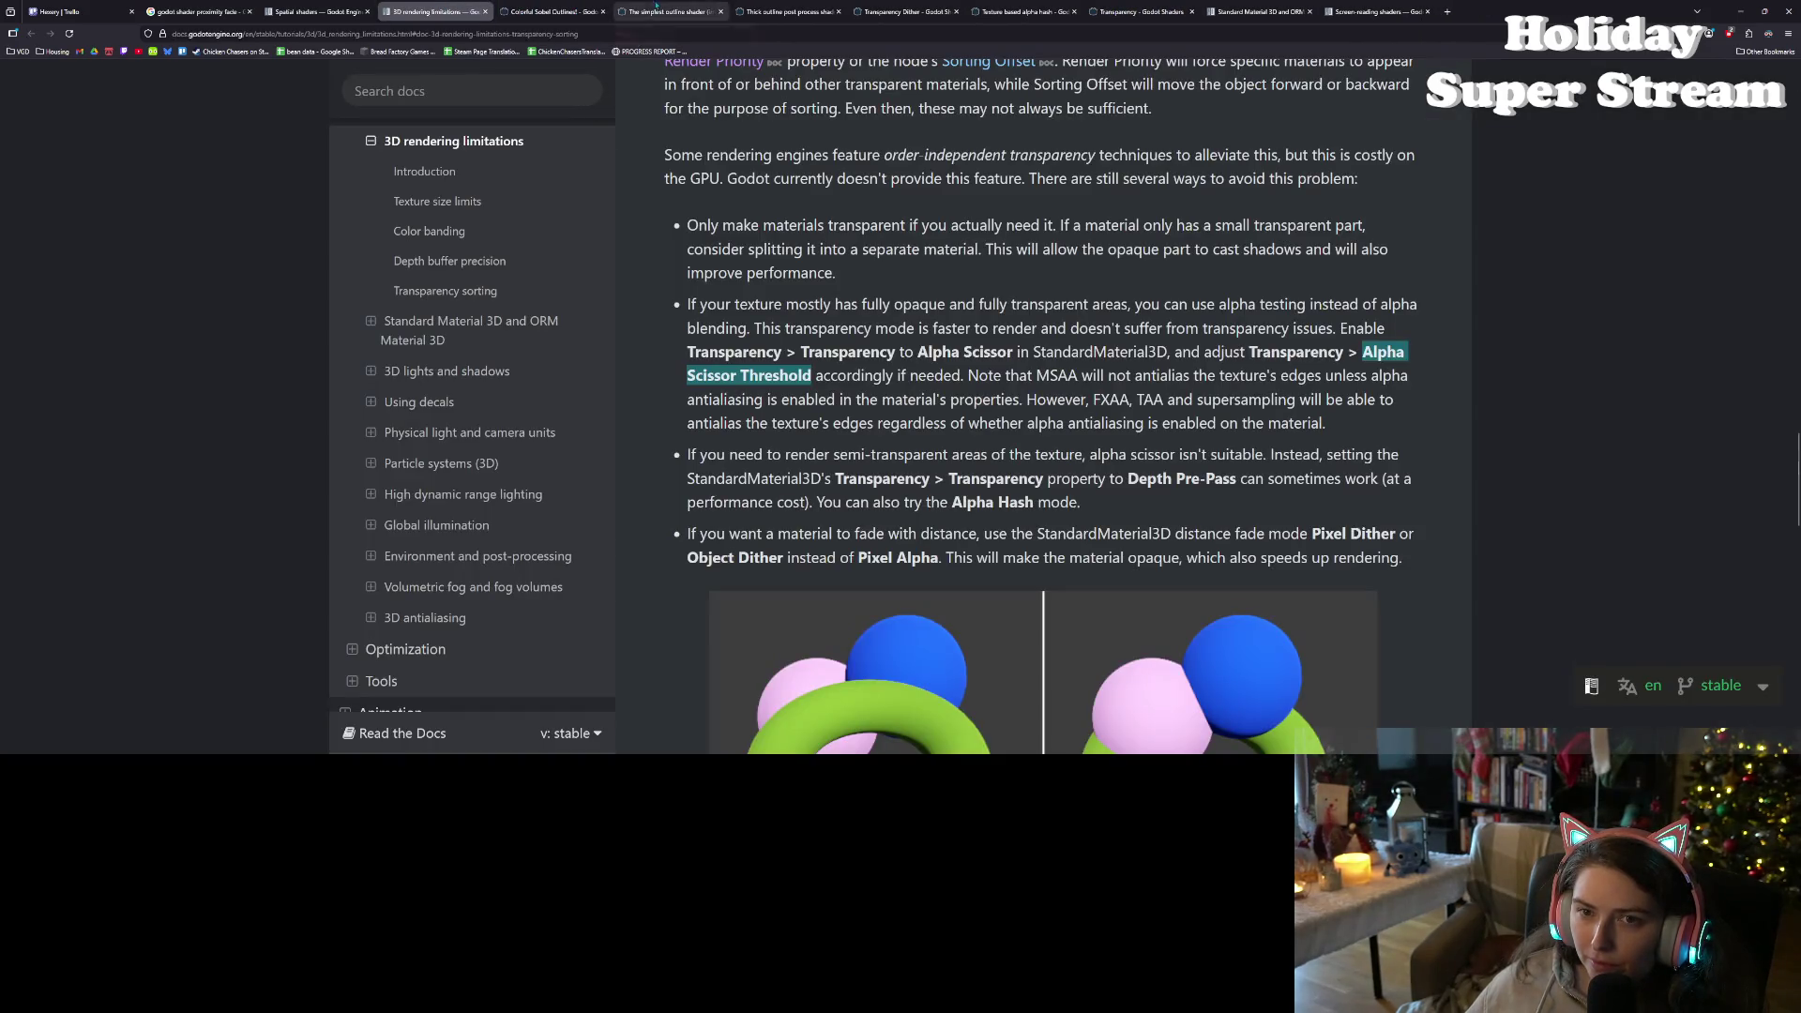
click(508, 13)
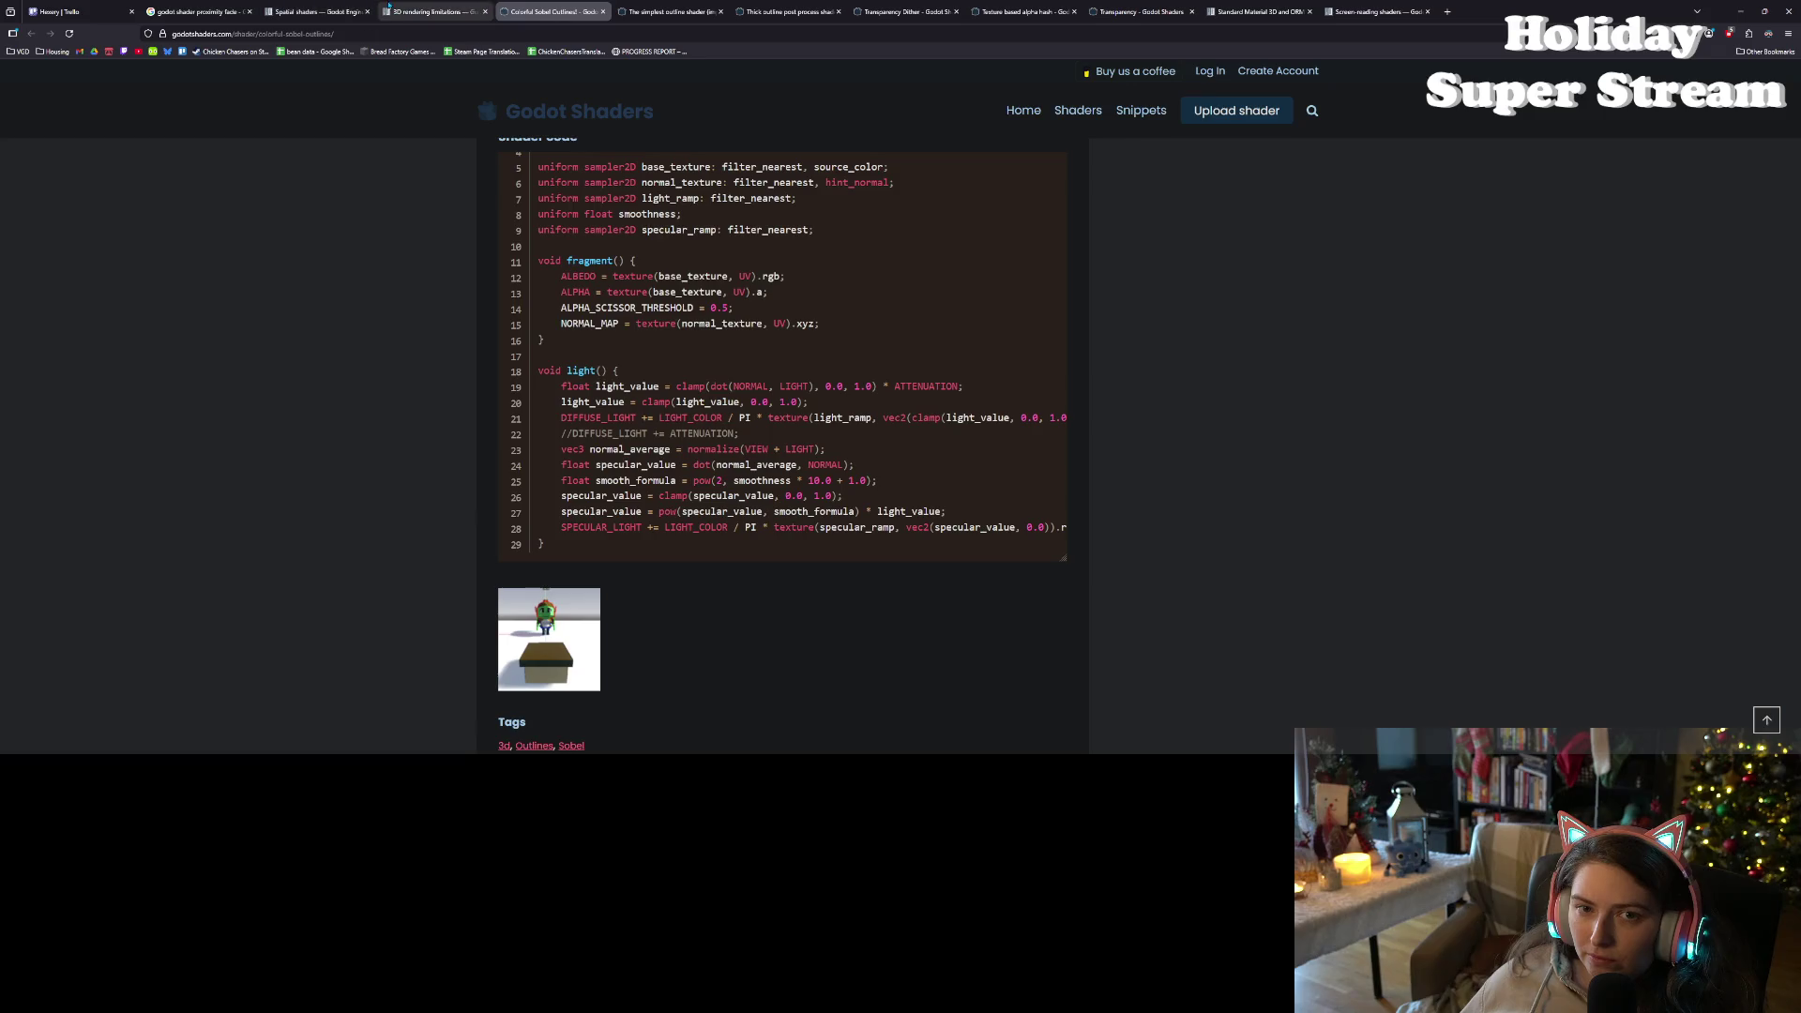
click(434, 12)
click(682, 9)
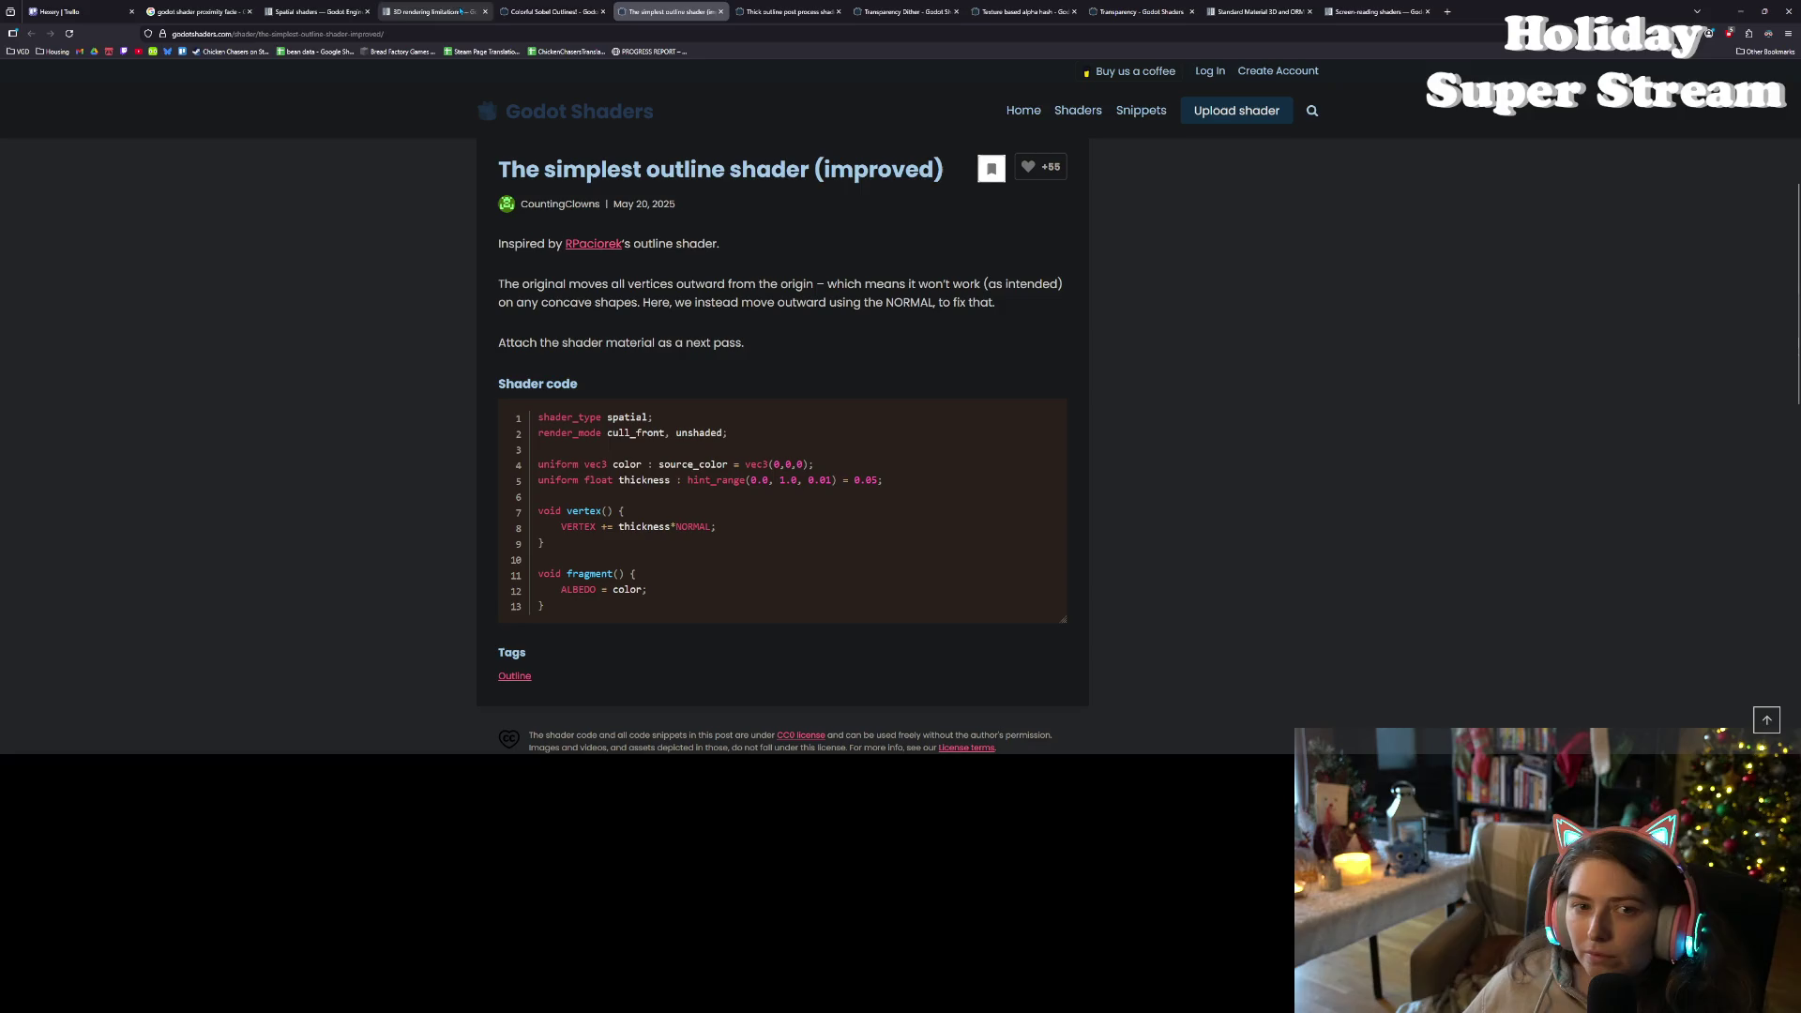
click(554, 11)
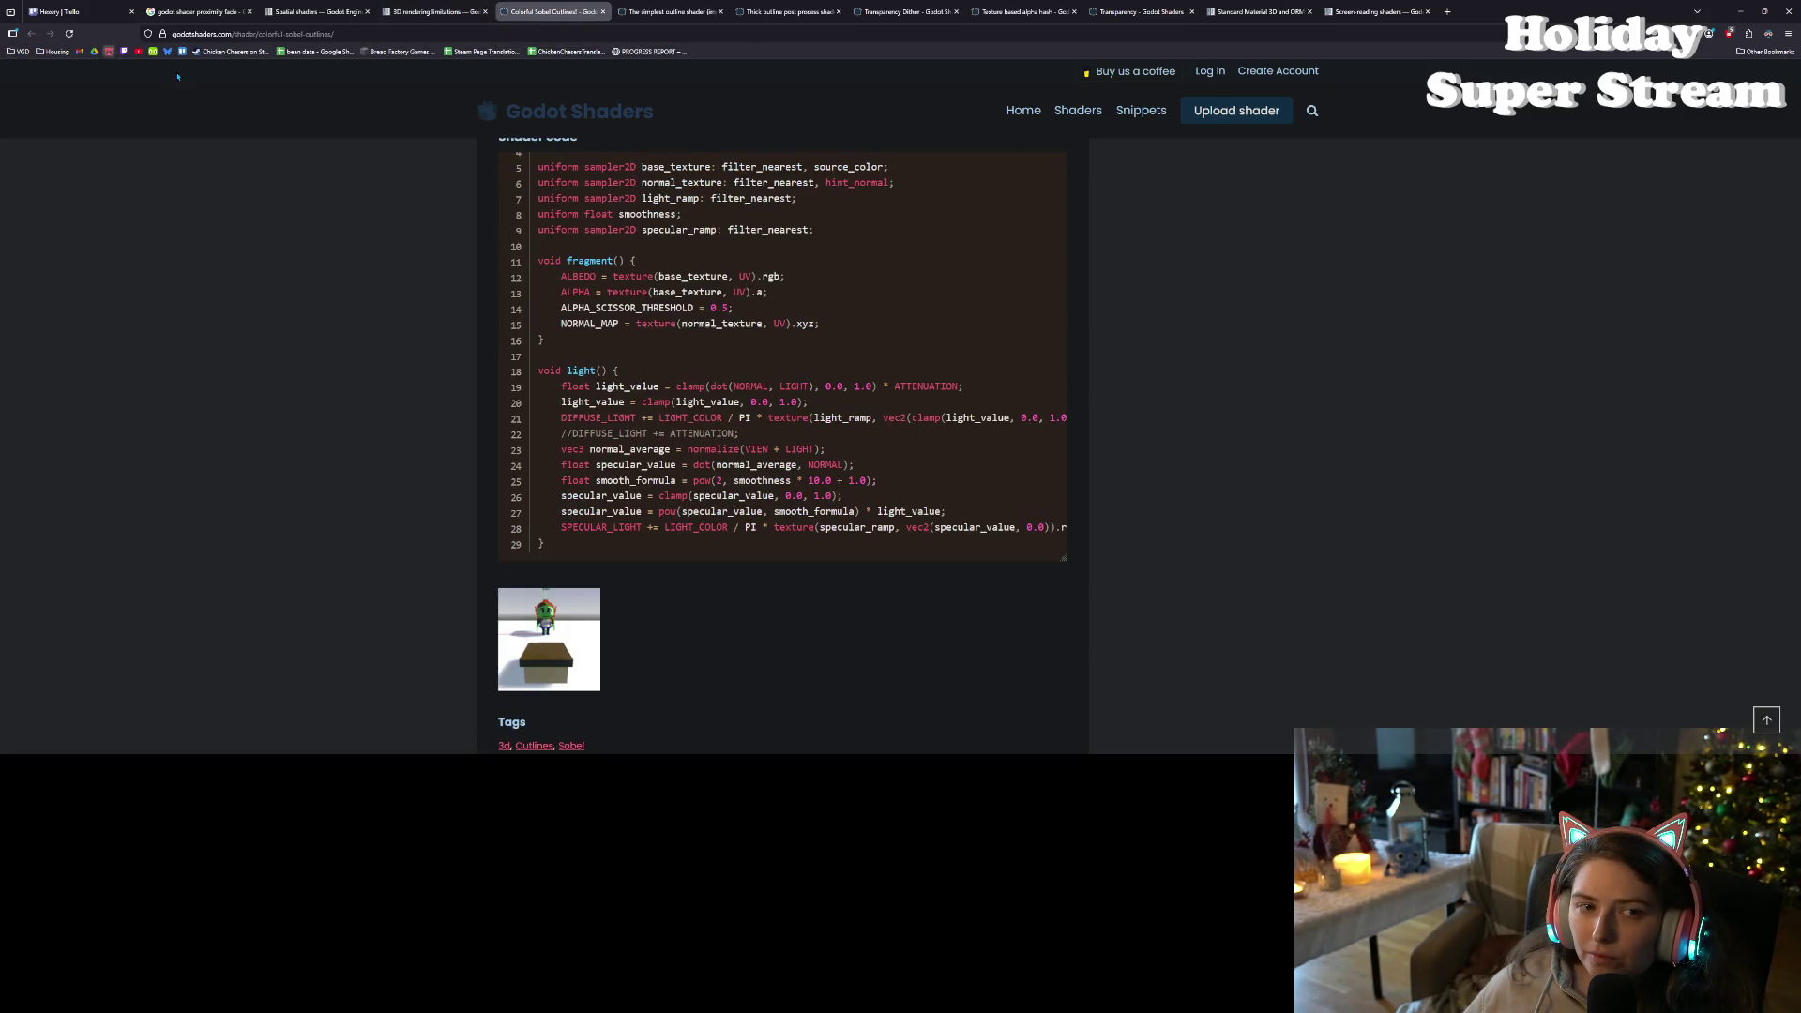
scroll(469, 427, up, 10)
scroll(469, 427, down, 15)
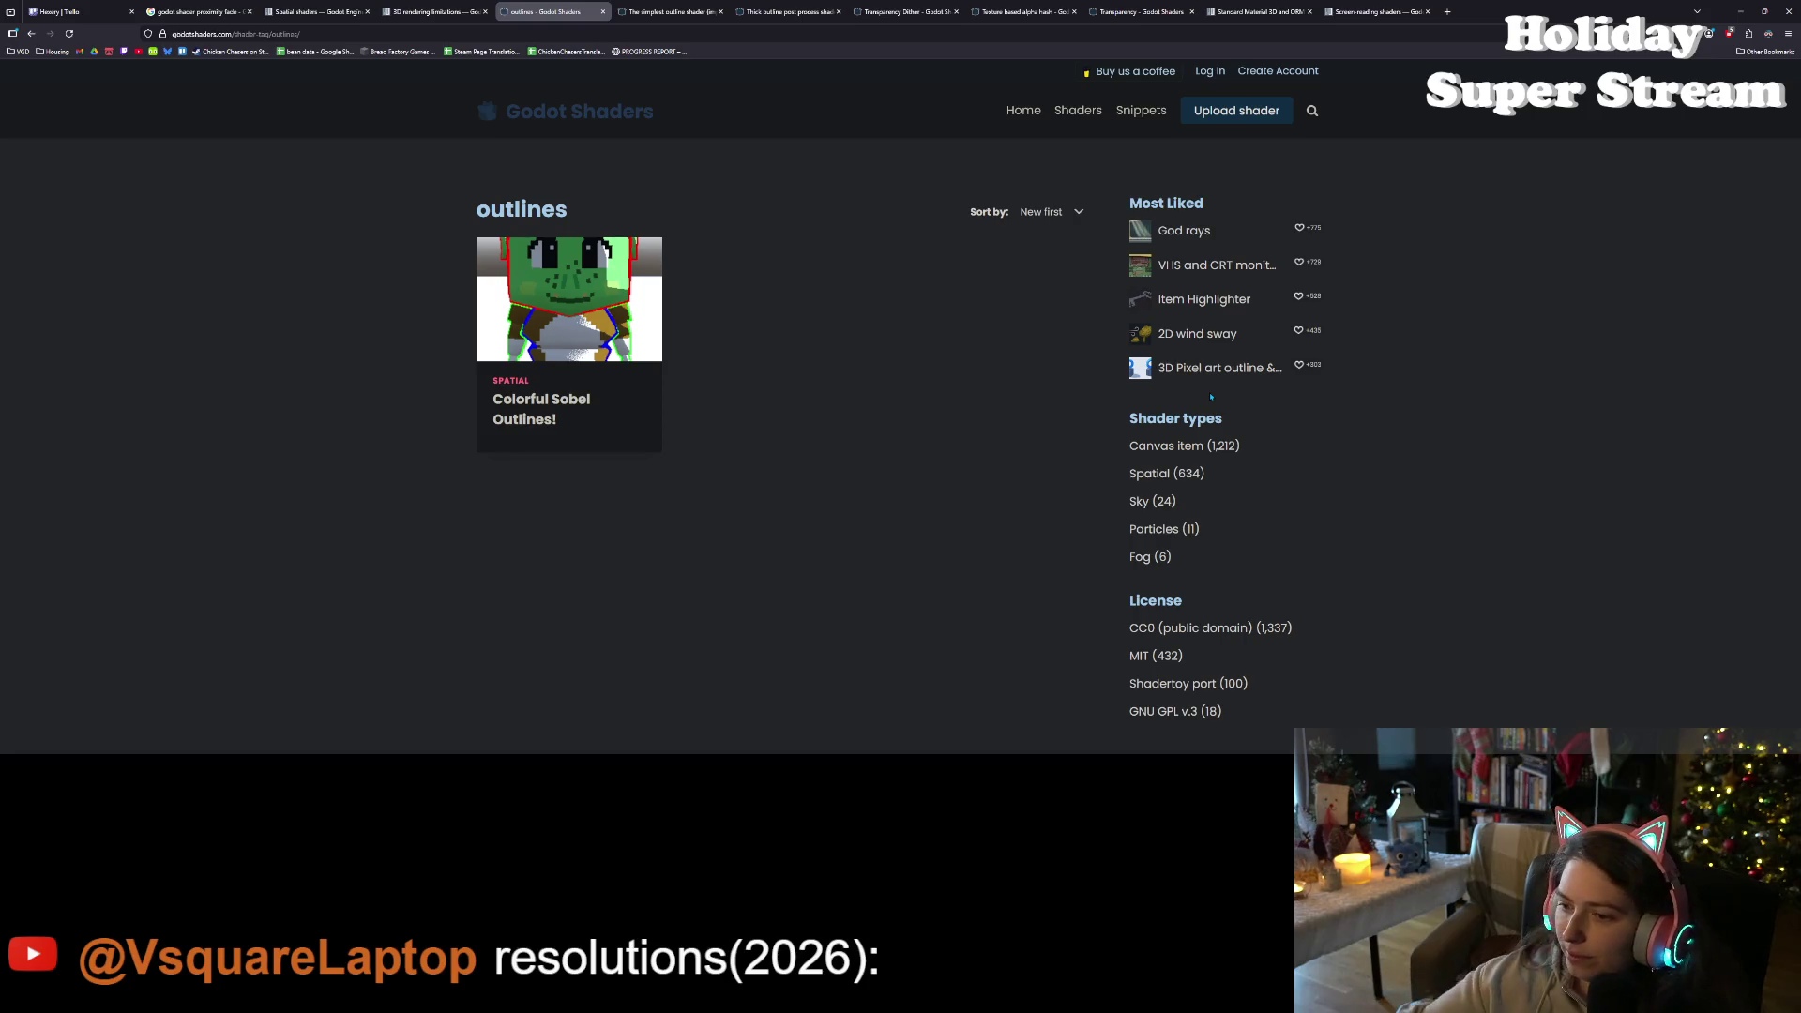
click(1158, 477)
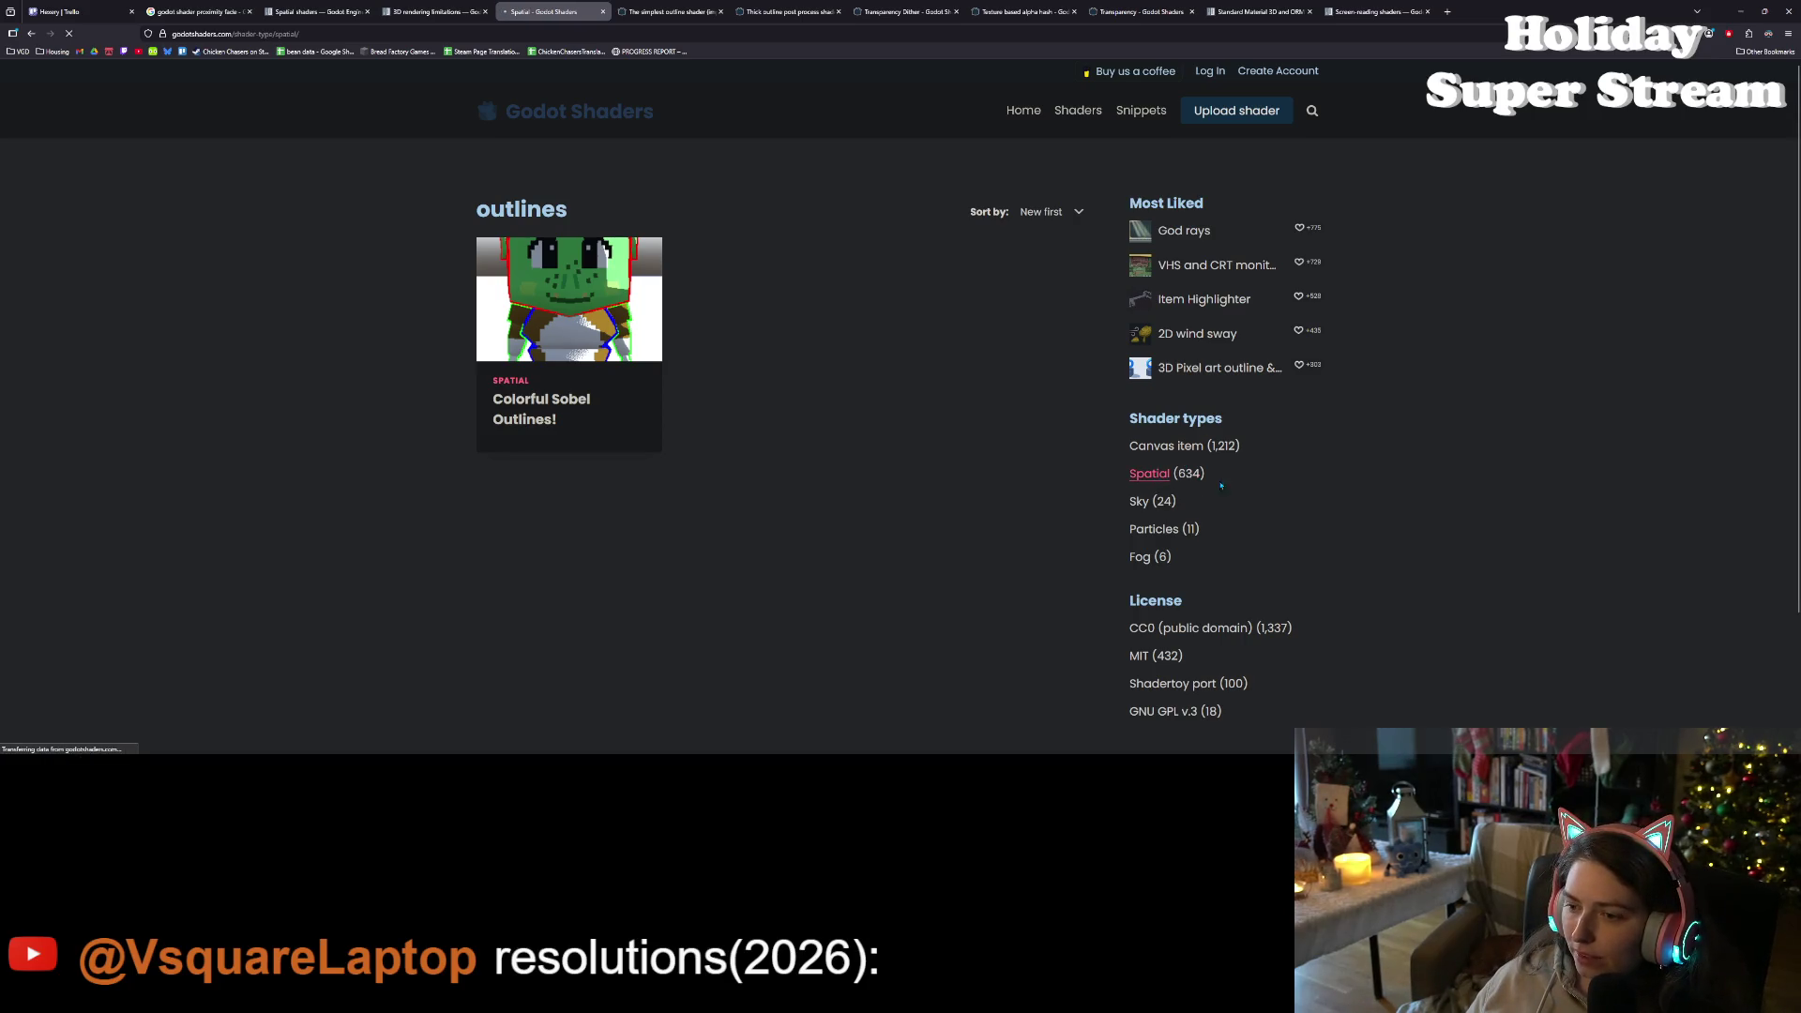
scroll(473, 380, down, 3)
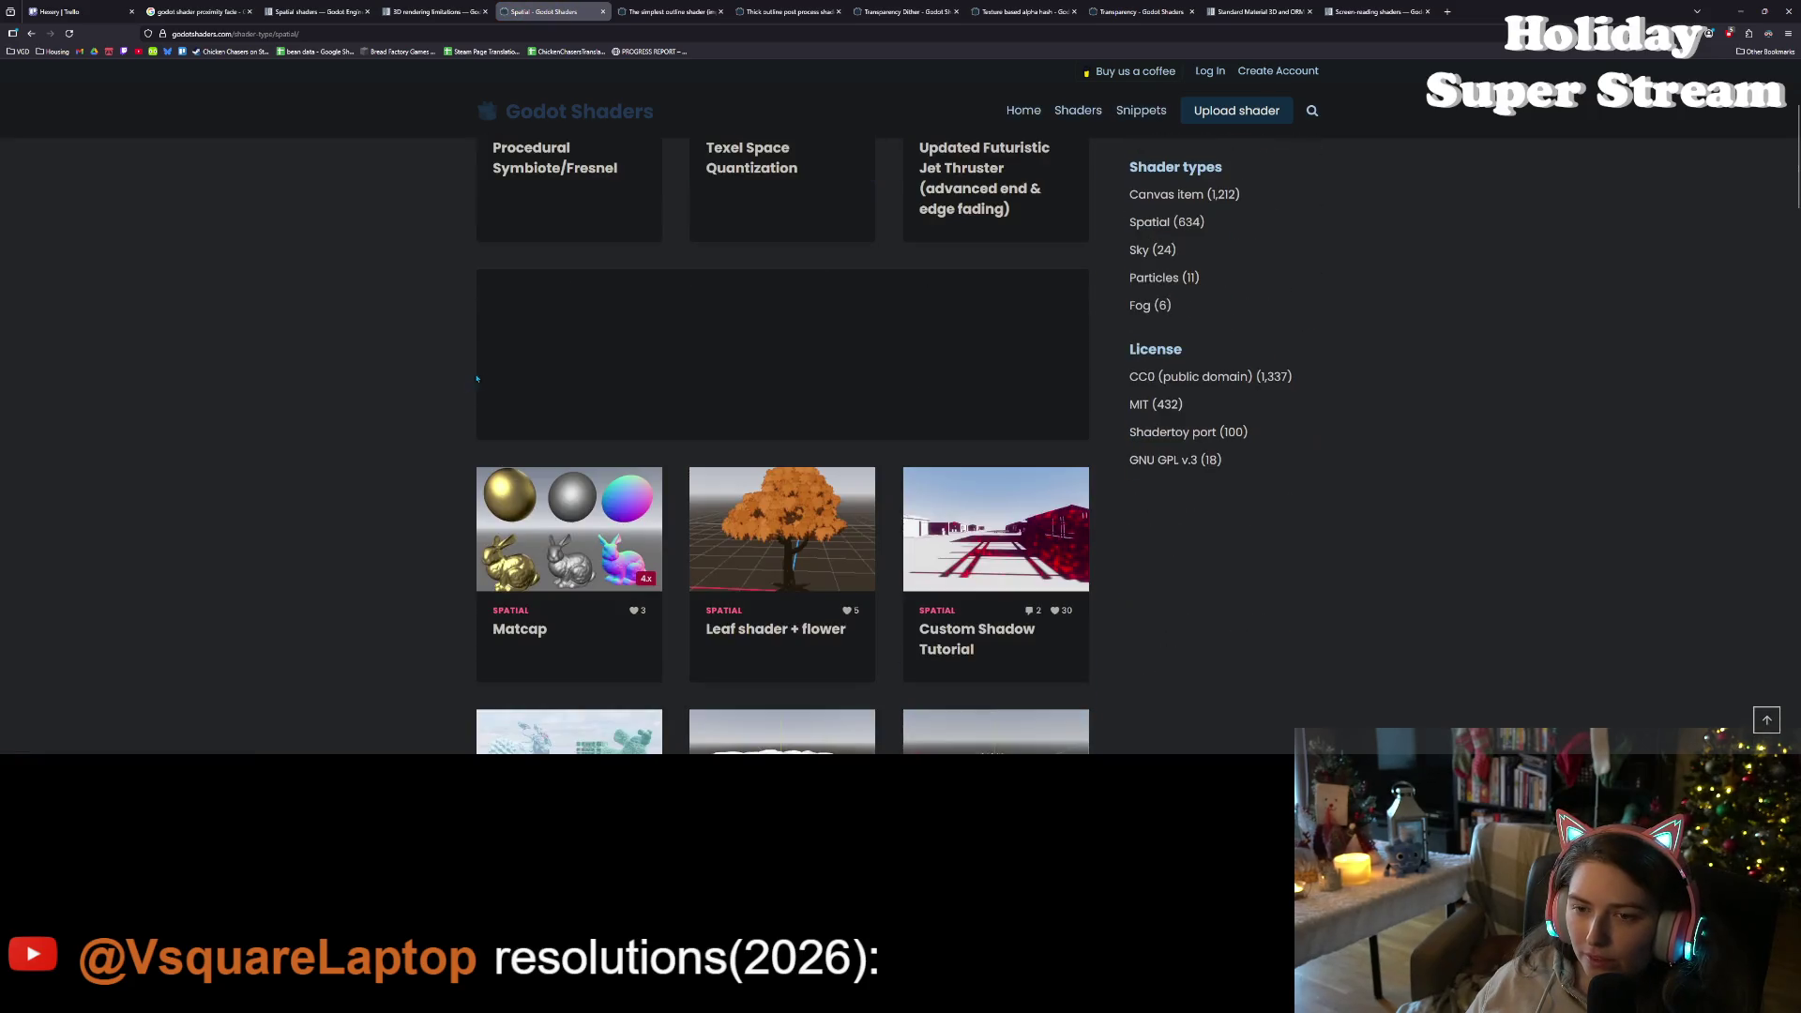
- Scroll through the first page of Spatial shaders and go to page 2 of 17
scroll(473, 379, down, 5)
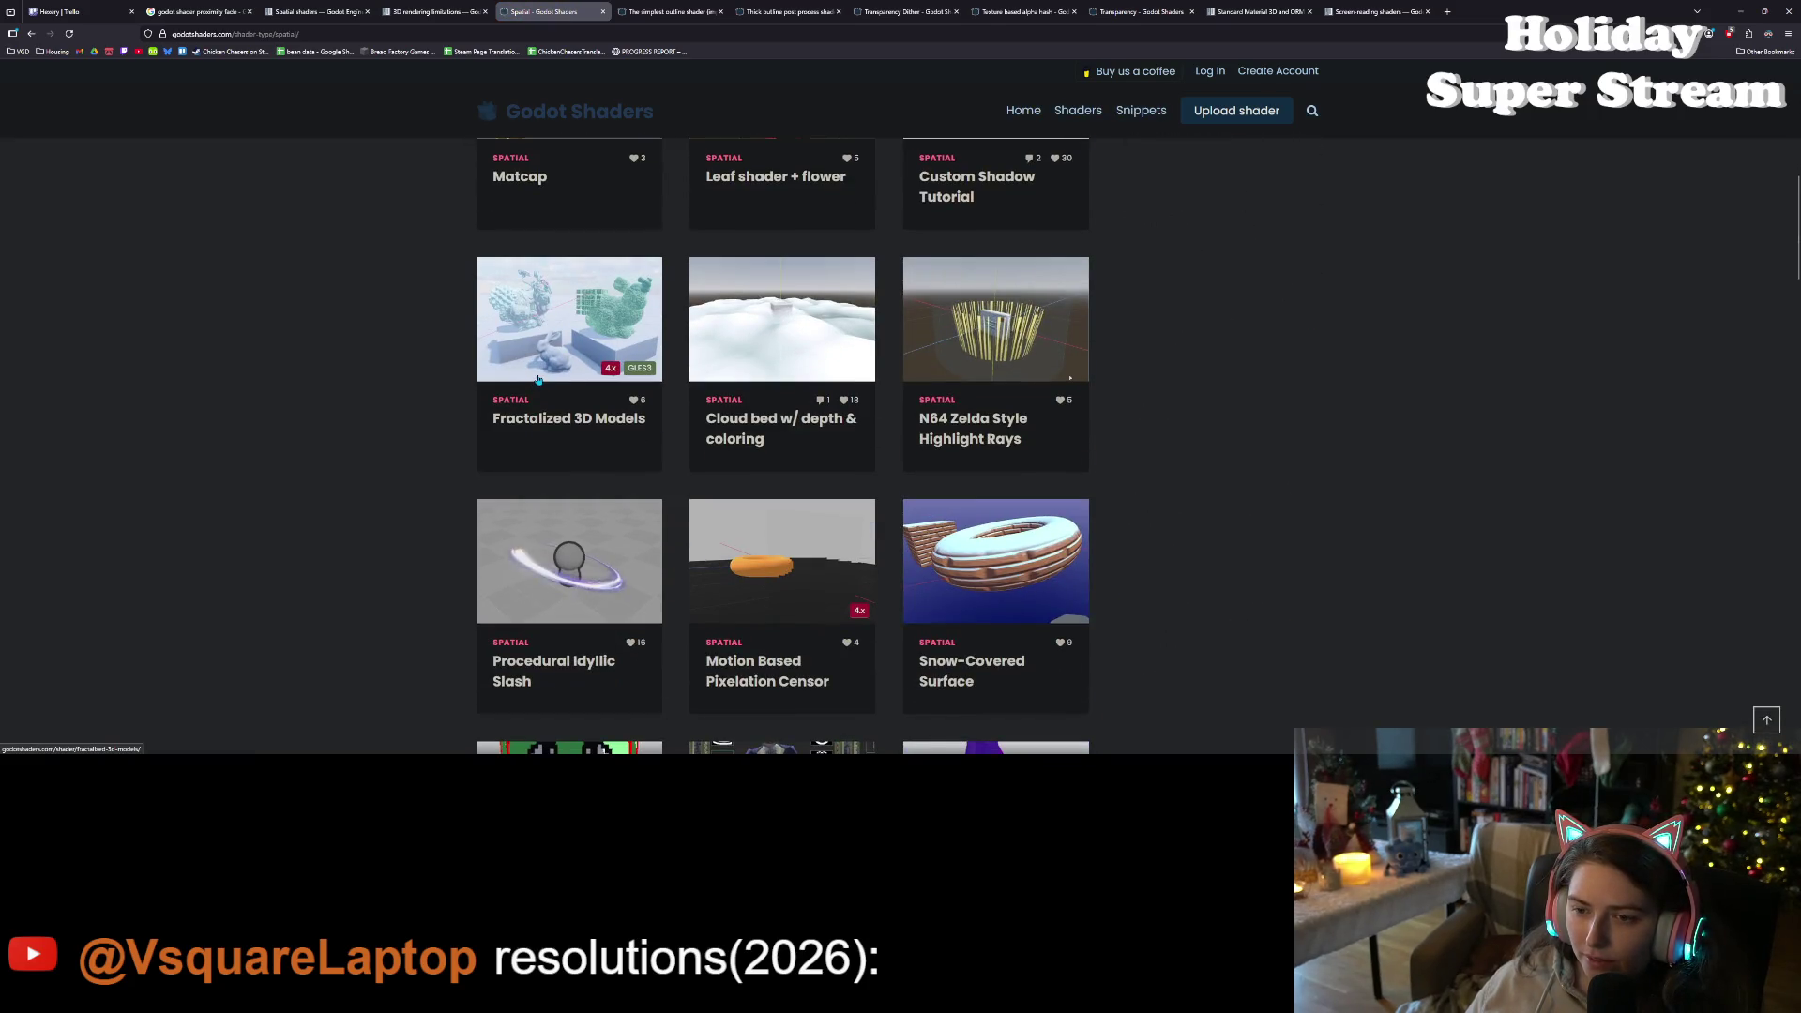
scroll(537, 378, down, 2)
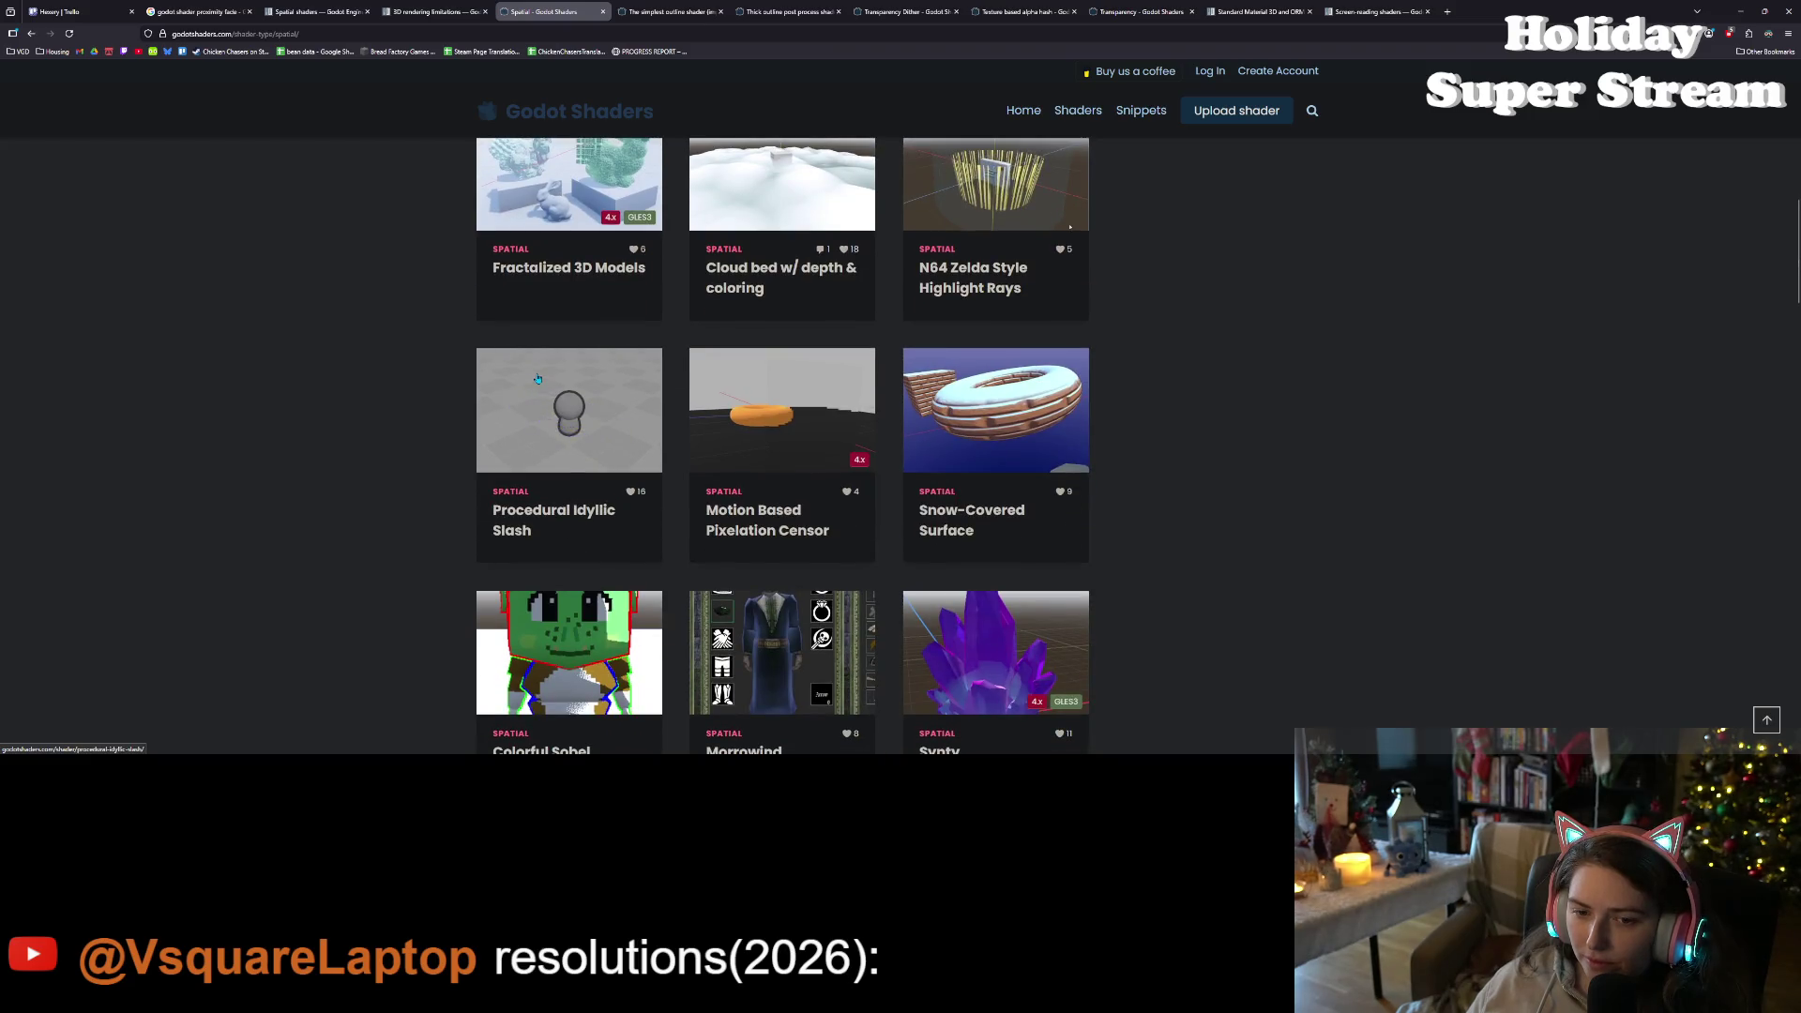
scroll(537, 378, down, 3)
scroll(537, 378, down, 1)
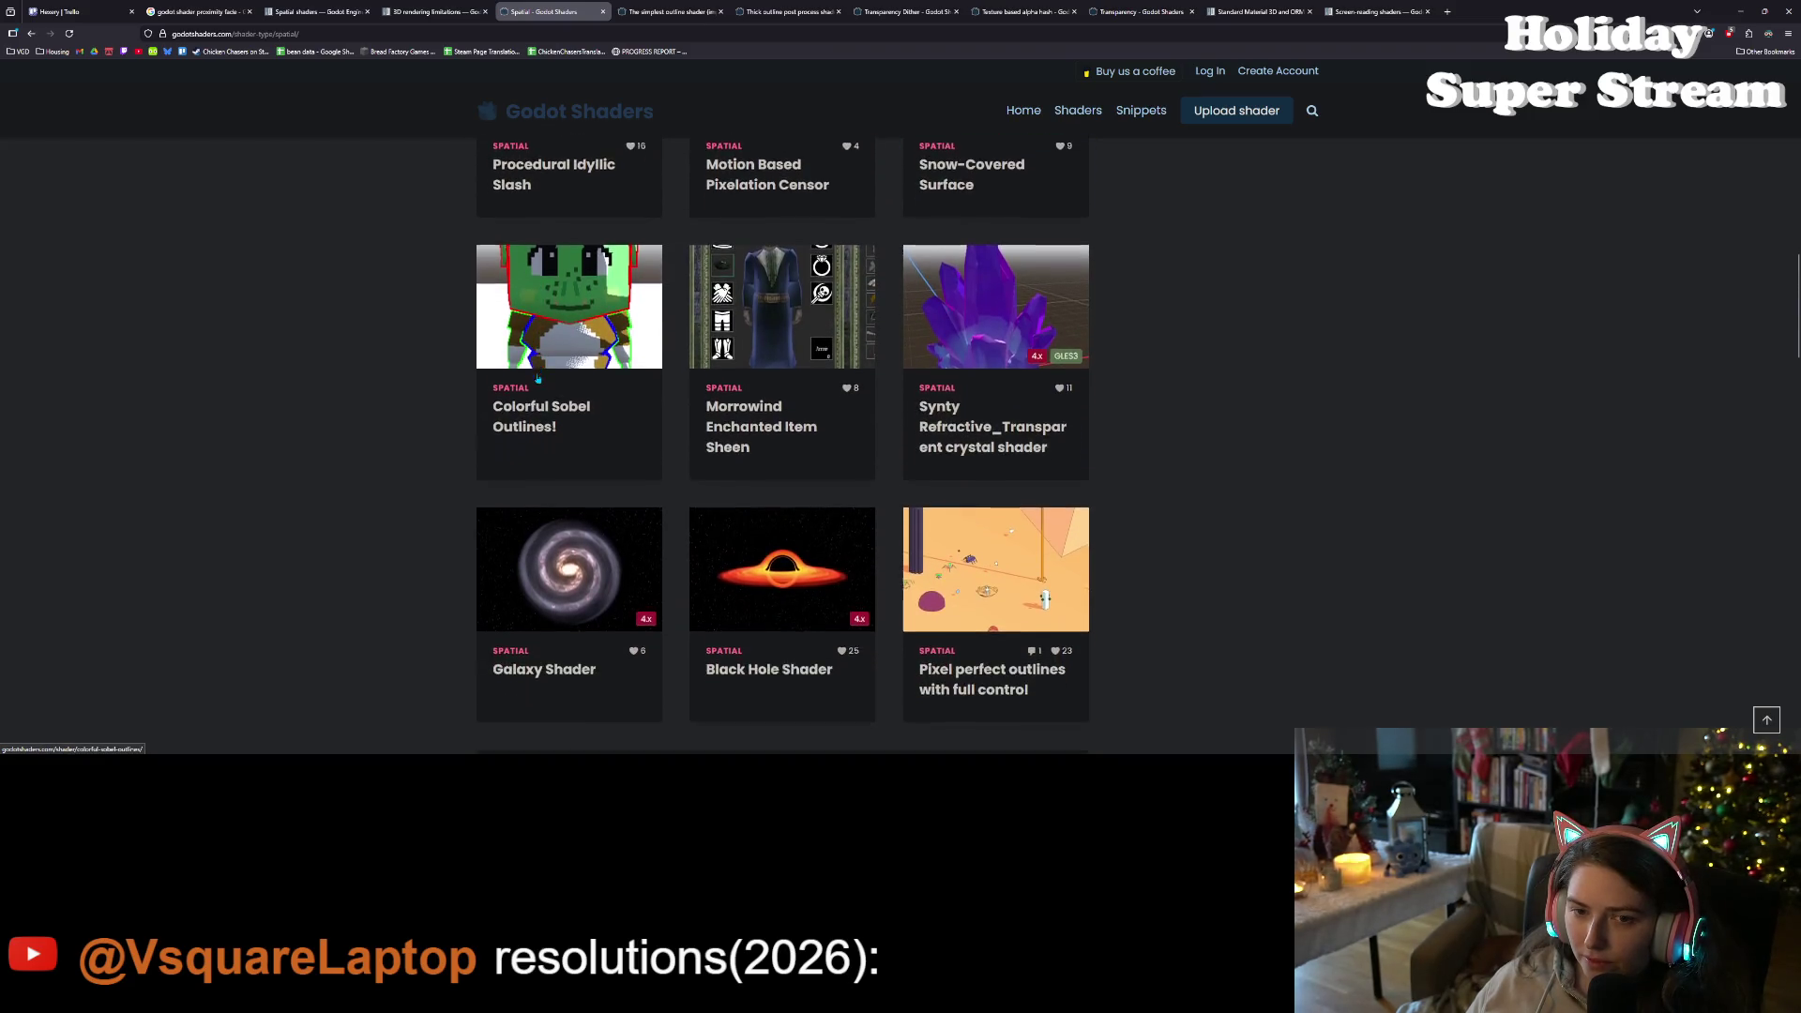
scroll(538, 378, down, 3)
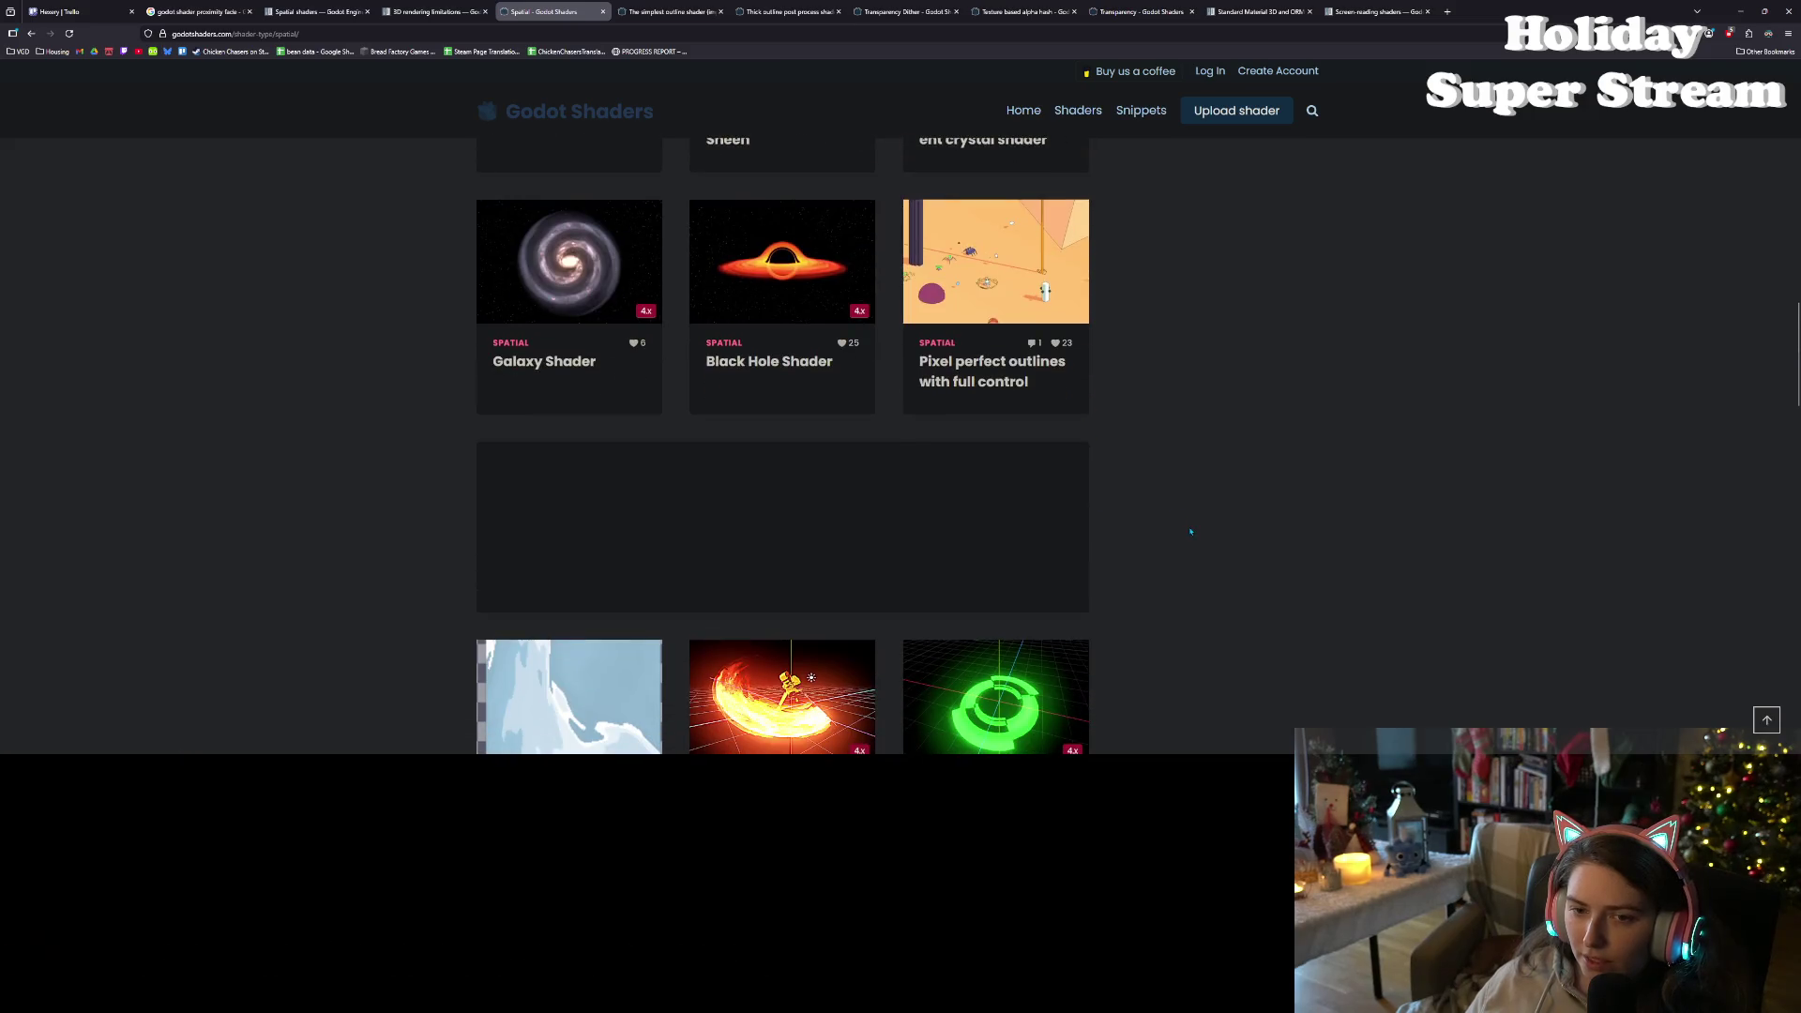
scroll(1190, 532, down, 3)
scroll(1204, 502, down, 3)
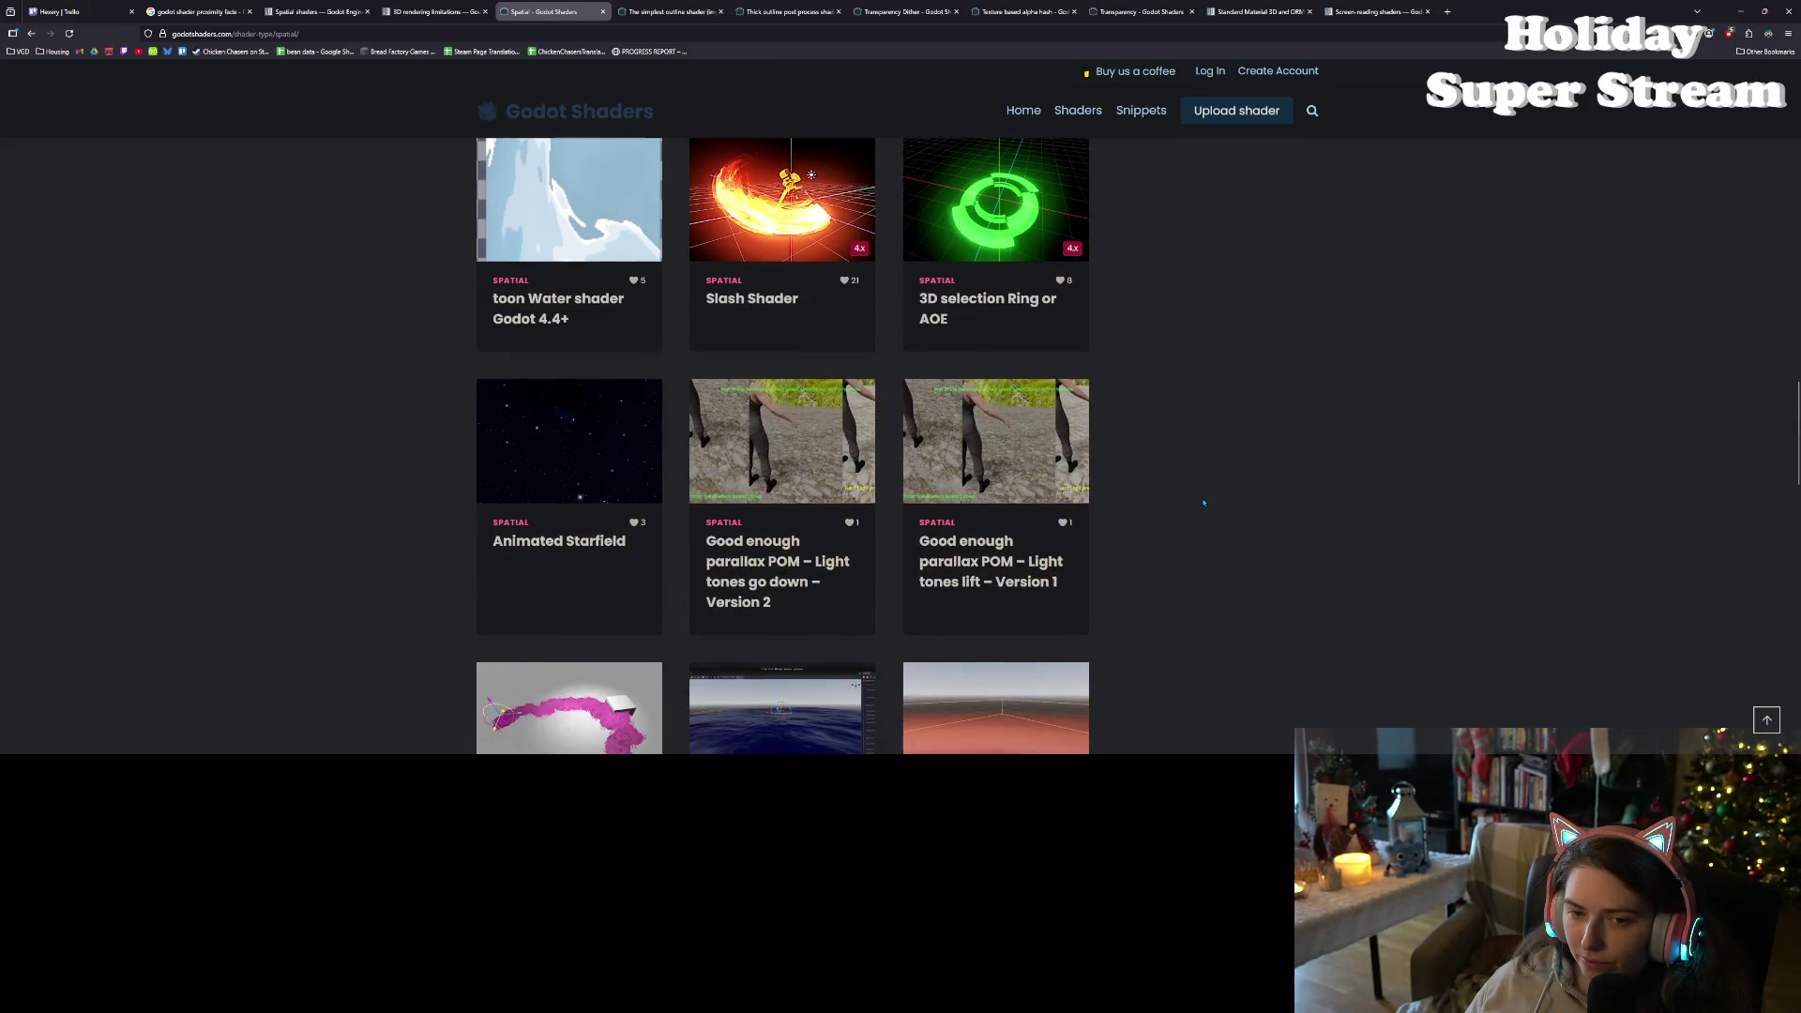
scroll(1204, 501, down, 3)
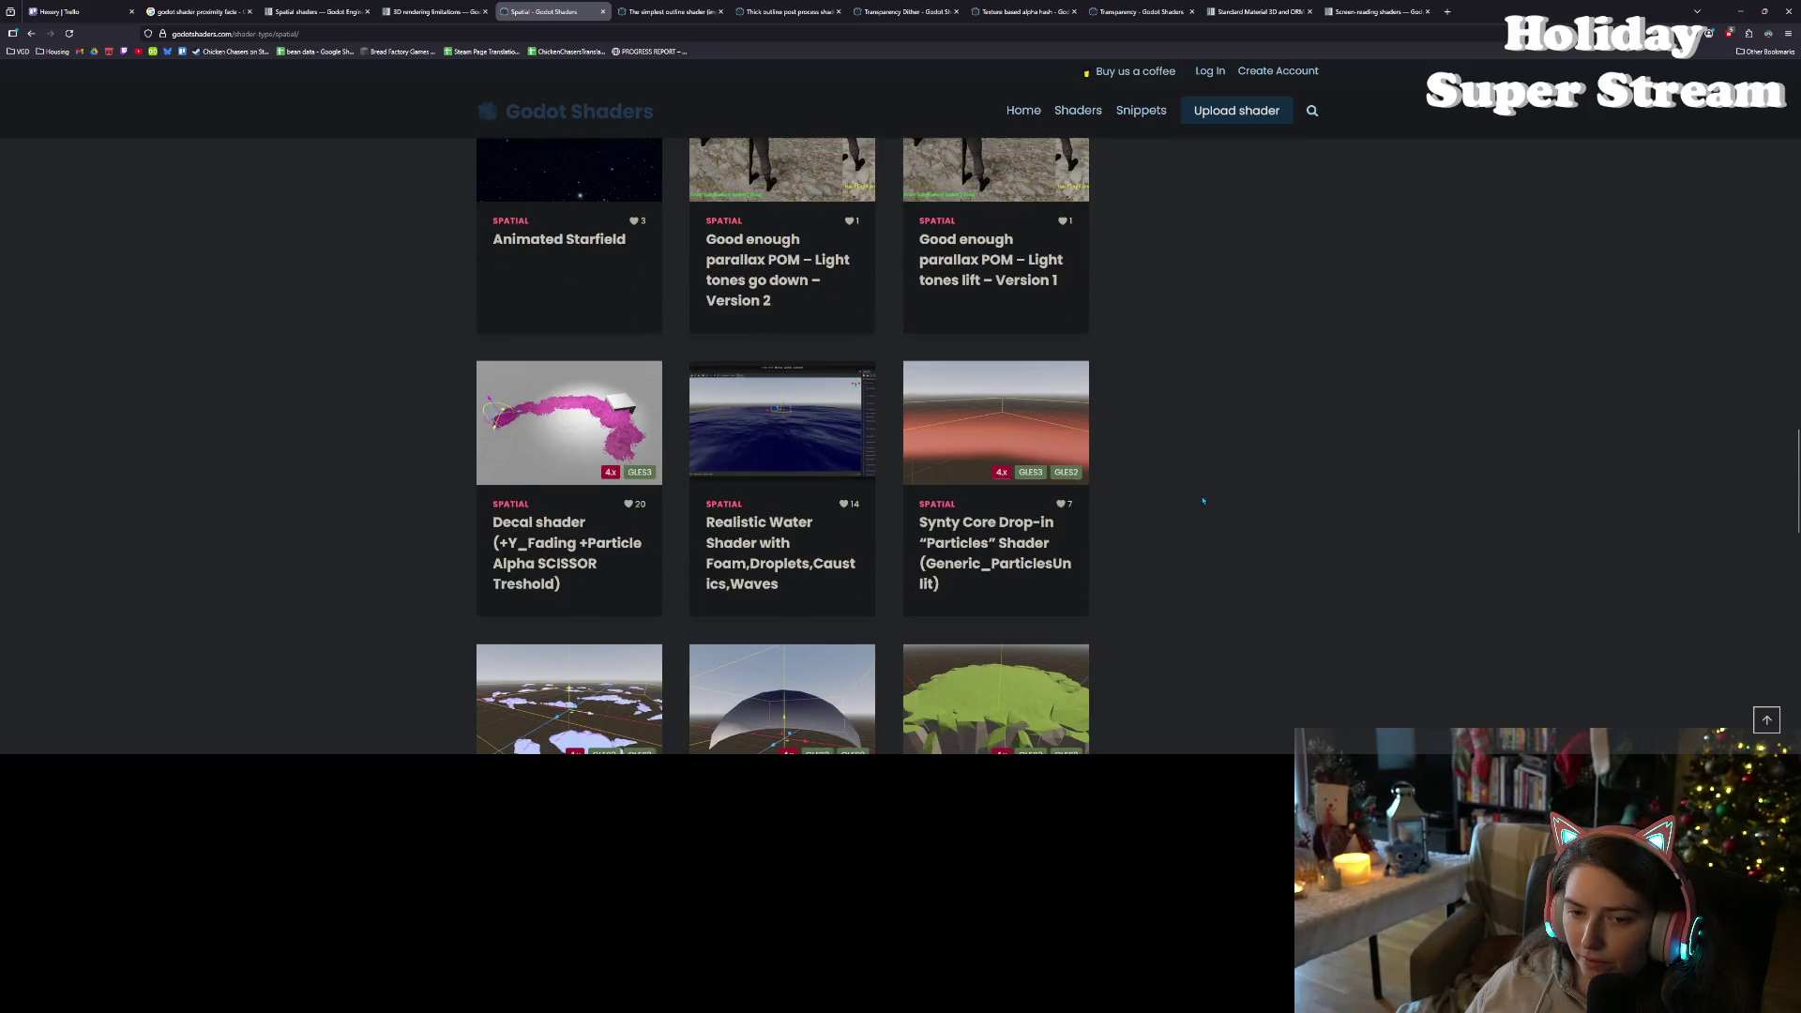
scroll(1203, 502, down, 3)
scroll(1203, 501, down, 3)
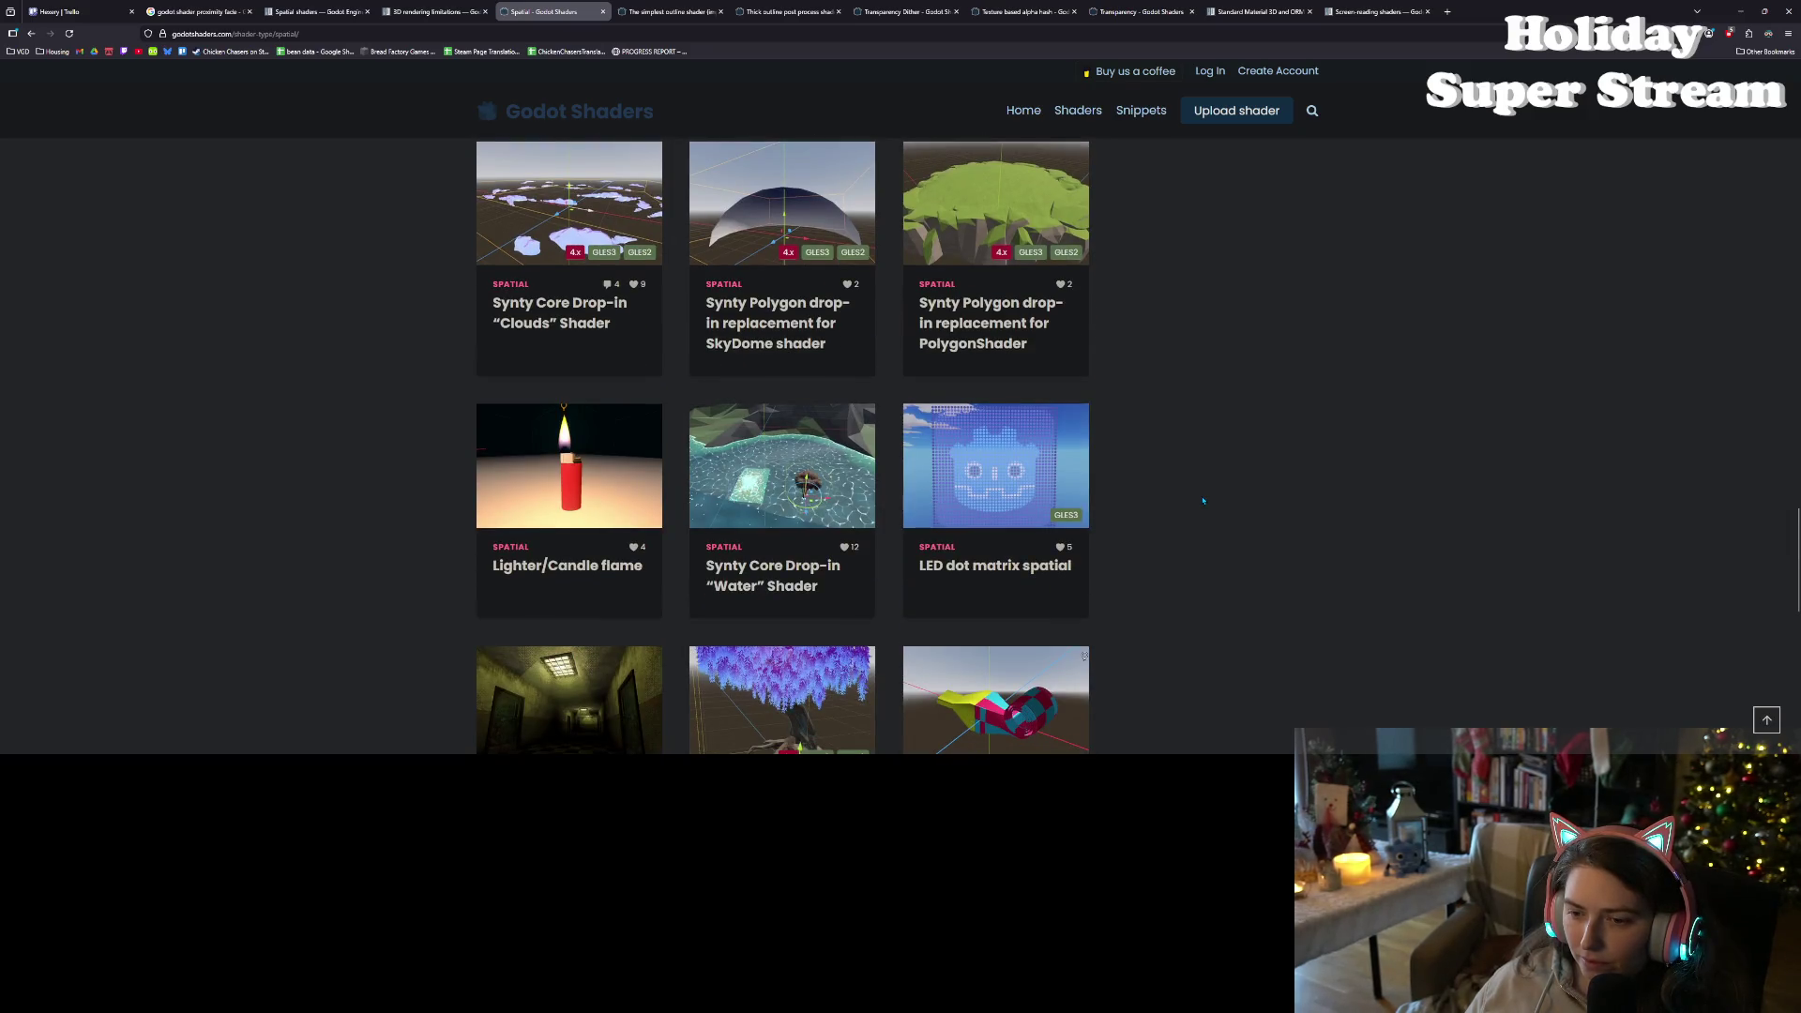
scroll(1204, 502, down, 3)
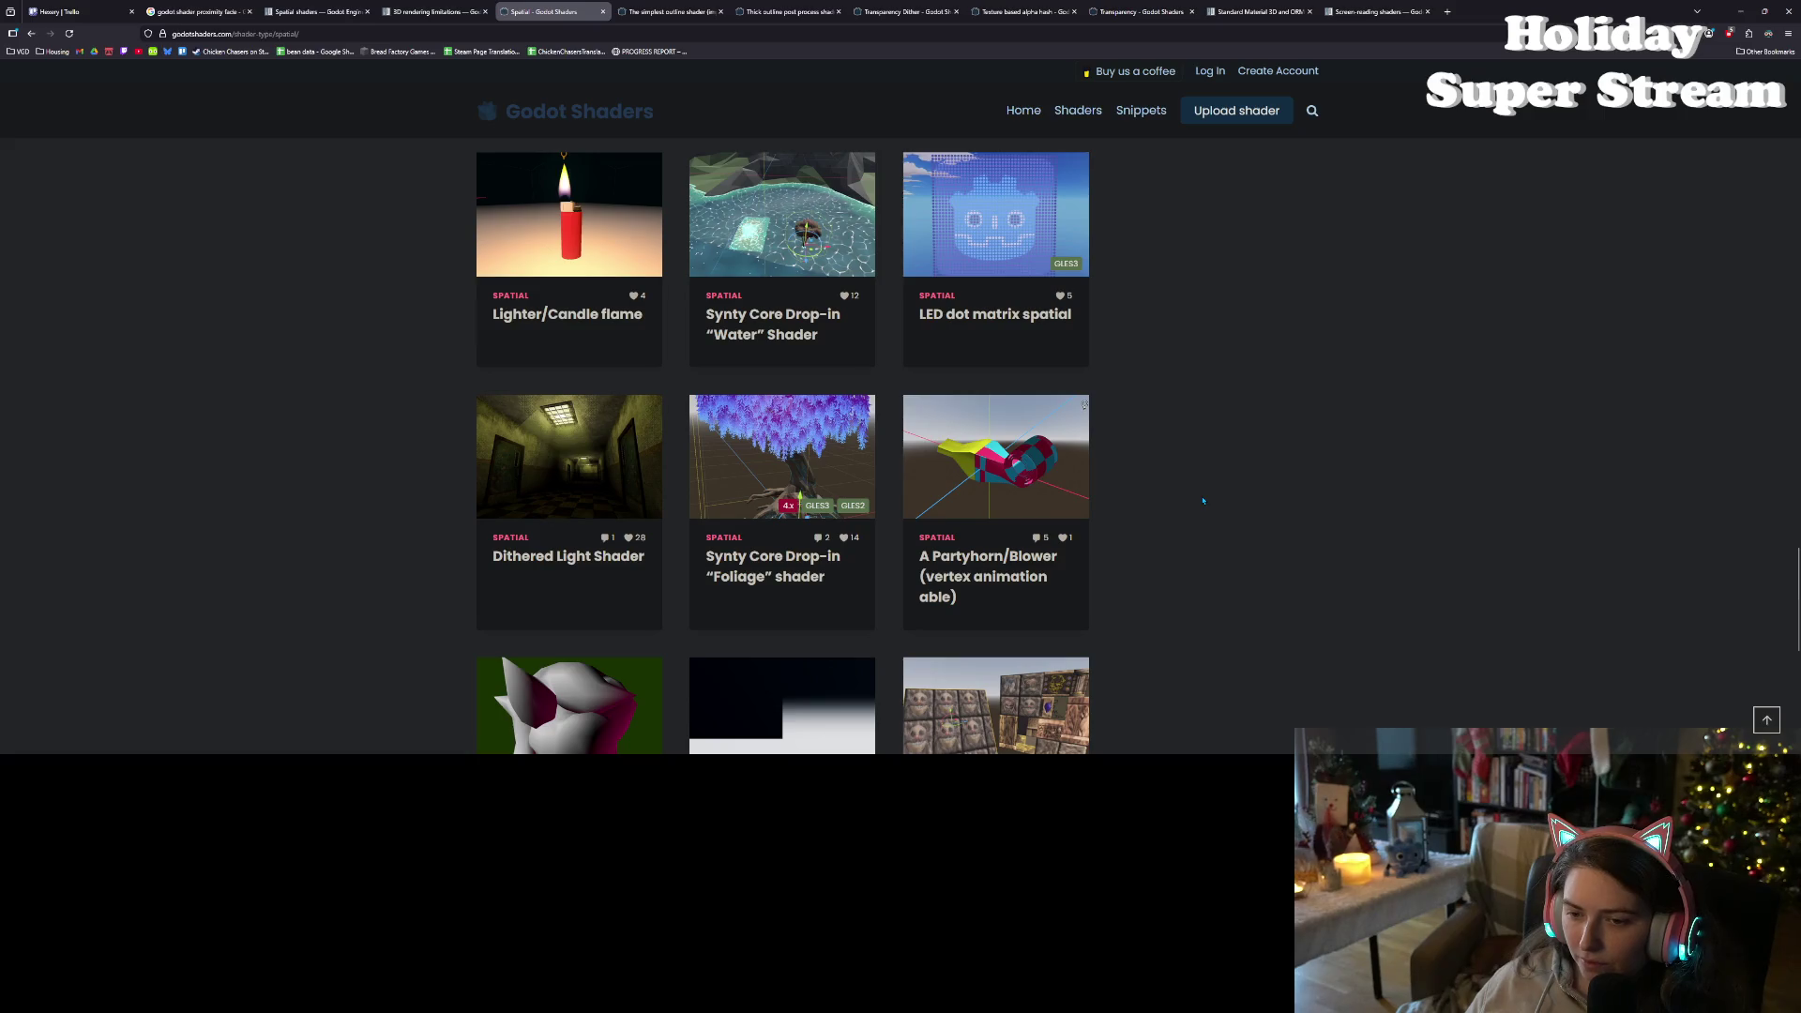
scroll(1203, 501, down, 1)
scroll(1204, 501, down, 3)
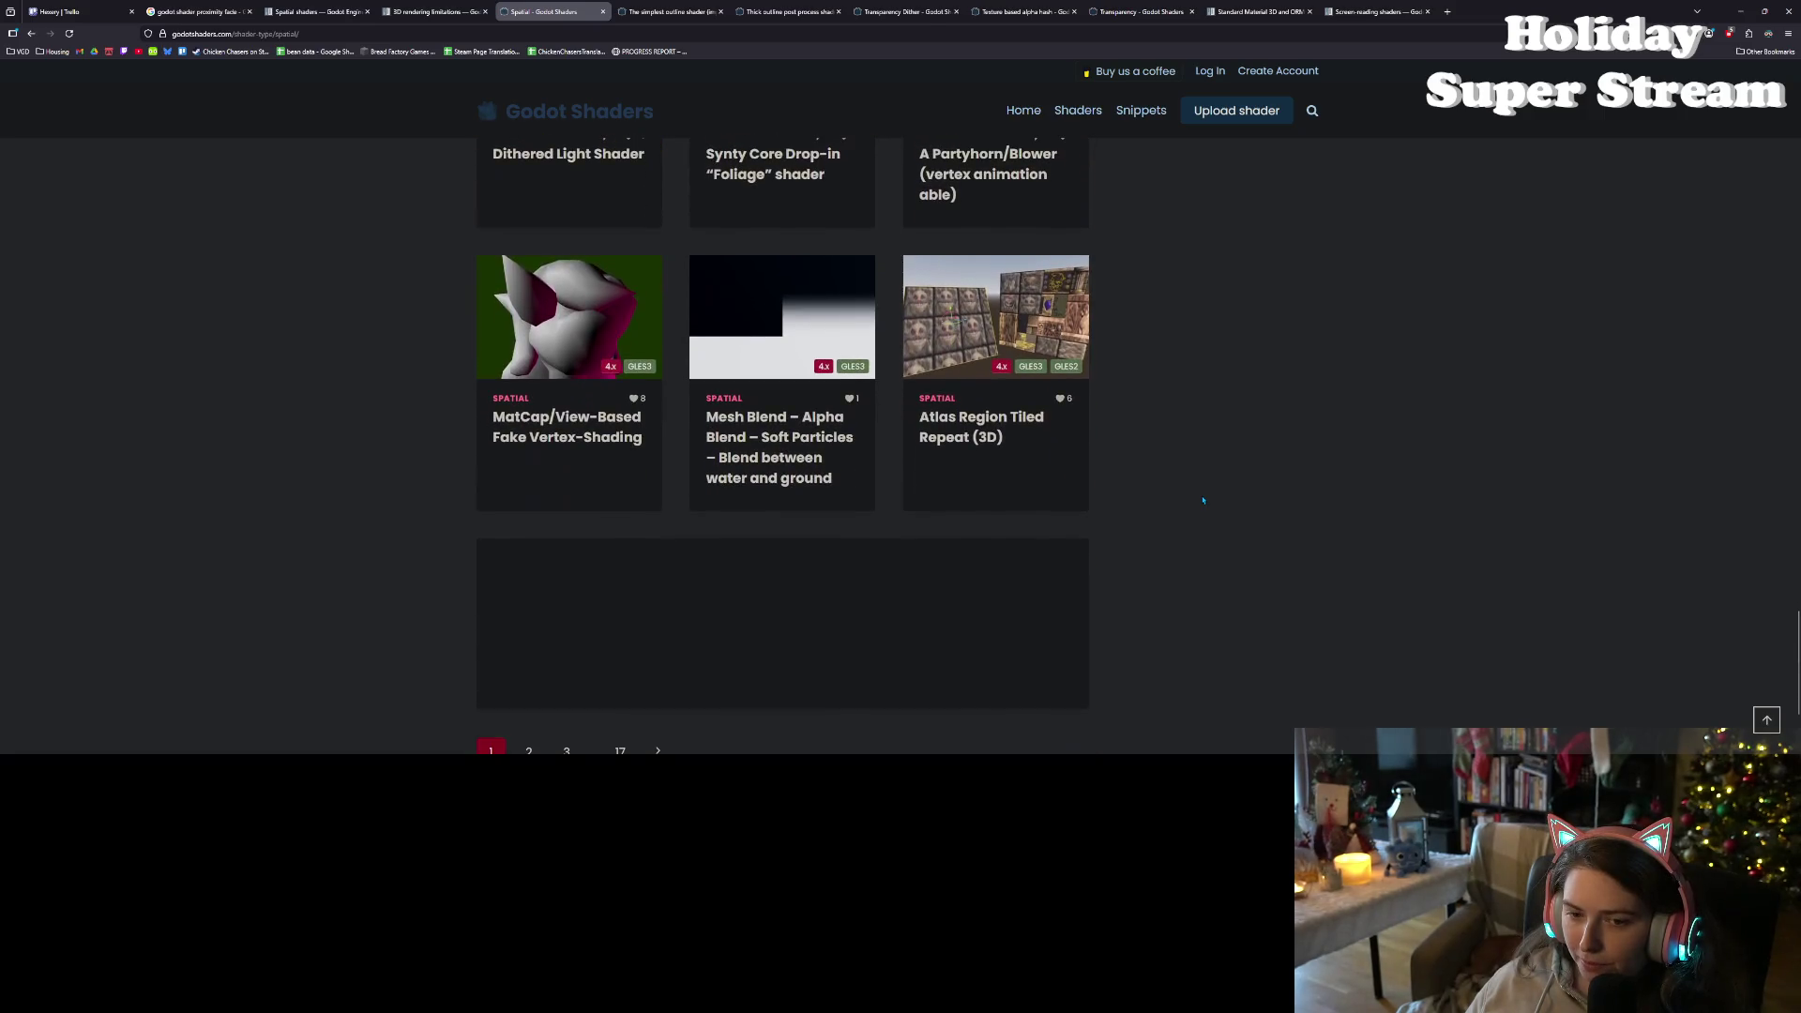
scroll(1204, 501, down, 2)
scroll(1058, 527, up, 2)
scroll(578, 559, down, 2)
click(530, 540)
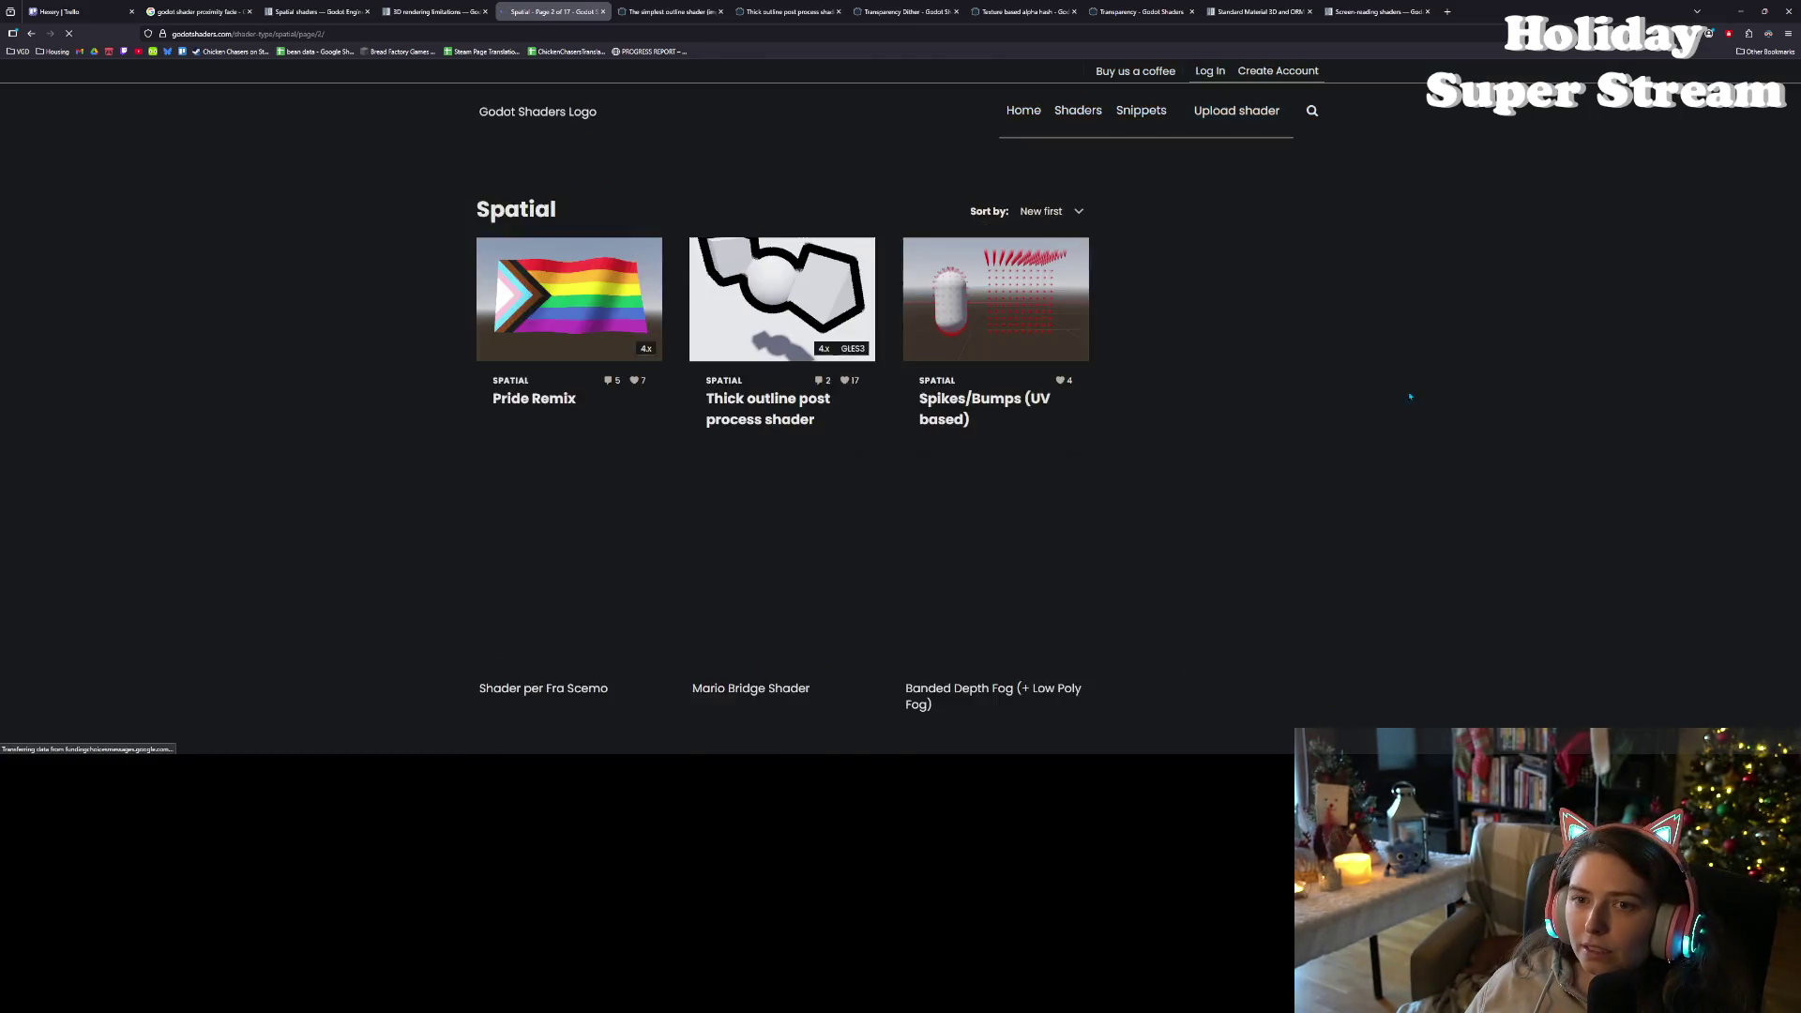
scroll(1312, 413, down, 1)
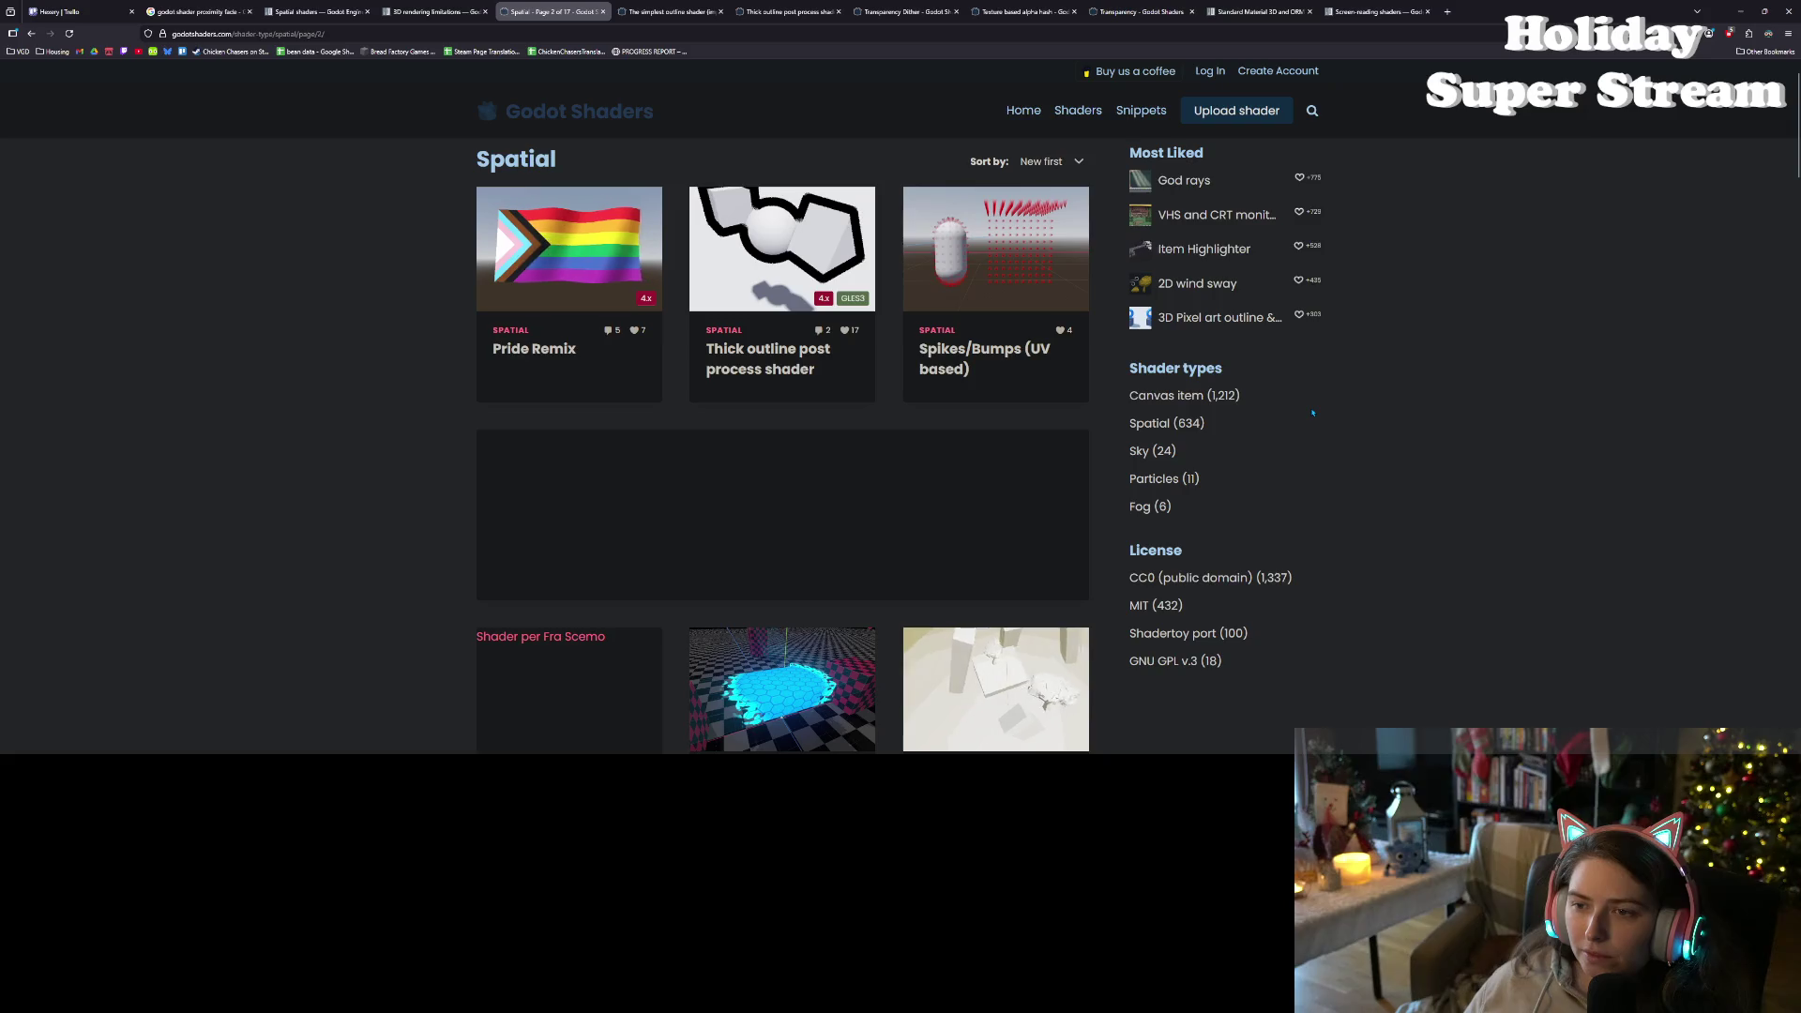
scroll(1312, 412, down, 4)
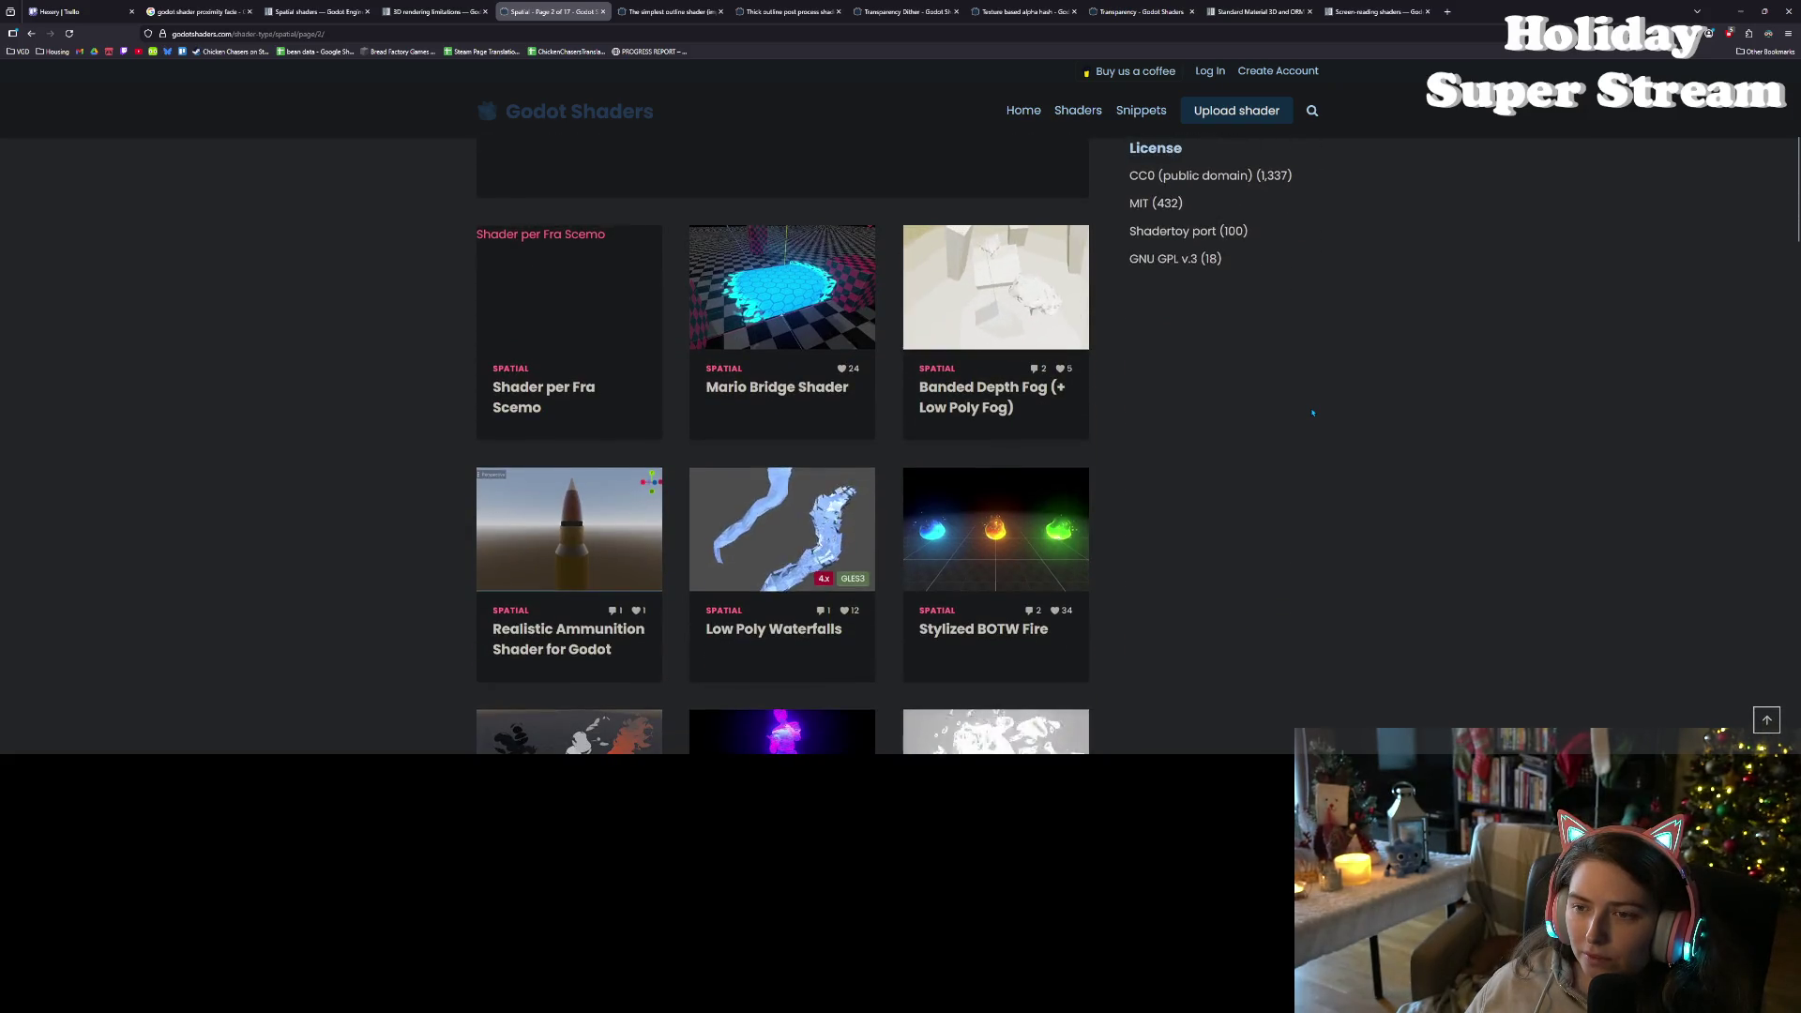
scroll(1312, 413, down, 2)
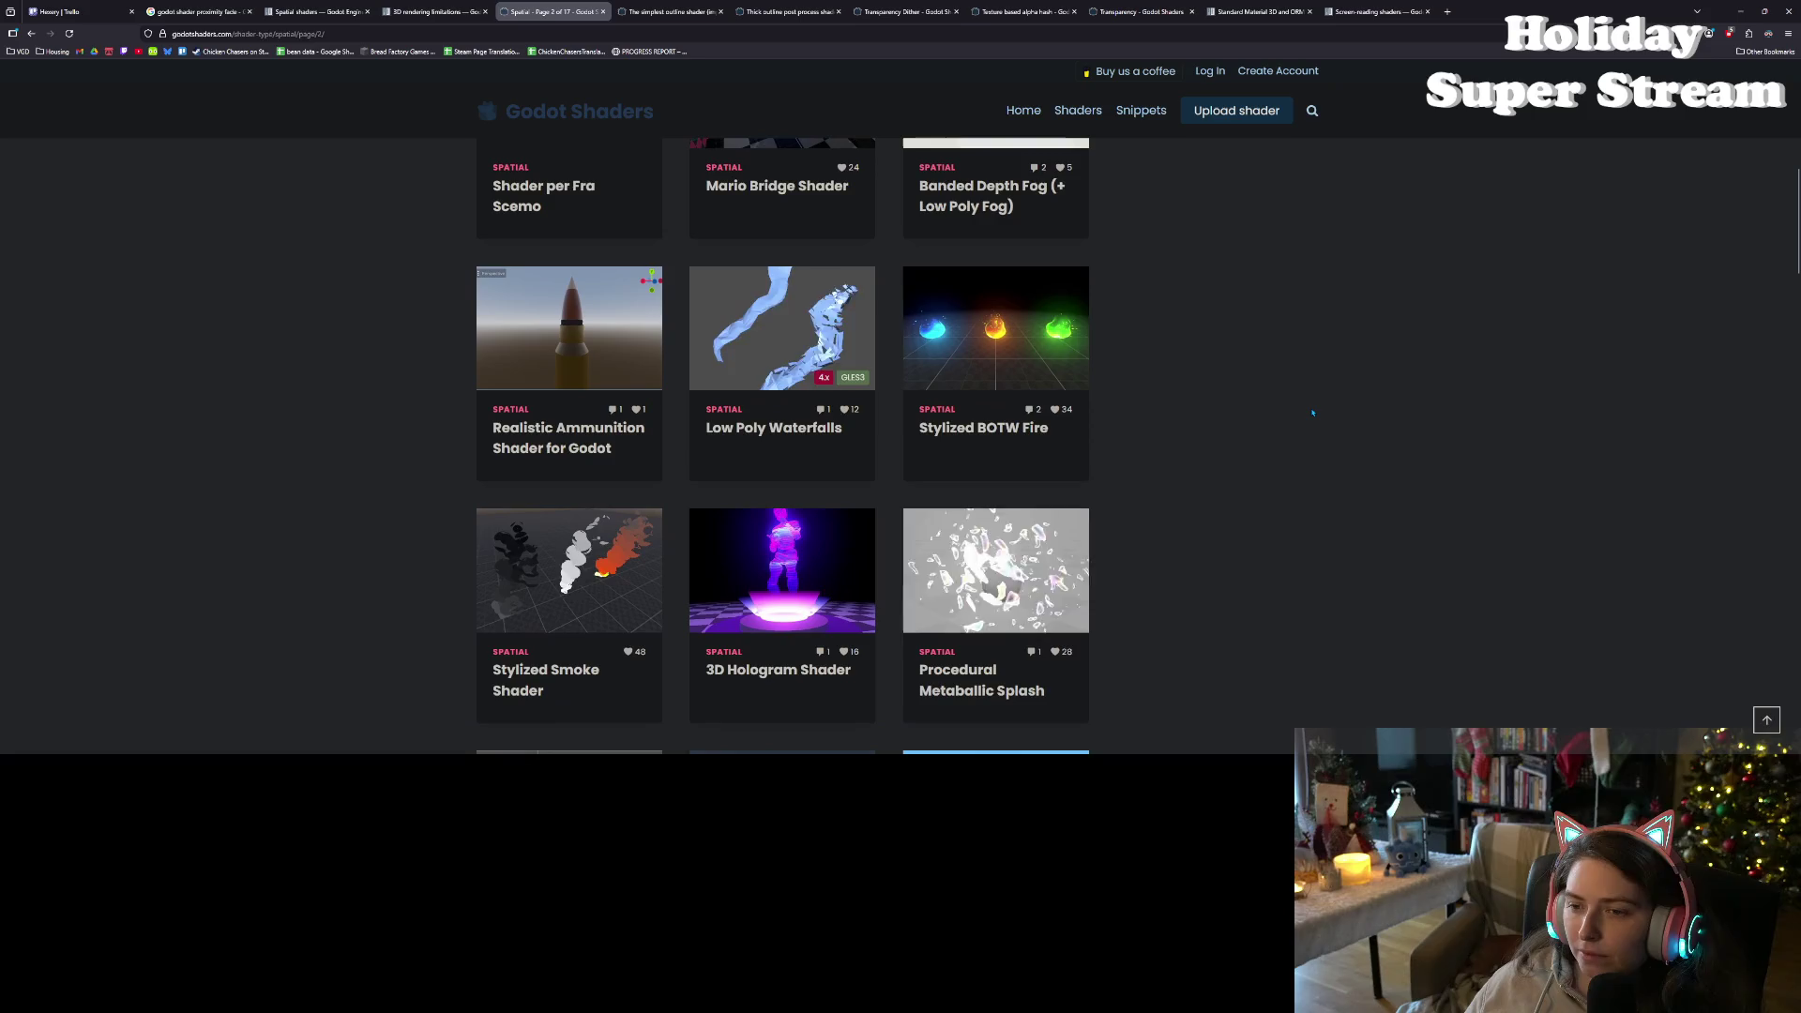
scroll(1313, 412, down, 1)
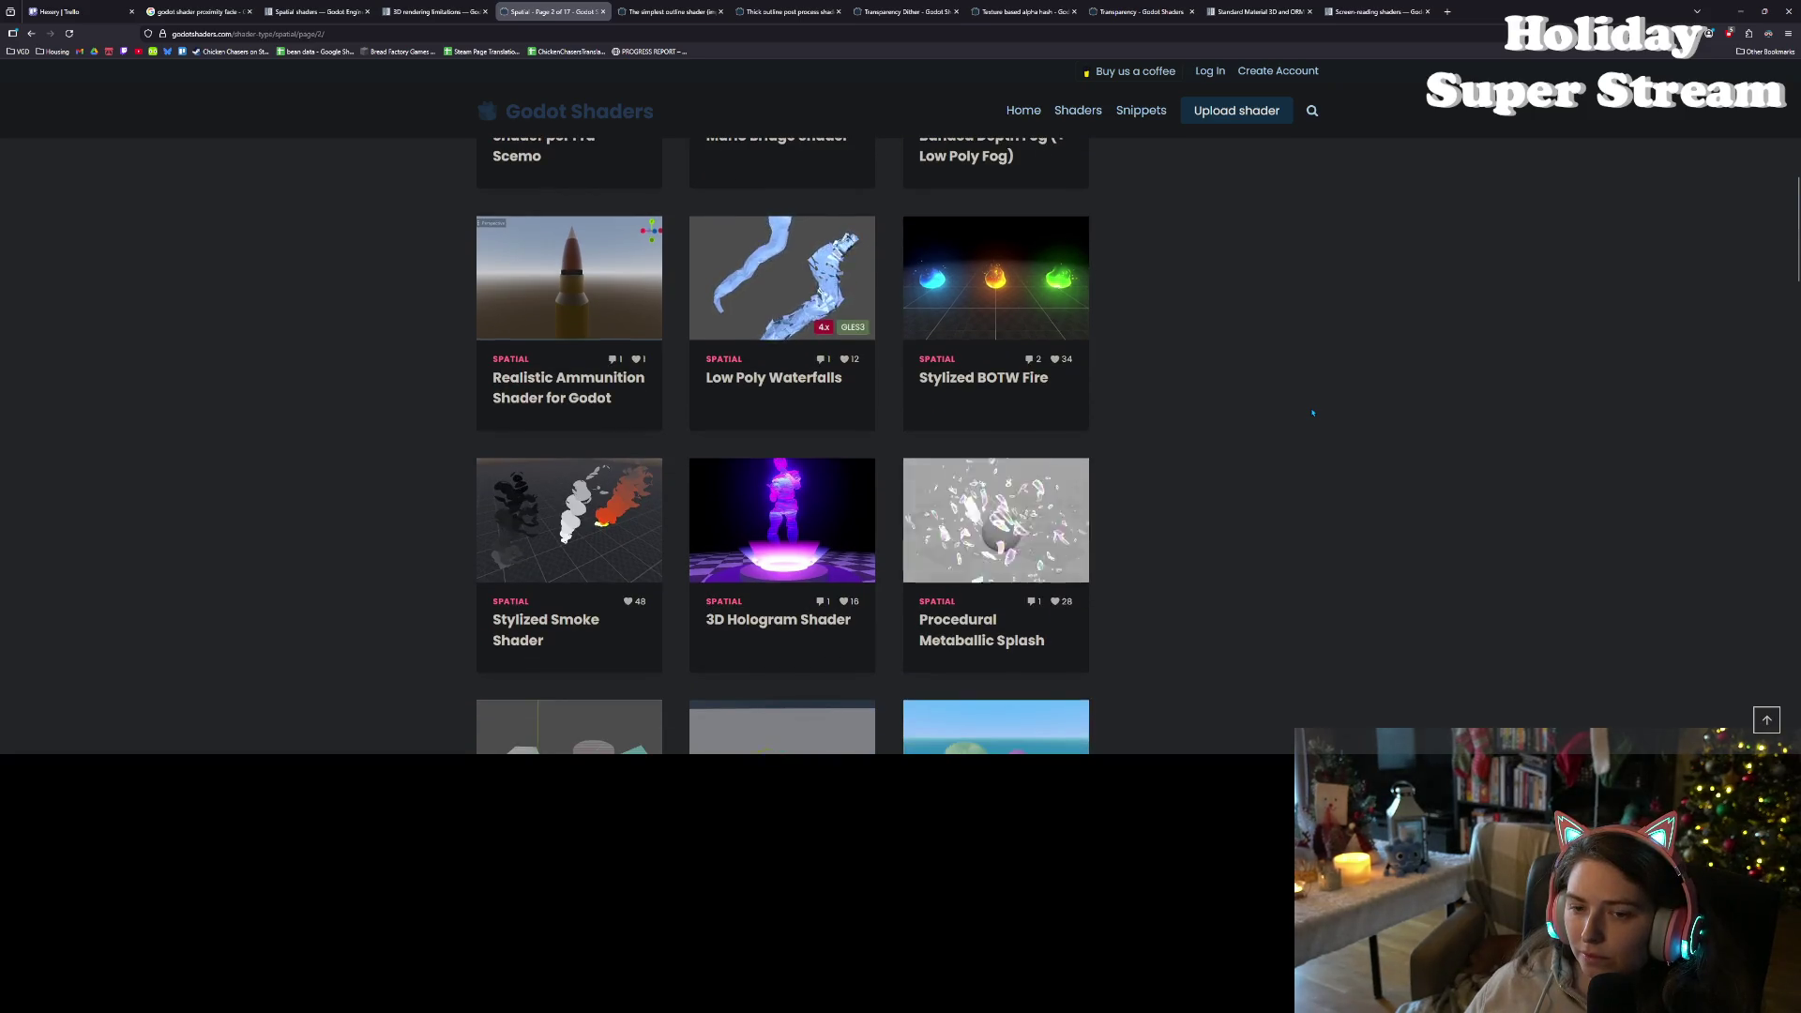
scroll(1312, 412, down, 5)
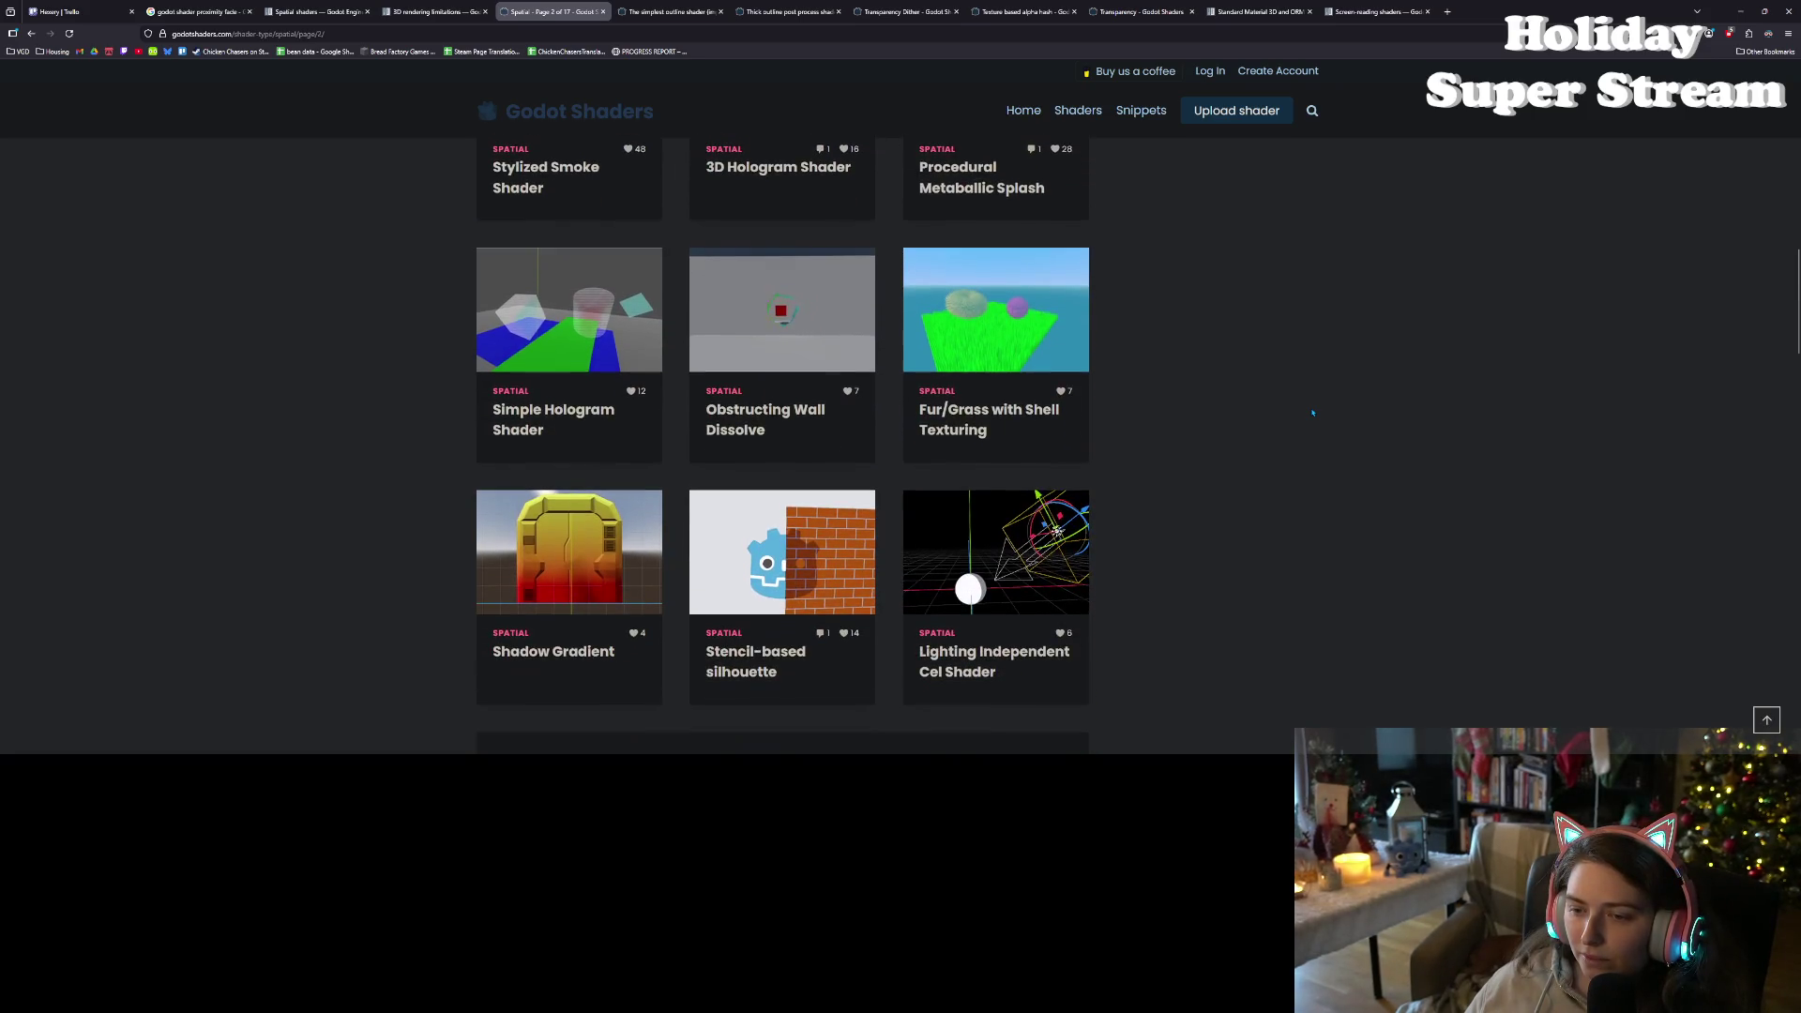
scroll(1312, 412, down, 2)
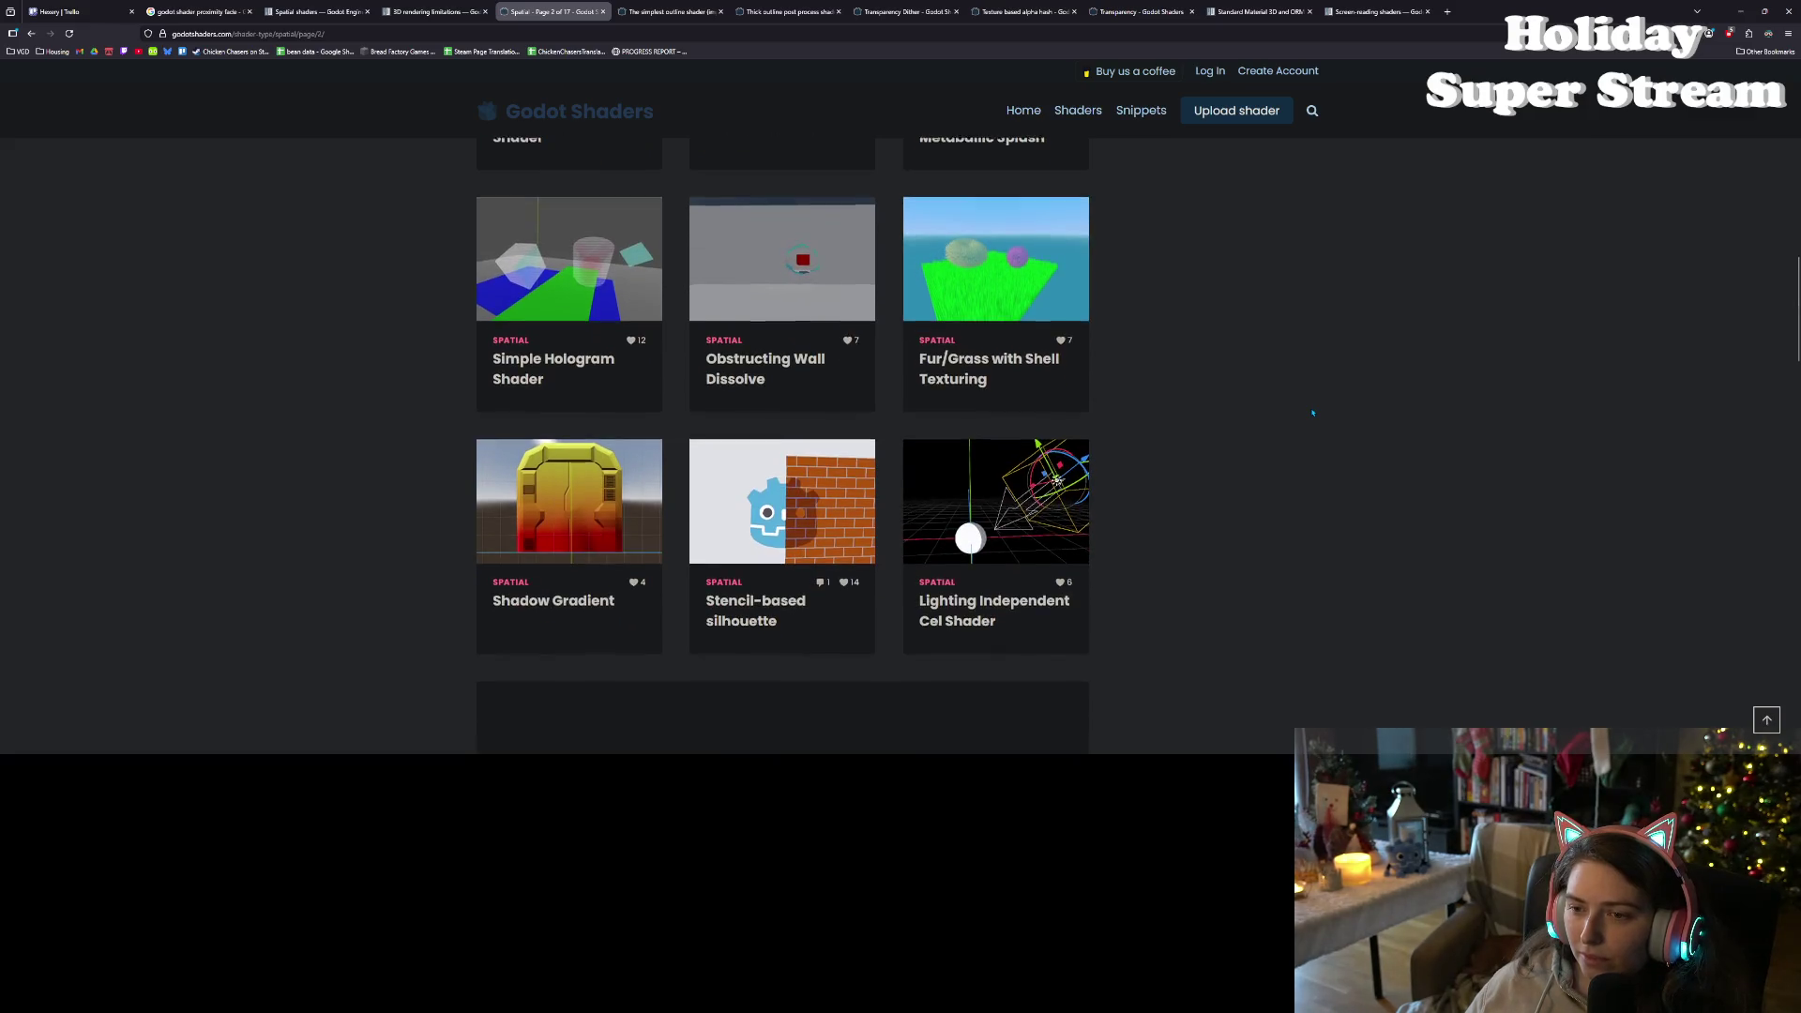
scroll(1312, 413, down, 1)
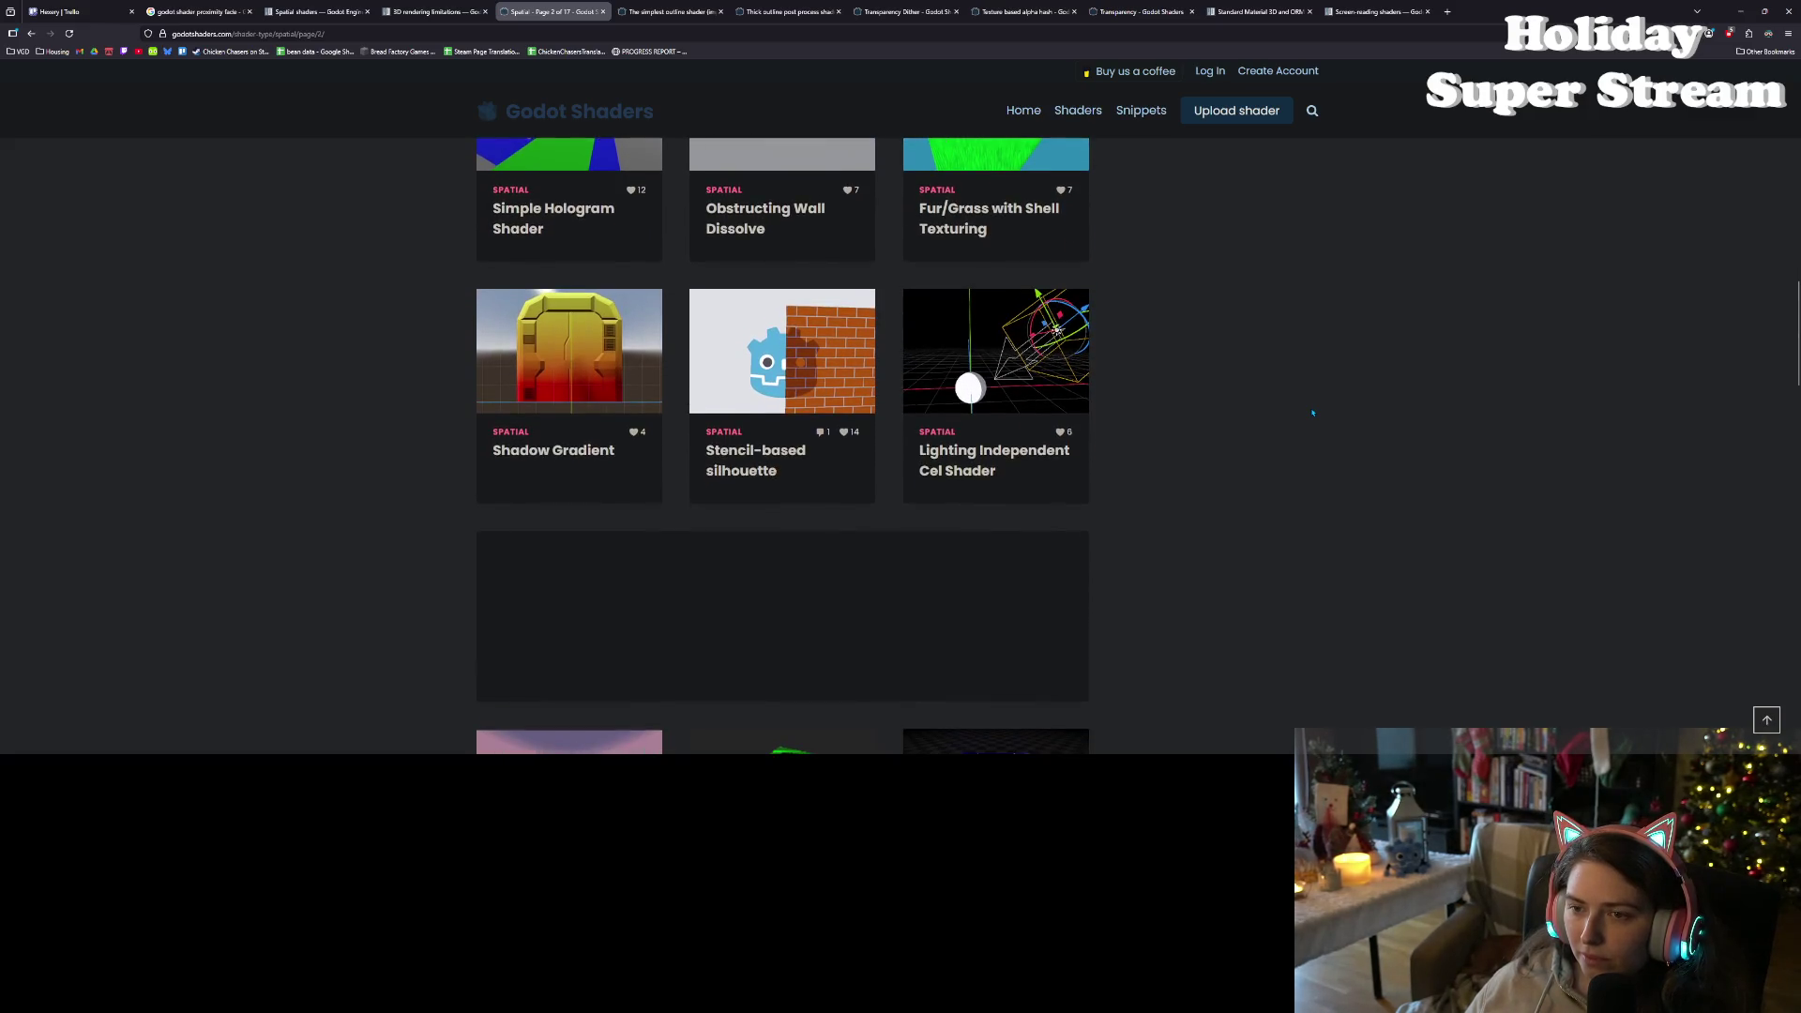
scroll(1312, 413, up, 2)
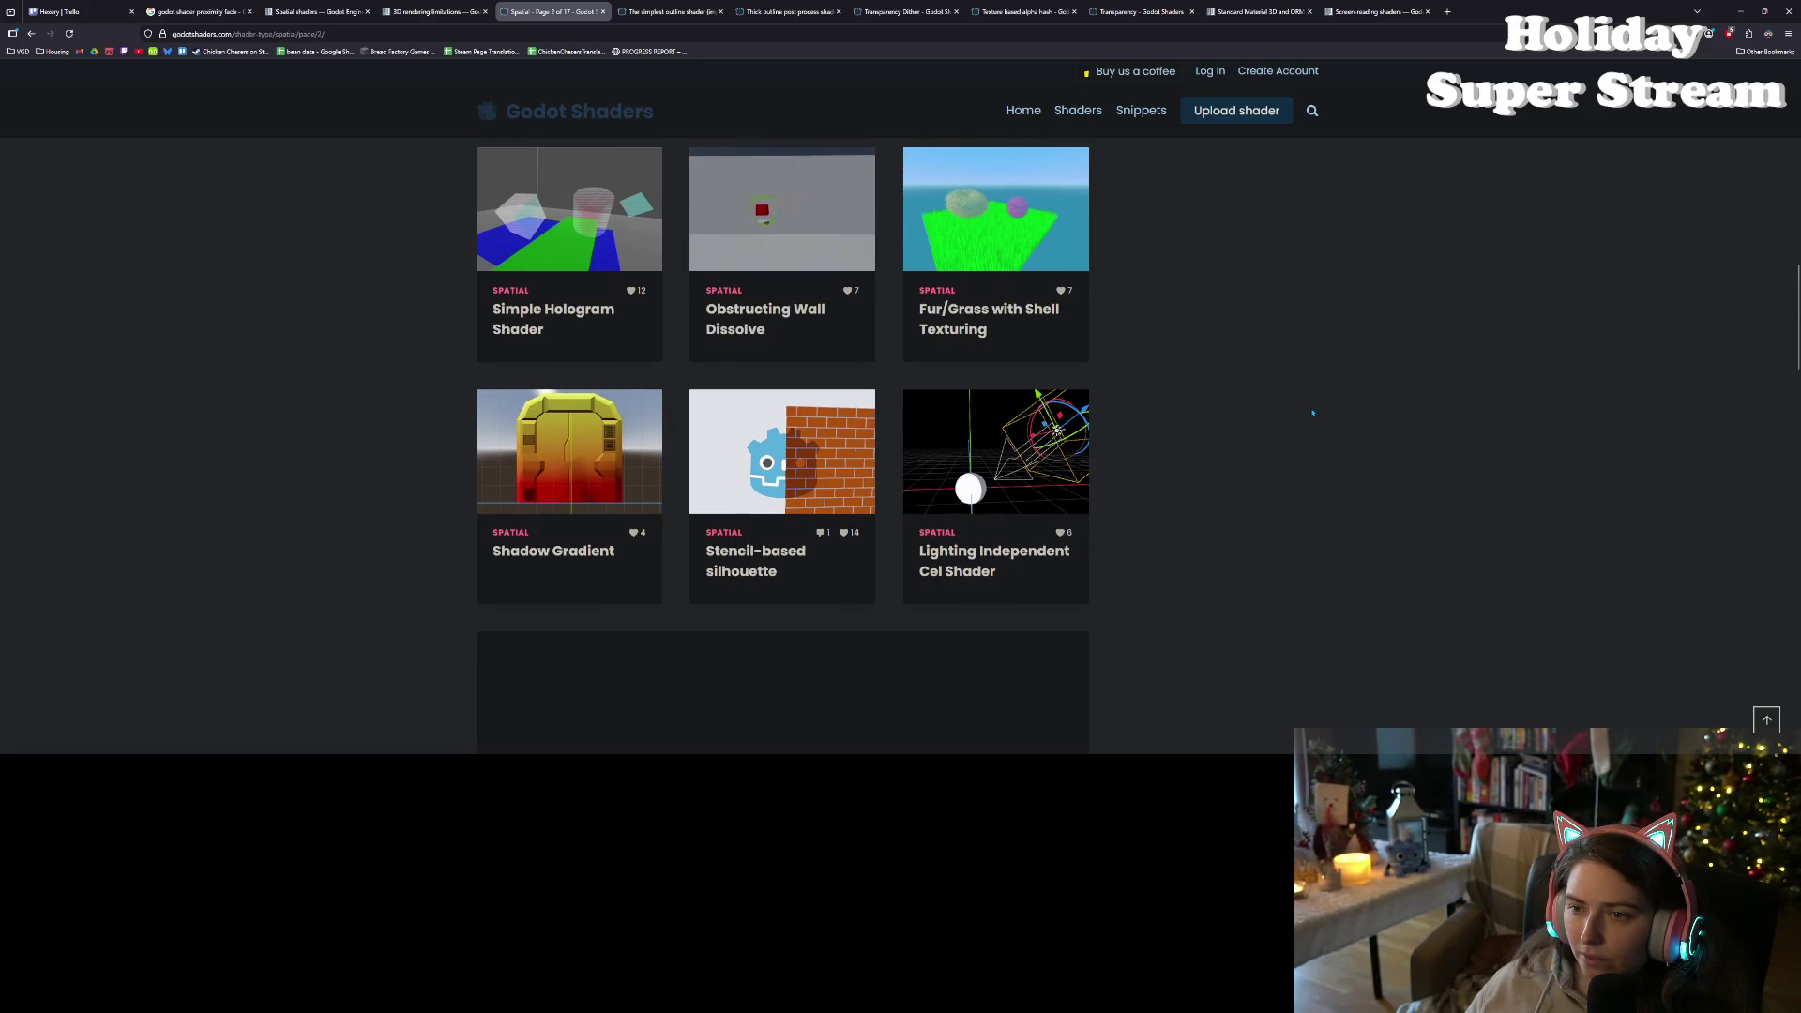
scroll(1312, 412, down, 2)
scroll(1312, 413, down, 1)
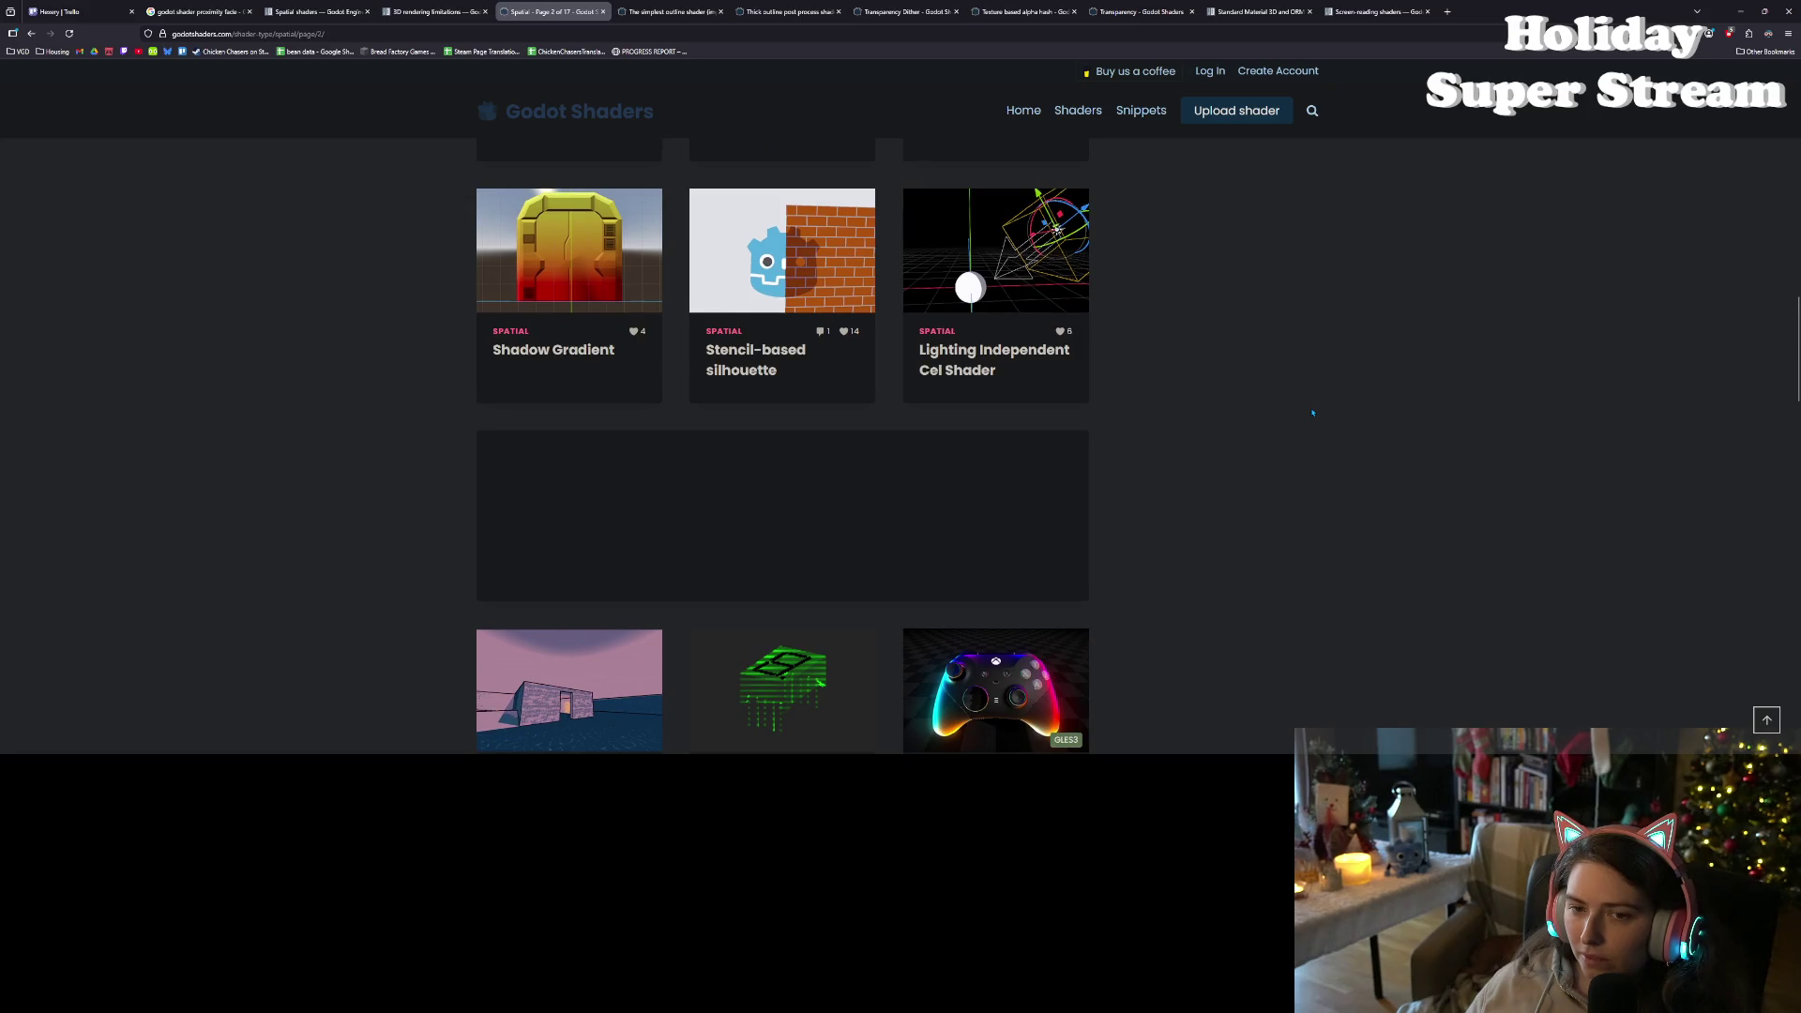
scroll(1312, 413, down, 2)
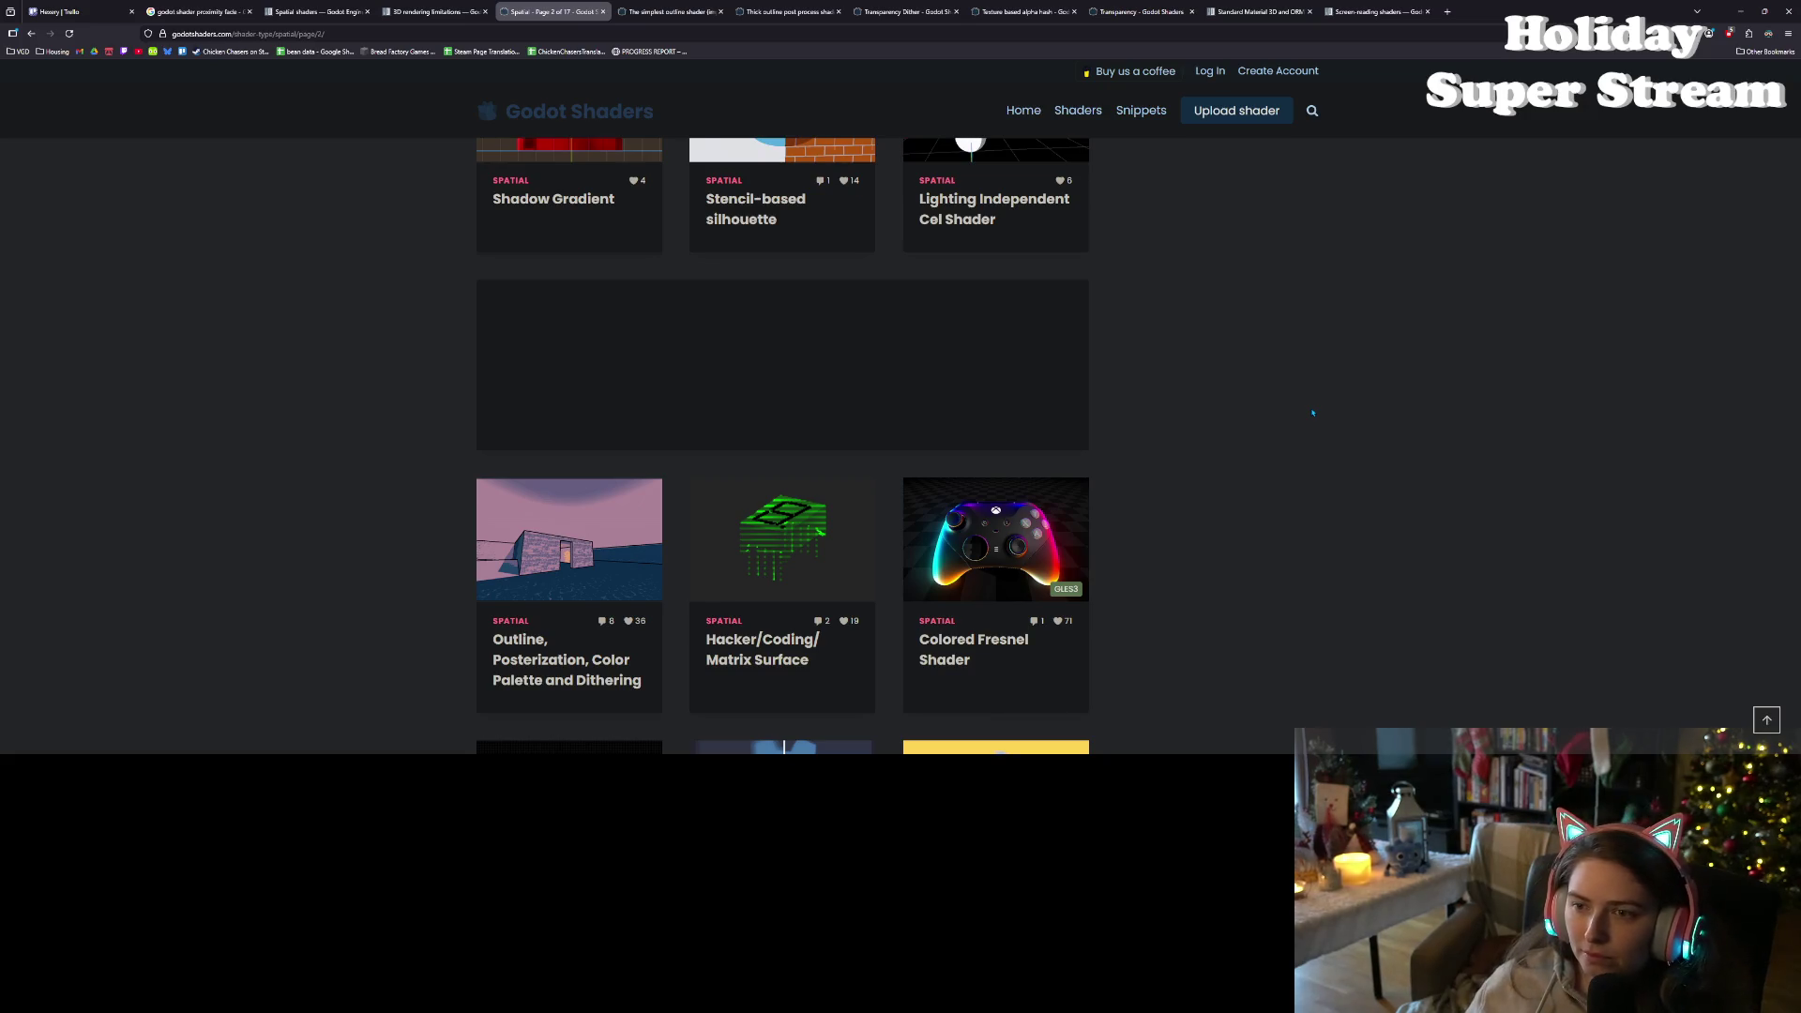
scroll(1312, 413, up, 2)
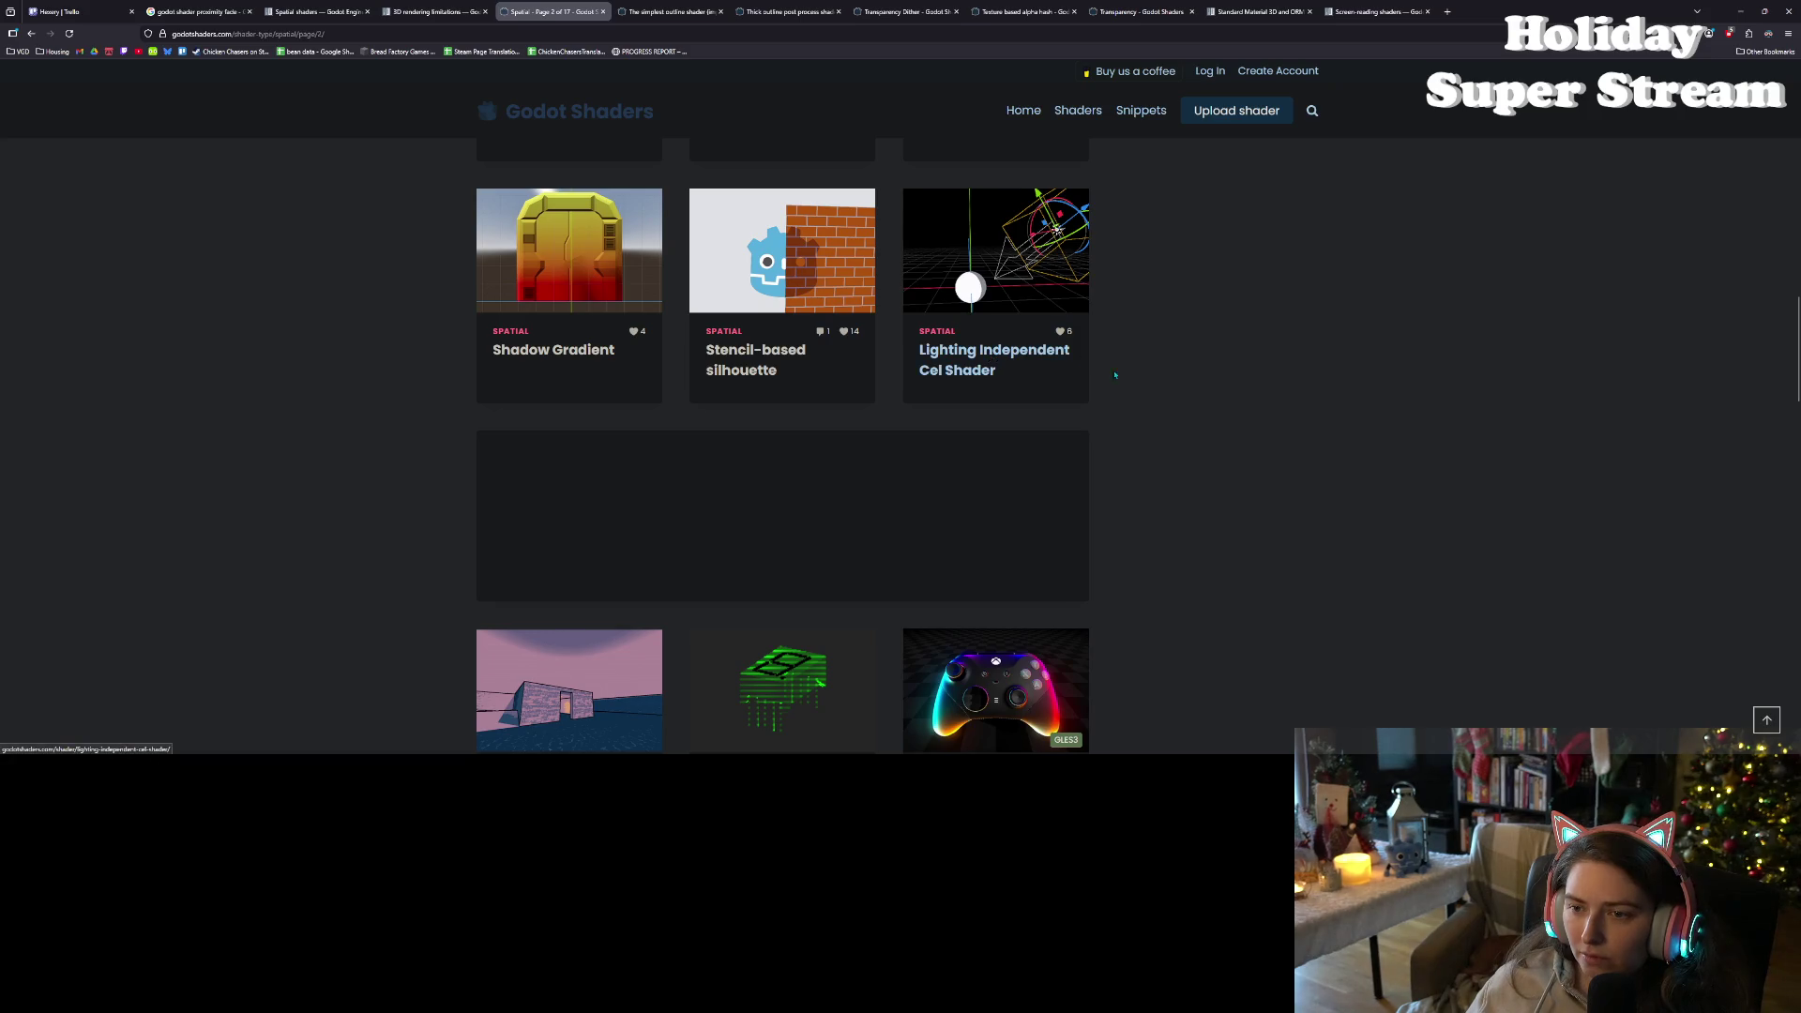
scroll(1153, 380, down, 5)
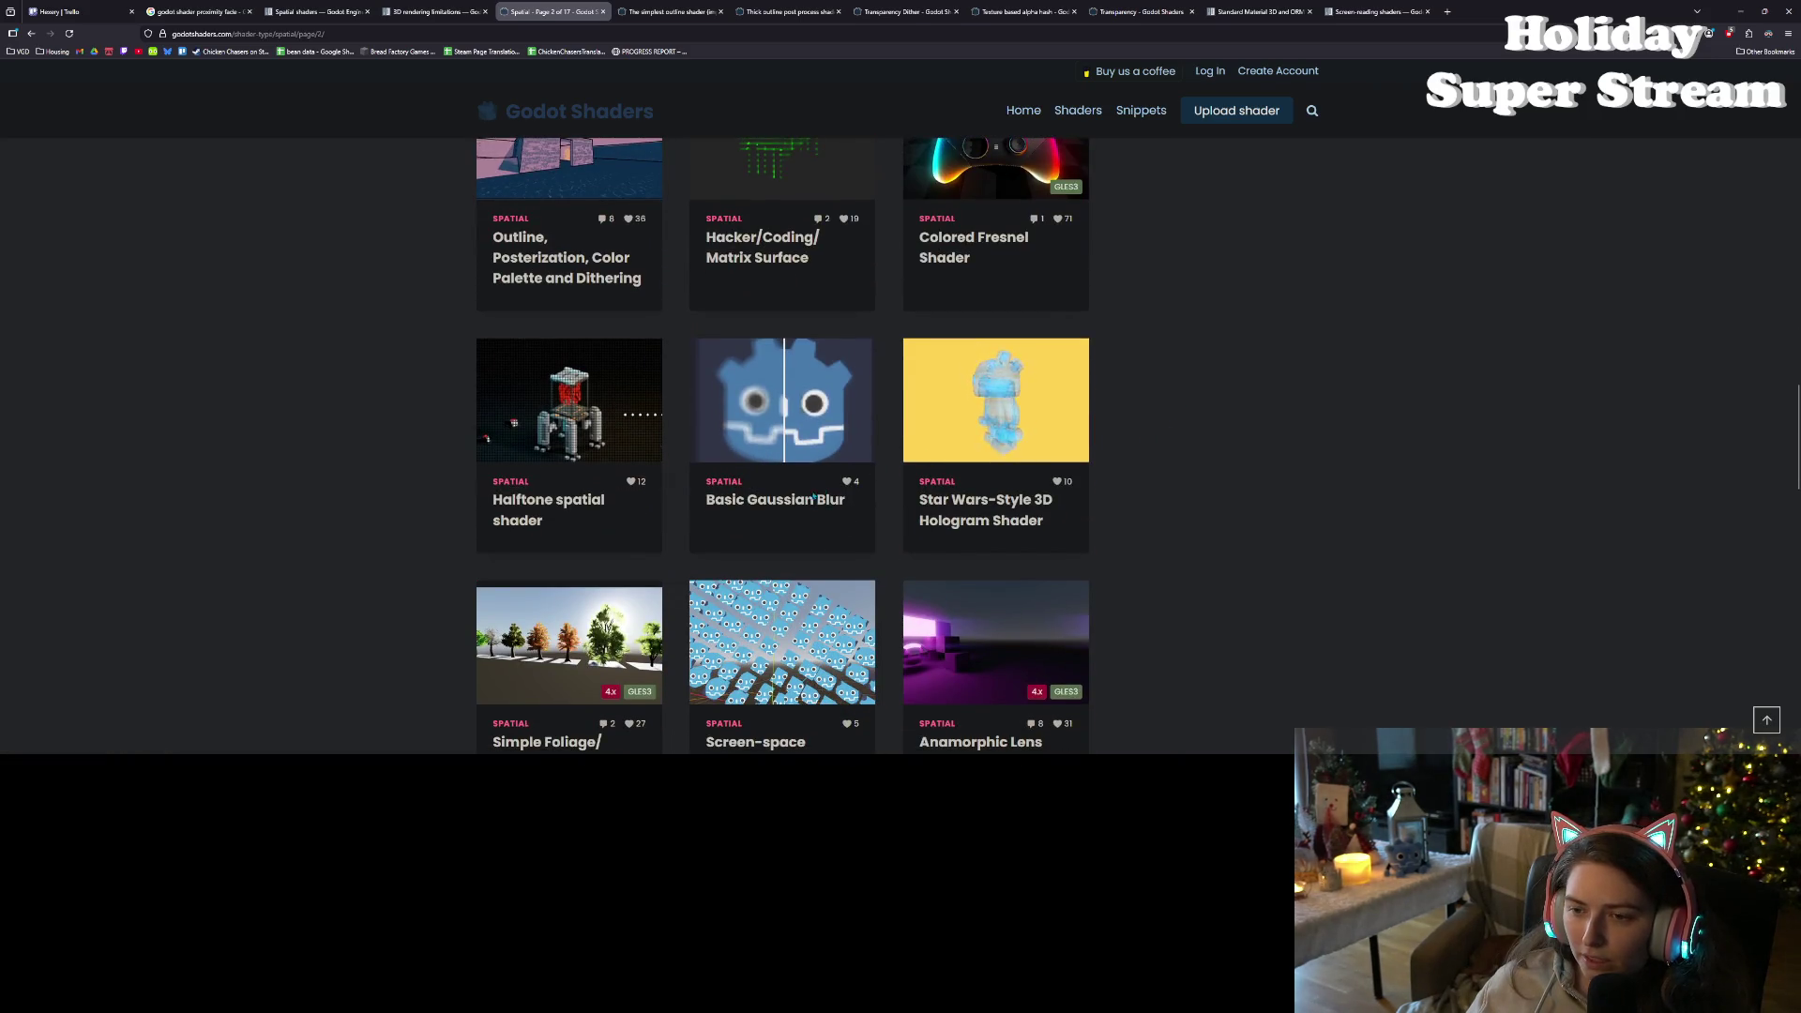
scroll(1114, 613, down, 3)
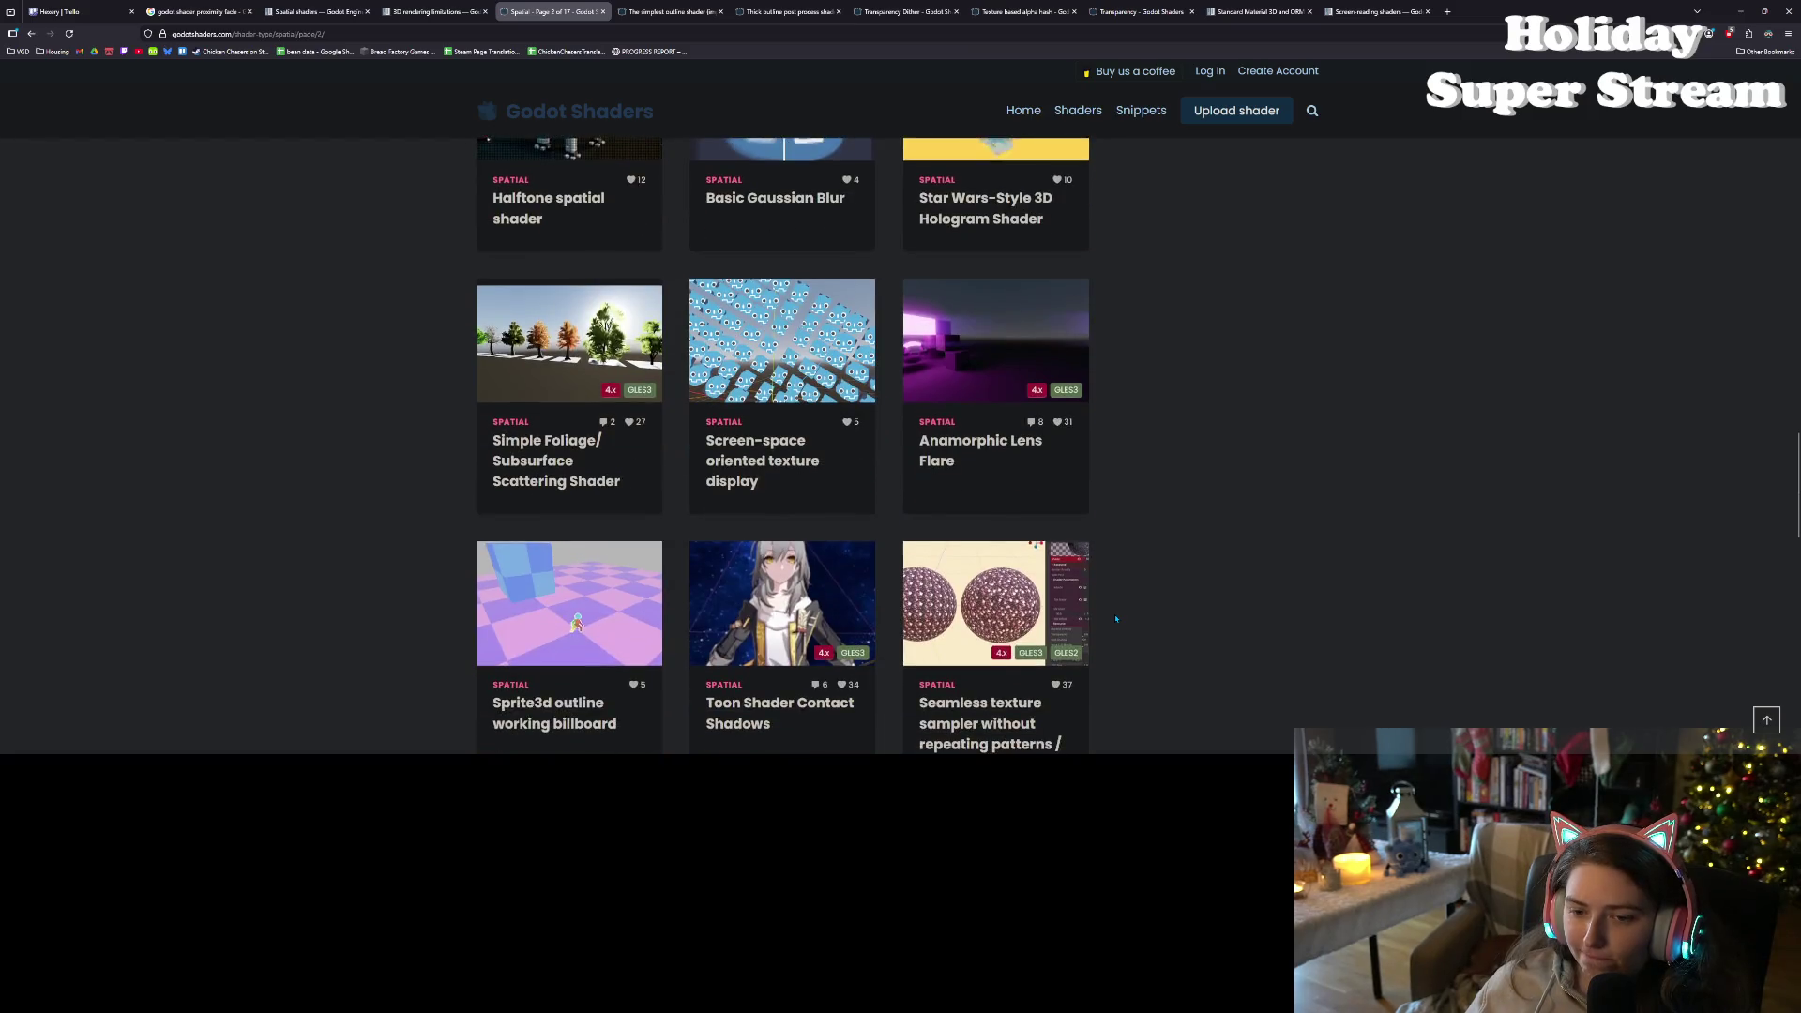
scroll(1116, 619, down, 1)
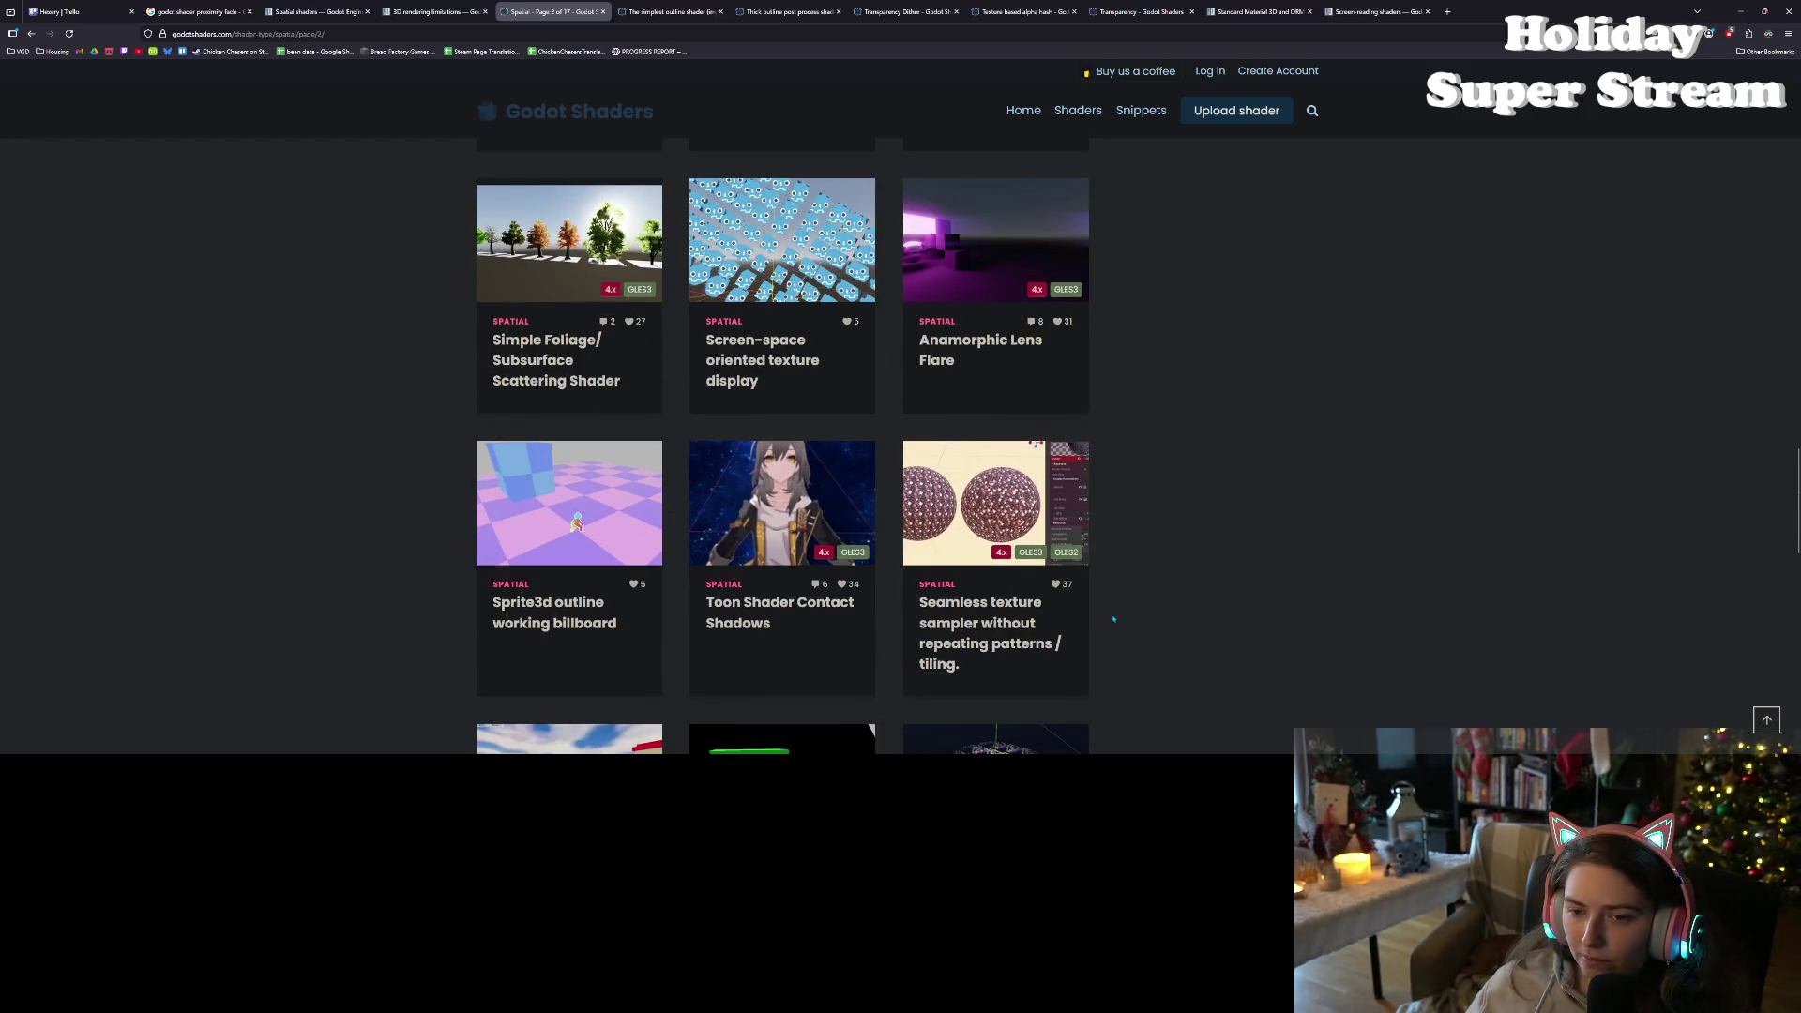
scroll(1114, 619, down, 1)
scroll(1115, 618, down, 1)
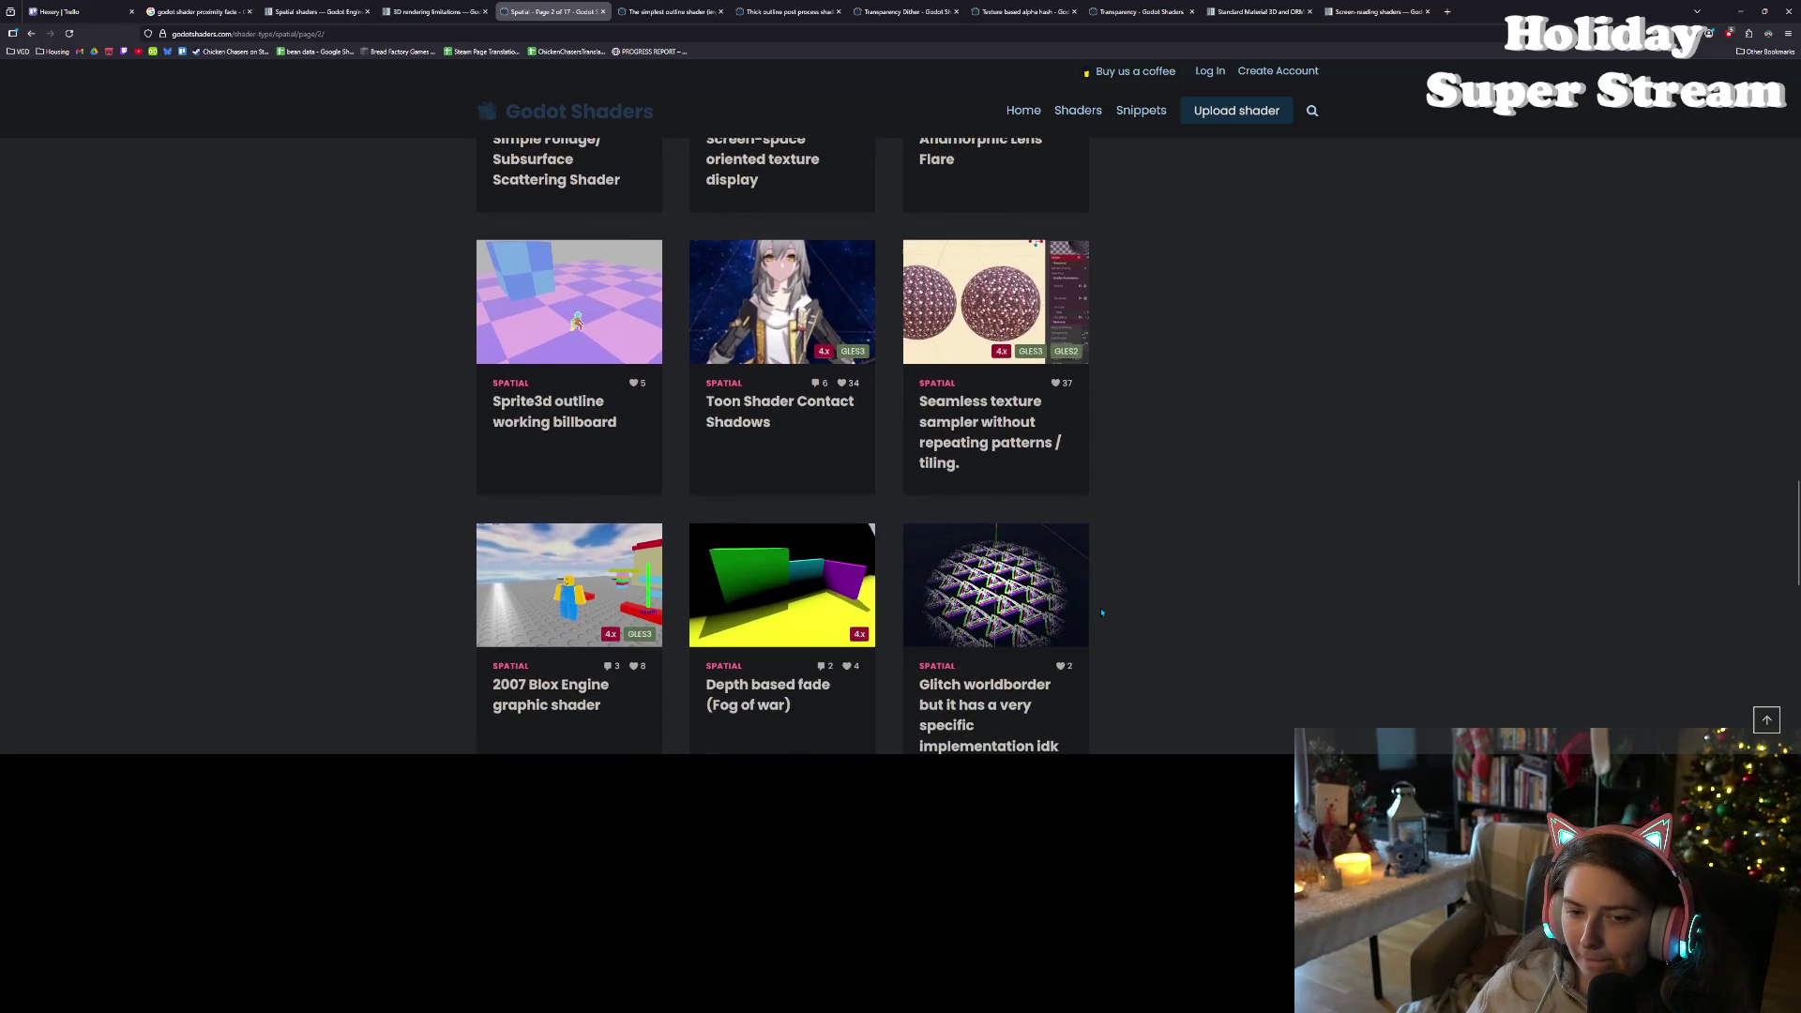
scroll(1102, 612, down, 1)
scroll(1102, 613, down, 1)
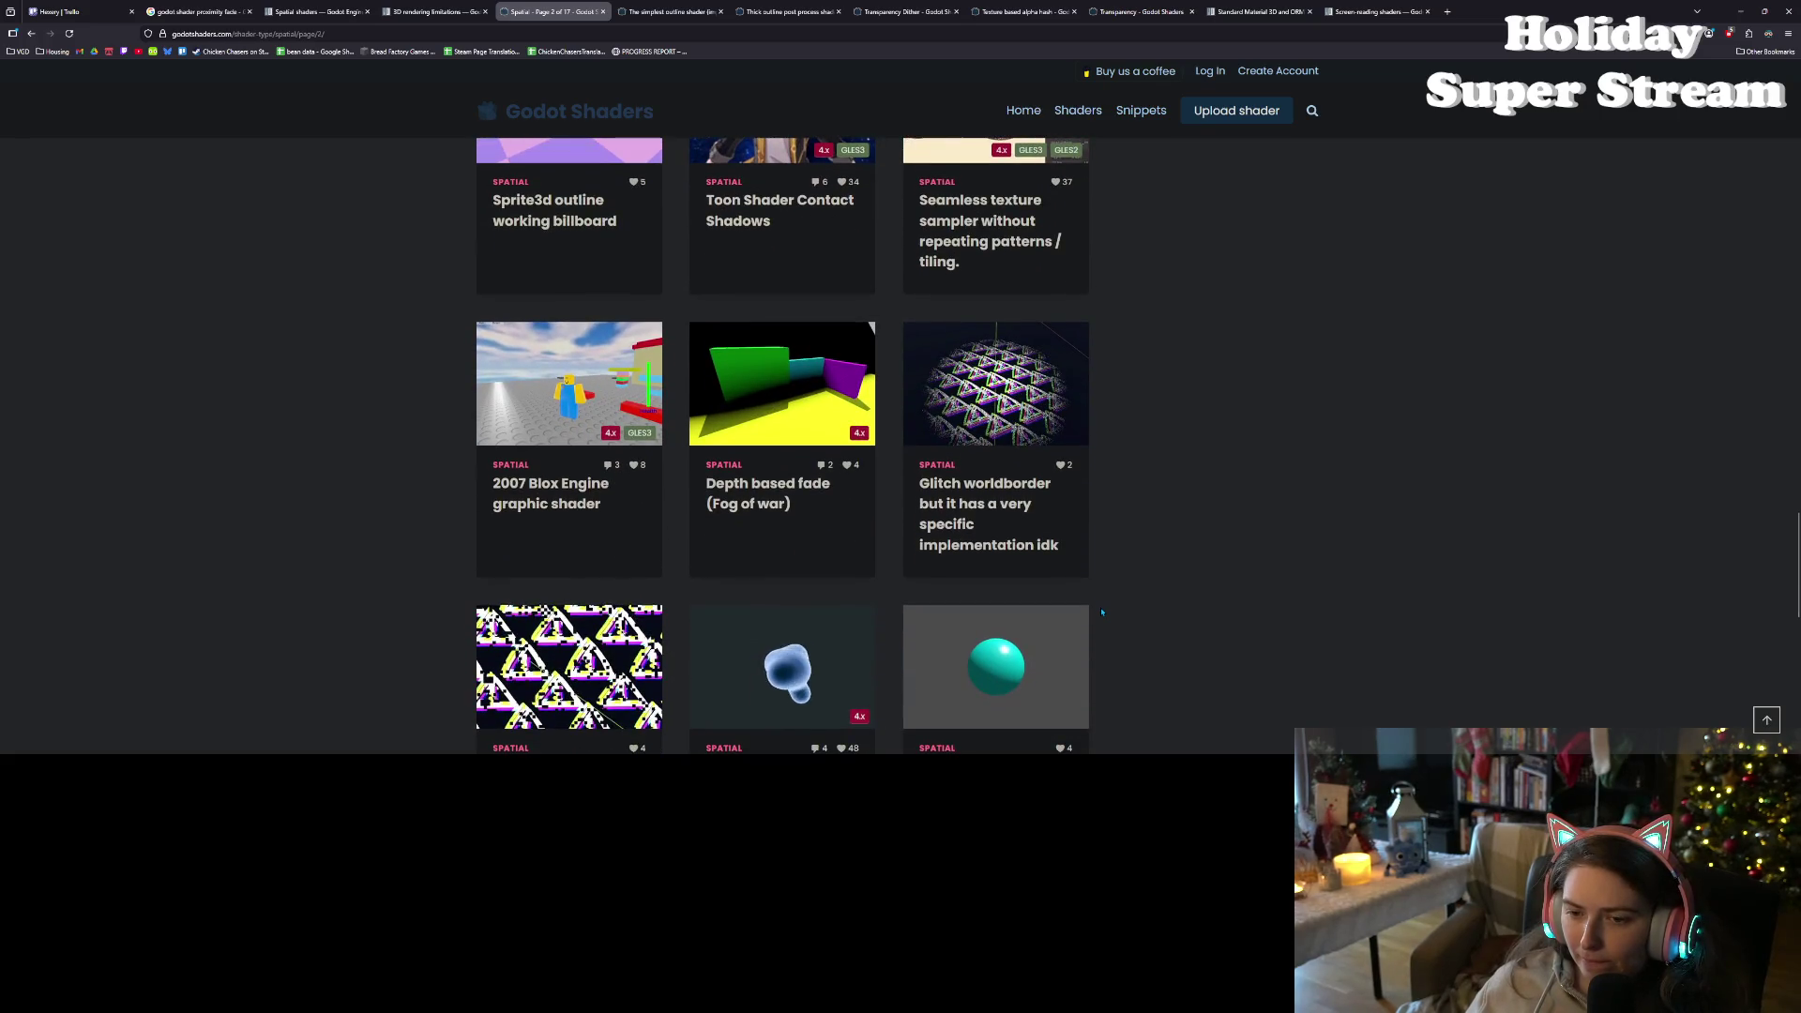
scroll(1102, 612, down, 1)
scroll(1102, 613, down, 5)
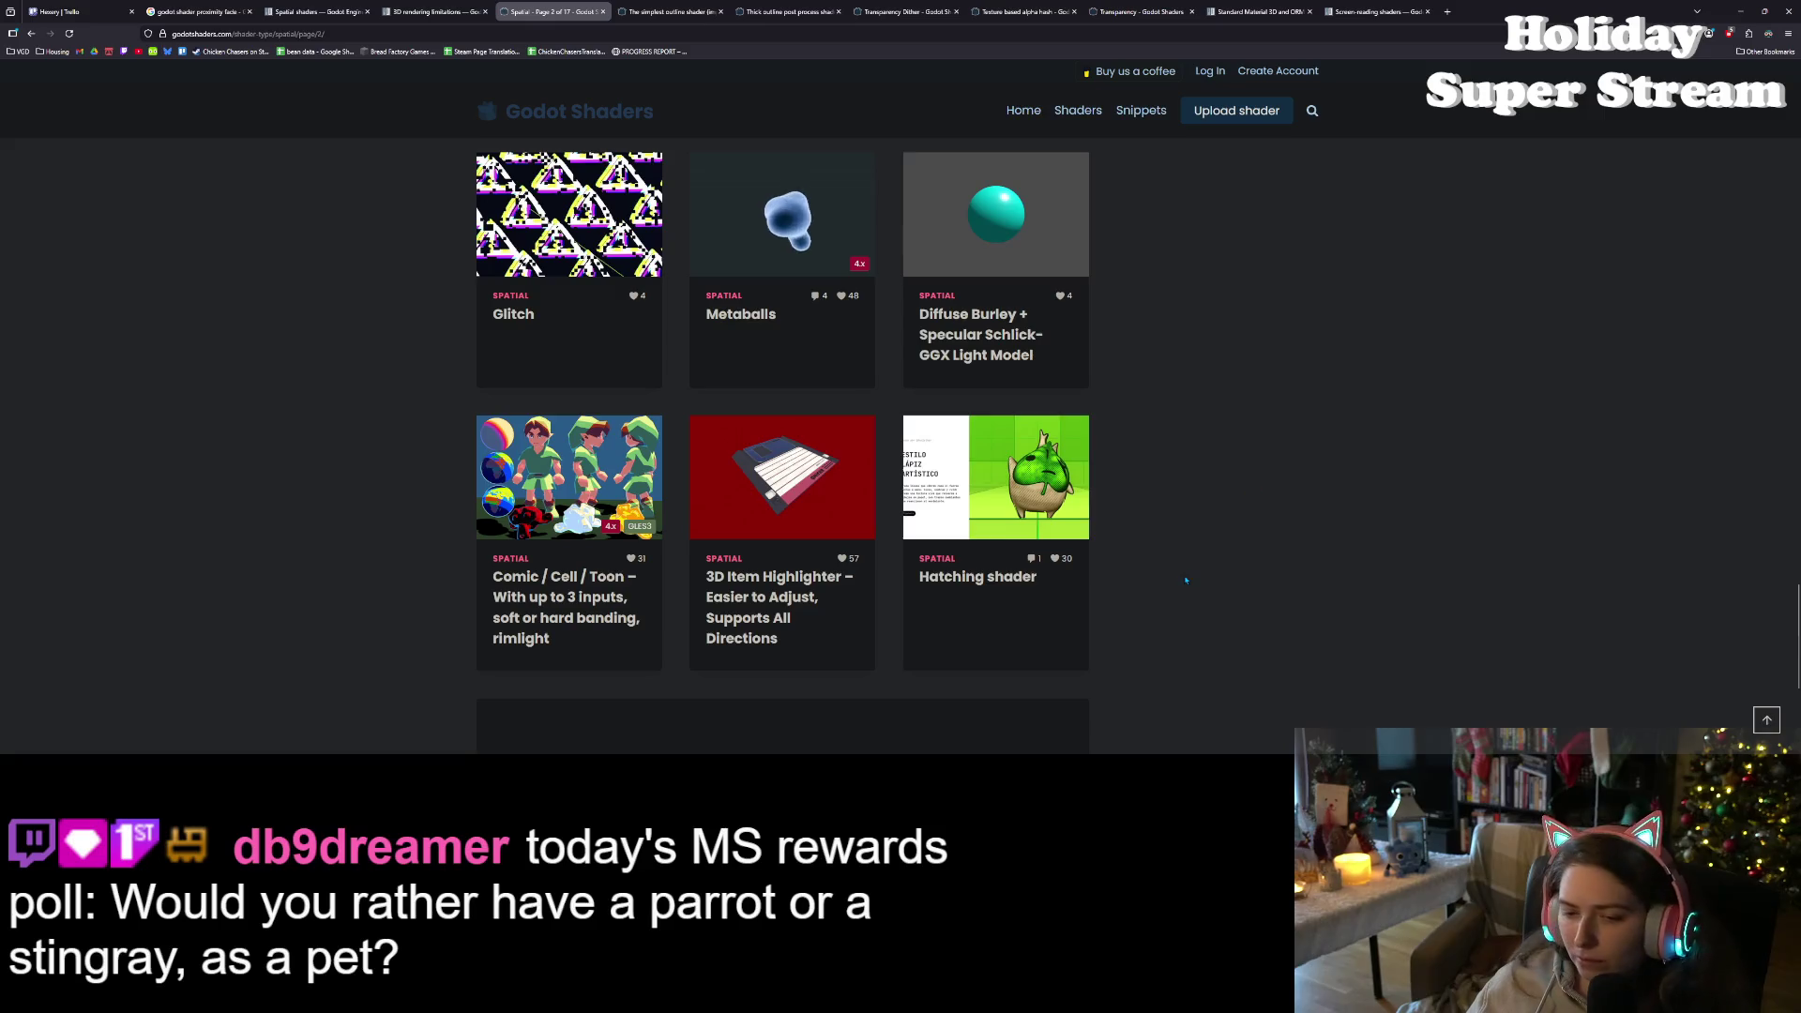
scroll(1107, 591, down, 4)
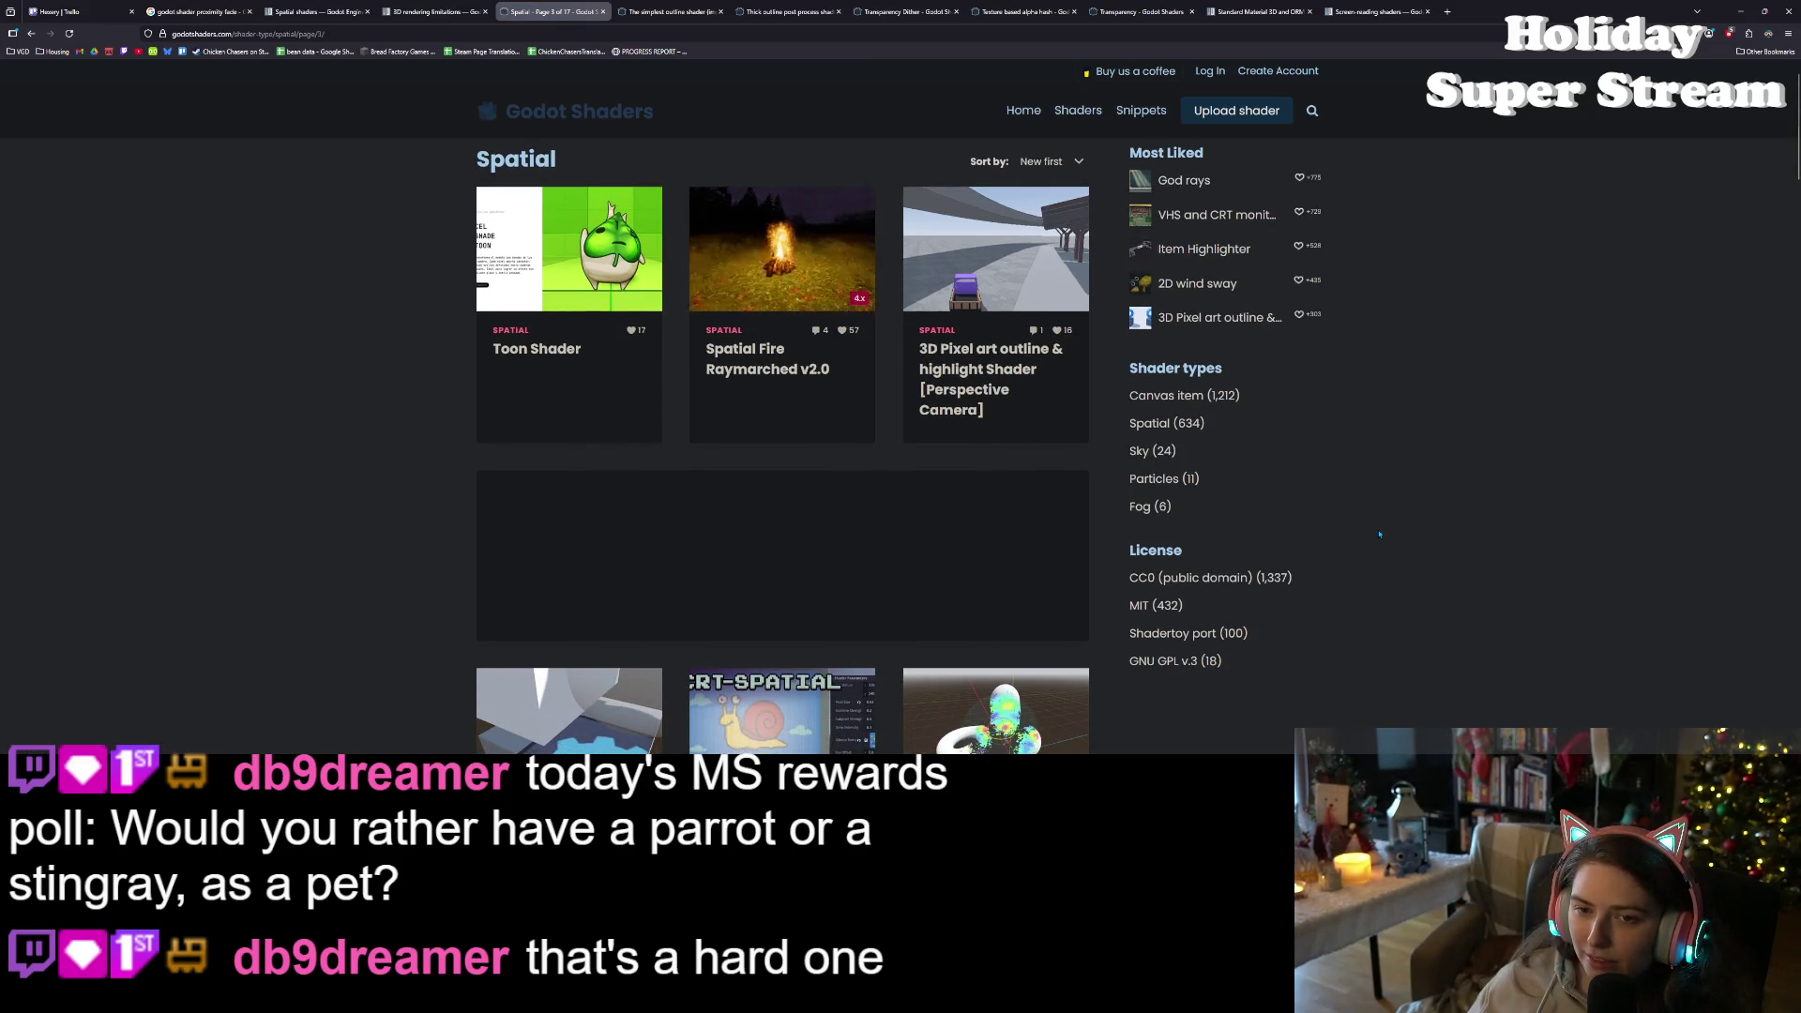
- Scroll through the Godot Shaders spatial shader listings and go to page 4
scroll(1378, 535, down, 1)
scroll(1385, 535, down, 2)
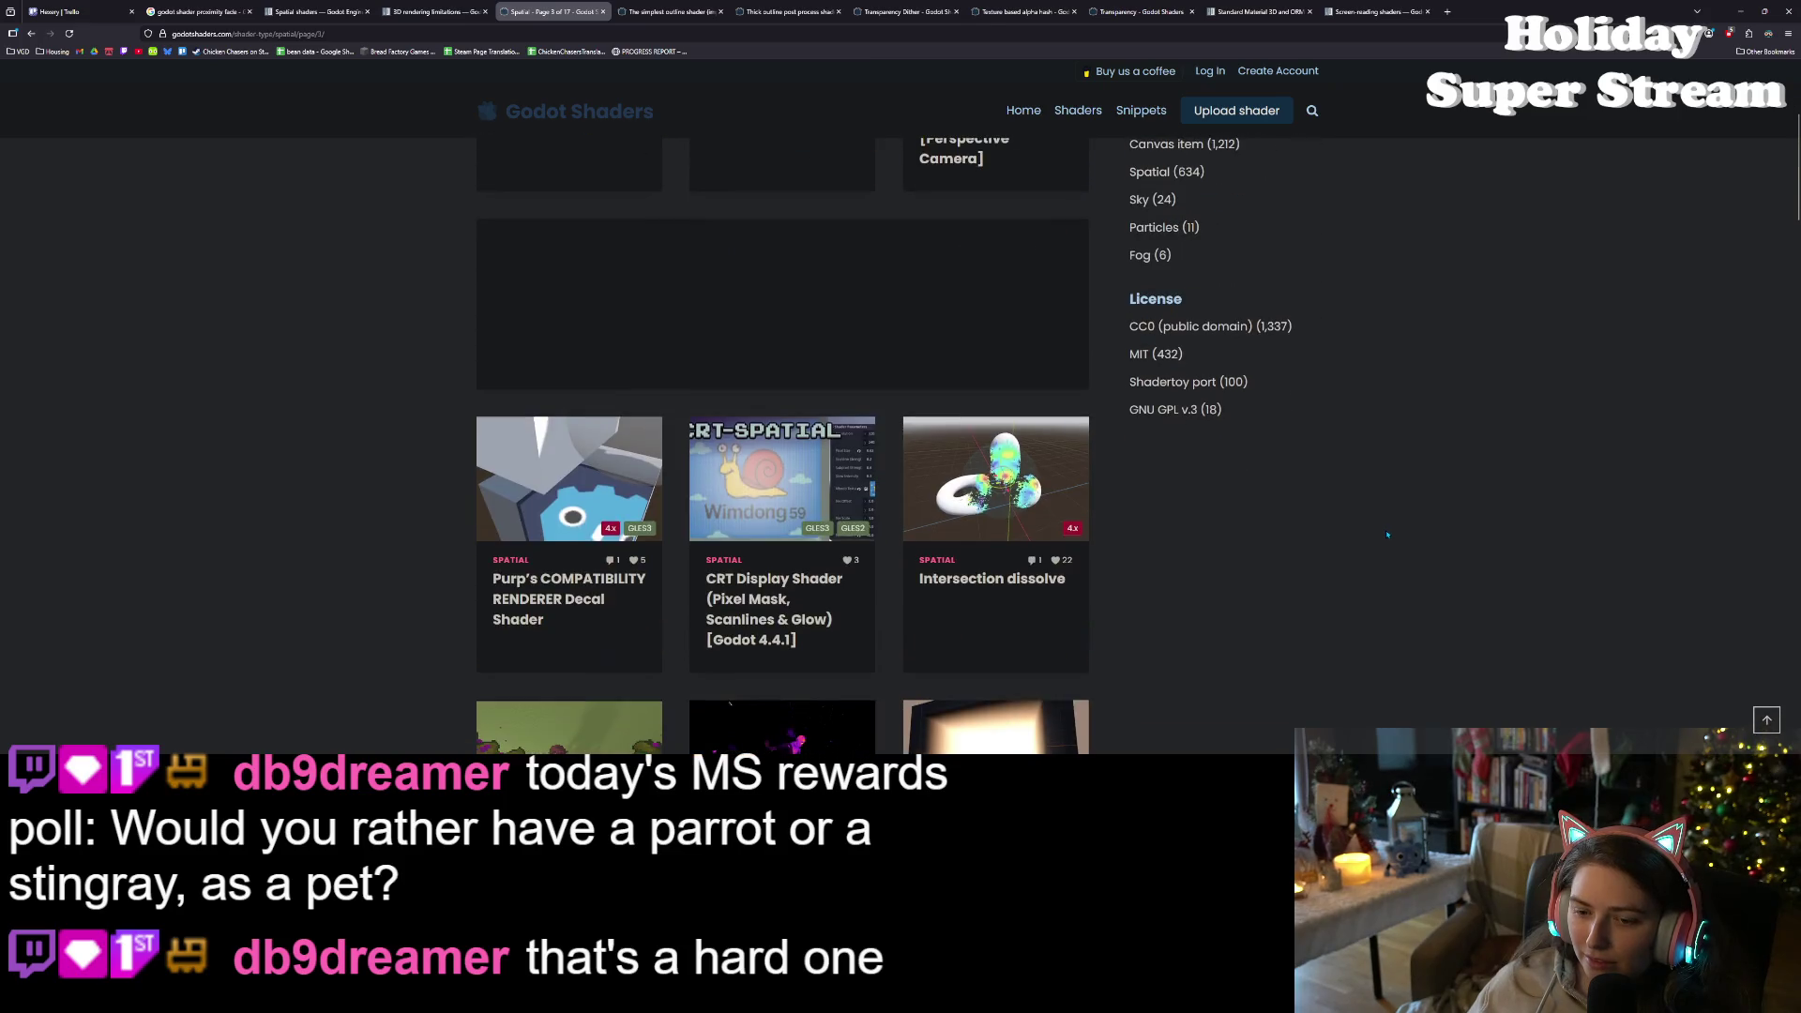
scroll(1386, 535, down, 2)
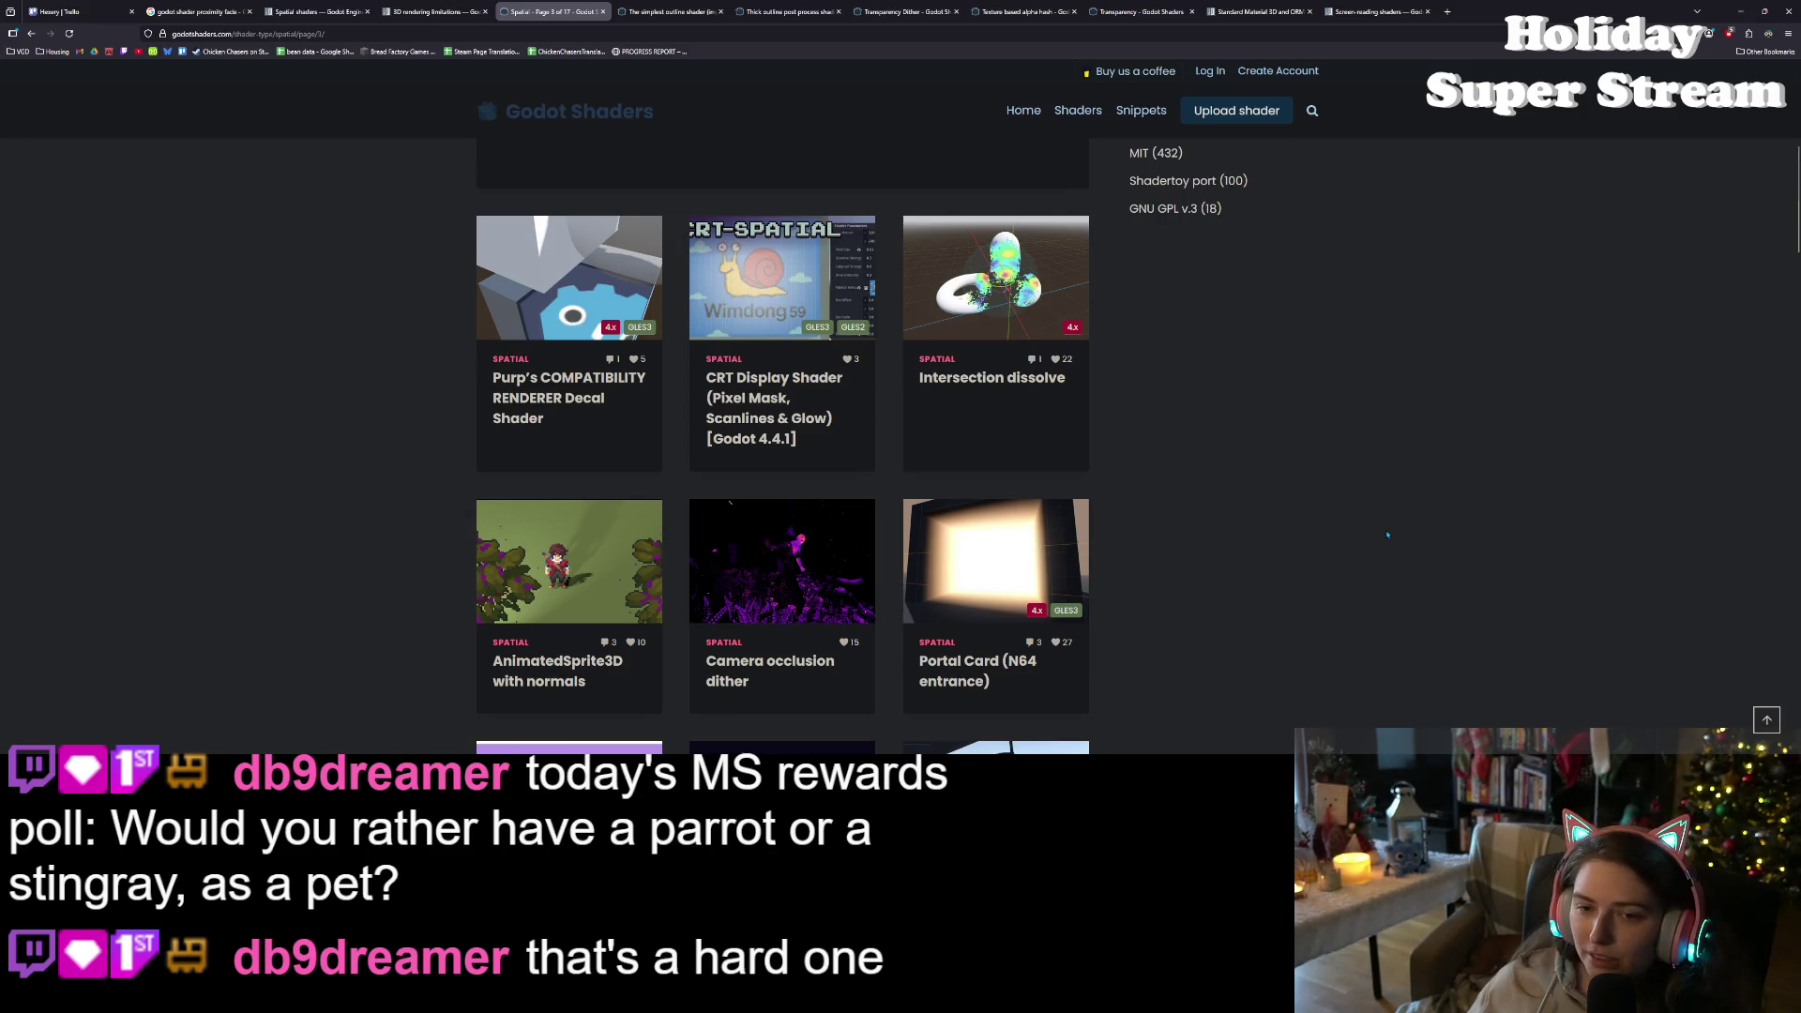
scroll(1387, 534, down, 1)
scroll(1386, 535, down, 2)
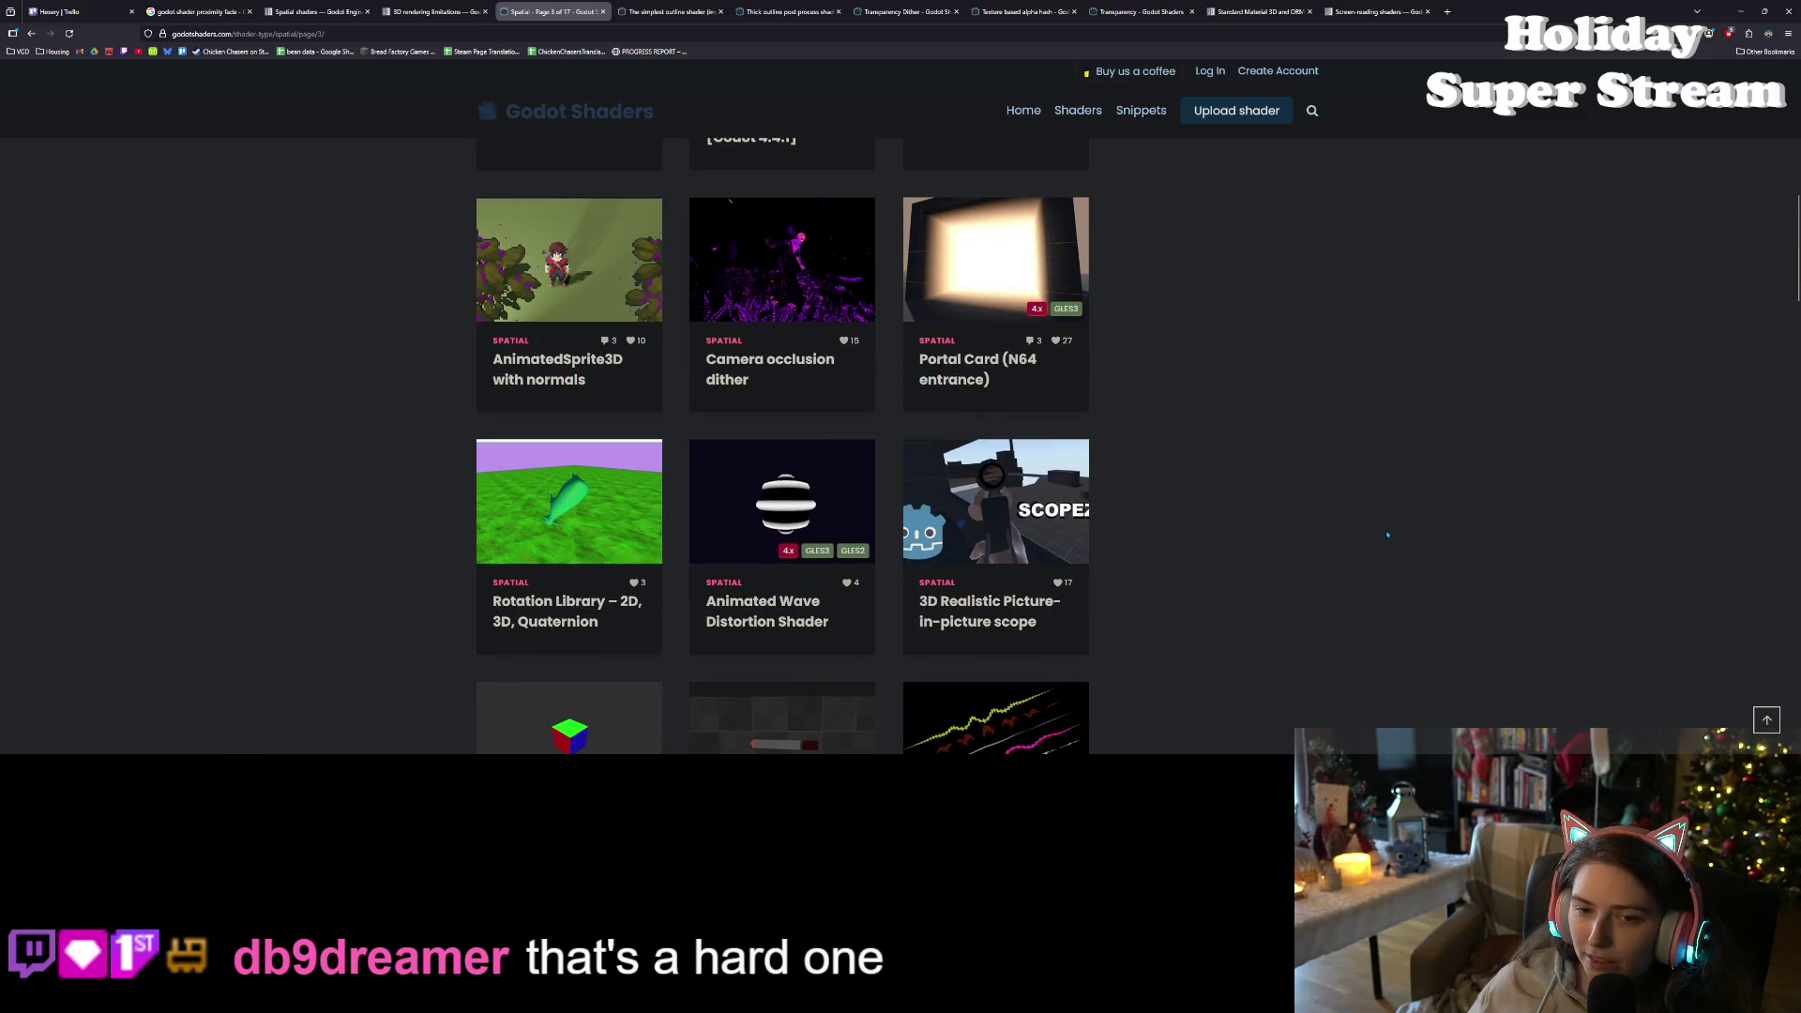
scroll(1386, 535, down, 1)
scroll(1386, 535, down, 2)
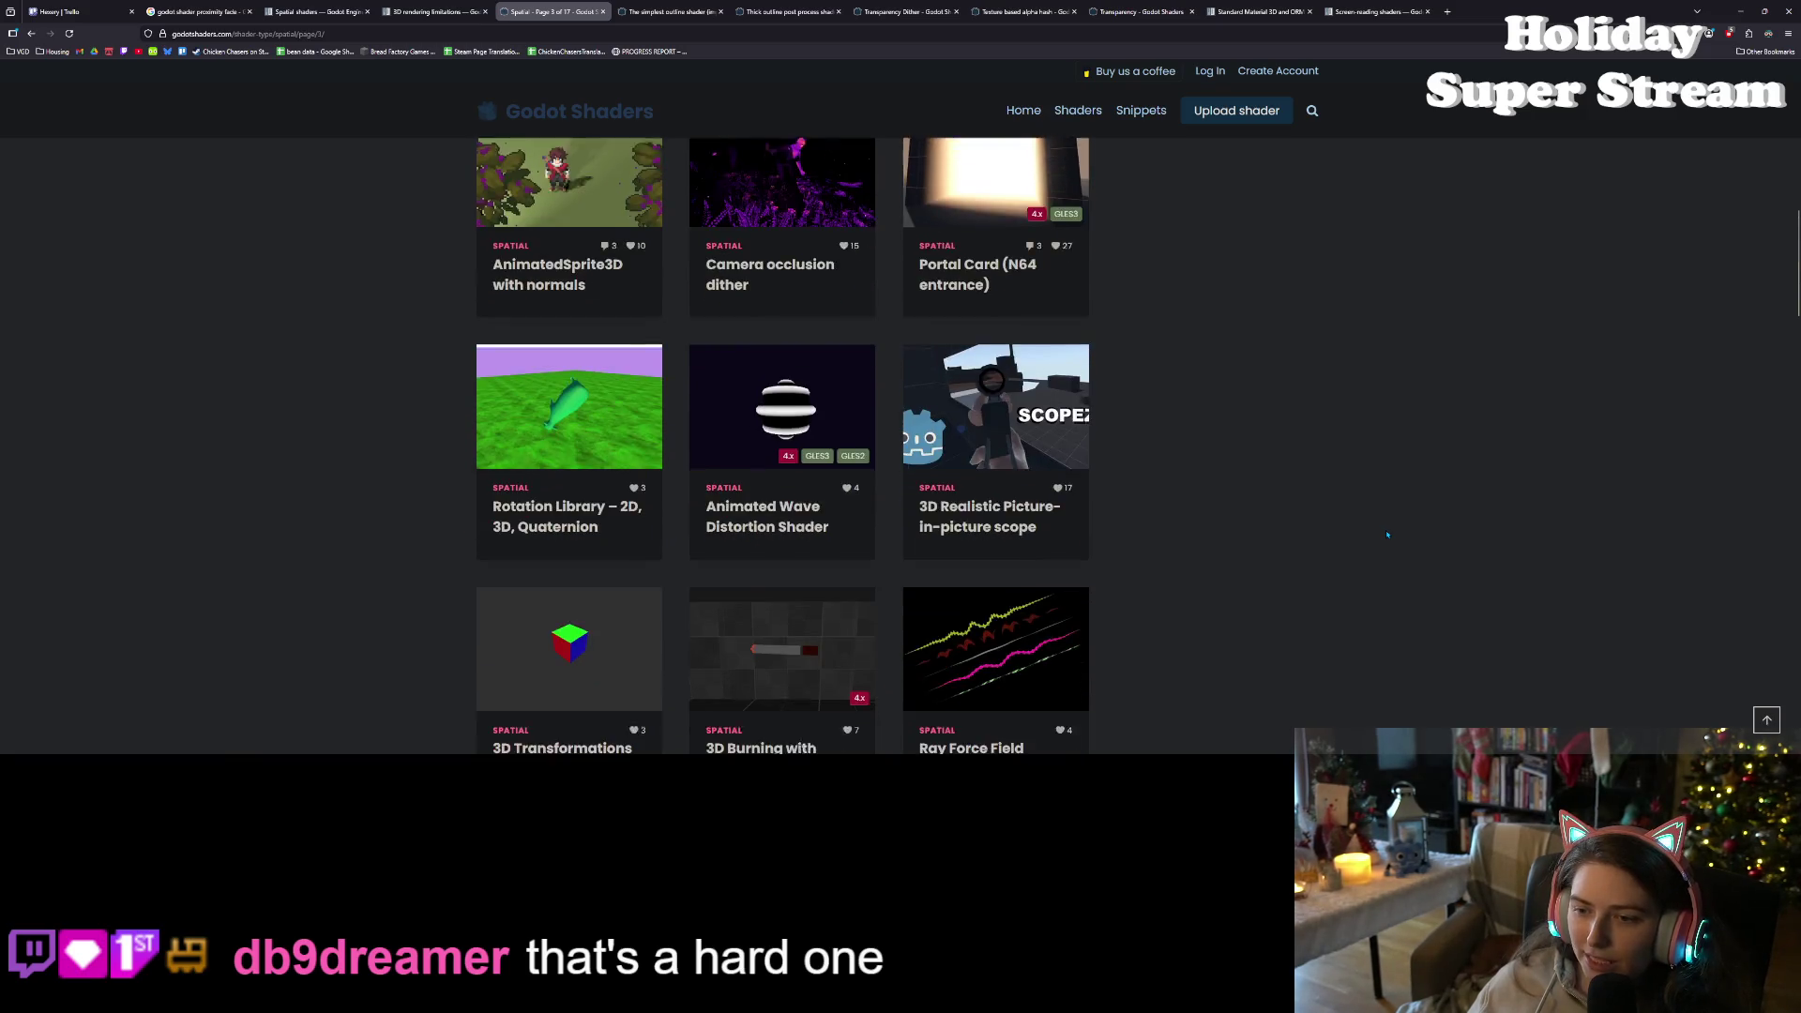
scroll(1386, 535, down, 1)
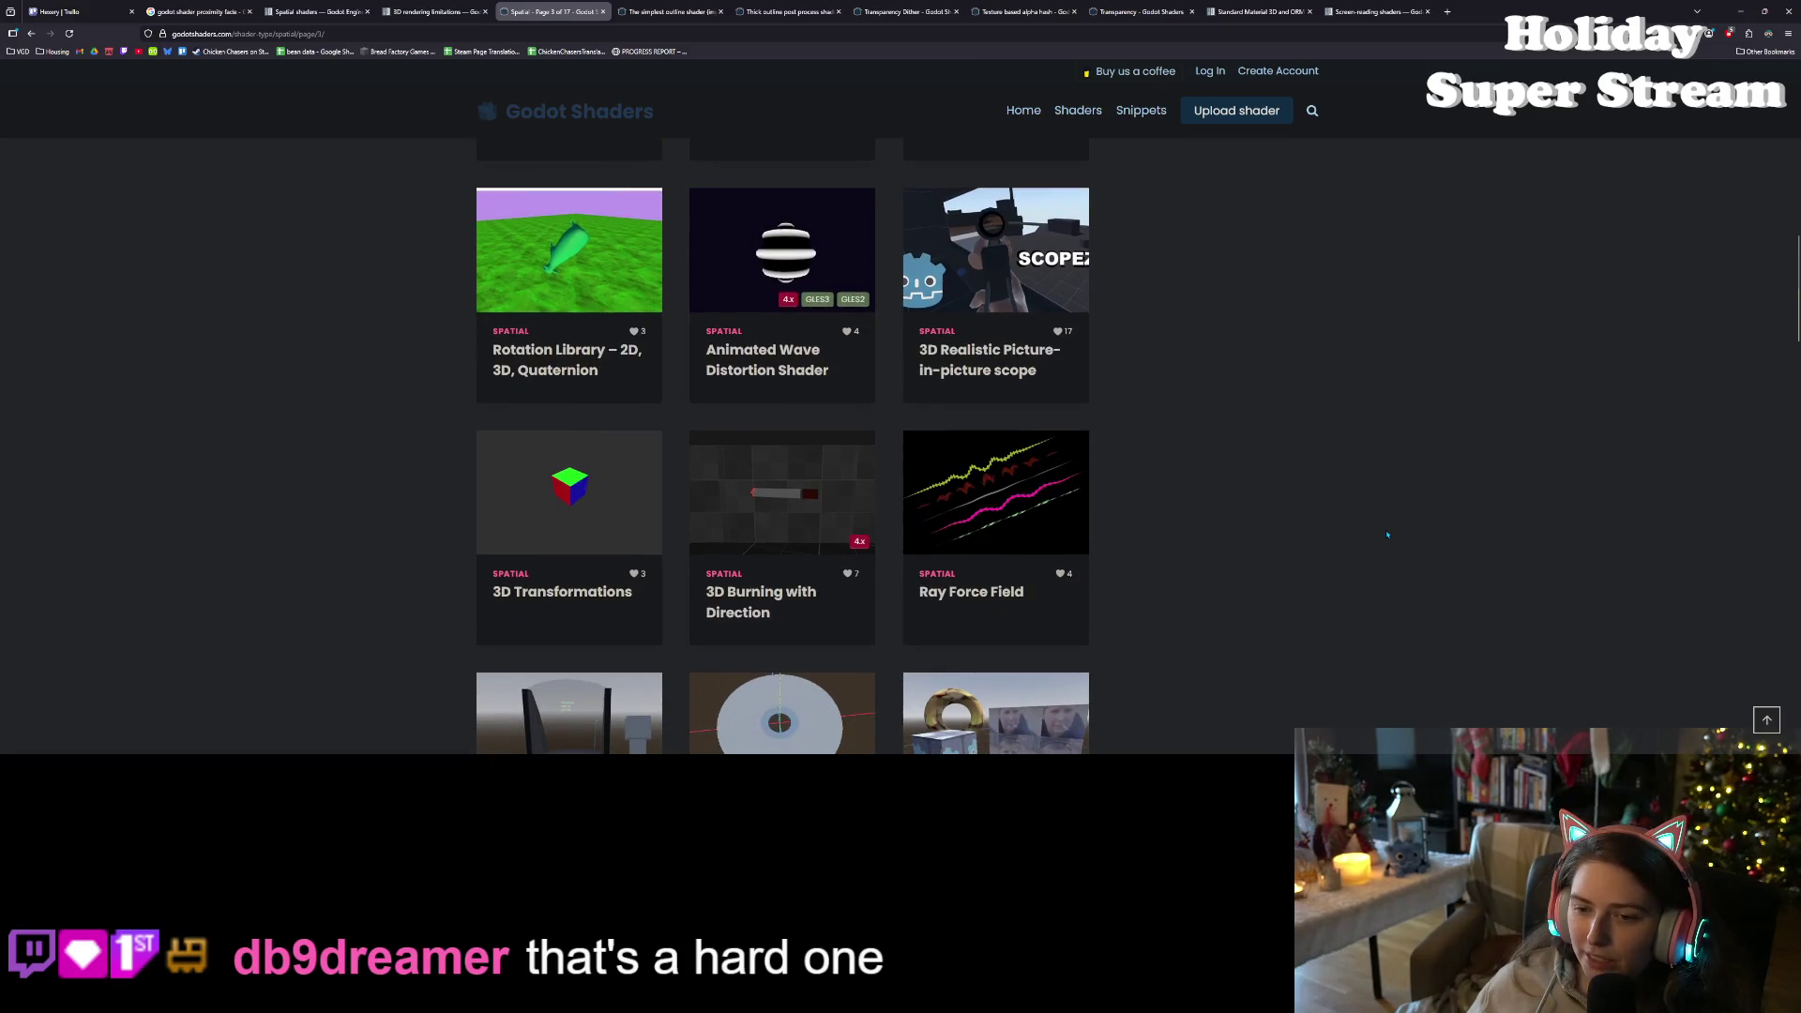
scroll(1387, 534, down, 2)
scroll(1386, 534, down, 5)
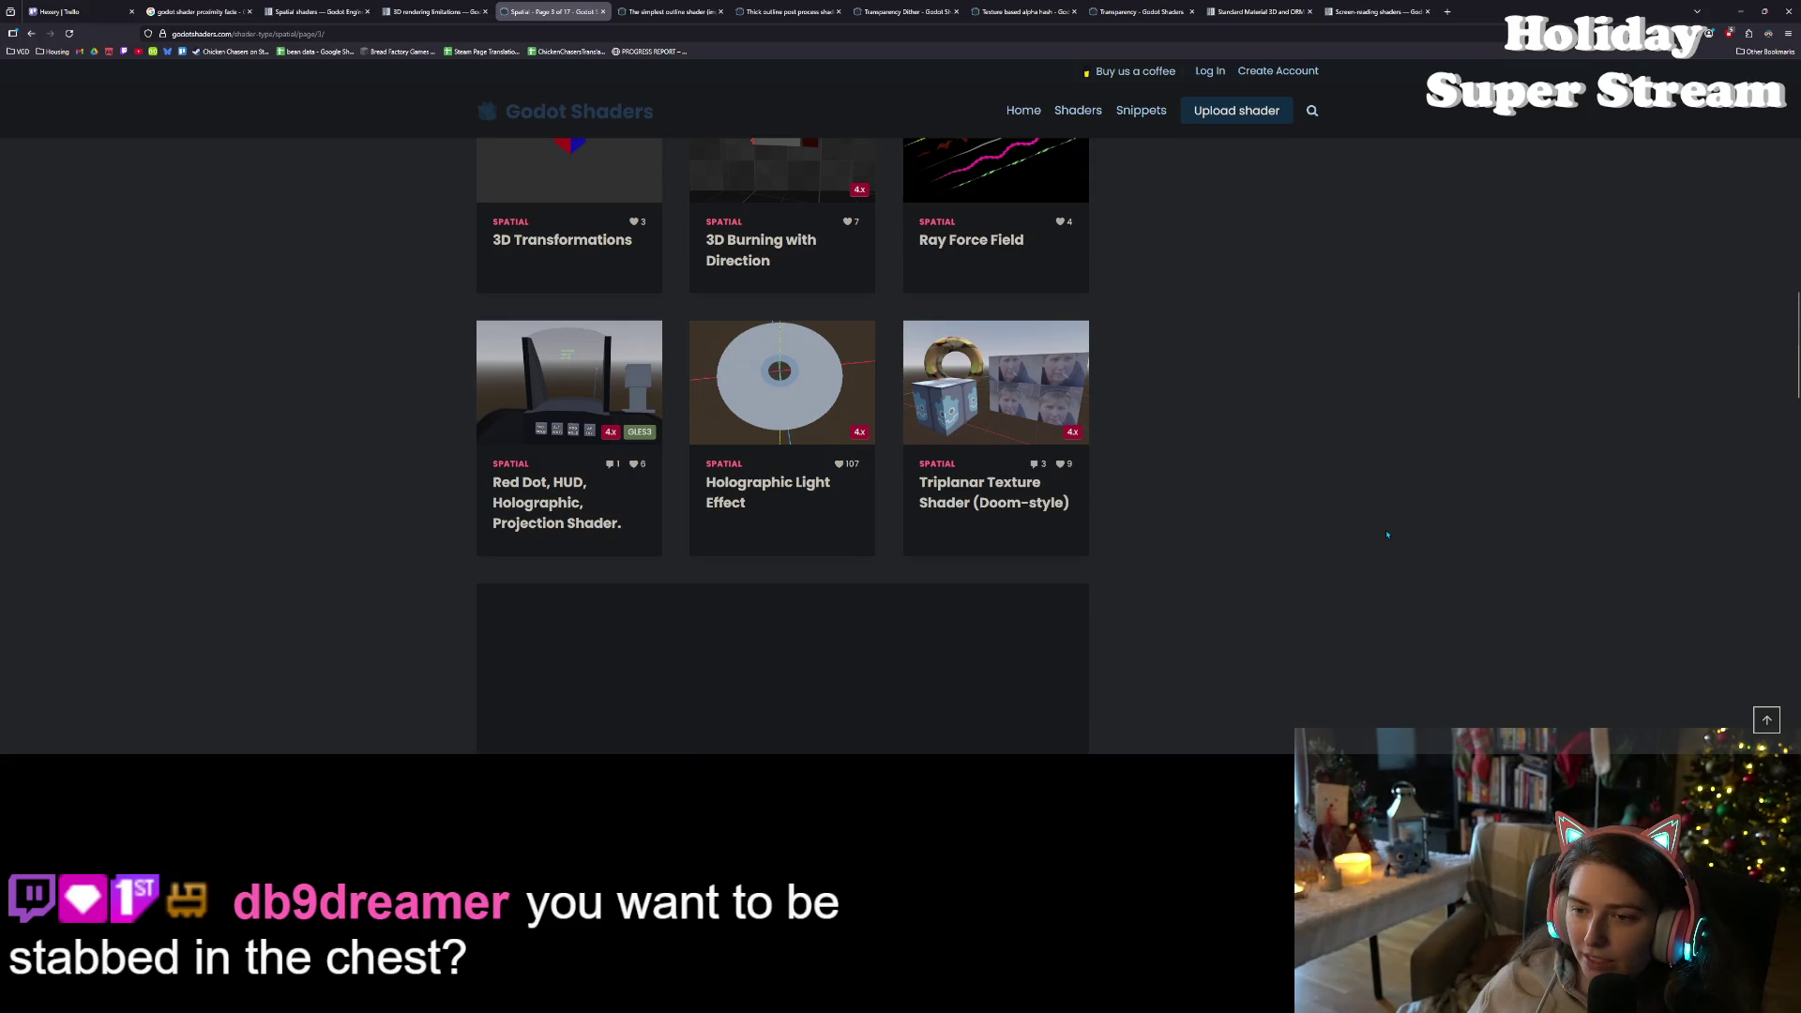
scroll(1386, 535, down, 3)
scroll(1386, 535, down, 3)
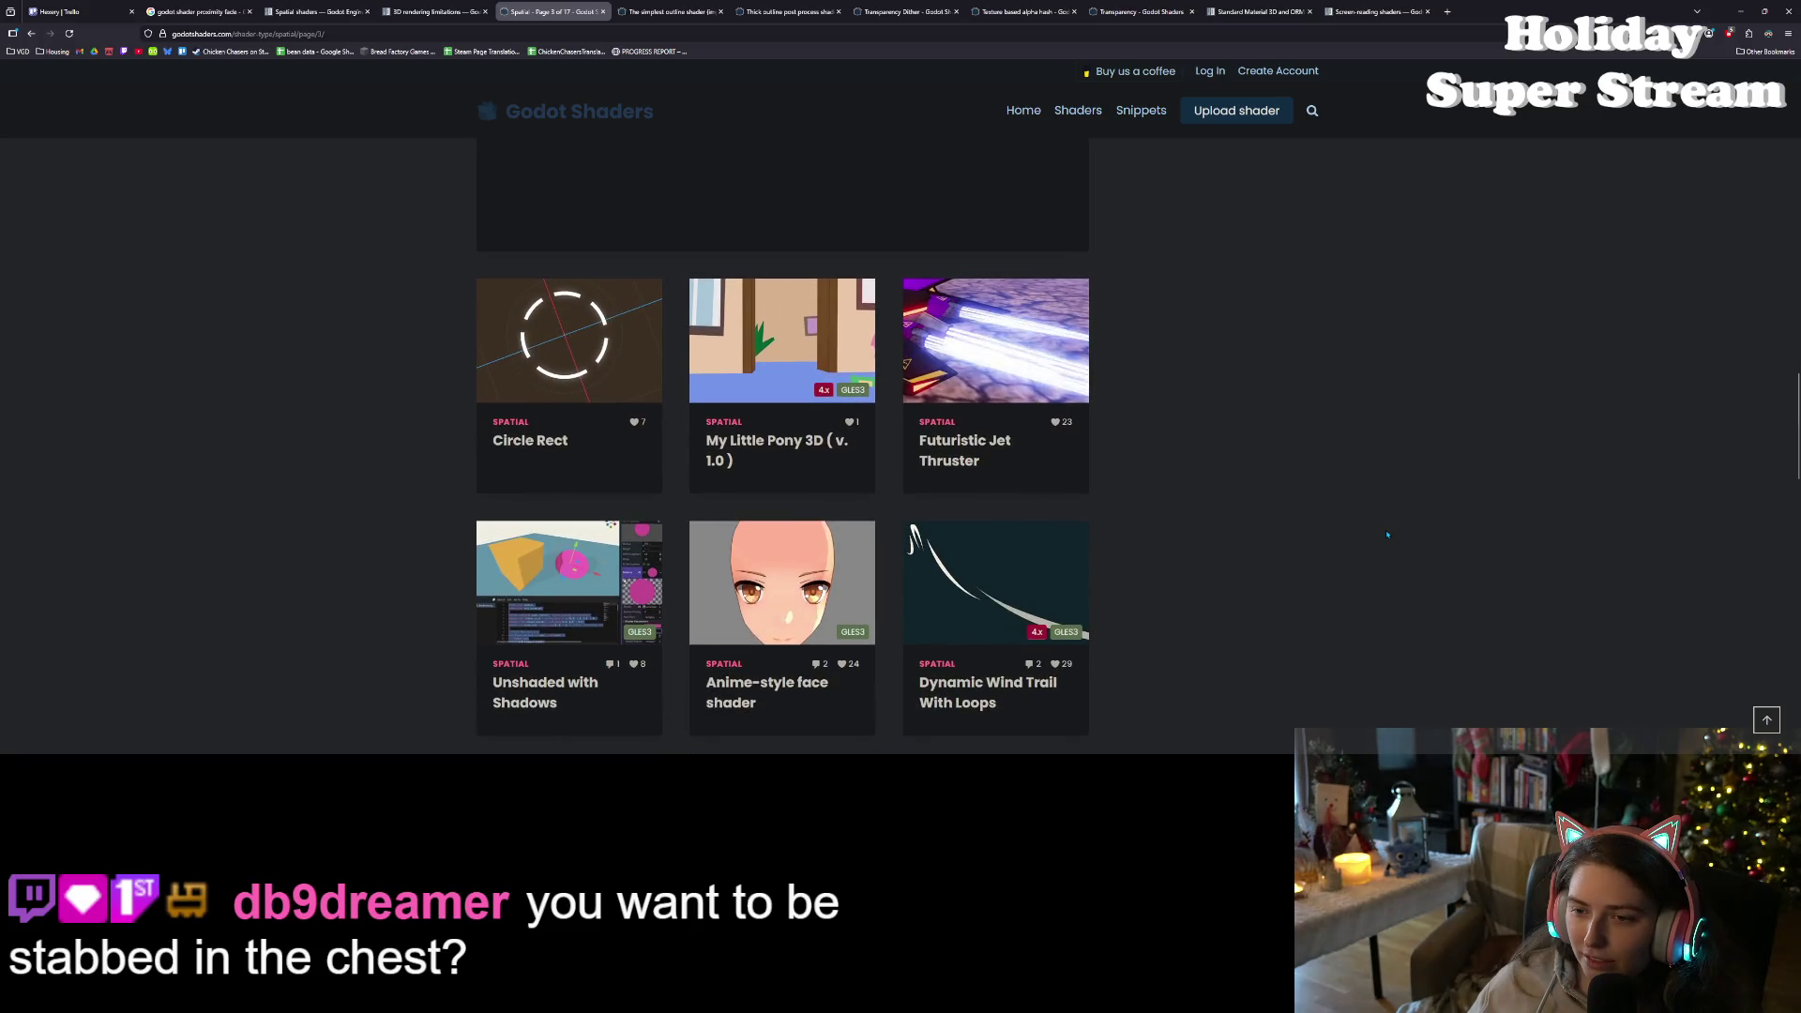
scroll(1386, 534, down, 3)
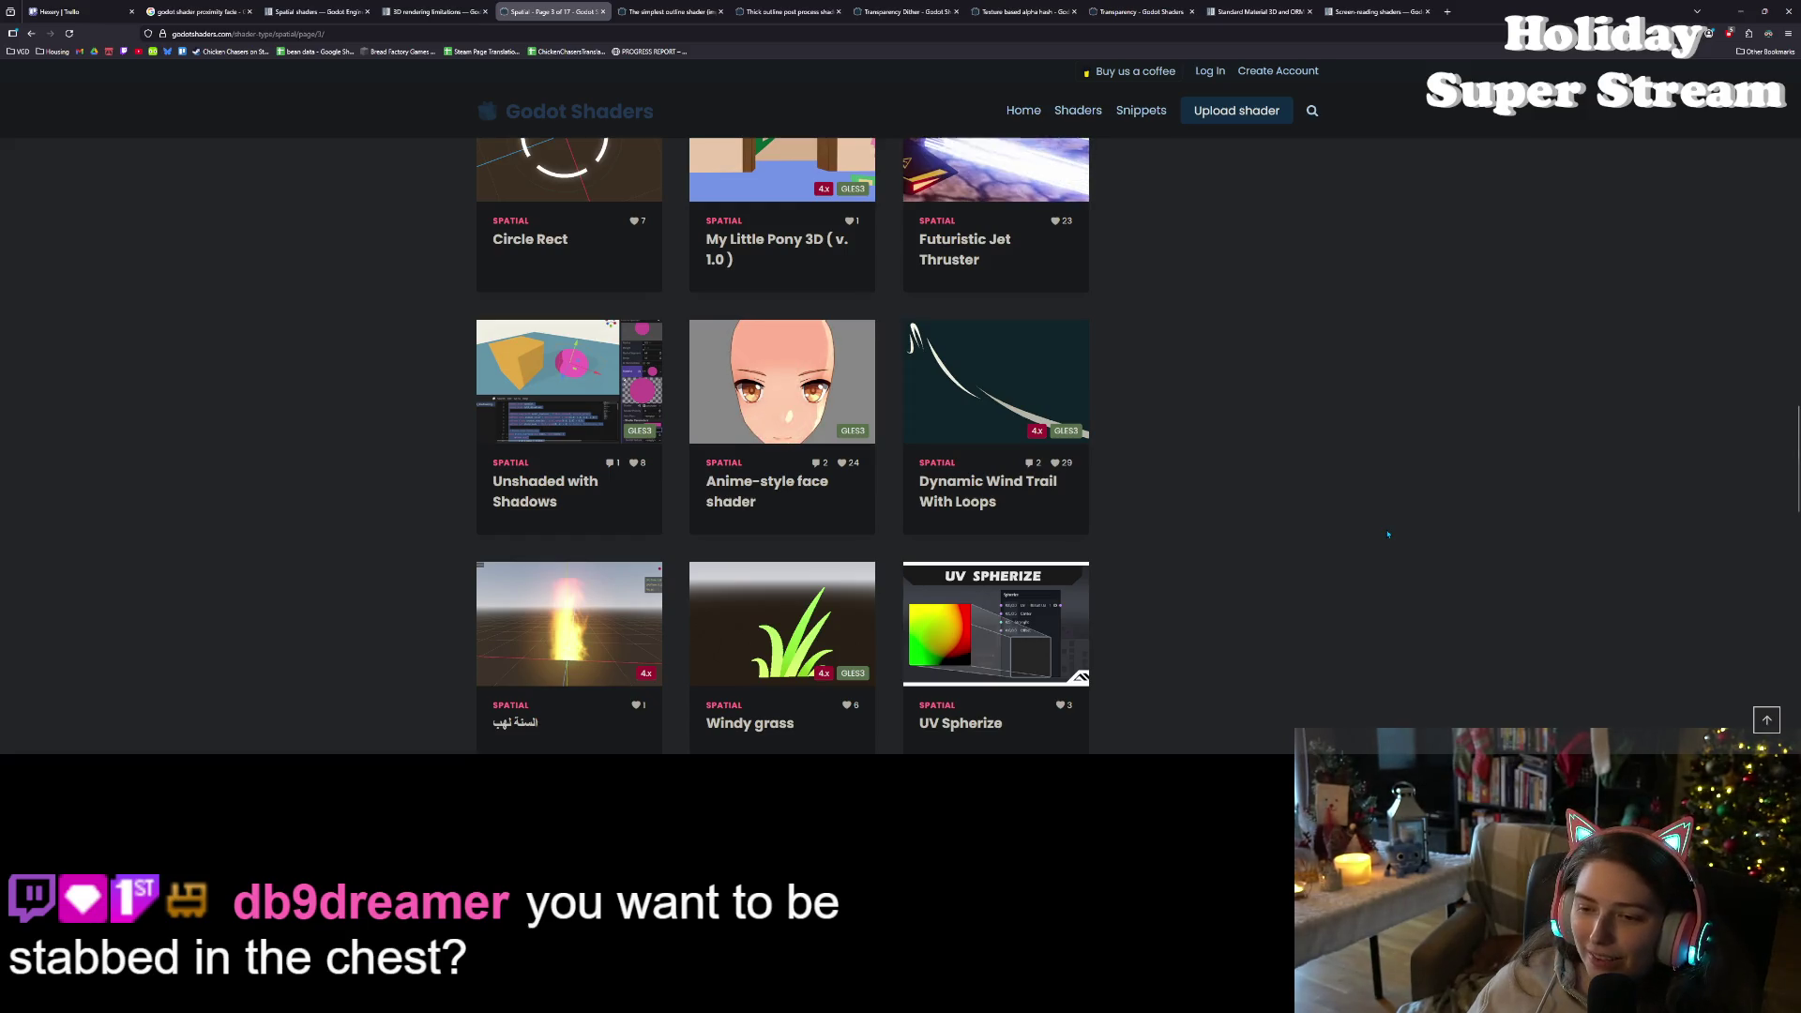
scroll(1387, 533, down, 3)
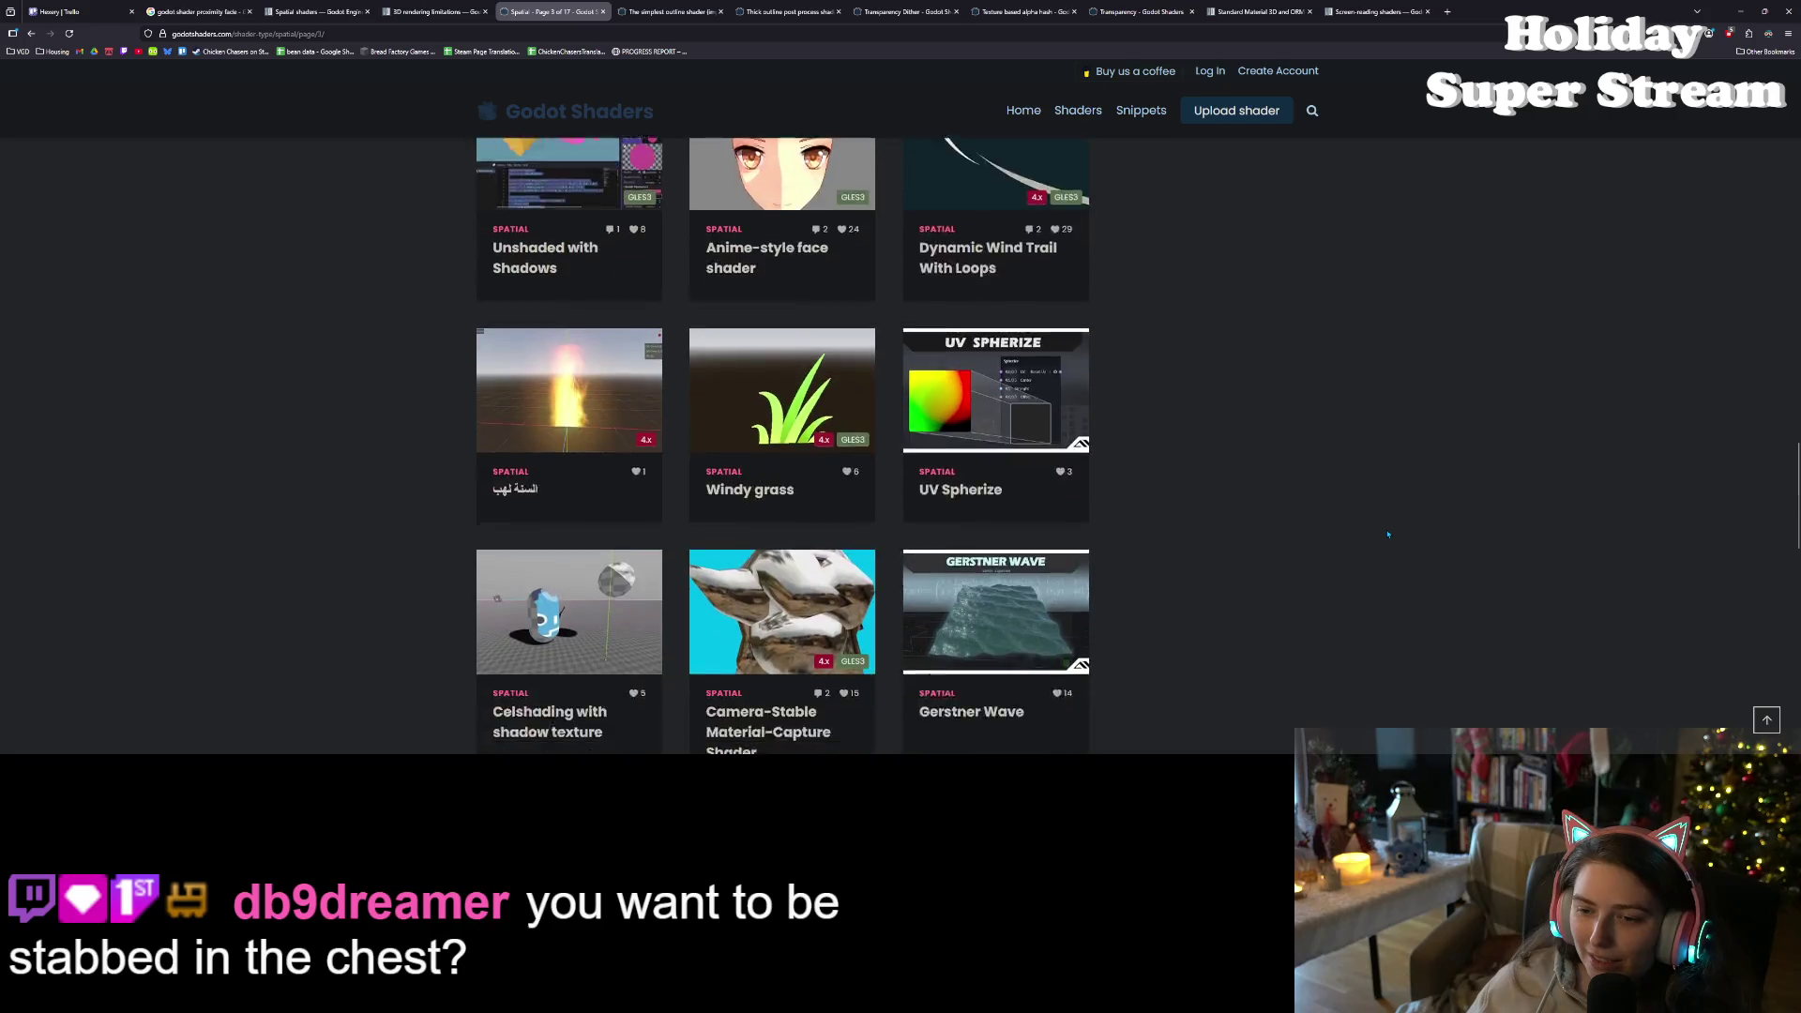
scroll(1387, 533, down, 3)
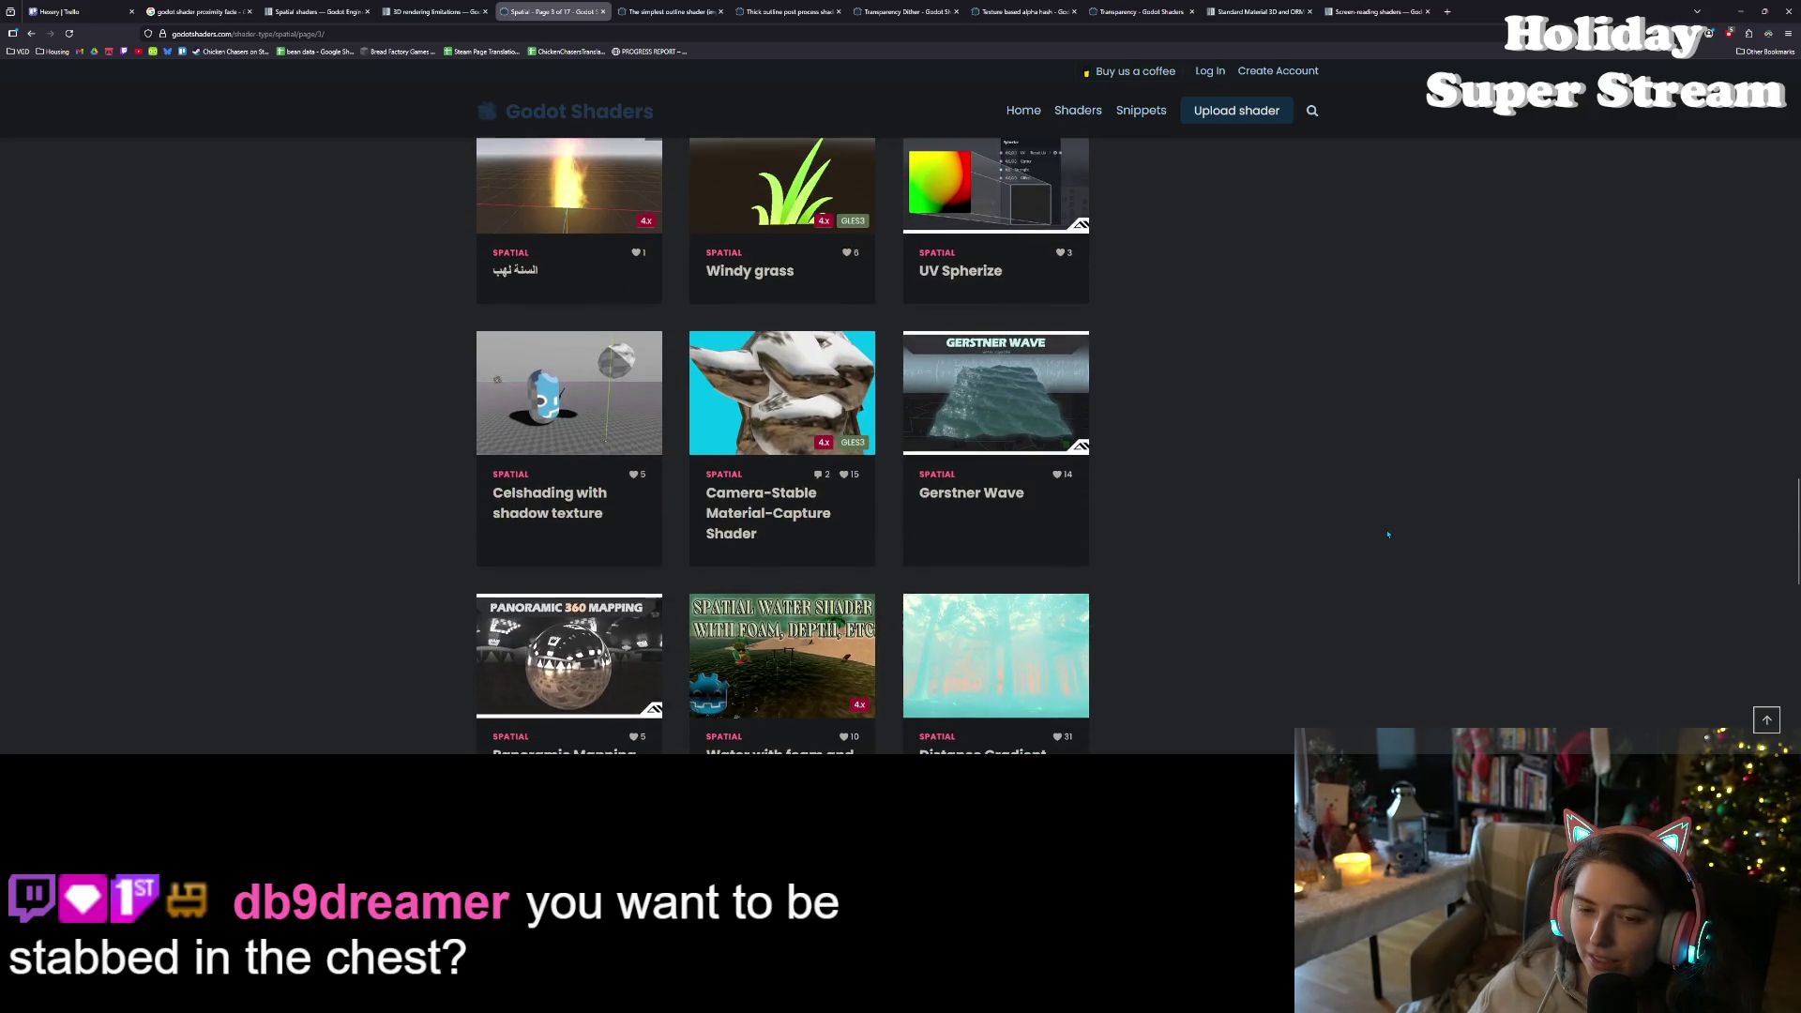
scroll(1387, 534, down, 3)
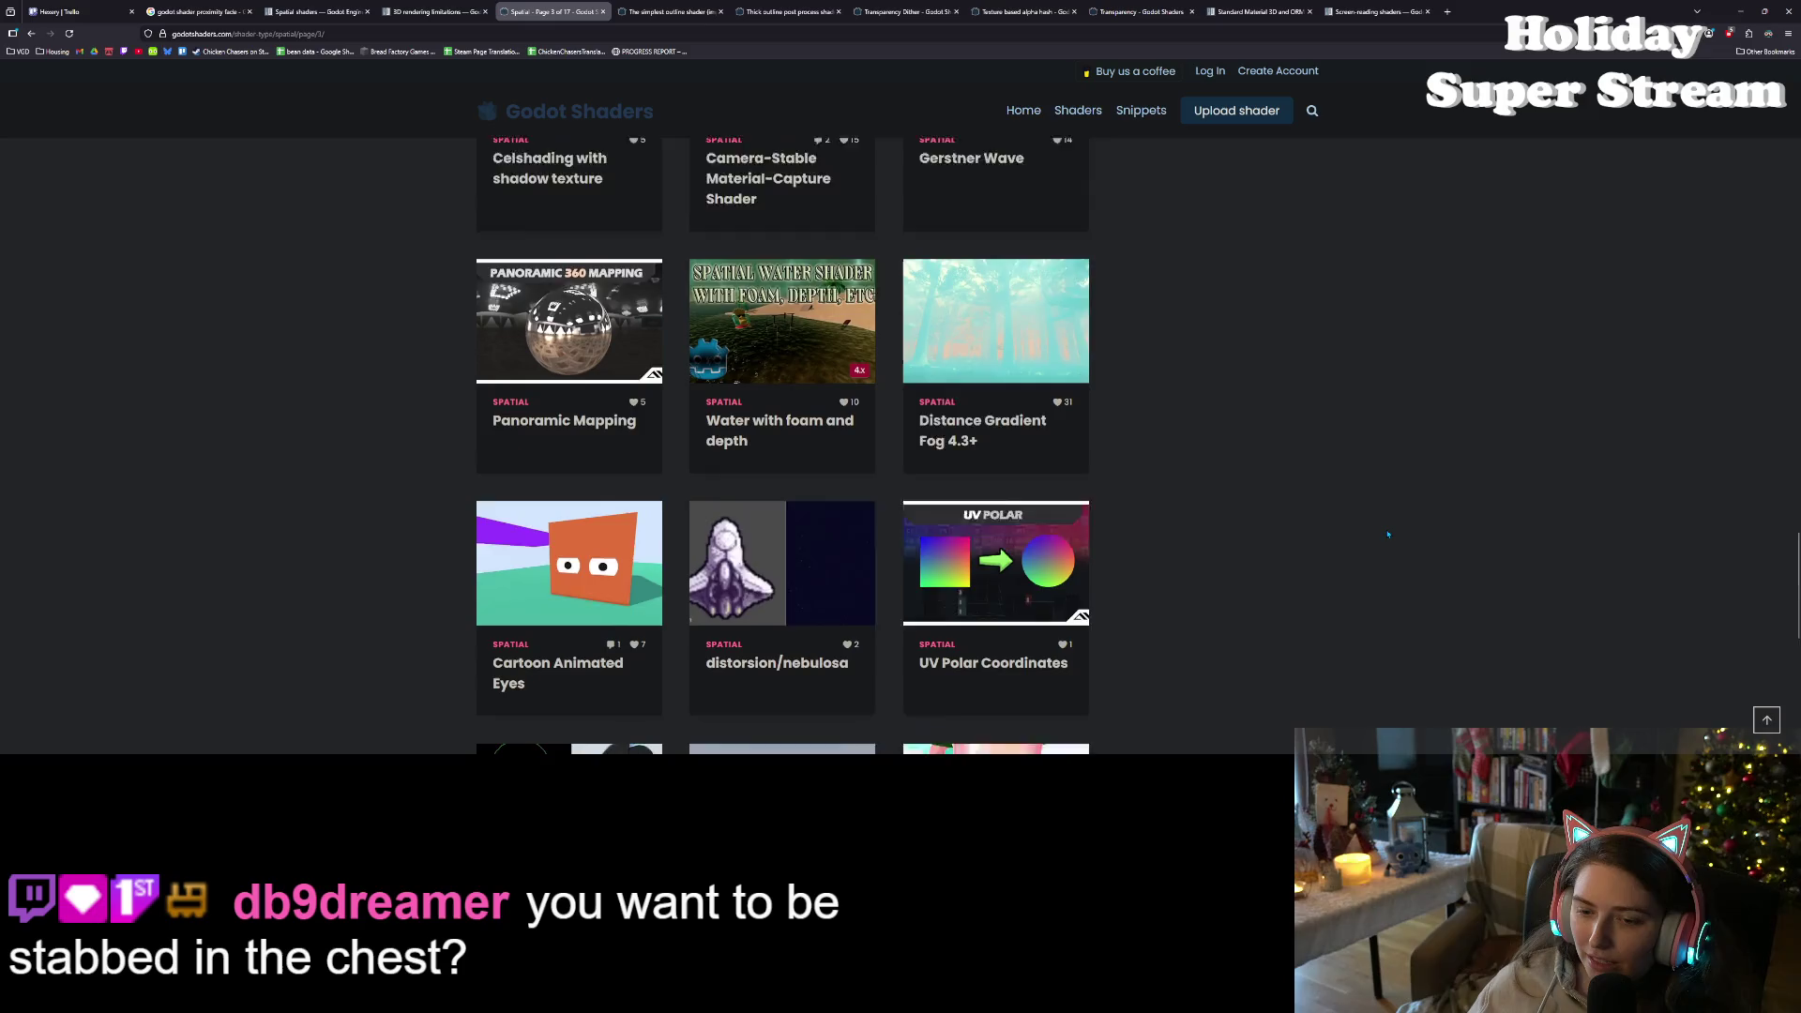
scroll(1387, 533, down, 2)
scroll(1387, 534, down, 2)
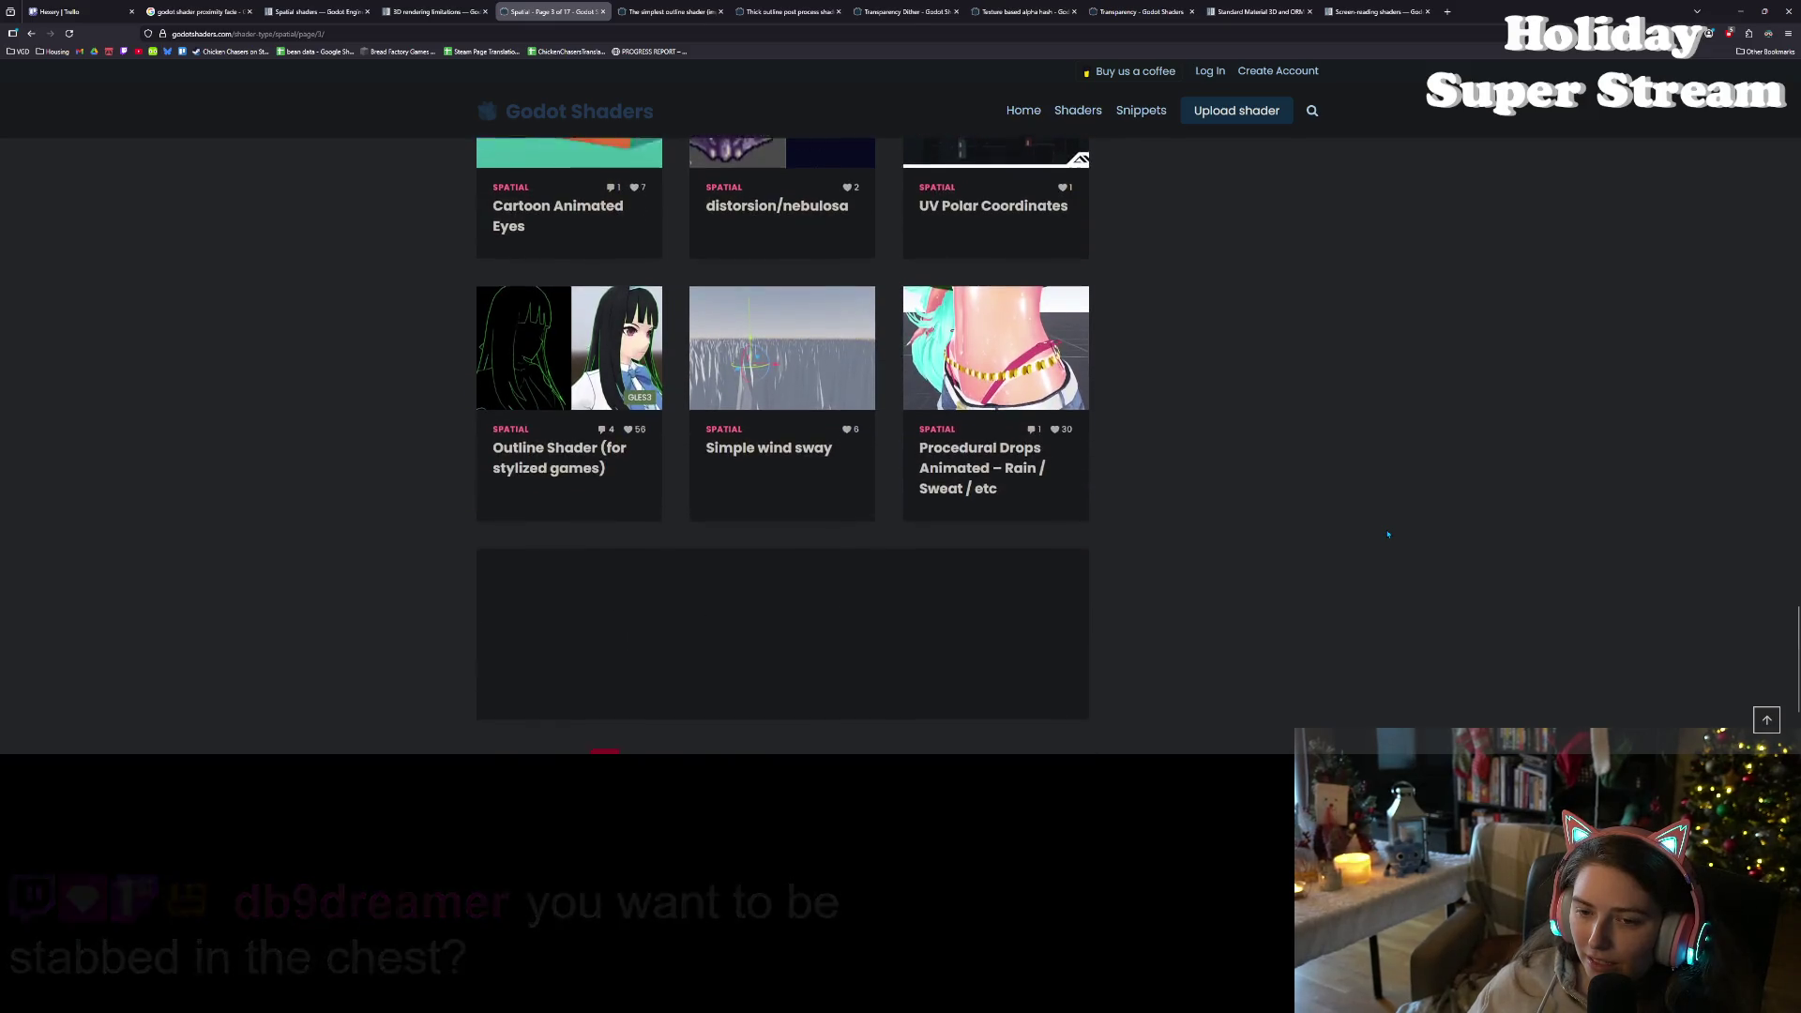
scroll(1387, 534, down, 1)
click(647, 654)
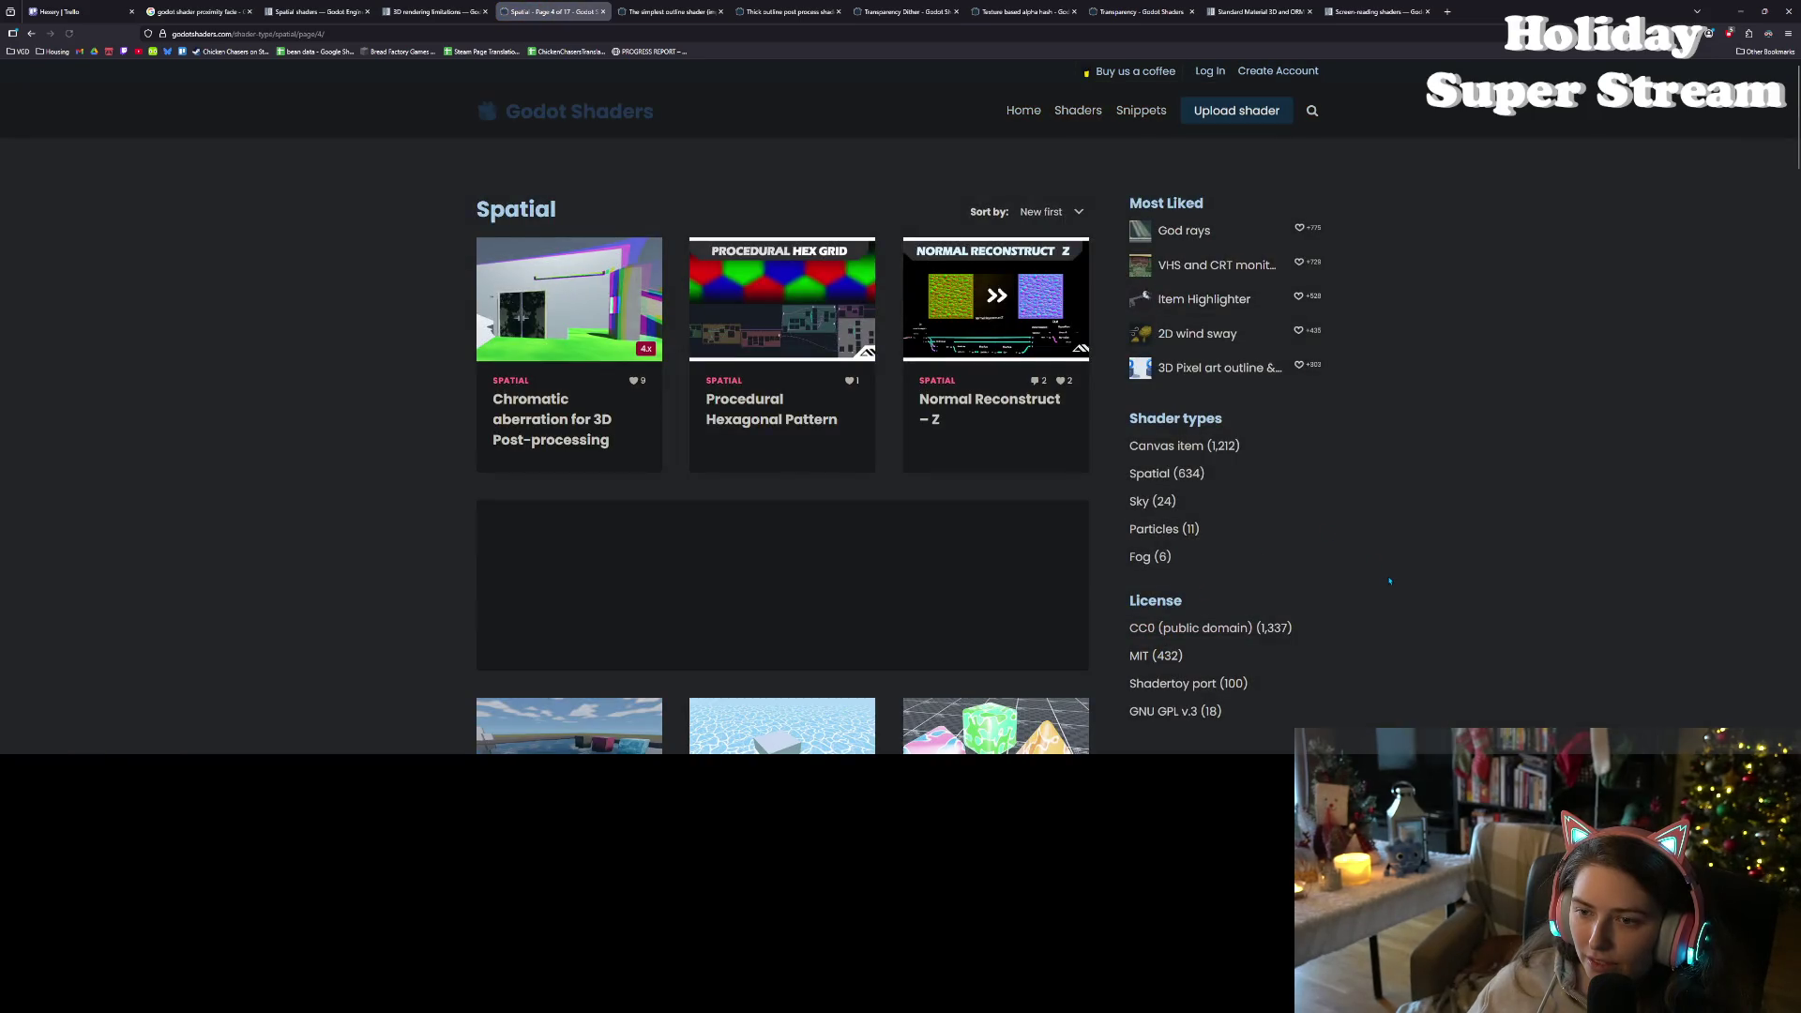
scroll(1389, 581, down, 5)
scroll(1389, 580, down, 1)
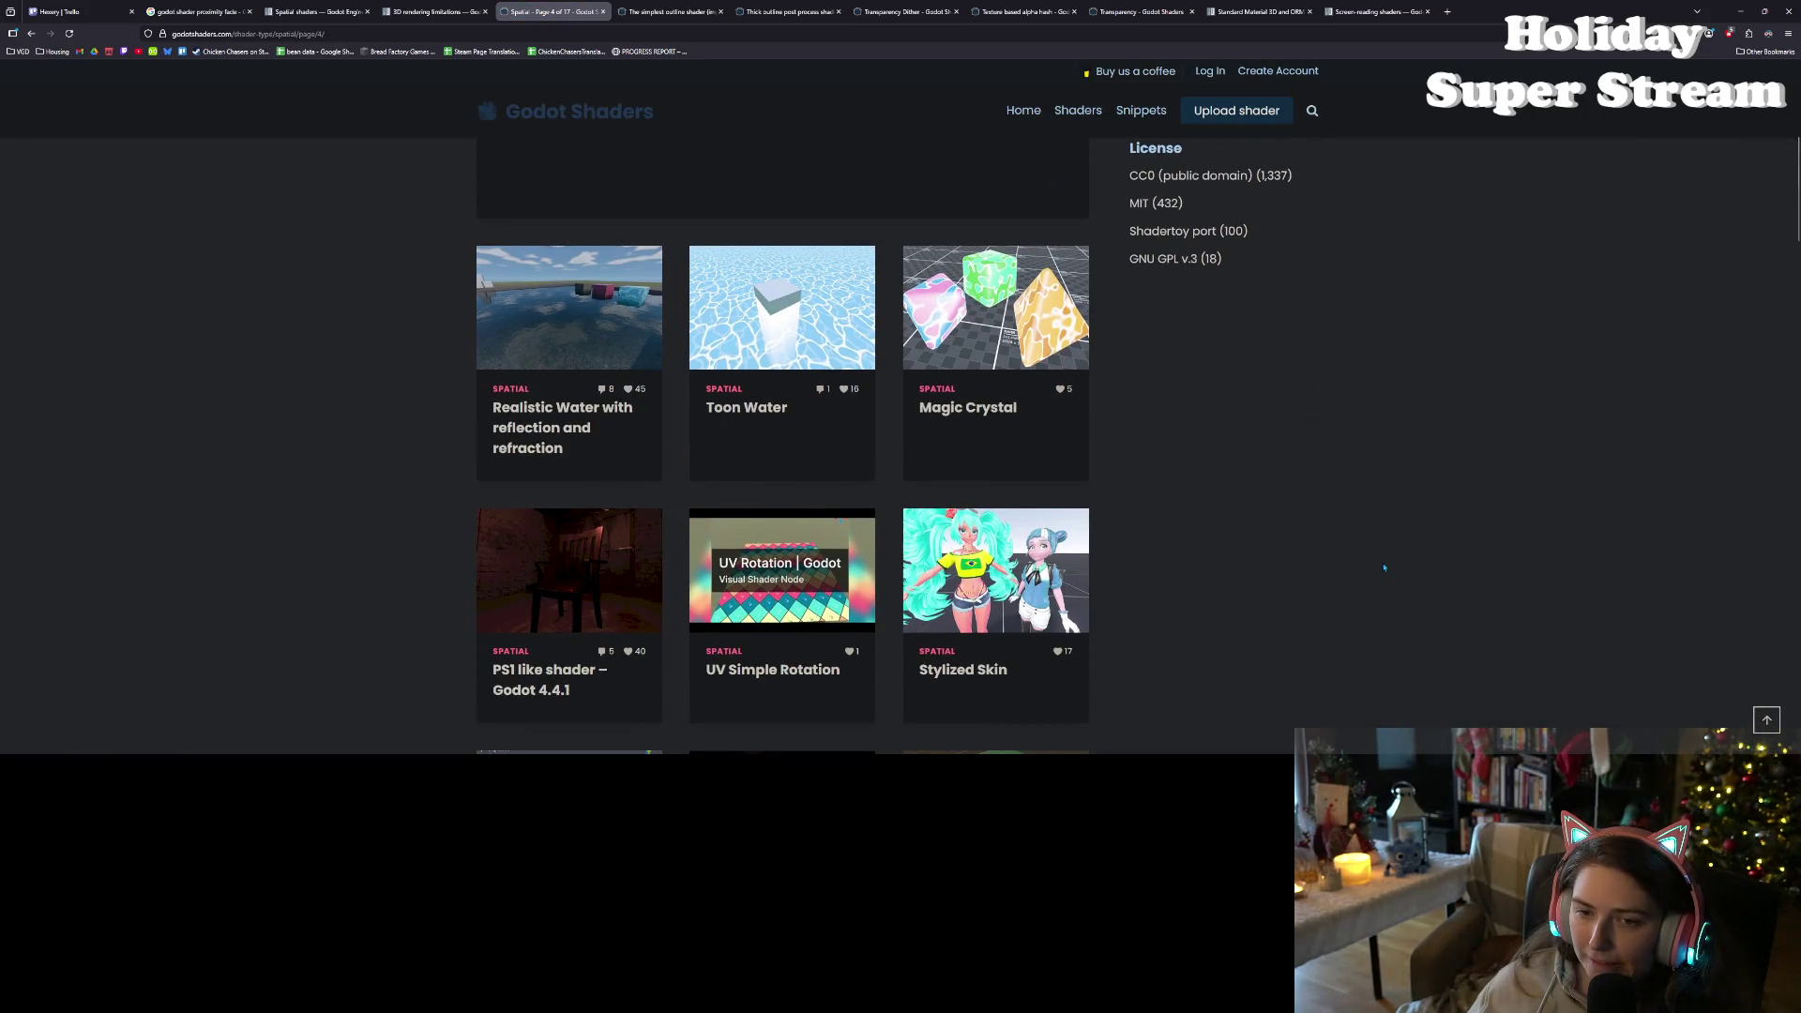
- Restore the browser down and bring the Godot editor back, maximized
click(1761, 8)
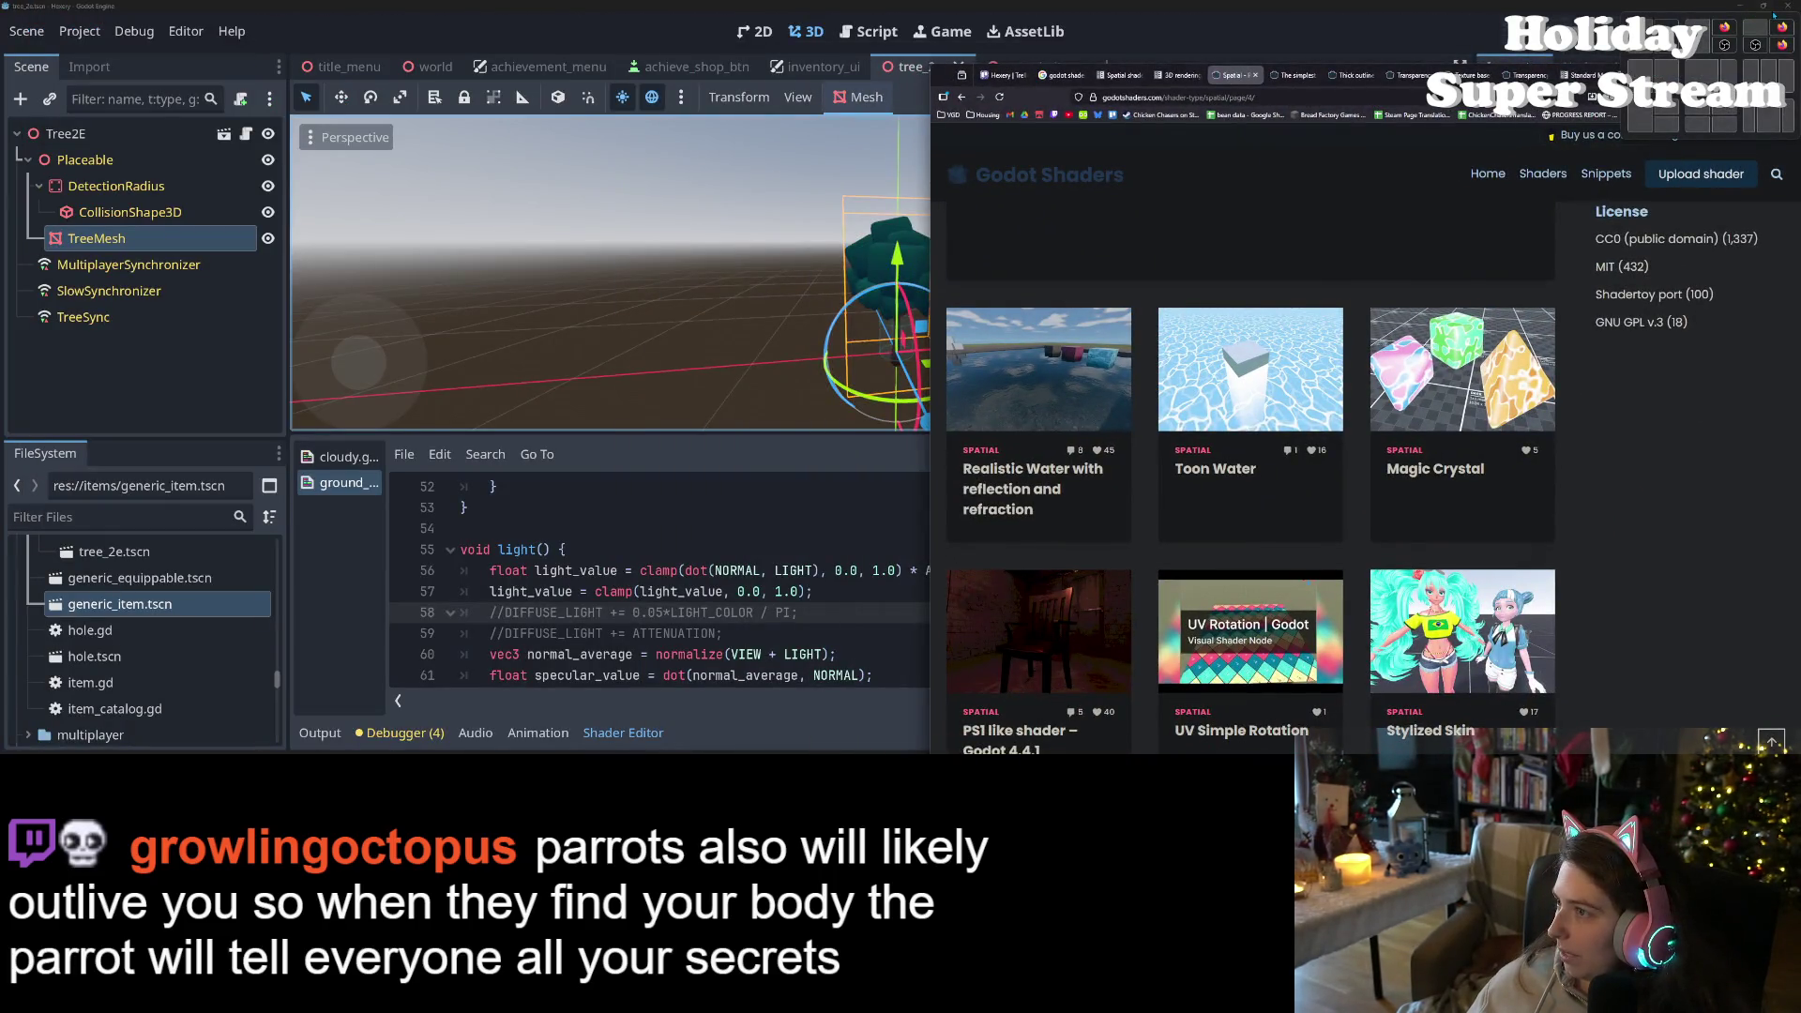
click(1763, 7)
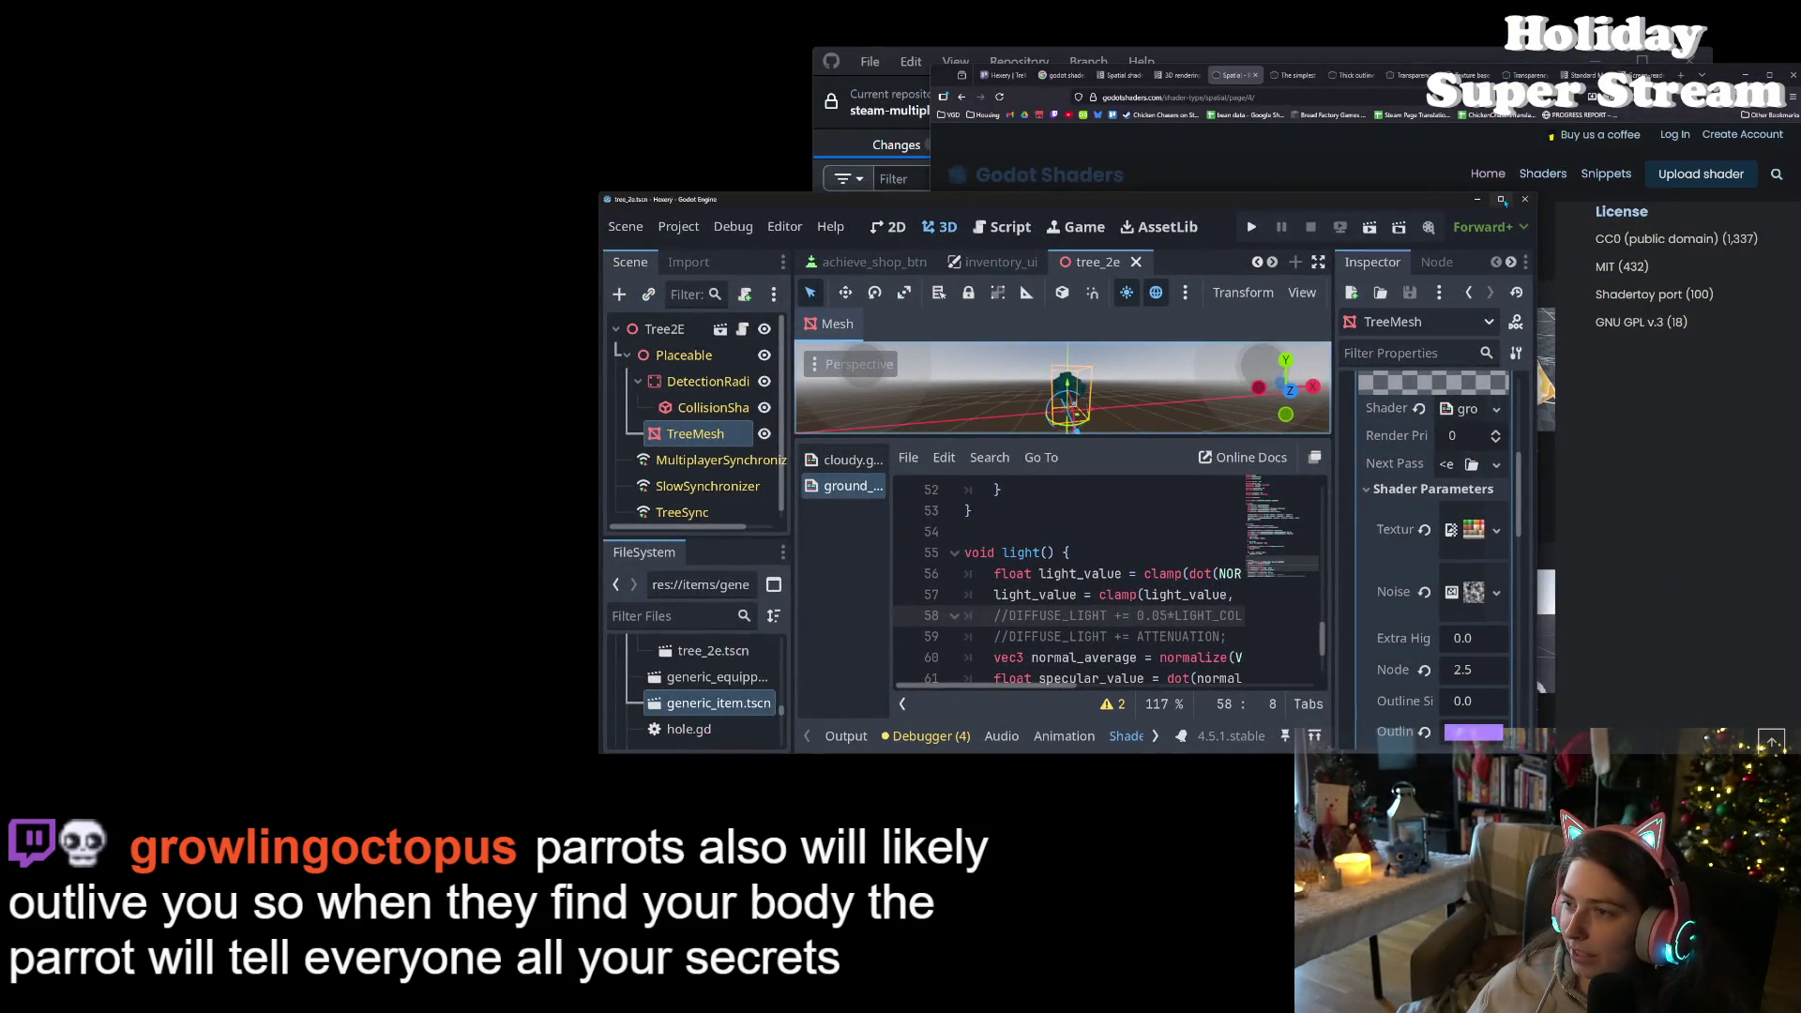
click(1501, 200)
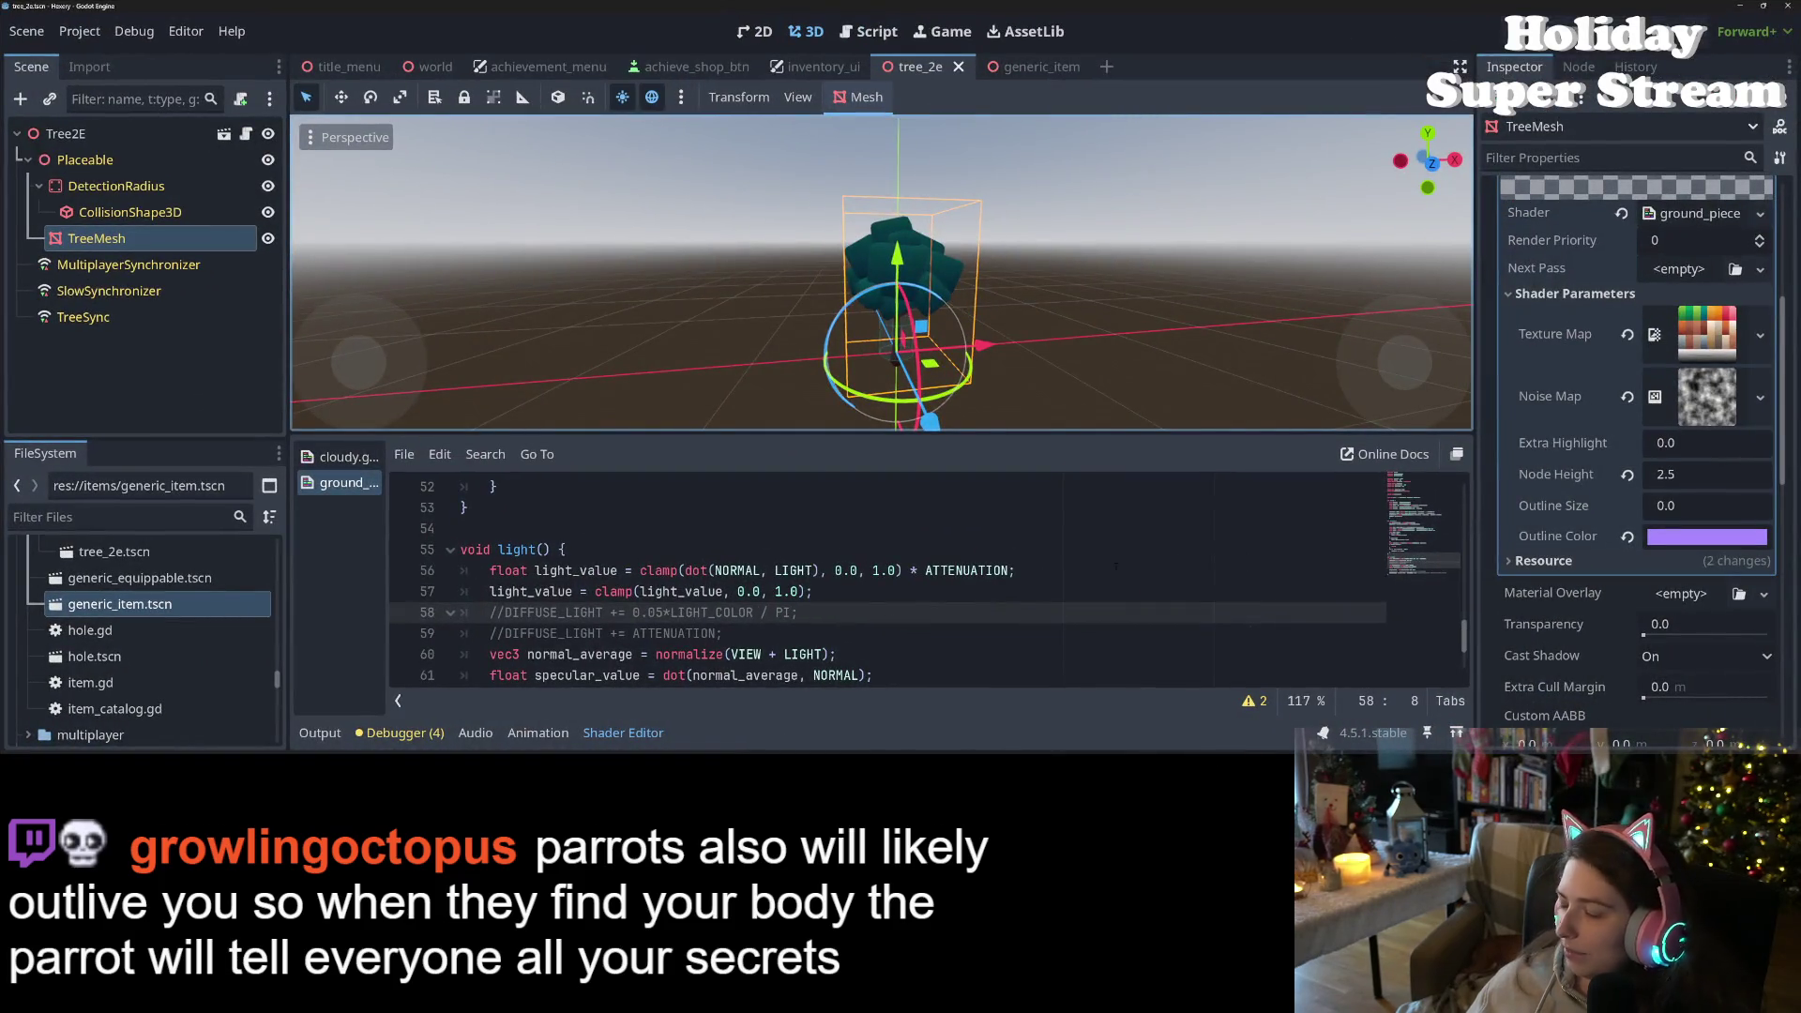
- Uncomment line 58's DIFFUSE_LIGHT line, drop its '0.05*' factor, and save the shader
click(867, 593)
click(817, 636)
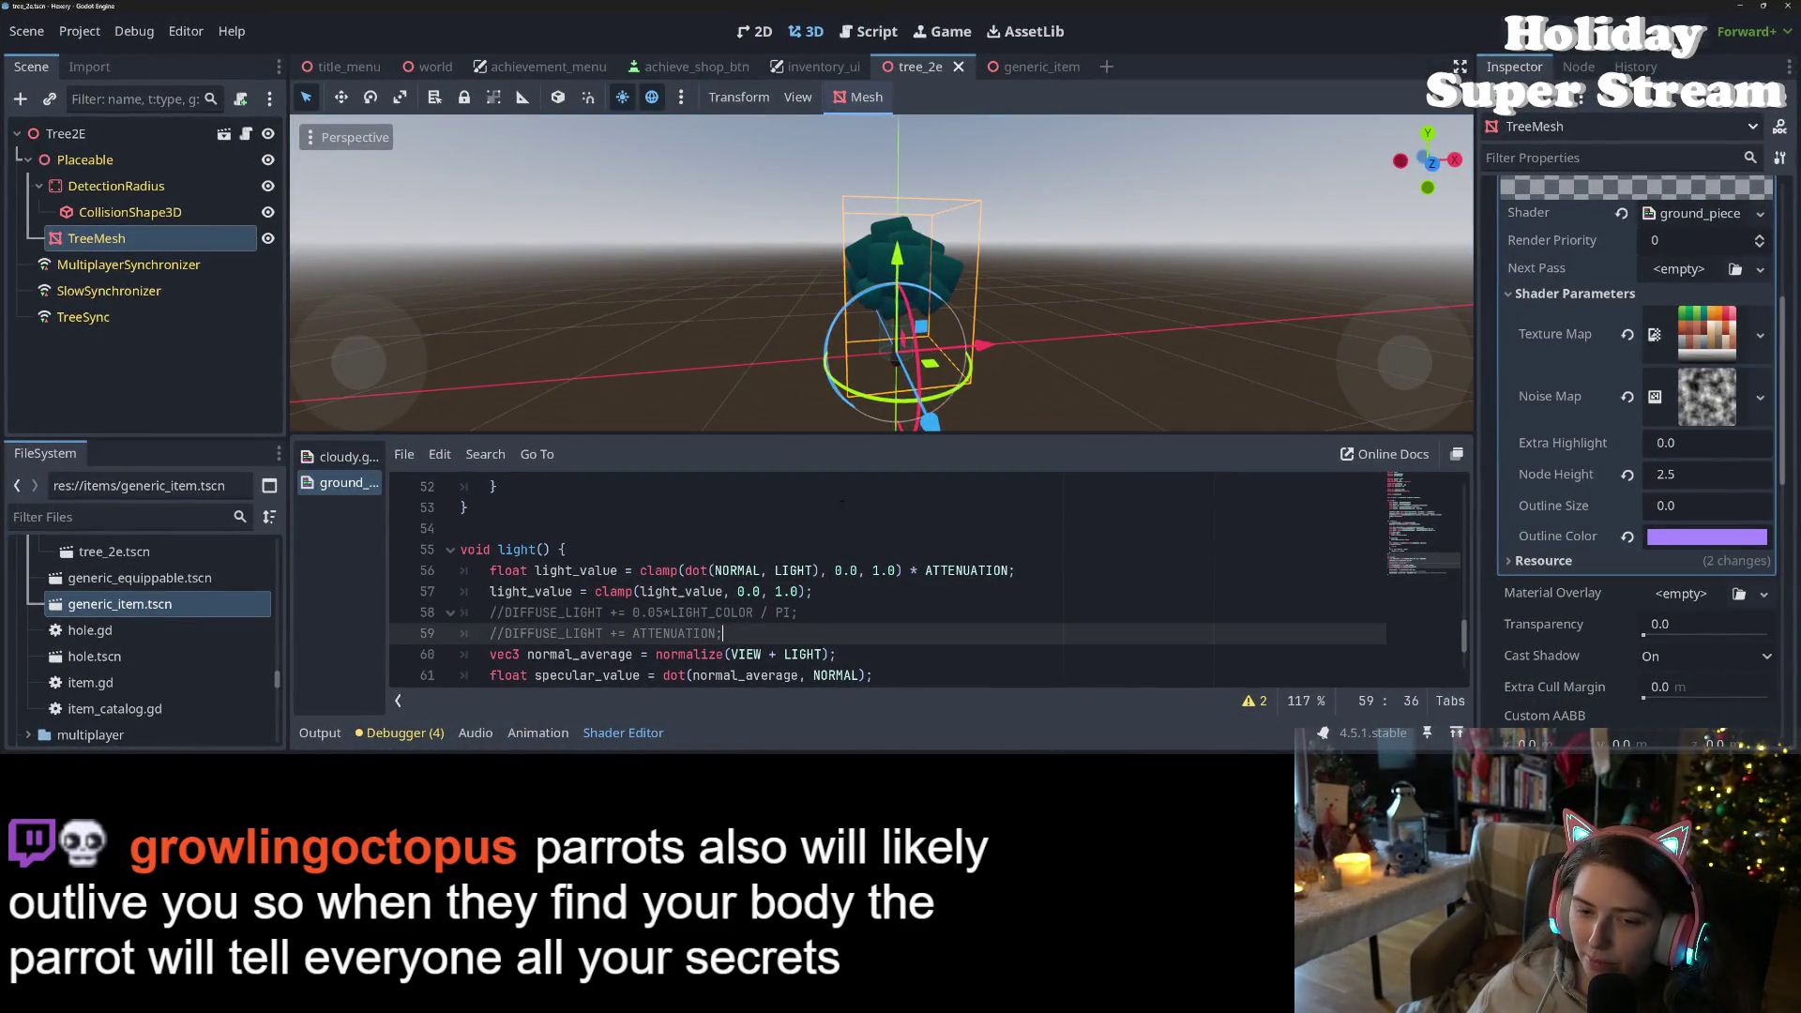
drag(860, 439, 860, 171)
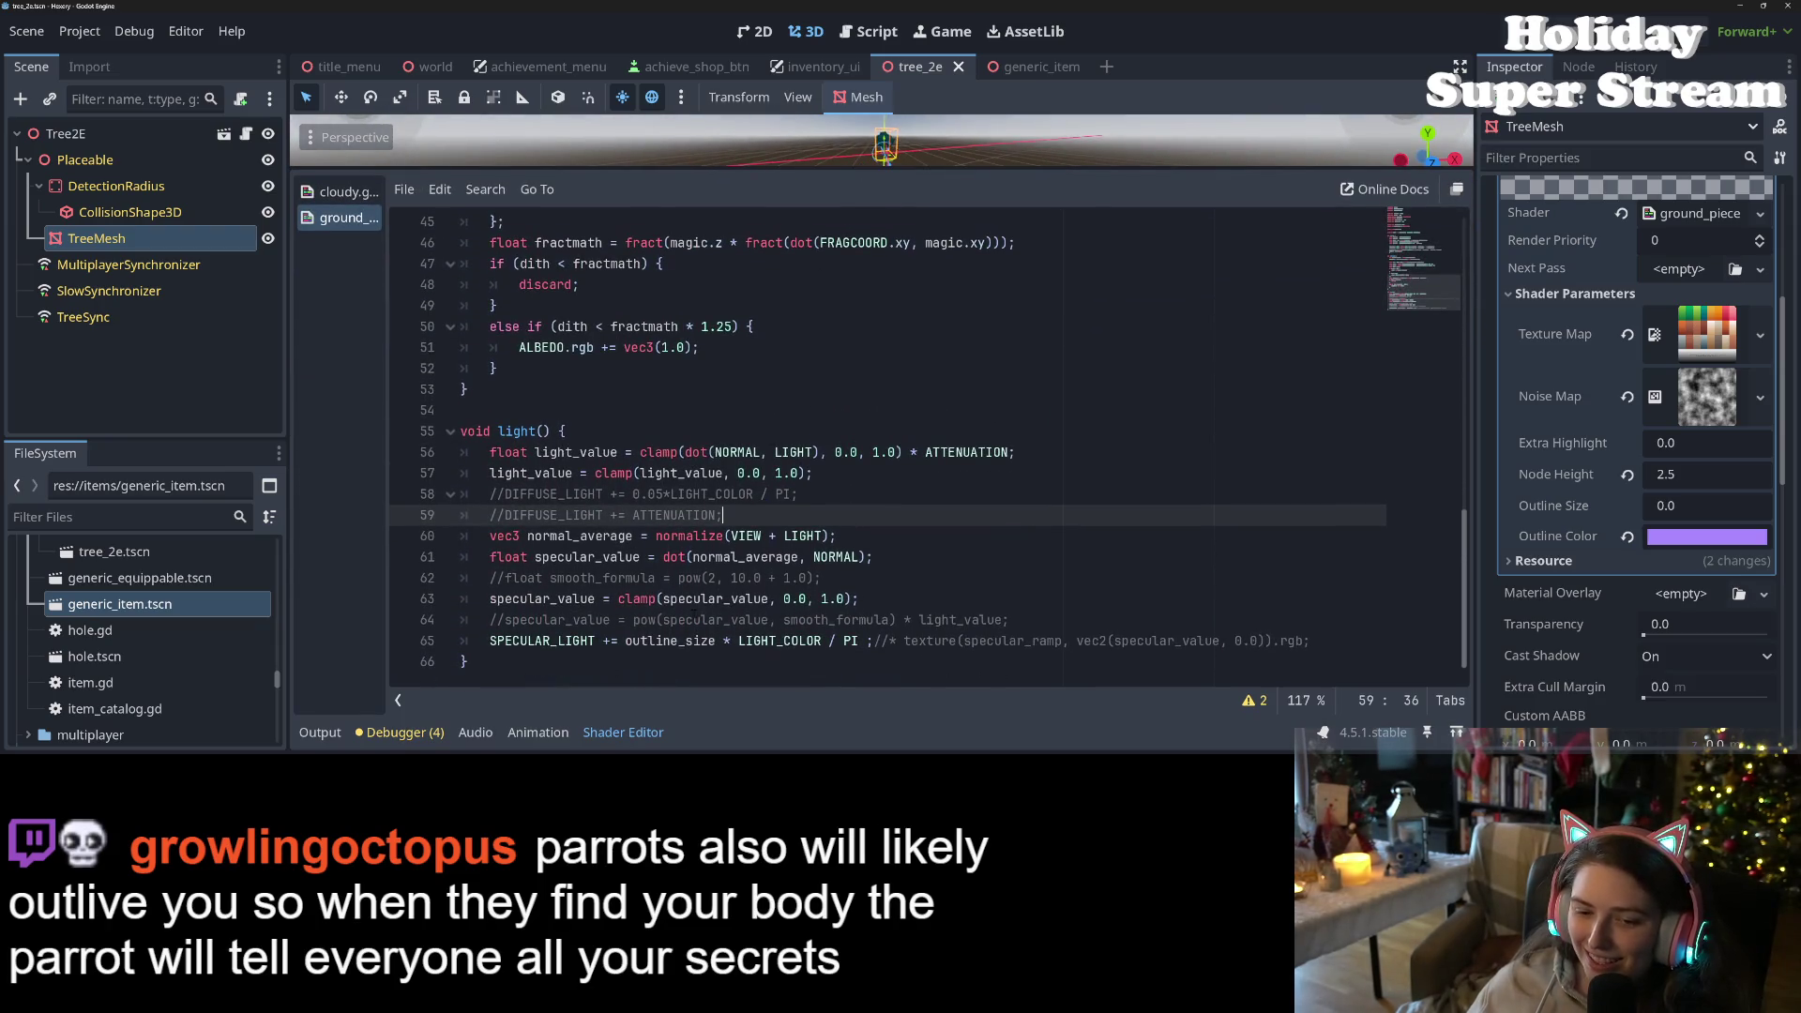
drag(464, 664, 411, 421)
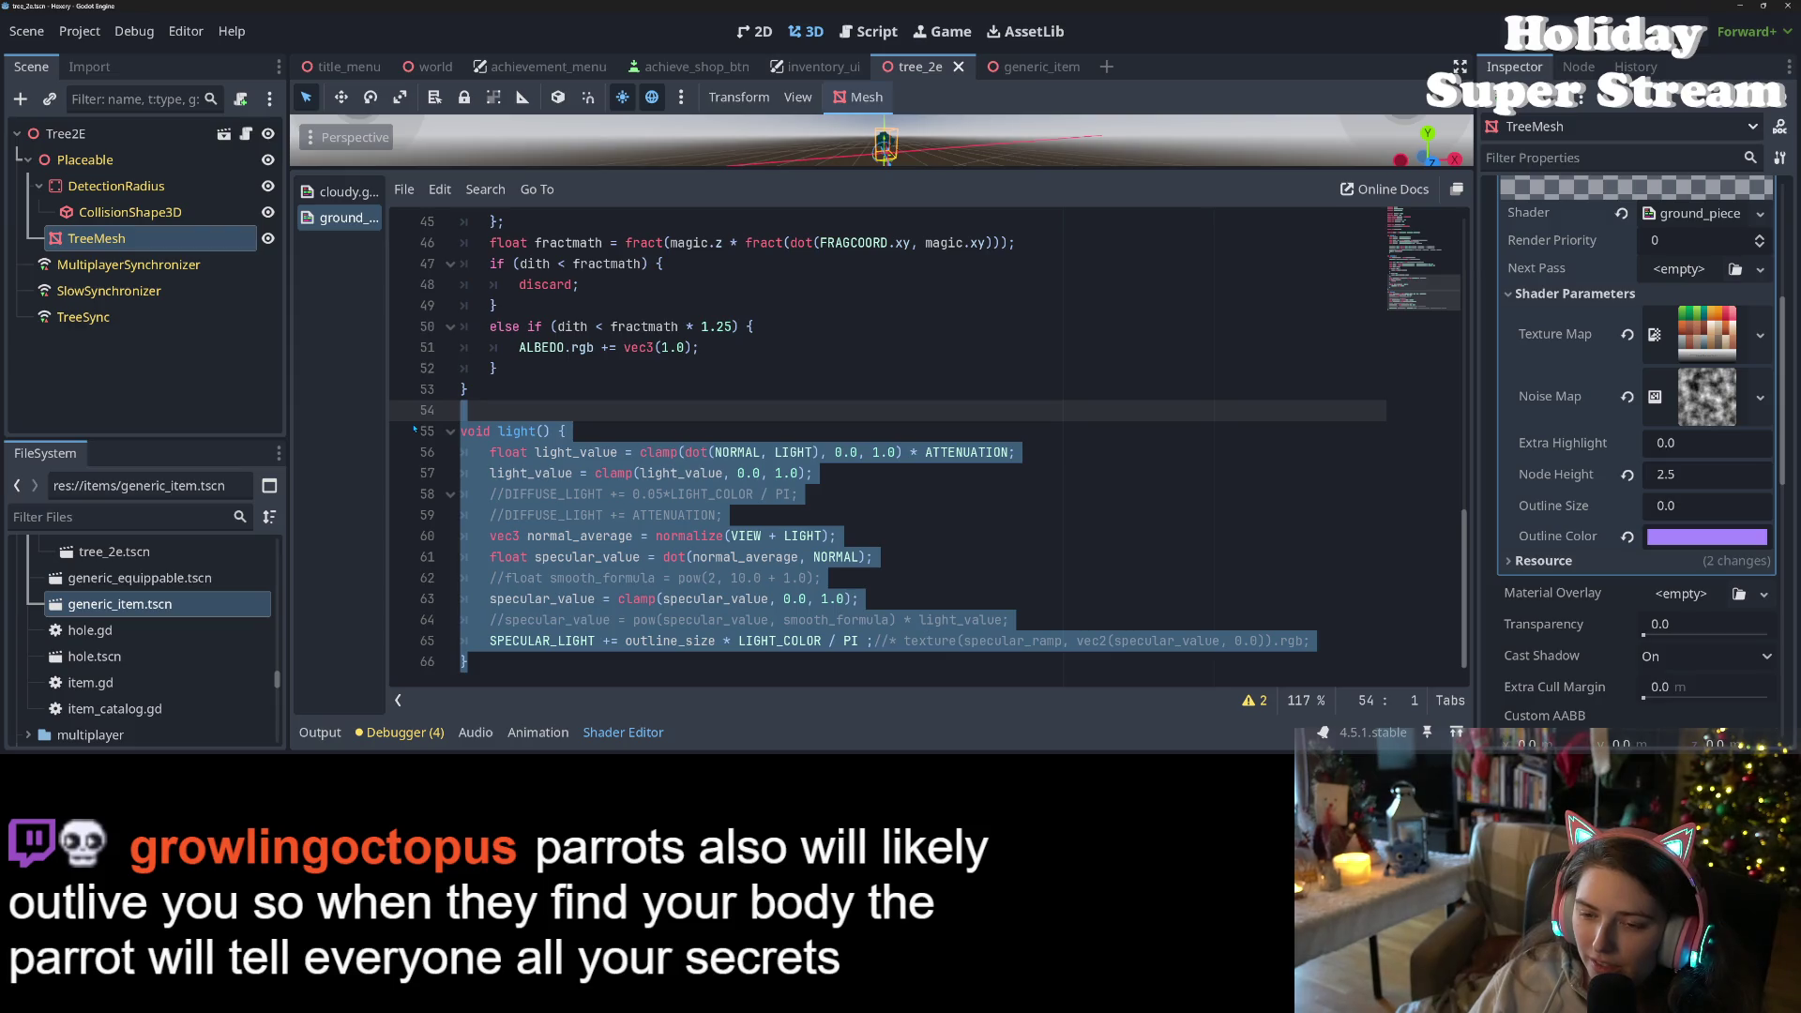
click(414, 429)
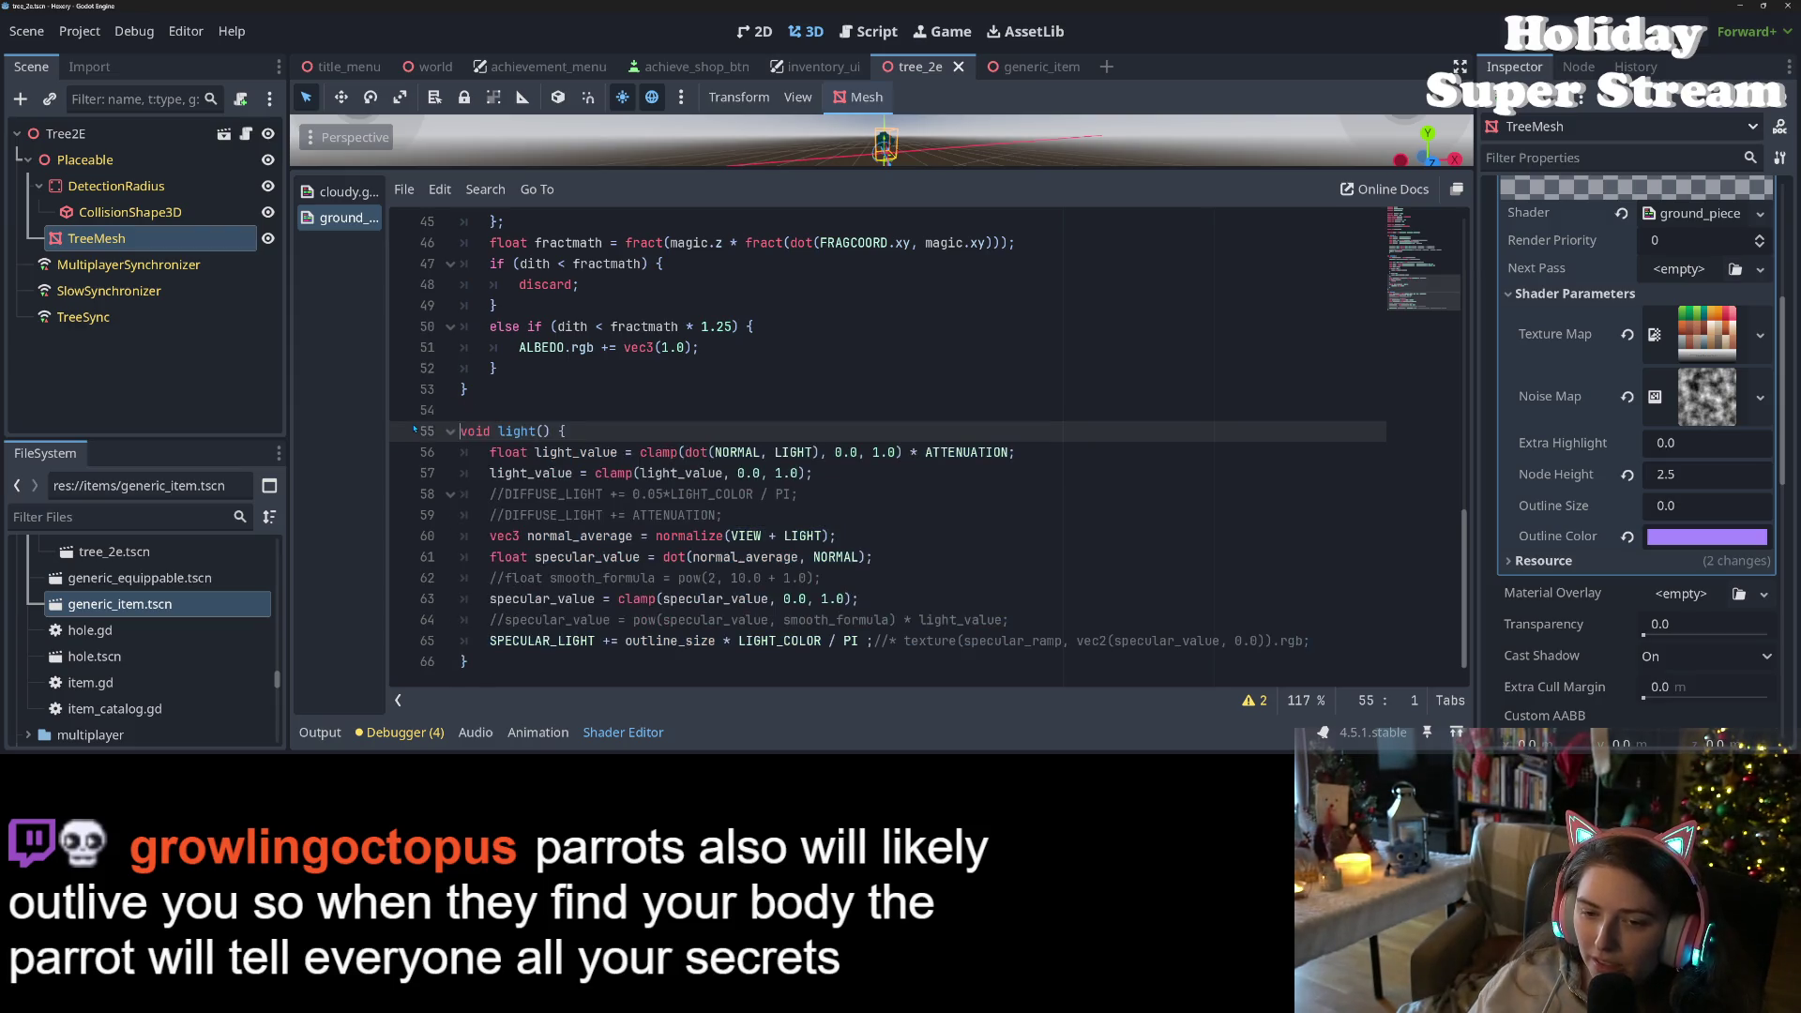
click(505, 493)
key(BackSpace)
key(BackSpace)
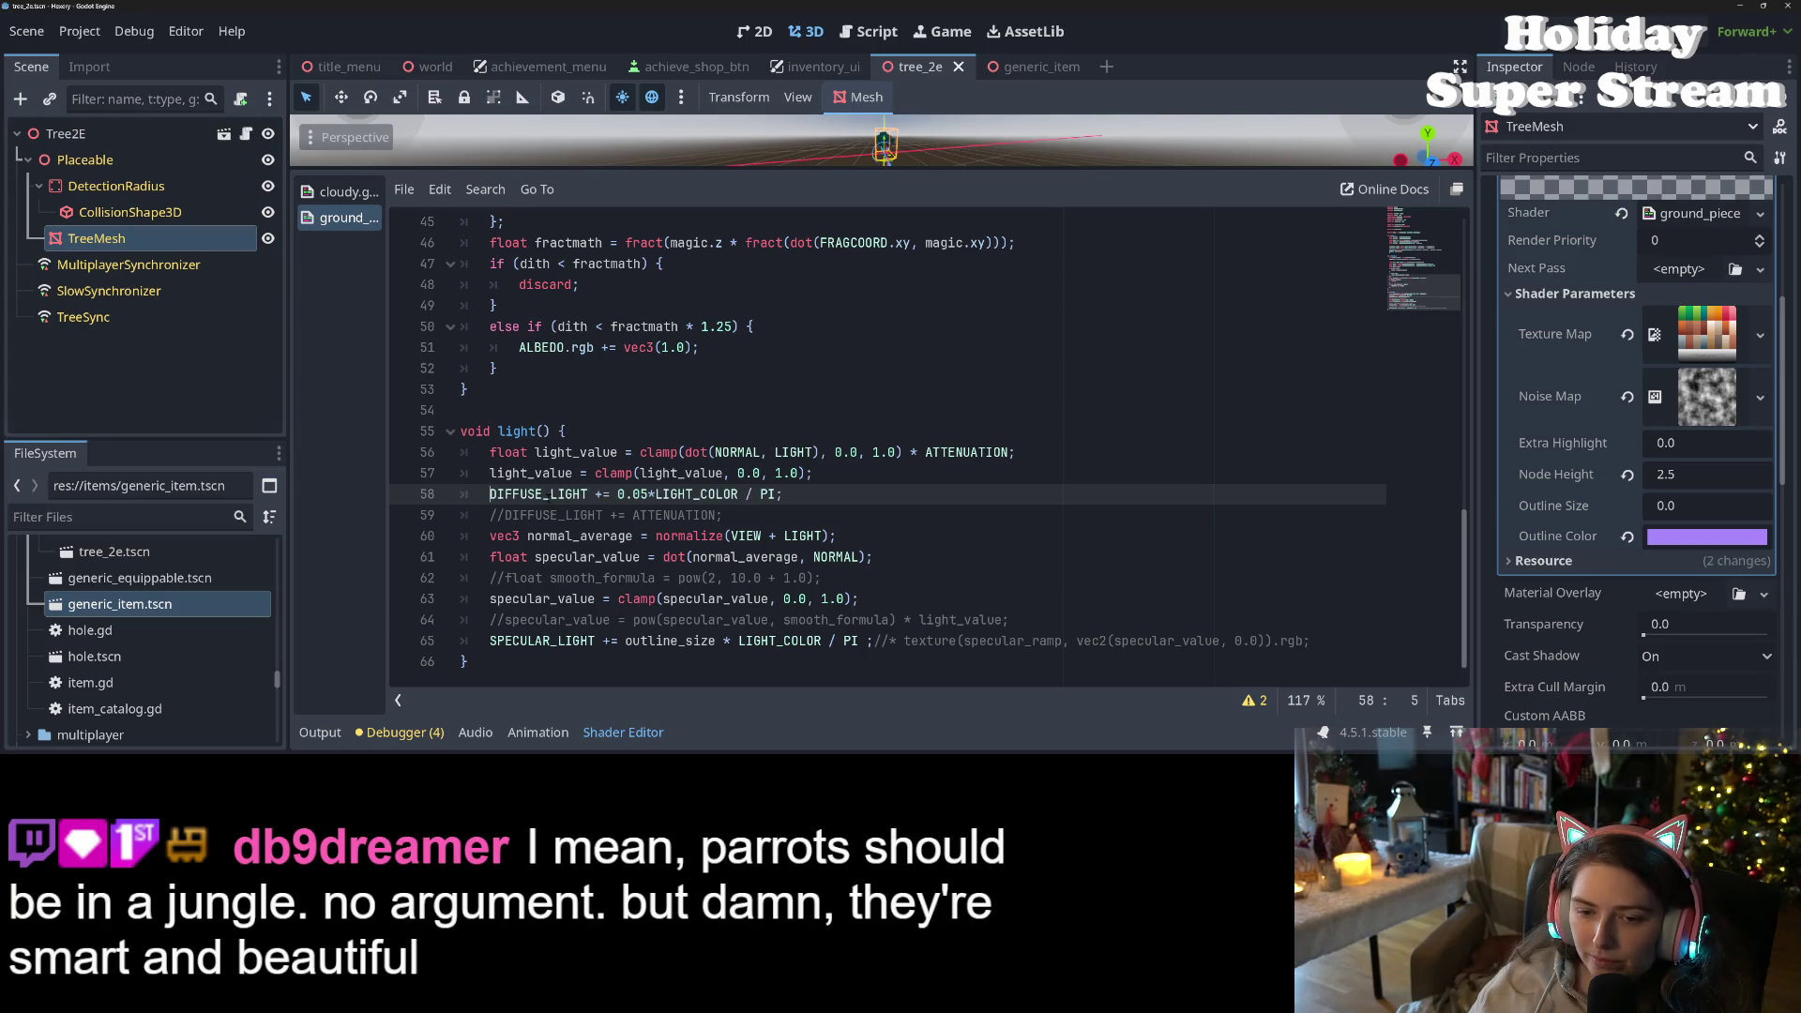
key(BackSpace)
key(BackSpace)
key(BackSpace)
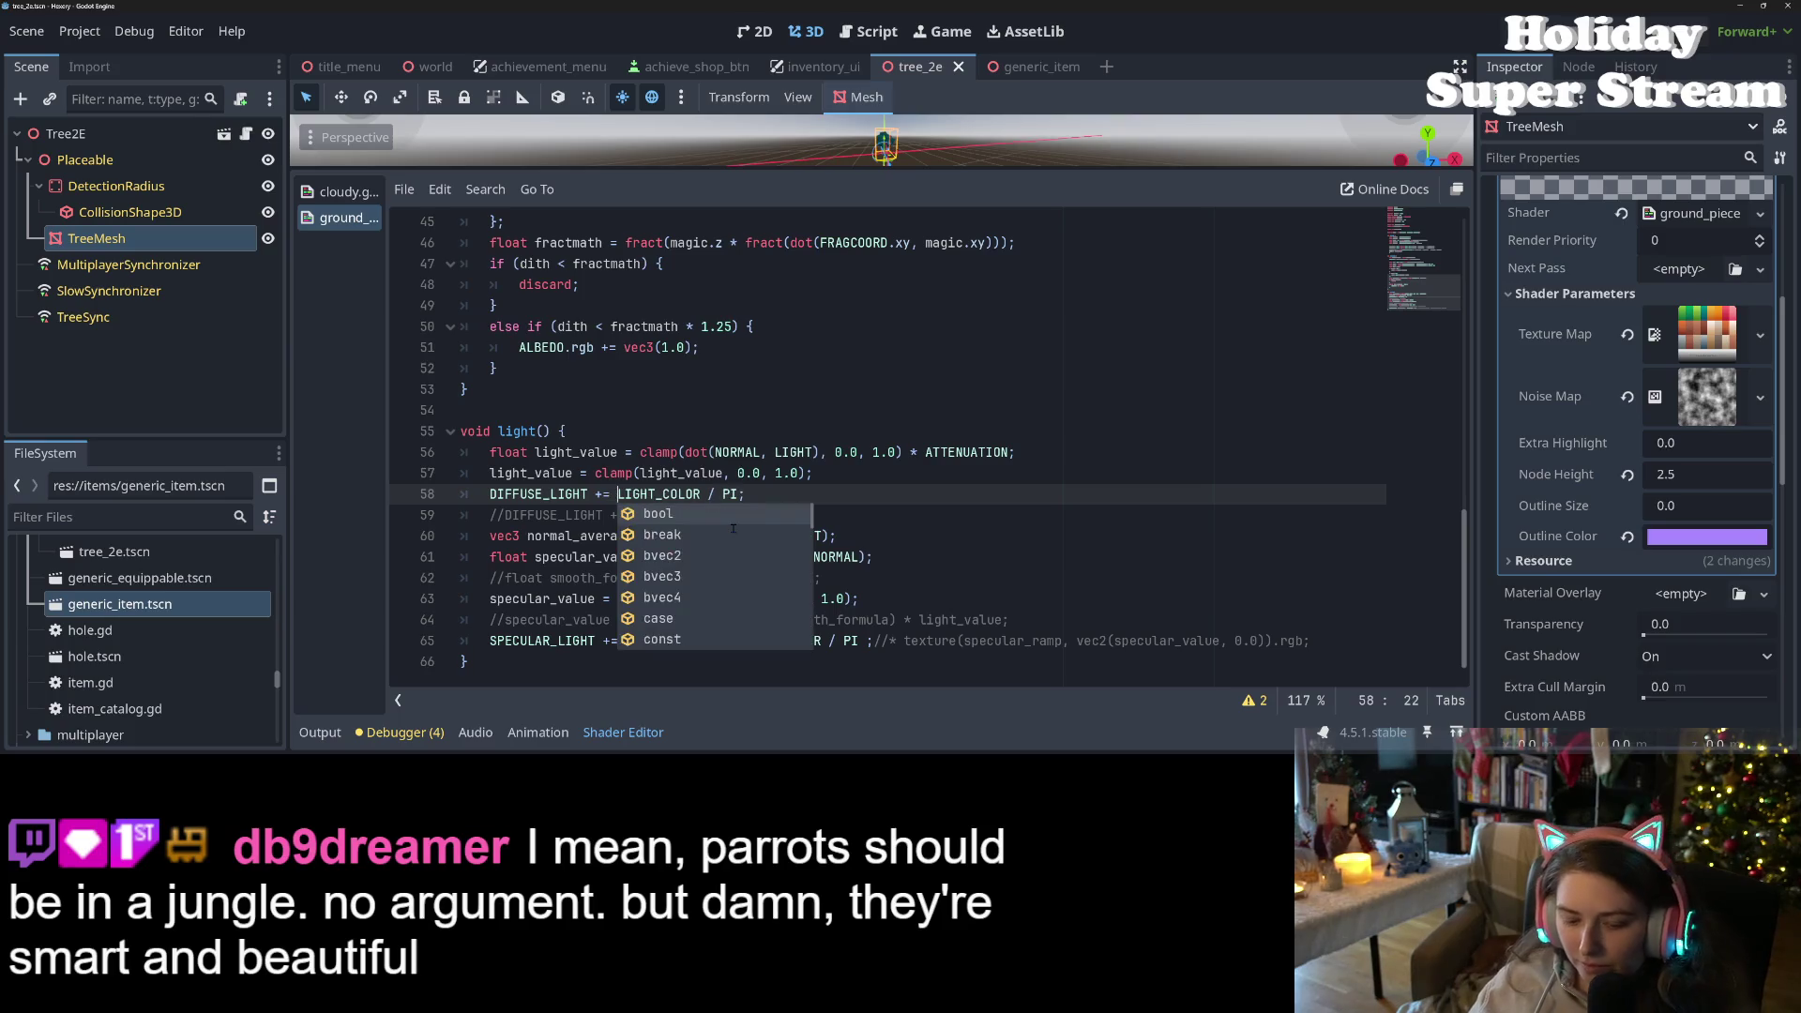
key(ctrl+s)
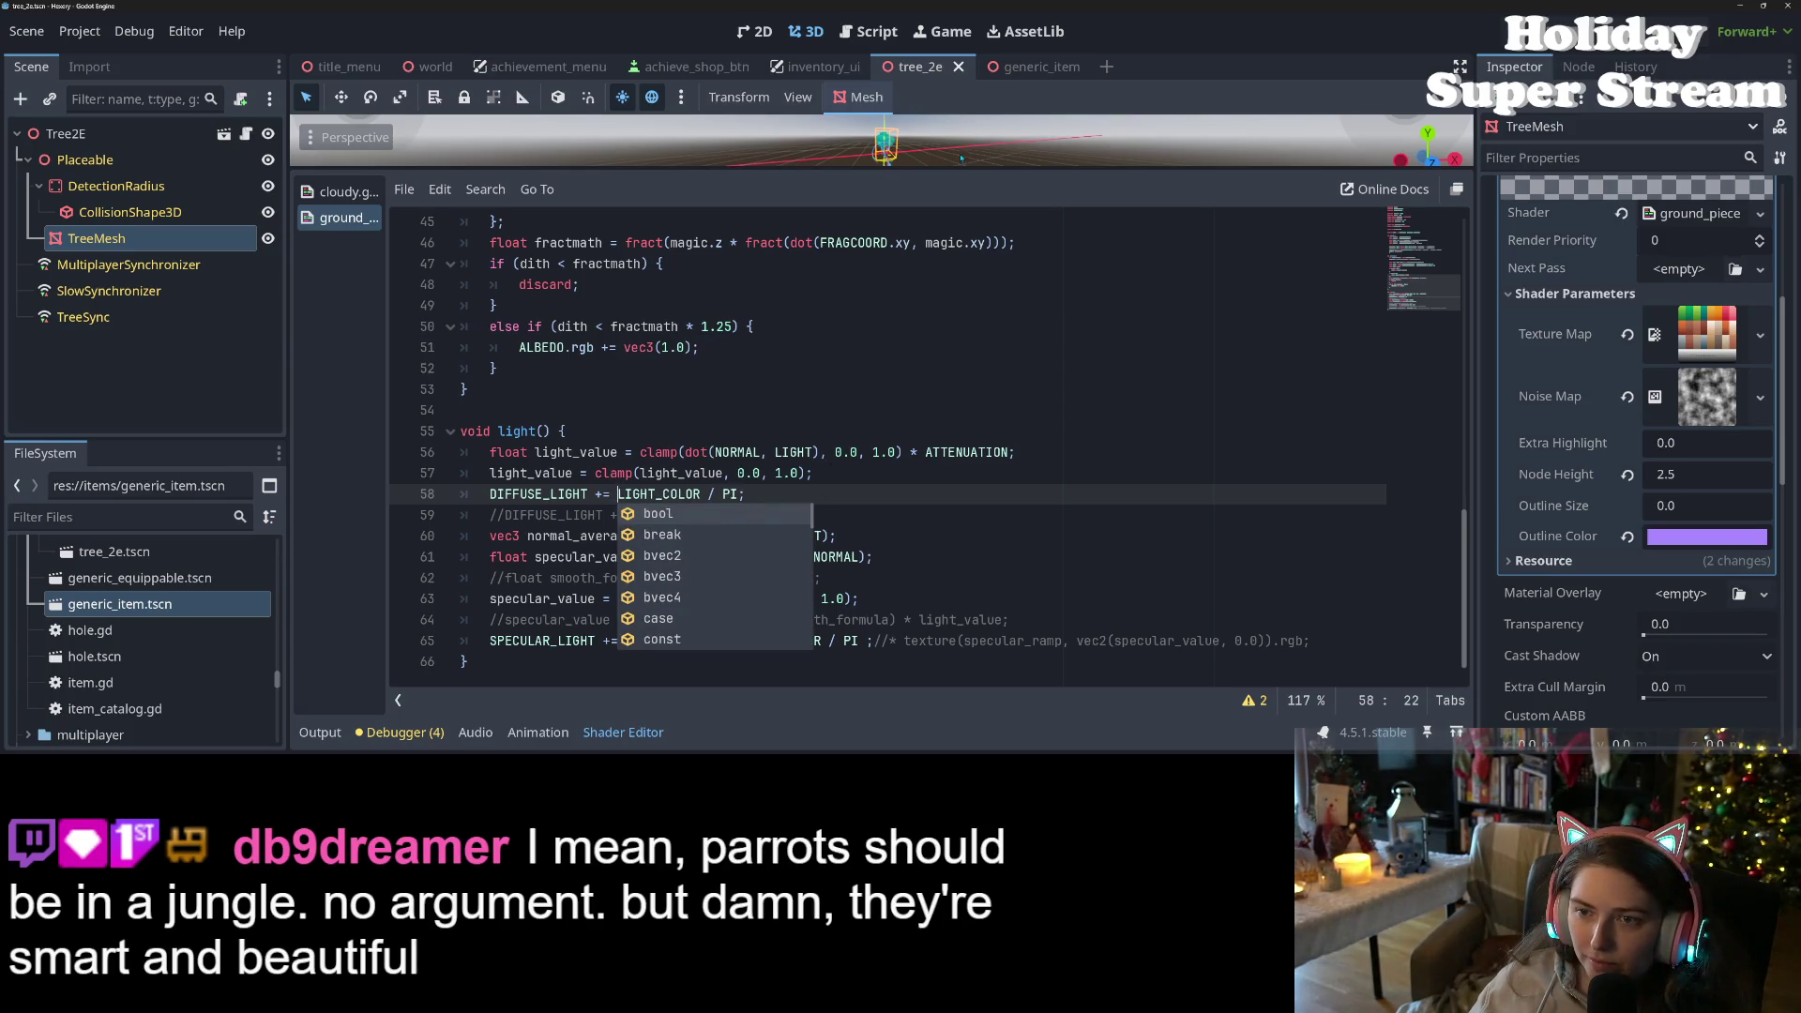
drag(957, 168, 957, 434)
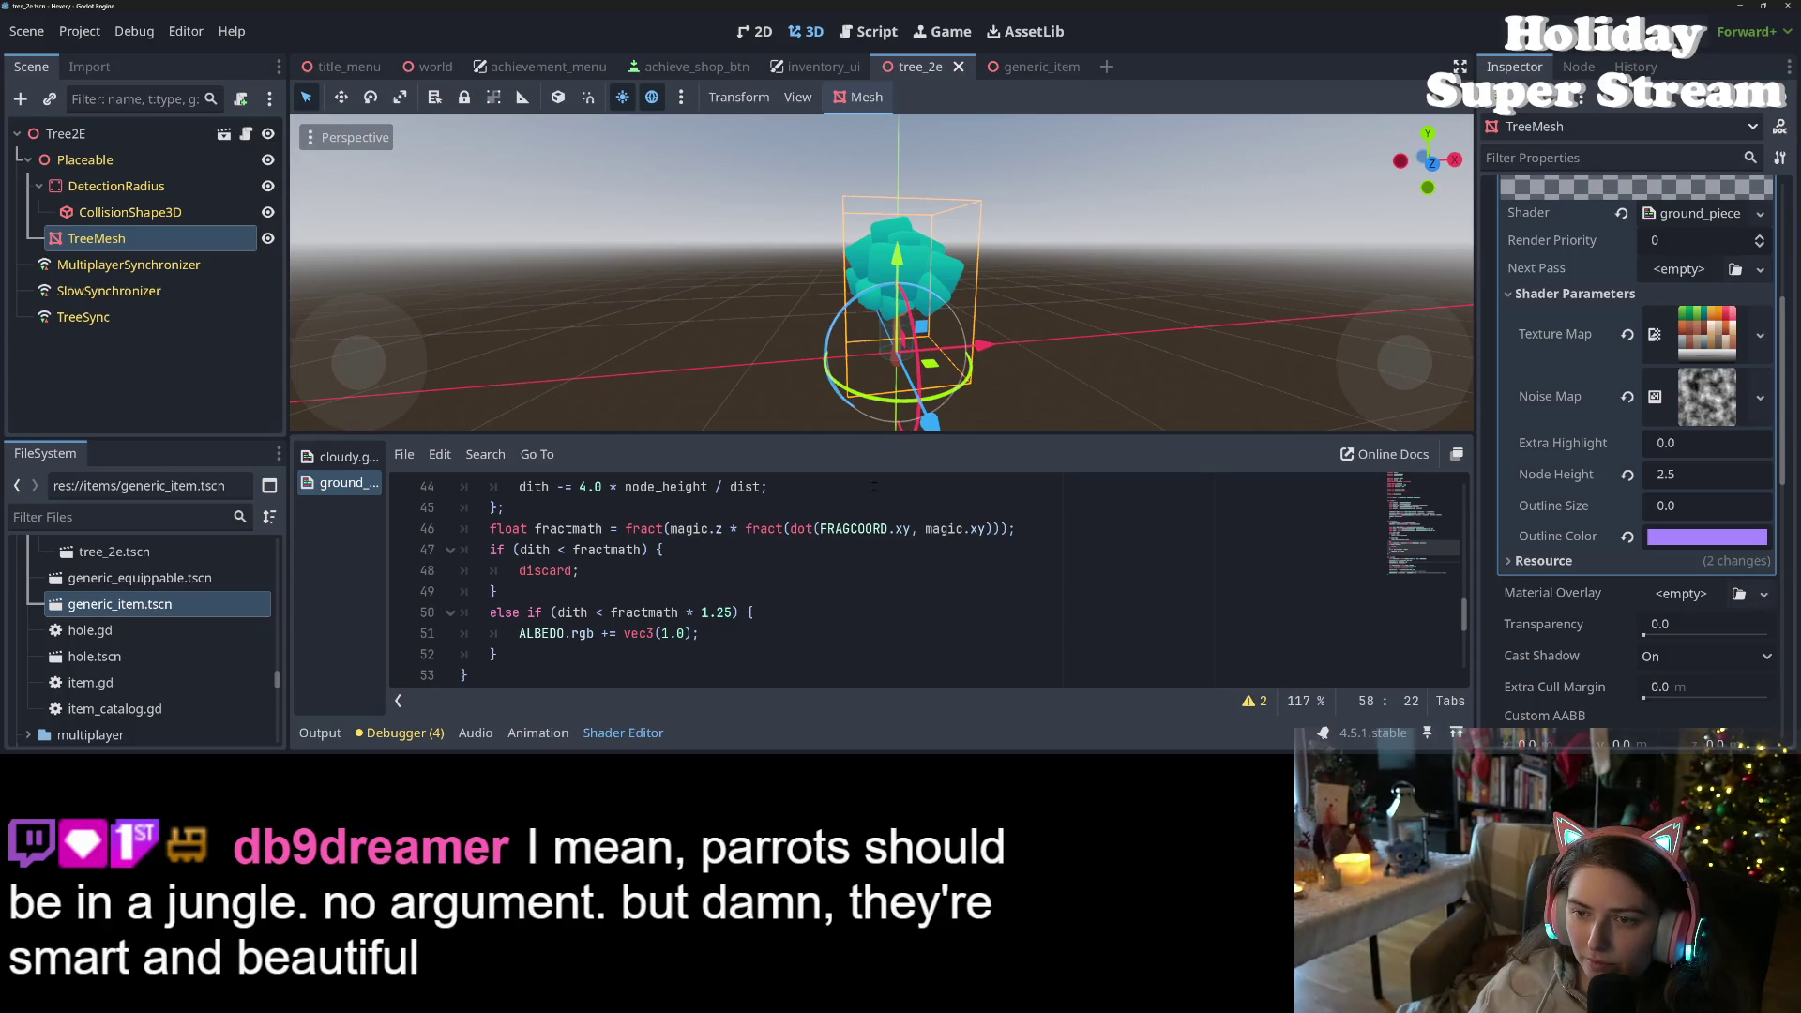
- Delete the light() function on lines 54–66 and the leftover blank line, then save
drag(845, 326, 901, 417)
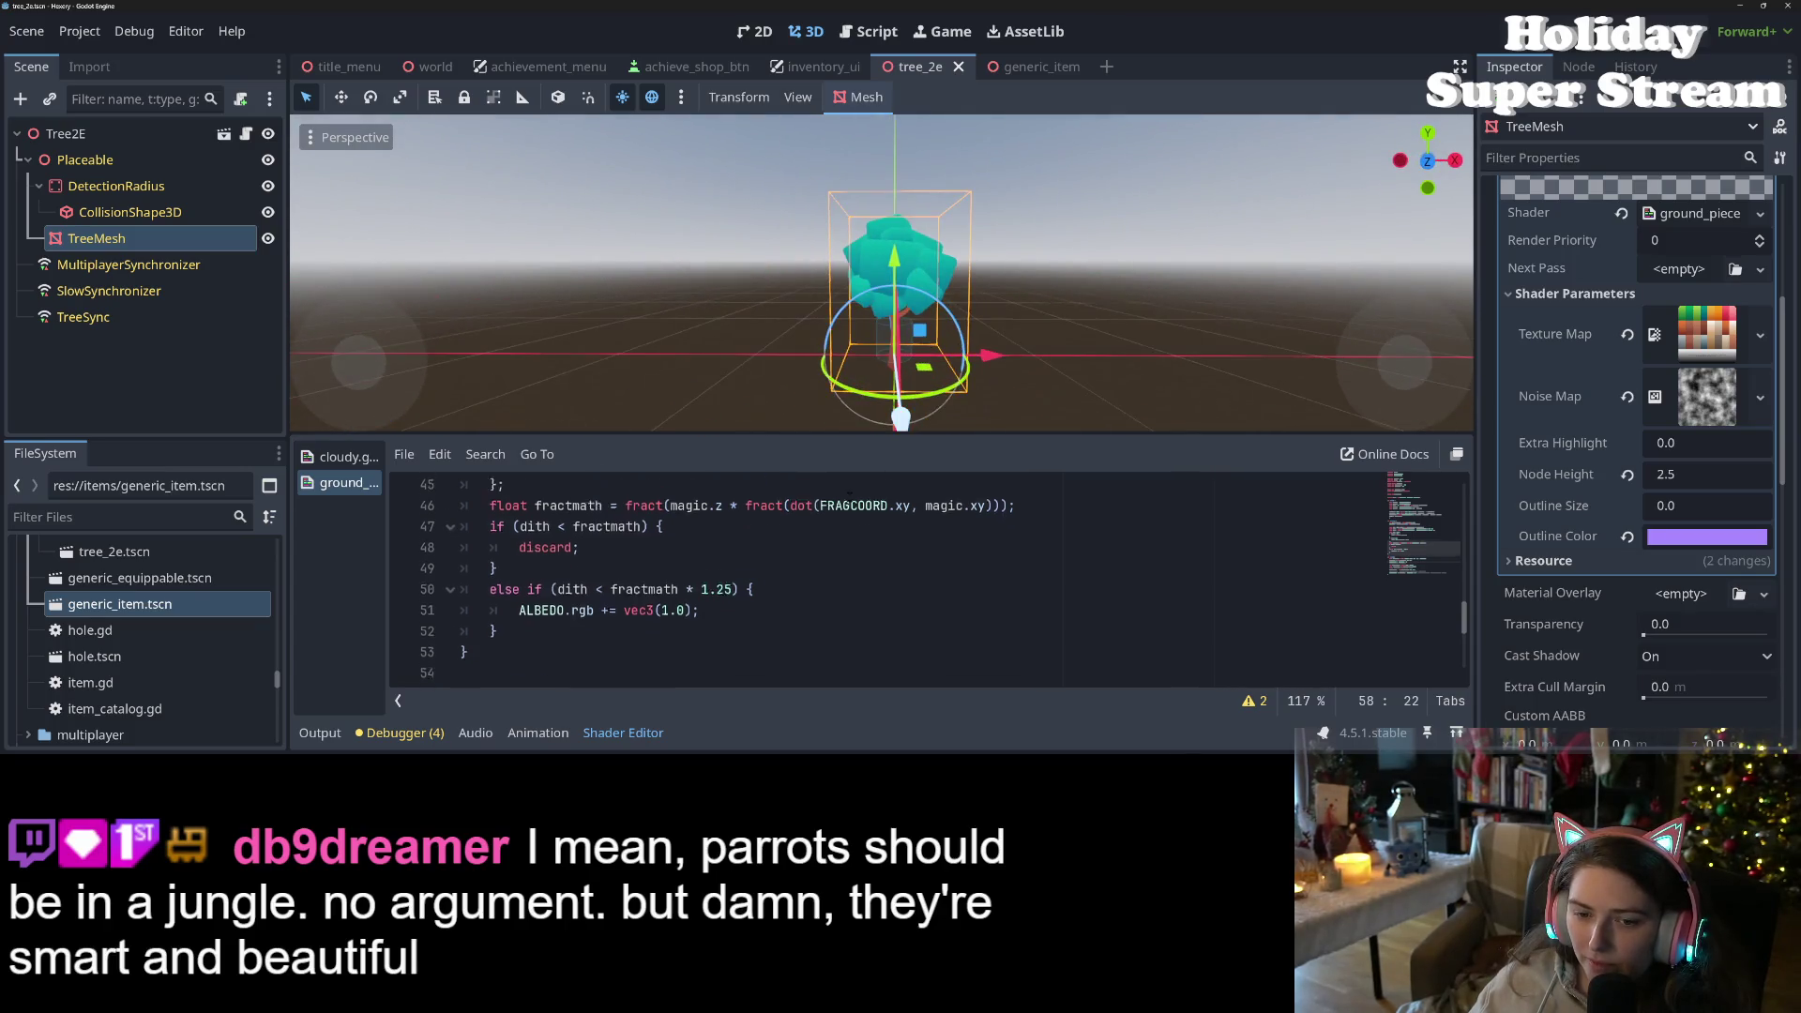
mouse_move(572, 647)
mouse_down()
mouse_move(609, 600)
mouse_move(629, 615)
mouse_up()
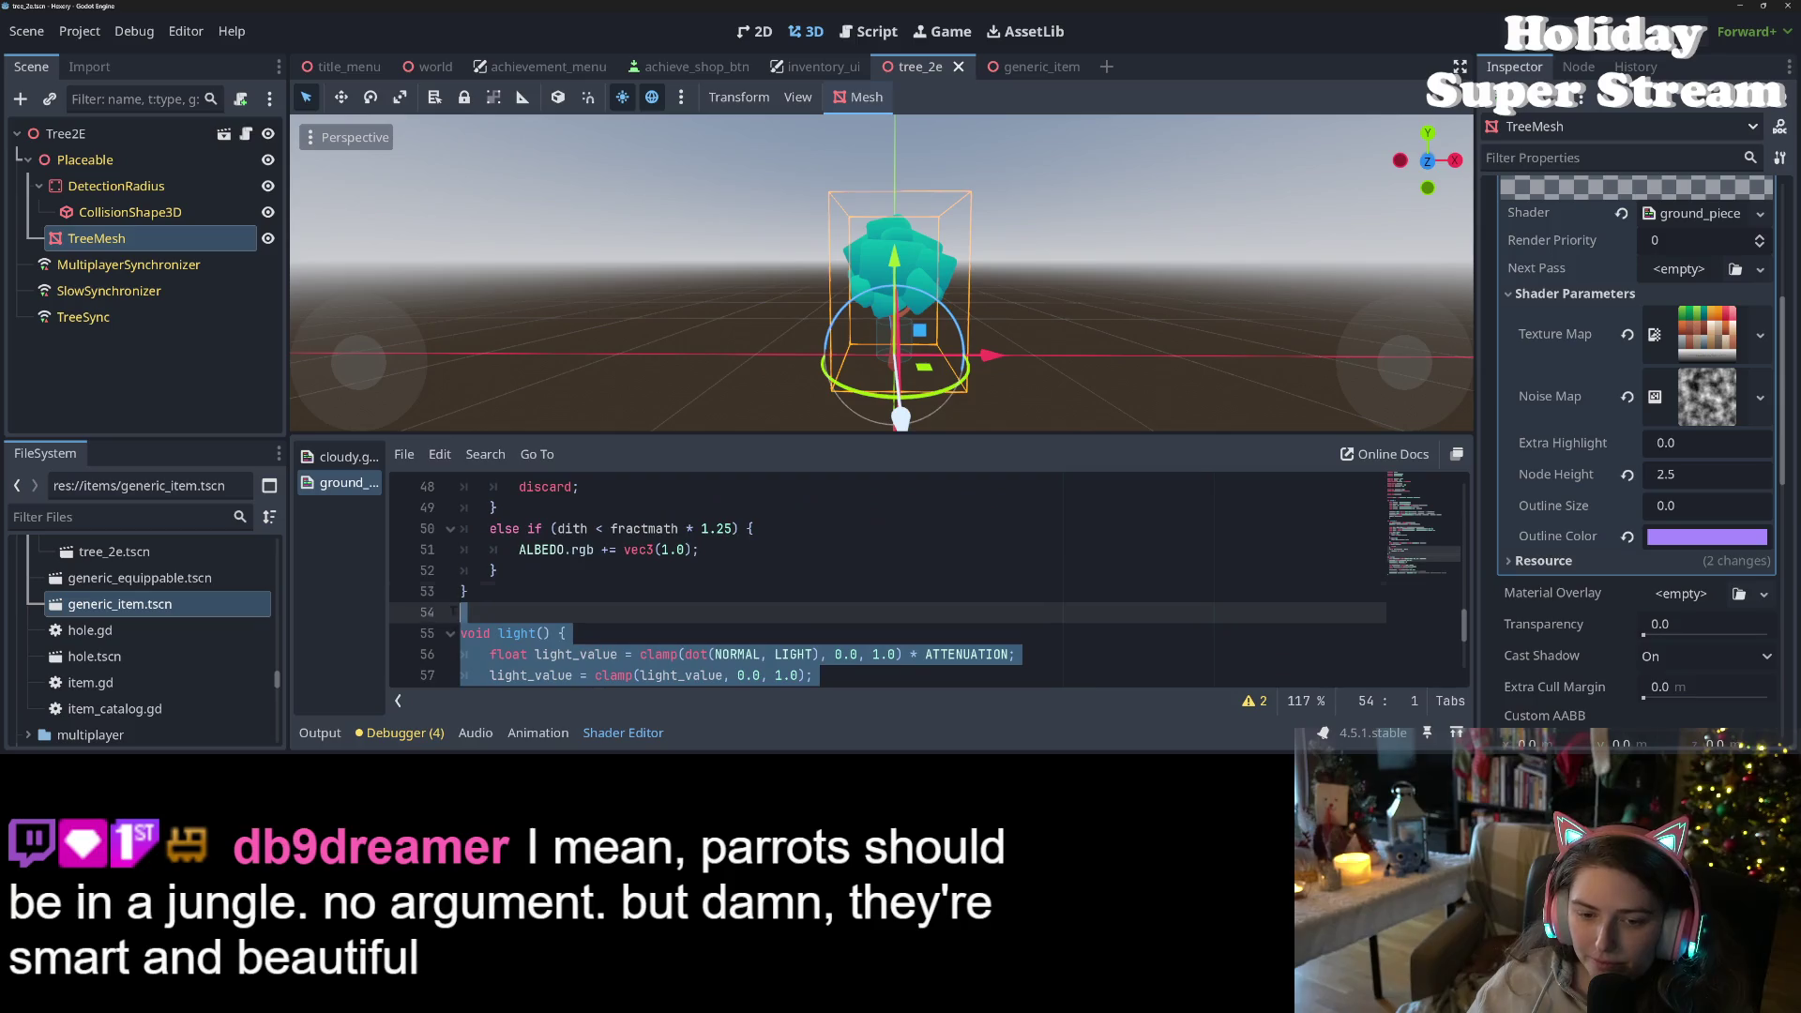
key(BackSpace)
key(BackSpace)
key(ctrl+s)
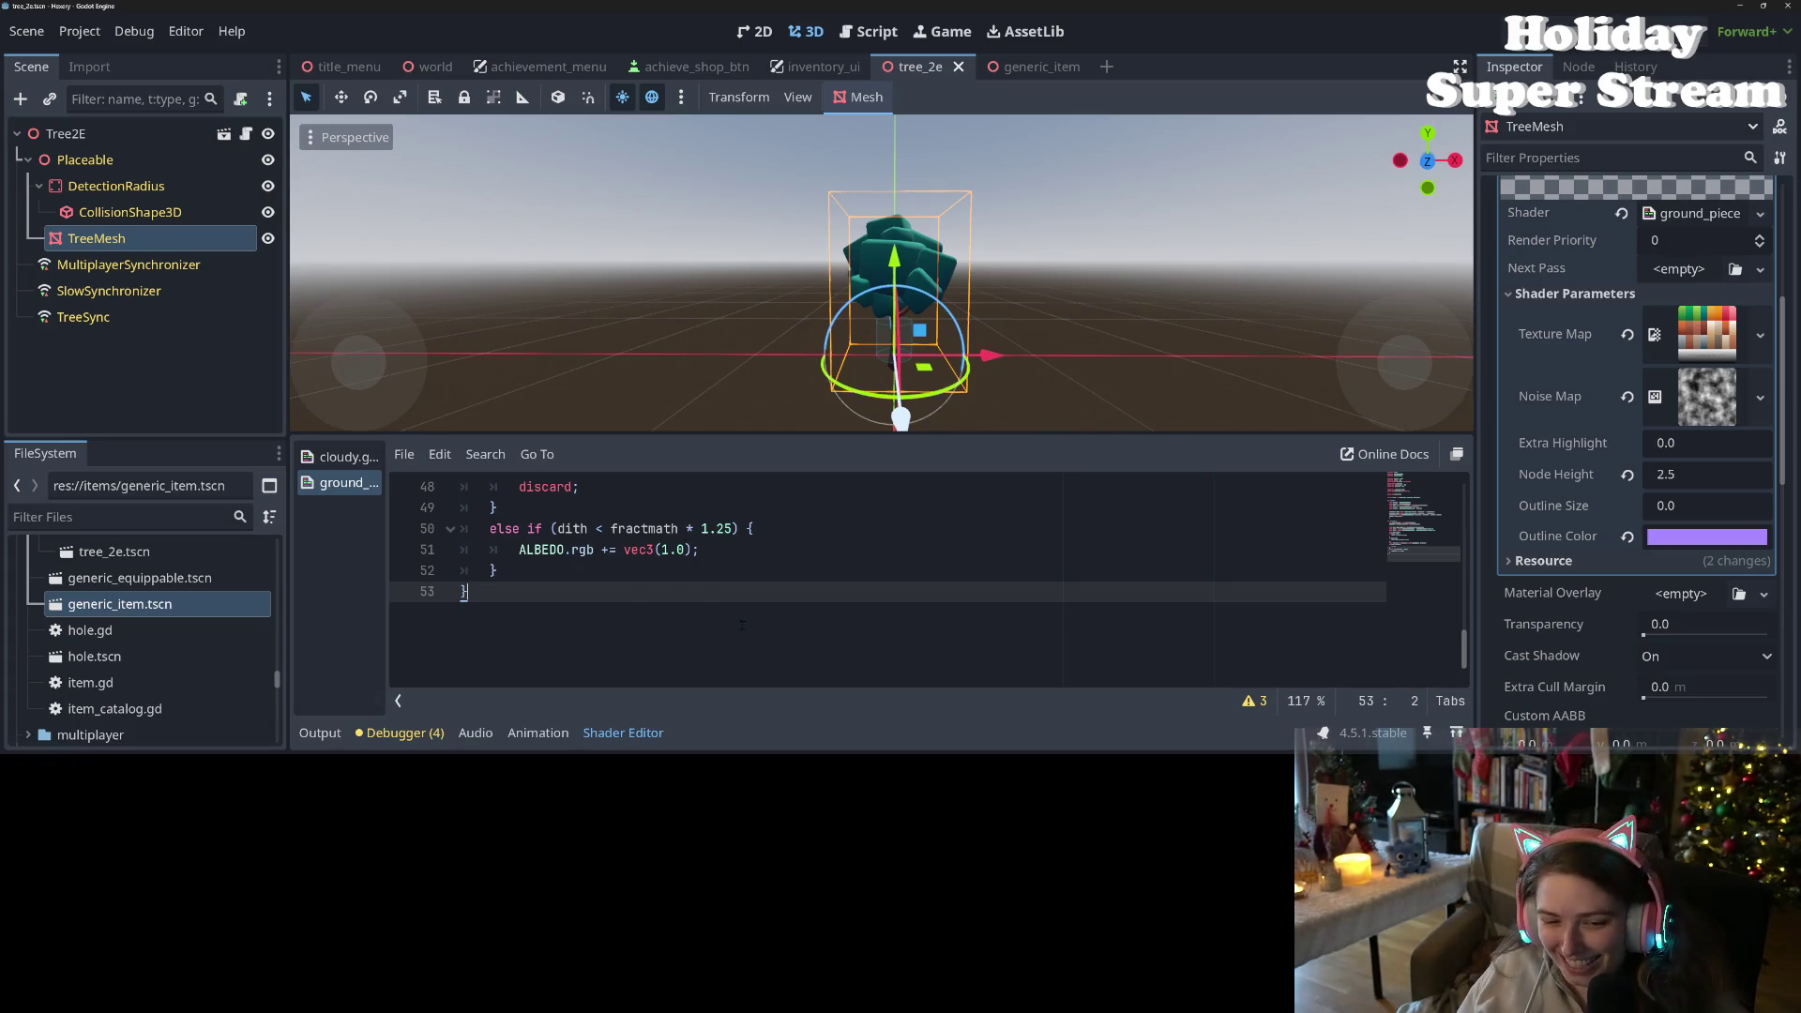
key(ctrl+s)
drag(948, 290, 1114, 376)
- Review the tree shader's vertex() code, then switch to the browser's Godot Shaders listing
scroll(938, 592, up, 15)
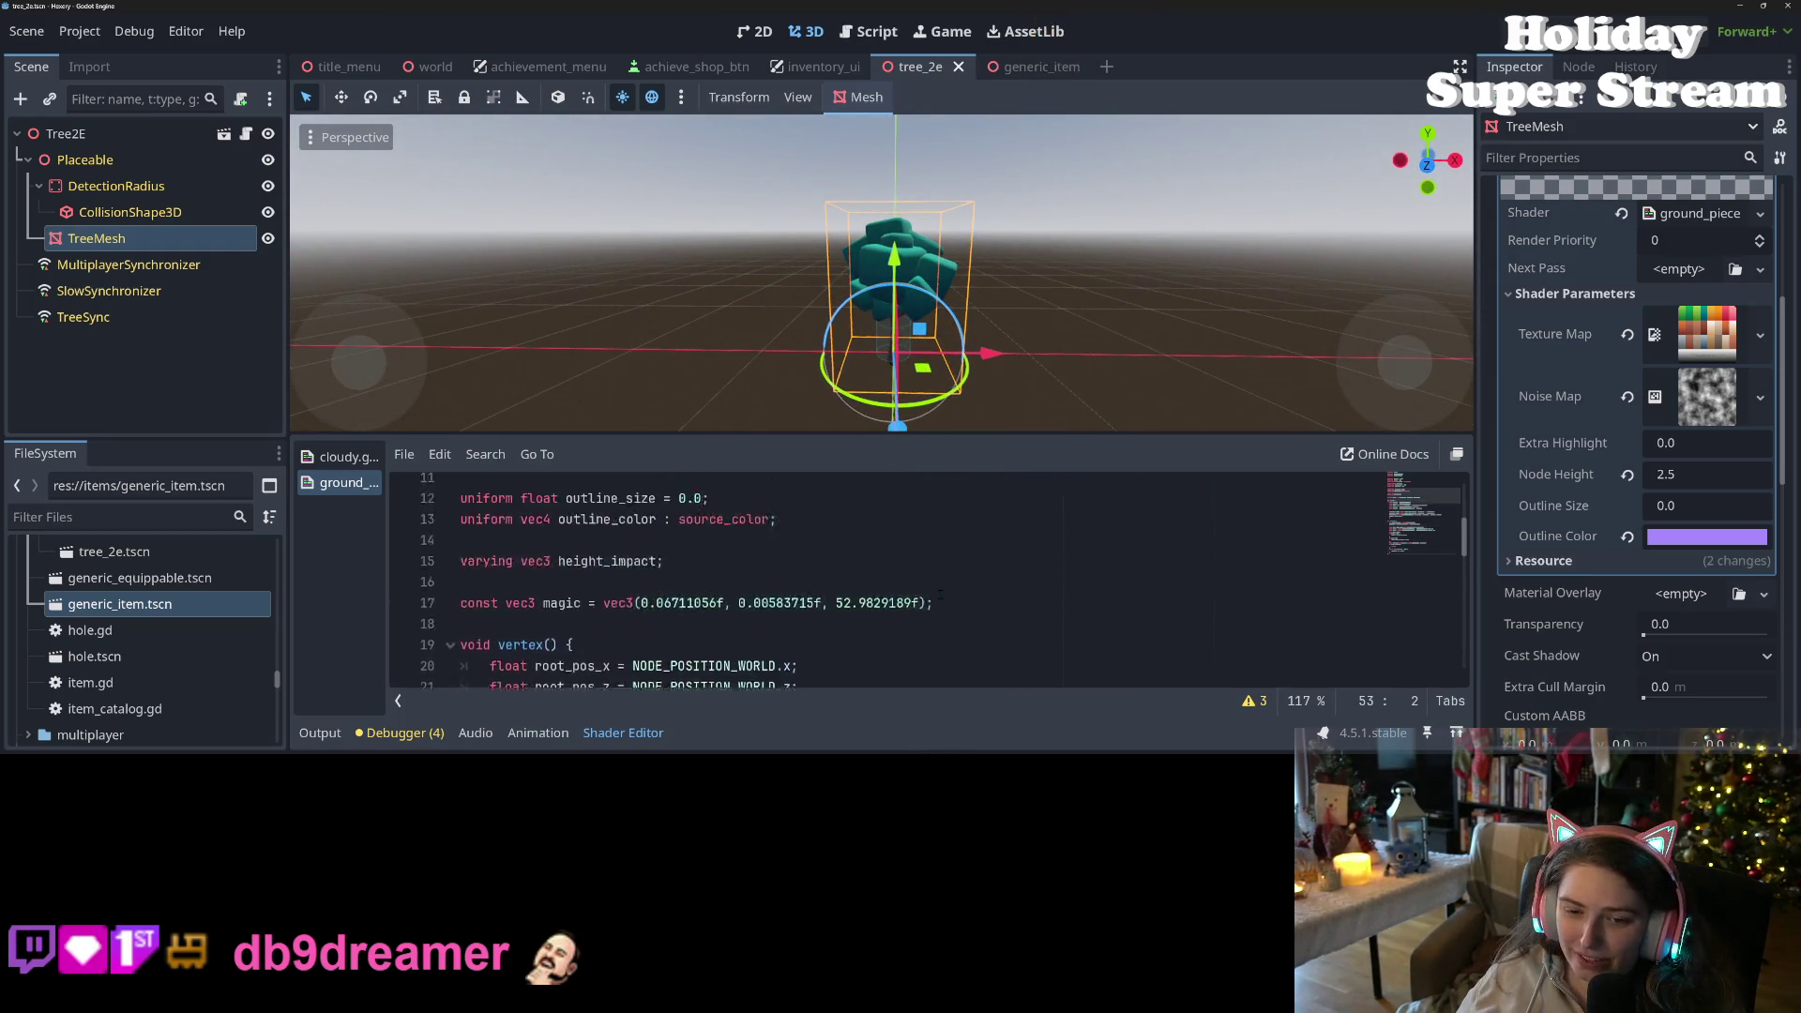
scroll(938, 591, down, 15)
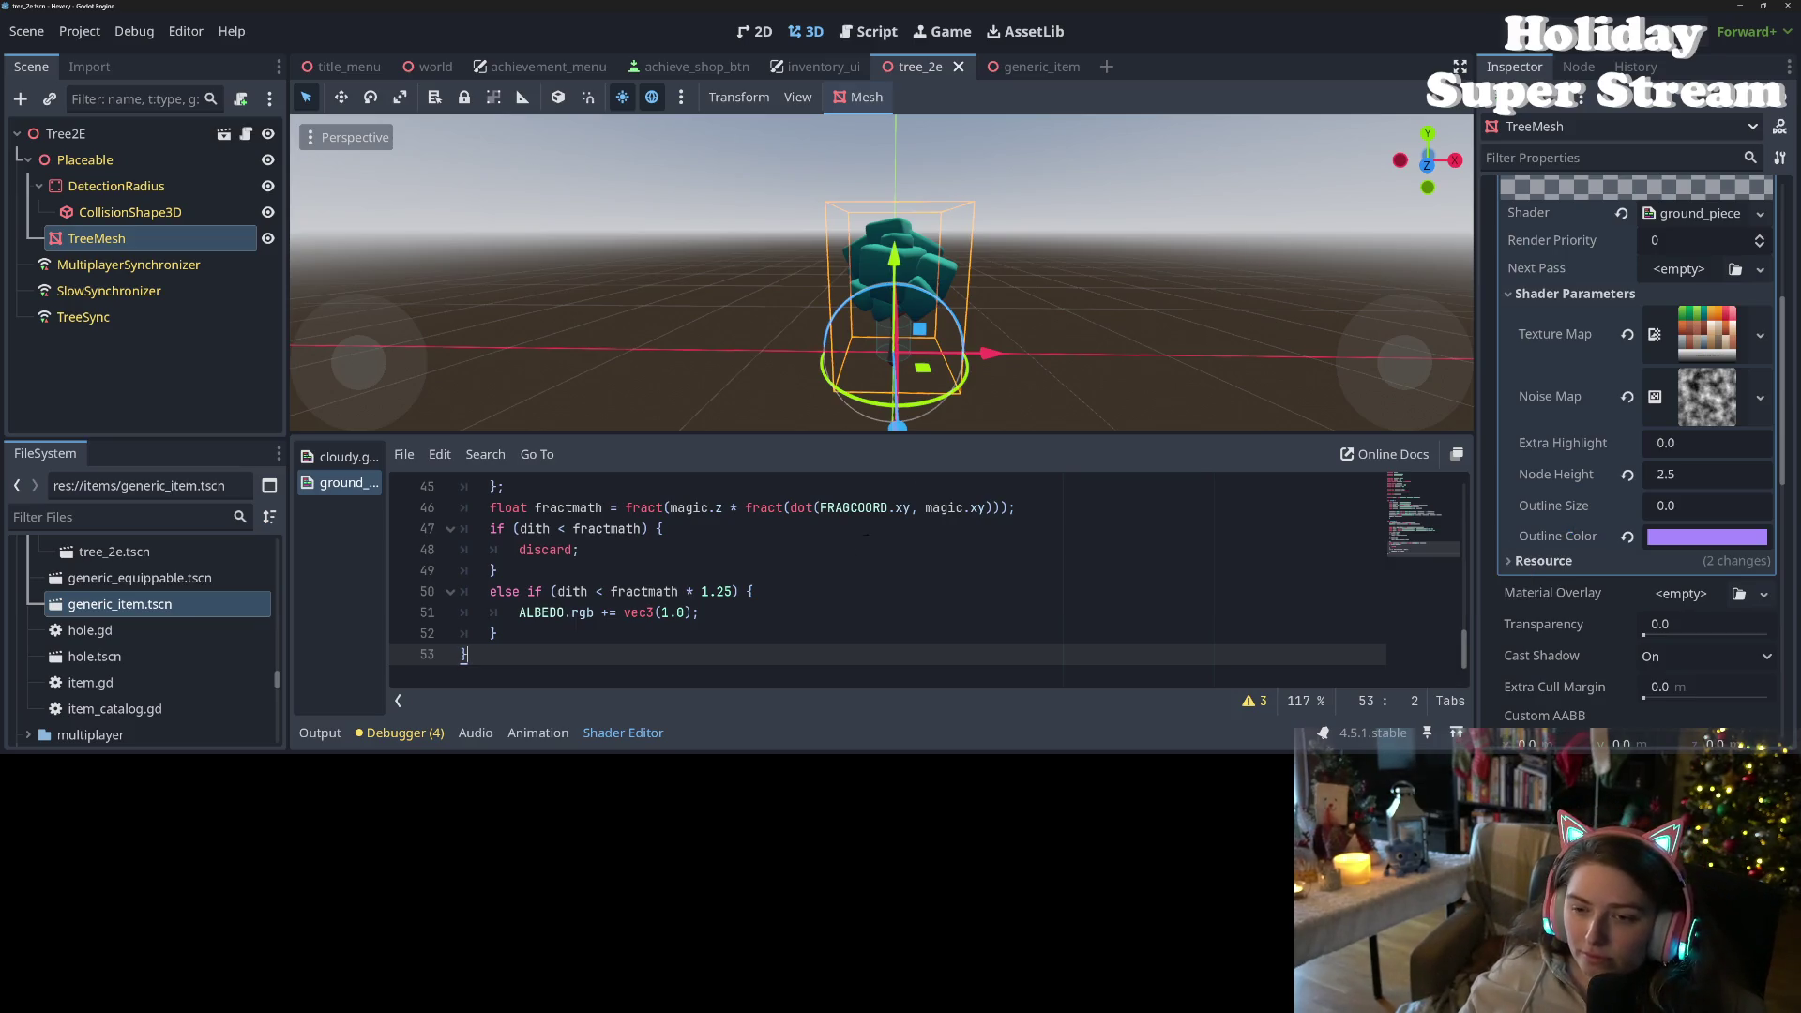
drag(881, 433, 882, 155)
scroll(881, 394, up, 6)
scroll(583, 522, up, 4)
scroll(583, 523, down, 5)
click(583, 397)
click(637, 422)
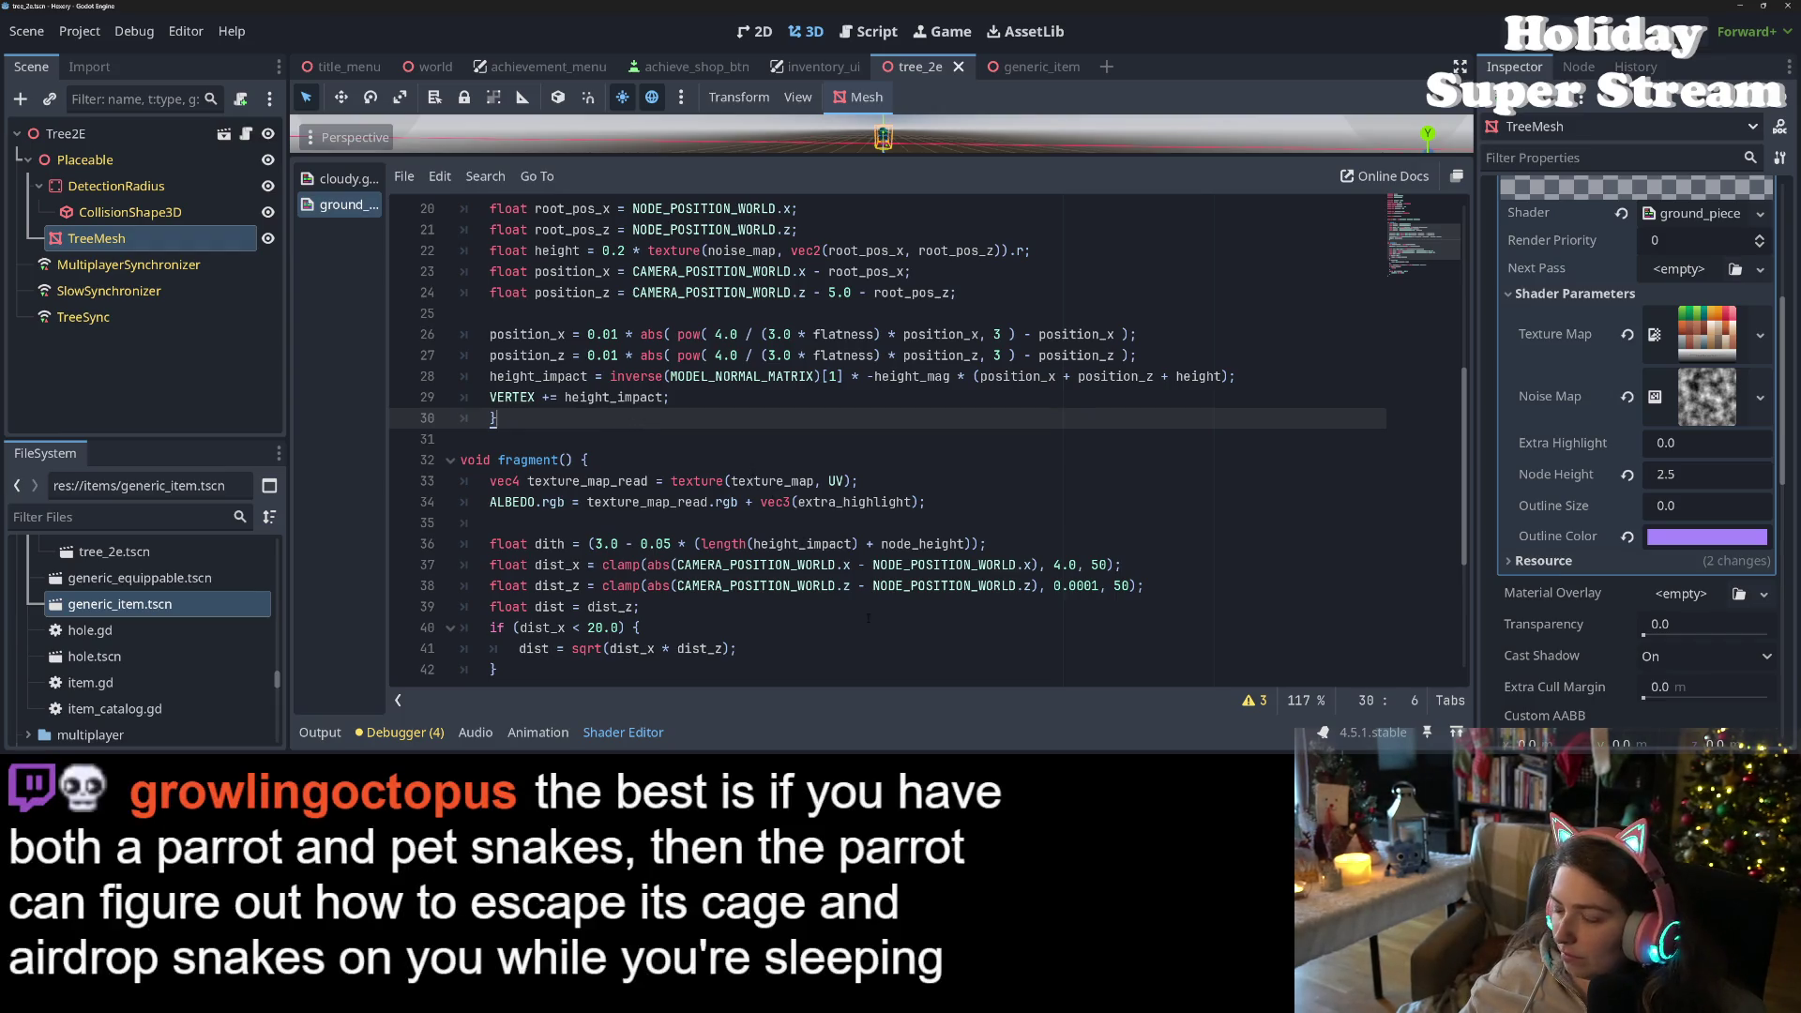
scroll(929, 441, up, 3)
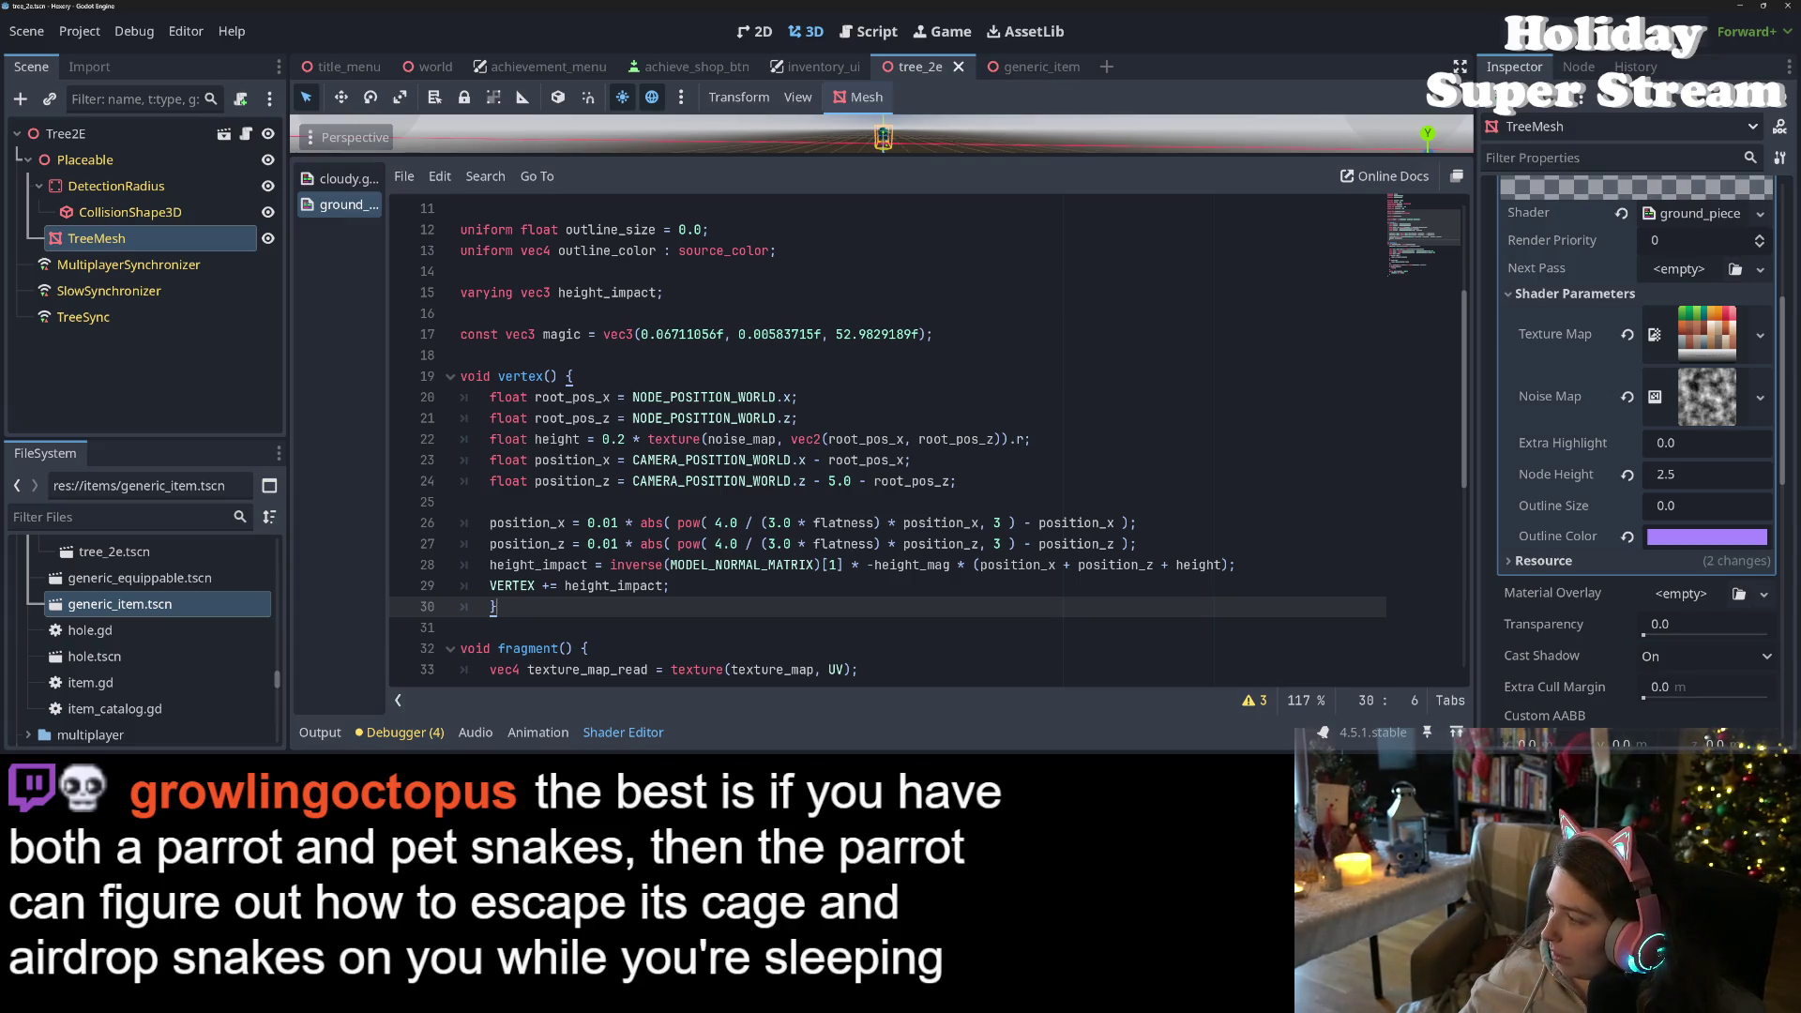
key(alt+Tab)
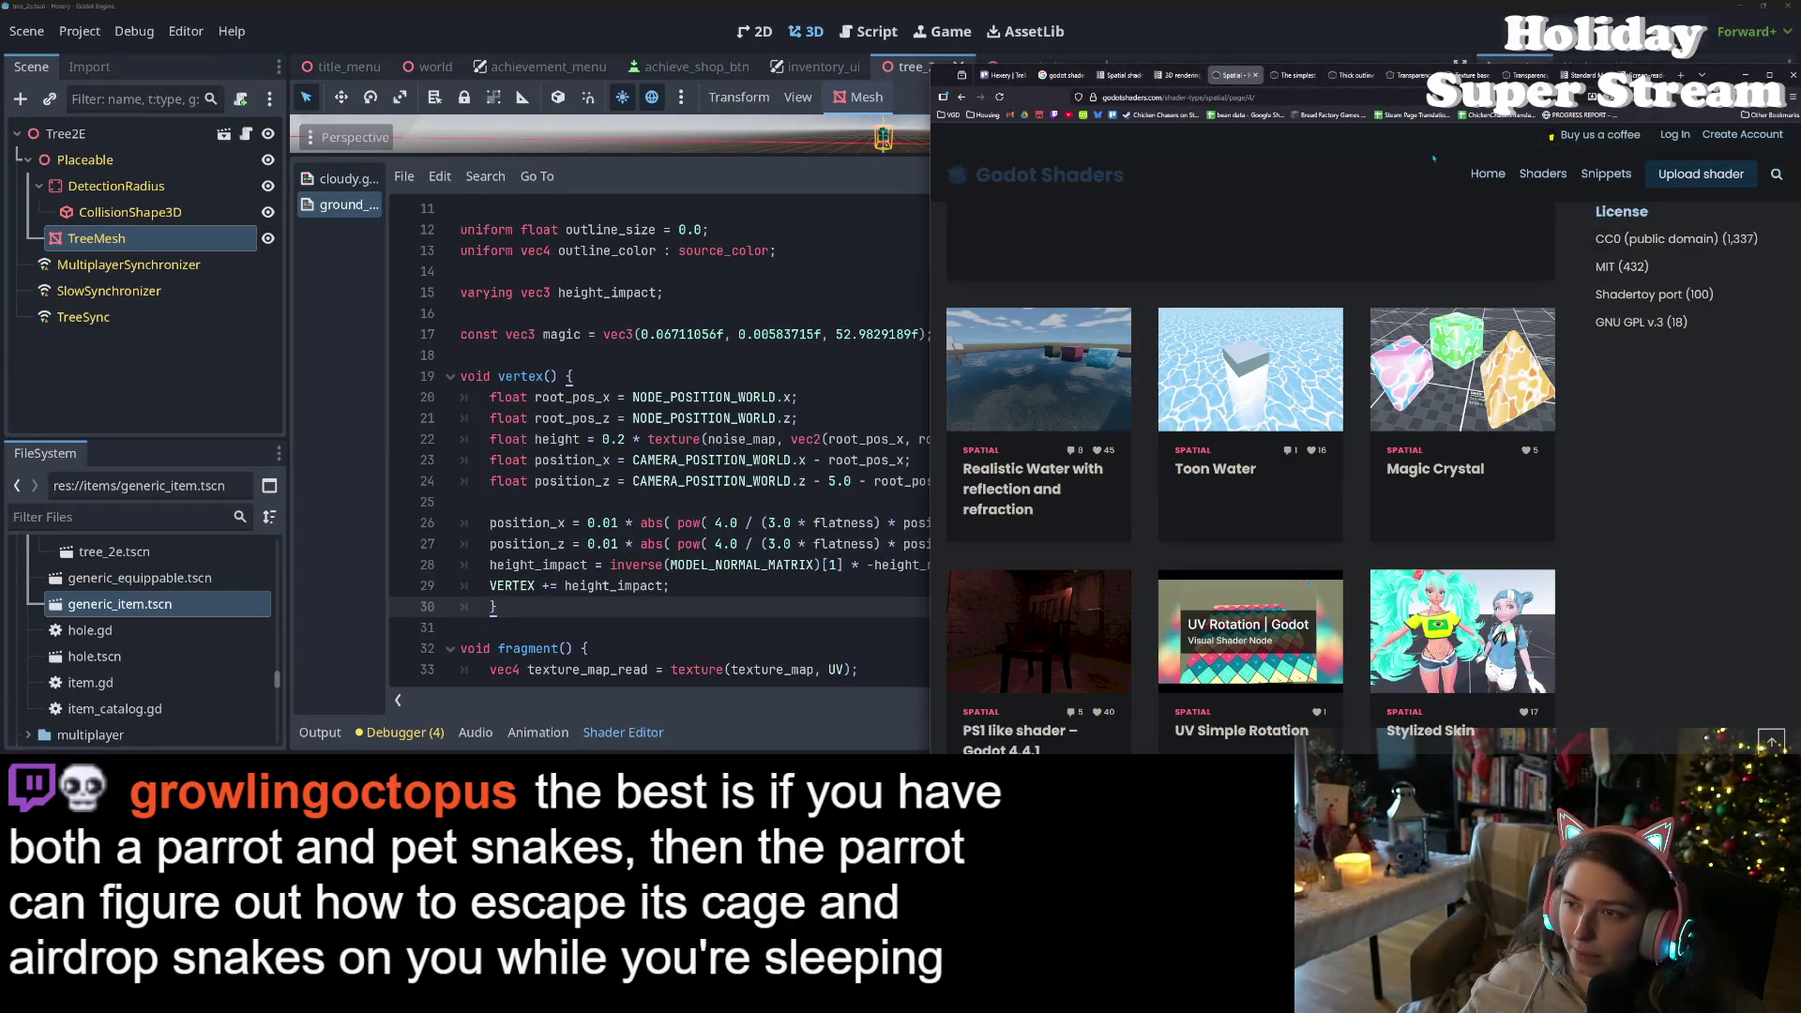
- Copy 'VERTEX += thickness*NORMAL;' from the simplest outline shader page into vertex()
click(1360, 79)
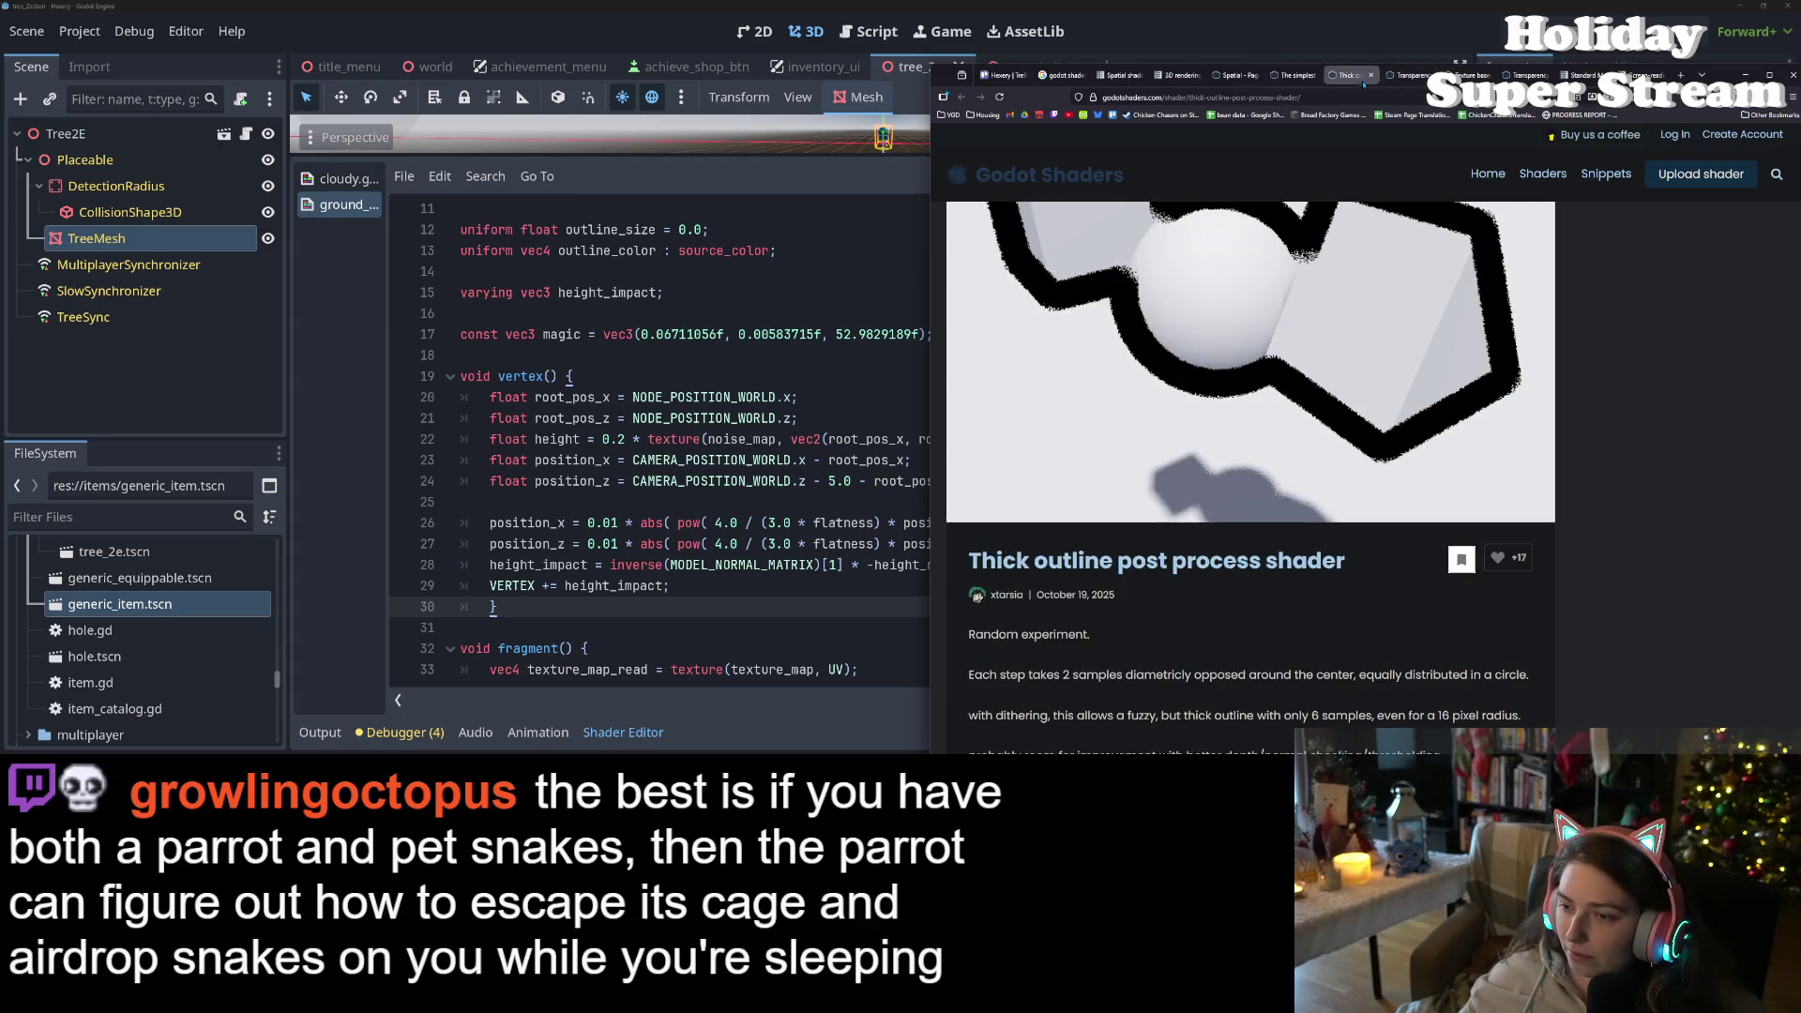
click(1295, 75)
scroll(1134, 526, down, 1)
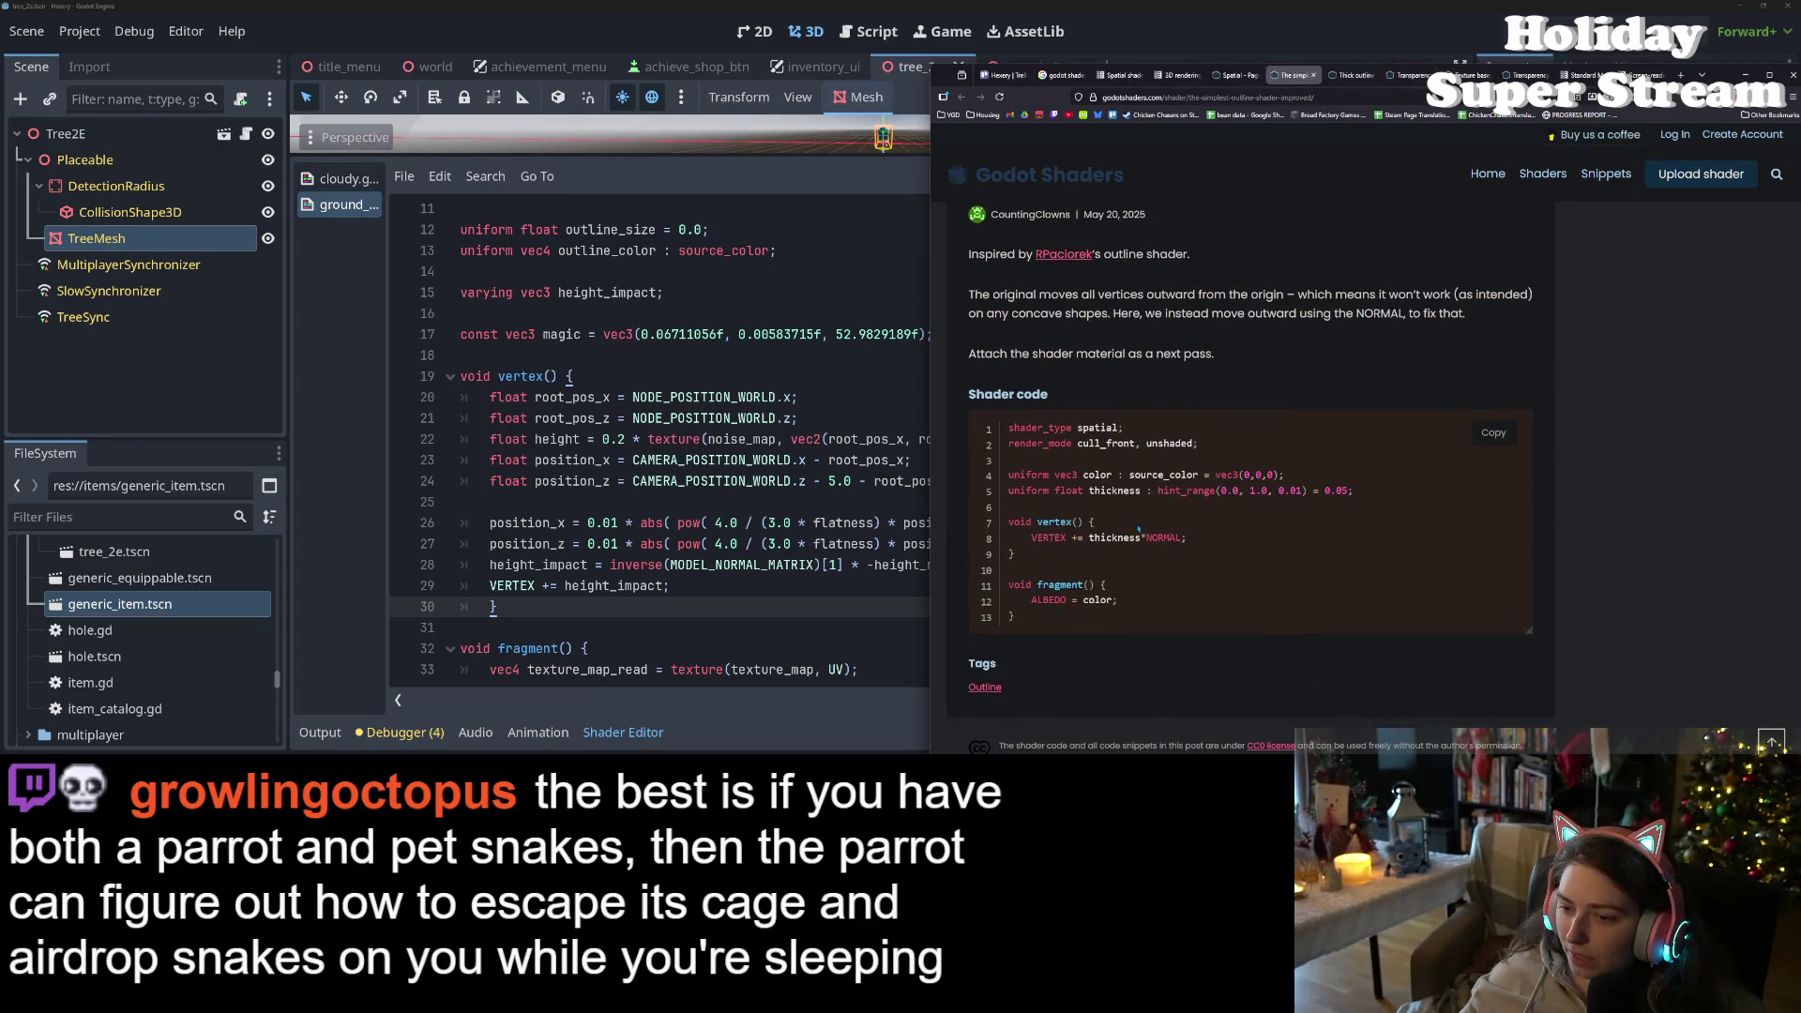
drag(1031, 538, 1209, 540)
key(ctrl+c)
click(783, 439)
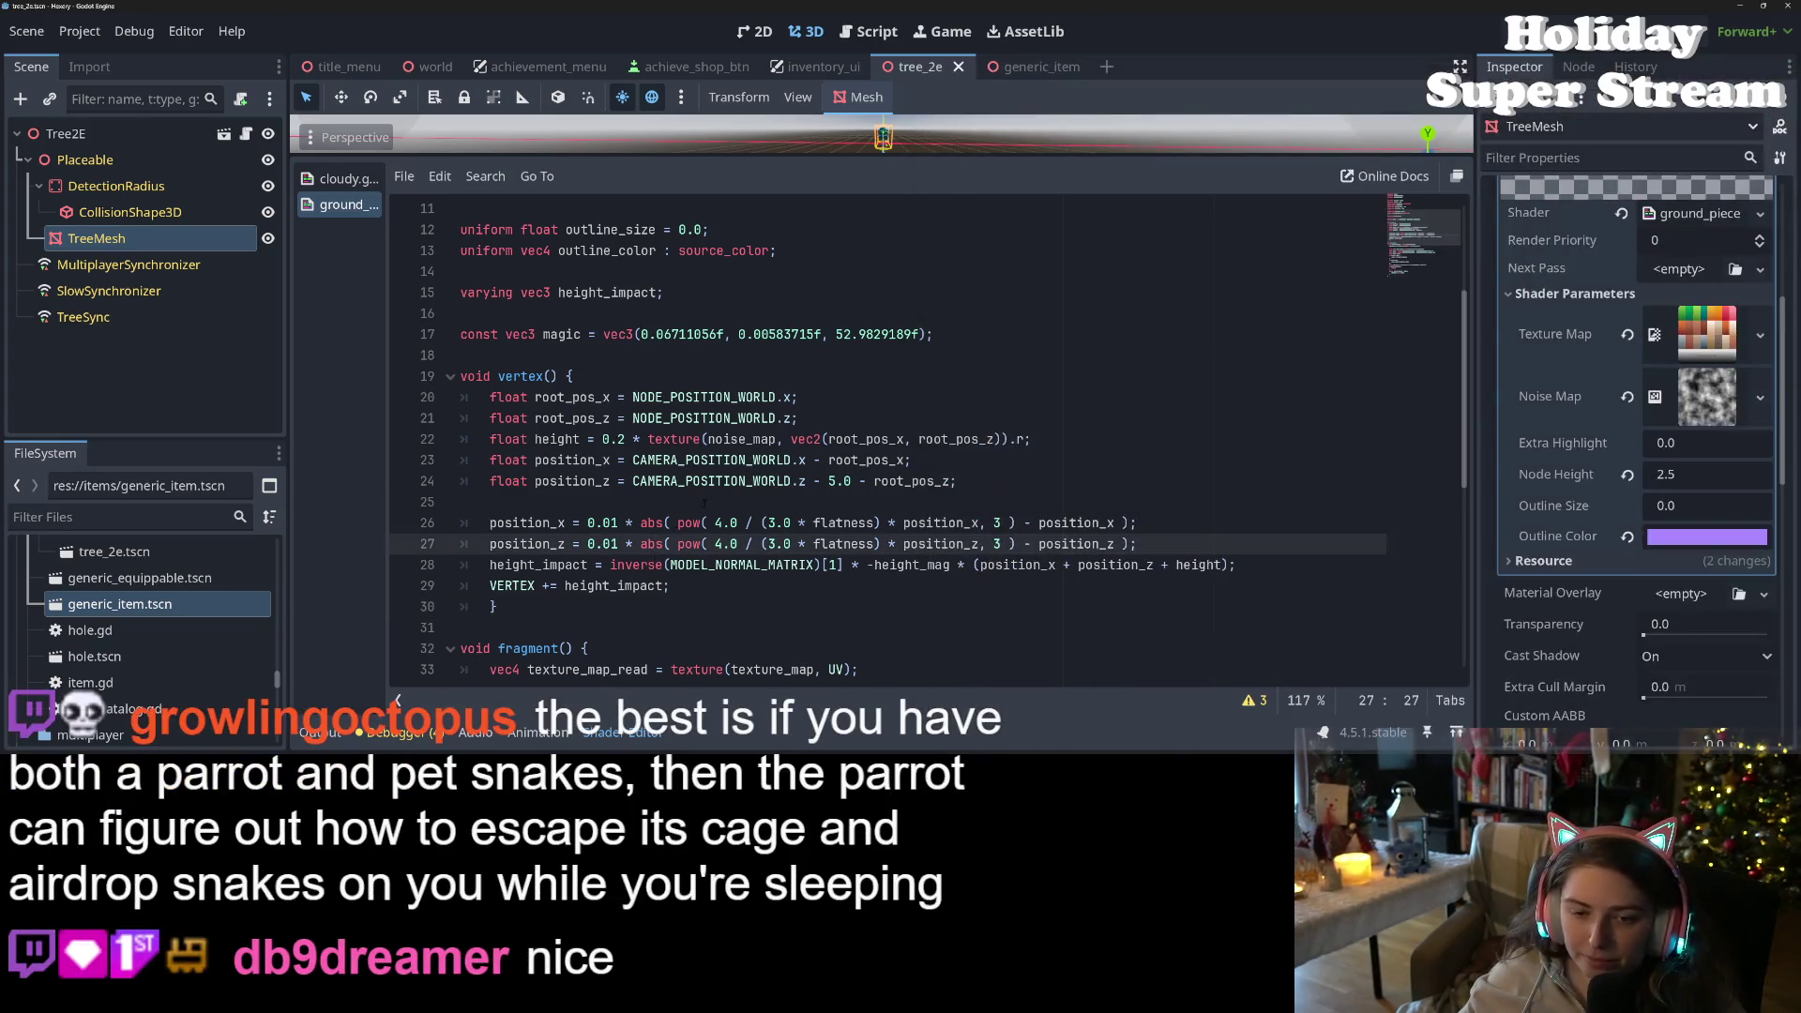
click(683, 589)
click(740, 606)
scroll(741, 489, down, 2)
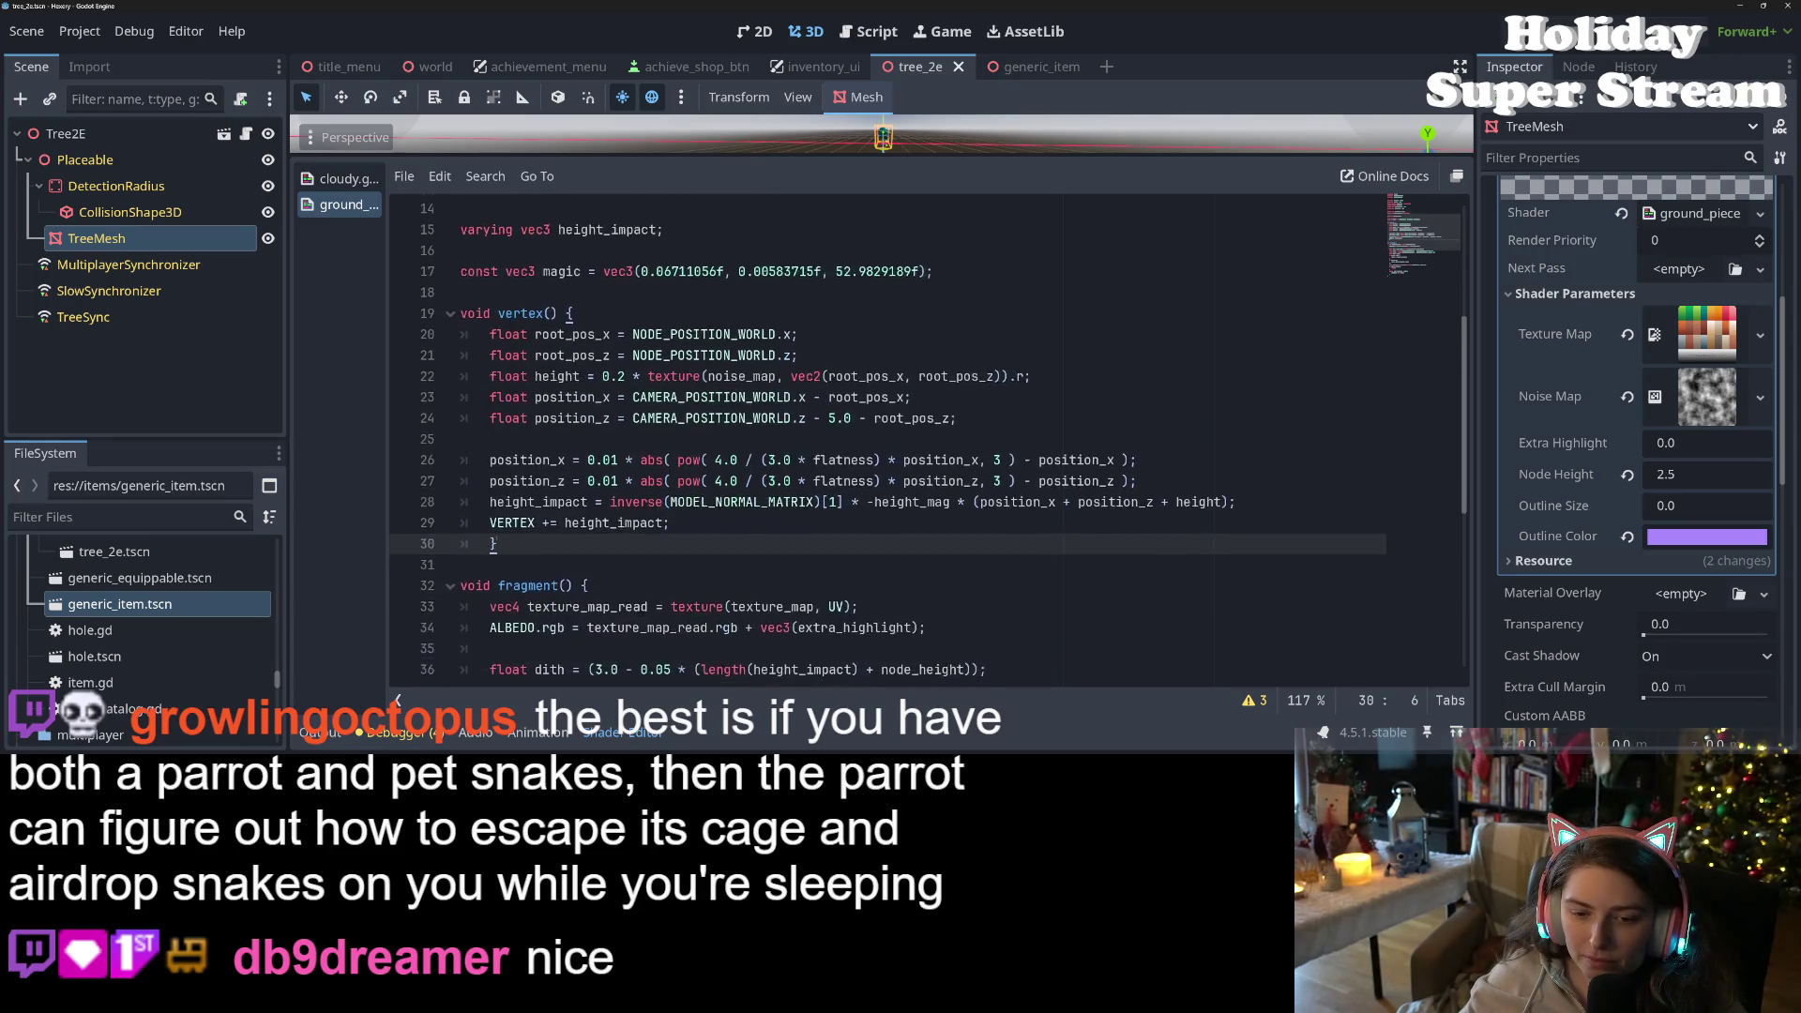
click(769, 461)
key(Return)
key(ctrl+v)
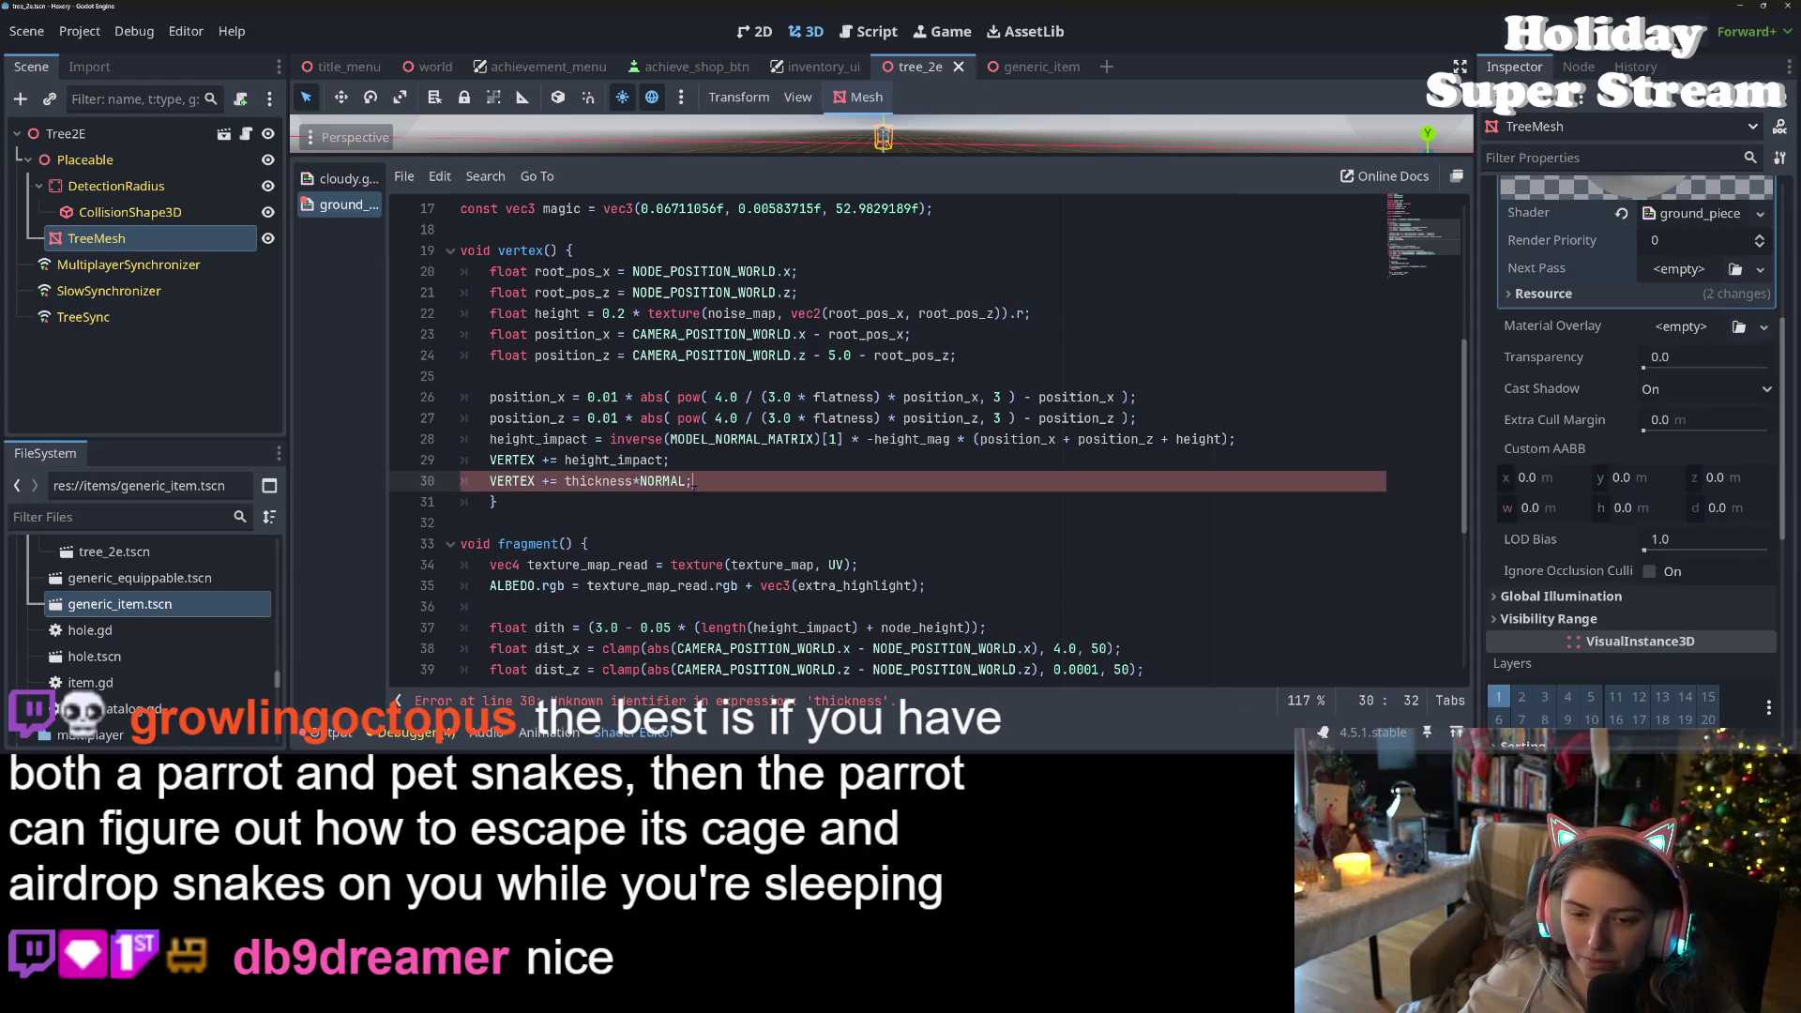
- Replace thickness with the outline_size uniform on line 30 and save
double_click(605, 483)
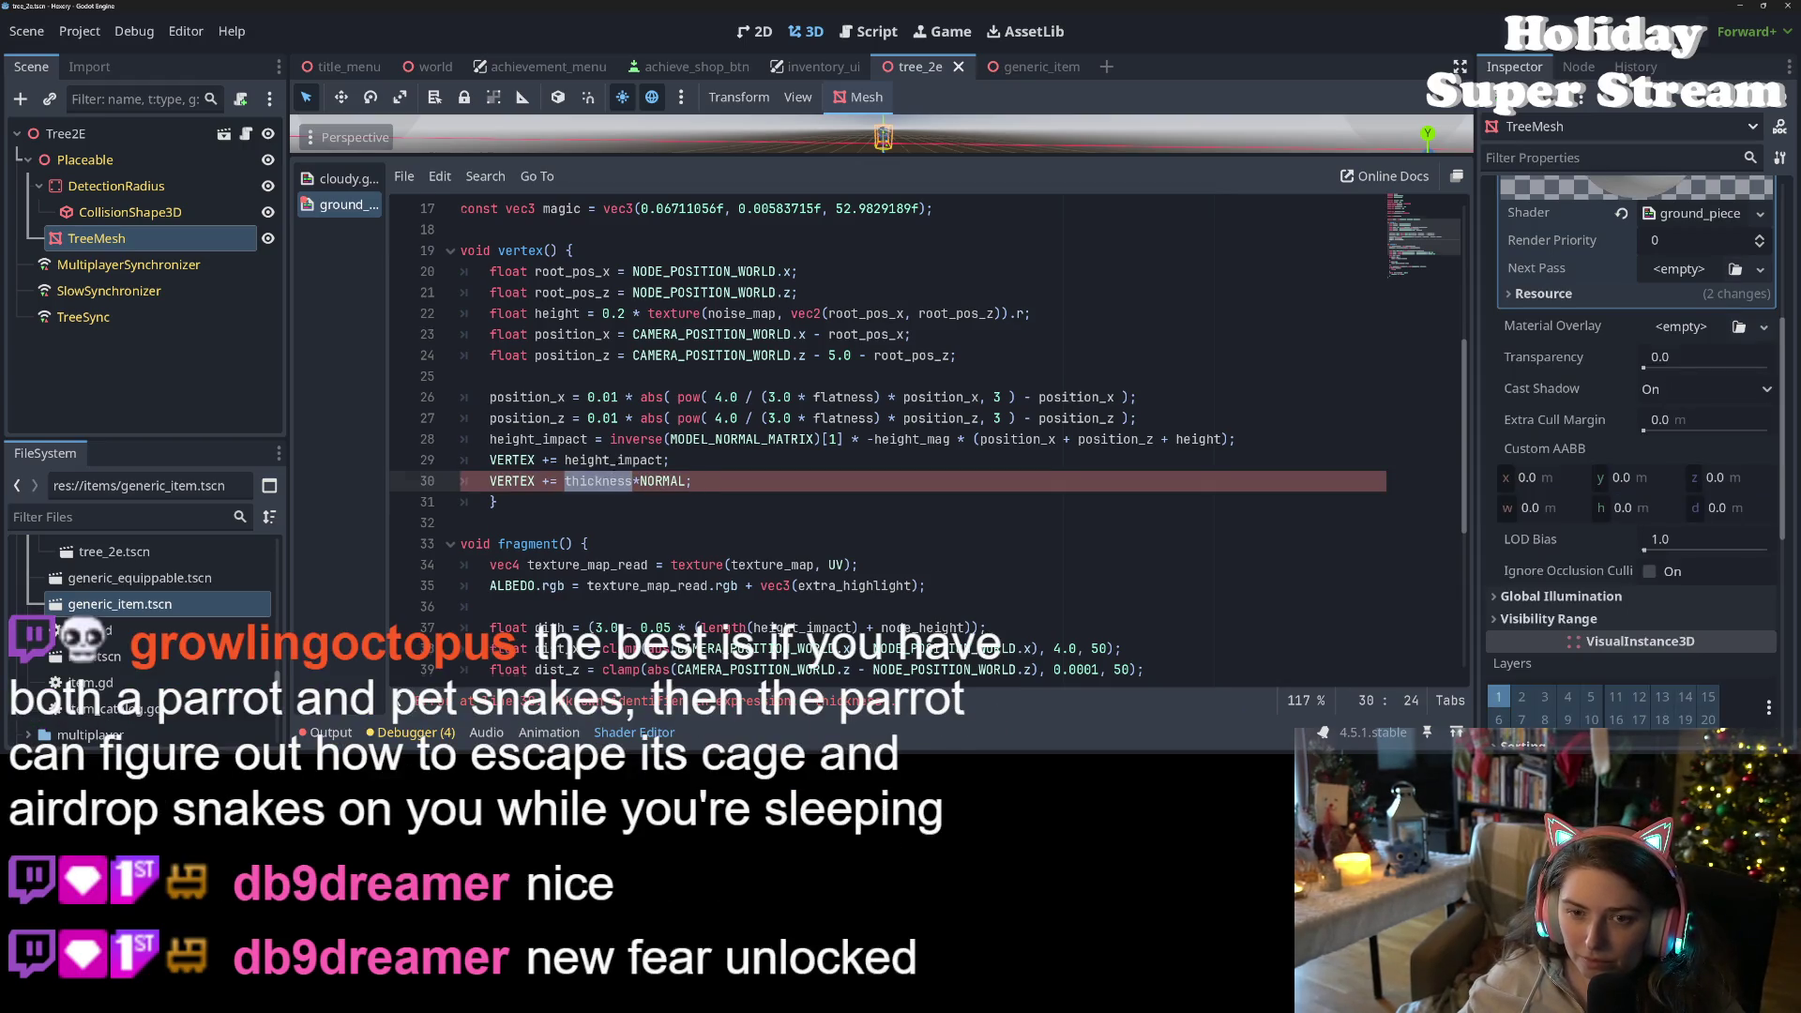
scroll(605, 483, up, 2)
double_click(611, 230)
key(ctrl+c)
double_click(597, 607)
key(ctrl+v)
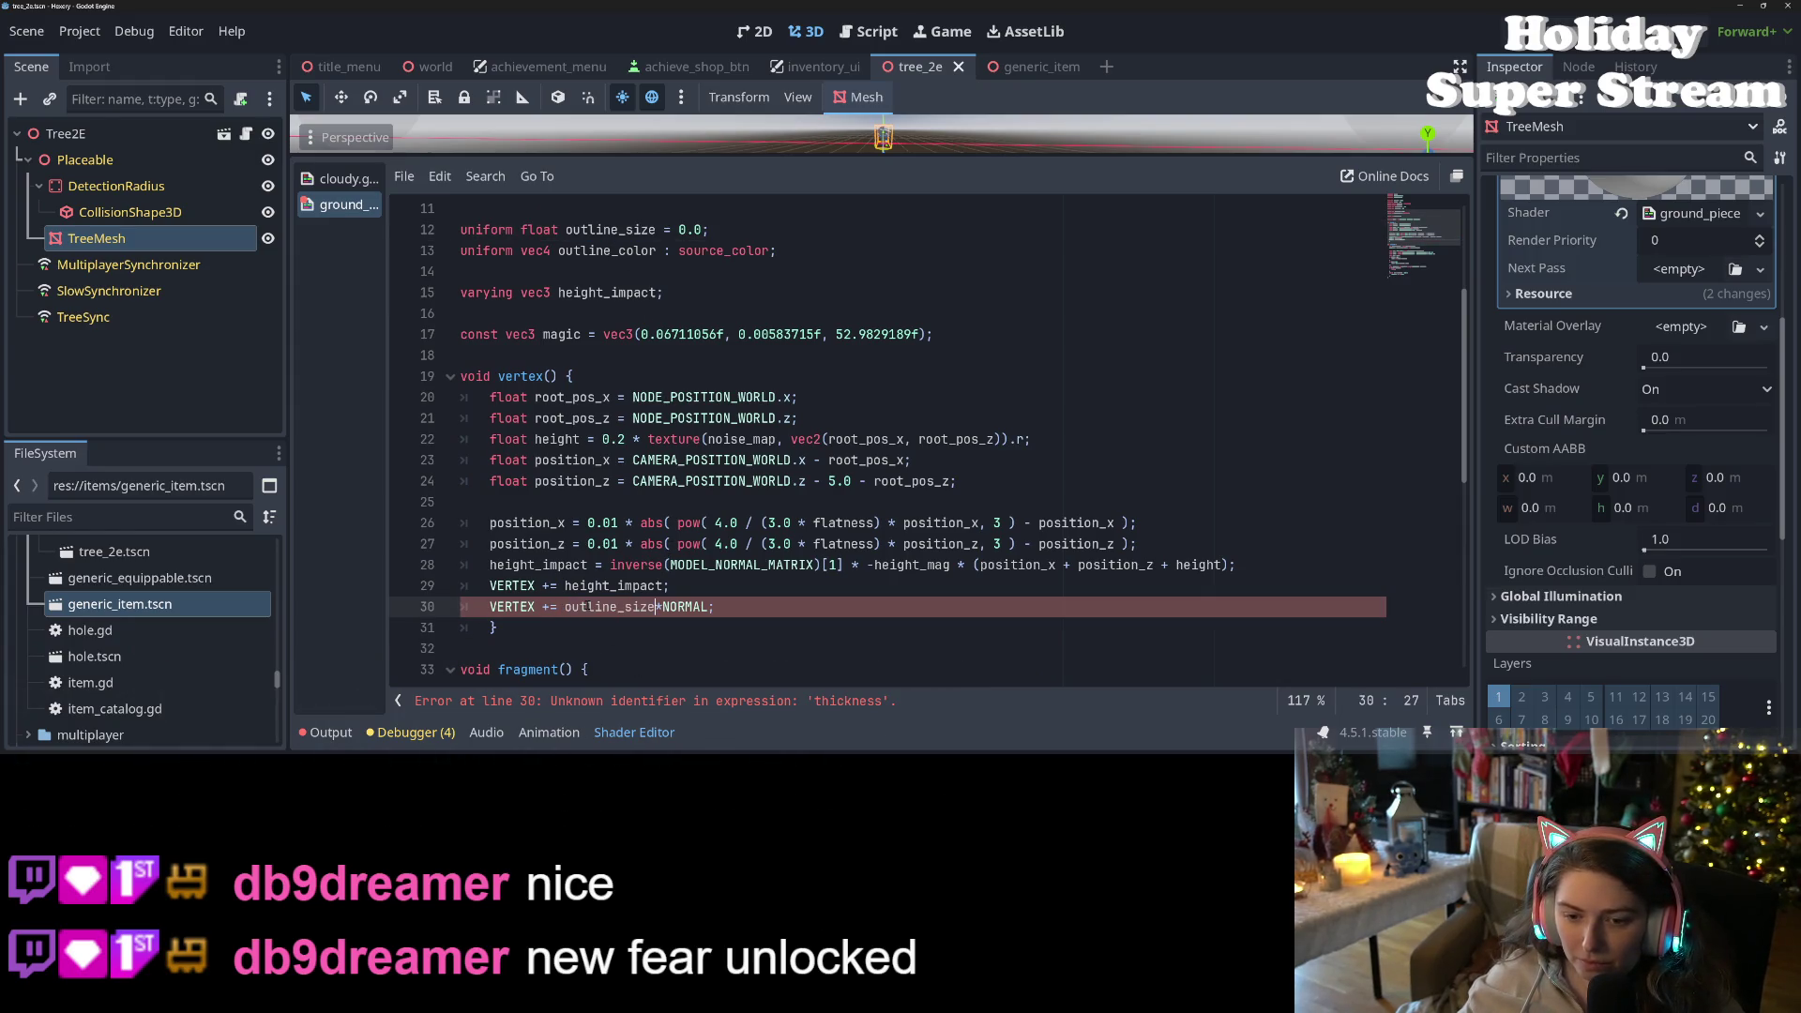
key(ctrl+s)
- Comment out the outline_color uniform with Ctrl+K, save, and enlarge the 3D view
click(727, 621)
click(727, 610)
scroll(727, 609, down, 2)
scroll(727, 610, up, 3)
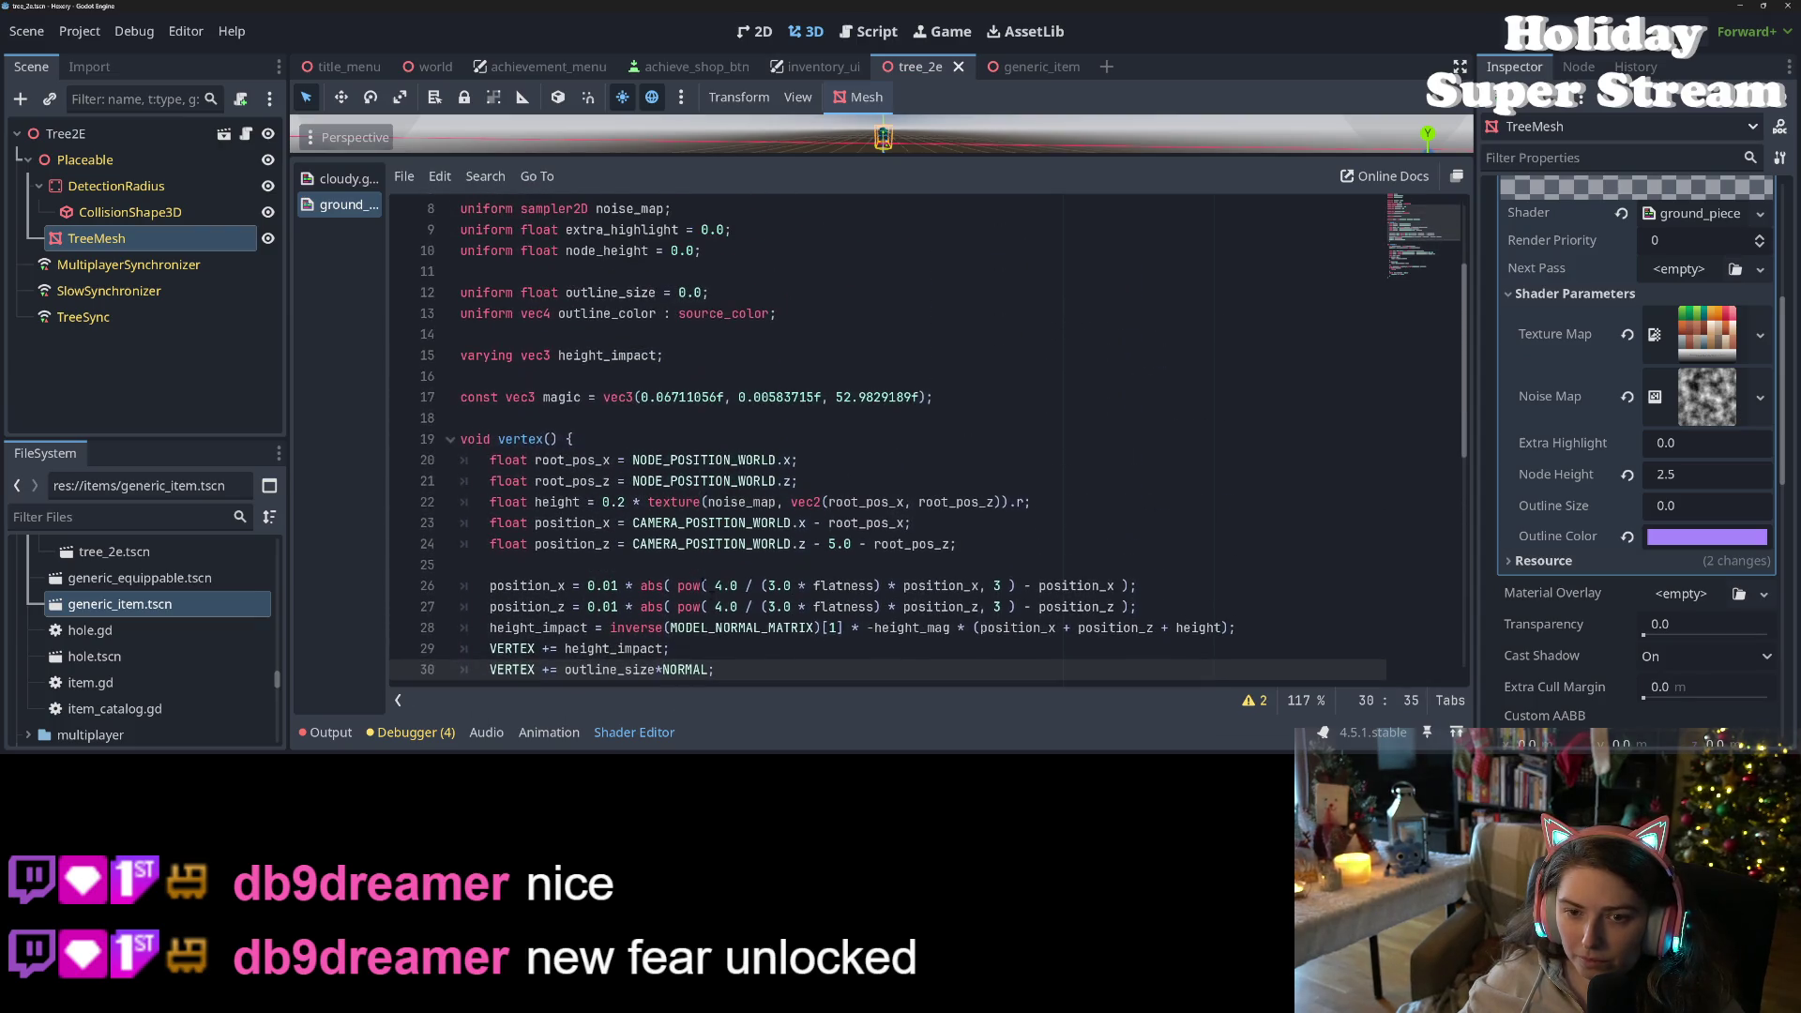
double_click(612, 313)
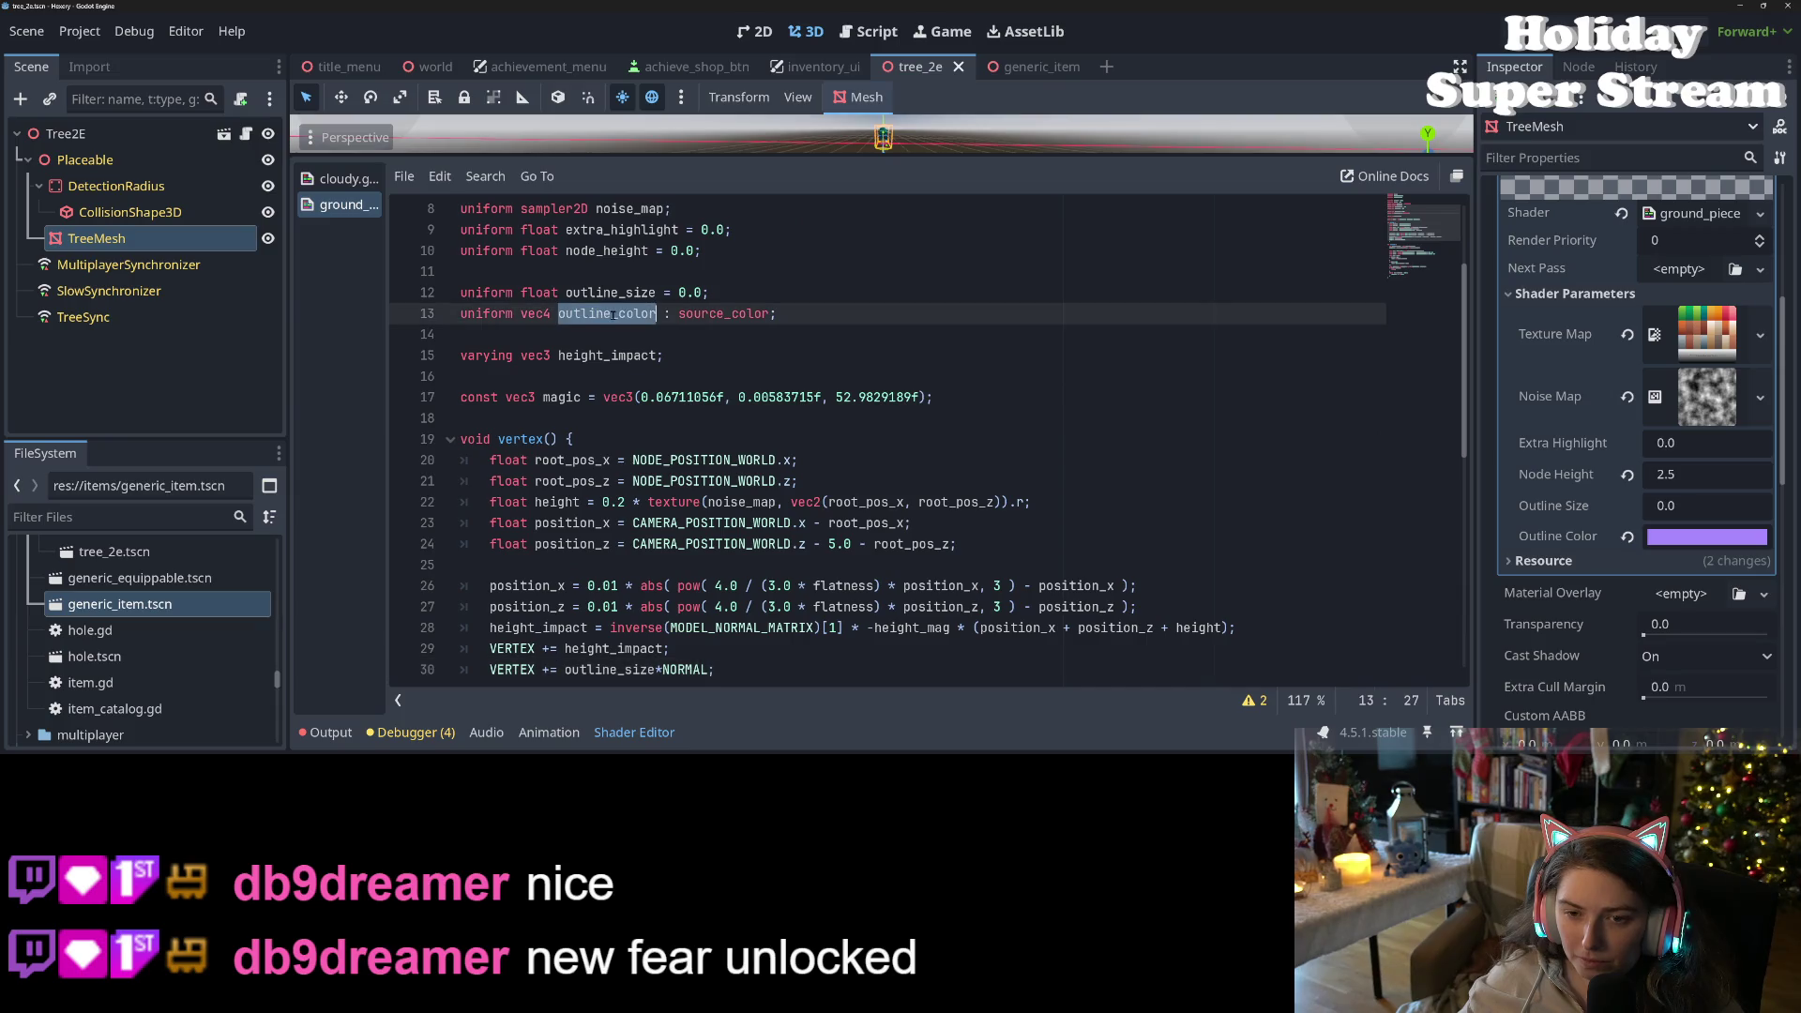
click(612, 313)
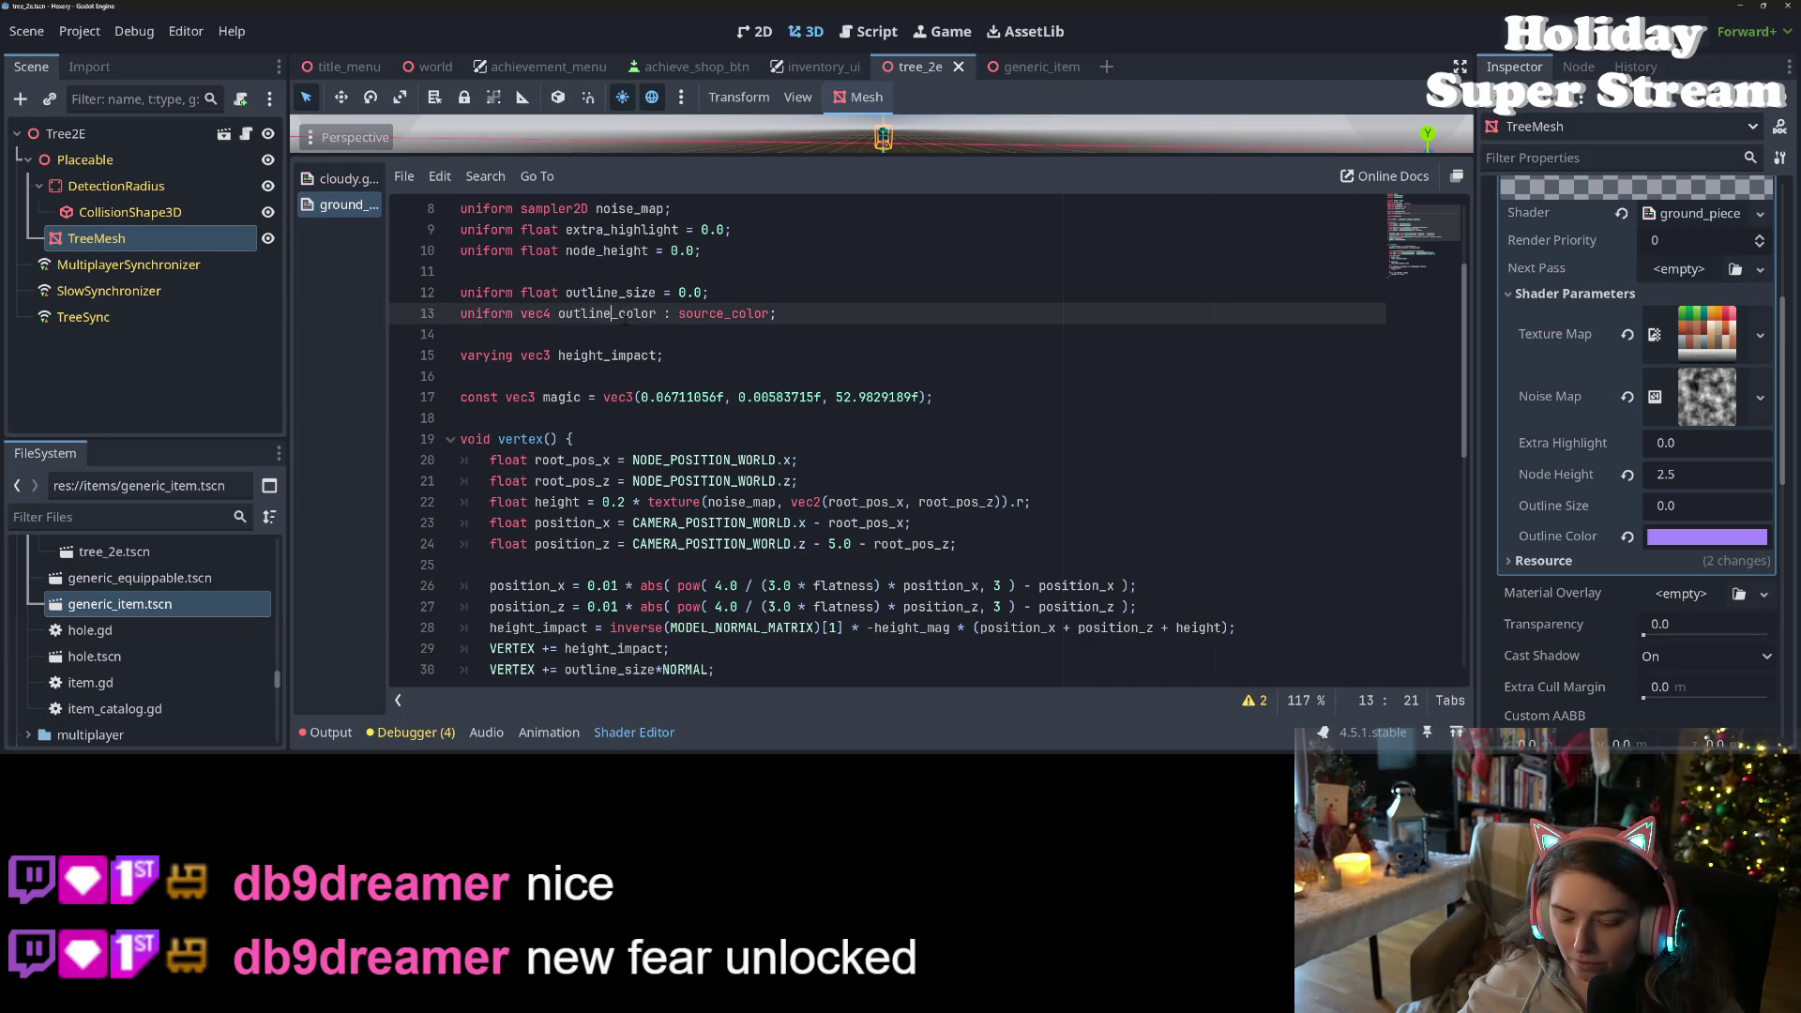
key(ctrl+k)
key(ctrl+s)
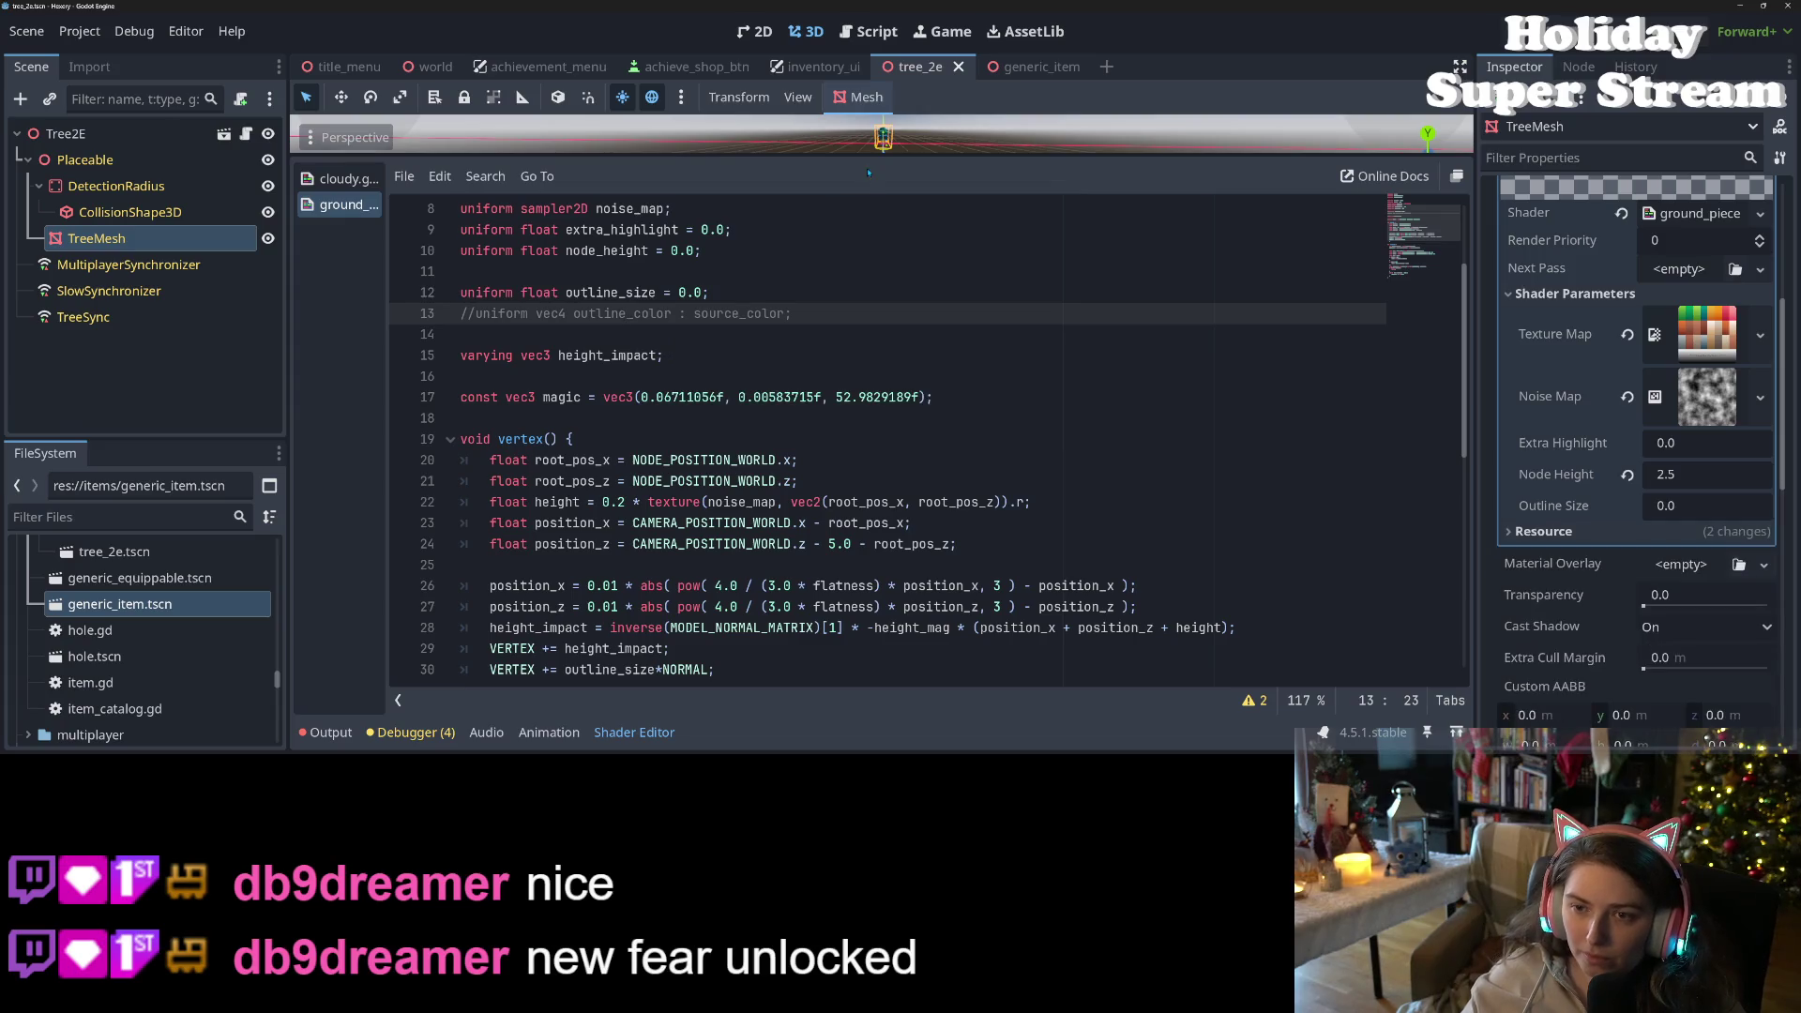
drag(868, 173, 869, 437)
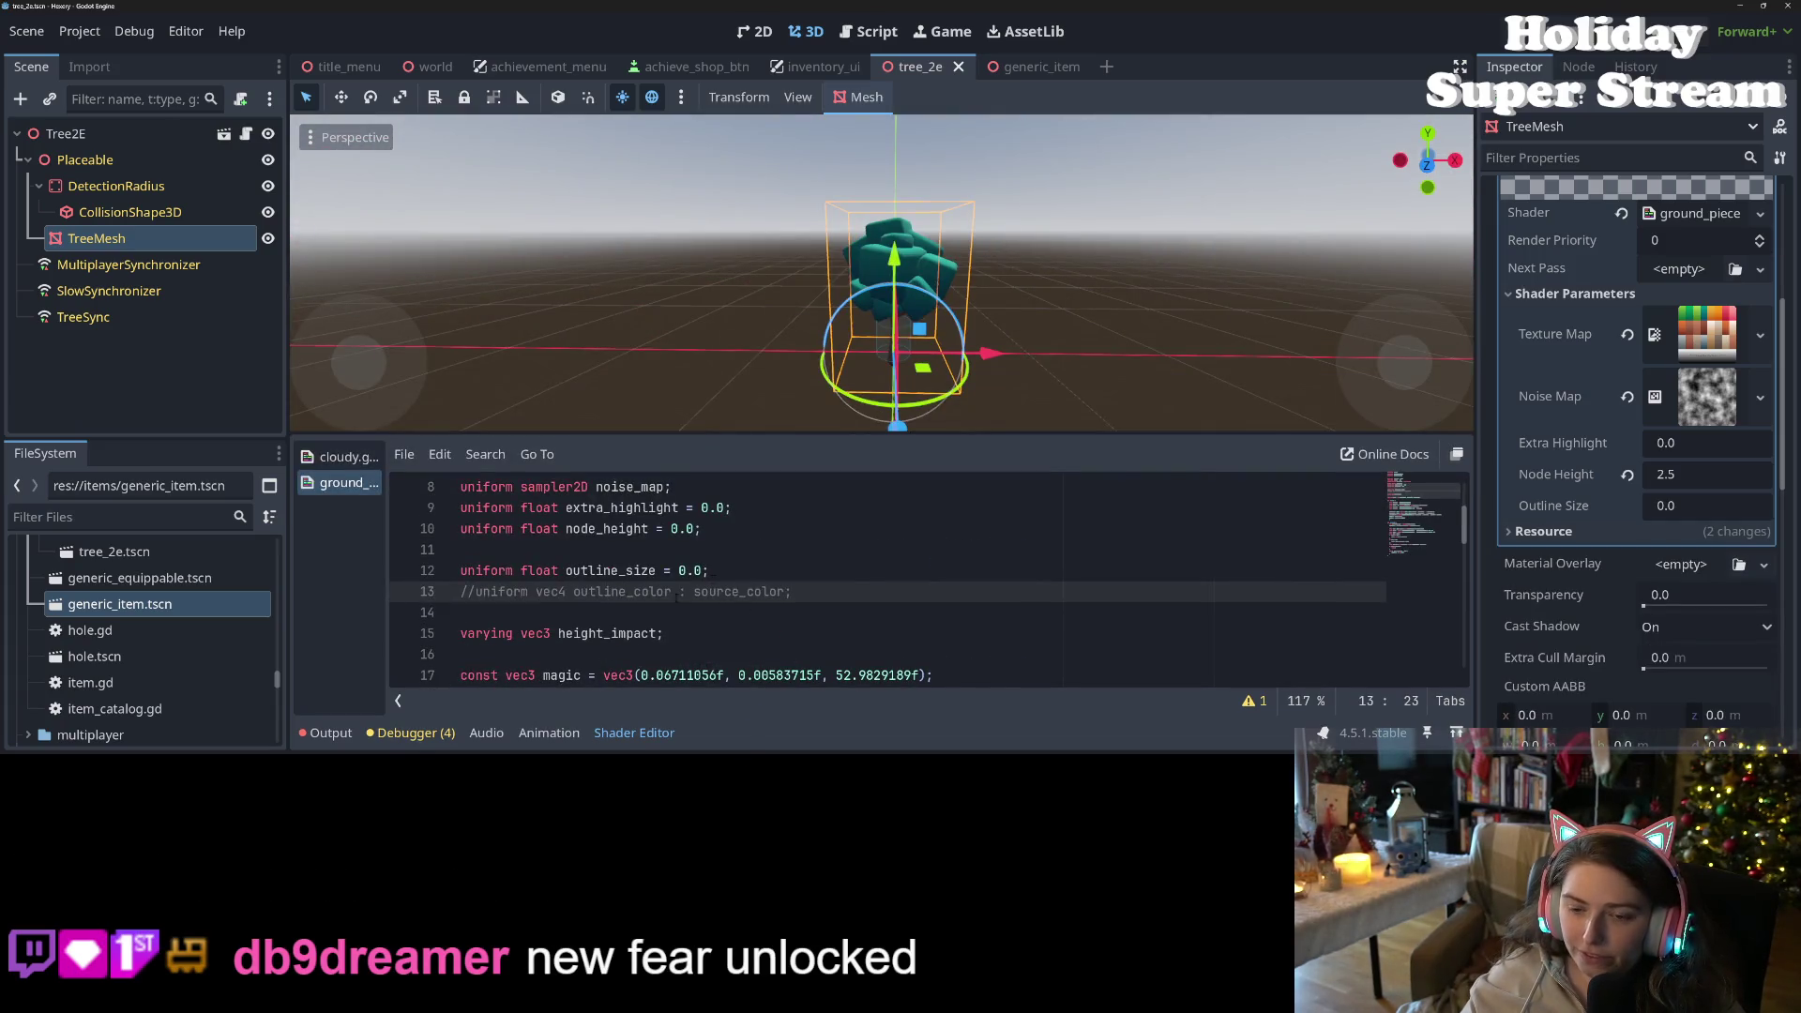
- Set Outline Size to 0.4, drag it up to 1.49, then revert it to 0.0
click(634, 732)
scroll(841, 619, up, 5)
scroll(842, 621, up, 2)
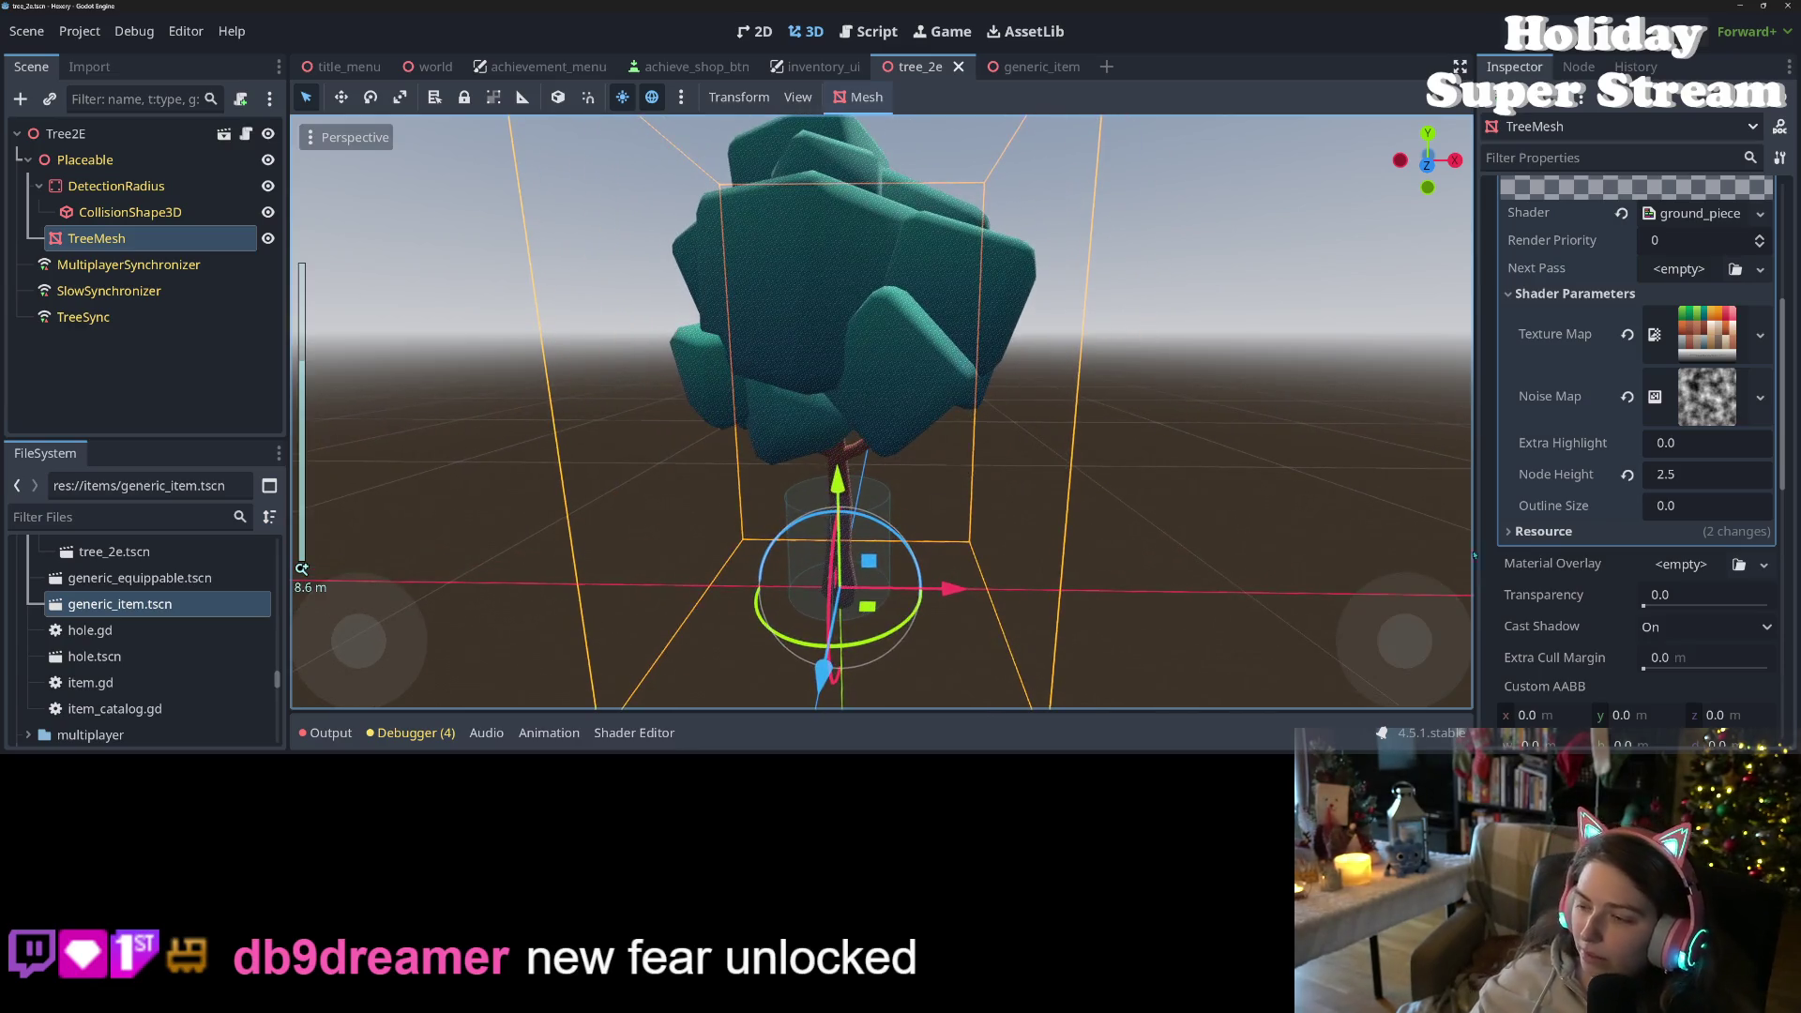
click(1667, 507)
text(0.4)
key(Return)
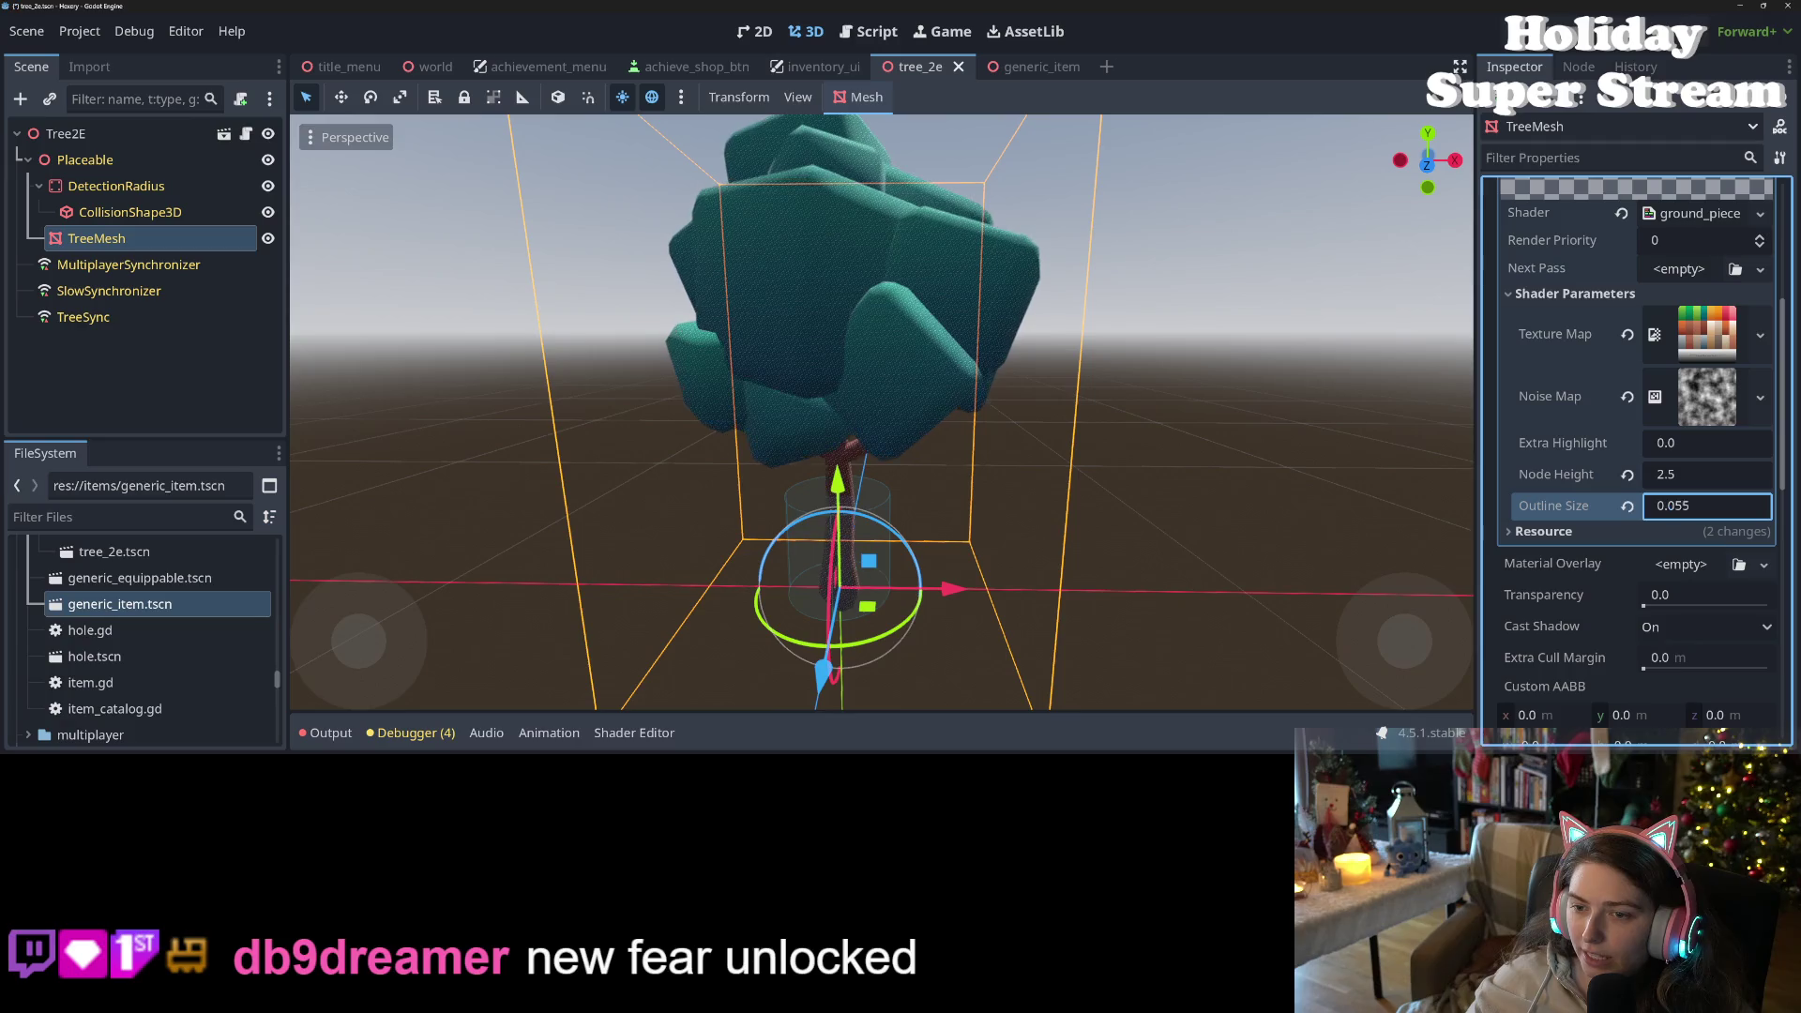
drag(1707, 505, 1761, 506)
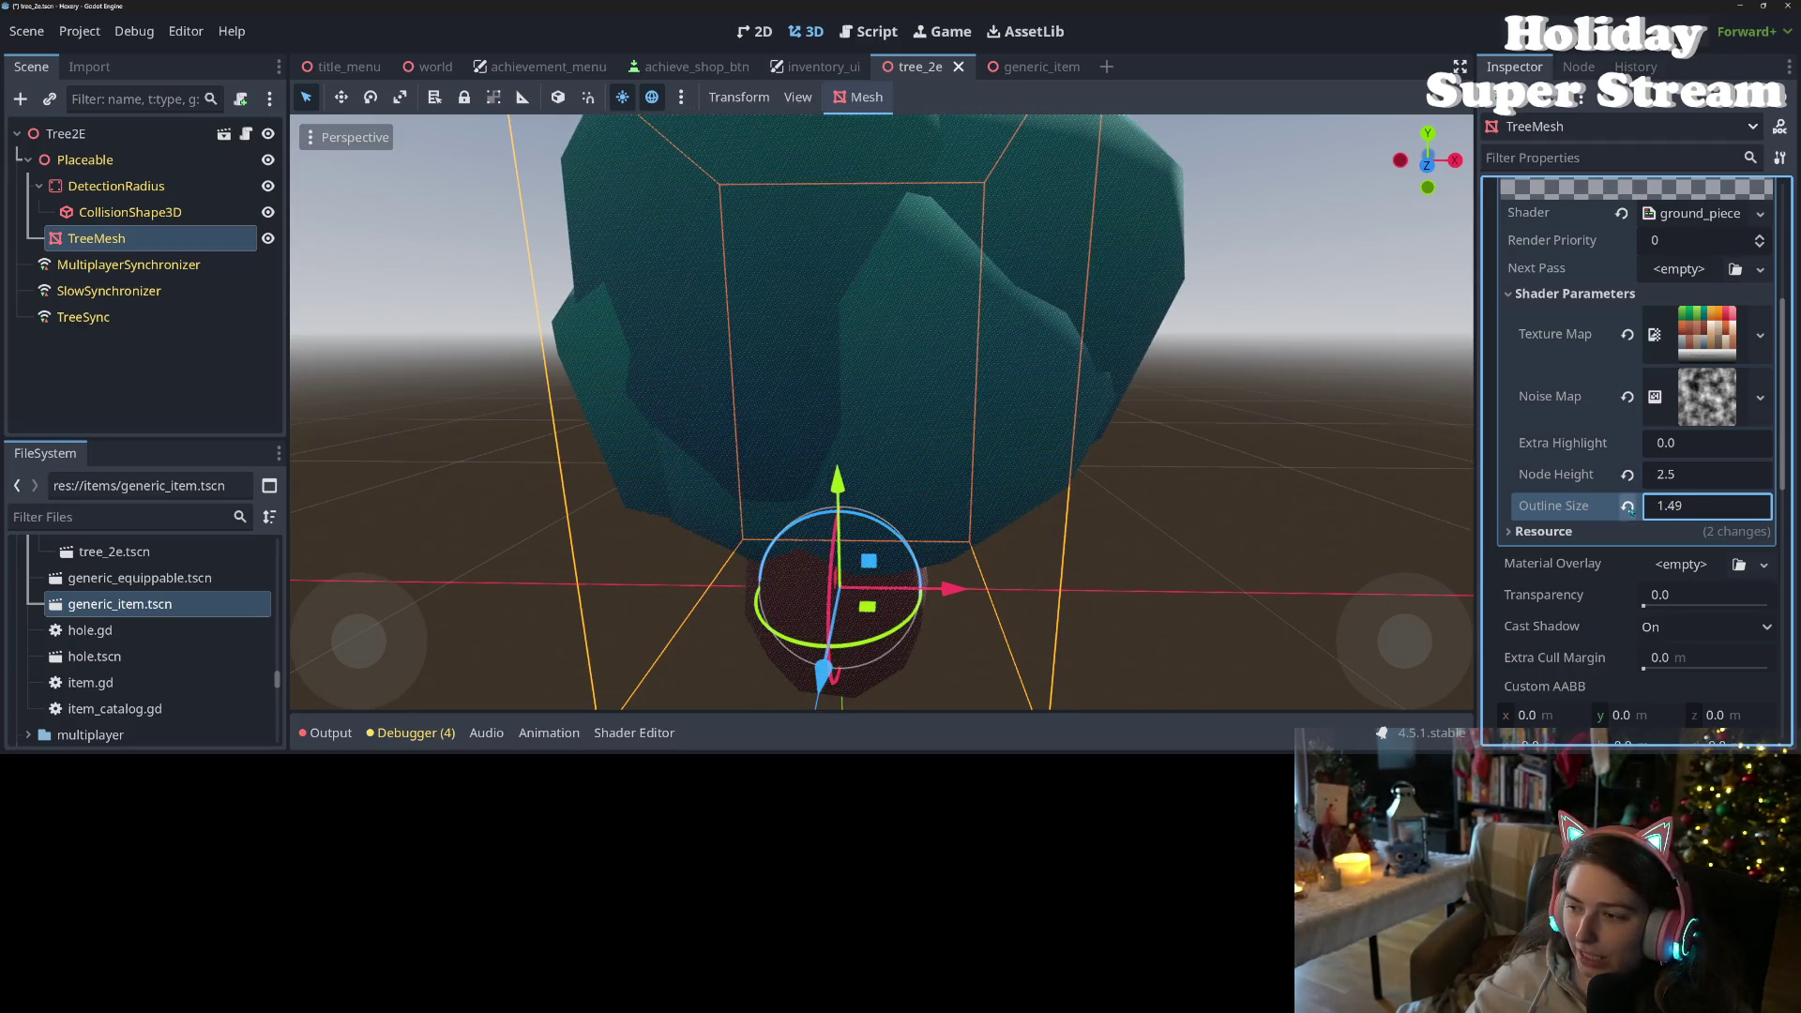
click(1629, 508)
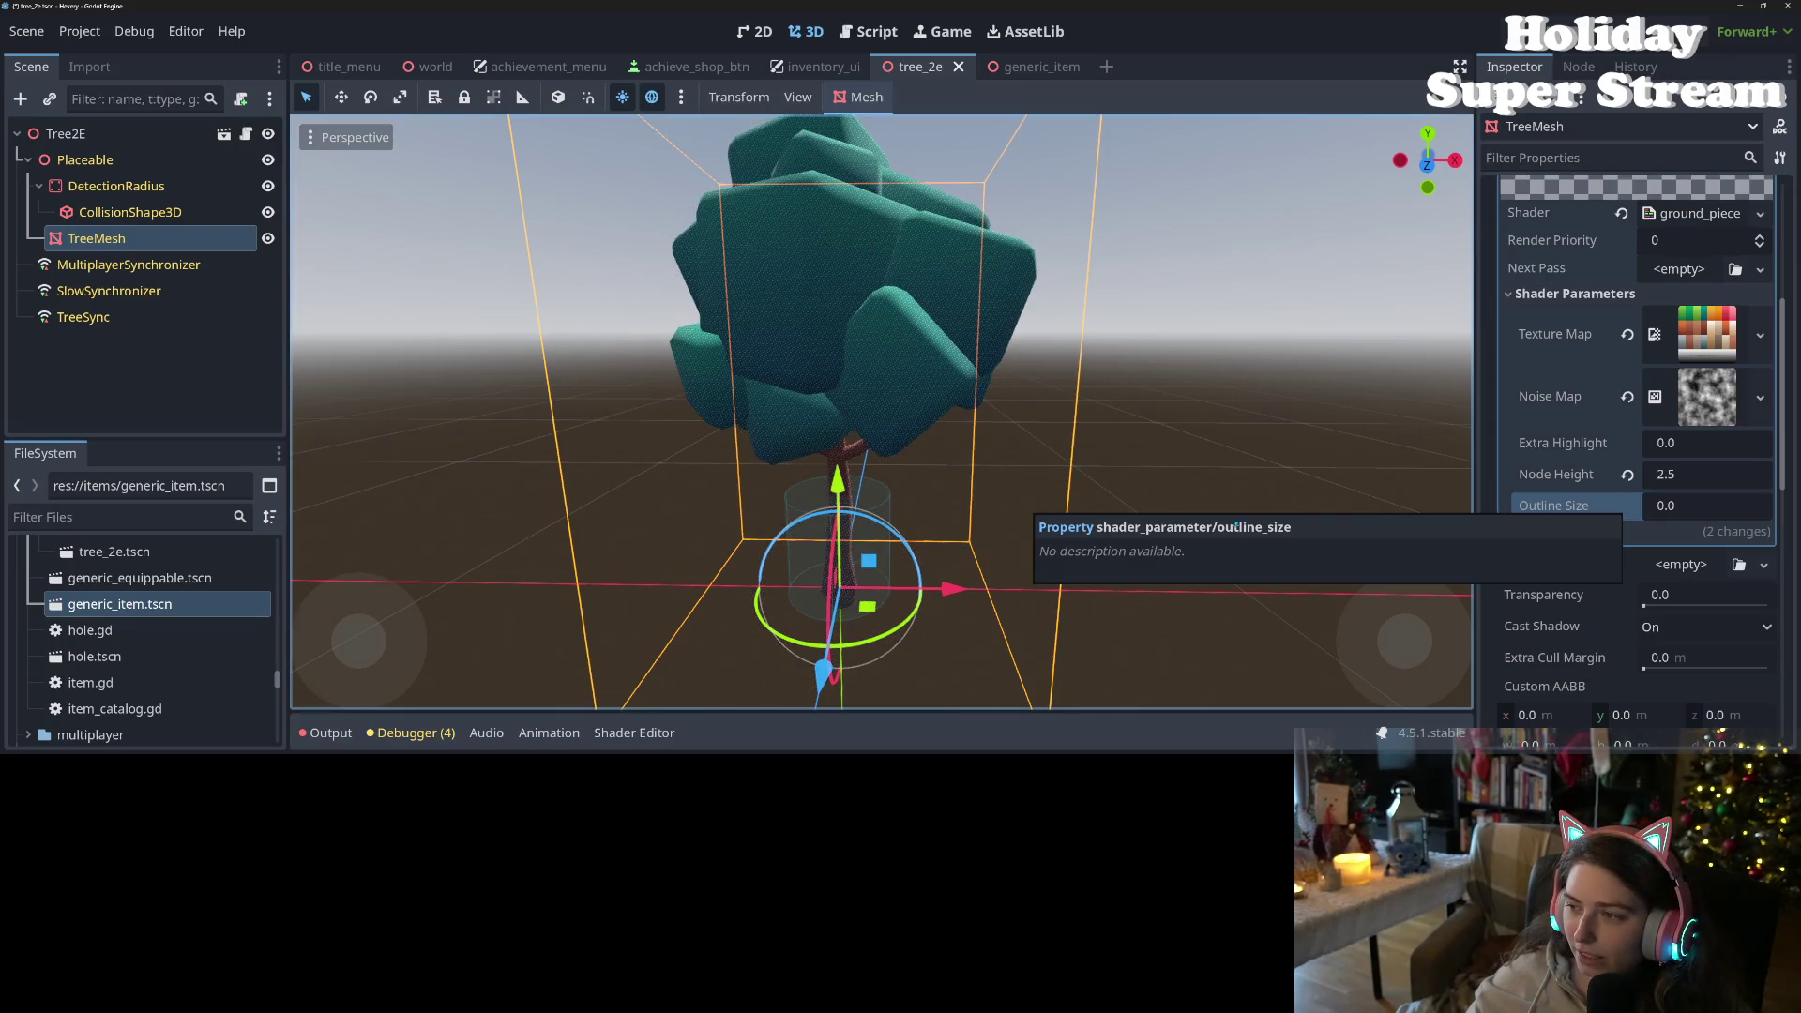
scroll(1660, 466, up, 5)
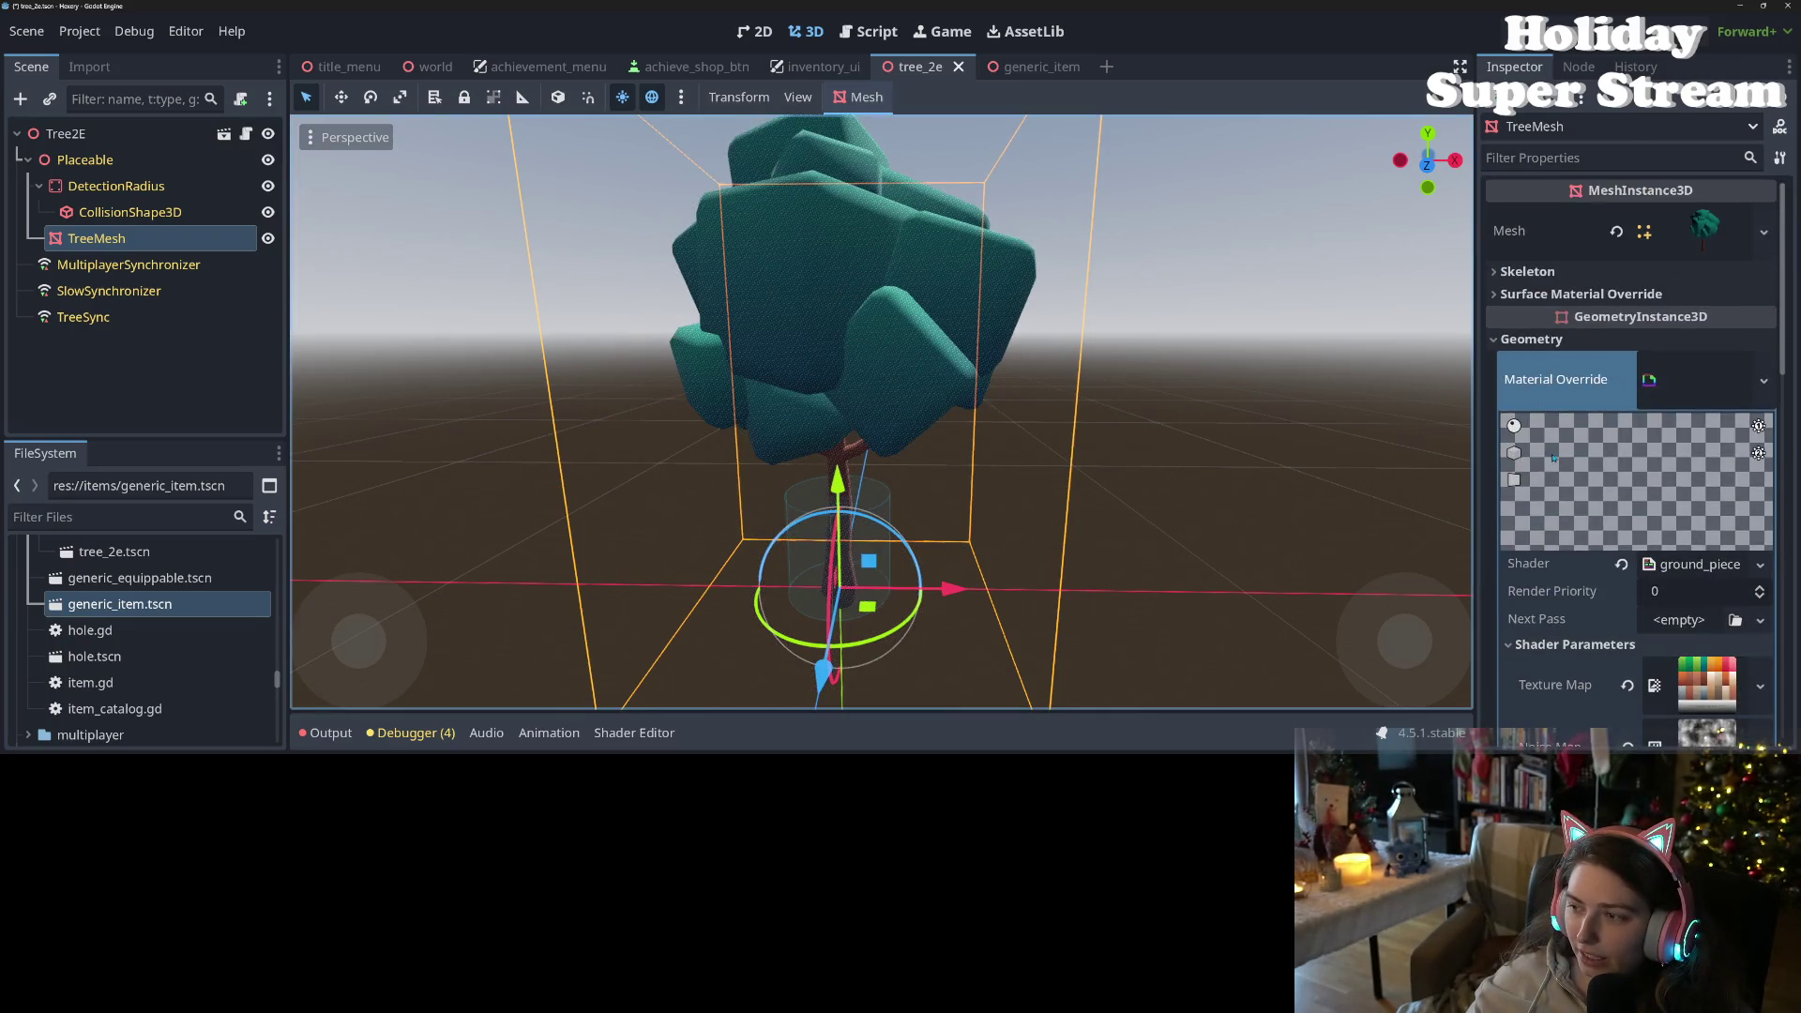
- Create a new ShaderMaterial in Next Pass using ground_piece_height.gdshader
click(1735, 620)
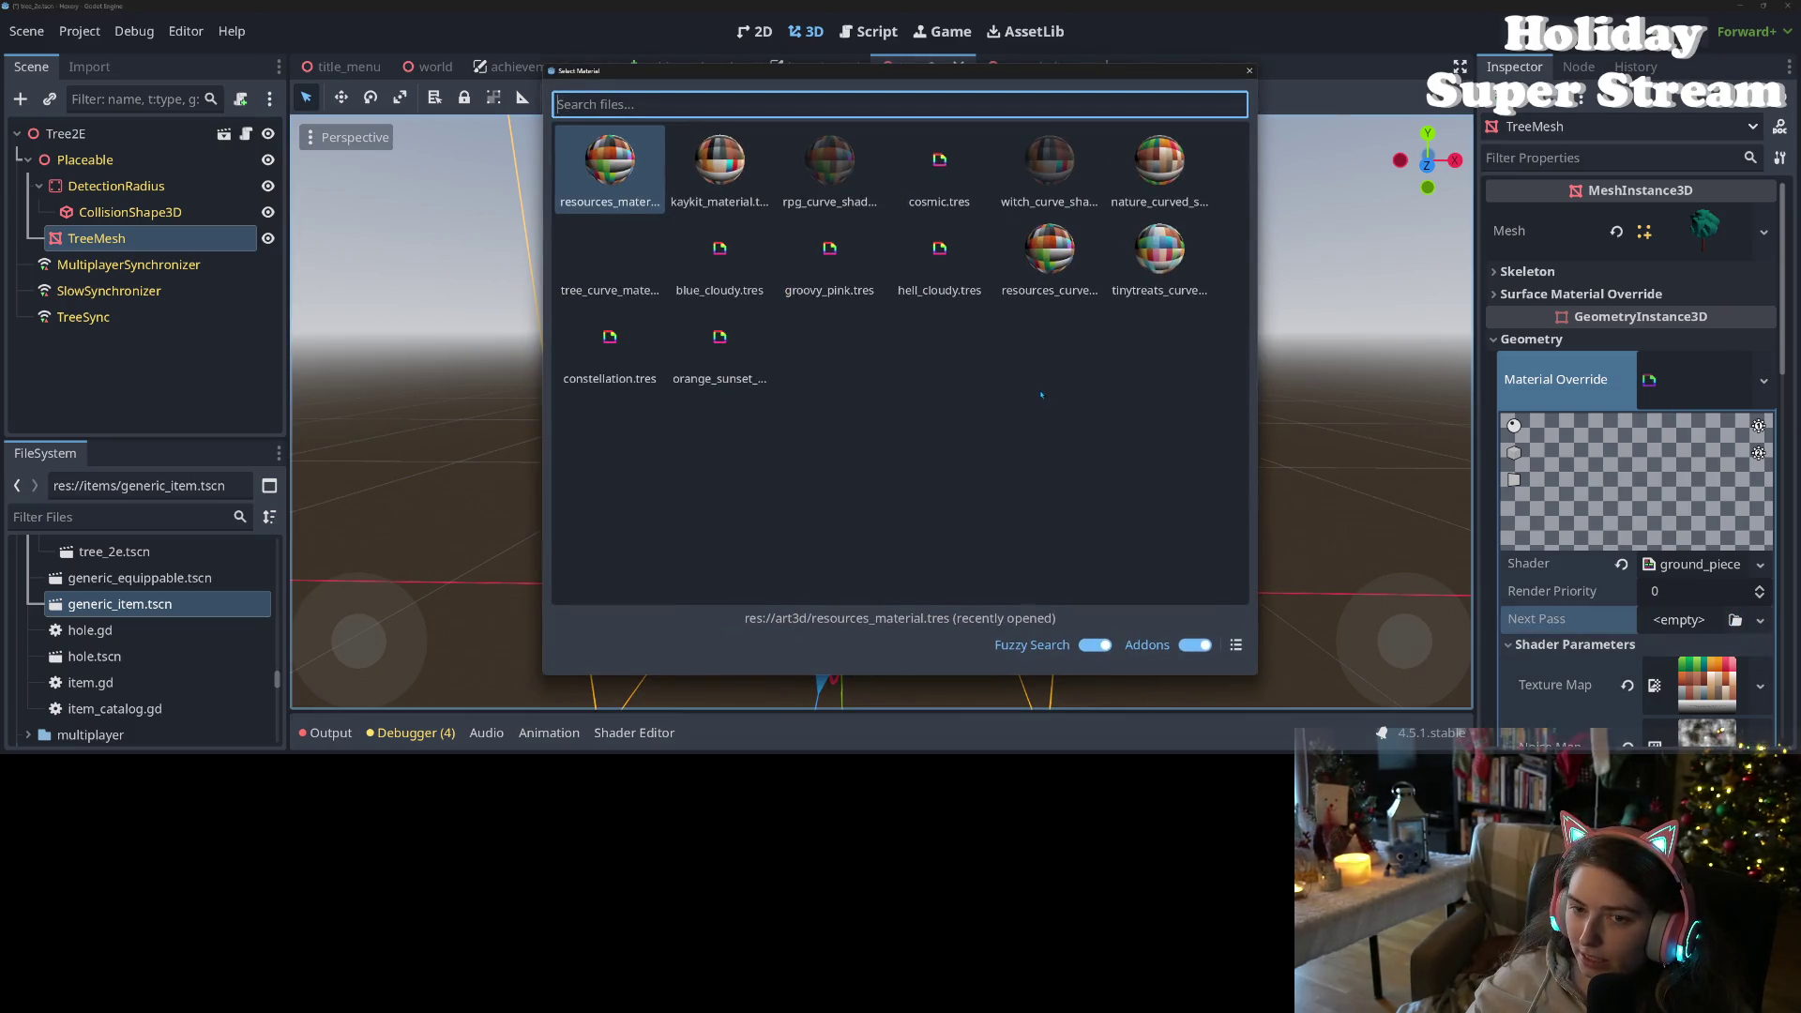
click(1248, 71)
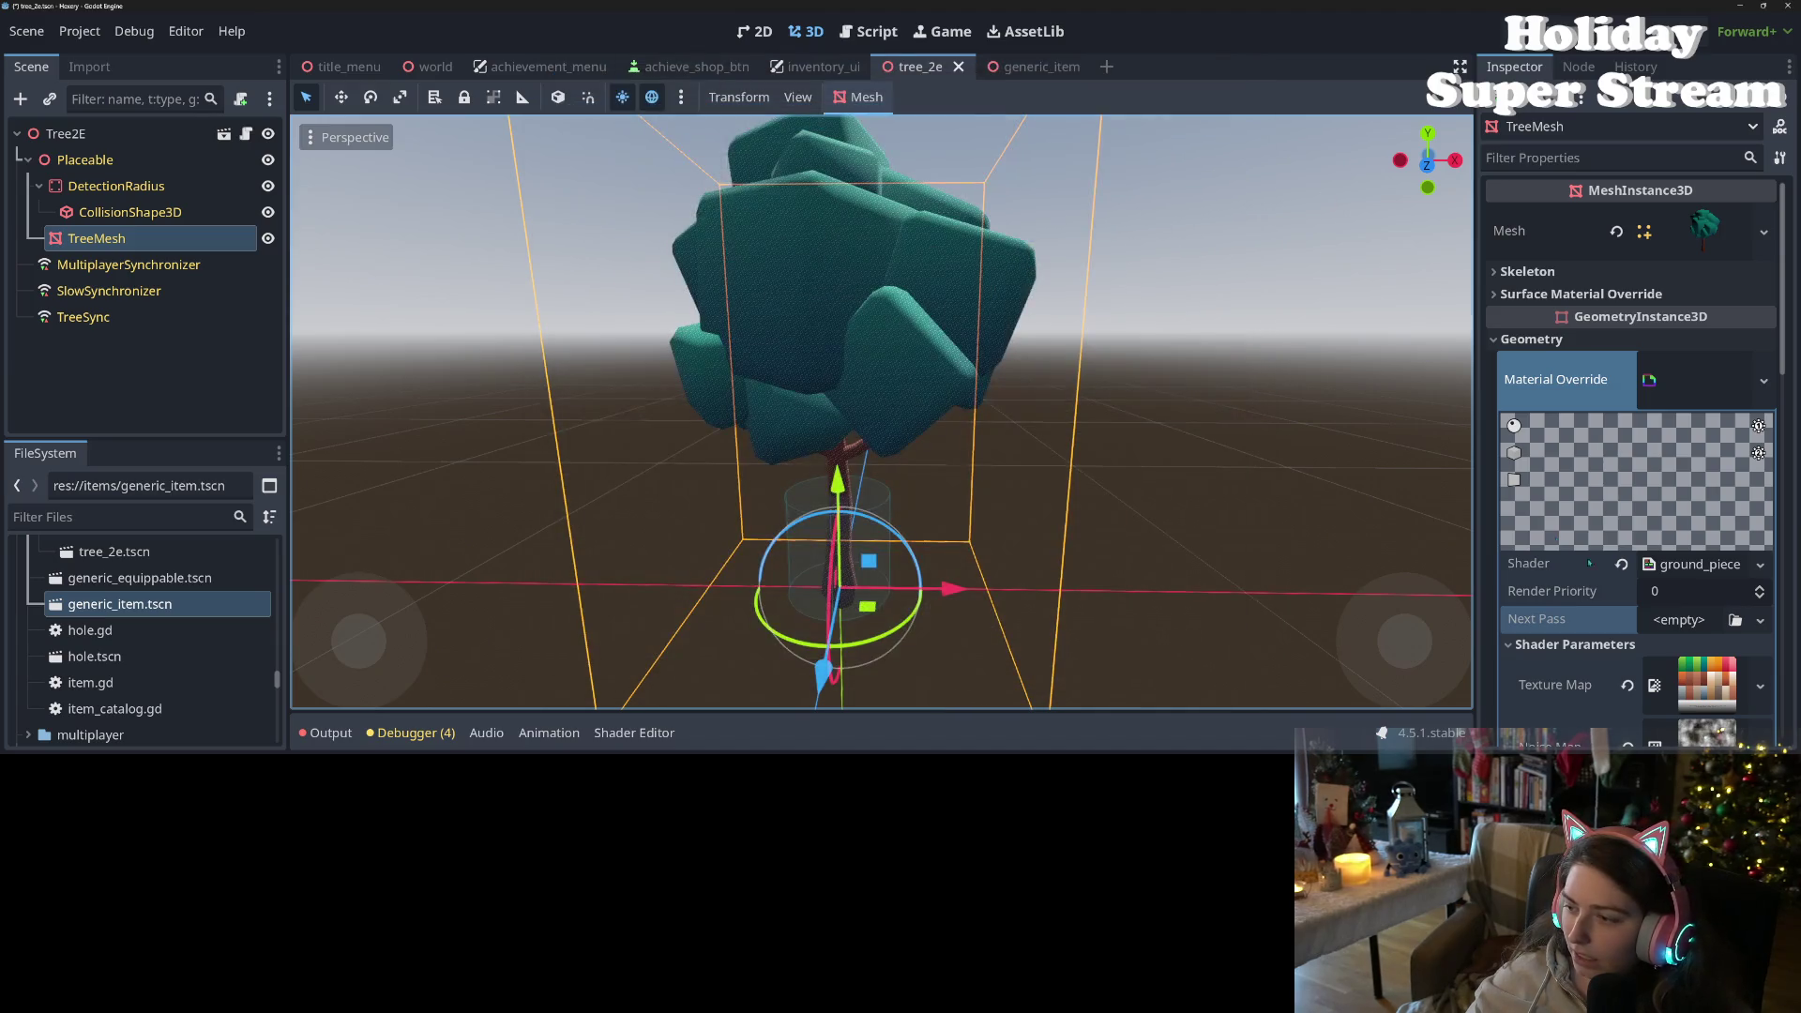
click(1760, 620)
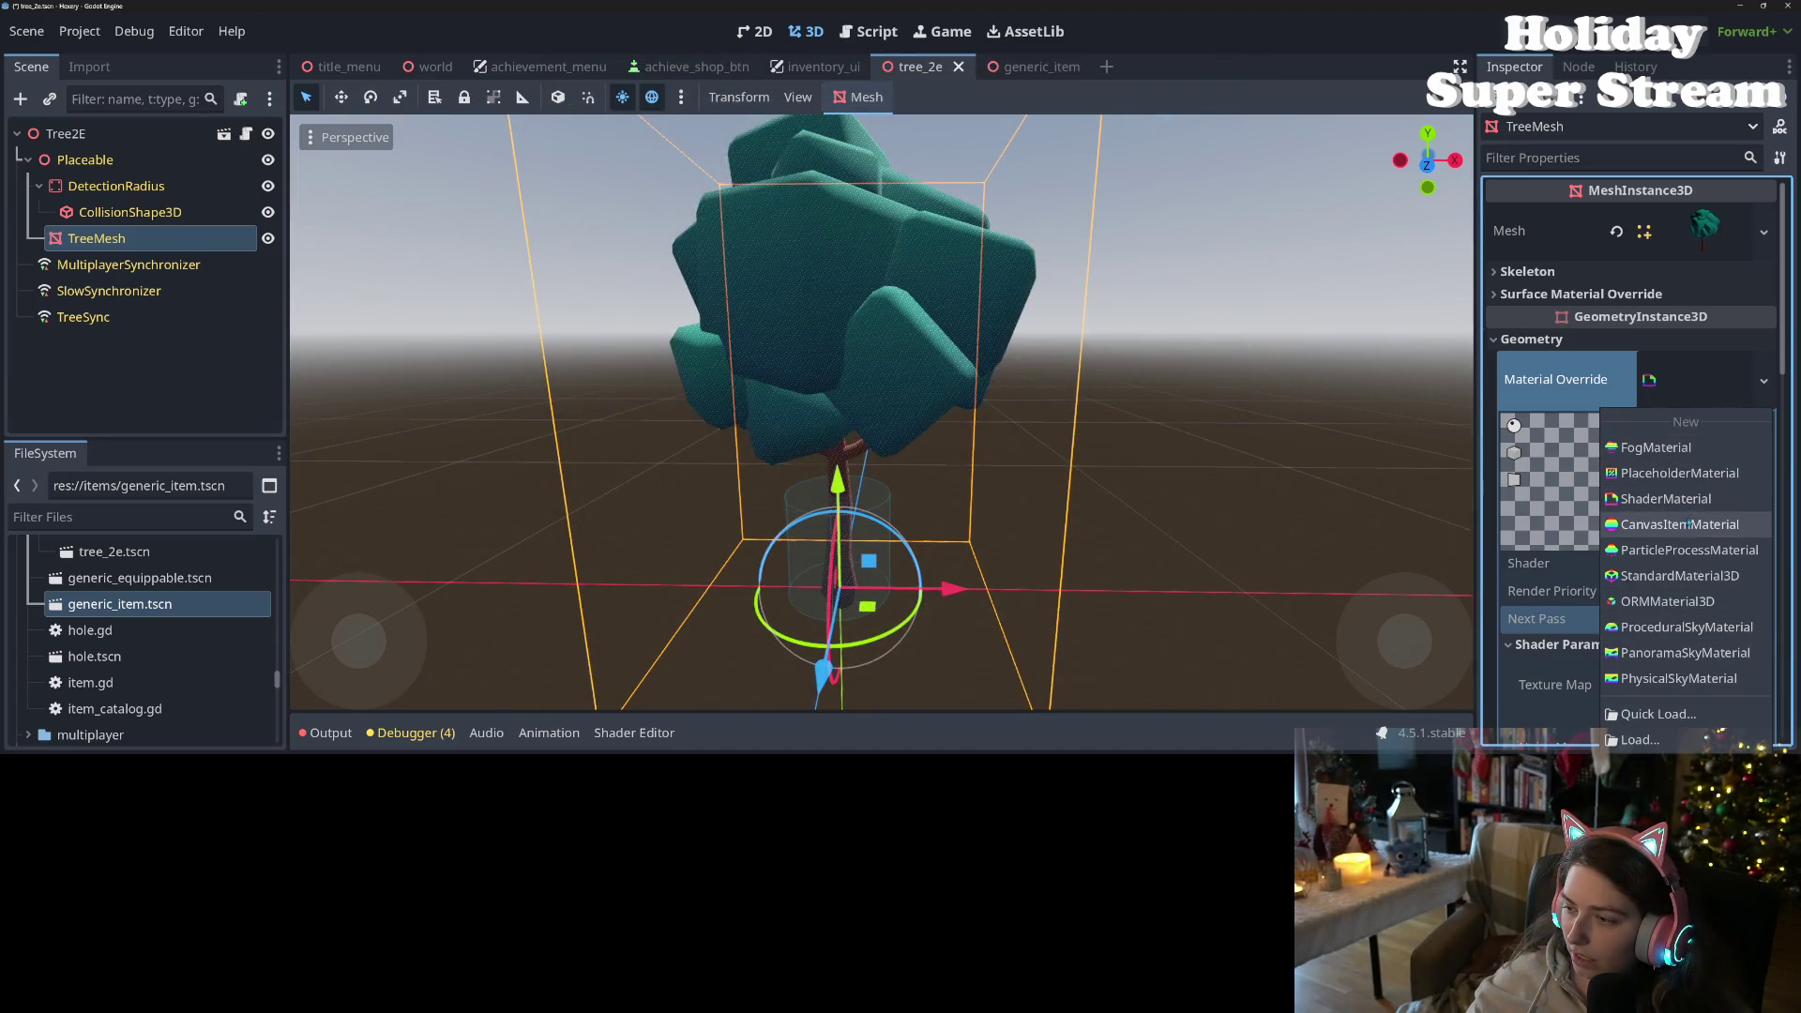
click(1665, 498)
scroll(1577, 620, down, 2)
scroll(1576, 620, down, 3)
click(1731, 398)
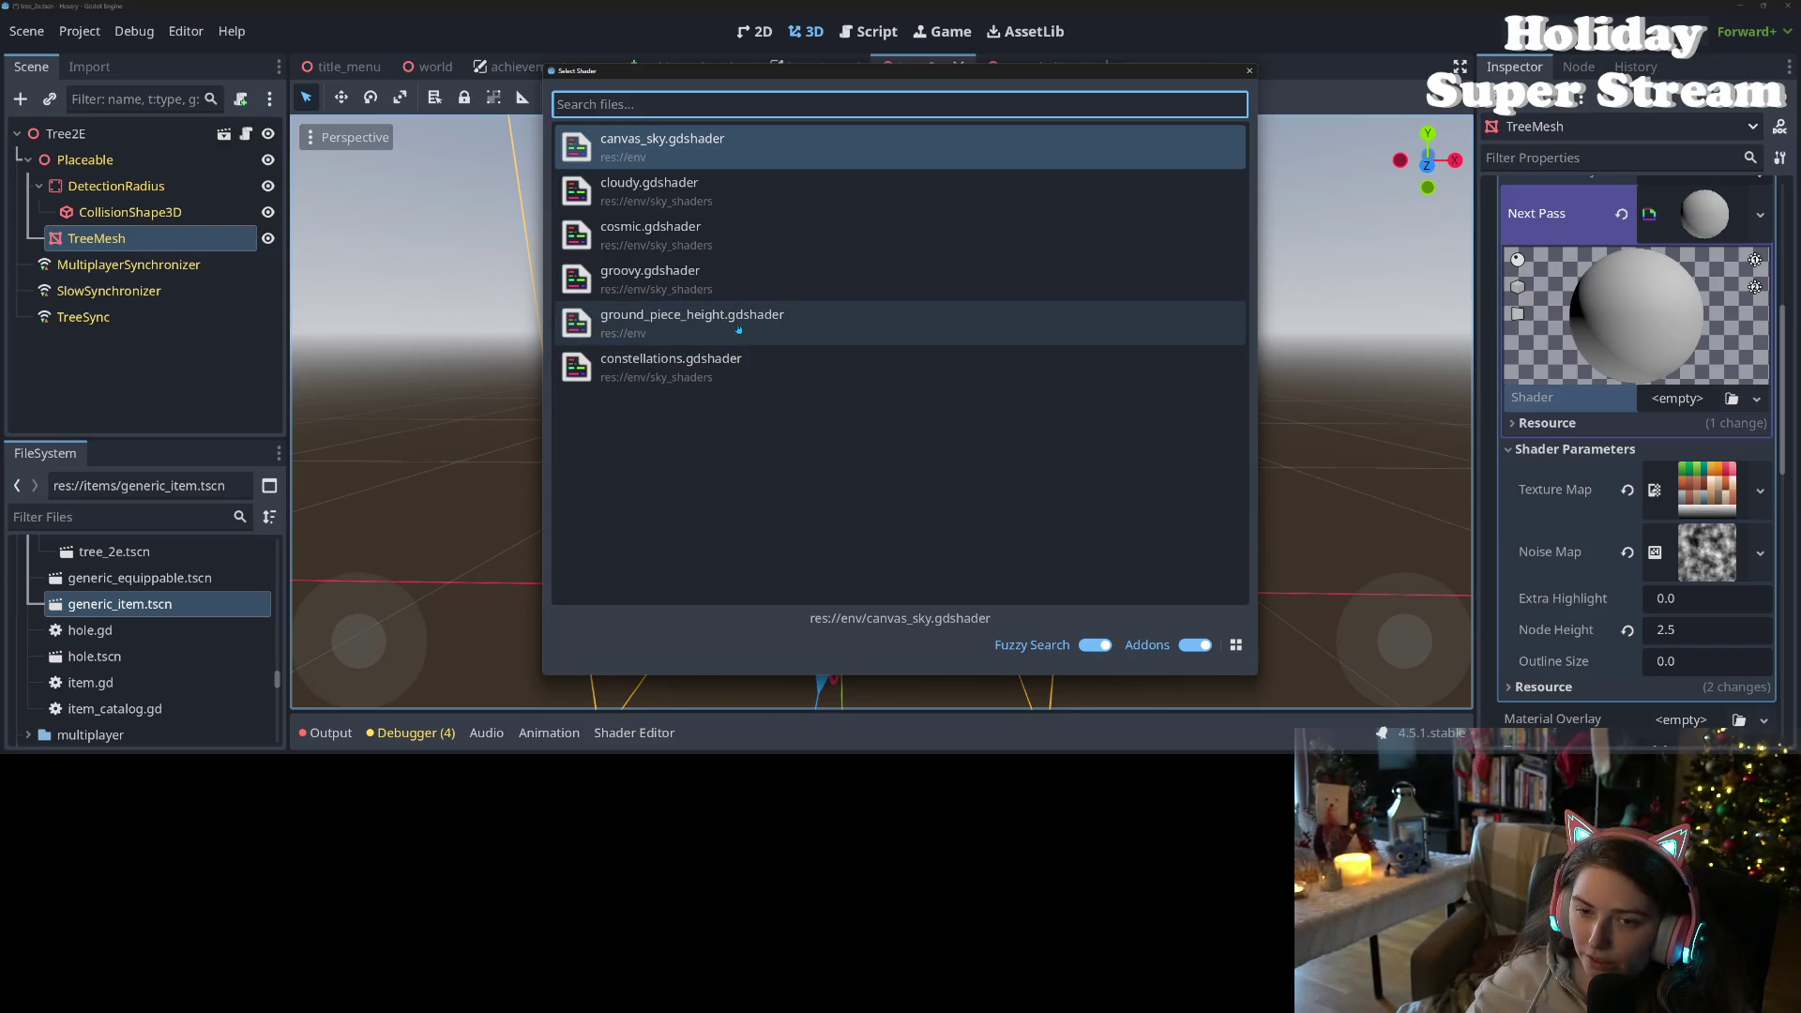
double_click(744, 336)
- Copy the main pass Noise Map texture and paste it into the next pass's Noise Map
click(1592, 480)
scroll(1592, 480, down, 3)
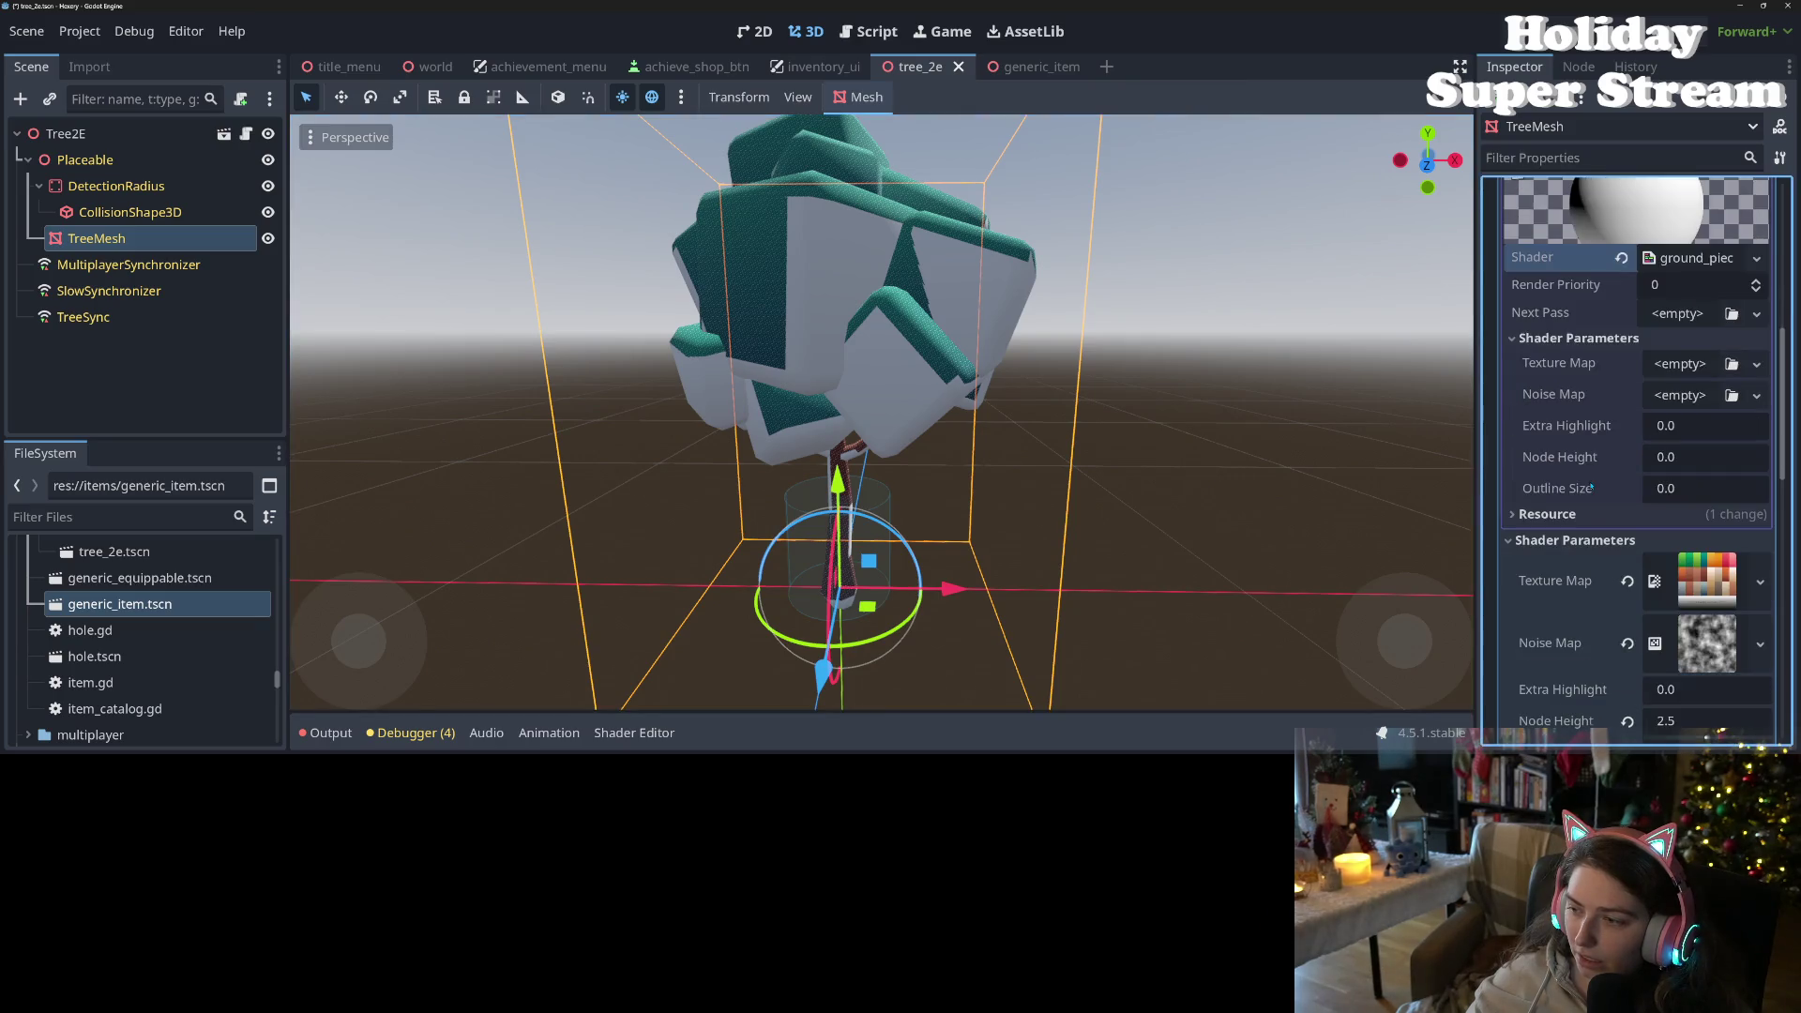
right_click(1559, 580)
click(1583, 591)
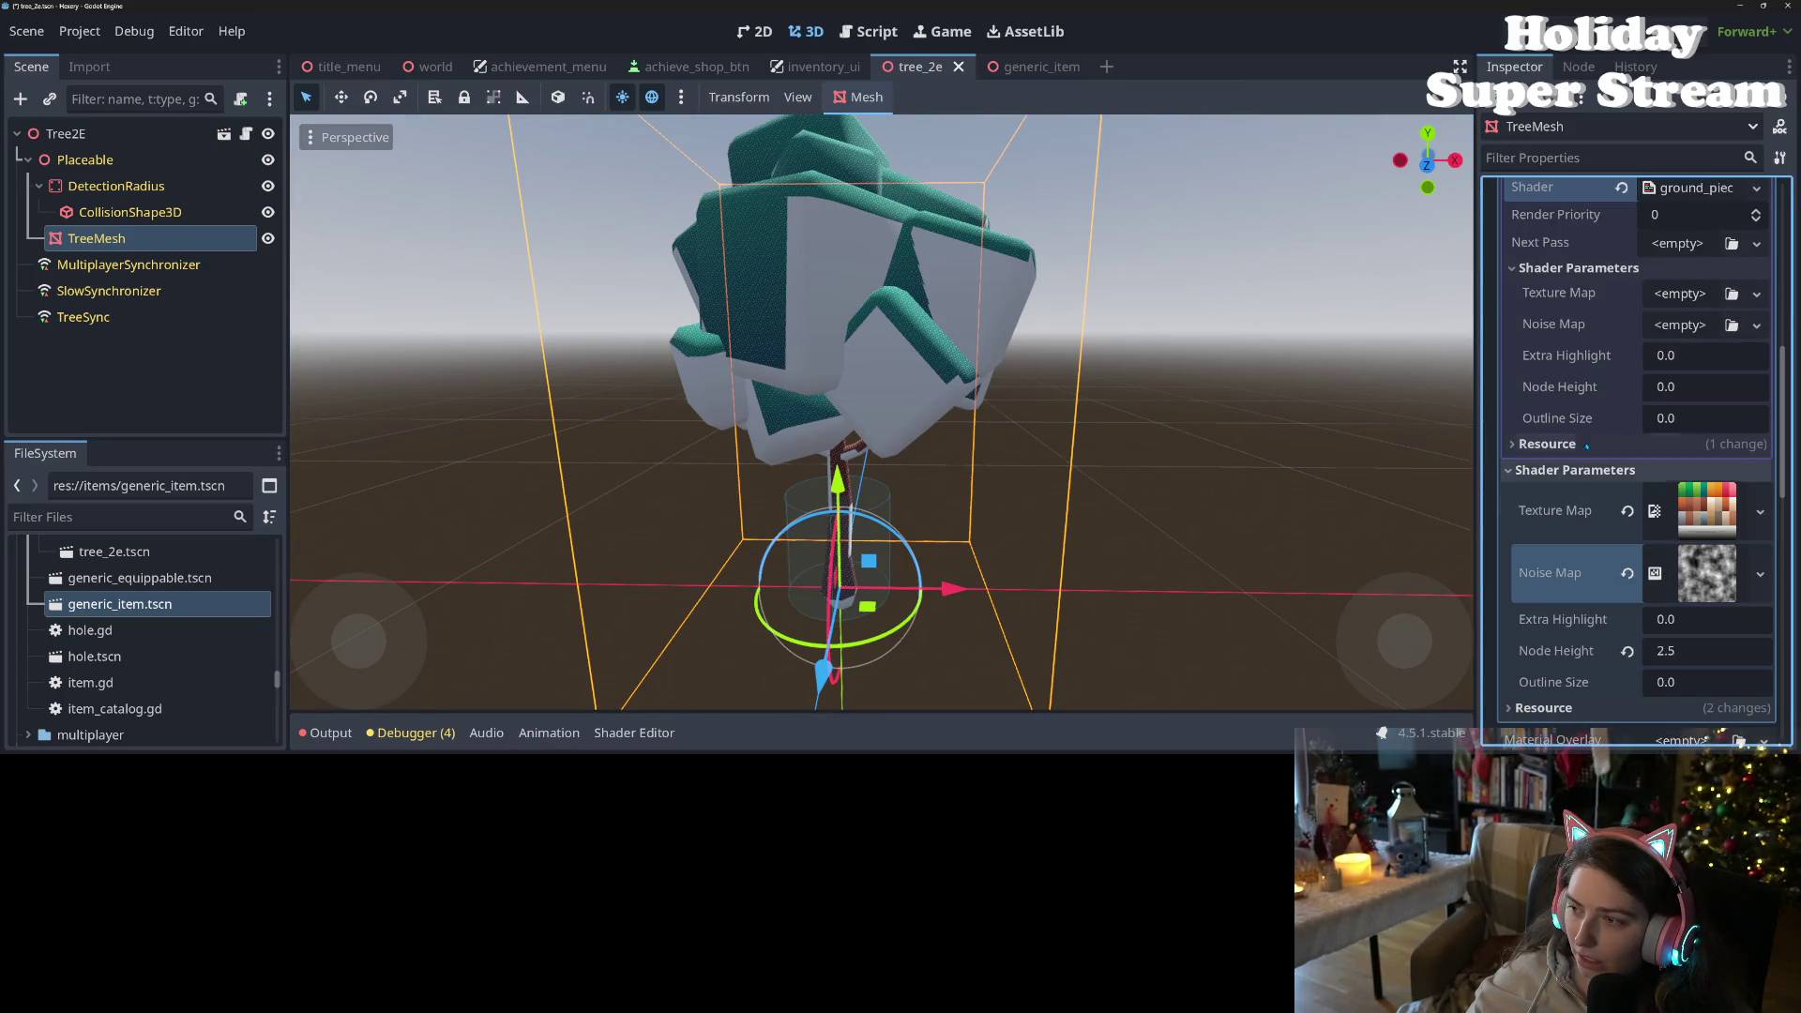
right_click(1563, 328)
click(1618, 366)
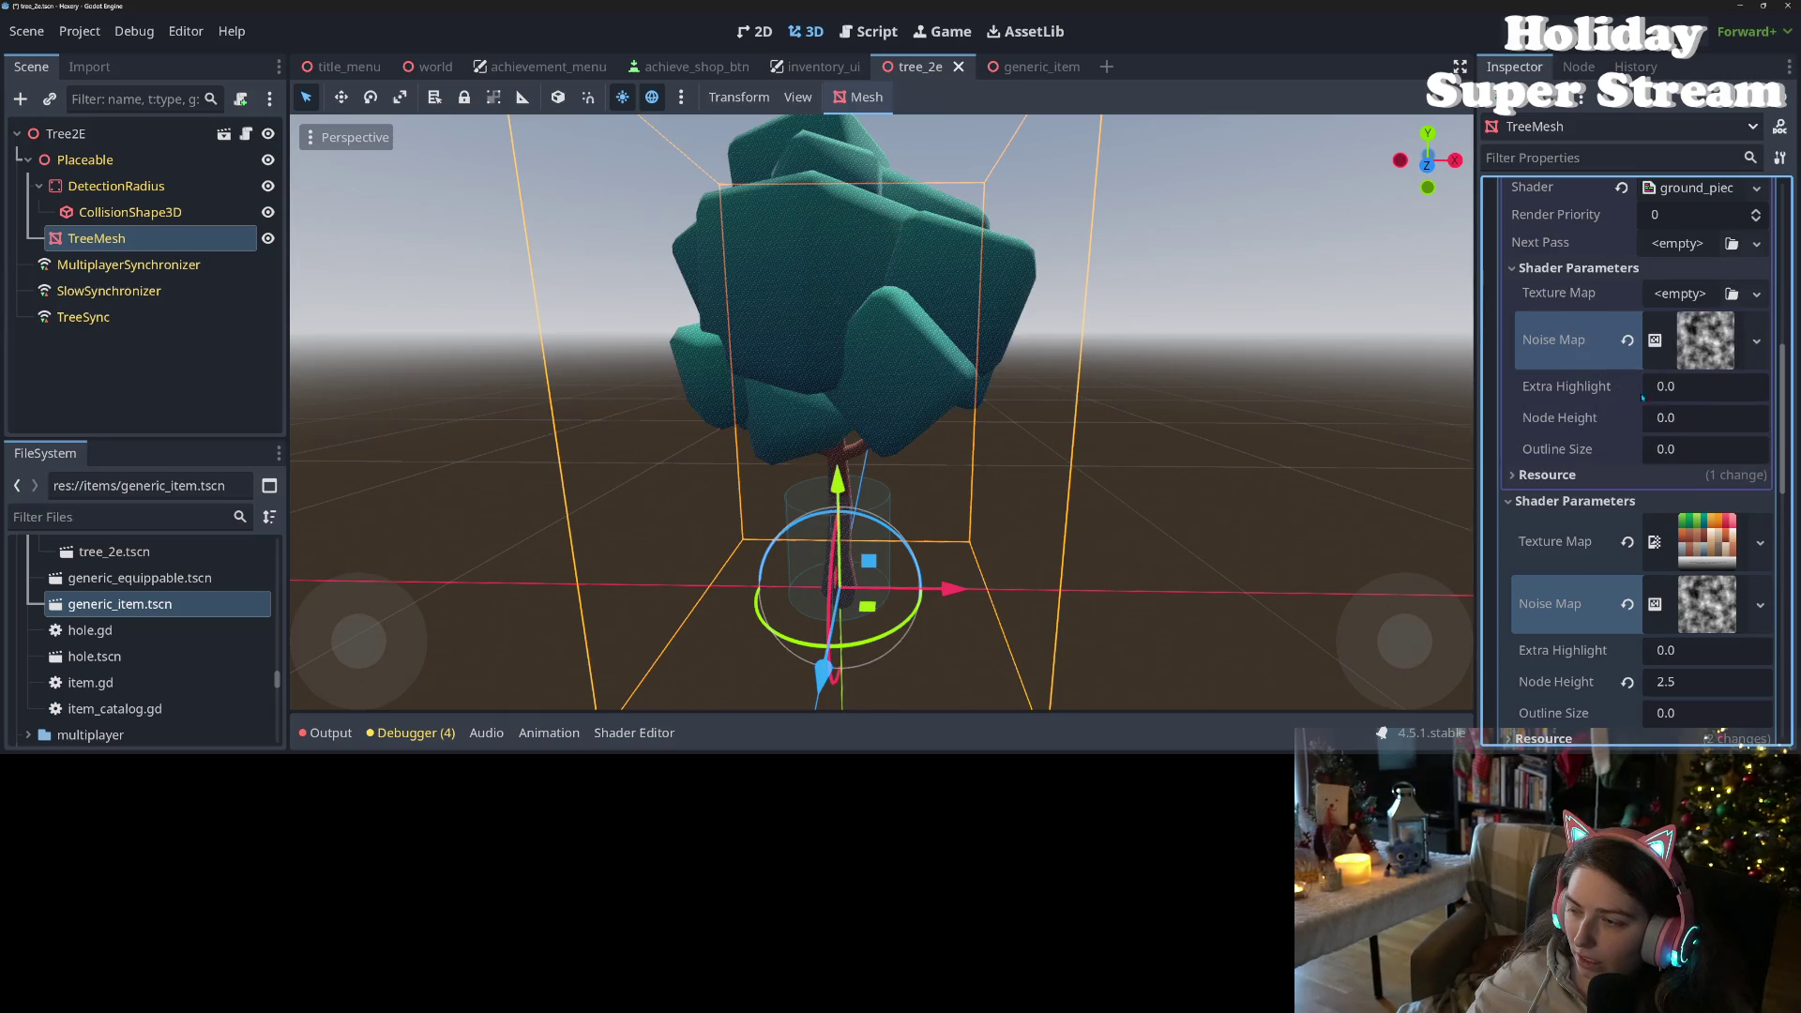
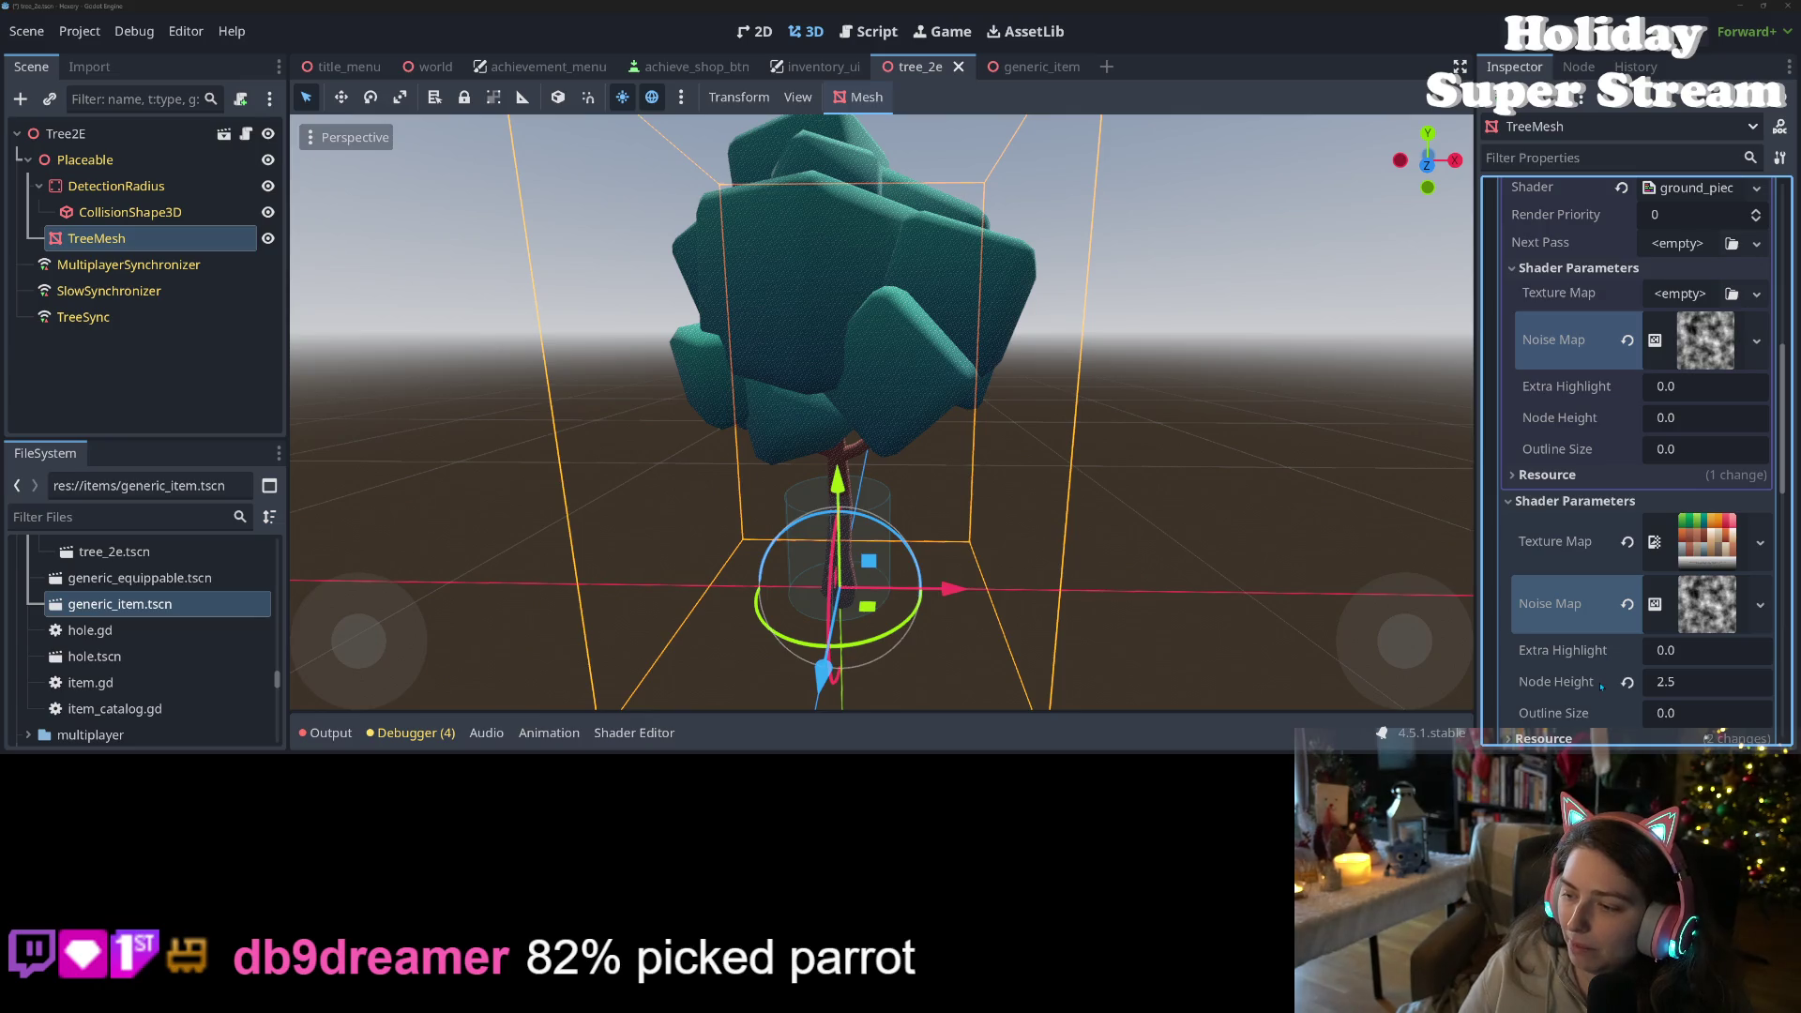
- Set the highlight shader's Node Height to 2.5 and Outline Size to 0.2
click(1566, 682)
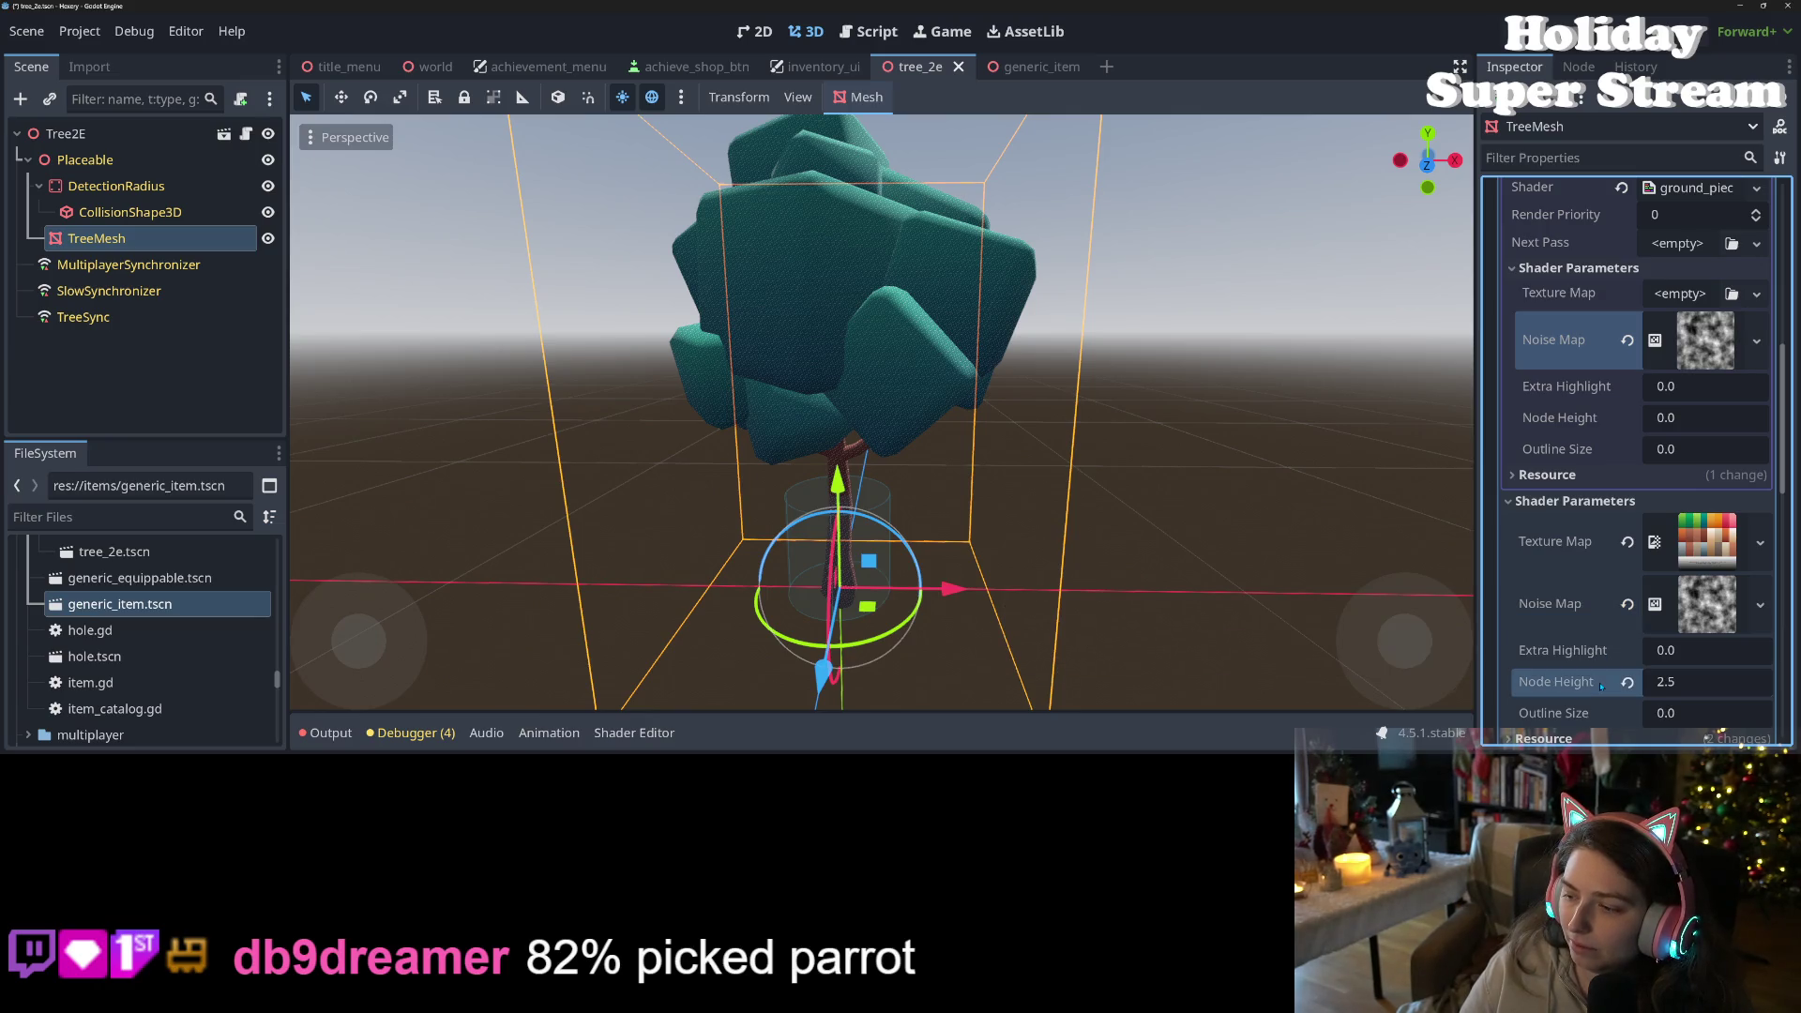
click(1677, 417)
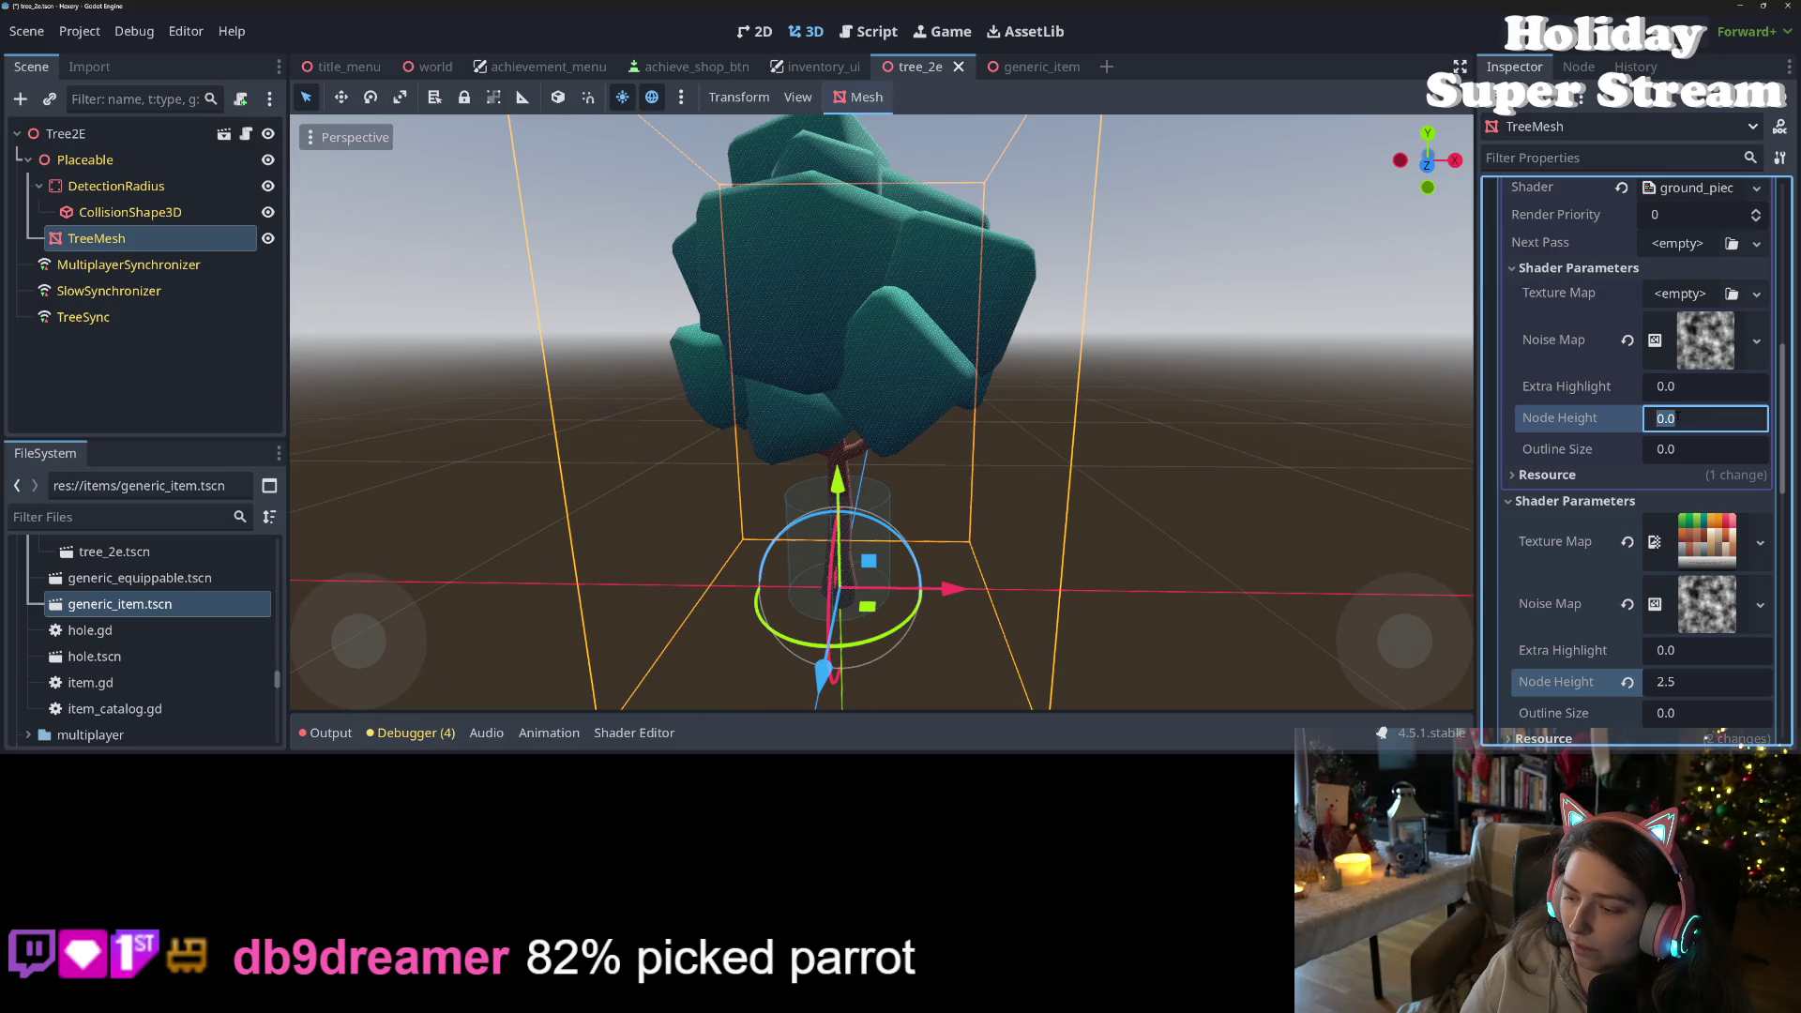
text(2.5)
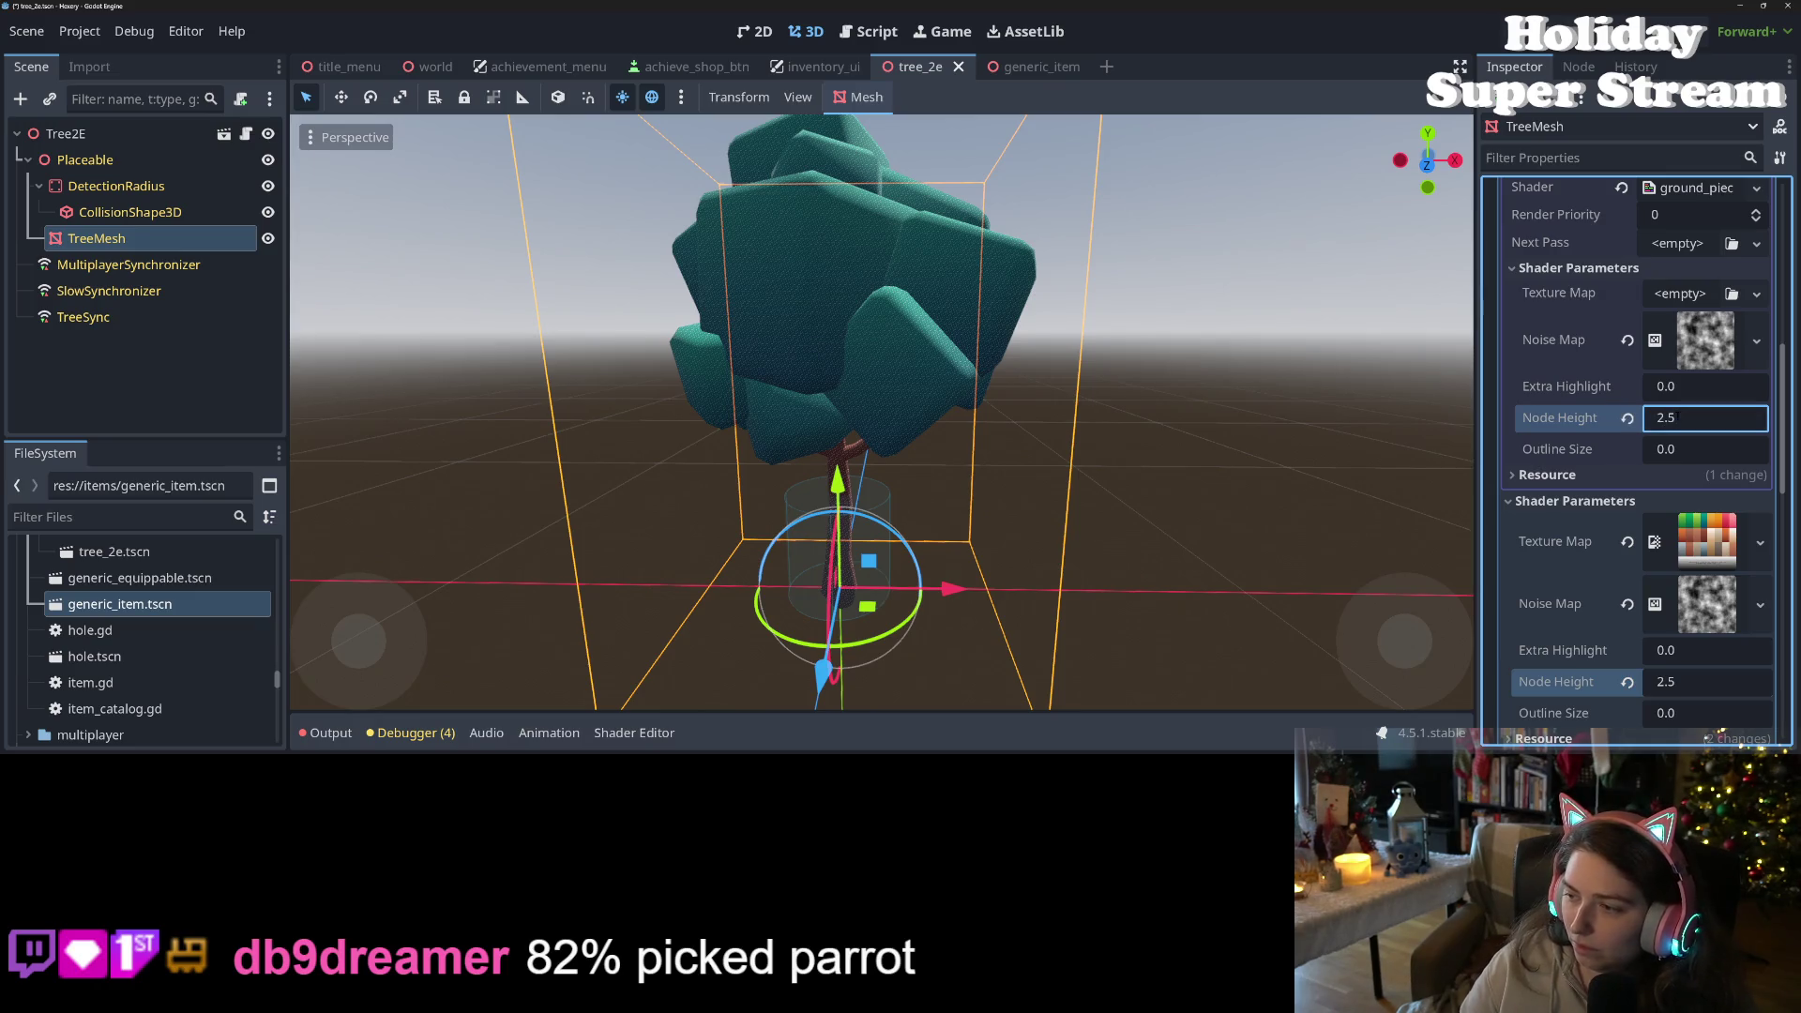
click(1679, 448)
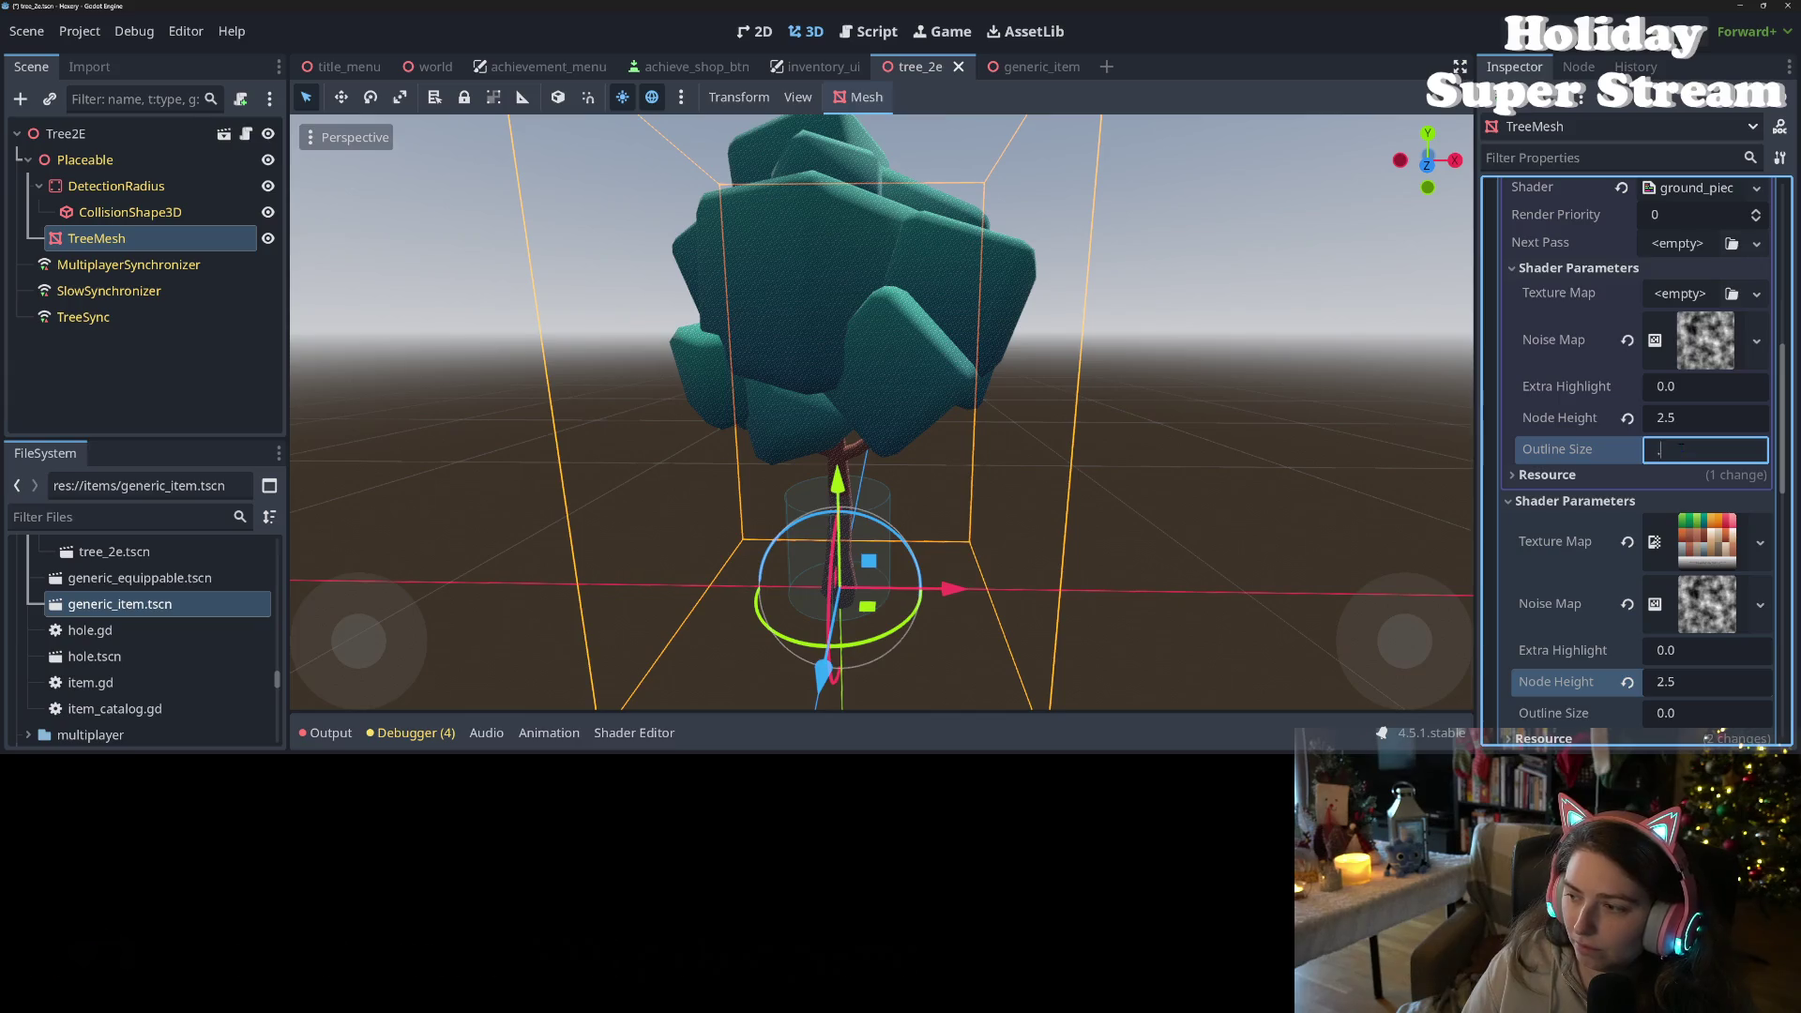
text(.2)
key(Return)
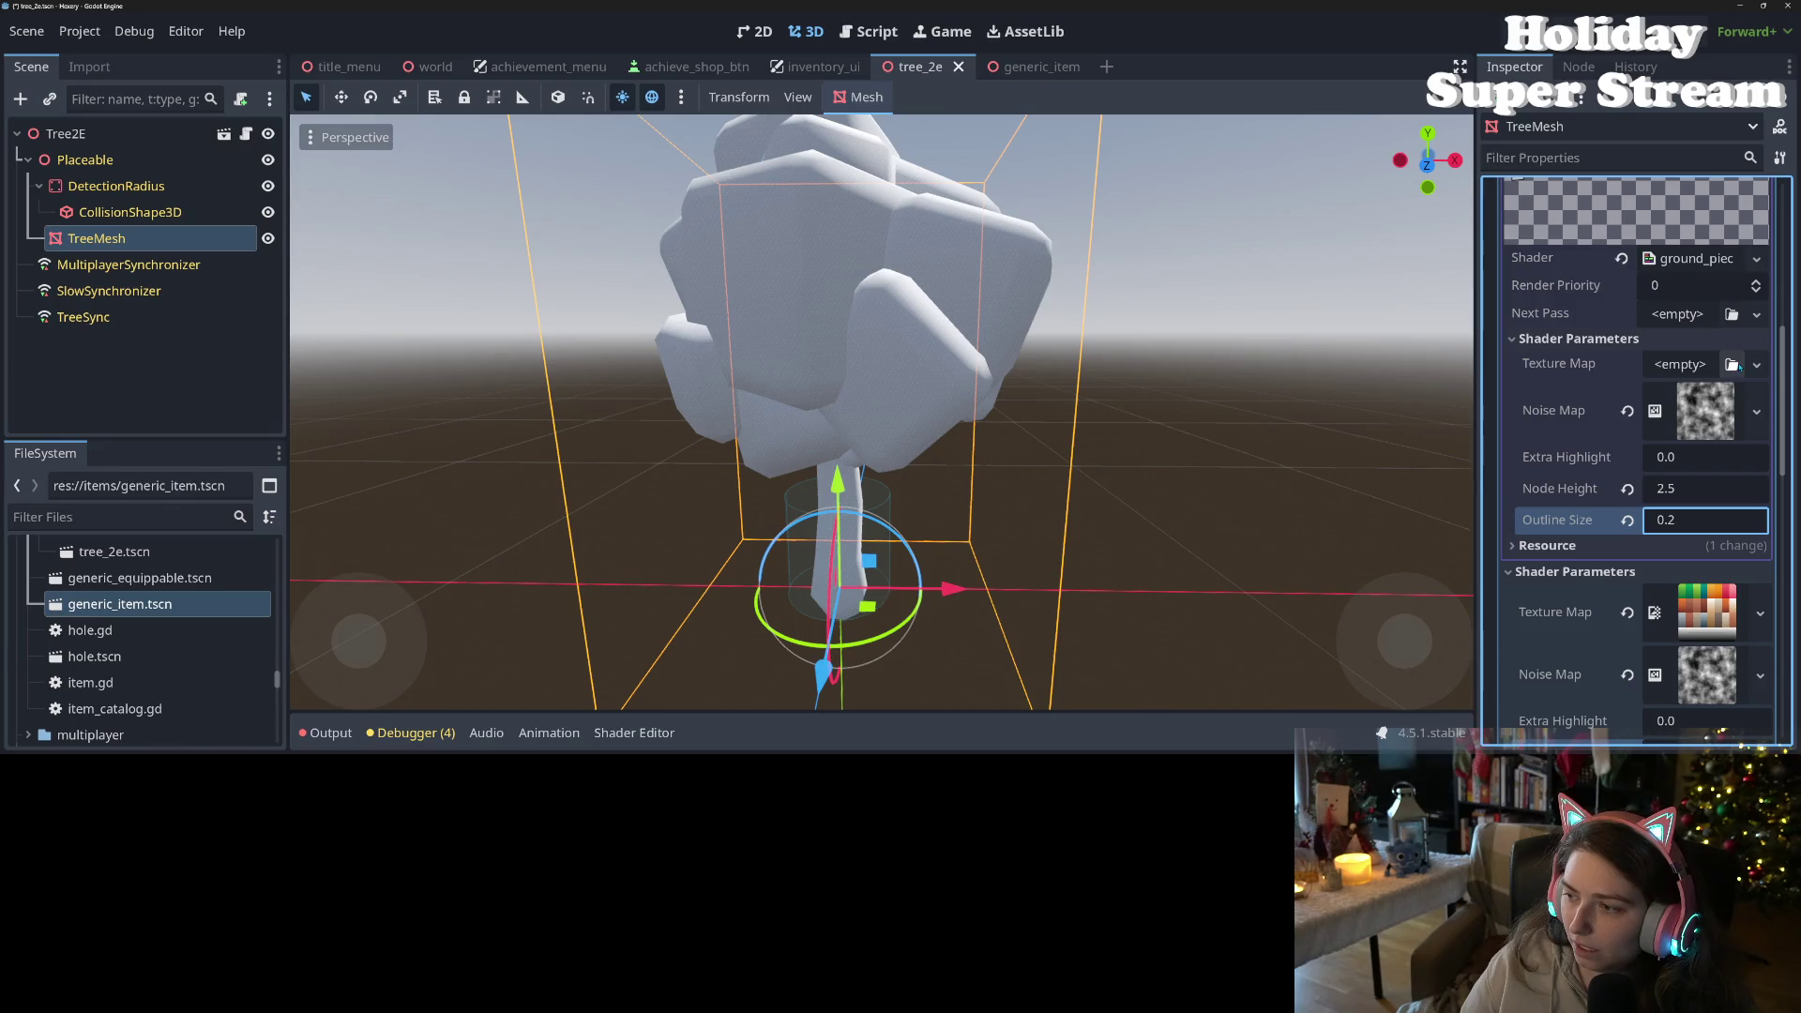
- Browse existing textures for Texture Map, then bring up the new-texture choices instead
click(1732, 364)
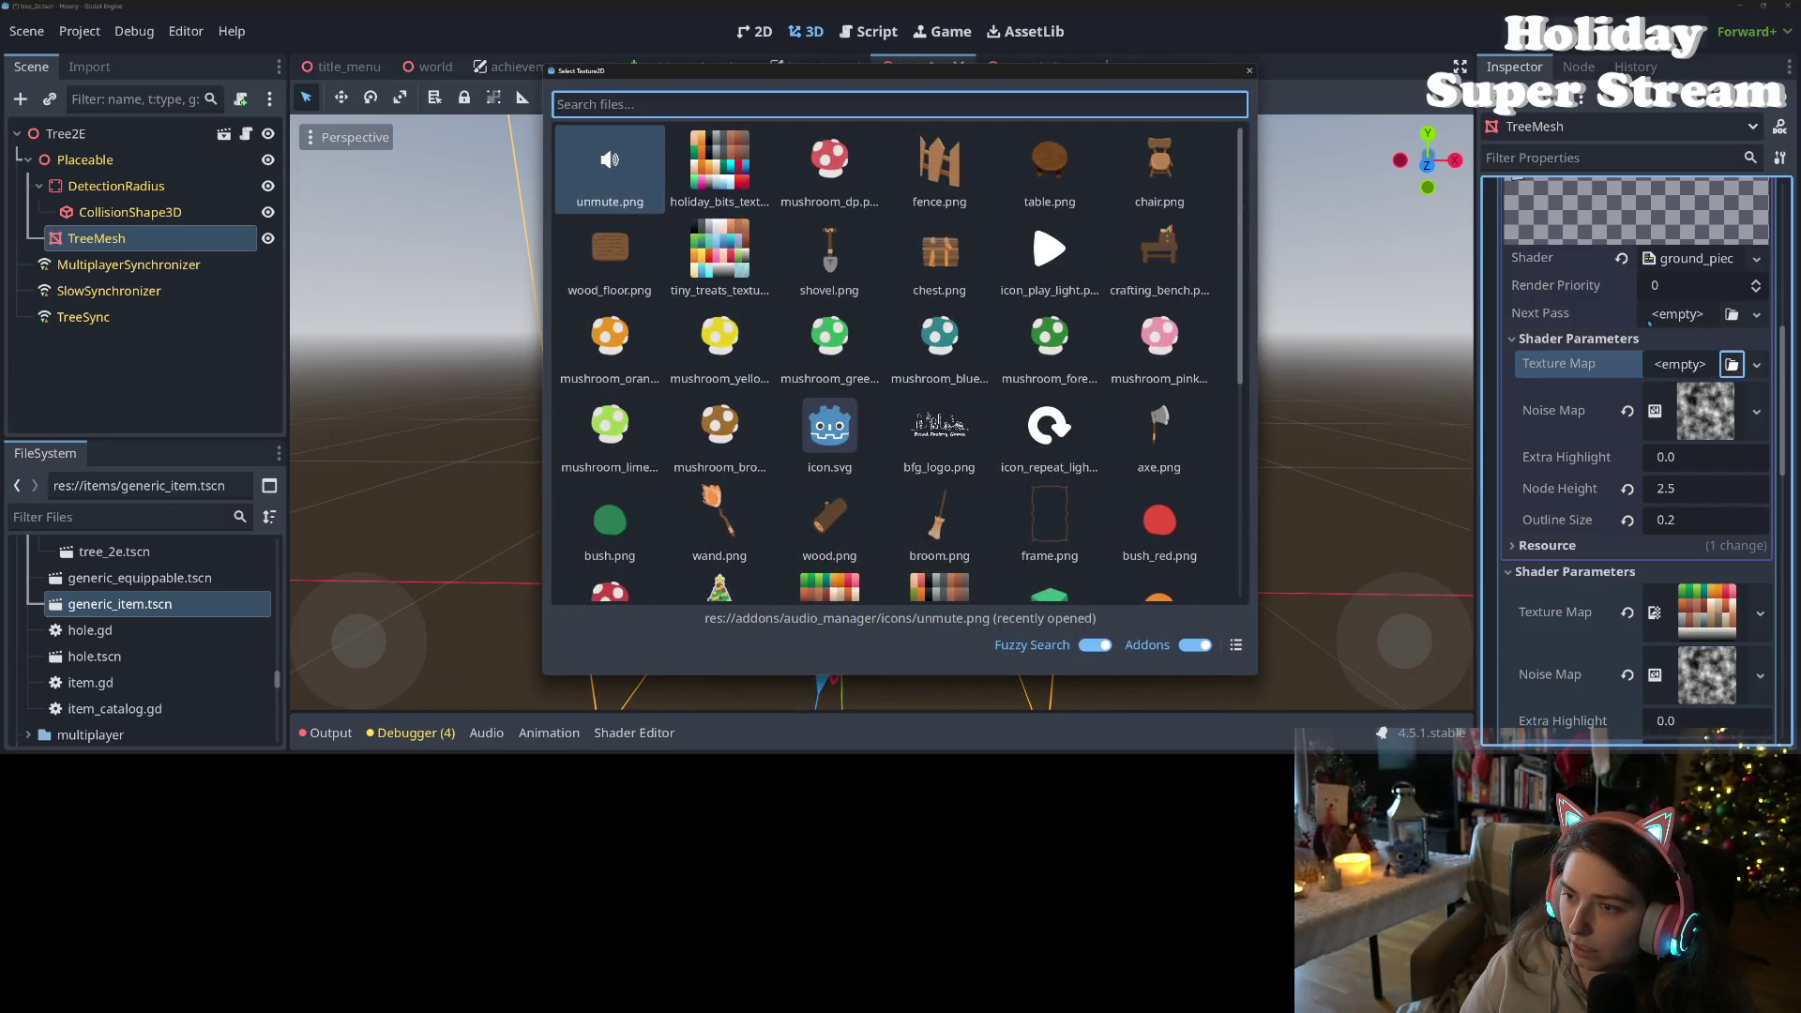
click(1248, 71)
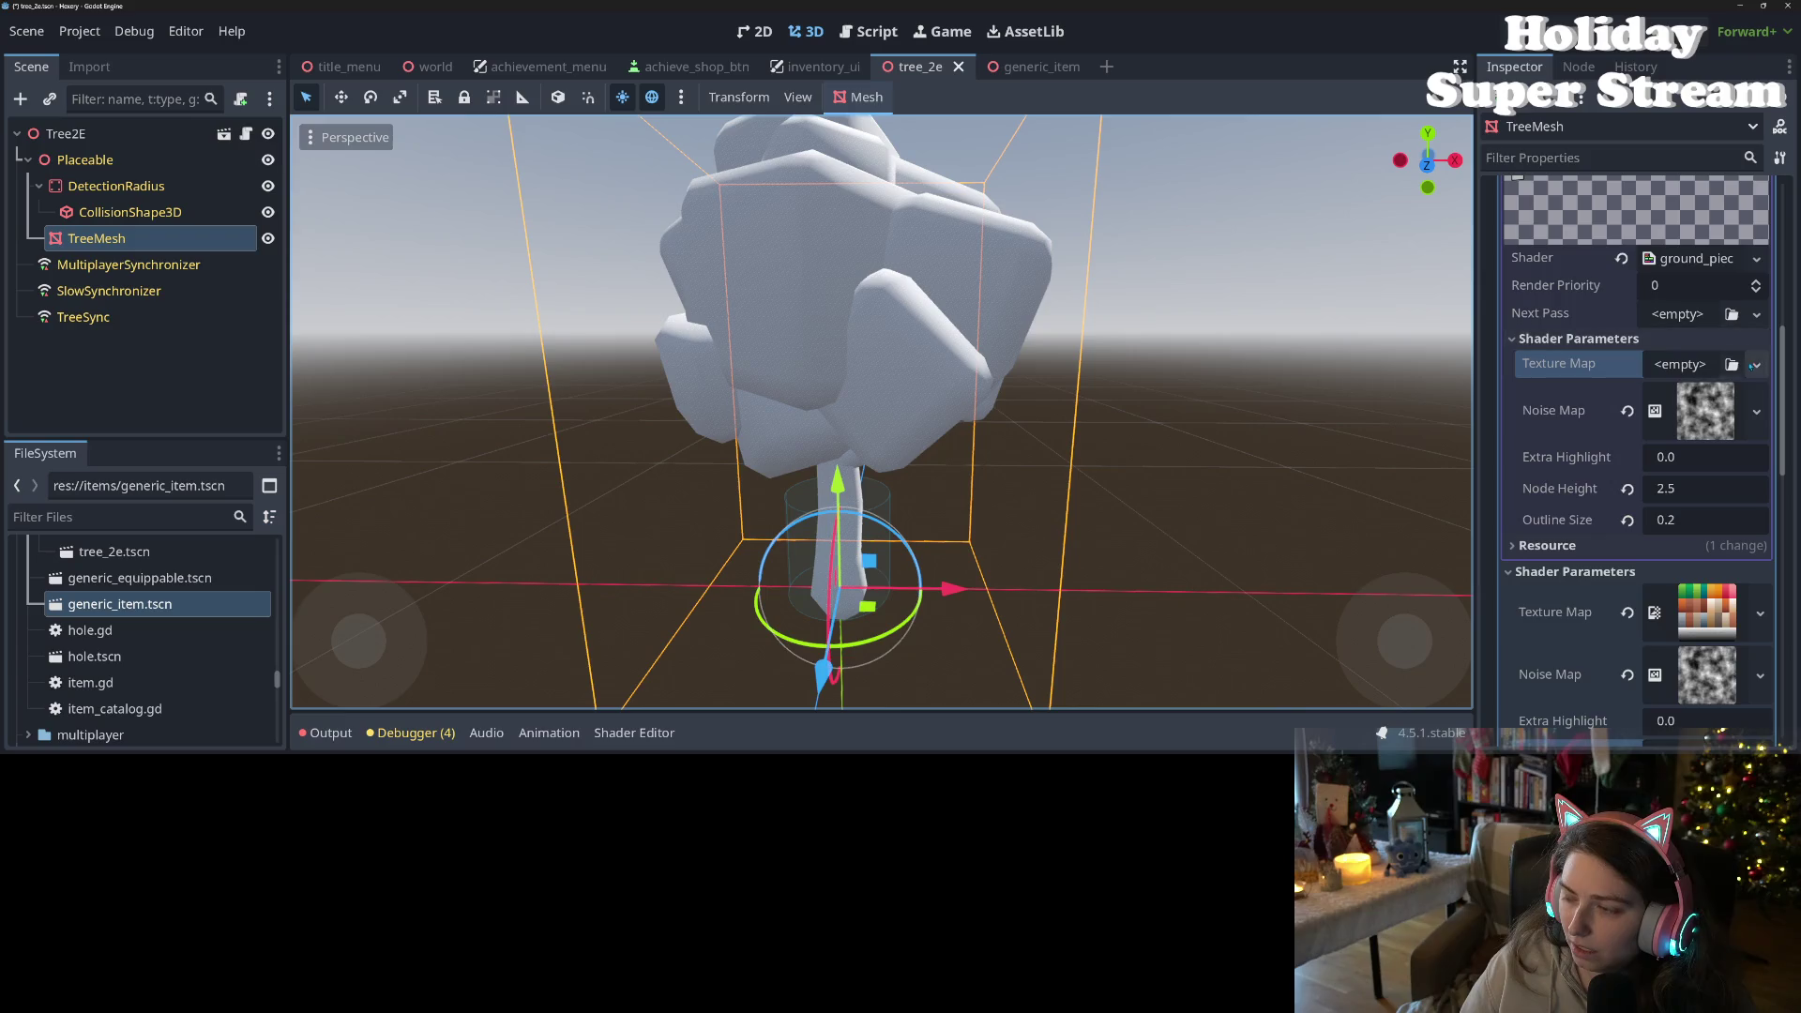
click(1757, 365)
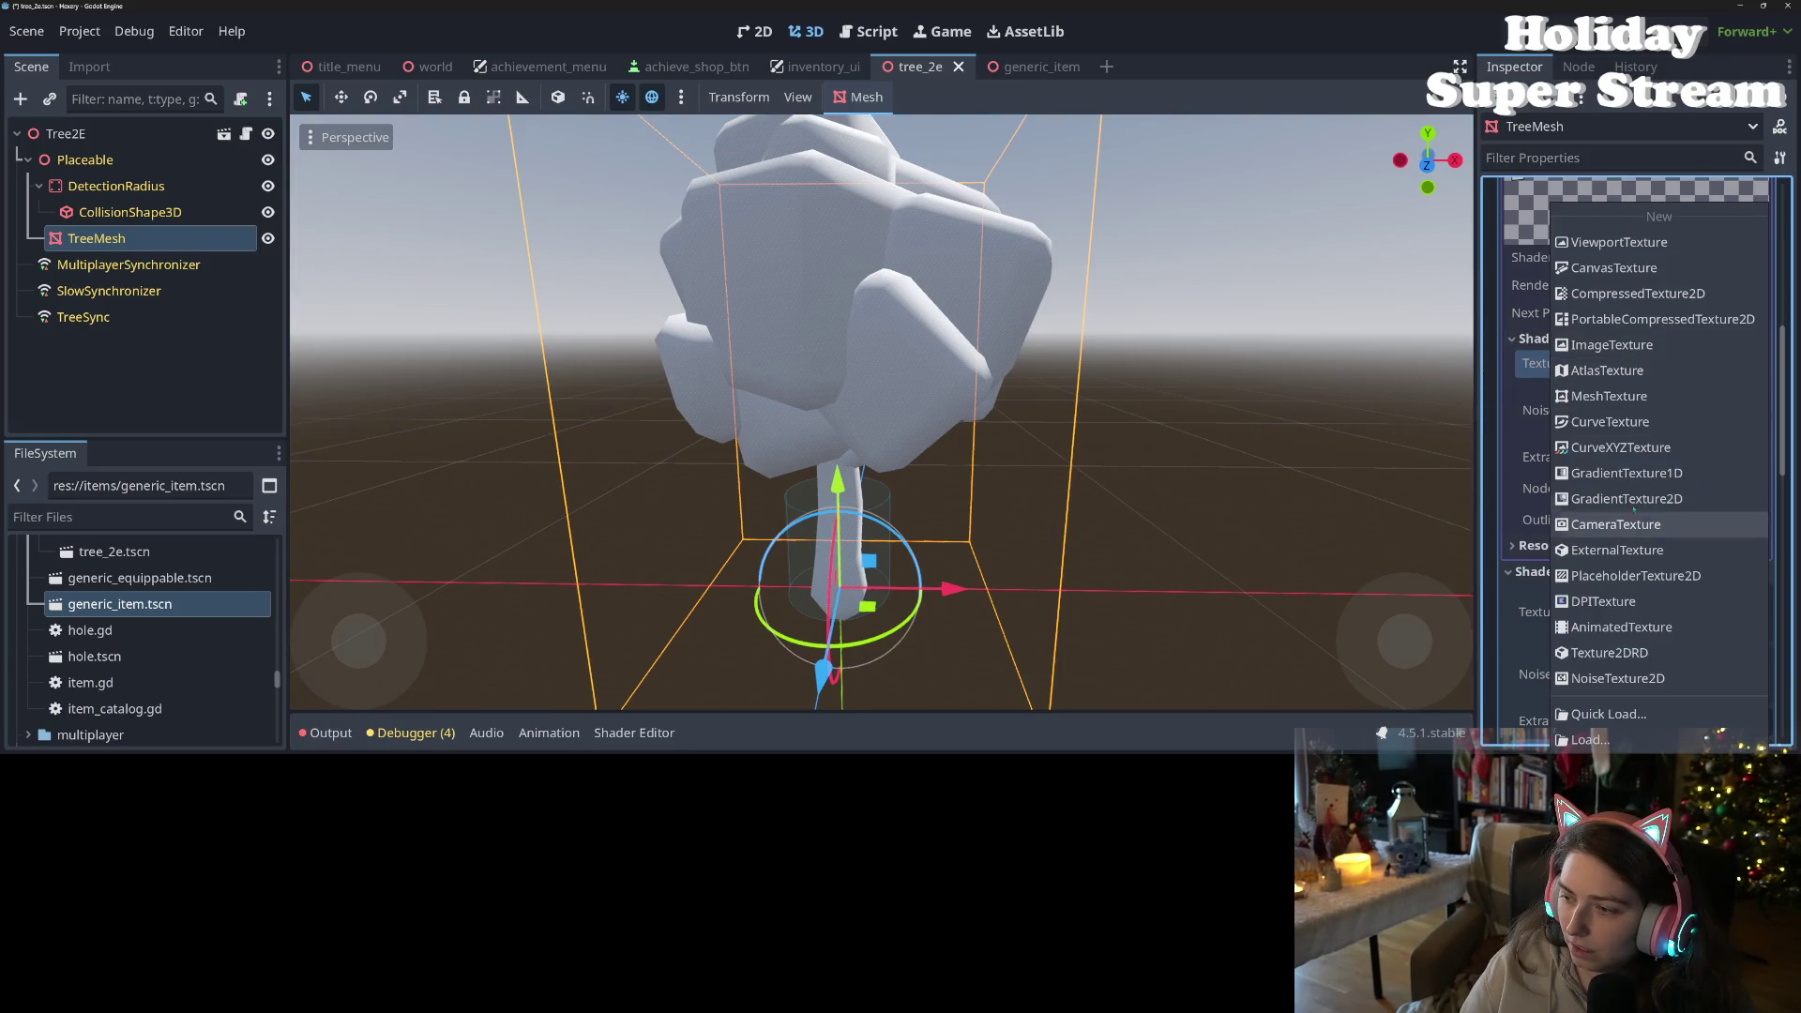
- Assign a new GradientTexture2D to Texture Map and expand its gradient stops
click(1610, 500)
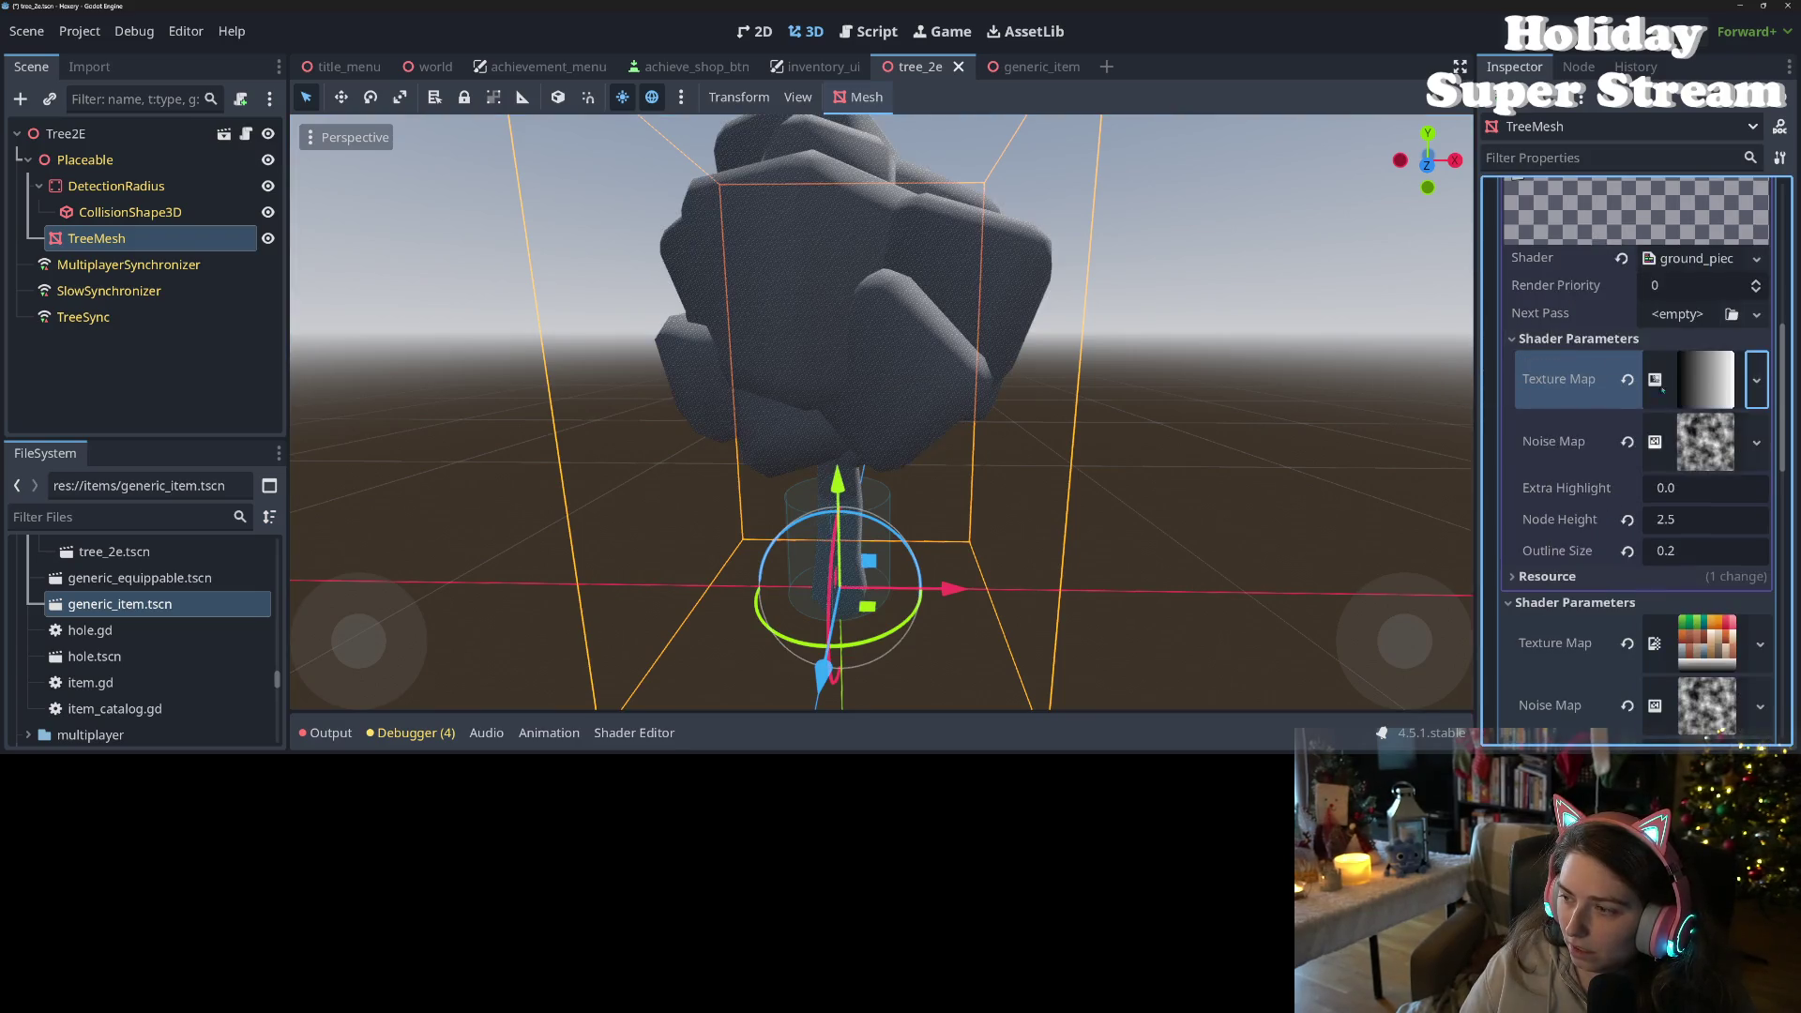
click(1688, 380)
scroll(1628, 505, down, 2)
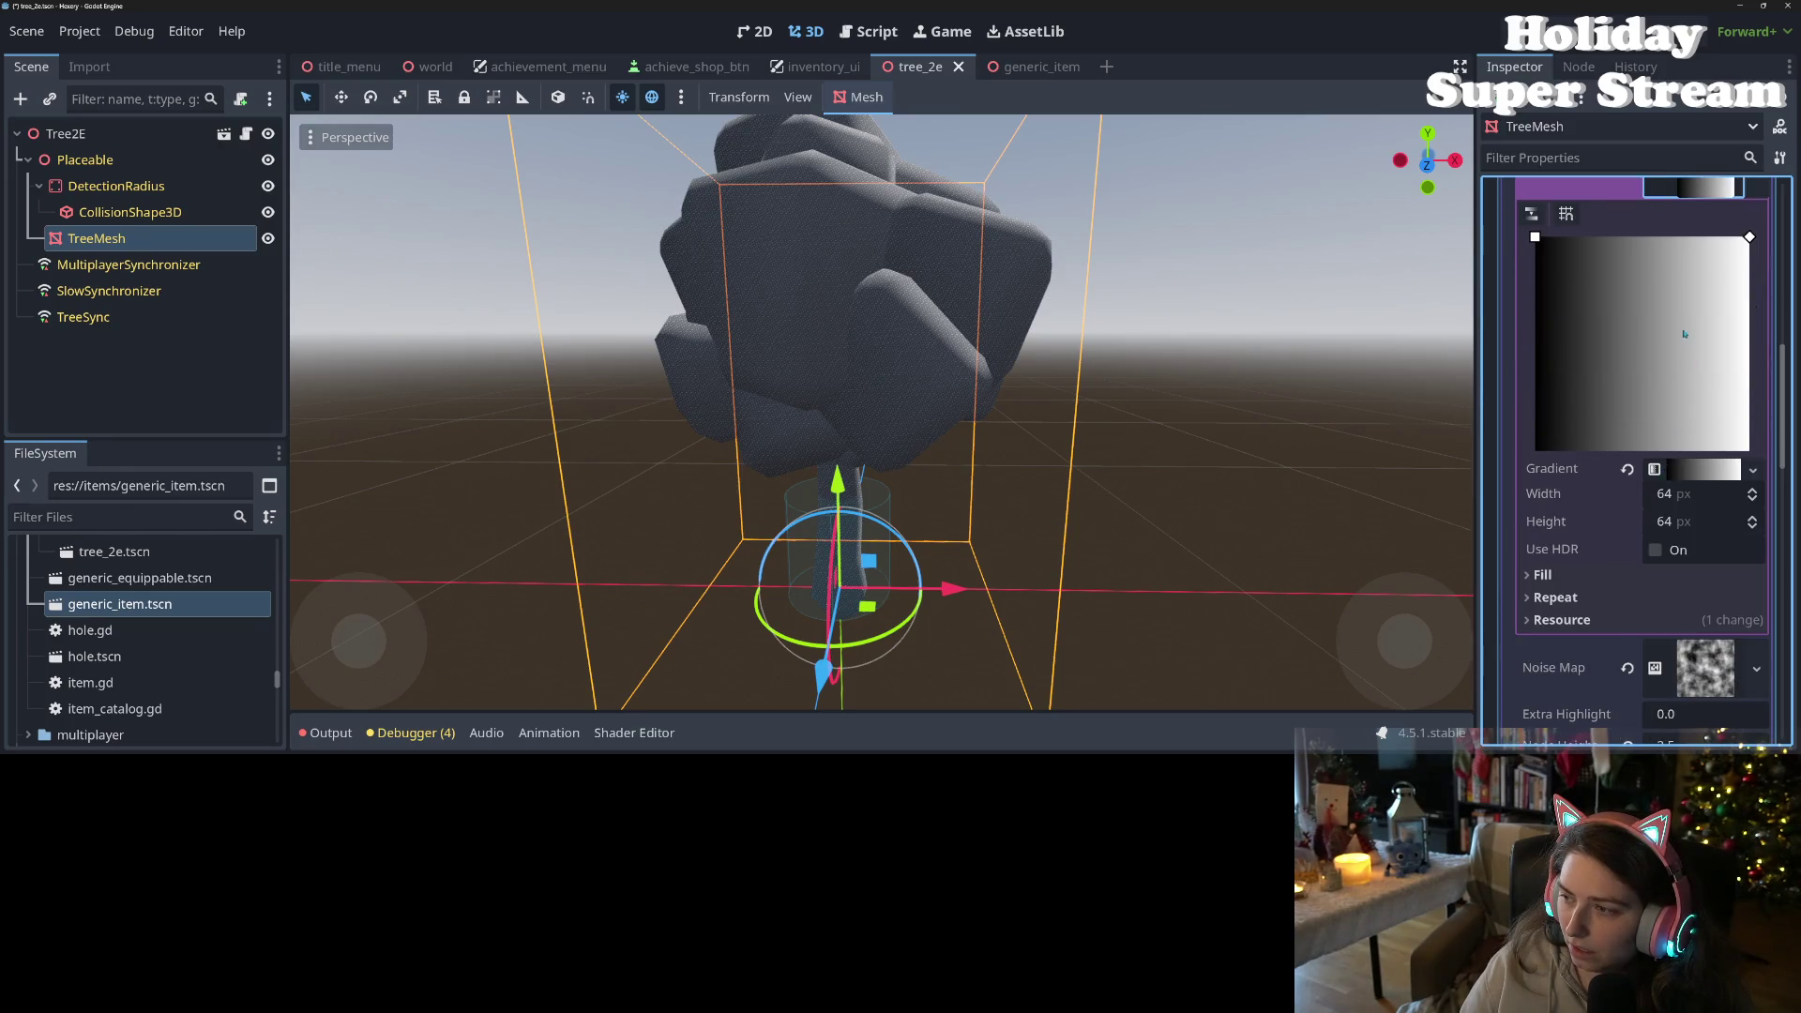
click(1655, 469)
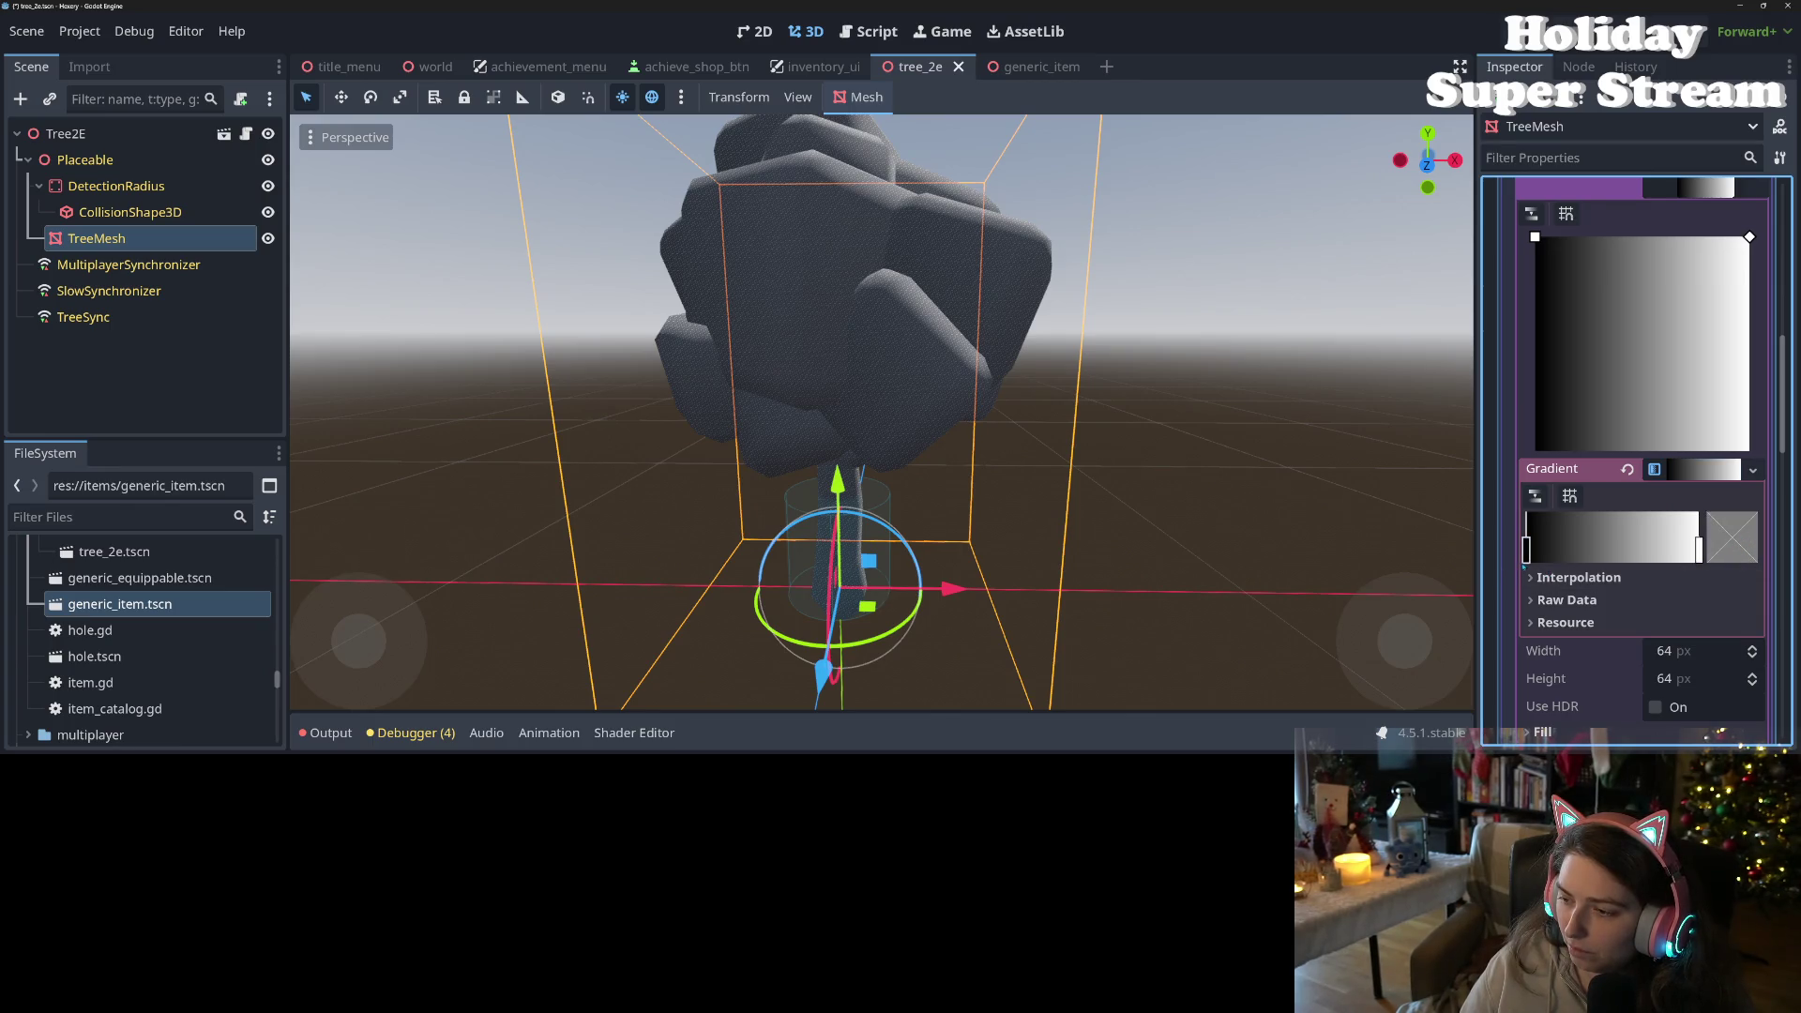
- Colour both gradient stops the same blue so the whole gradient is solid blue
click(1526, 544)
click(1730, 536)
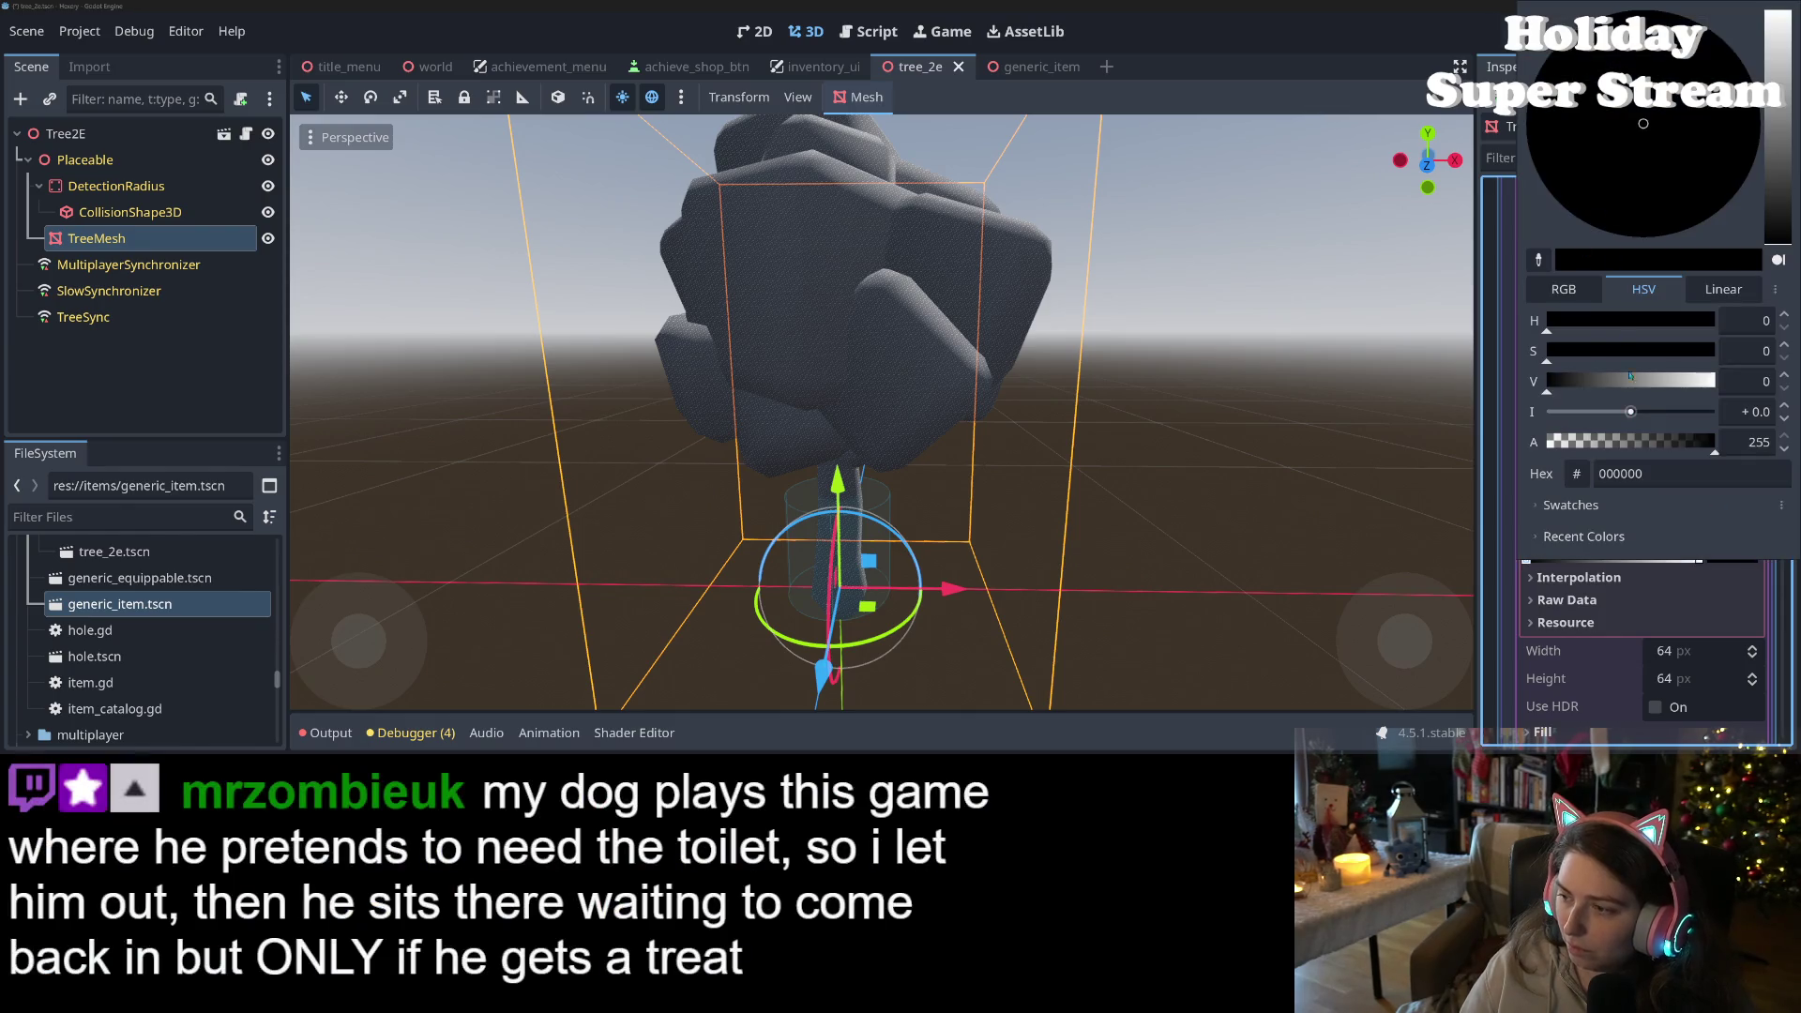
drag(1641, 151, 1595, 118)
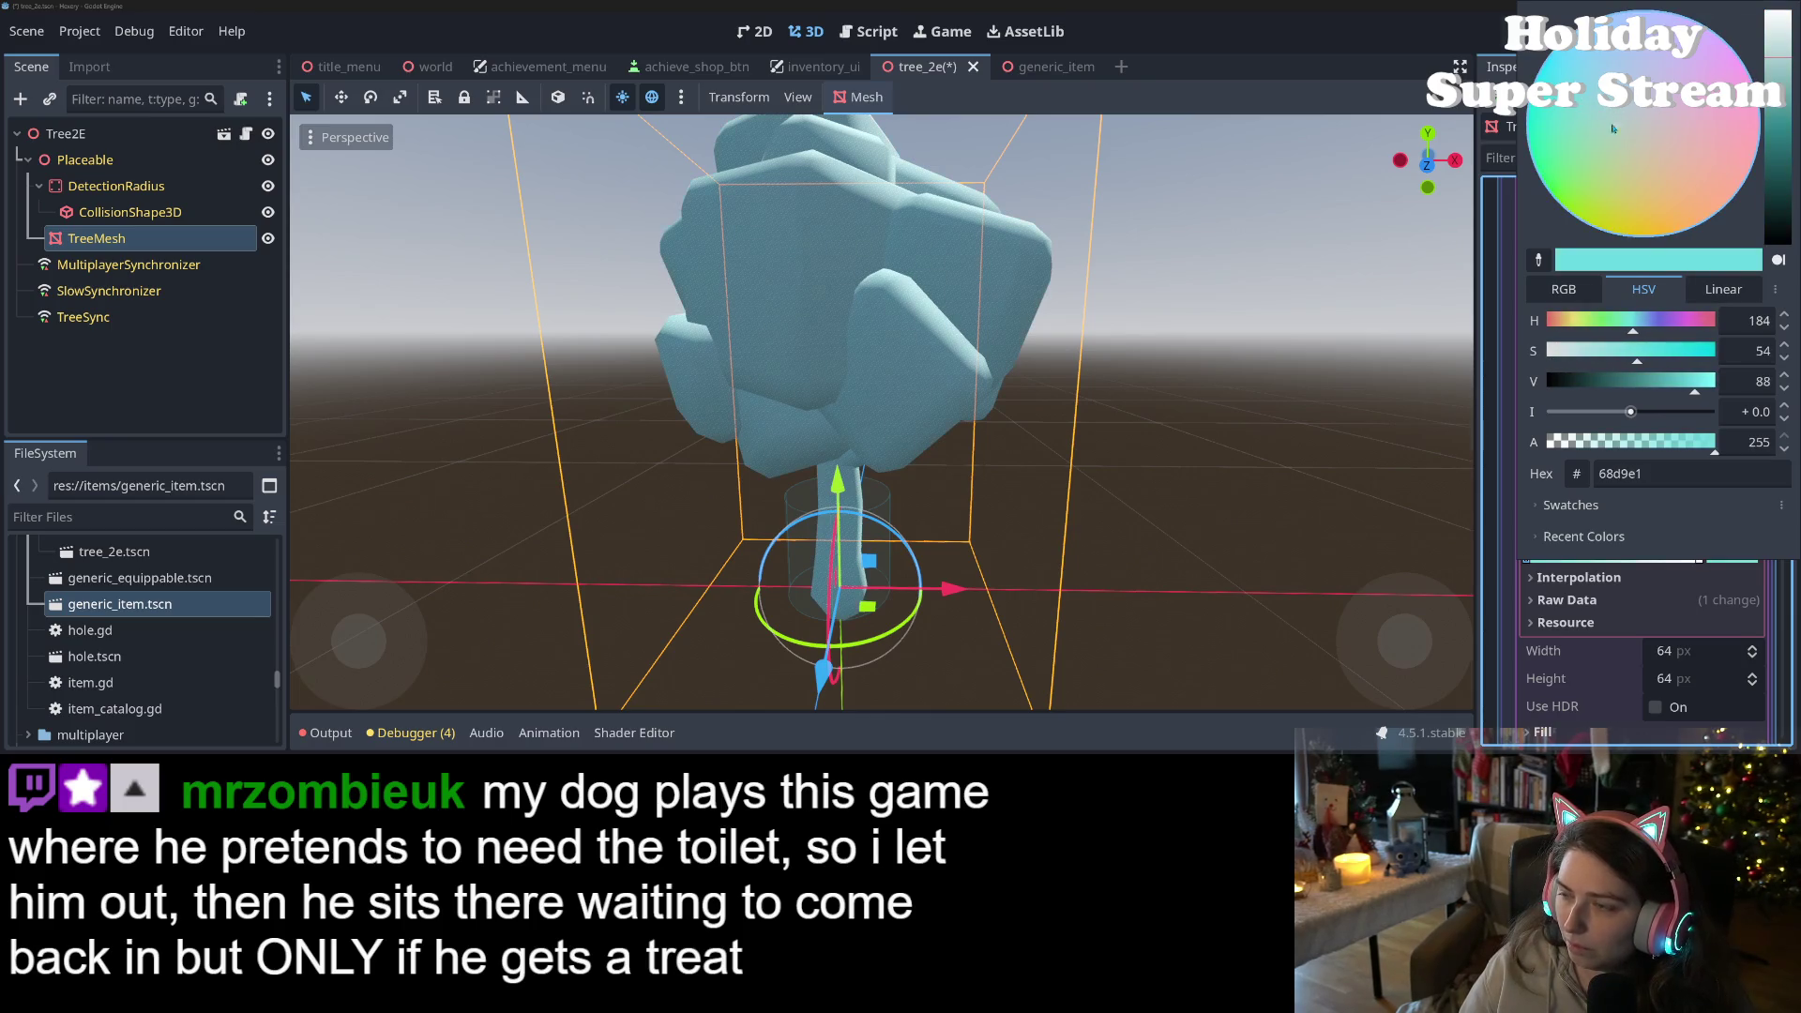
mouse_move(1781, 66)
mouse_down()
mouse_move(1783, 123)
mouse_move(1782, 105)
mouse_up()
drag(1581, 75, 1562, 59)
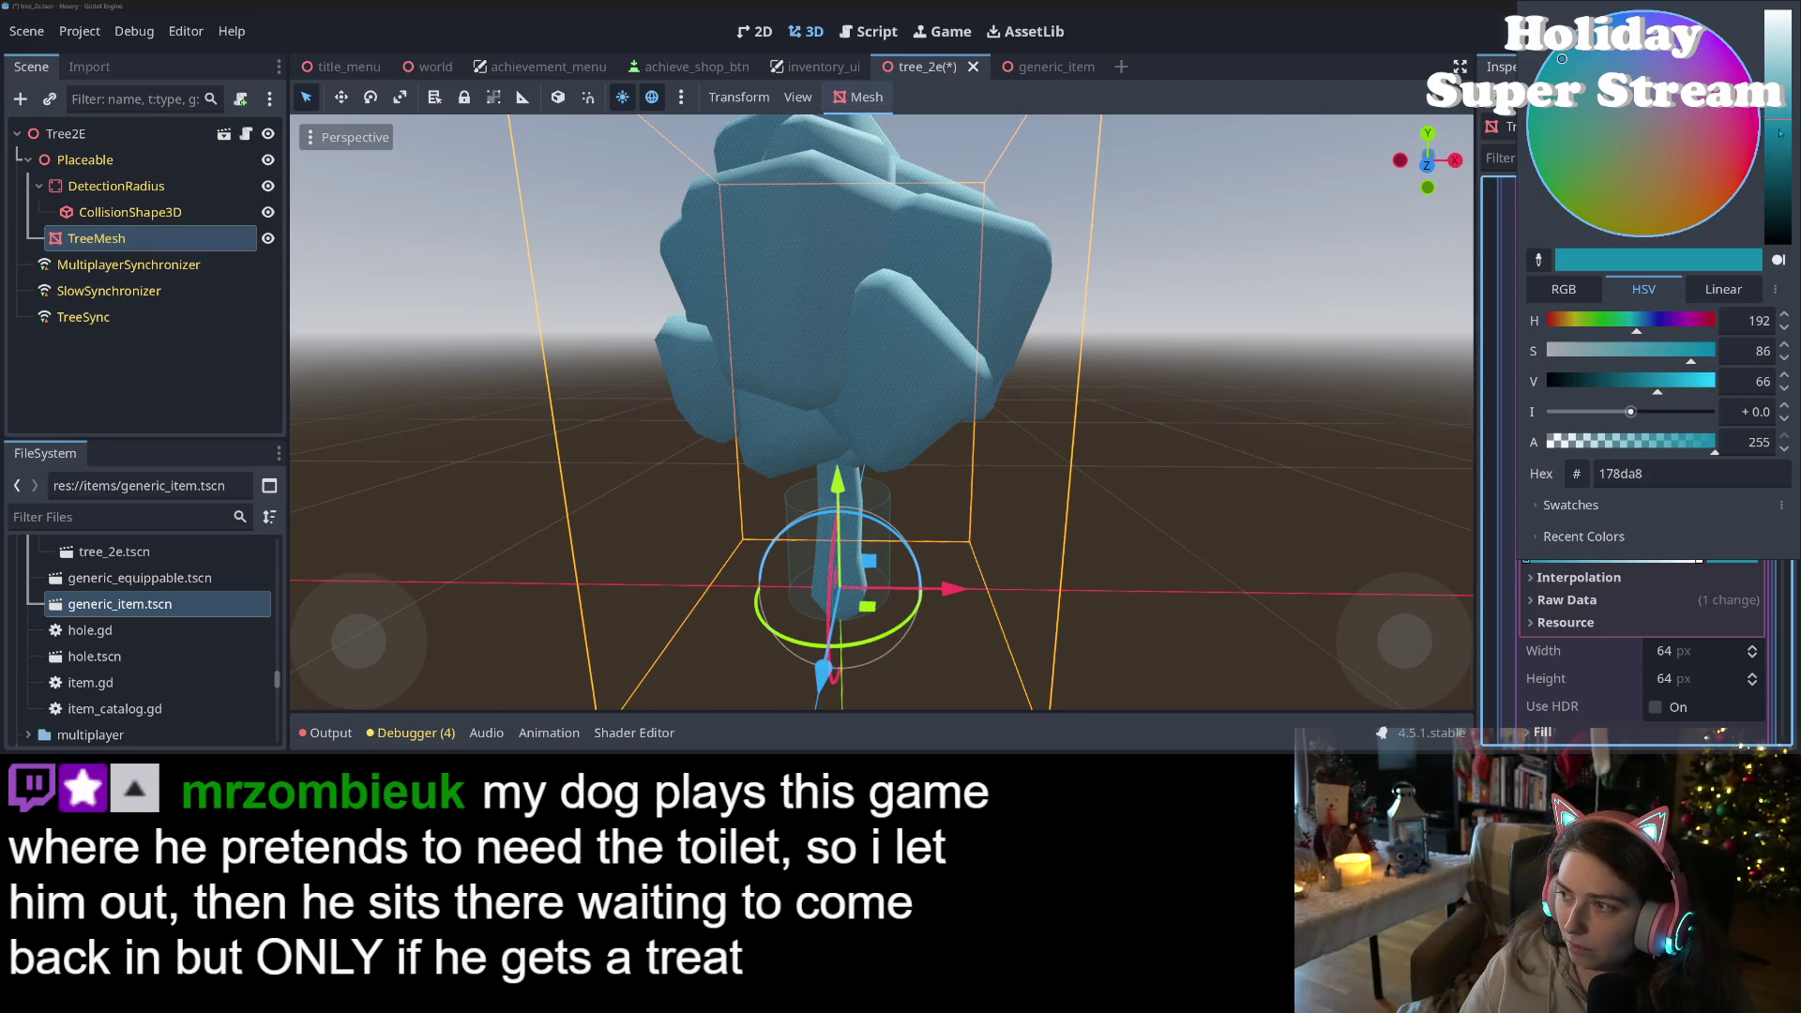
drag(1780, 133, 1781, 93)
click(1618, 600)
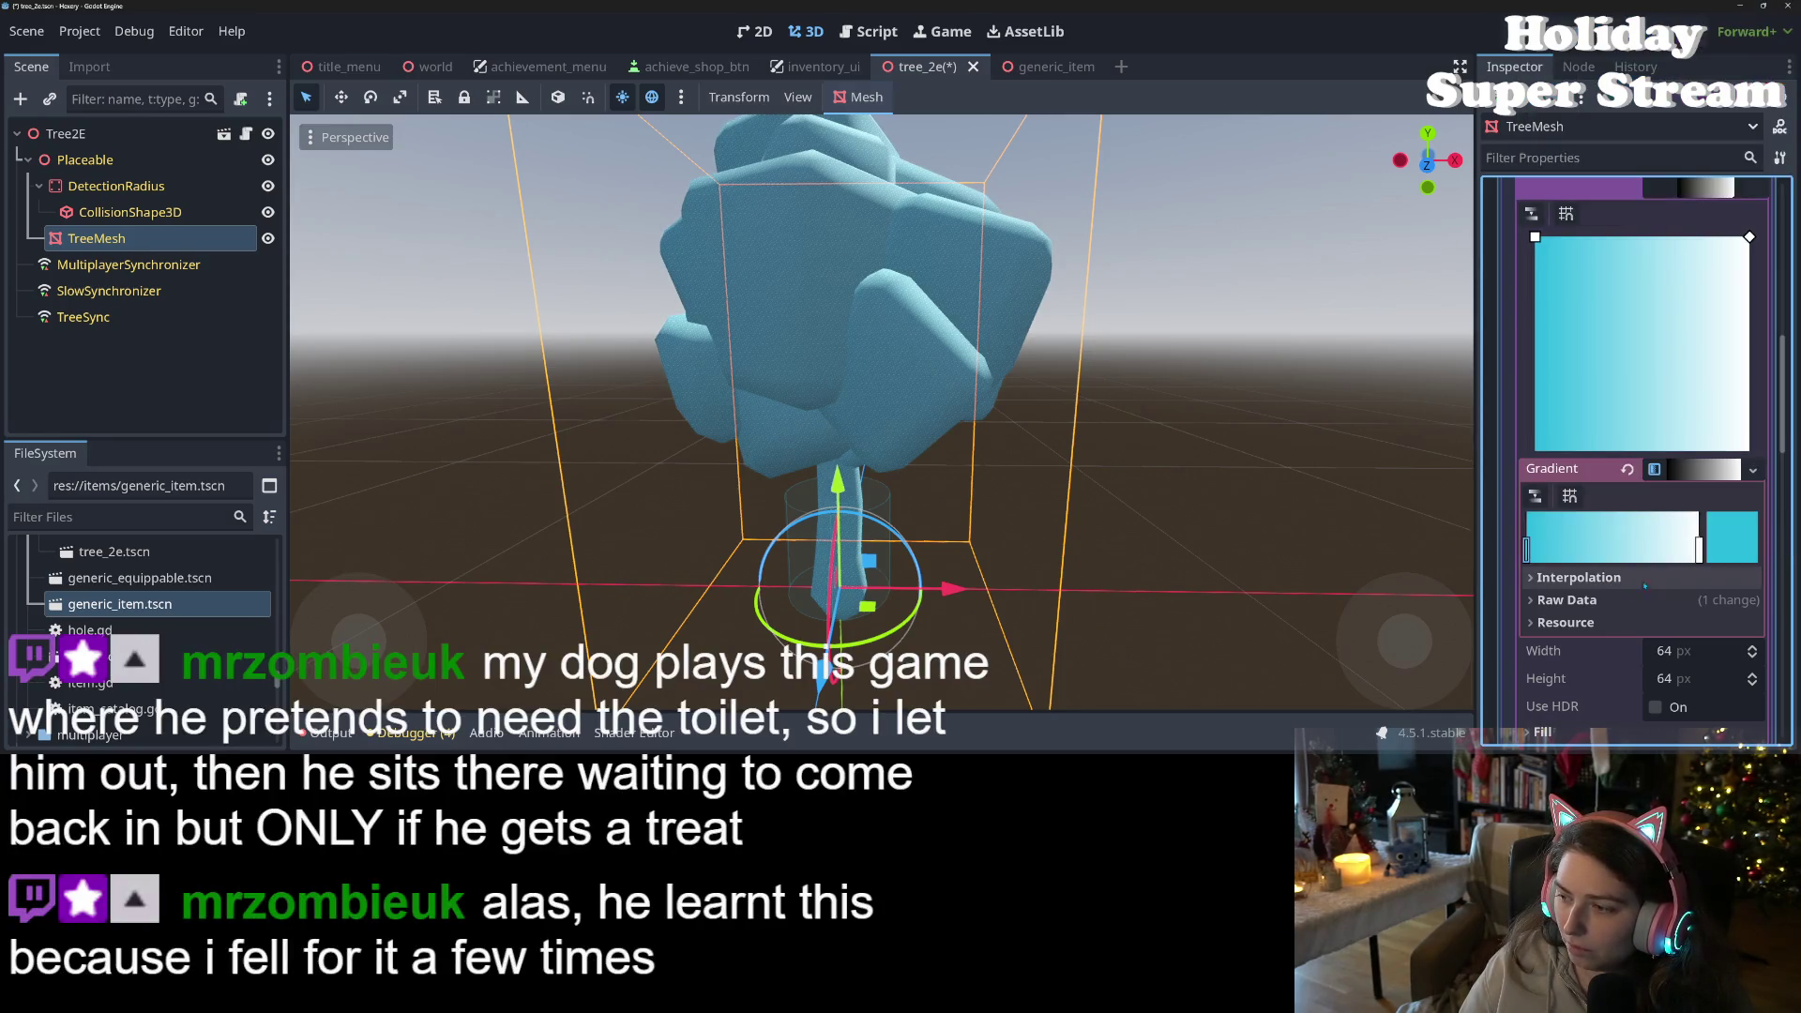
click(1702, 555)
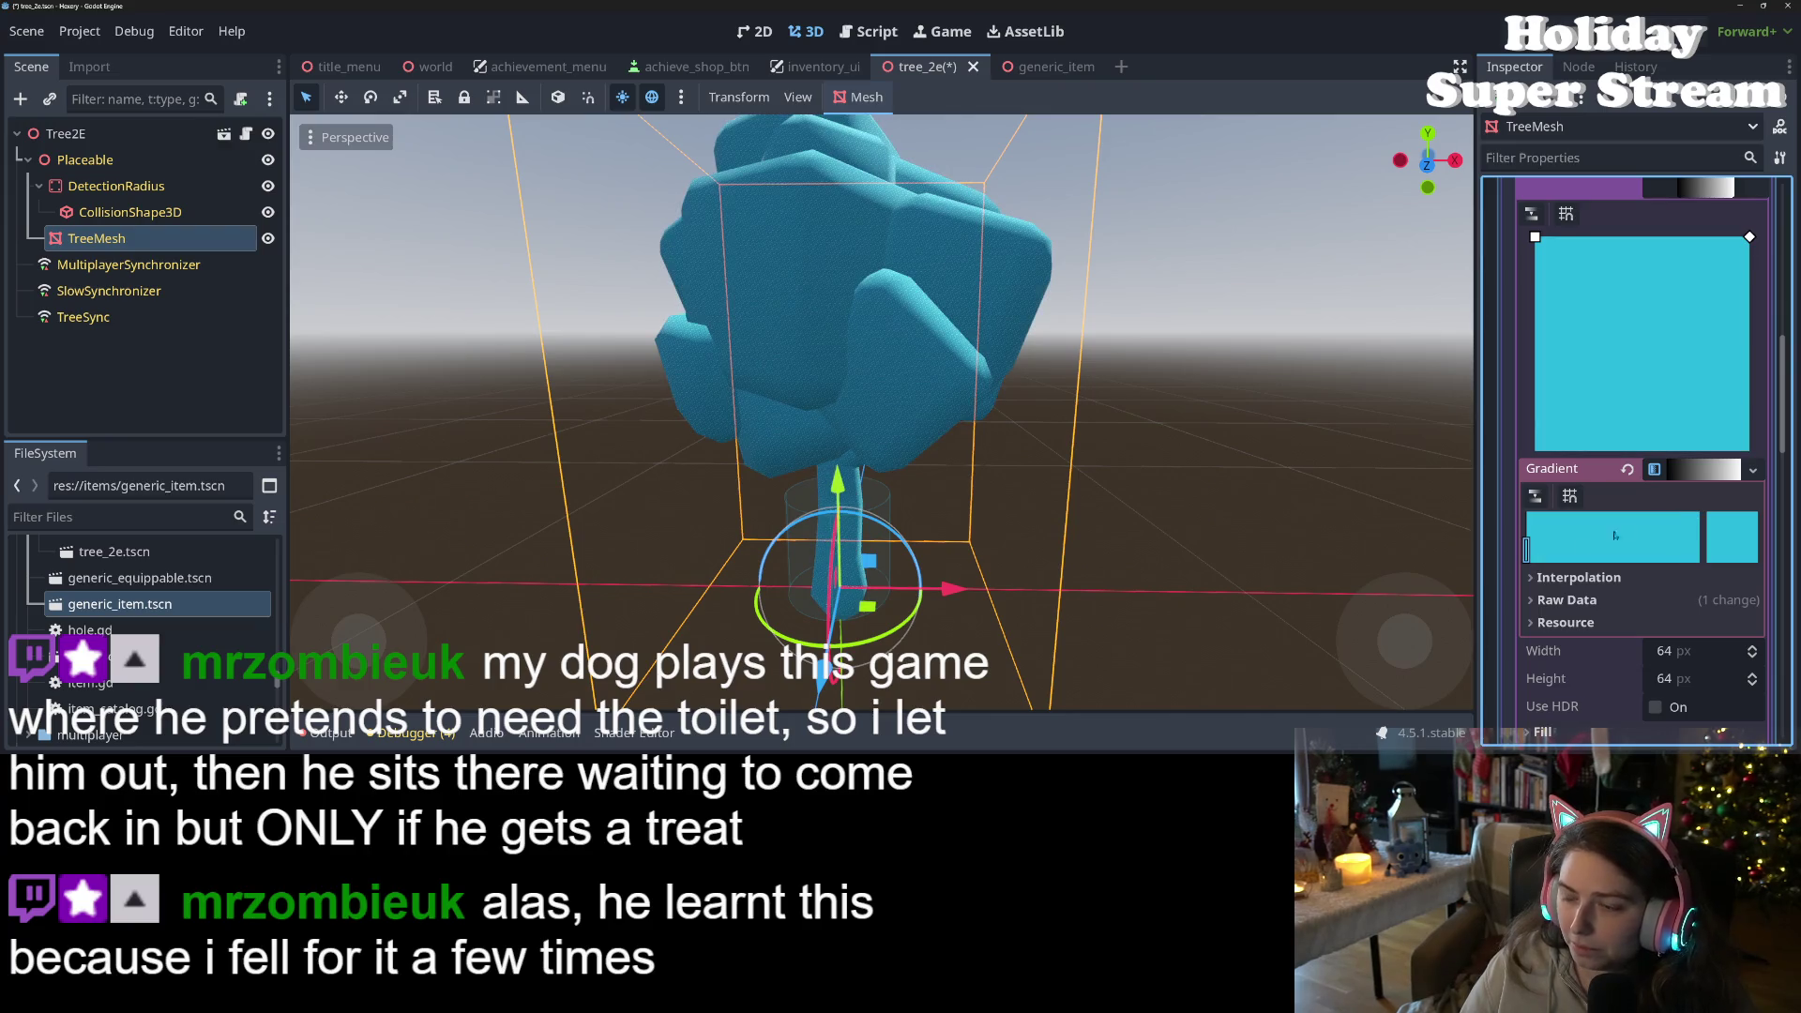
scroll(1627, 336, up, 2)
click(1682, 255)
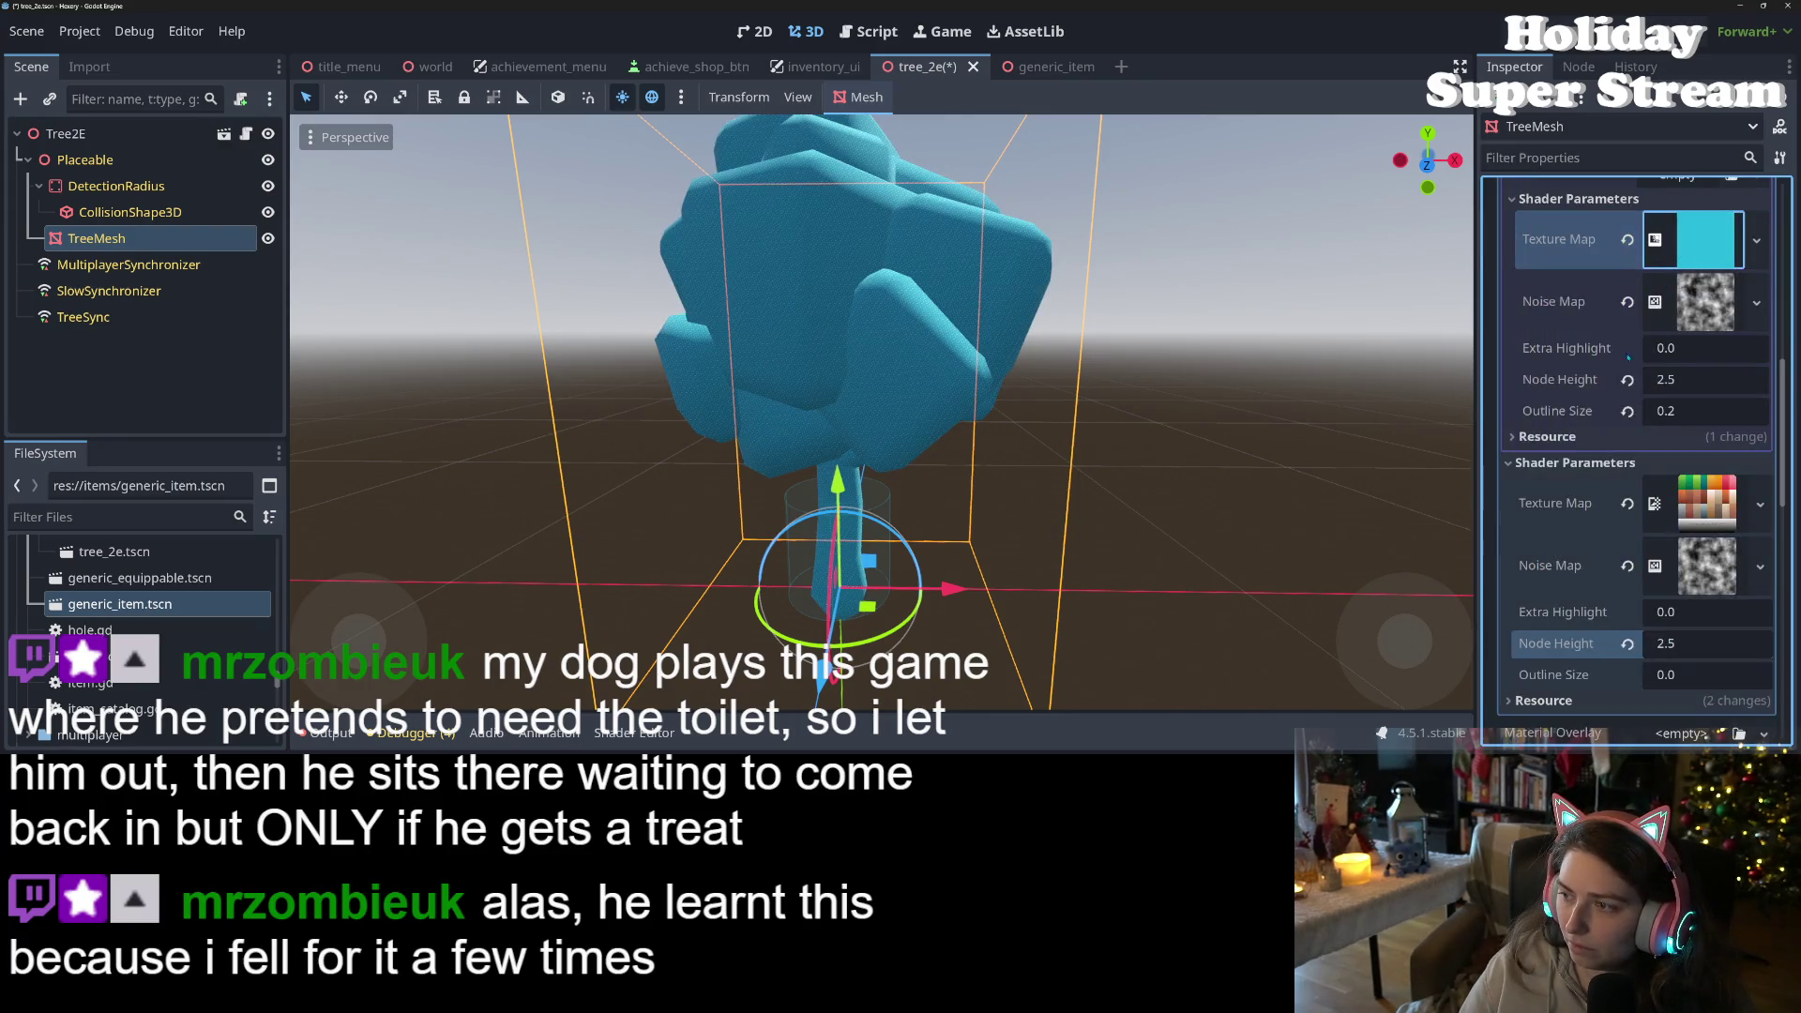
- Save the tree_2e scene and bring up the highlight shader's code
key(ctrl+s)
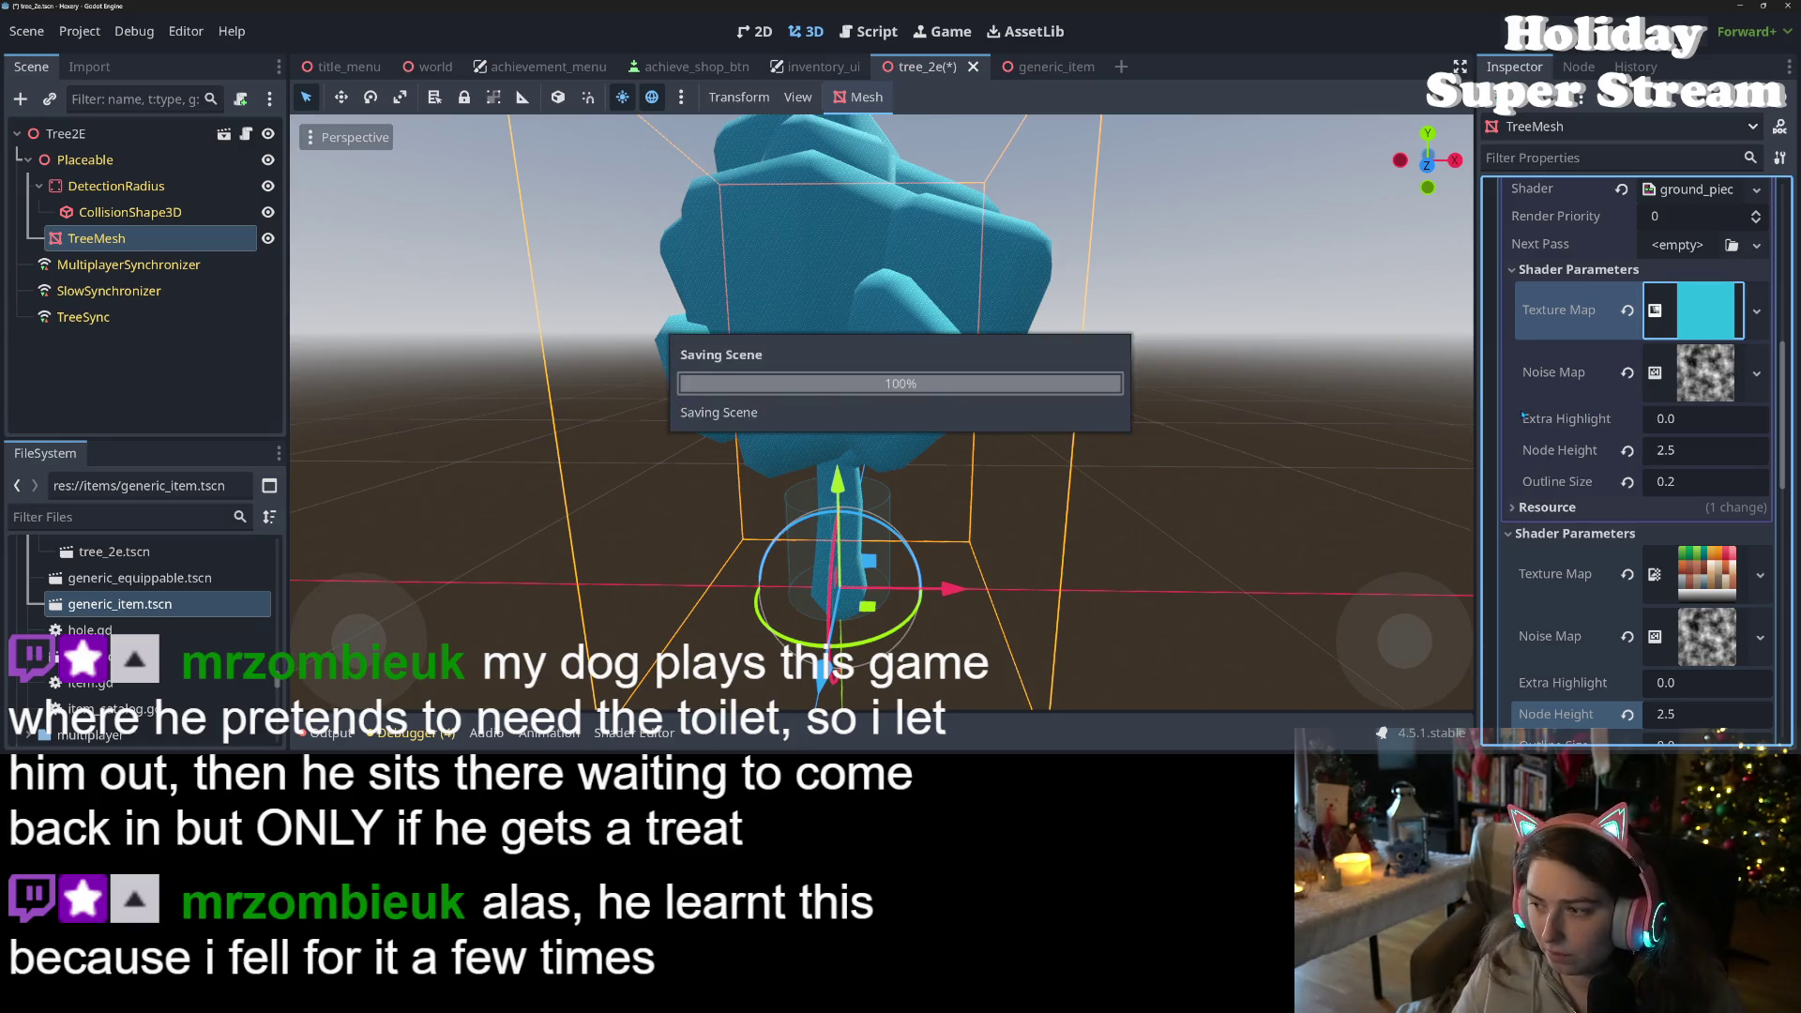
scroll(1016, 566, down, 2)
scroll(1016, 566, down, 3)
mouse_move(1017, 566)
mouse_down()
mouse_move(1156, 589)
mouse_move(938, 657)
mouse_up()
scroll(1036, 582, up, 5)
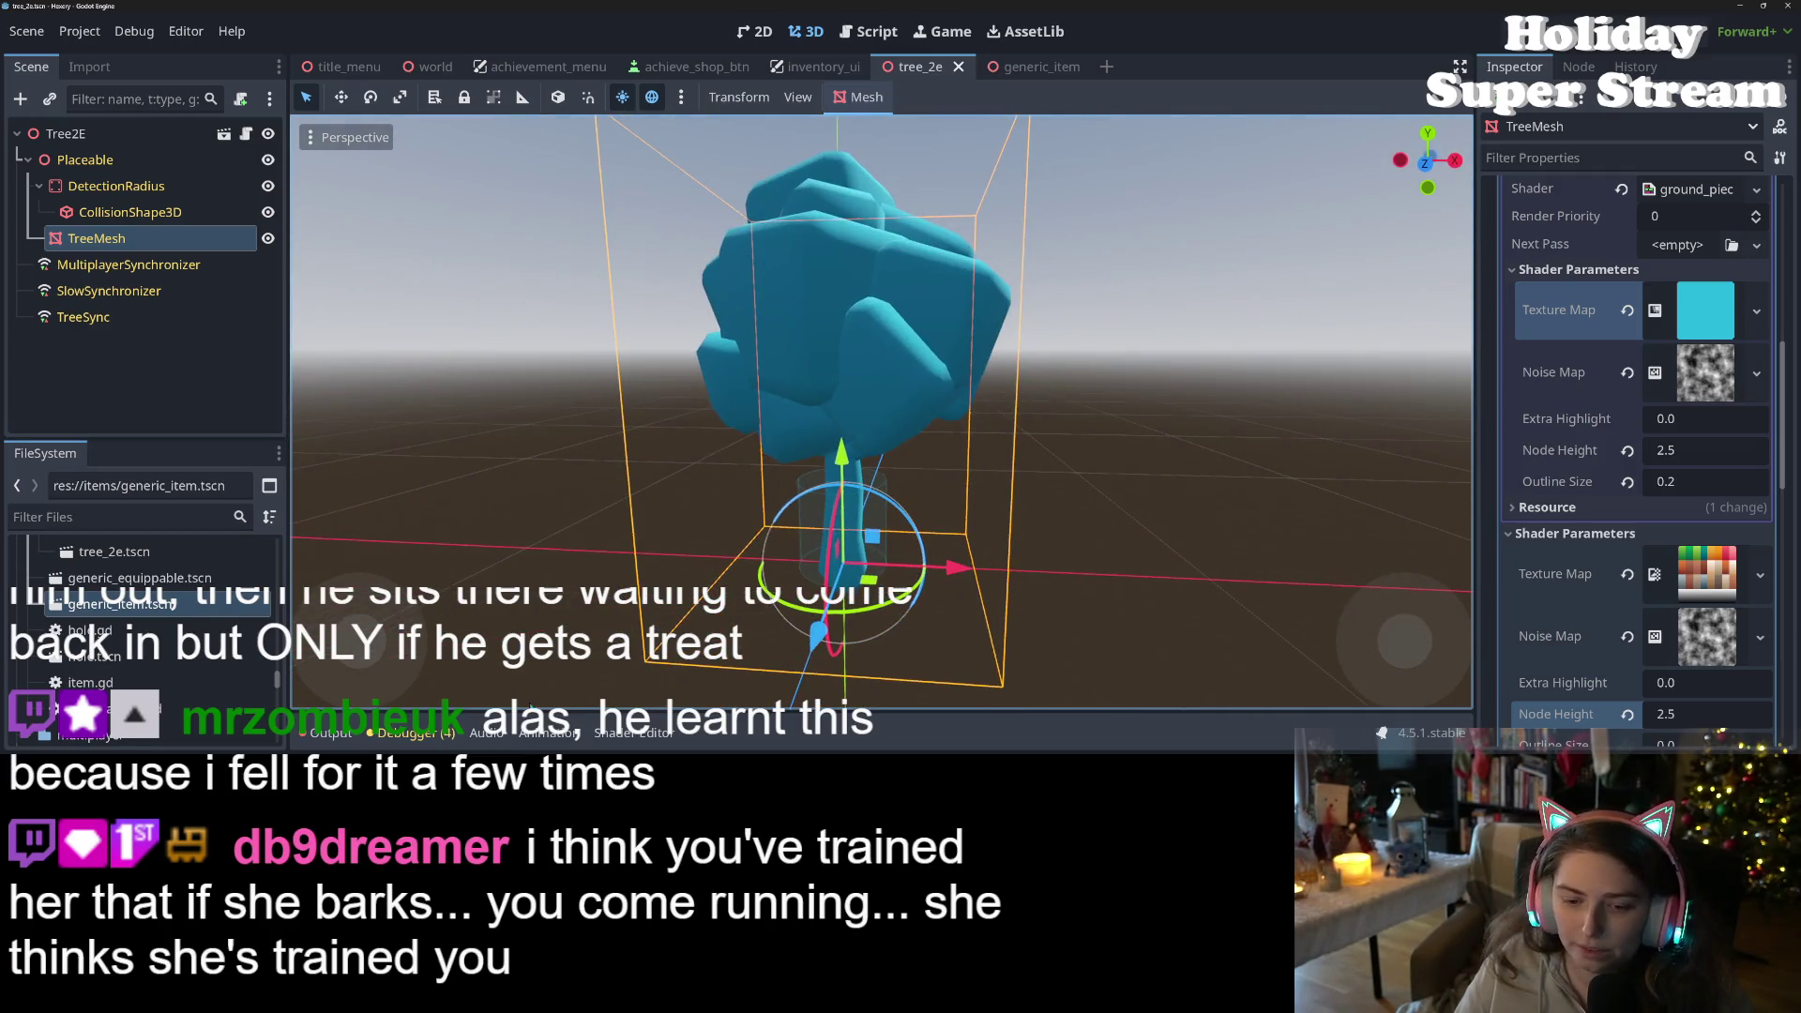
click(634, 732)
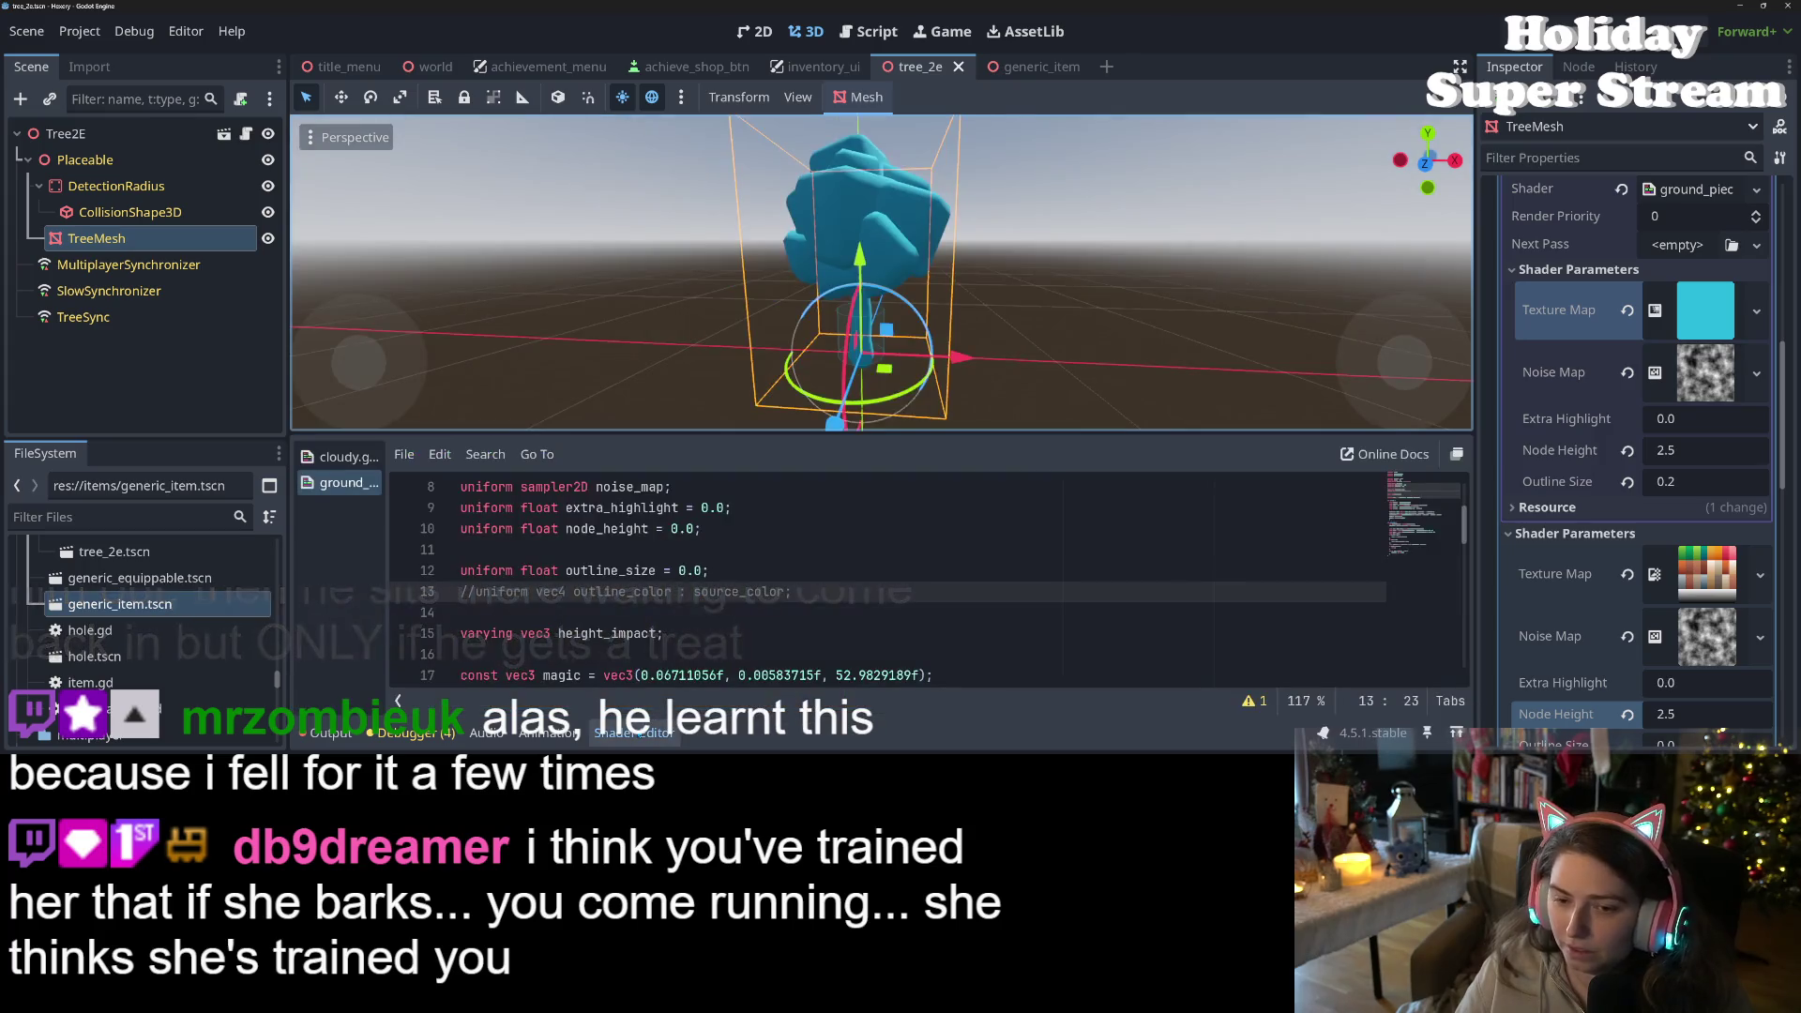
- Look over the shader code, checking the outline_size uniform and render mode settings
click(707, 592)
scroll(707, 597, down, 3)
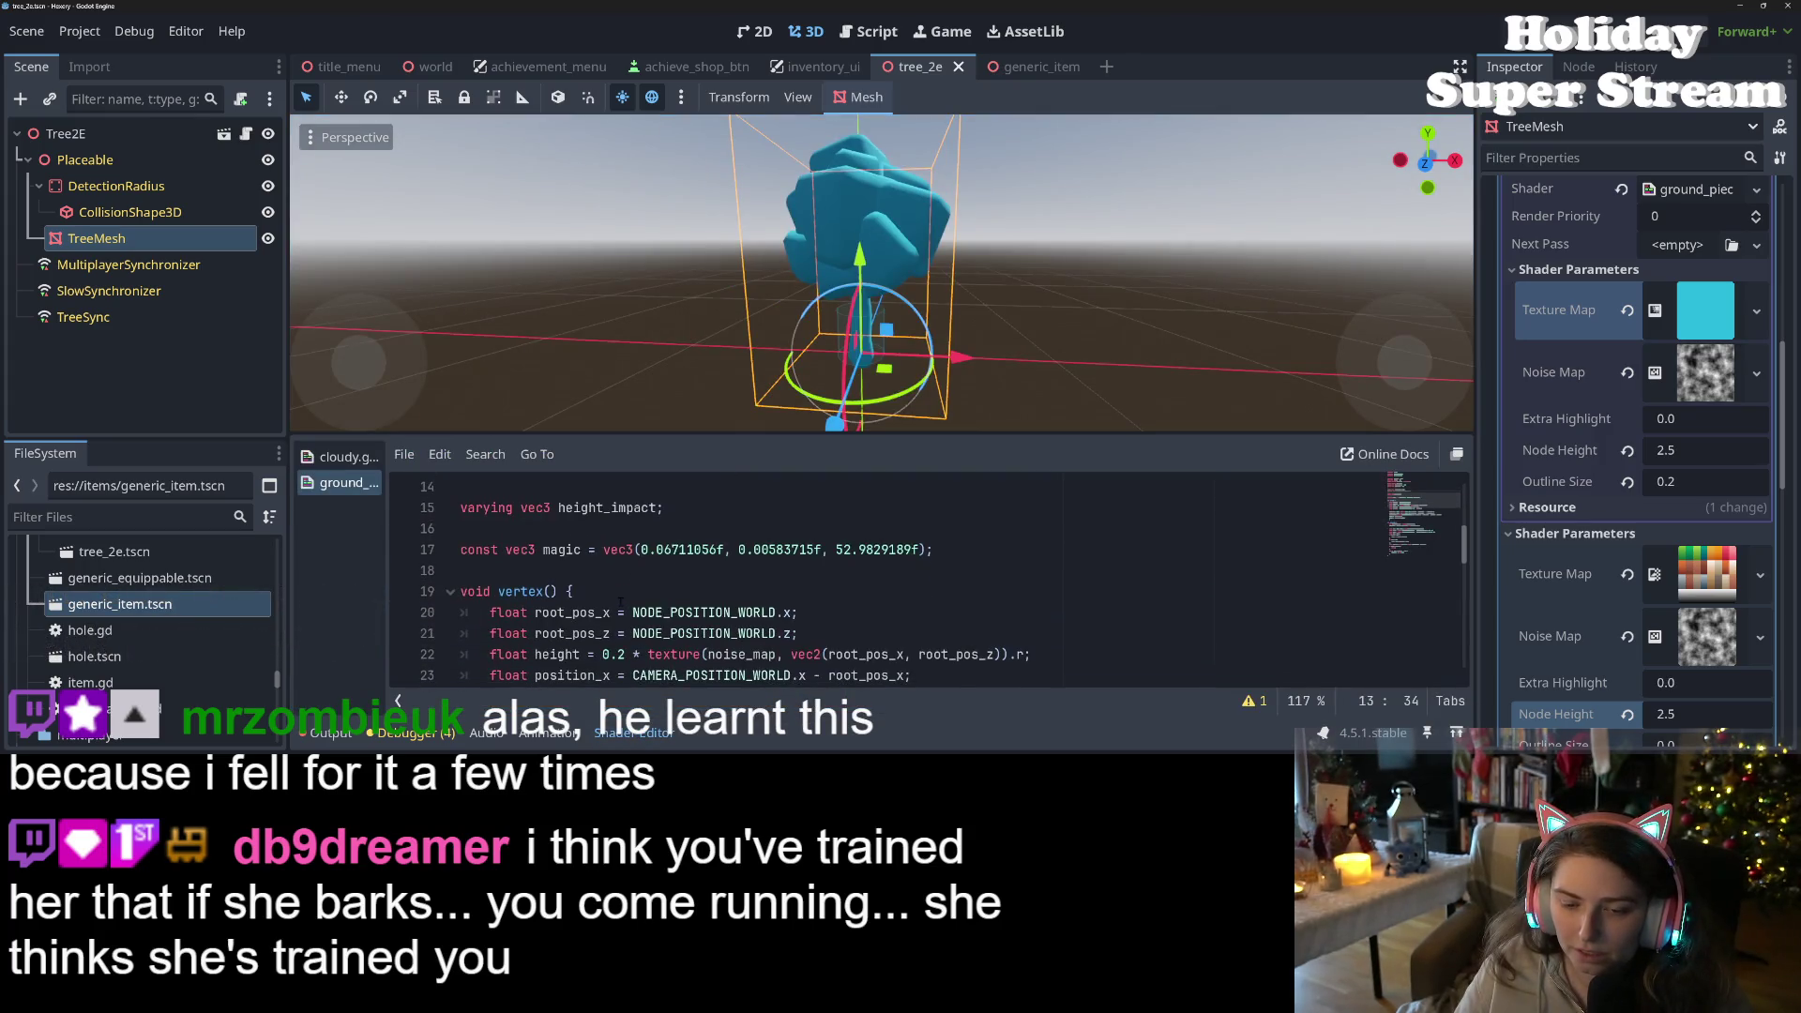
scroll(707, 597, up, 3)
double_click(610, 570)
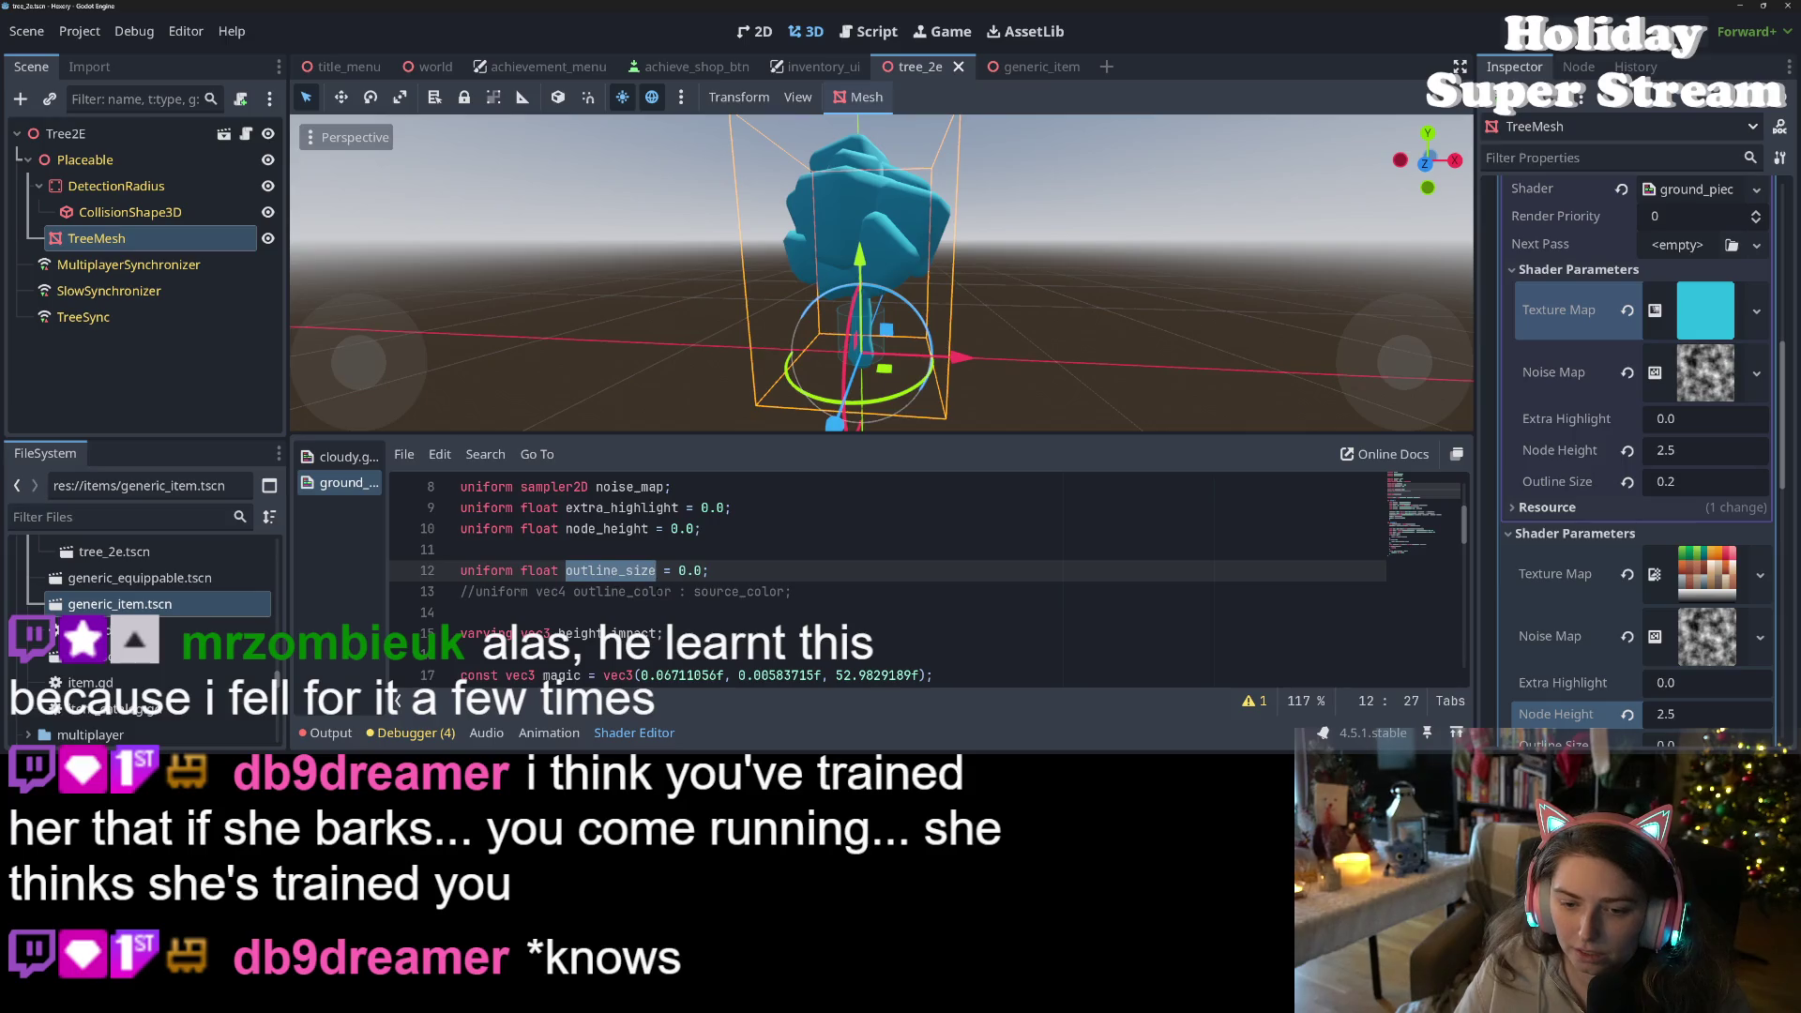
scroll(687, 598, down, 5)
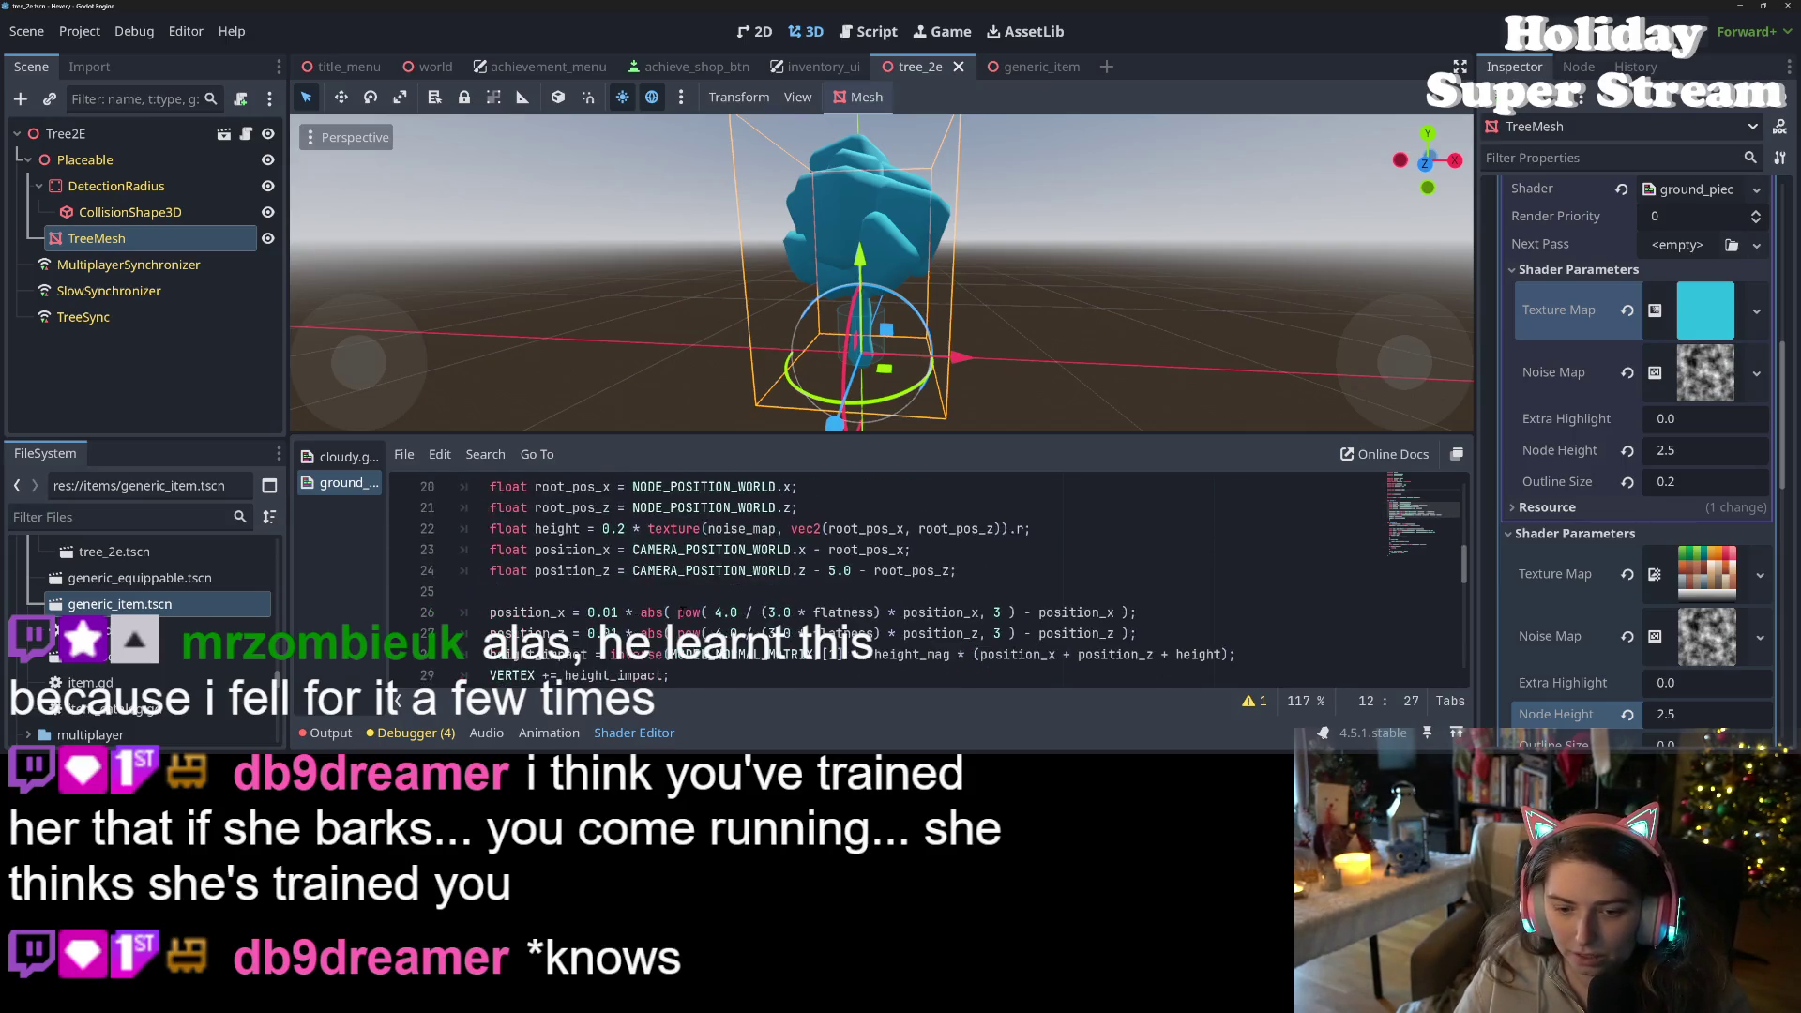
scroll(692, 621, up, 7)
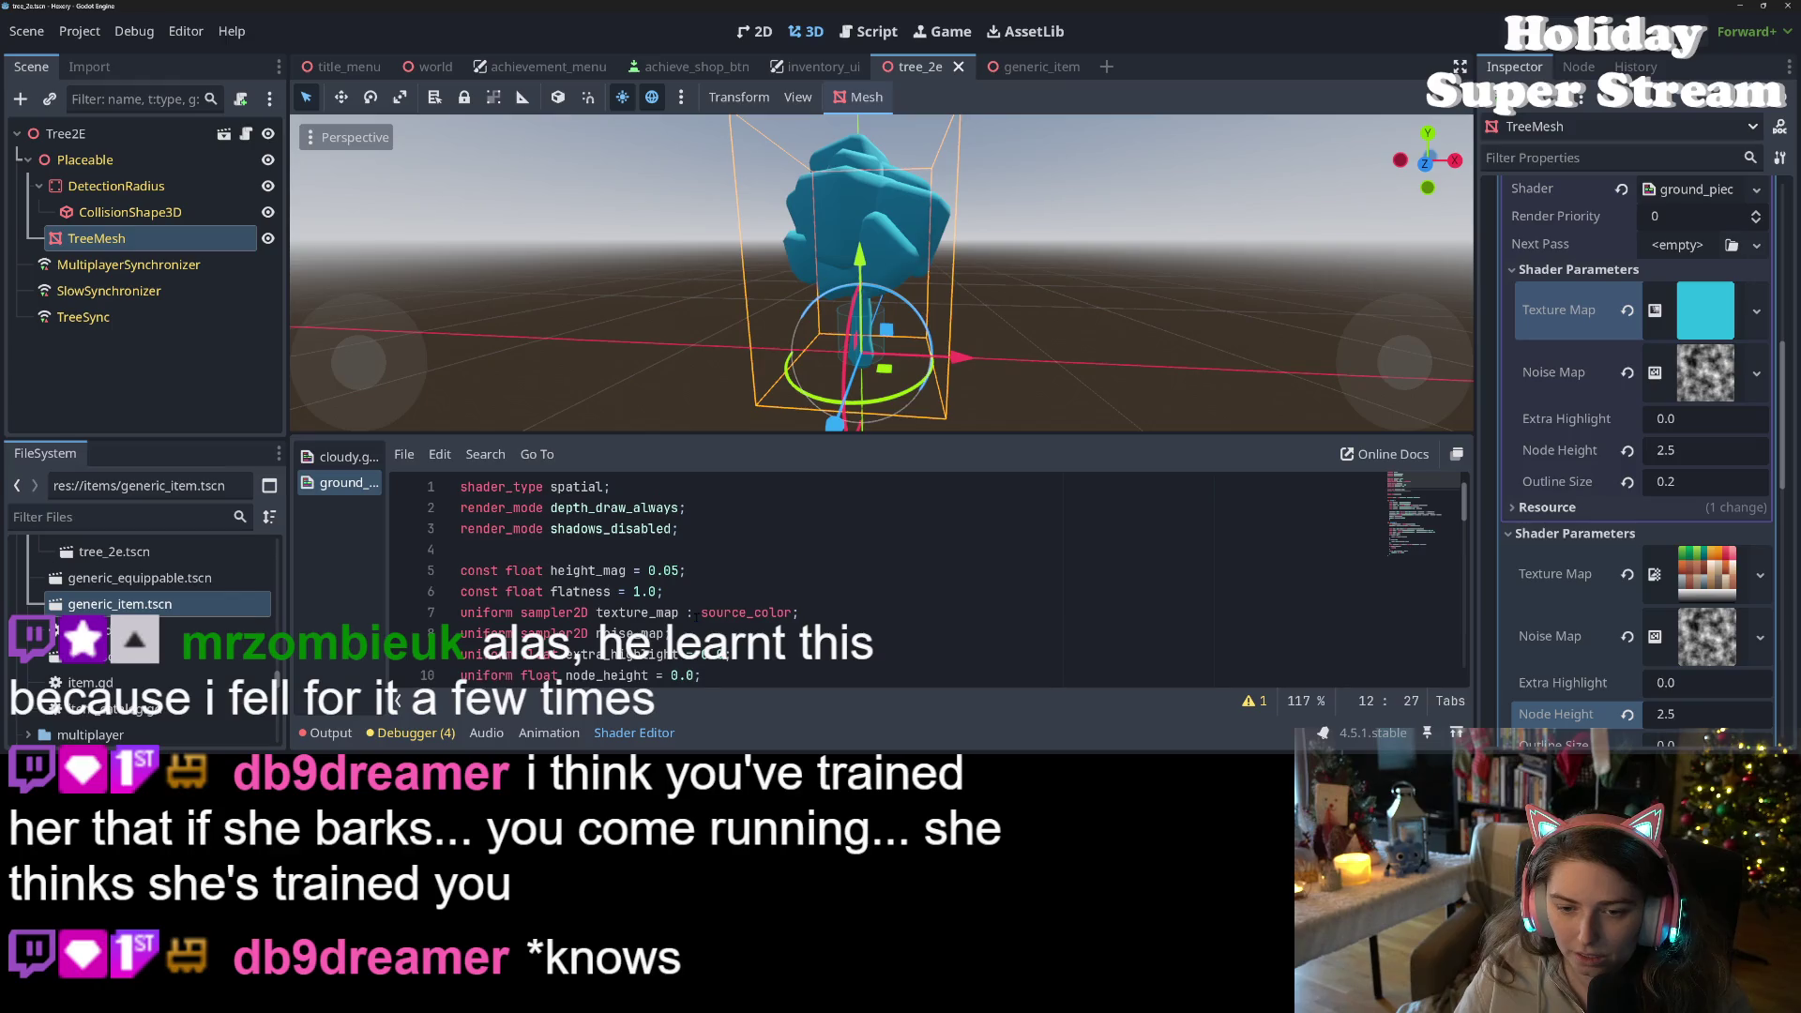
click(690, 529)
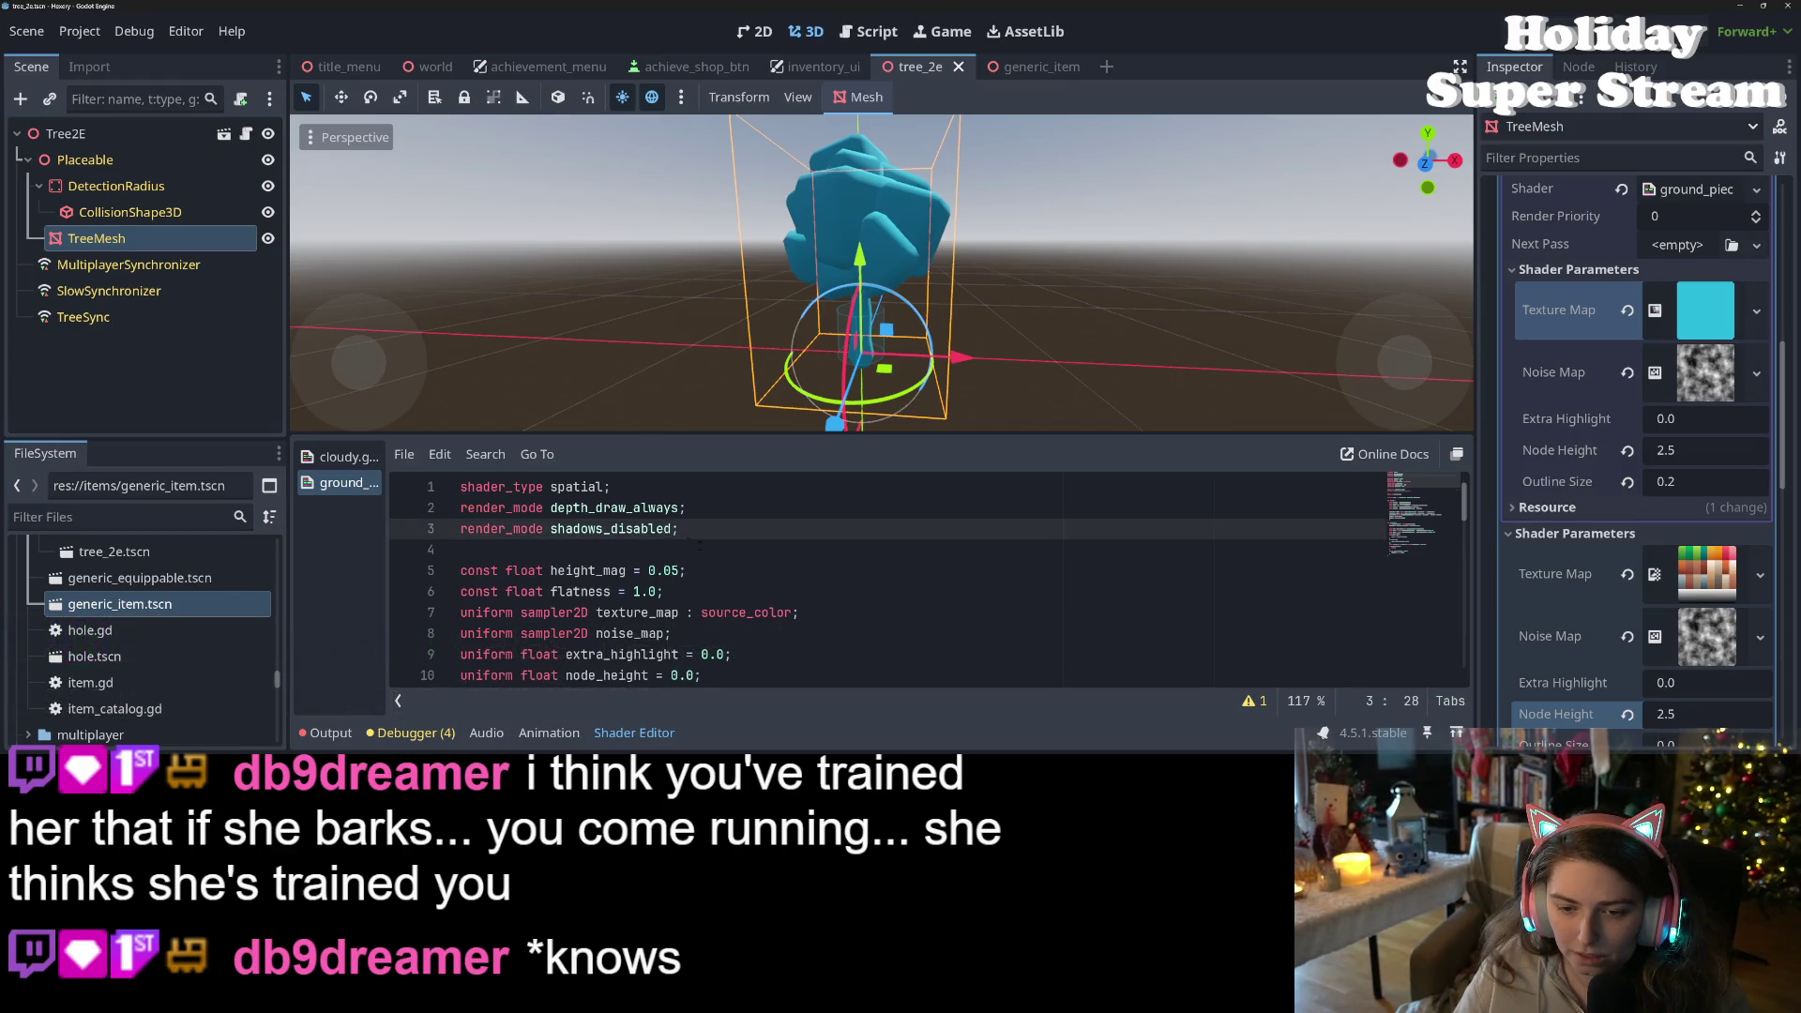
scroll(706, 553, down, 6)
scroll(778, 602, down, 5)
scroll(769, 599, up, 3)
- After the outline offset line, add an empty 'if (outline_size > 0.0) {' block and save
click(760, 595)
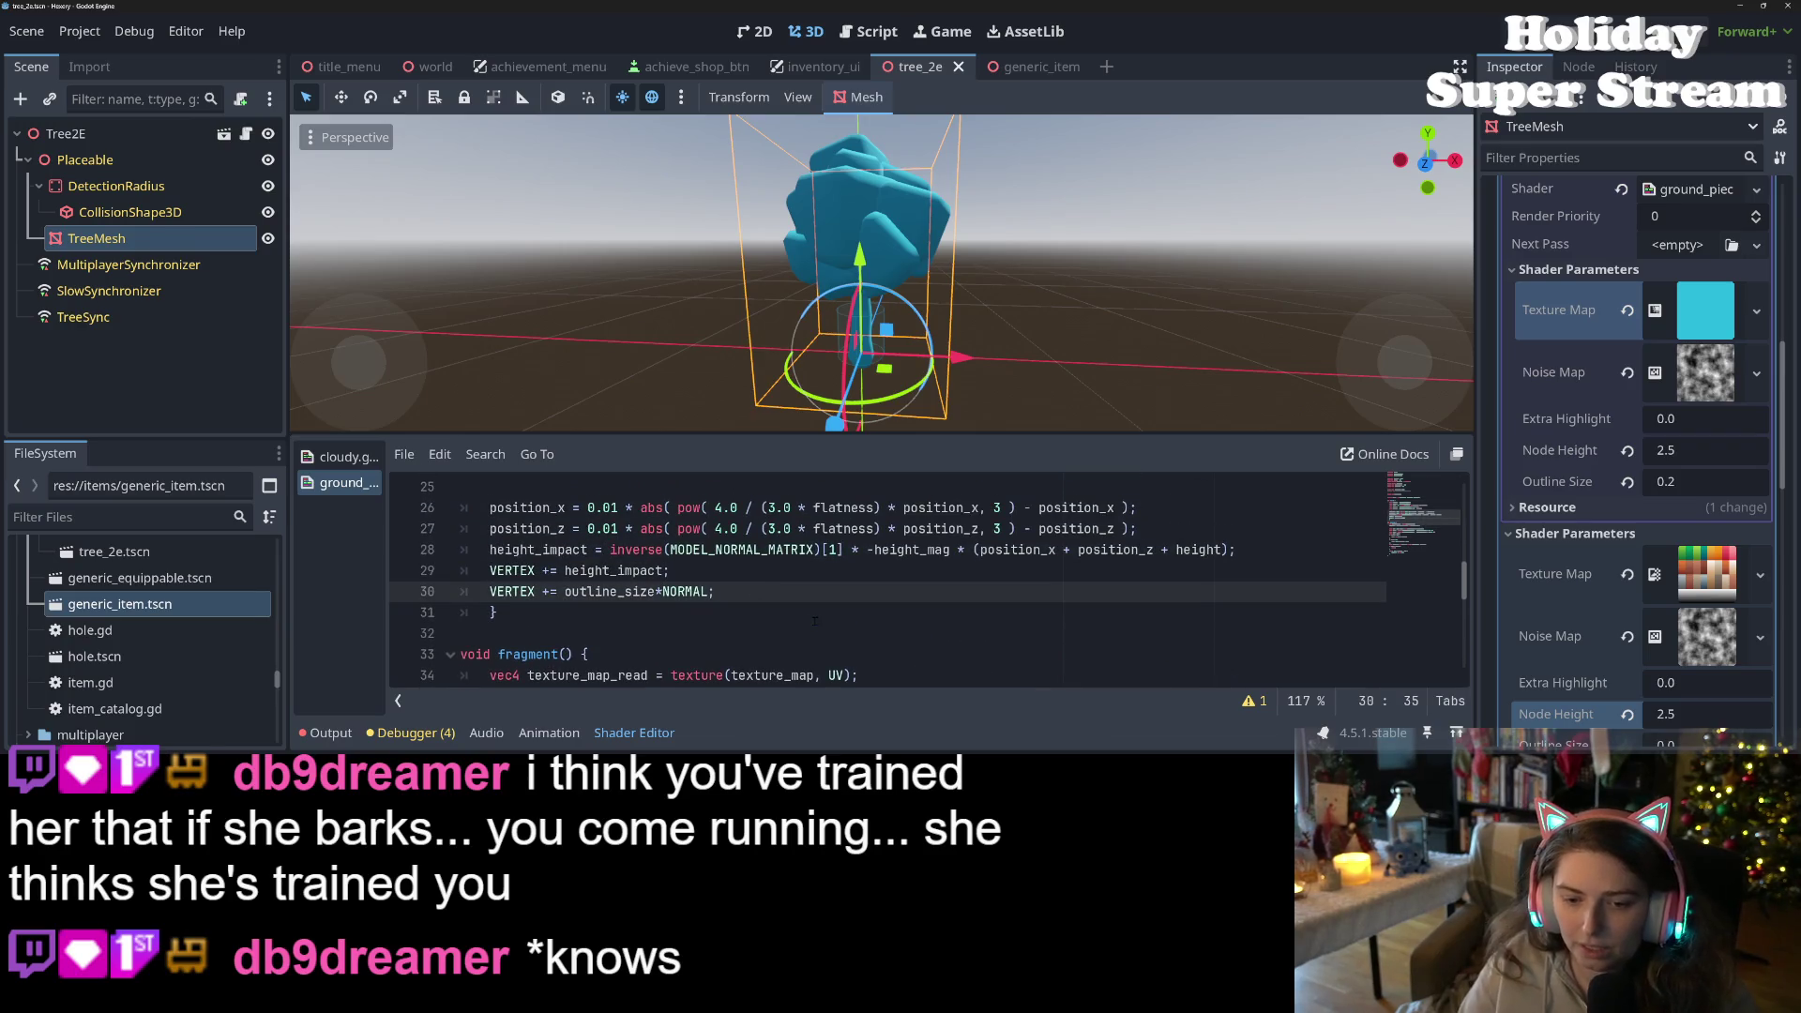
key(Return)
text(if ou)
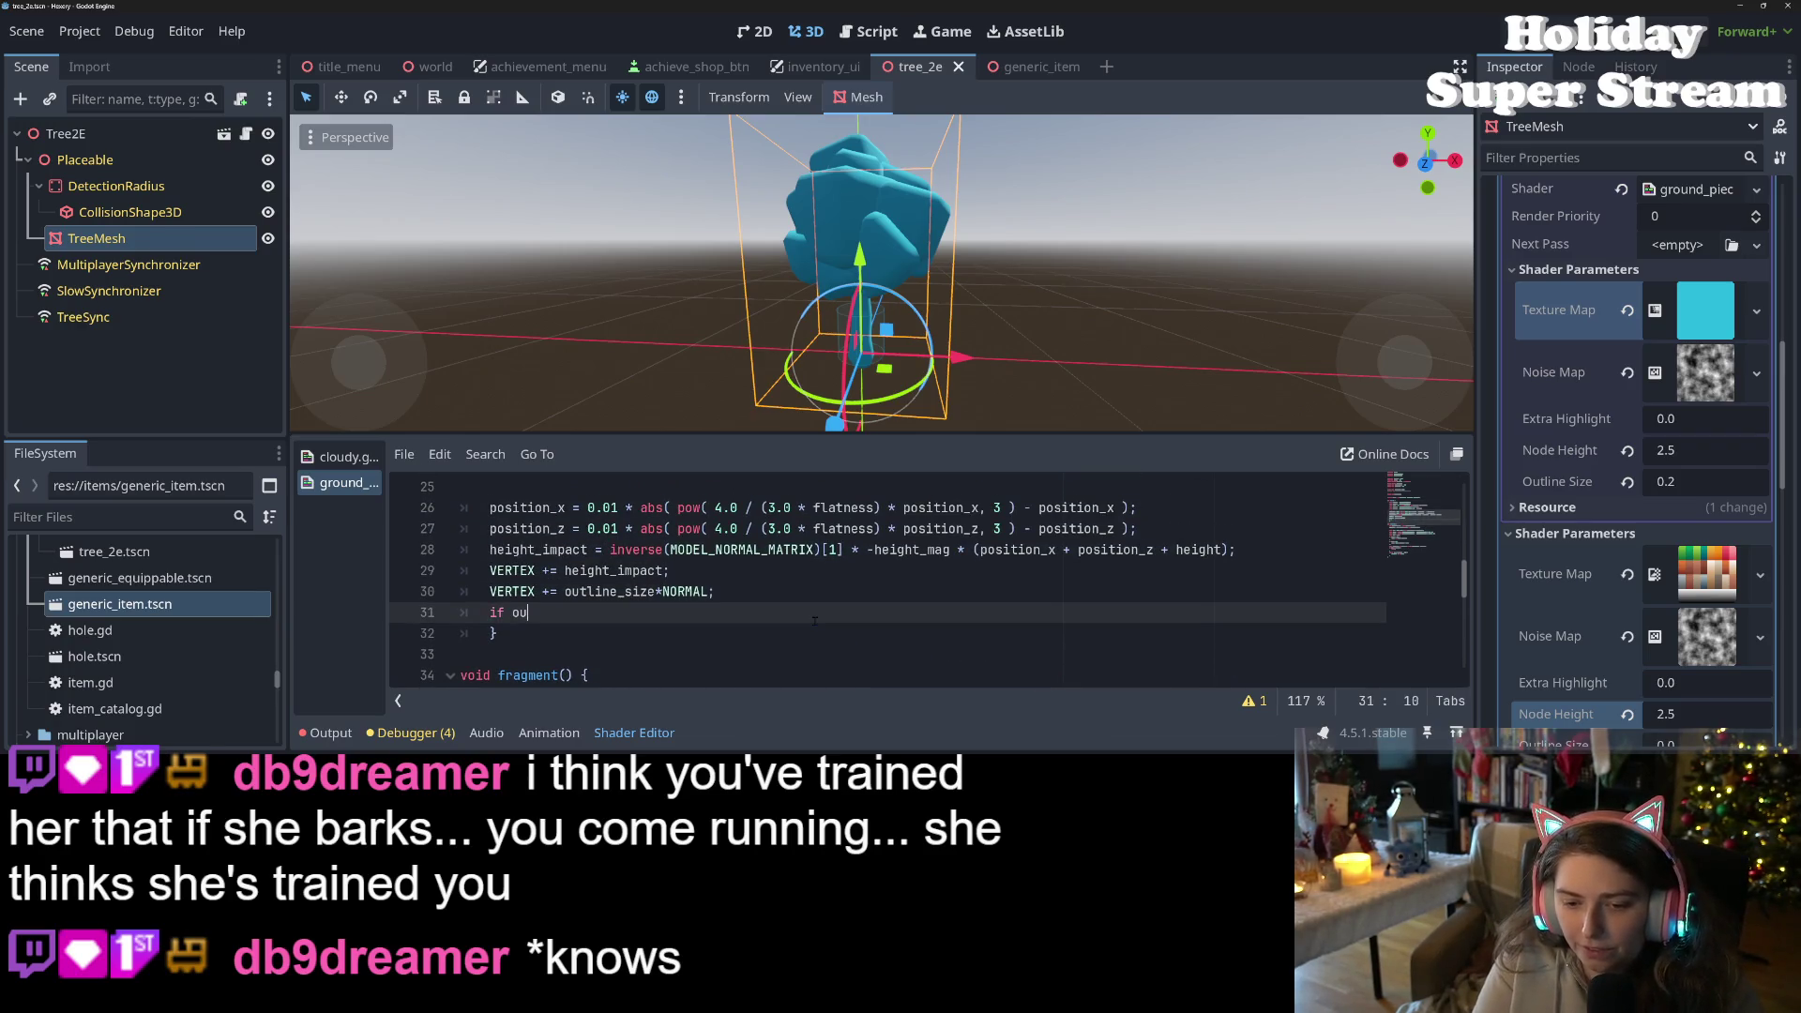
text(til)
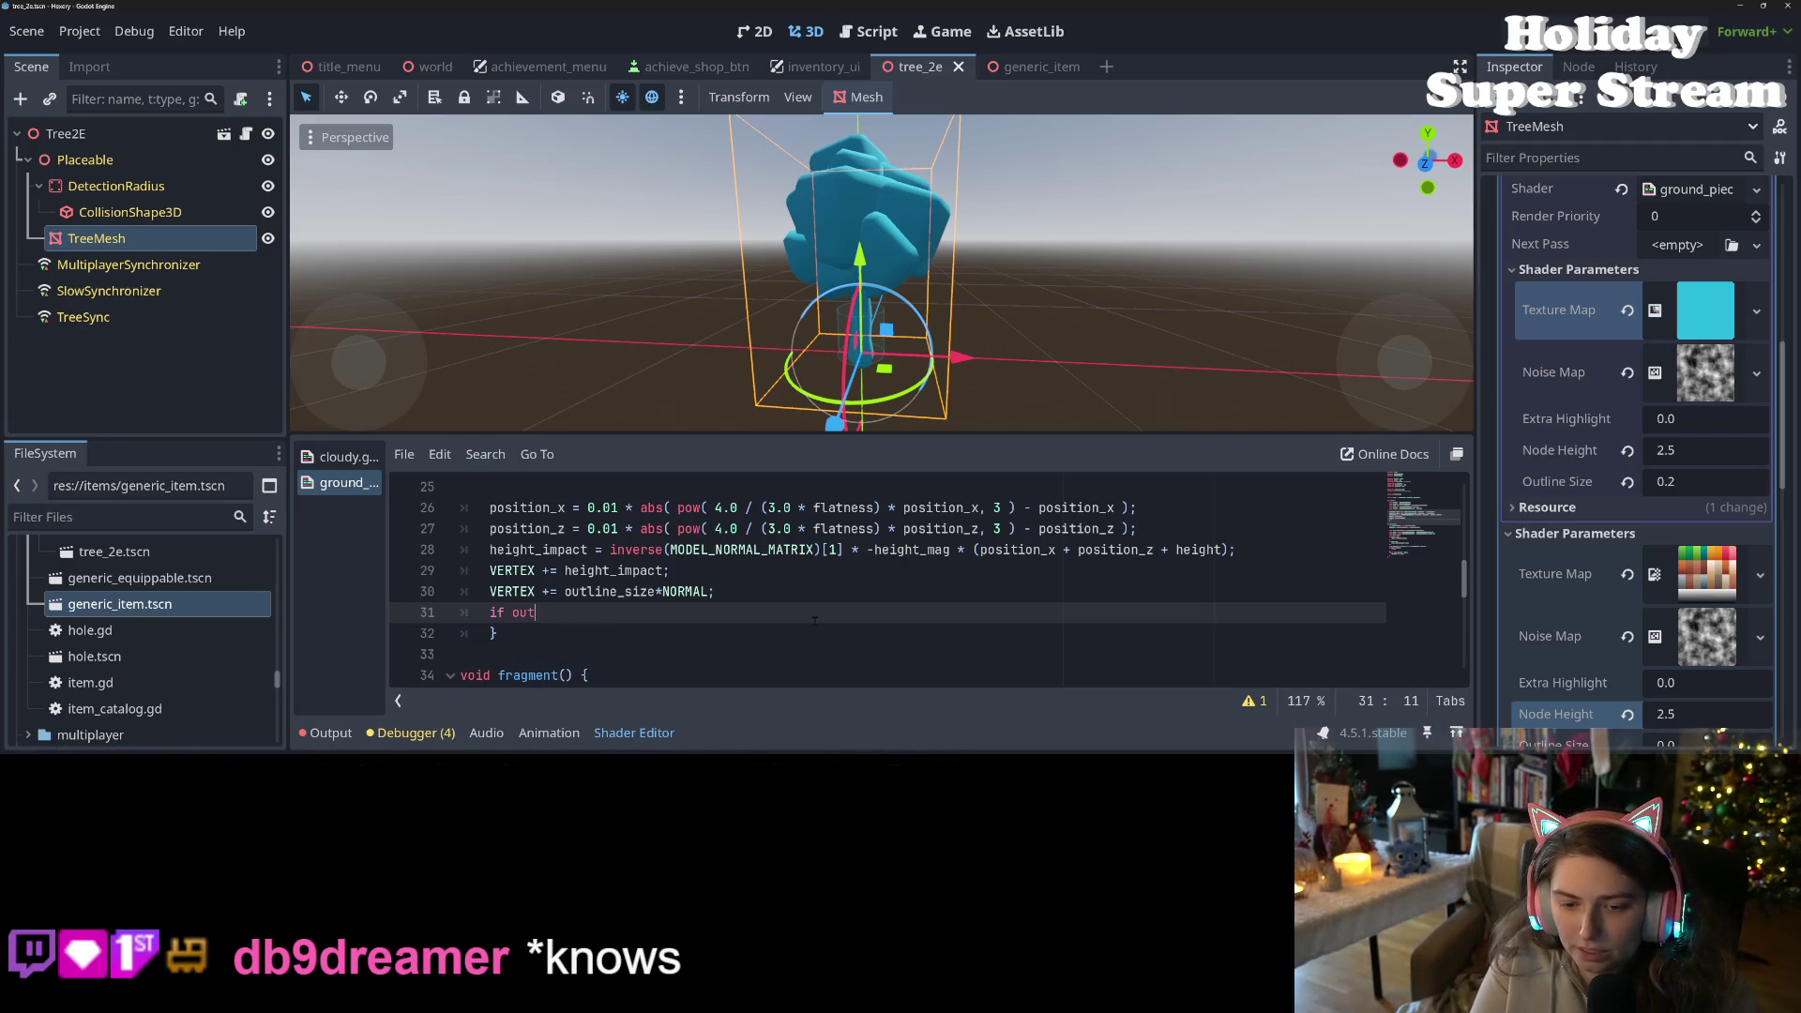
key(BackSpace)
key(BackSpace)
key(BackSpace)
text((outline_size)
text( > 0.0)
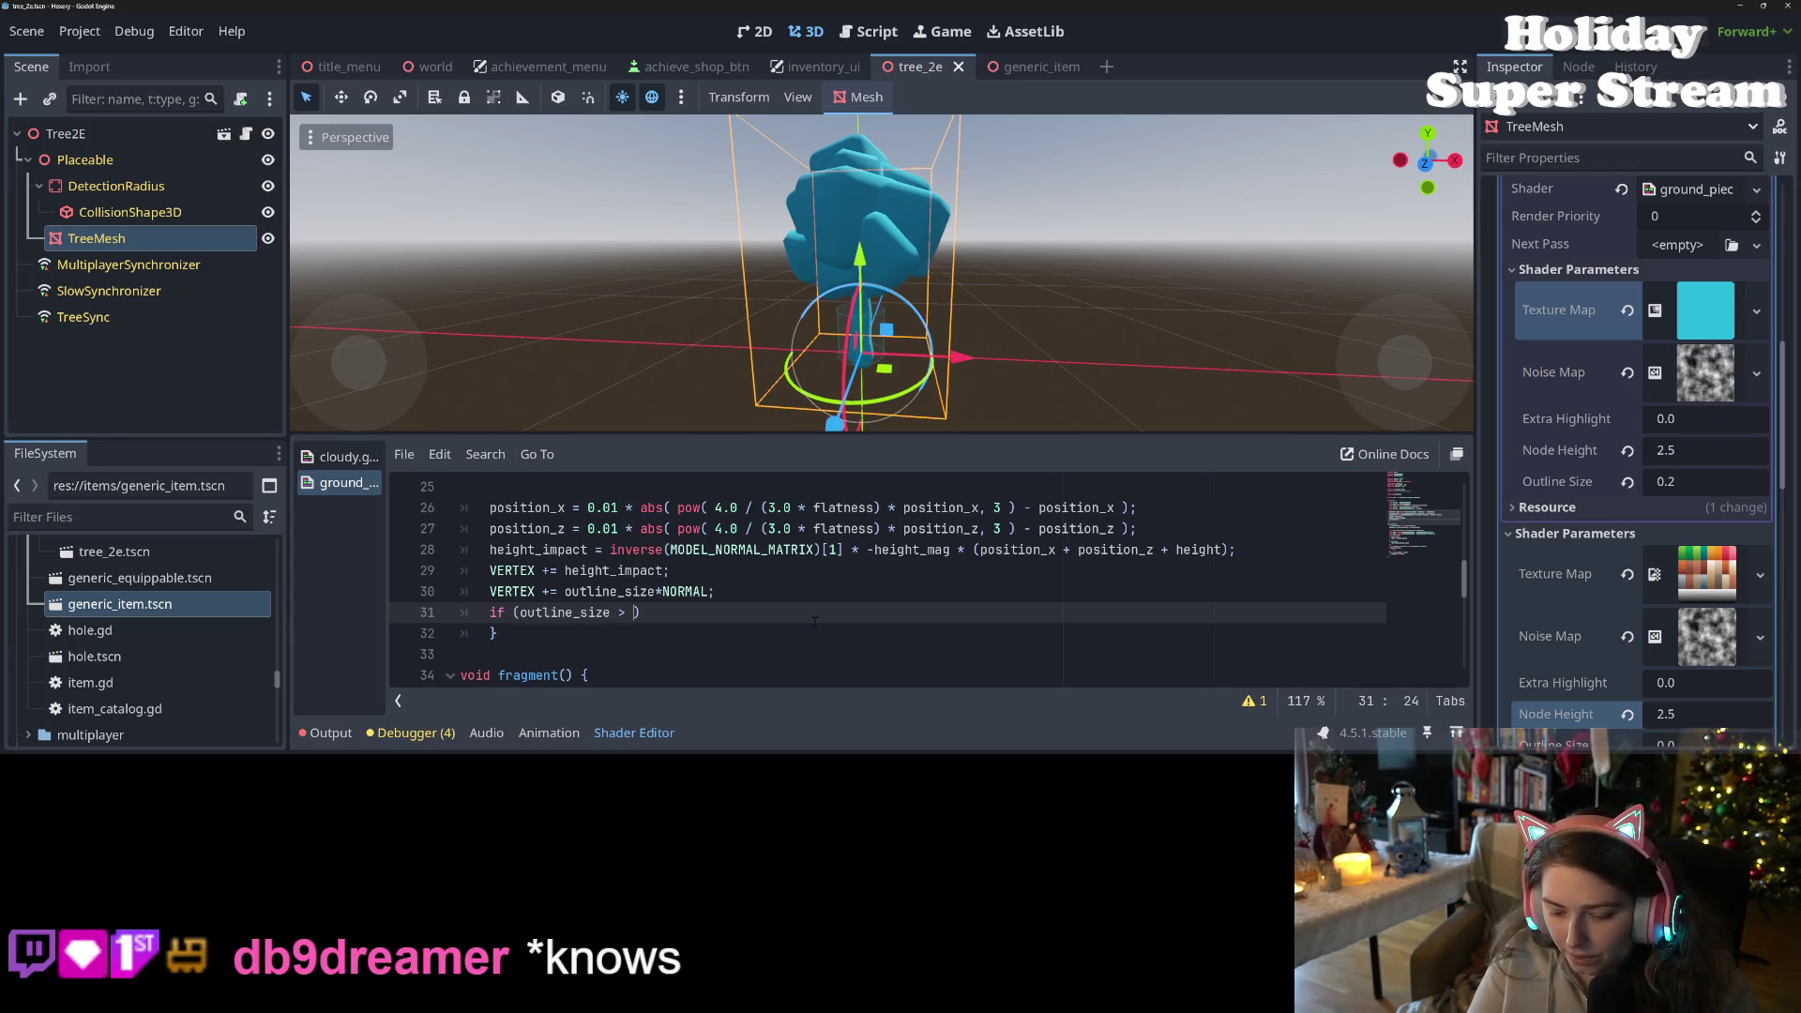
text():)
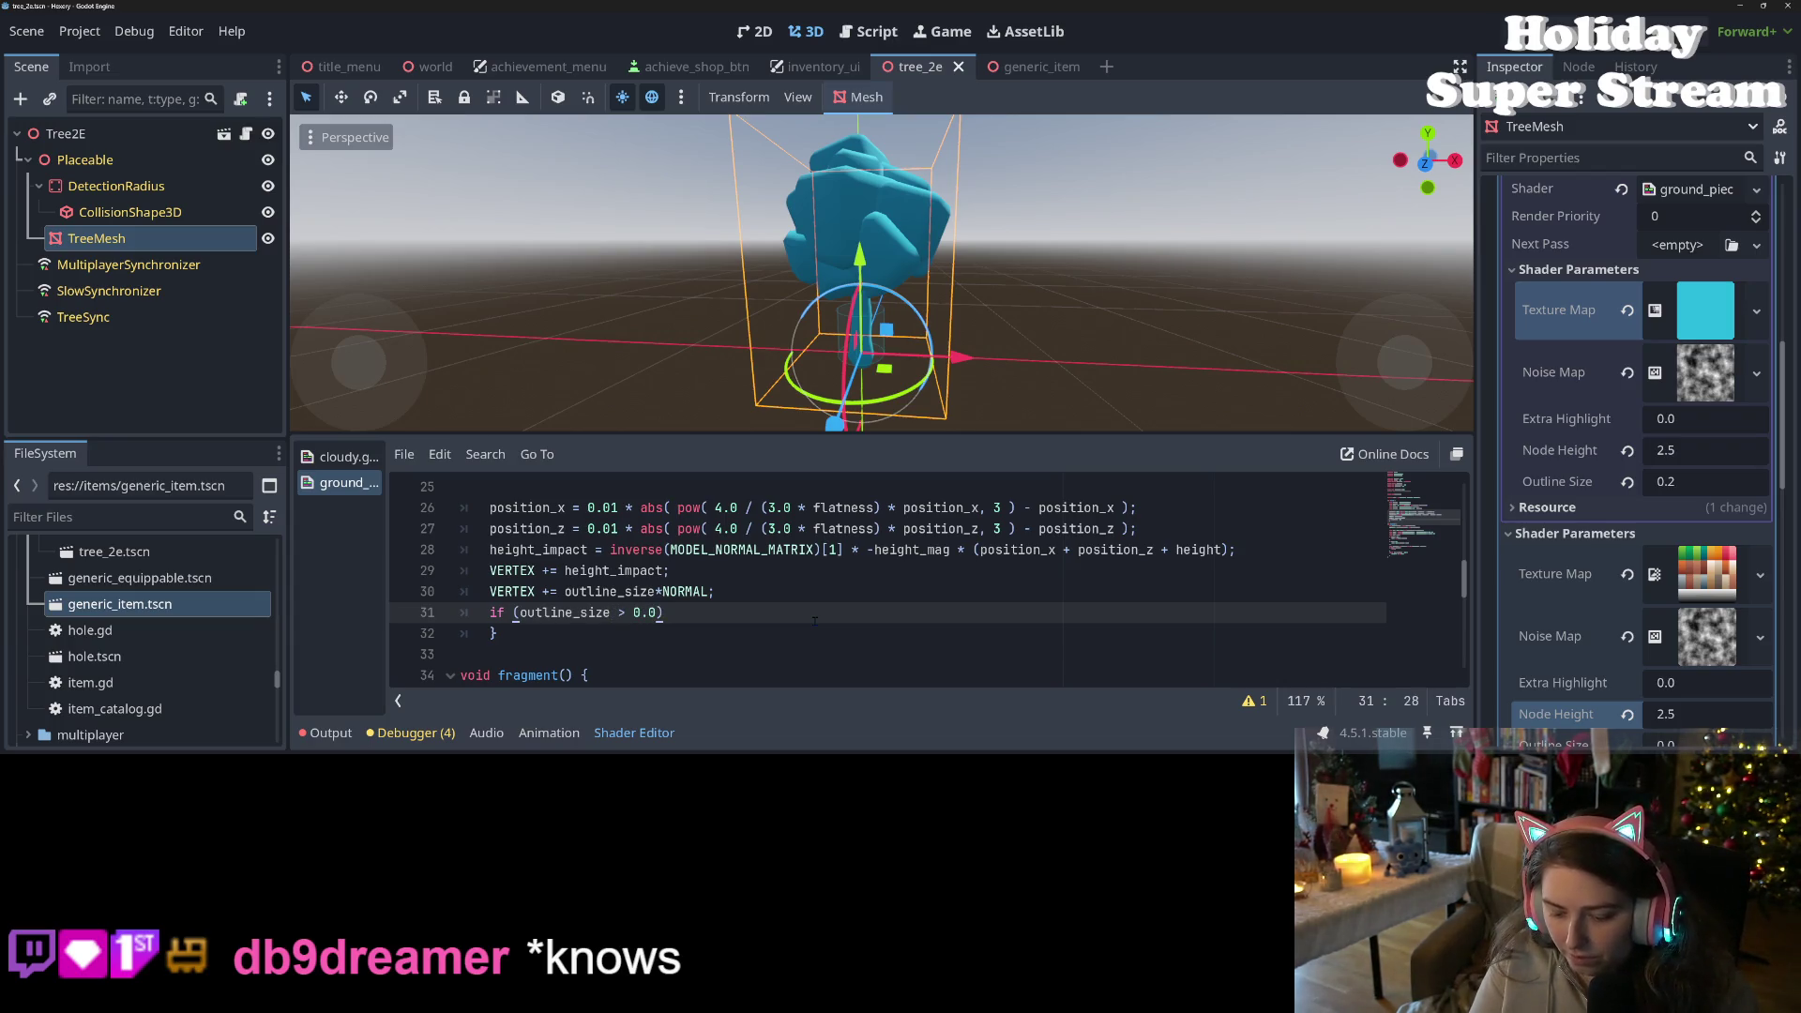
key(Return)
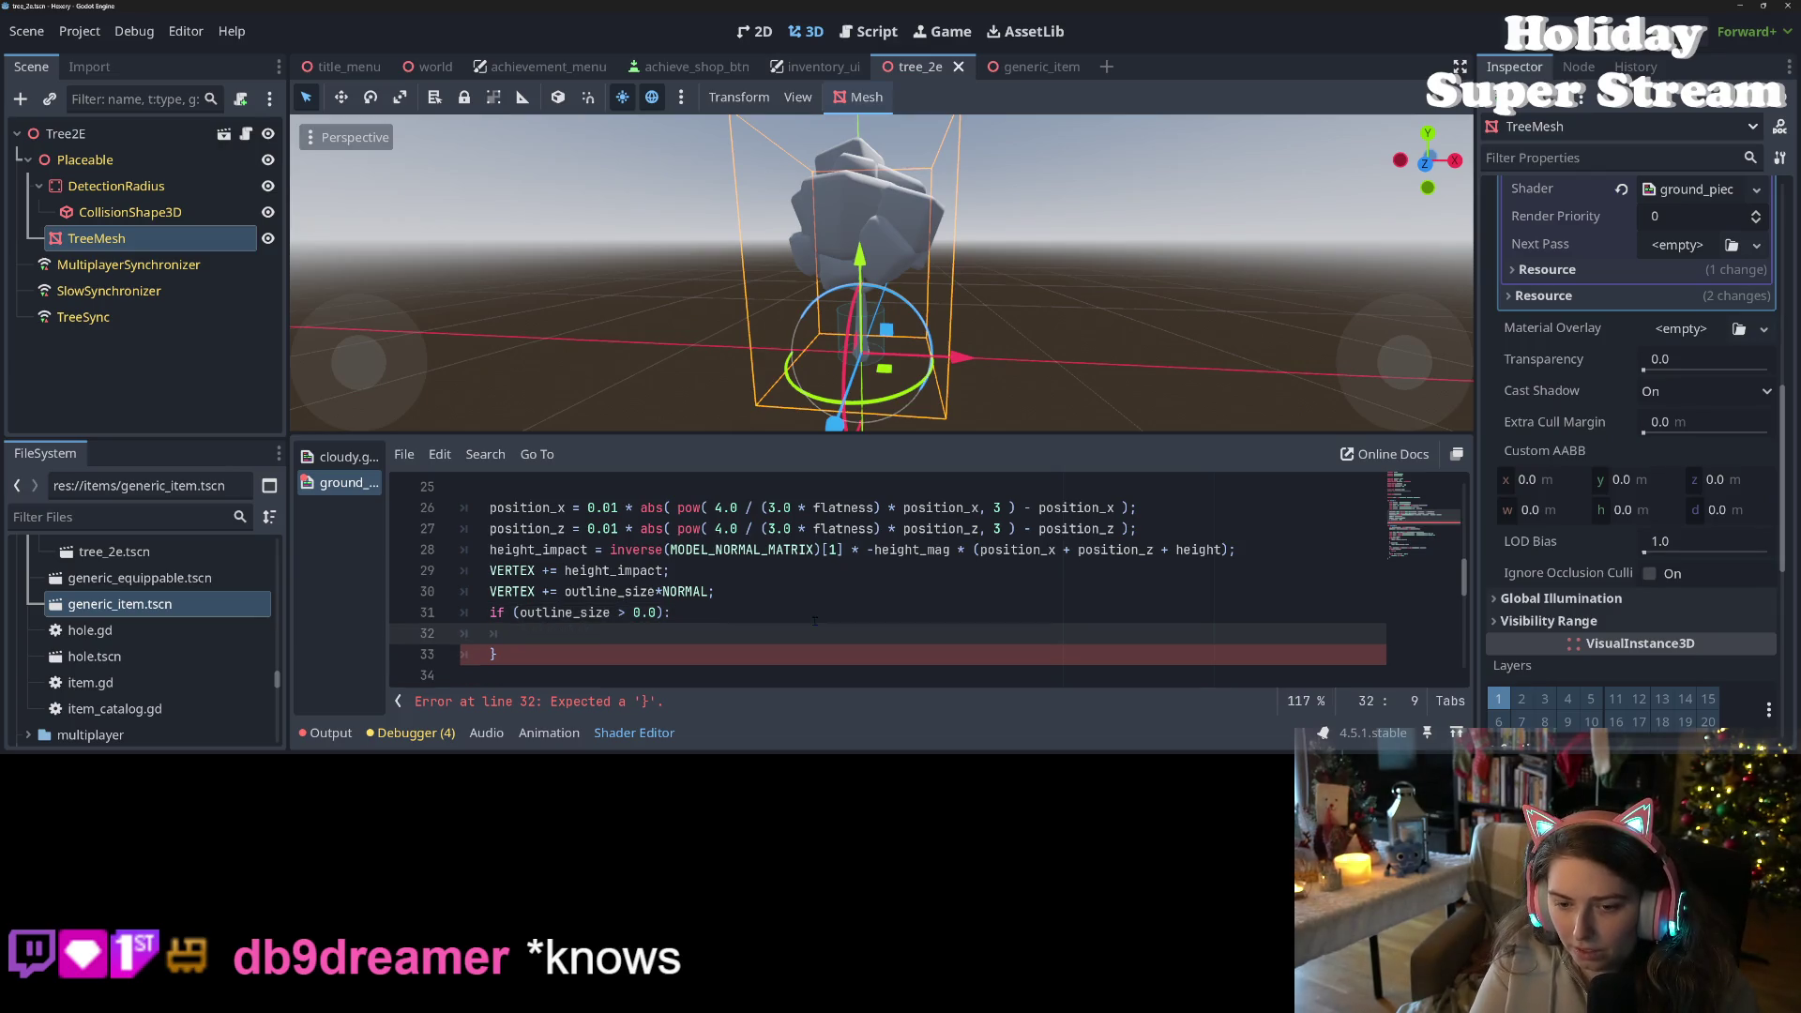
key(BackSpace)
key(BackSpace)
key(BackSpace)
text({)
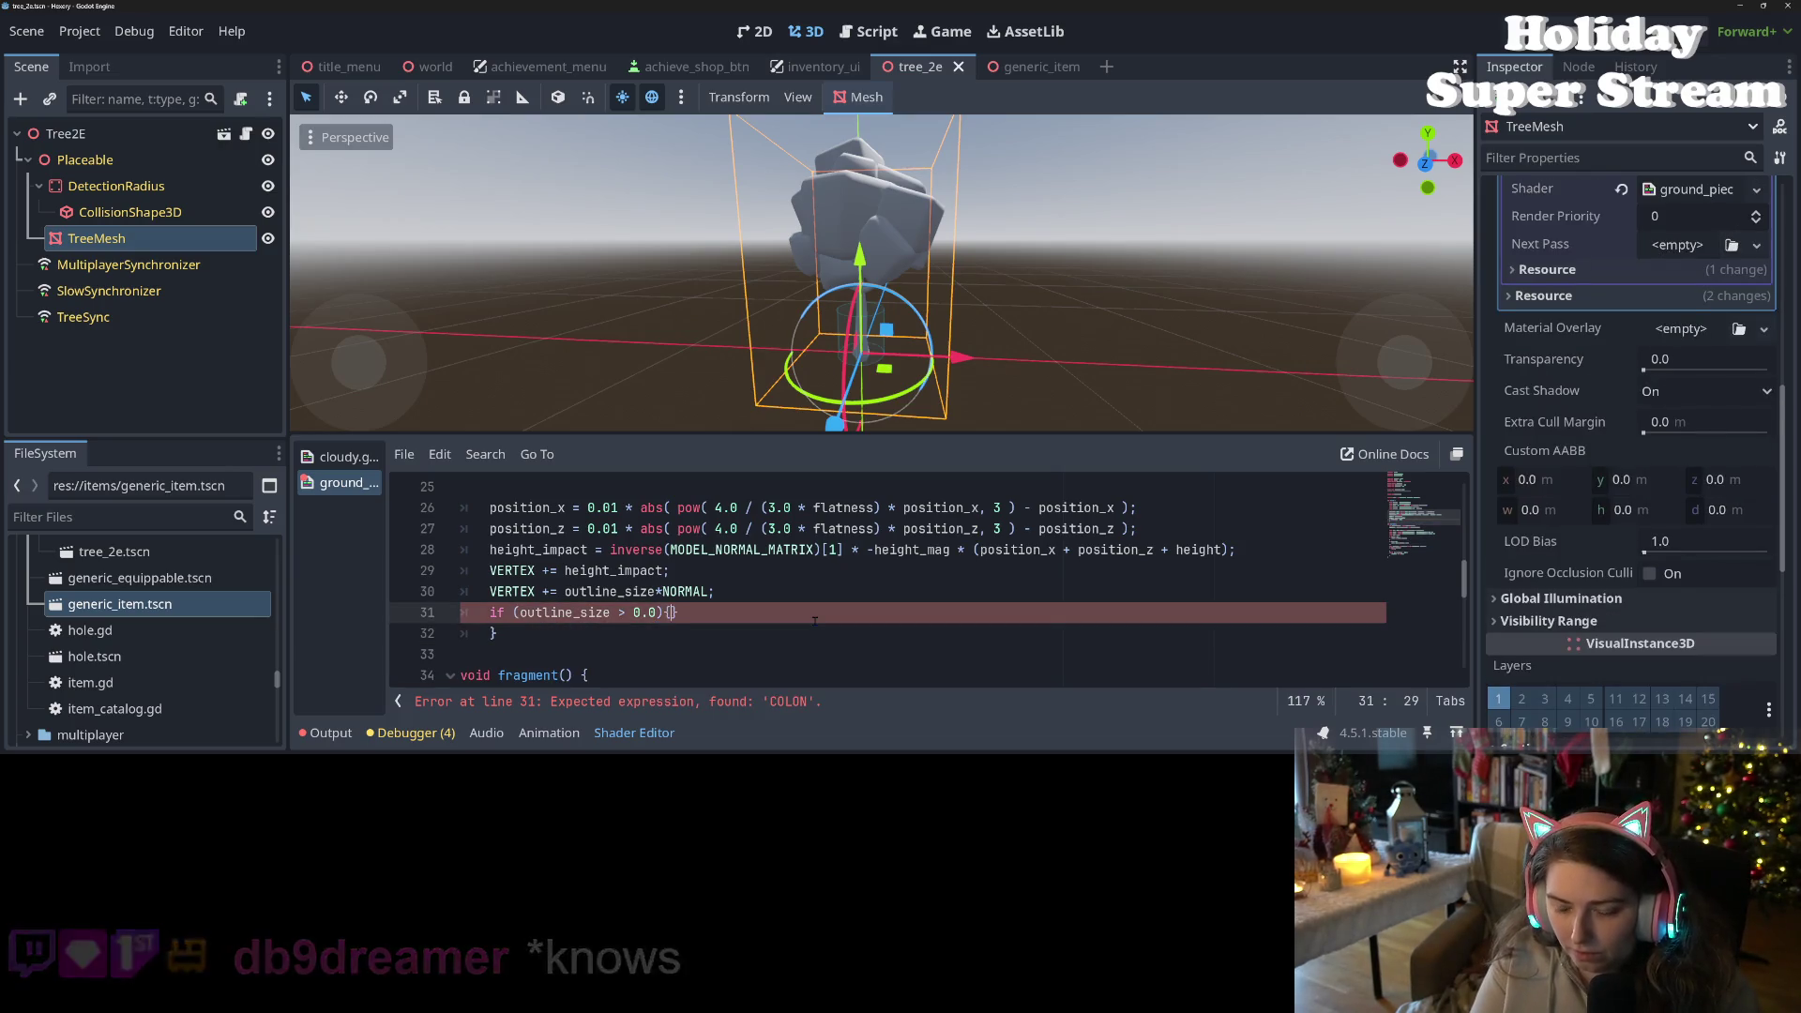
key(Return)
key(ctrl+s)
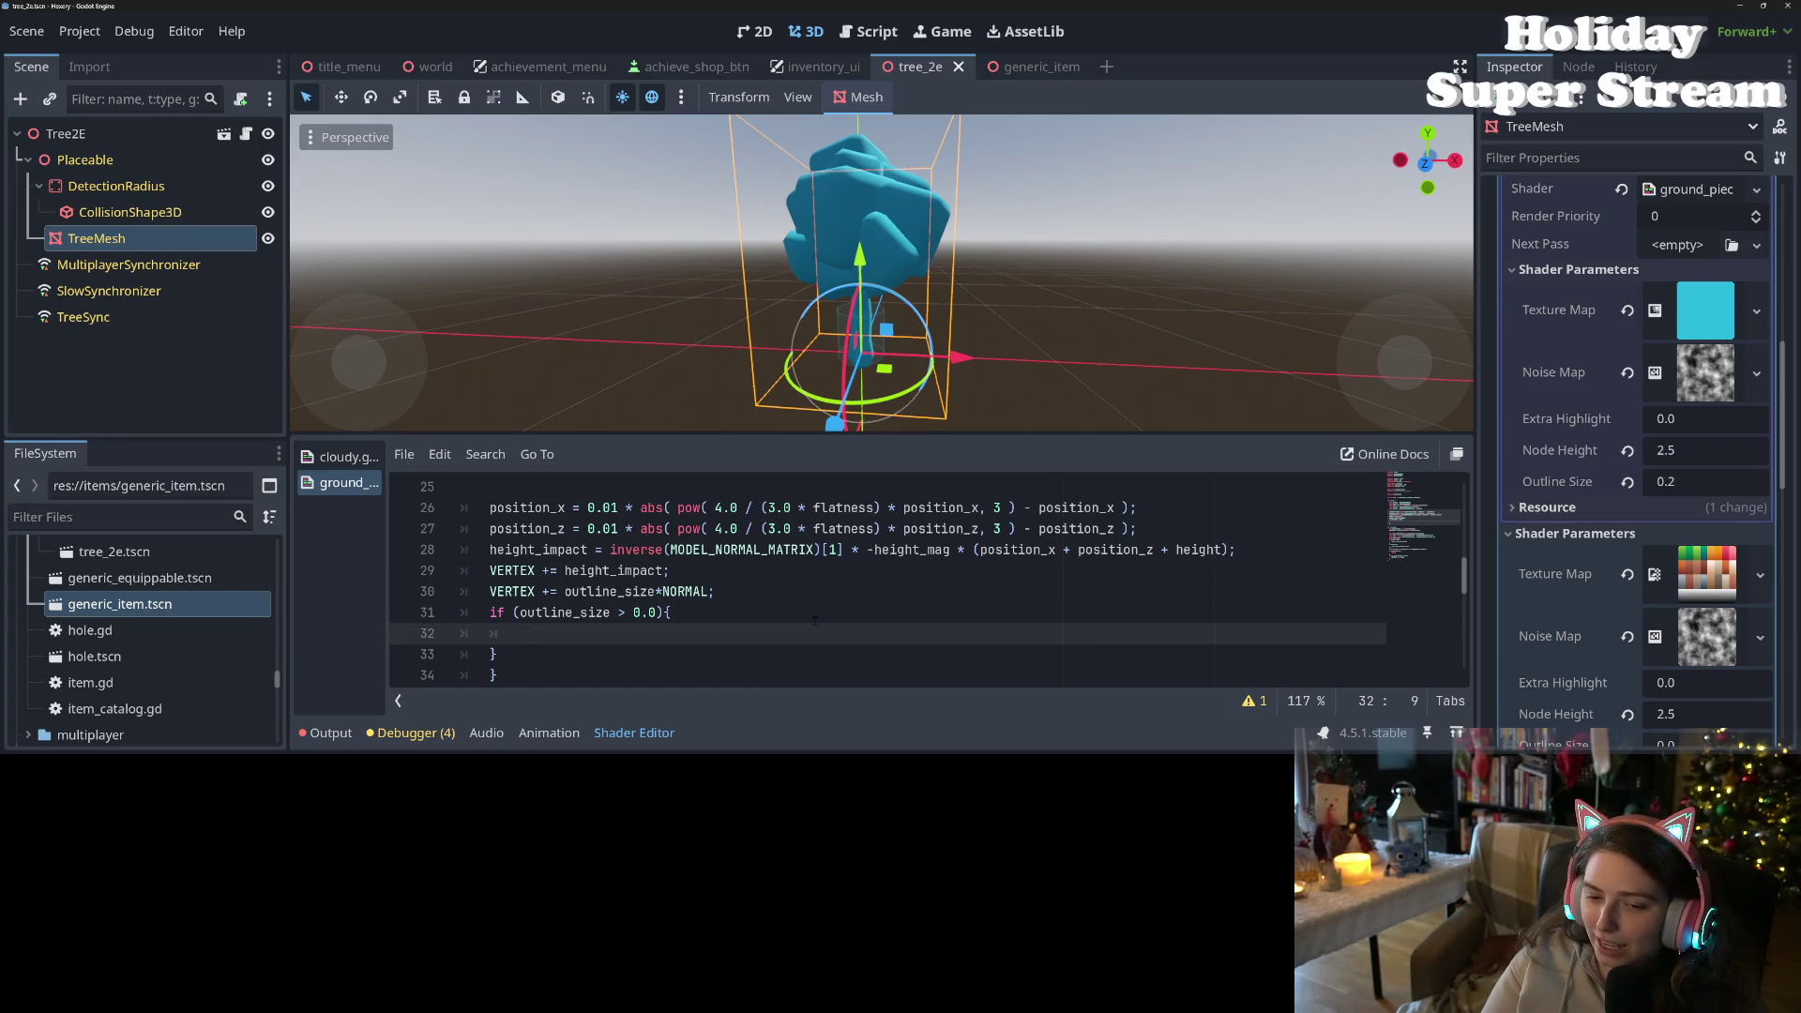
- Delete the empty outline_size if-block from lines 31–33 of the vertex code
text(b)
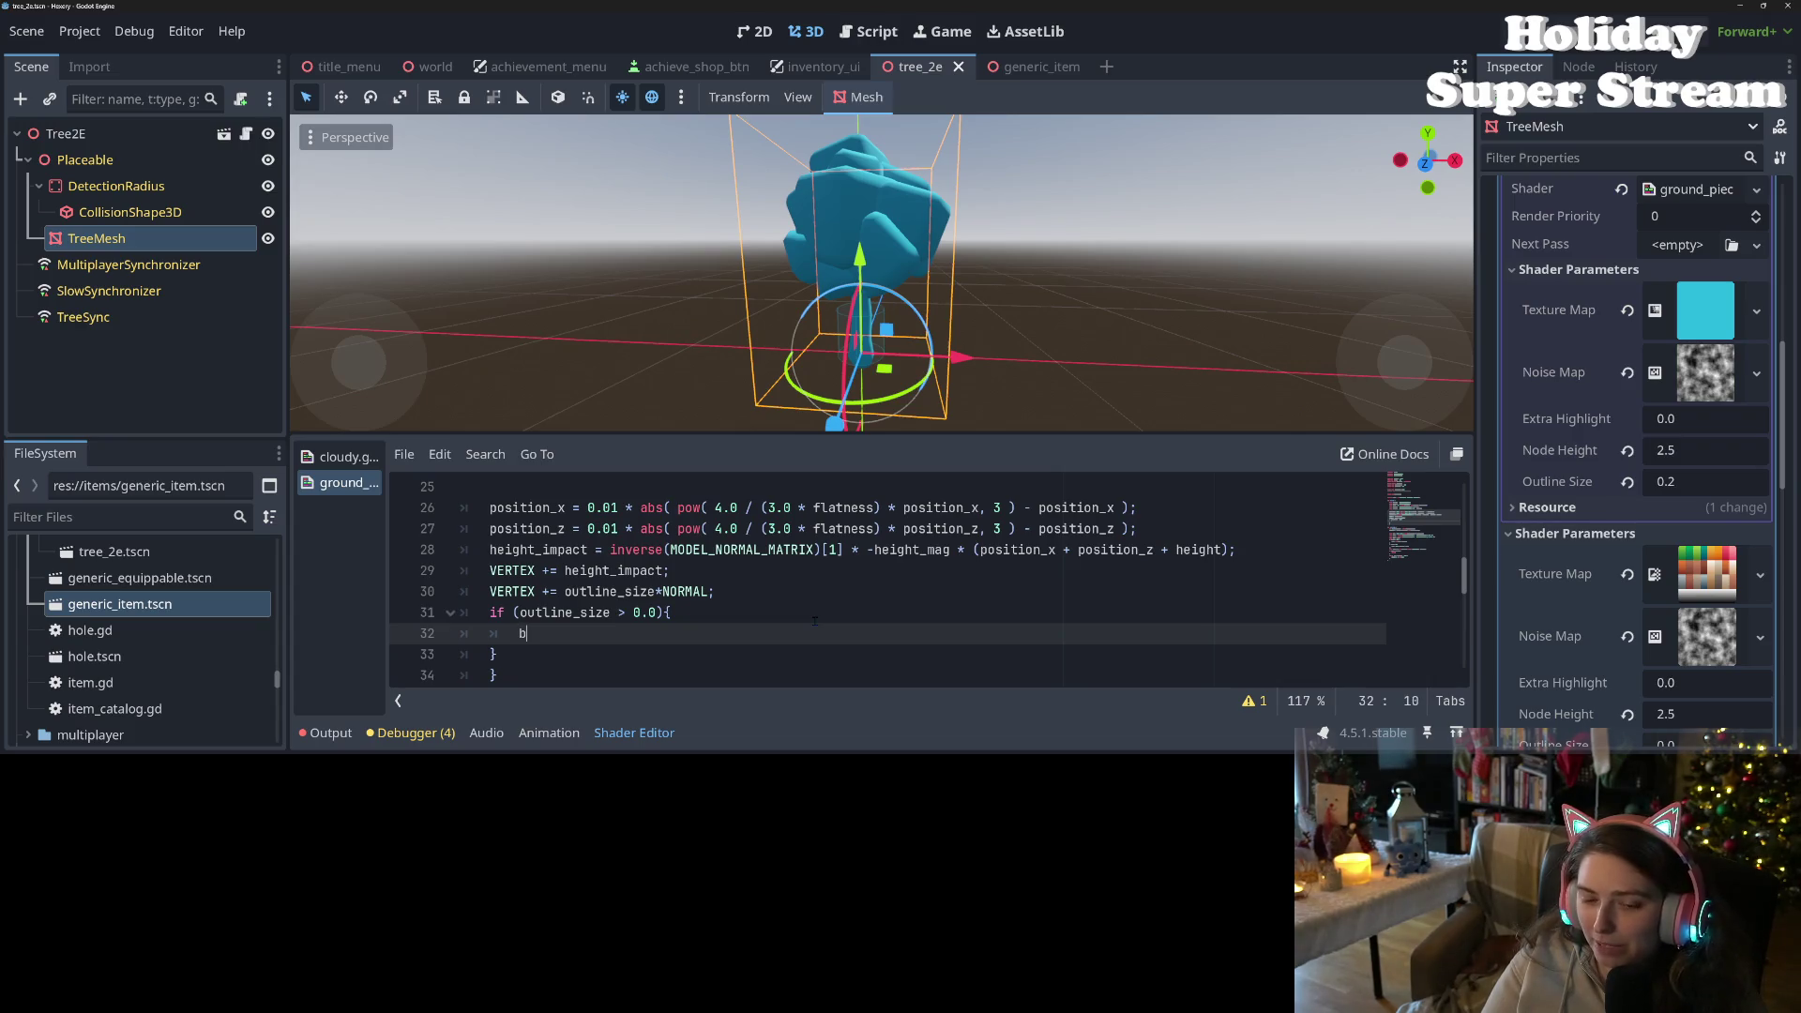
text(ack)
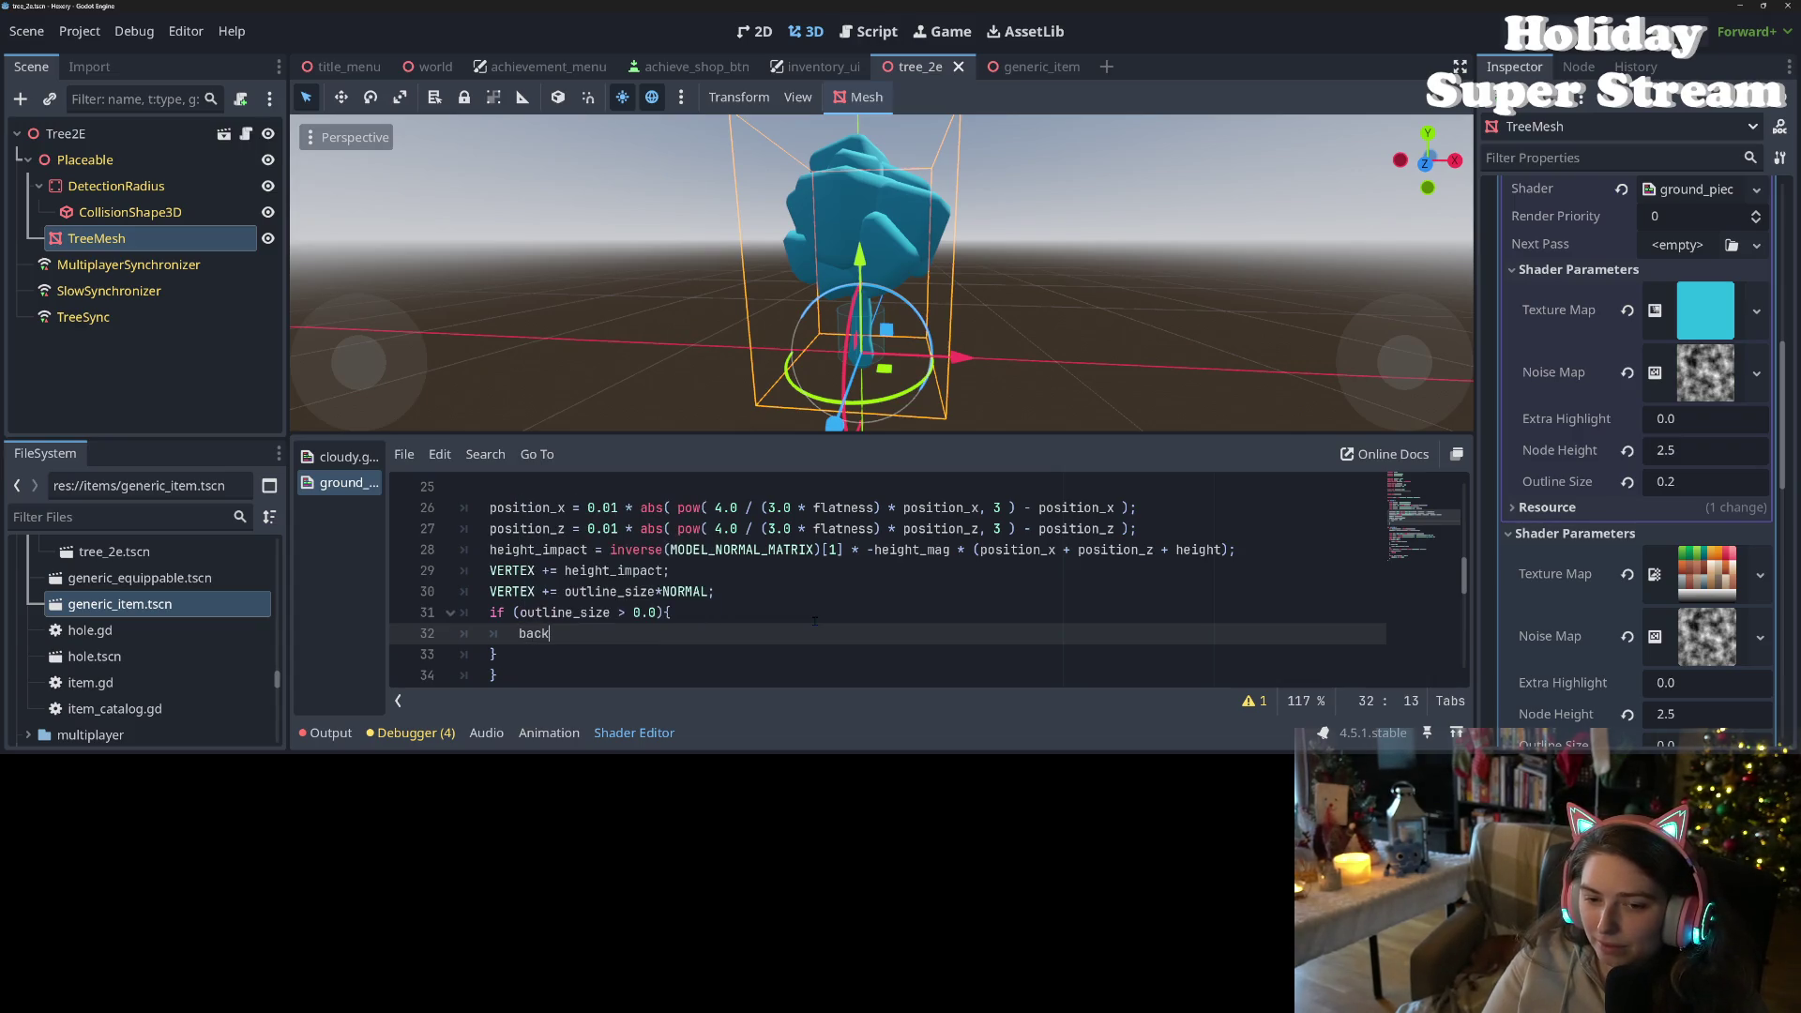
key(BackSpace)
key(BackSpace)
key(BackSpace)
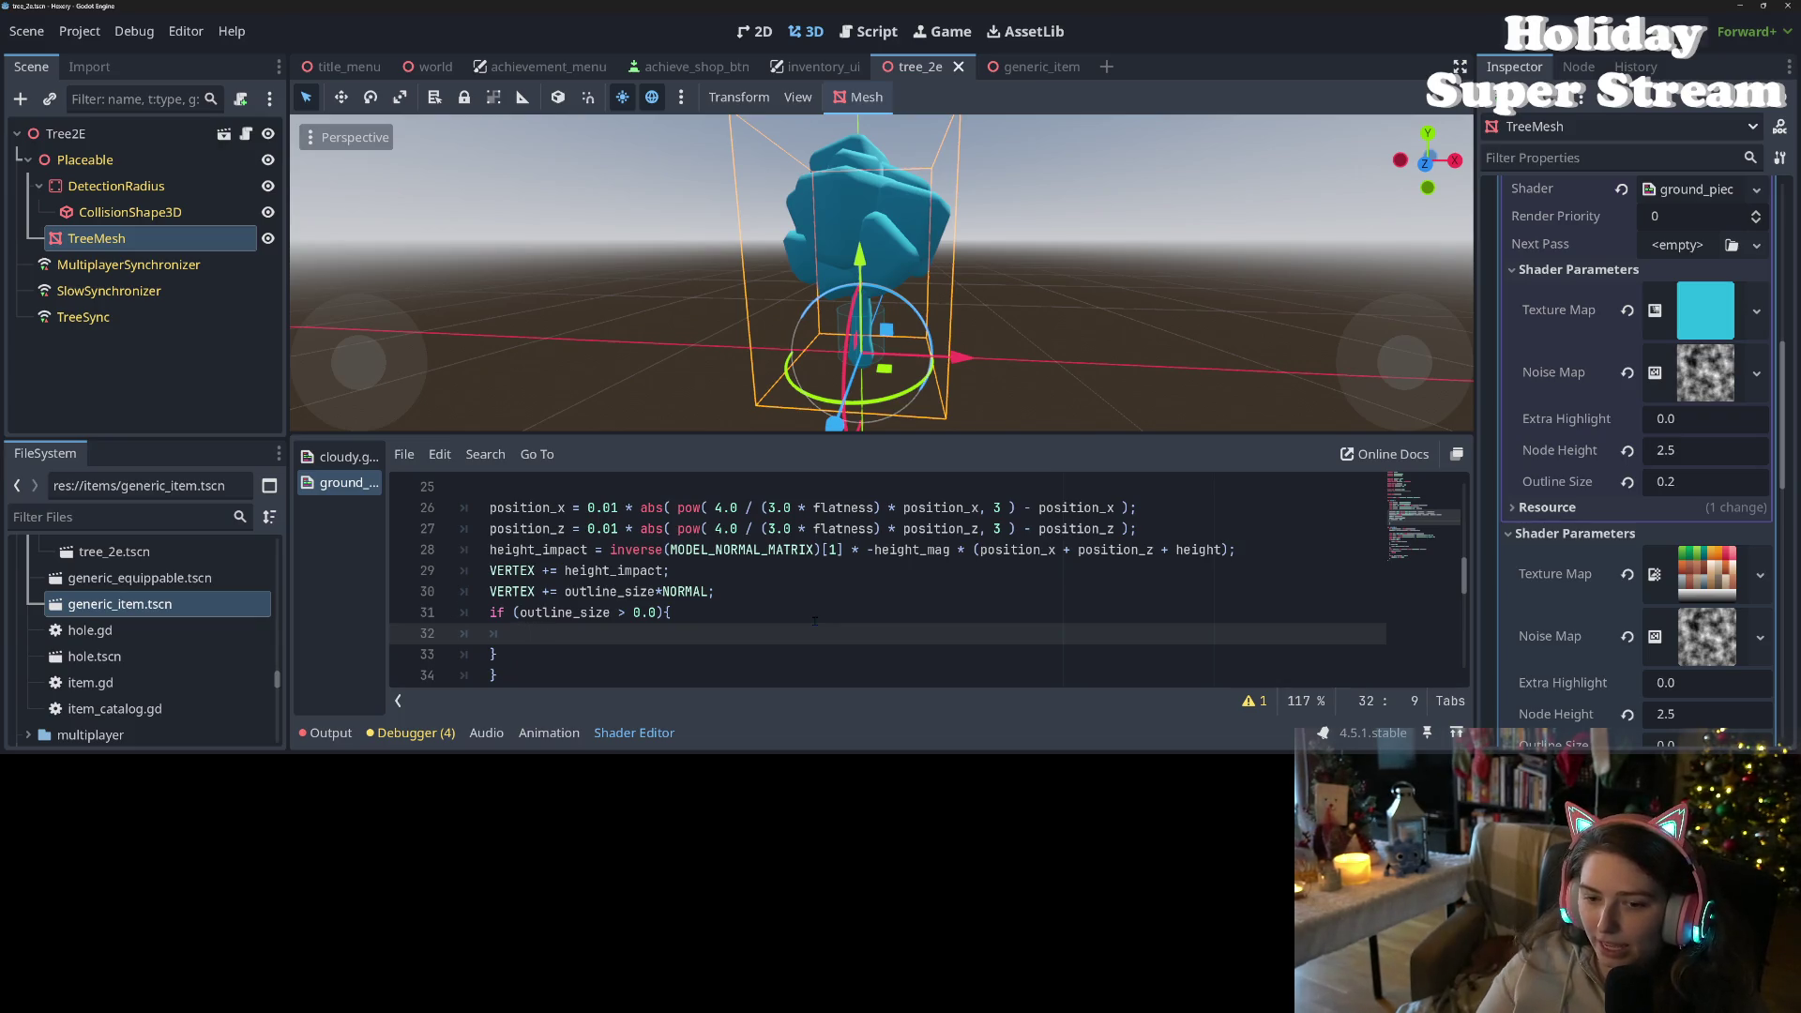
mouse_move(497, 653)
mouse_down()
mouse_move(450, 591)
mouse_move(399, 622)
mouse_up()
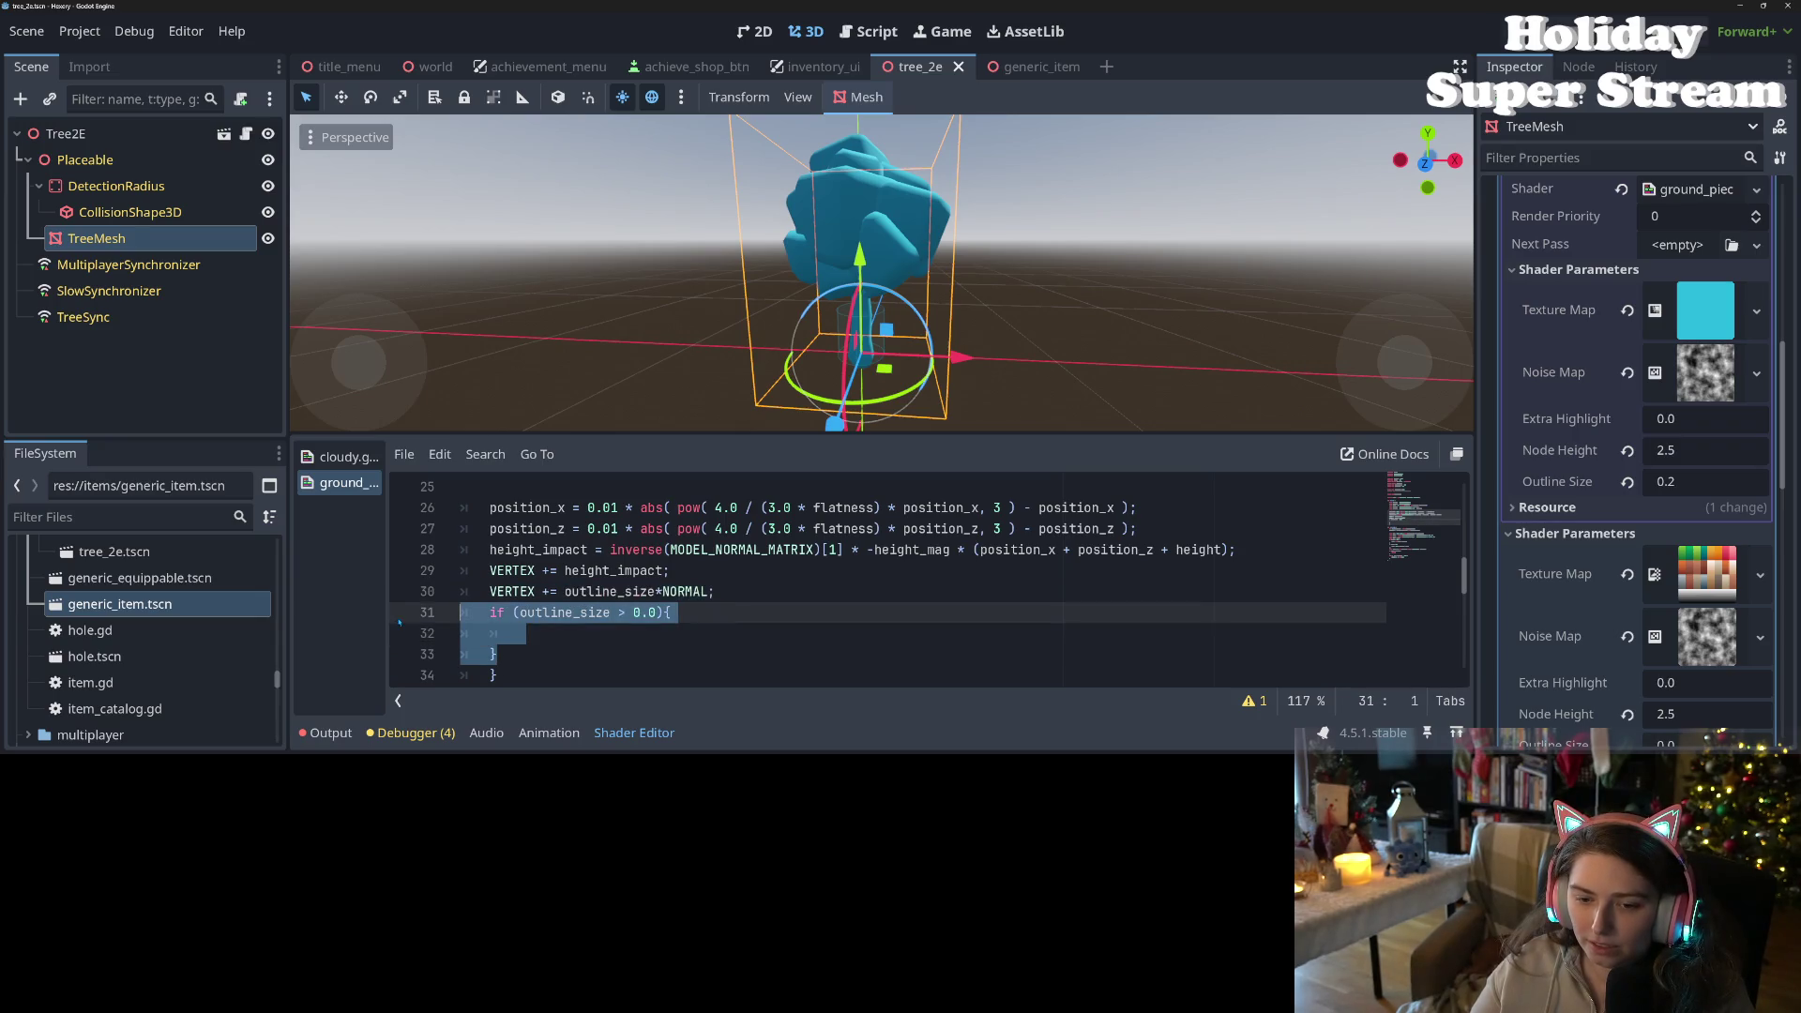
key(BackSpace)
key(BackSpace)
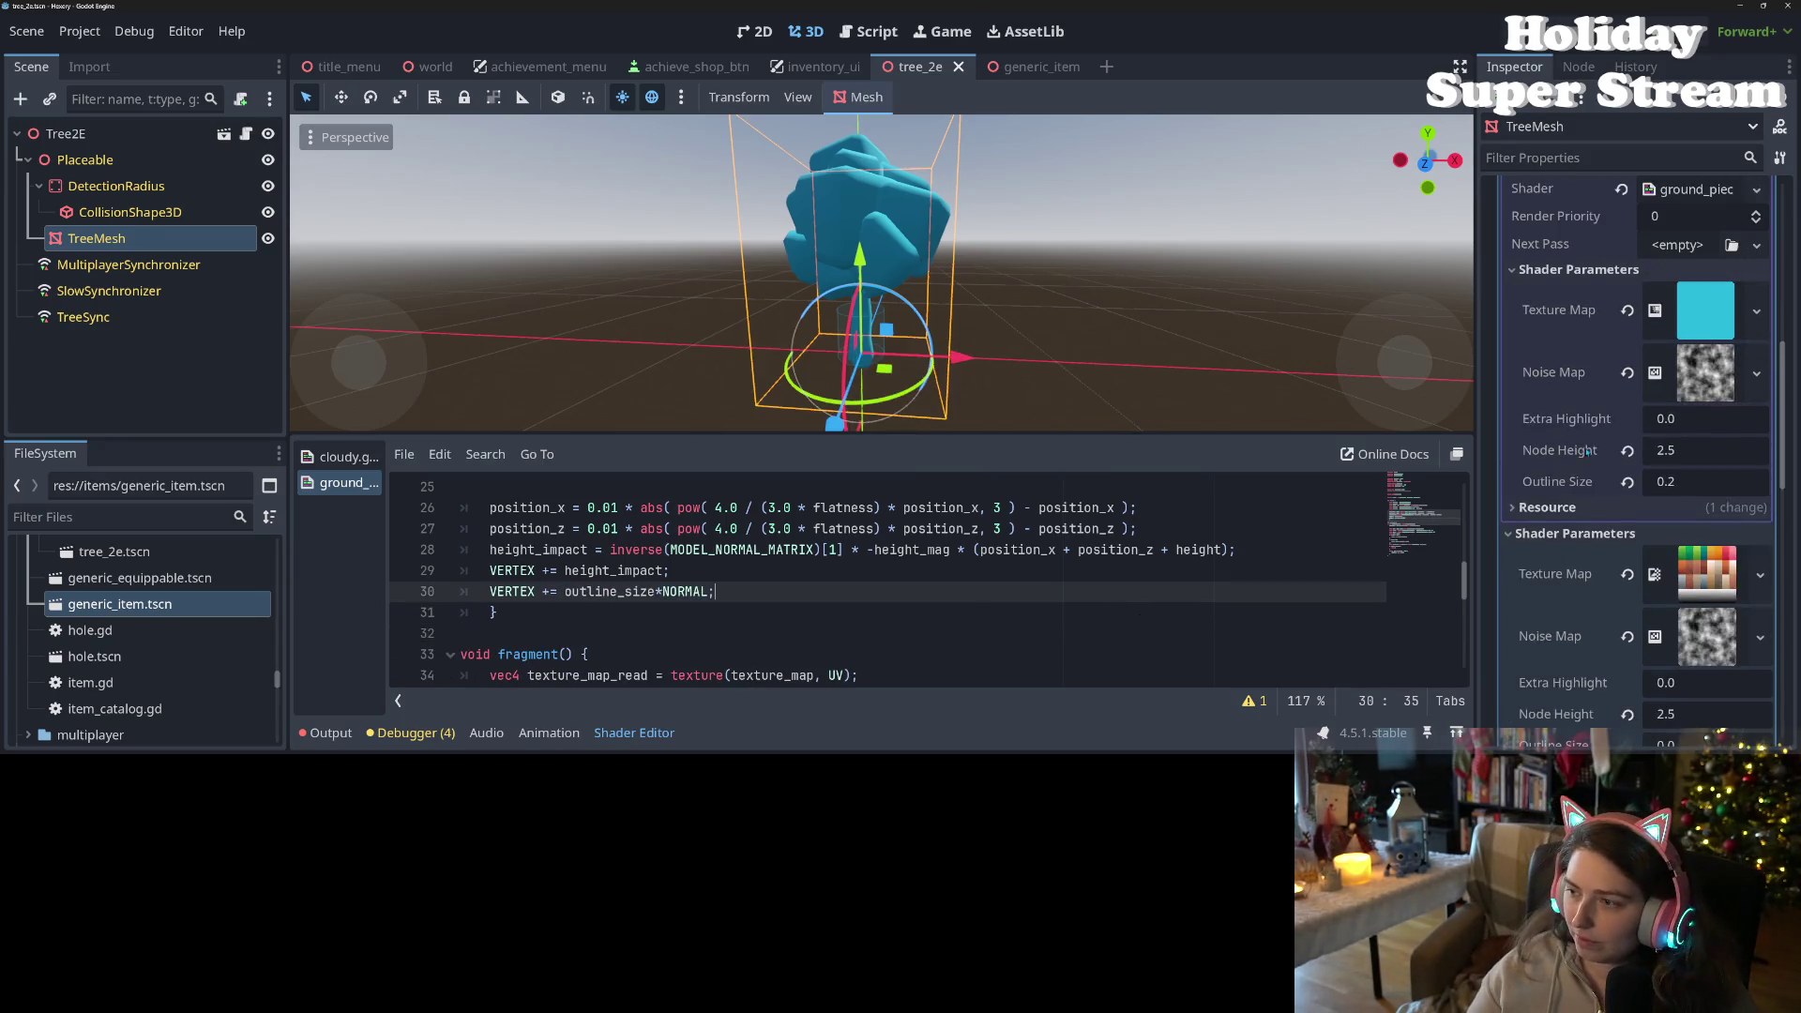
scroll(1671, 499, up, 5)
click(1670, 499)
- Set the Next Pass material's Render Priority to -5 and save the scene
text(-5)
key(Return)
key(ctrl+s)
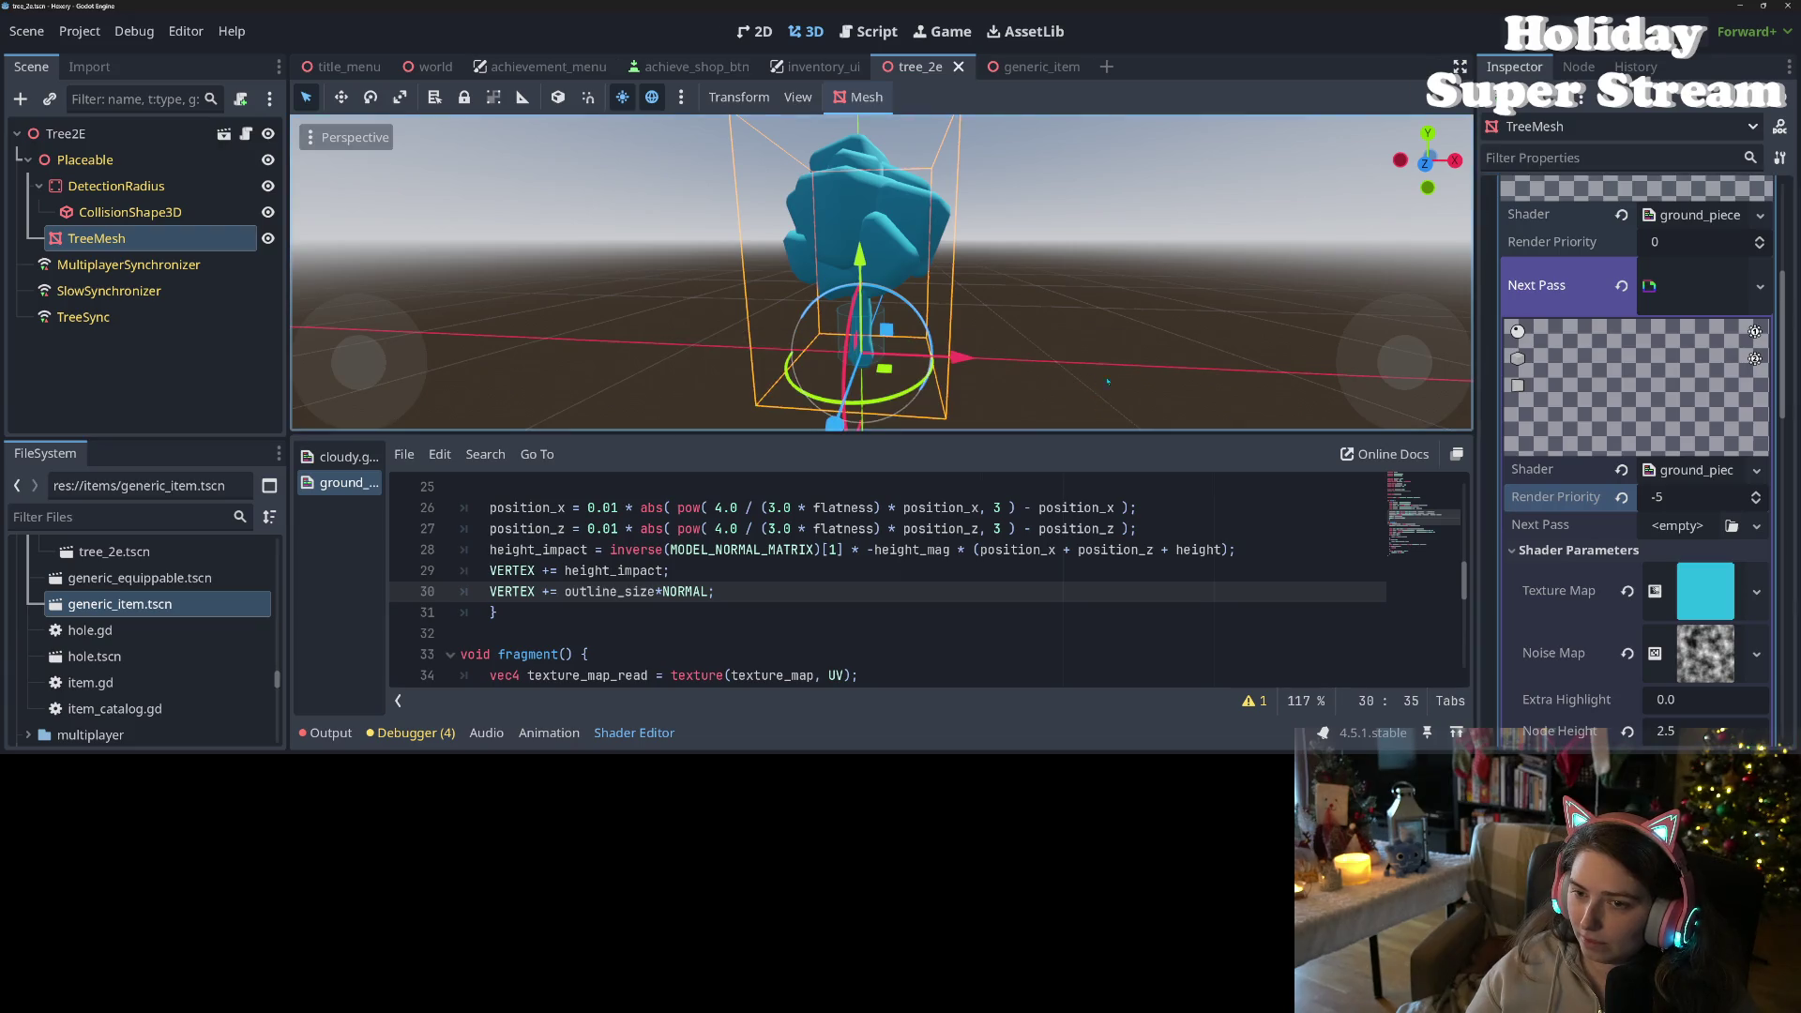
- Redo to bring back the outline_size if-block and briefly type inside it
click(725, 600)
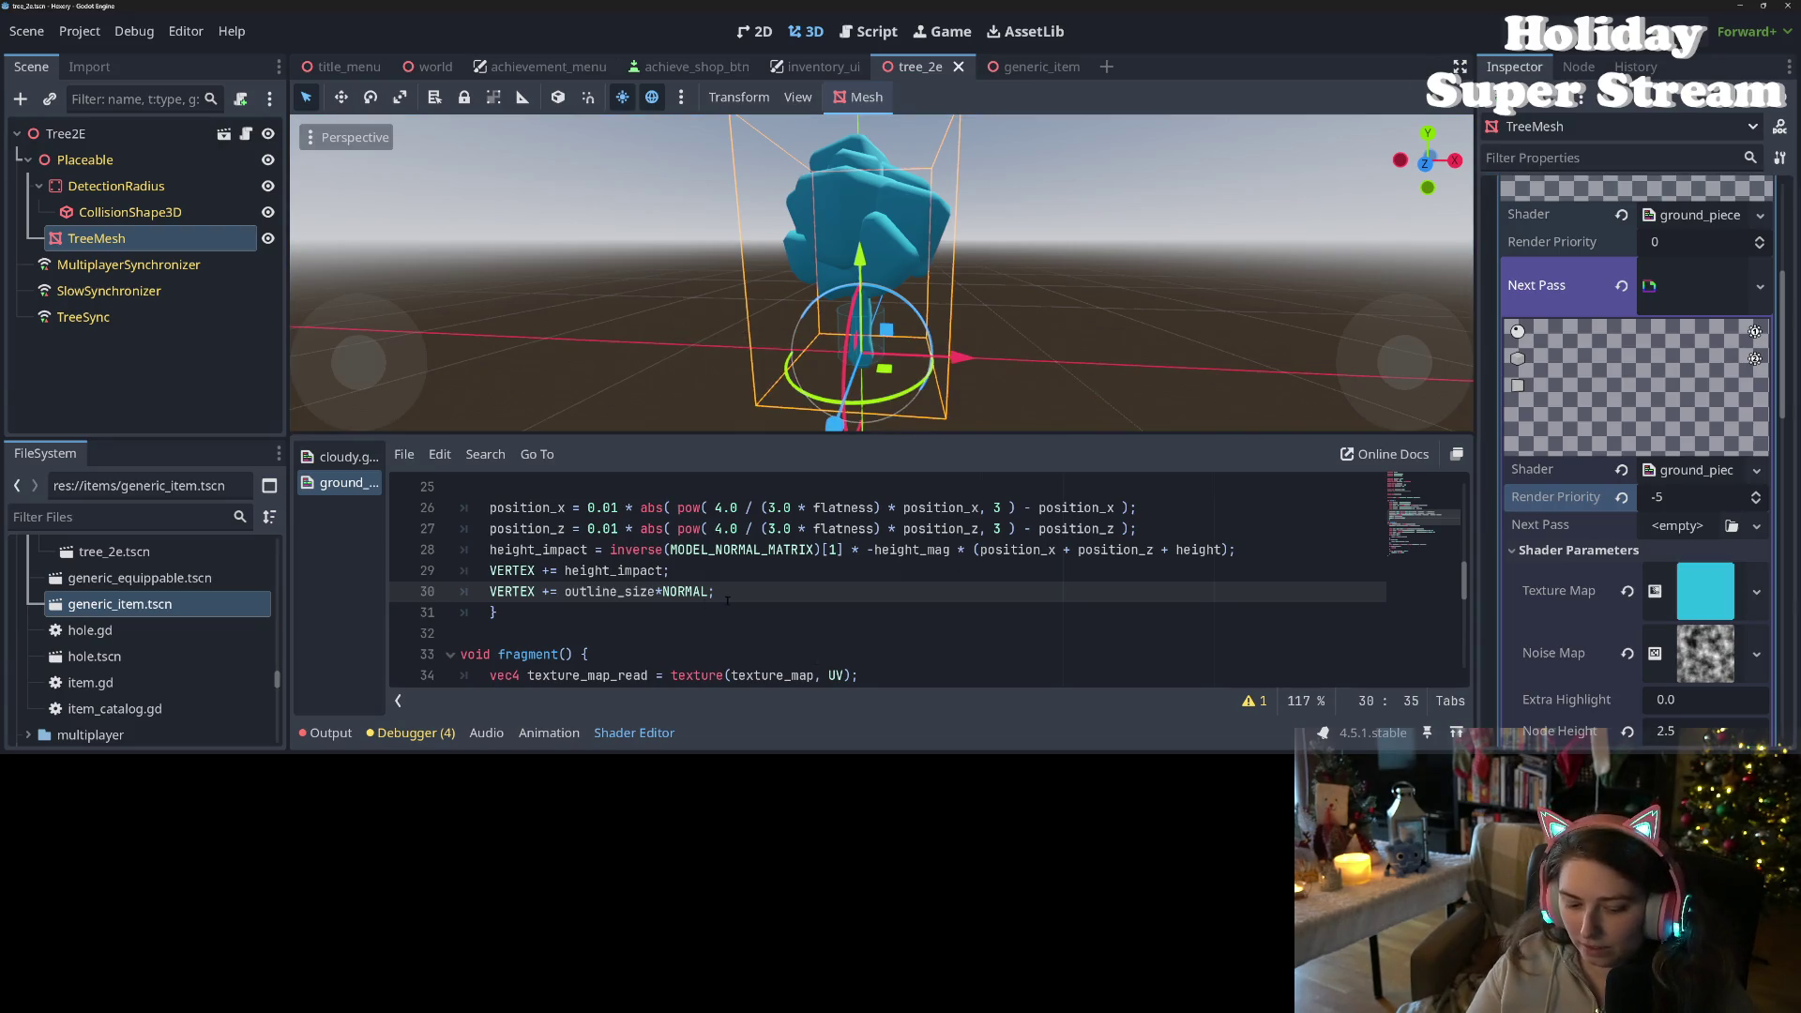
key(ctrl+shift+z)
click(727, 600)
key(Down)
text(re)
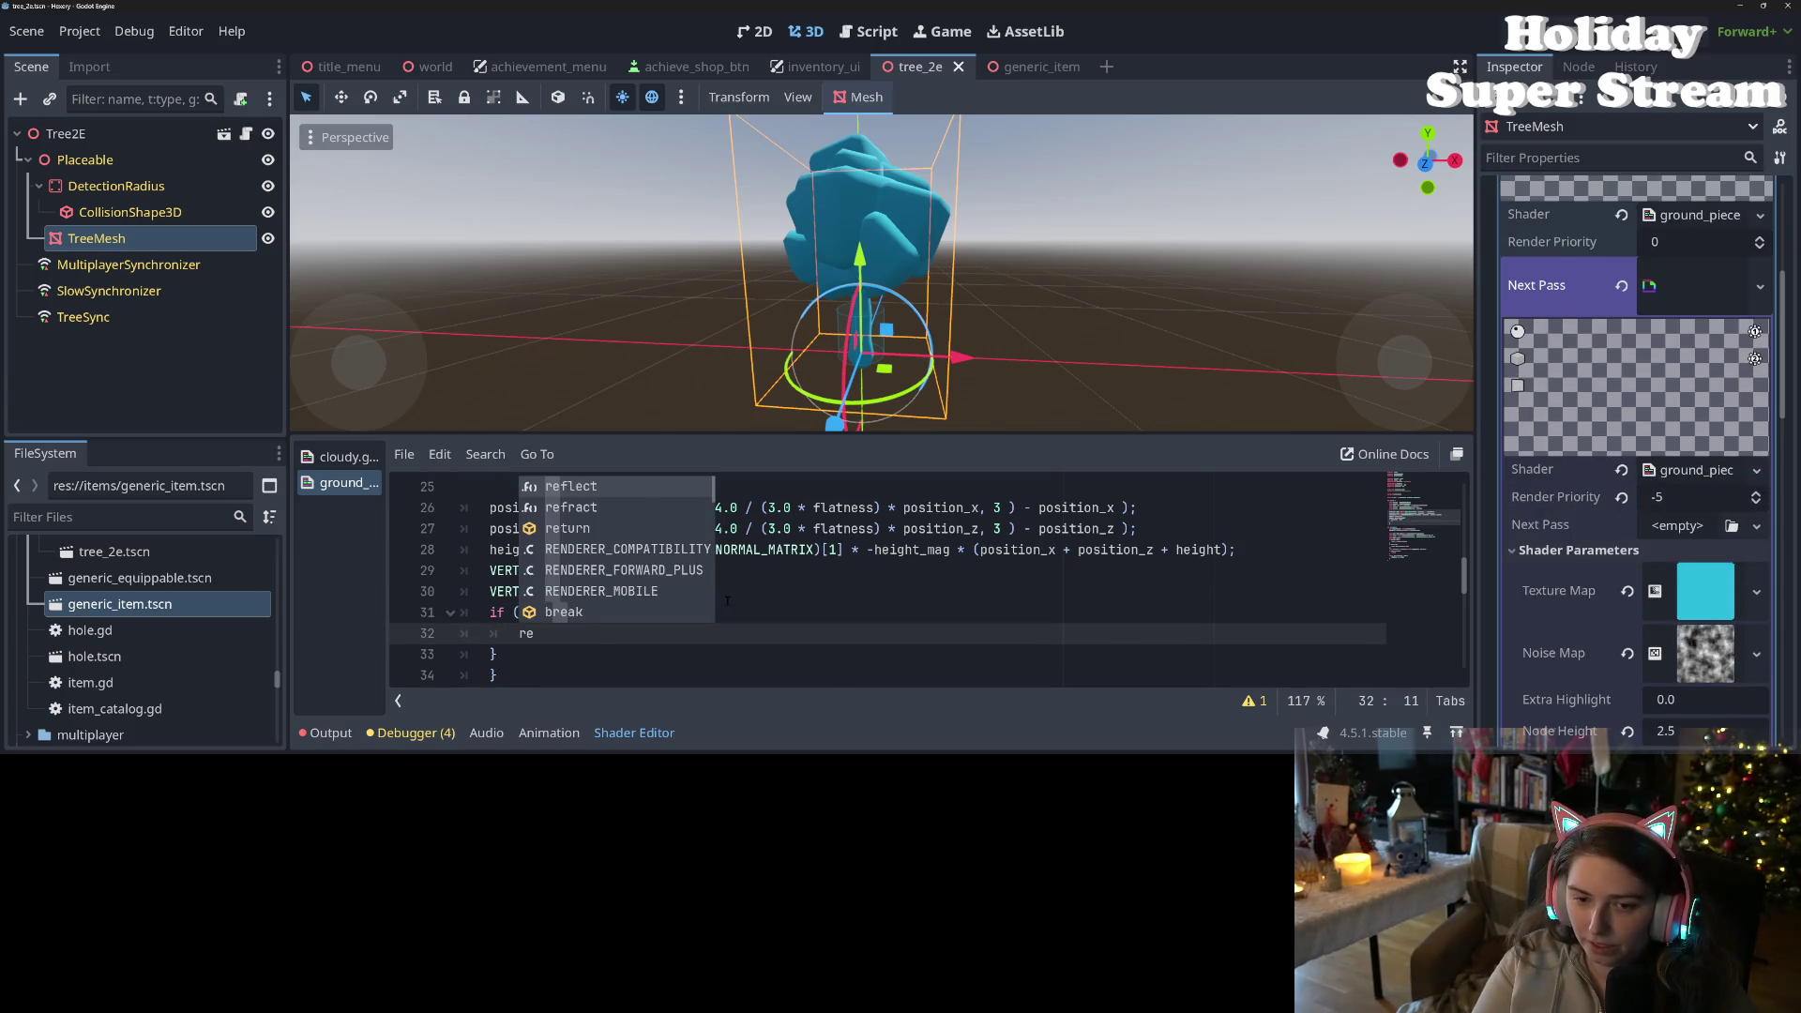
text(nd)
key(BackSpace)
key(BackSpace)
key(BackSpace)
- Delete the outline_size if-block again and save the scene
scroll(727, 600, up, 1)
scroll(745, 598, up, 7)
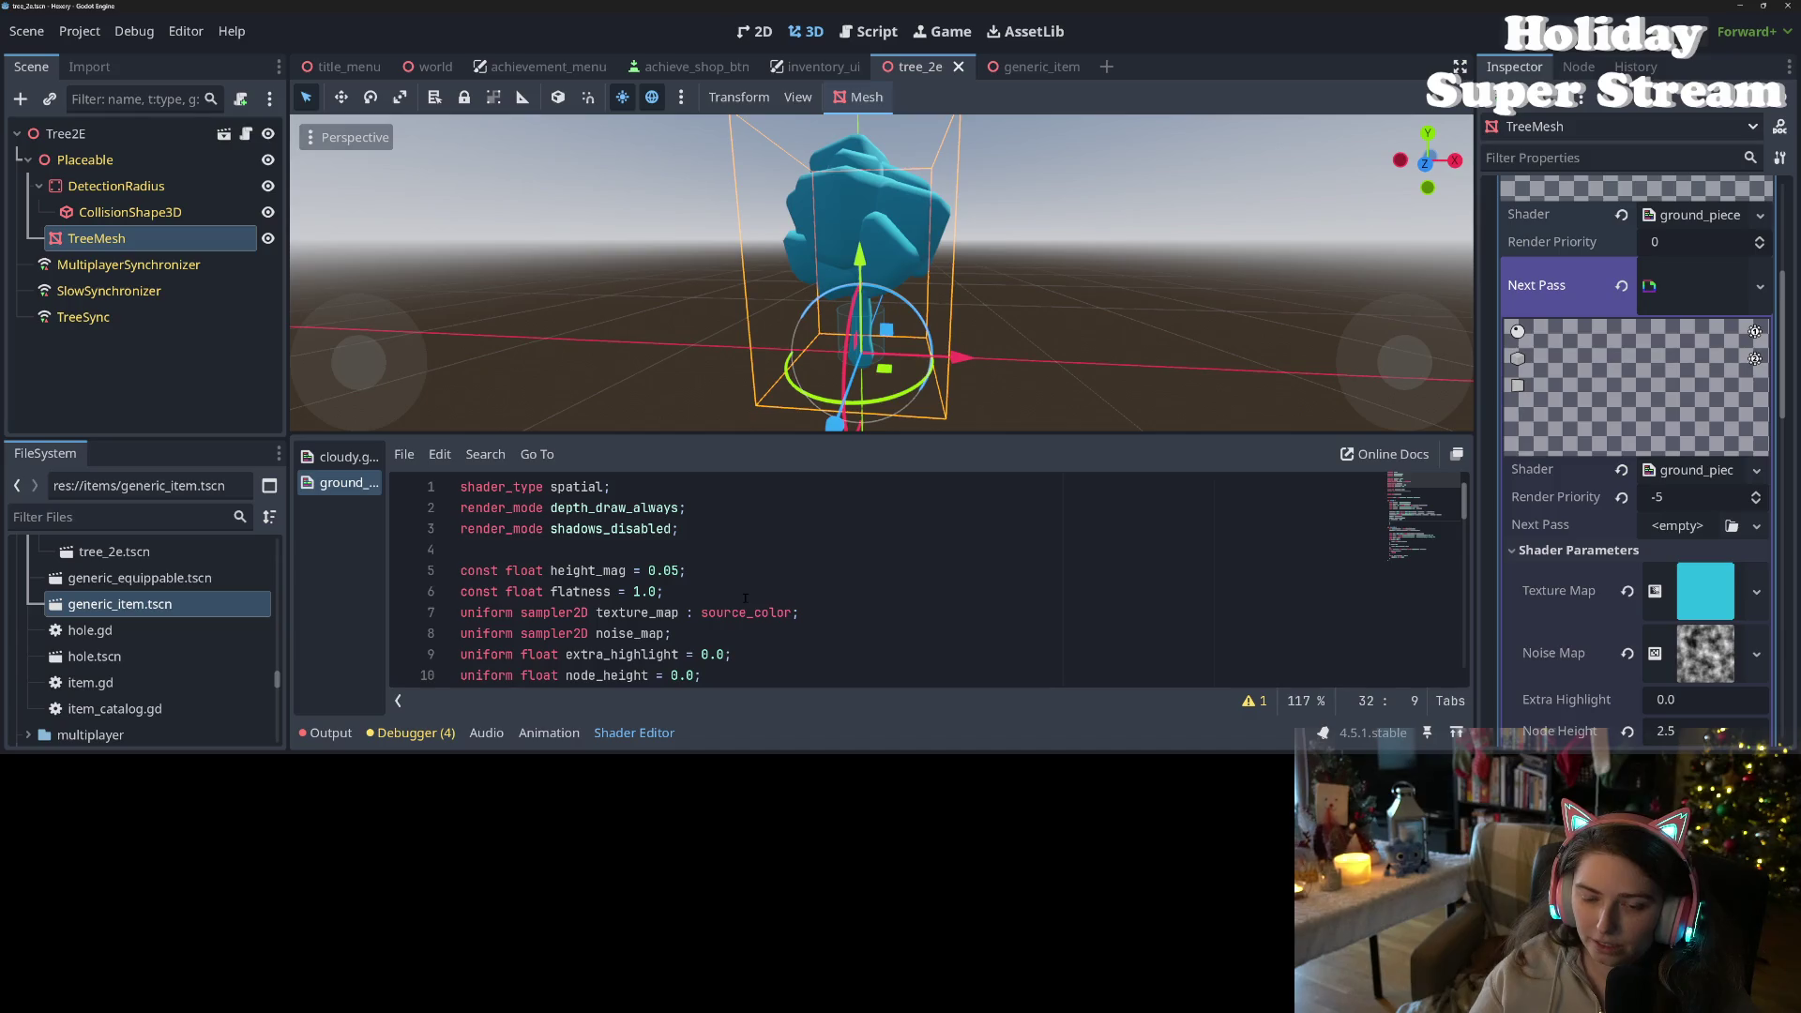
scroll(745, 598, down, 9)
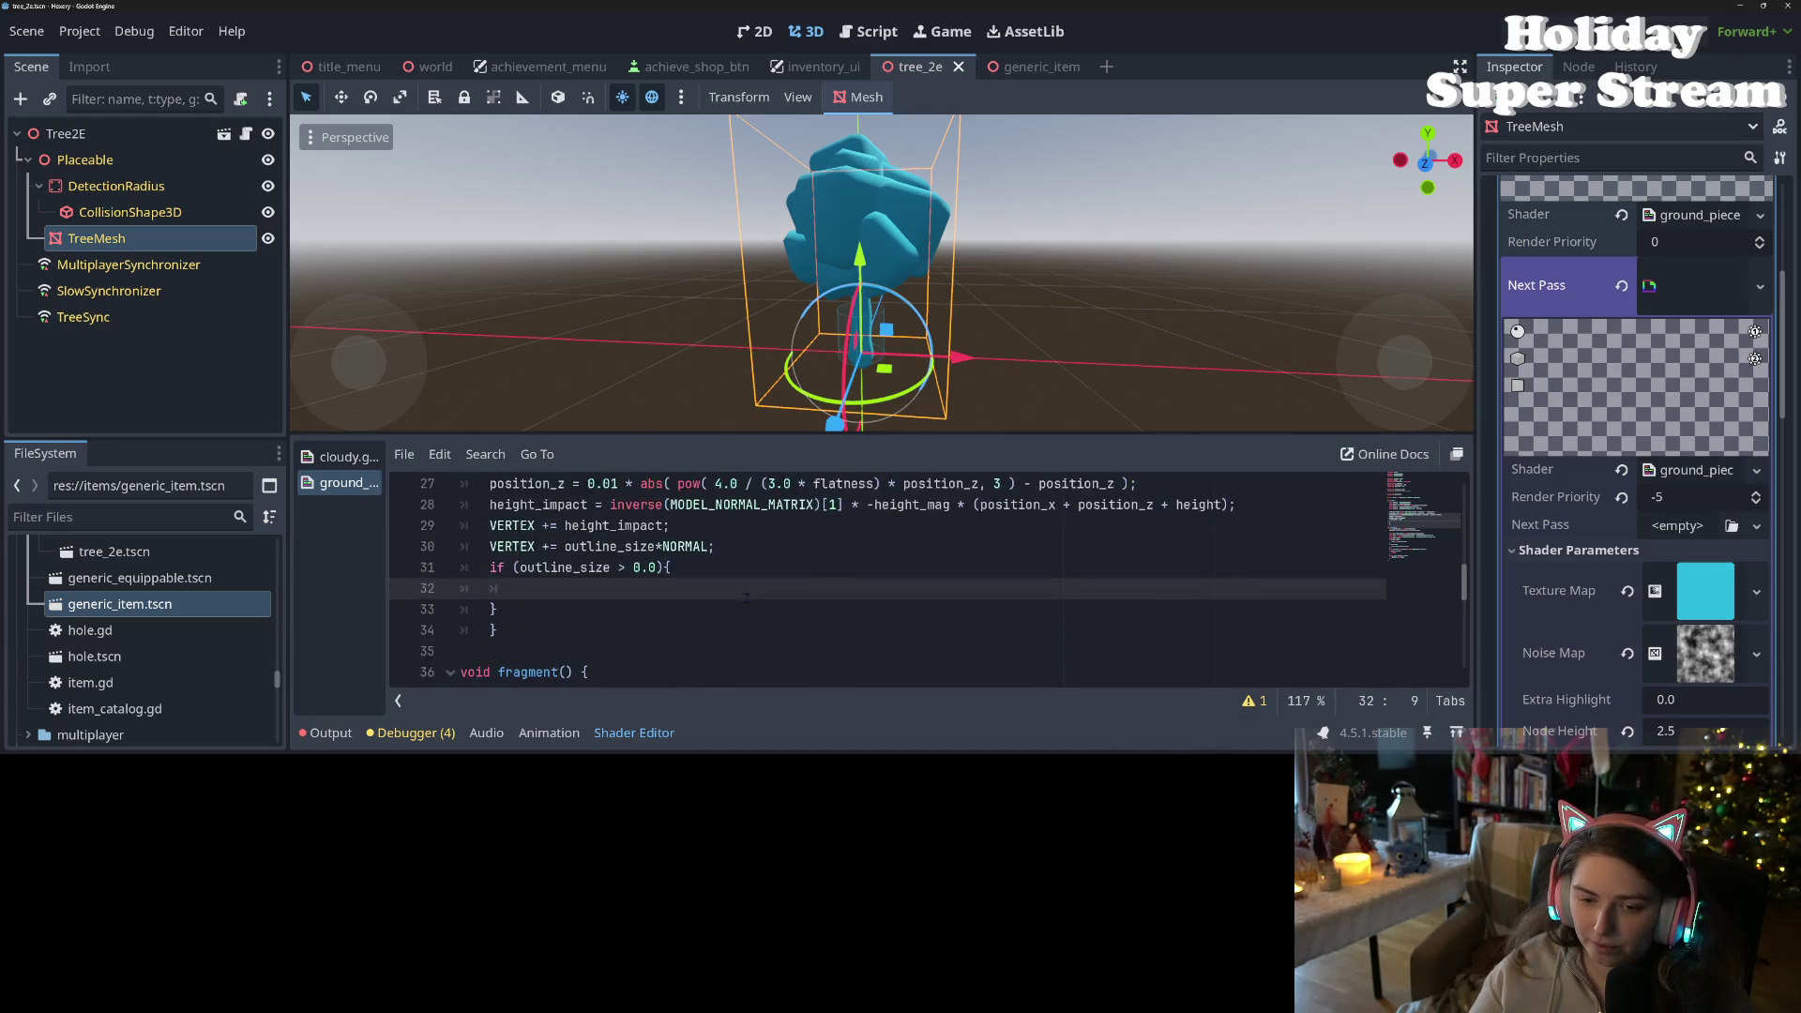
drag(469, 611, 368, 561)
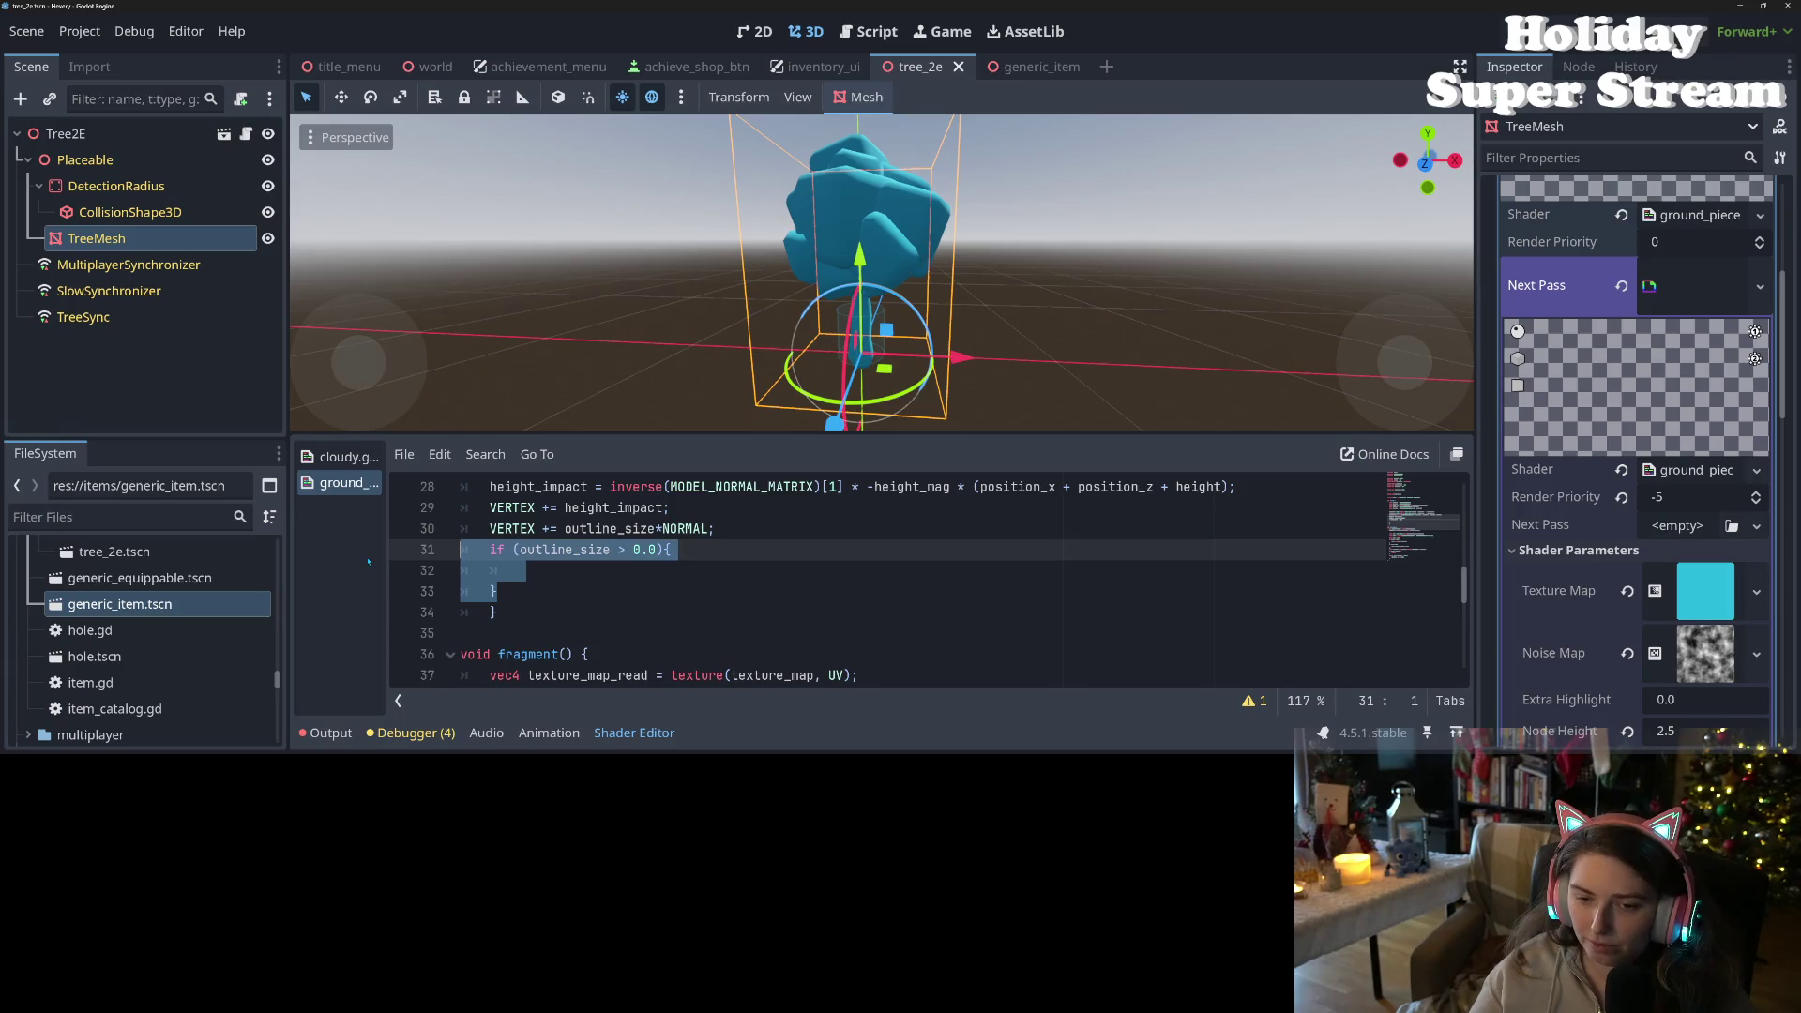
key(BackSpace)
key(BackSpace)
key(ctrl+s)
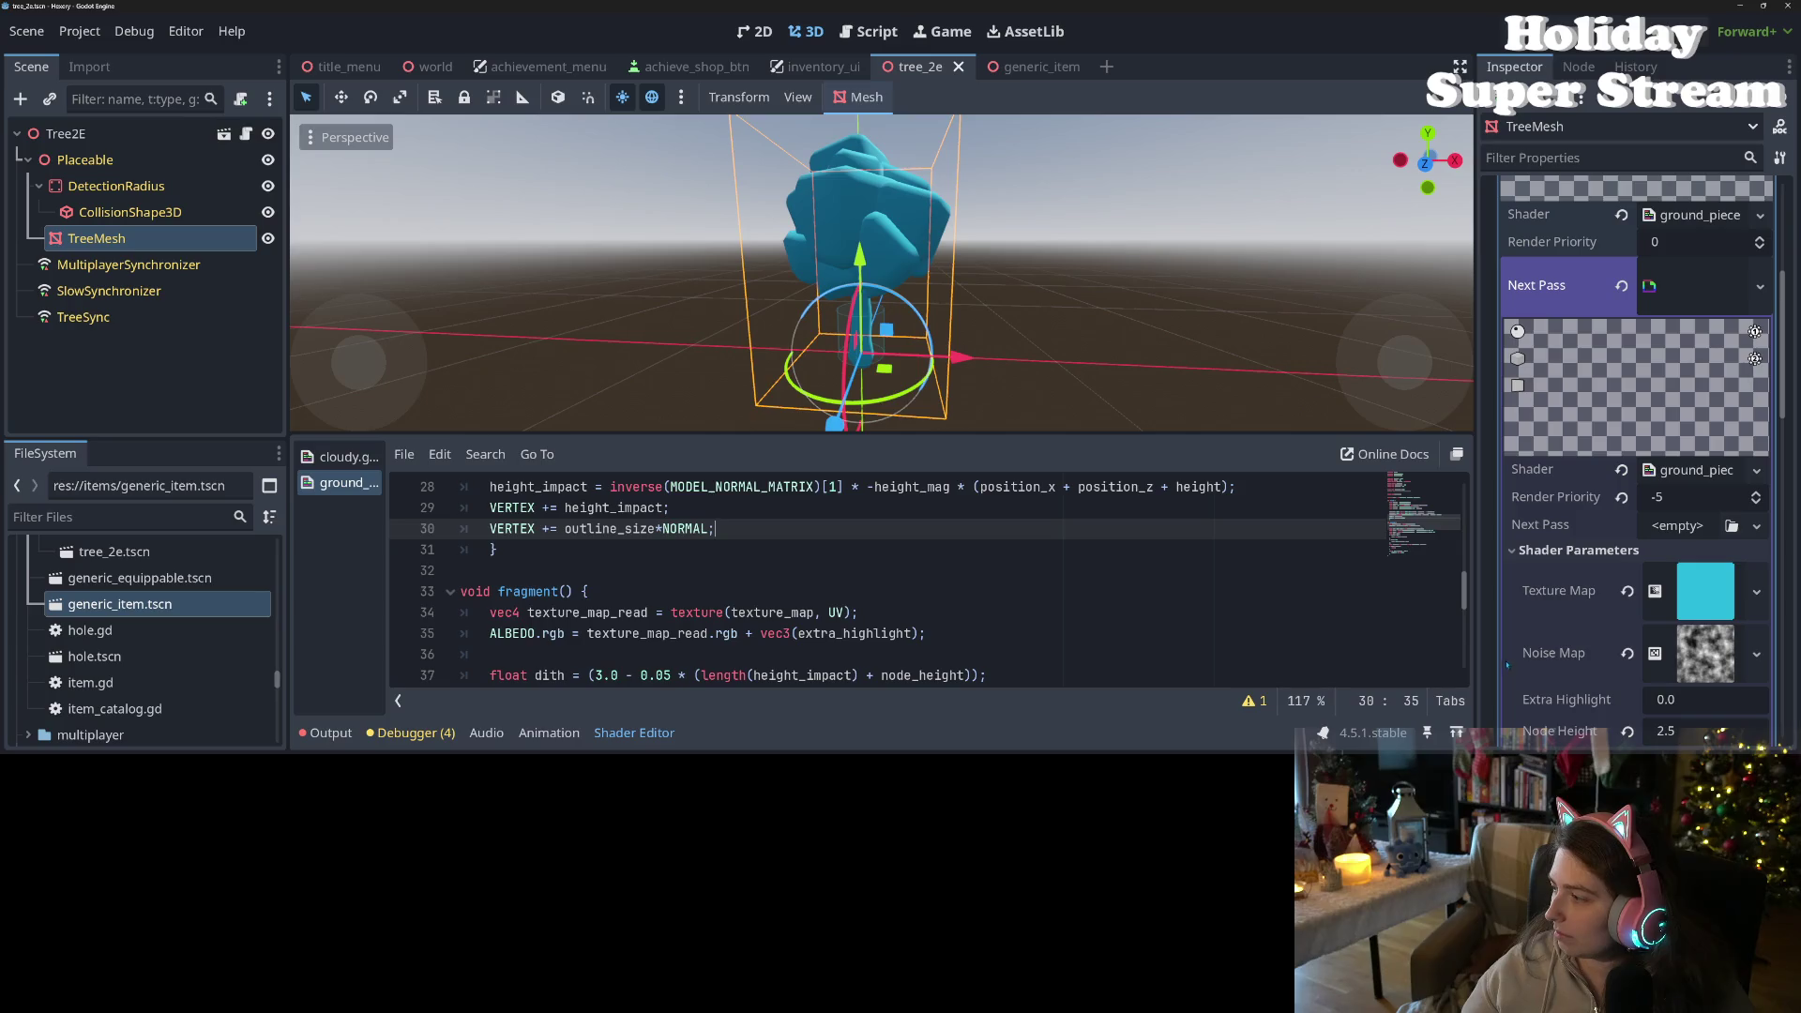
key(ctrl+a)
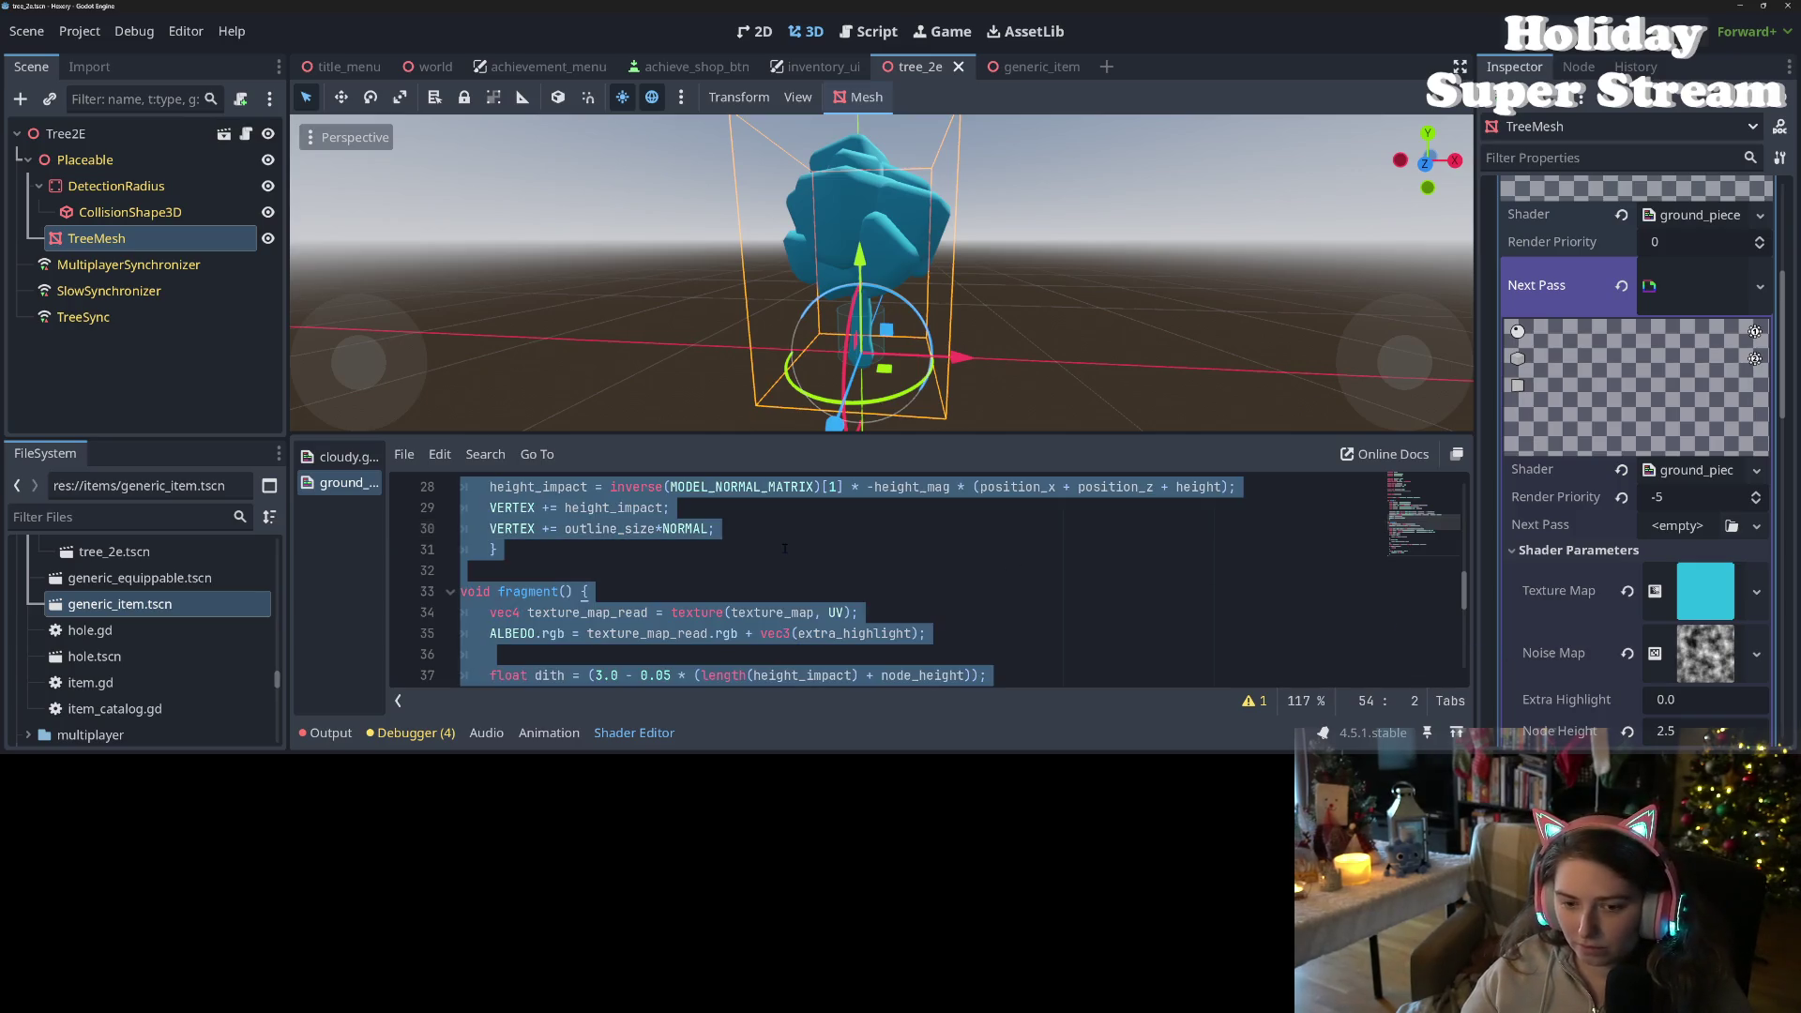
- Create a new Next Pass shader res://art3d/outline_curve_material.gdshader and open its template code
click(796, 545)
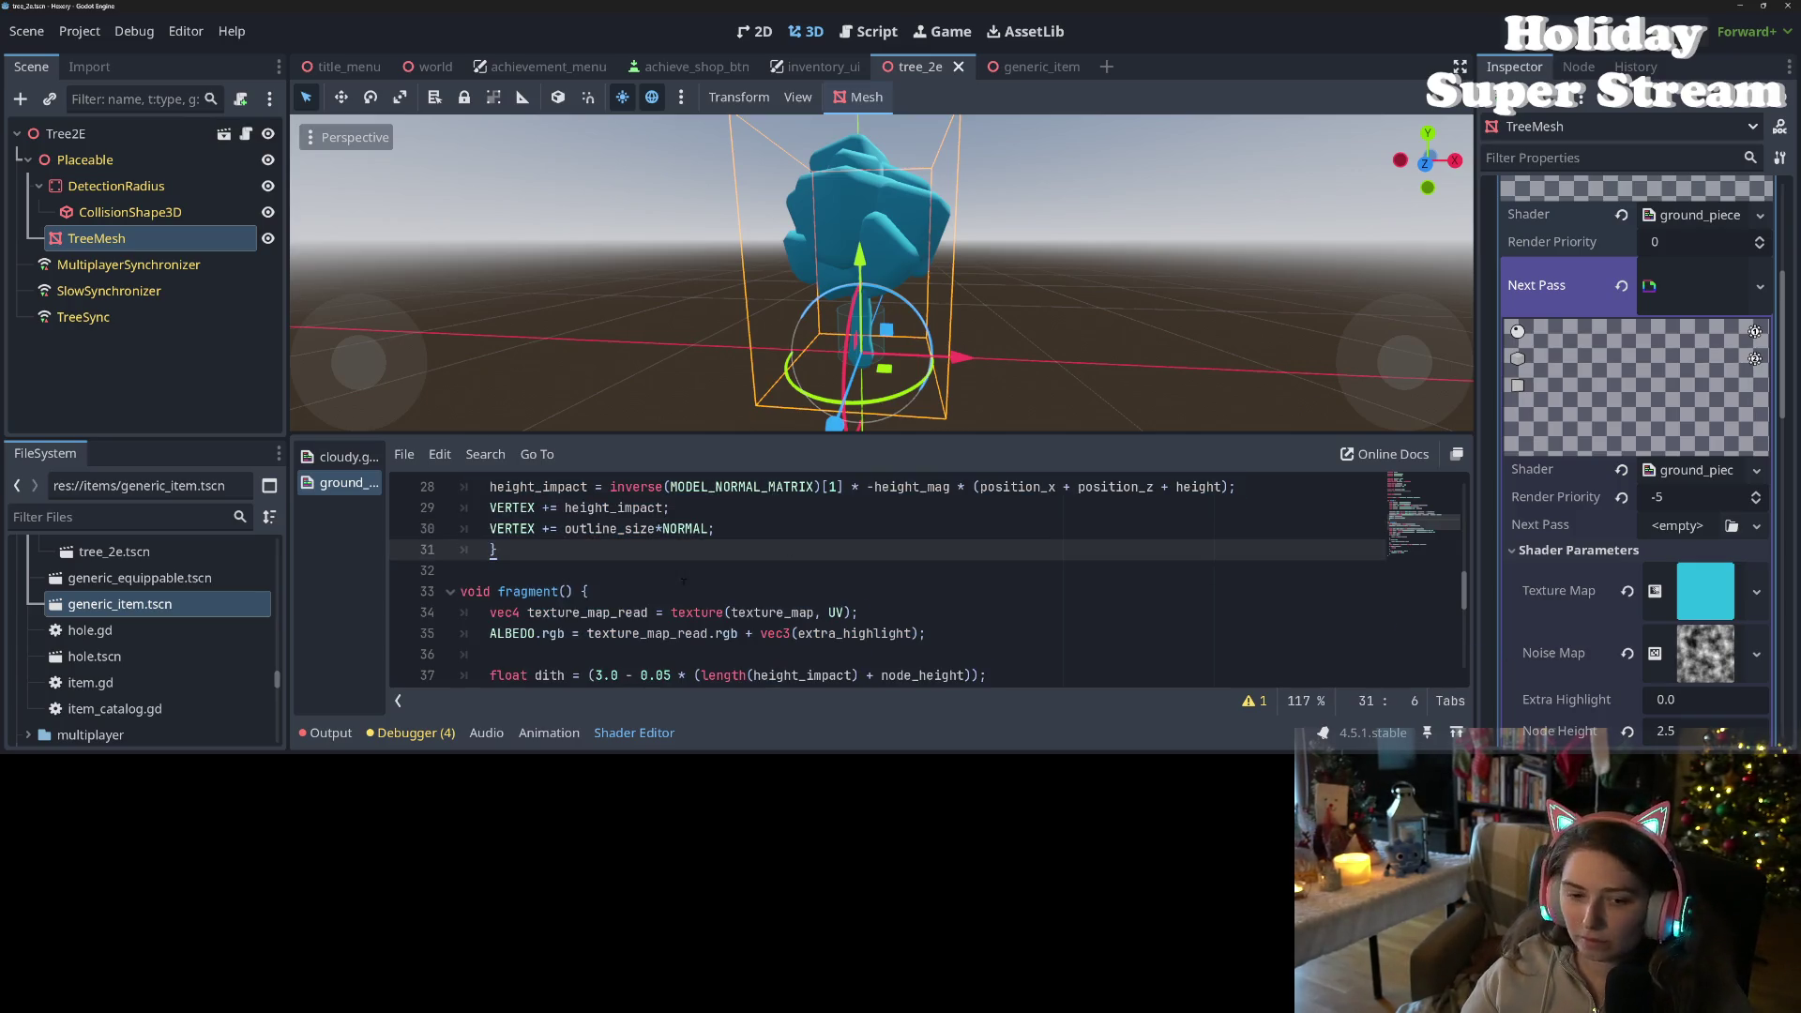
click(1758, 470)
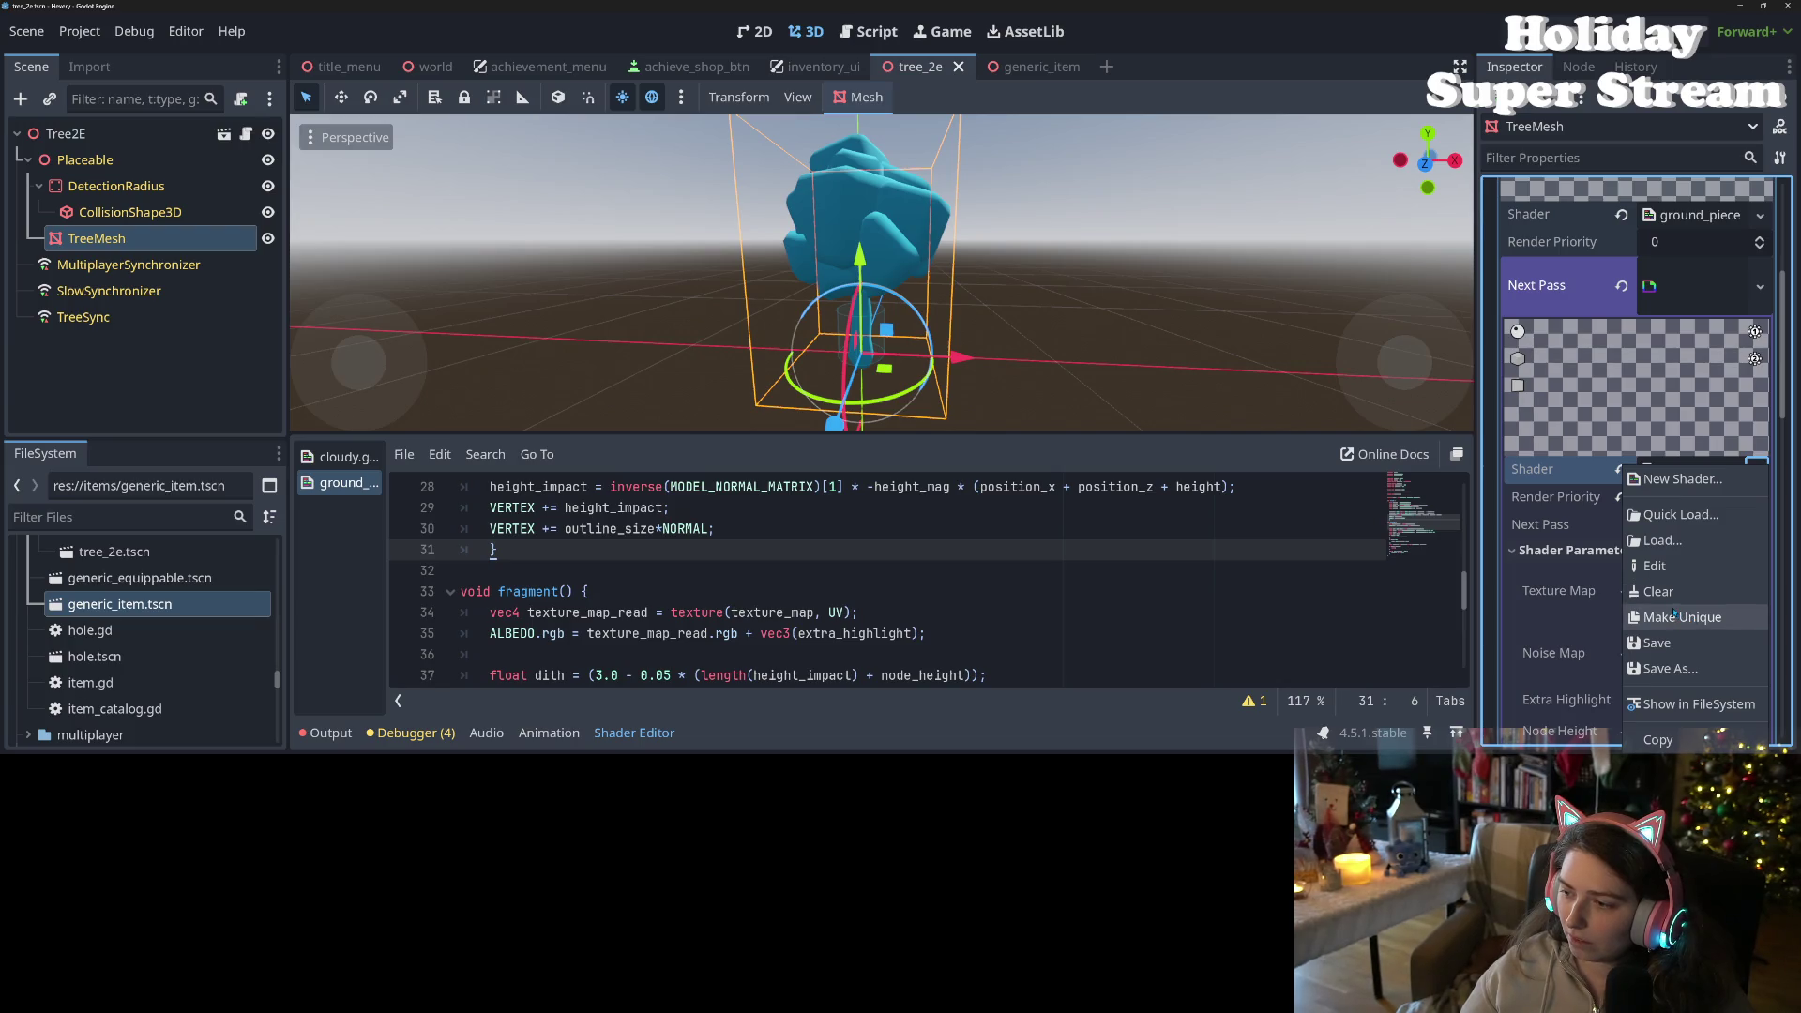
click(1679, 481)
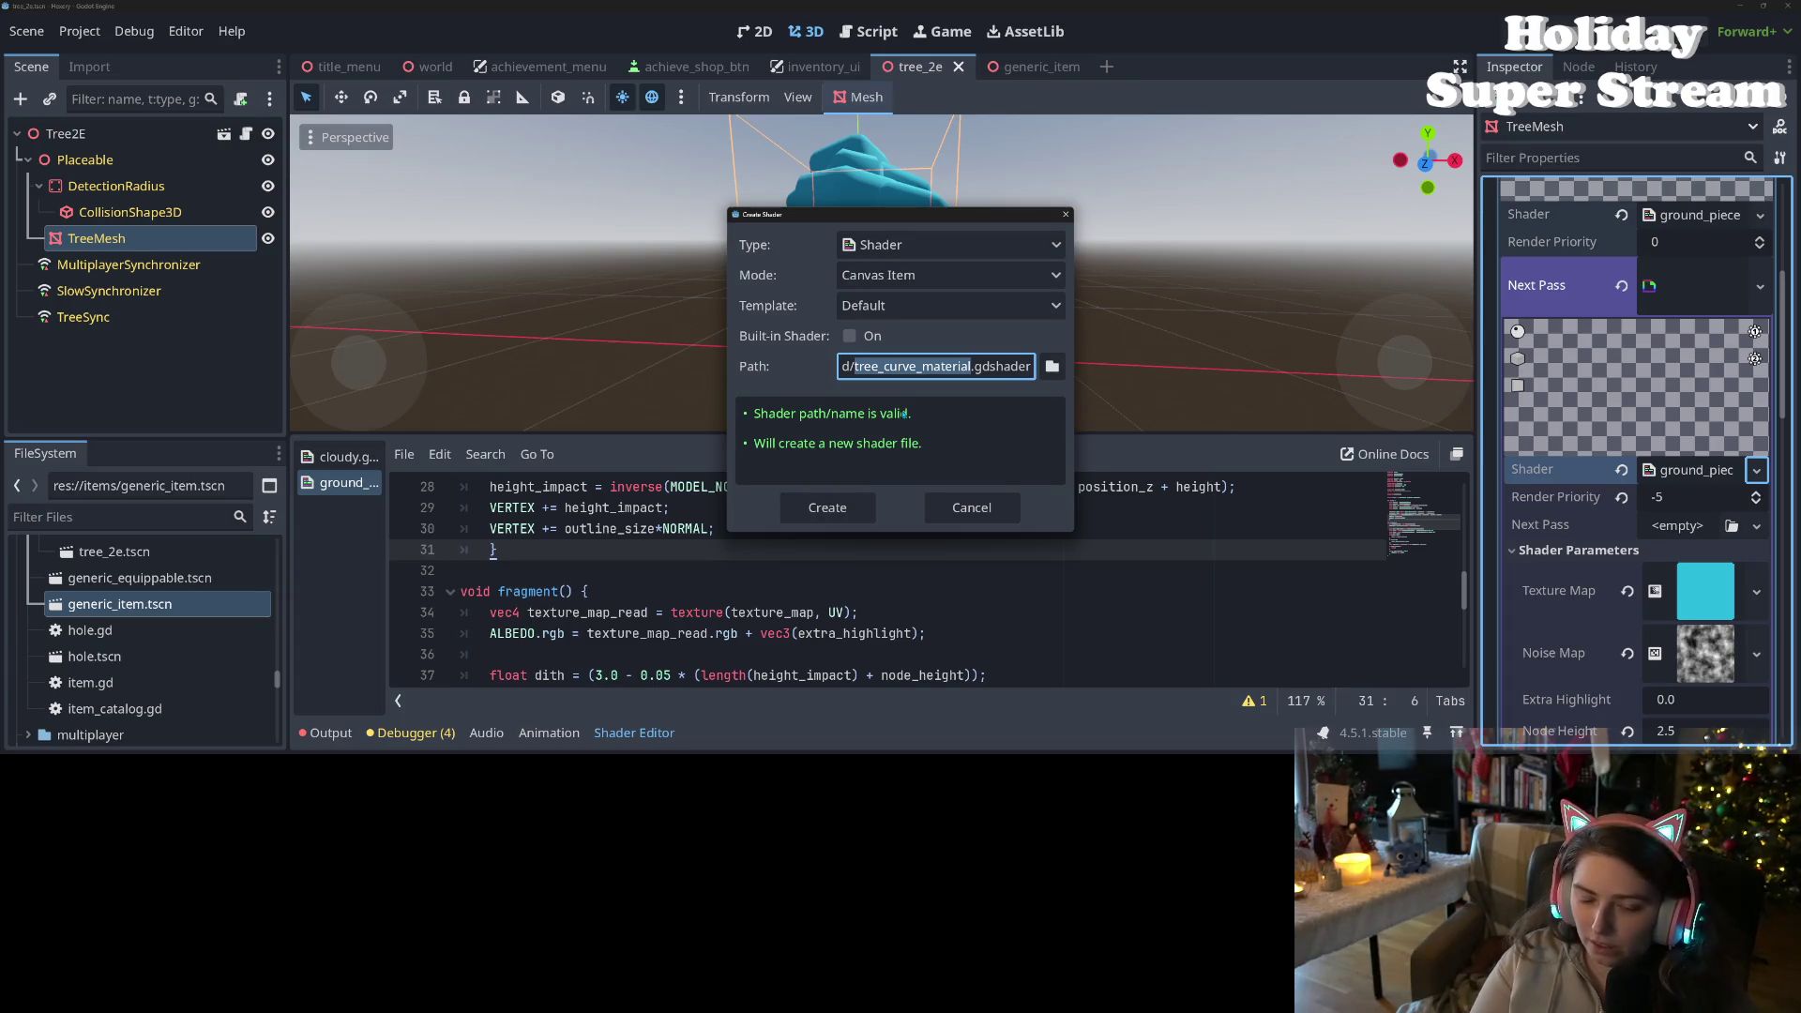
text(outline_c)
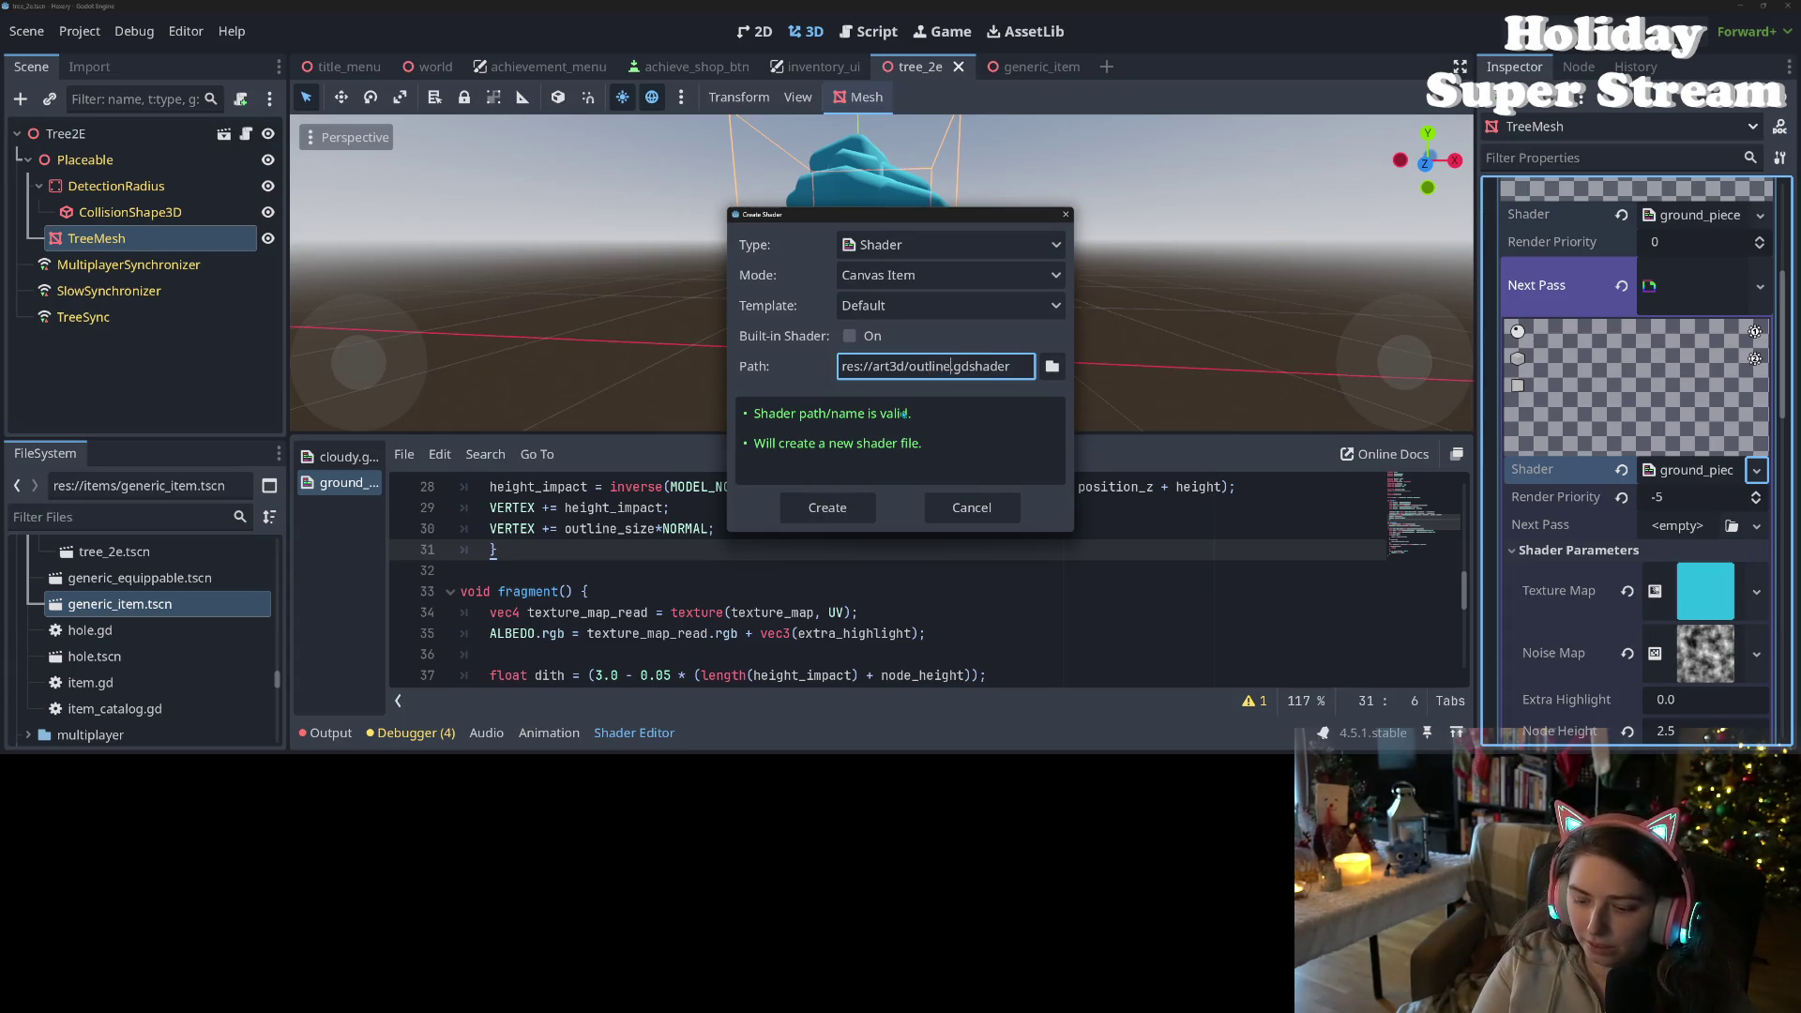
text(urve_mat)
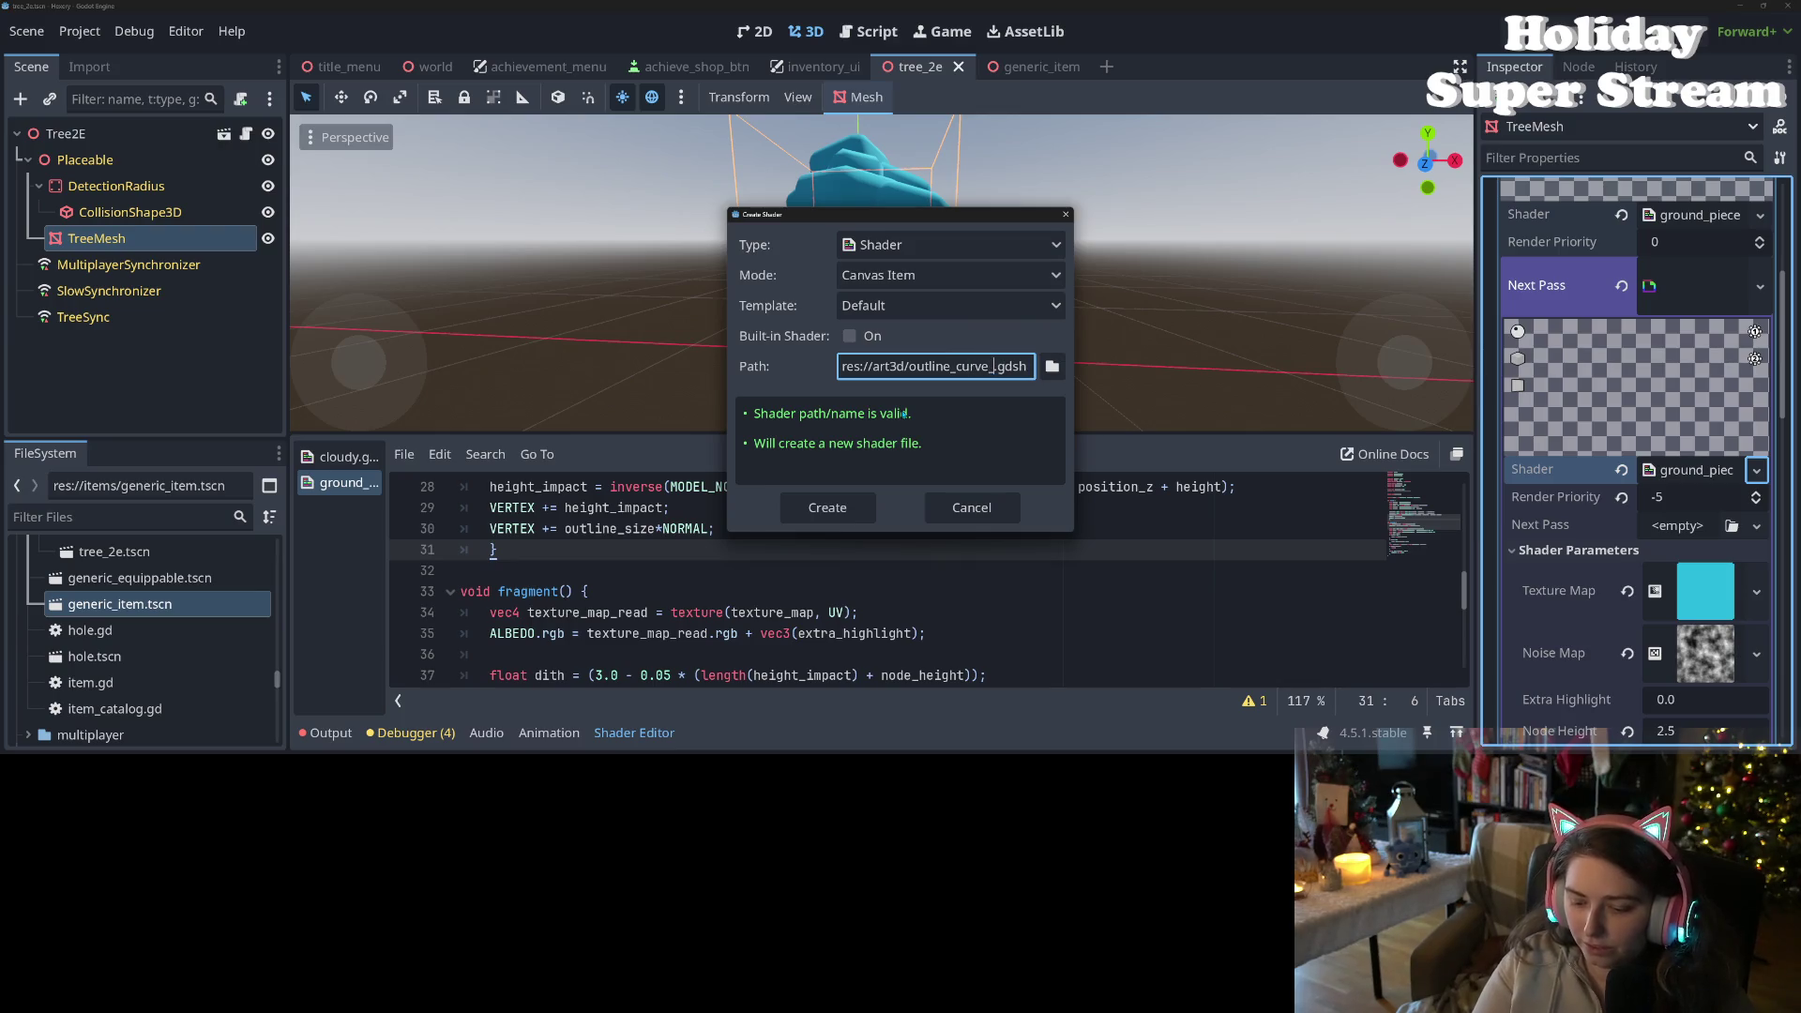
text(erial)
key(Return)
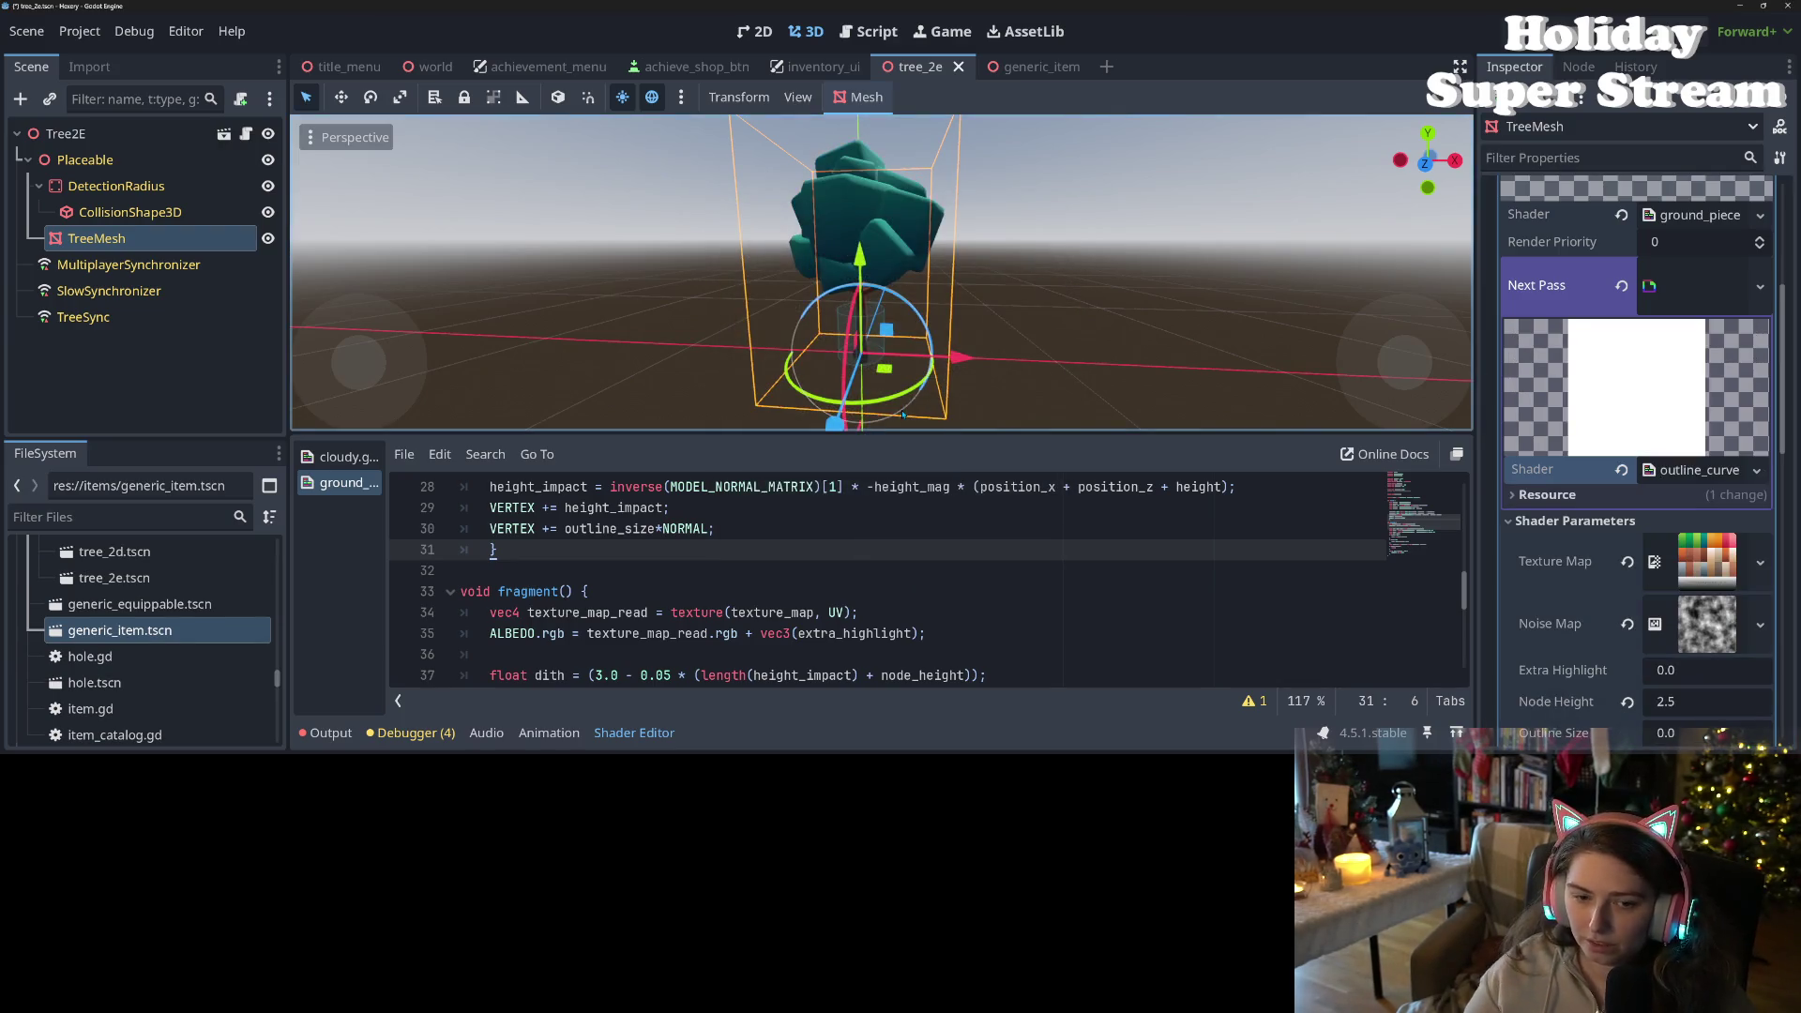
click(1709, 470)
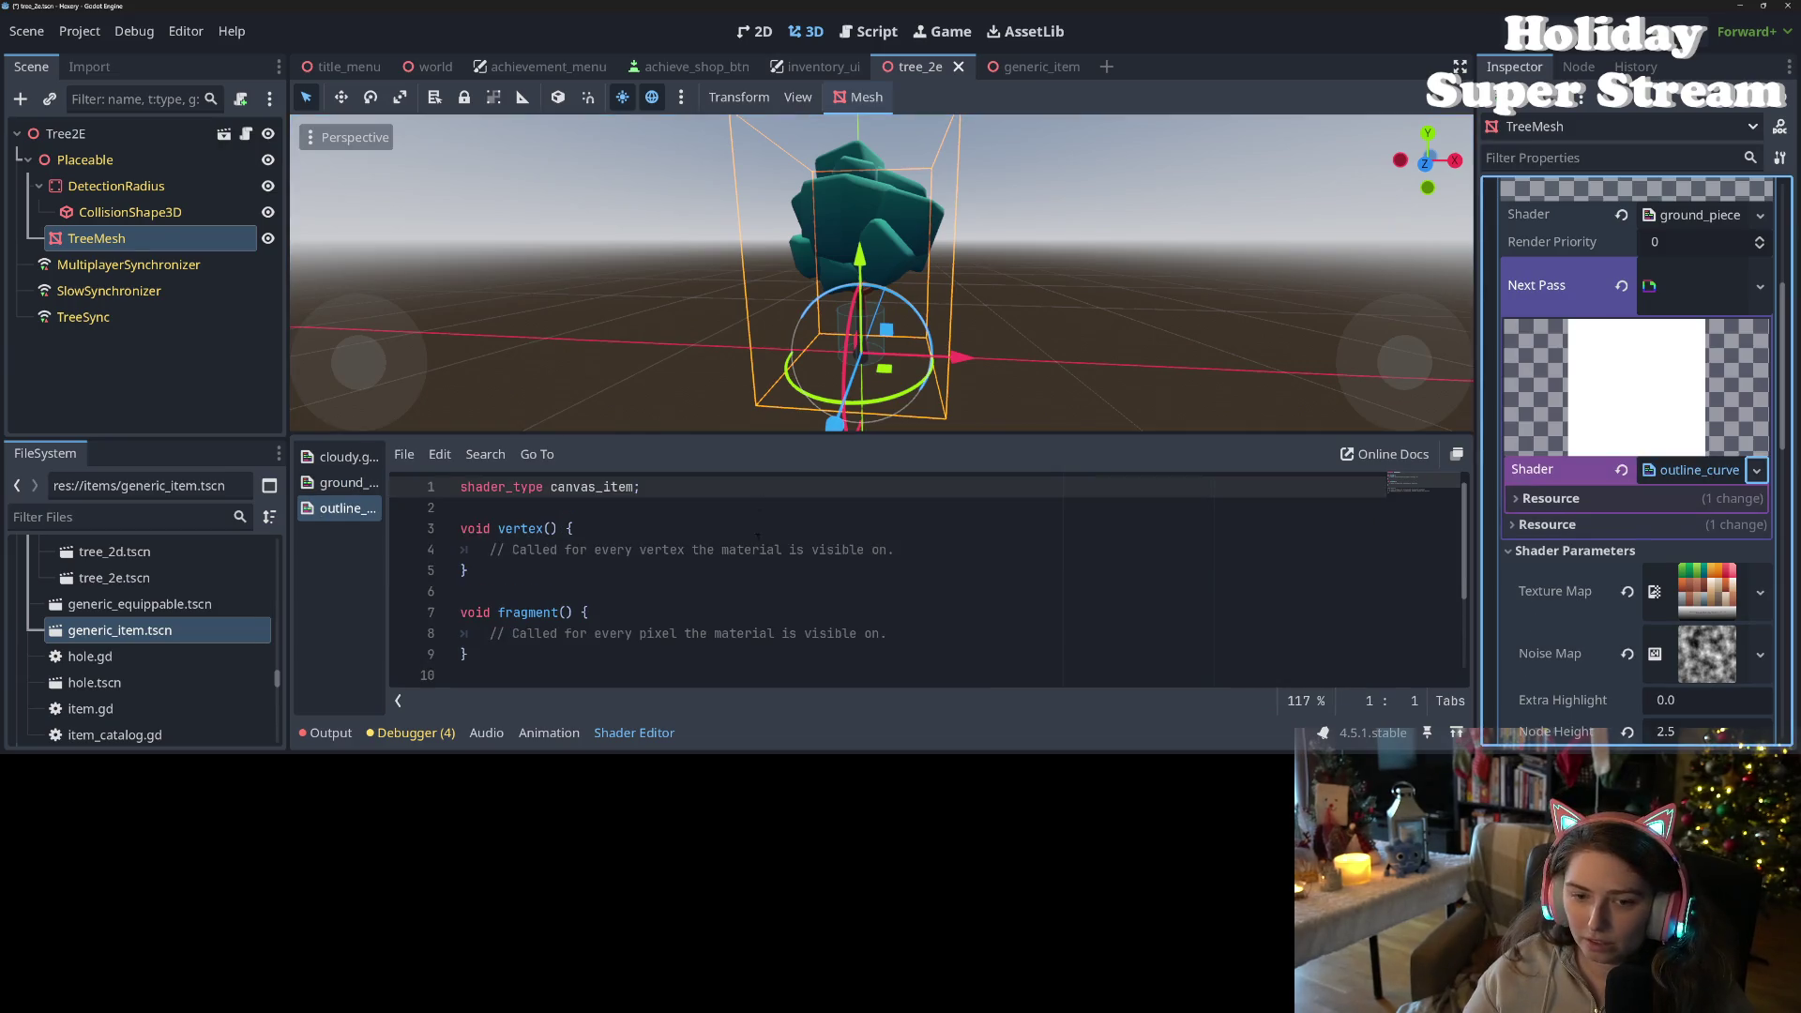
click(737, 655)
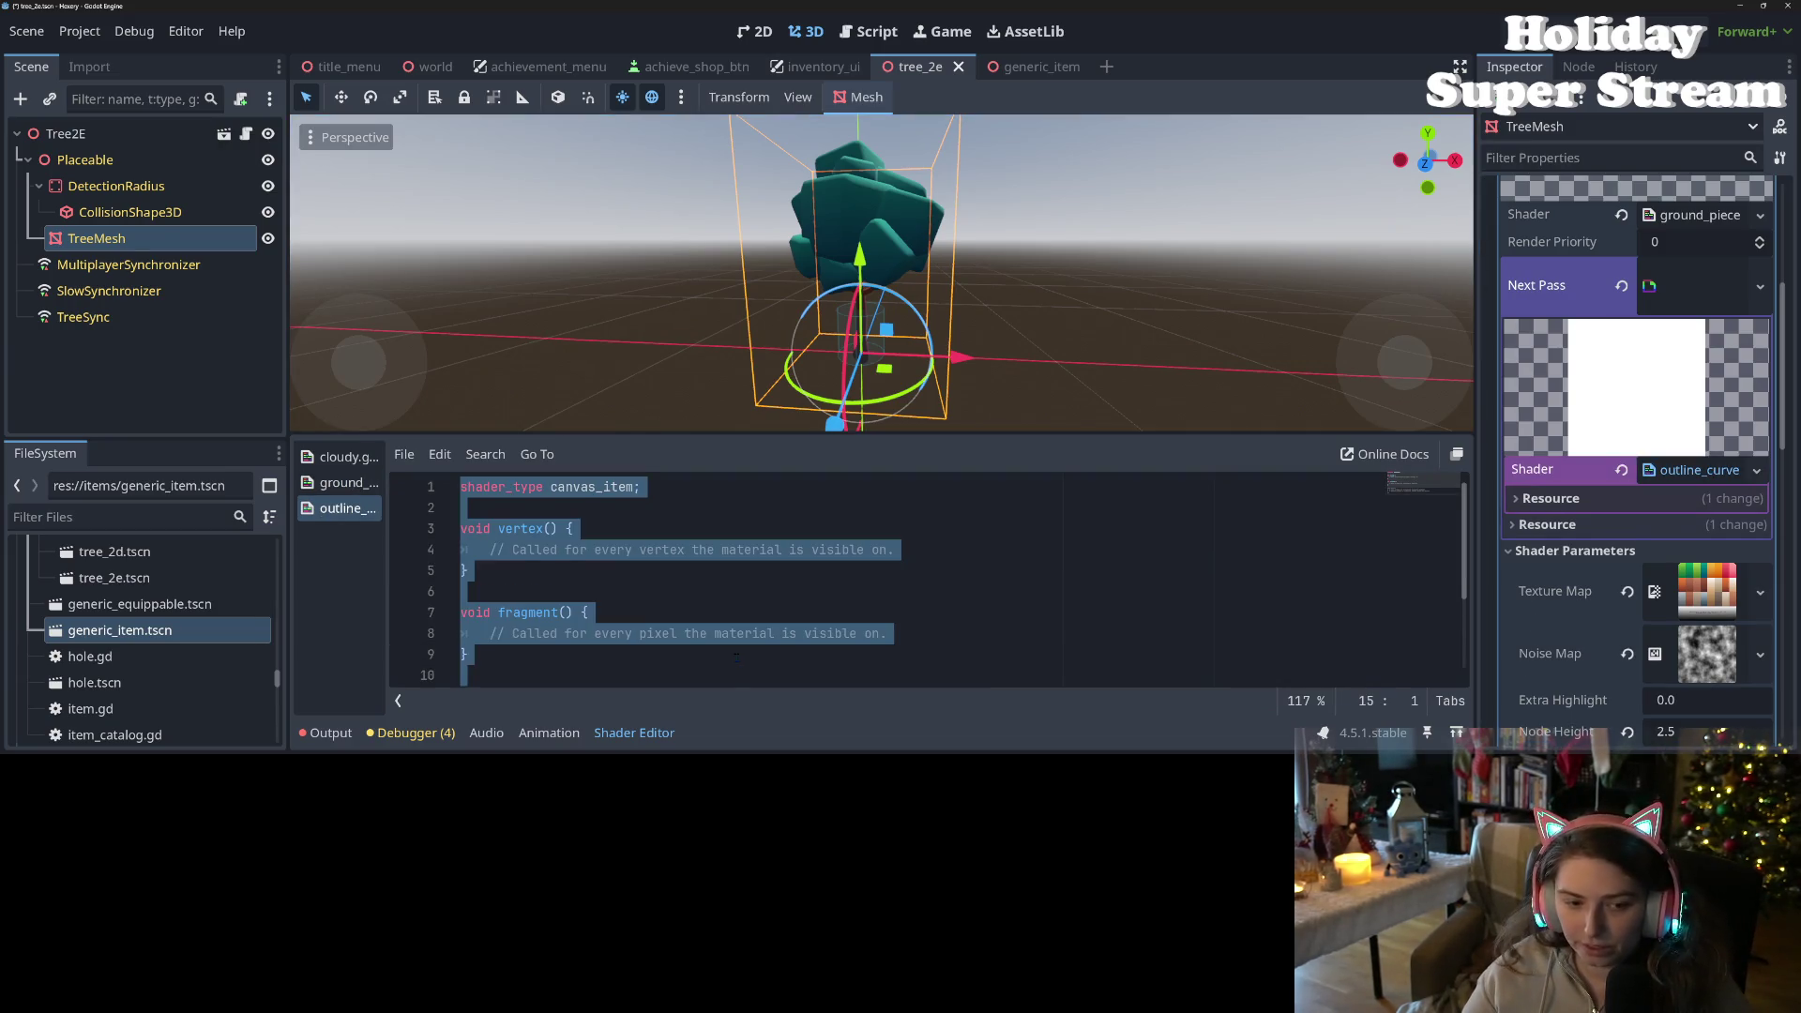
key(ctrl+v)
key(ctrl+s)
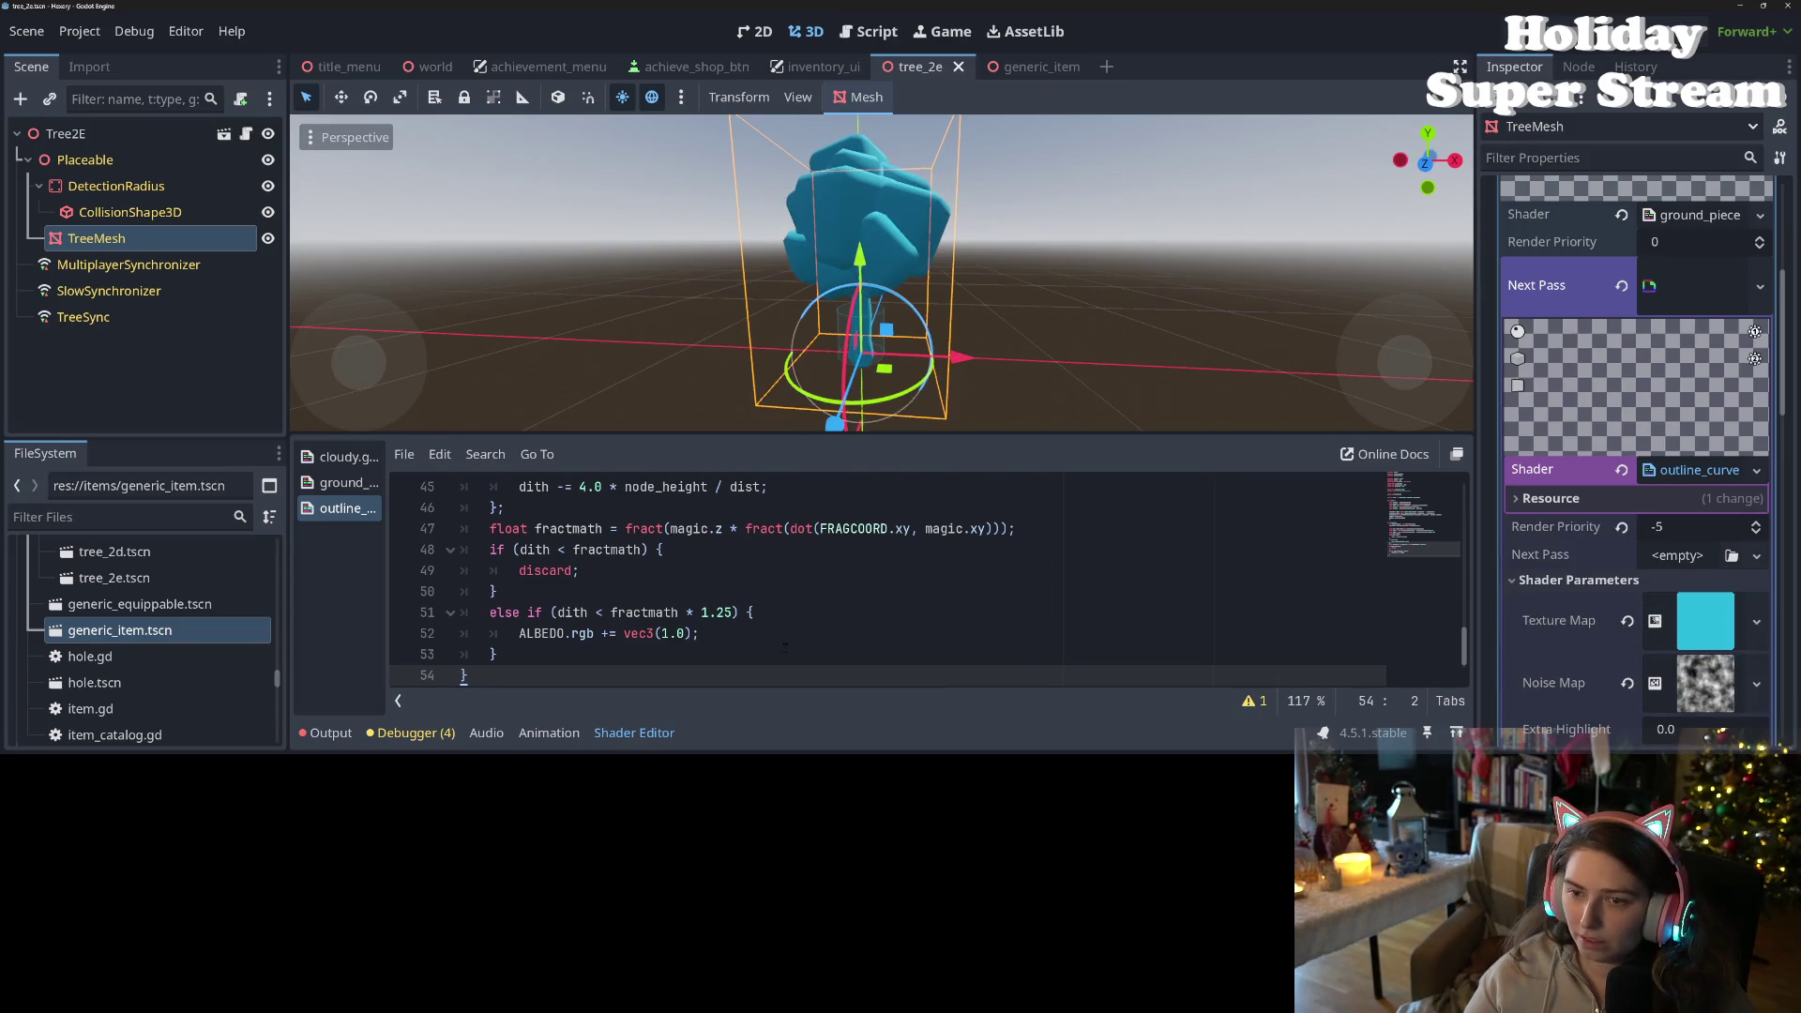
scroll(774, 539, up, 15)
click(774, 539)
key(Return)
text(render_mode fr)
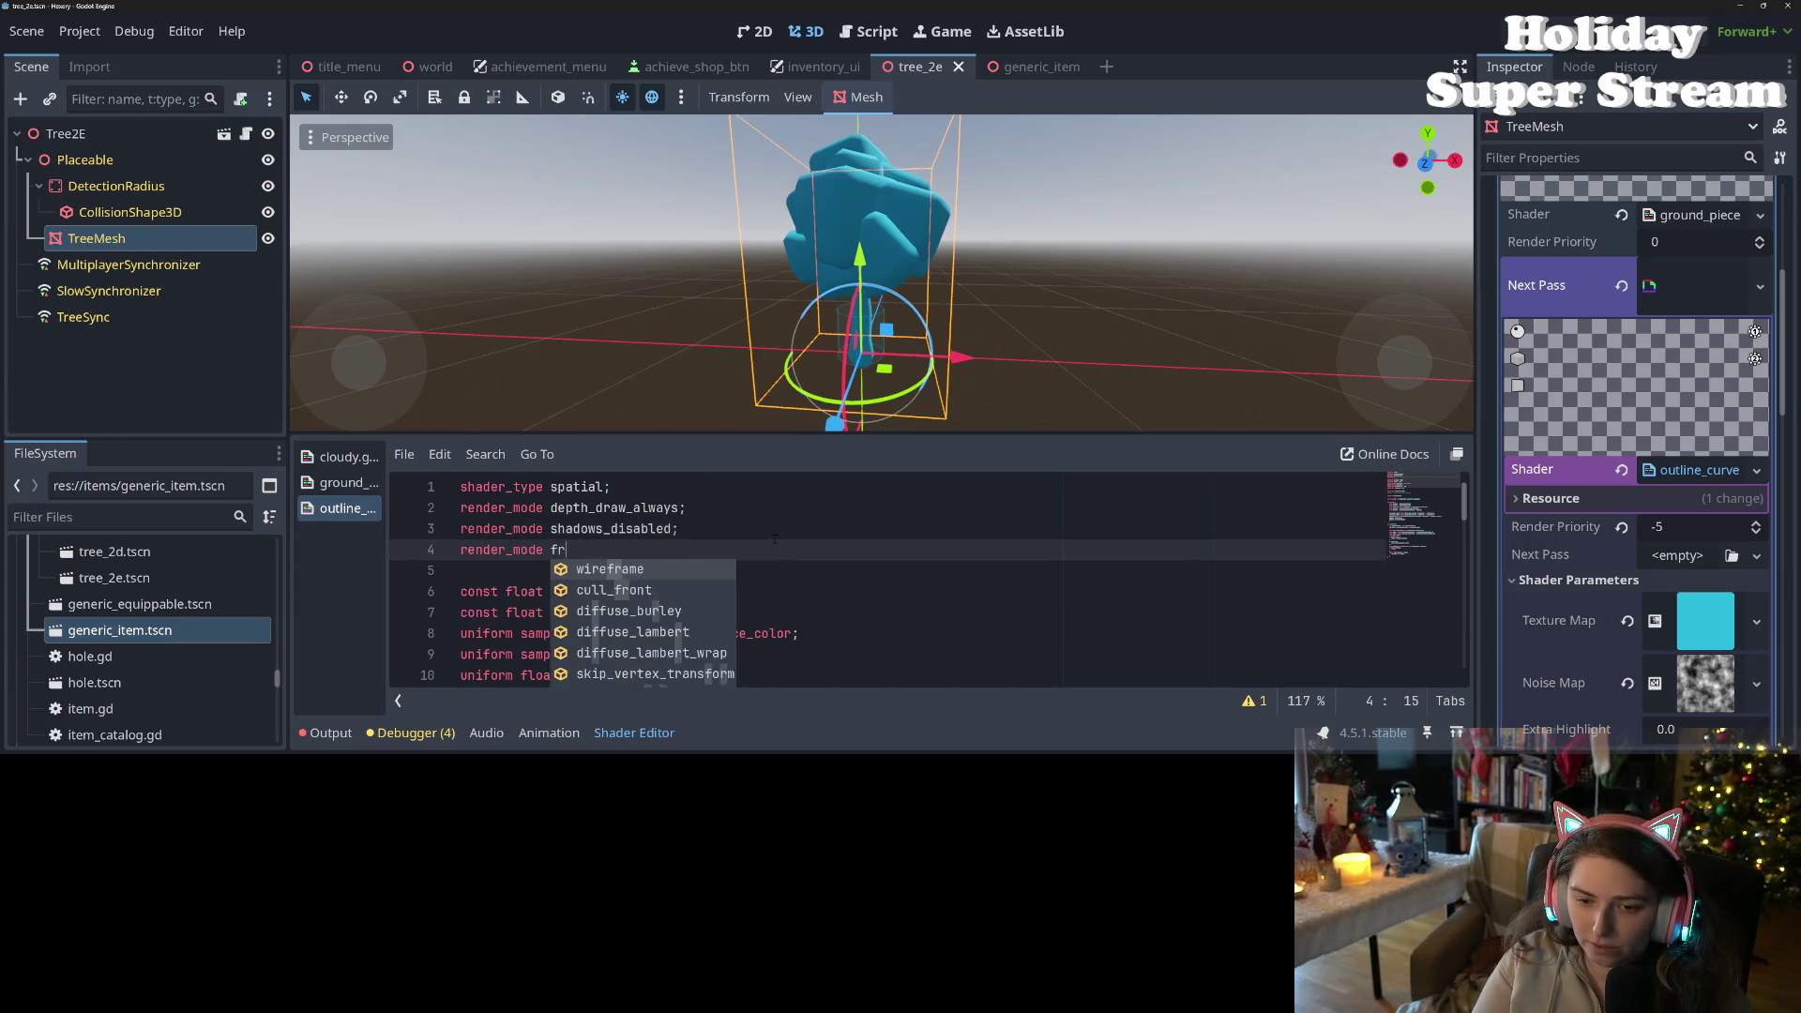
key(Return)
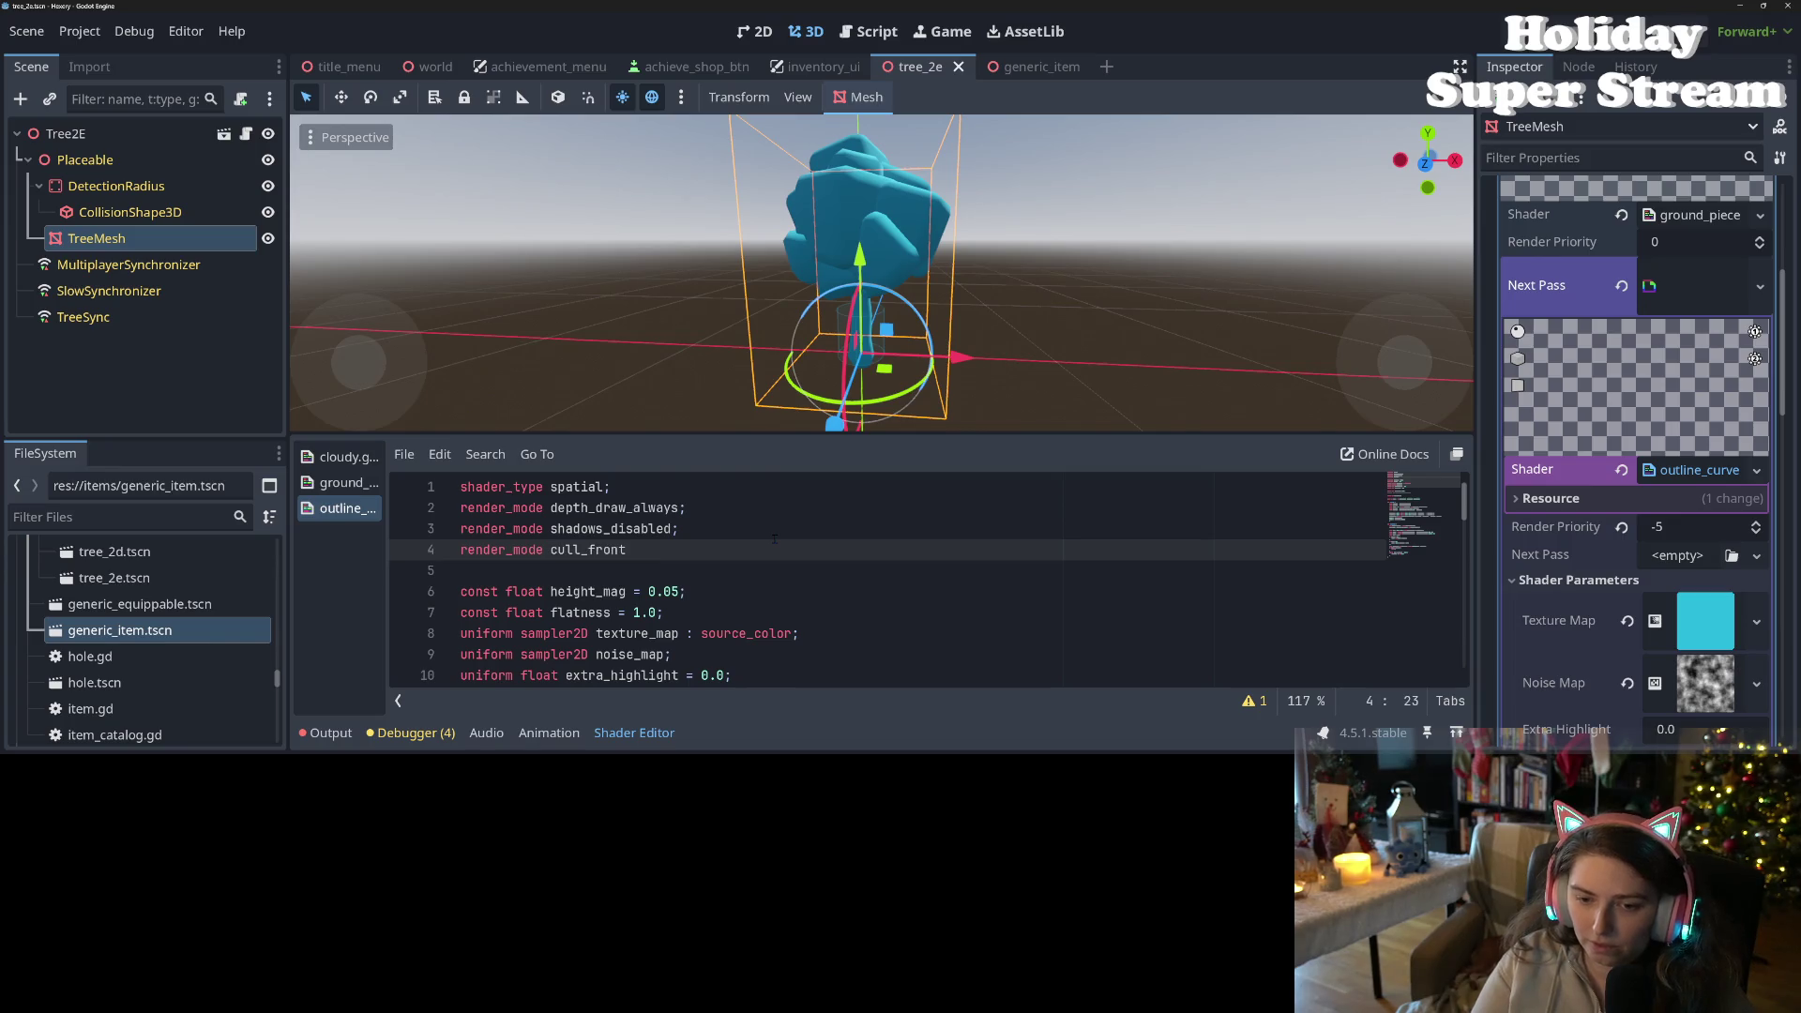
text(;)
key(ctrl+s)
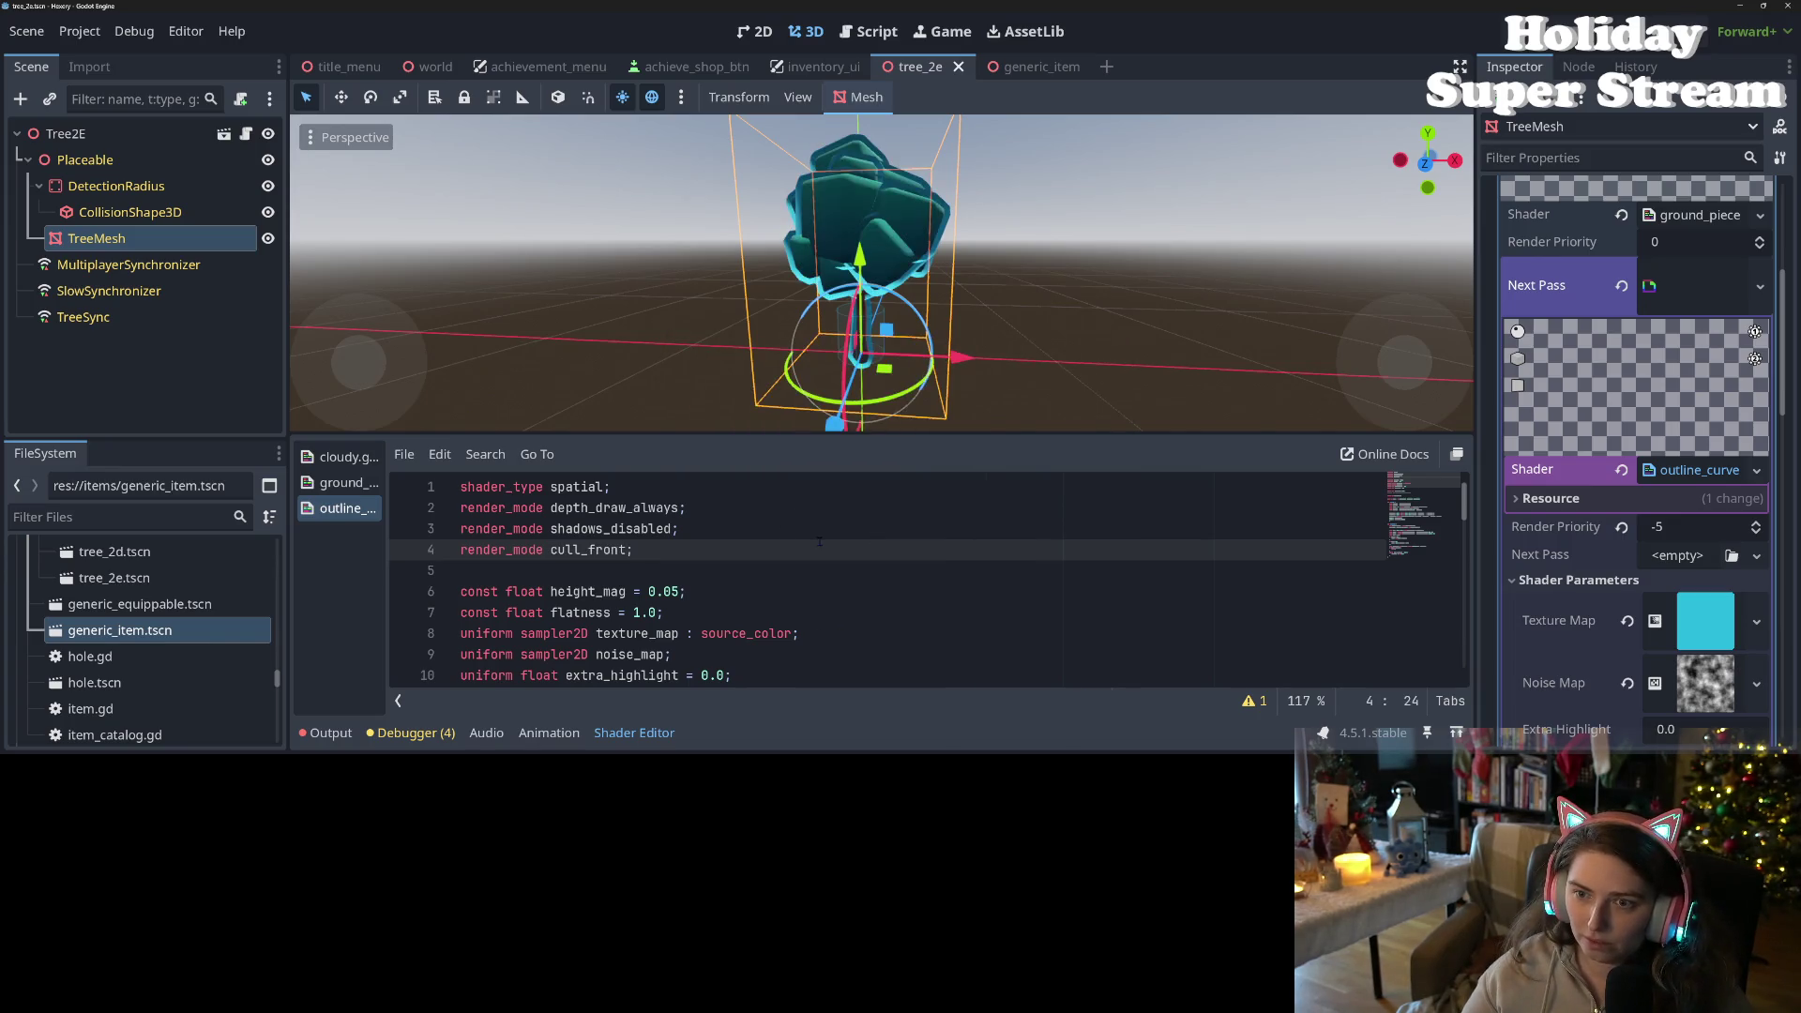
scroll(1029, 358, up, 5)
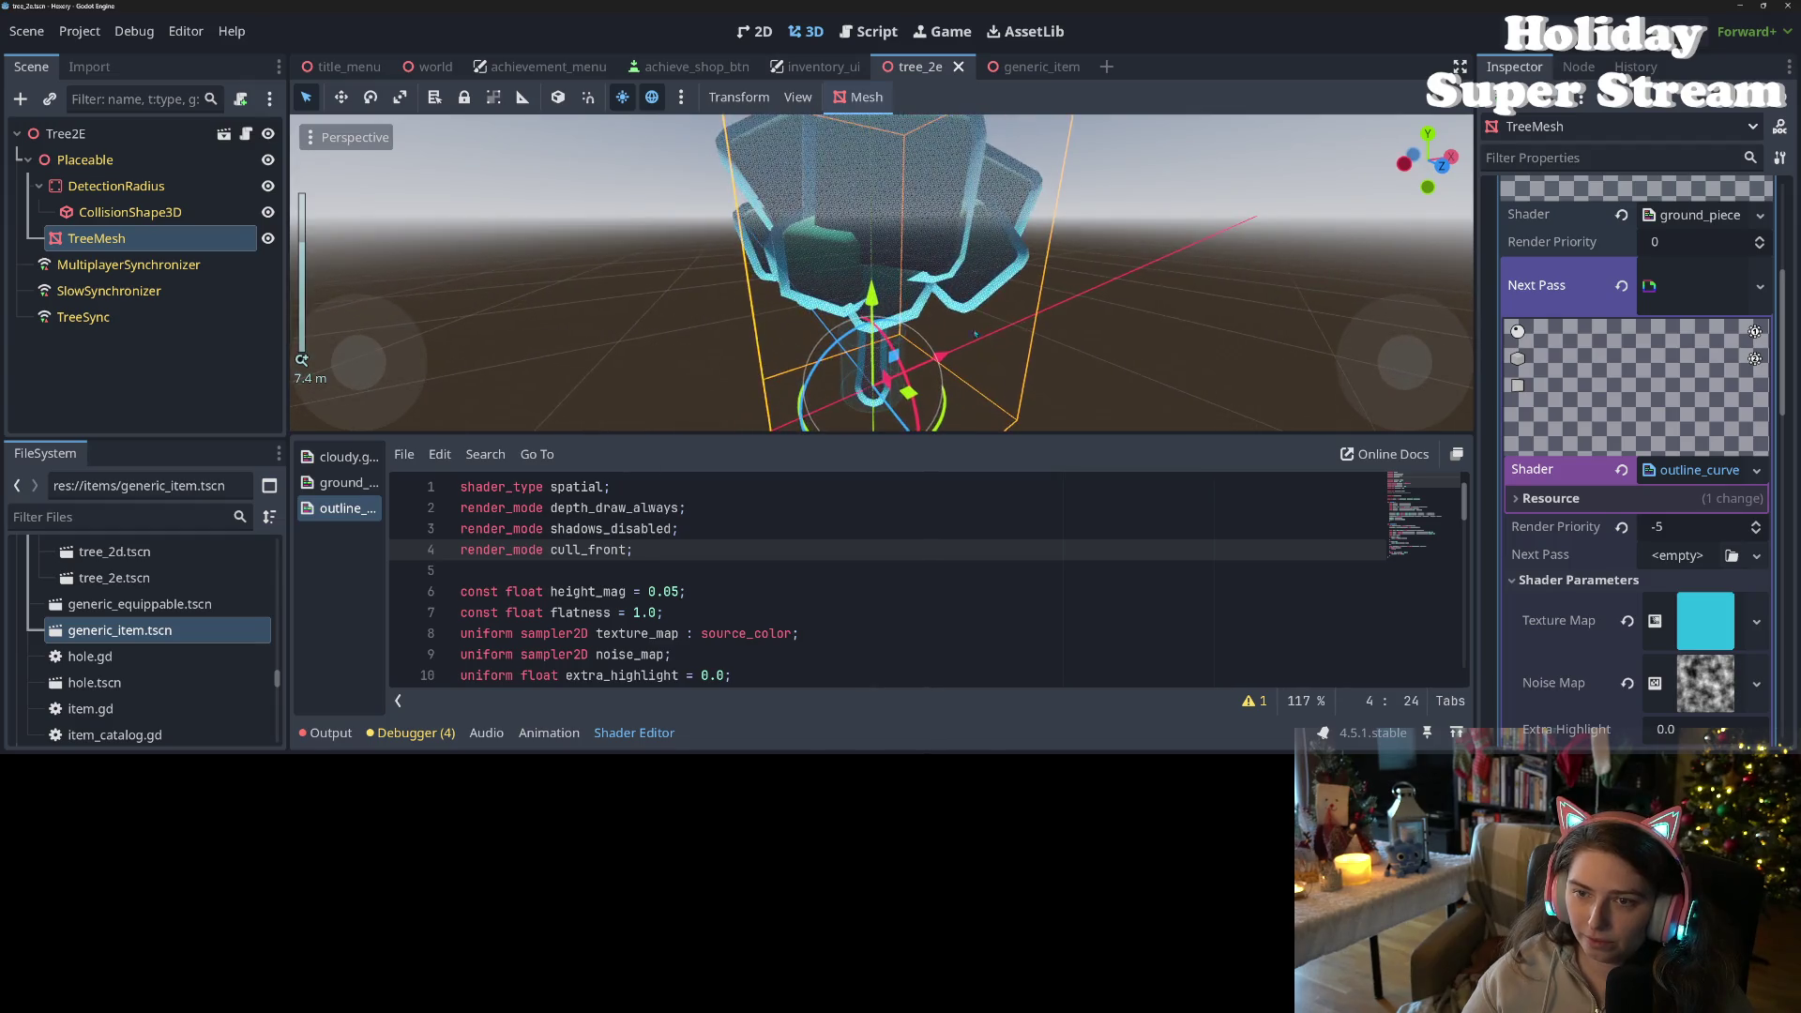
scroll(1029, 357, up, 2)
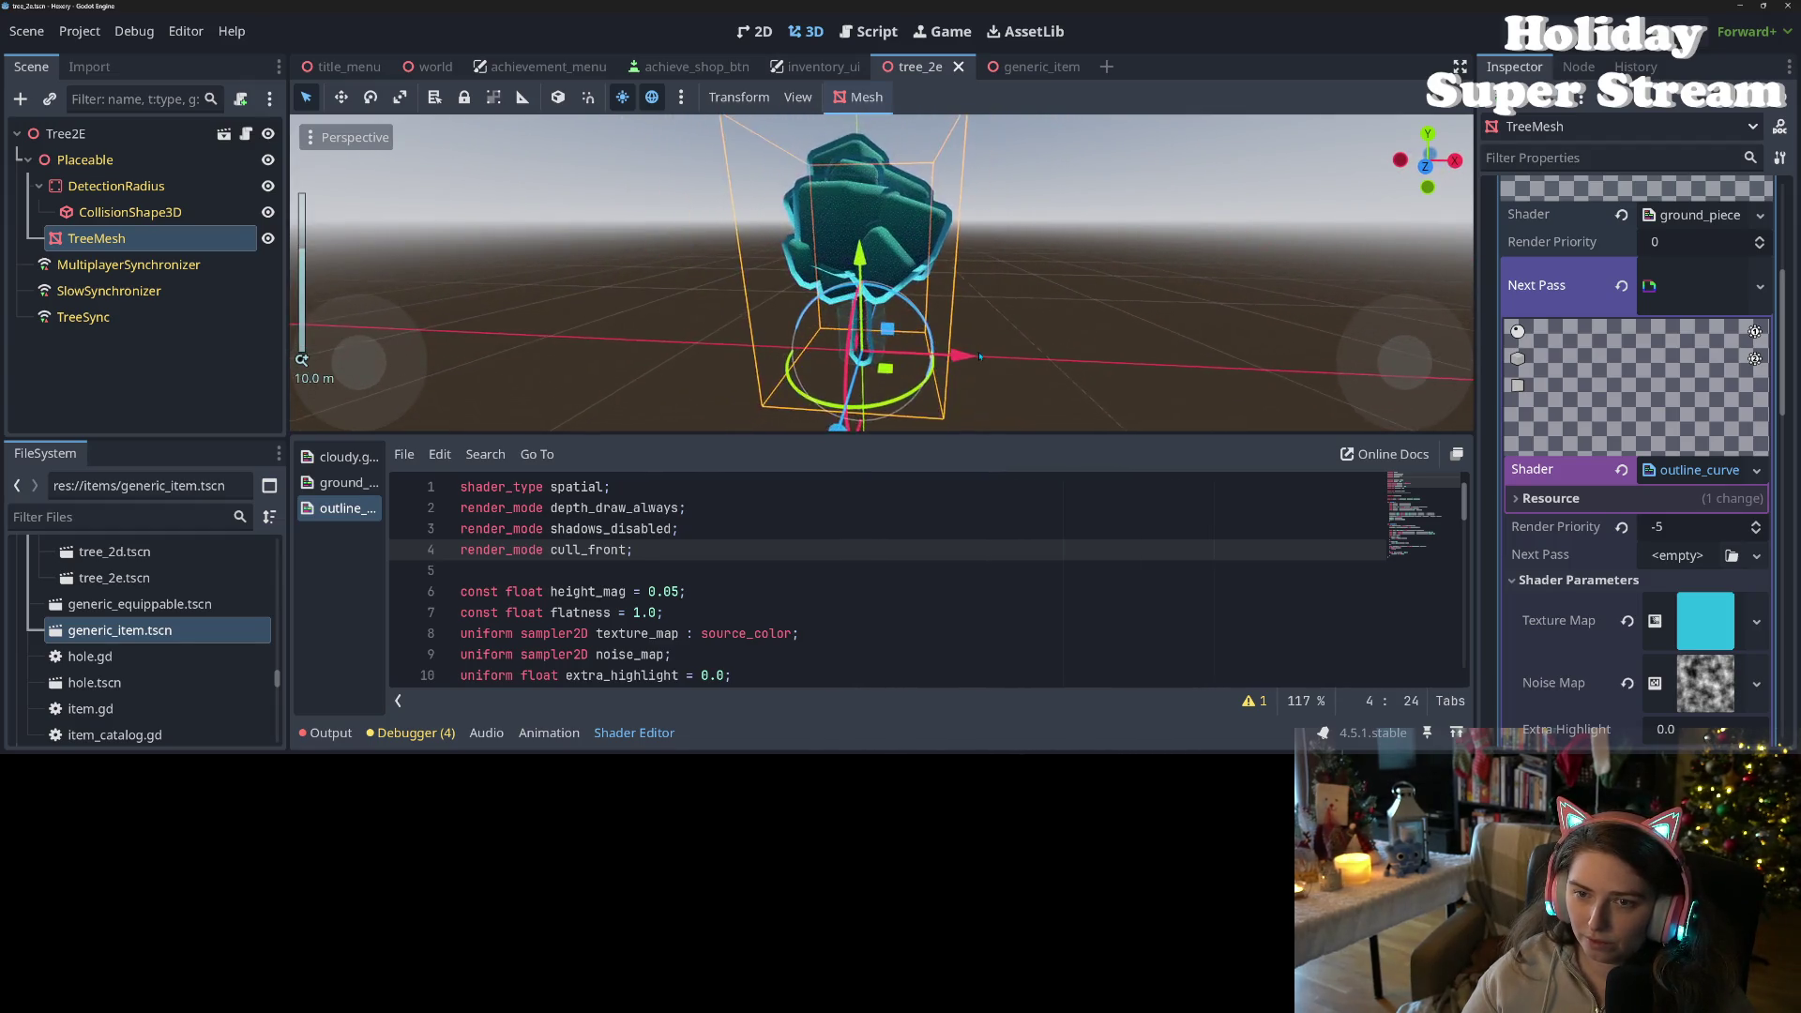
scroll(982, 356, down, 5)
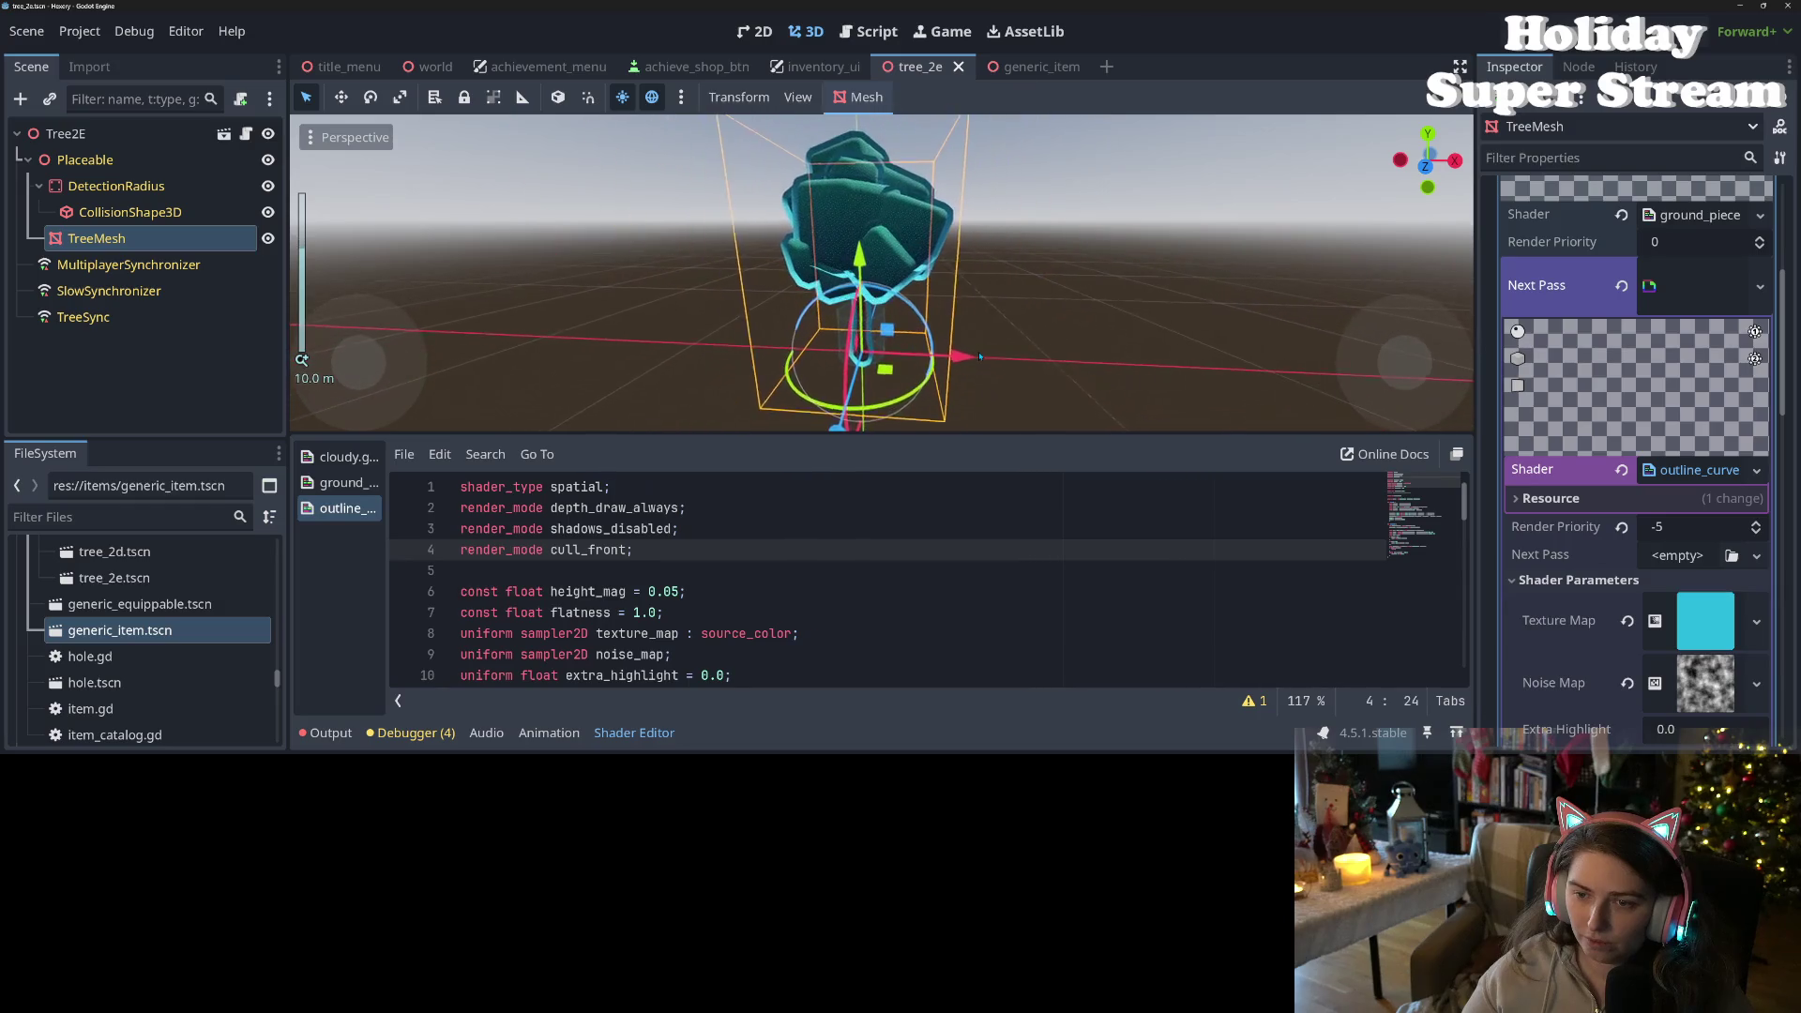
scroll(985, 356, up, 5)
scroll(985, 356, down, 5)
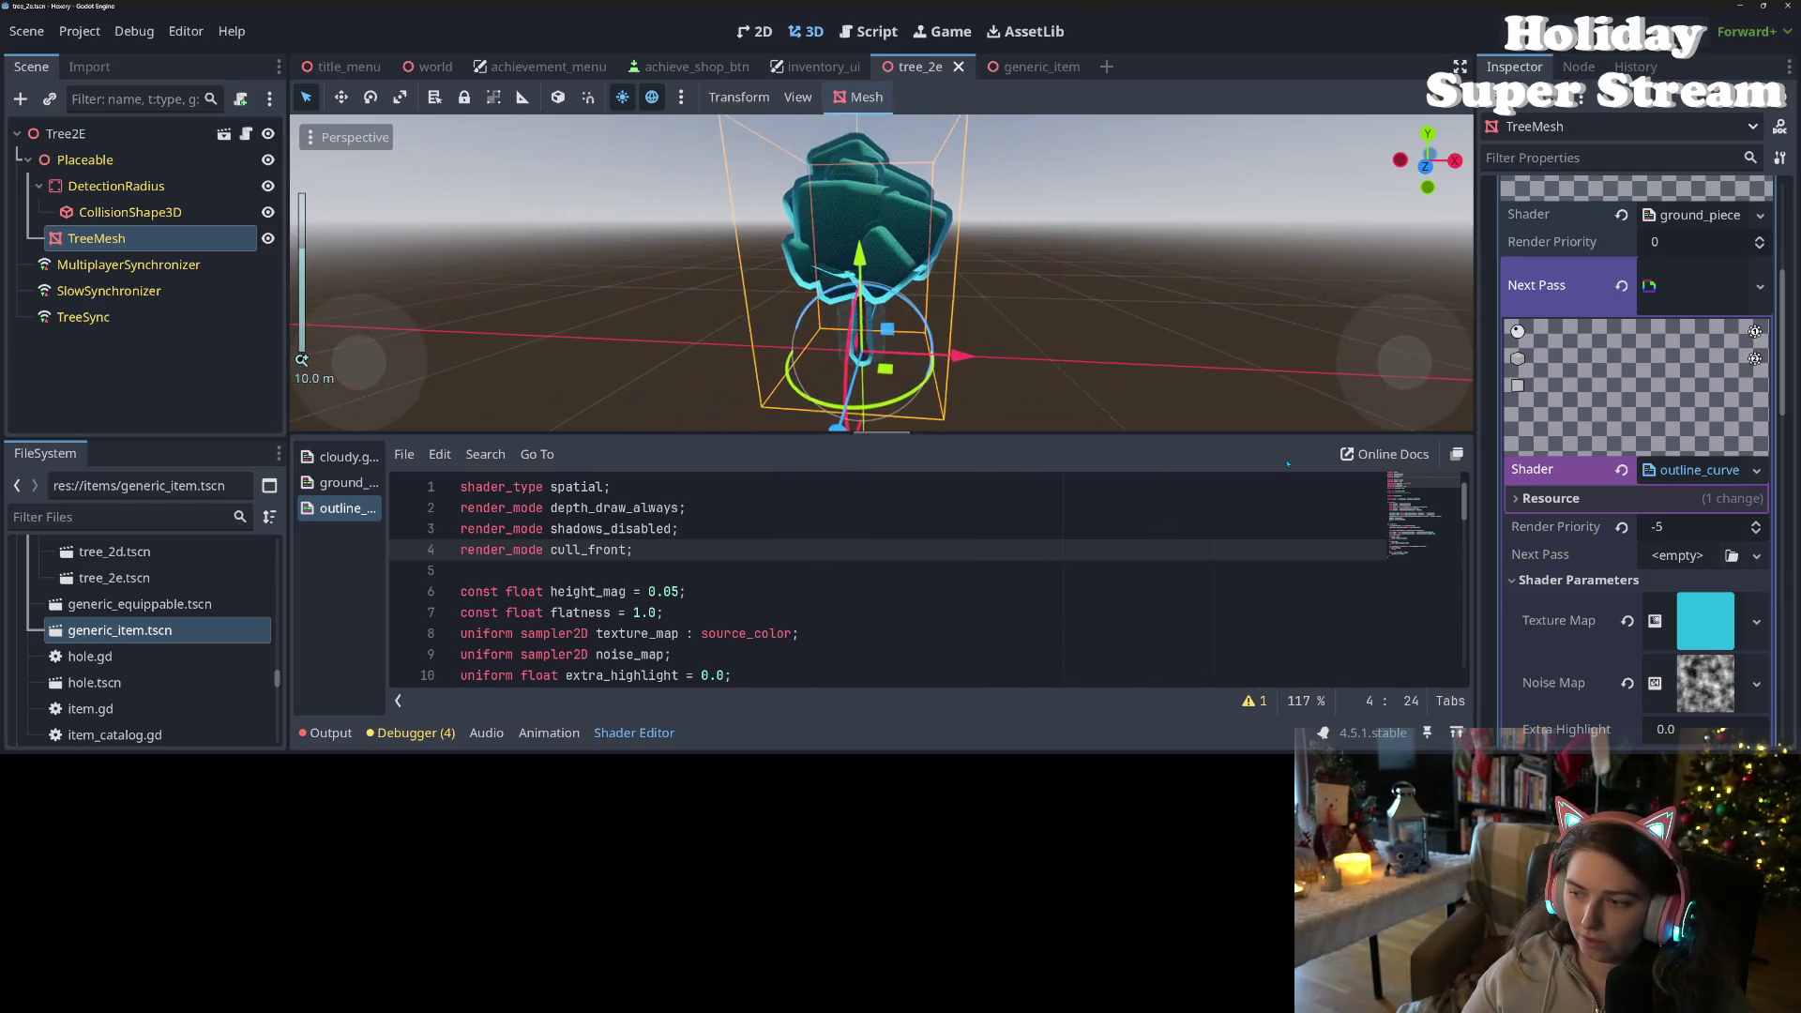
scroll(1635, 607, down, 3)
scroll(1651, 563, up, 3)
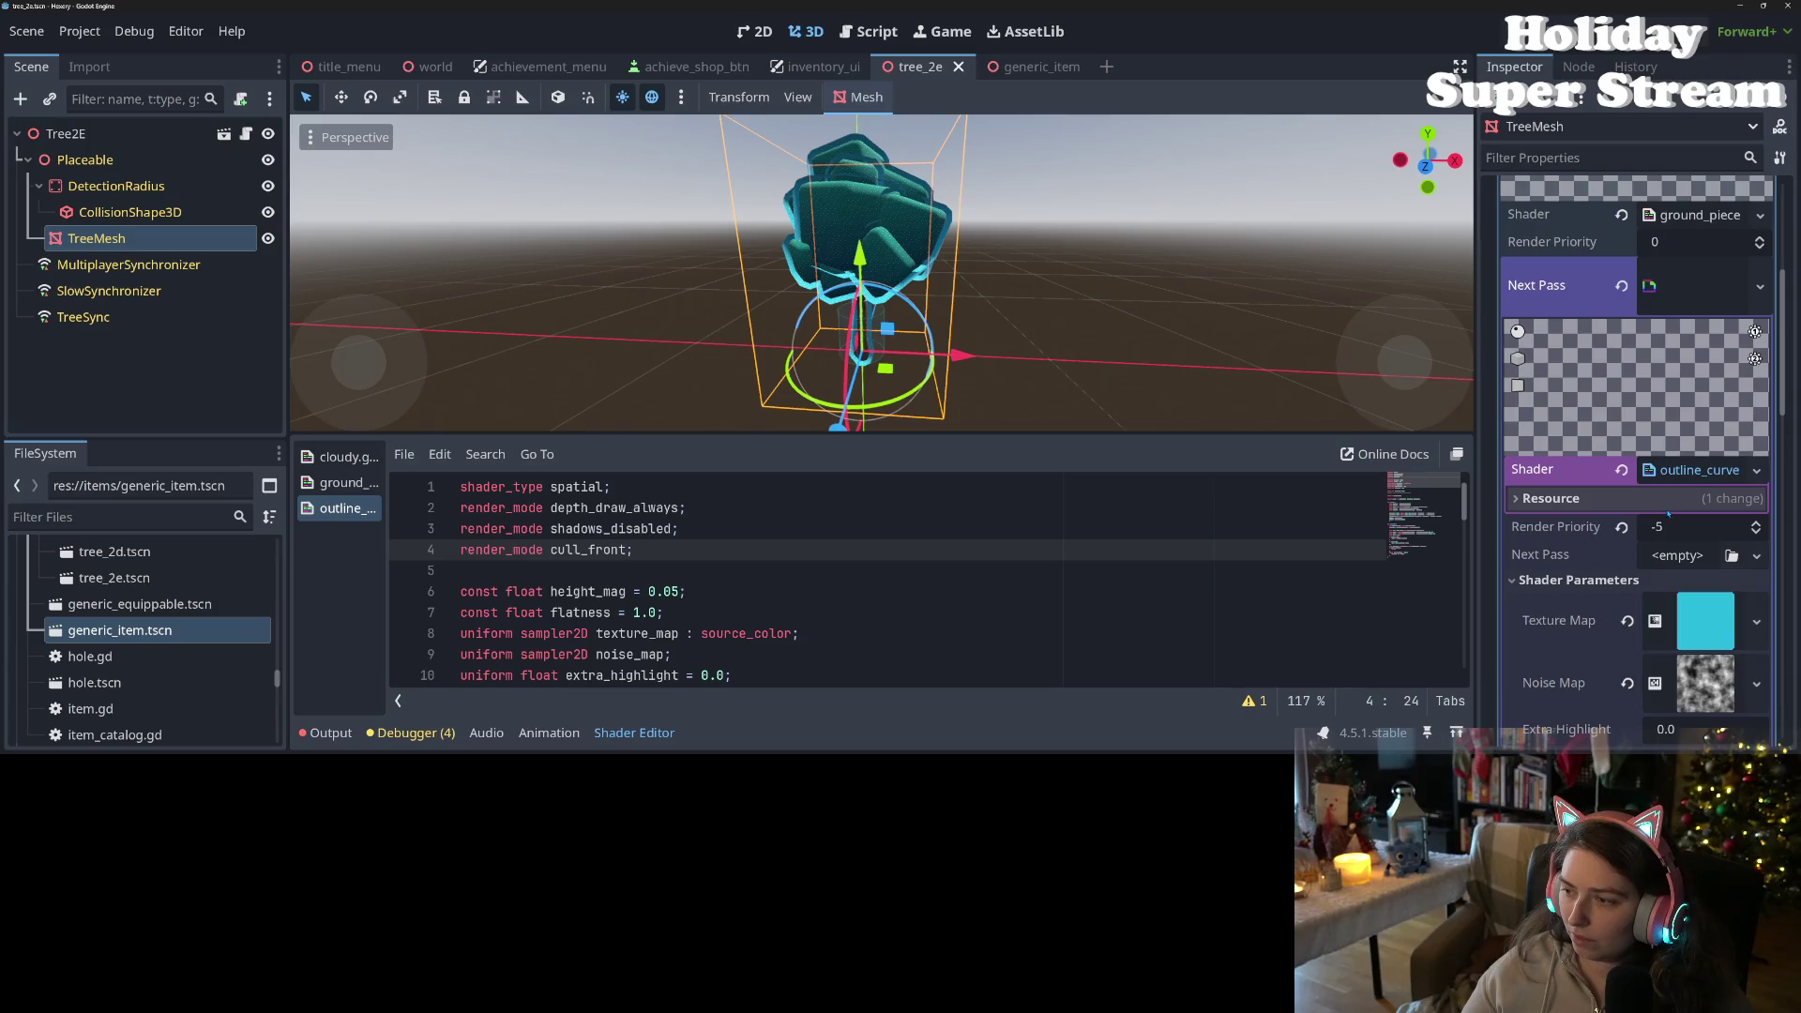
scroll(1632, 544, down, 3)
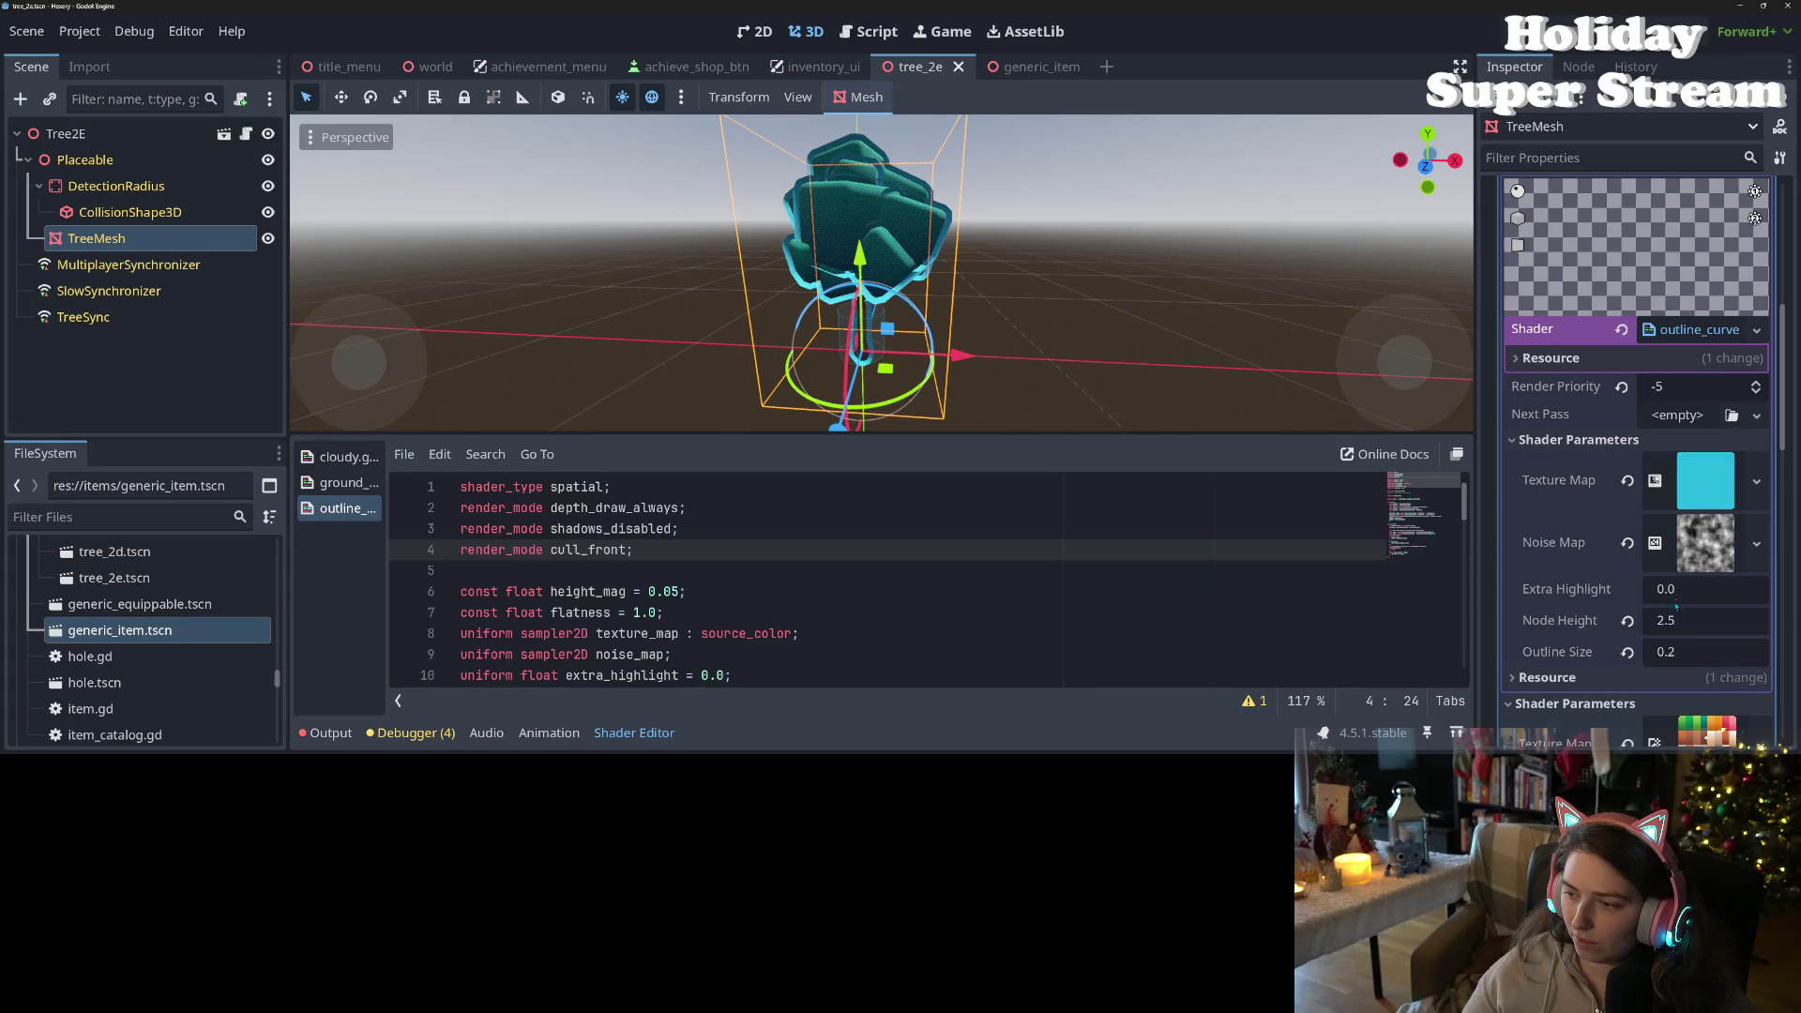
scroll(937, 354, up, 5)
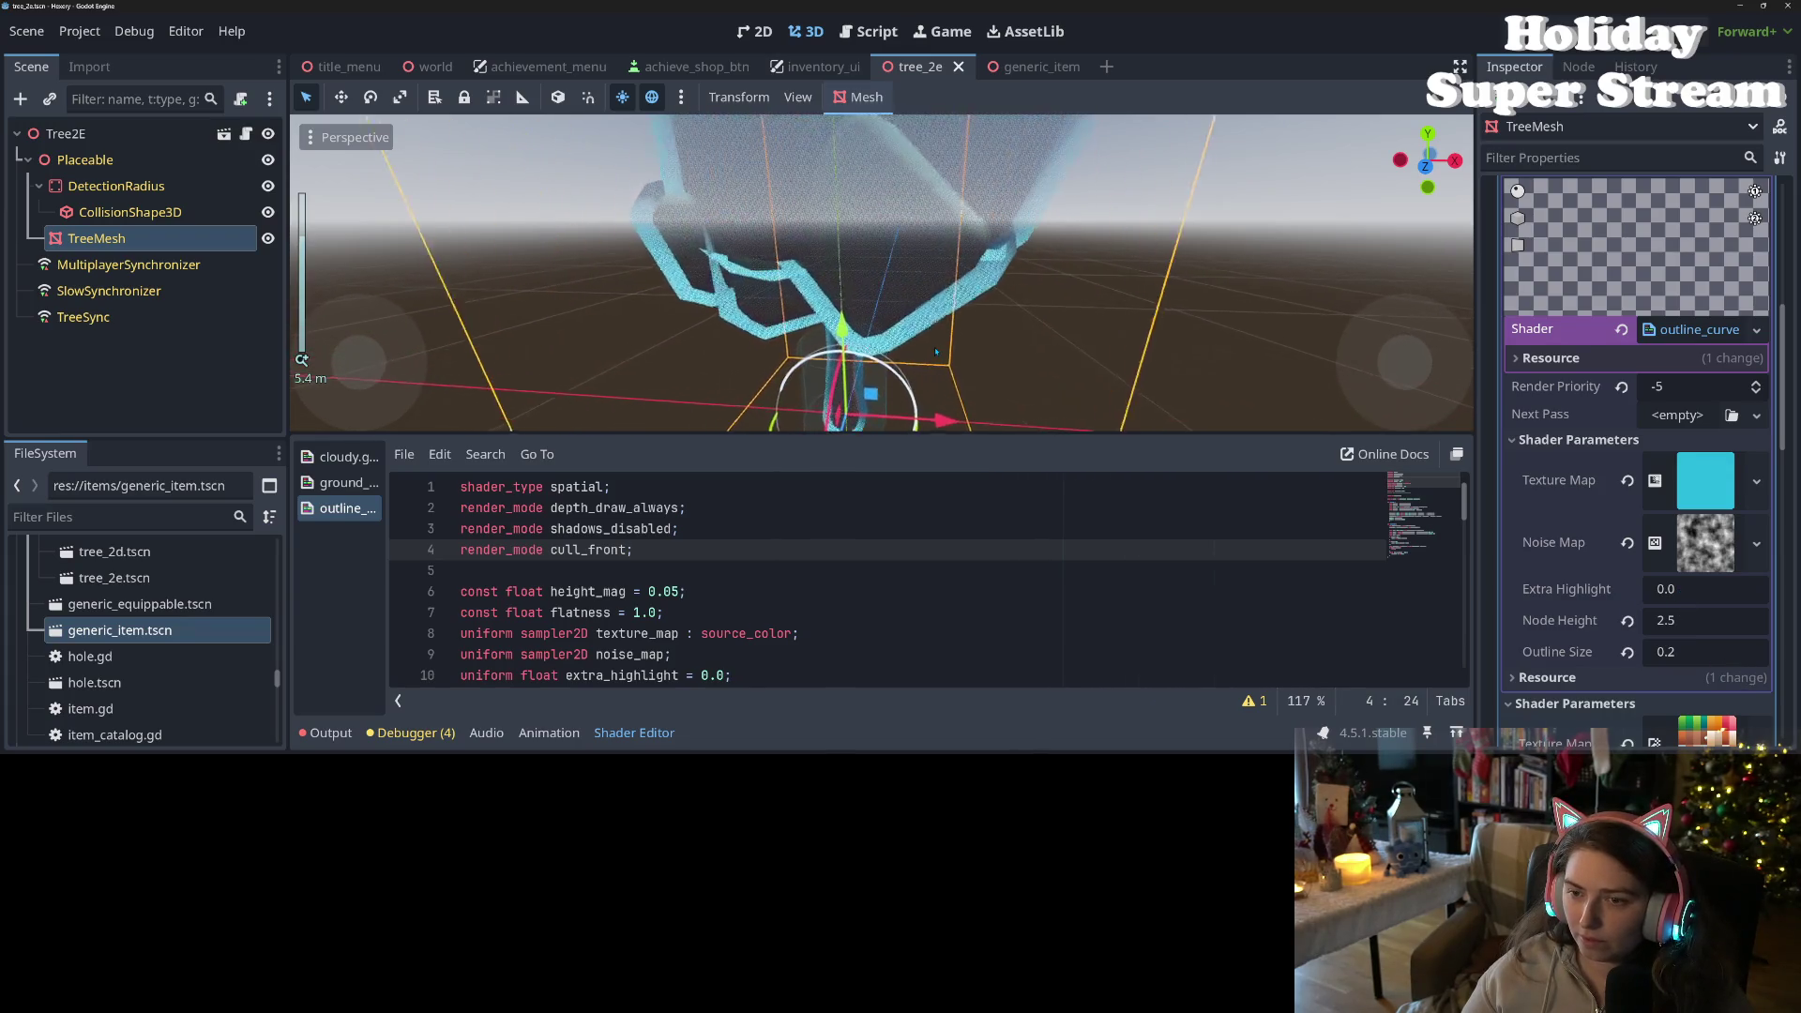
scroll(936, 352, down, 3)
scroll(936, 352, up, 5)
scroll(936, 352, down, 5)
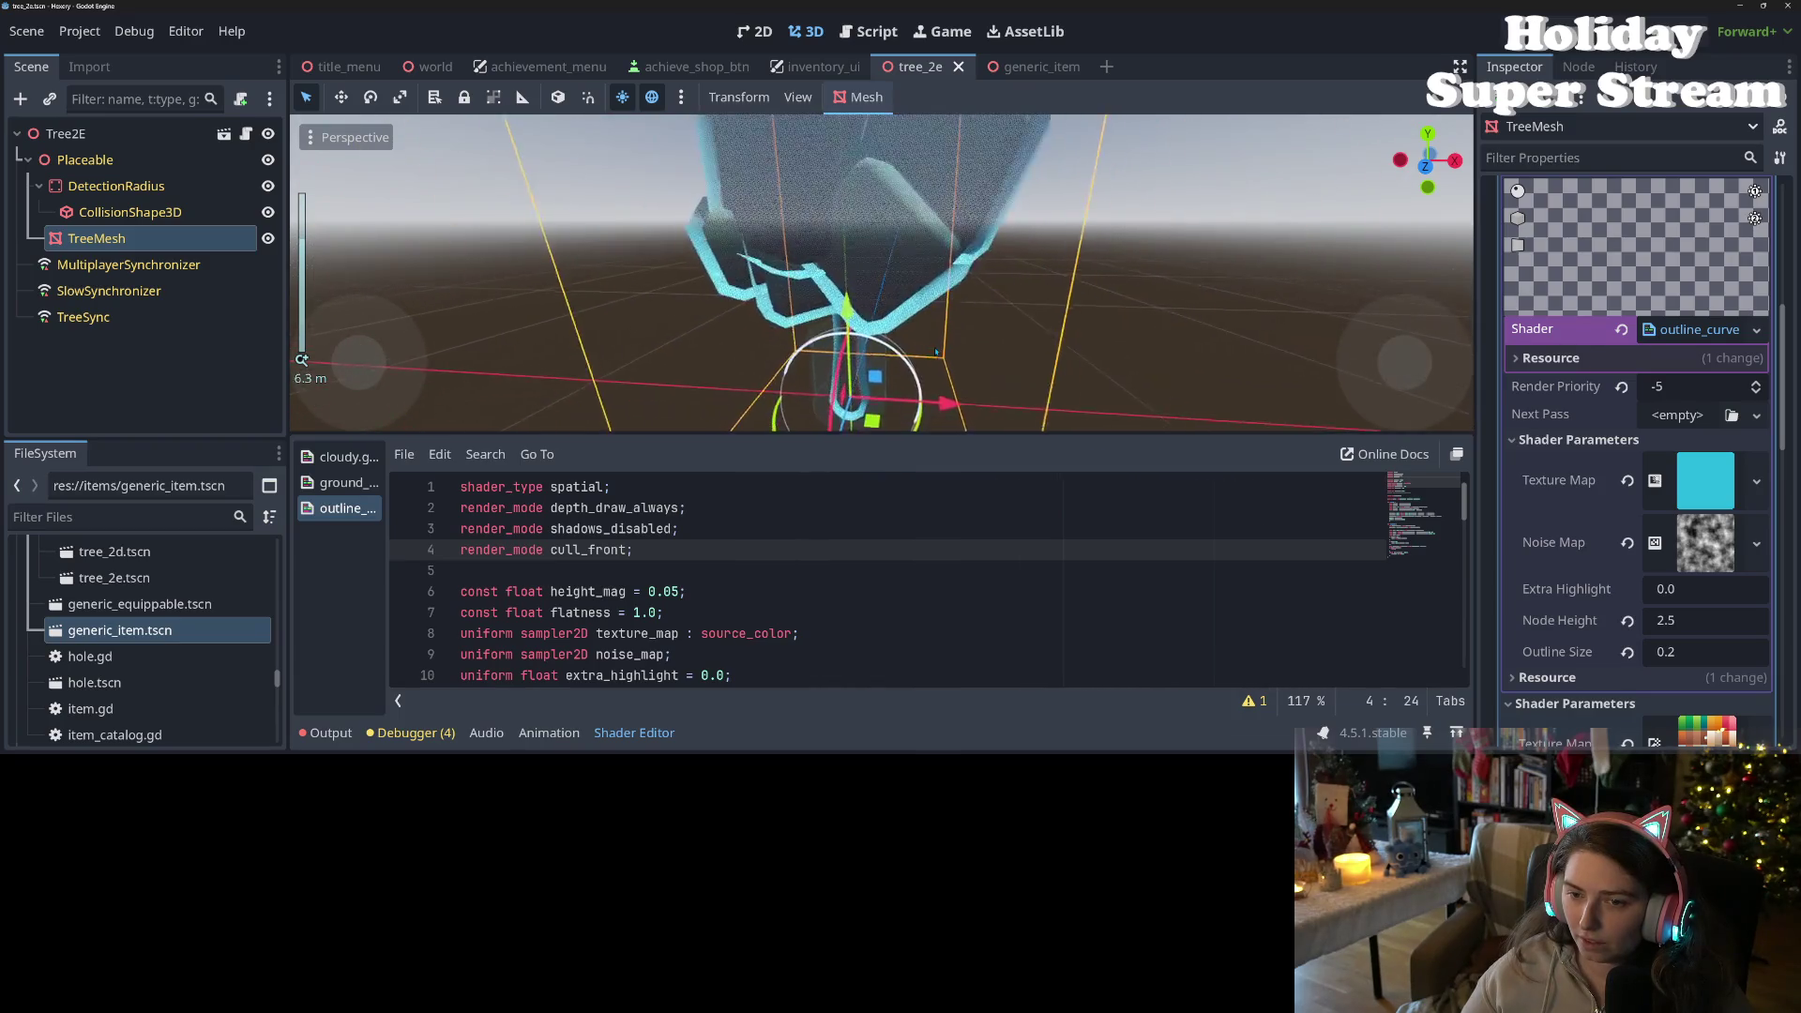
mouse_move(879, 368)
mouse_down()
mouse_move(1002, 365)
mouse_move(852, 372)
mouse_move(872, 368)
mouse_up()
scroll(851, 373, up, 4)
scroll(873, 368, down, 3)
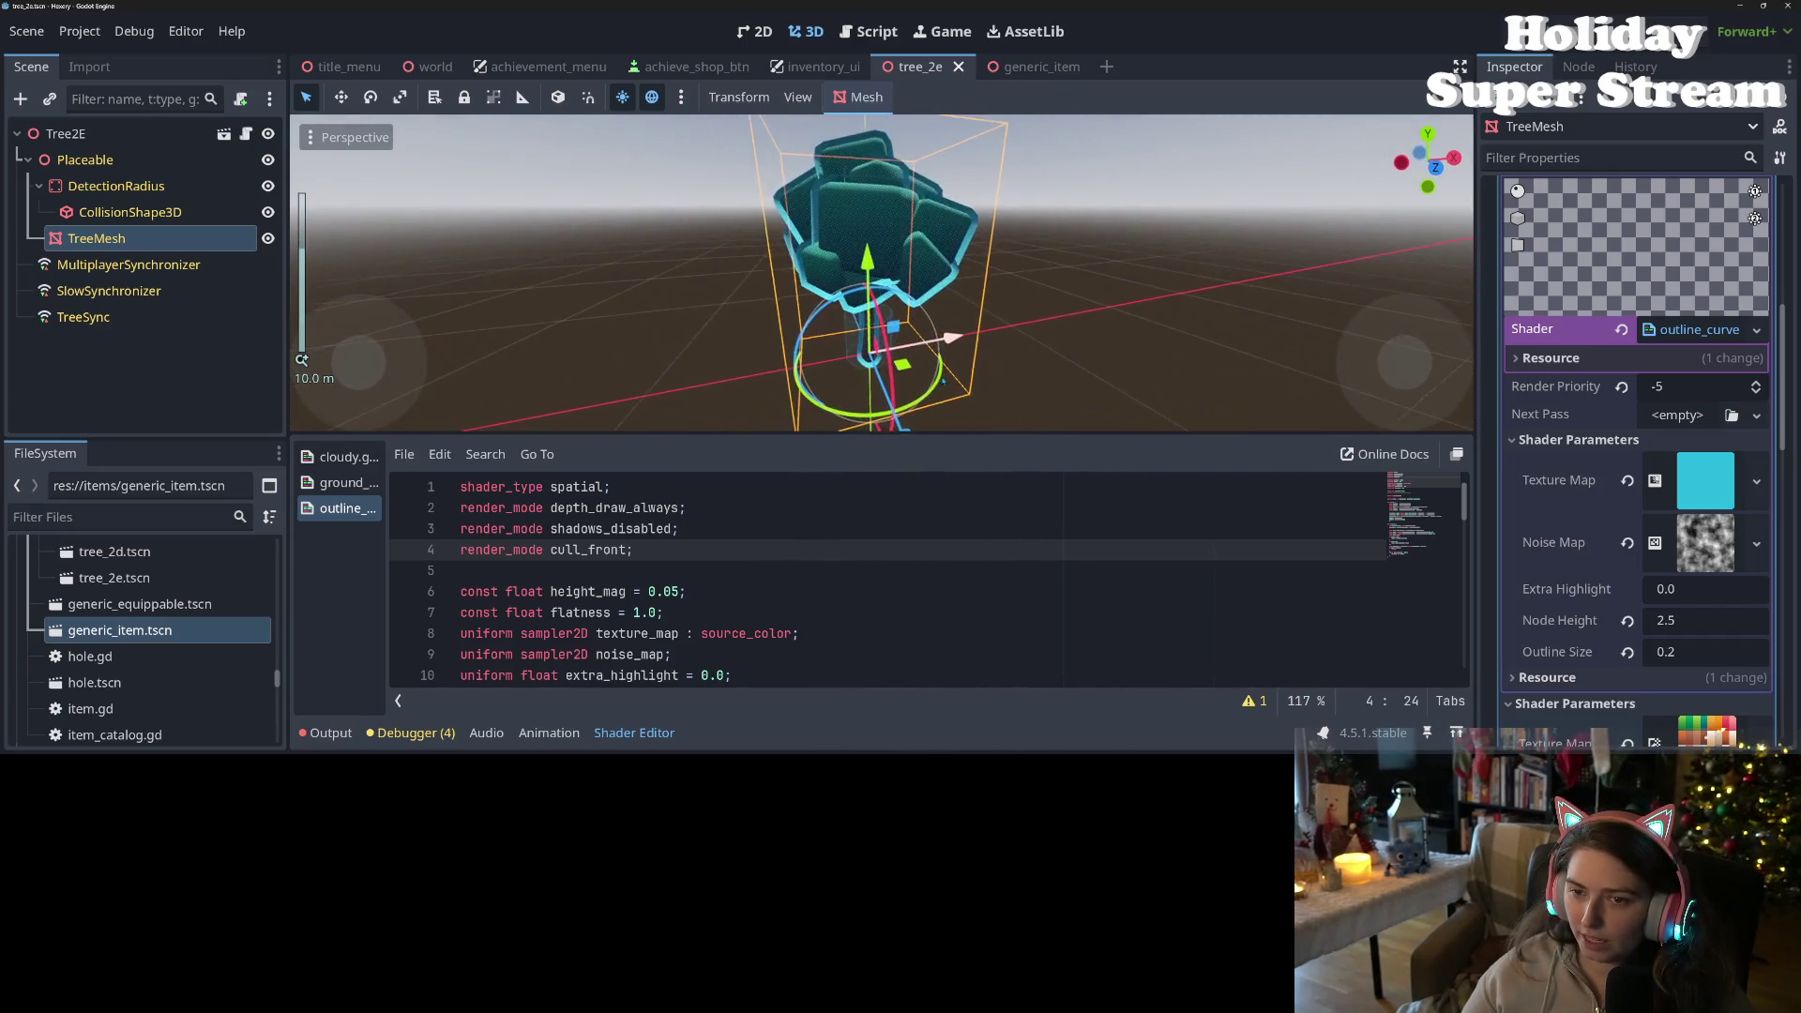
click(1726, 651)
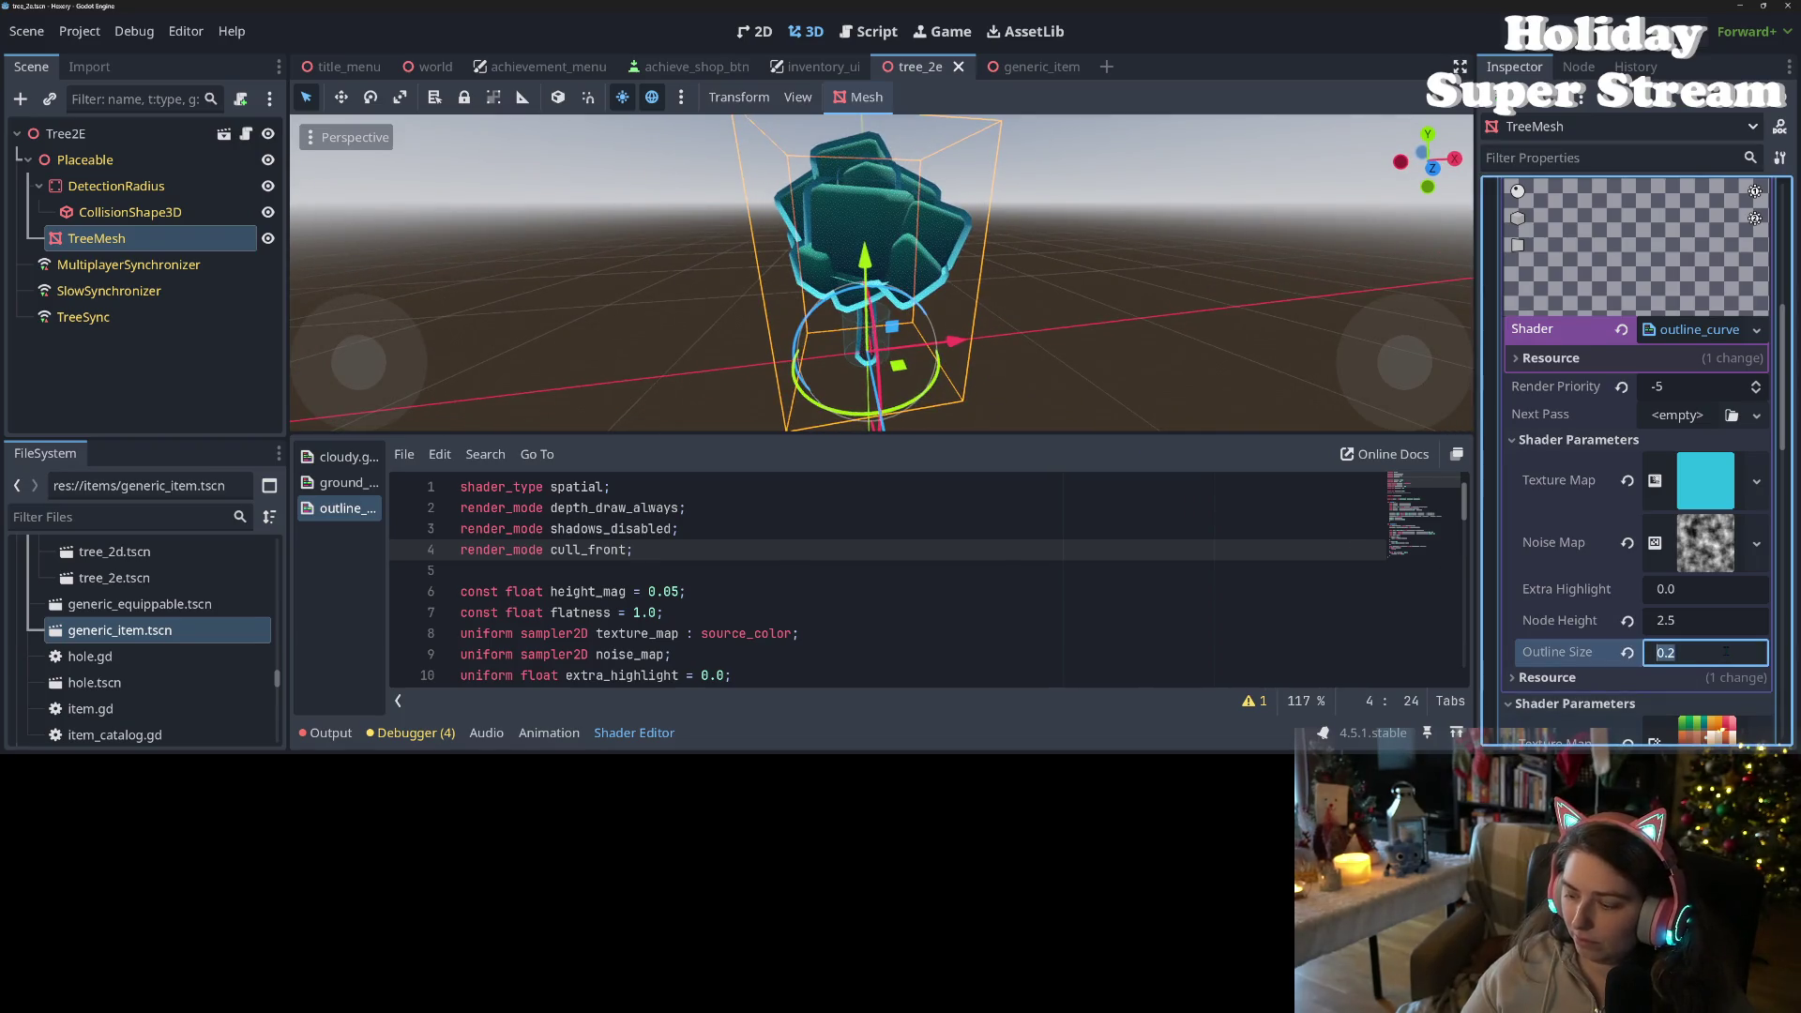
text(.1)
- Confirm Outline Size 0.1 and make the outline gradient colour pure white (ffffff)
key(Return)
drag(1079, 301, 1135, 302)
click(1698, 483)
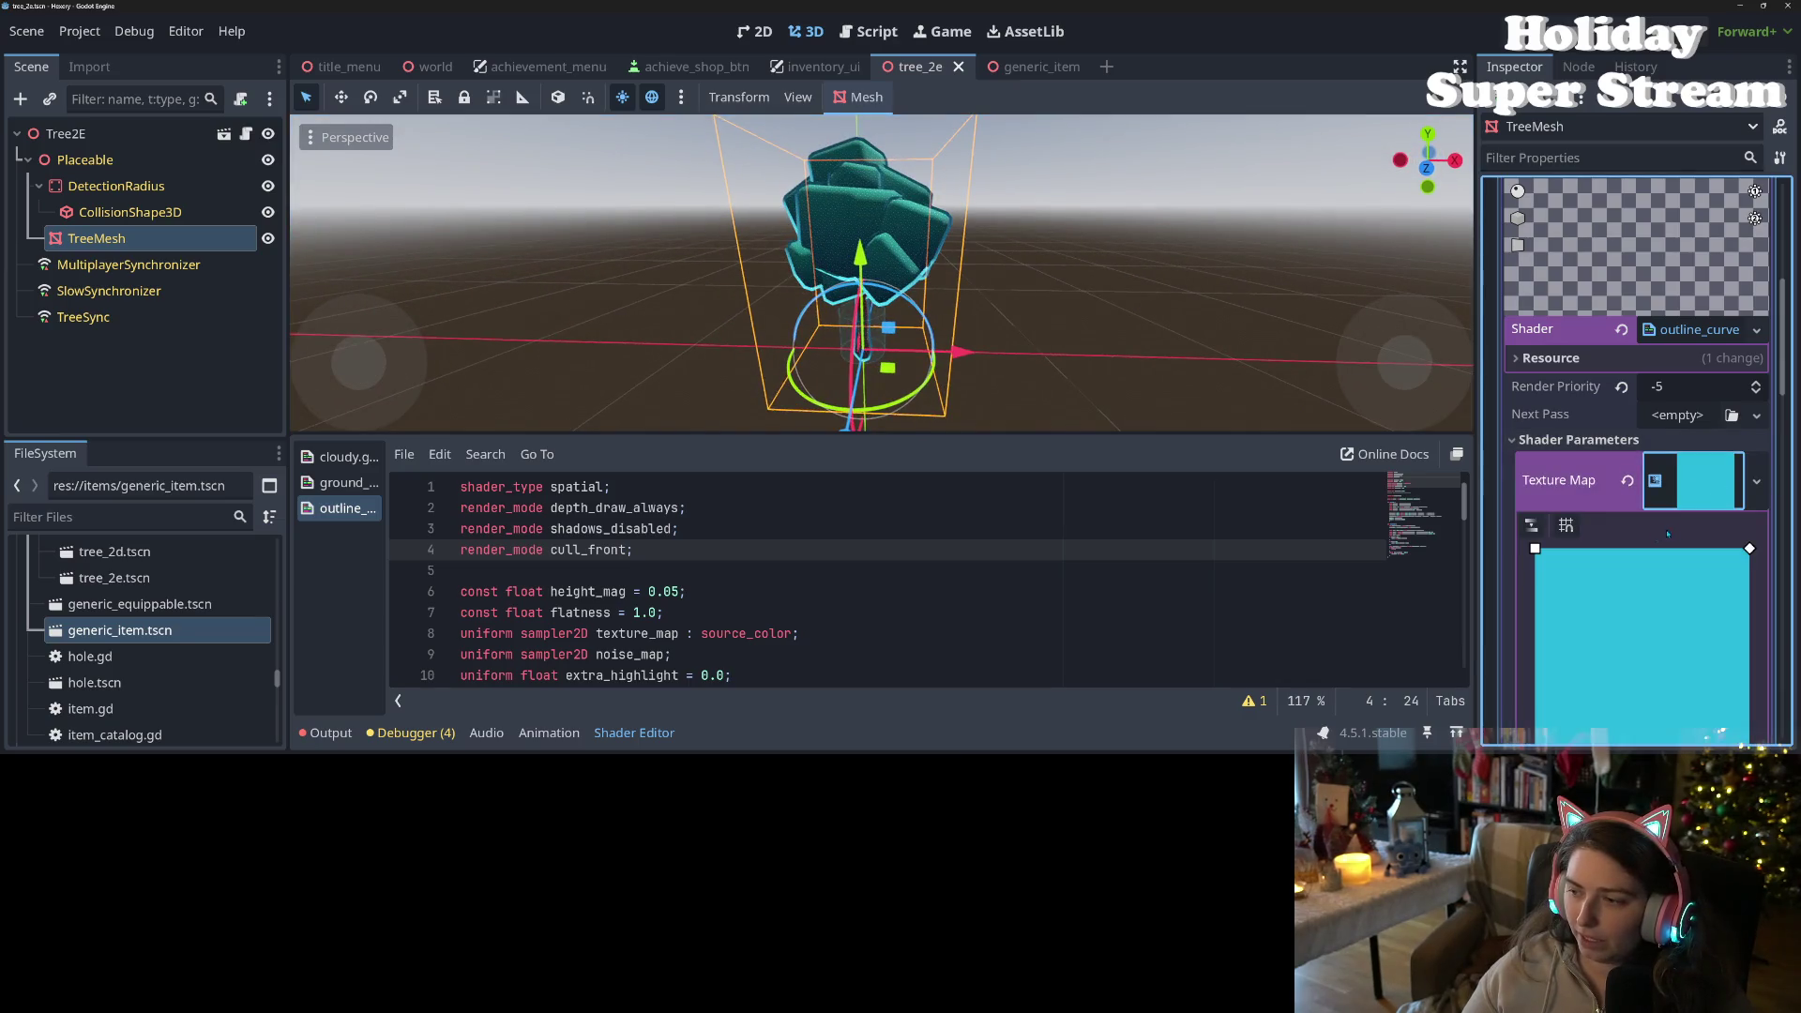
scroll(1620, 578, down, 5)
click(1526, 510)
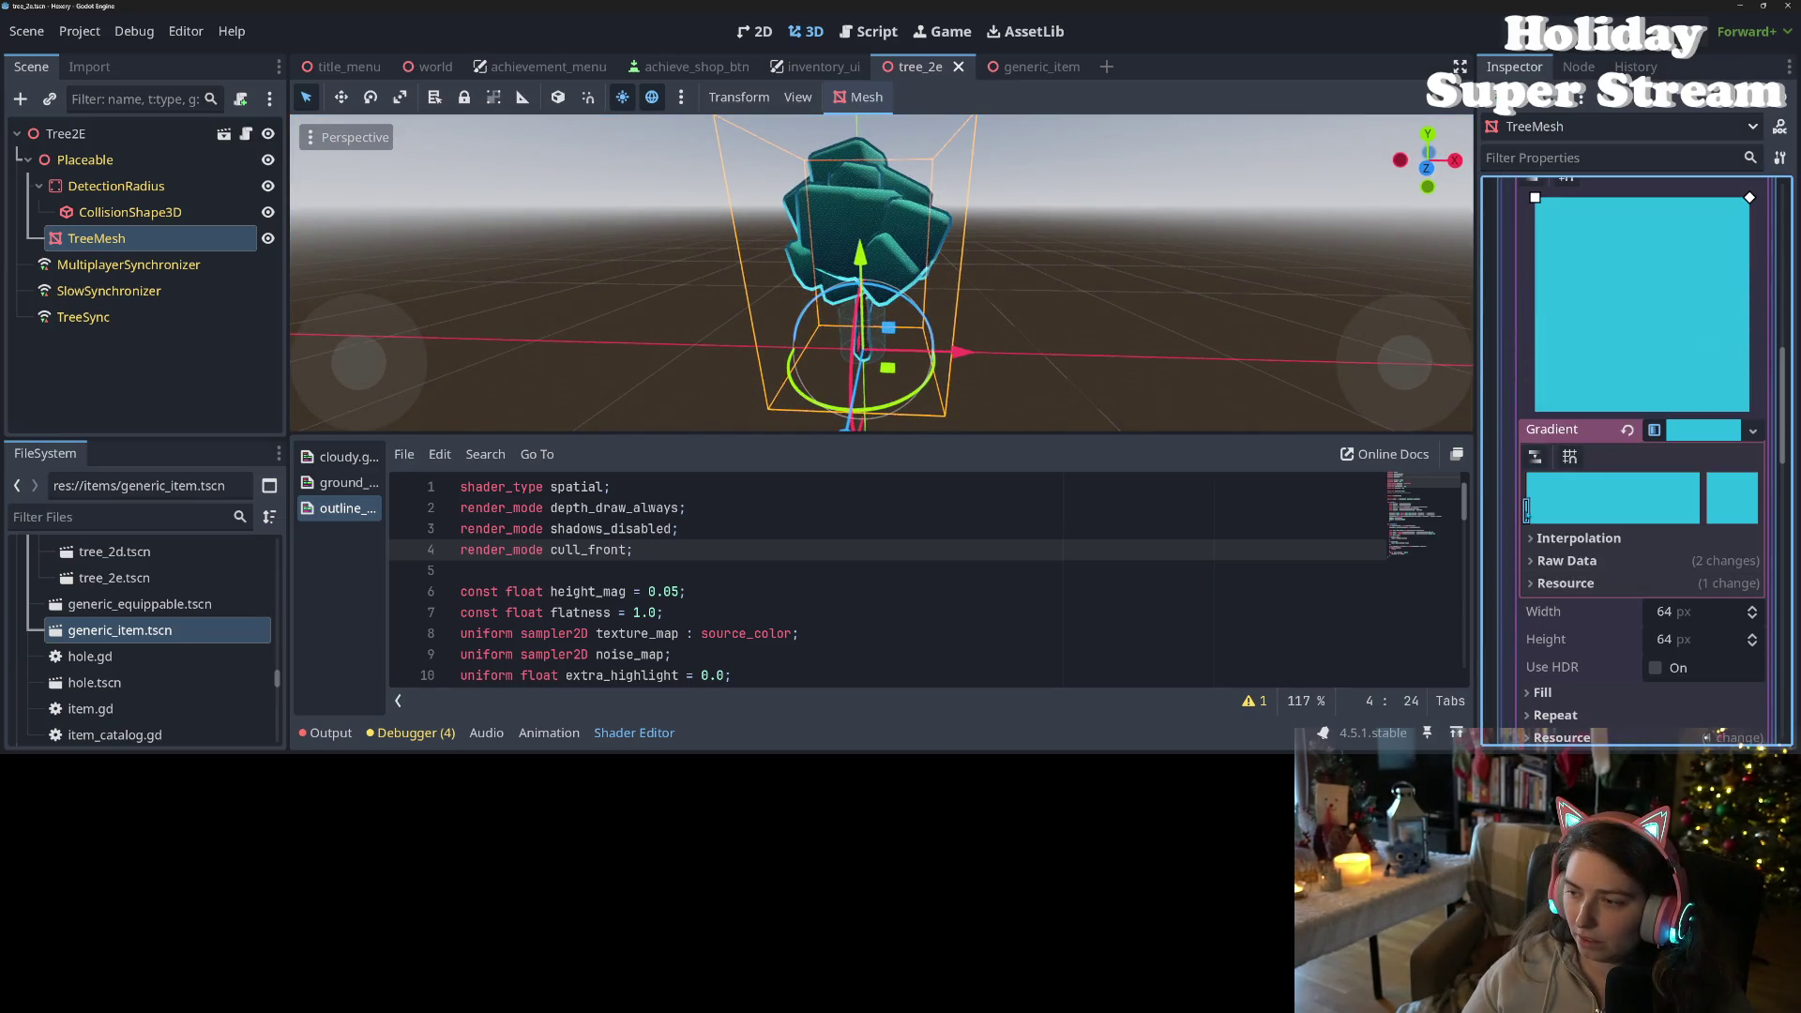
double_click(1701, 514)
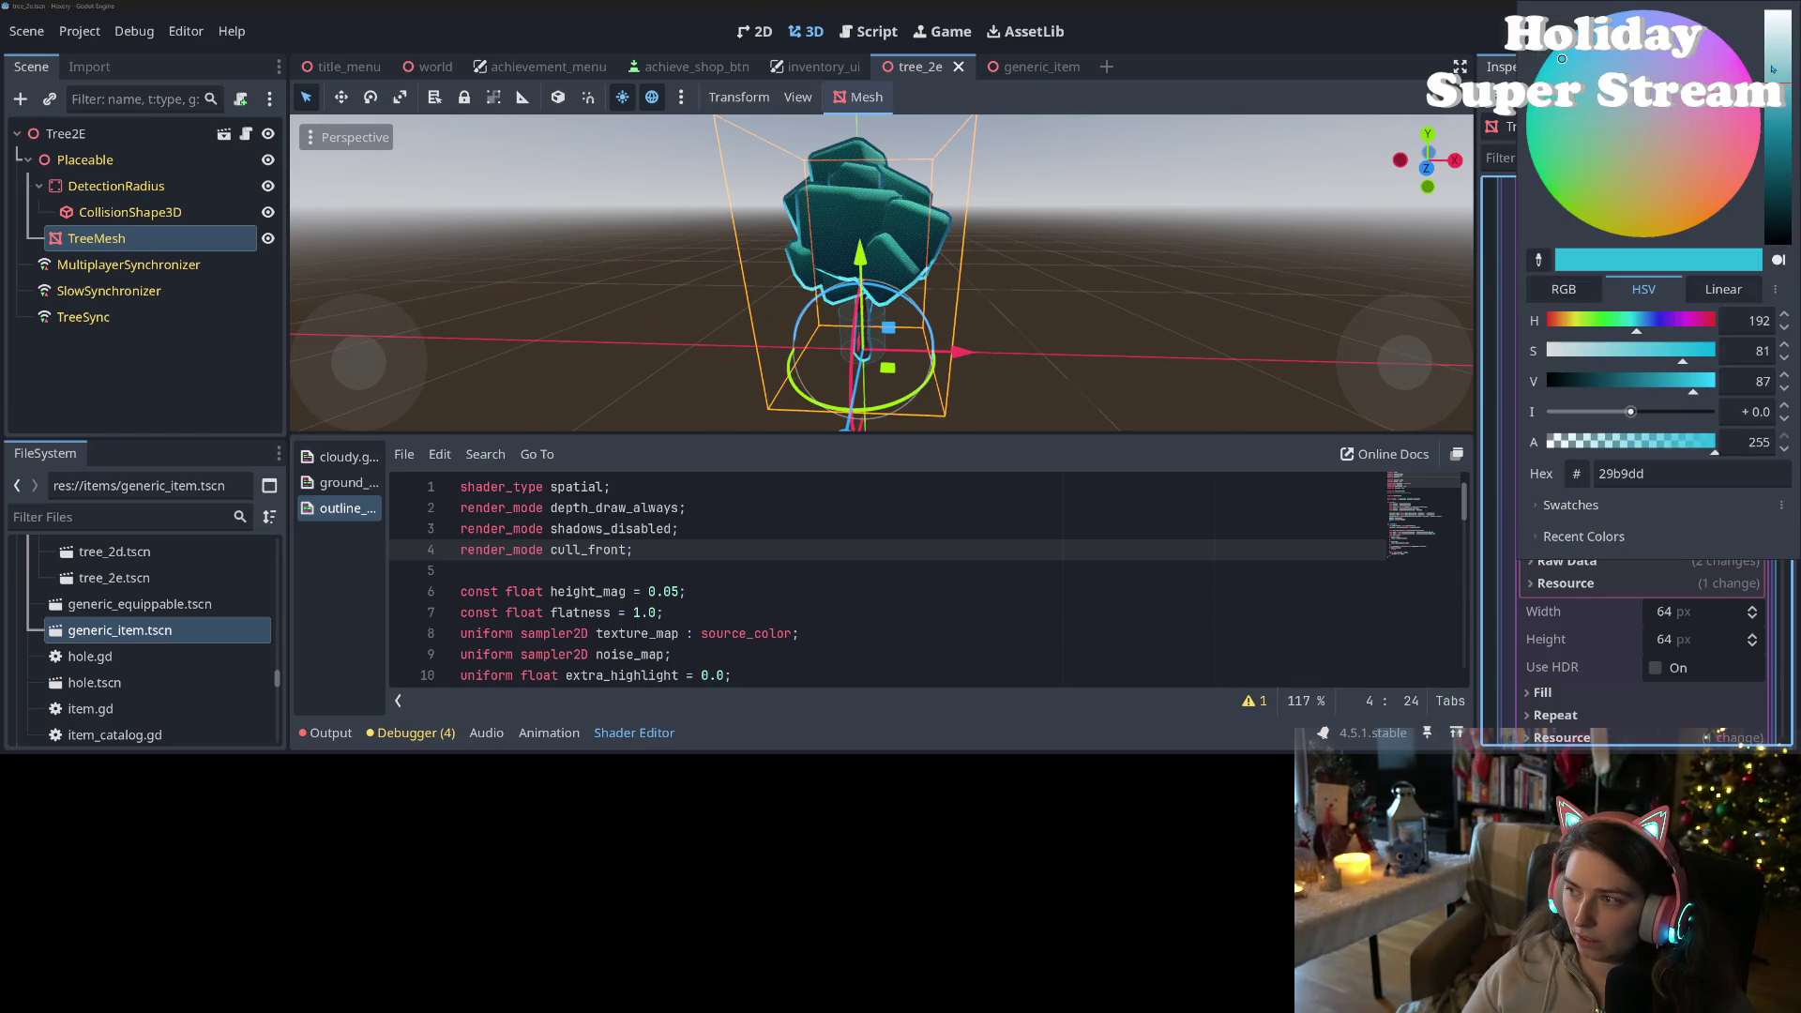
drag(1773, 69, 1781, 5)
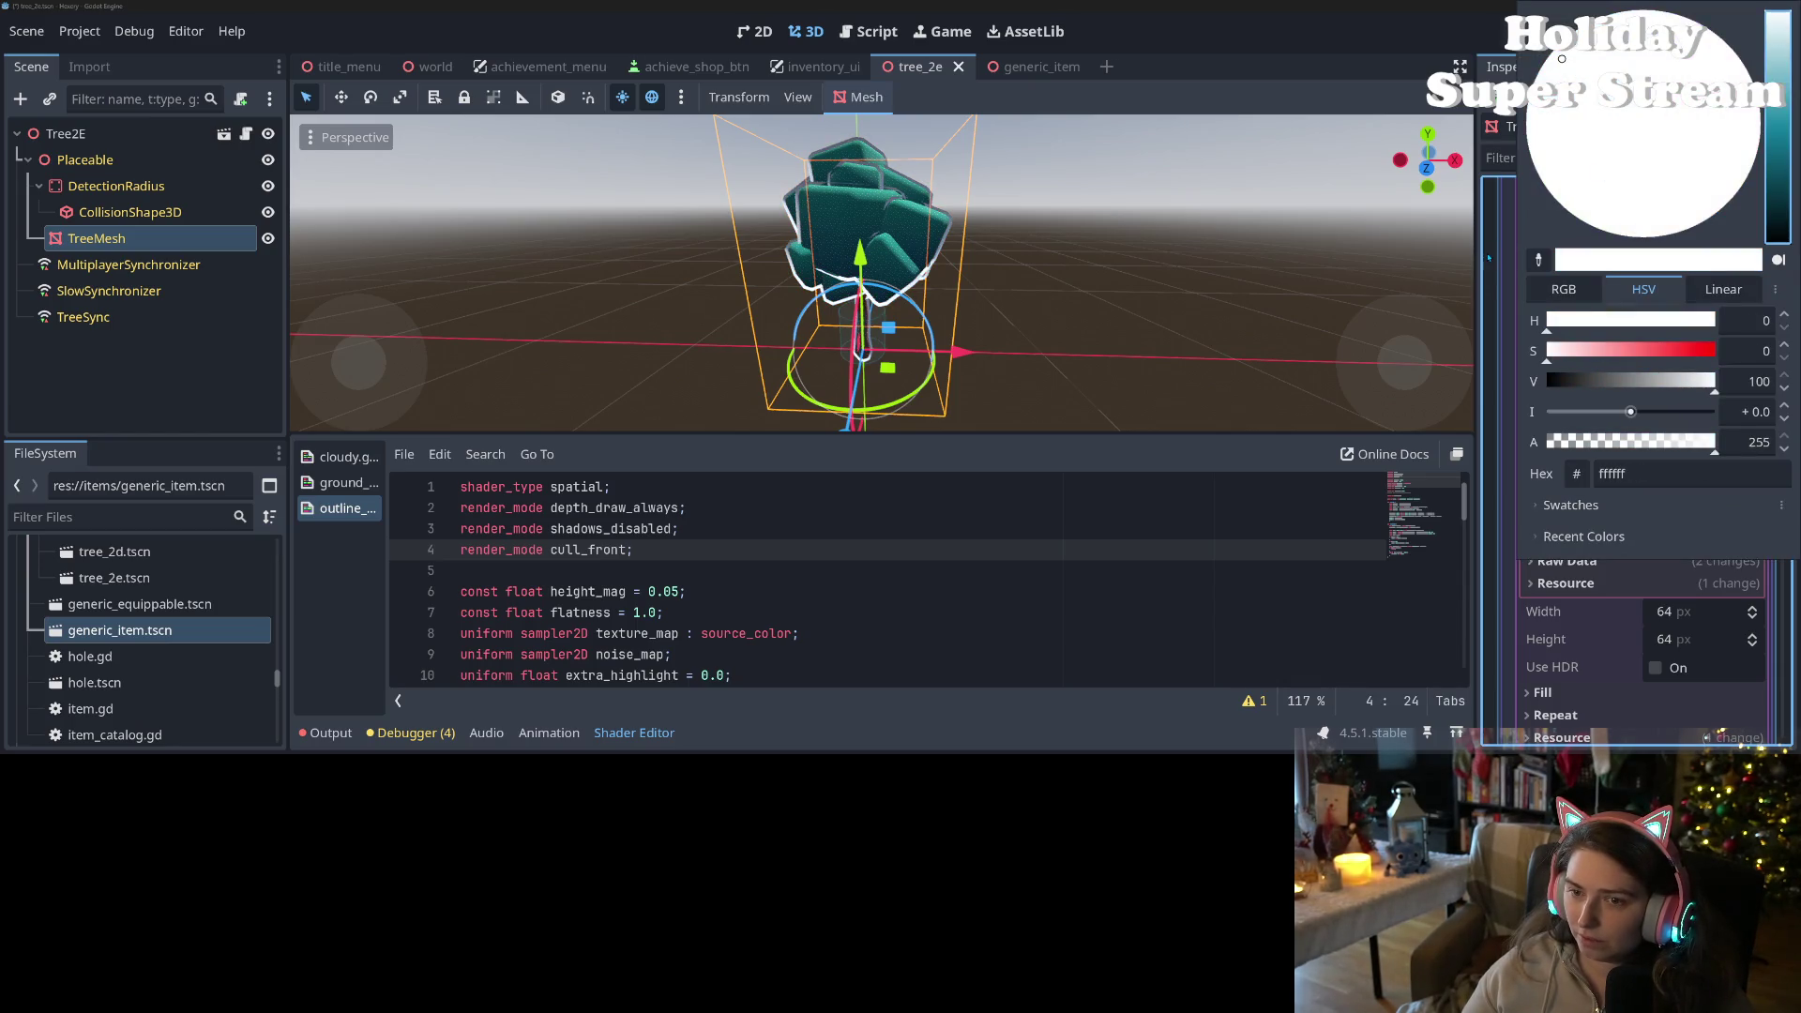
click(1239, 378)
- Add 'render_mode unshaded;' after the cull_front line in the outline shader and save
click(700, 549)
key(Return)
text(re)
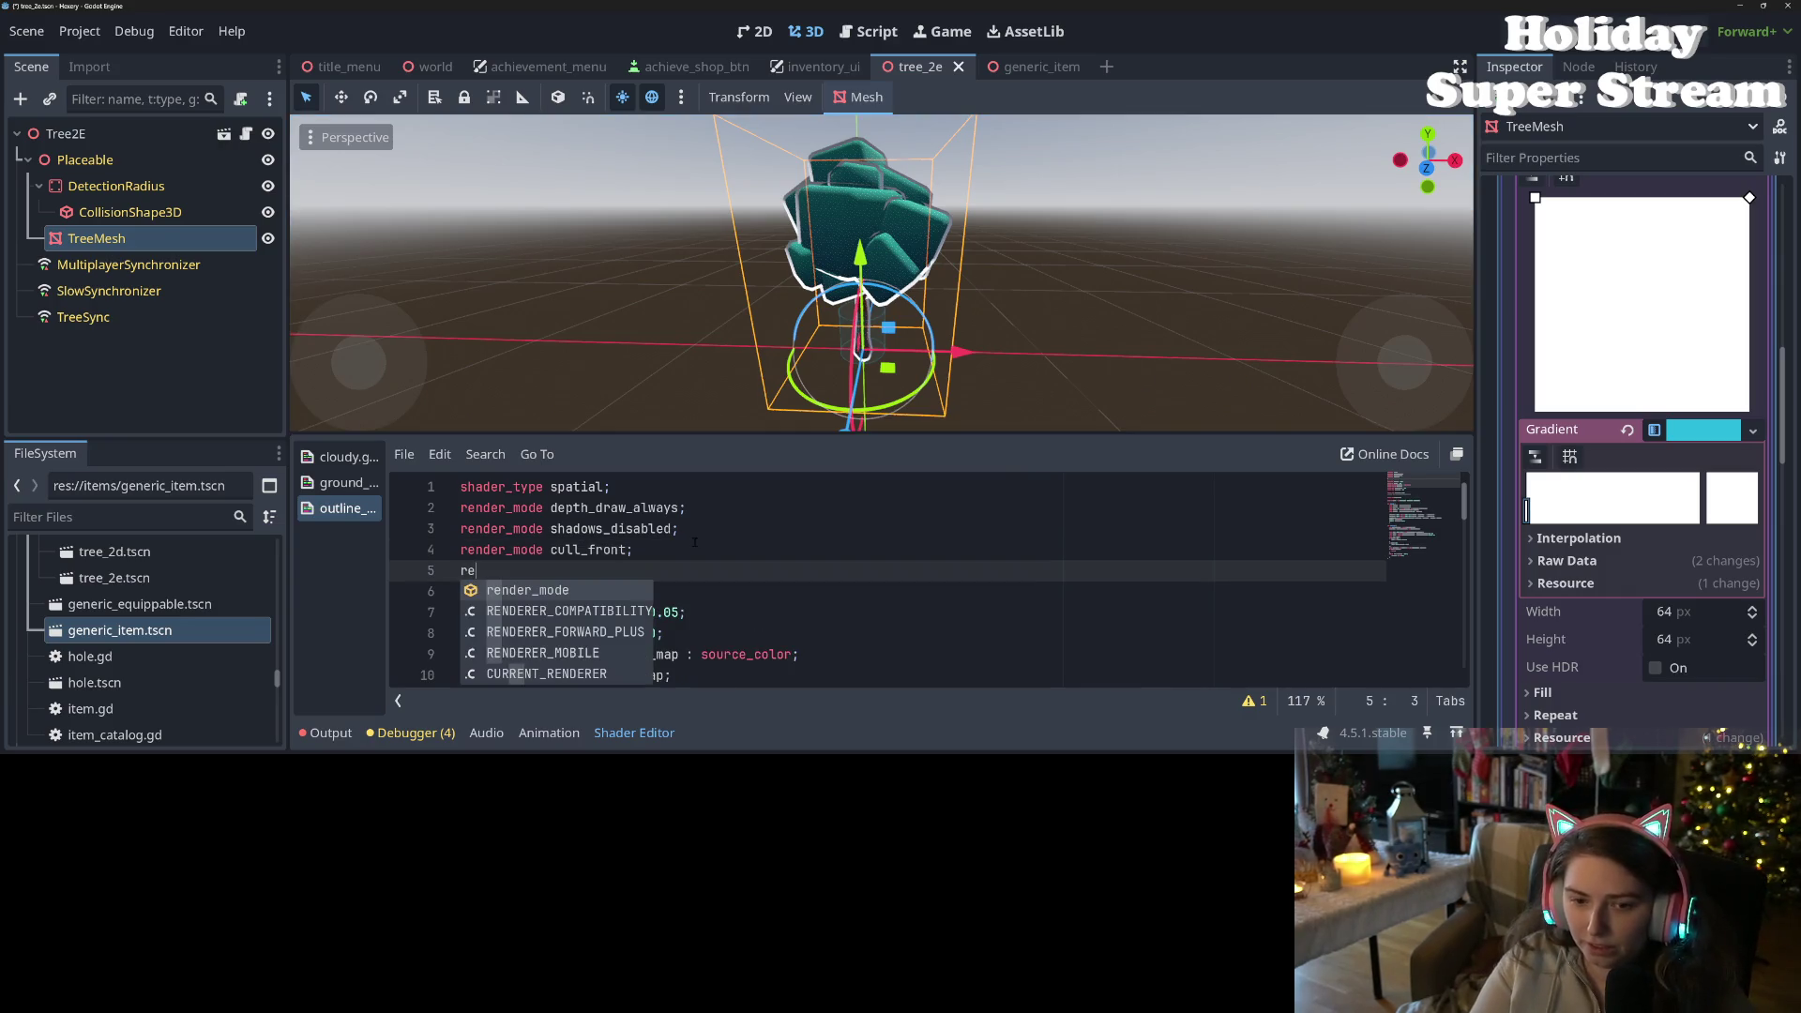
text(nder_mode un)
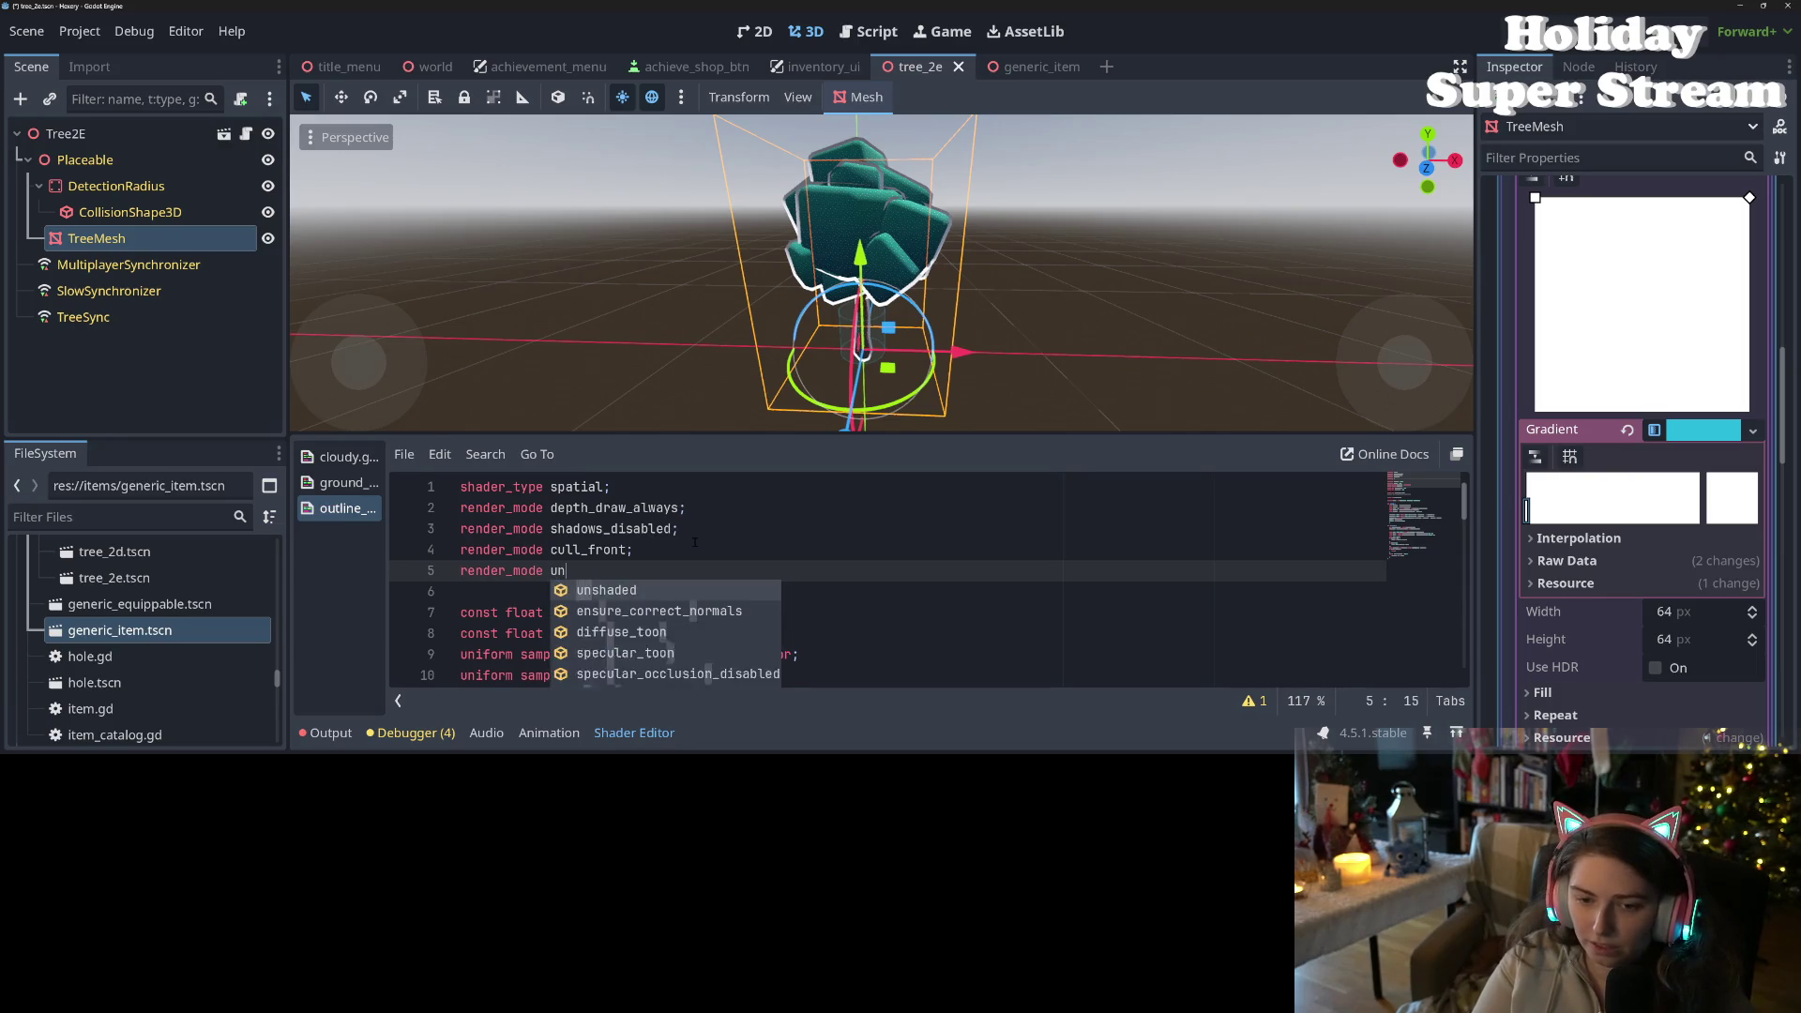
text(shaded;)
key(ctrl+s)
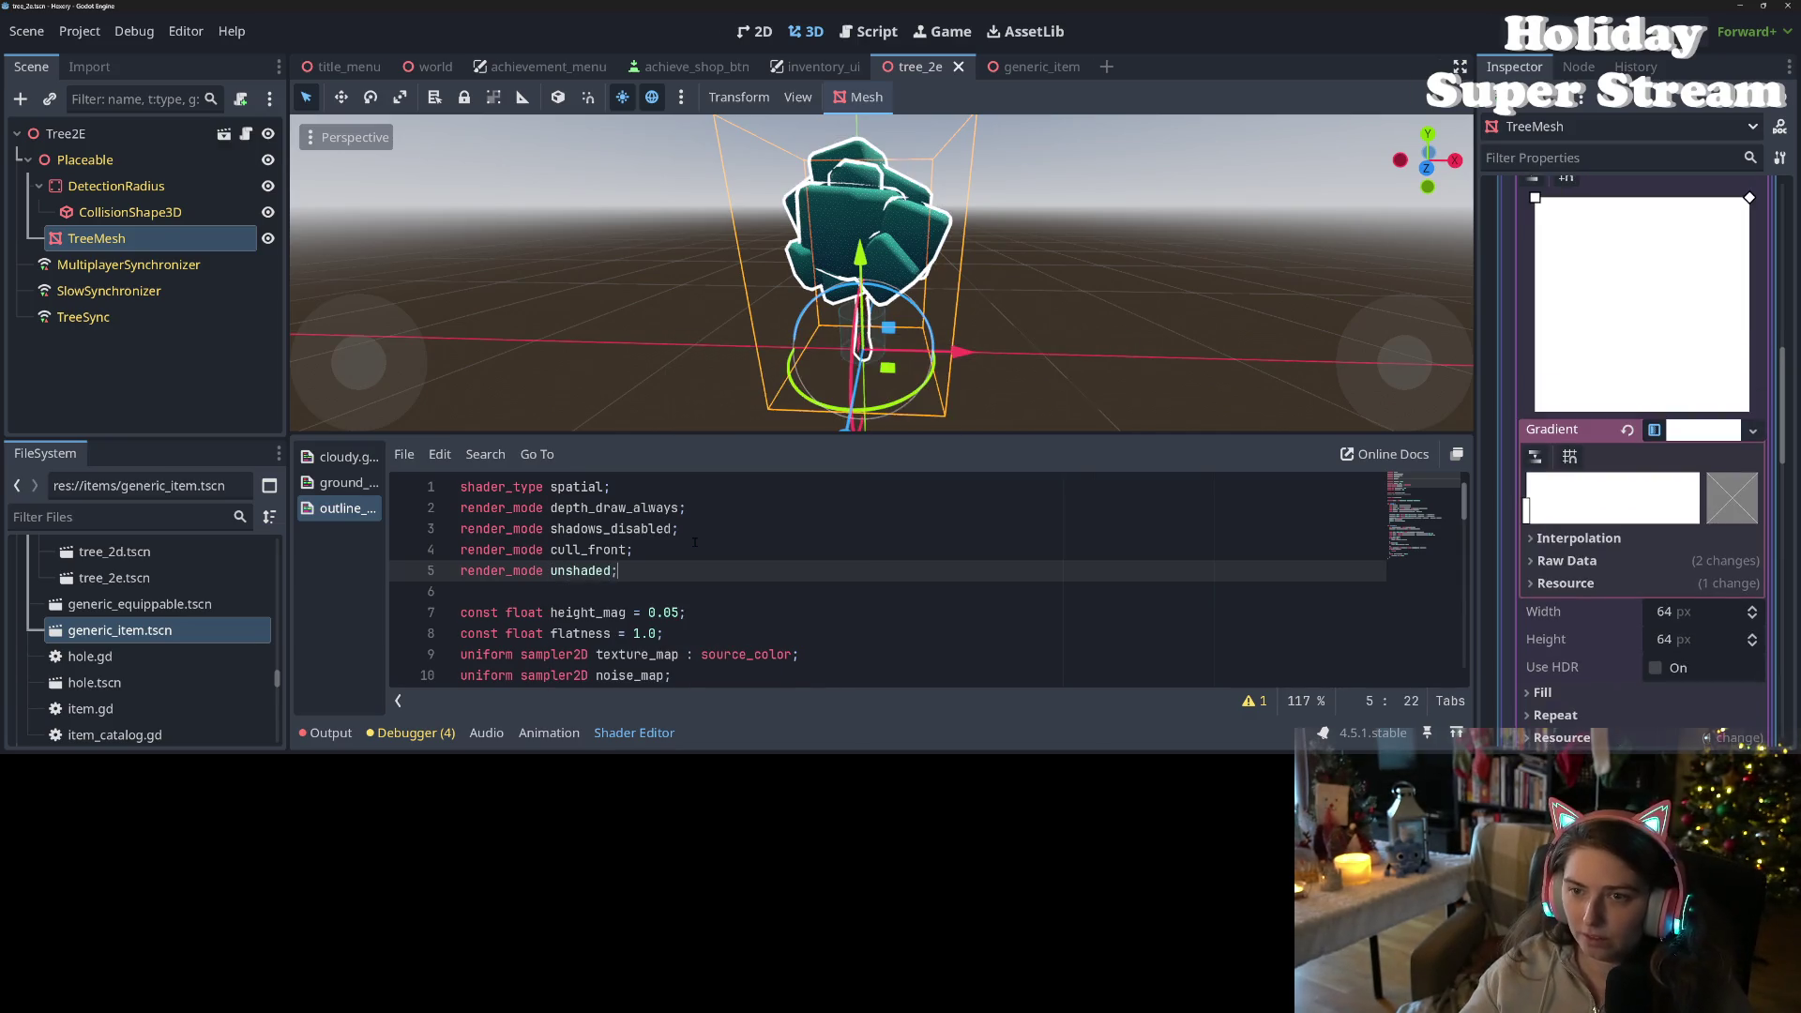
drag(938, 338, 1027, 345)
scroll(1029, 346, up, 3)
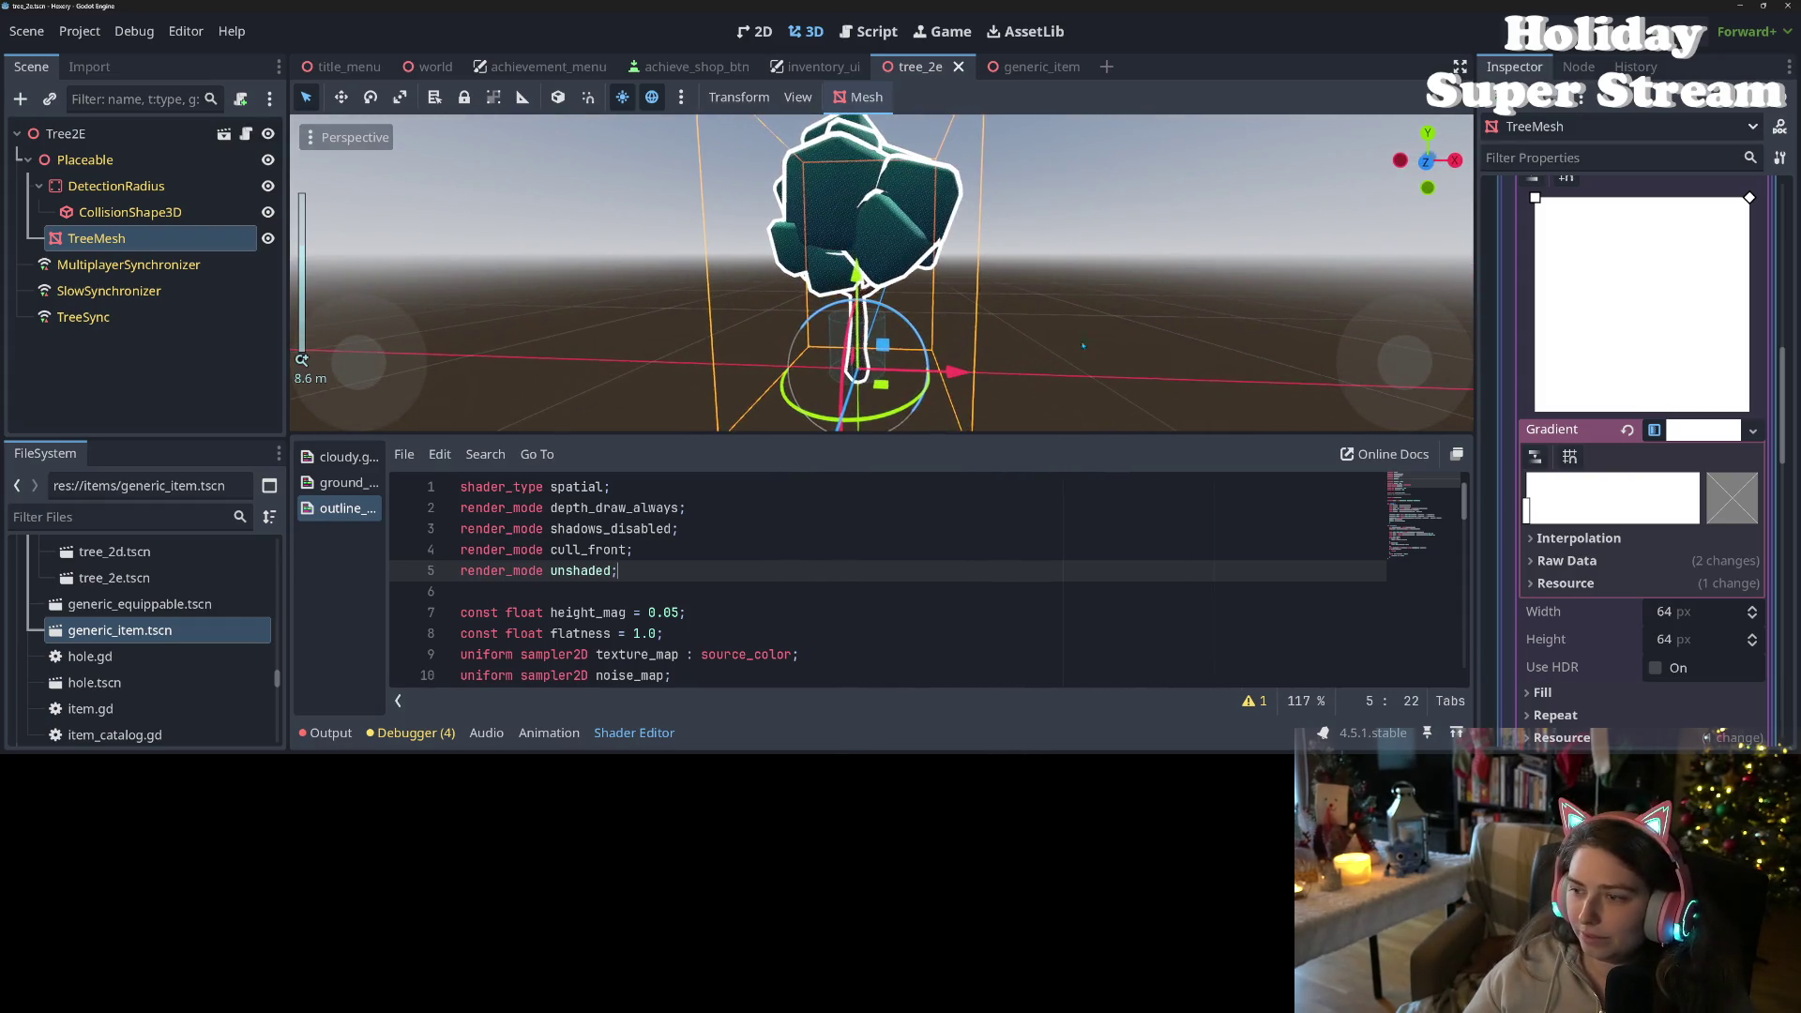
- Revert the tree material's Next Pass, removing the outline material from it
scroll(1559, 641, up, 5)
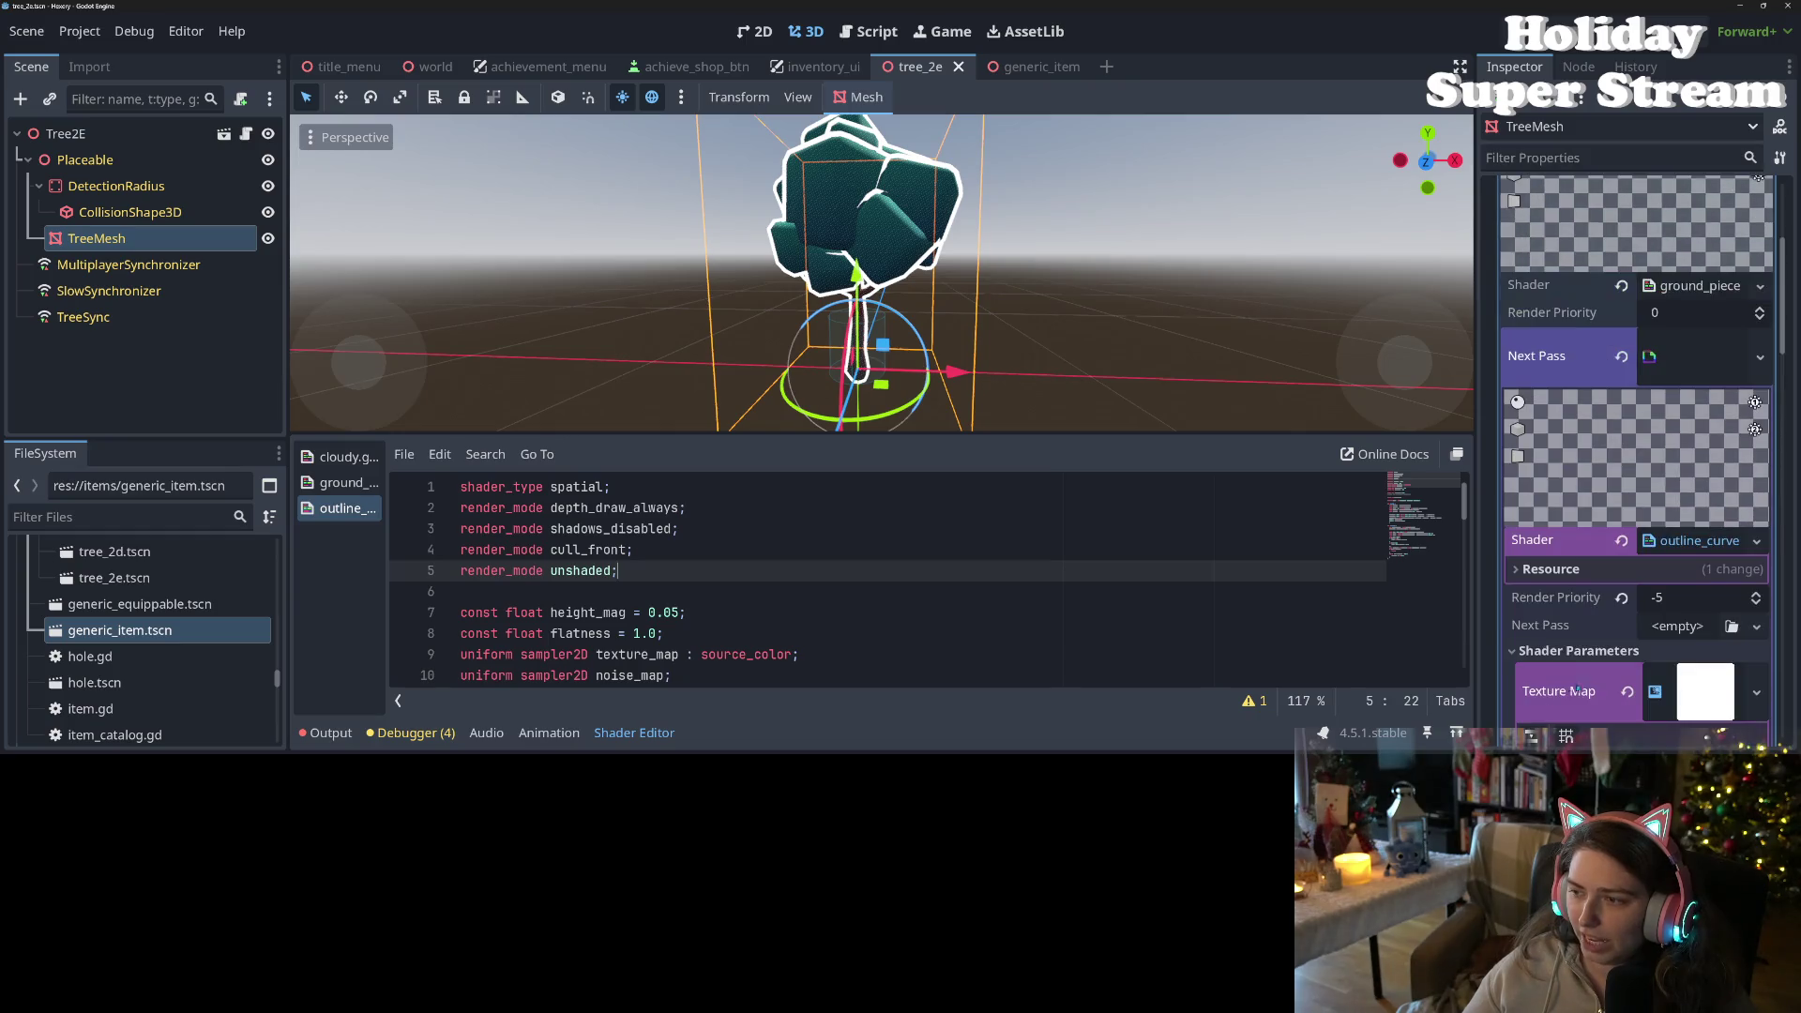
click(1684, 554)
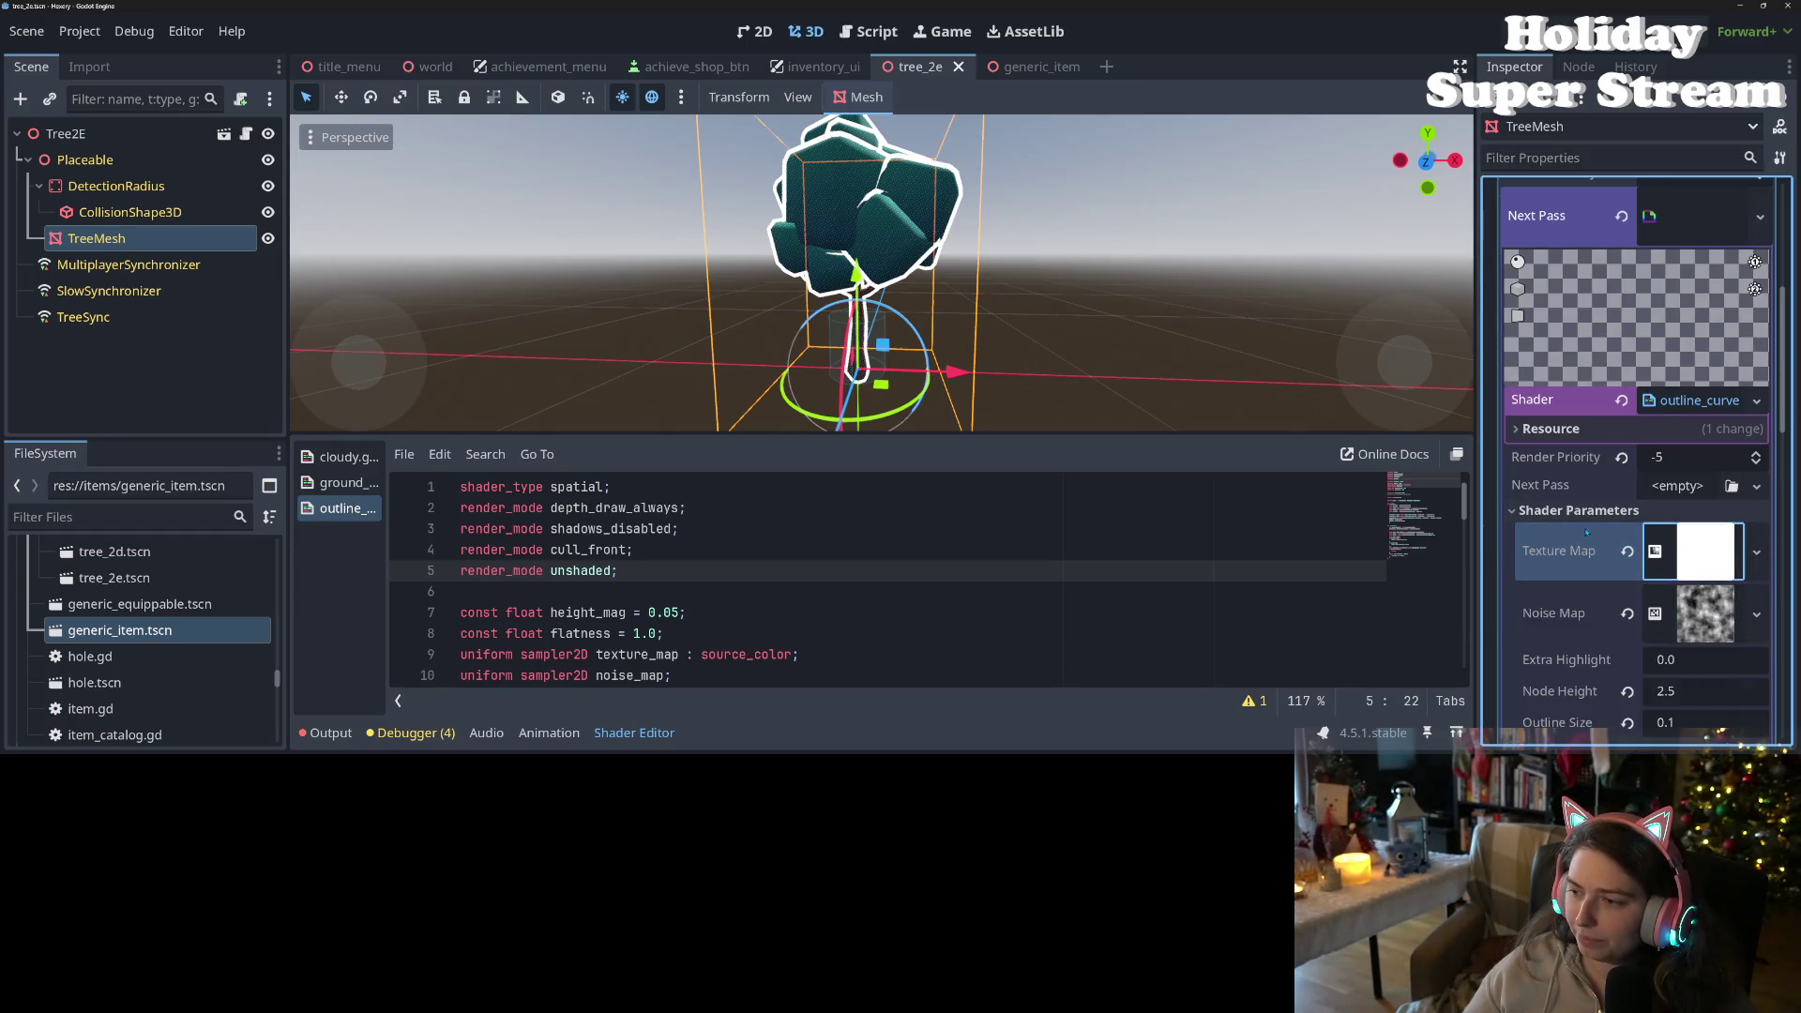
scroll(1576, 440, up, 5)
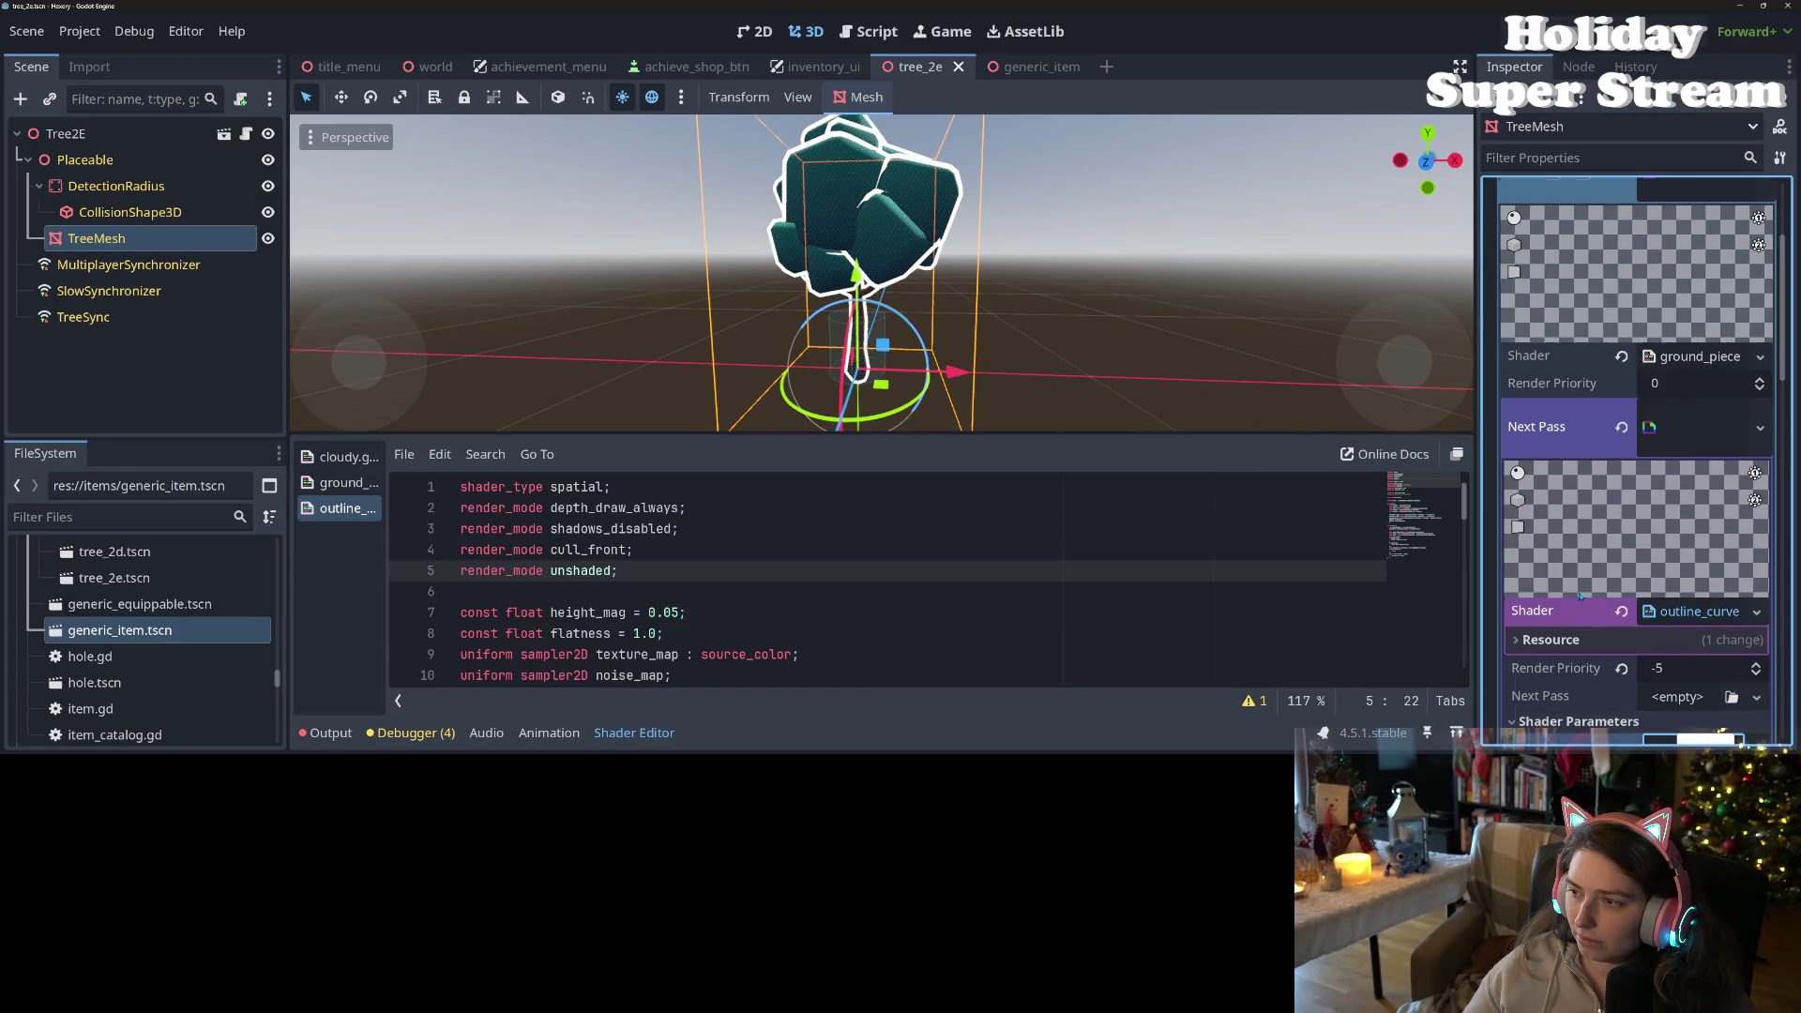
right_click(1575, 440)
click(1622, 427)
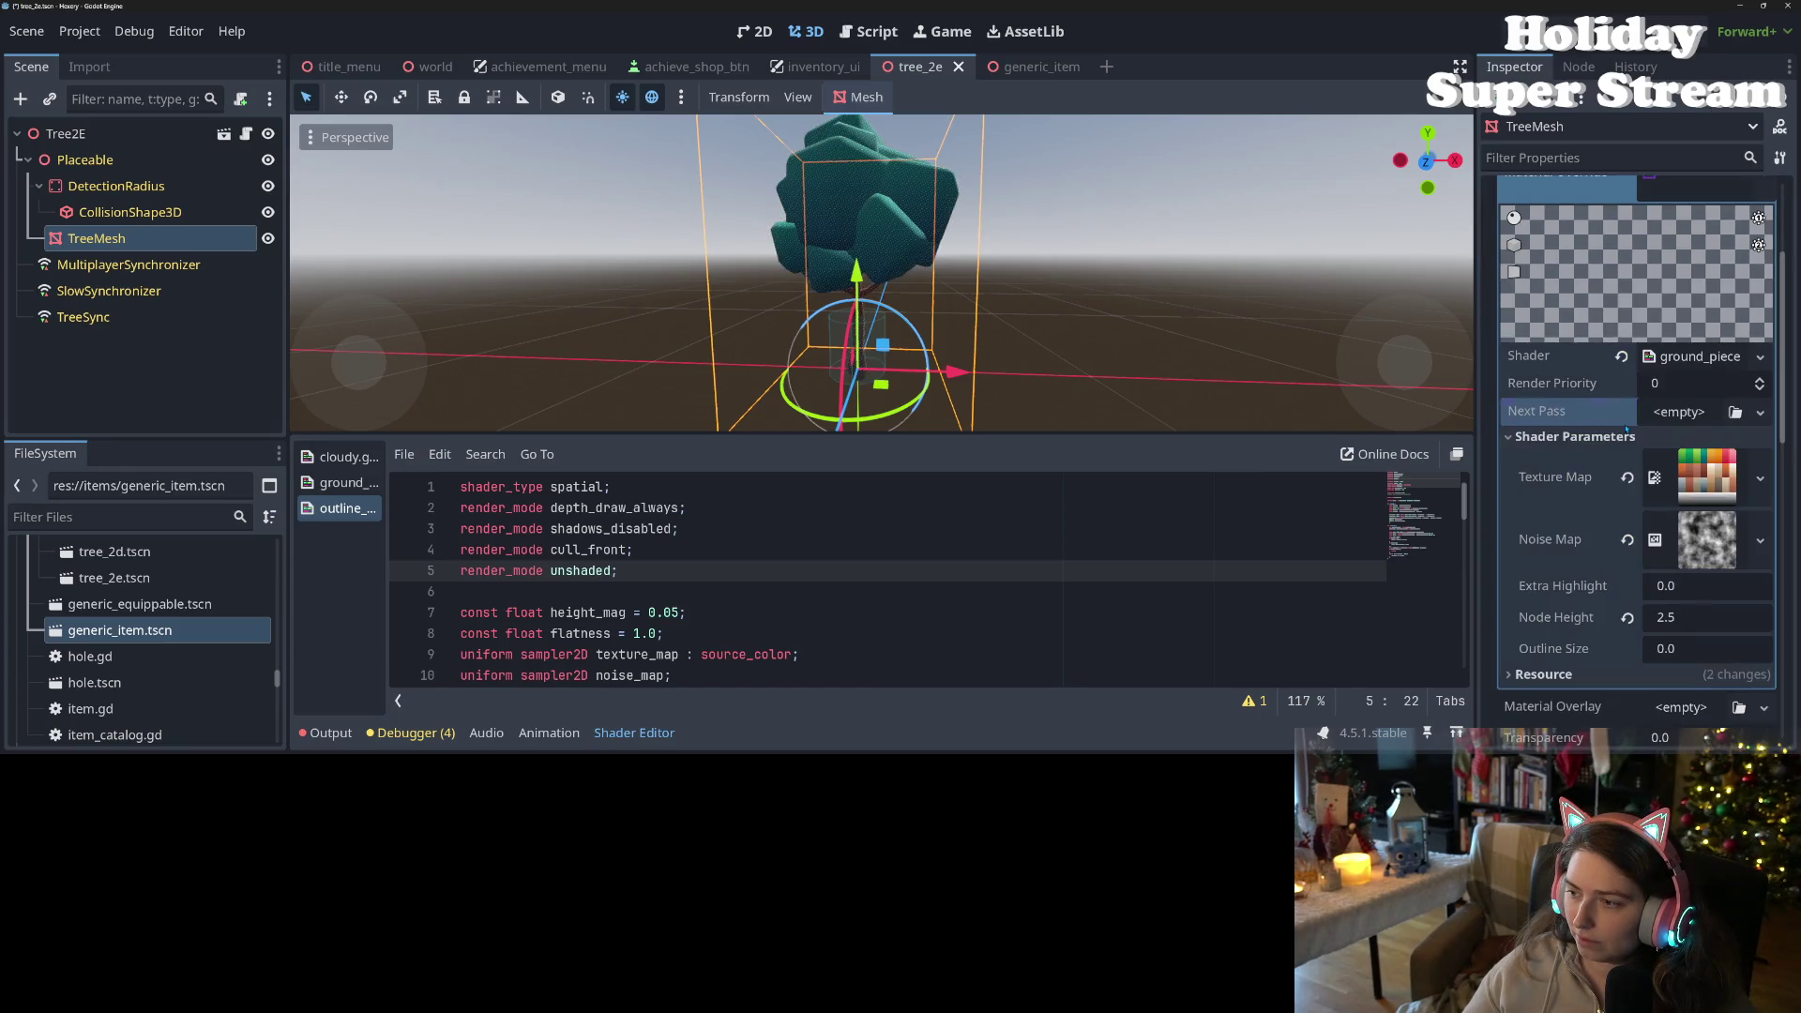
- Paste the outline material into the mesh's Material Overlay, save, and check the outlined tree
scroll(1601, 544, down, 5)
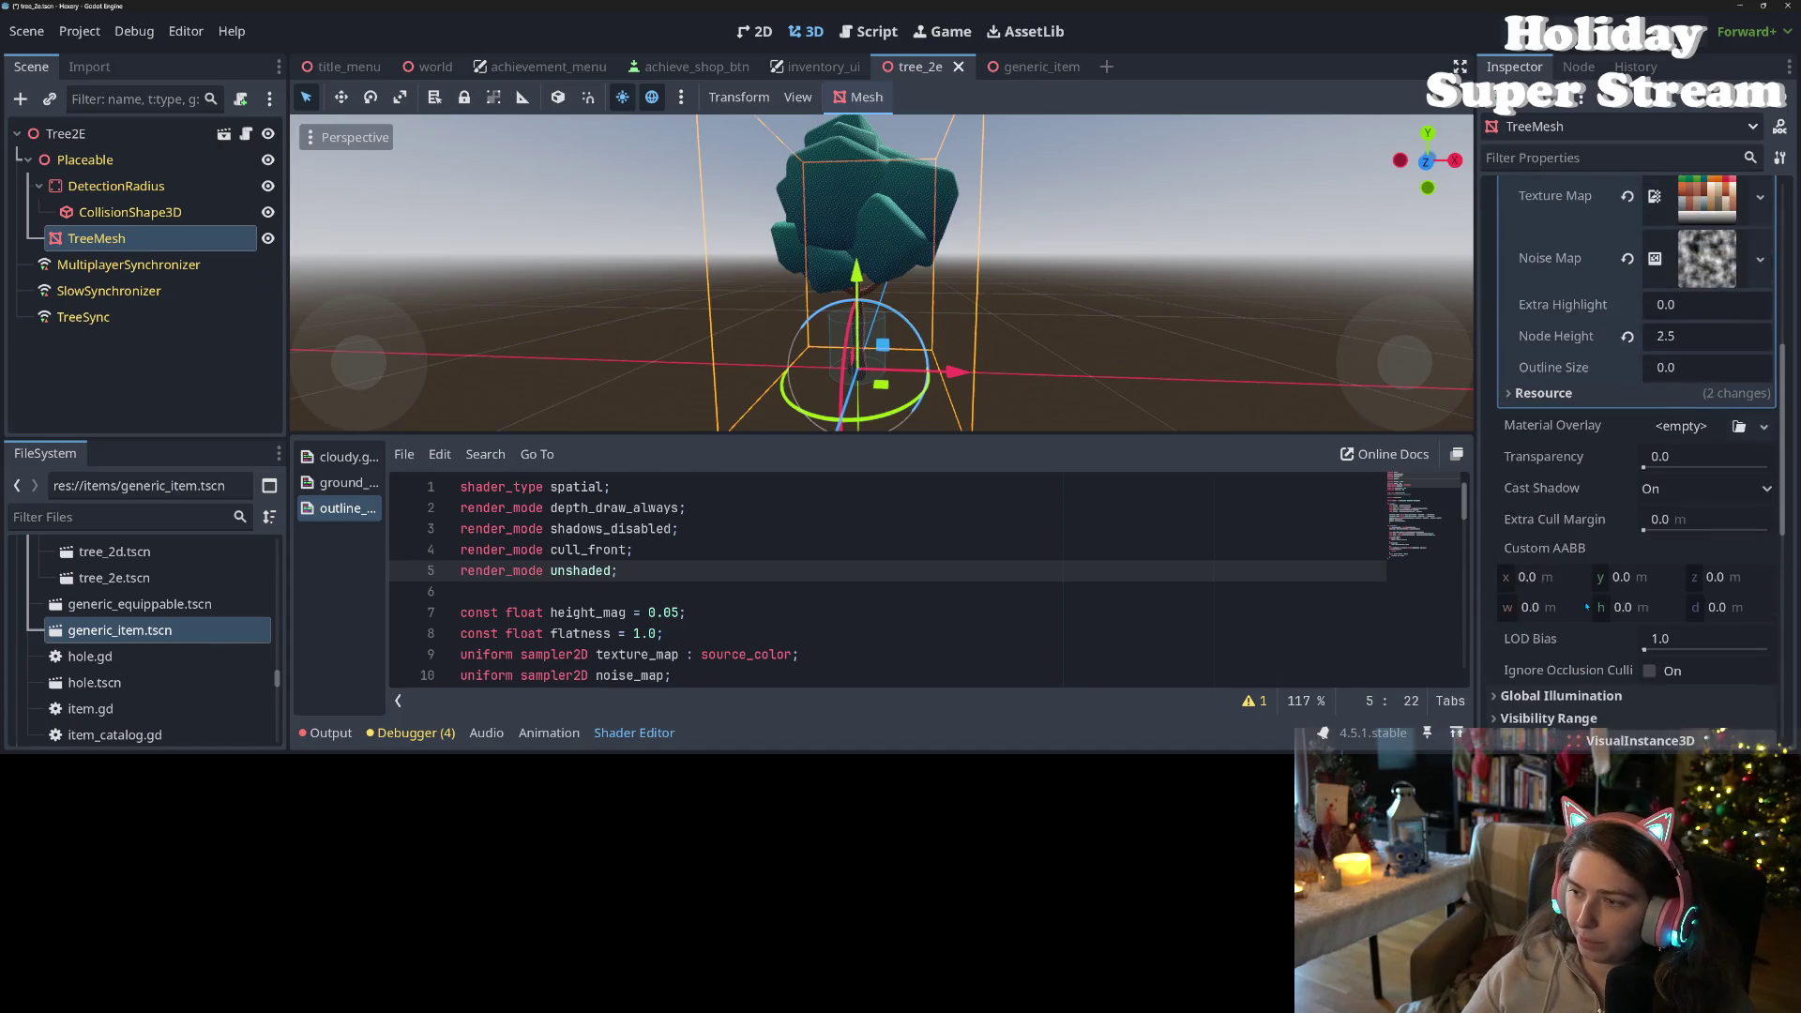
scroll(1641, 422, up, 5)
click(1681, 289)
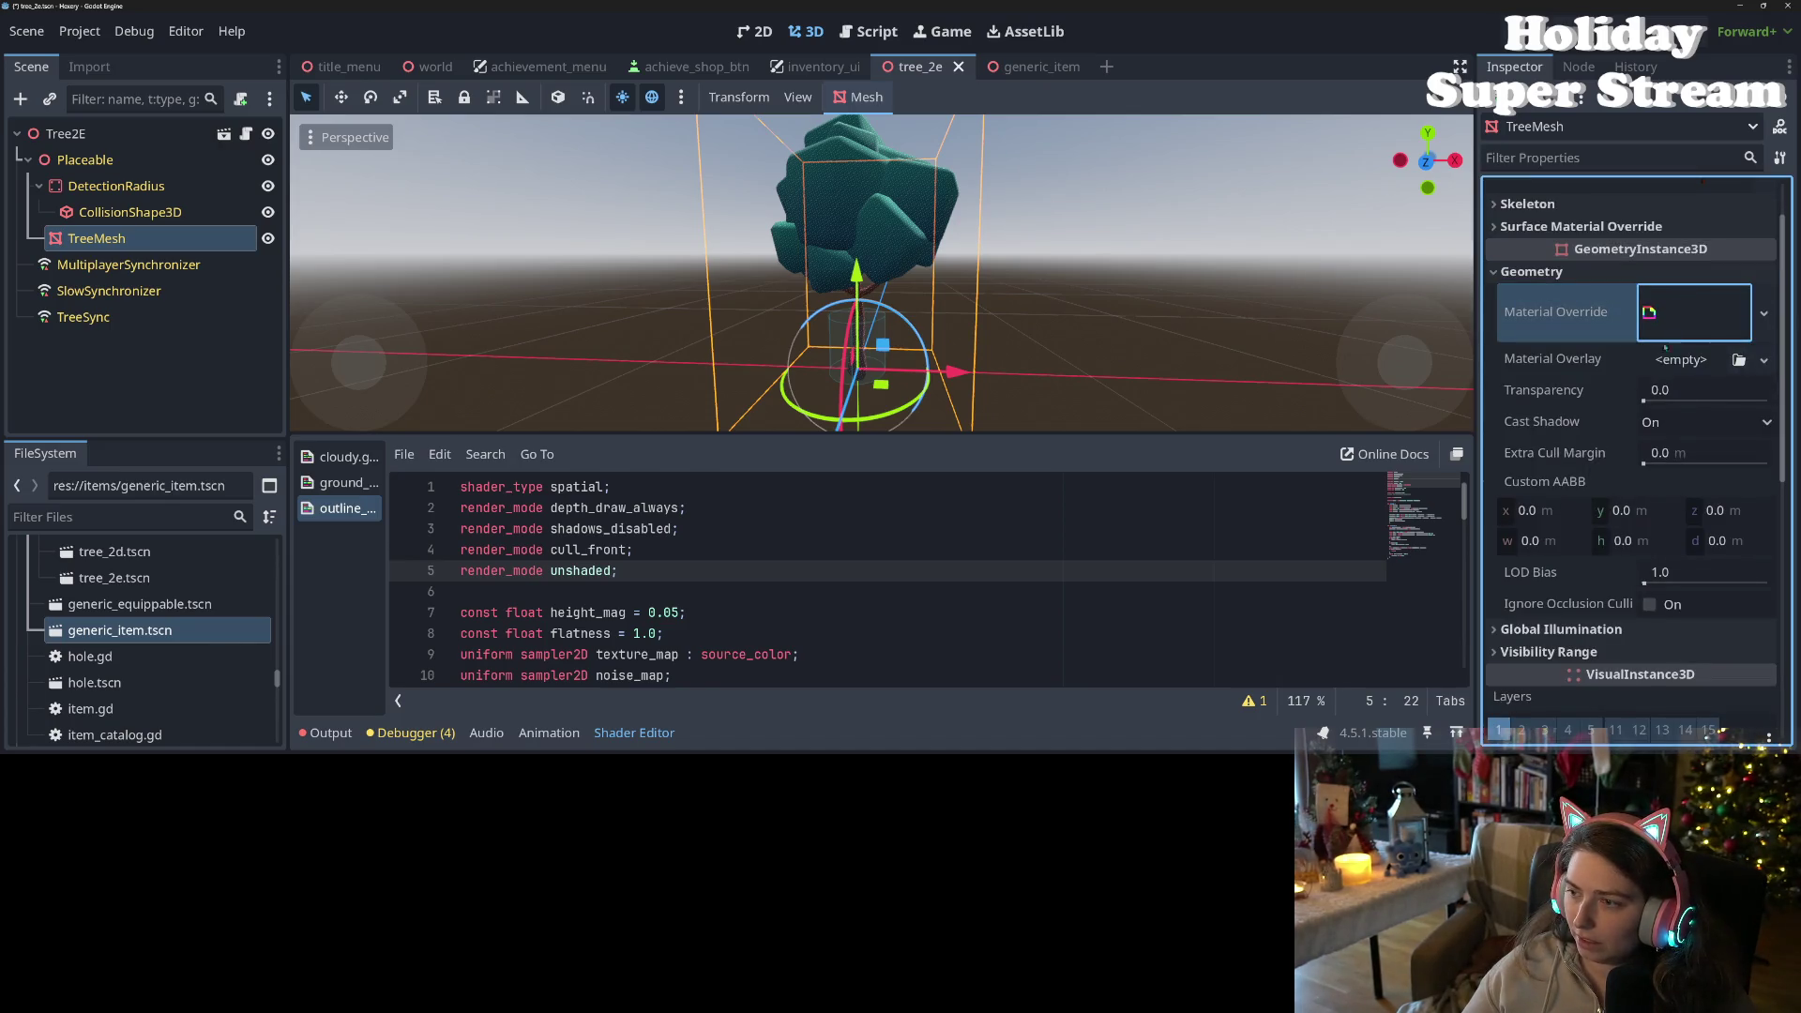
right_click(1549, 365)
click(1581, 405)
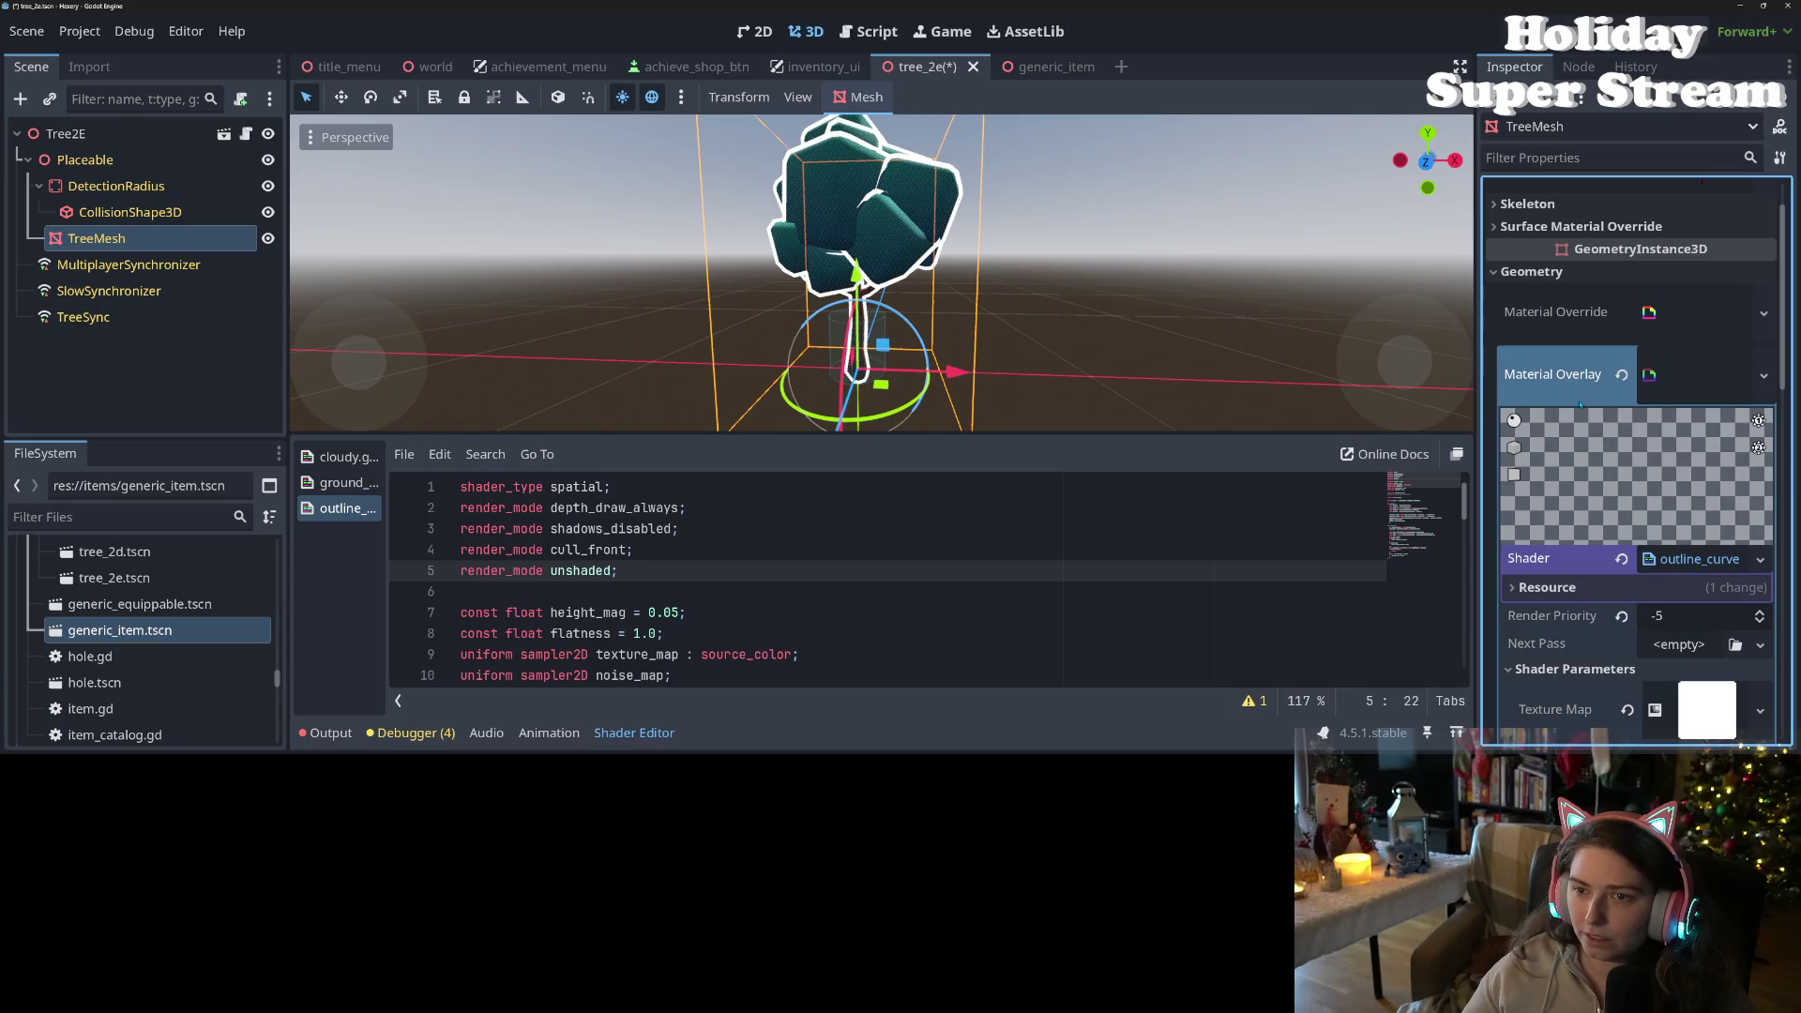
key(ctrl+s)
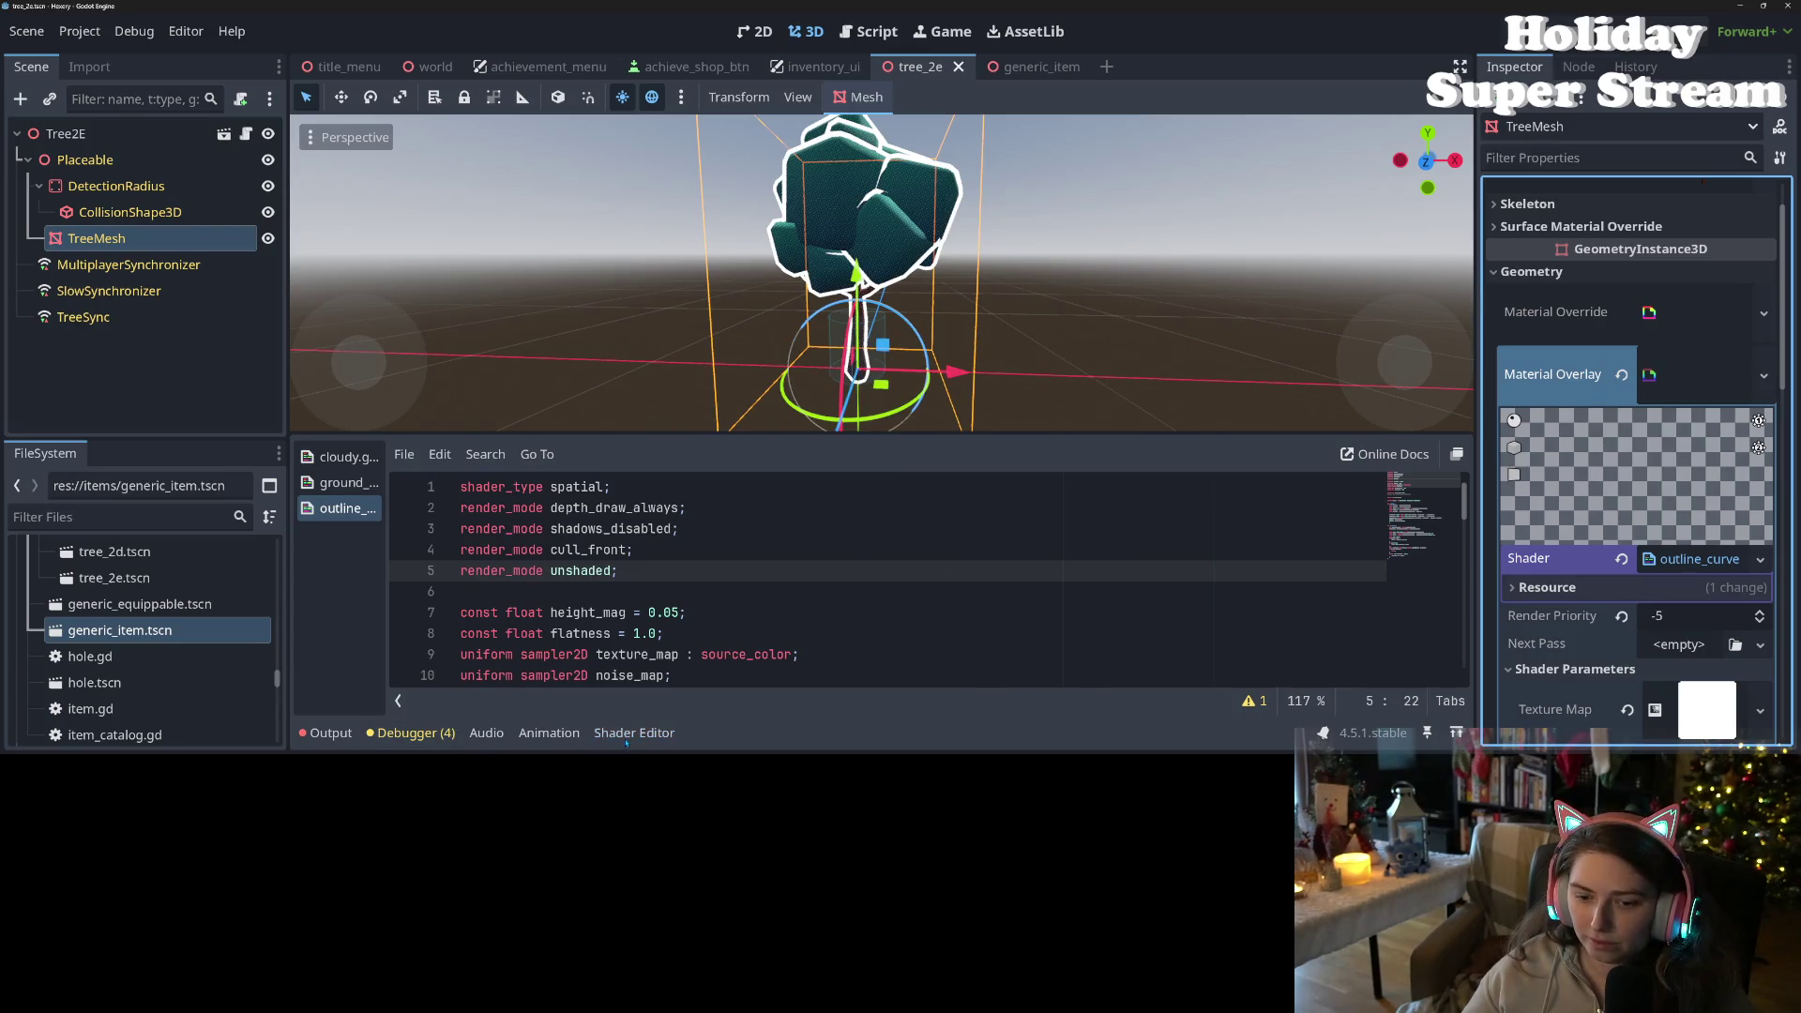
click(617, 722)
scroll(750, 563, down, 3)
drag(713, 581, 822, 568)
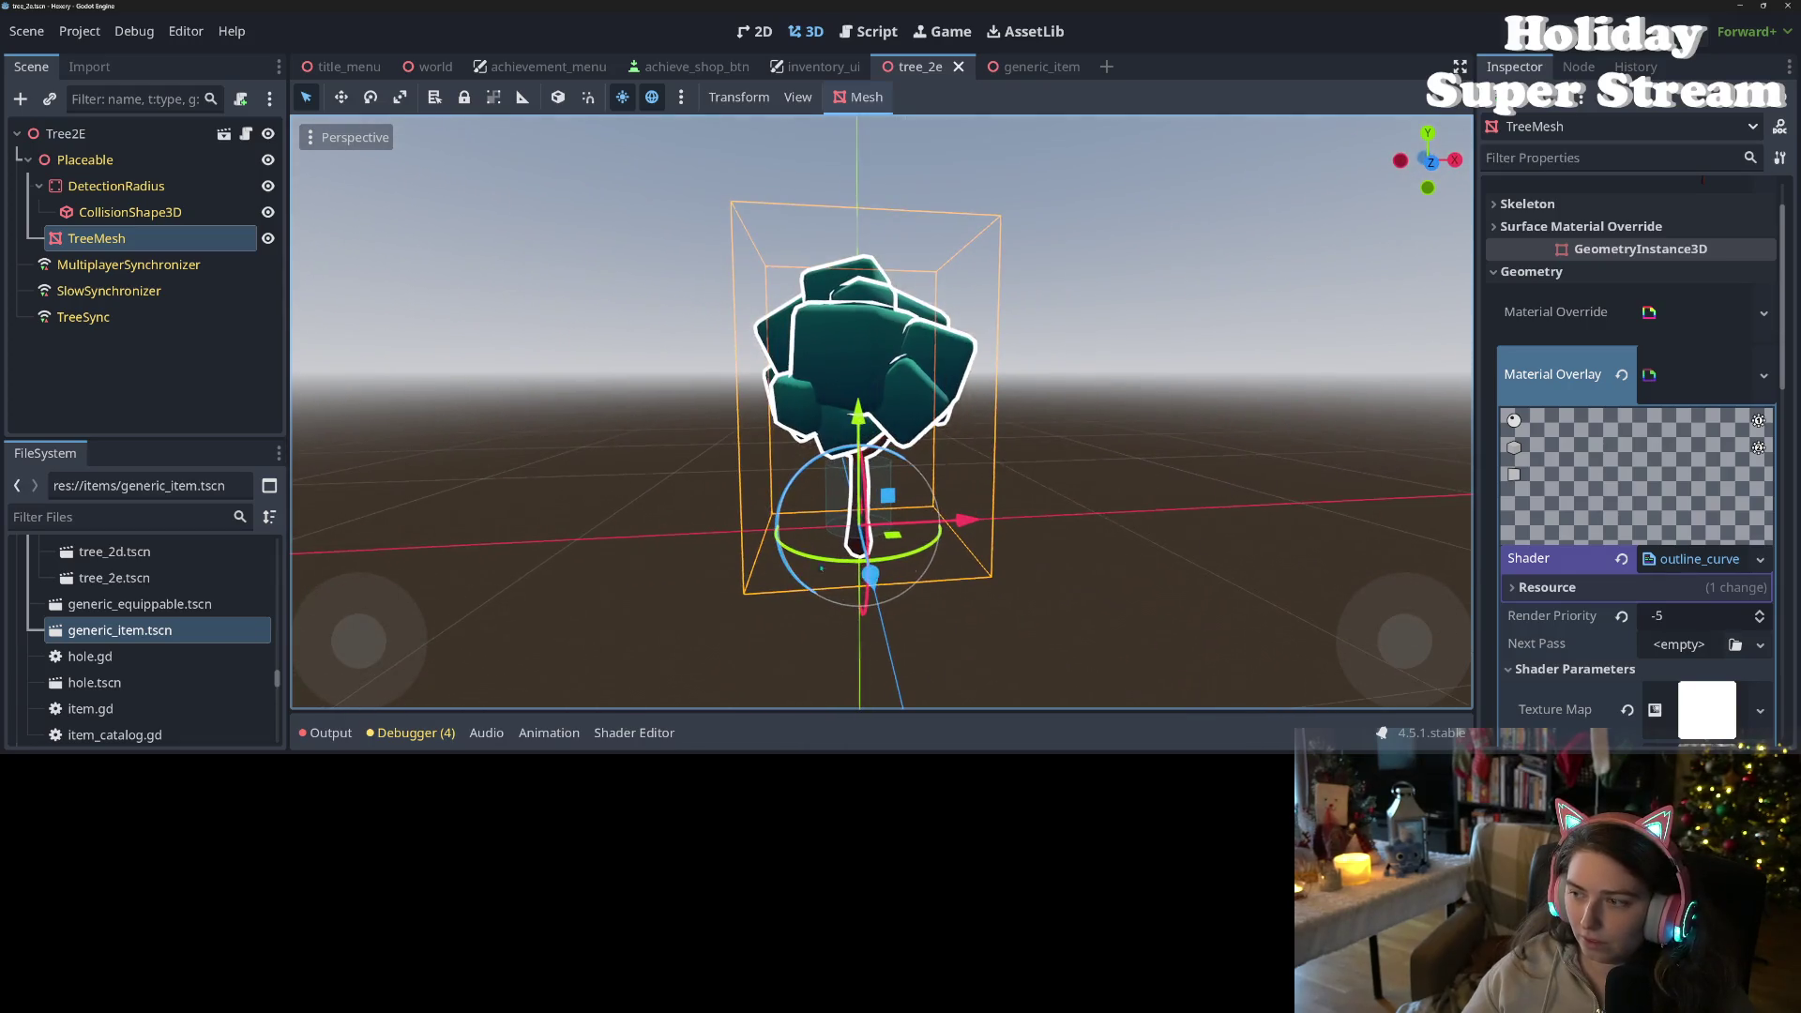
click(1763, 375)
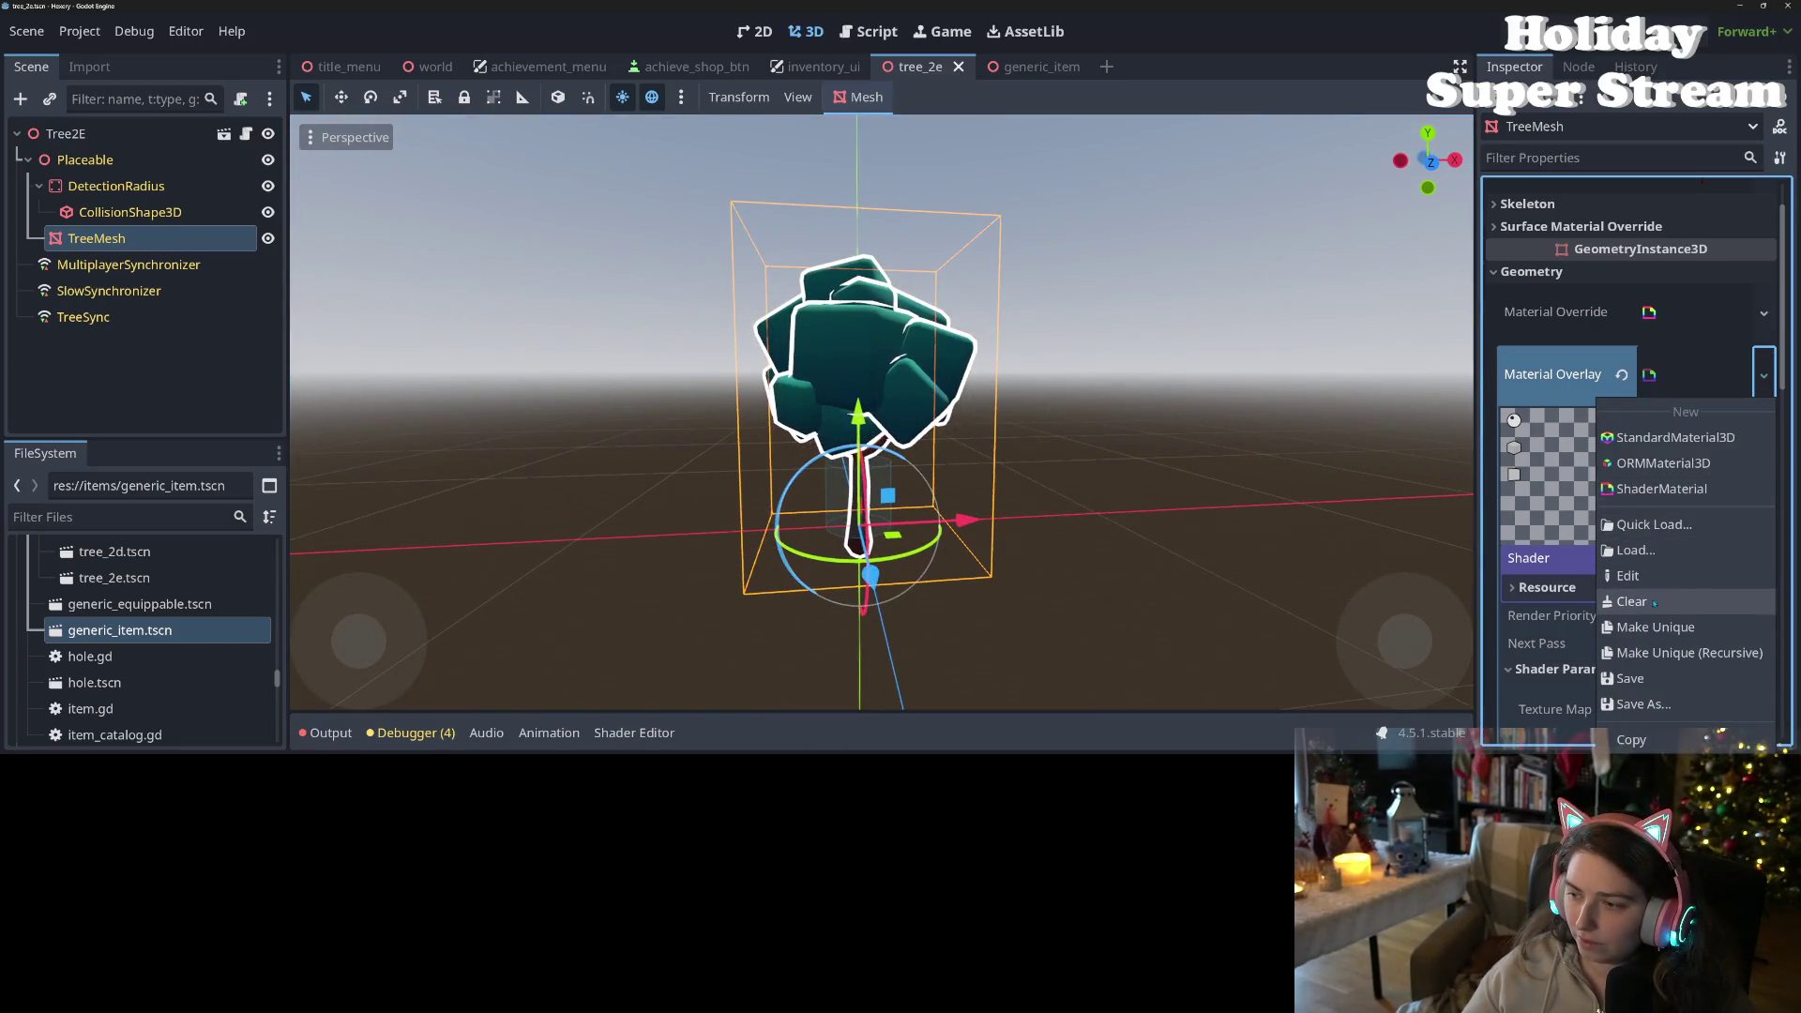
- Save the overlay material as curve_outline_tree.tres in the art3d folder
click(1654, 704)
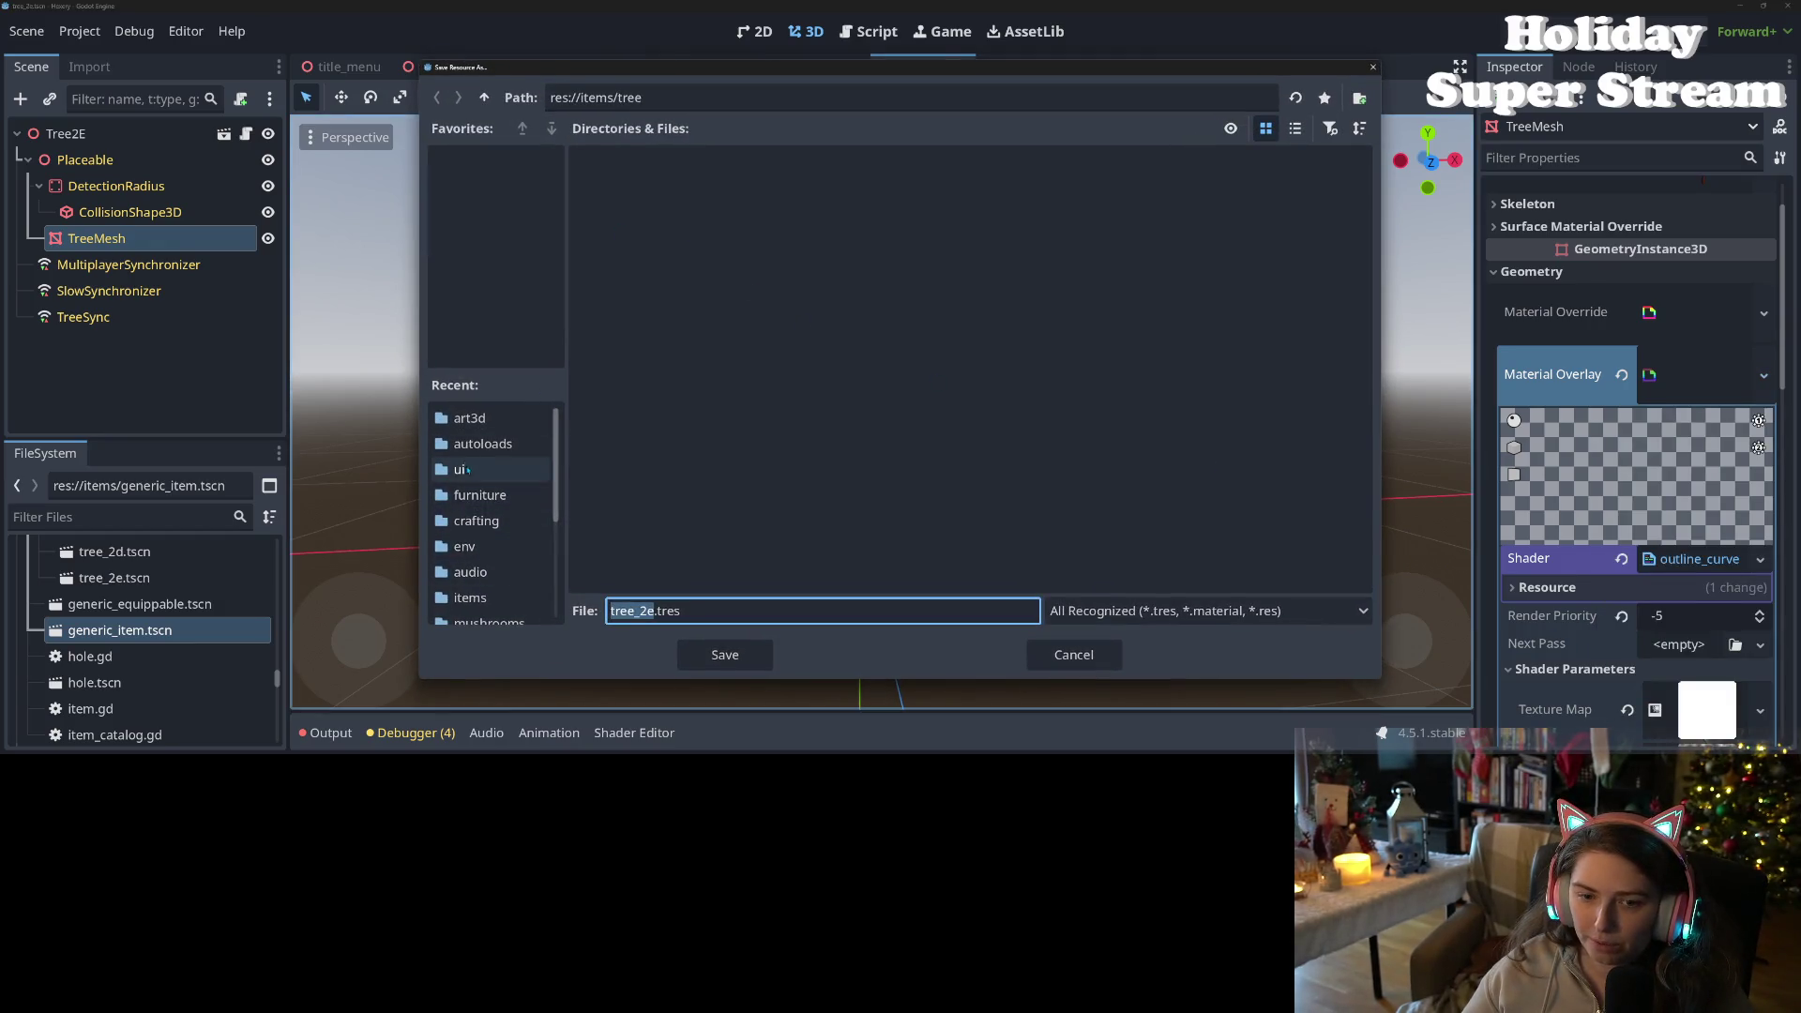
click(483, 418)
click(614, 611)
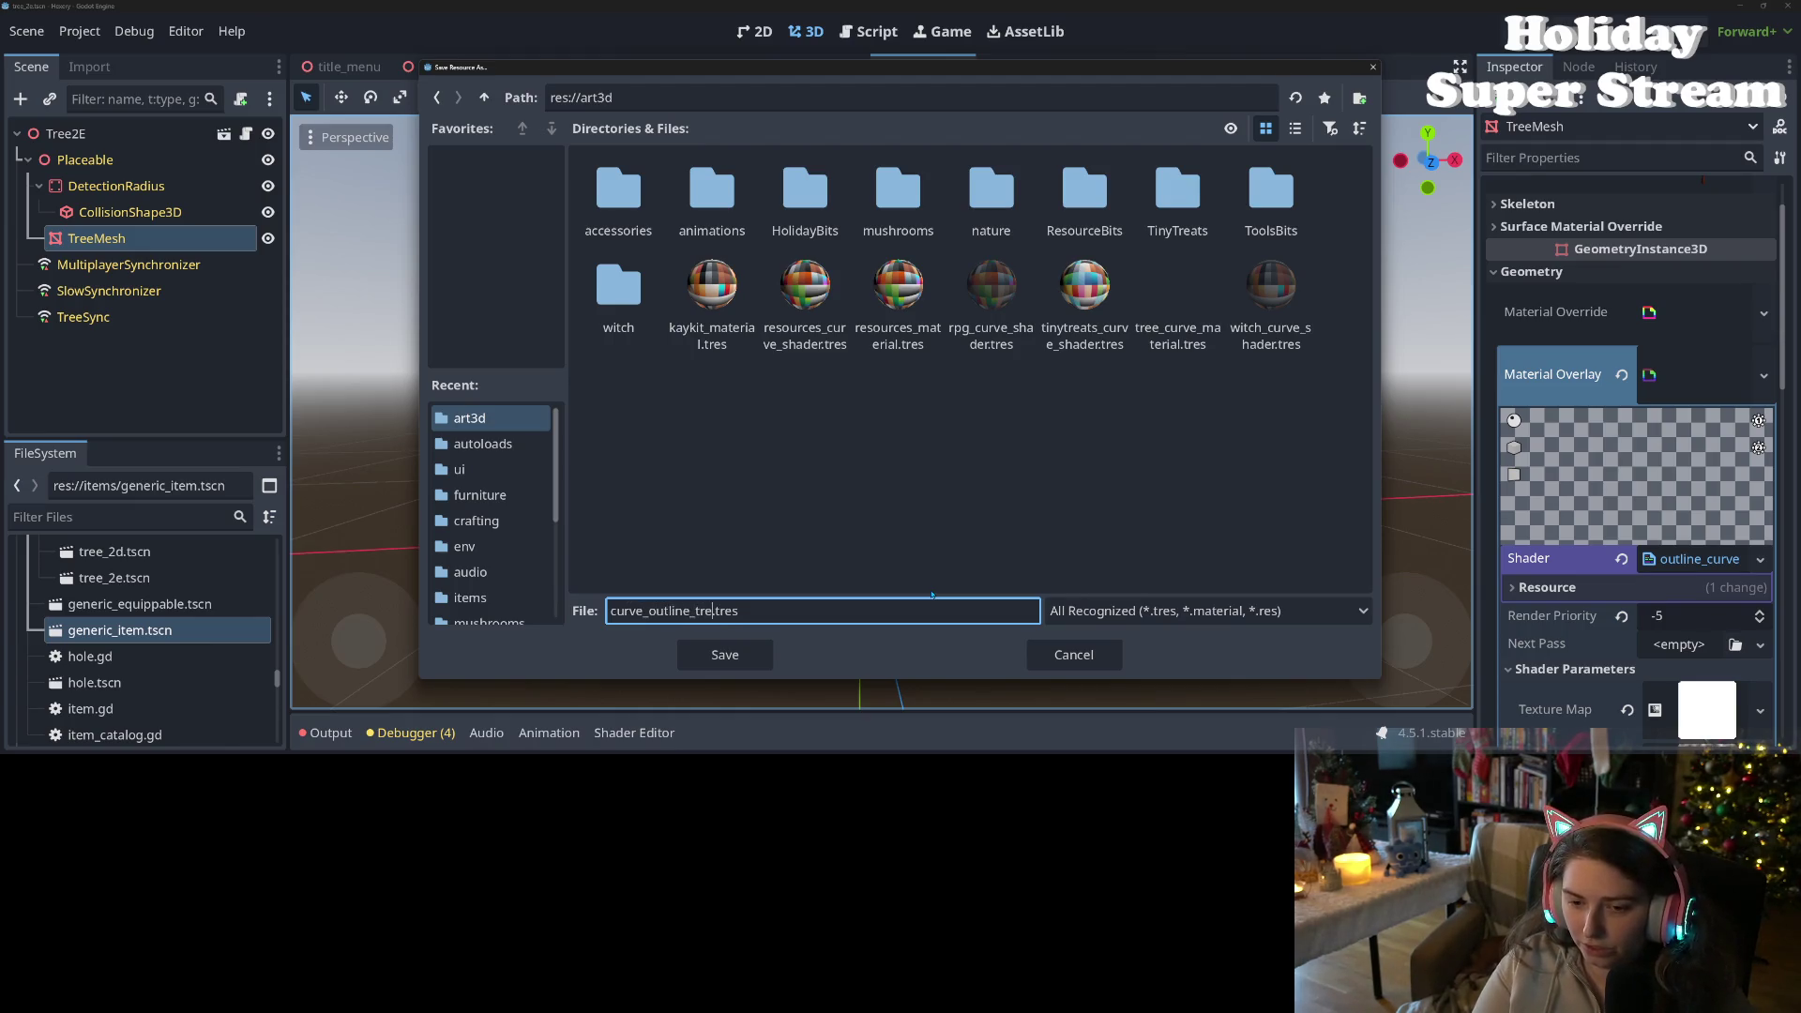
key(Return)
key(ctrl+s)
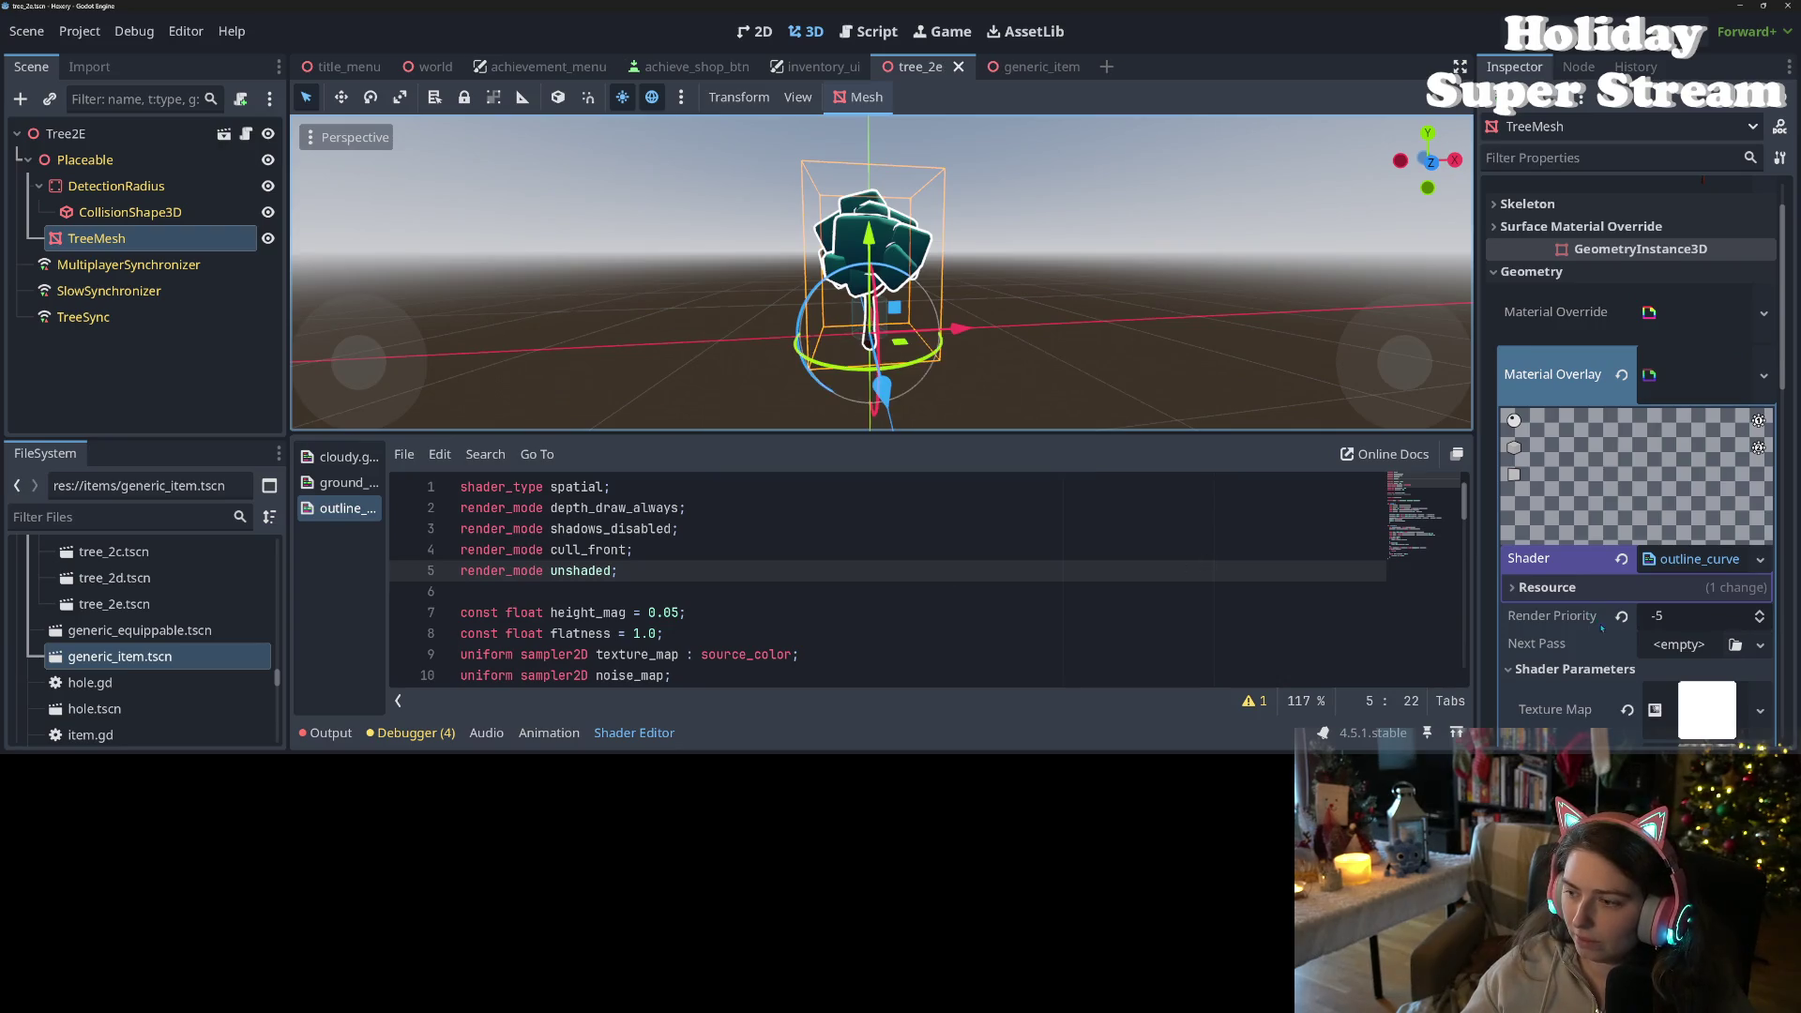
scroll(1608, 635, down, 2)
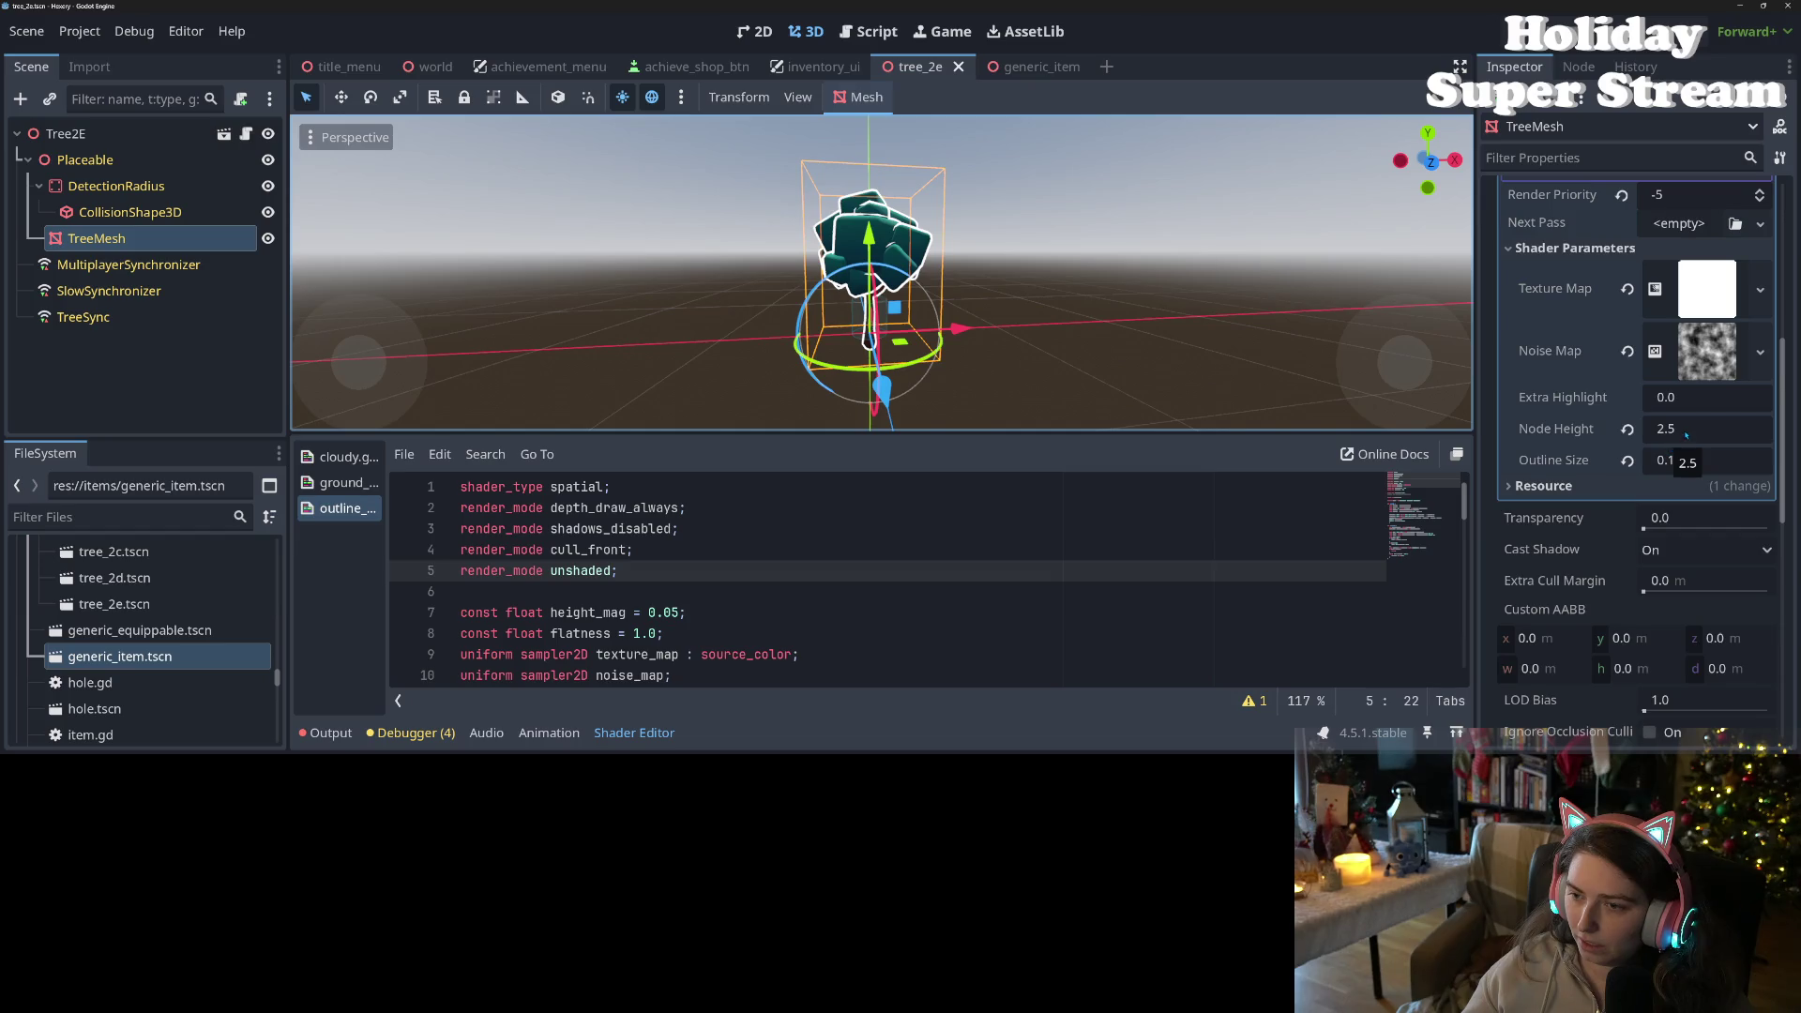
click(1685, 432)
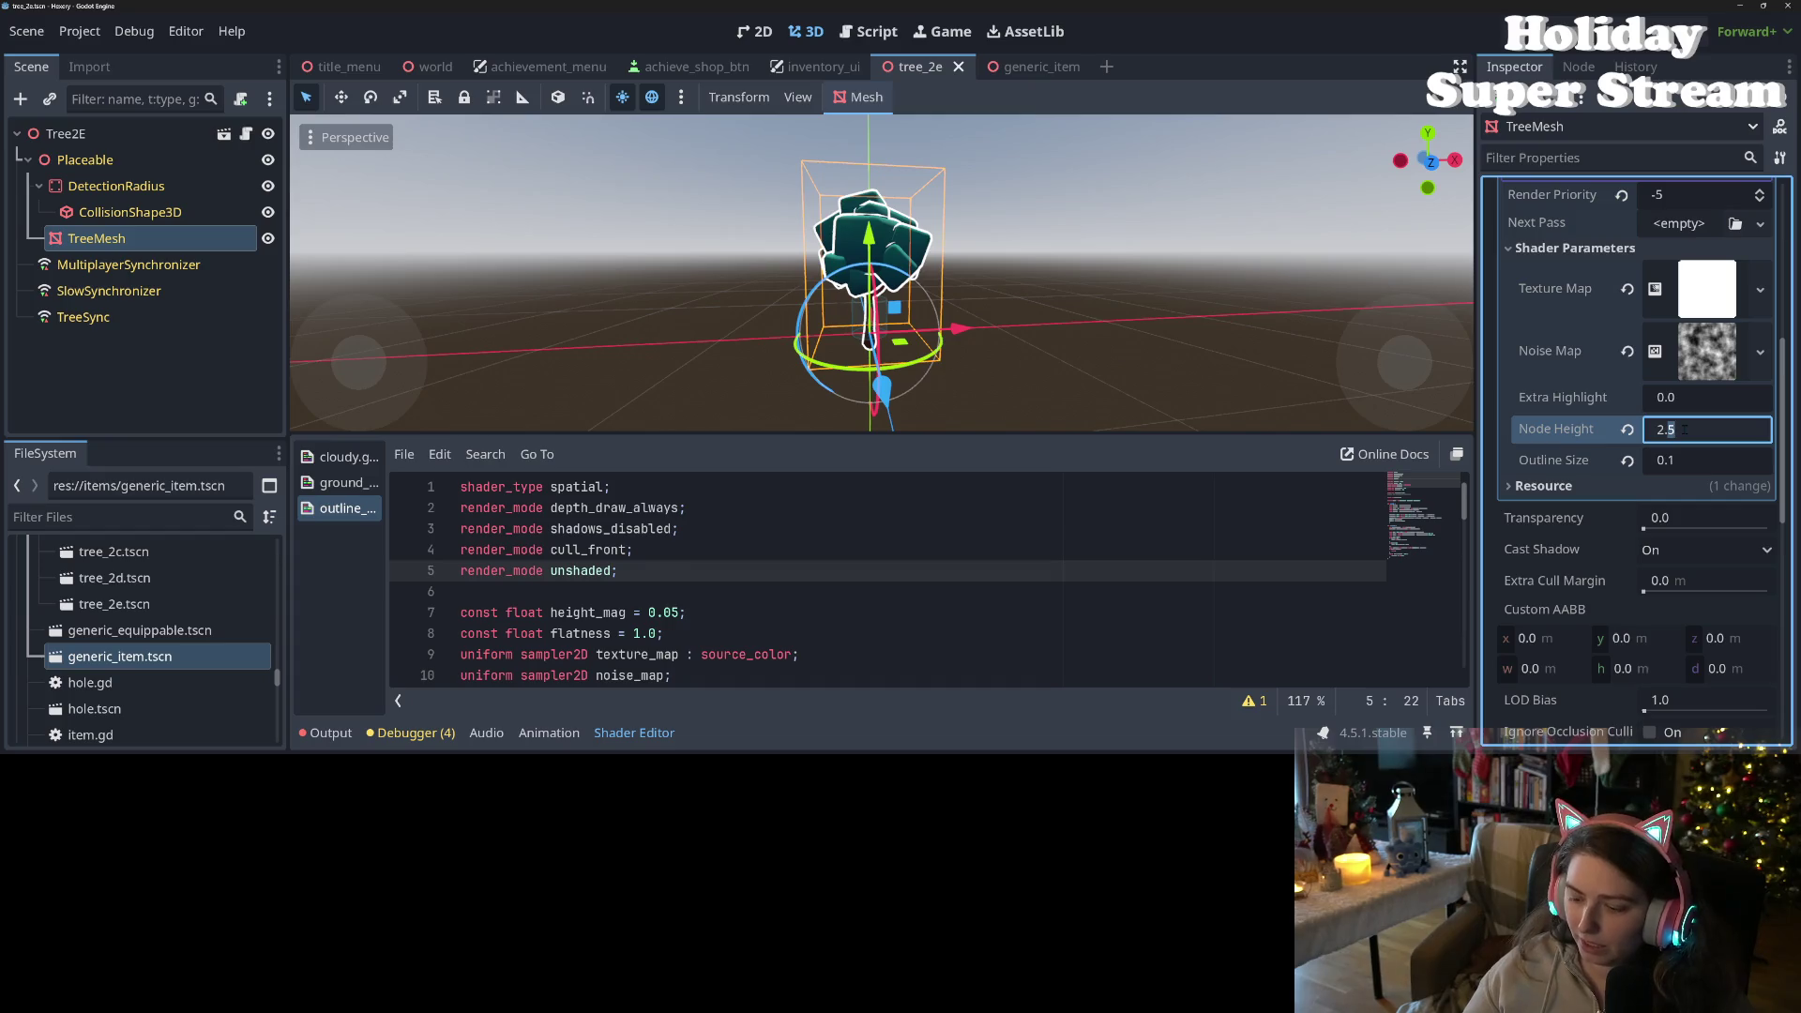
key(BackSpace)
- Save tree_2e with Node Height at 0.0, then scroll the FileSystem and Inspector to find the material
key(ctrl+s)
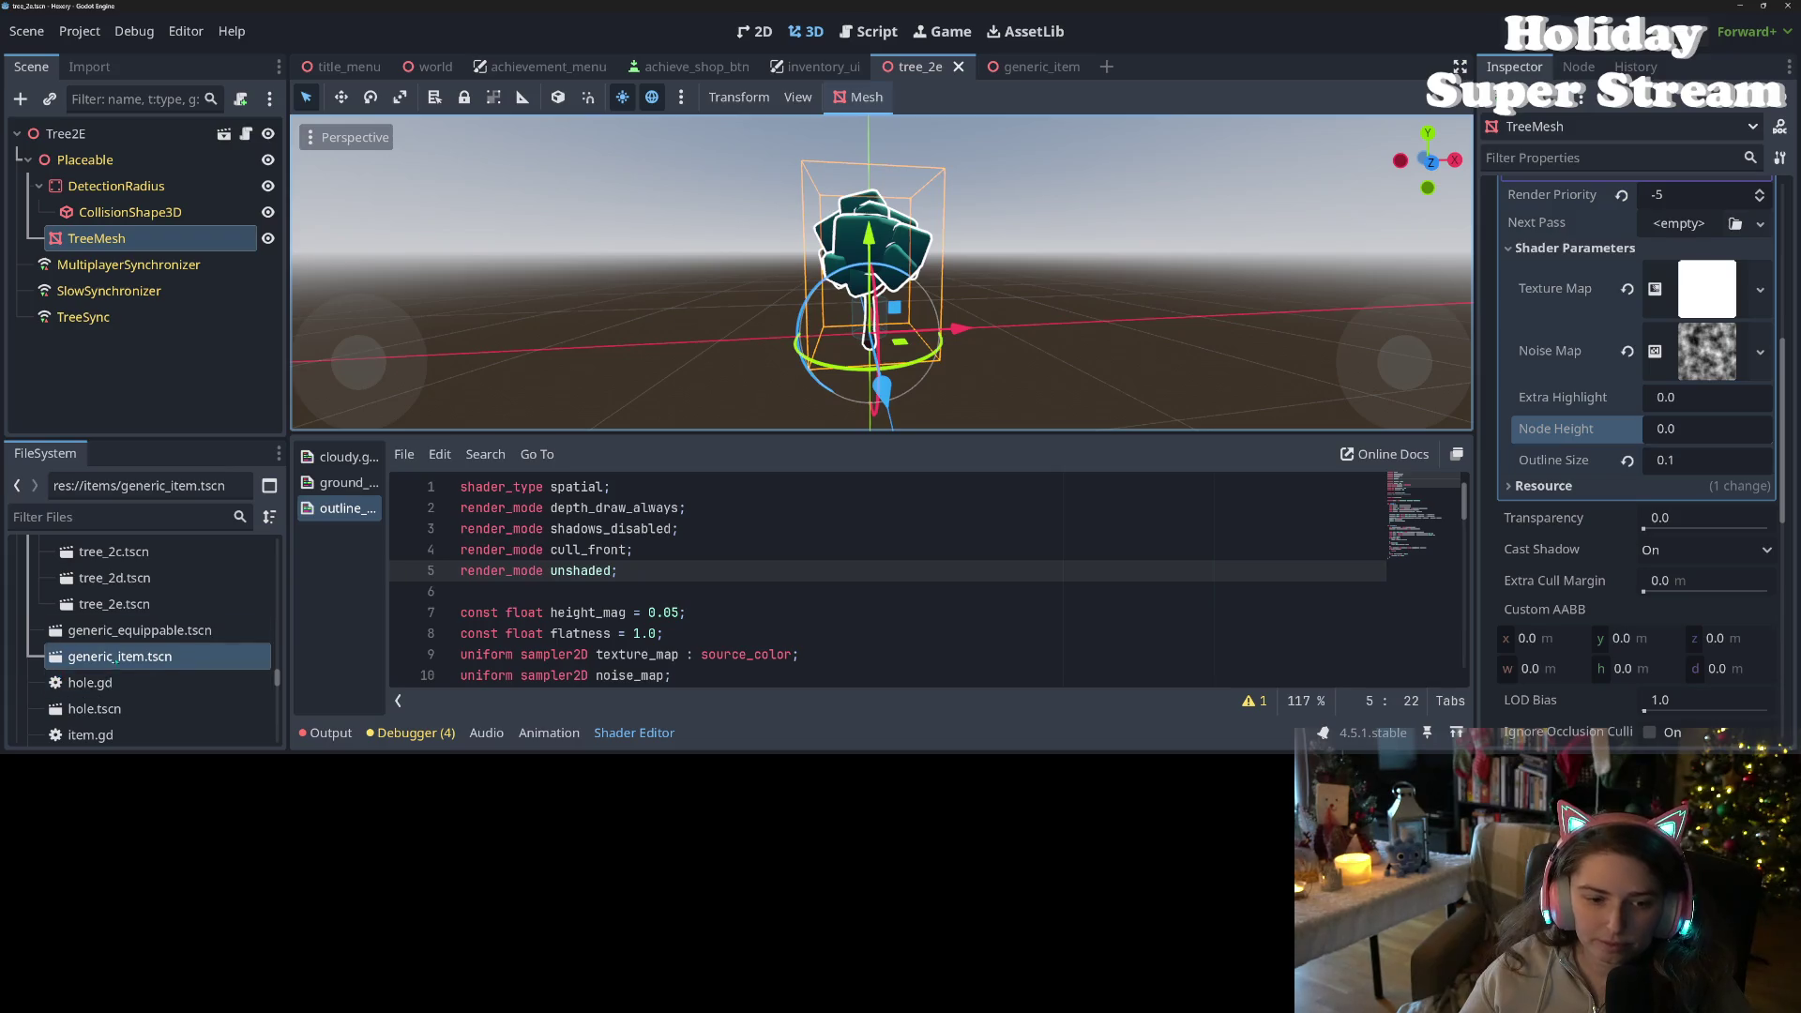
scroll(117, 666, down, 1)
scroll(134, 689, up, 4)
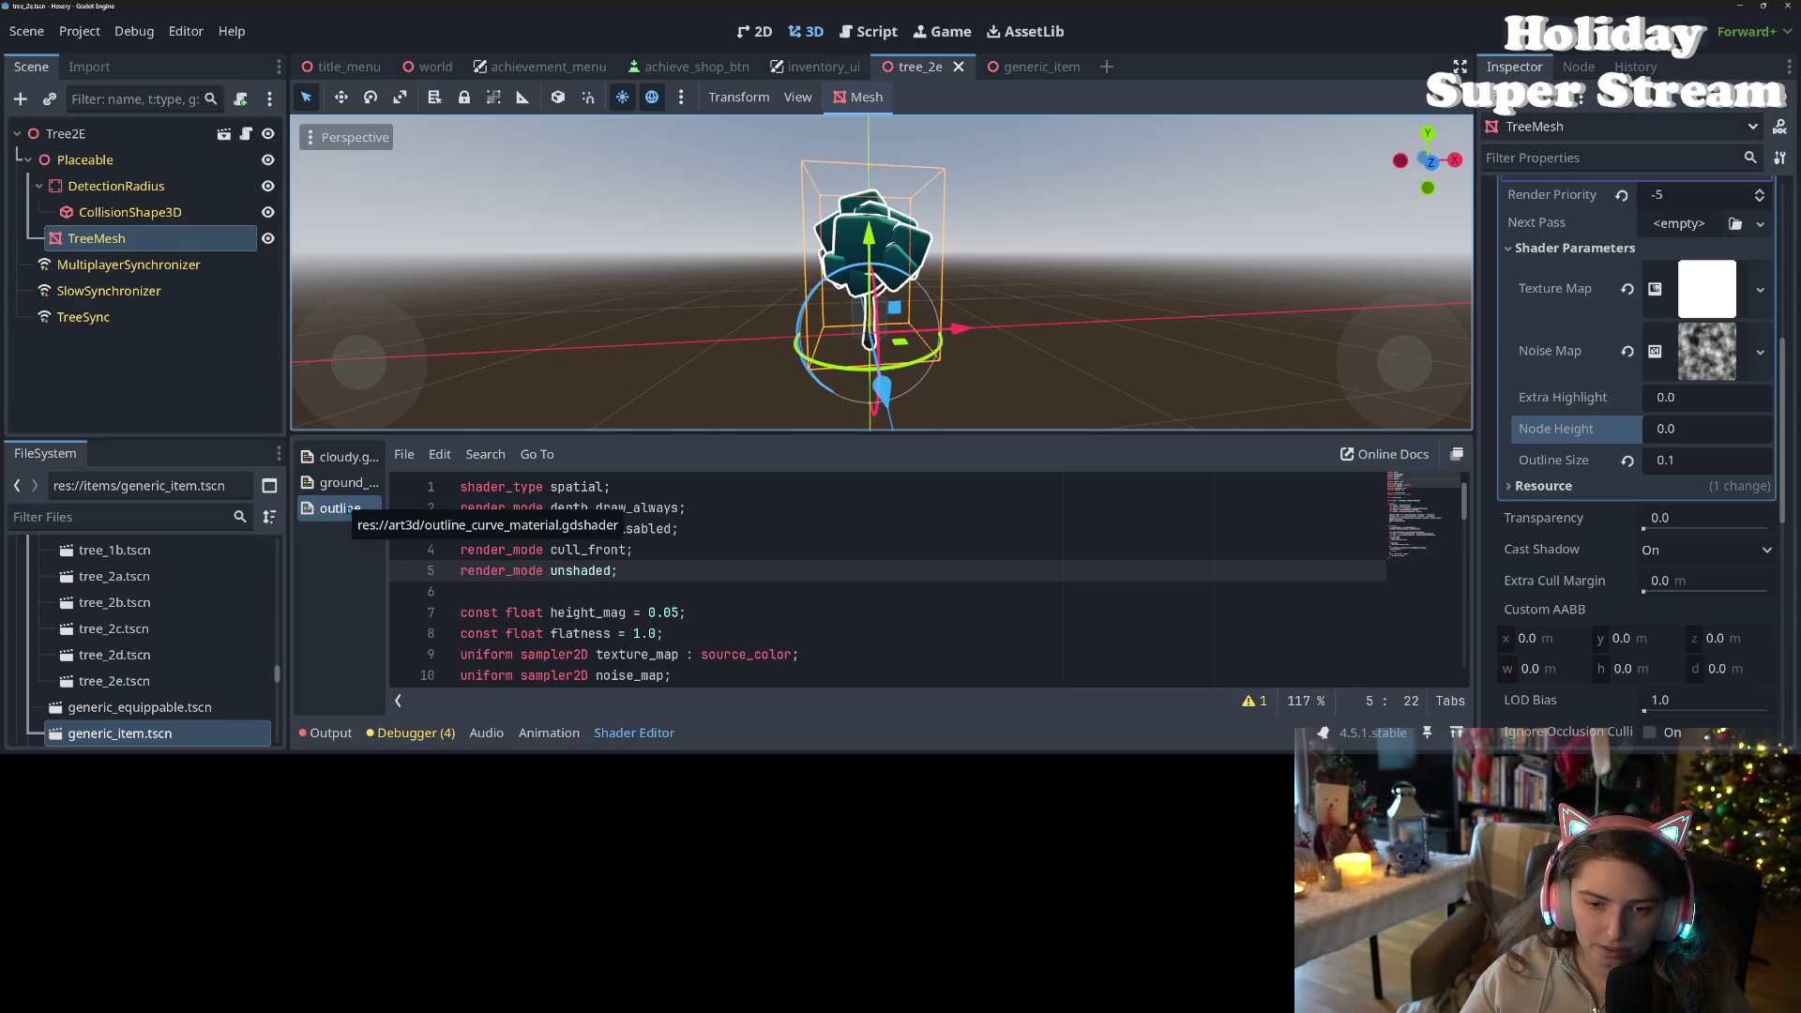
scroll(174, 685, up, 5)
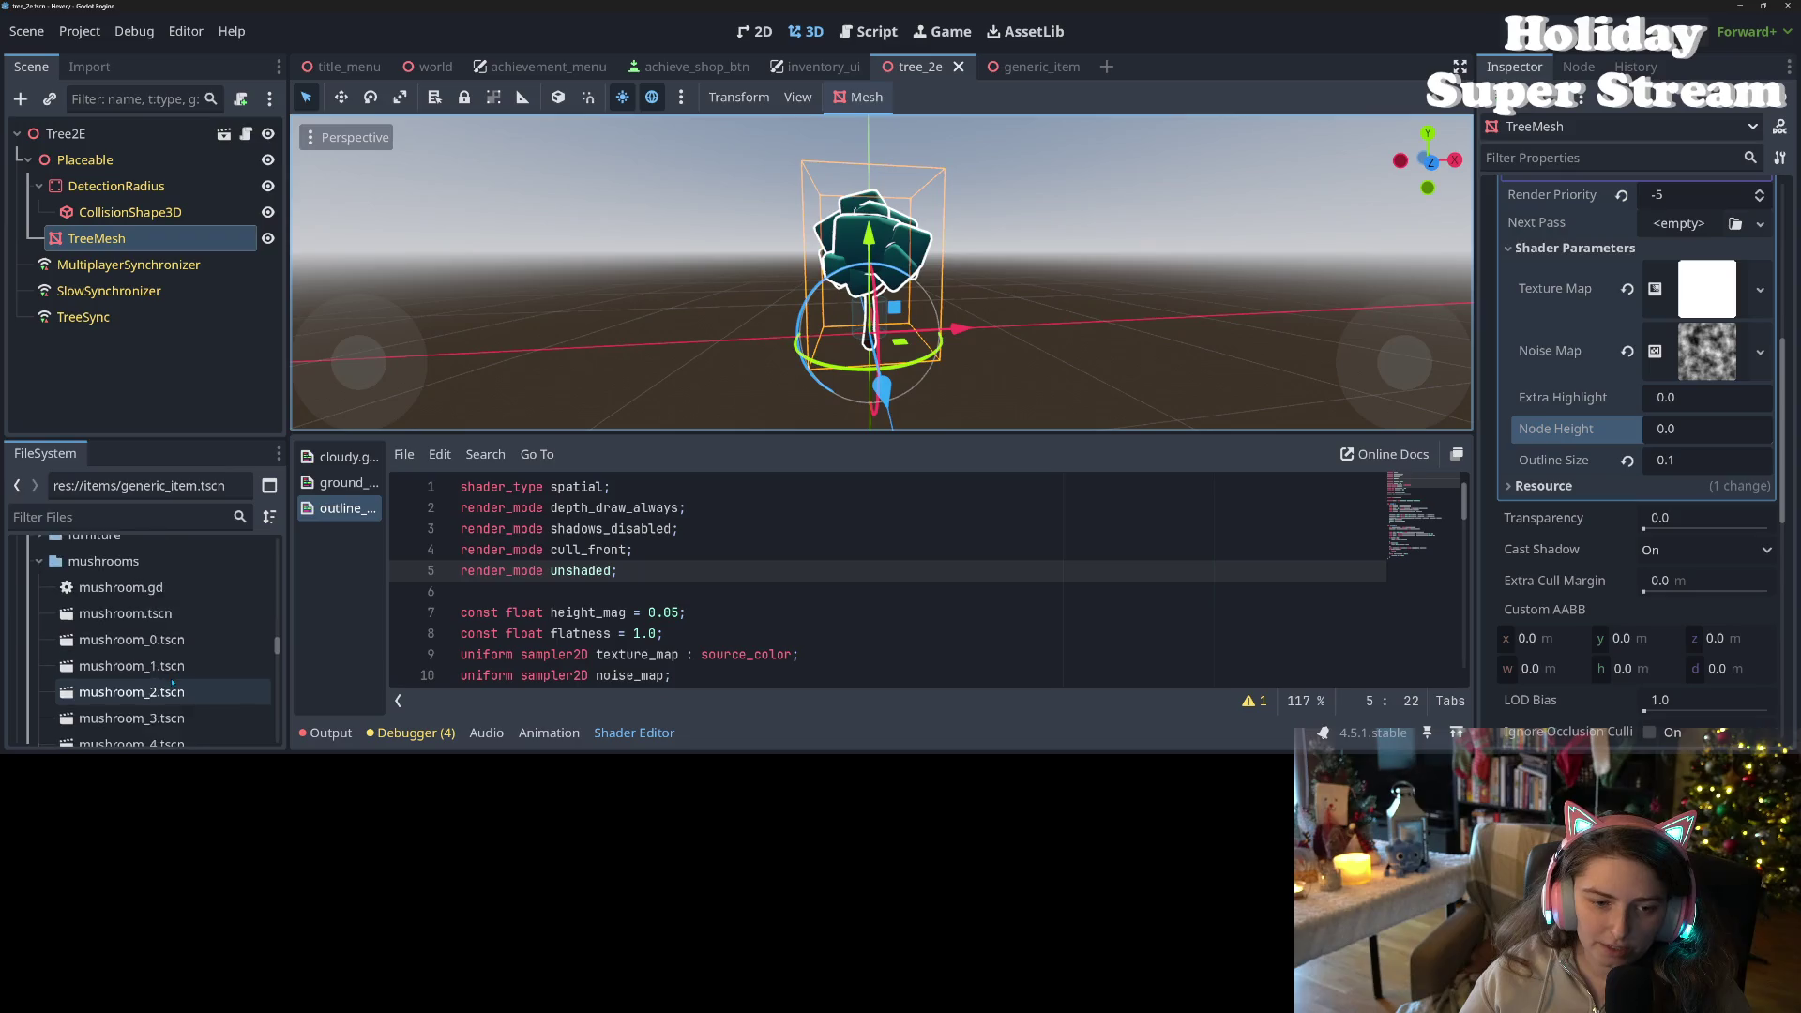
scroll(173, 684, up, 2)
scroll(173, 685, down, 7)
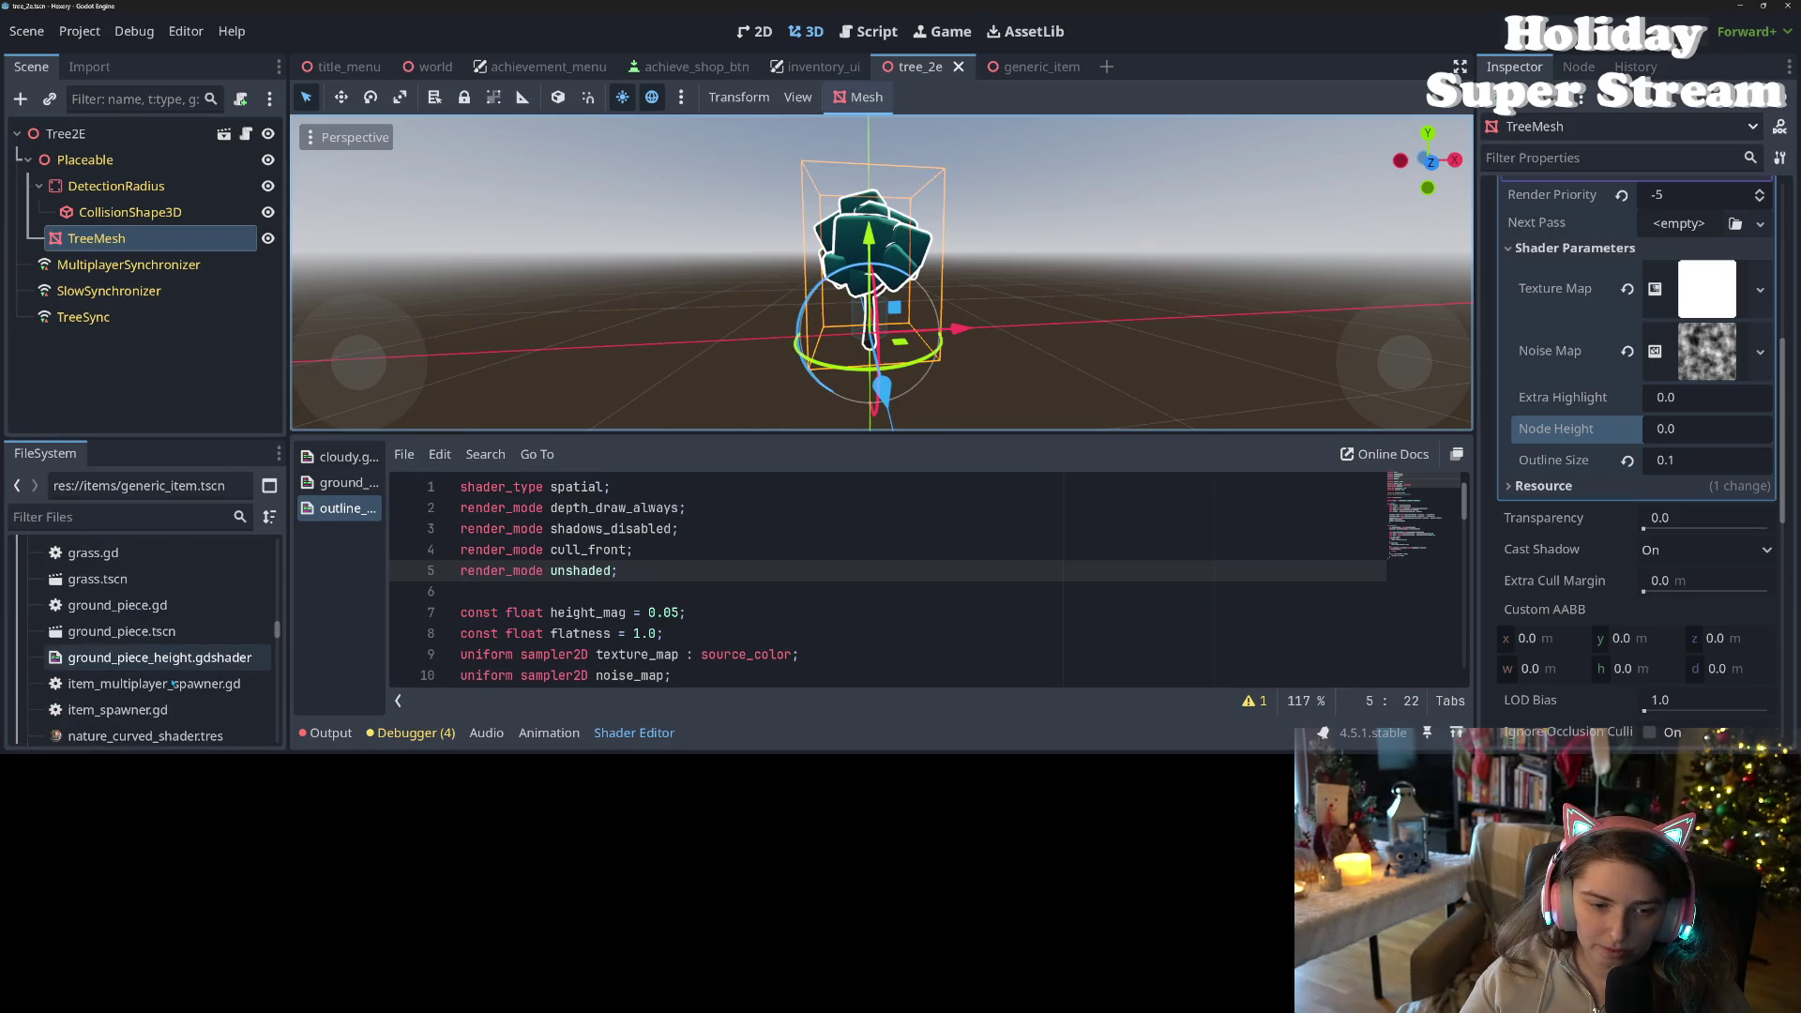
scroll(173, 683, up, 2)
scroll(174, 679, up, 5)
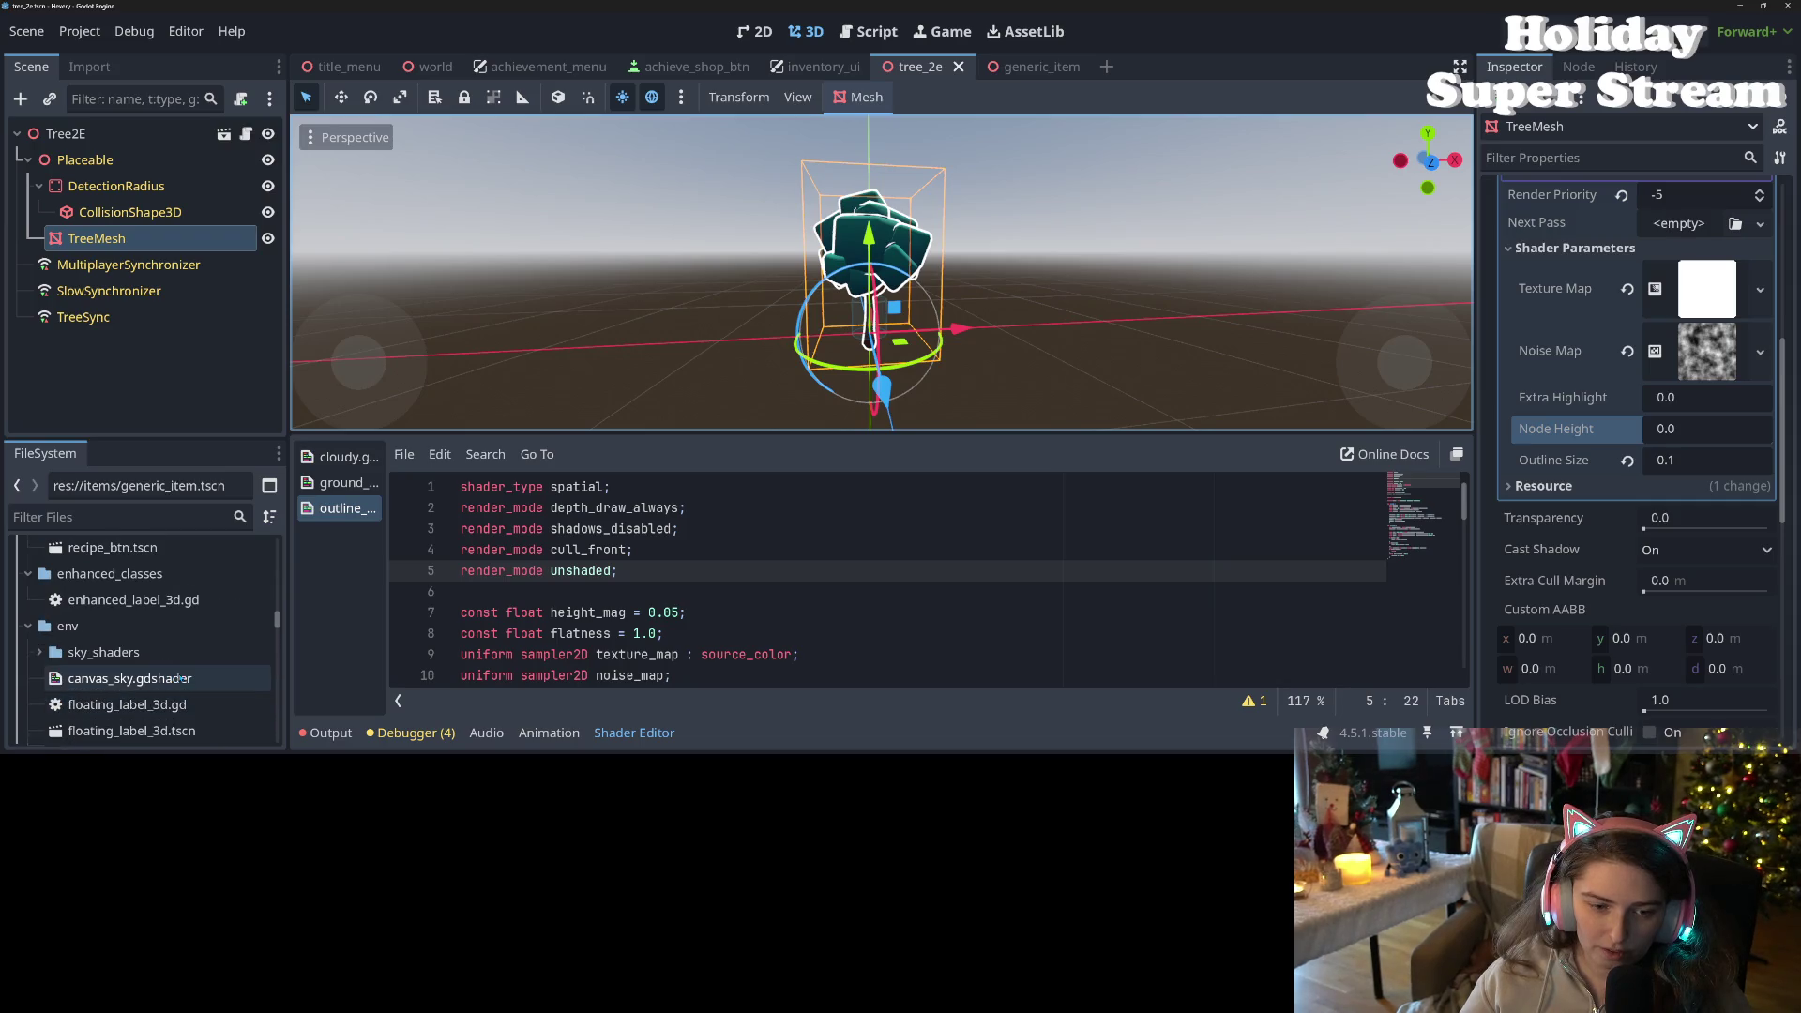
scroll(200, 684, up, 5)
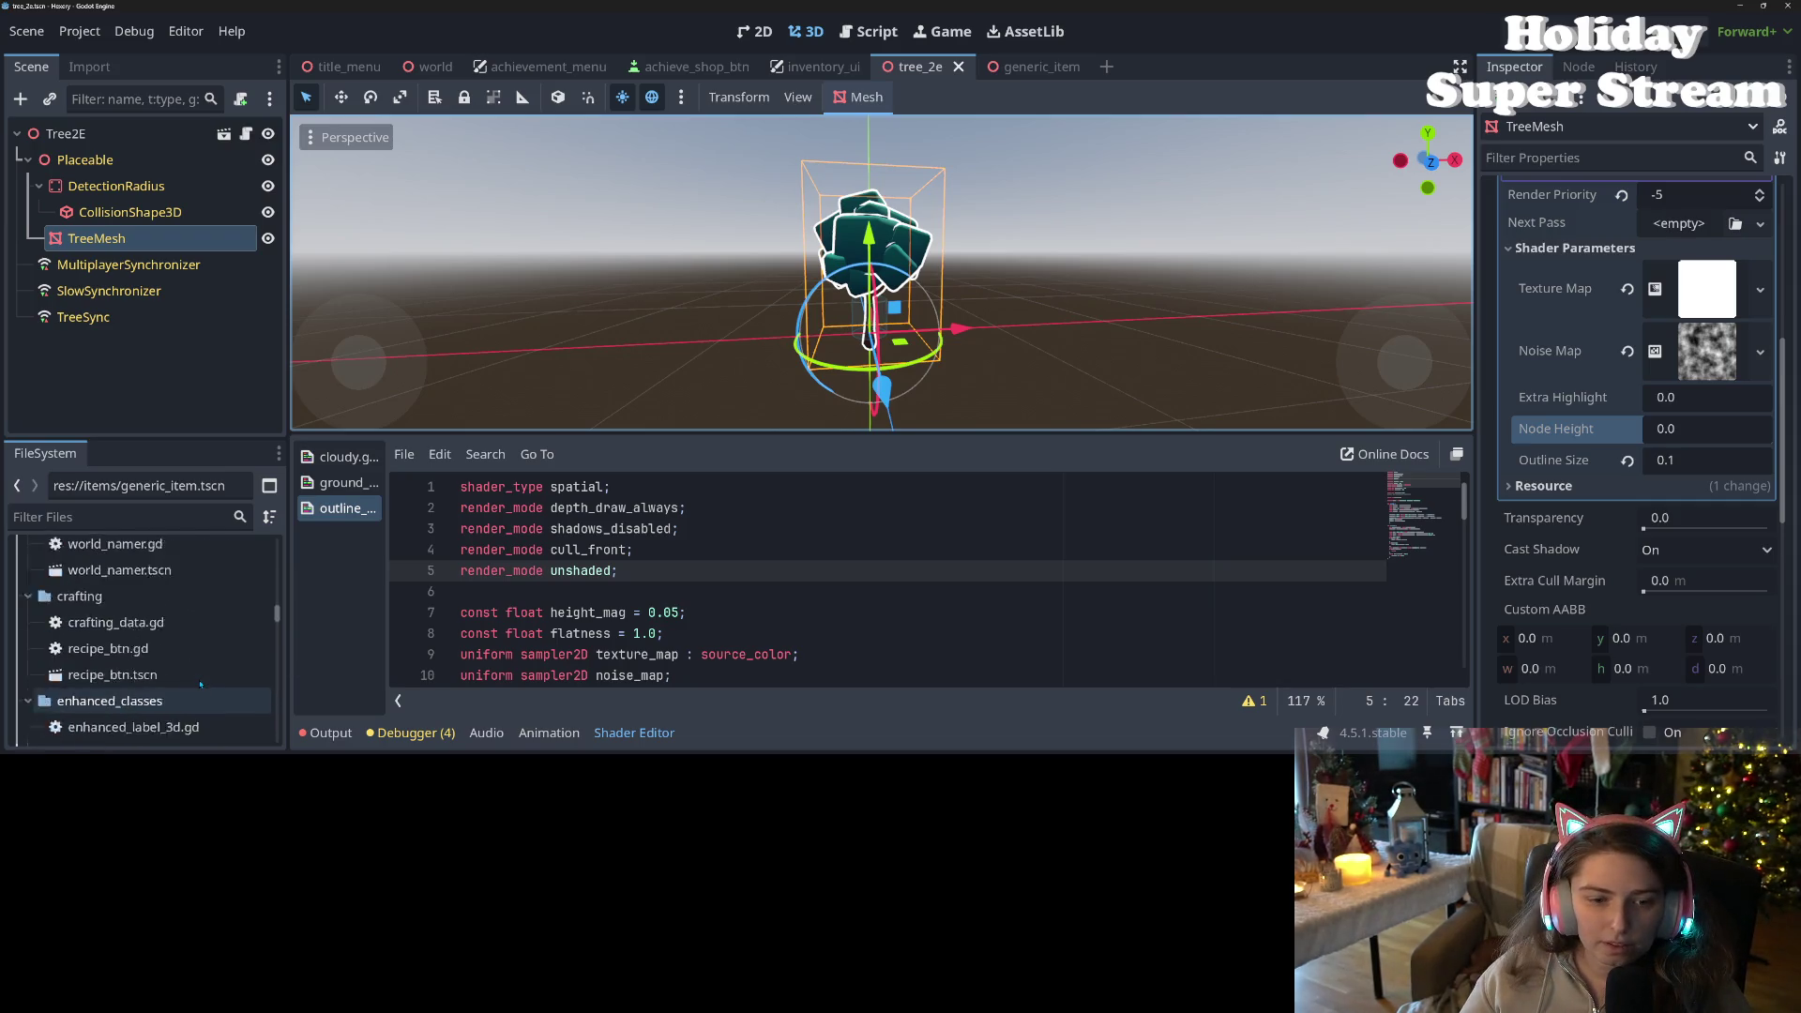
scroll(200, 683, up, 10)
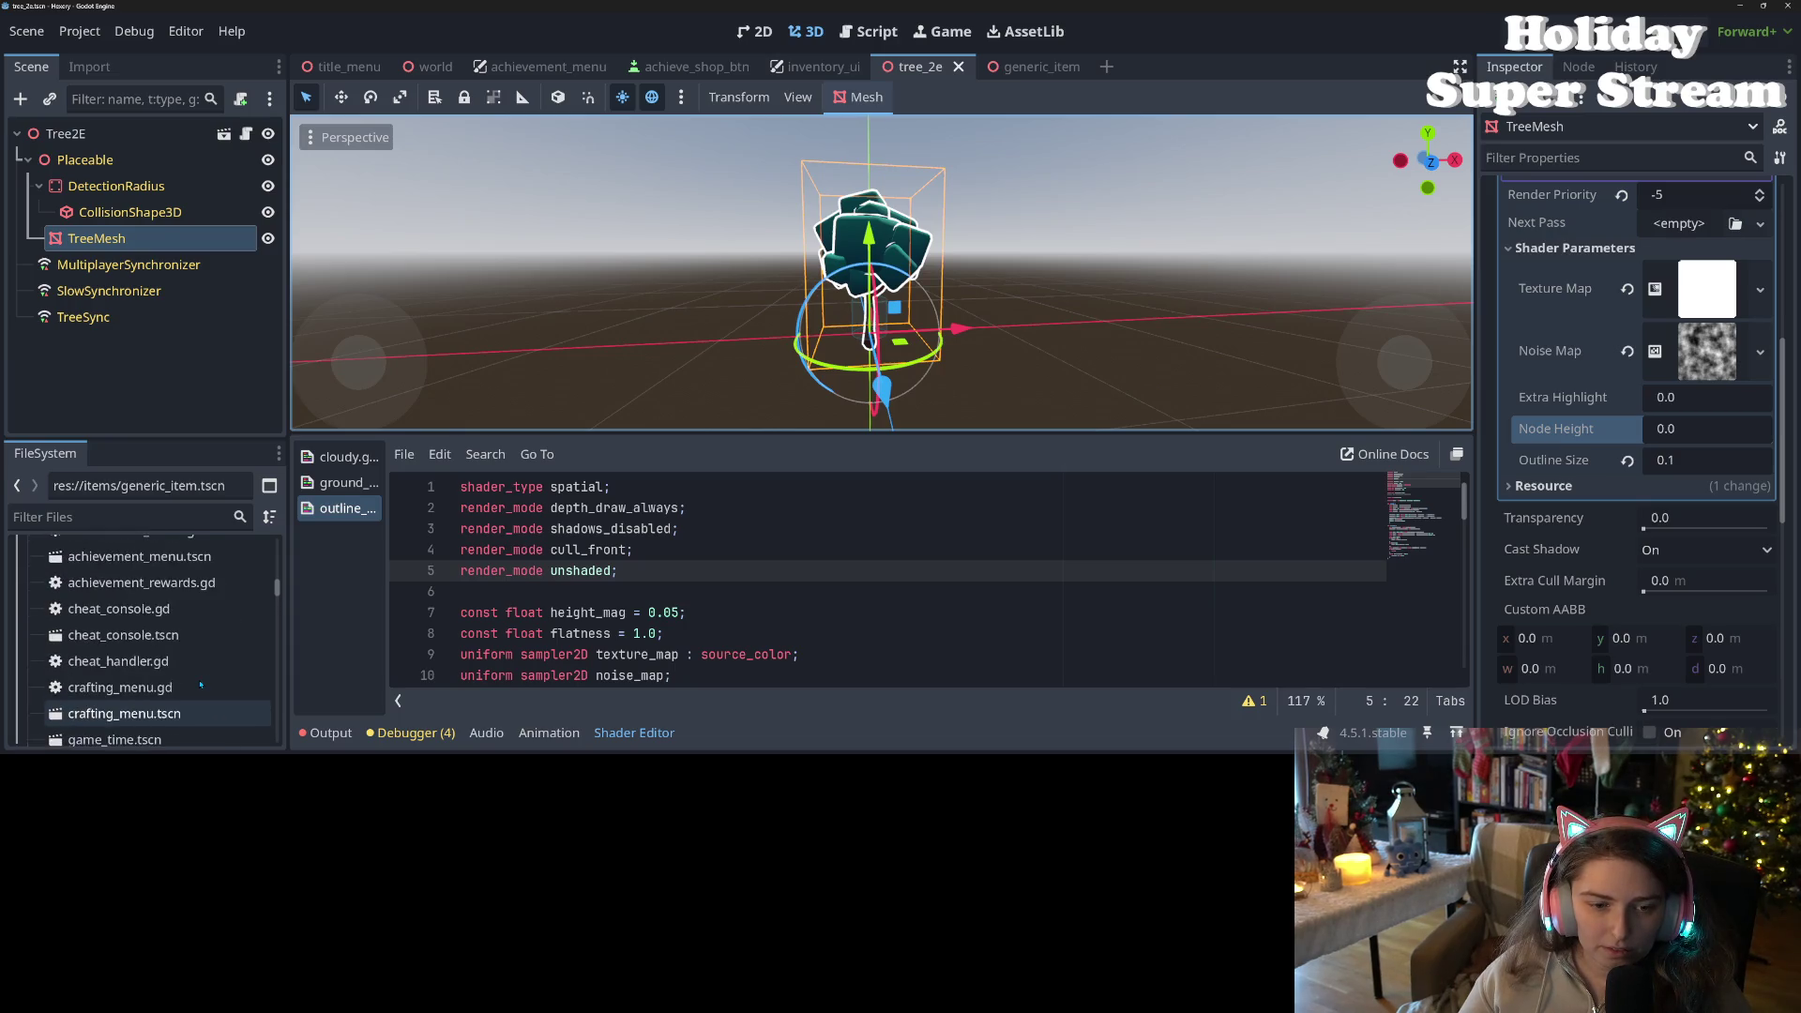
scroll(200, 686, up, 10)
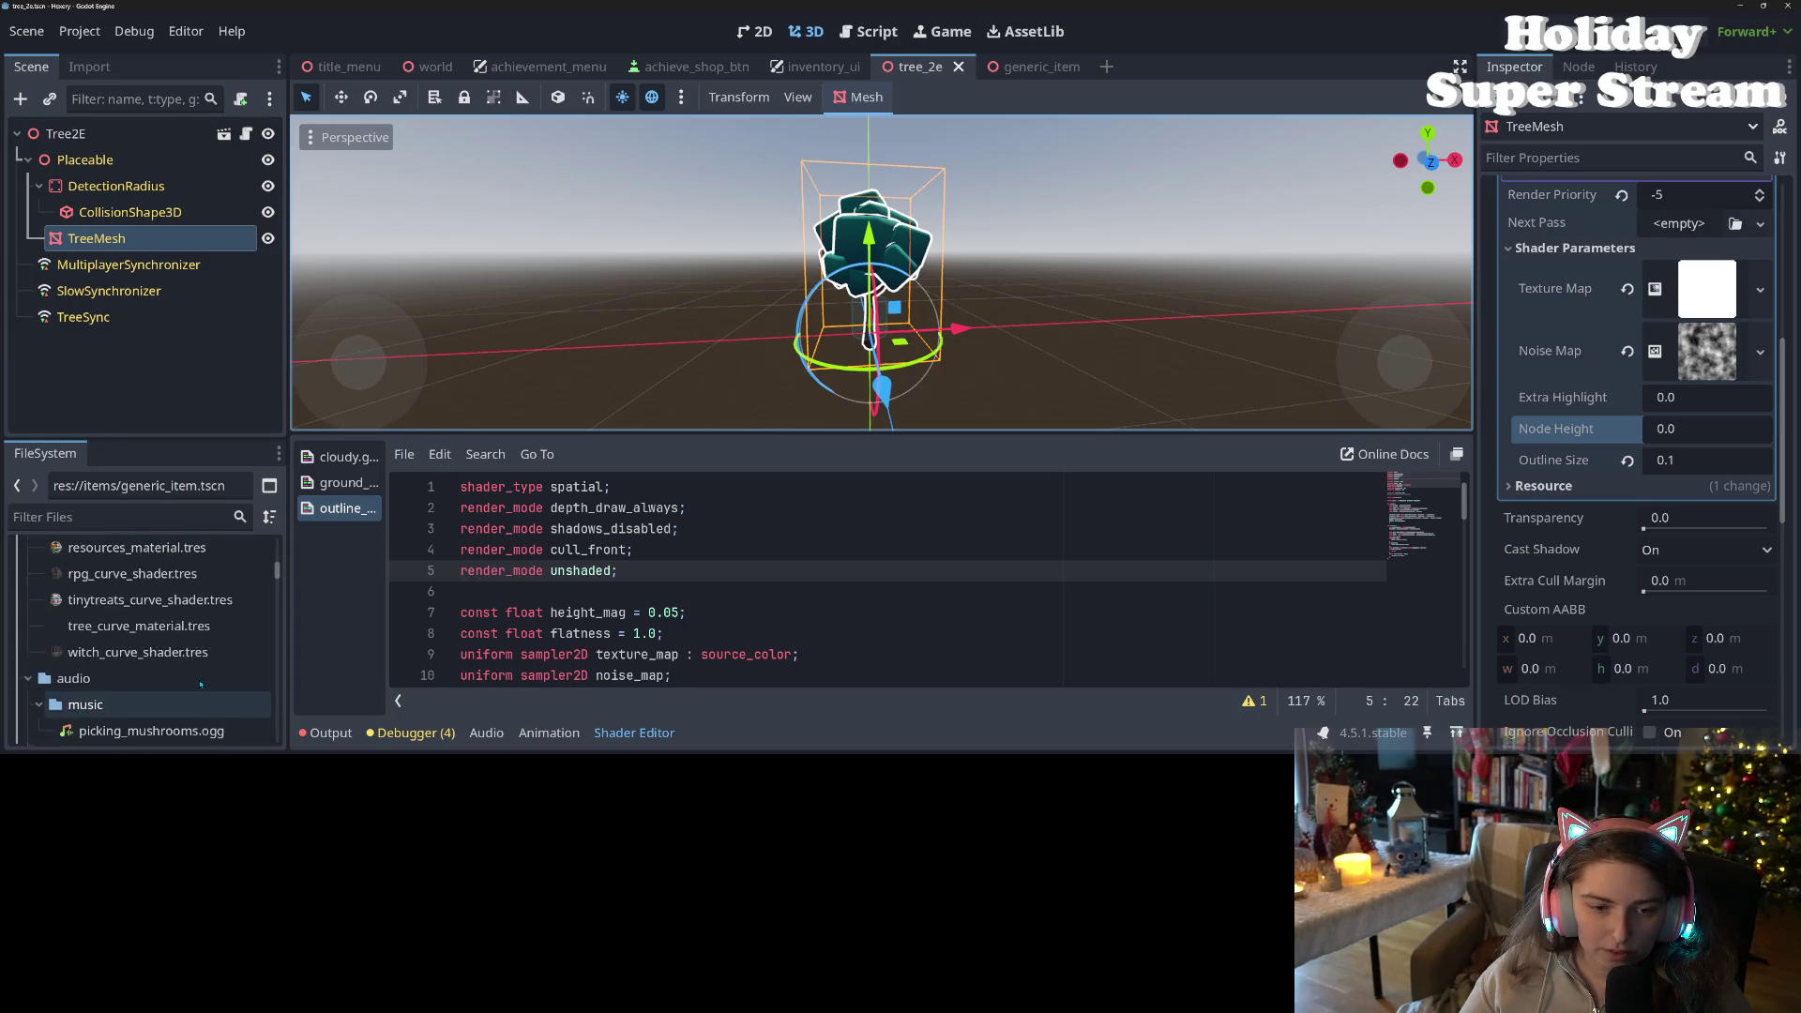
scroll(199, 683, down, 1)
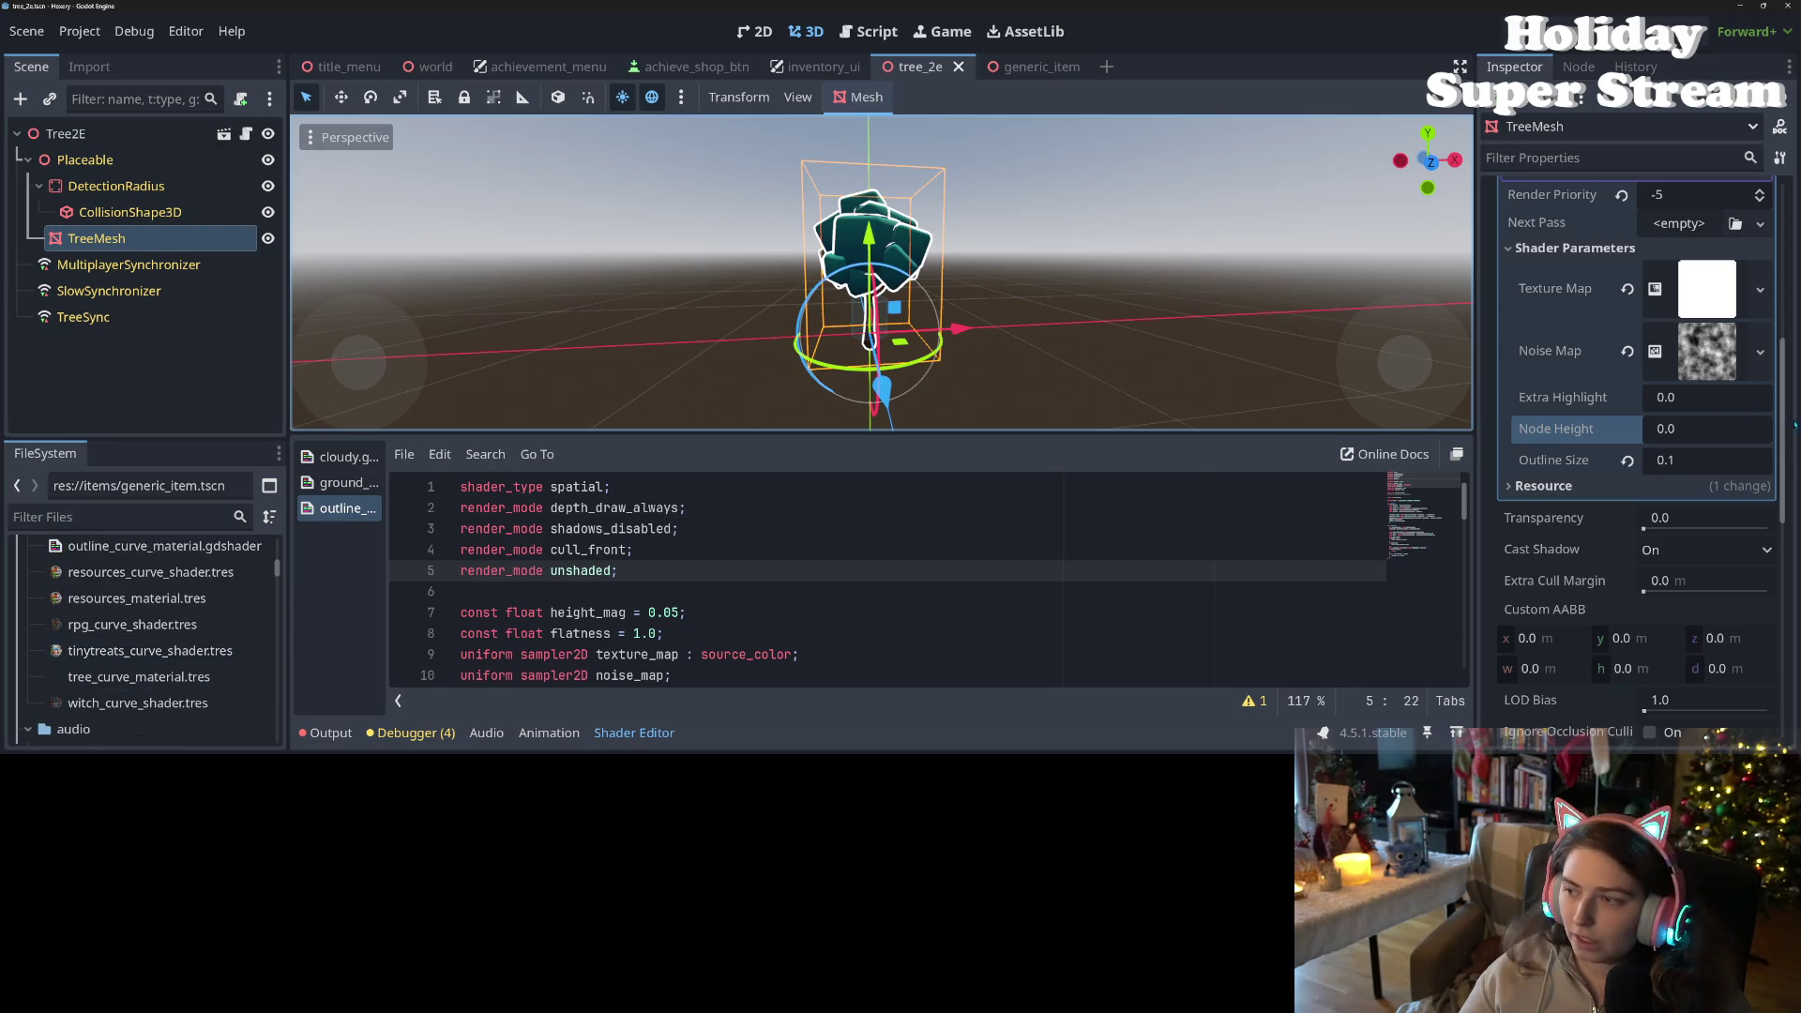
scroll(1662, 487, up, 5)
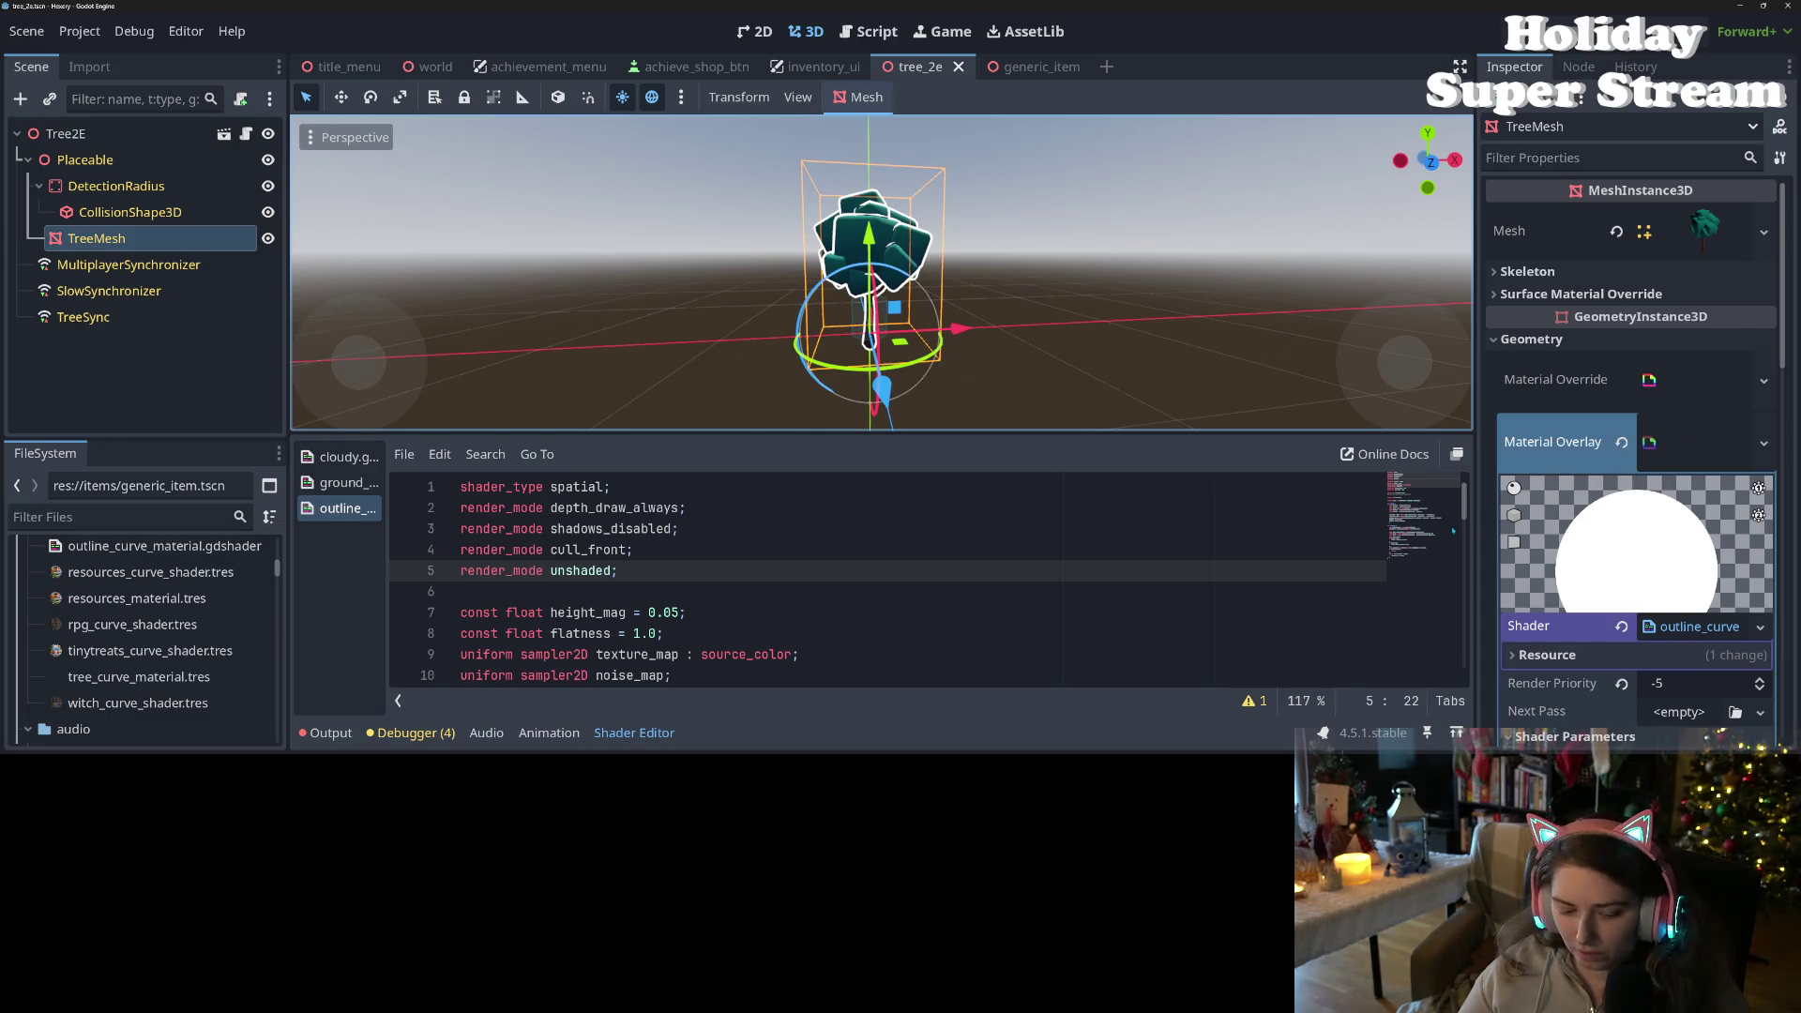
- Make the tree's outline overlay material unique and set its Node Height to 0.0
scroll(1722, 445, down, 5)
click(1724, 425)
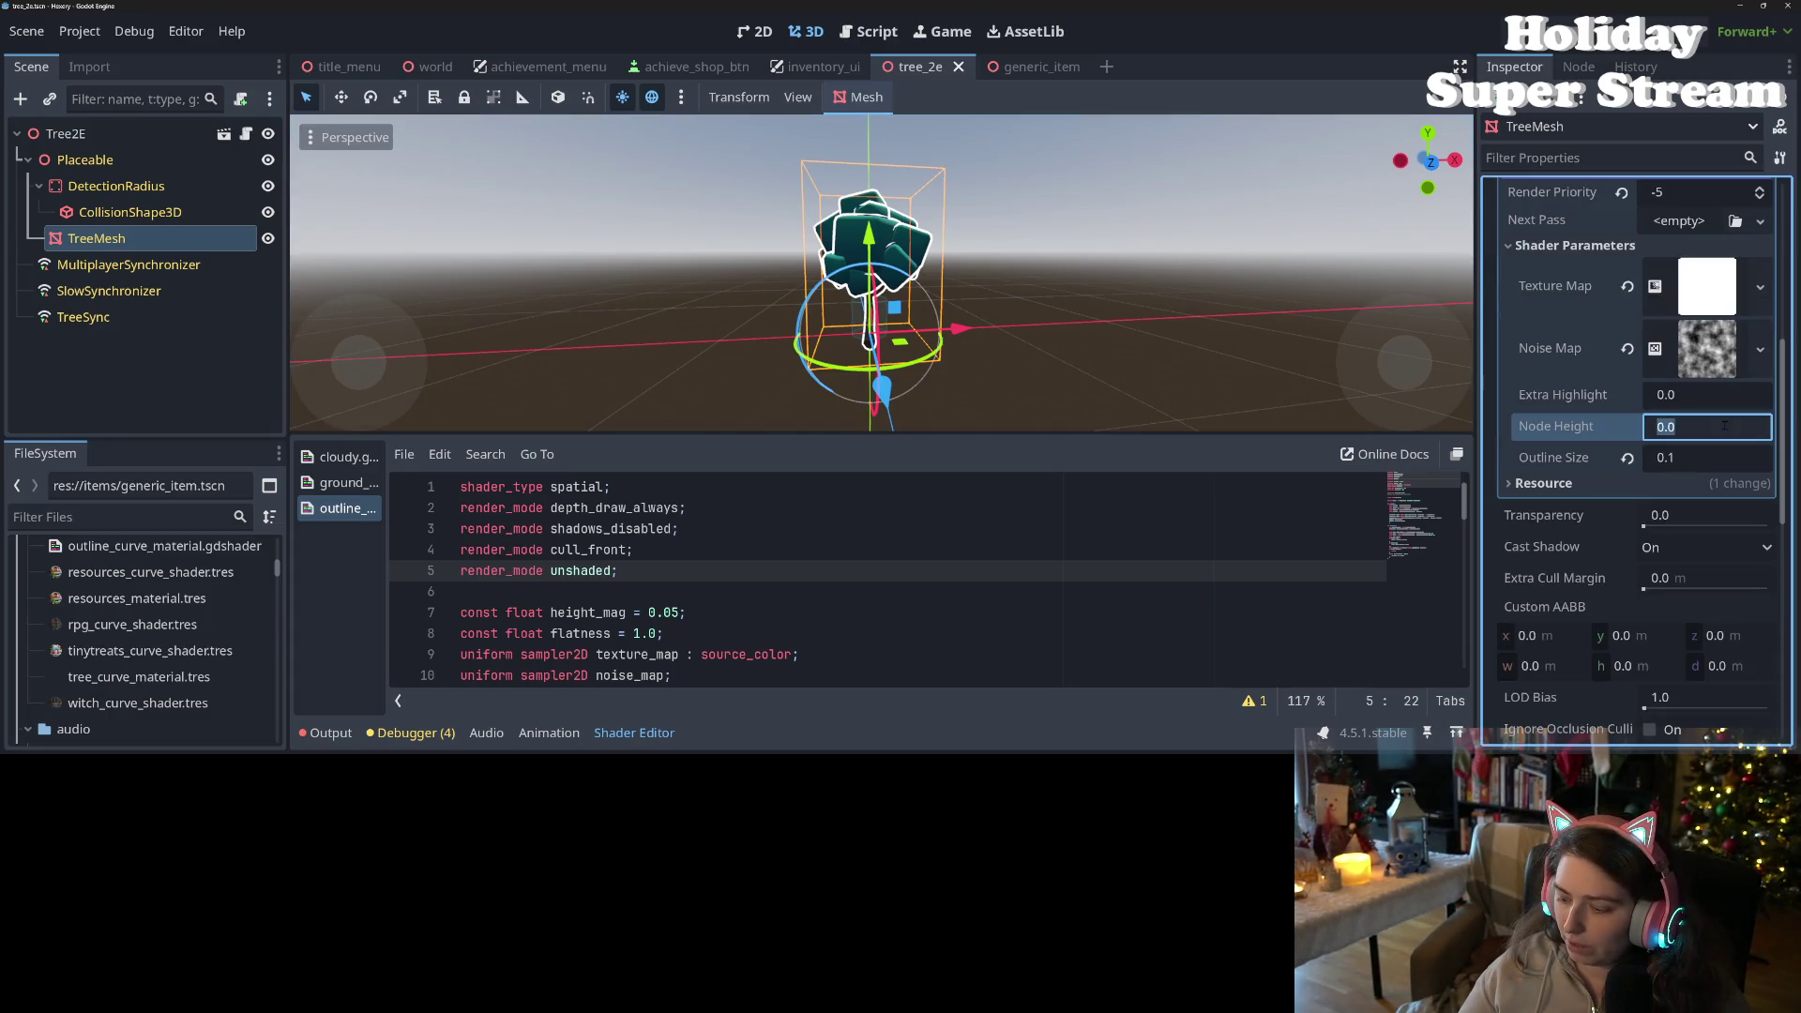
key(Return)
scroll(1778, 218, up, 3)
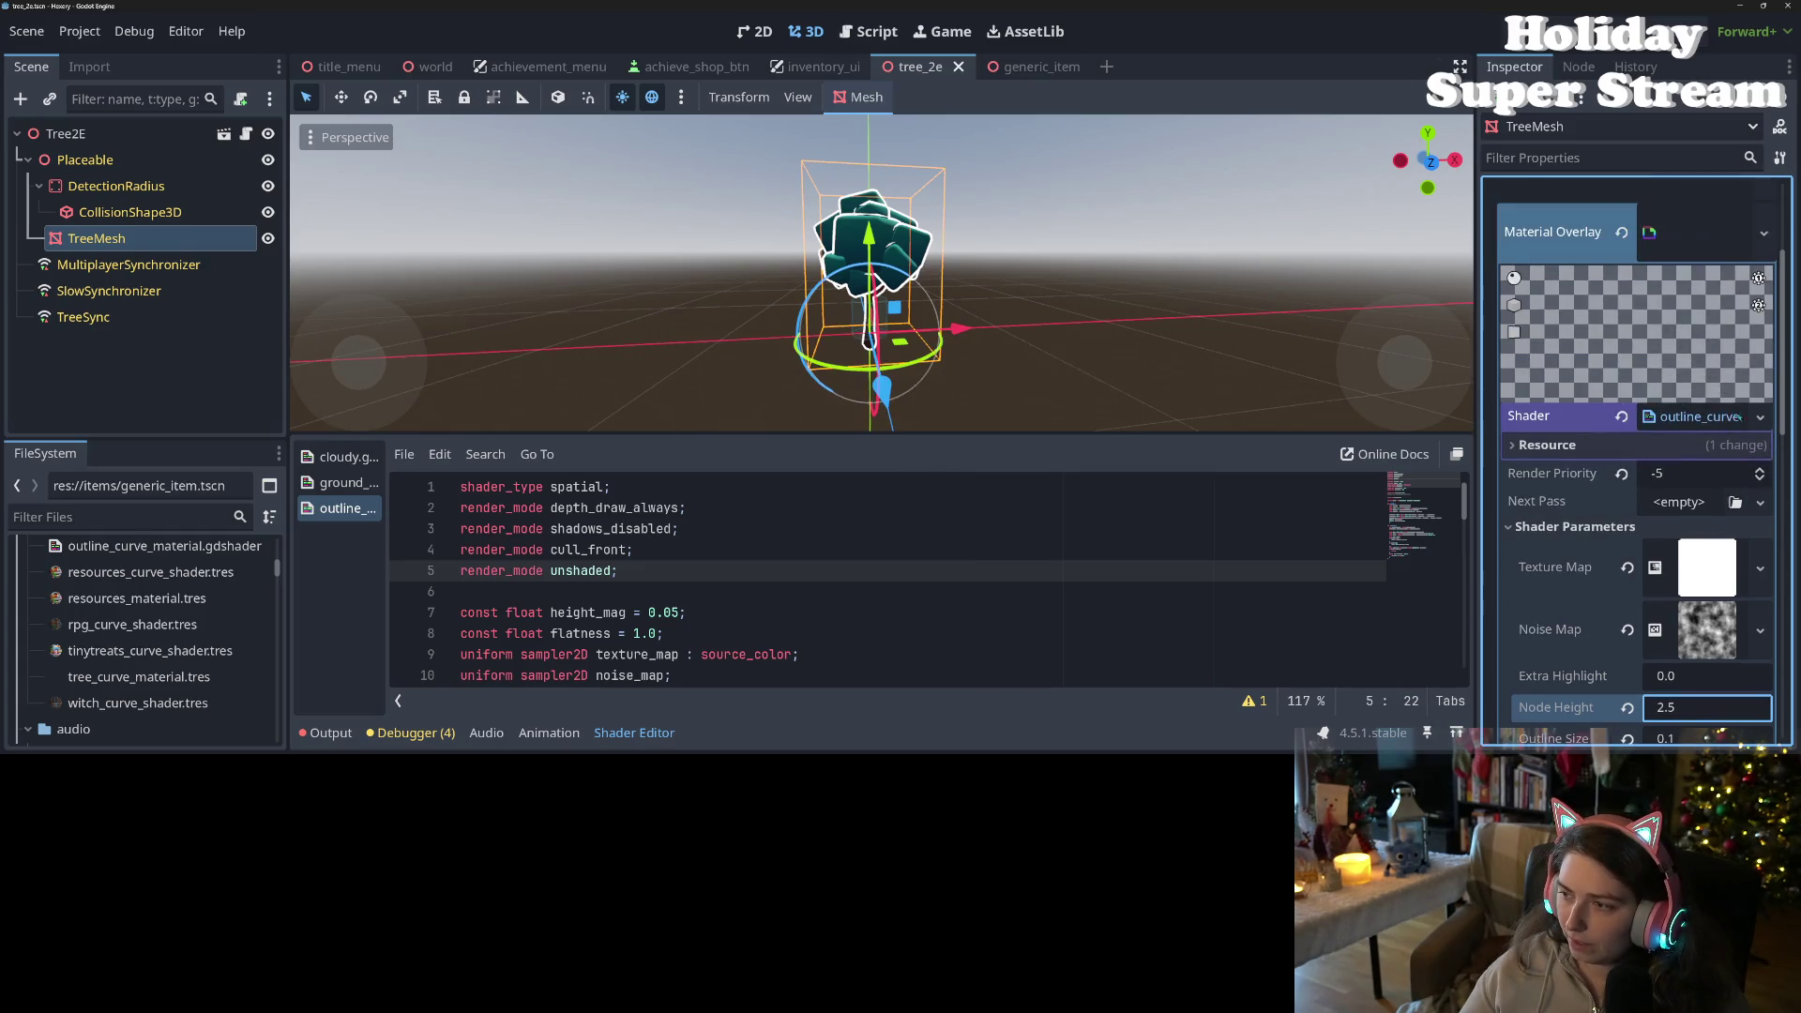
click(1764, 232)
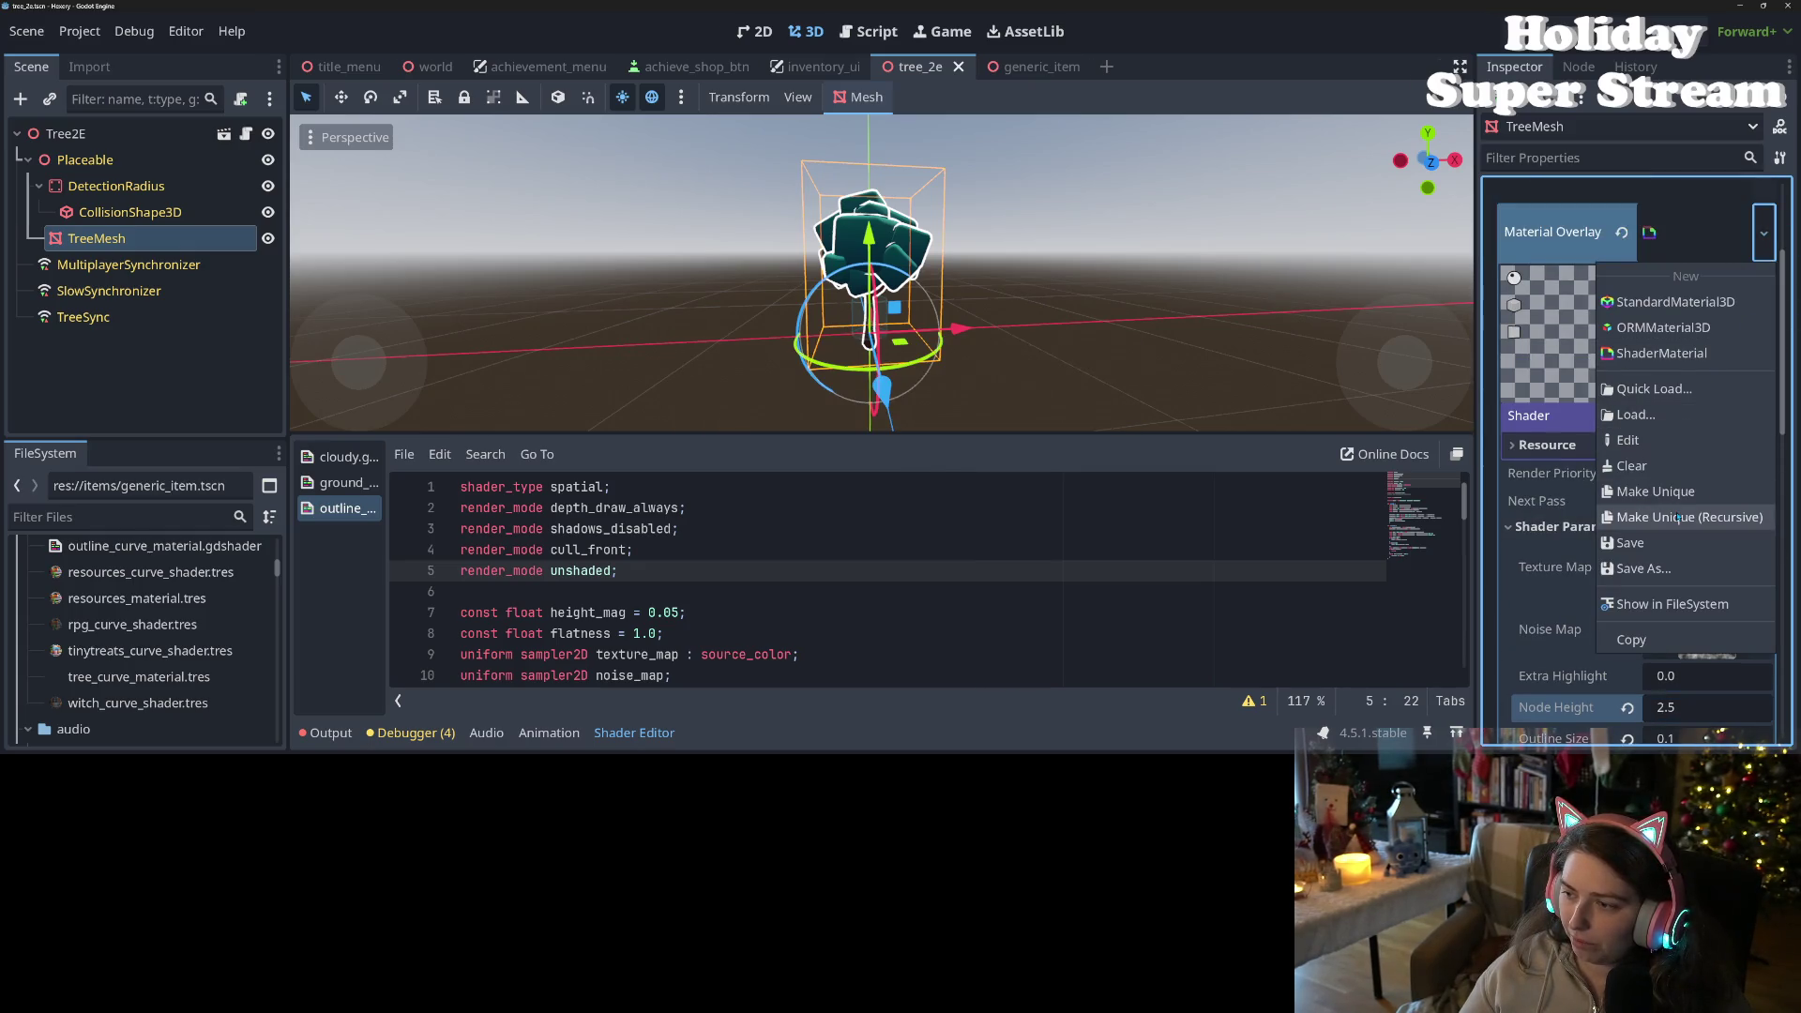
click(1654, 492)
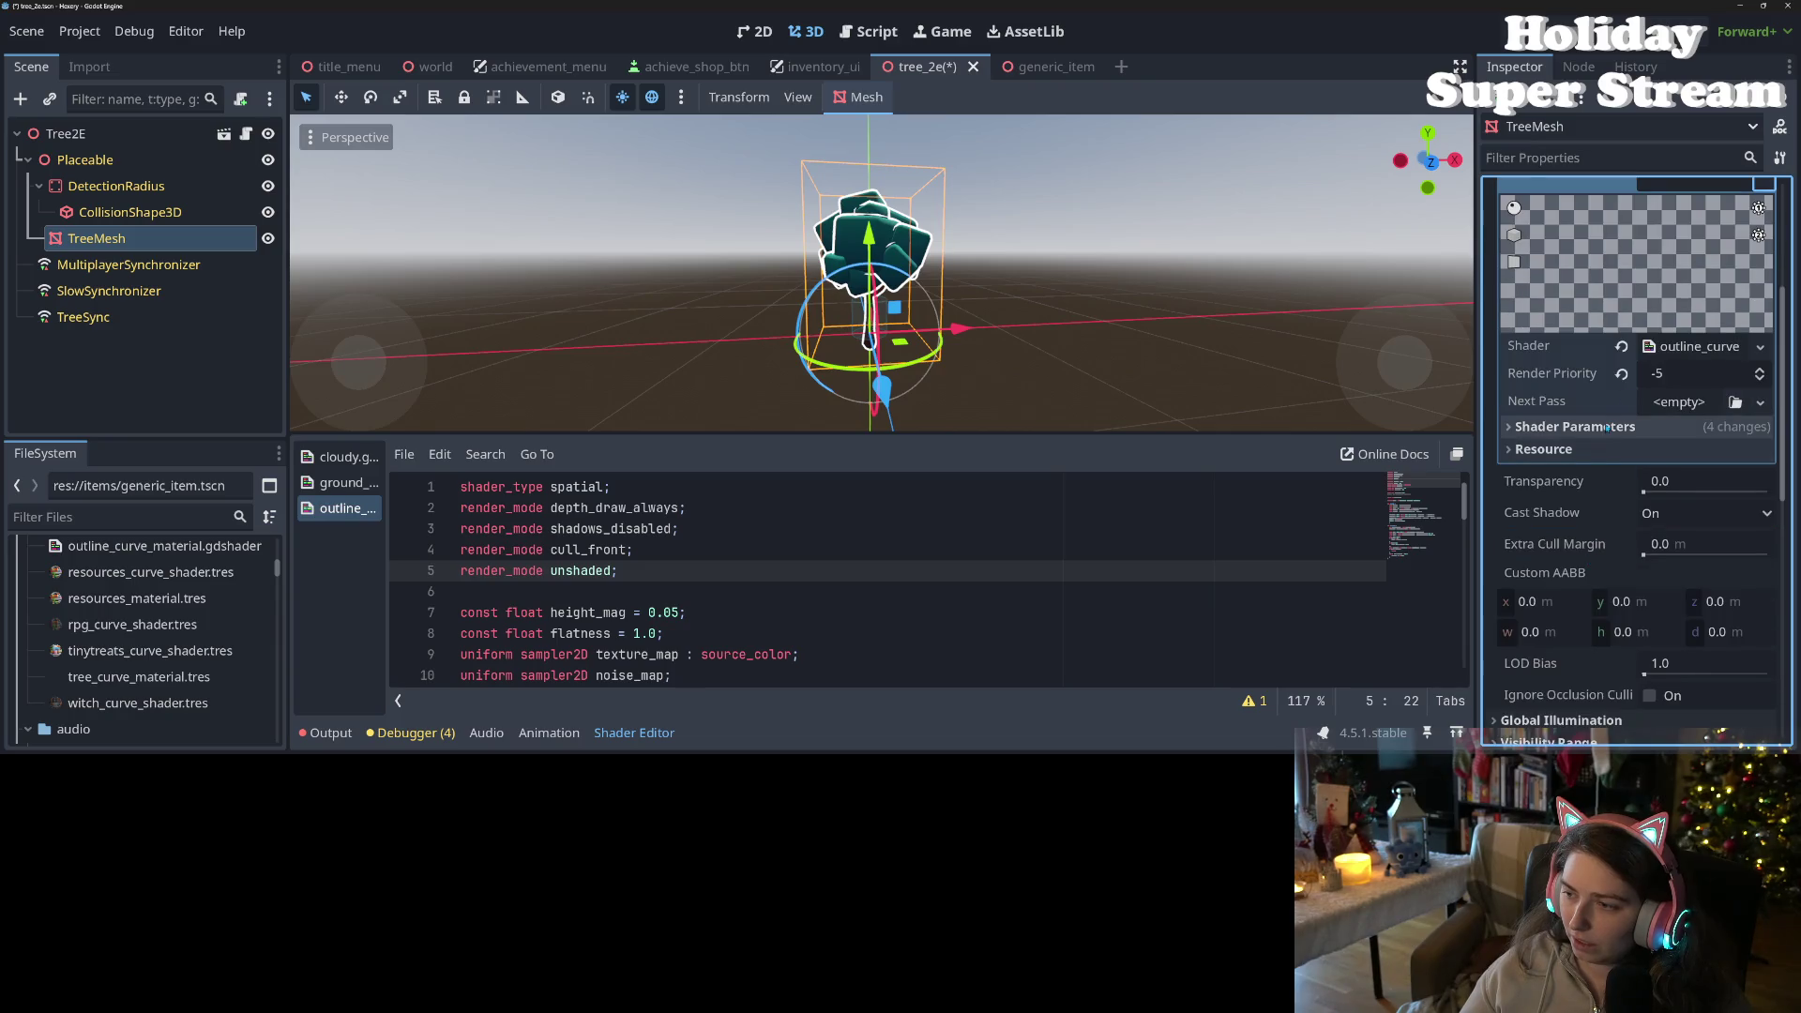
click(1665, 607)
text(0)
key(Return)
- Save the tree_2e scene and begin saving the overlay material to its own file
key(ctrl+s)
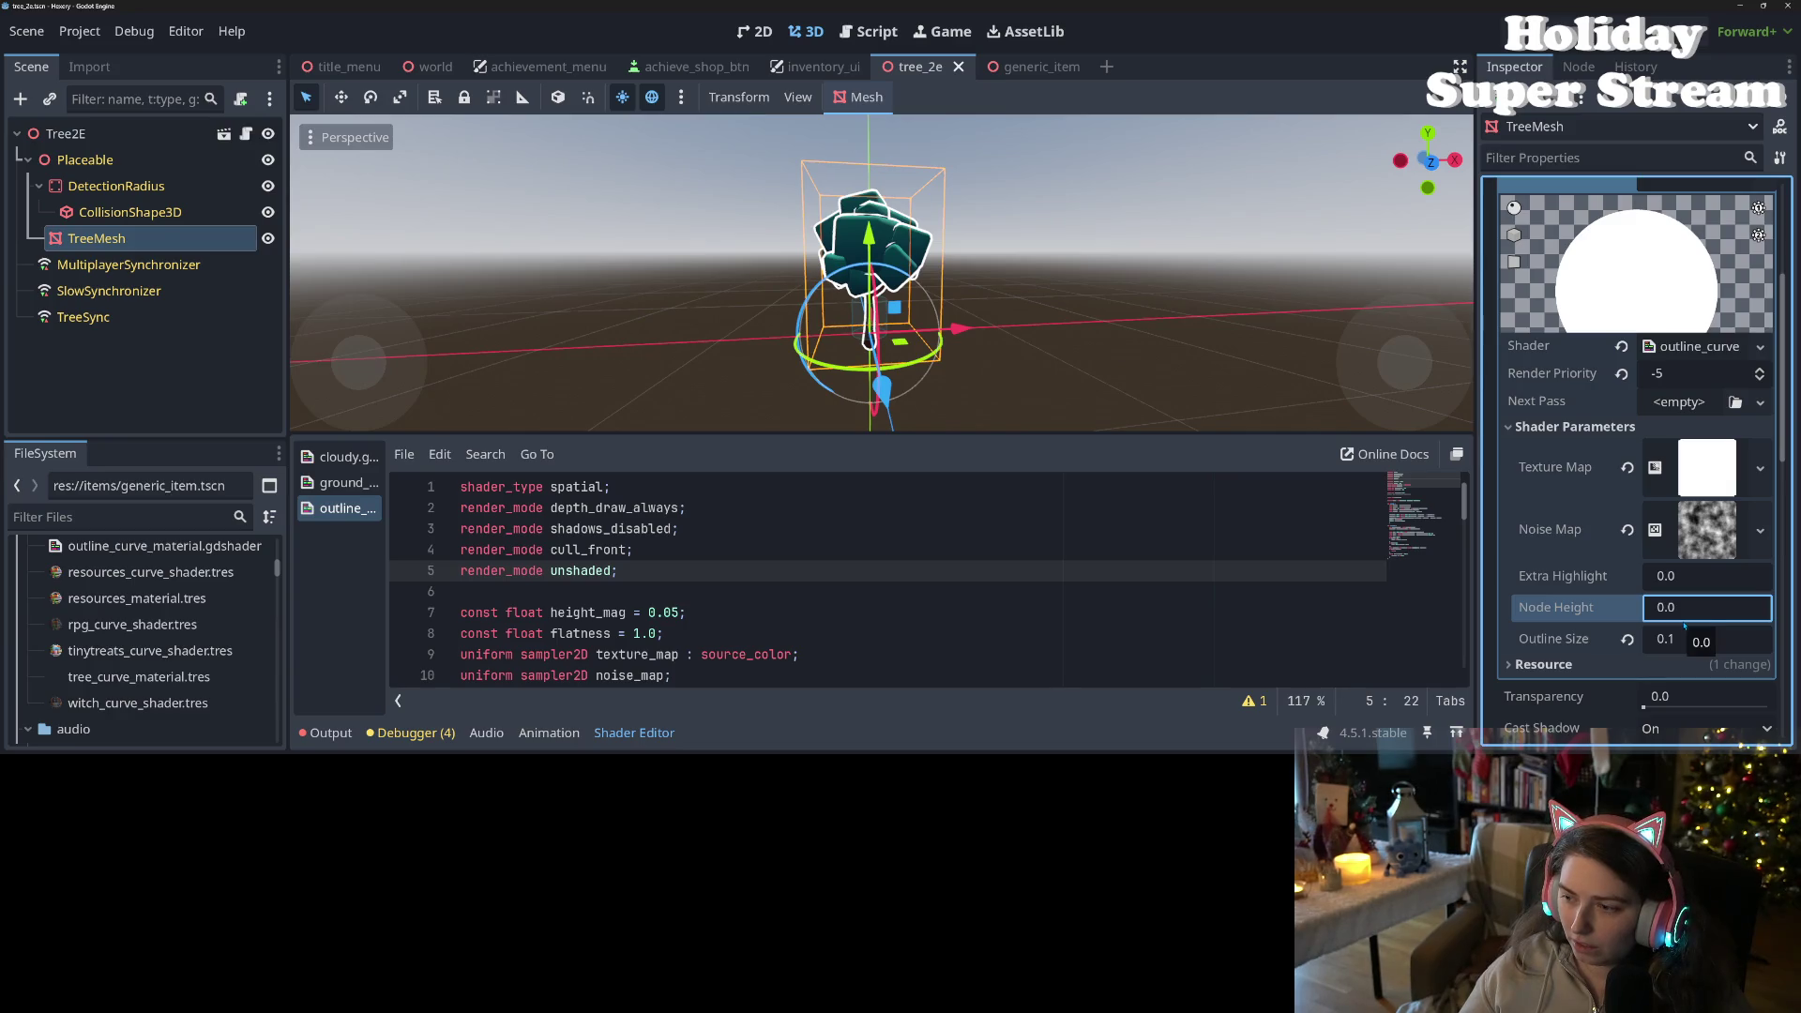
scroll(1561, 548, up, 3)
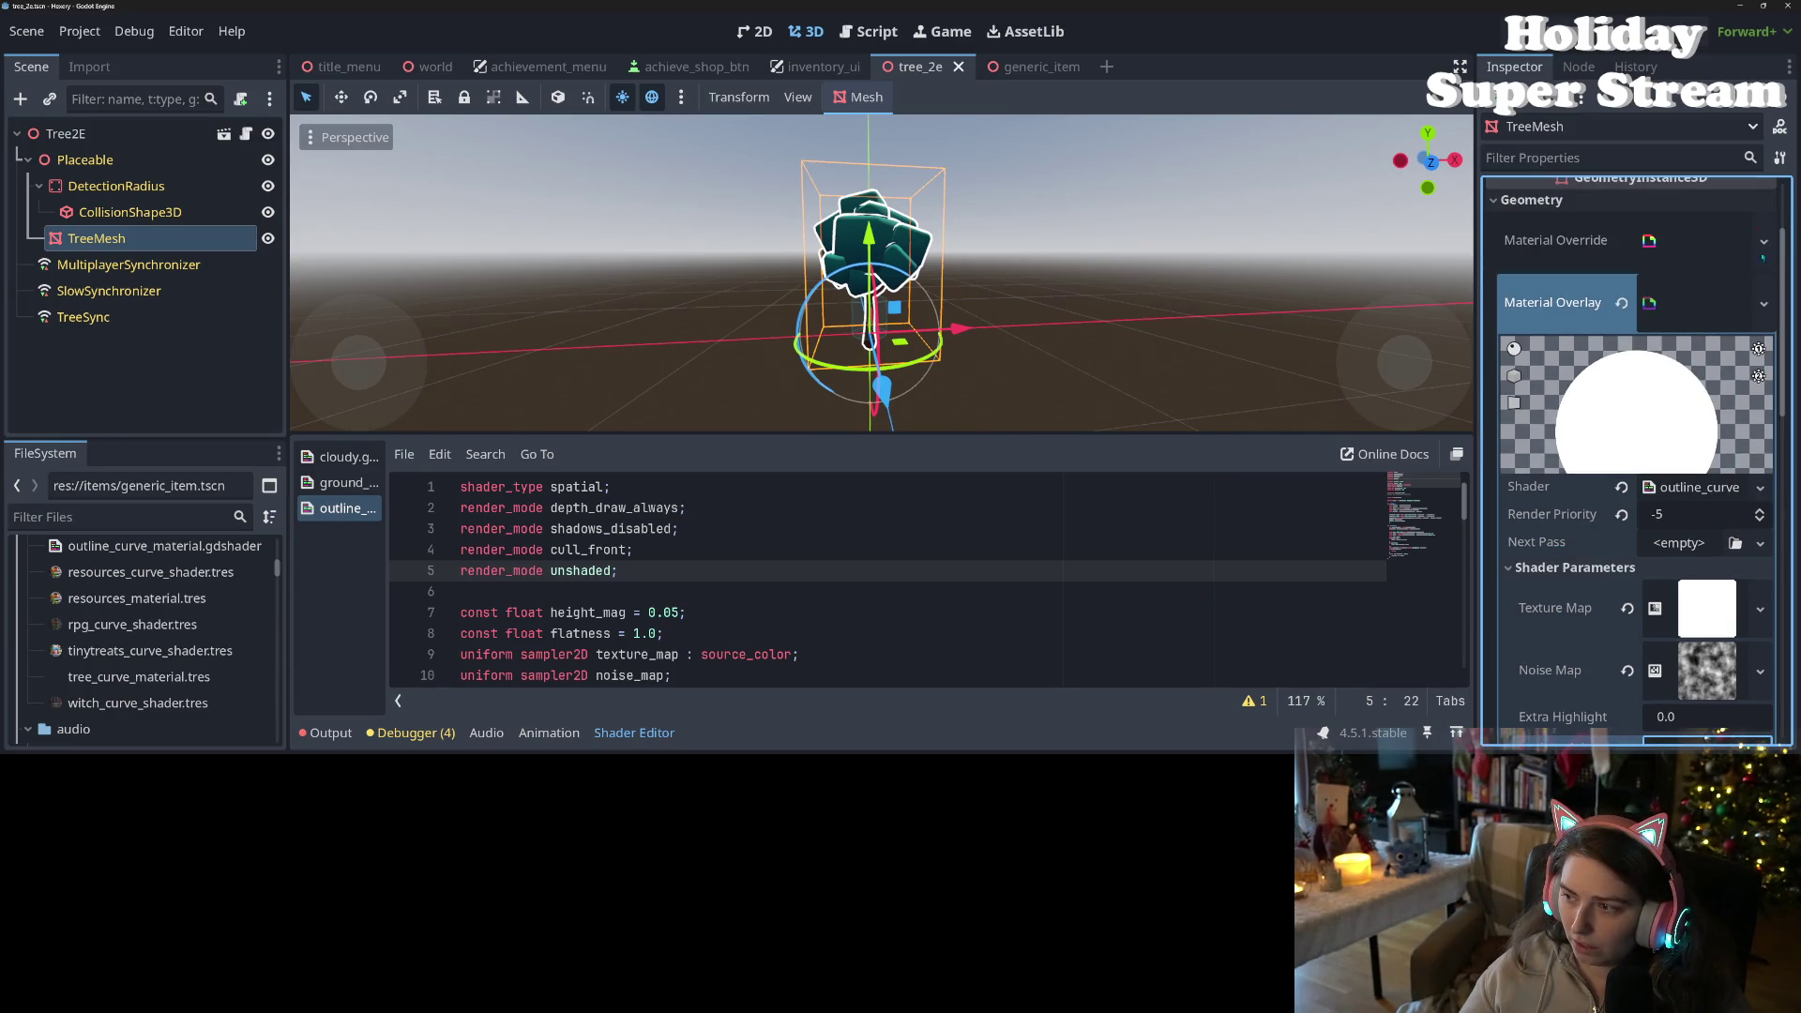
click(1763, 303)
click(1679, 640)
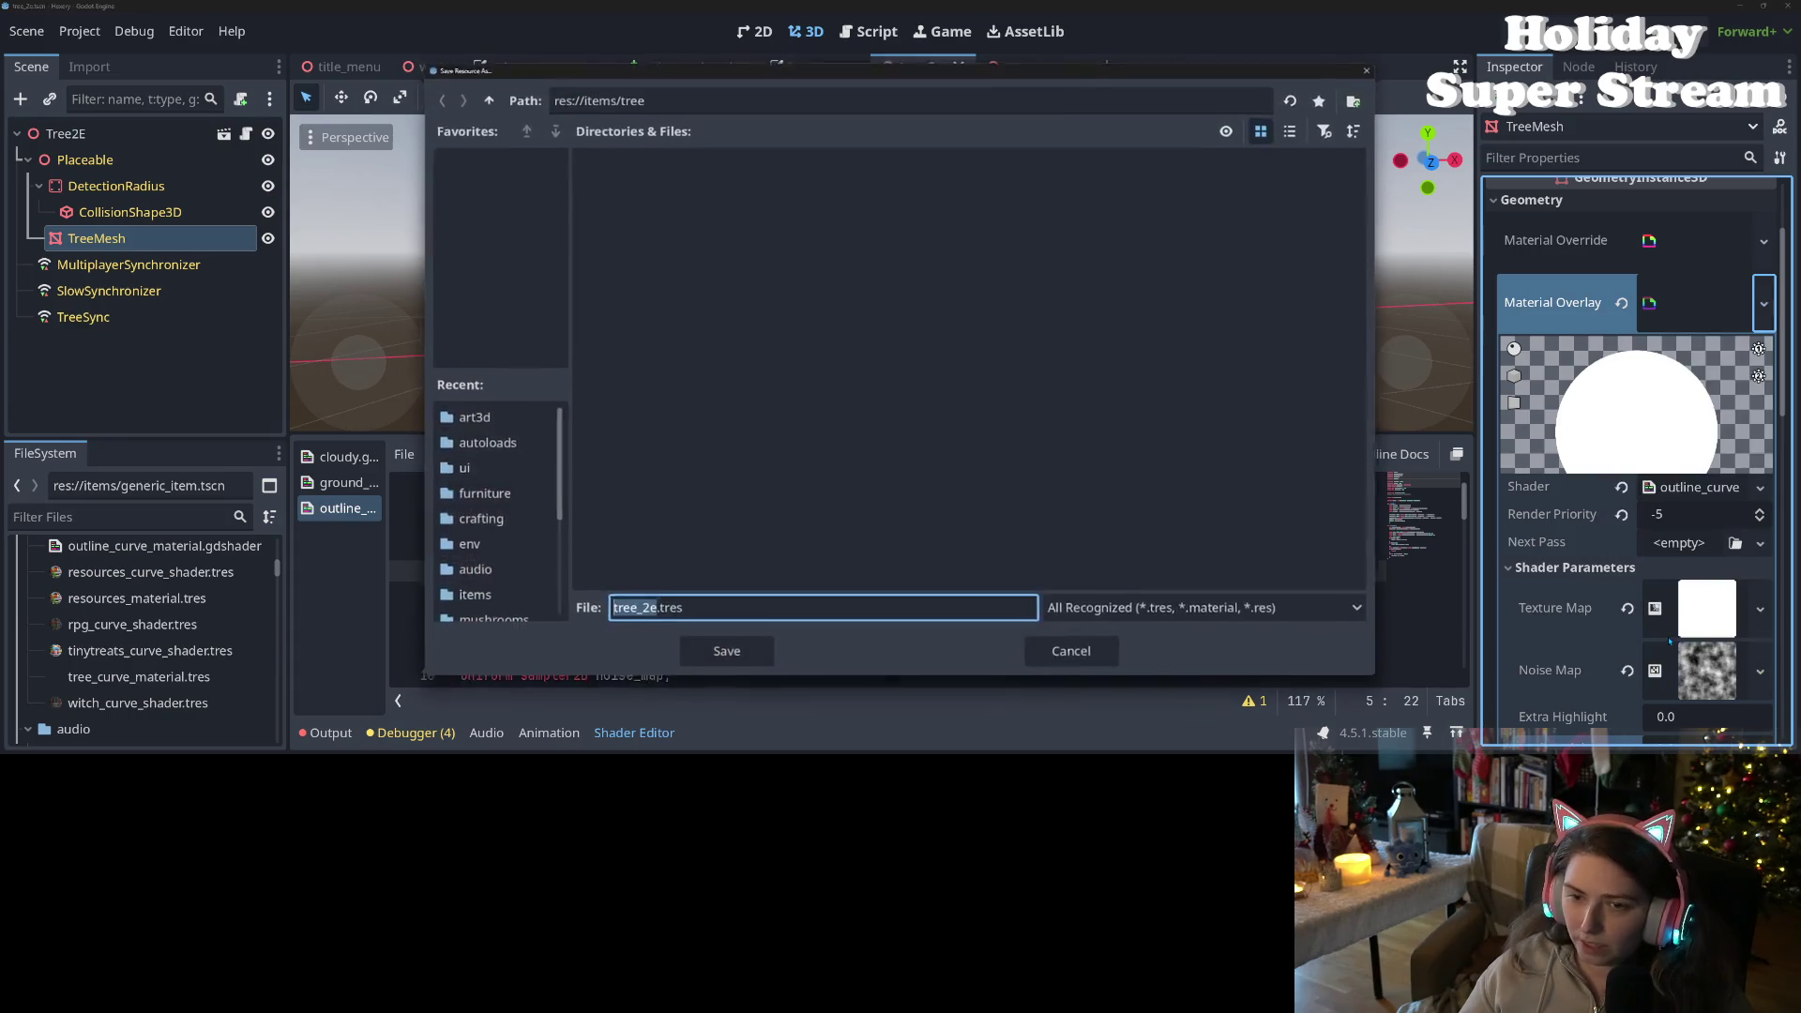
- Save the outline material as curve_outline.tres in the art3d folder
click(469, 417)
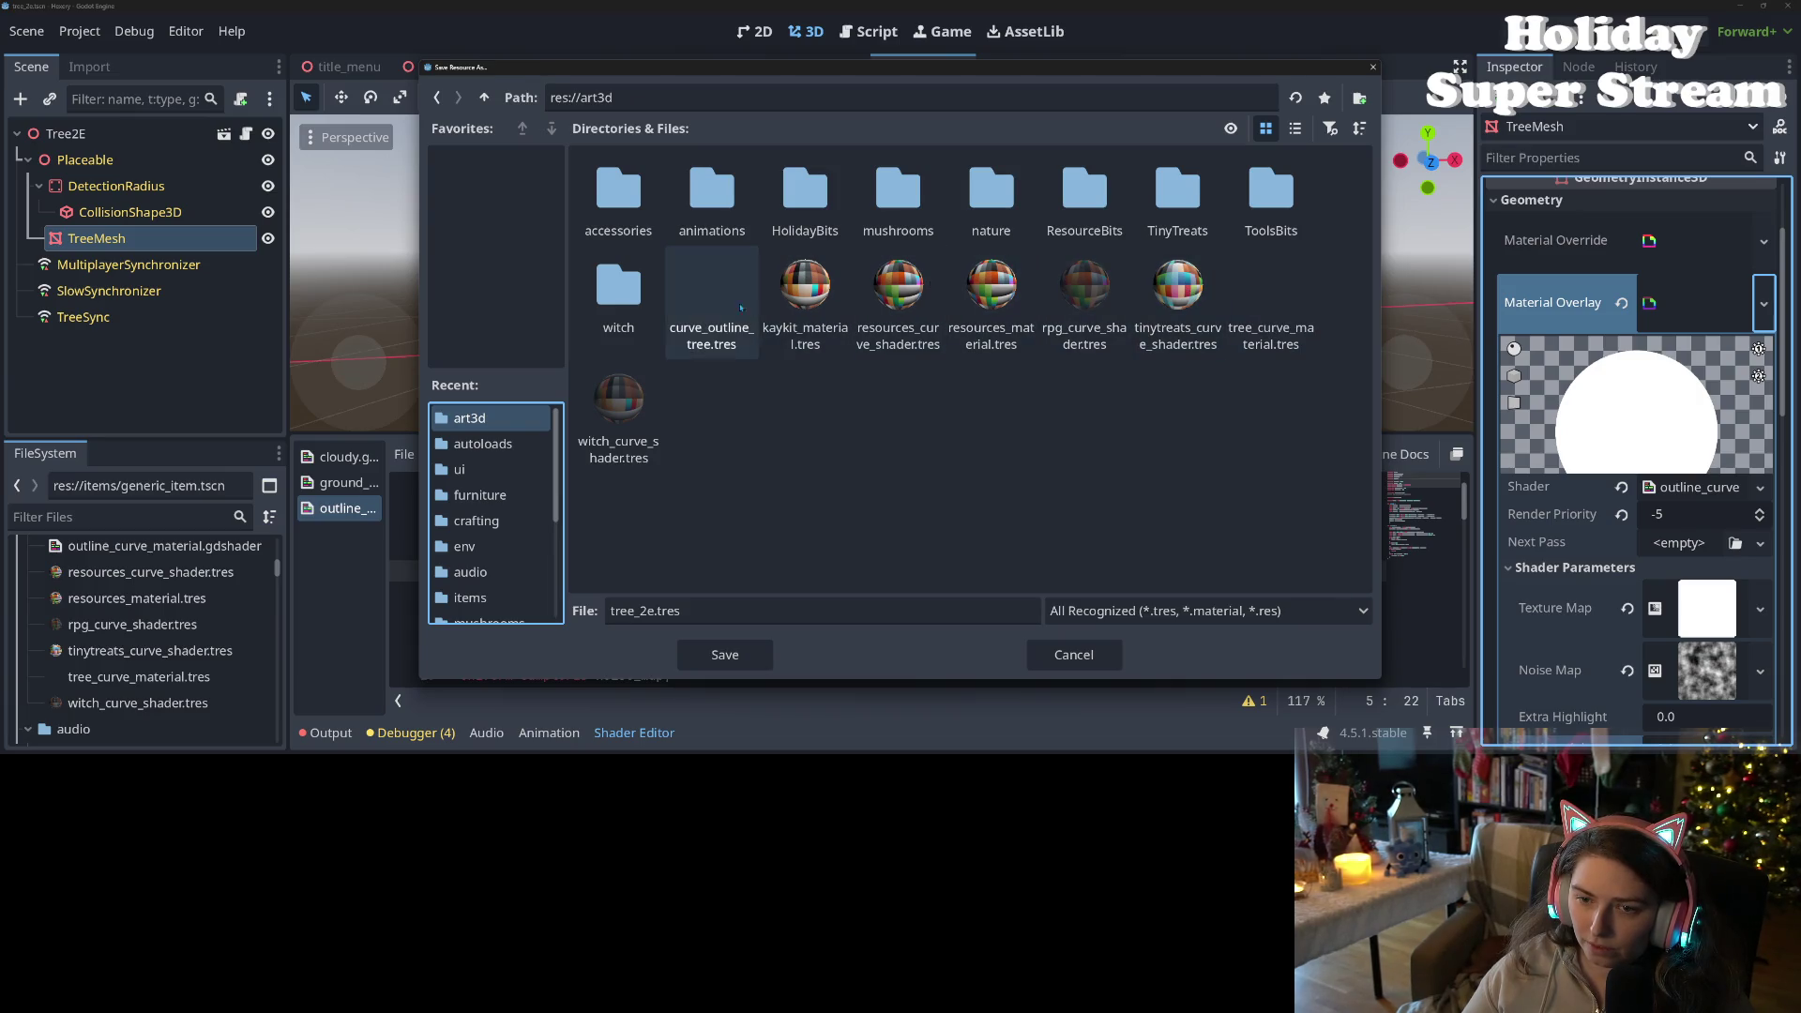
click(711, 300)
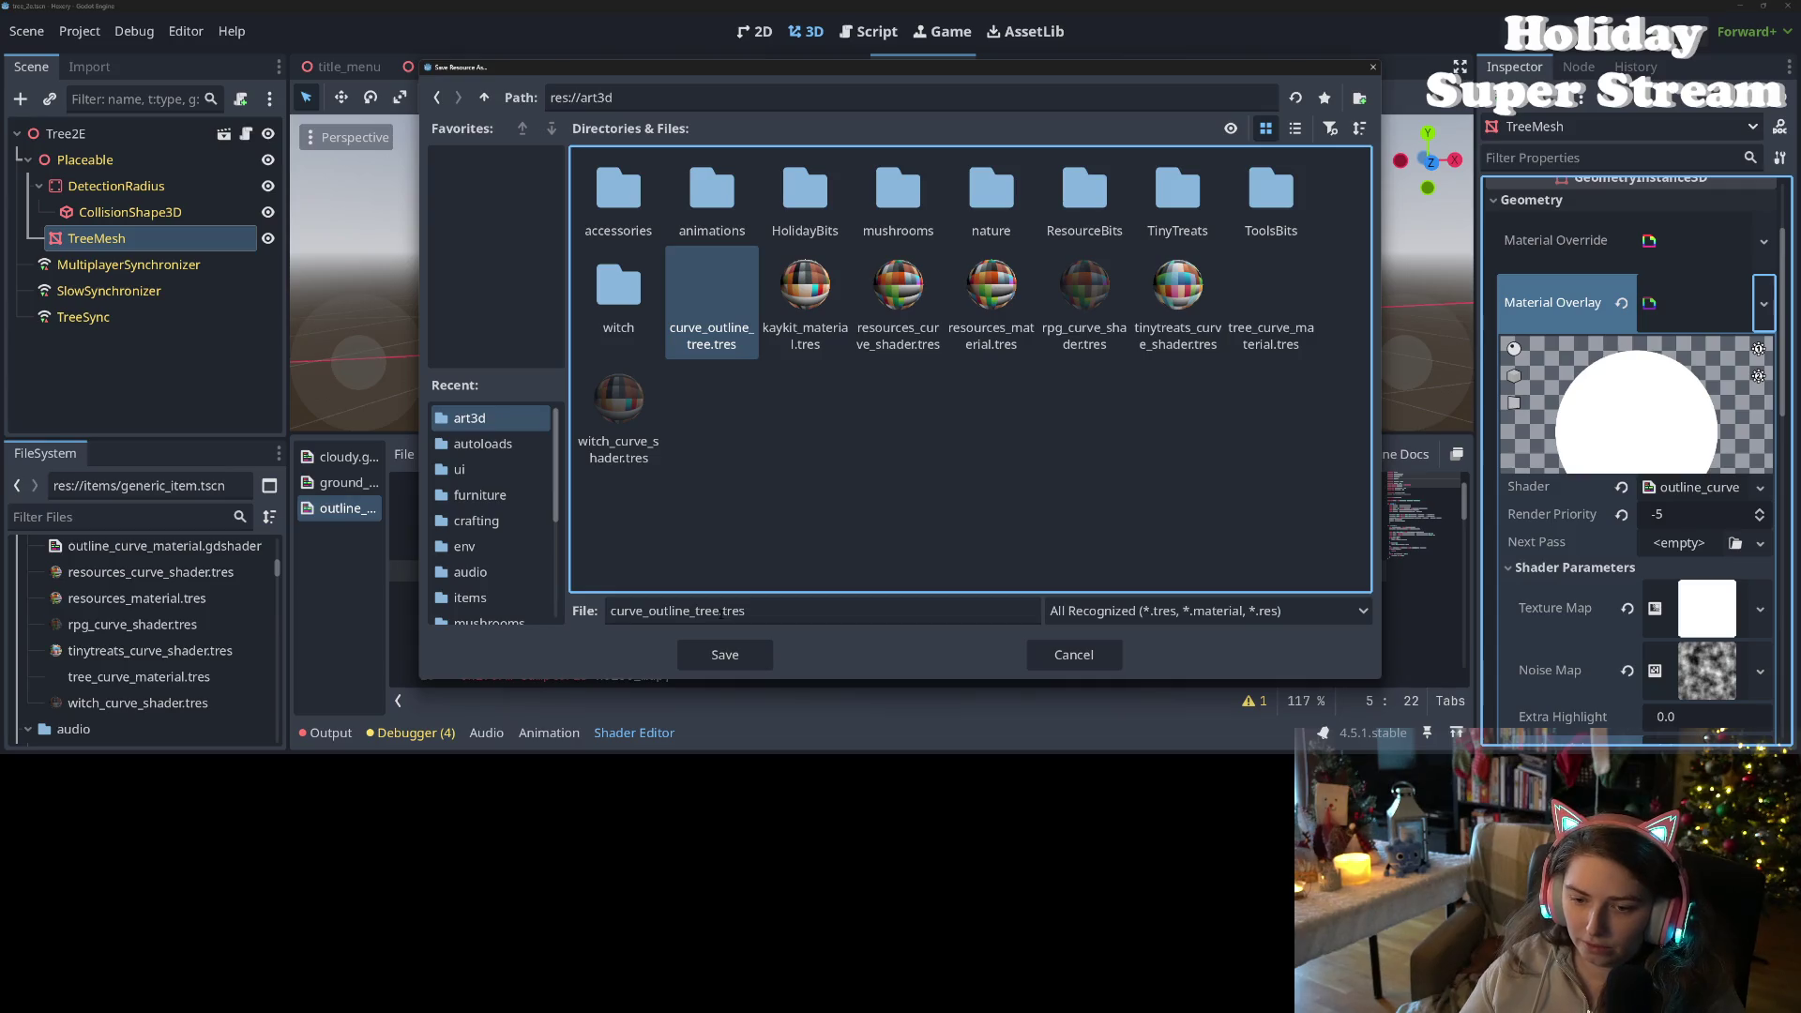
double_click(699, 610)
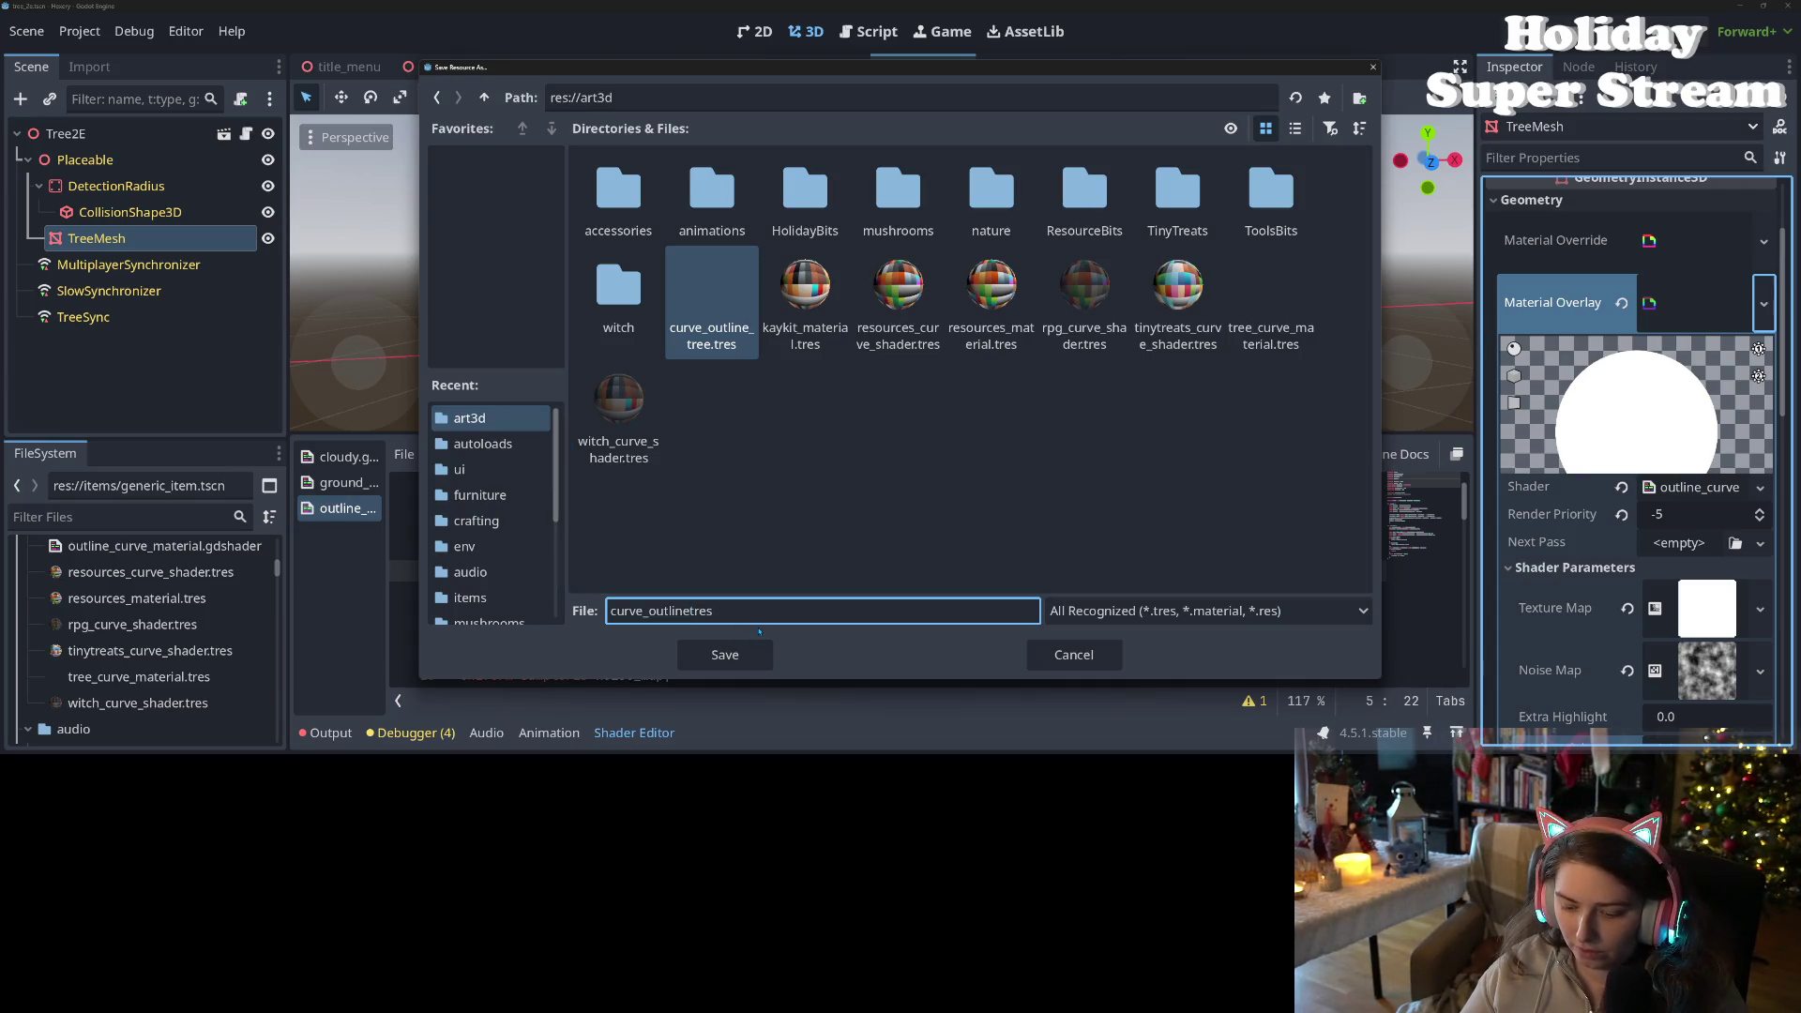
text(.)
click(725, 655)
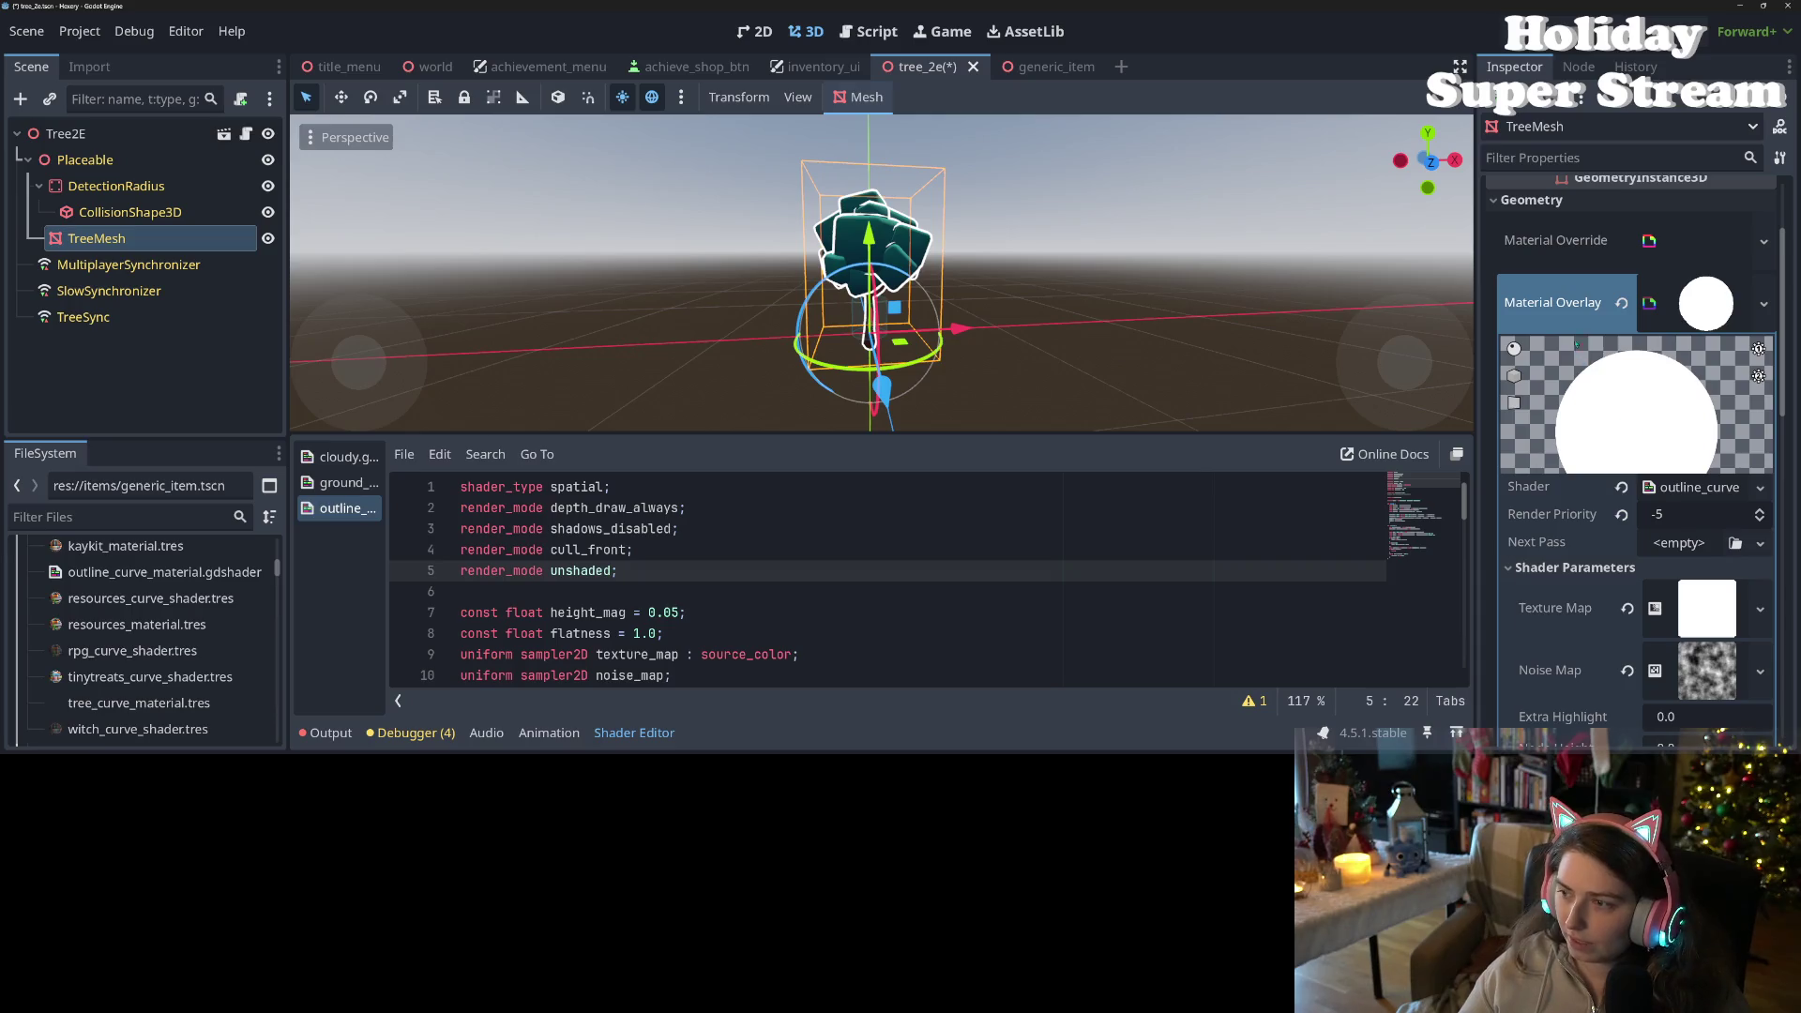
- Revert the tree mesh's Material Overlay to empty and save the tree_2e scene
right_click(1572, 323)
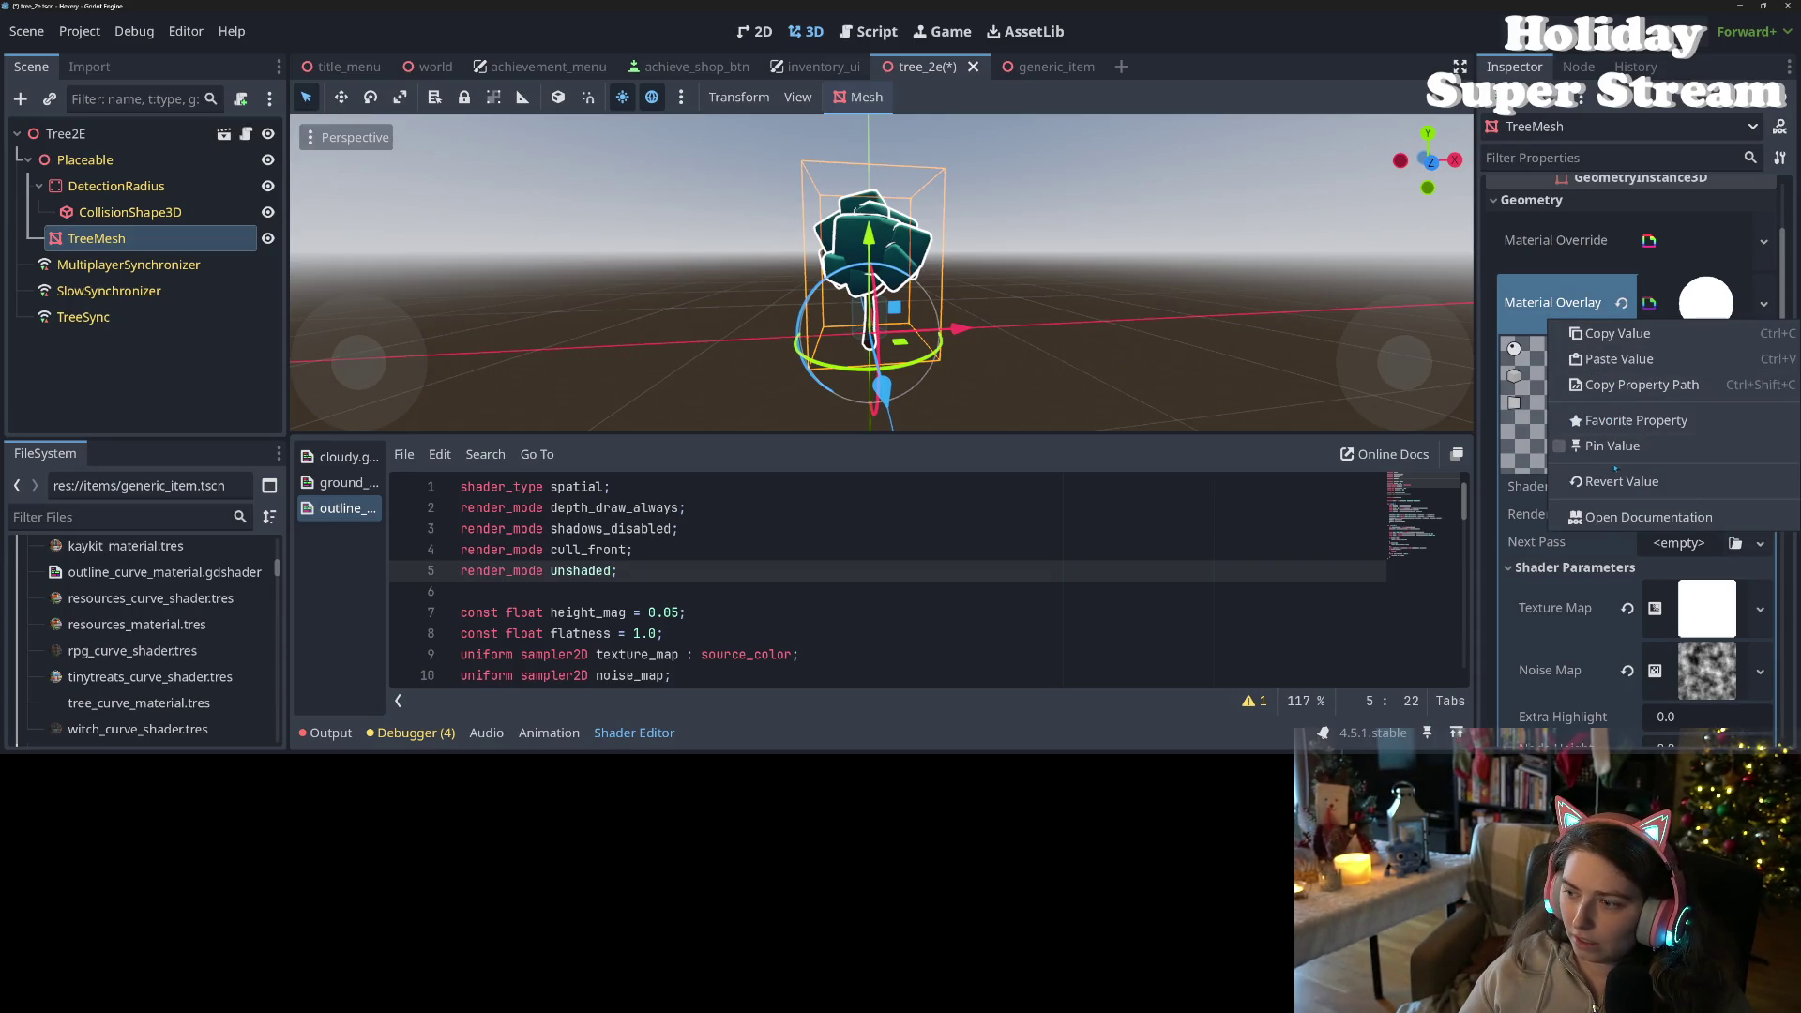
click(1616, 335)
click(1621, 302)
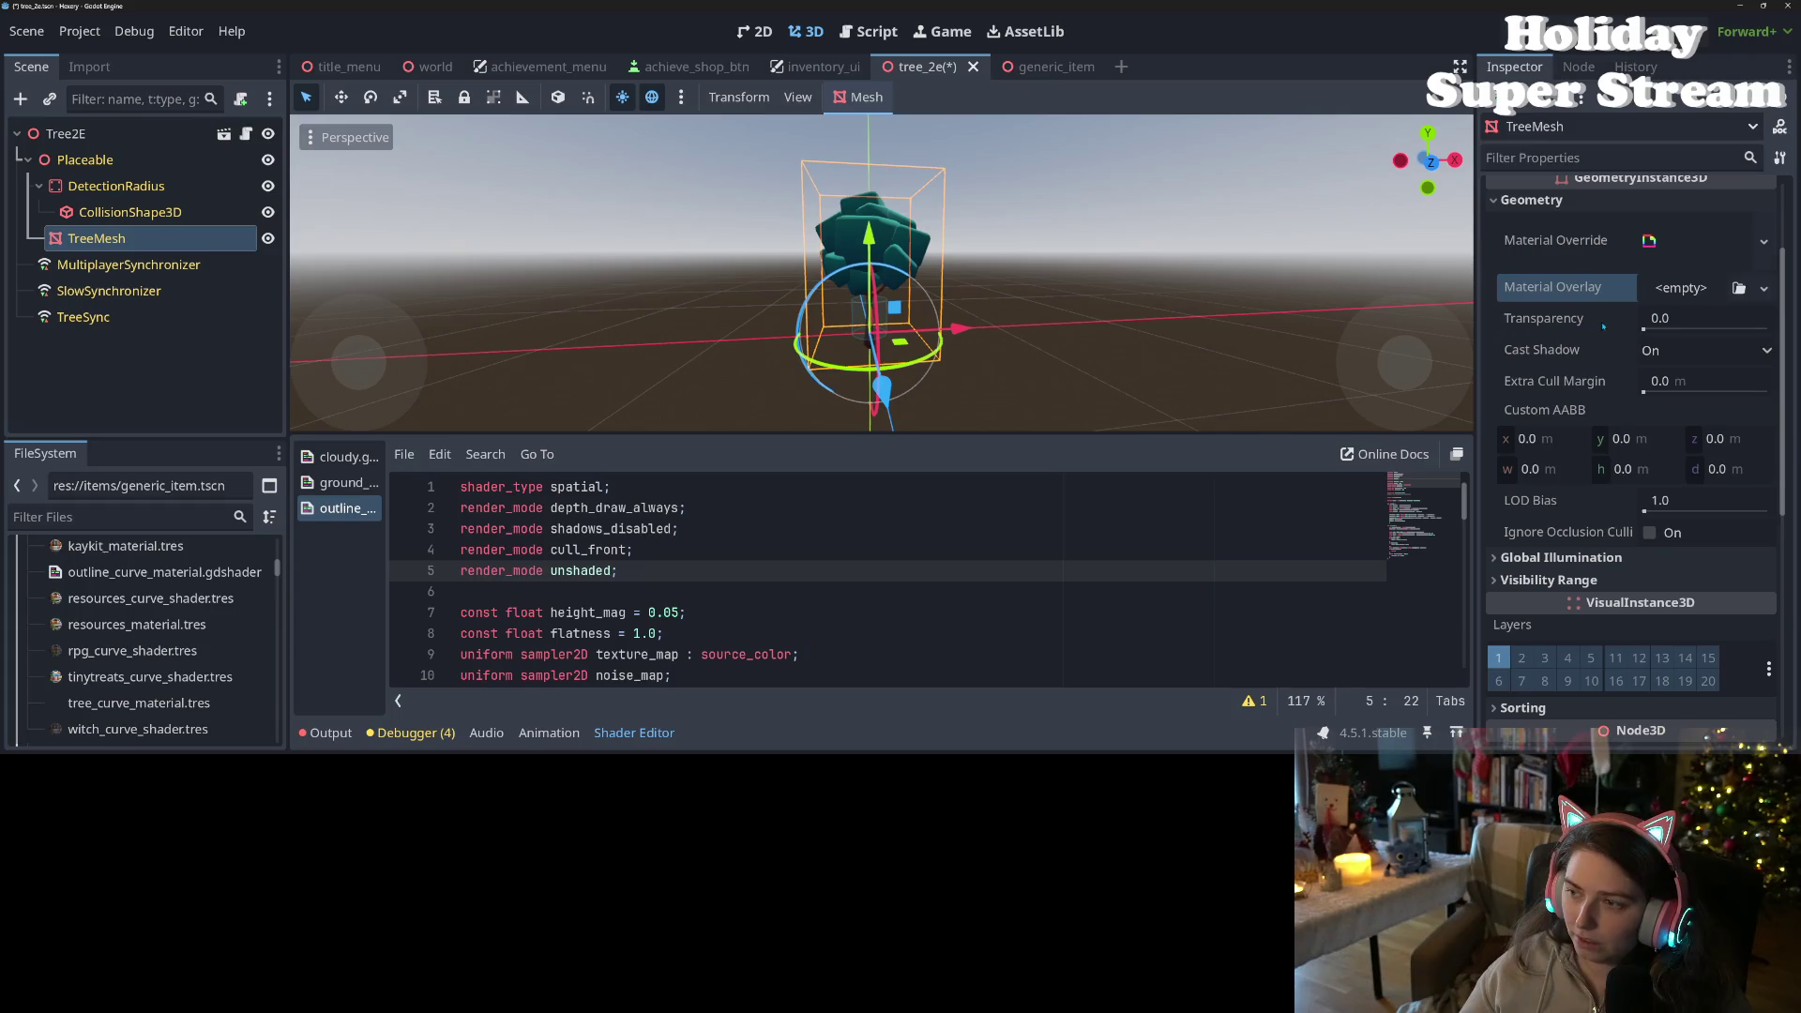
key(ctrl+s)
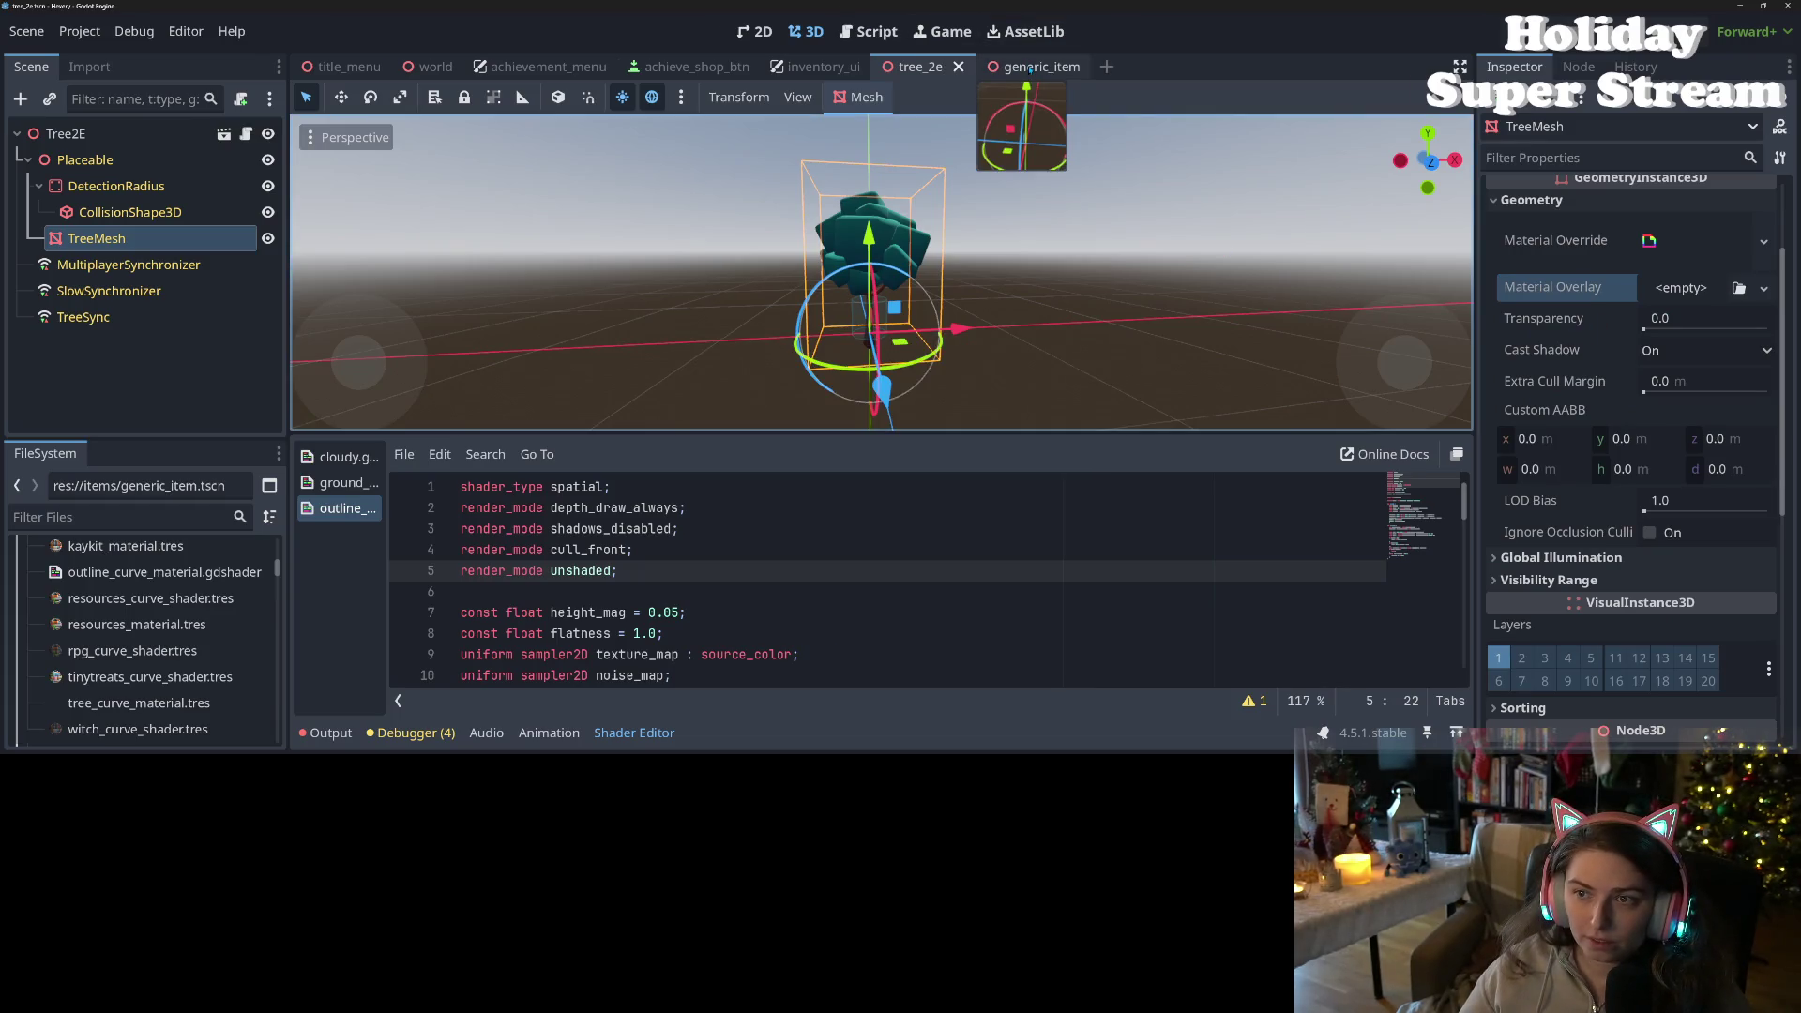
- Set the generic item's Placeable Highlight to the white outline material and save it
click(1030, 68)
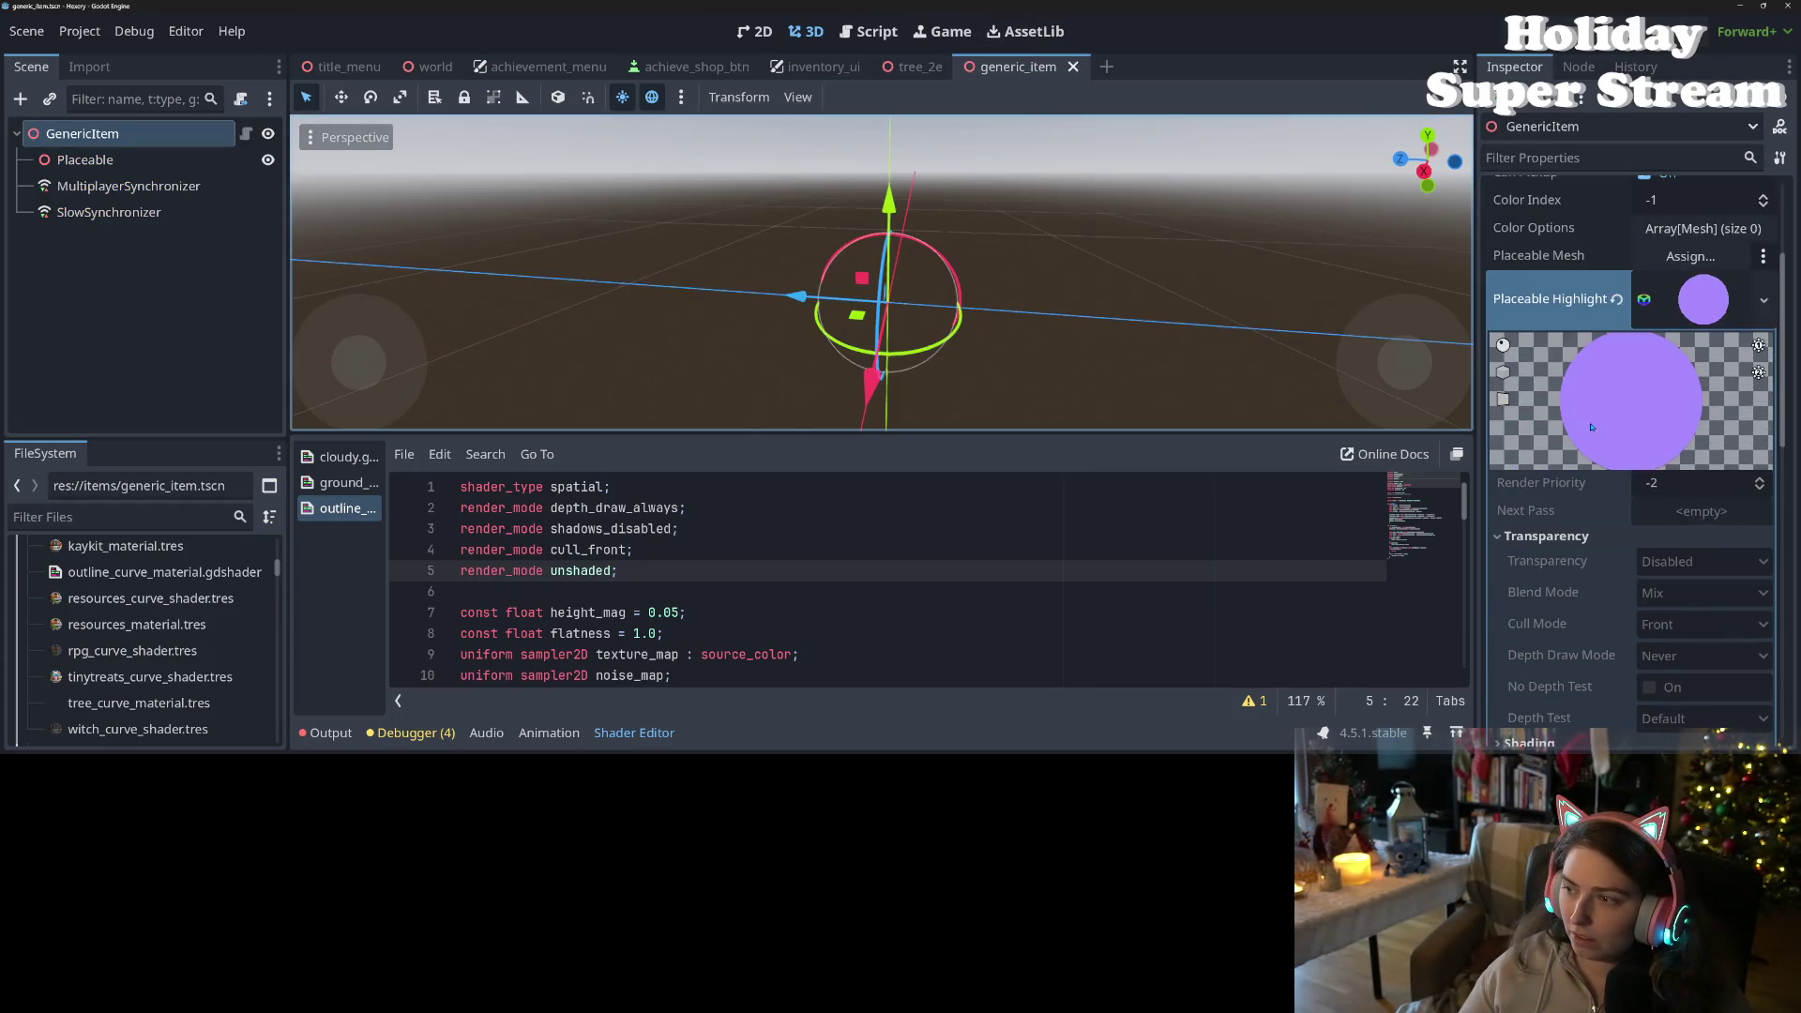
right_click(1539, 319)
click(1557, 353)
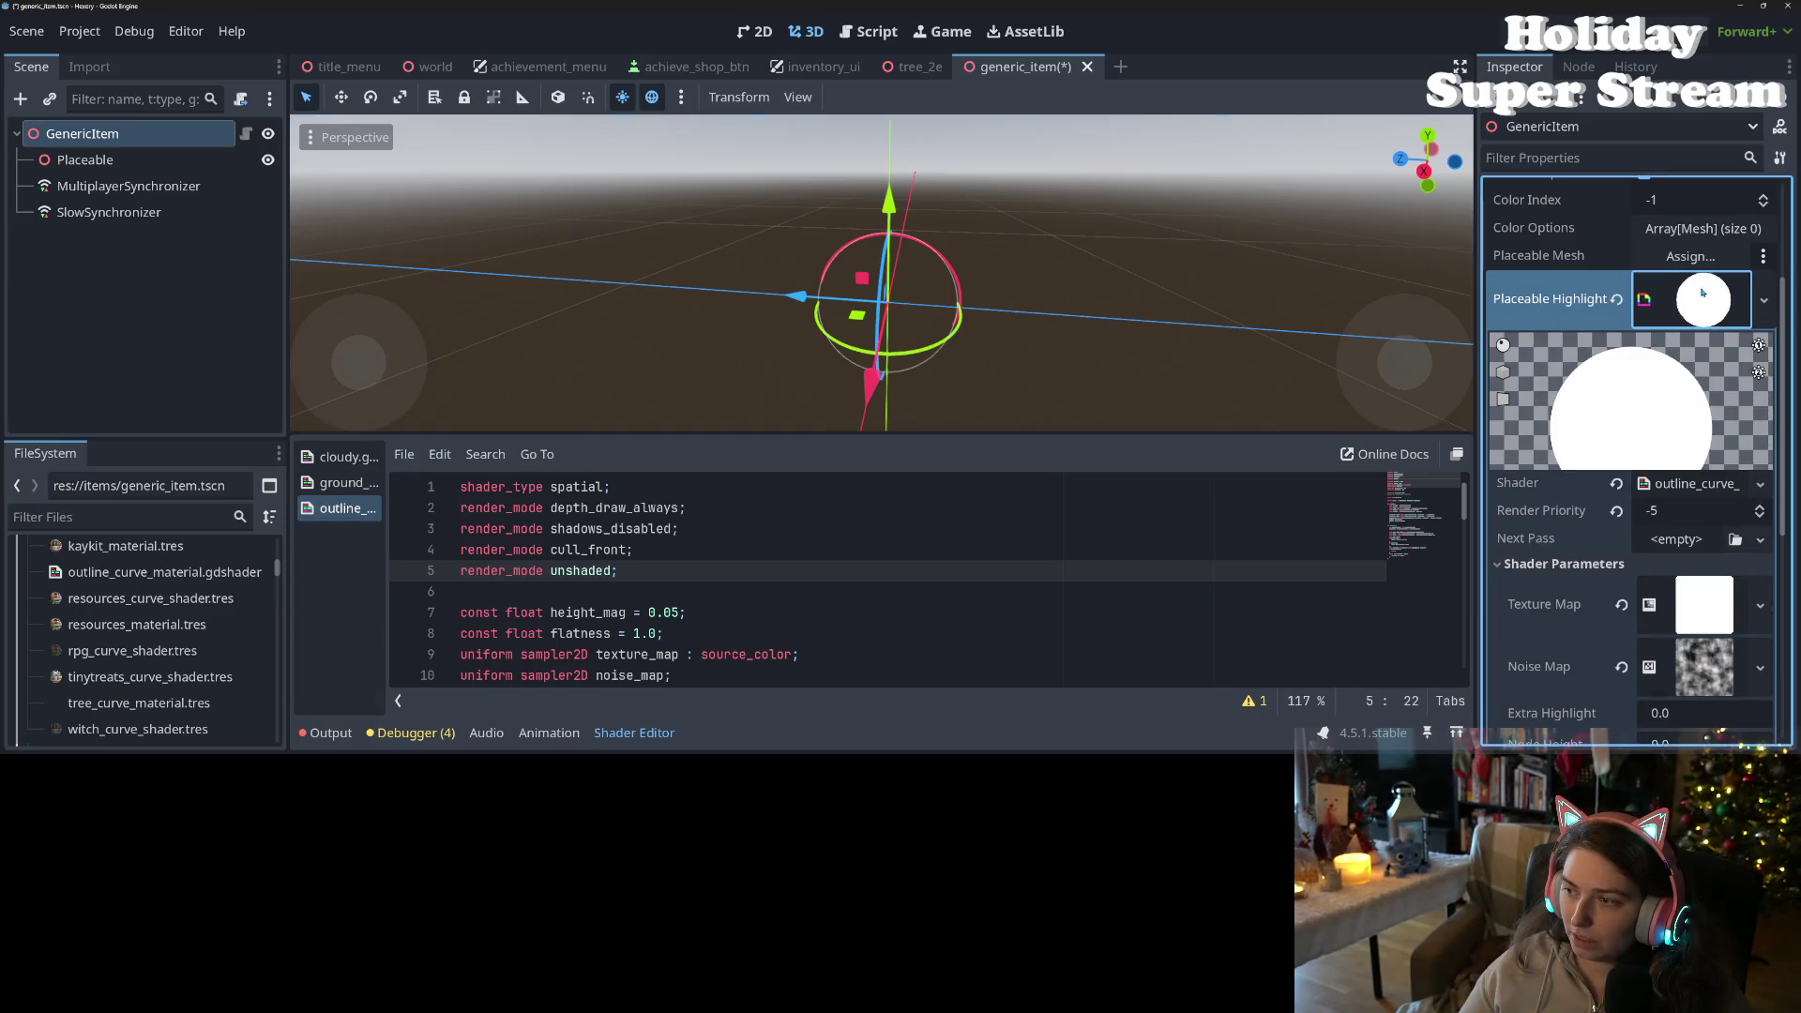
key(ctrl+s)
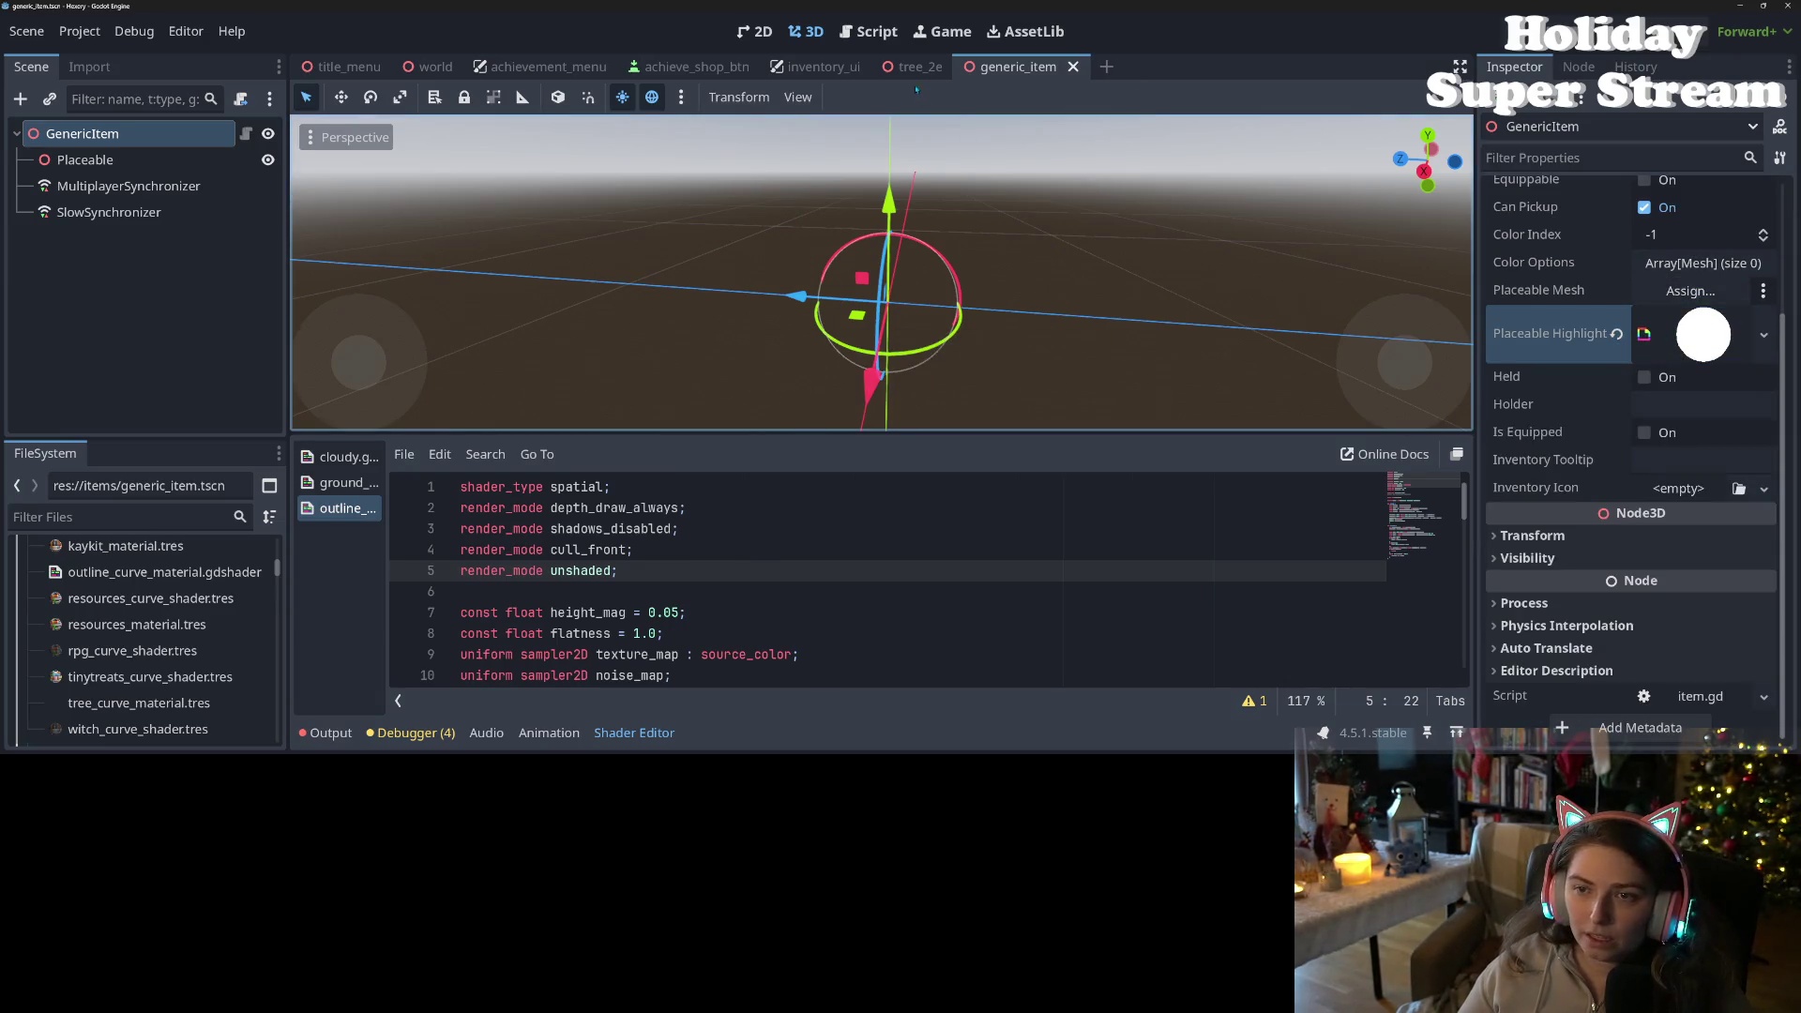
- Filter the FileSystem for 'tree' and open tree.tscn
scroll(141, 638, down, 5)
click(73, 516)
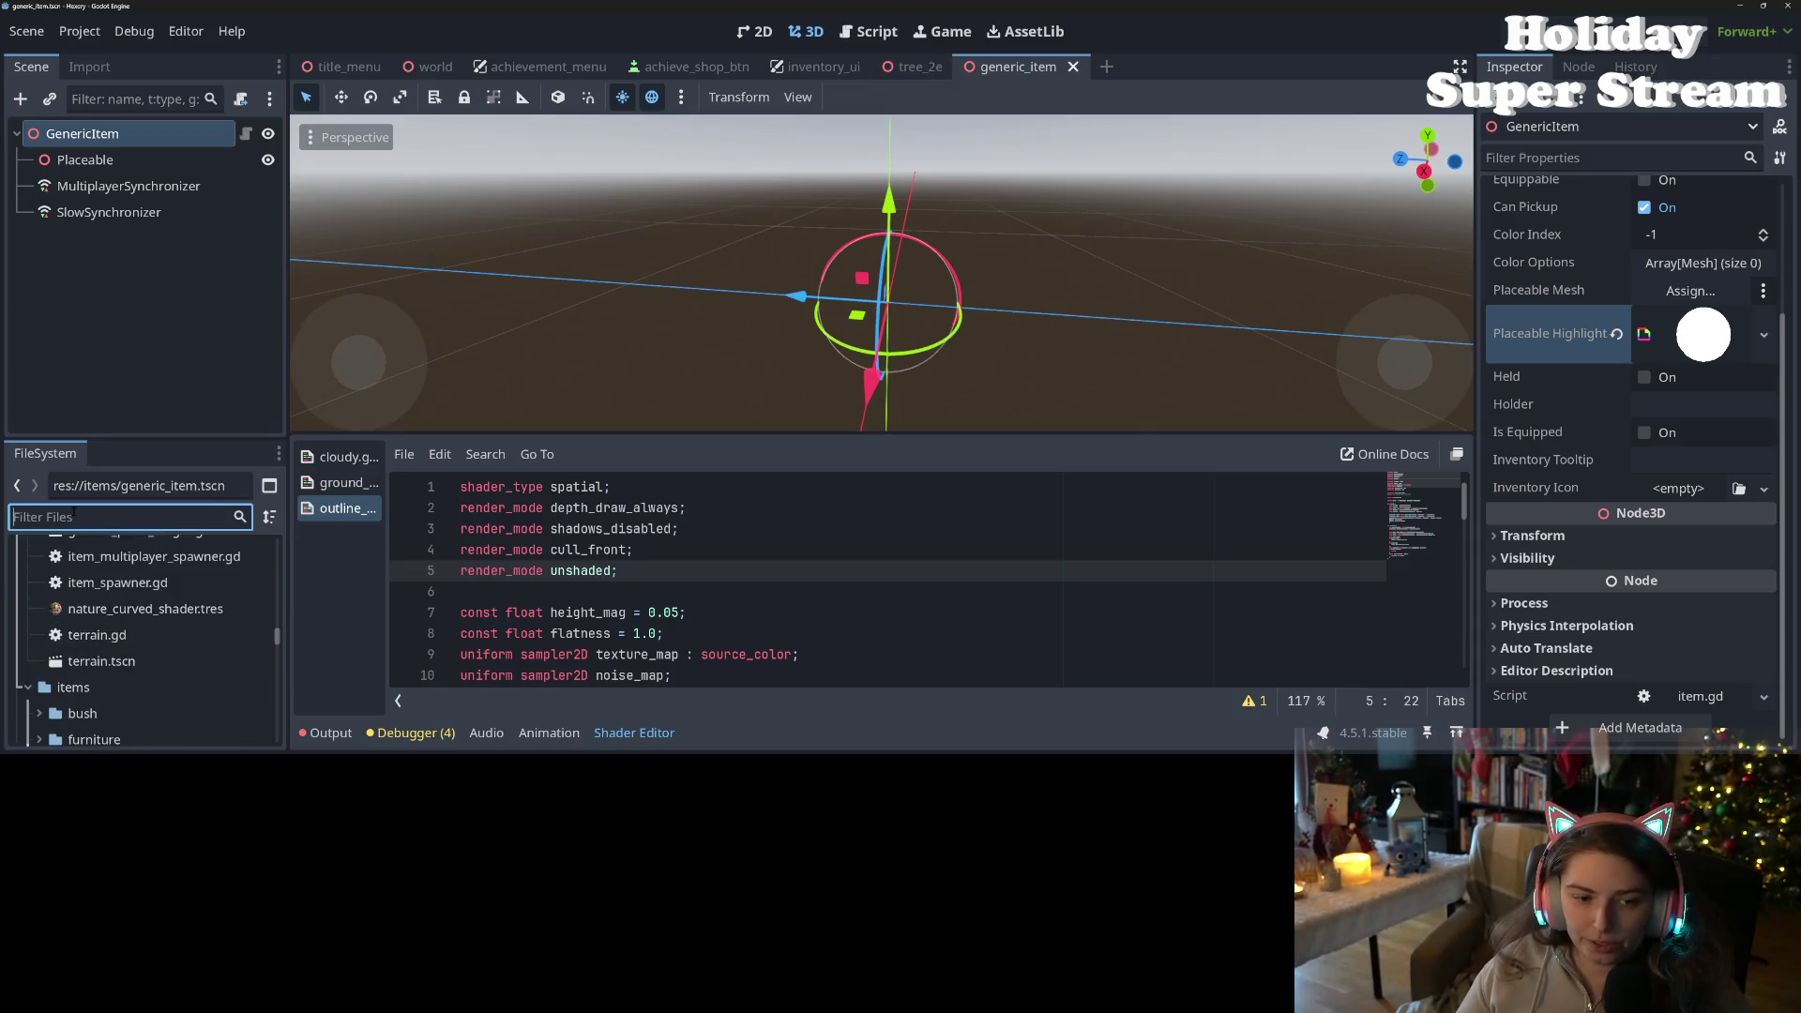
text(tree)
scroll(160, 638, down, 10)
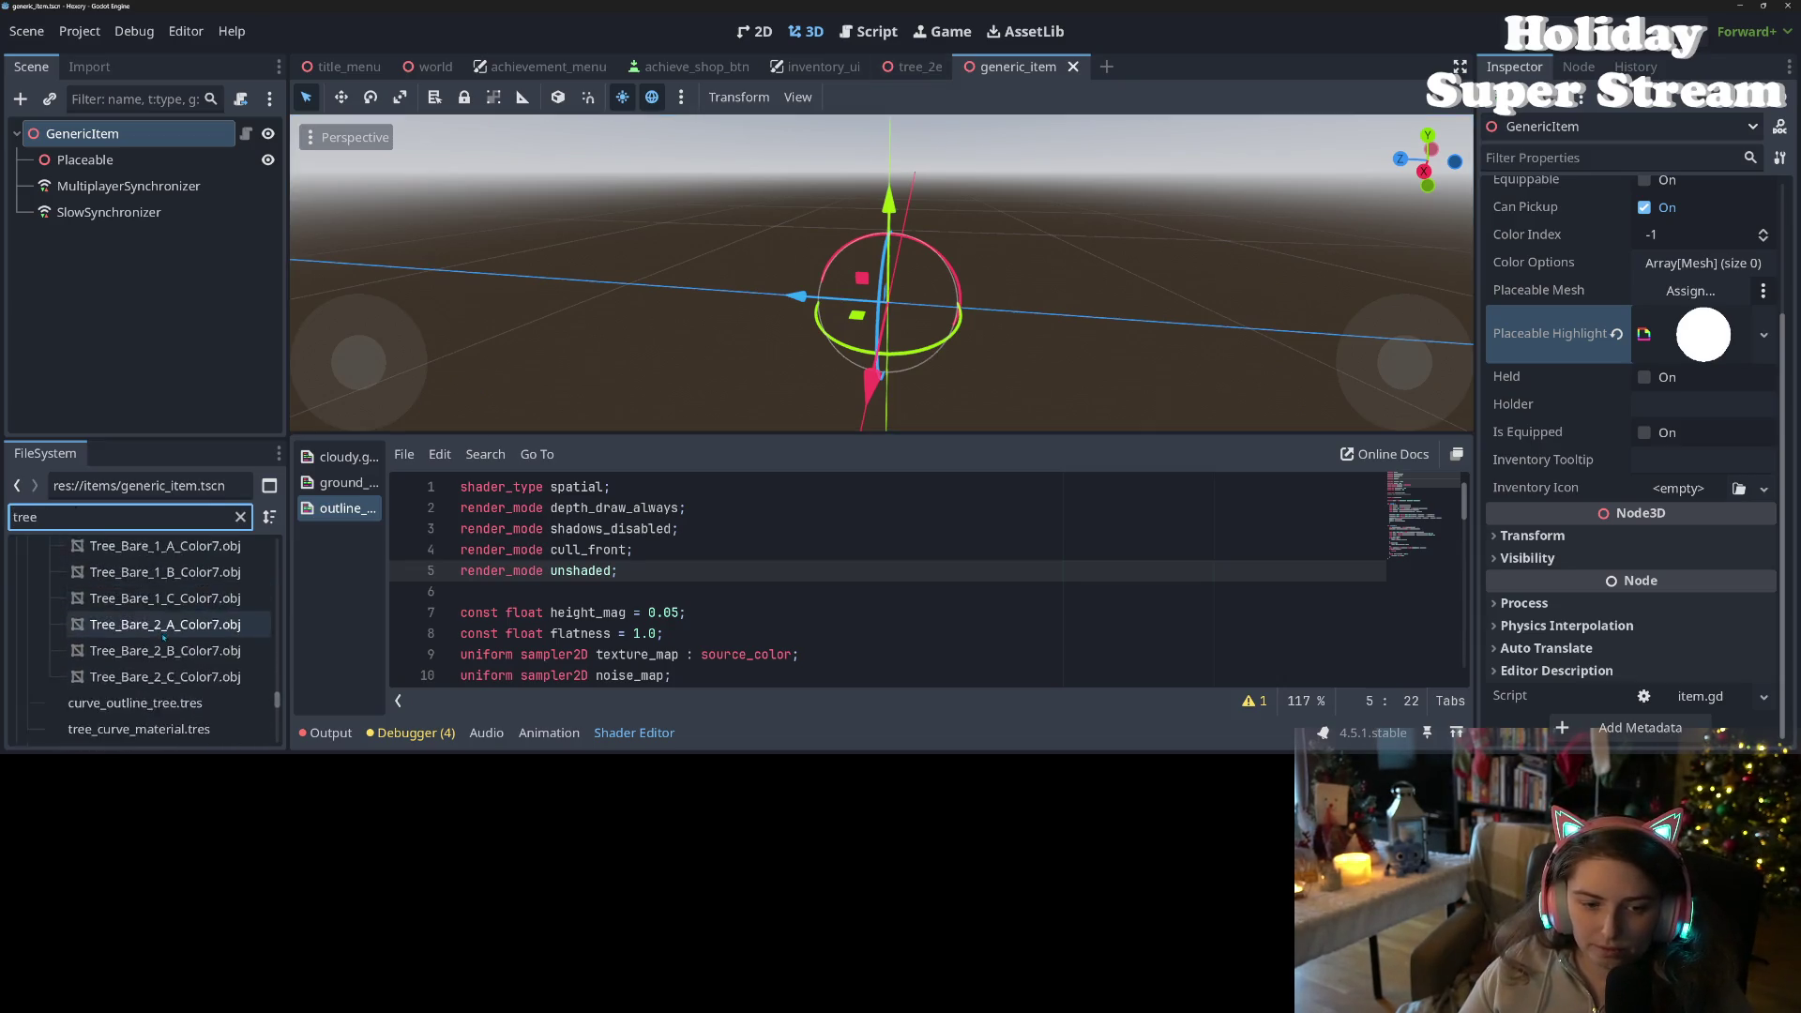
scroll(164, 640, down, 8)
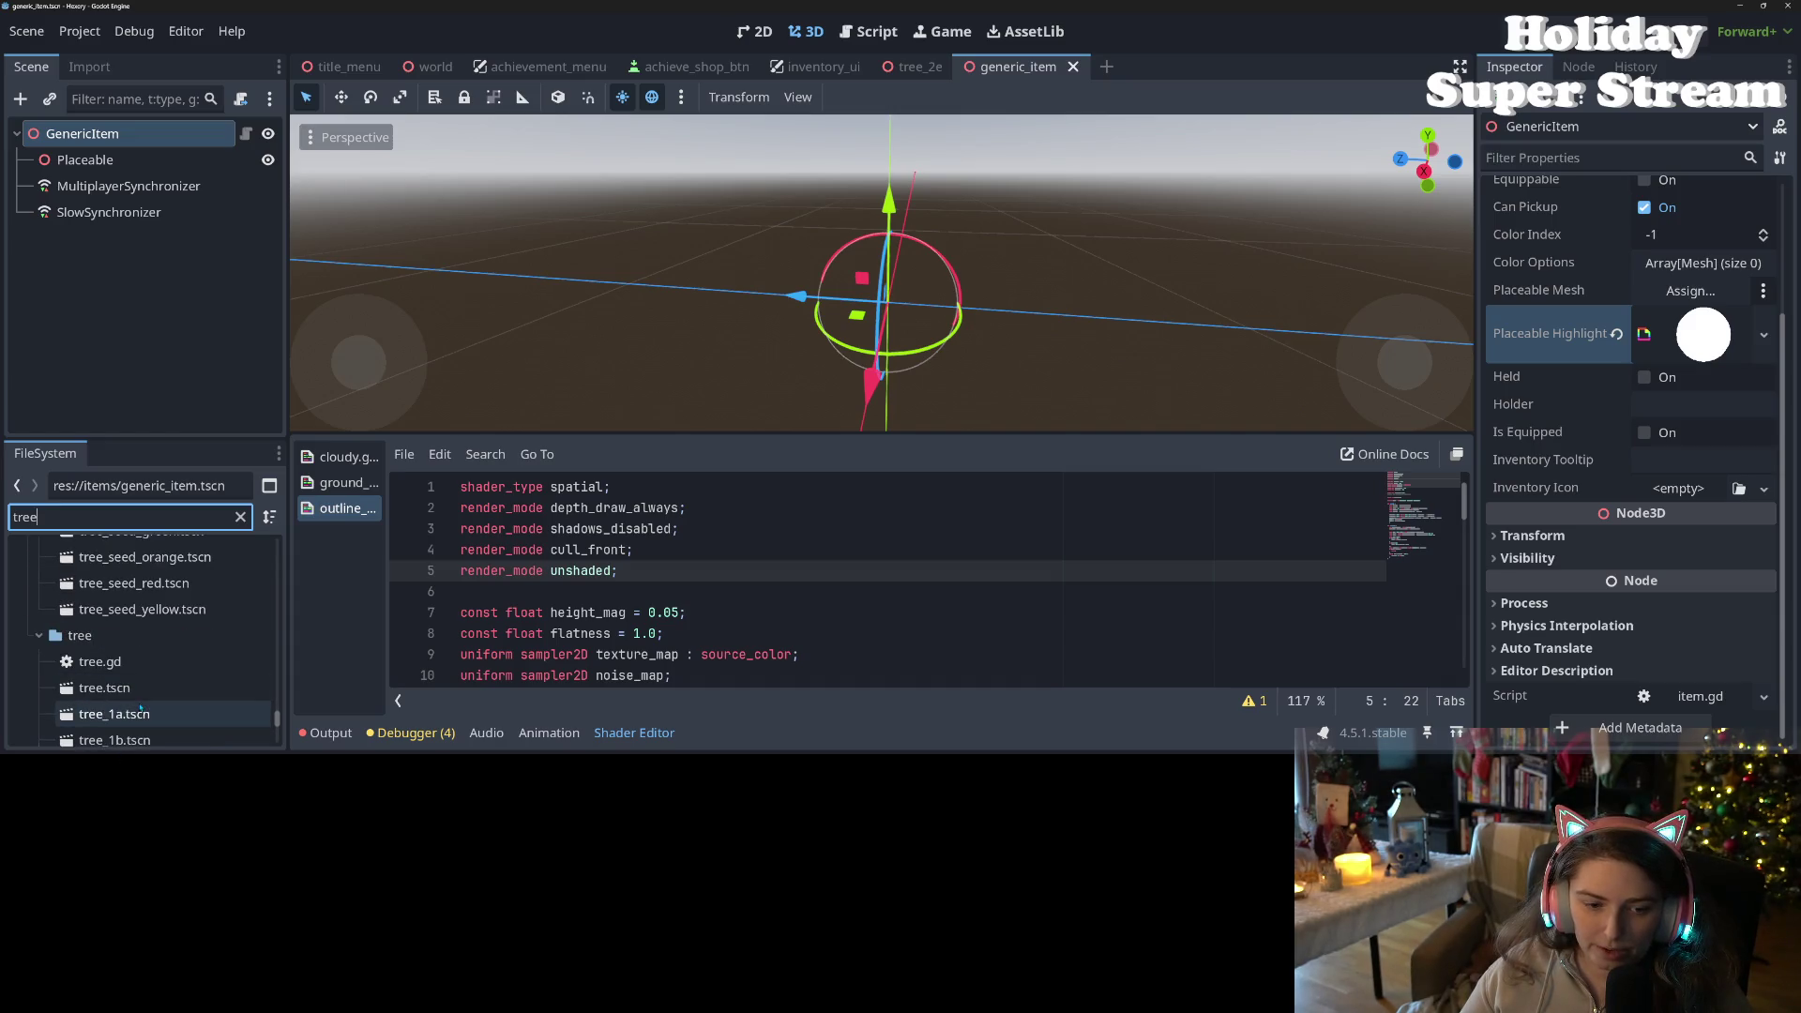
double_click(103, 611)
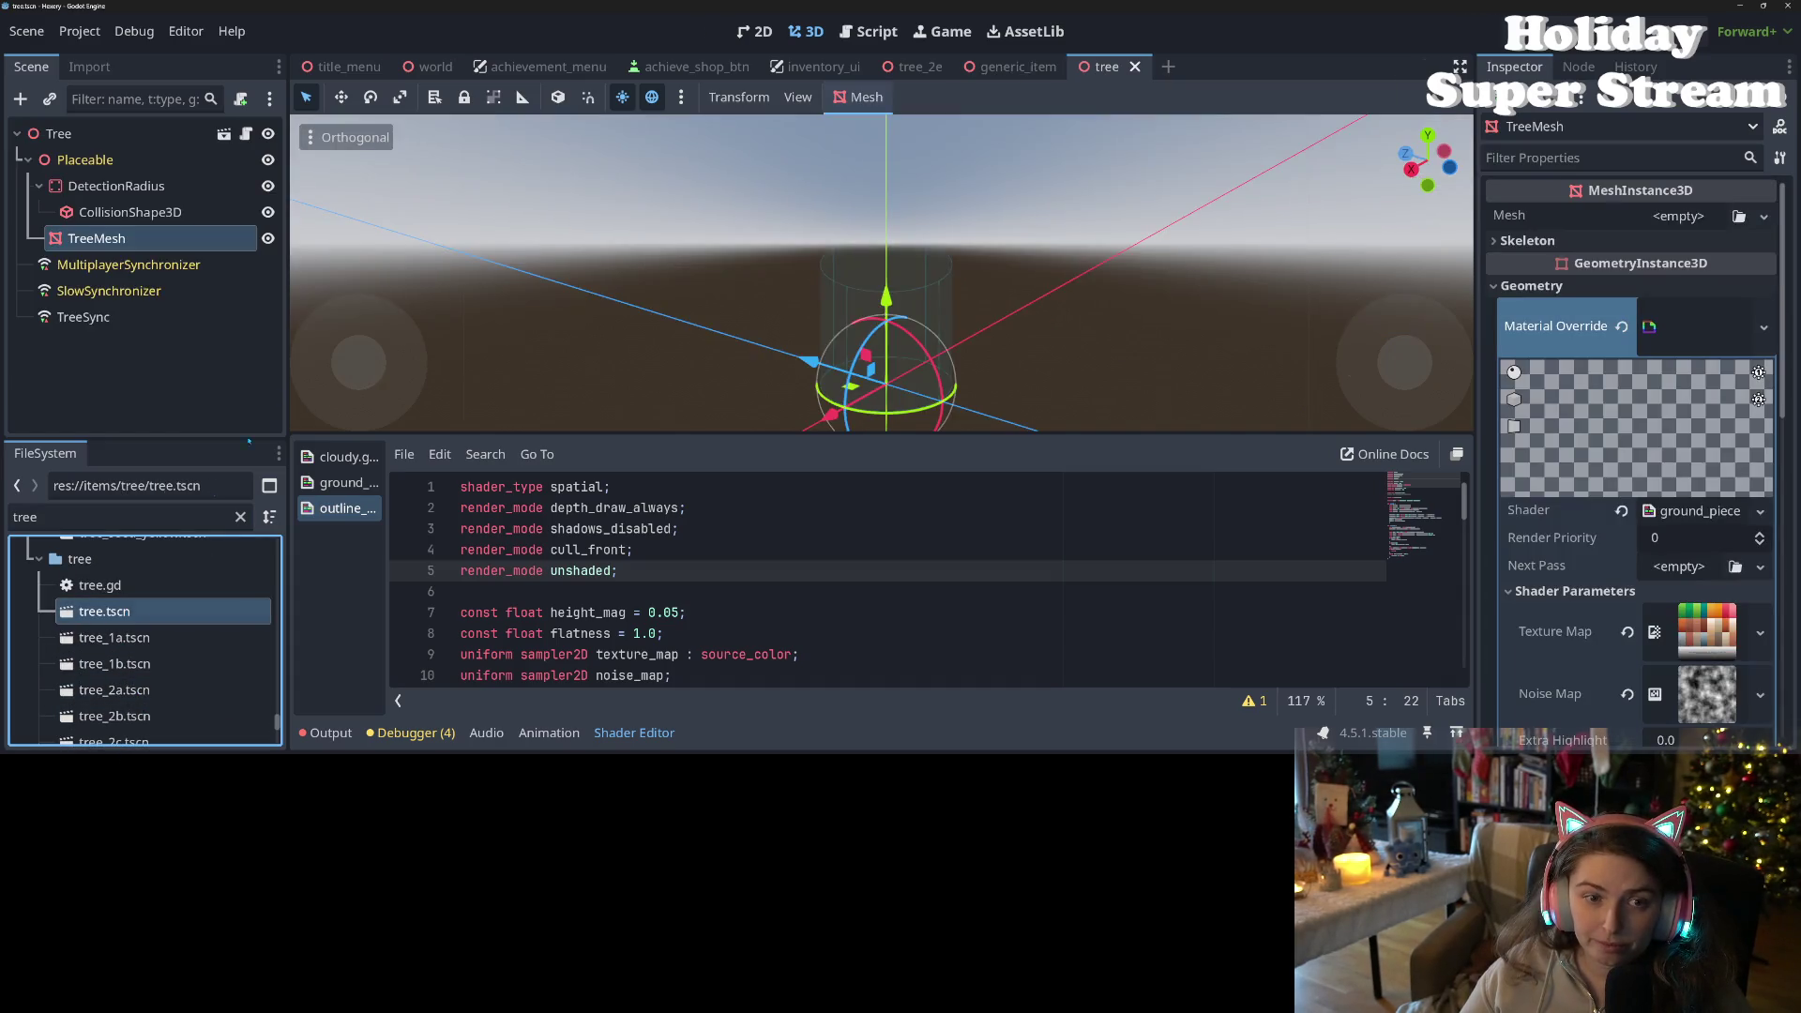
- Quick Load curve_outline.tres as the Tree's placeable highlight, save, and run the game
click(58, 133)
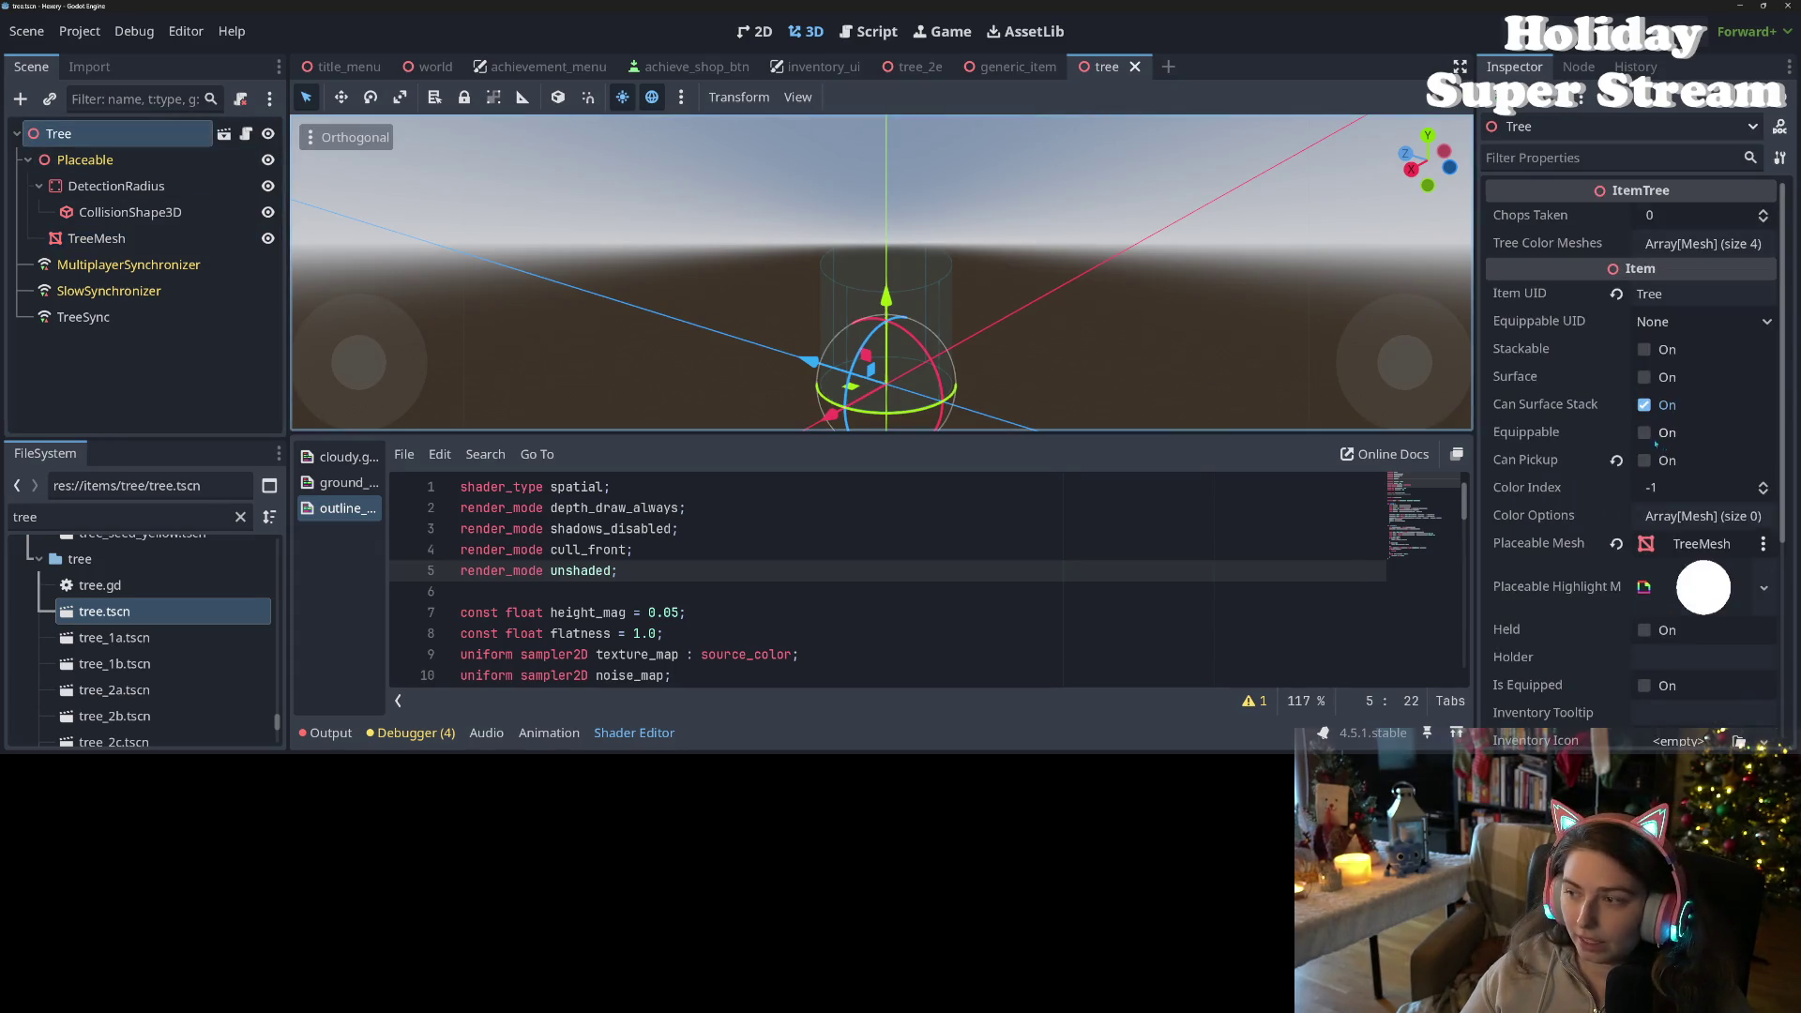
scroll(1577, 511, down, 3)
click(1763, 447)
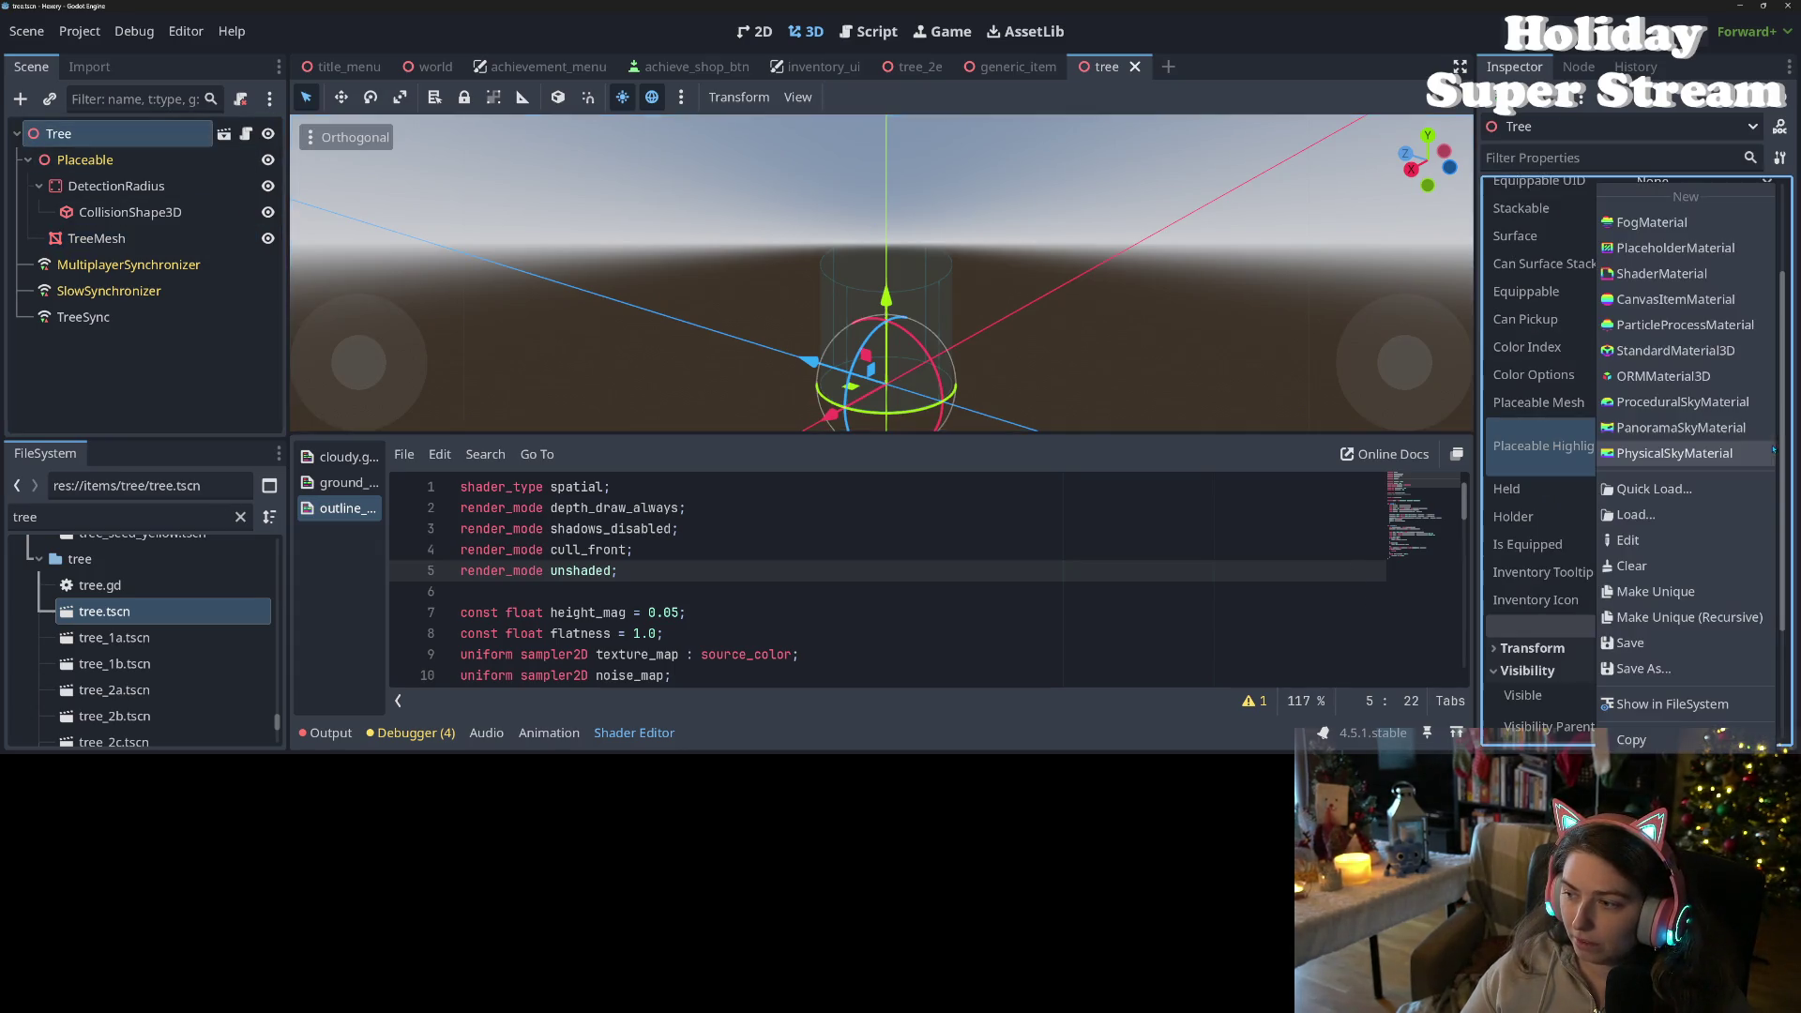
click(1678, 491)
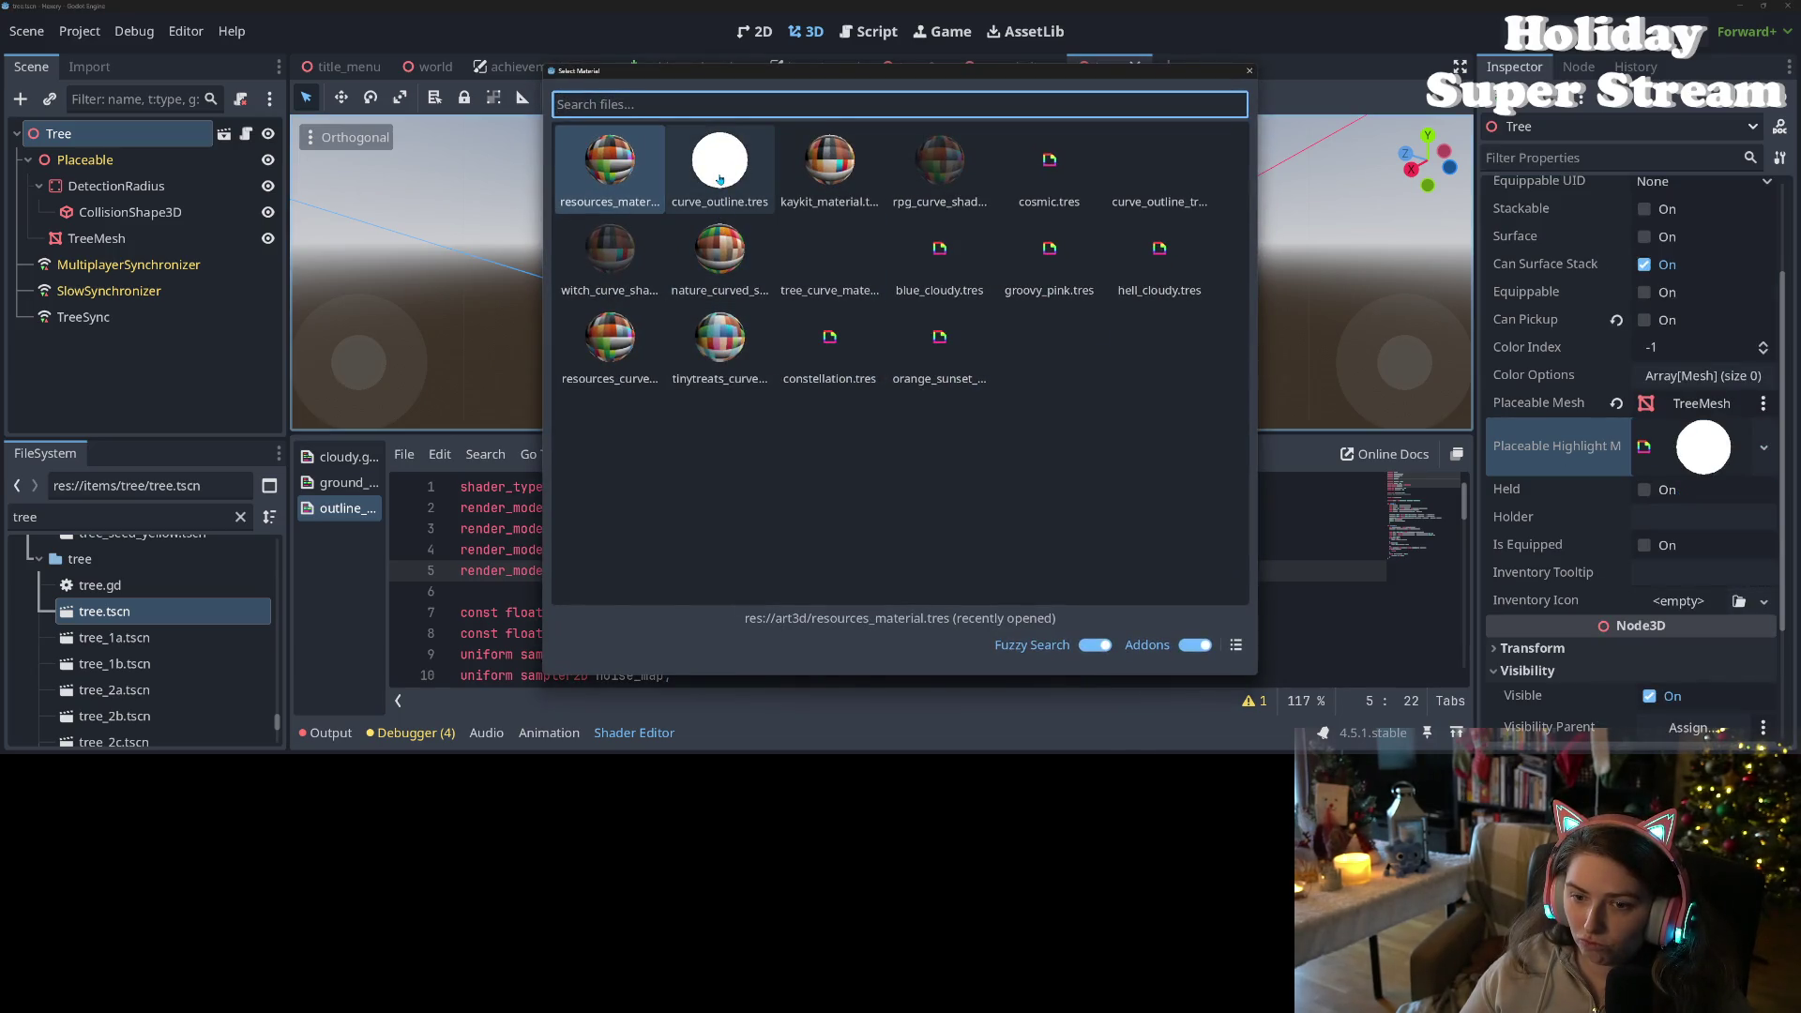
double_click(1160, 167)
key(ctrl+s)
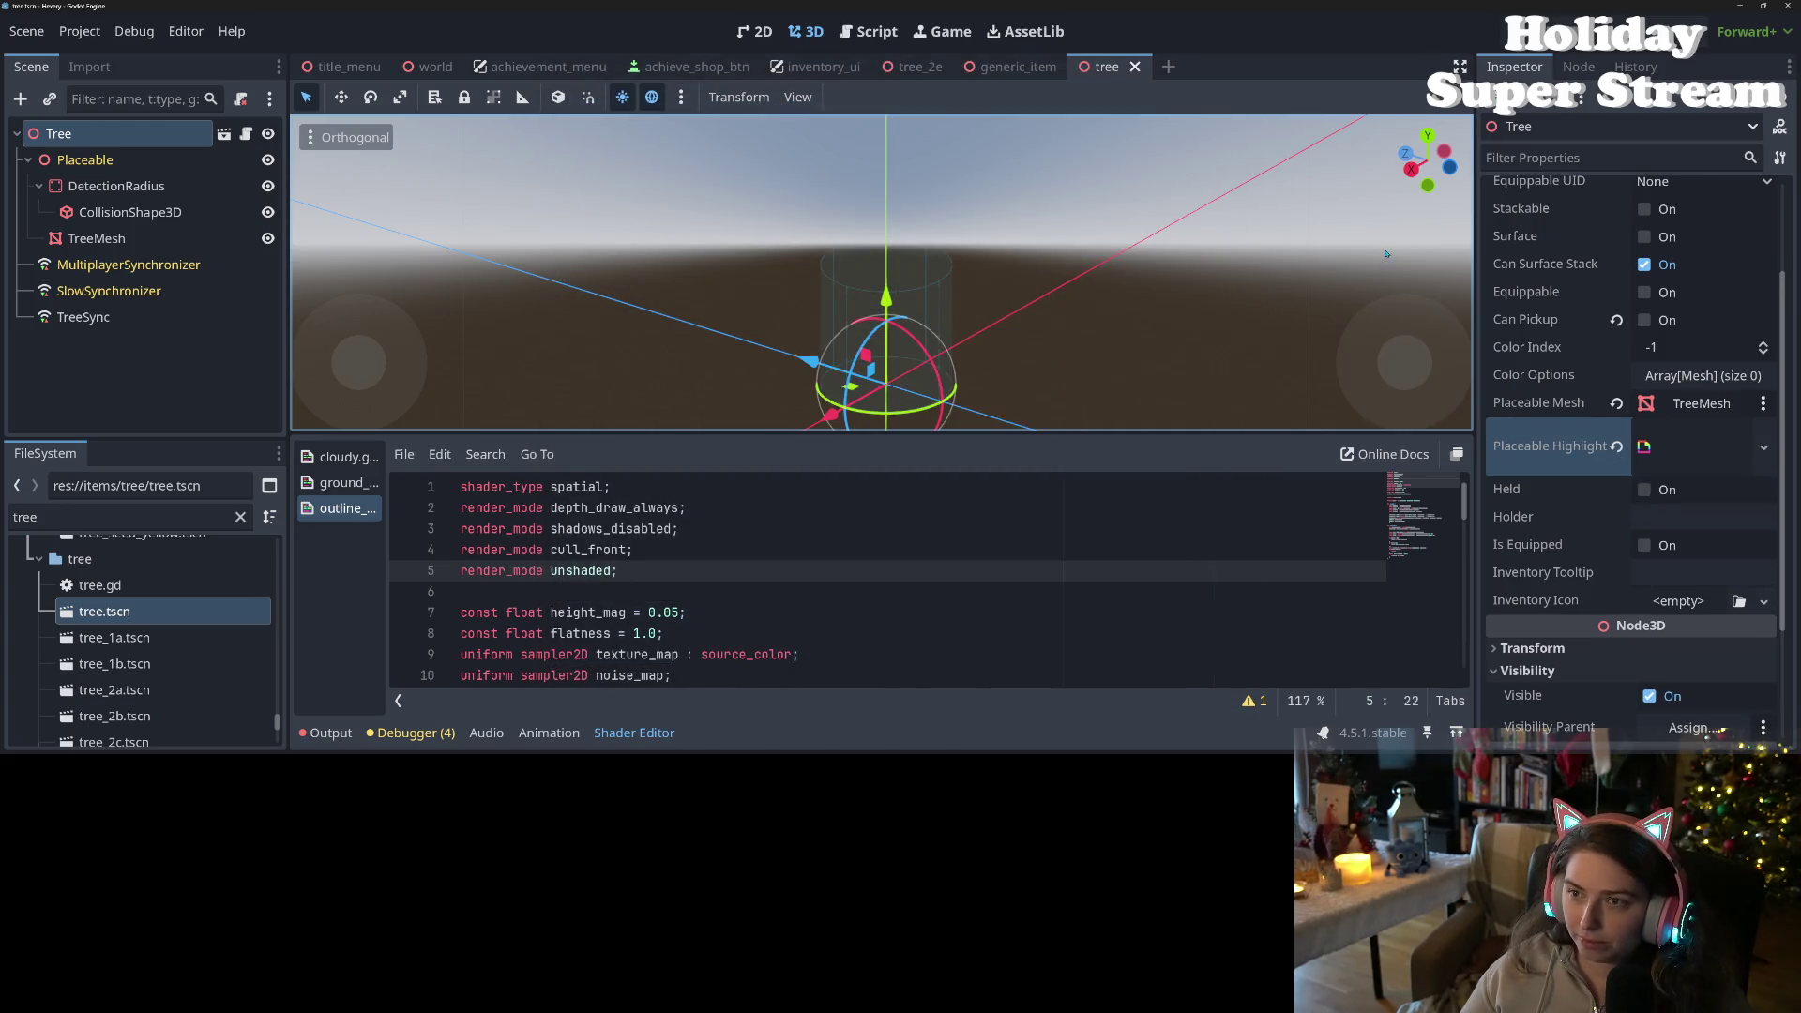
key(F5)
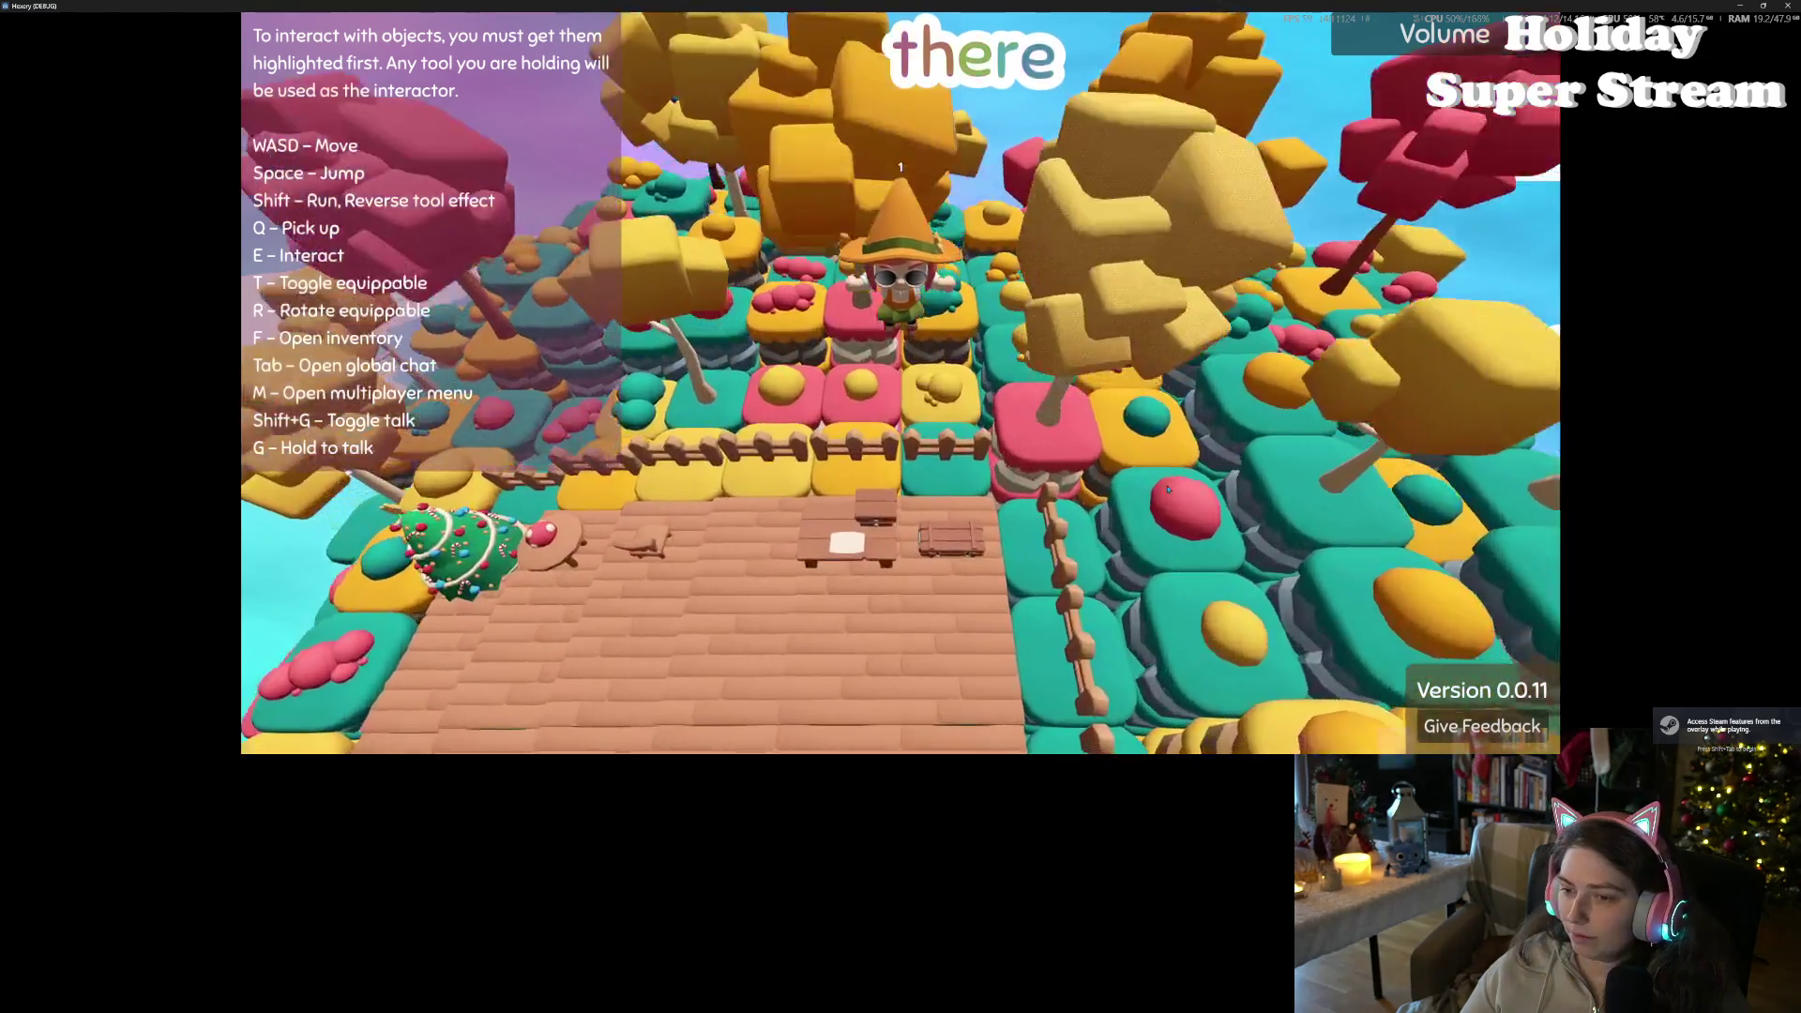
key(d)
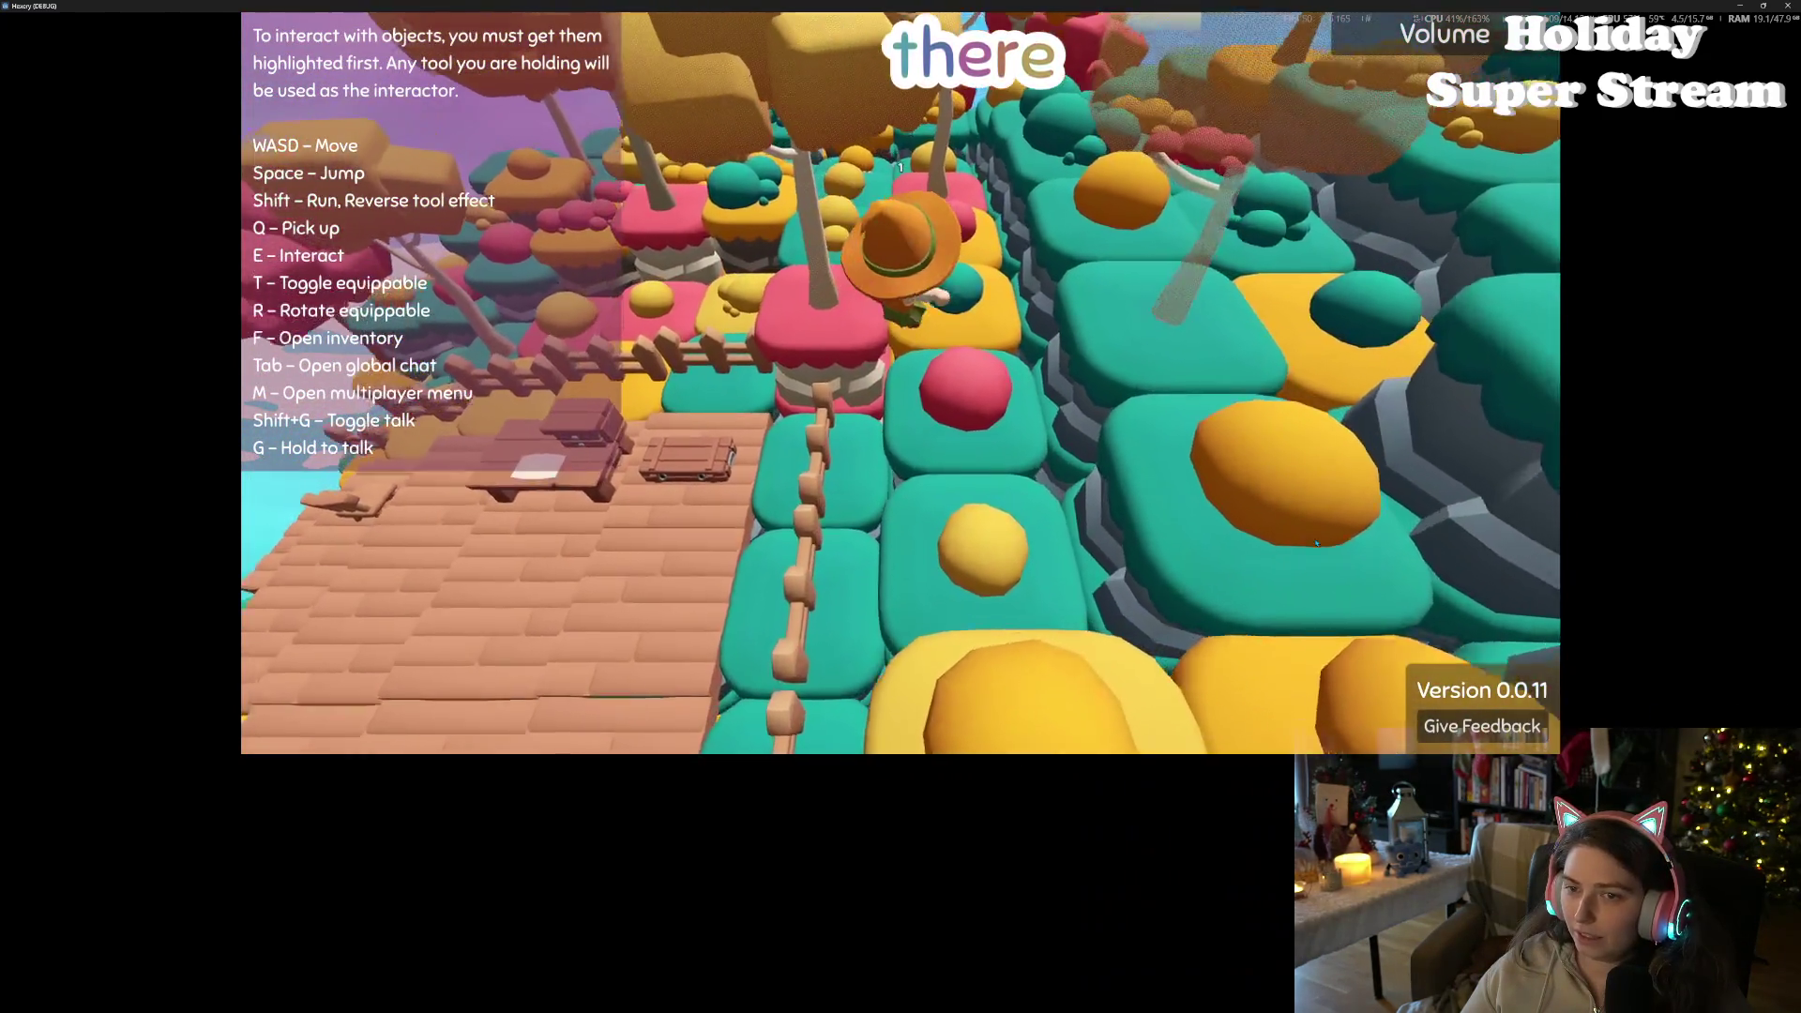
key(w)
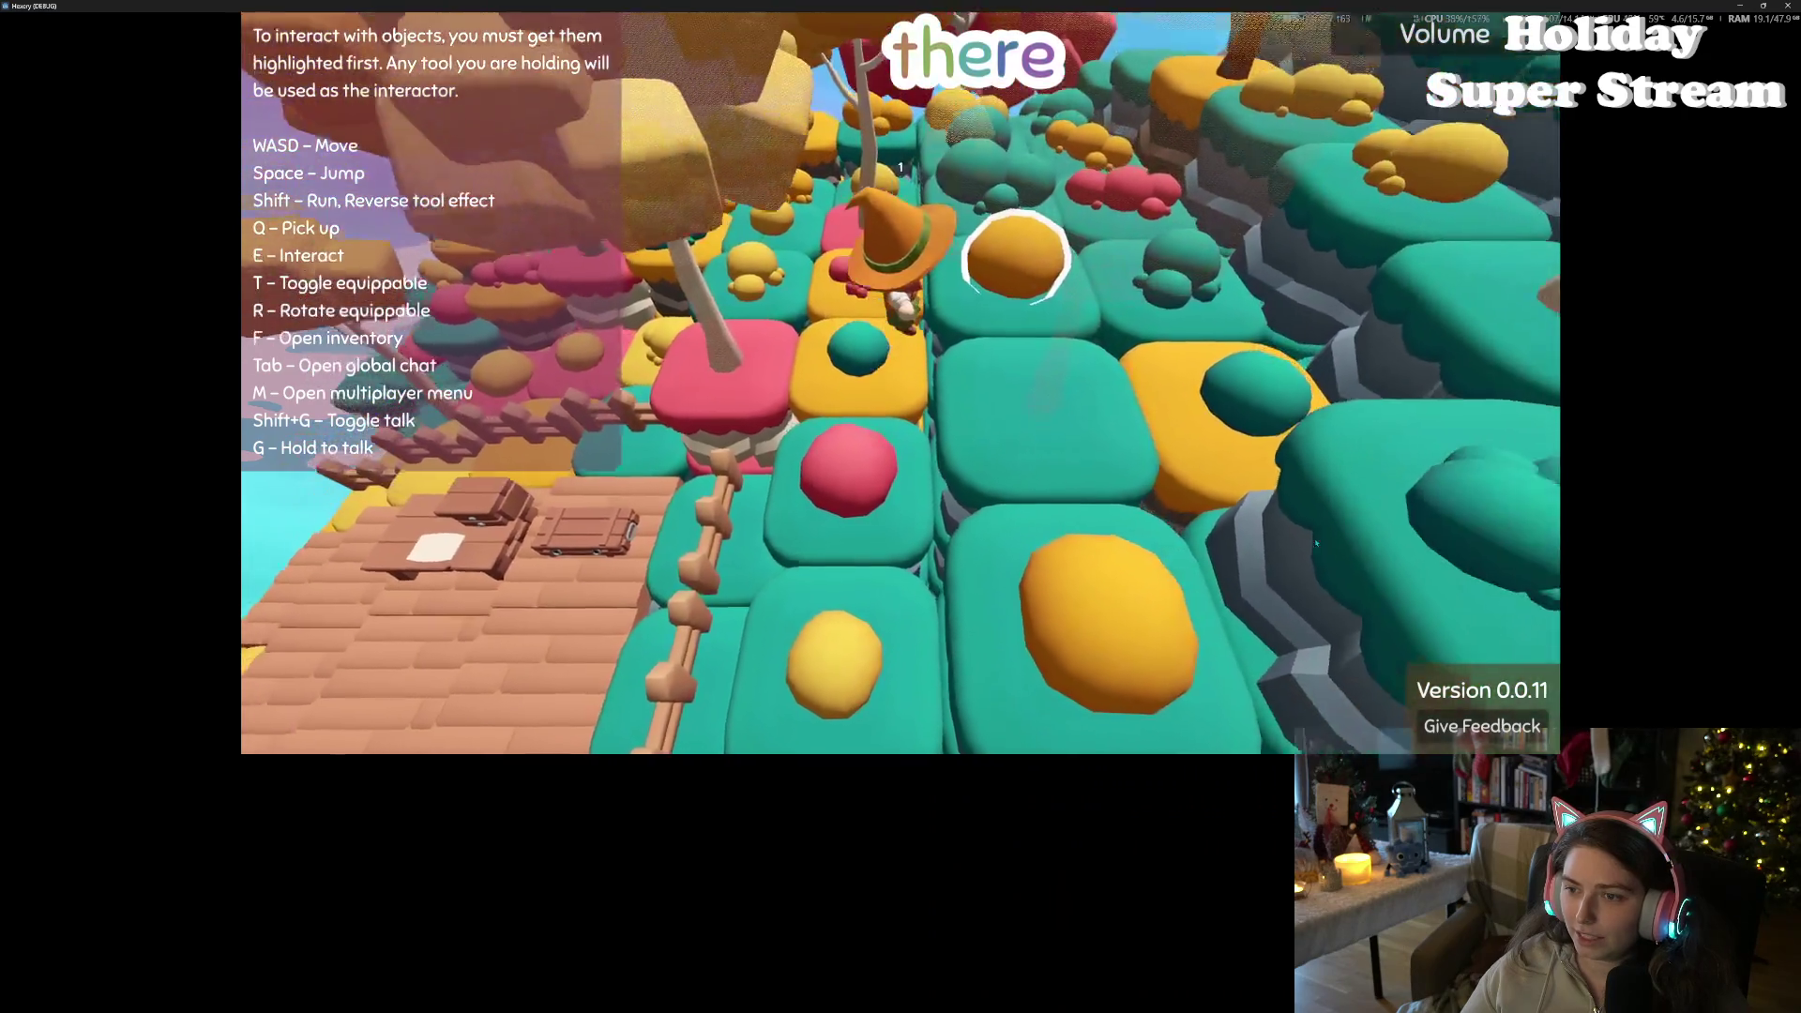
key(w)
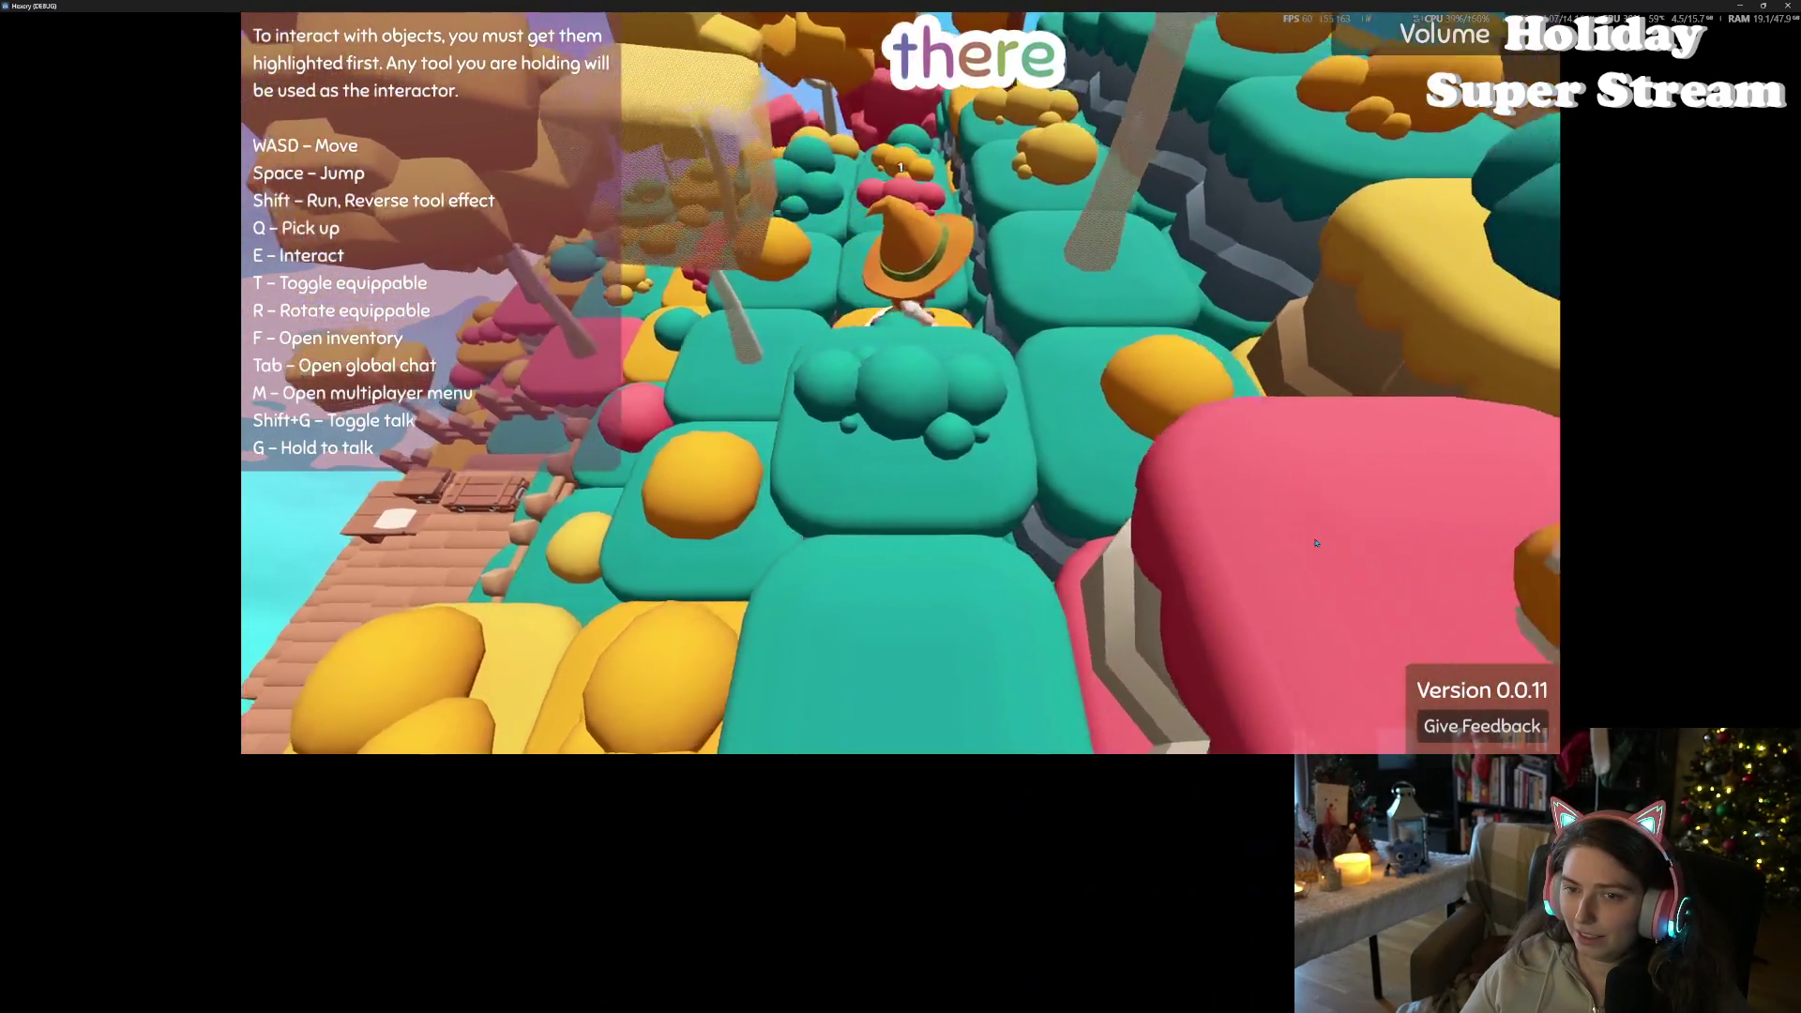
key(w)
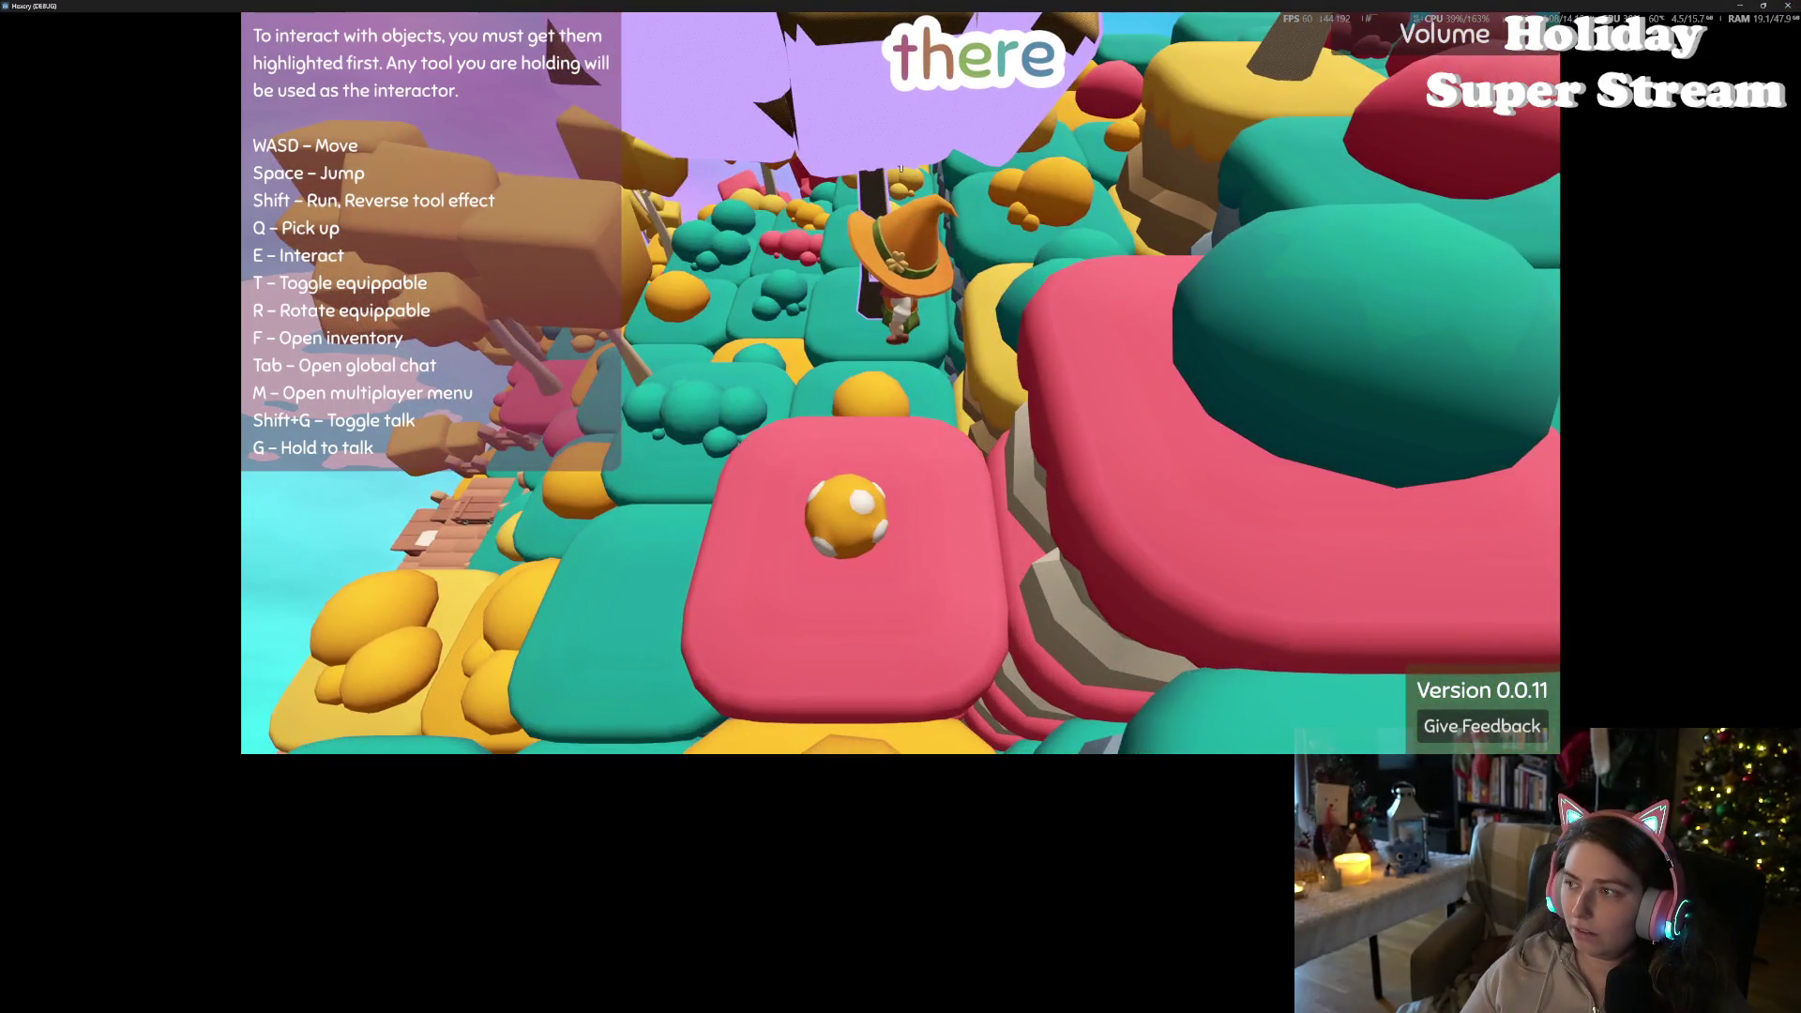
key(F8)
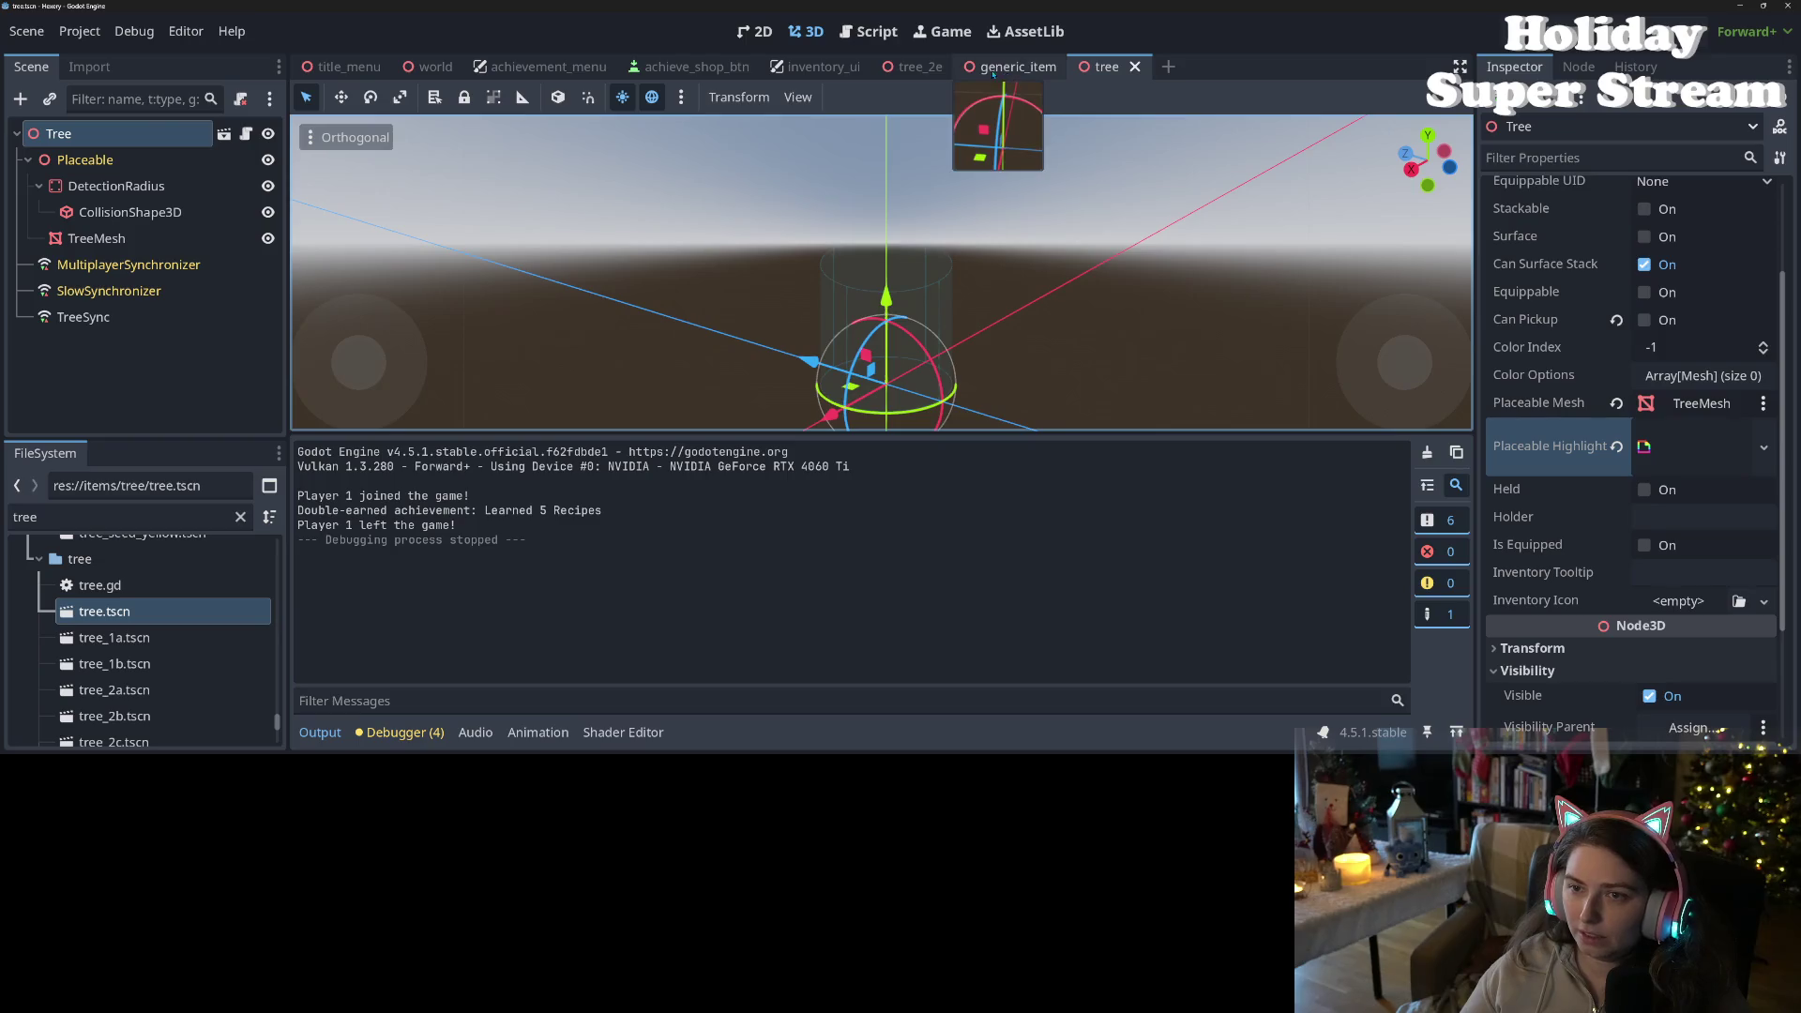
- Paste the copied outline material into Tree2E's Placeable Highlight Material and save tree_2e
click(915, 67)
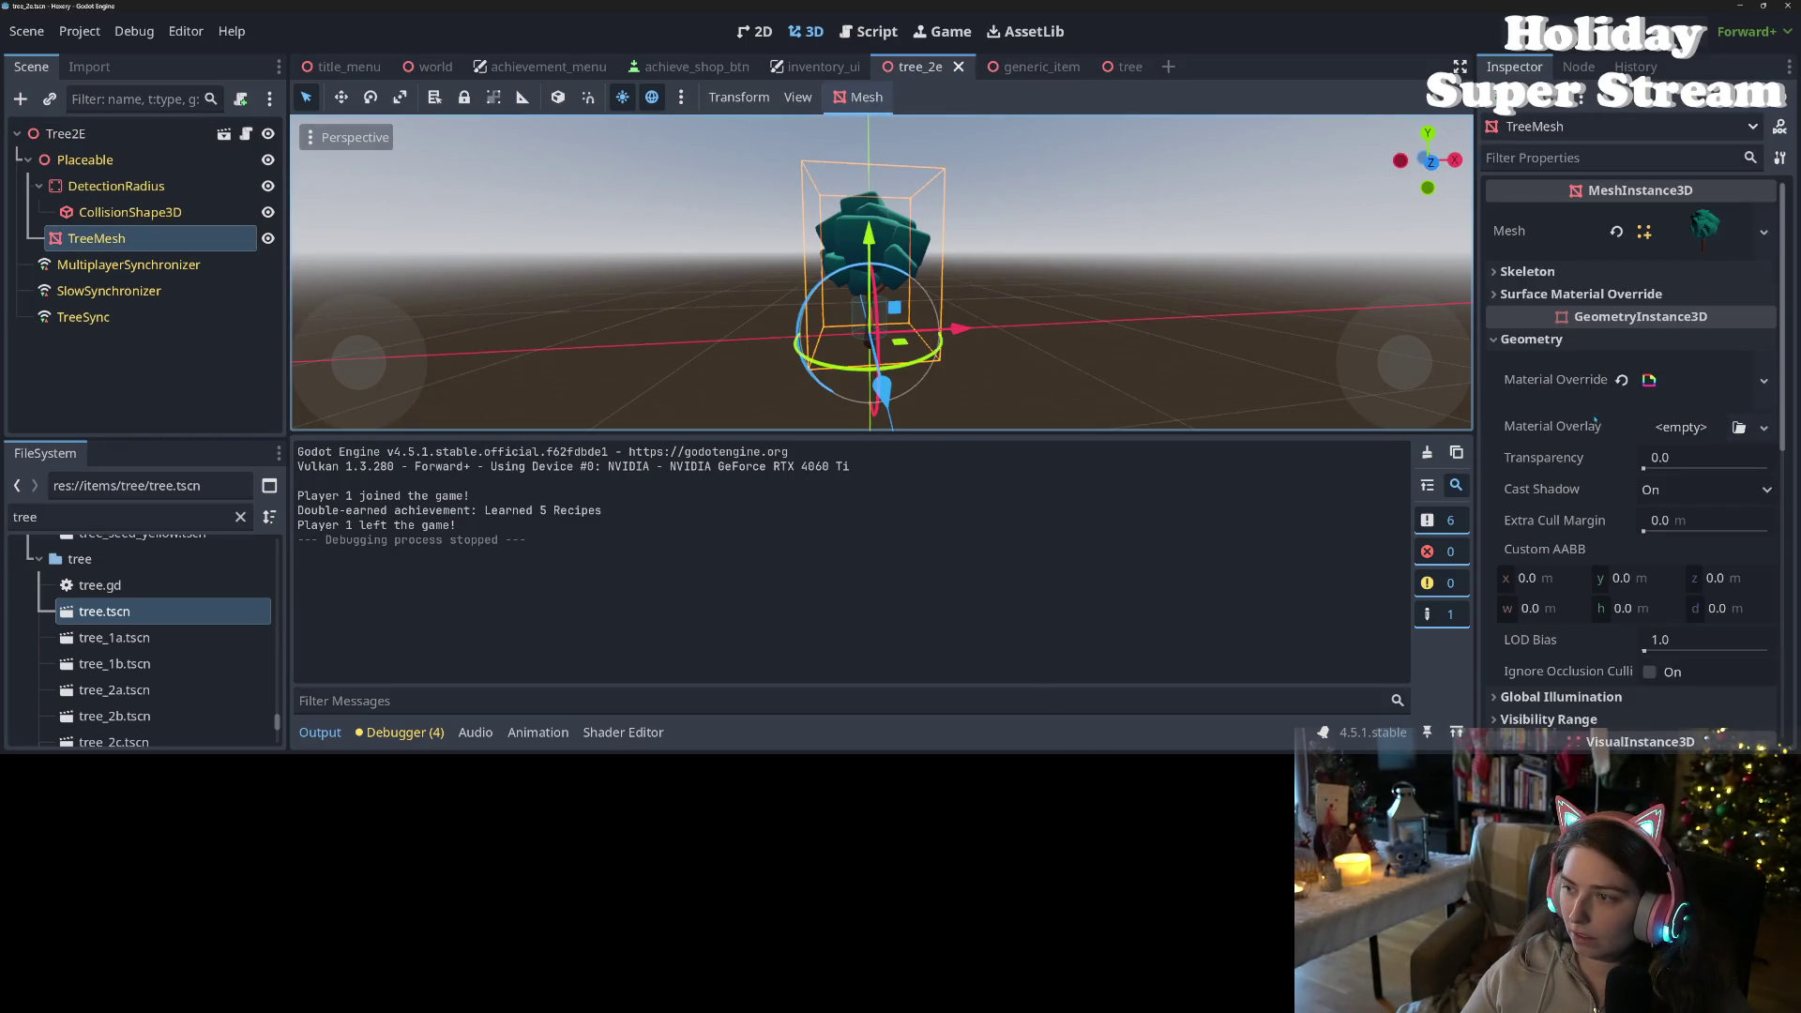
click(66, 133)
click(1670, 244)
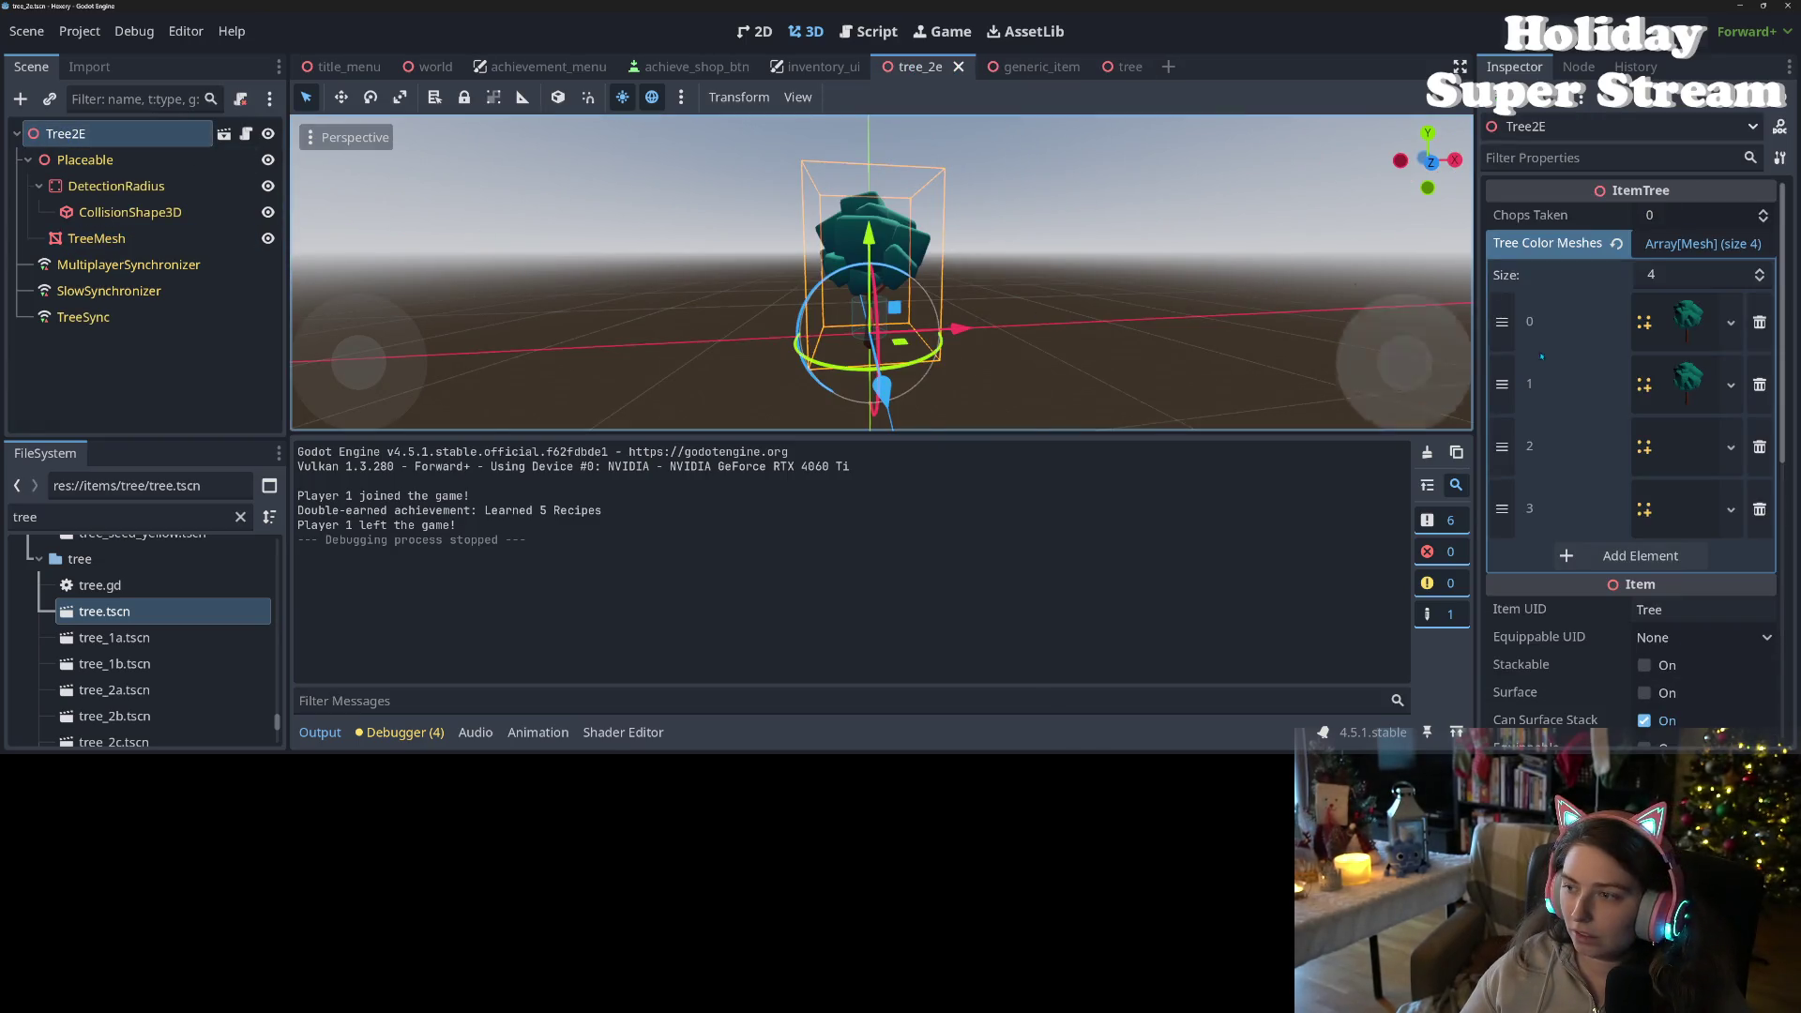
click(1670, 243)
scroll(1576, 451, down, 2)
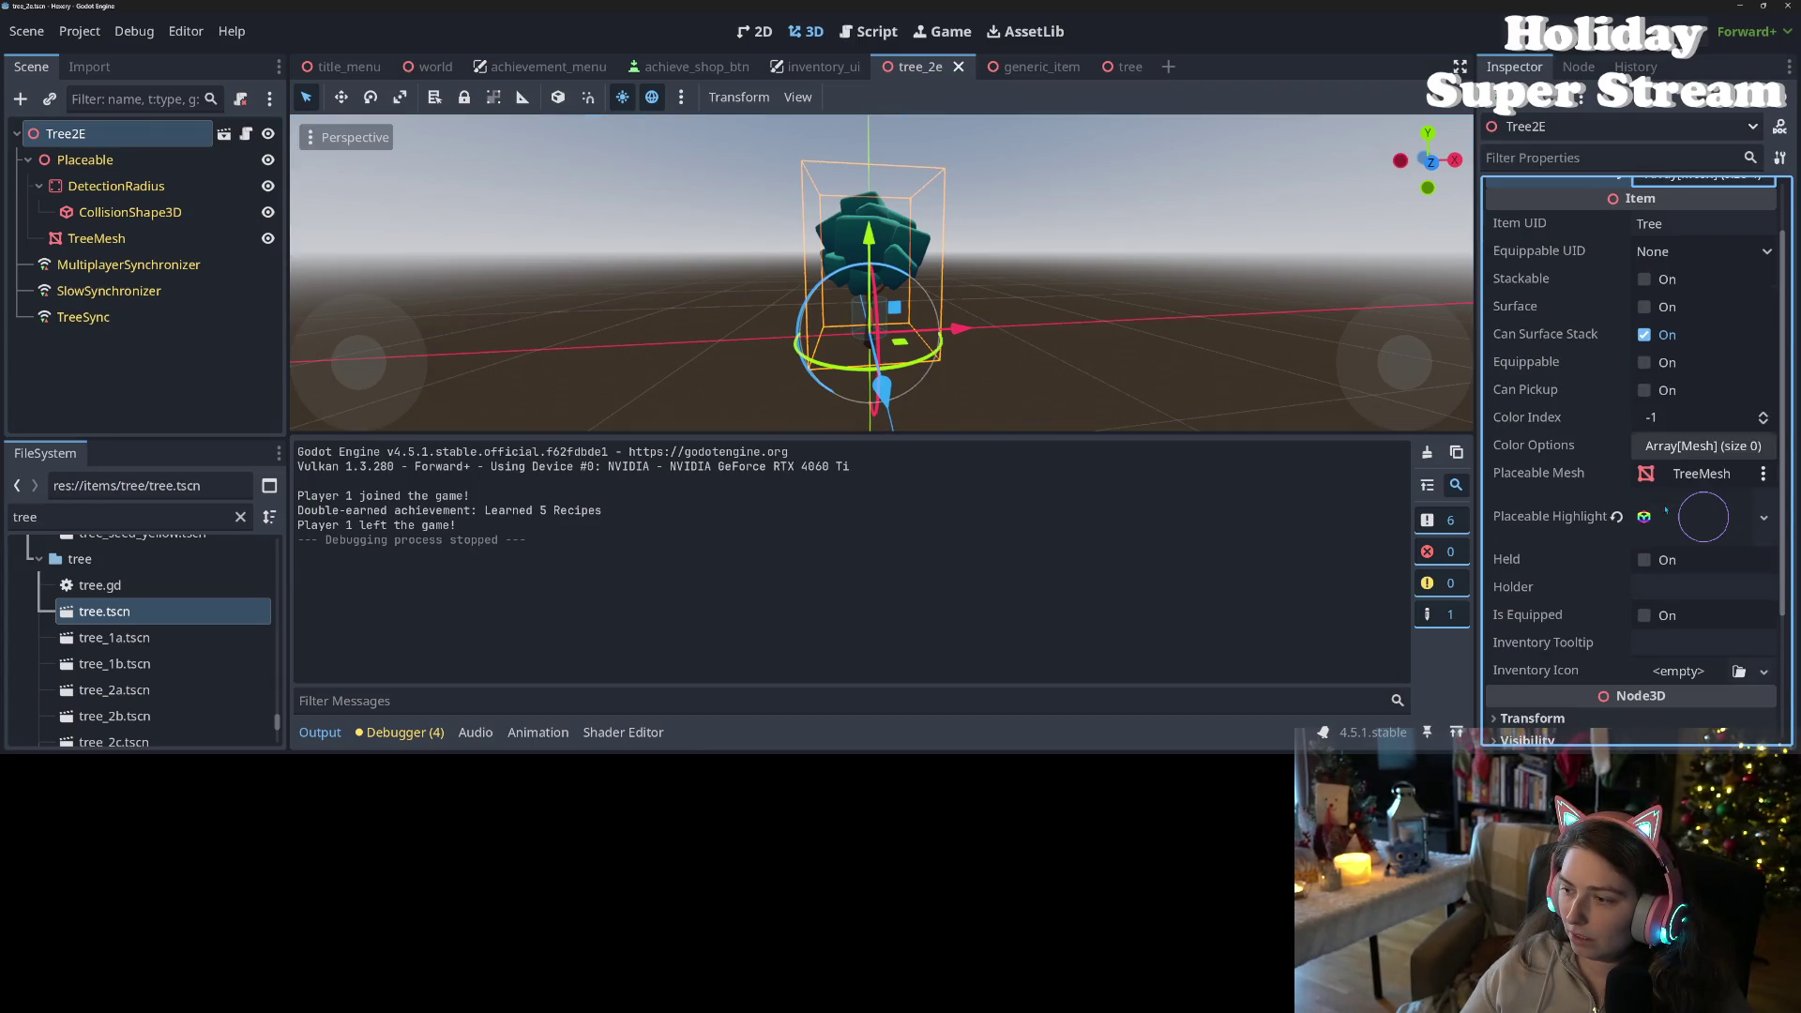
right_click(1552, 523)
click(1594, 560)
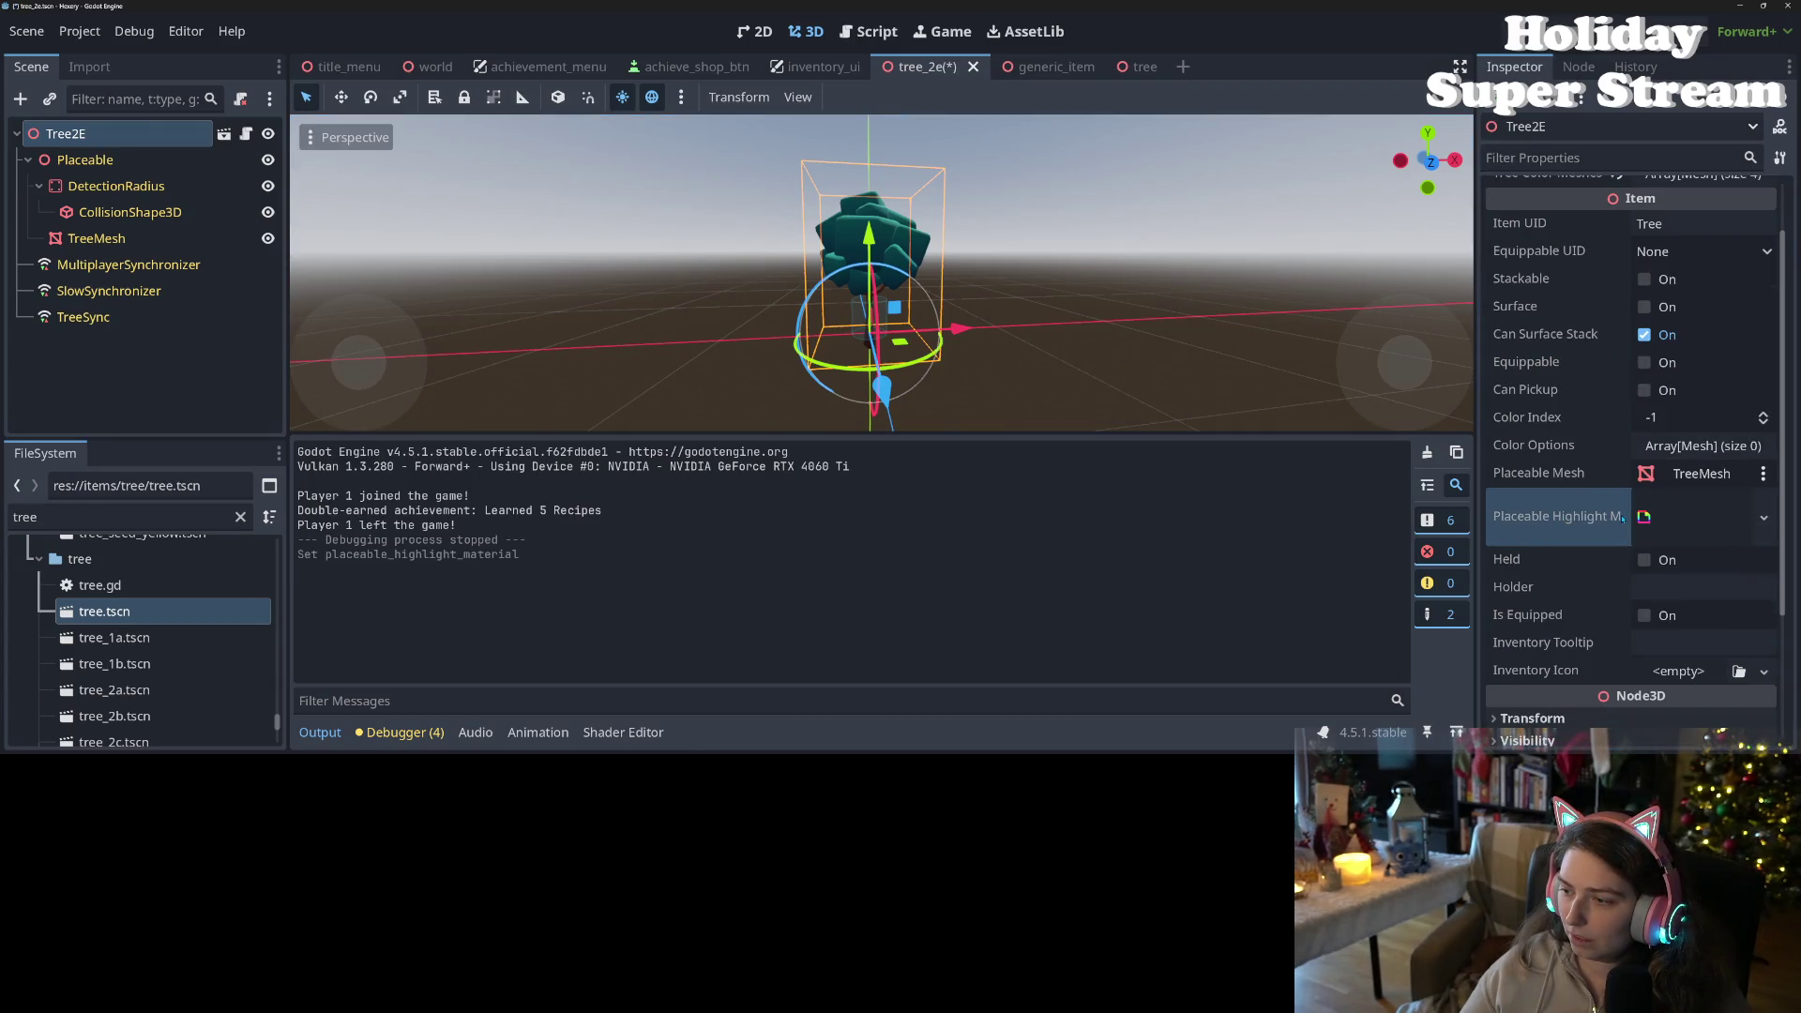
key(ctrl+s)
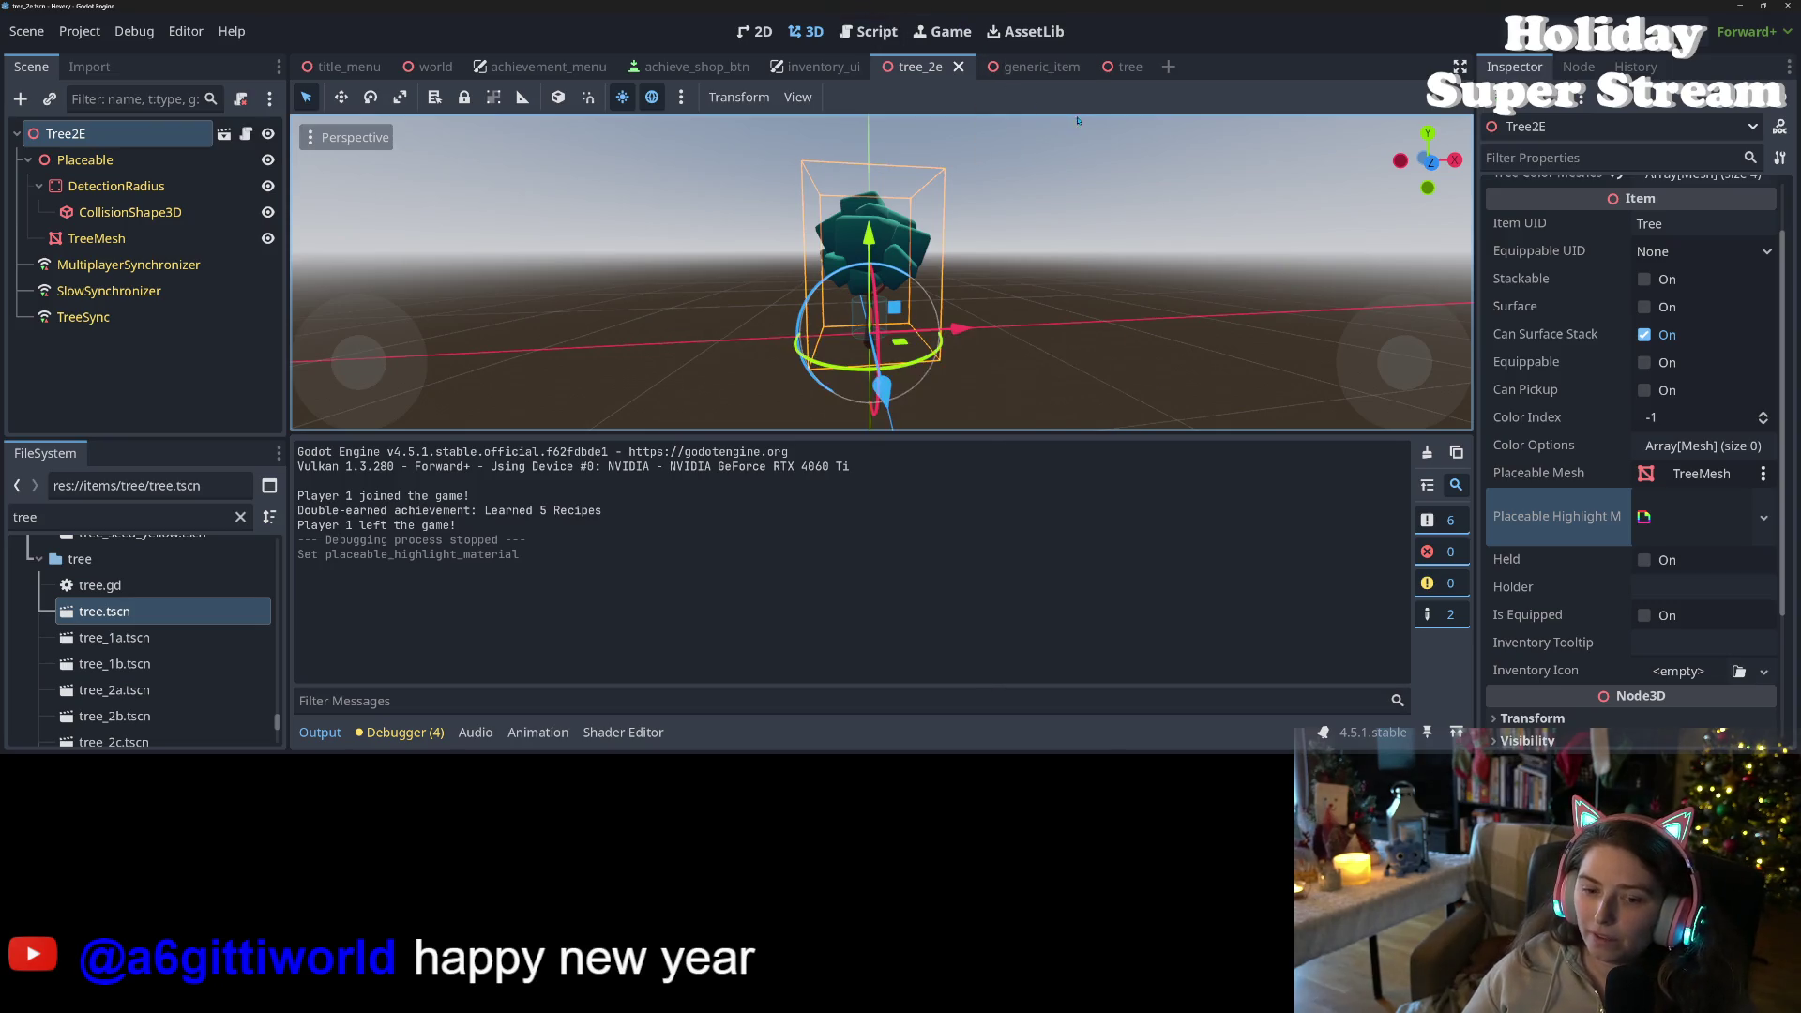
- Return to the tree scene and run the game with F5
click(1021, 67)
click(1130, 67)
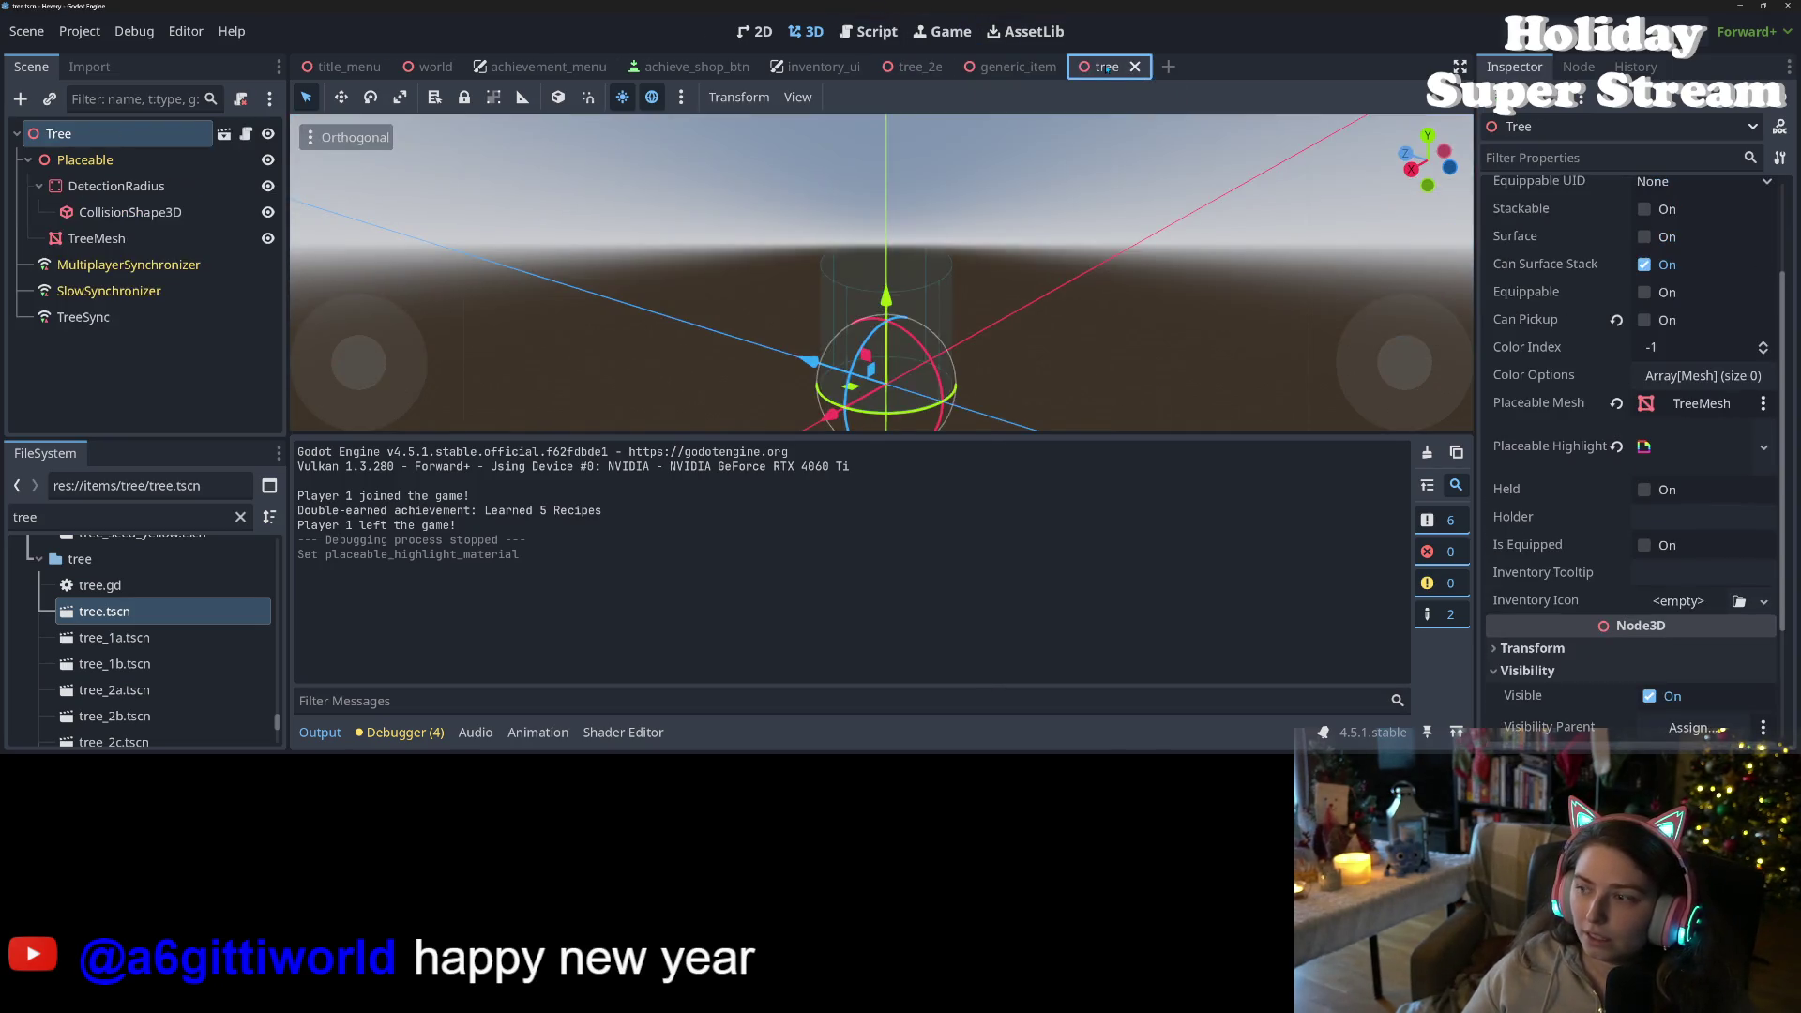
scroll(1594, 422, up, 3)
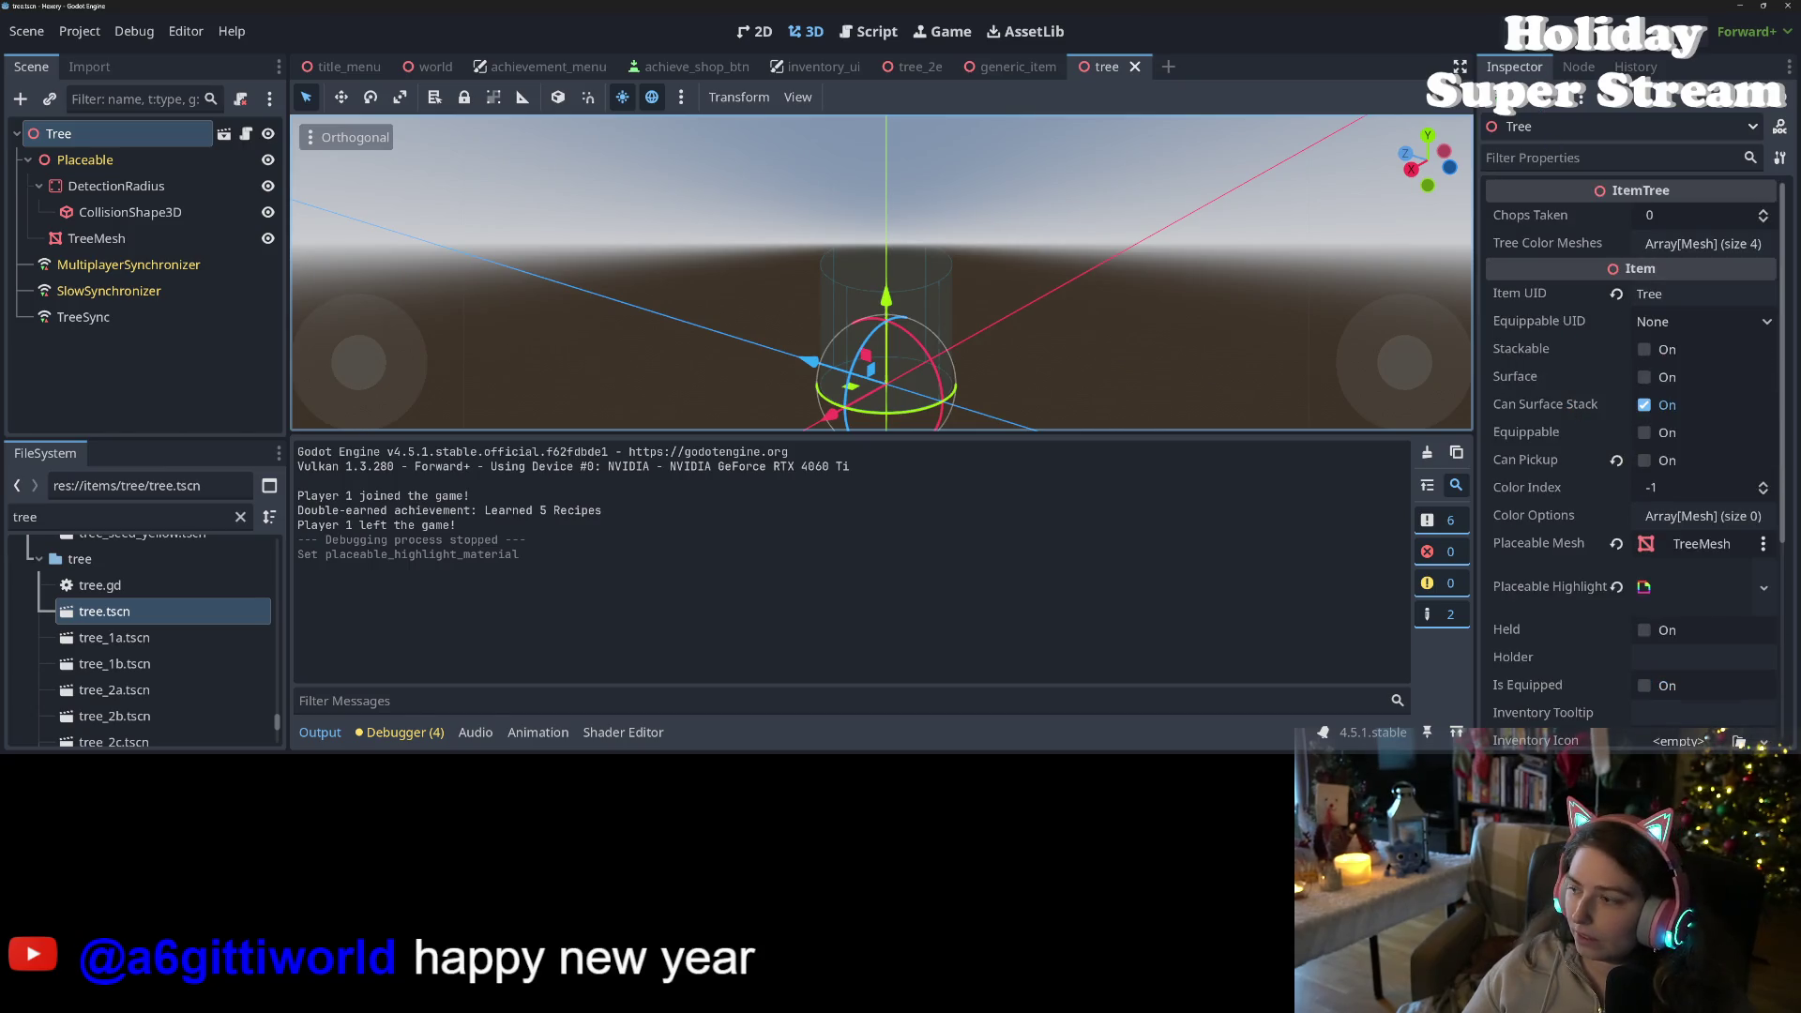
key(F5)
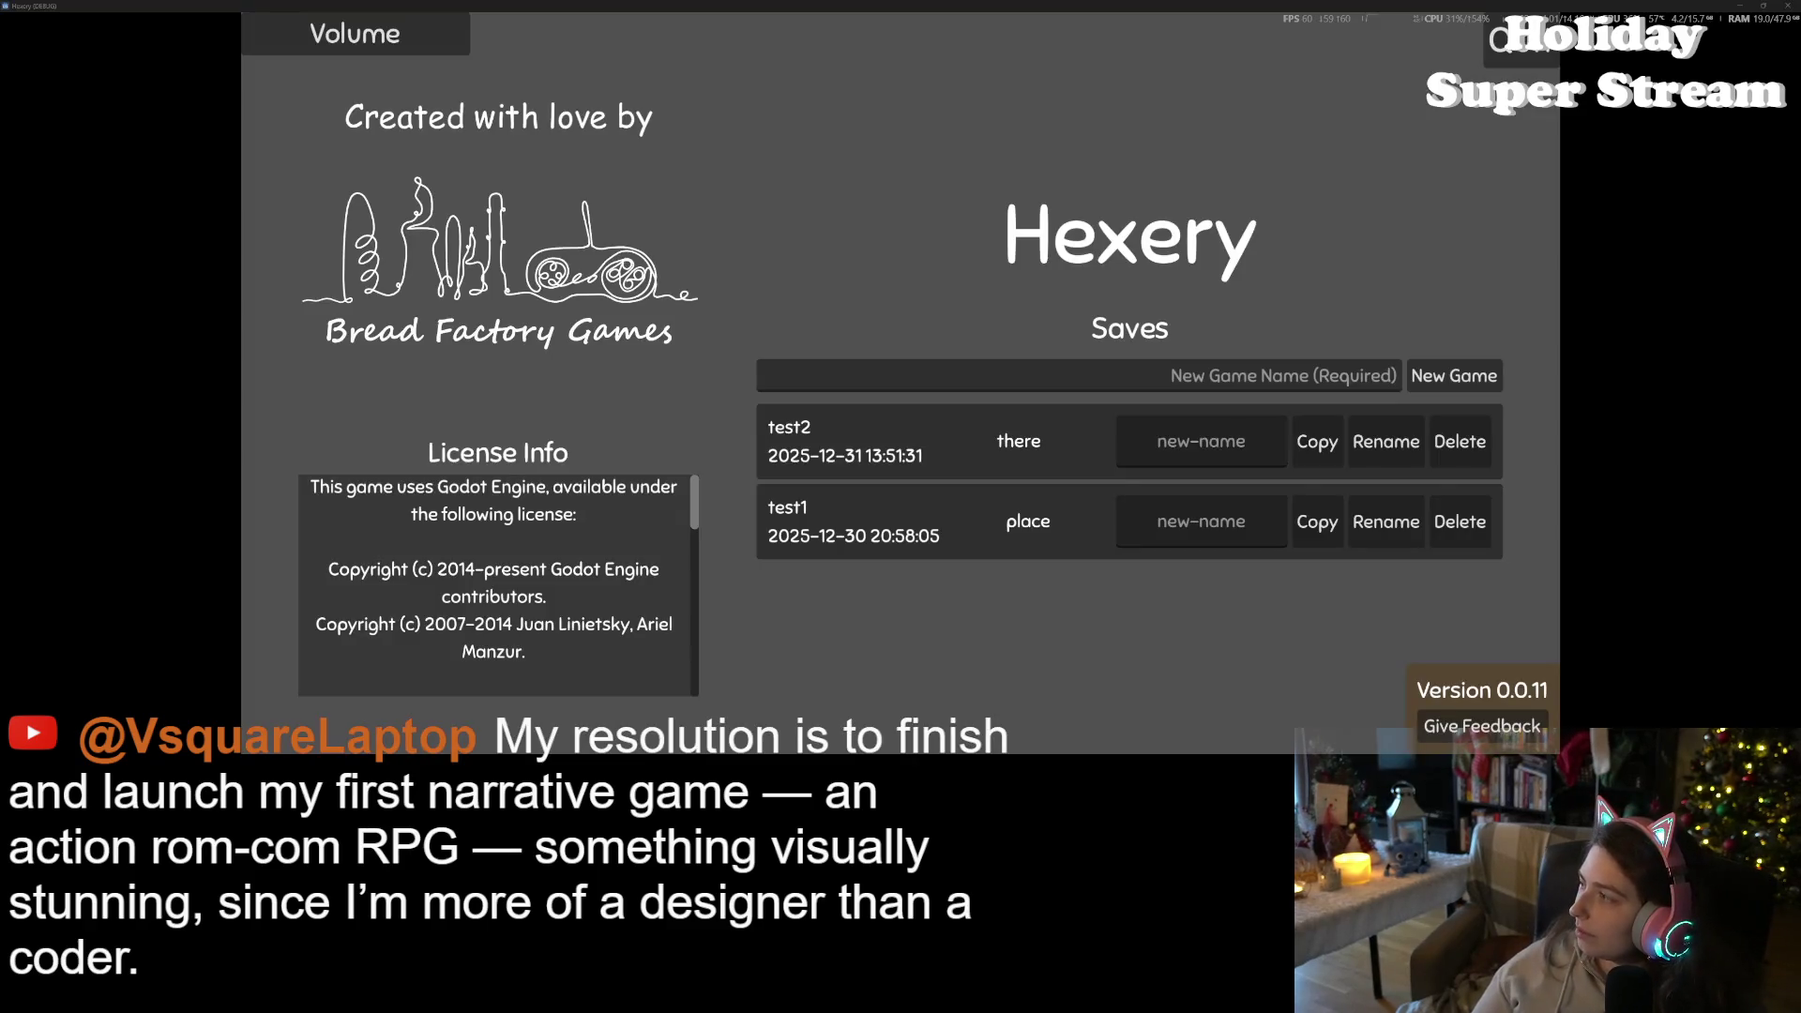
- Load the test2 save and start walking the character toward a highlighted bush
click(970, 416)
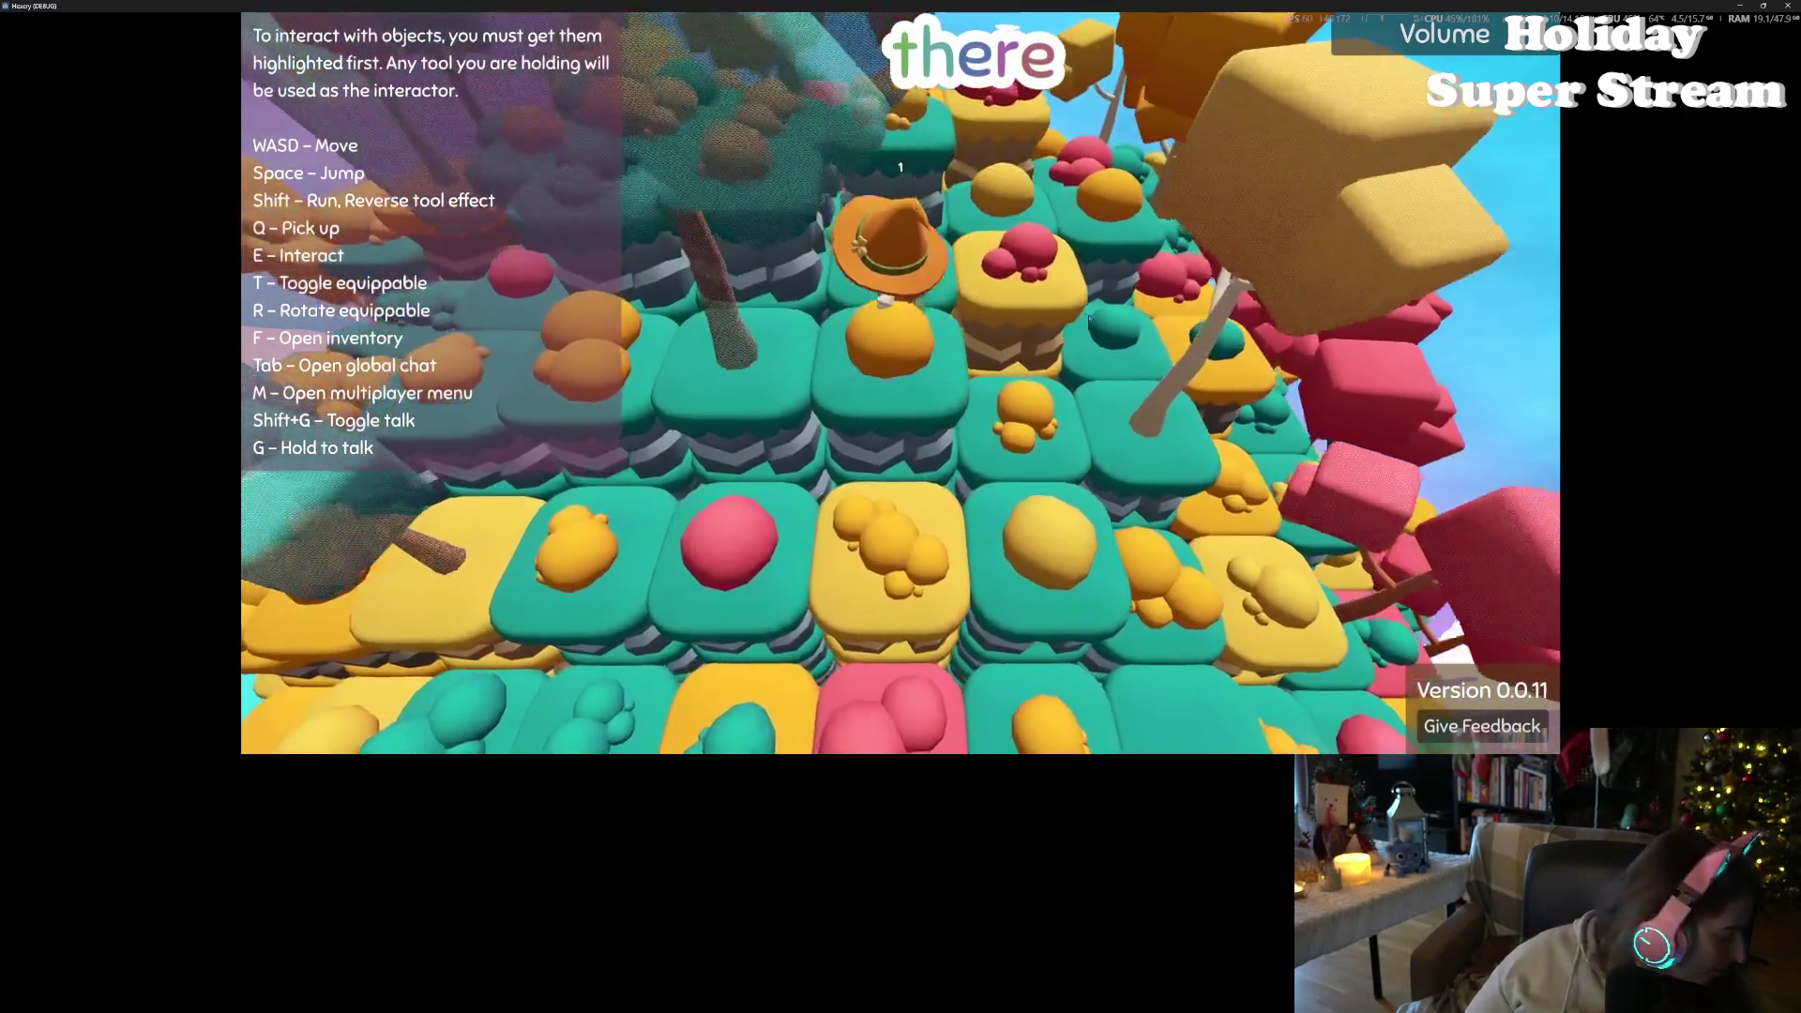
key(w)
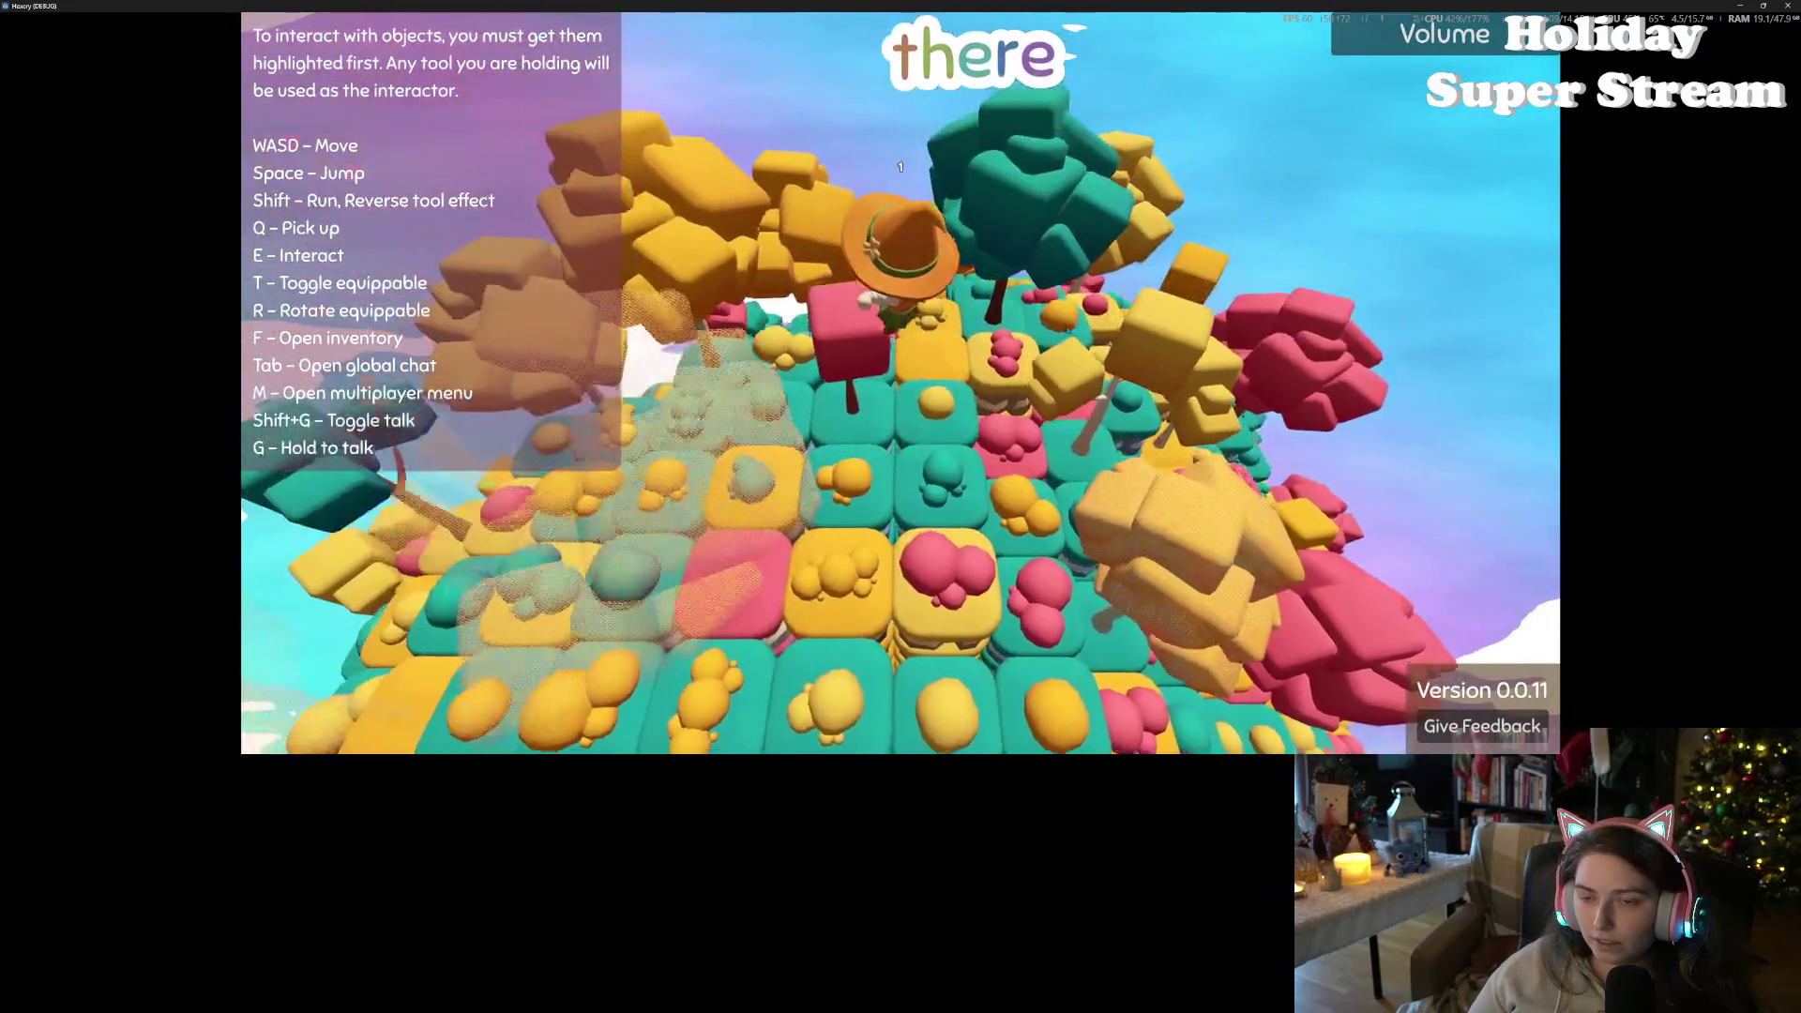
- Walk across the wooden deck to the chair to check its outline highlight
key(w)
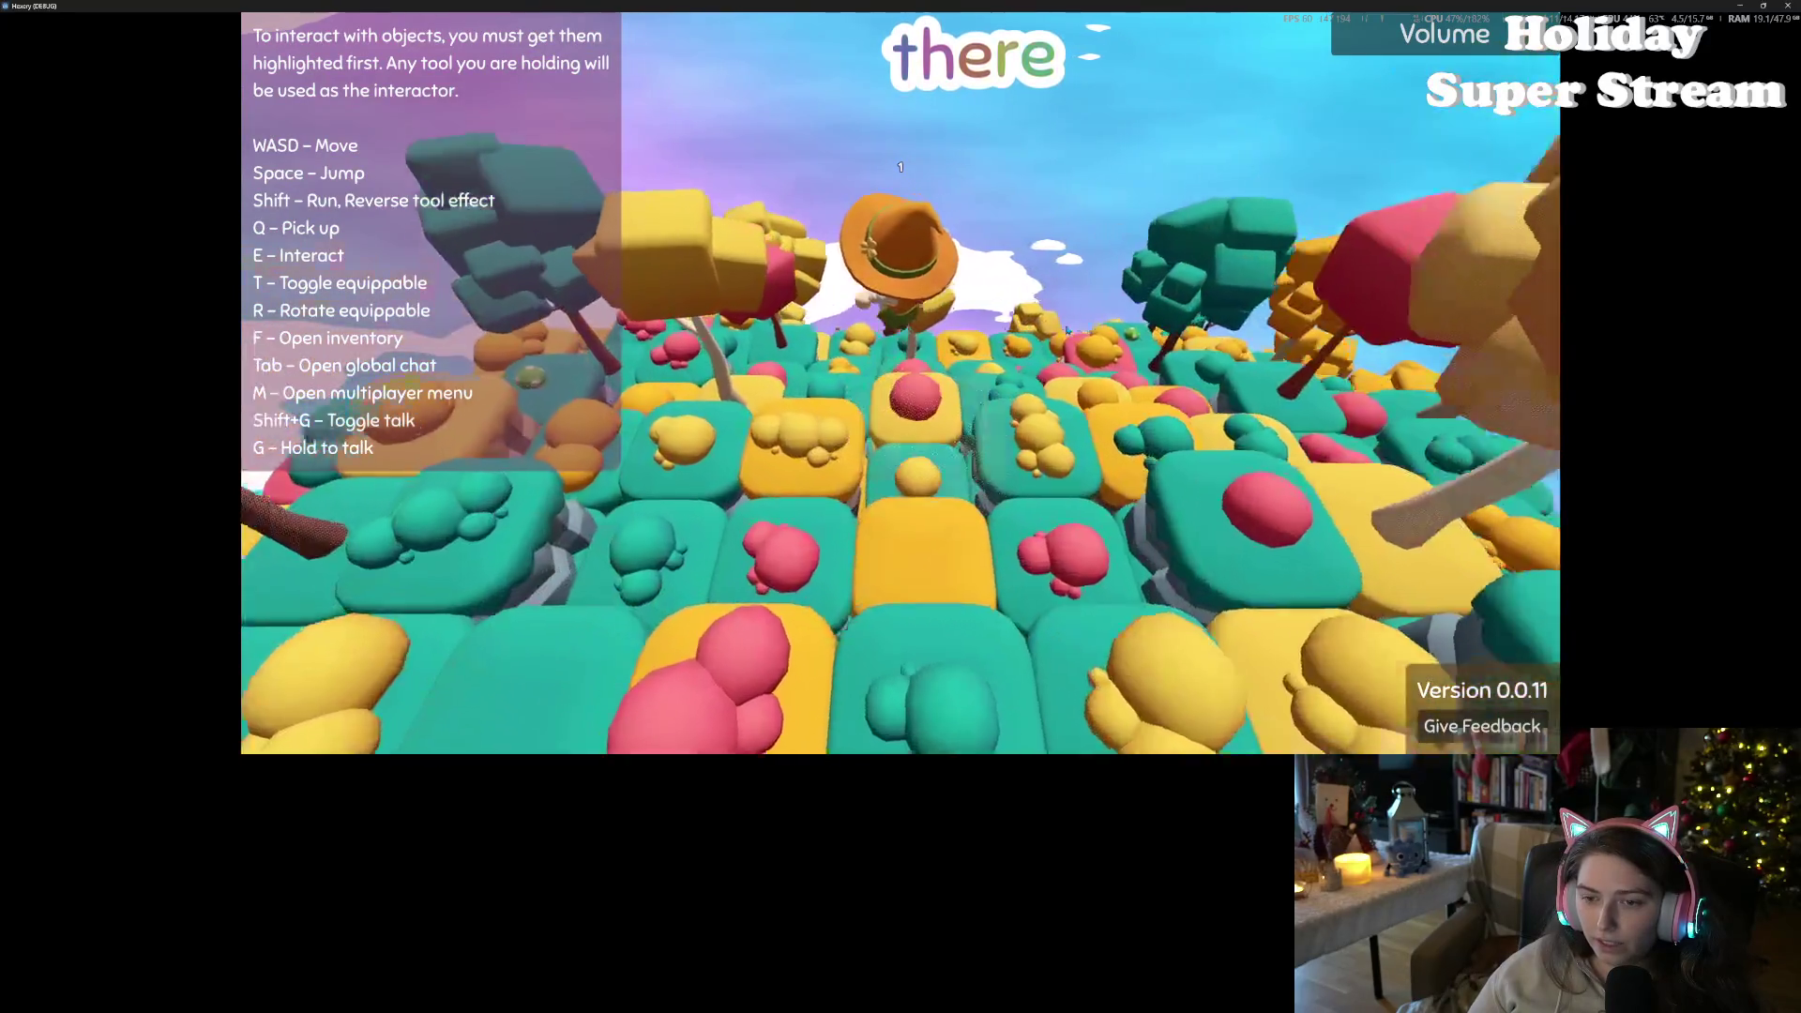
key(w)
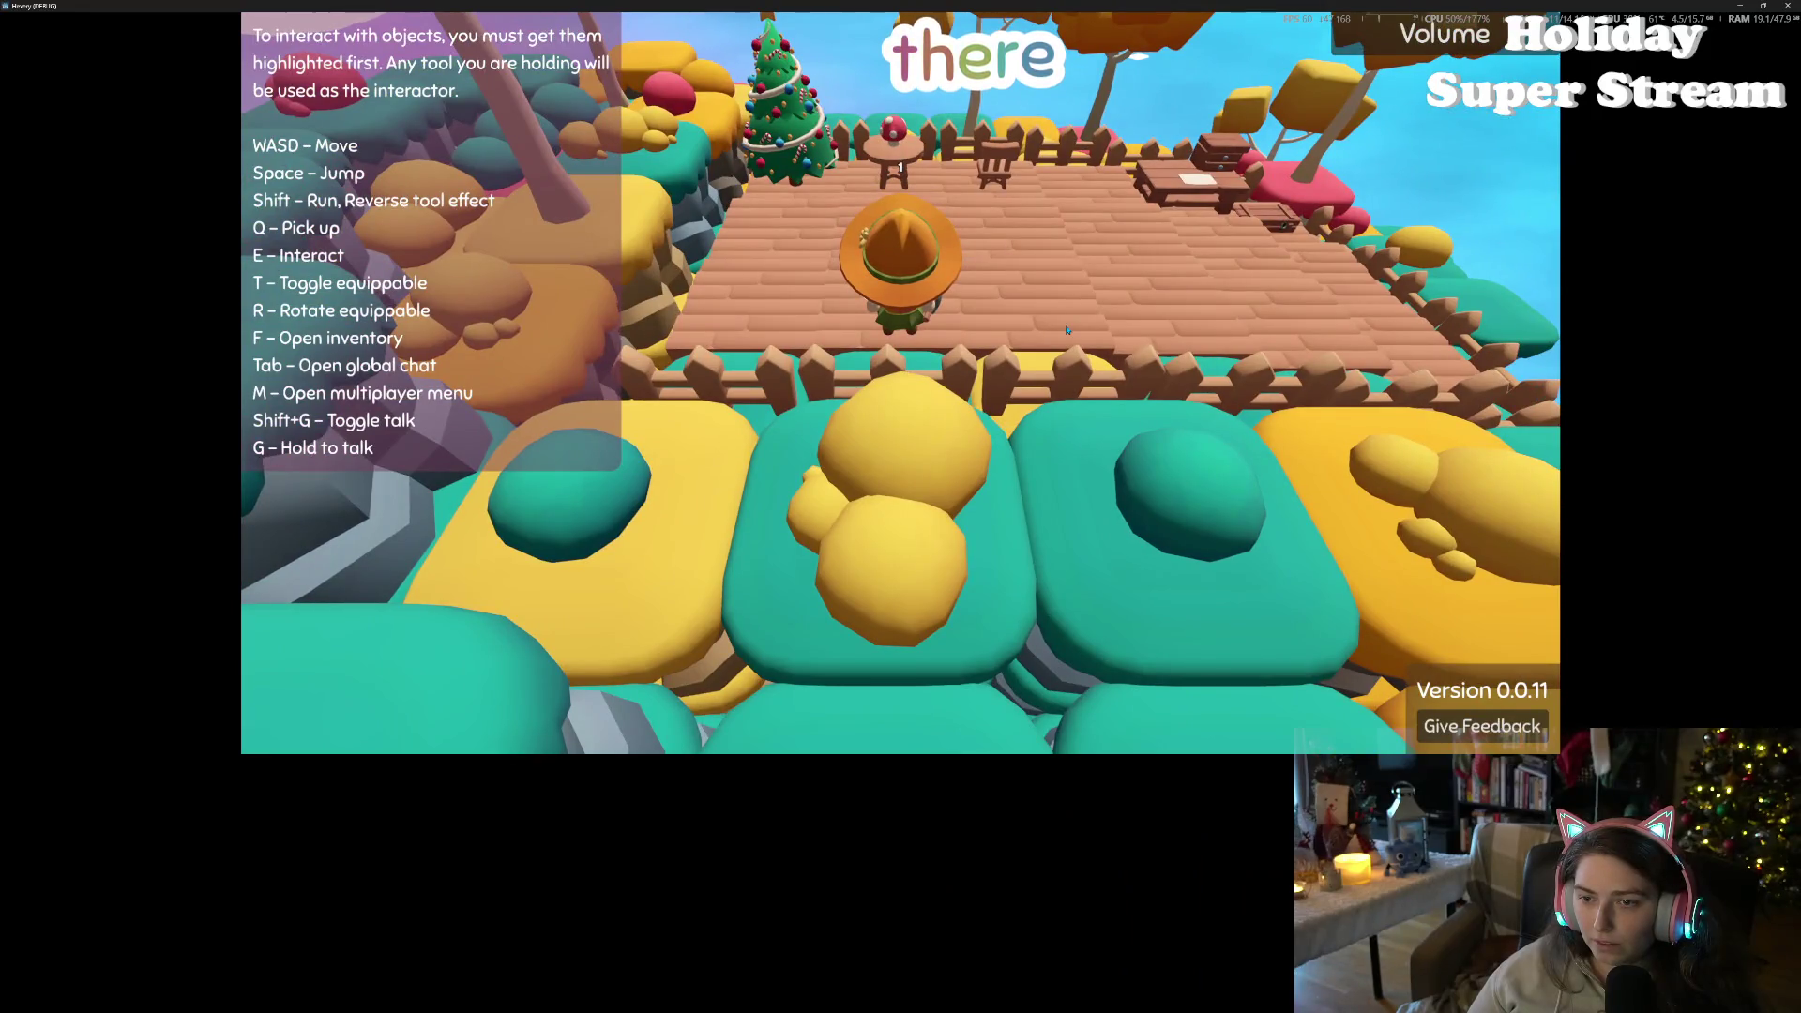
key(d)
key(d)
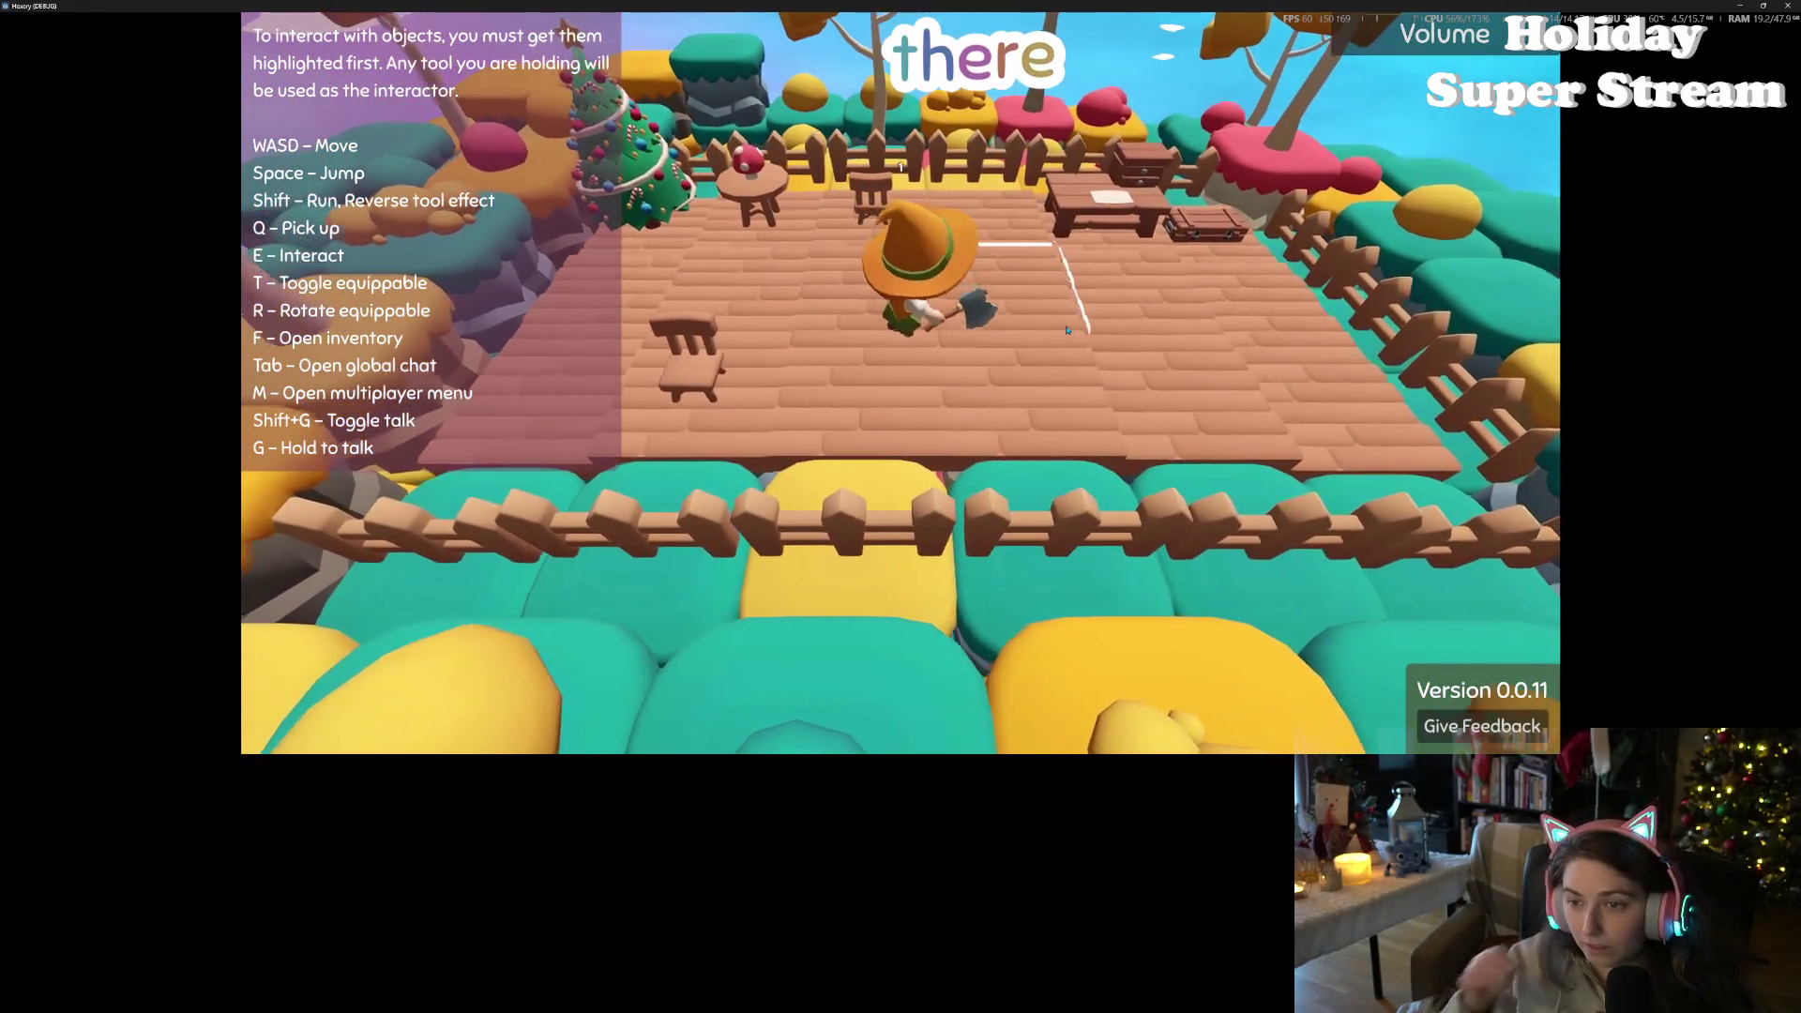
key(d)
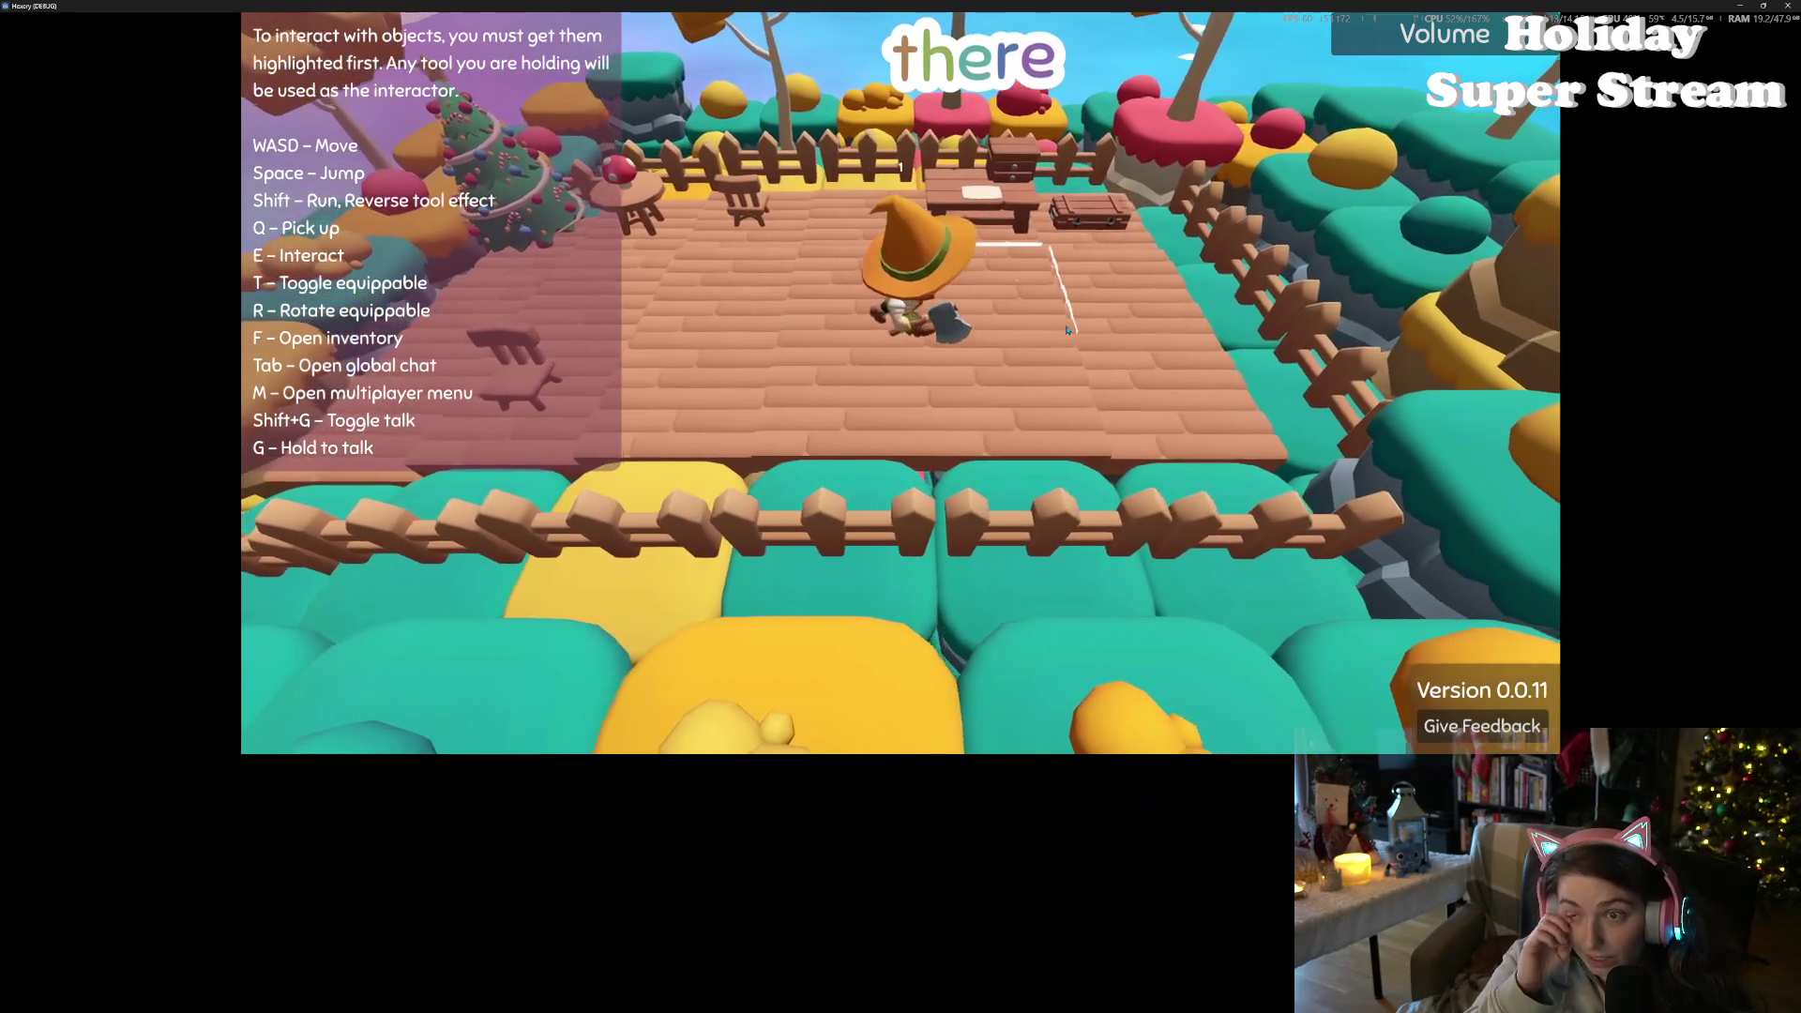
key(s)
key(d)
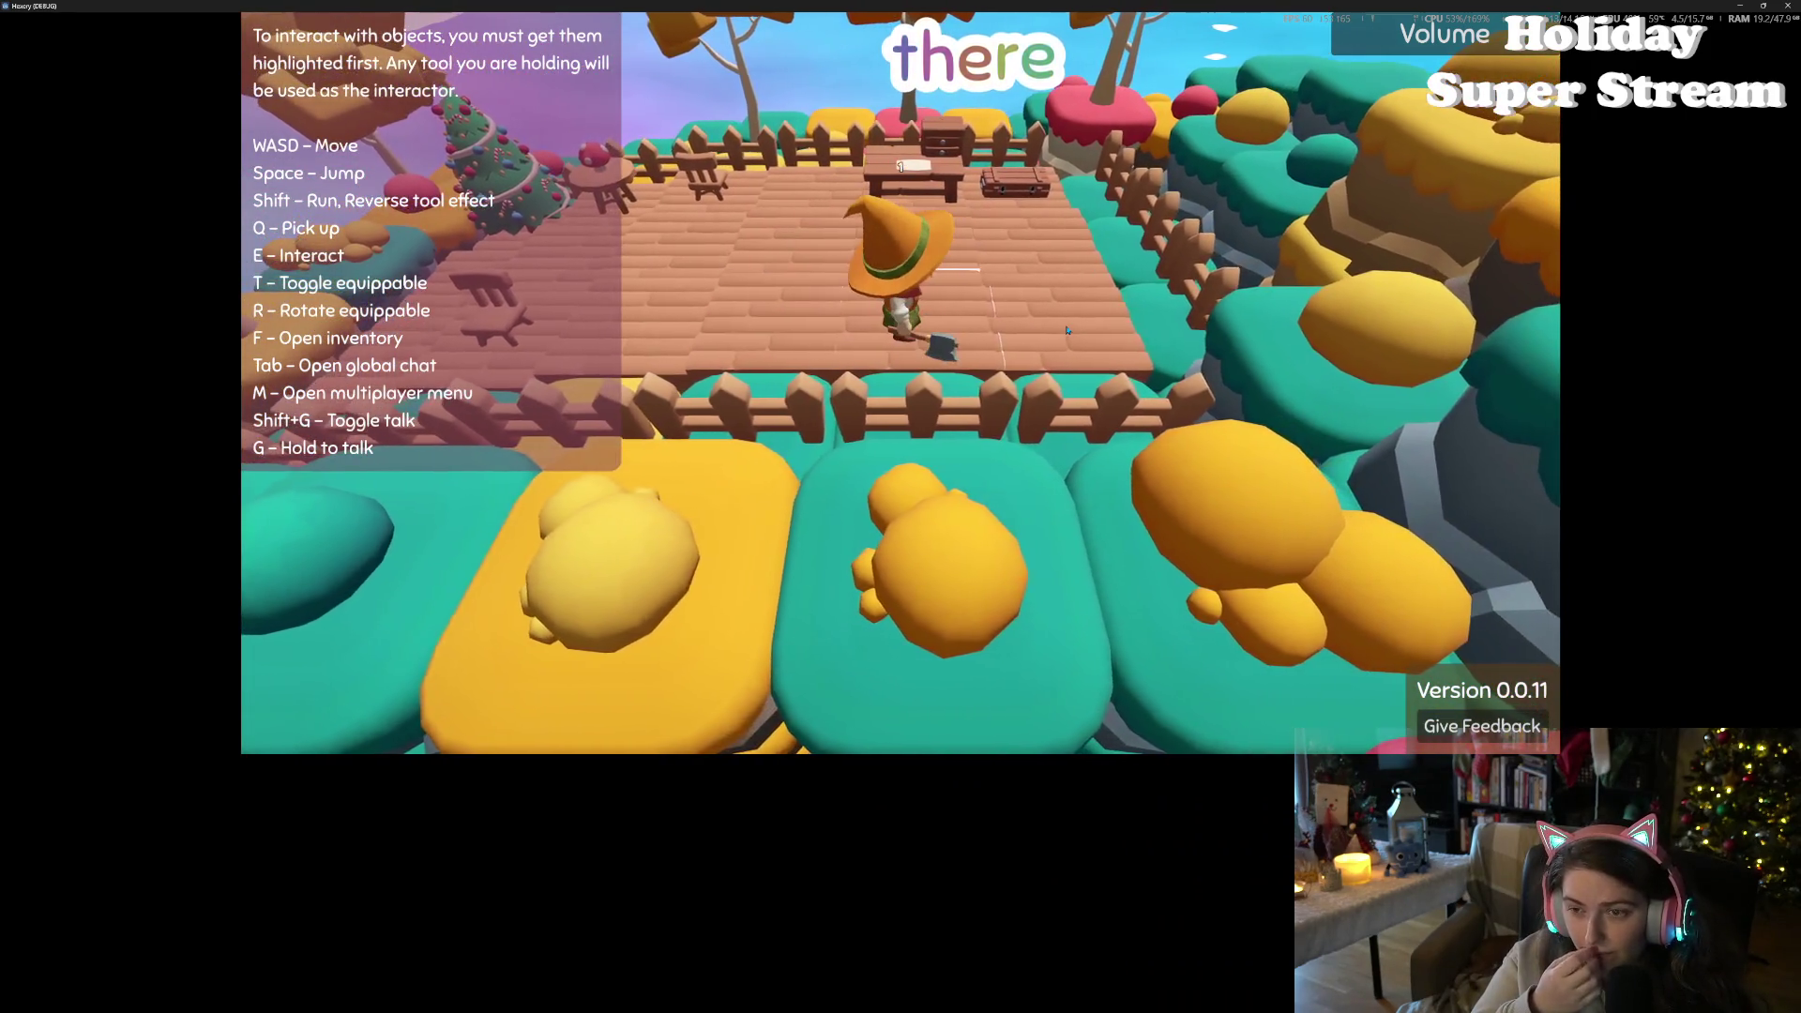
key(d)
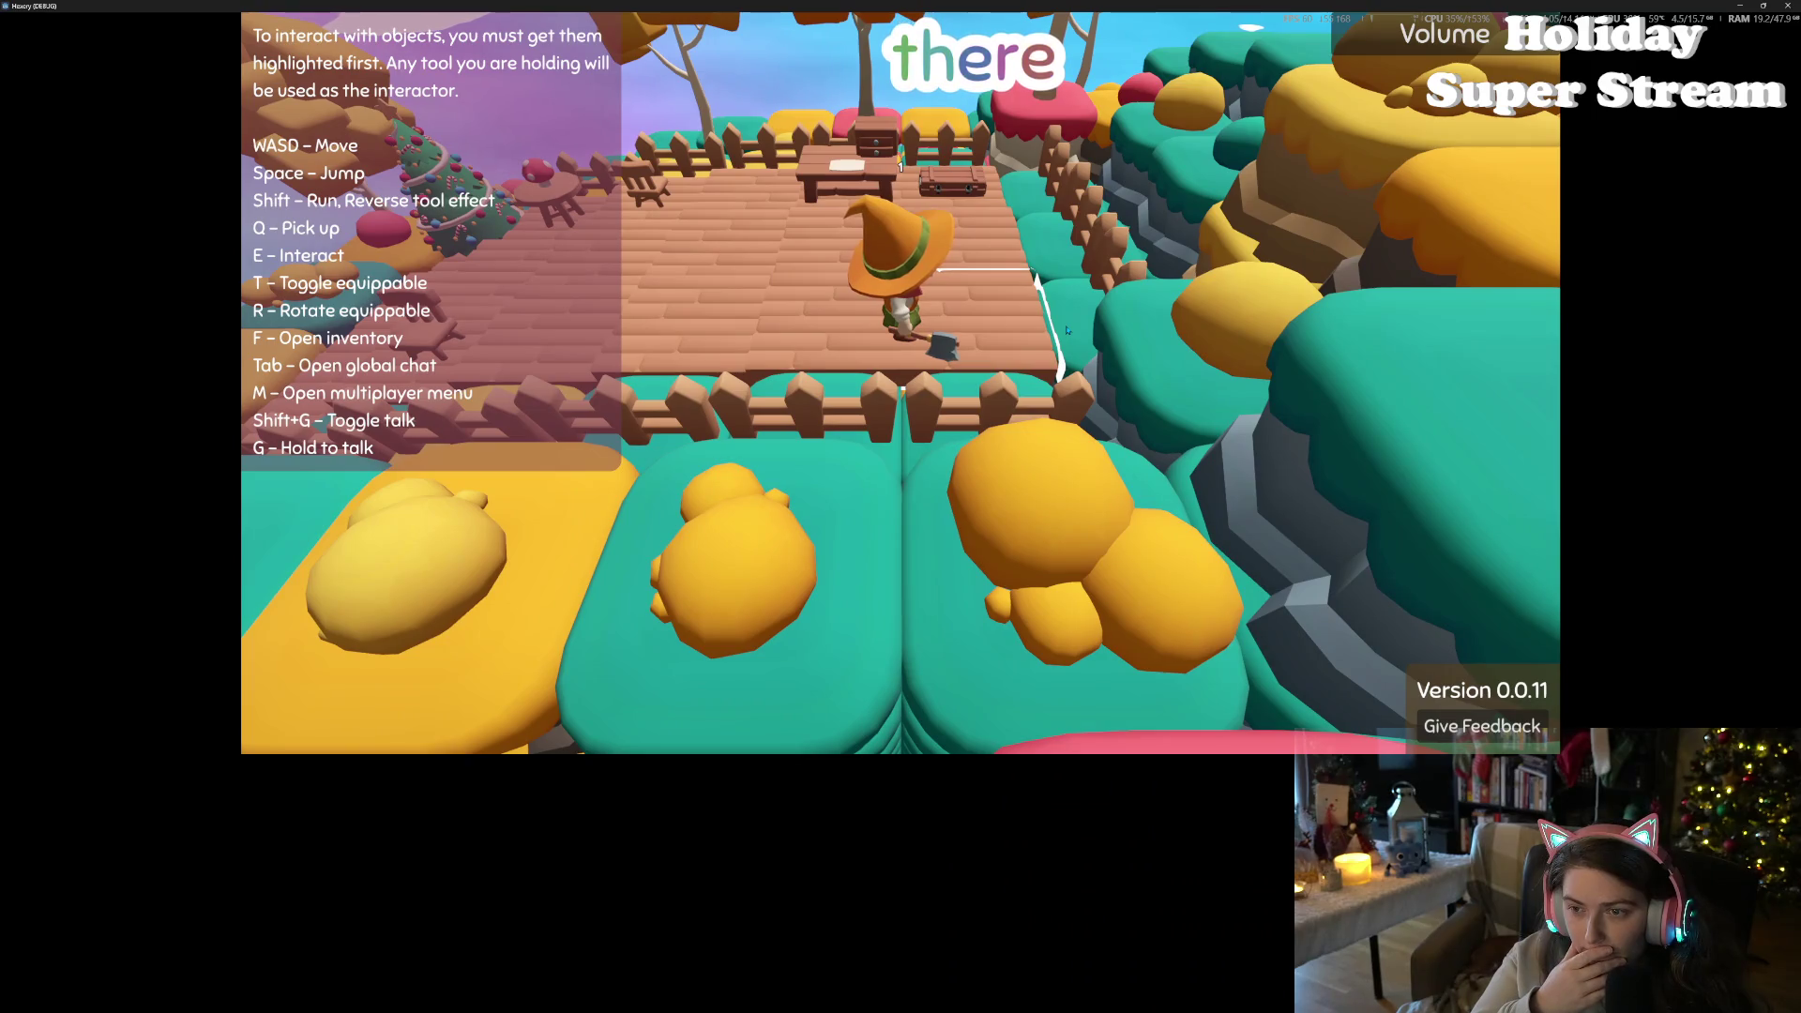
key(a)
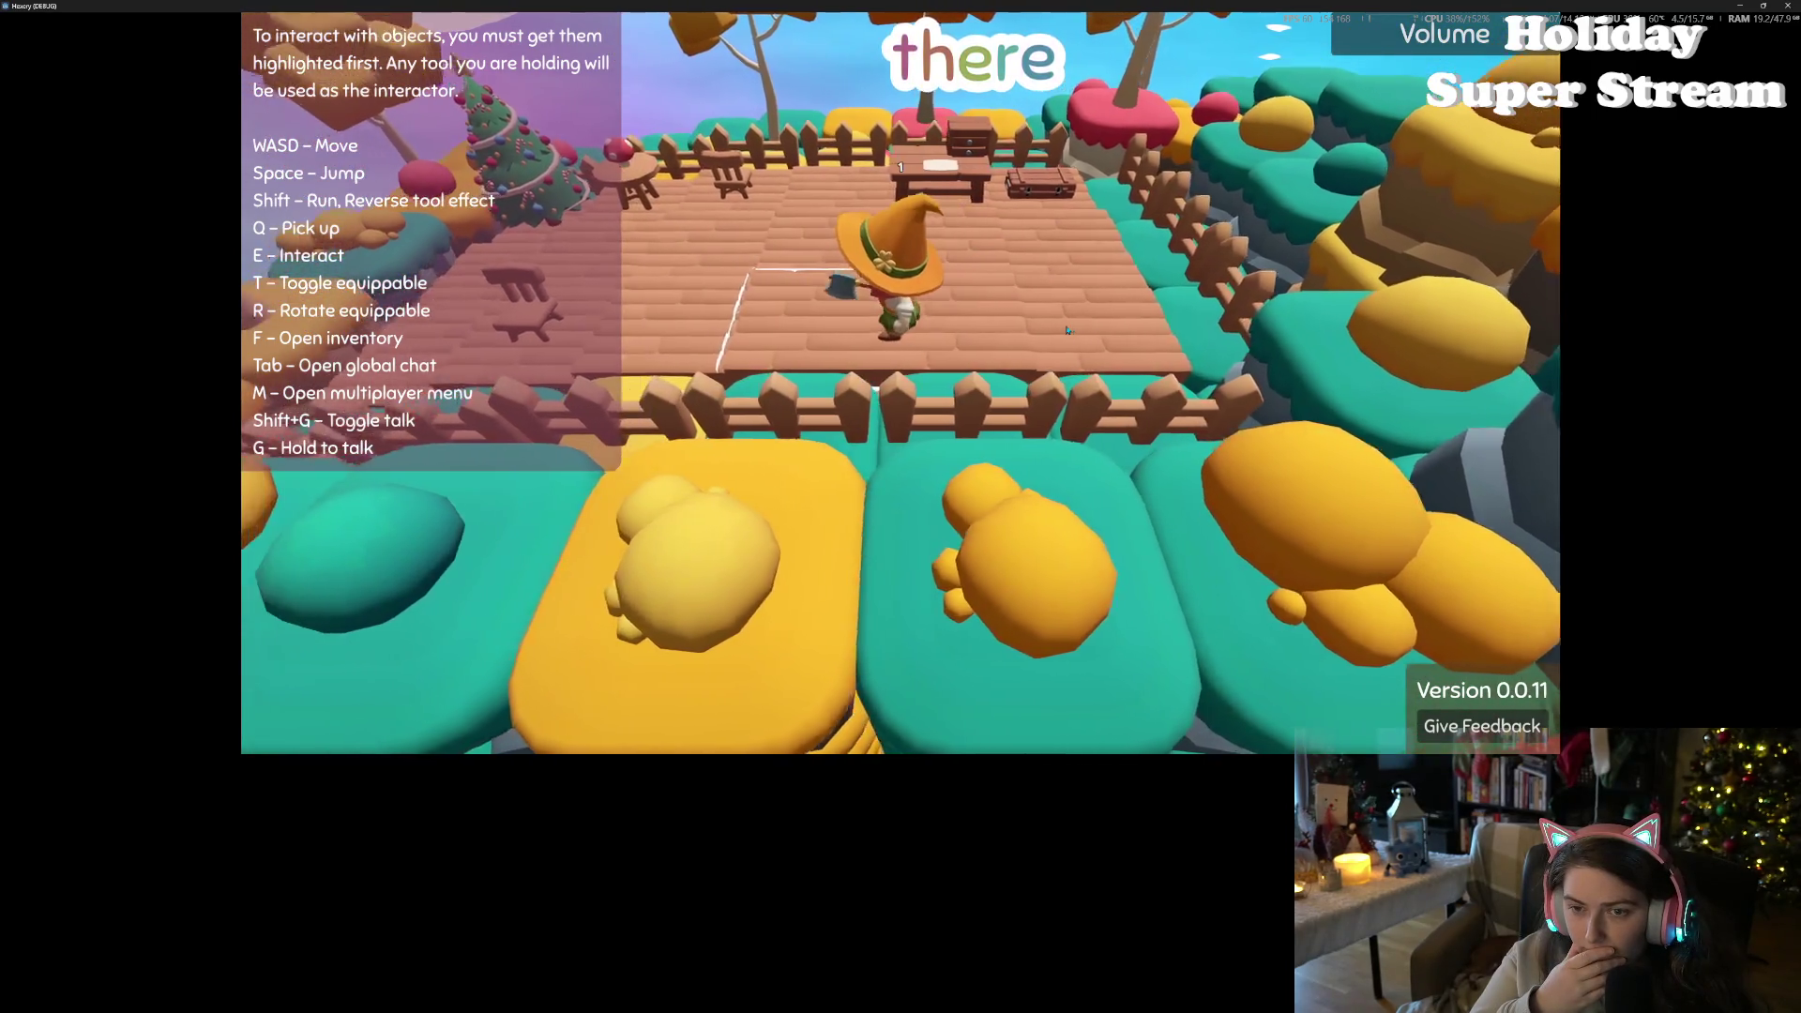
key(a)
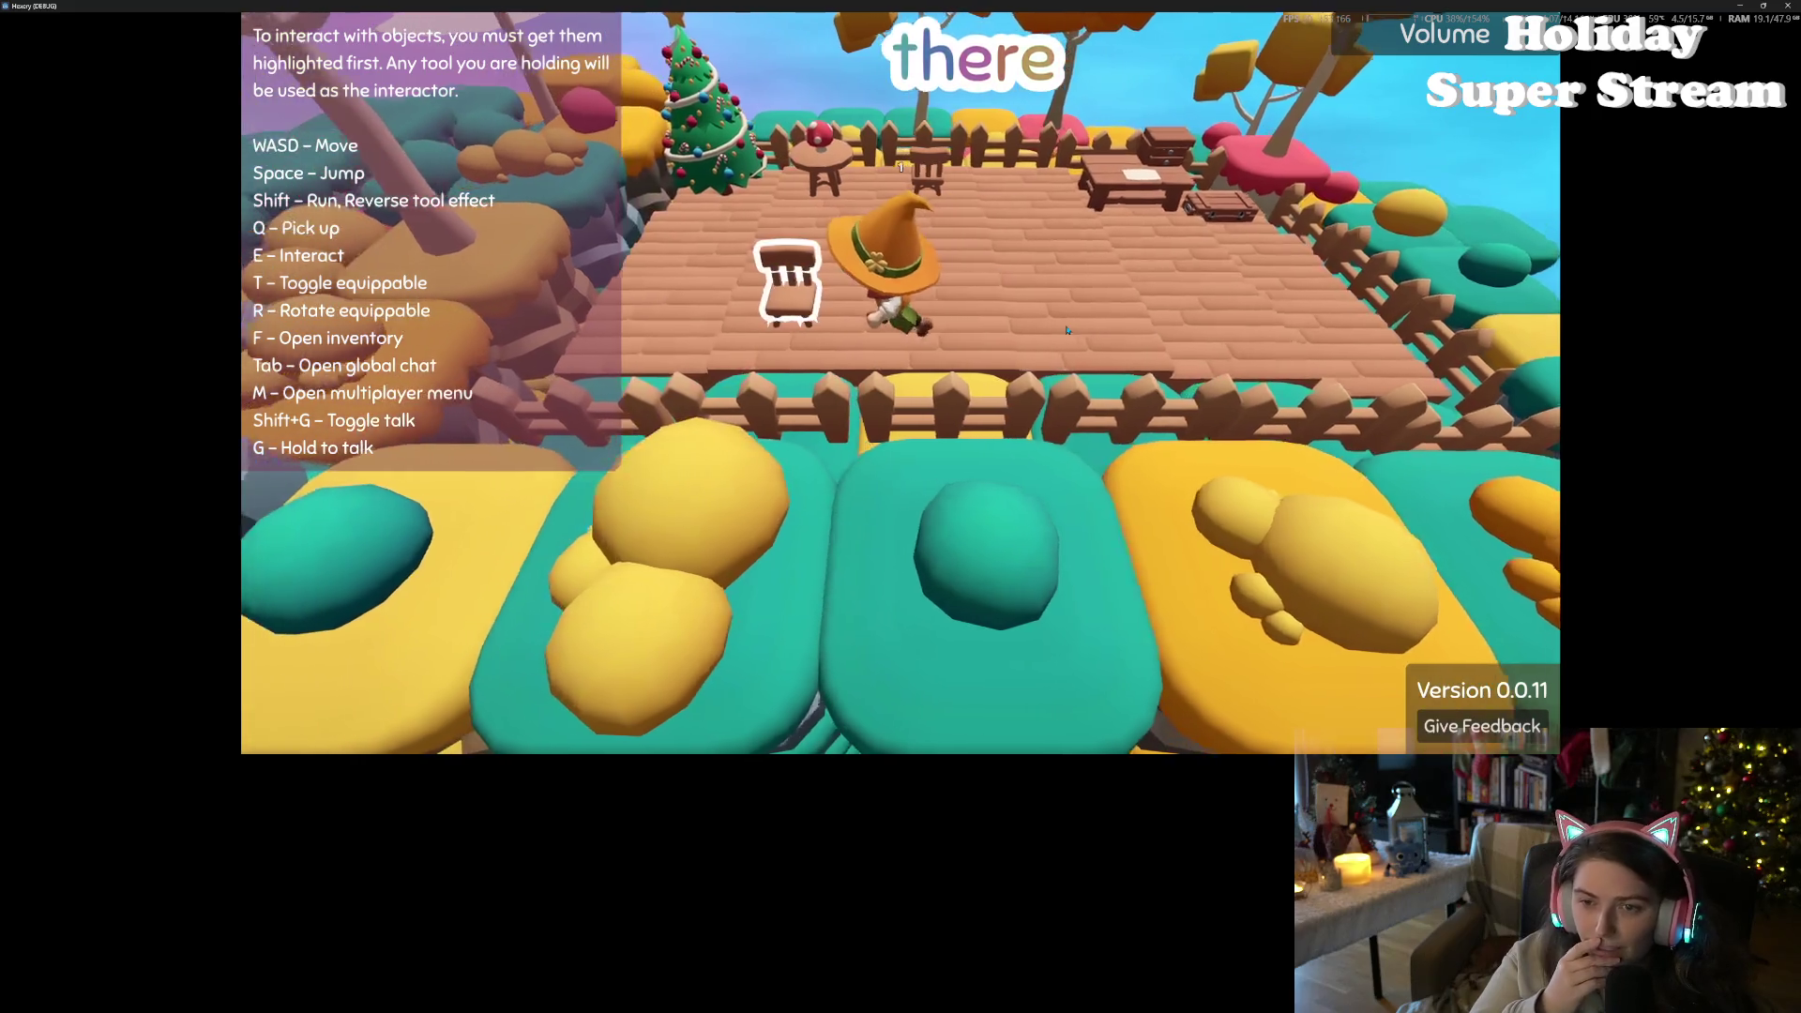
key(a)
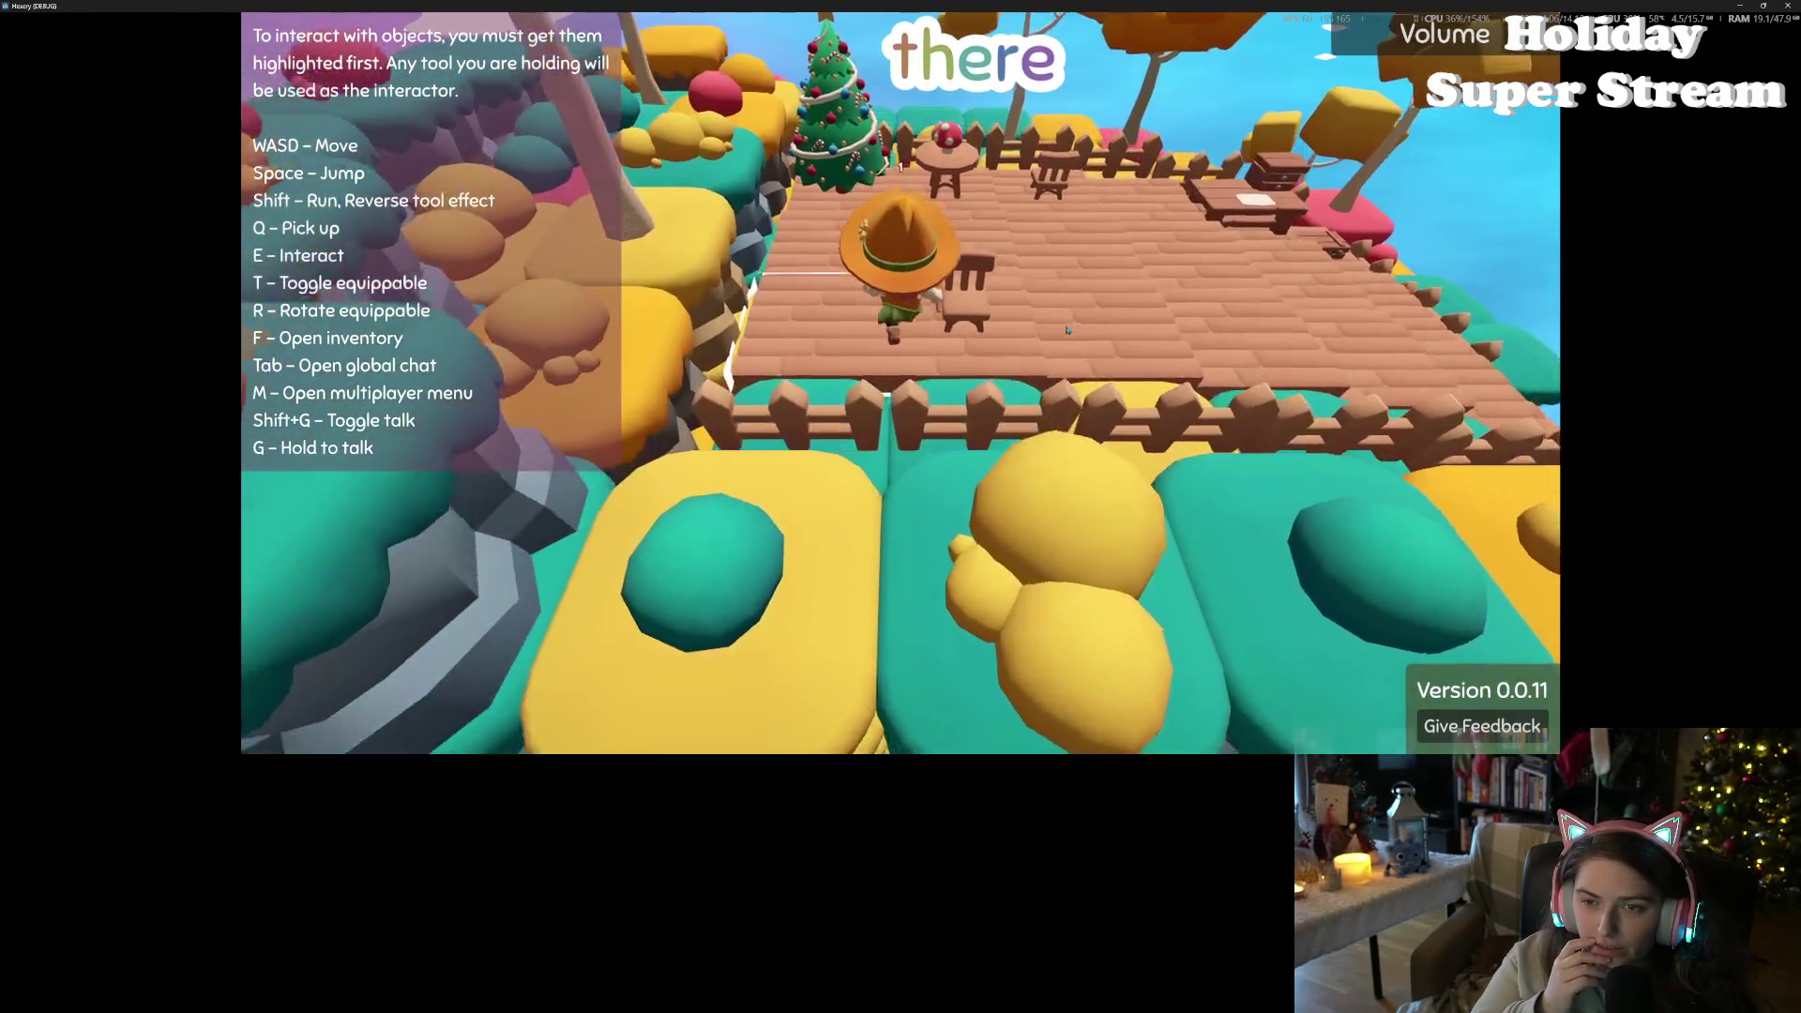
key(w)
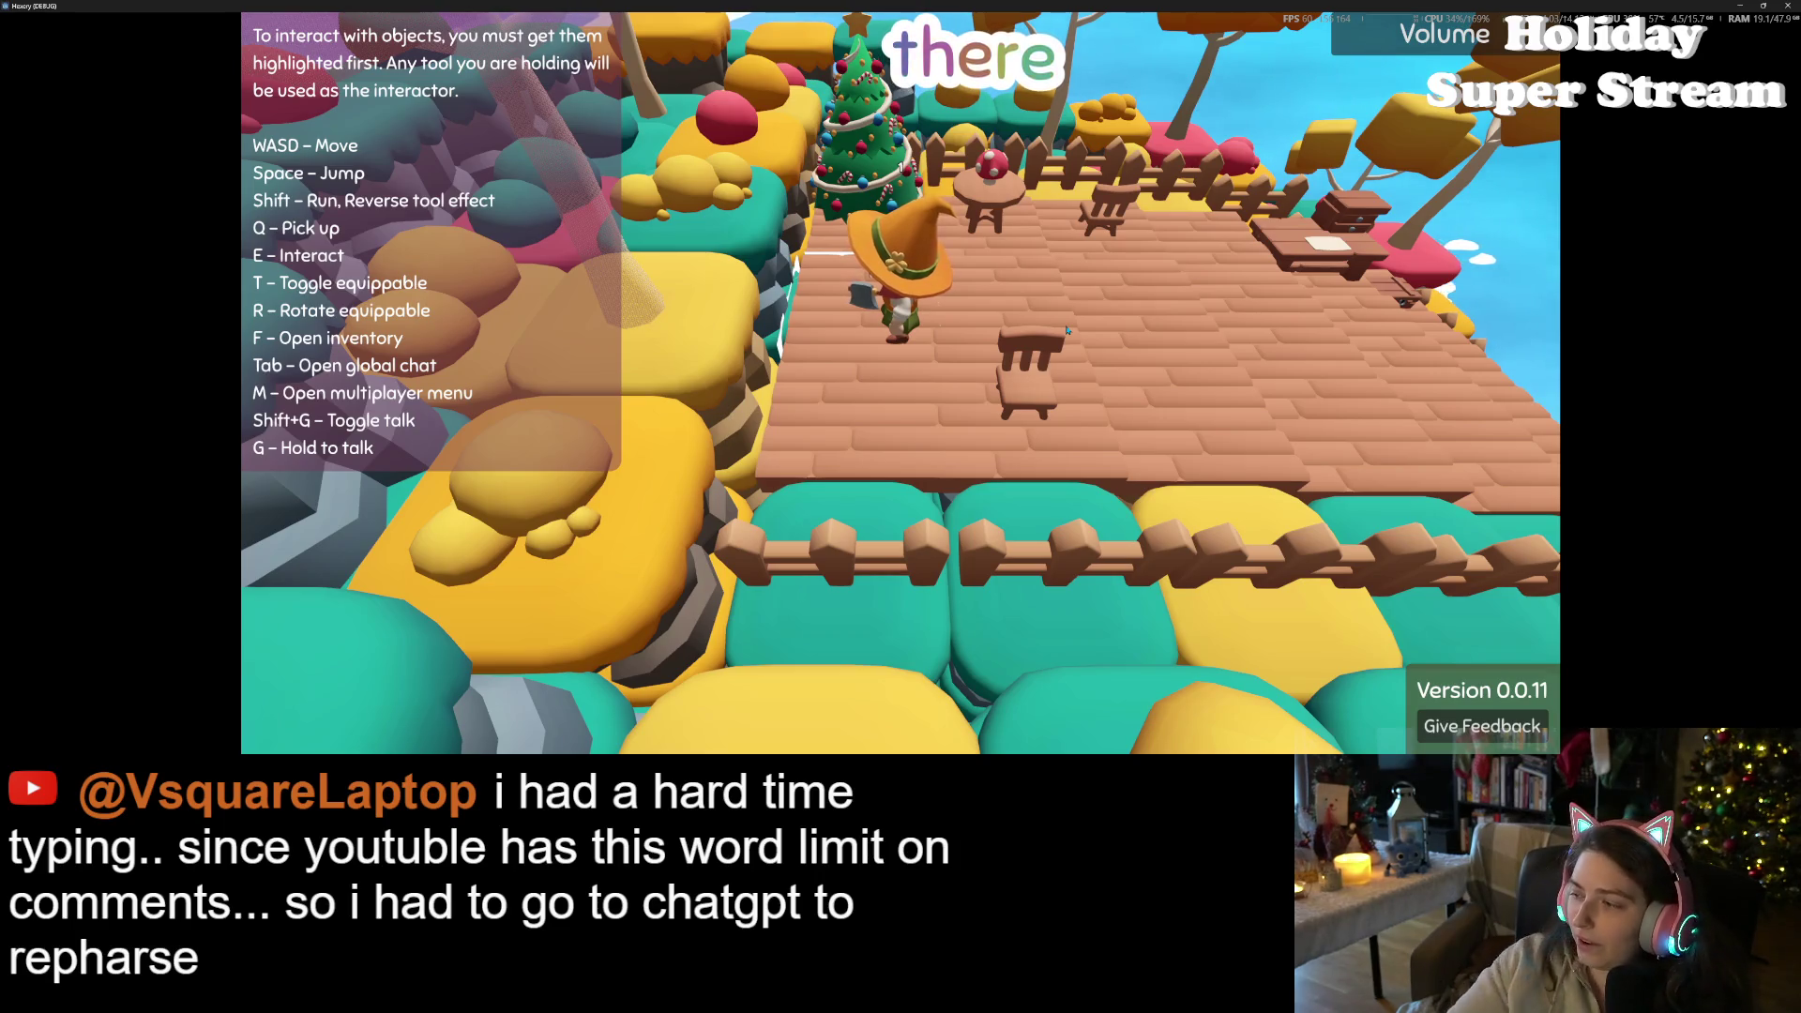
- Pick up the outlined Christmas tree, place it back on the deck, then close the game
key(w)
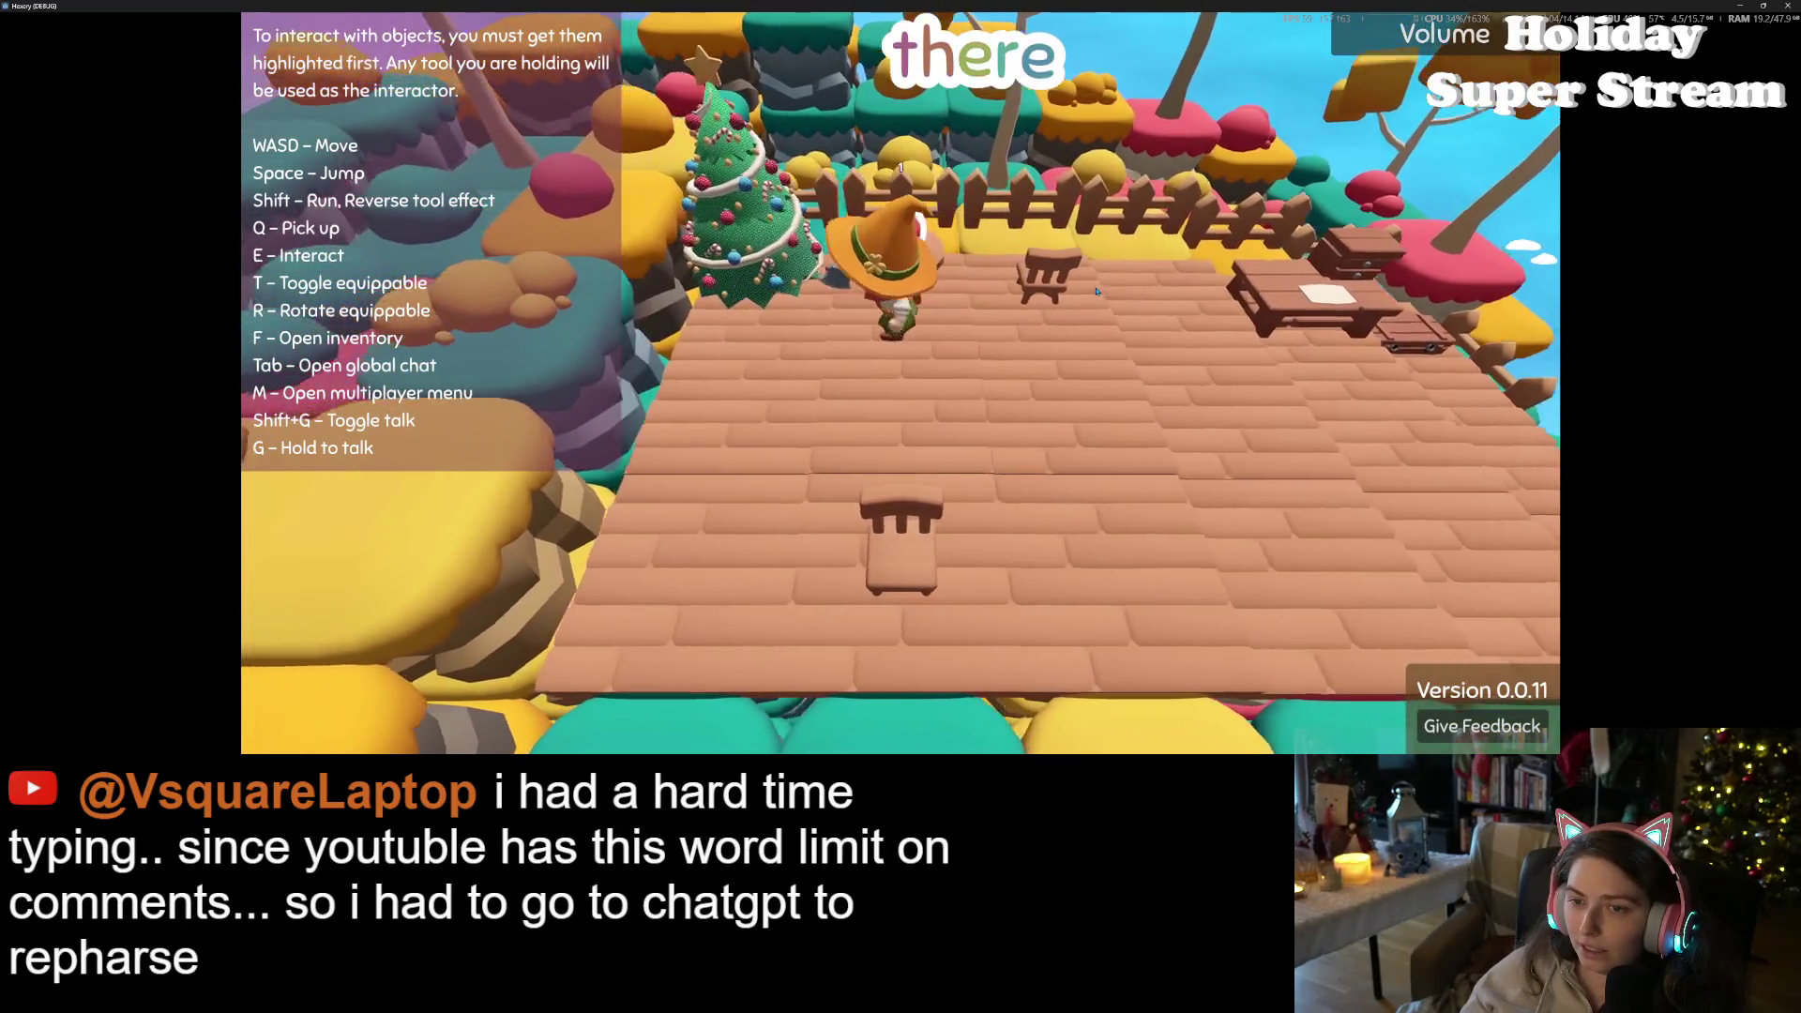
key(a)
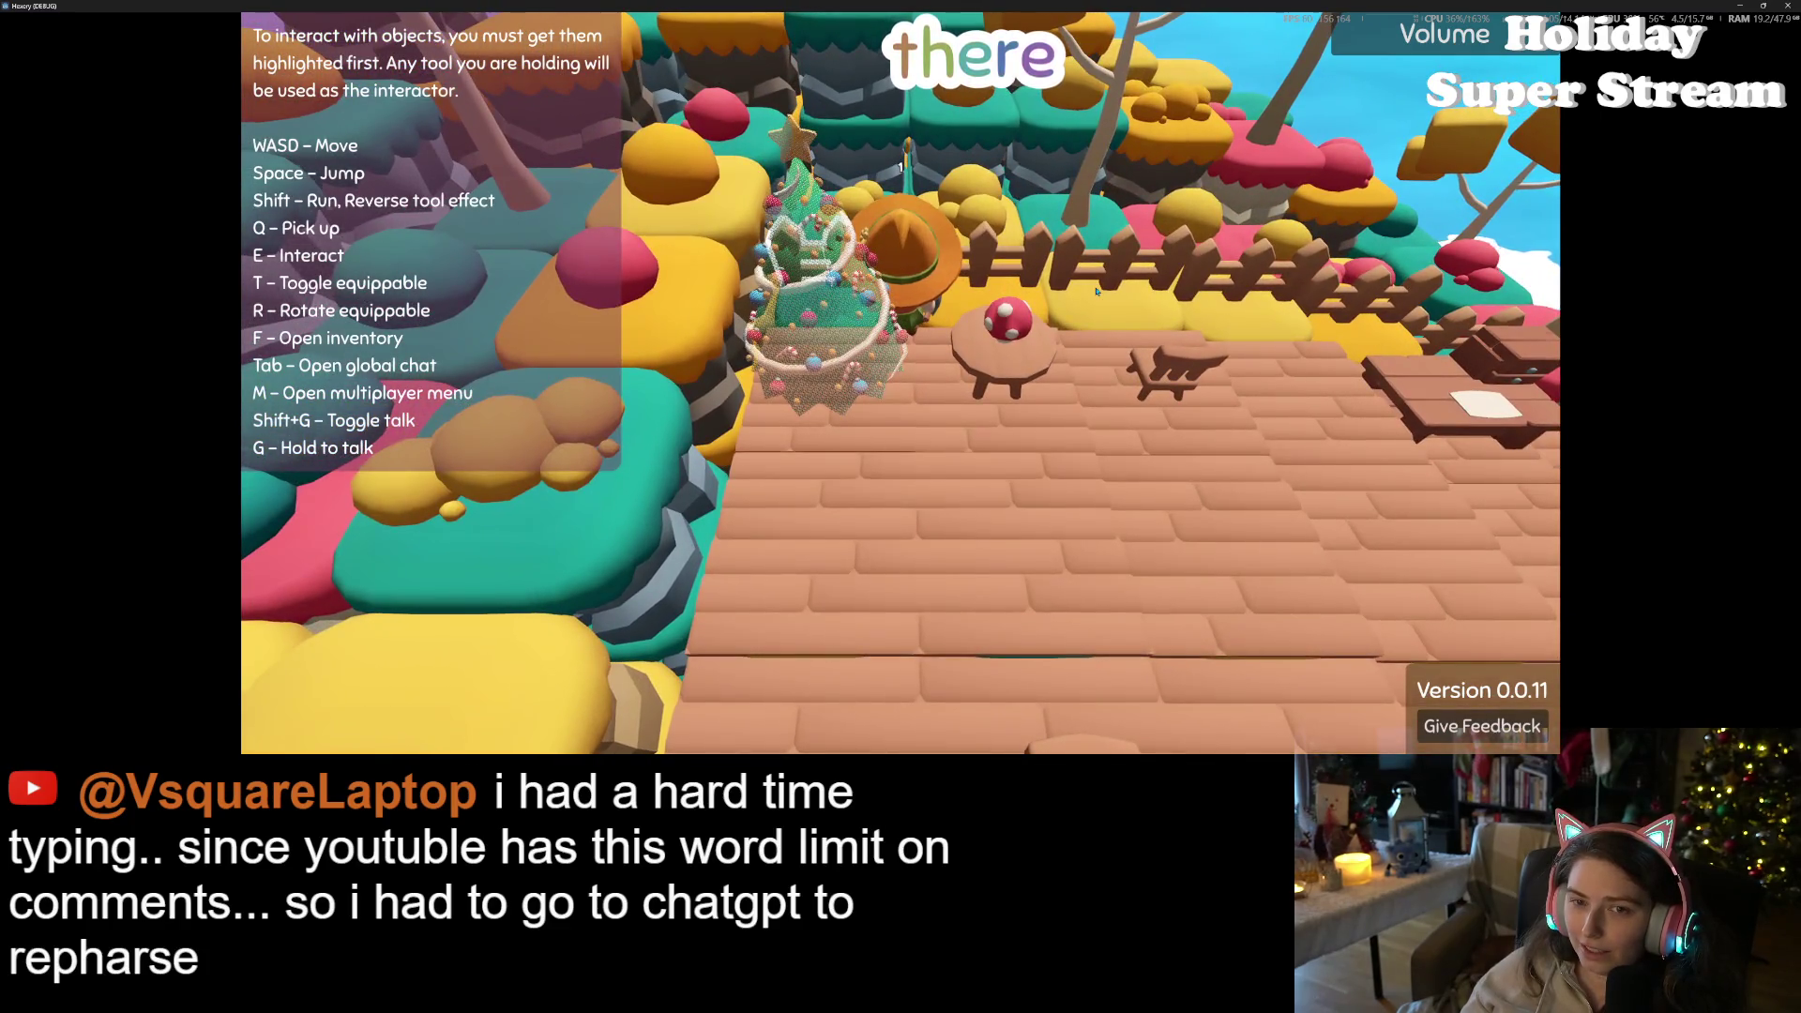
key(s)
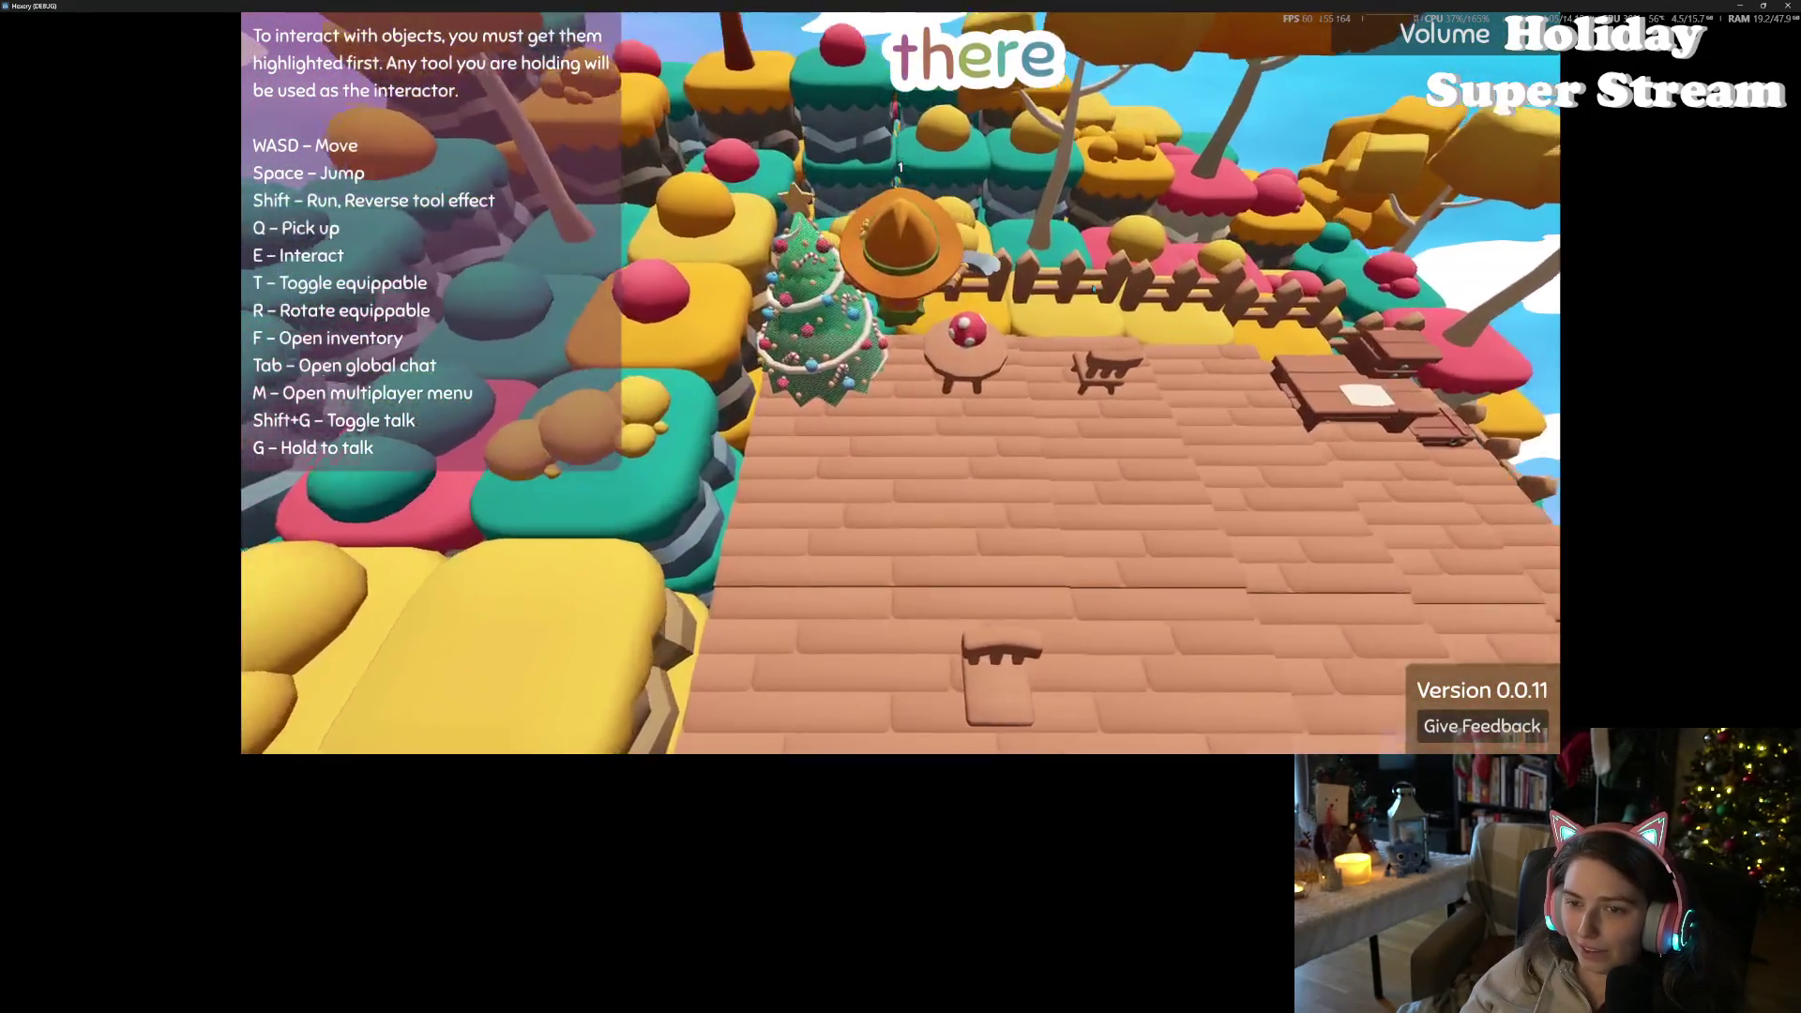
key(a)
key(q)
key(w)
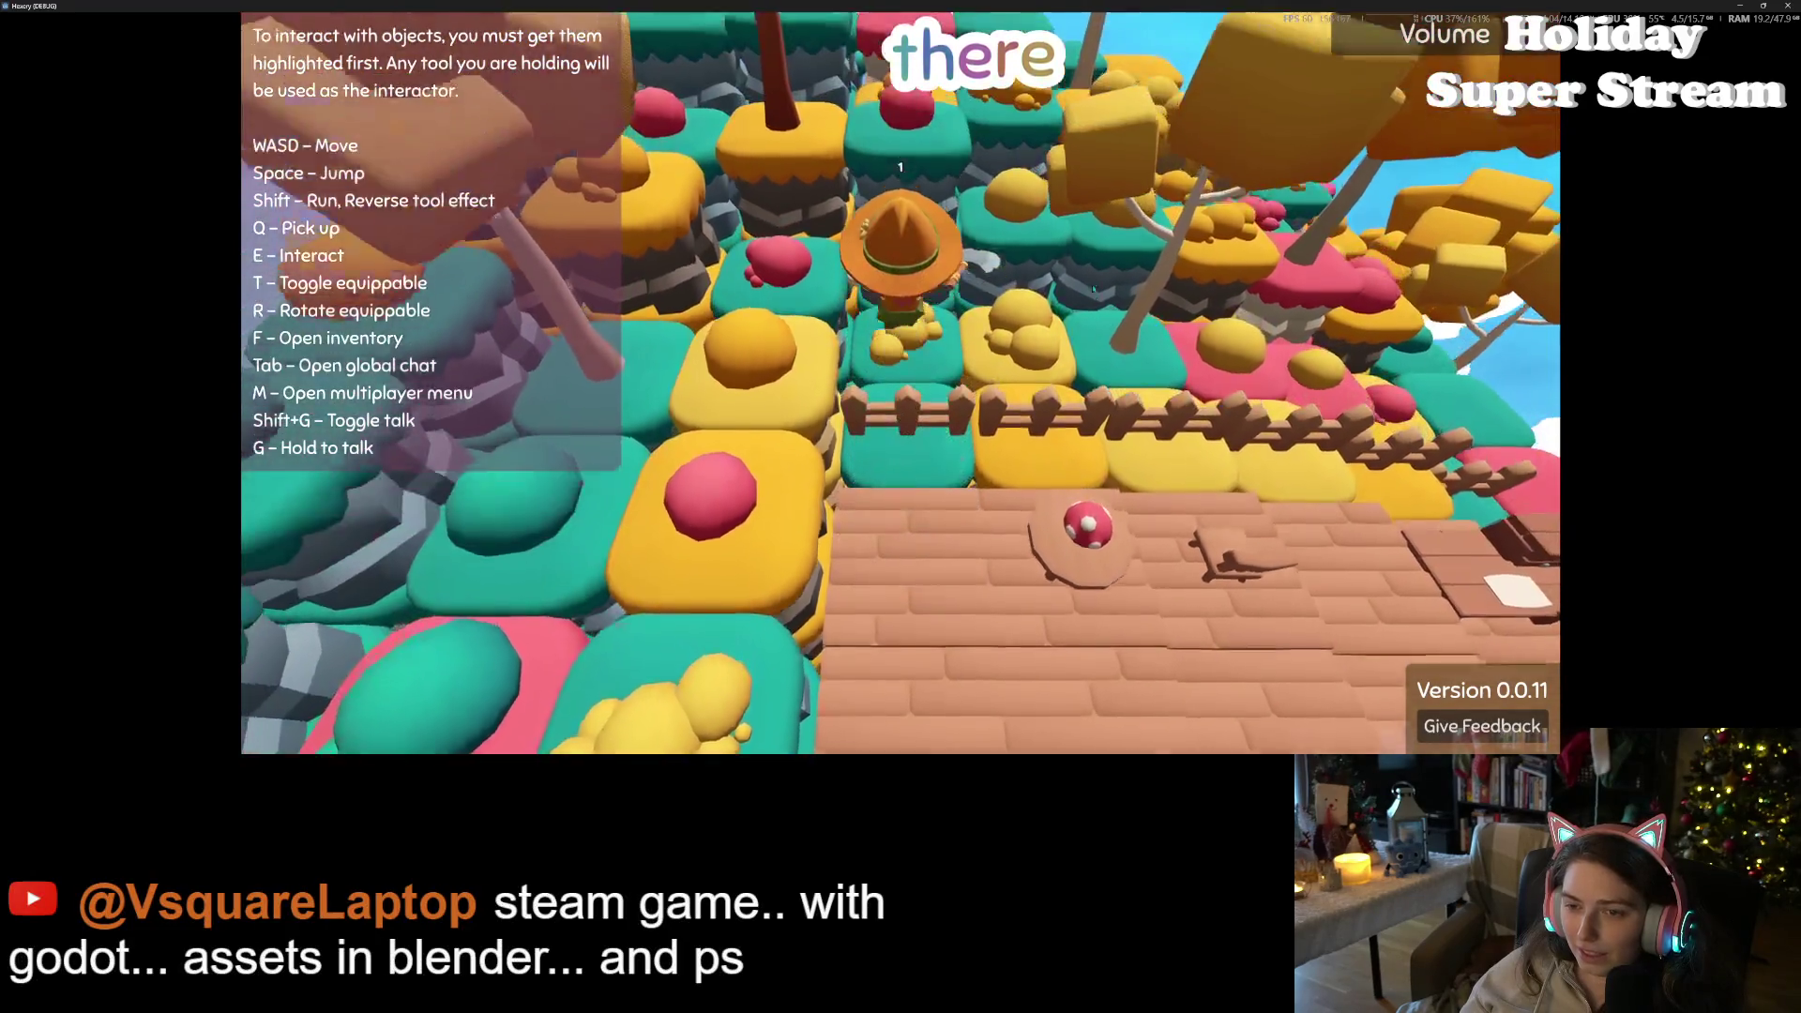
key(t)
key(s)
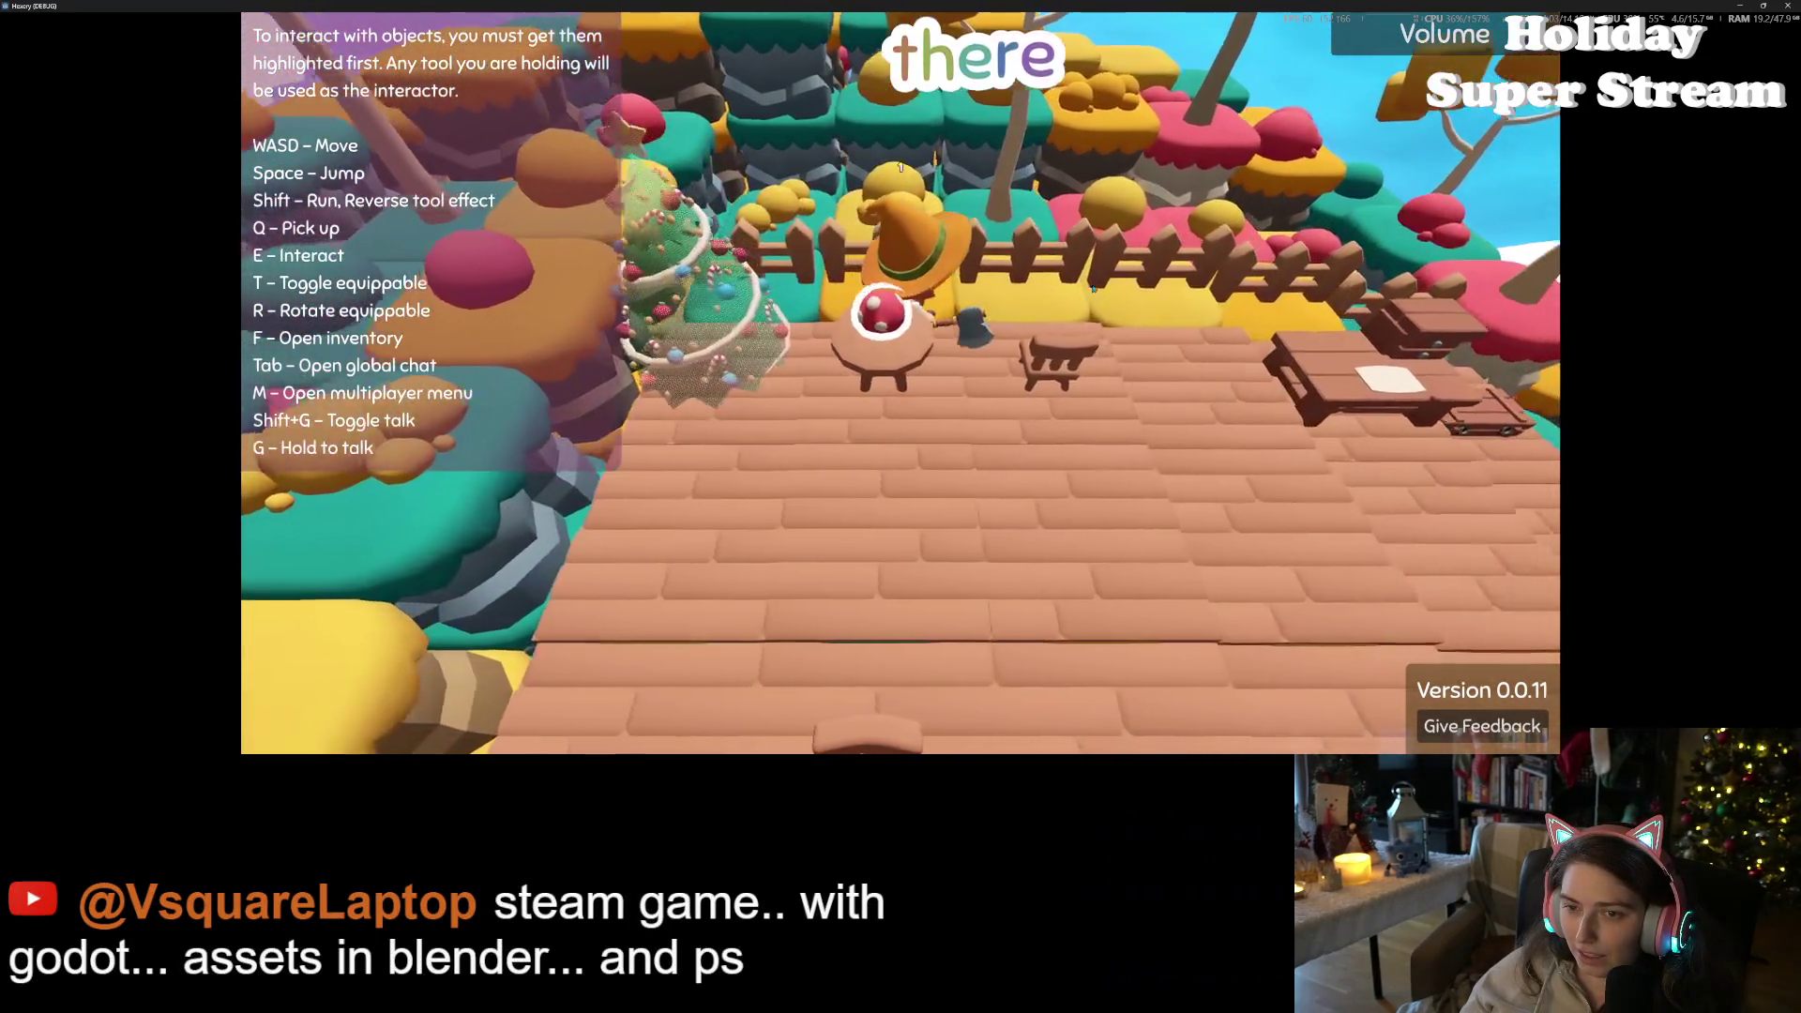
click(1093, 289)
key(s)
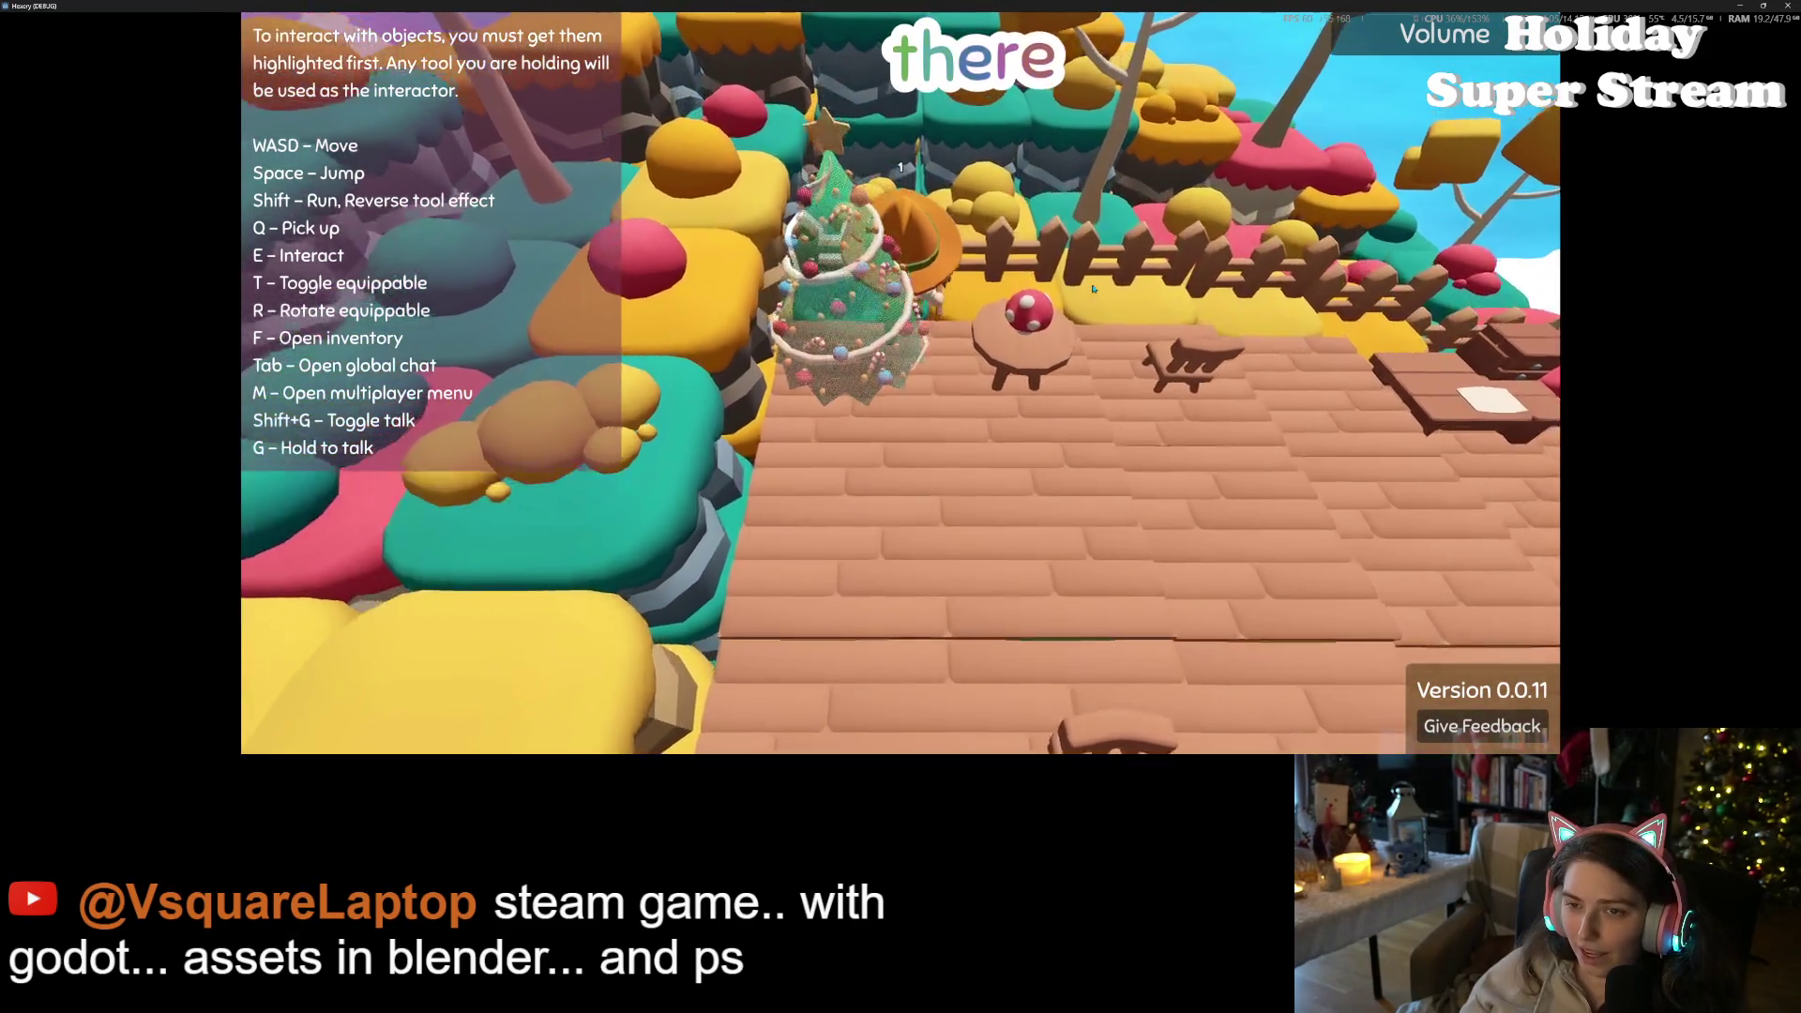
key(w)
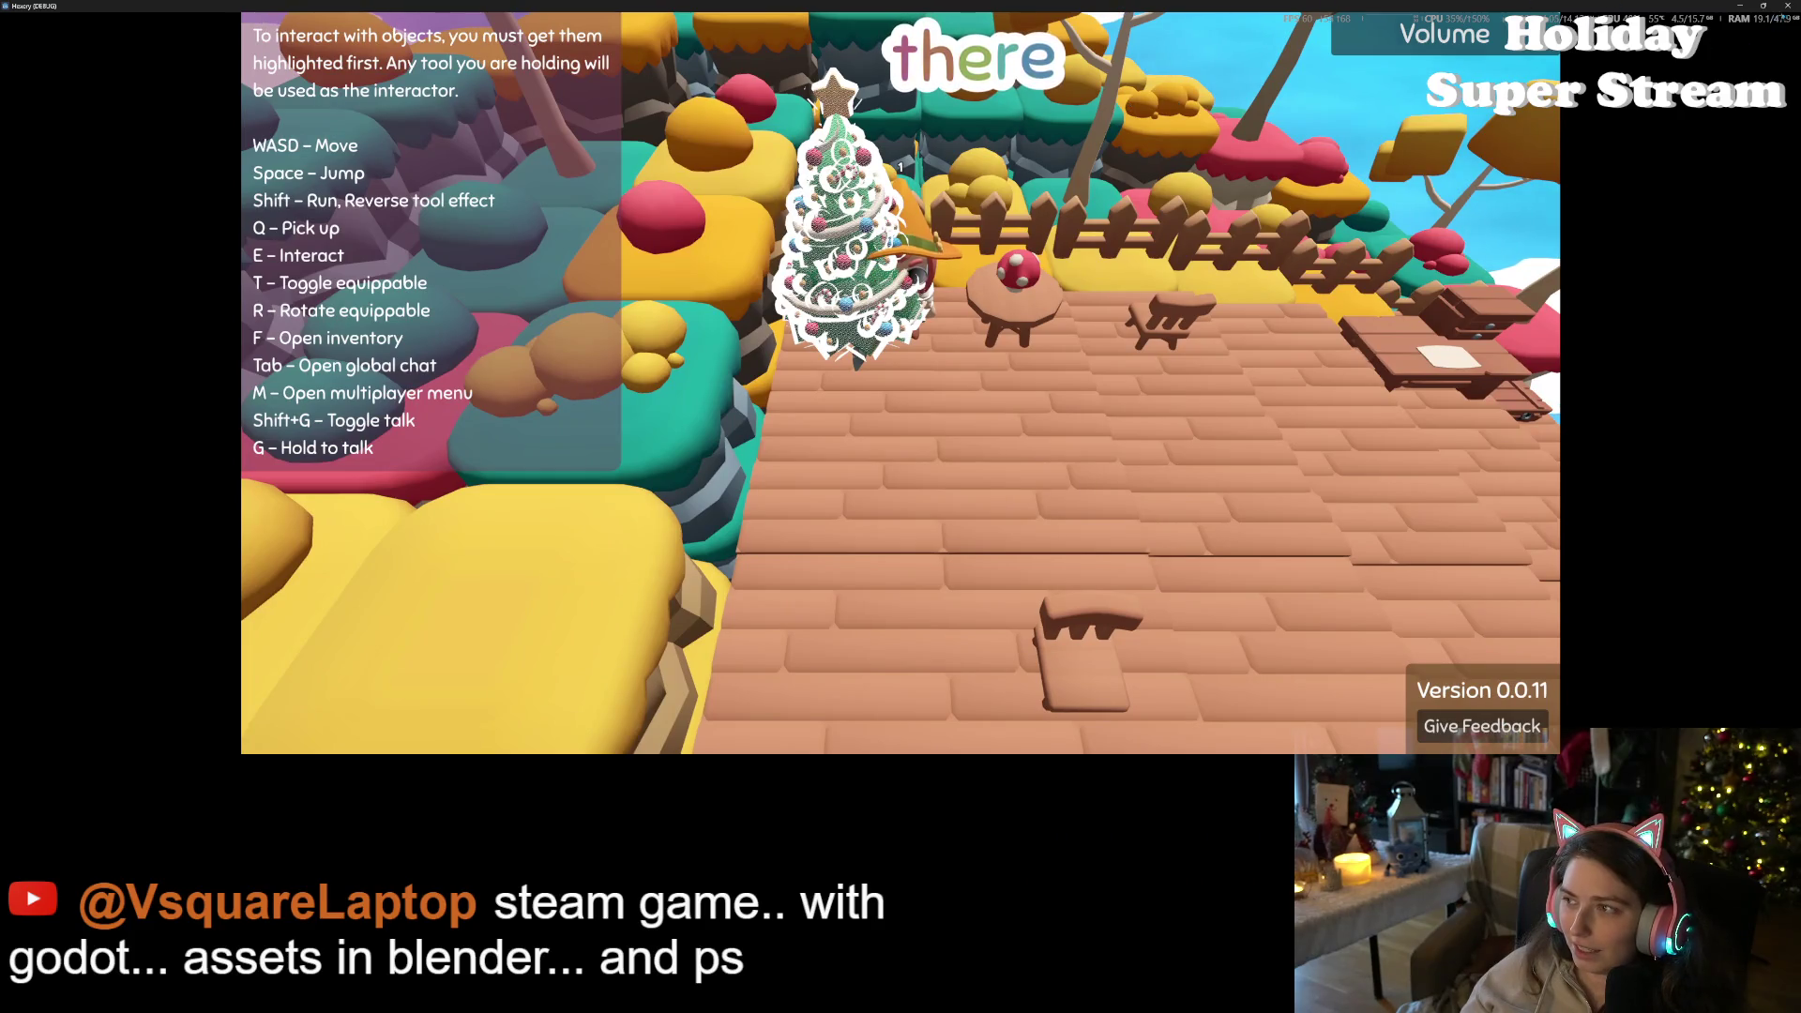
click(1787, 5)
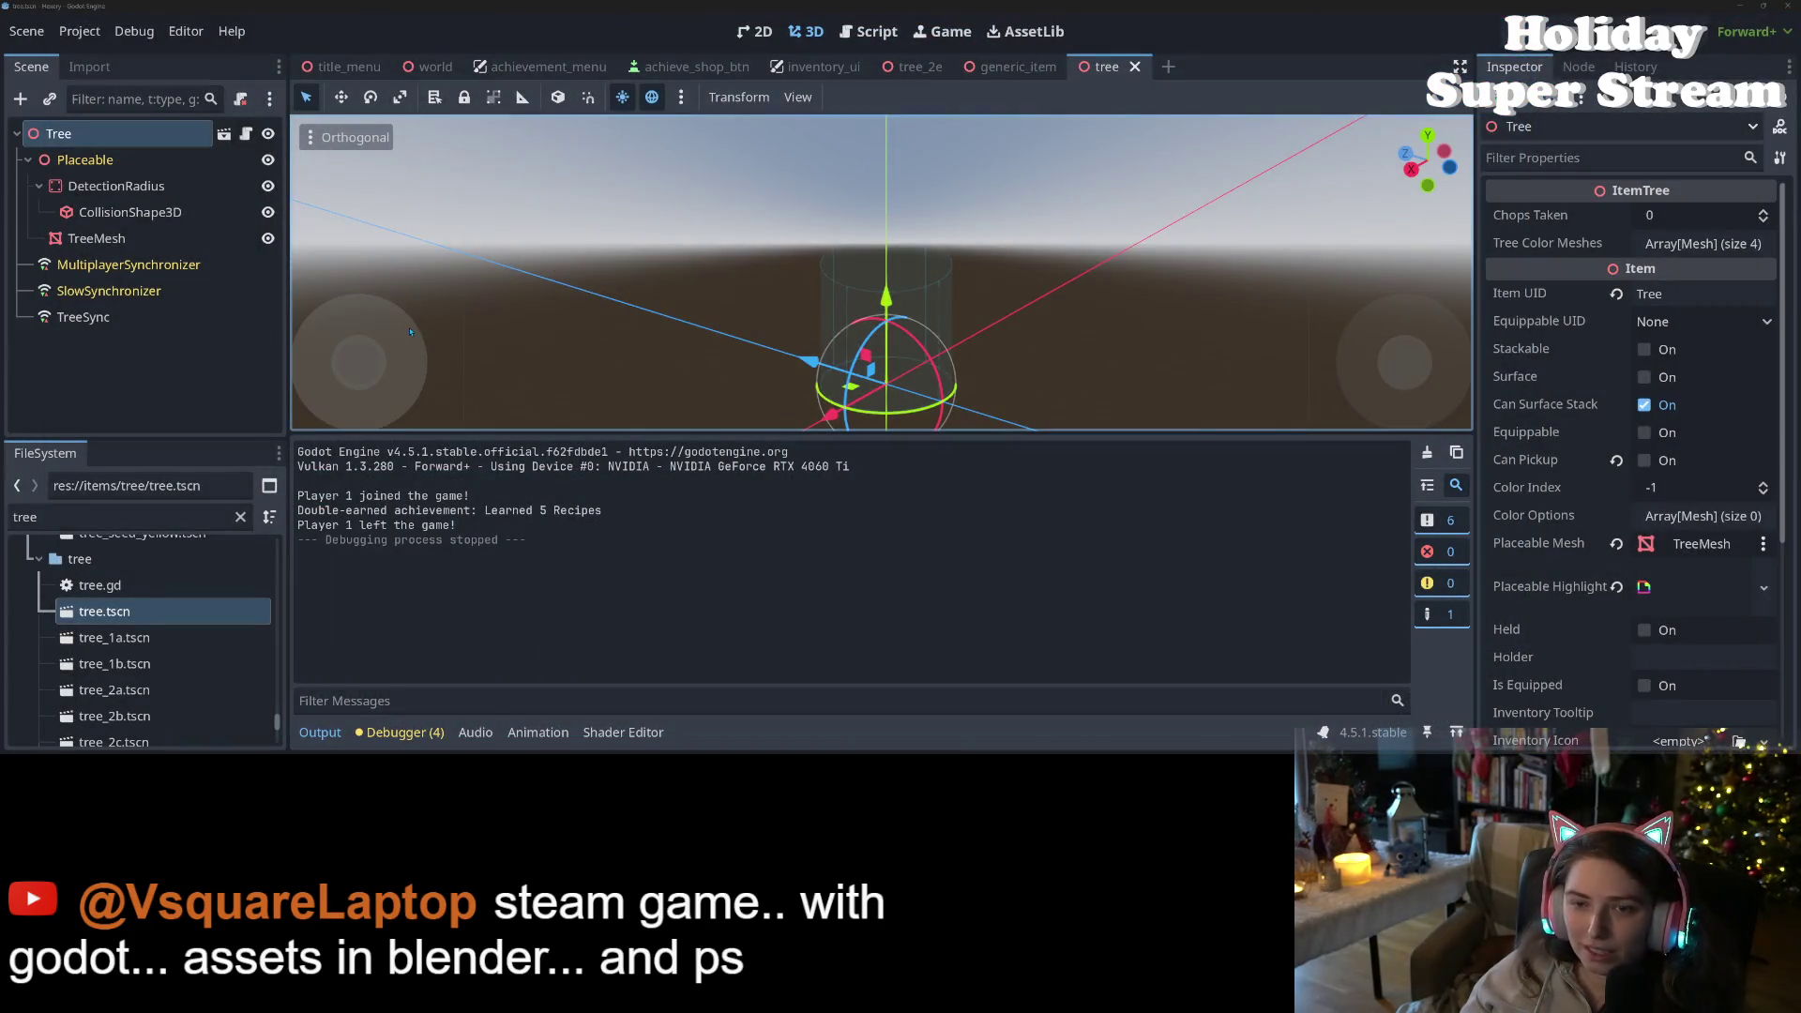
- Open xmas_tree.tscn and select the ChristmasTree mesh, undoing a cleared material override
scroll(191, 687, down, 2)
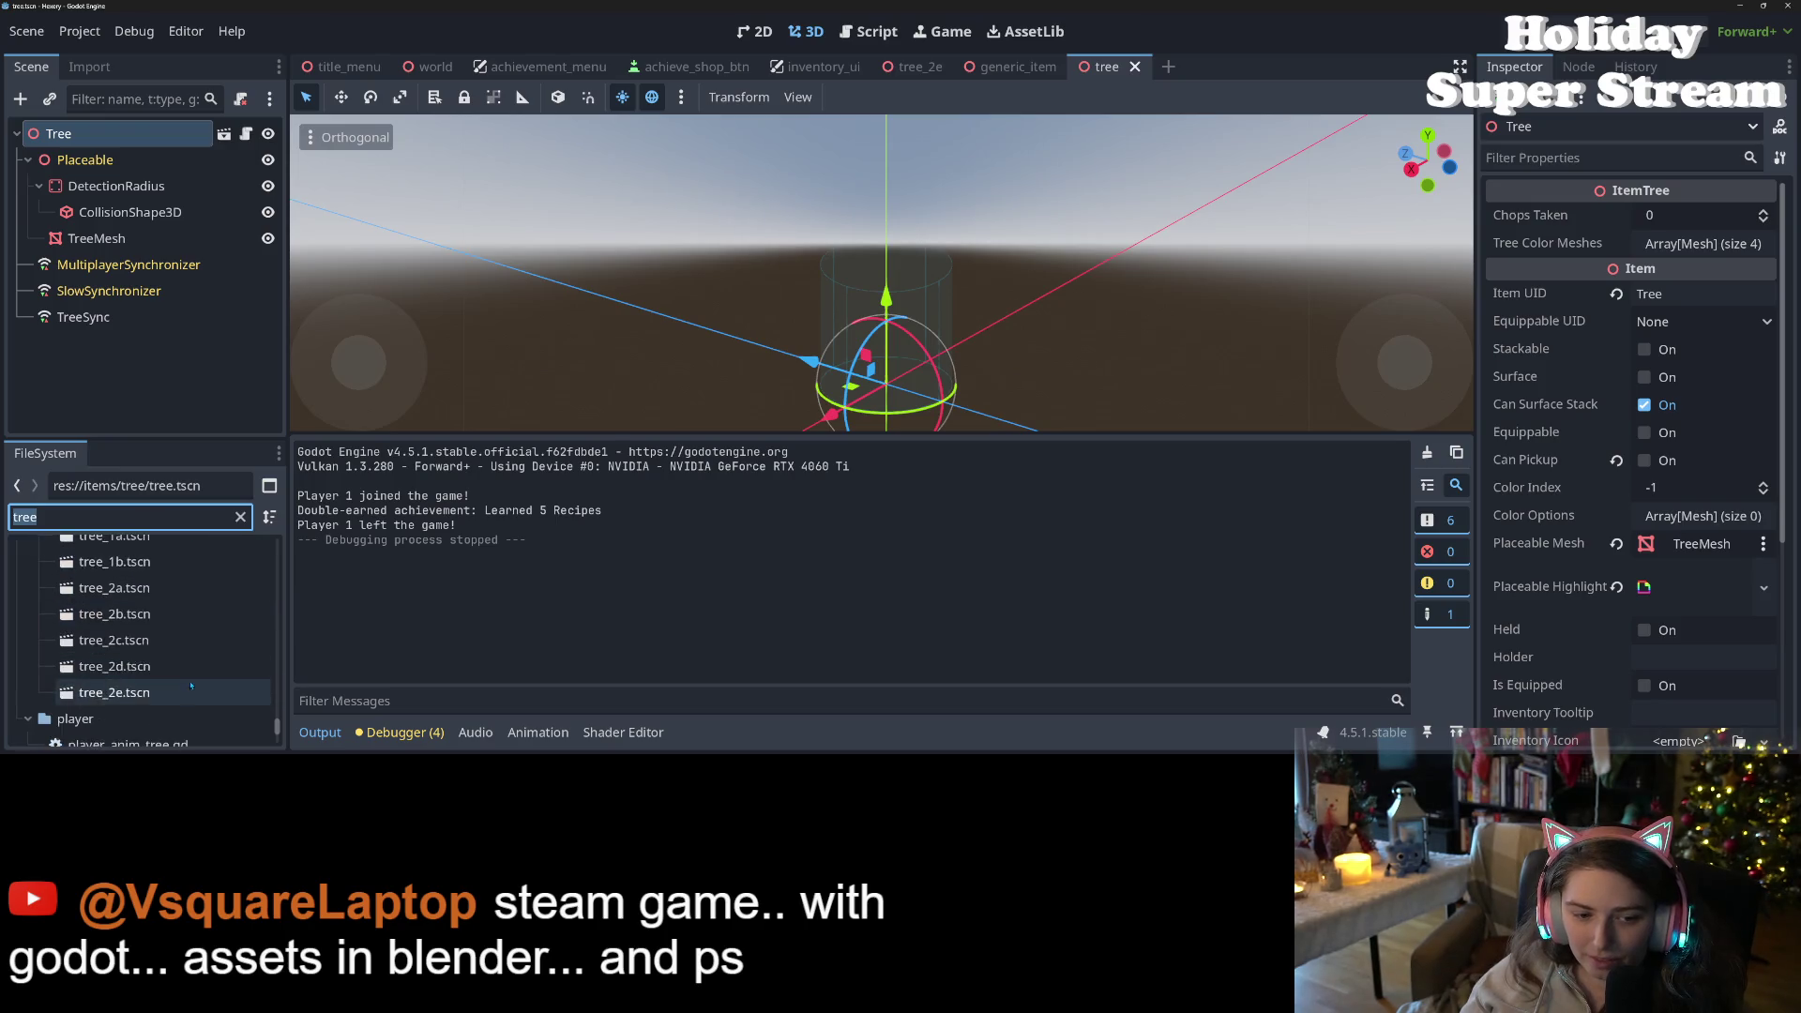
scroll(190, 686, up, 5)
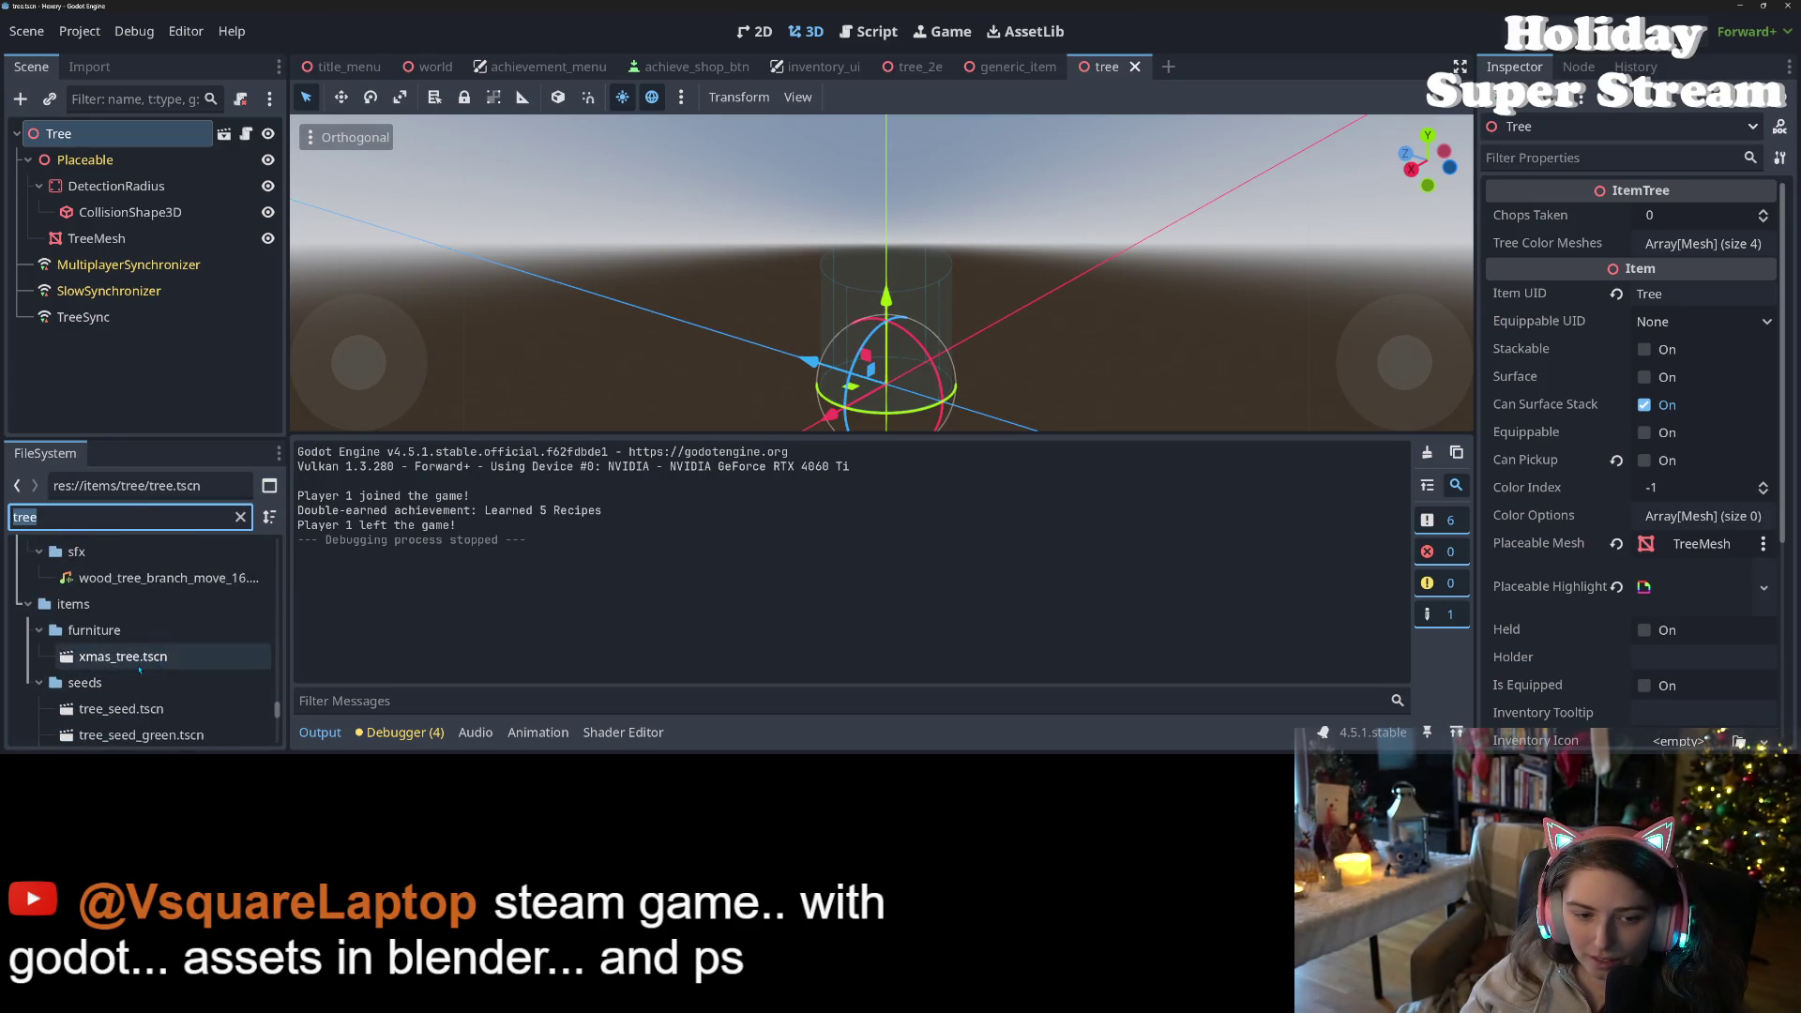
double_click(141, 656)
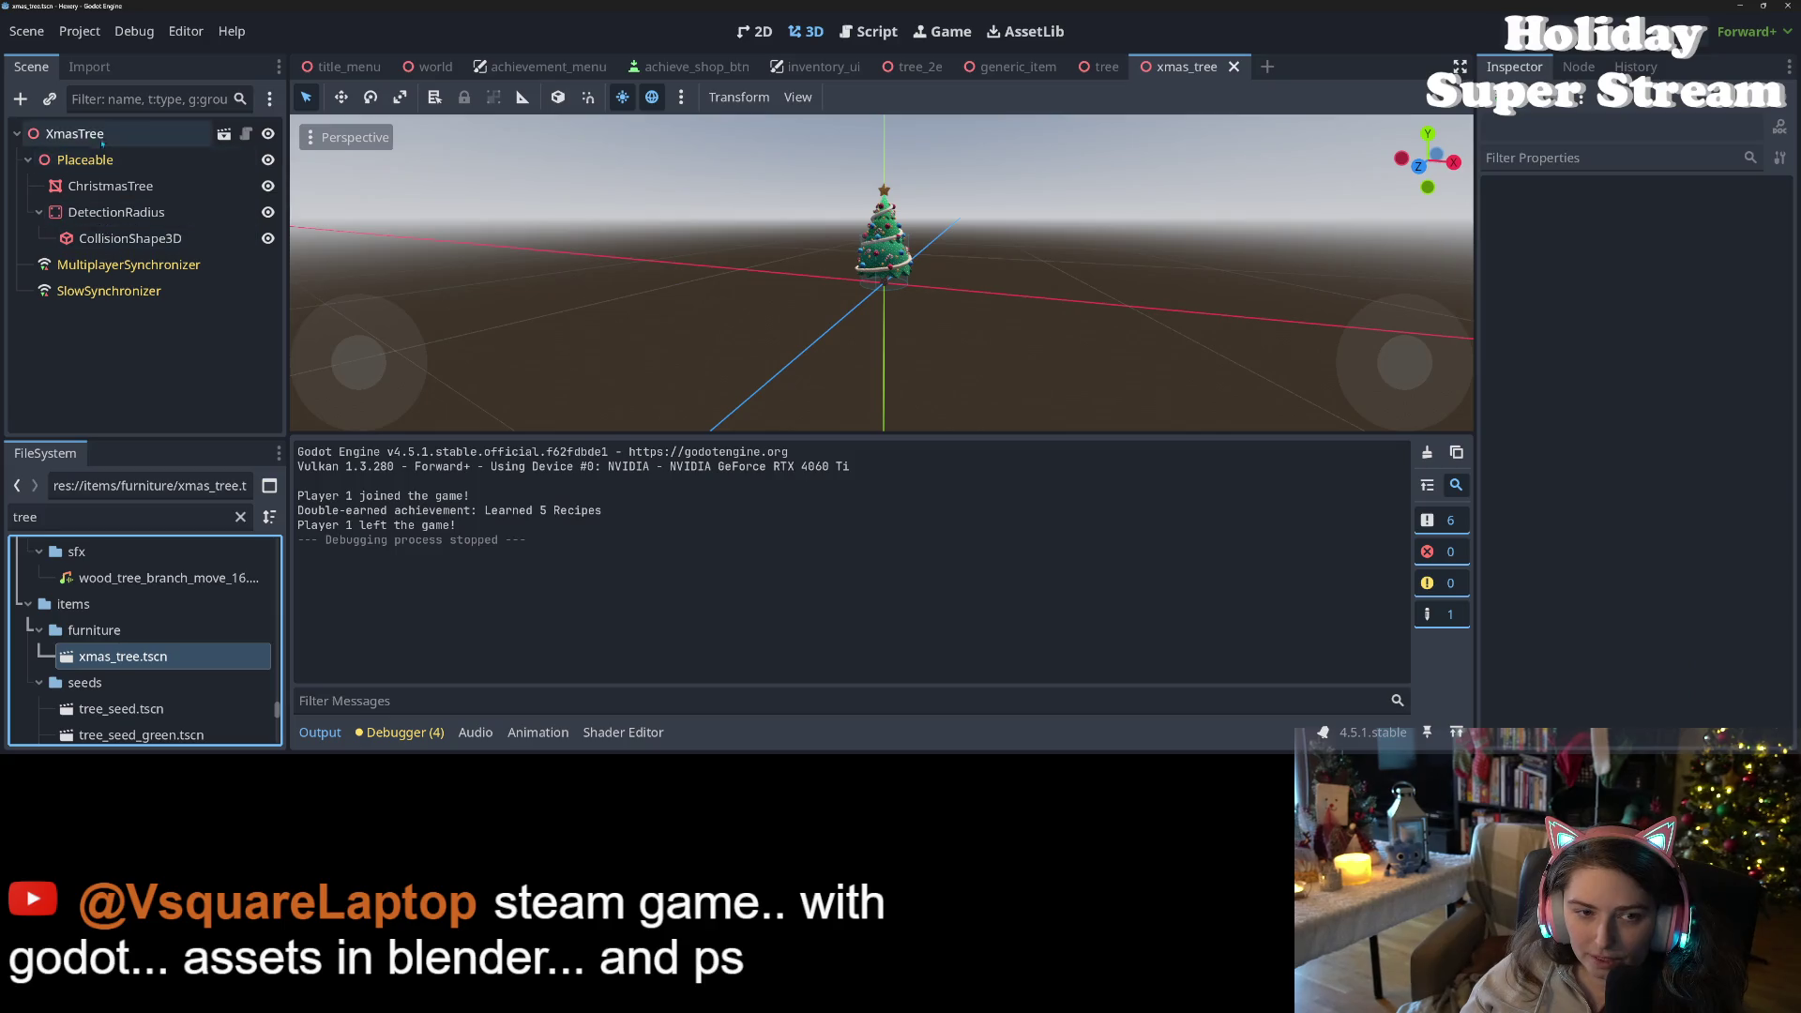
click(101, 136)
click(103, 186)
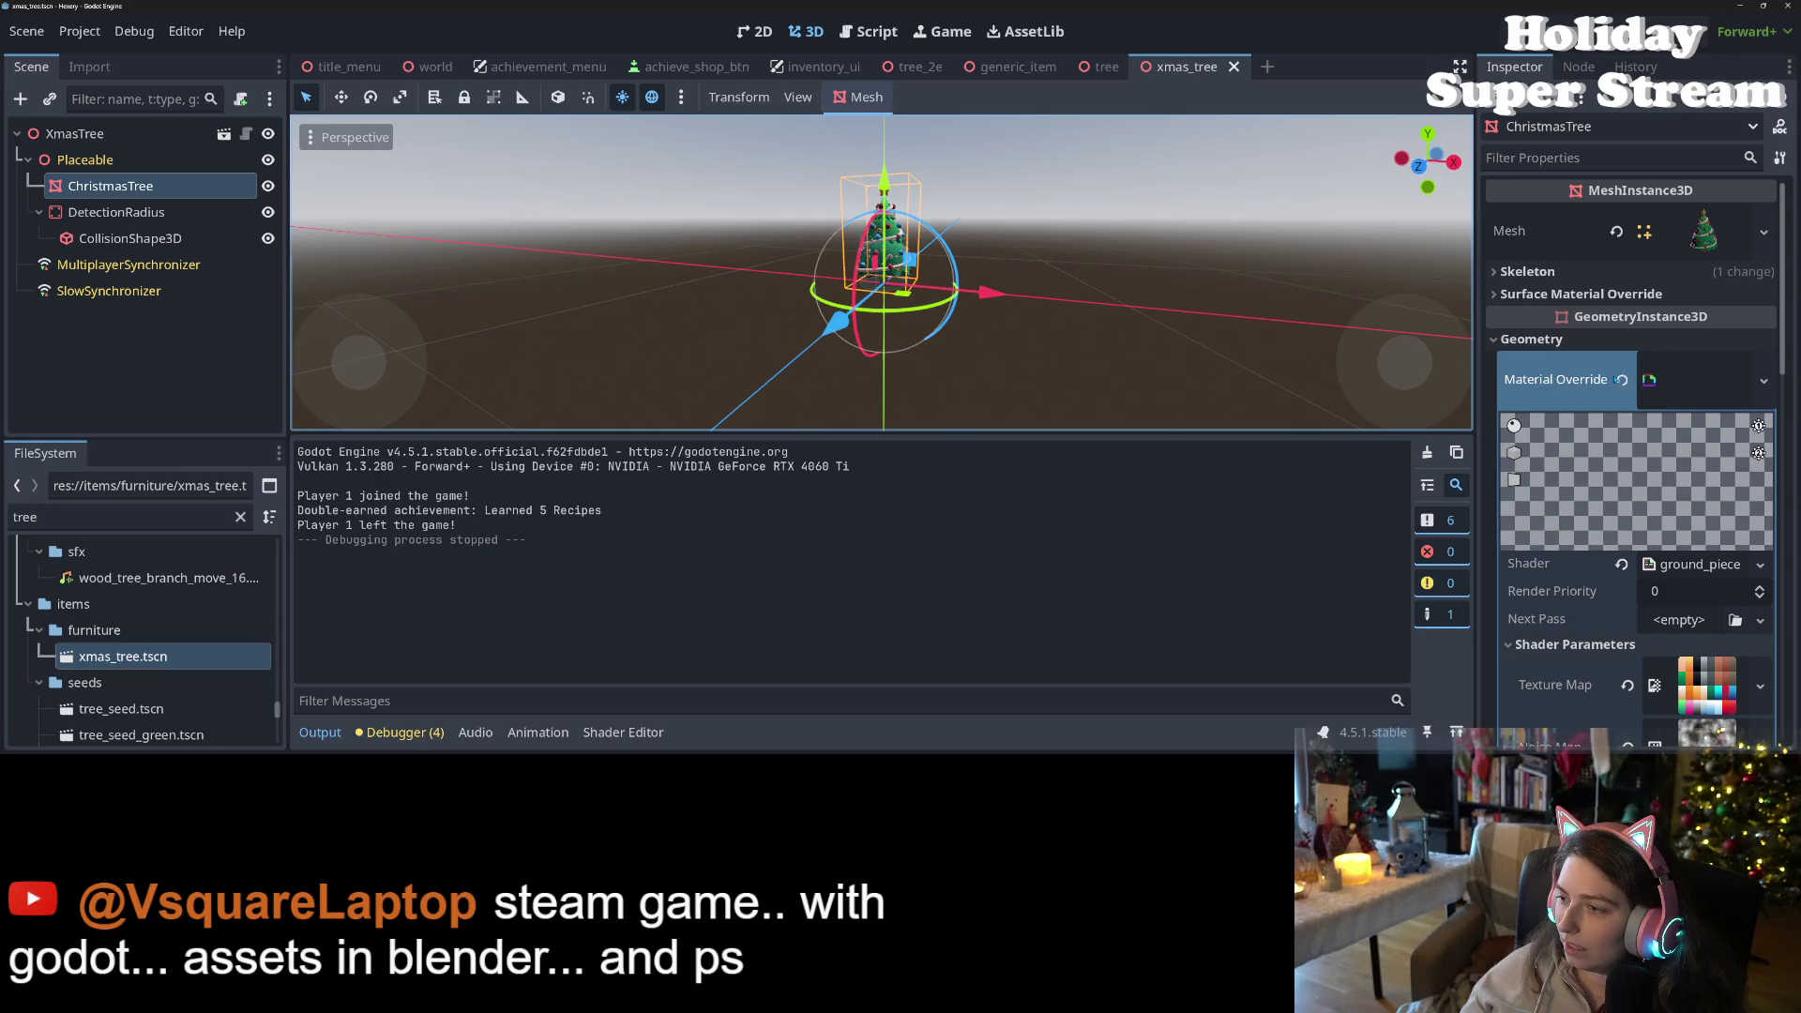
click(1621, 379)
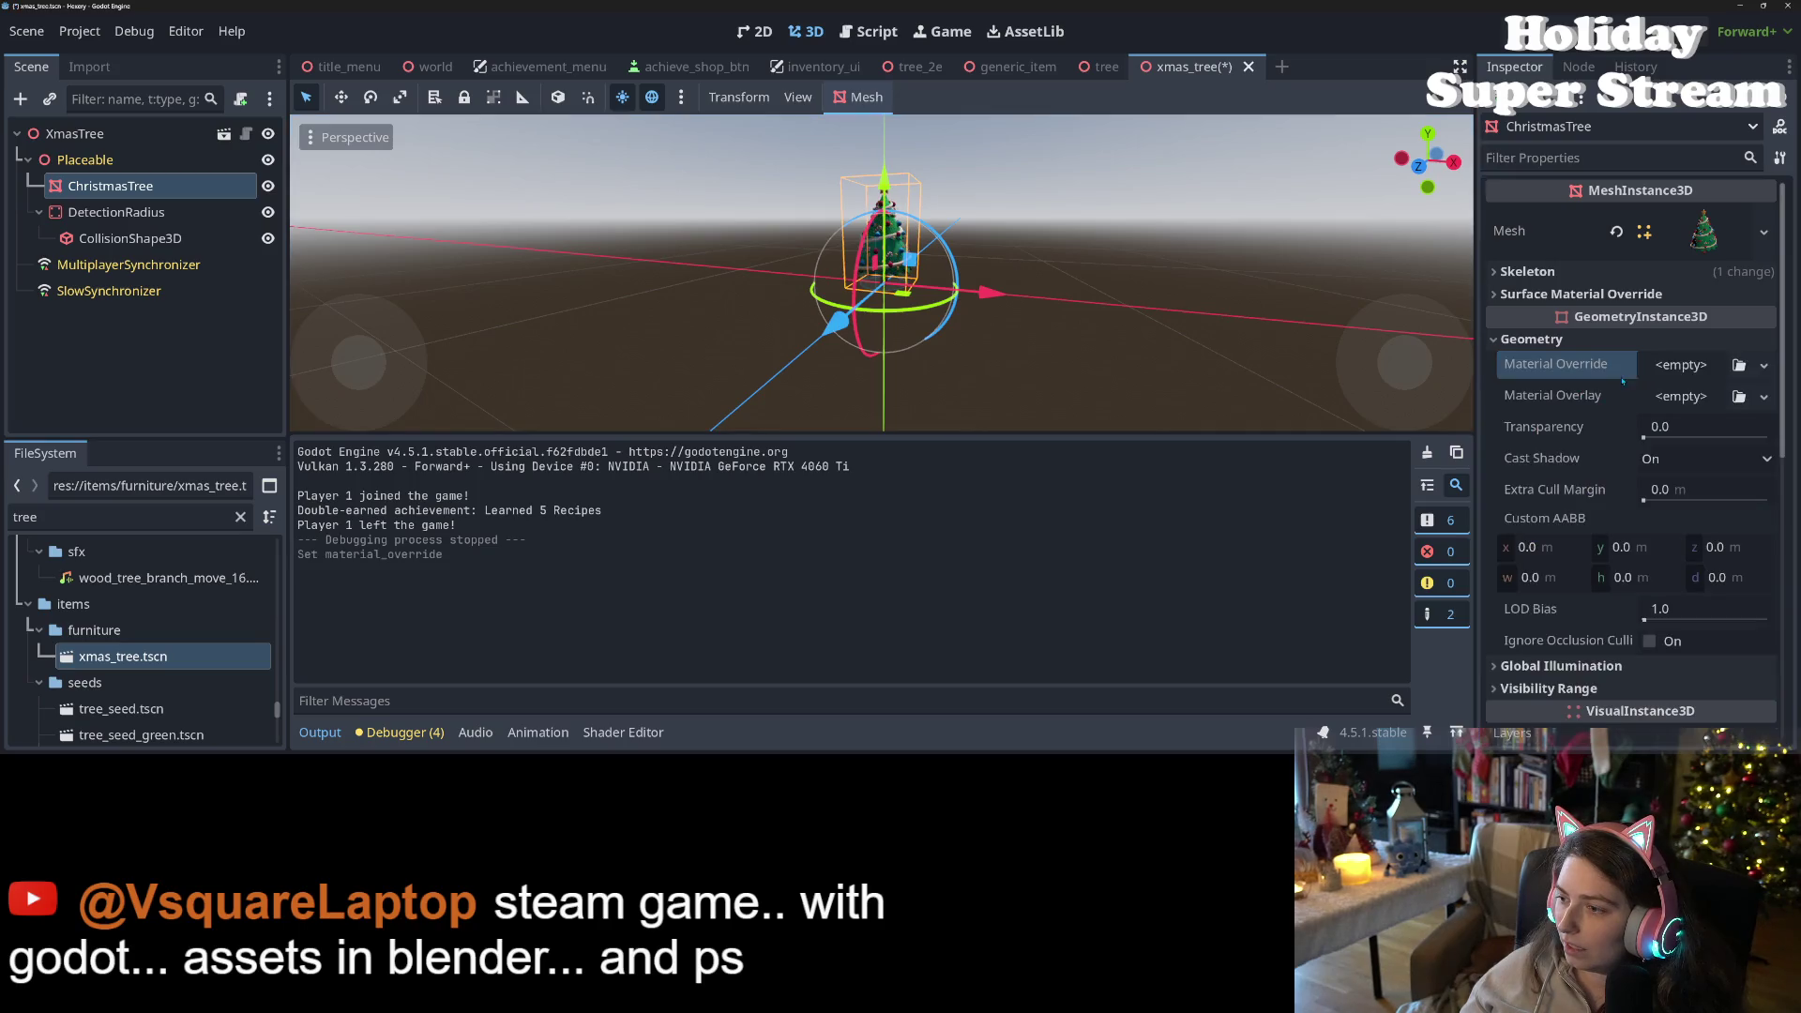
click(1738, 365)
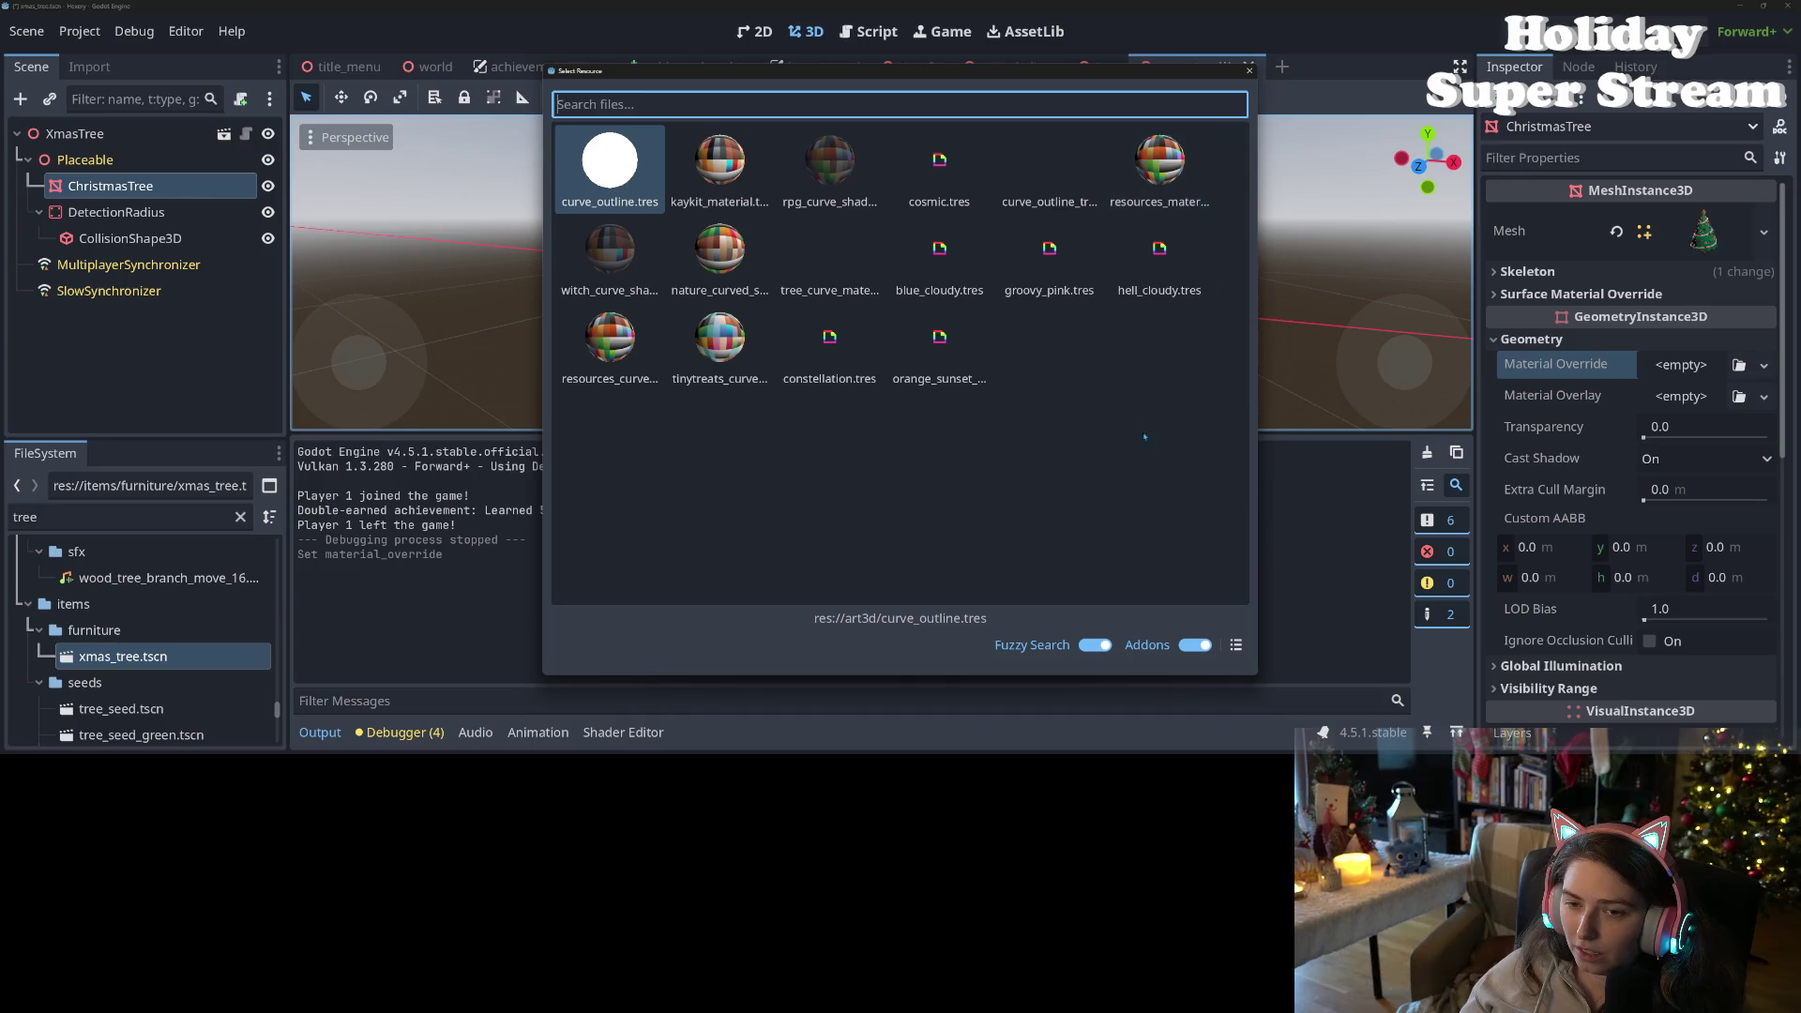
click(1250, 70)
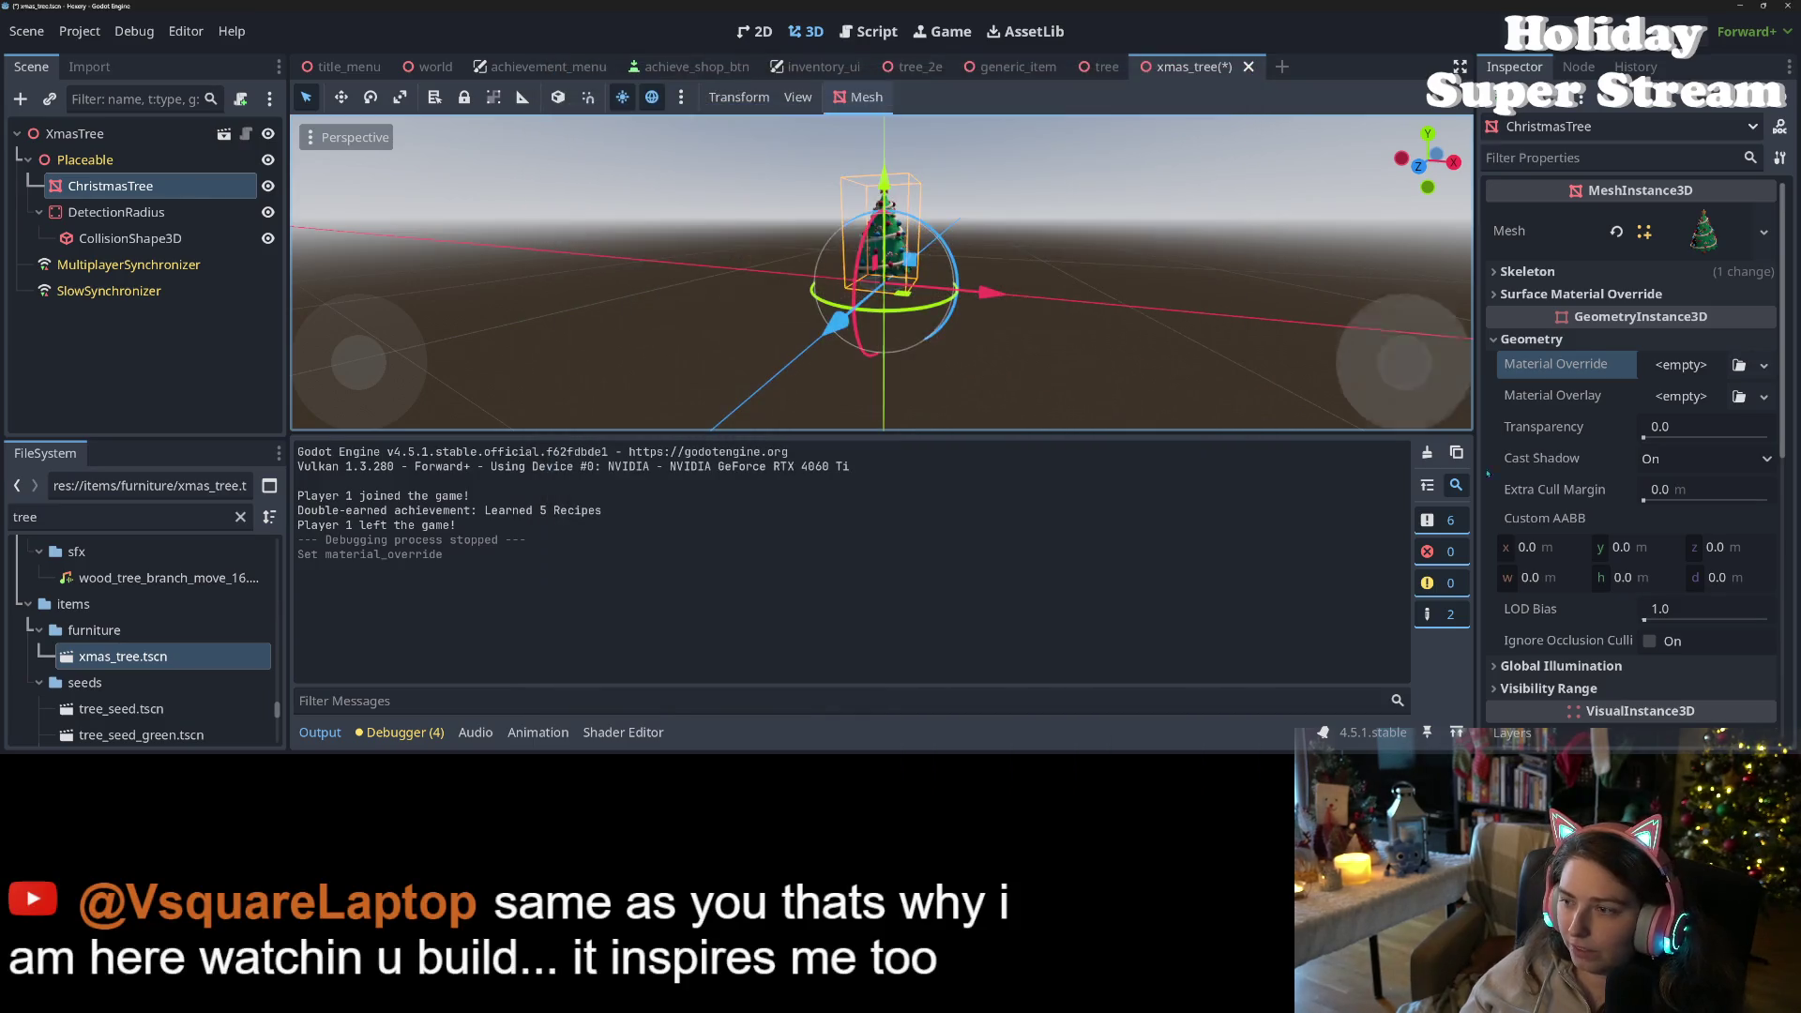
key(ctrl+z)
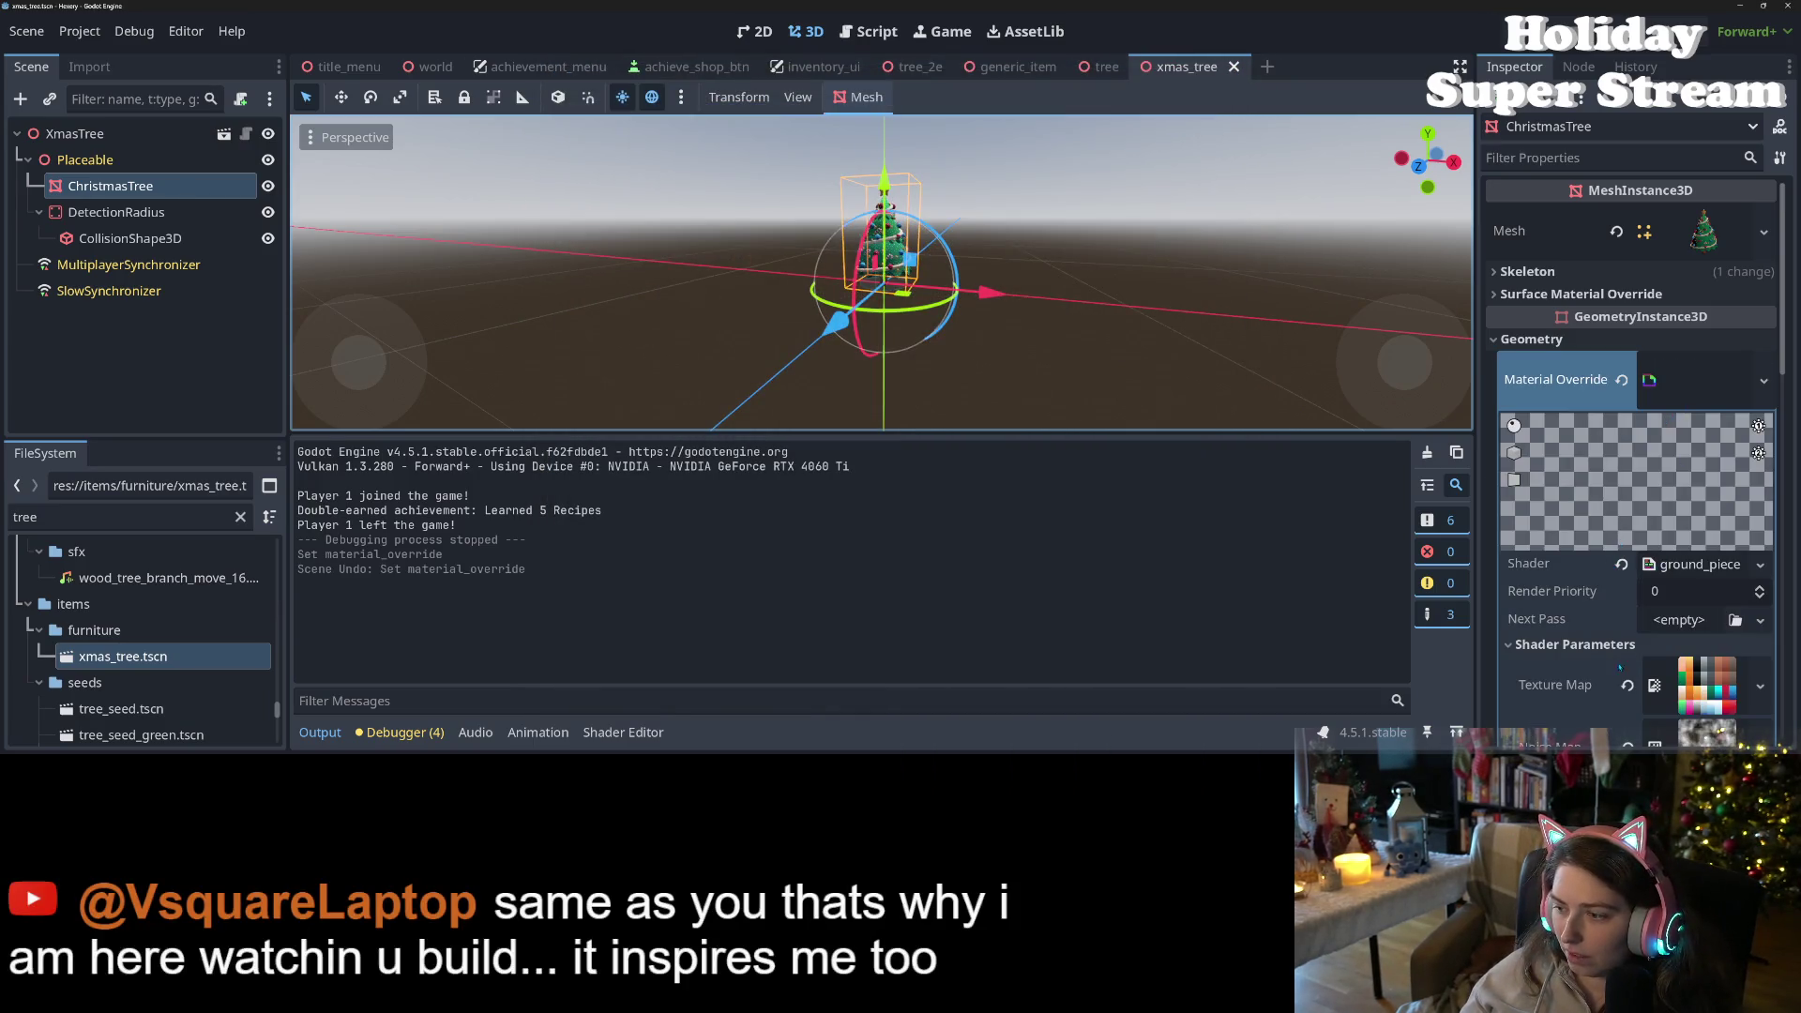
- Set the override material's Node Height shader parameter to 0 and save the xmas_tree scene
scroll(1689, 692, down, 5)
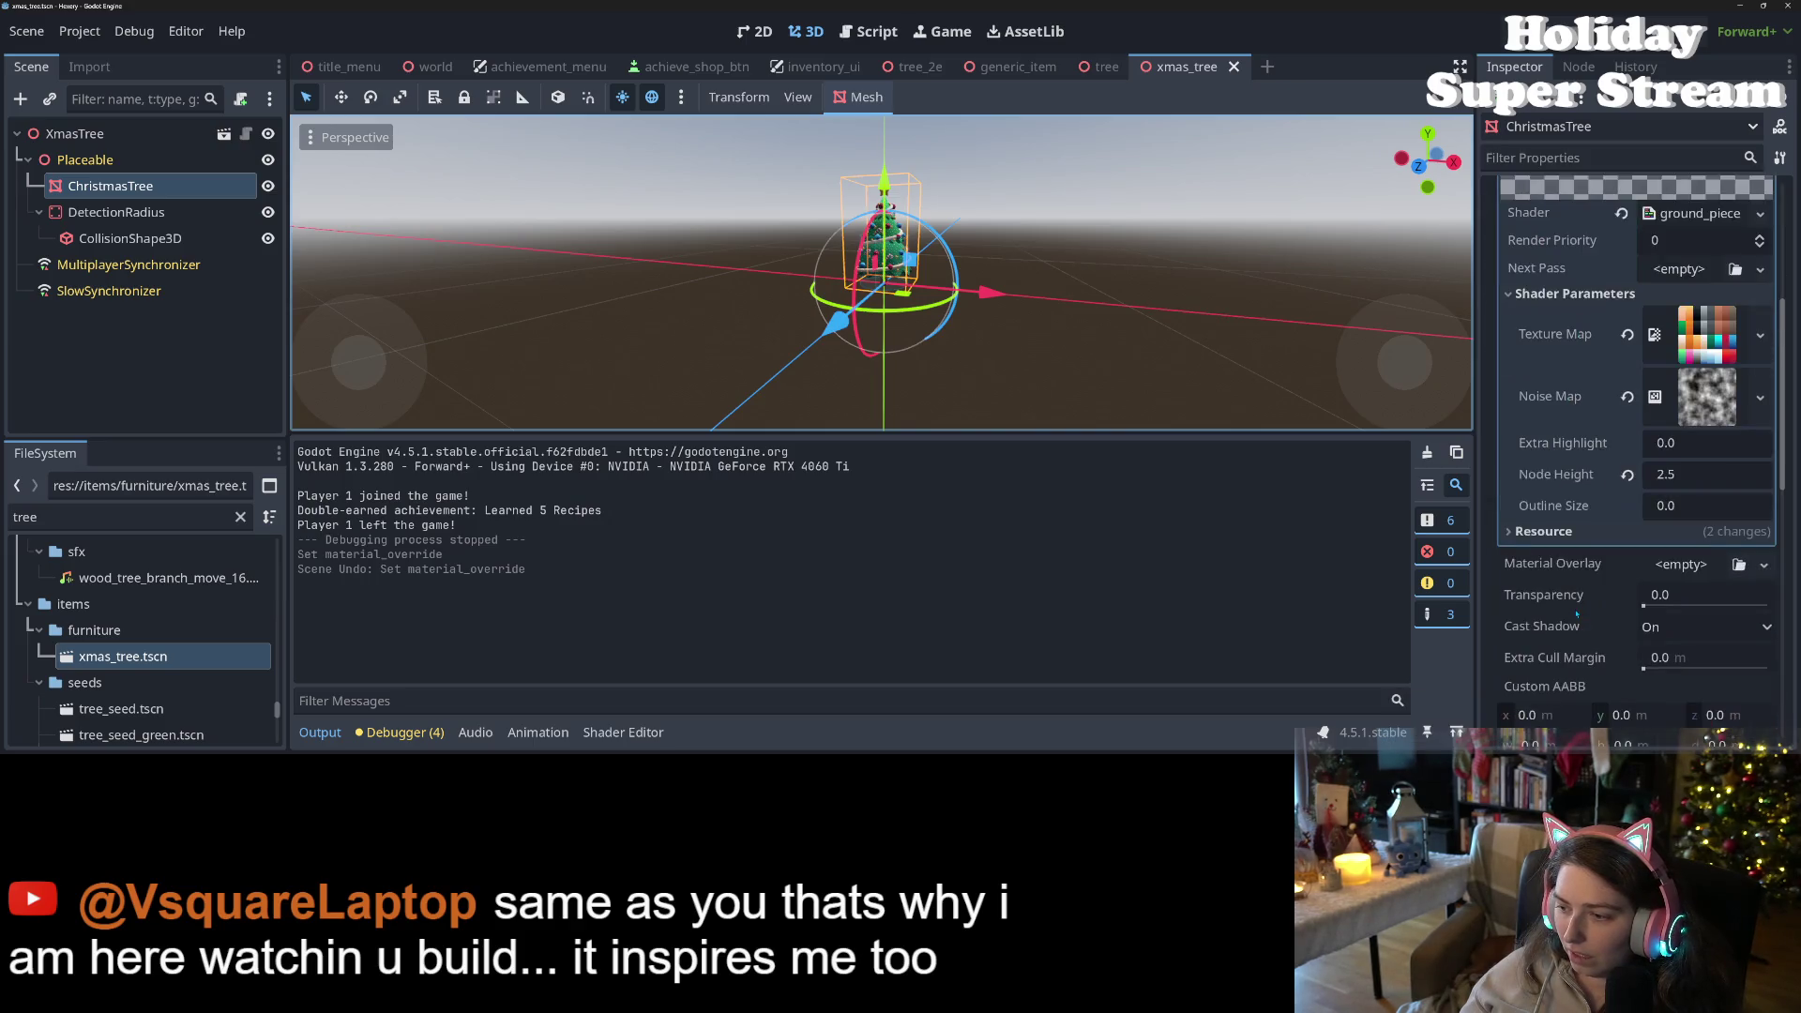
click(1678, 403)
text(0)
key(Return)
key(ctrl+s)
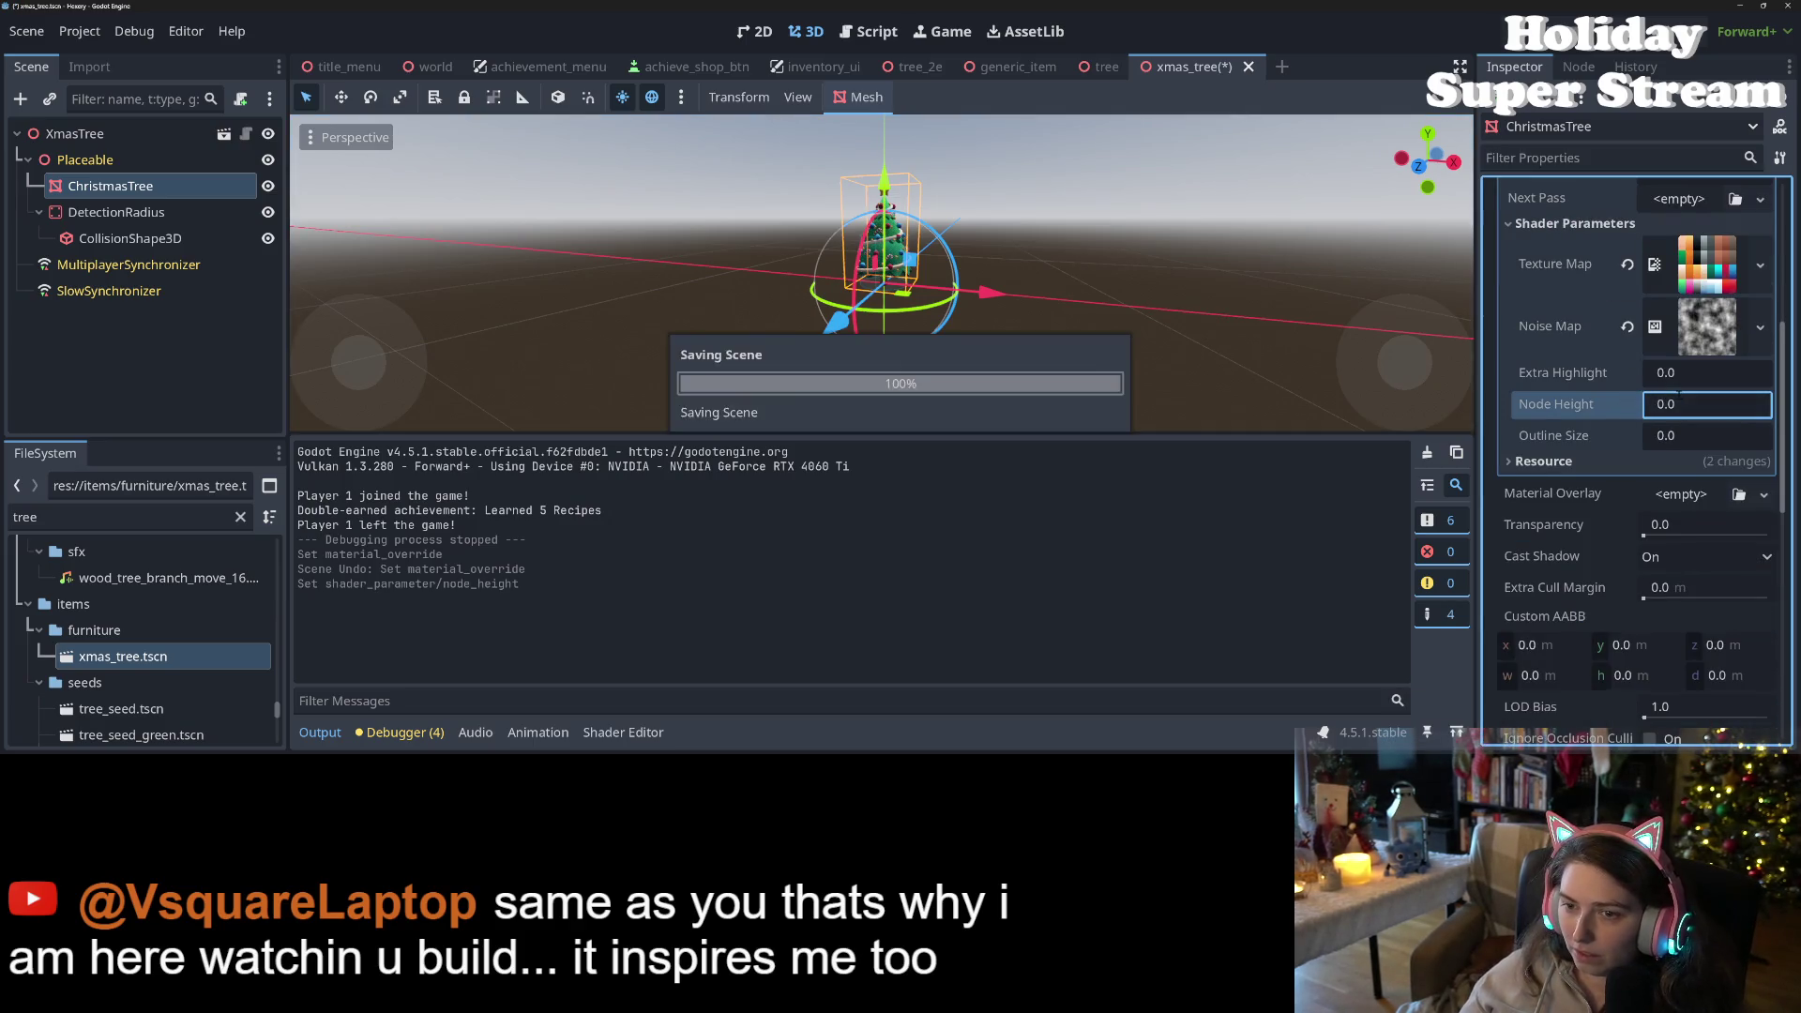
scroll(1747, 305, up, 5)
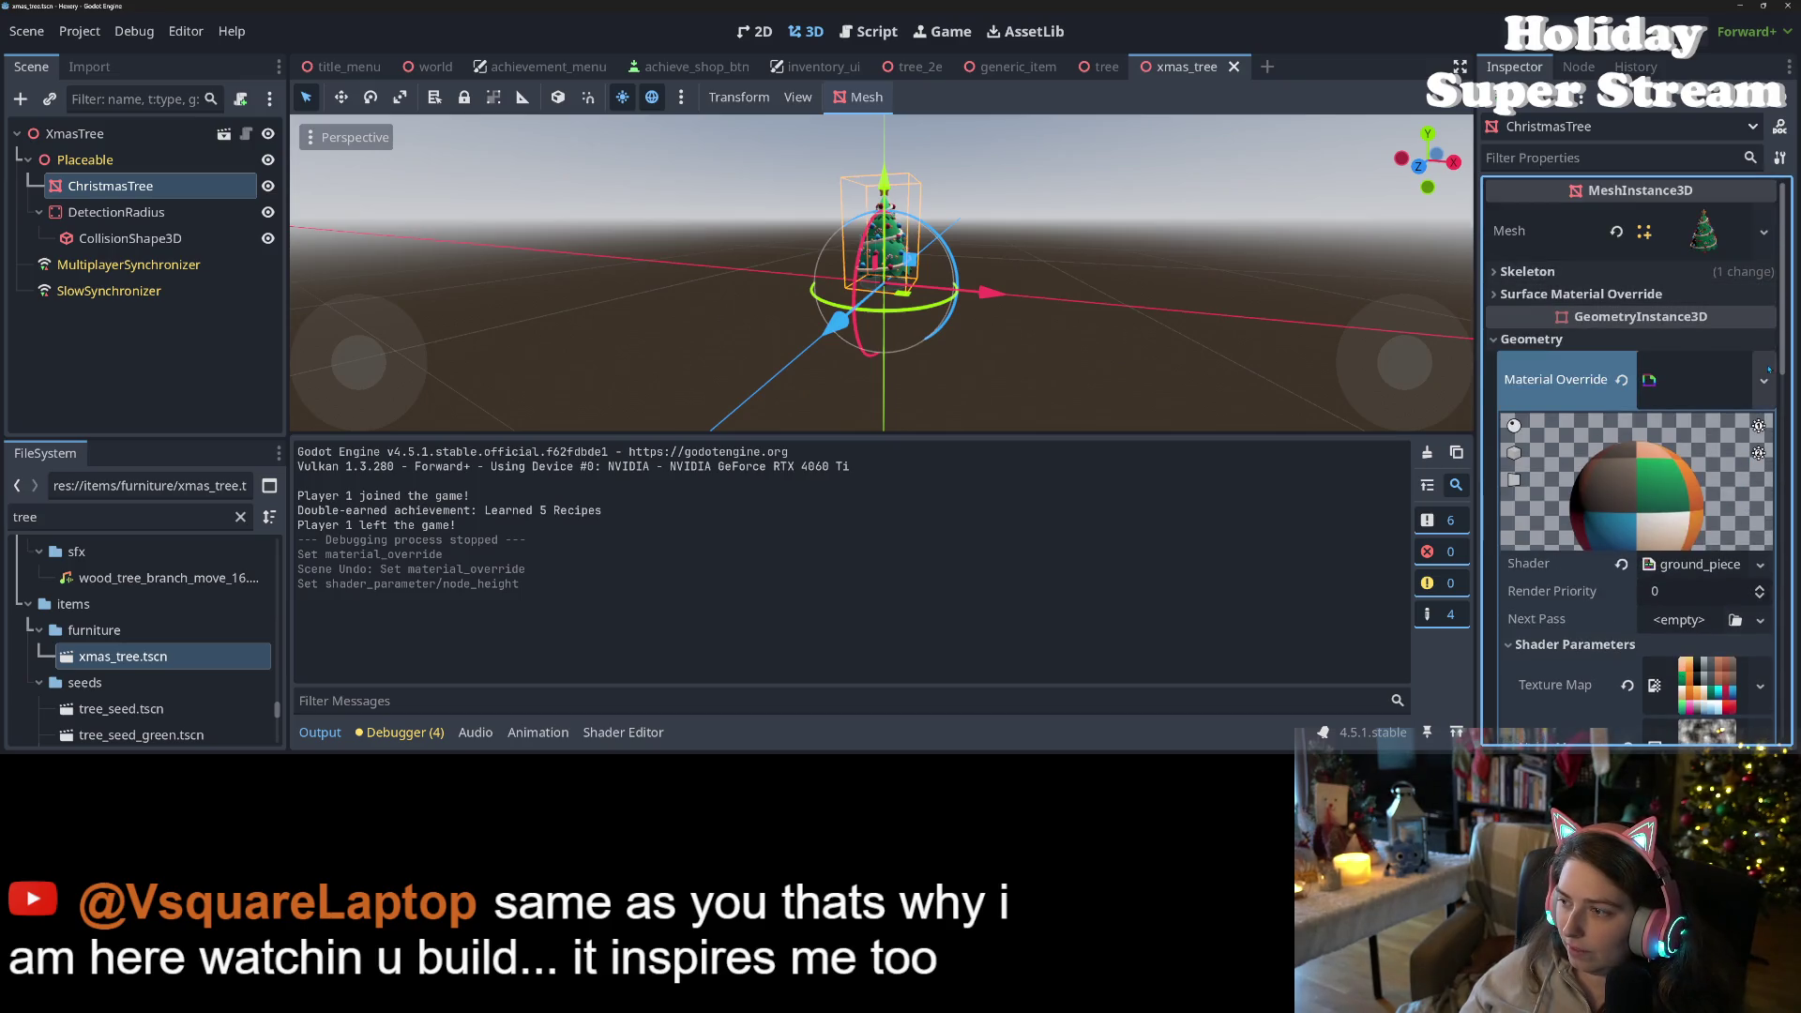
click(1763, 380)
- Save the Christmas tree's override material as holidaybits_curve_shader.tres in art3d
click(1661, 699)
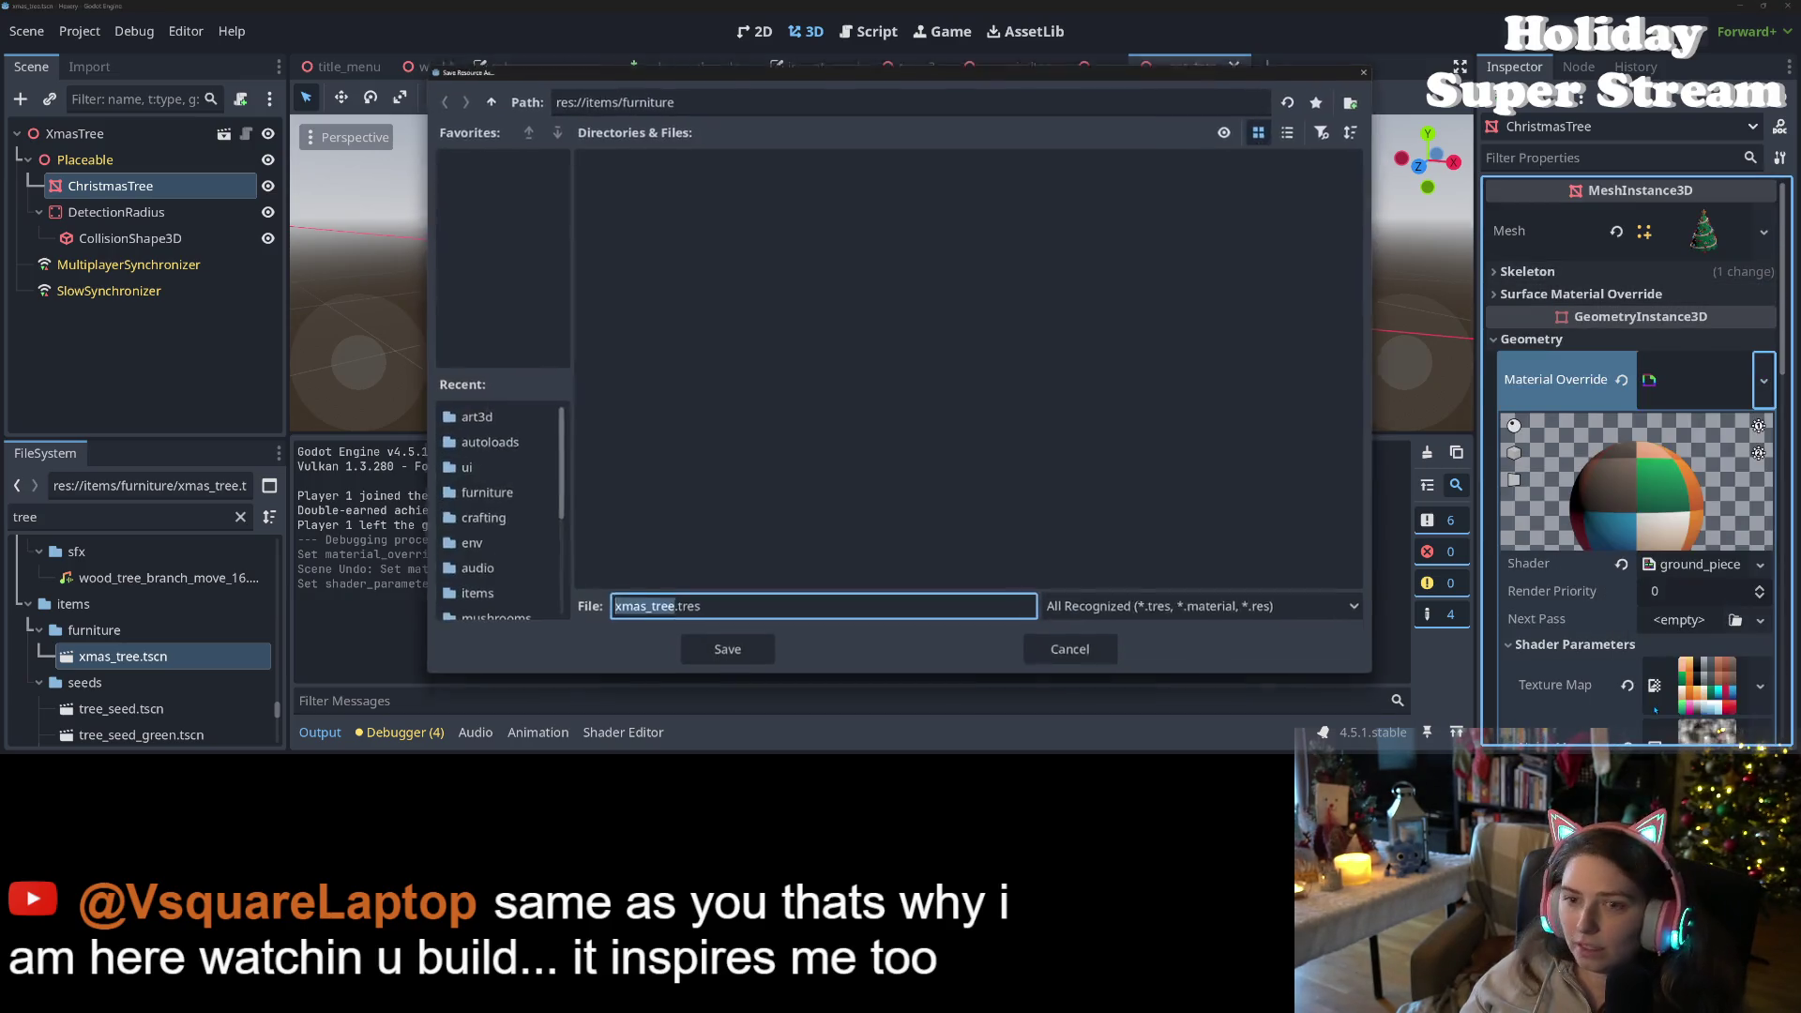
click(458, 424)
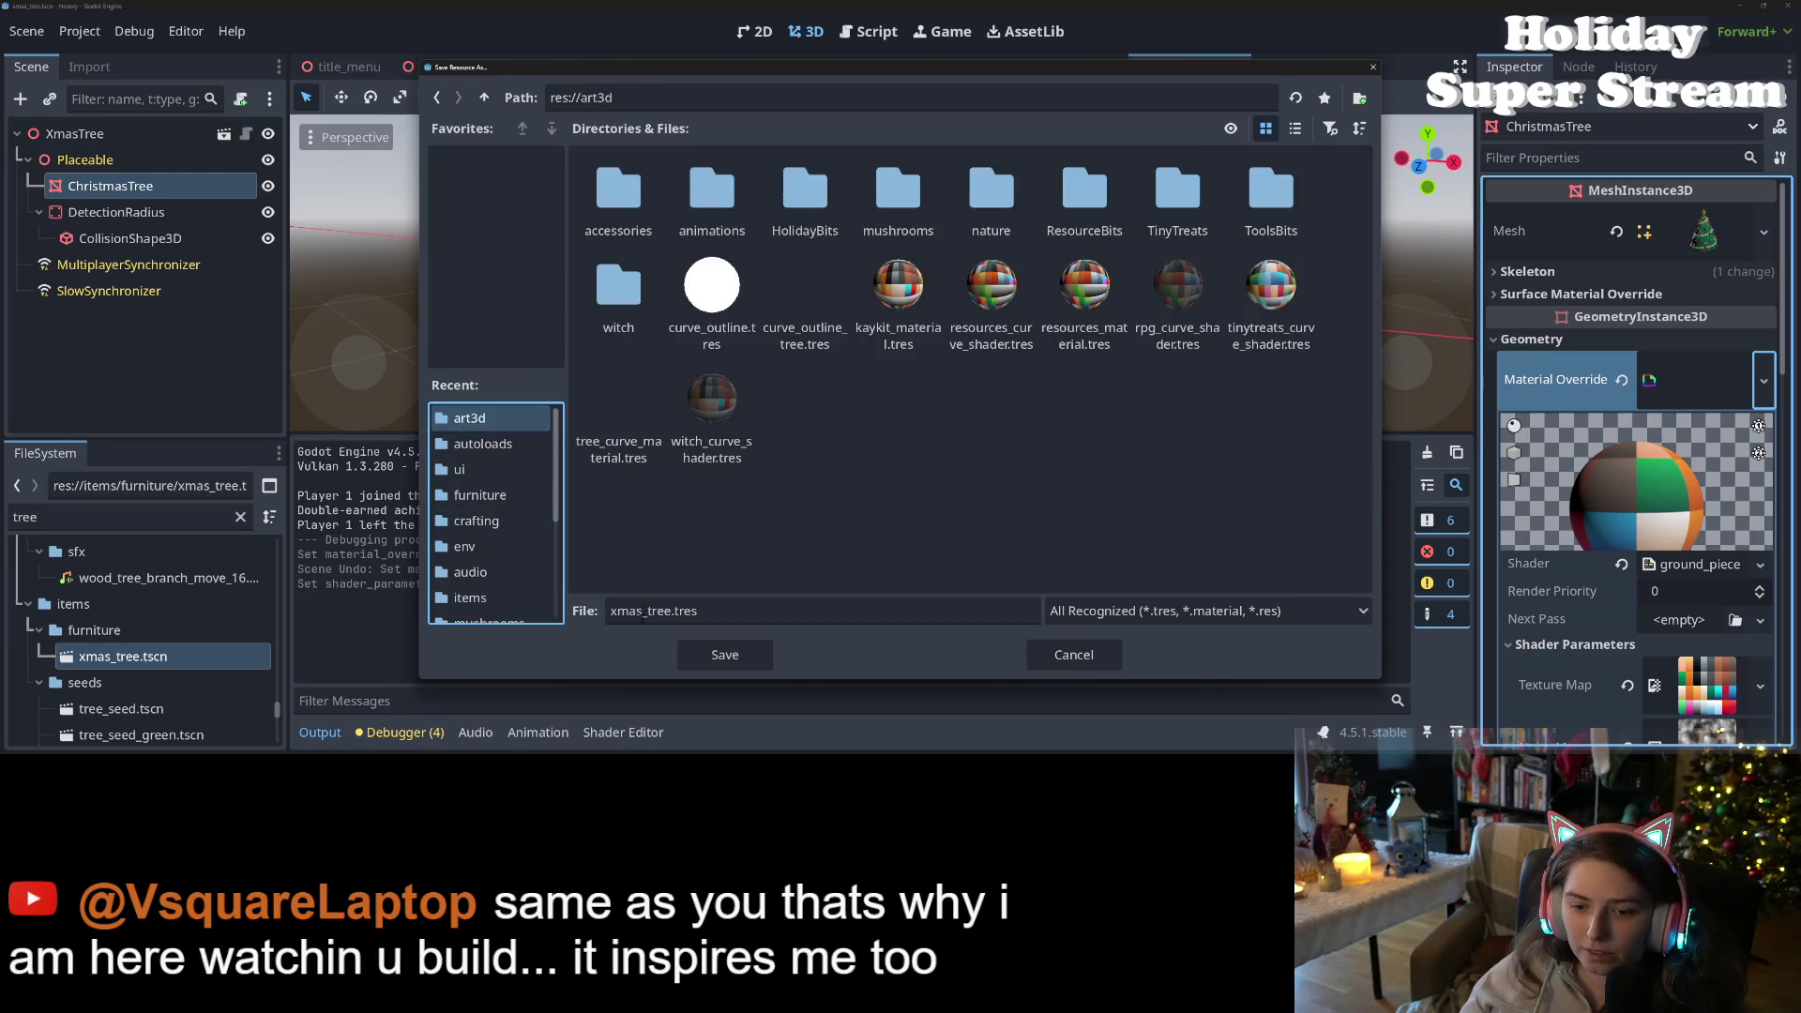
double_click(644, 612)
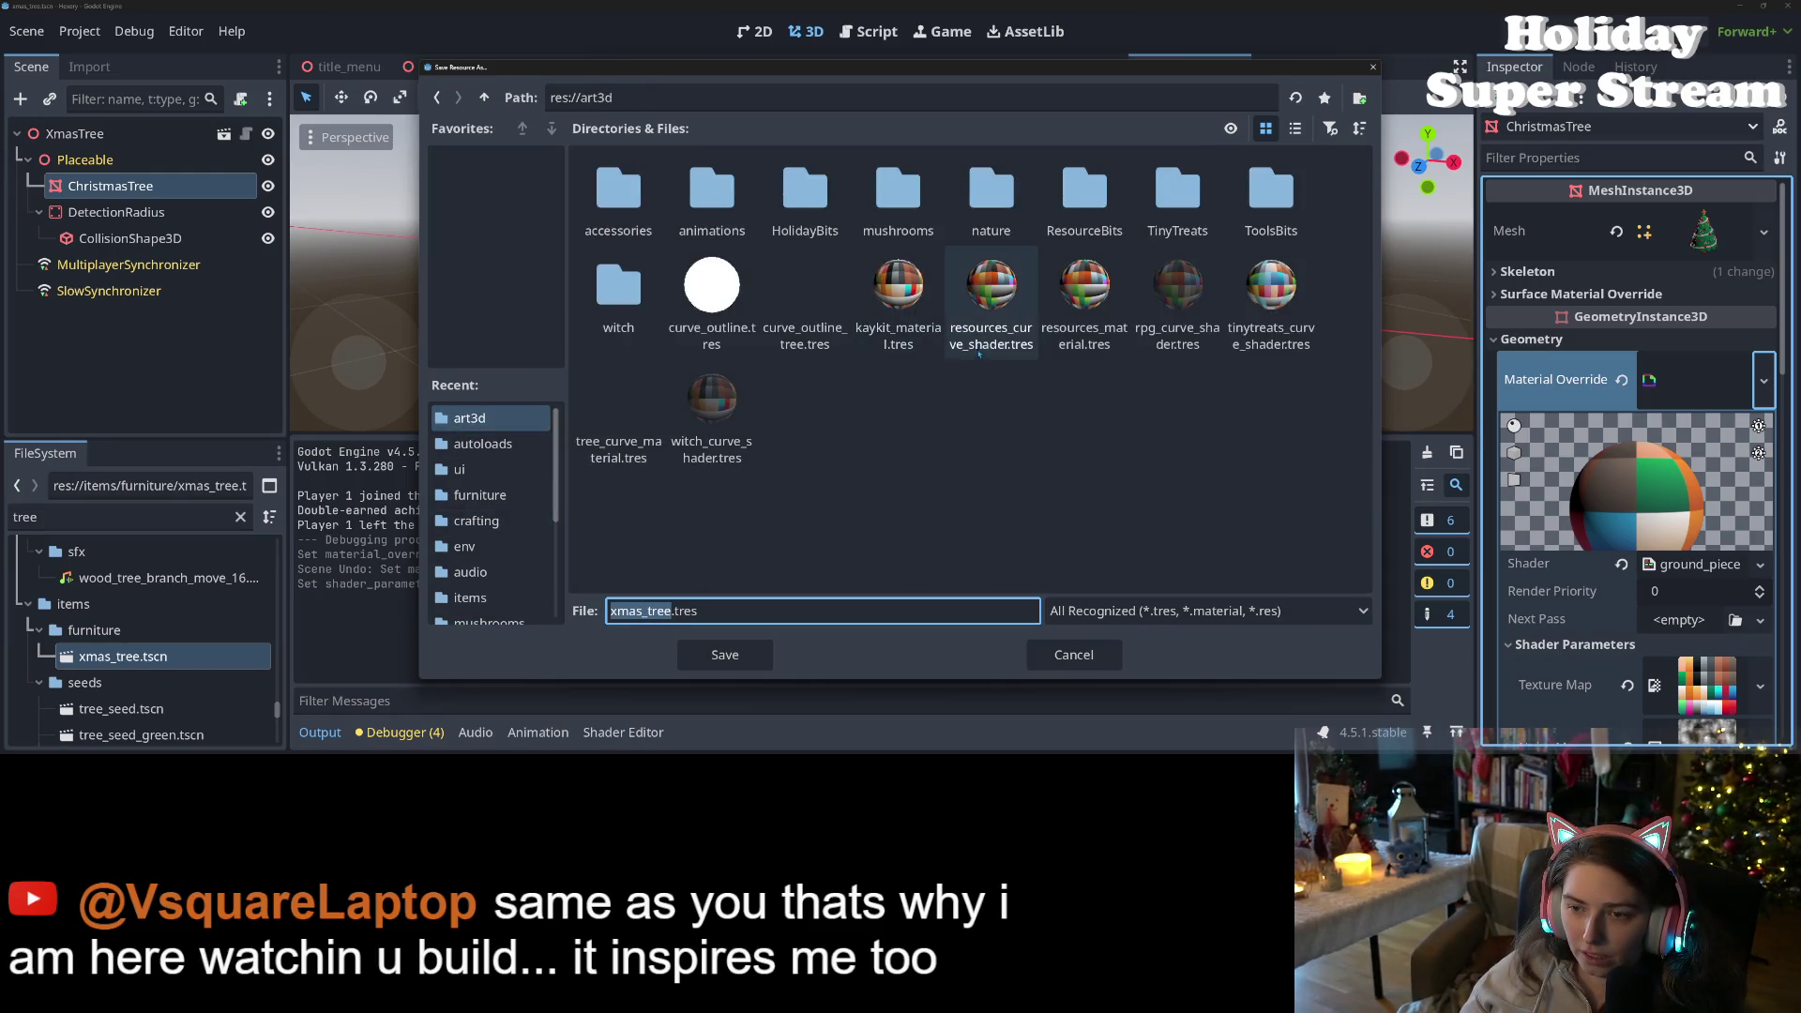
click(978, 358)
drag(587, 616, 572, 618)
text(h)
text(daybi)
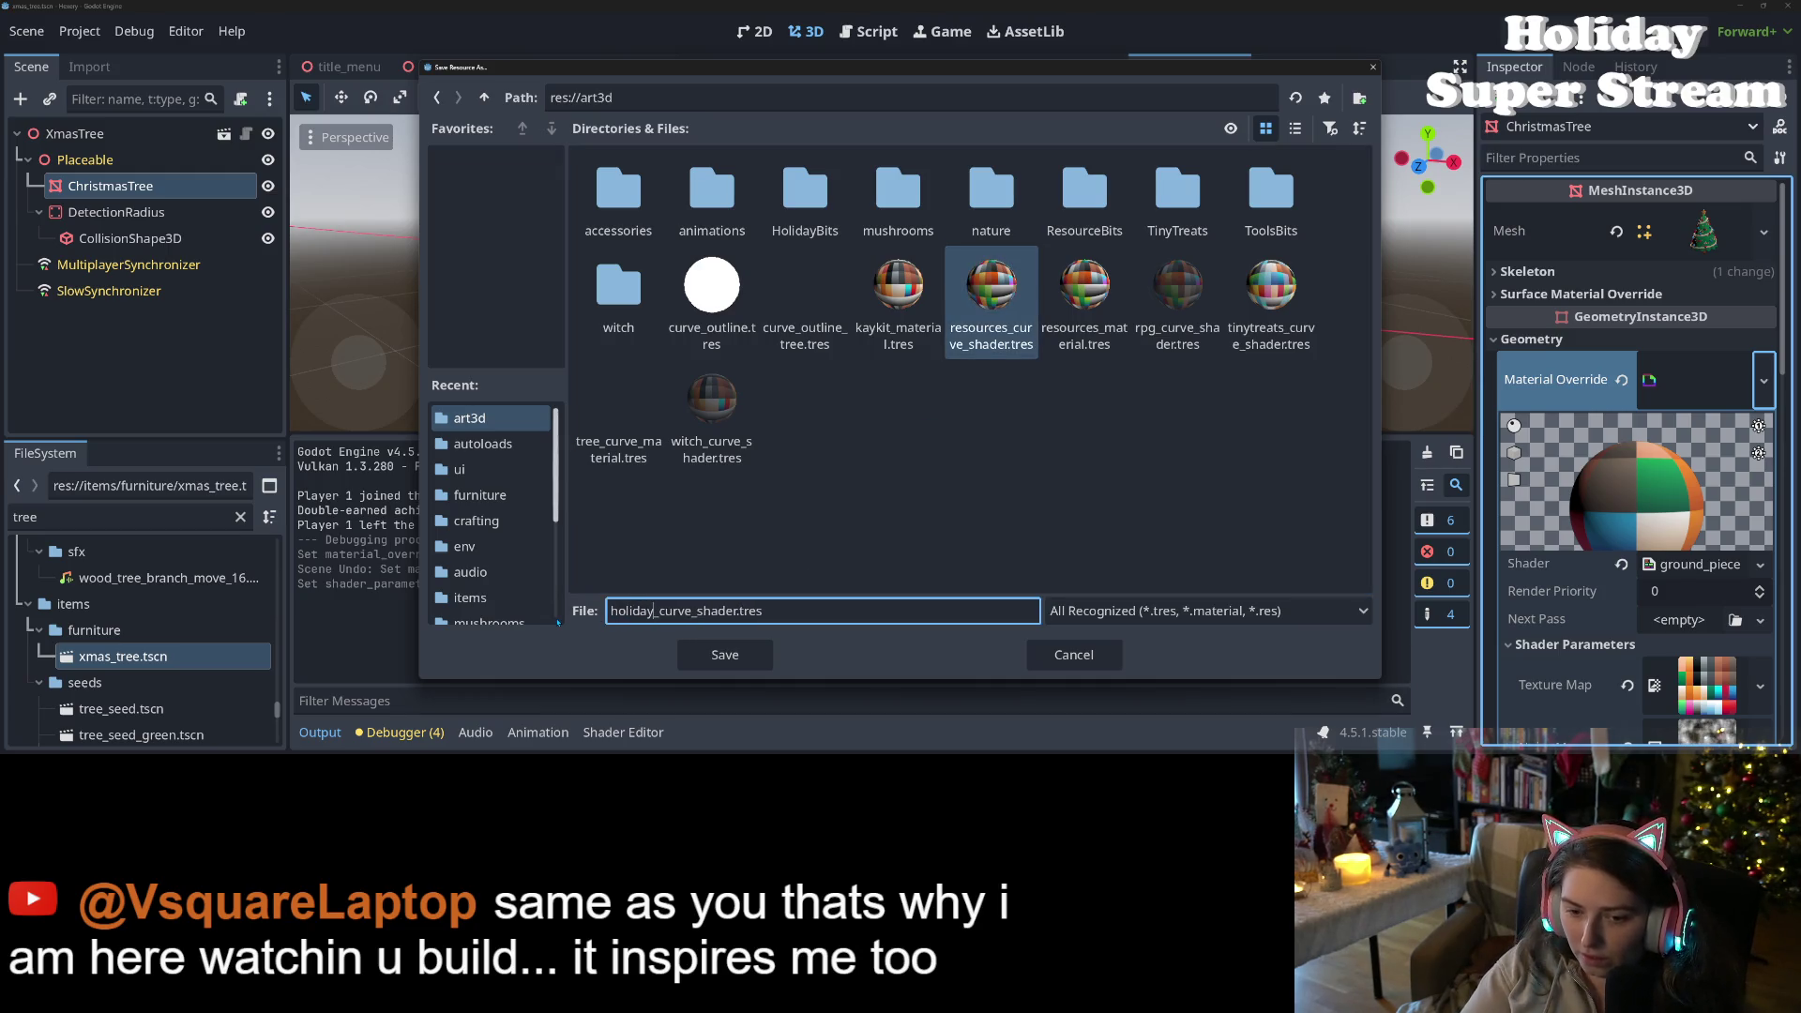
text(ts)
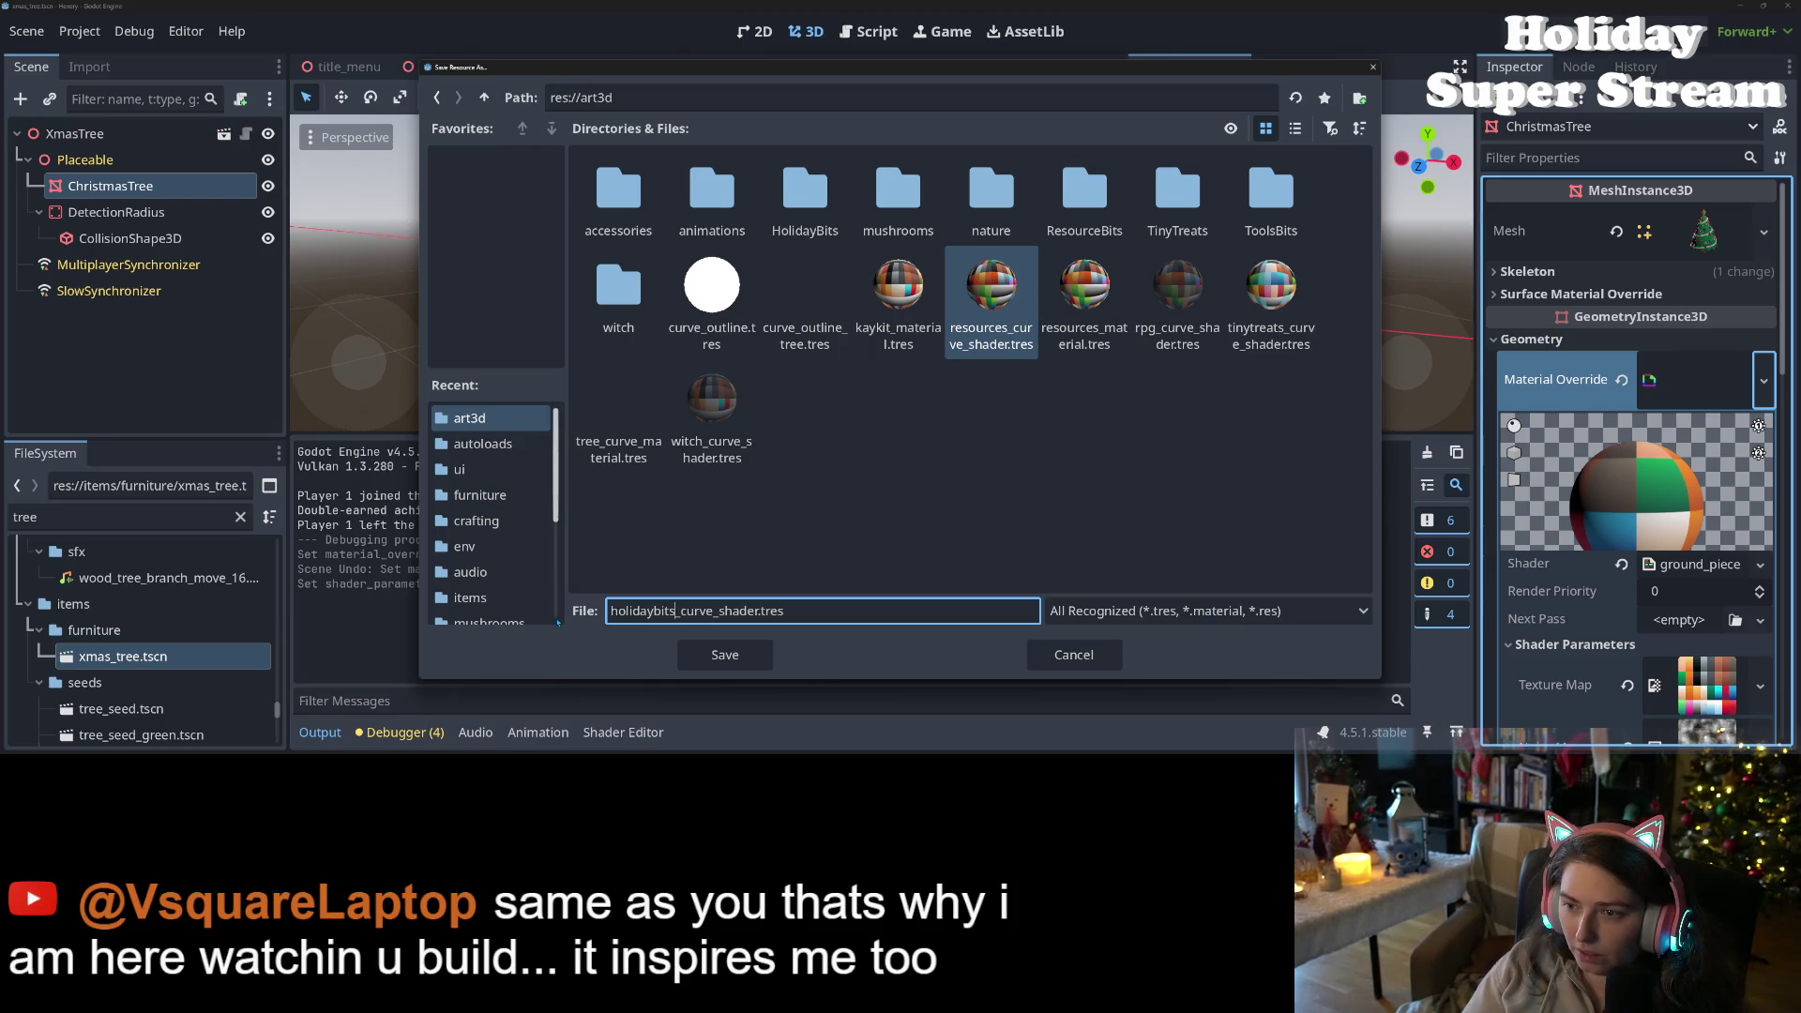
key(Return)
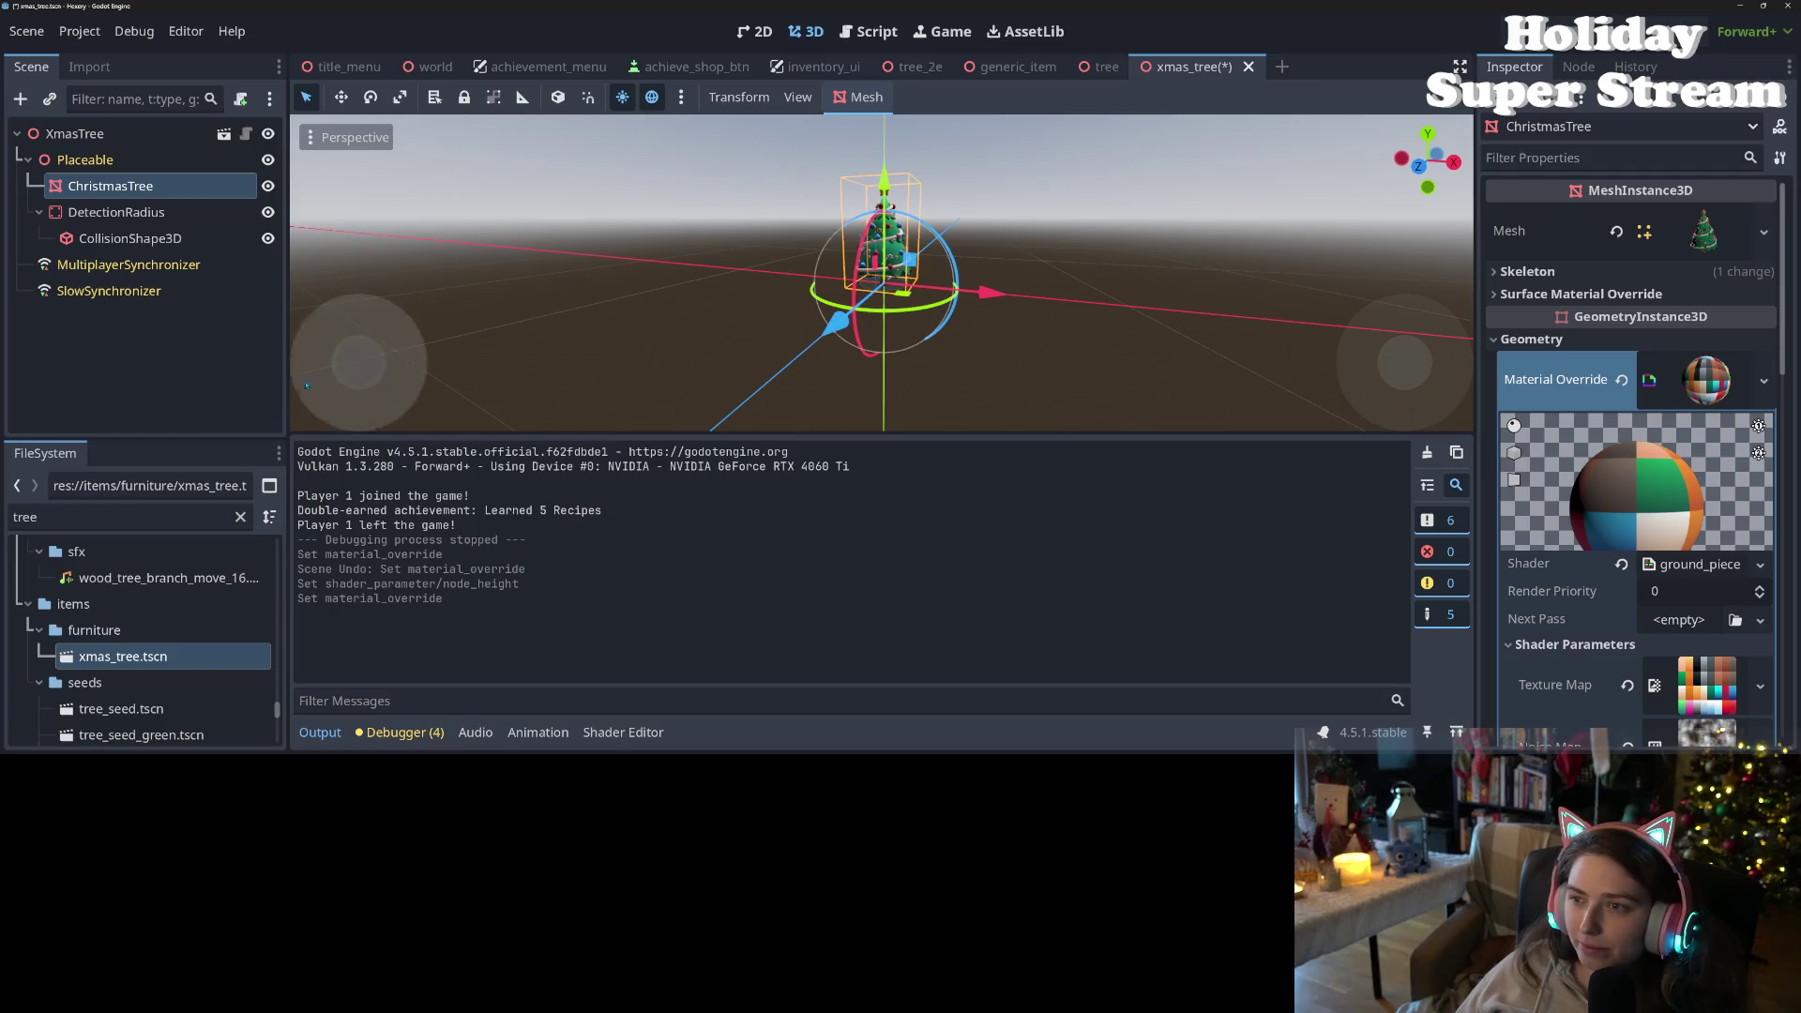
- Save the xmas_tree scene and launch the game to test the highlight
key(ctrl+s)
scroll(881, 272, up, 5)
mouse_move(994, 282)
mouse_down()
mouse_move(961, 273)
mouse_move(1069, 262)
mouse_up()
click(1663, 22)
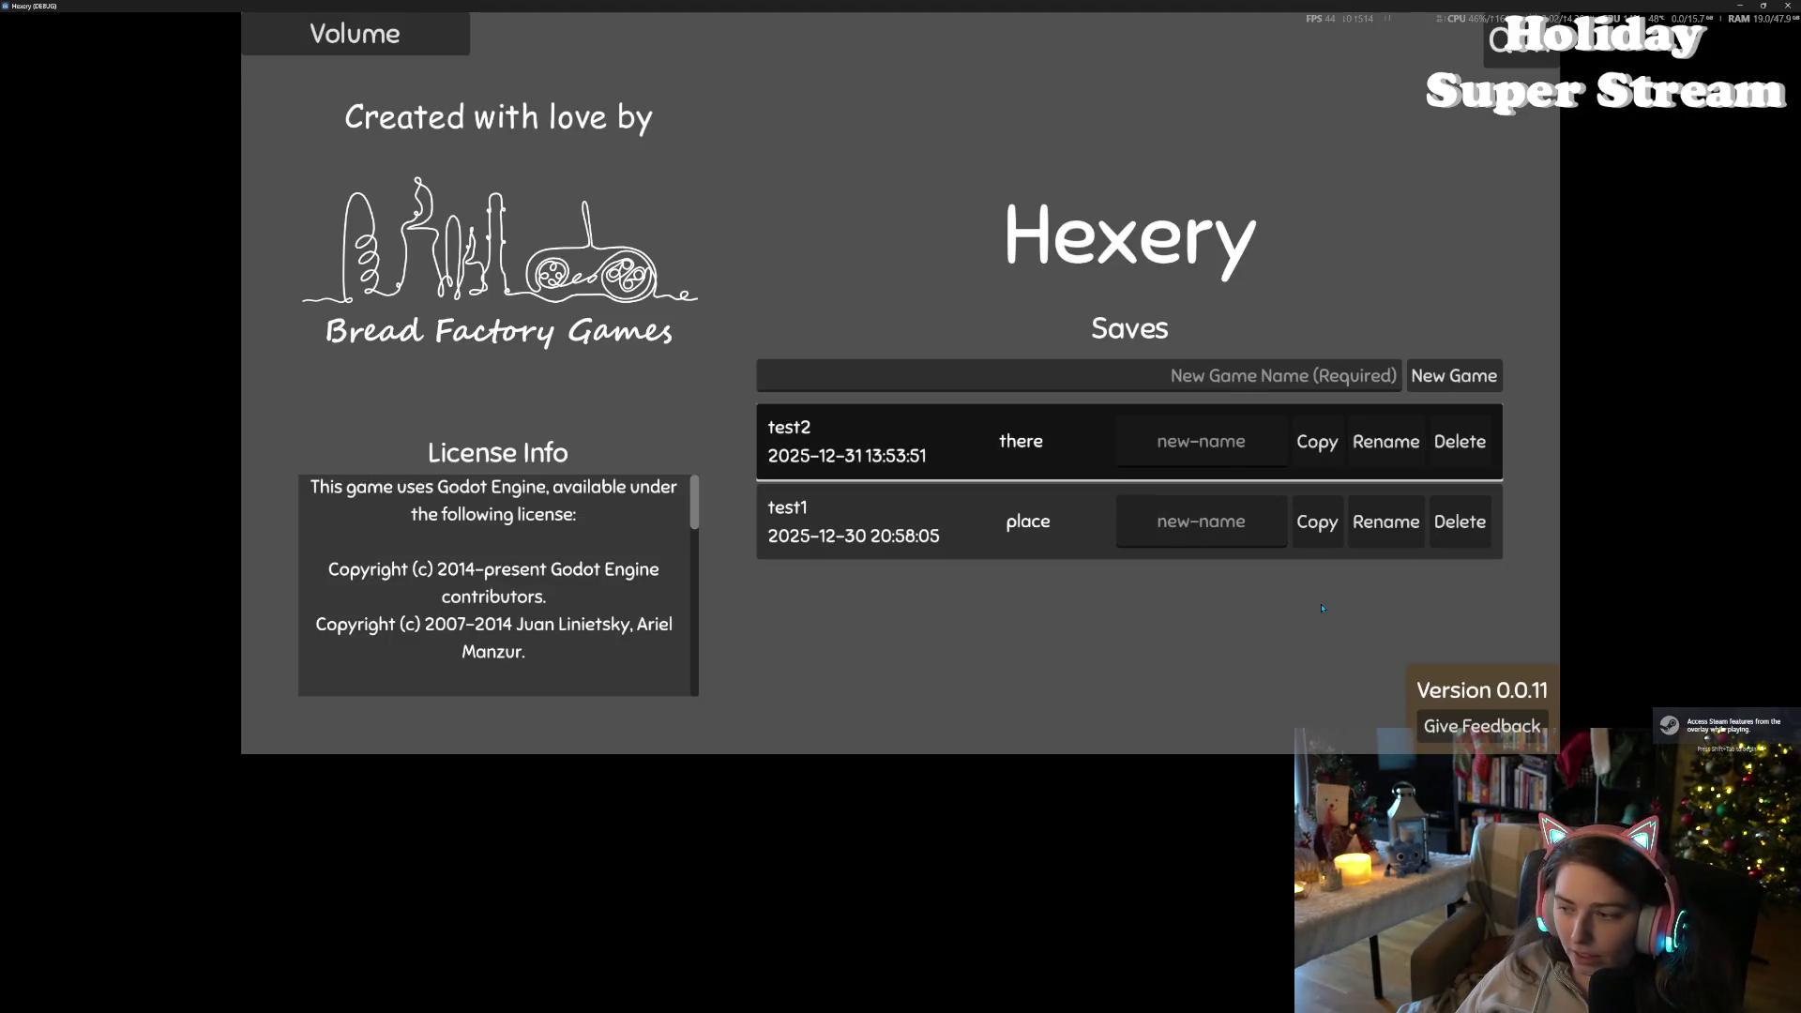
- Load the 'there' save and walk around the Christmas tree, then up the teal path
click(1322, 601)
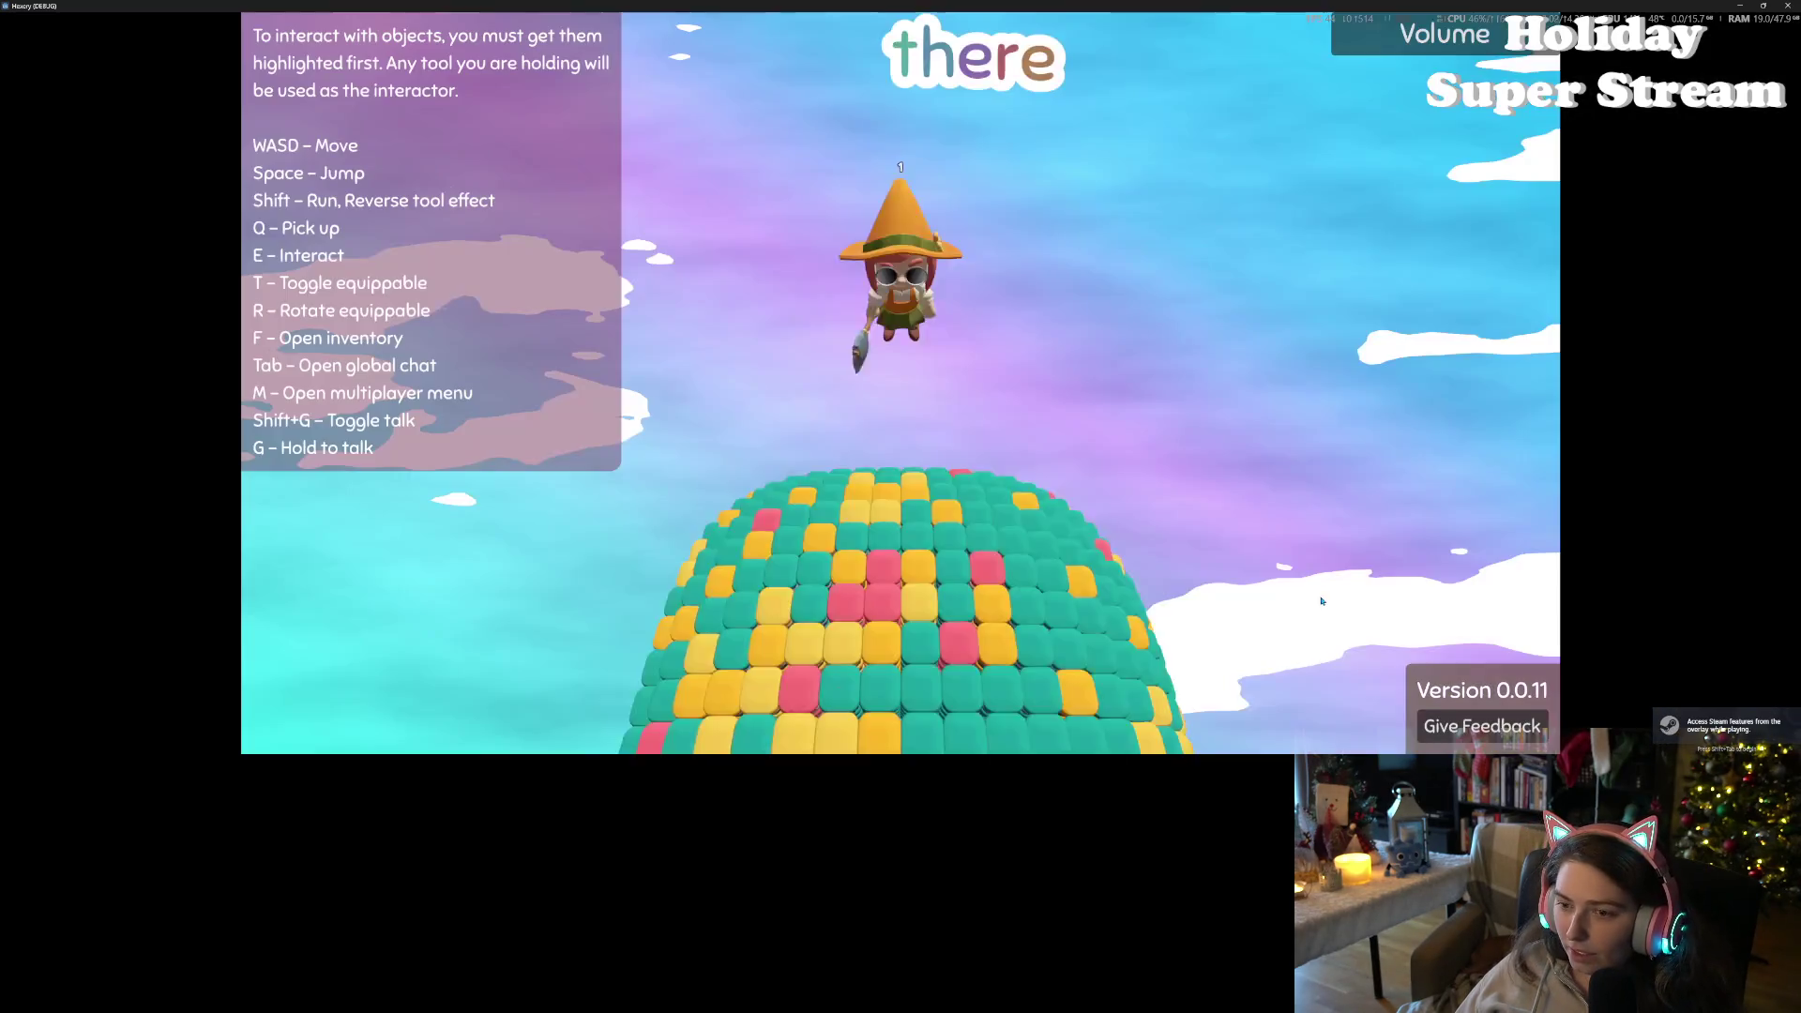
key(a)
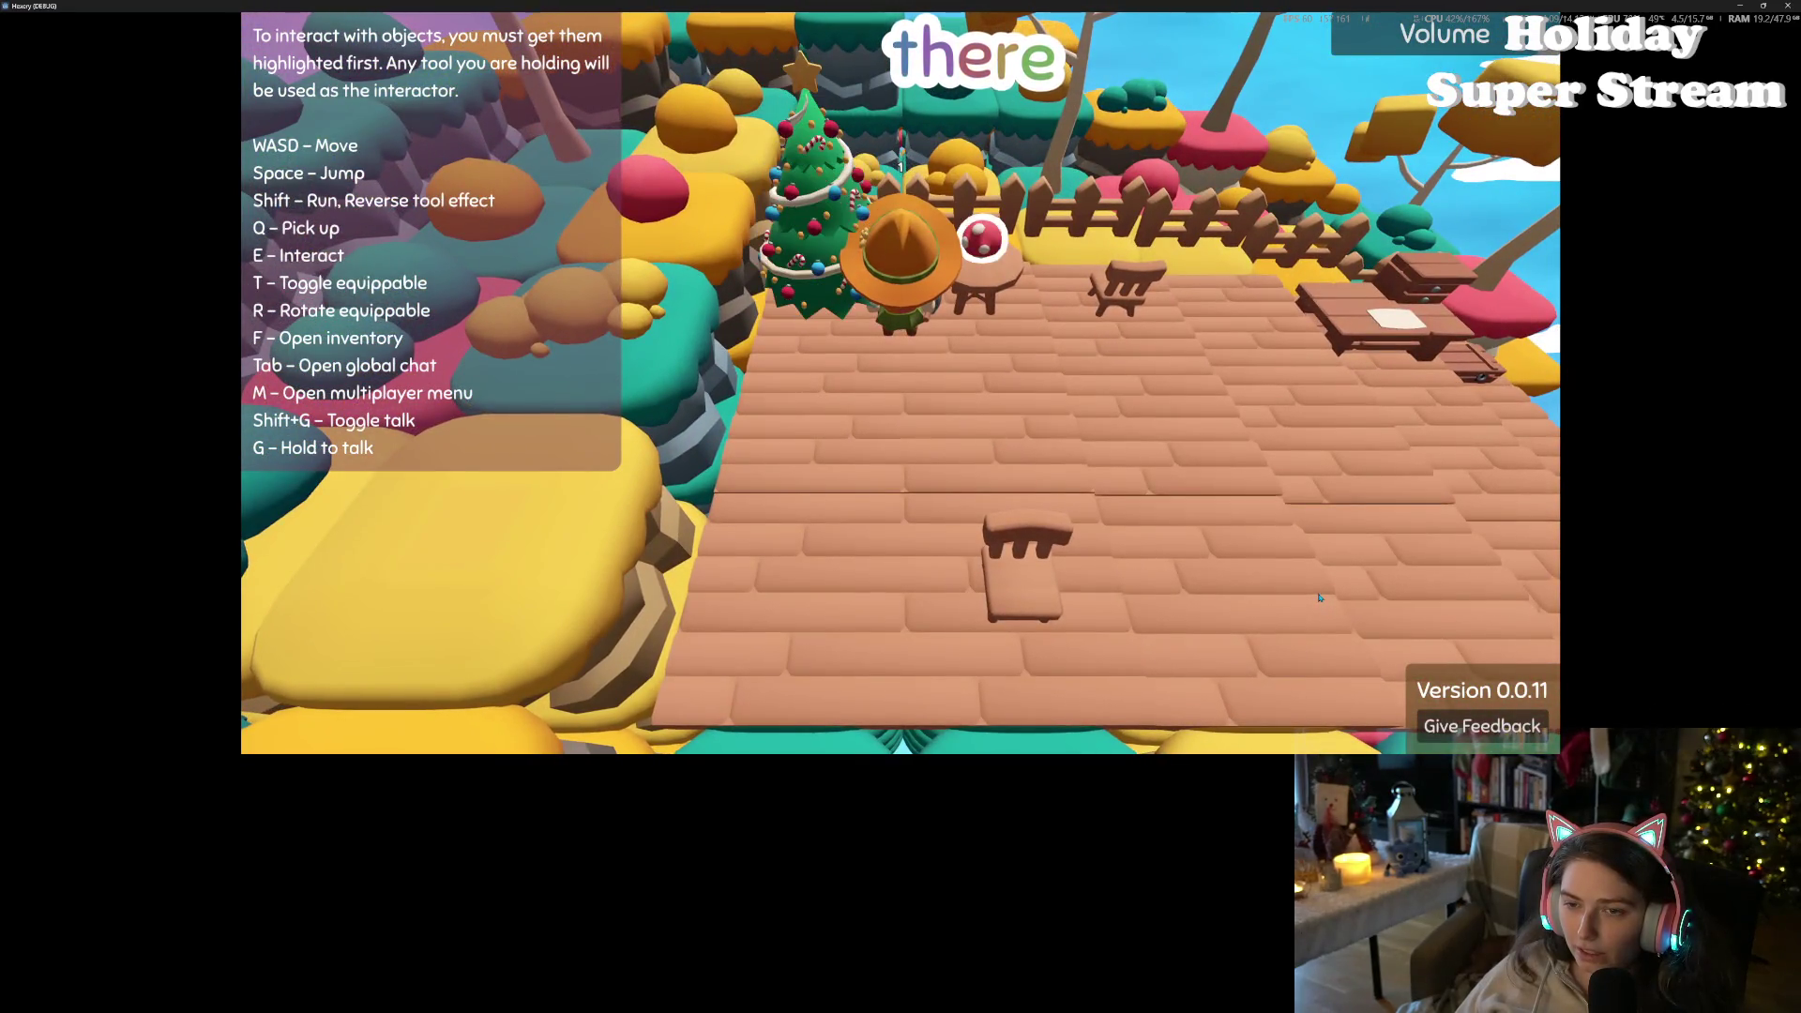
key(a)
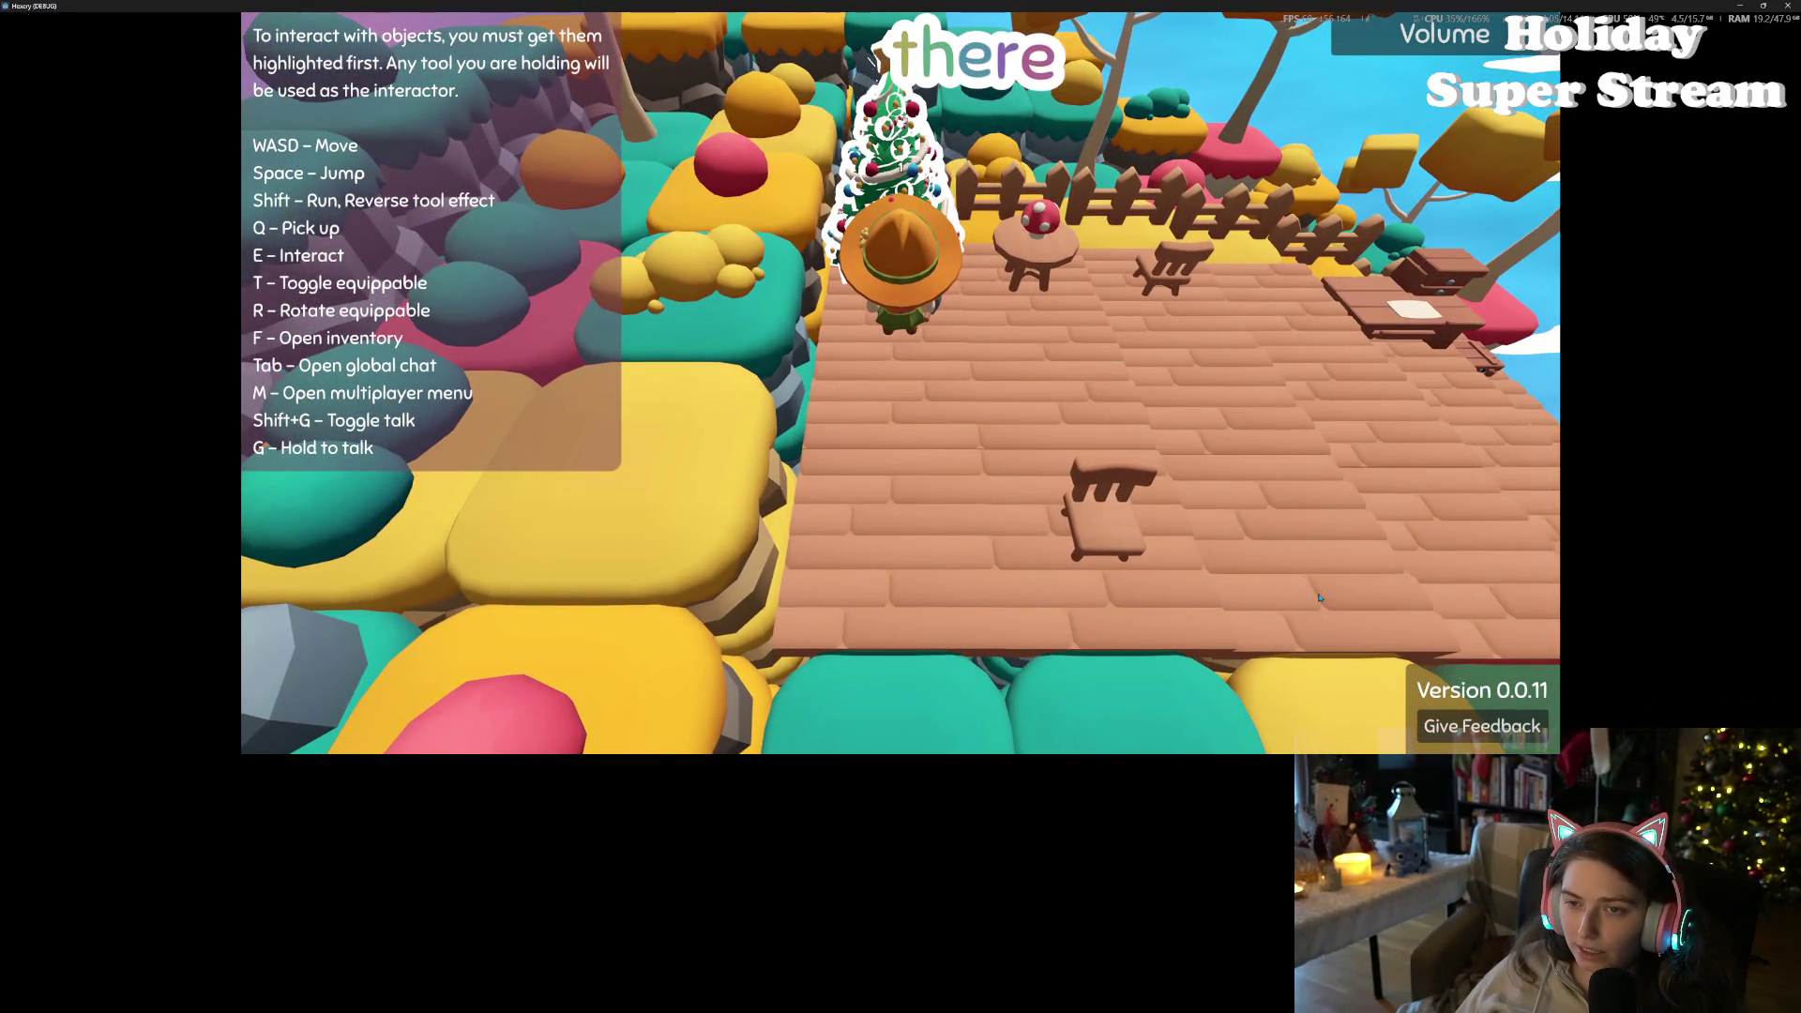
key(w)
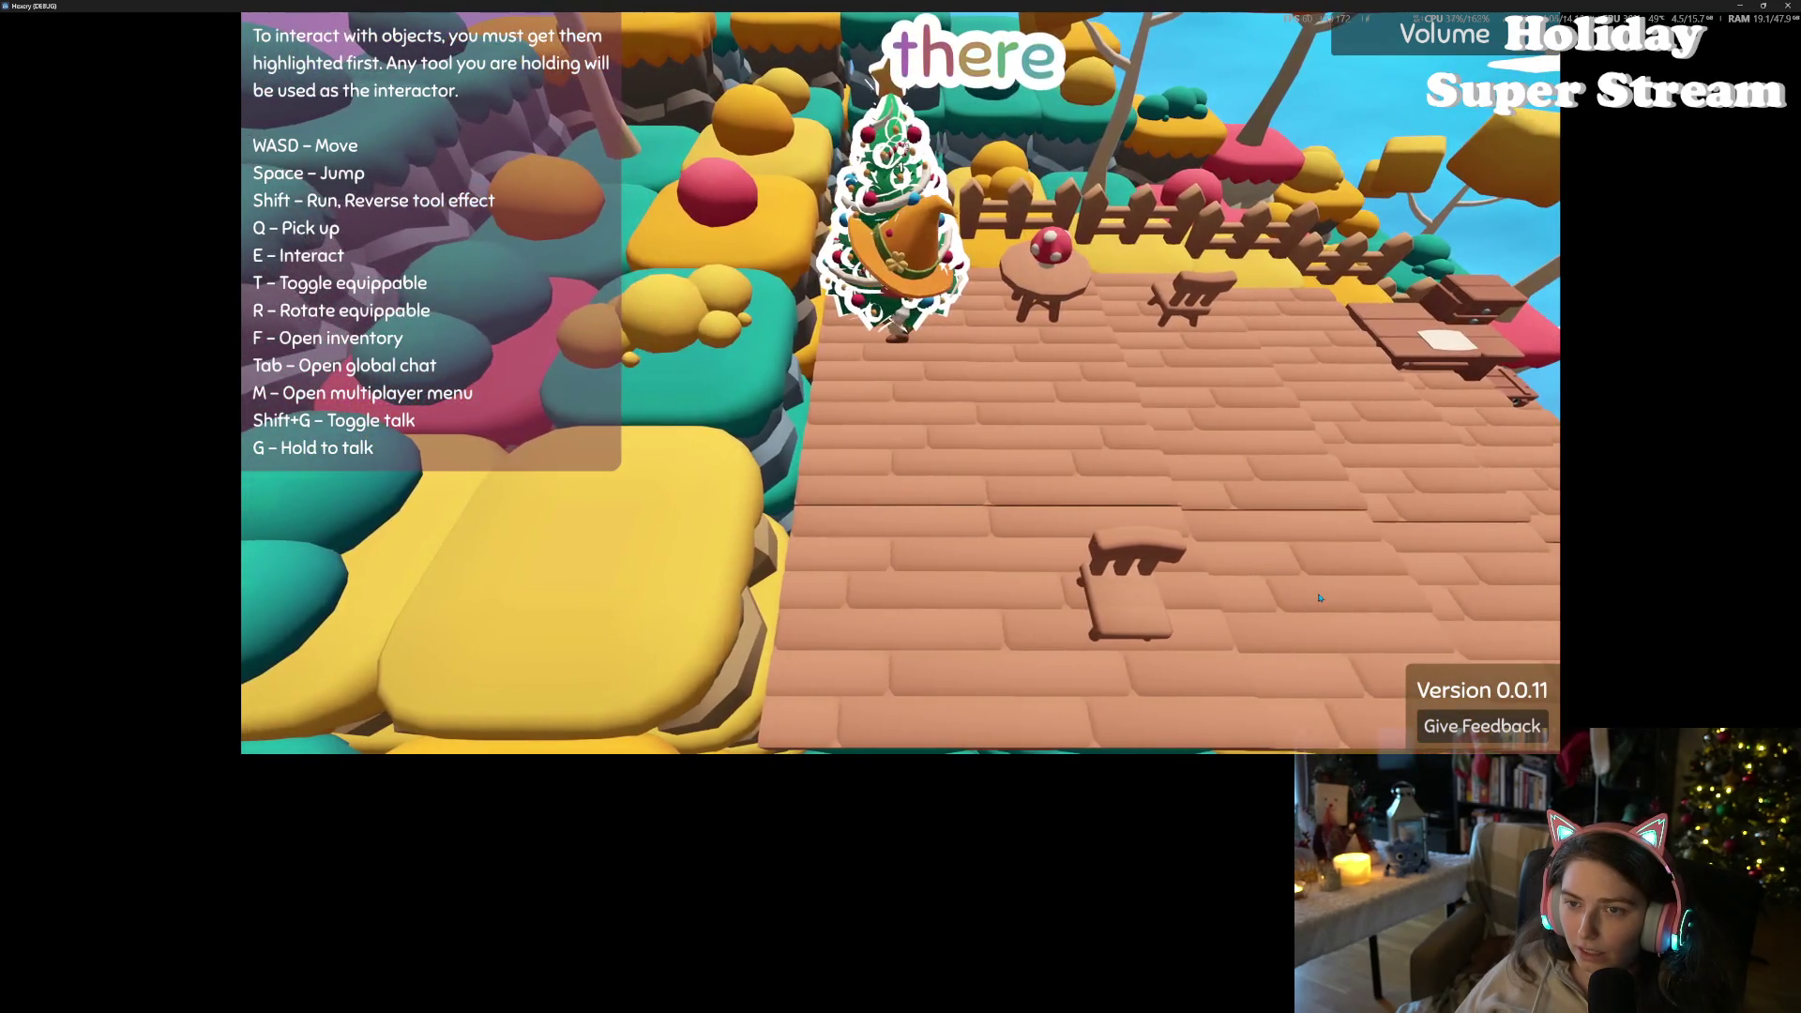
key(w)
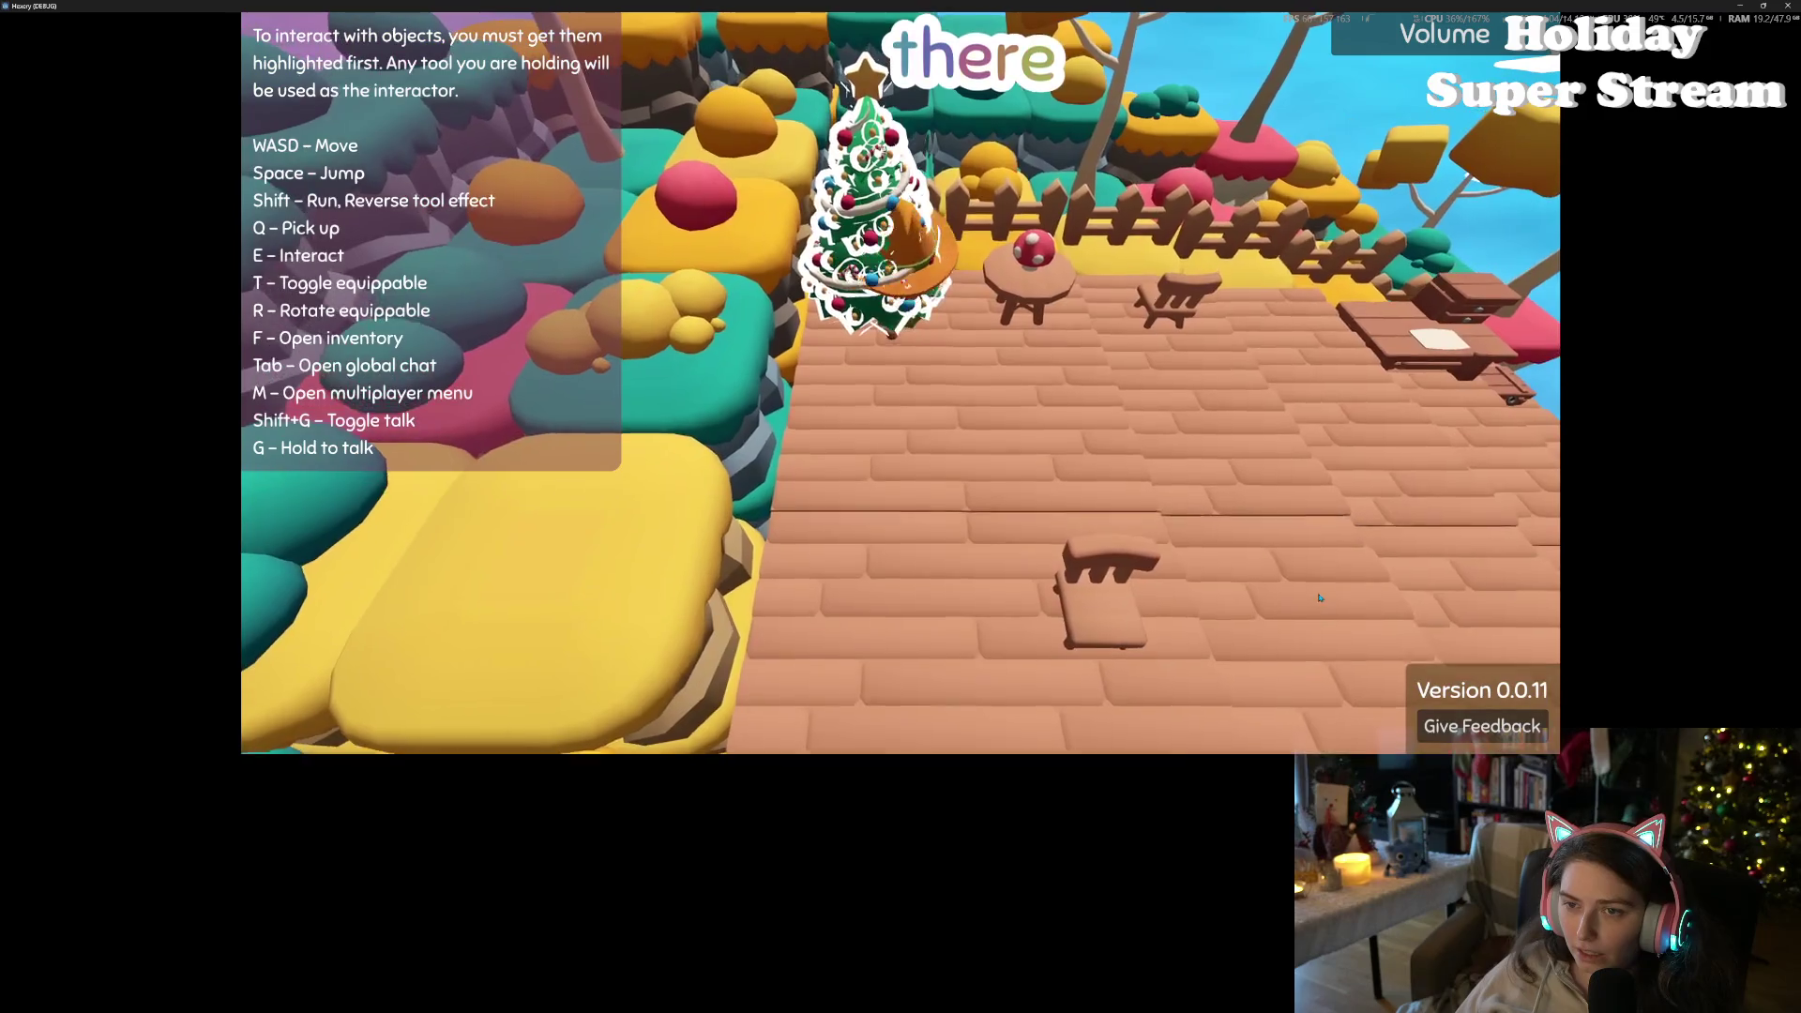
key(d)
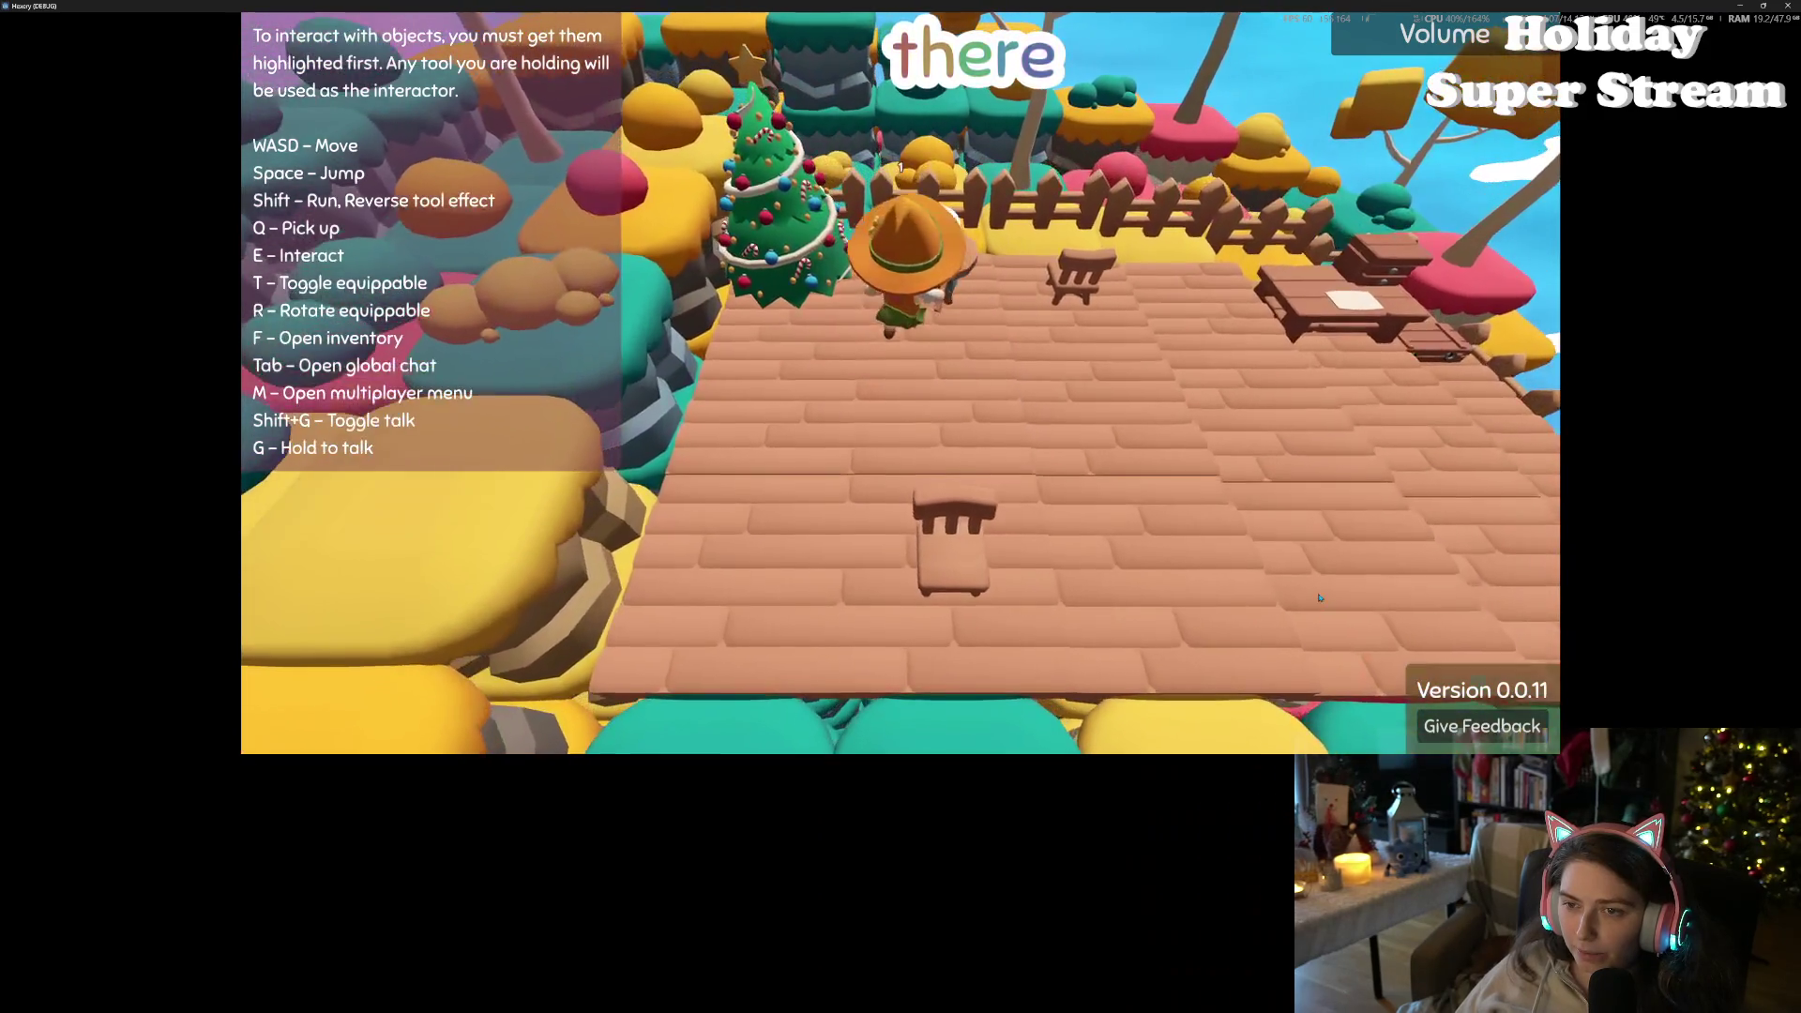
key(d)
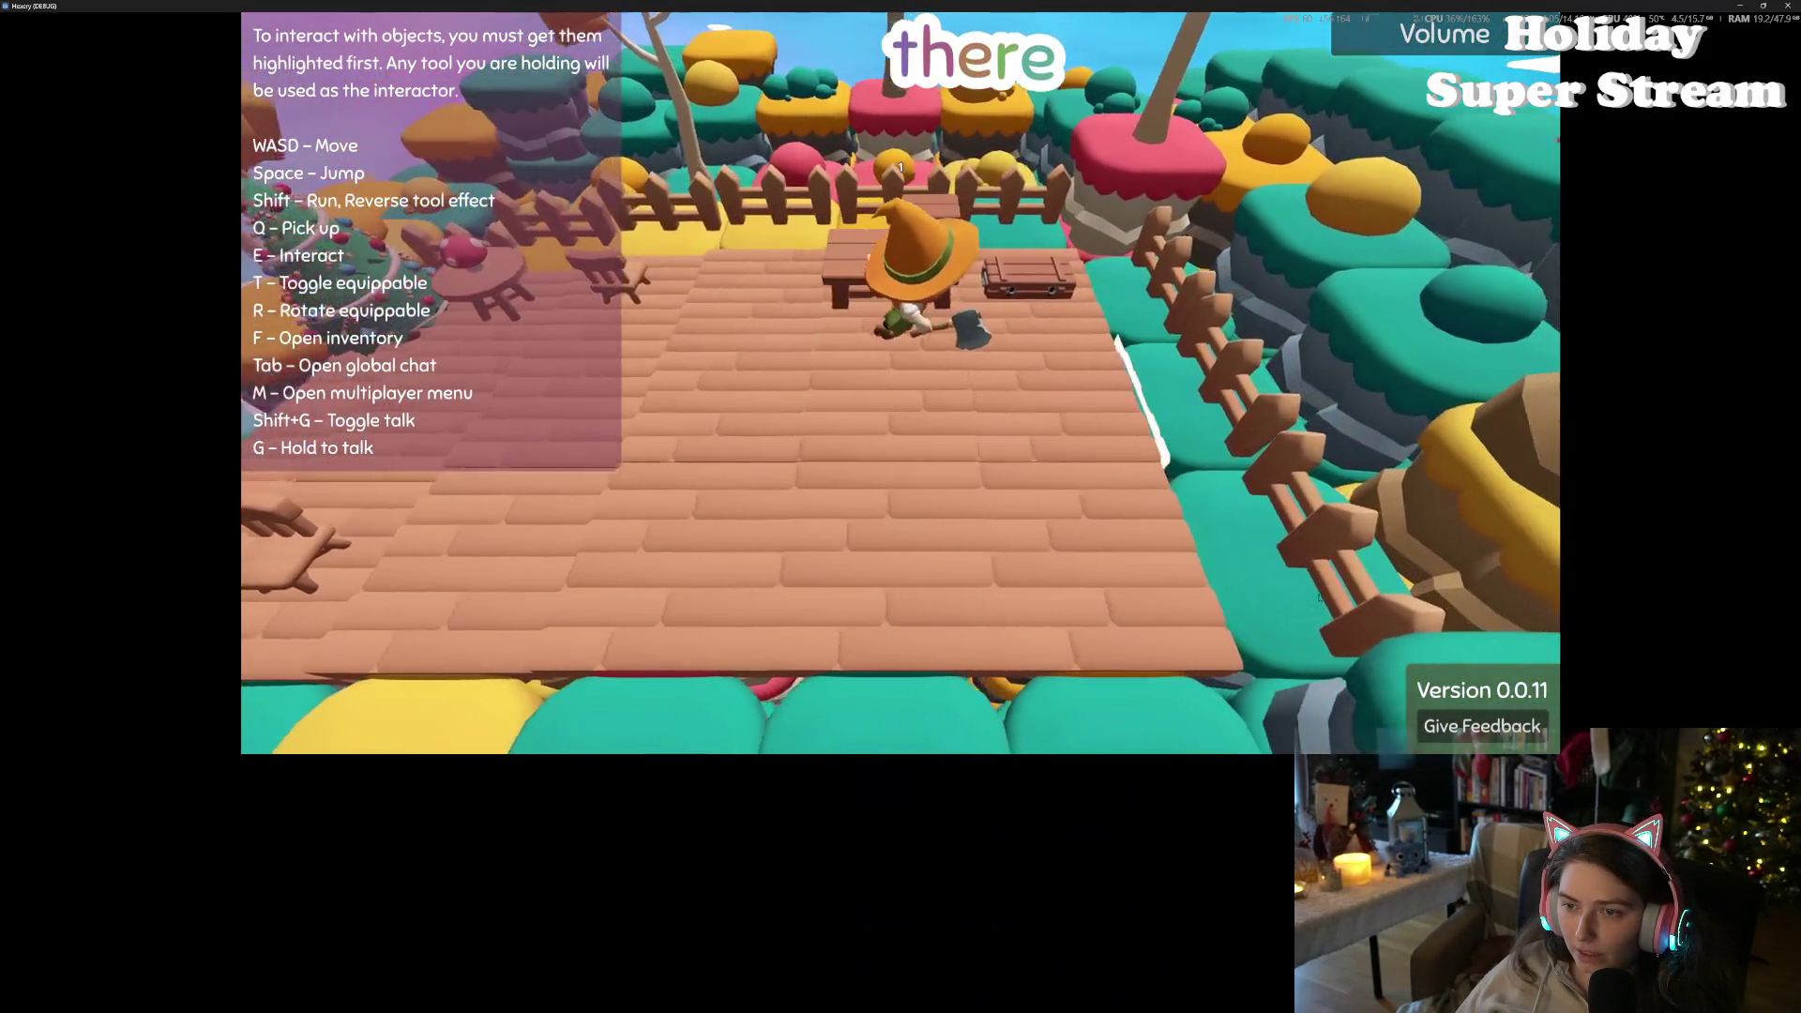
key(d)
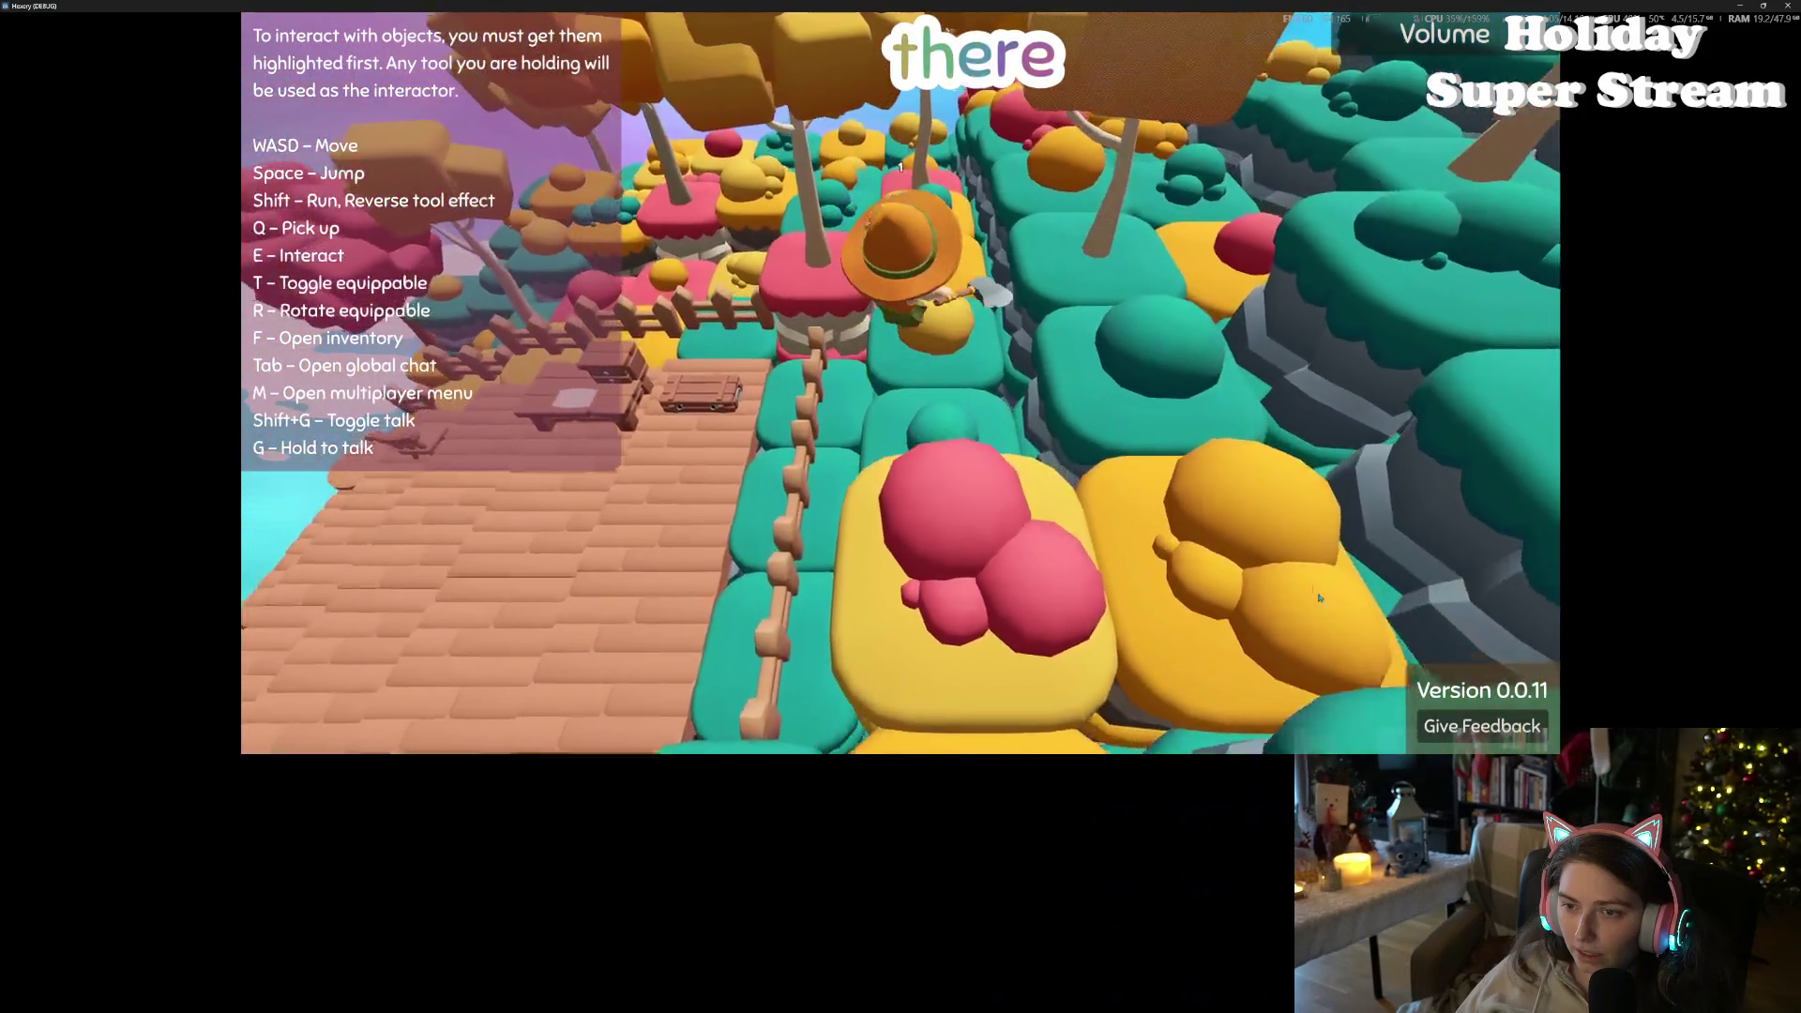
key(w)
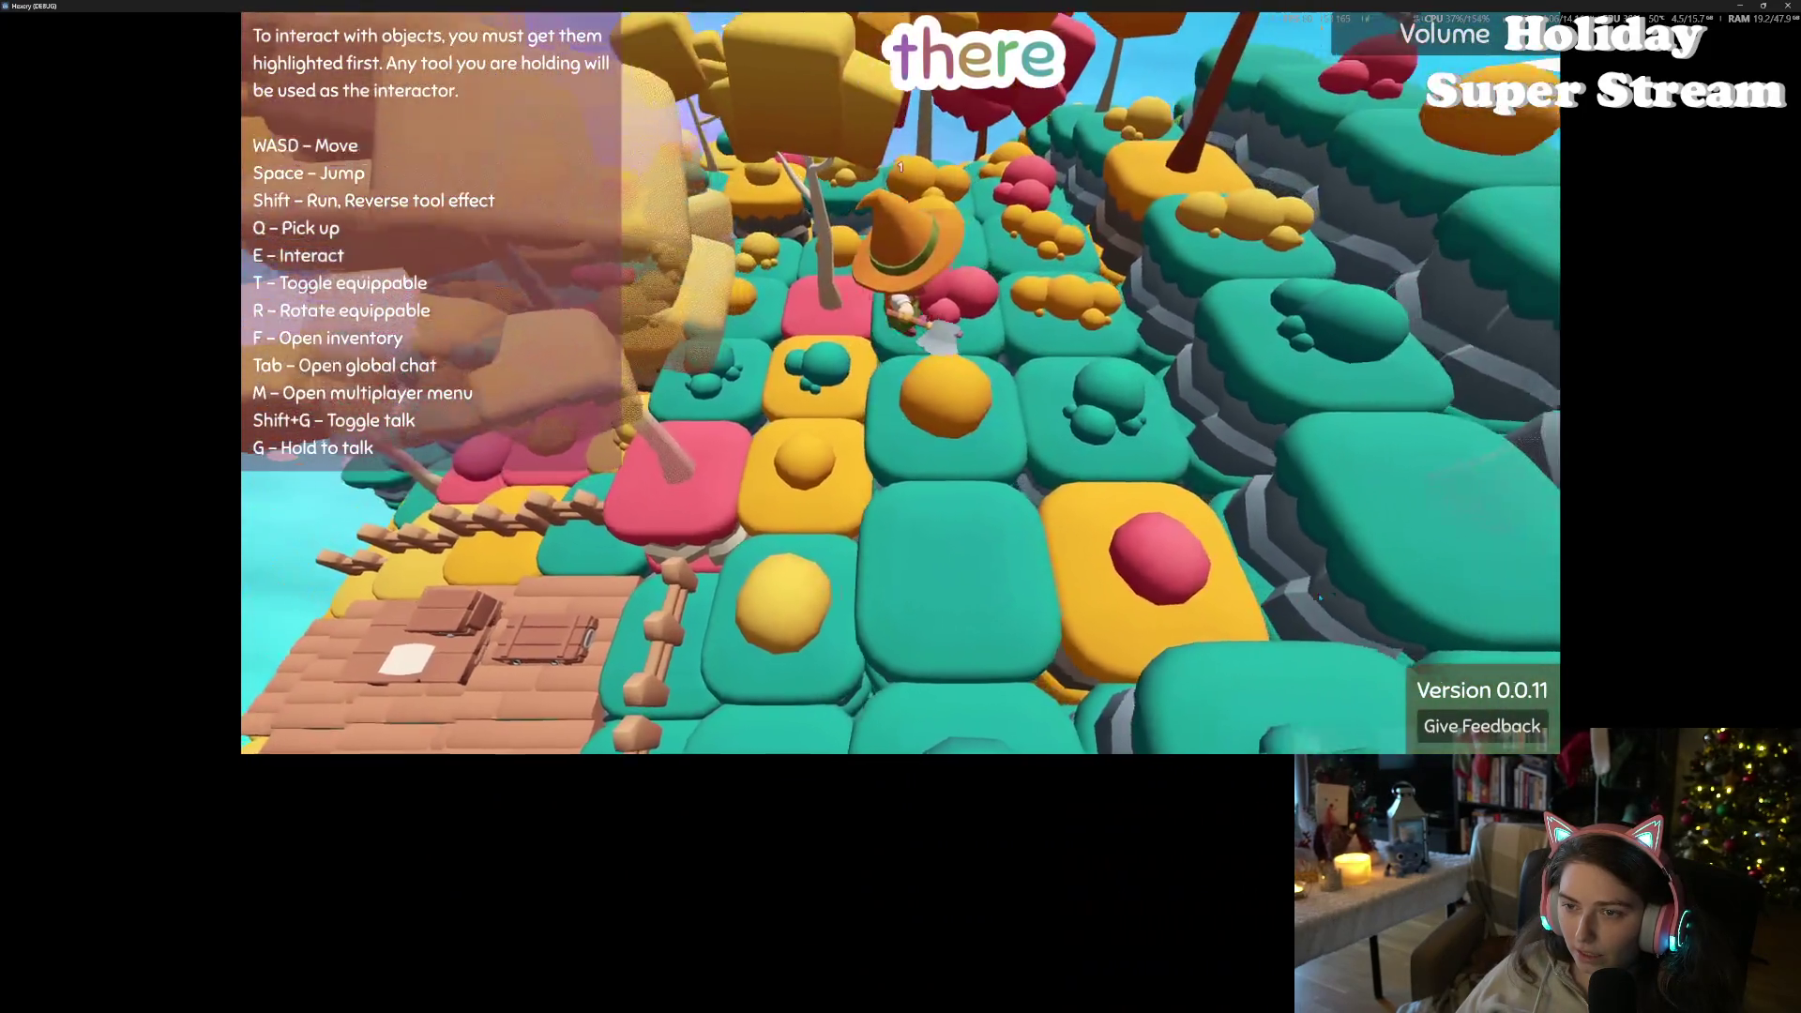
key(w)
key(w)
key(w)
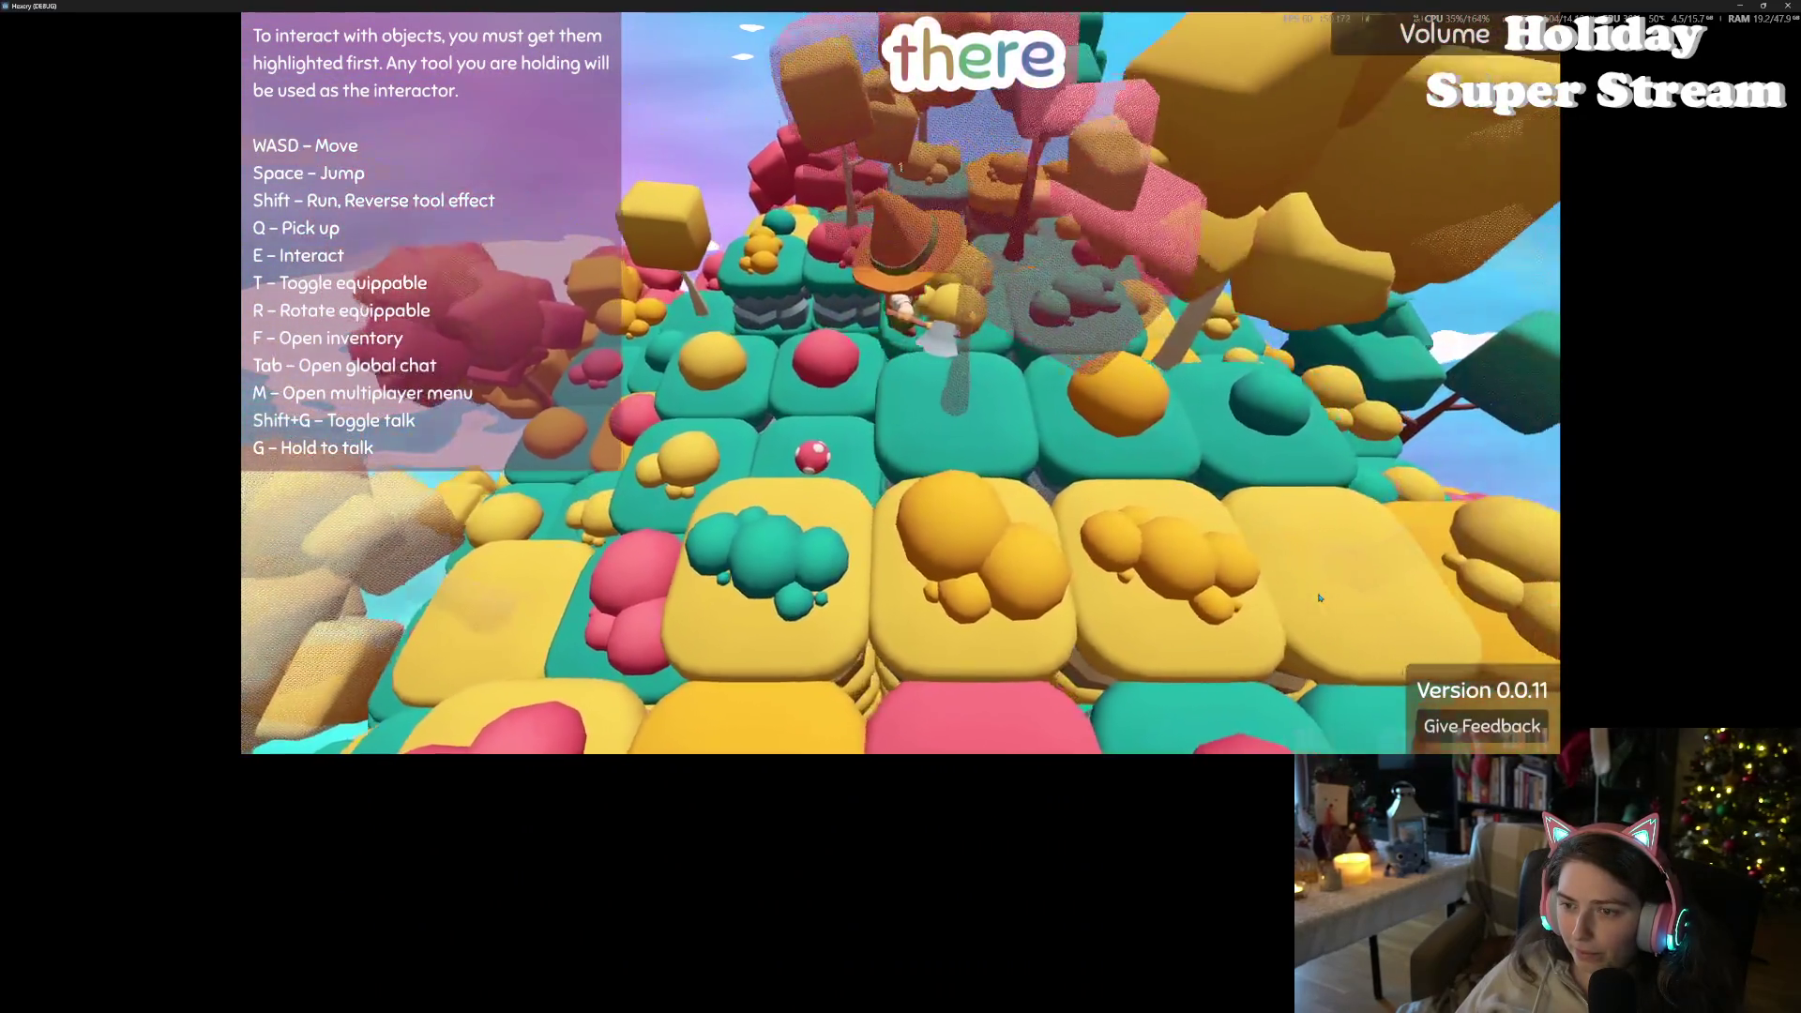
key(w)
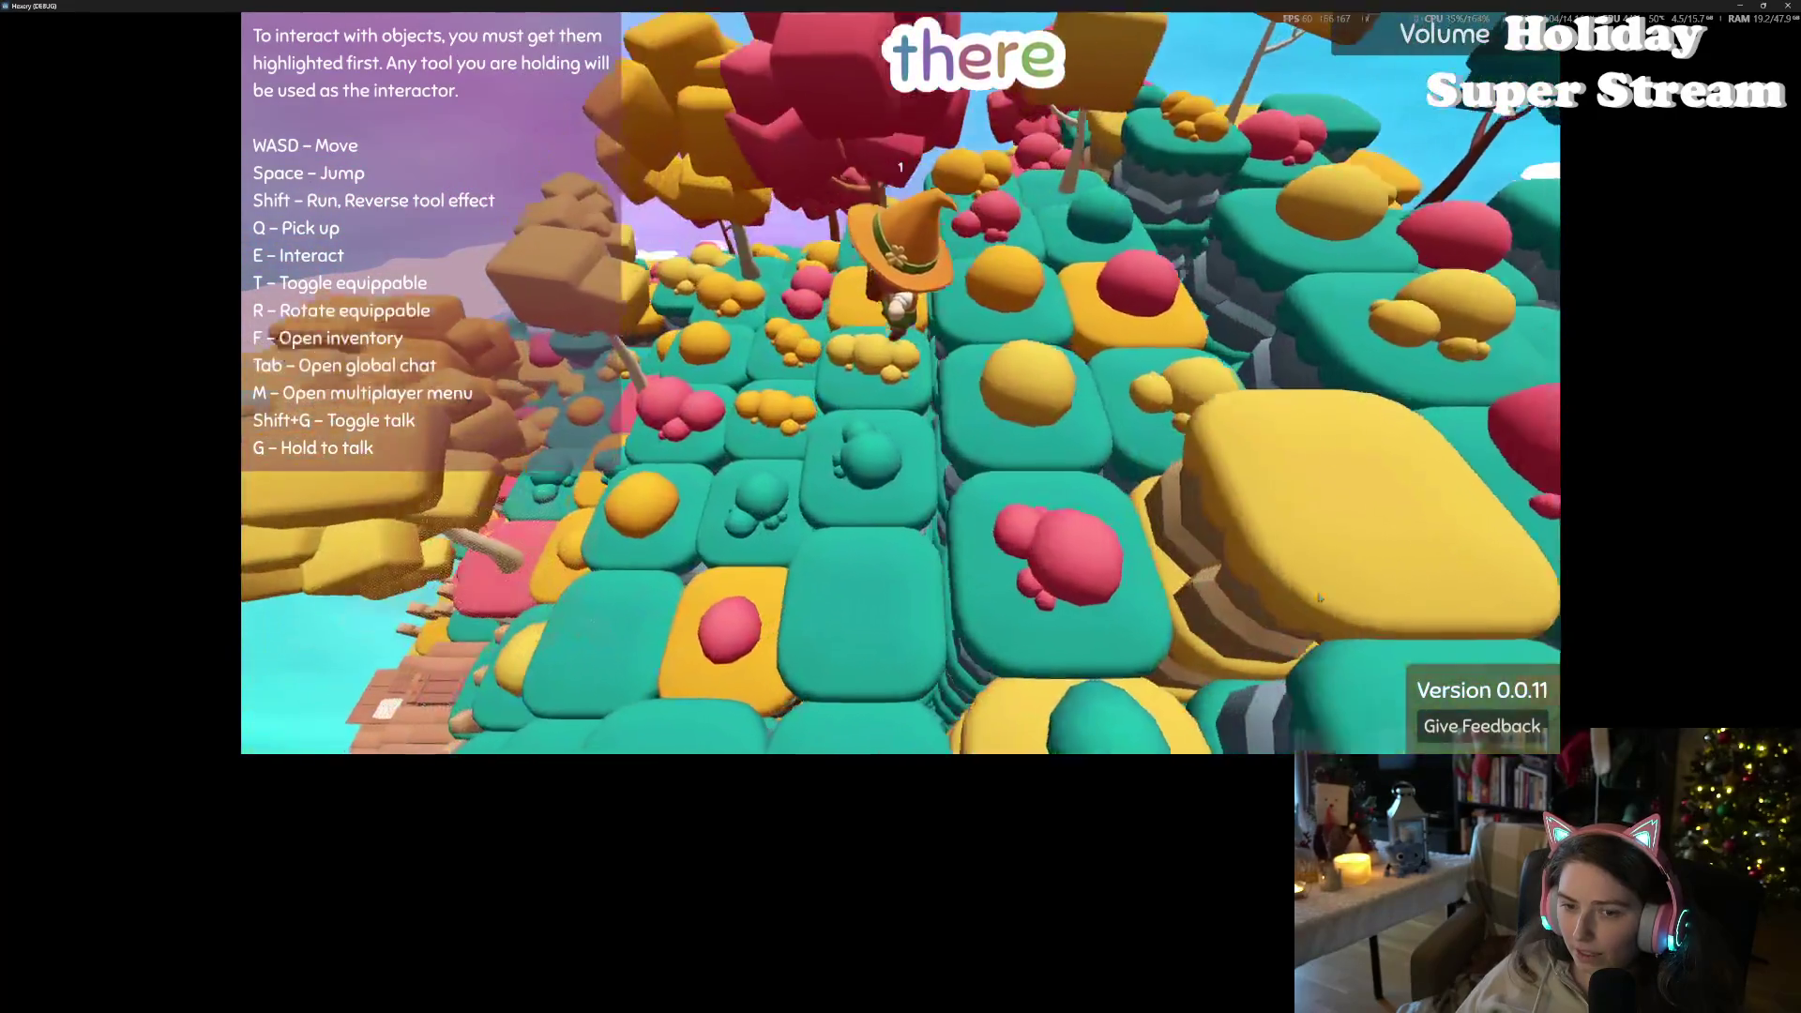
- Walk past a tree to highlight a nearby item, then return to the deck
key(a)
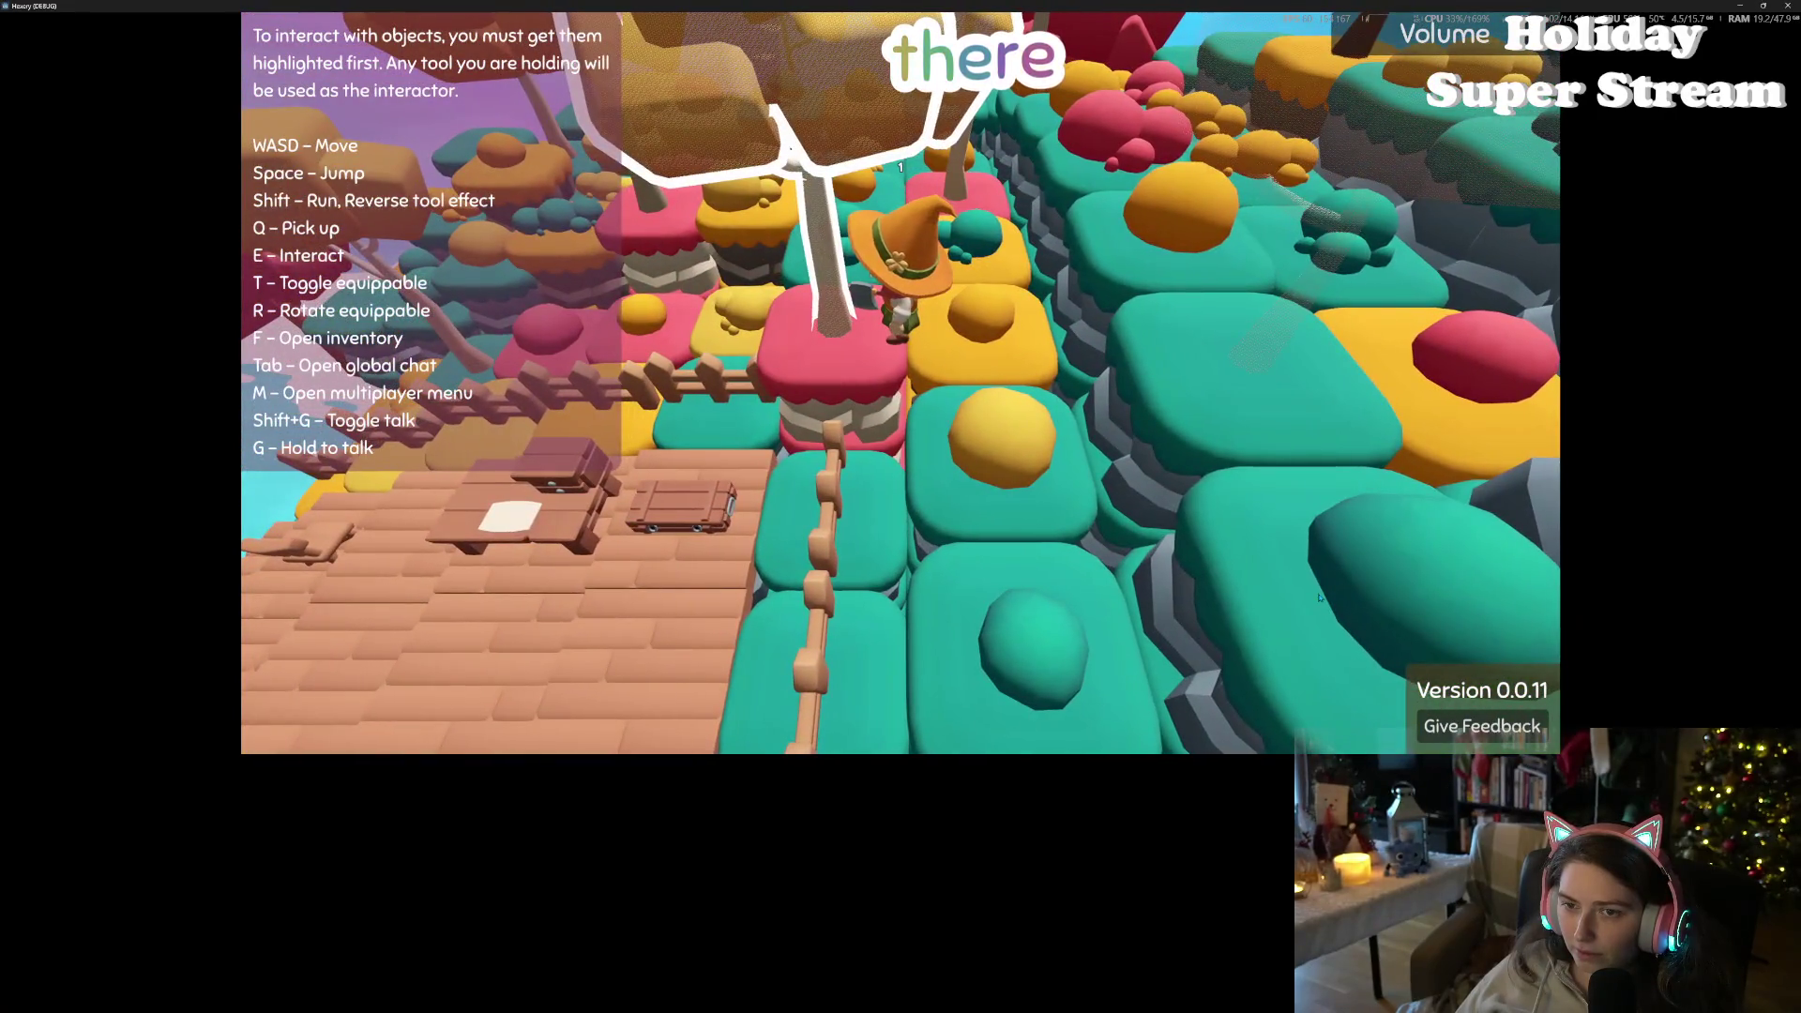
key(w)
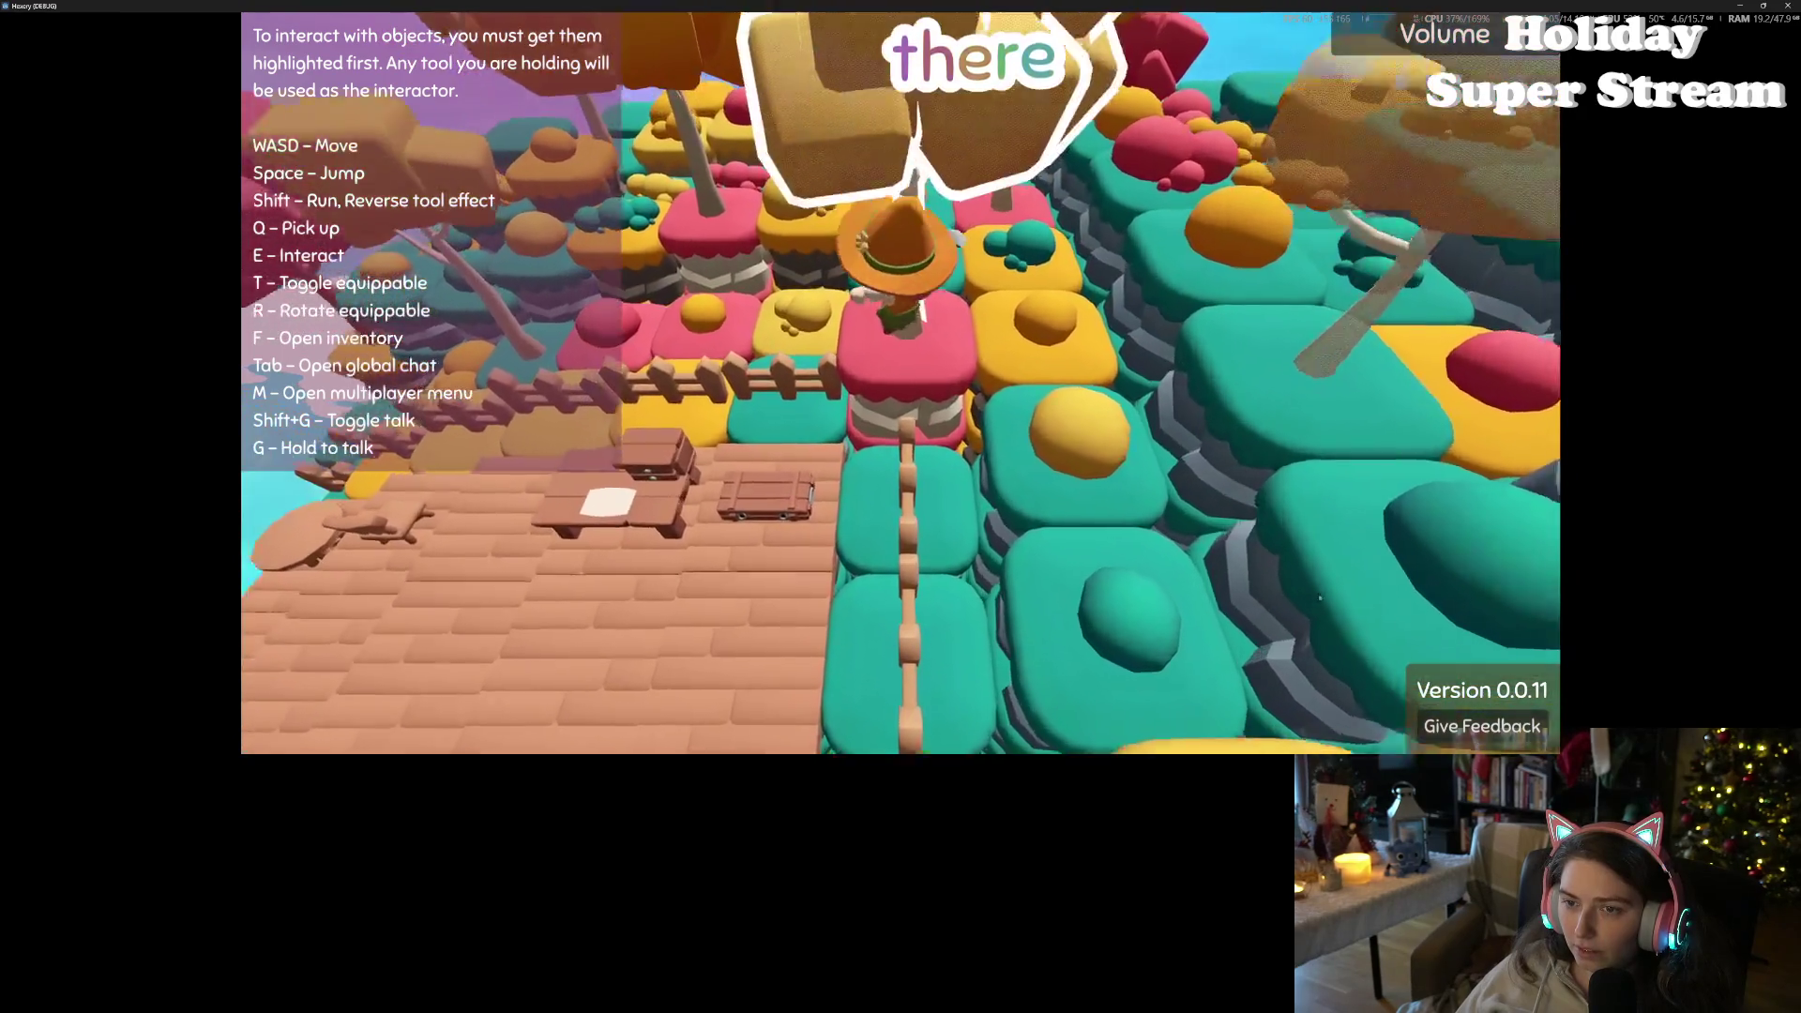
key(d)
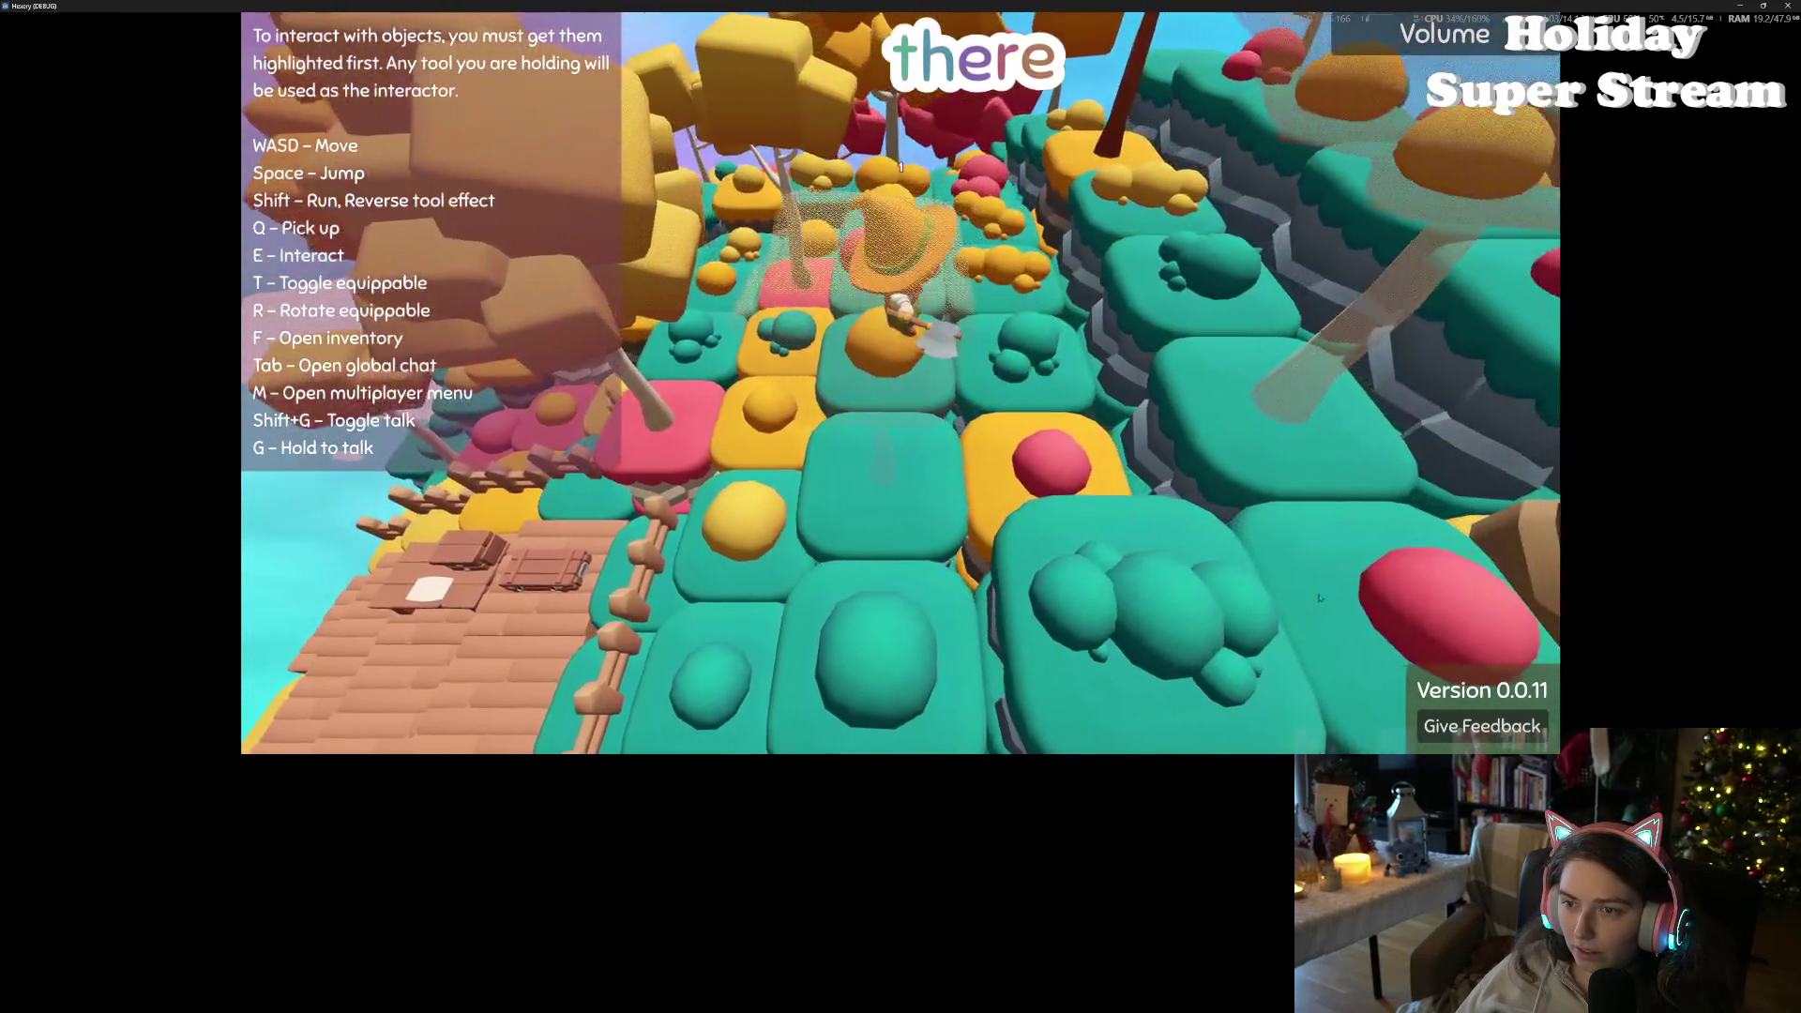
key(w)
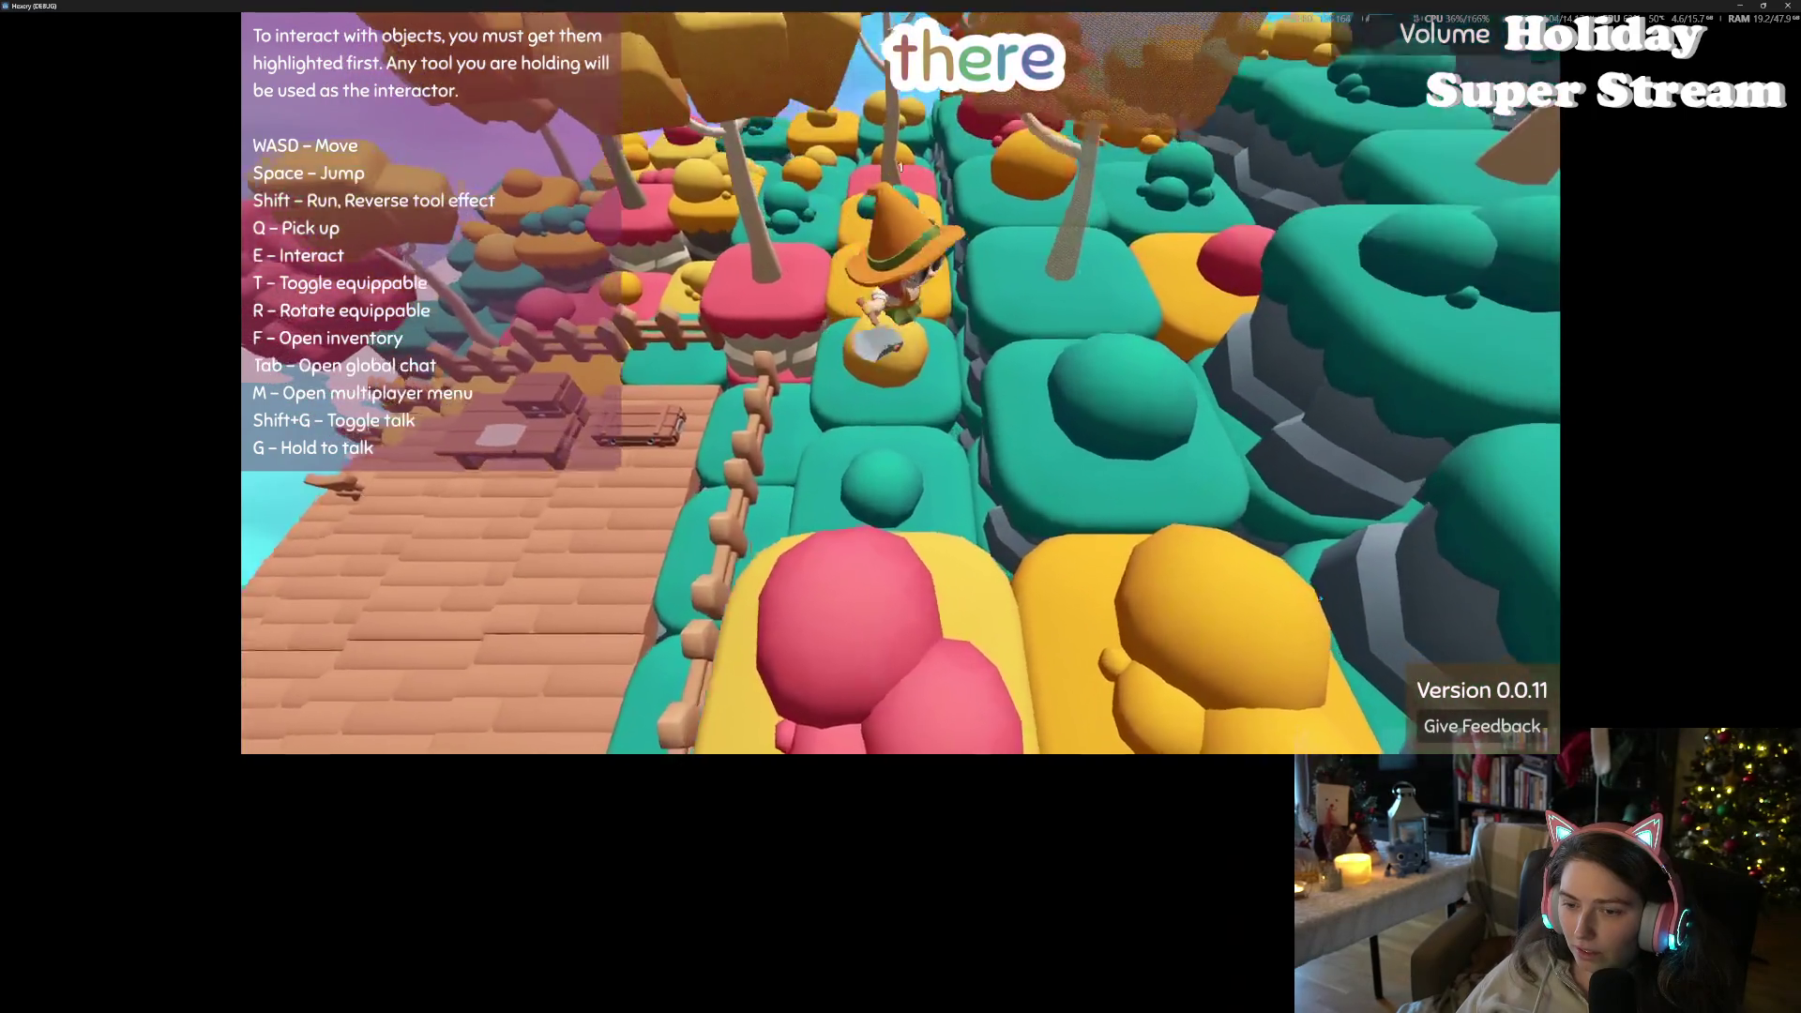
key(a)
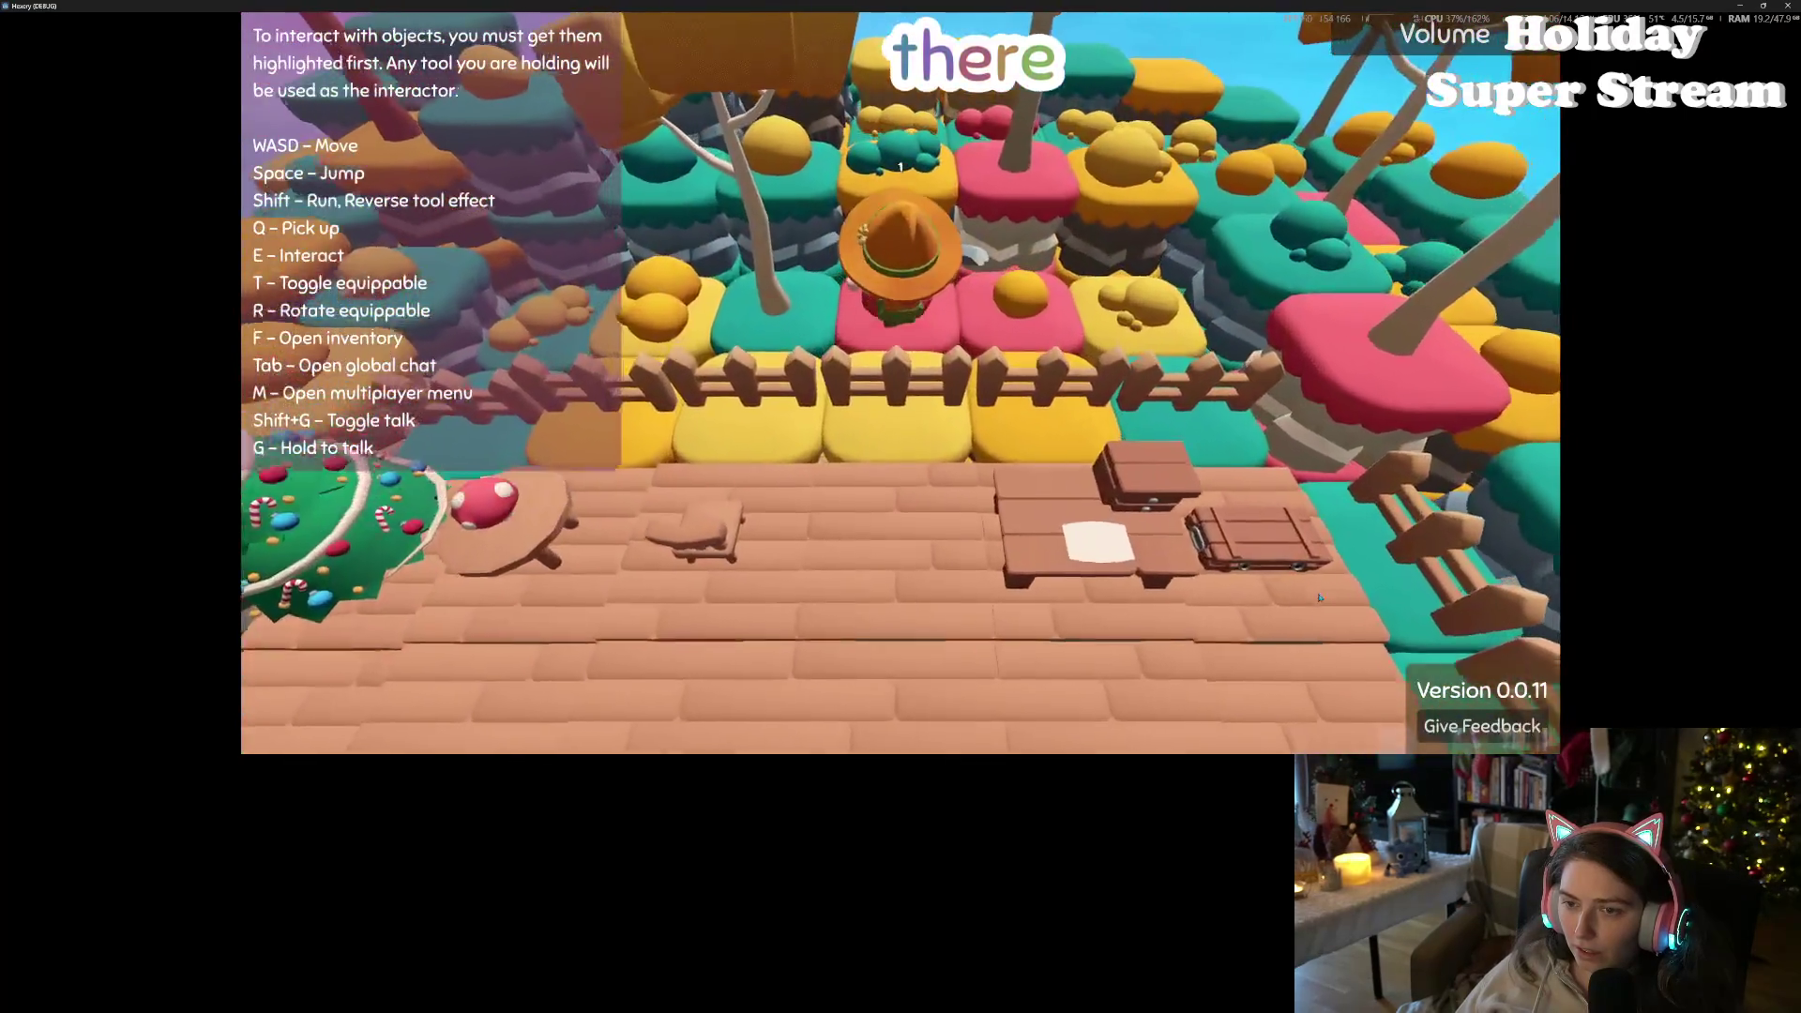
key(w)
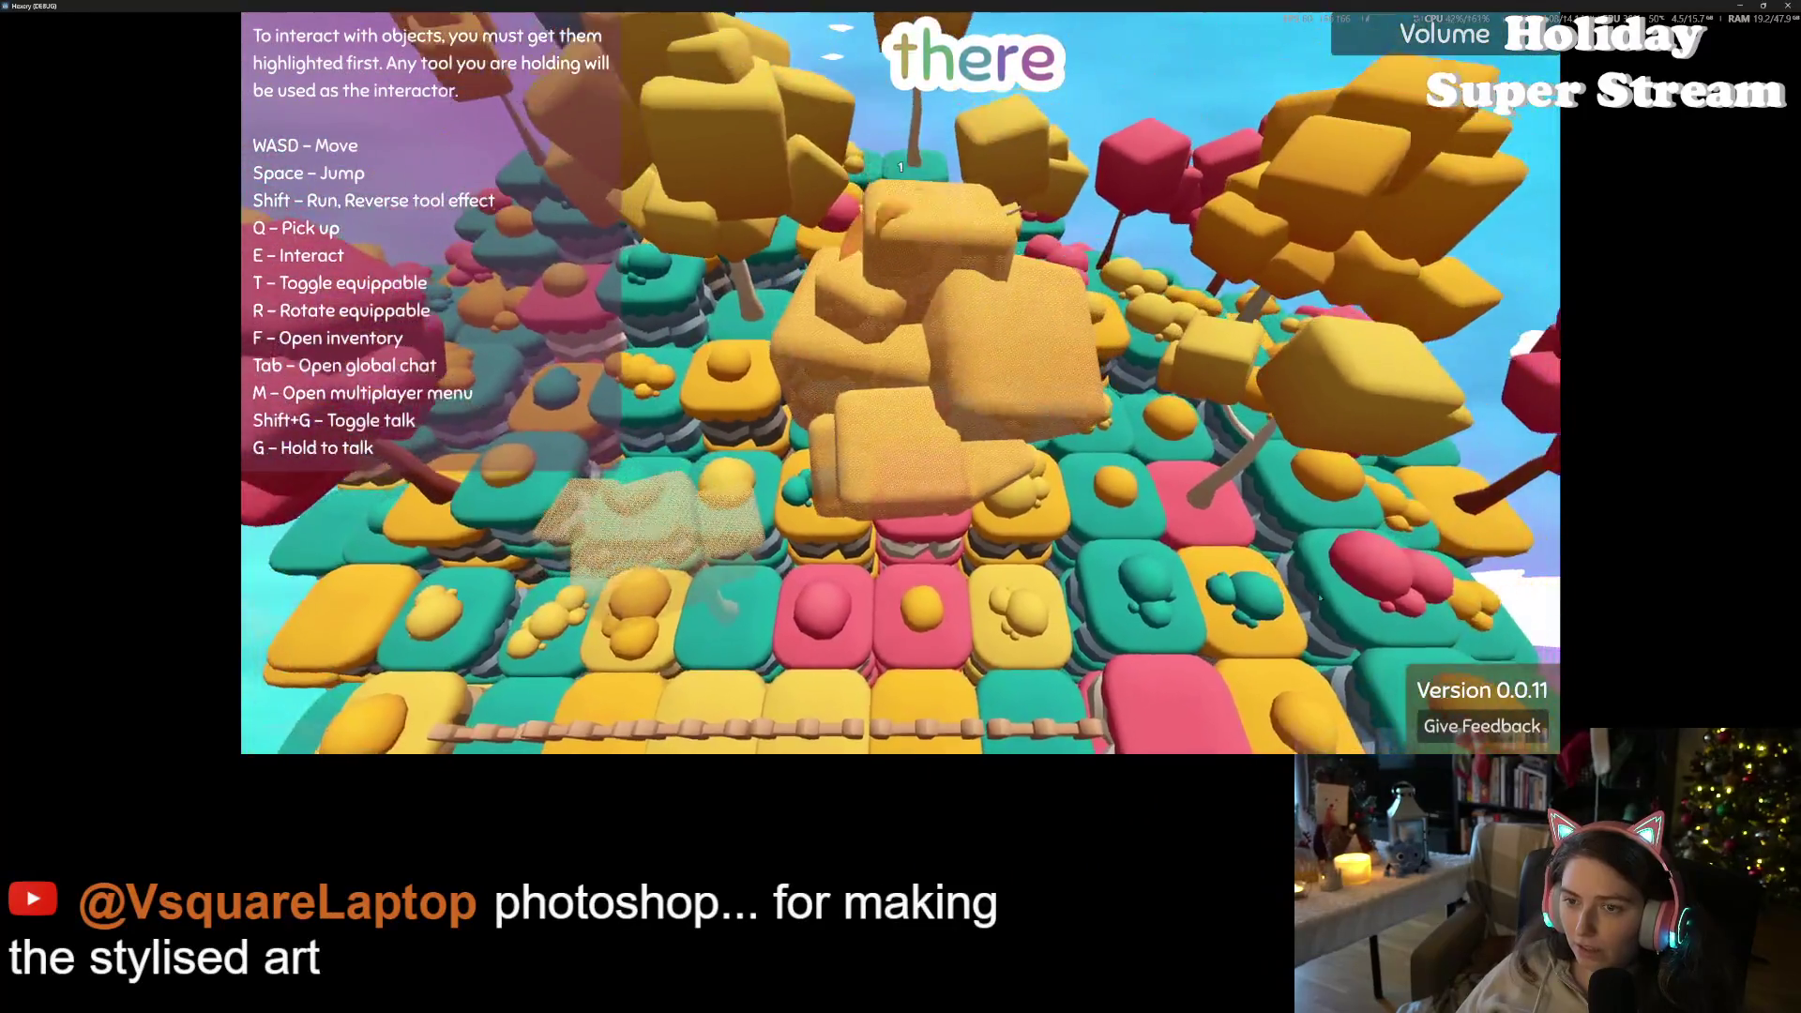
key(w)
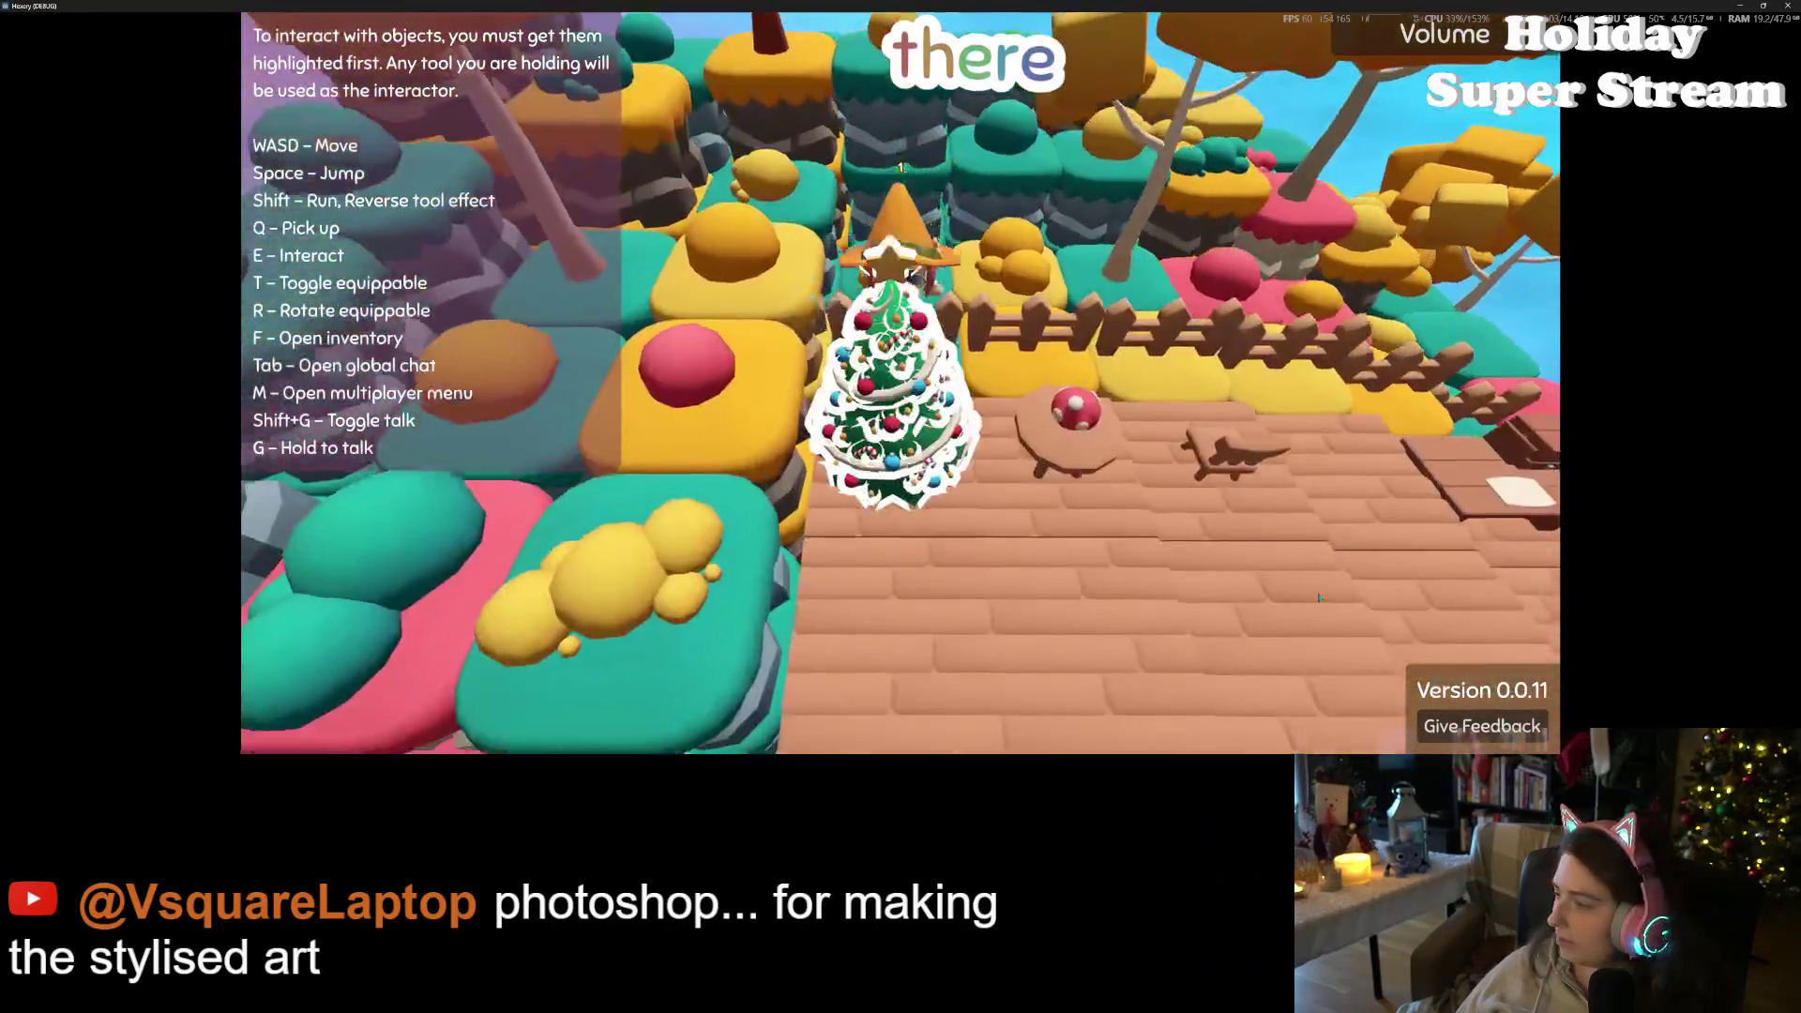
key(s)
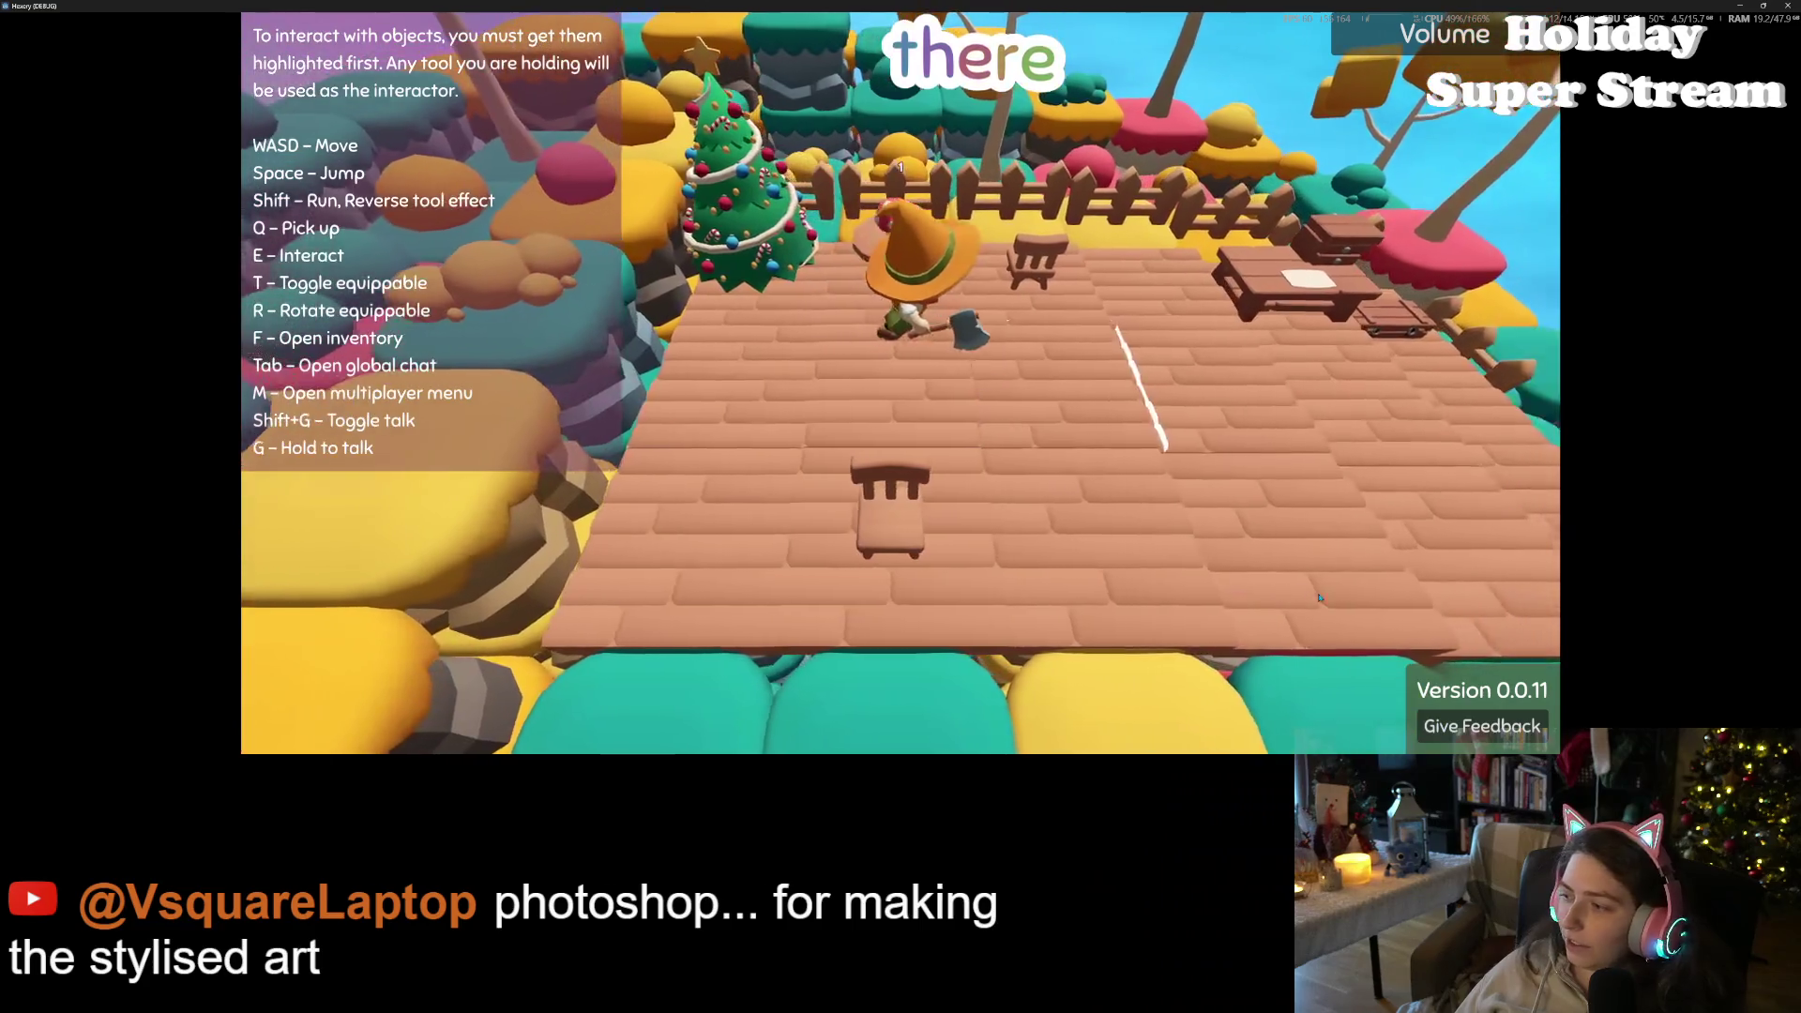
key(a)
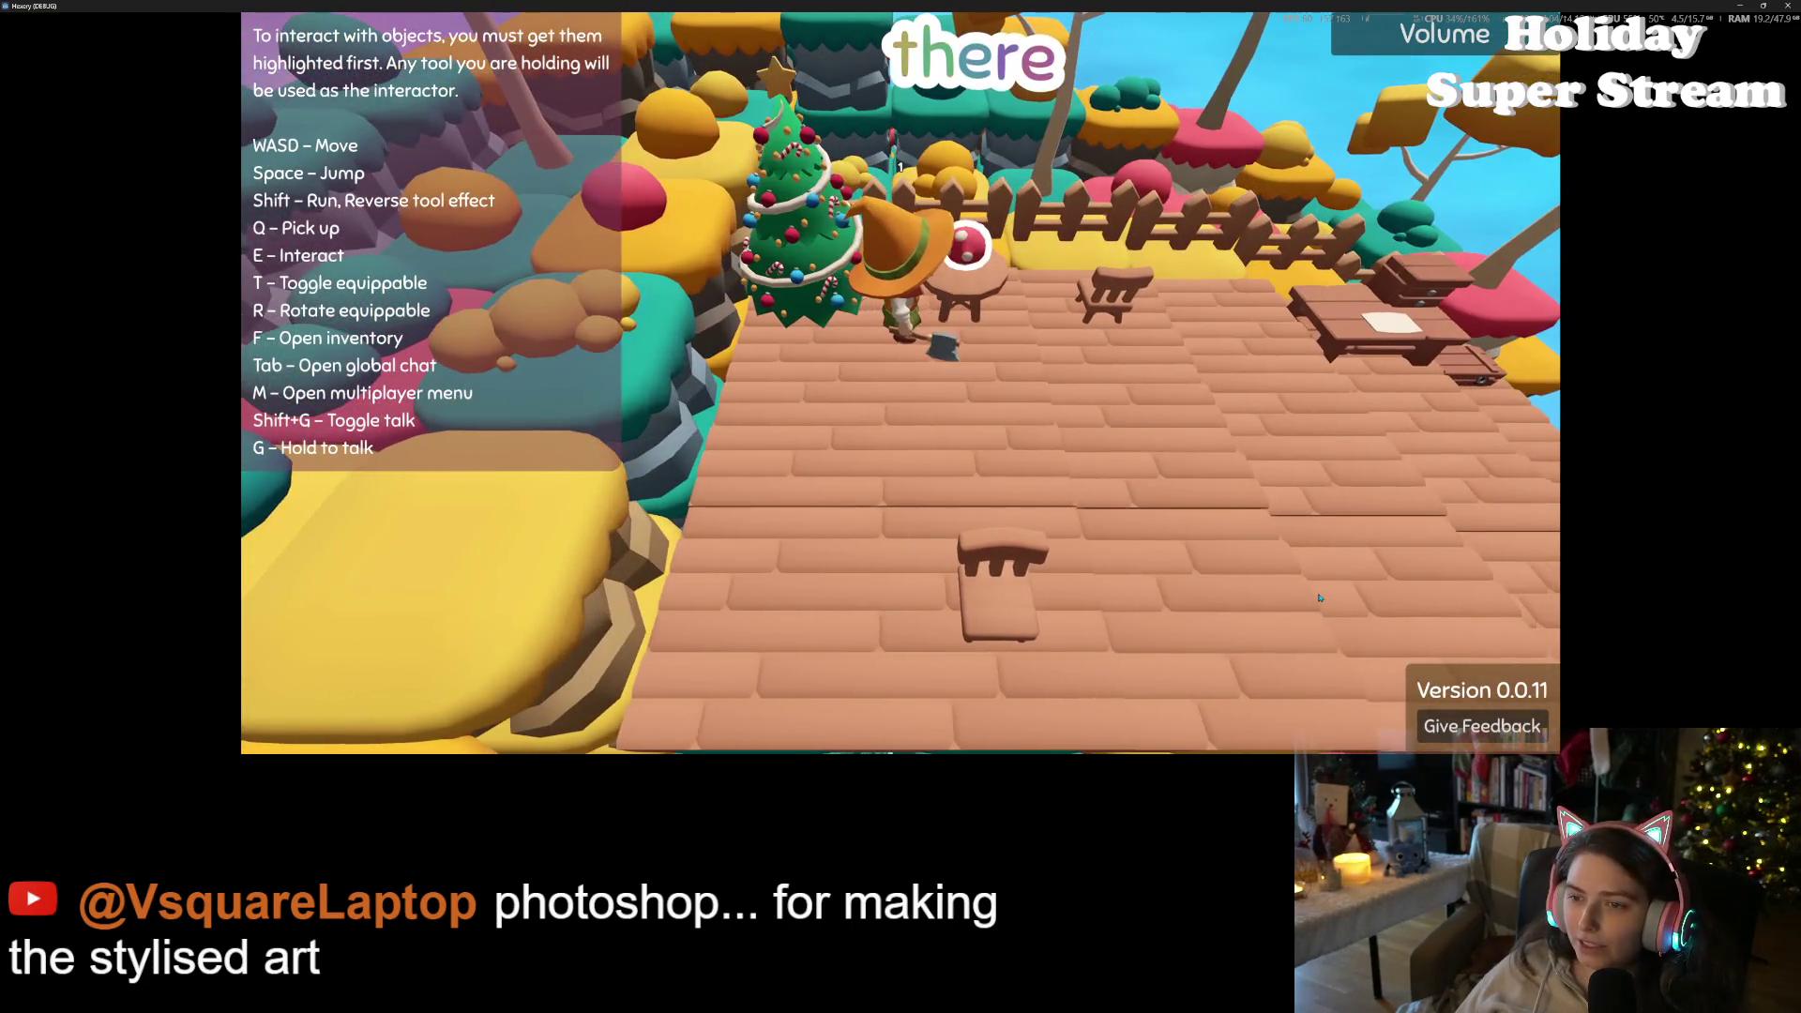
- Zoom the game camera in and out while standing by the Christmas tree to check its outline
scroll(1319, 598, down, 3)
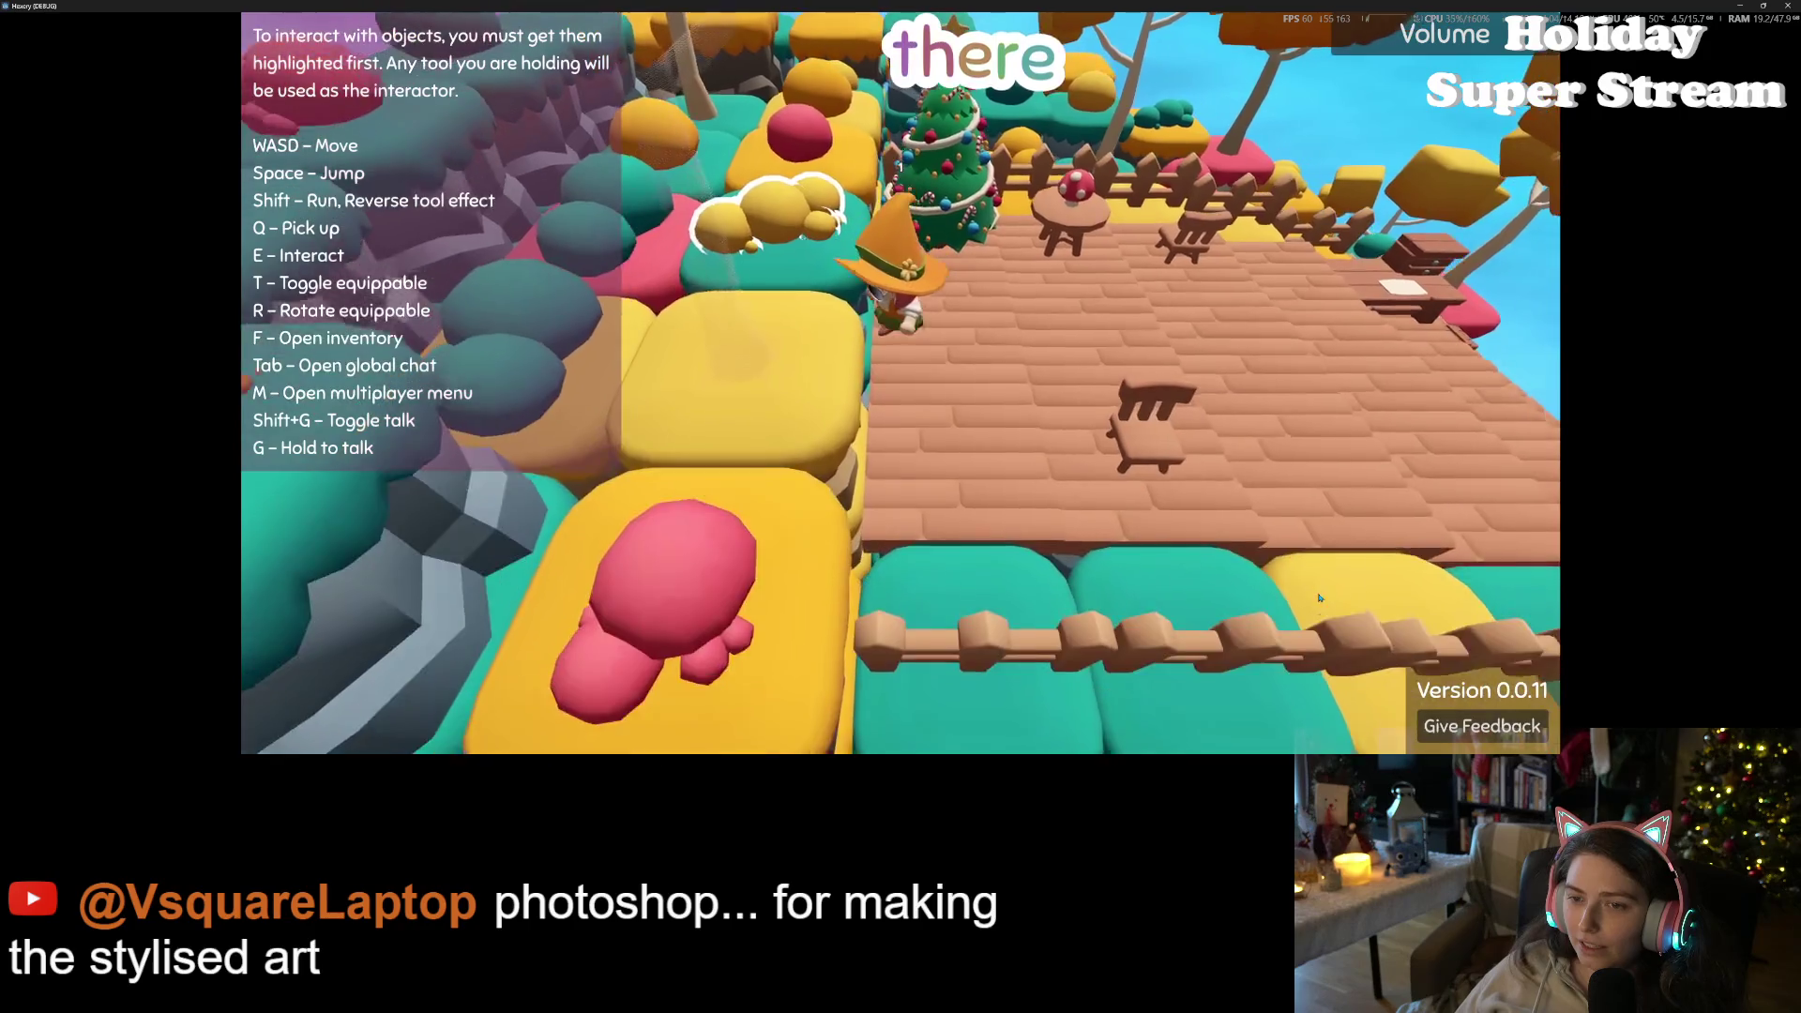
scroll(1318, 598, up, 3)
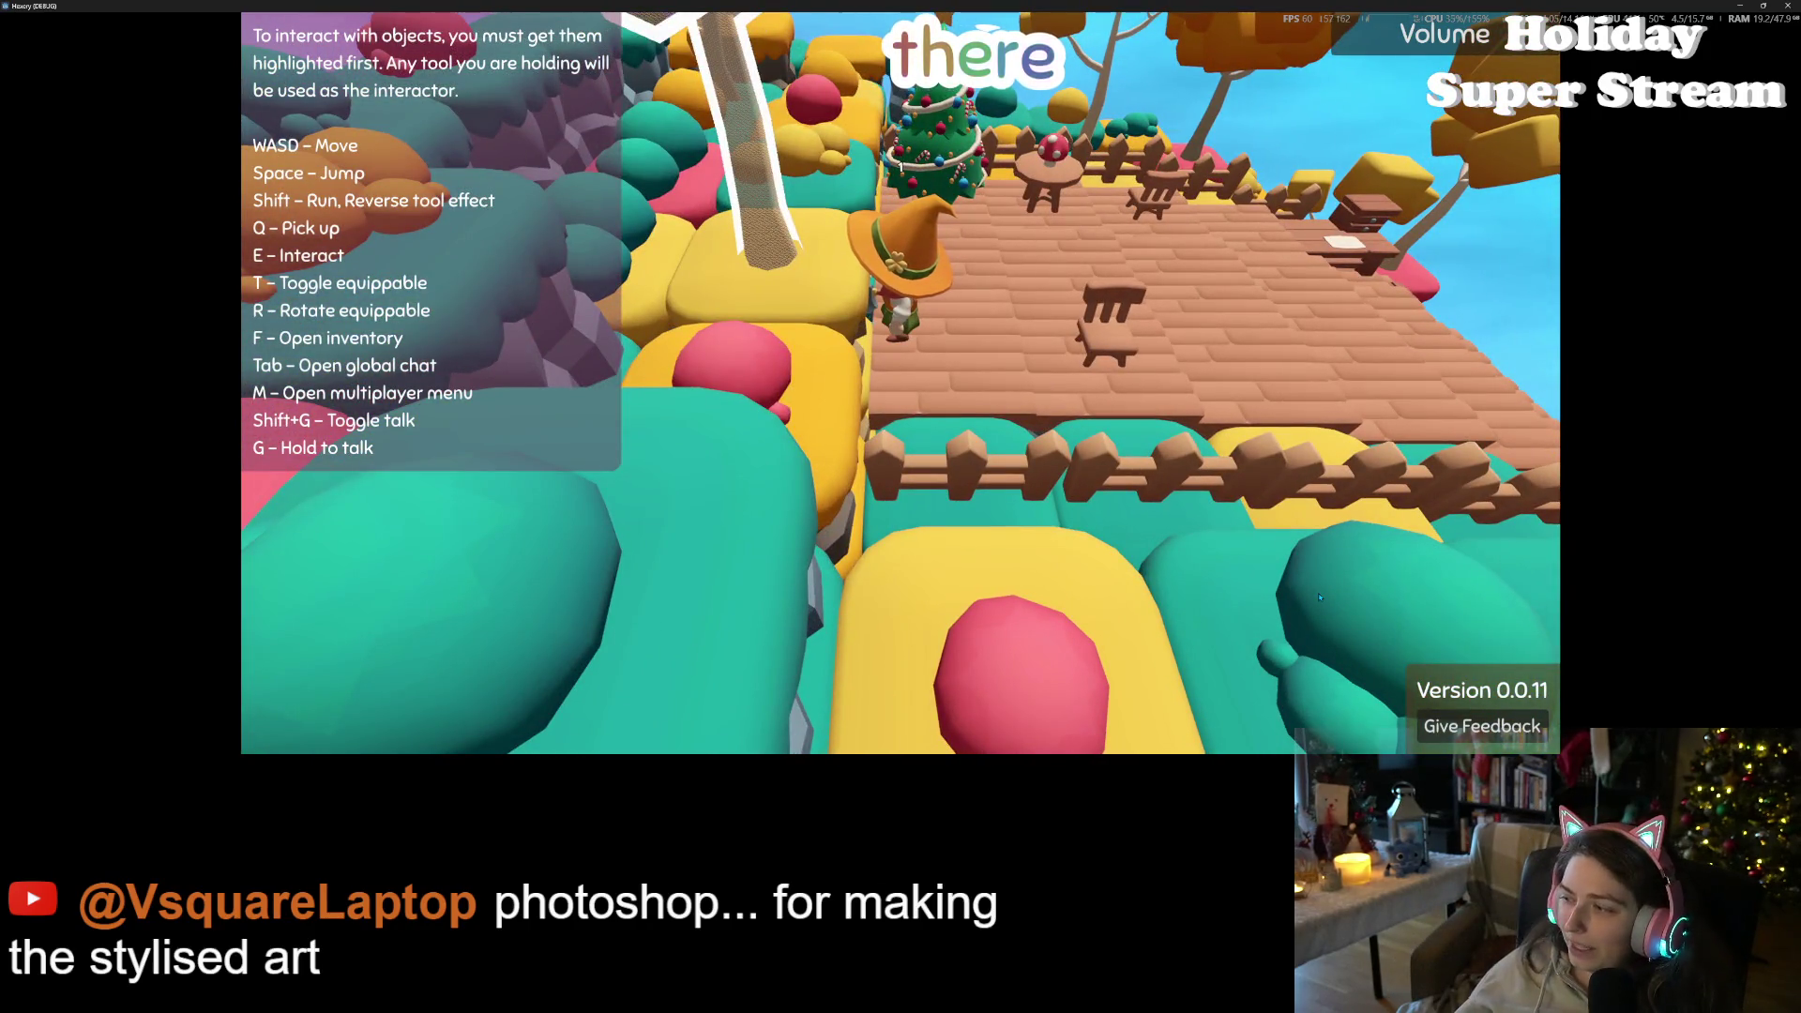
scroll(1319, 600, down, 3)
key(w)
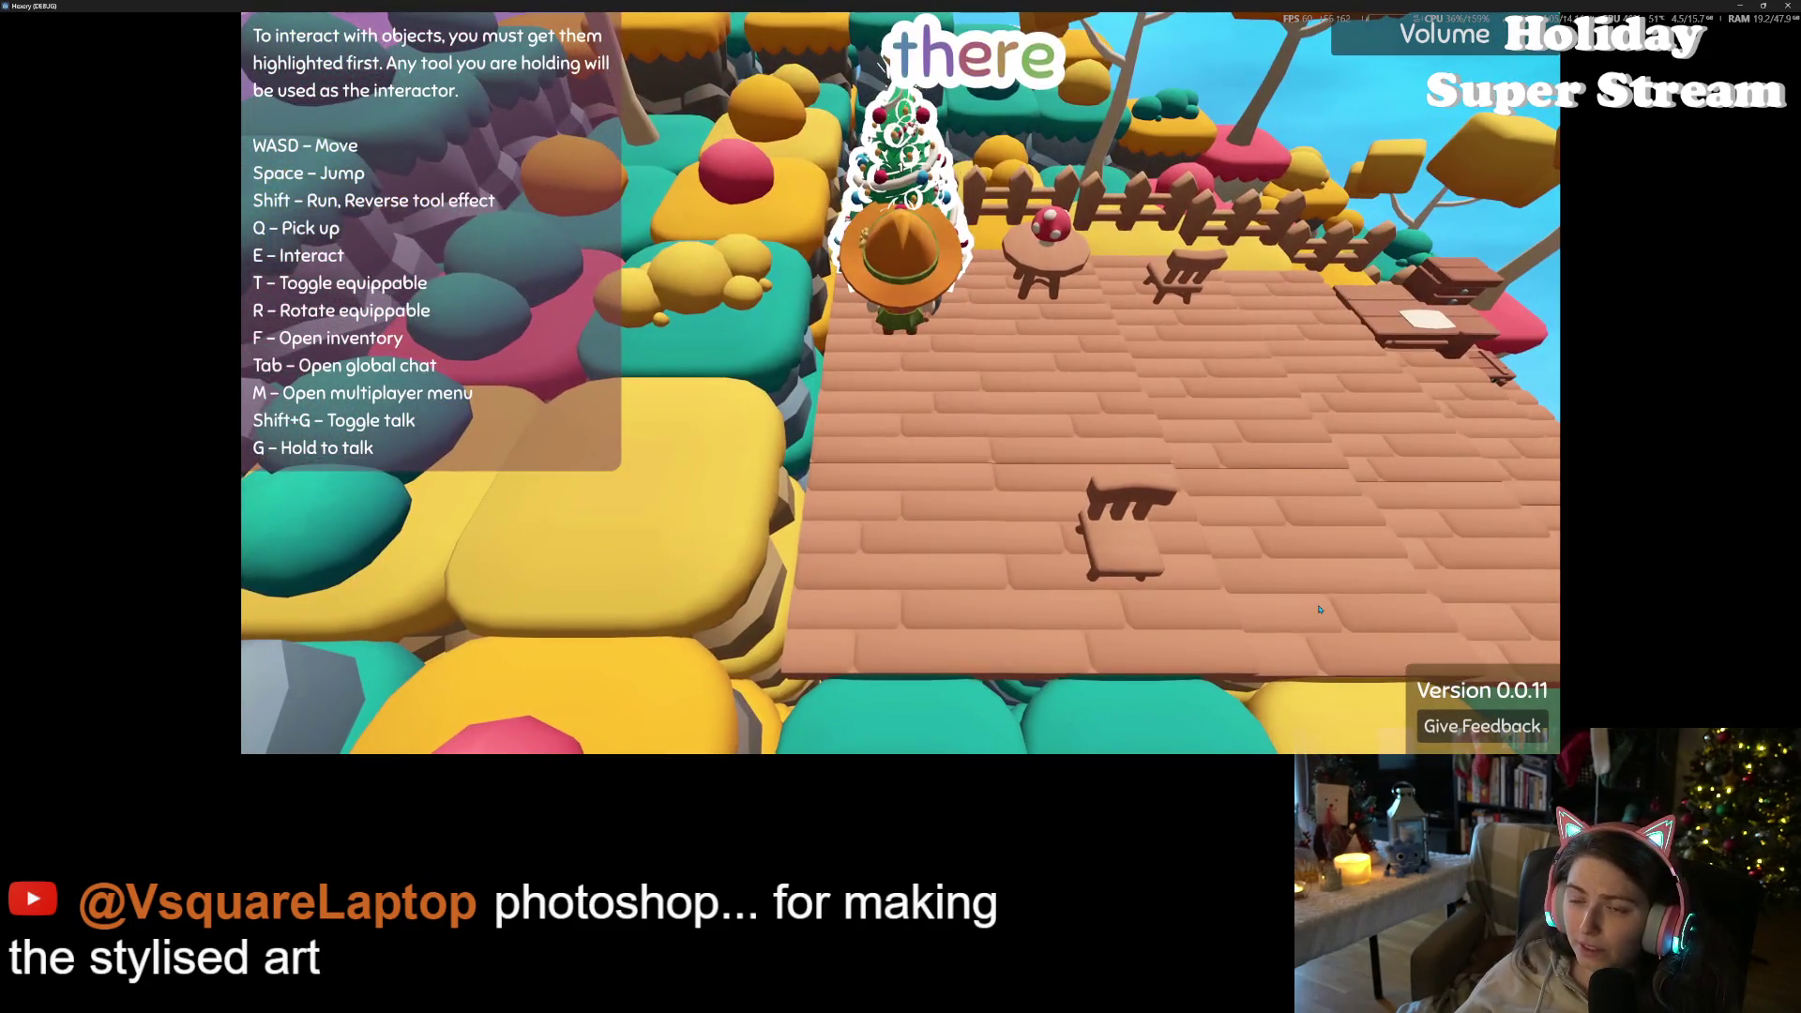
scroll(1319, 608, up, 3)
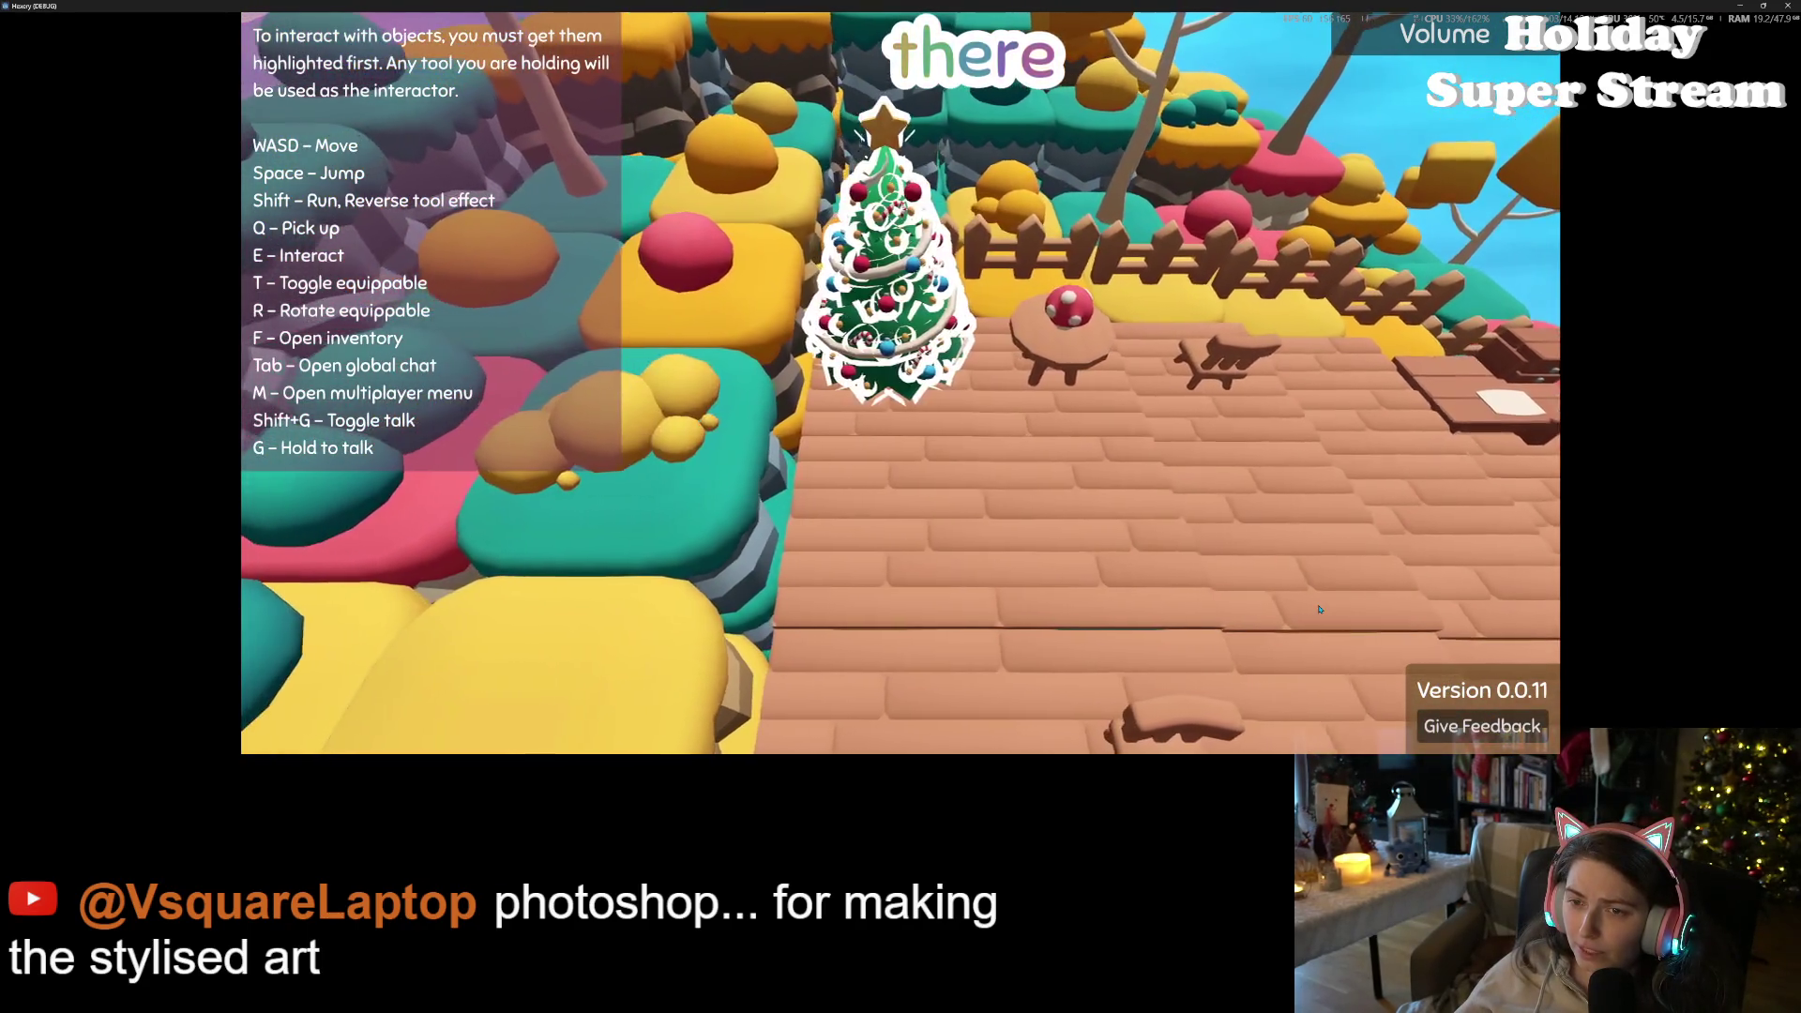
scroll(1319, 609, down, 2)
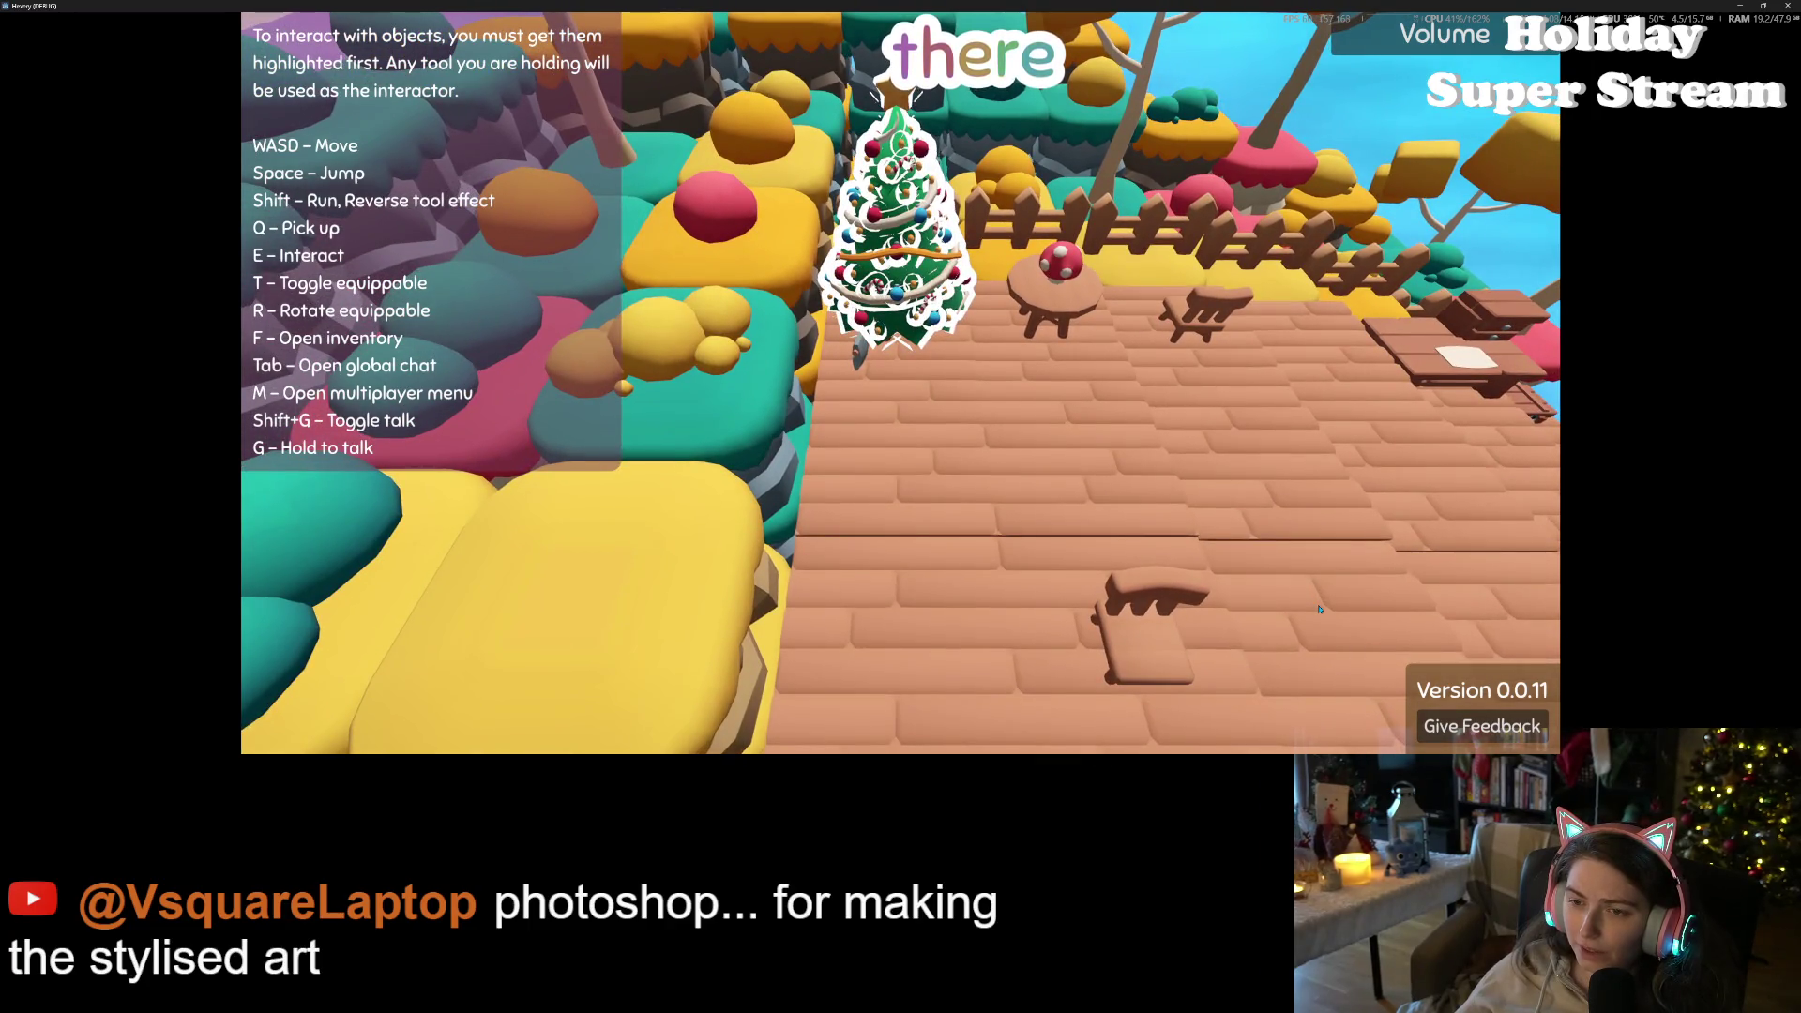
scroll(1319, 609, down, 2)
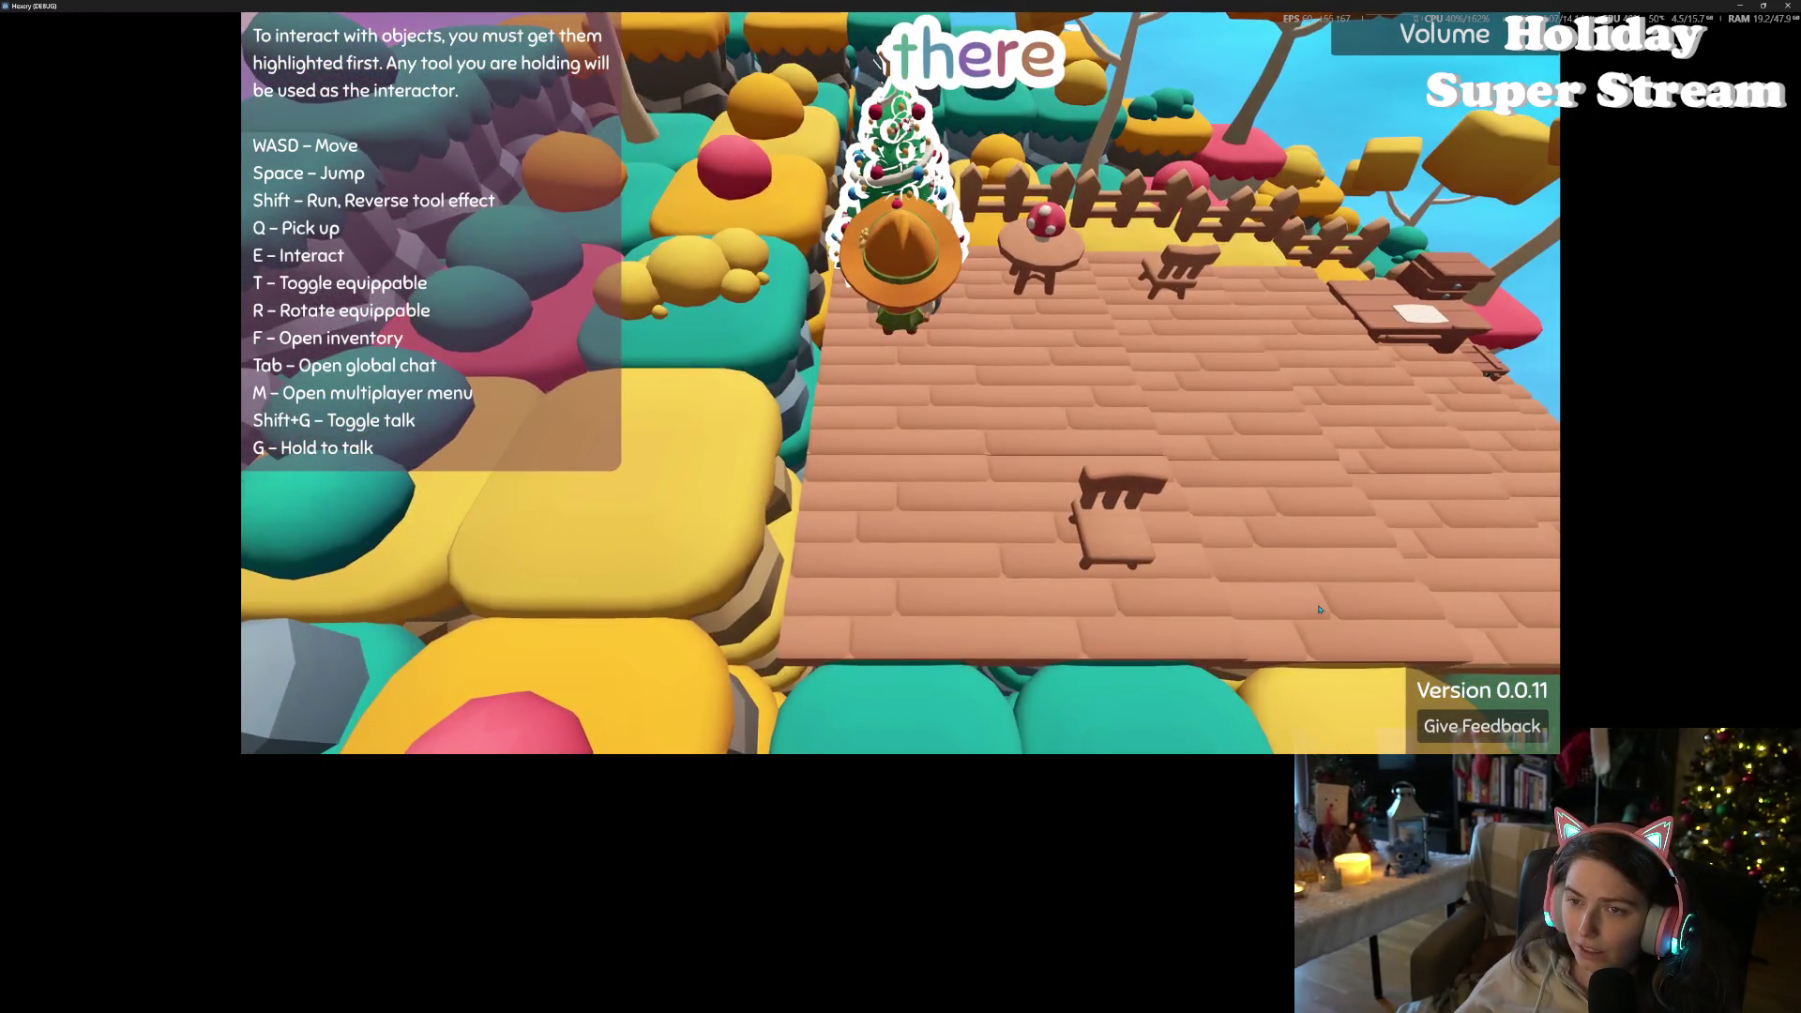
scroll(1319, 609, down, 5)
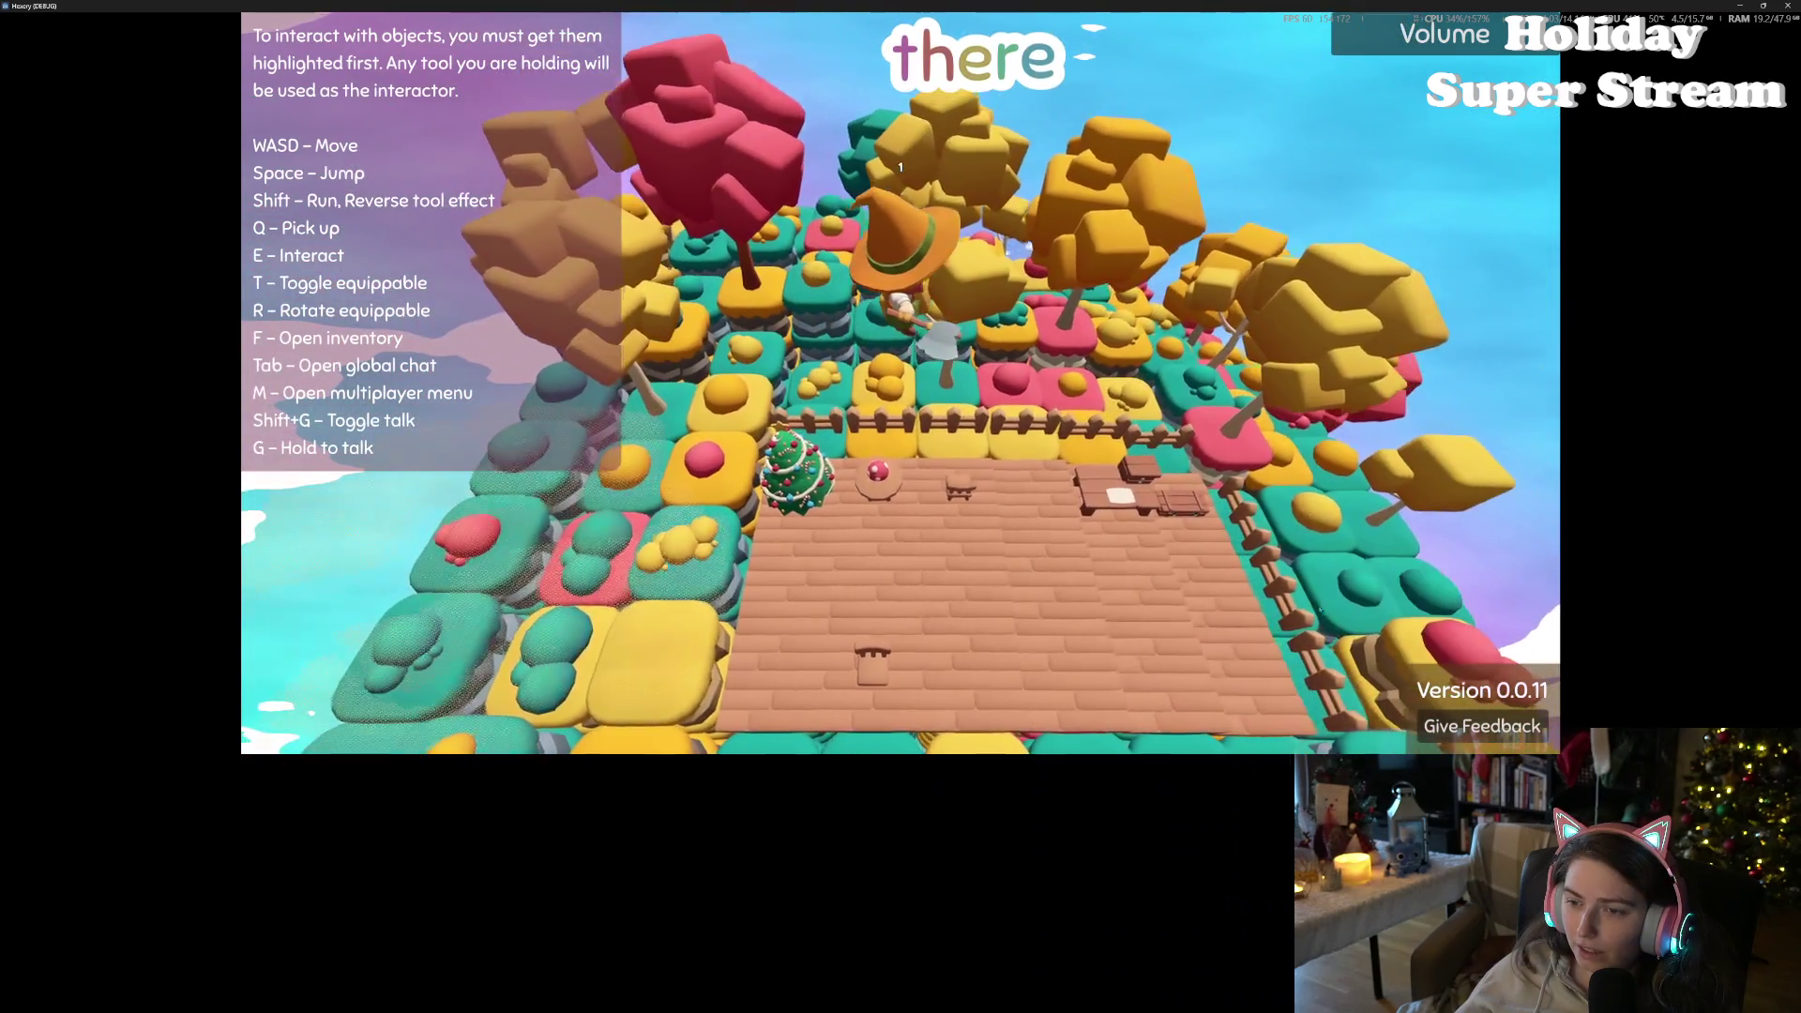
scroll(1319, 609, up, 5)
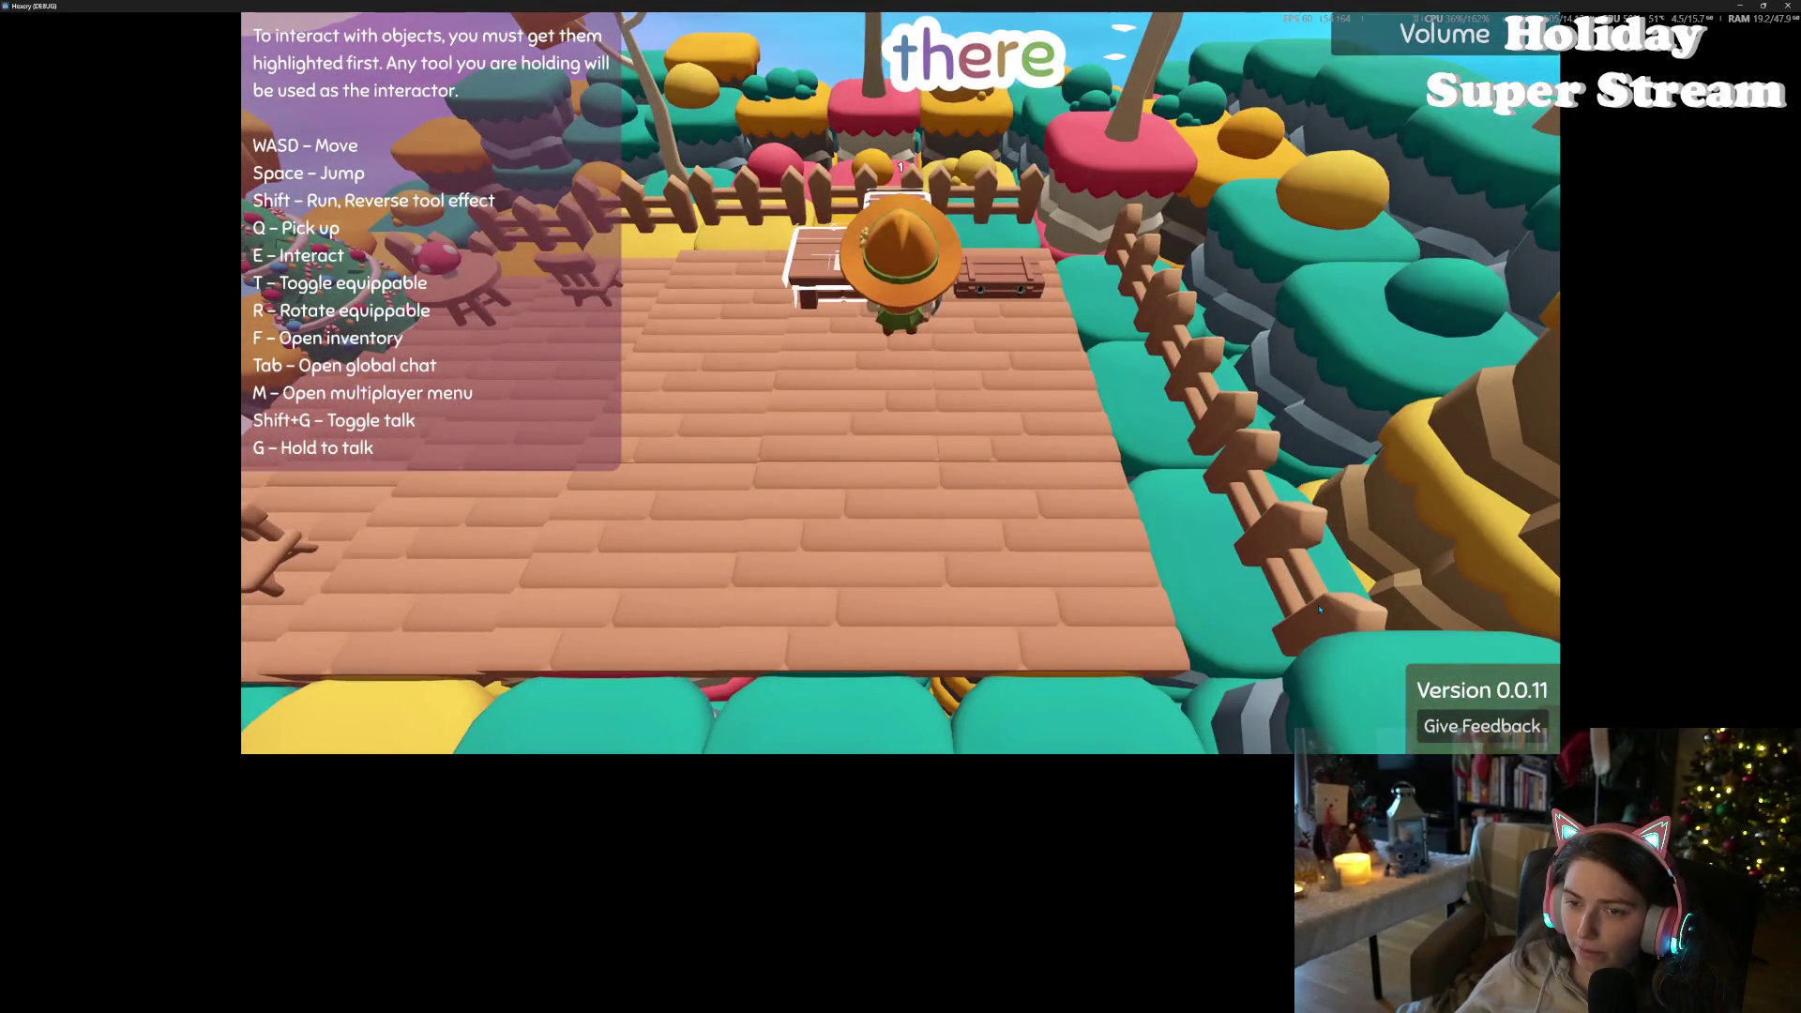
- Walk the character left of the table and back beside it to check its white outline
scroll(1318, 609, down, 2)
key(a)
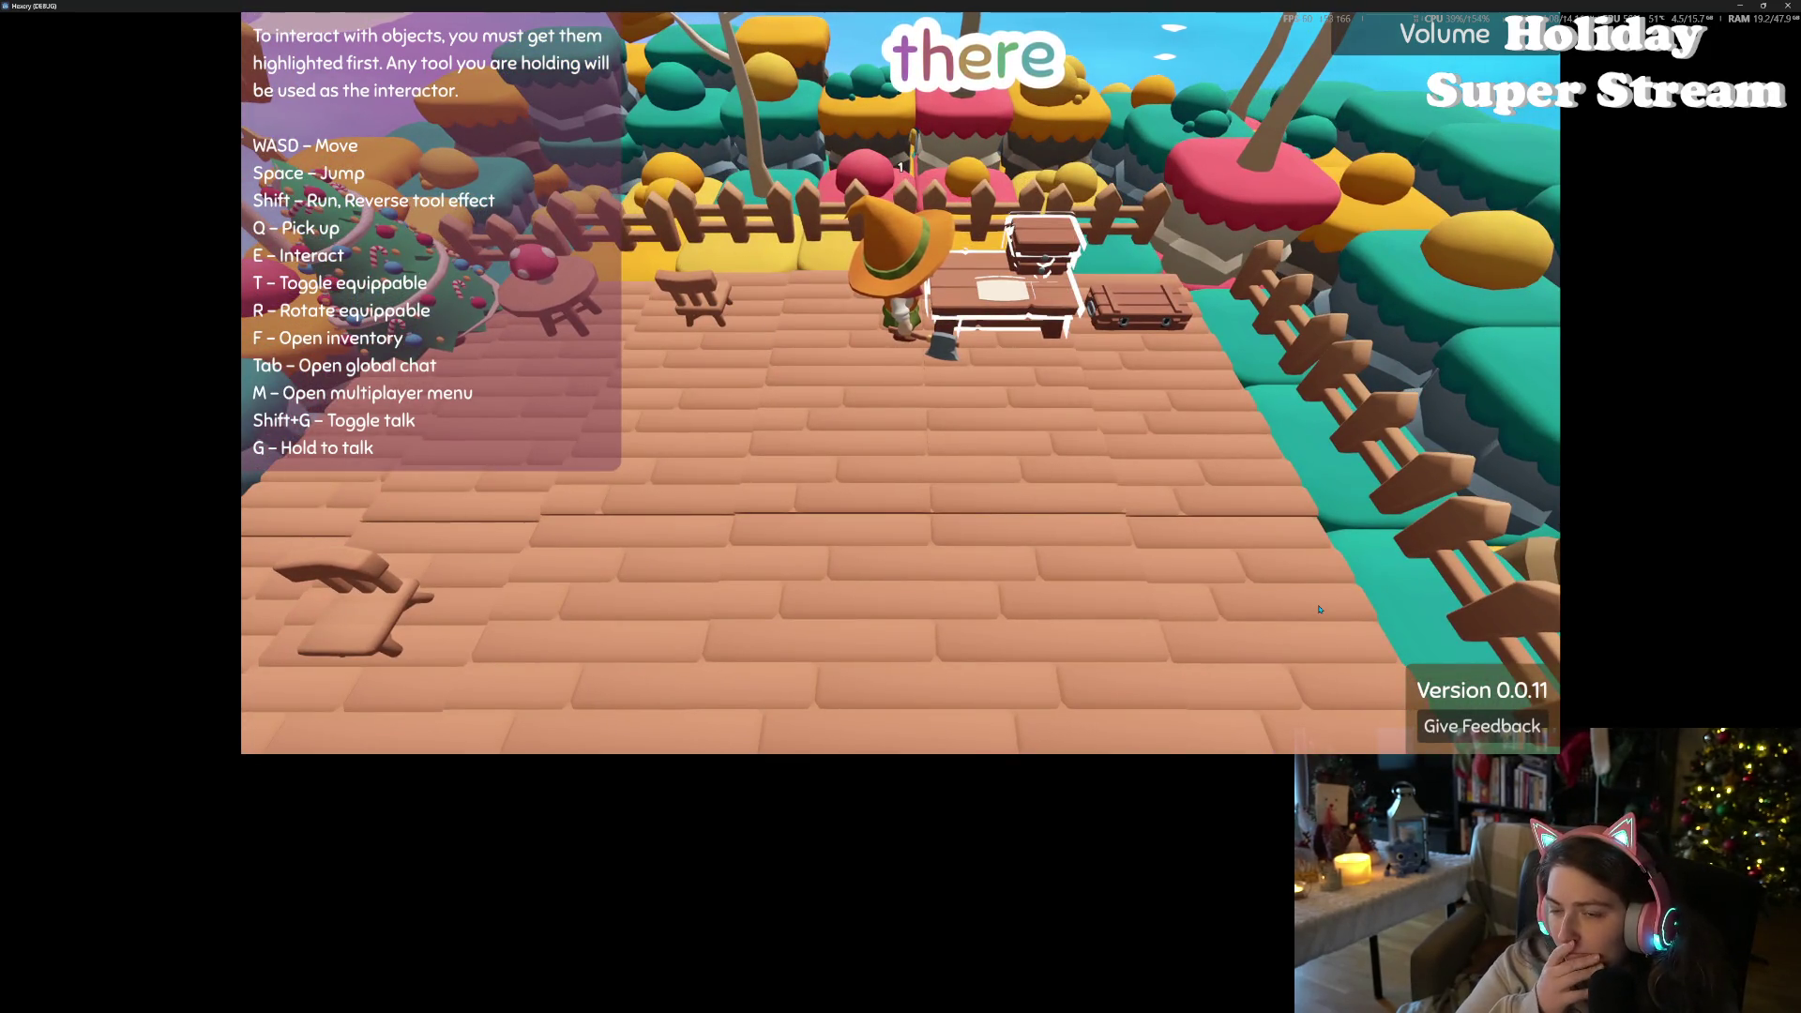
key(a)
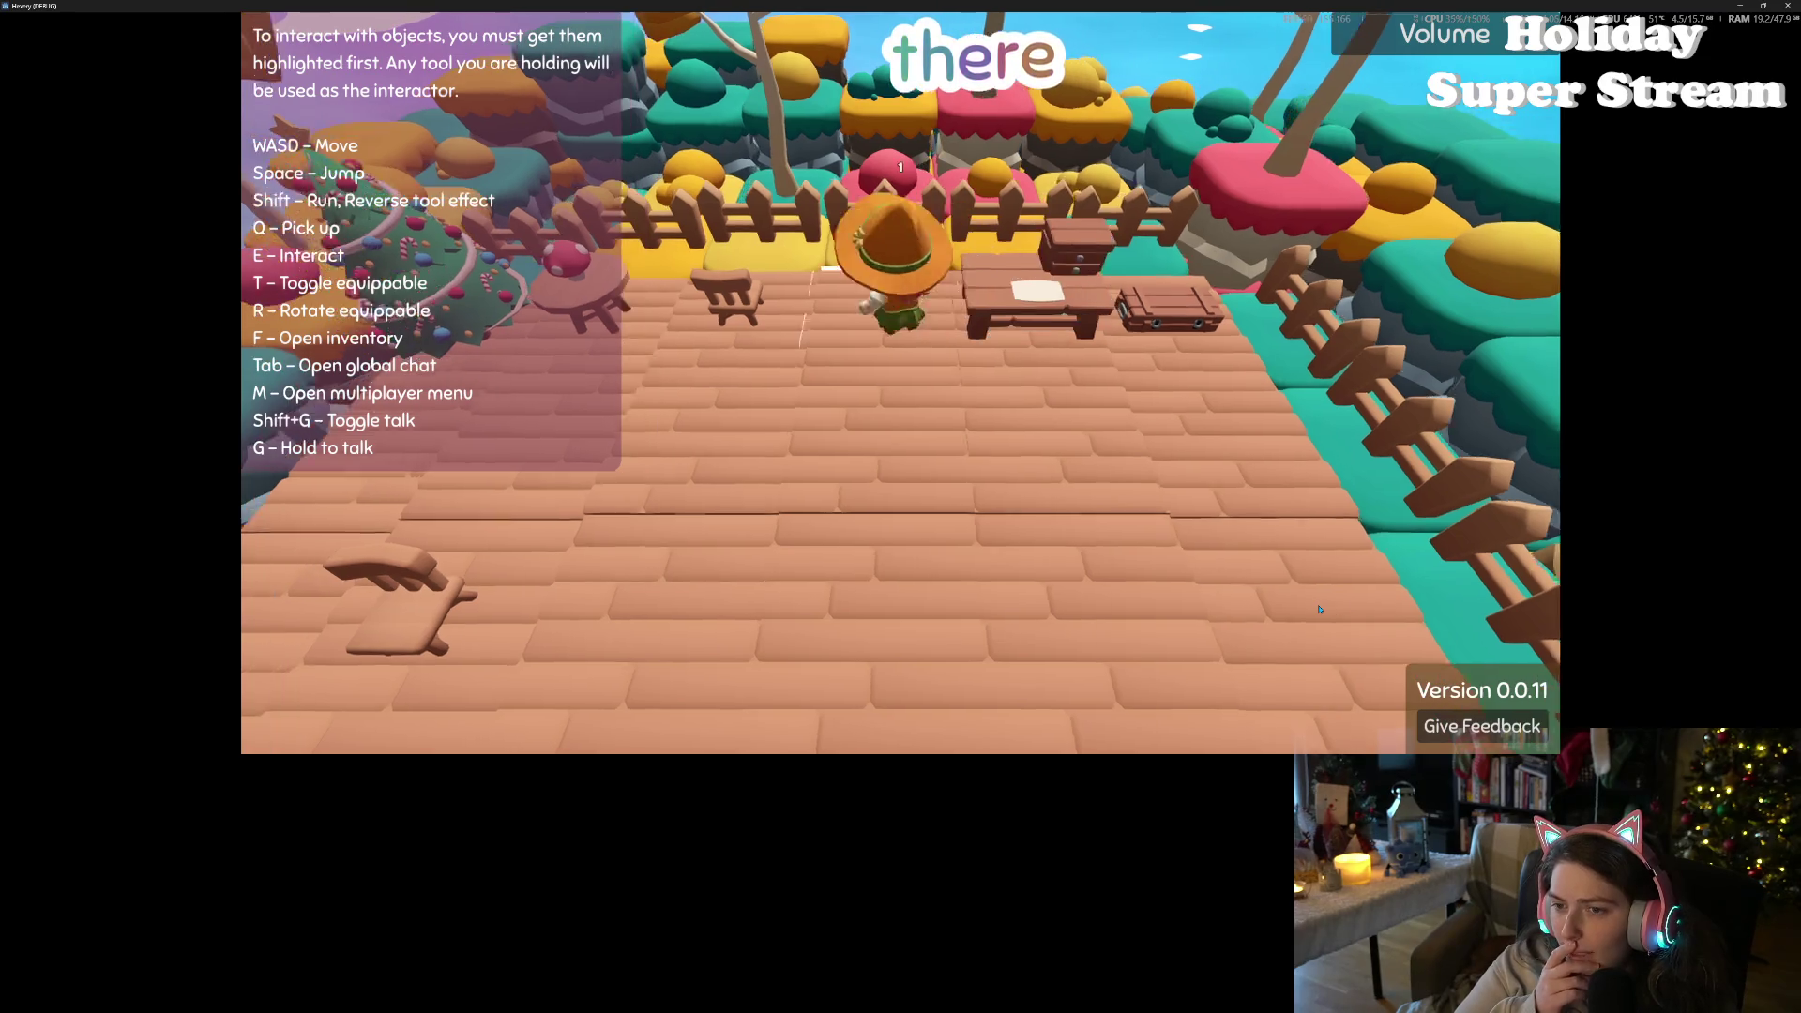
key(d)
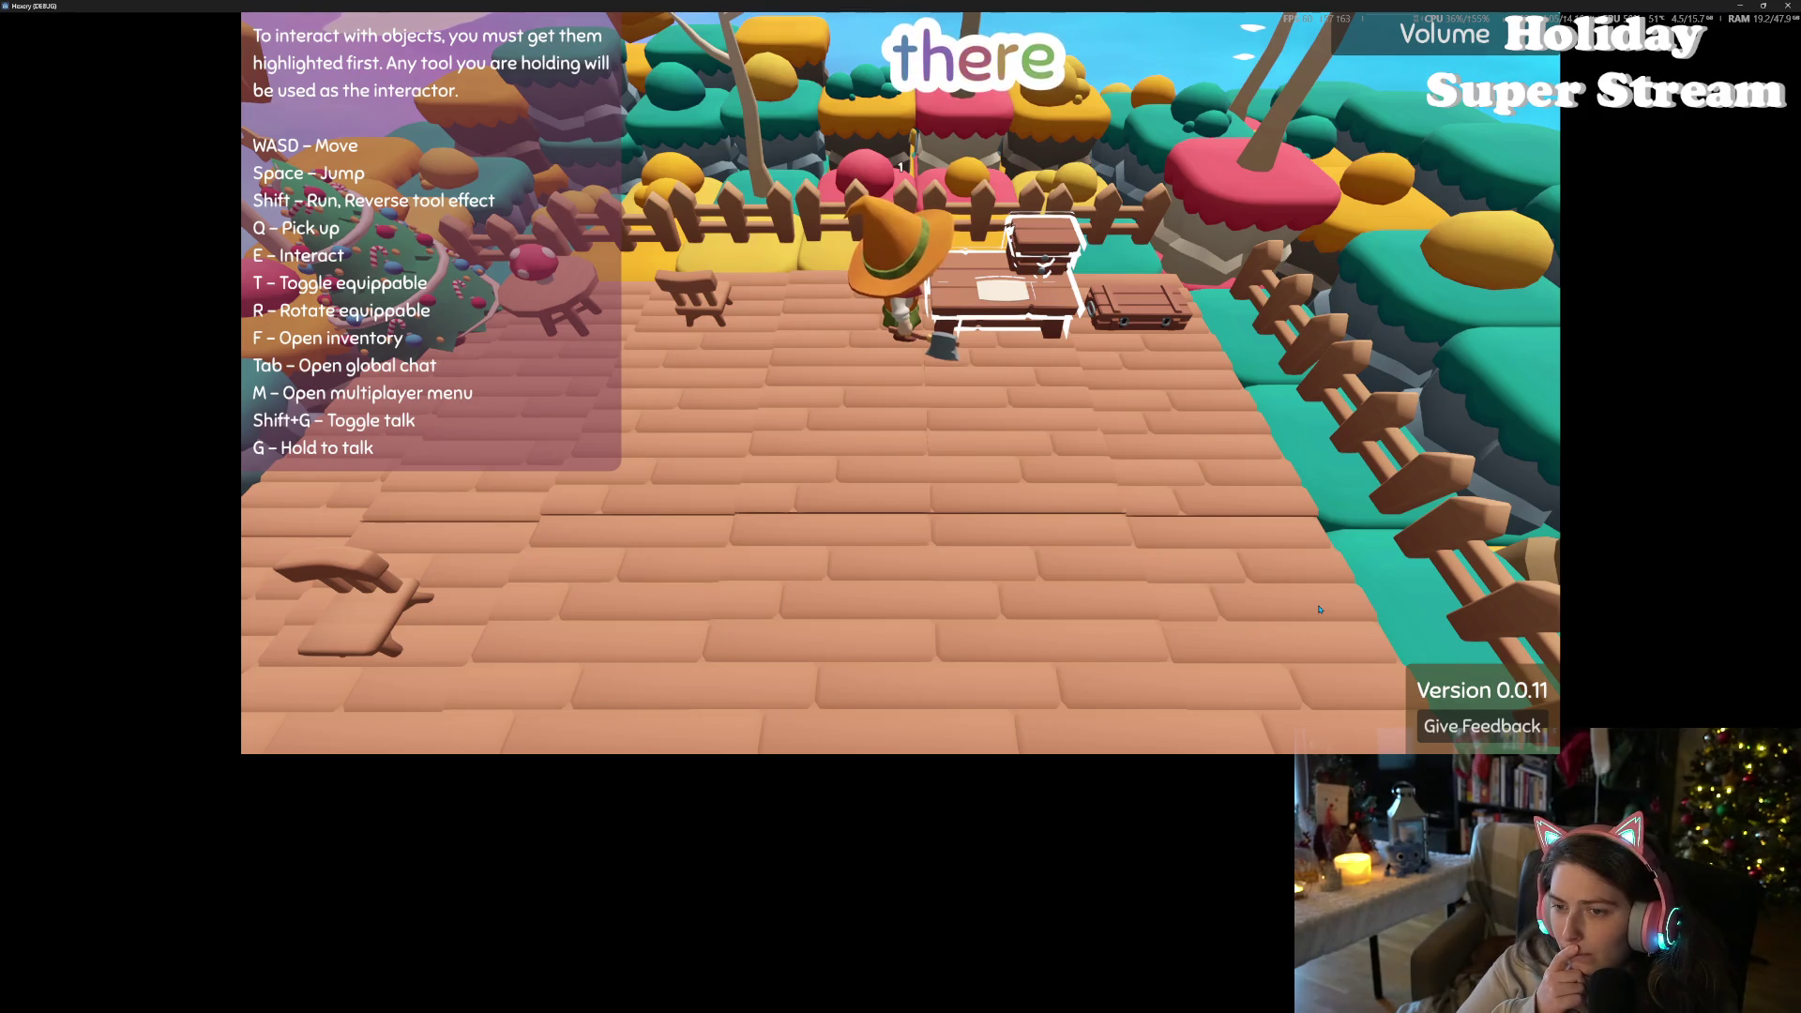
key(a)
key(d)
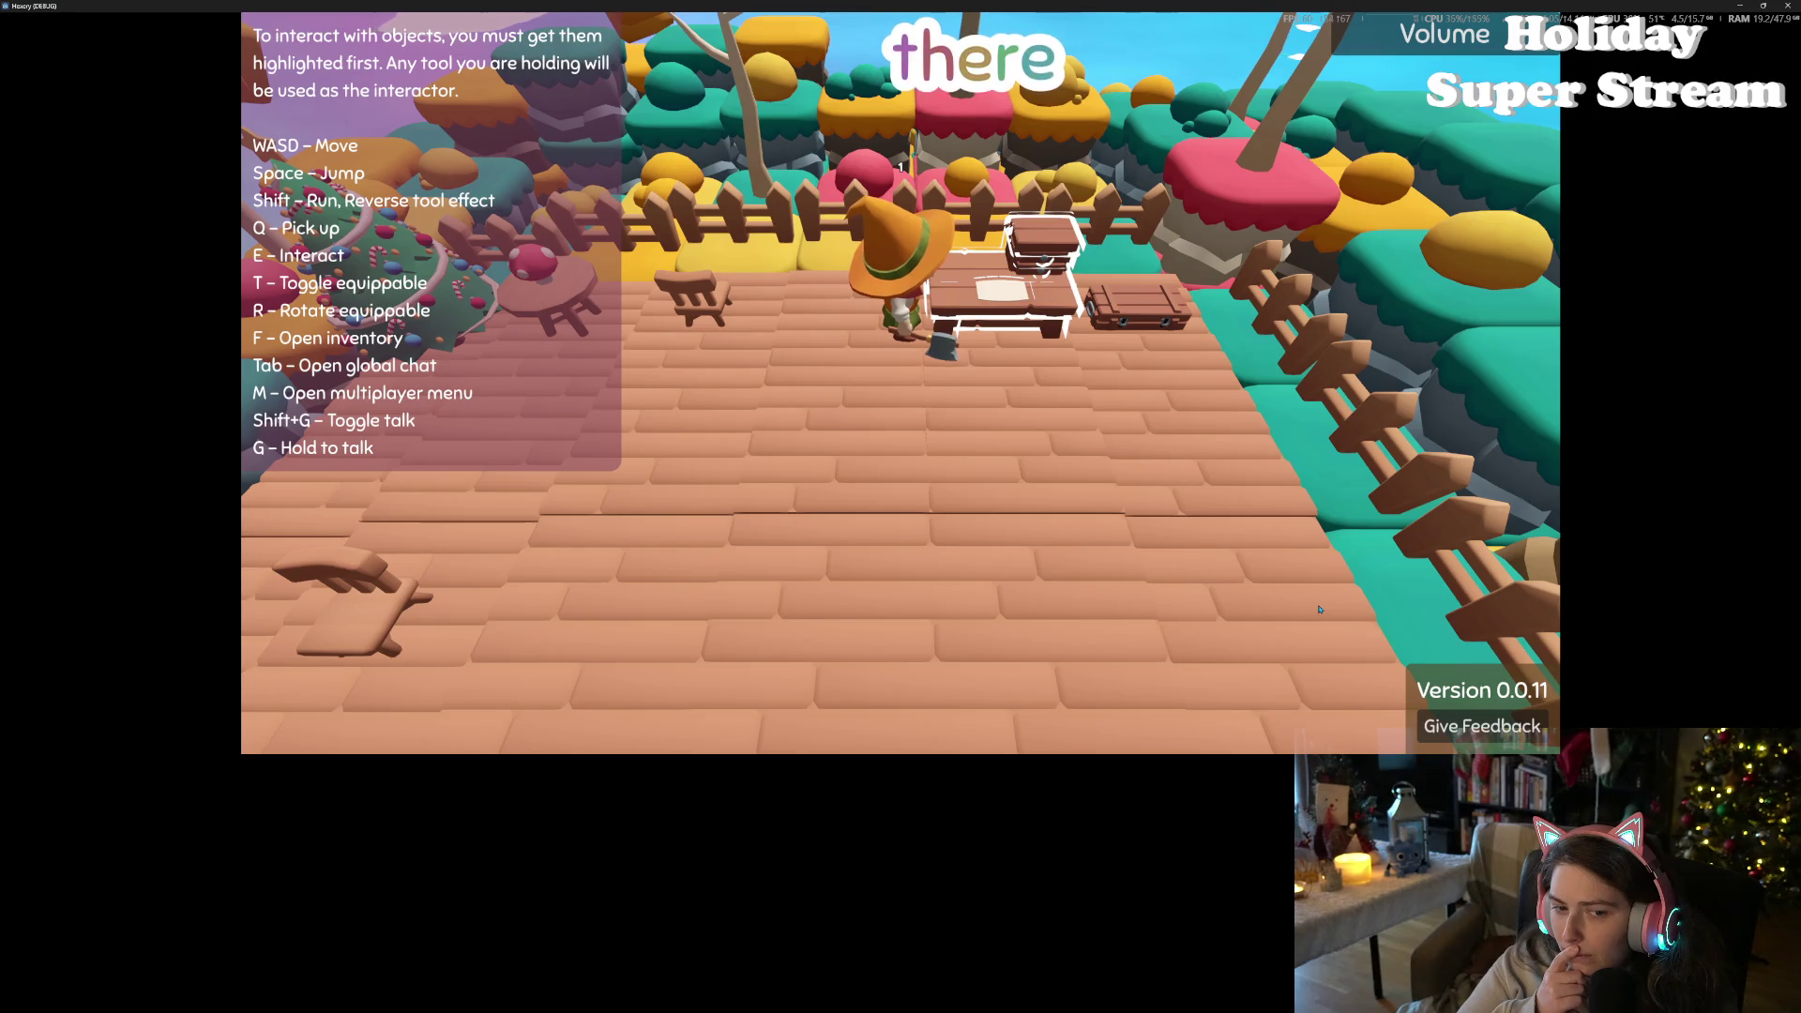
- Walk over to the Christmas tree and away again to check its outline highlight
key(a)
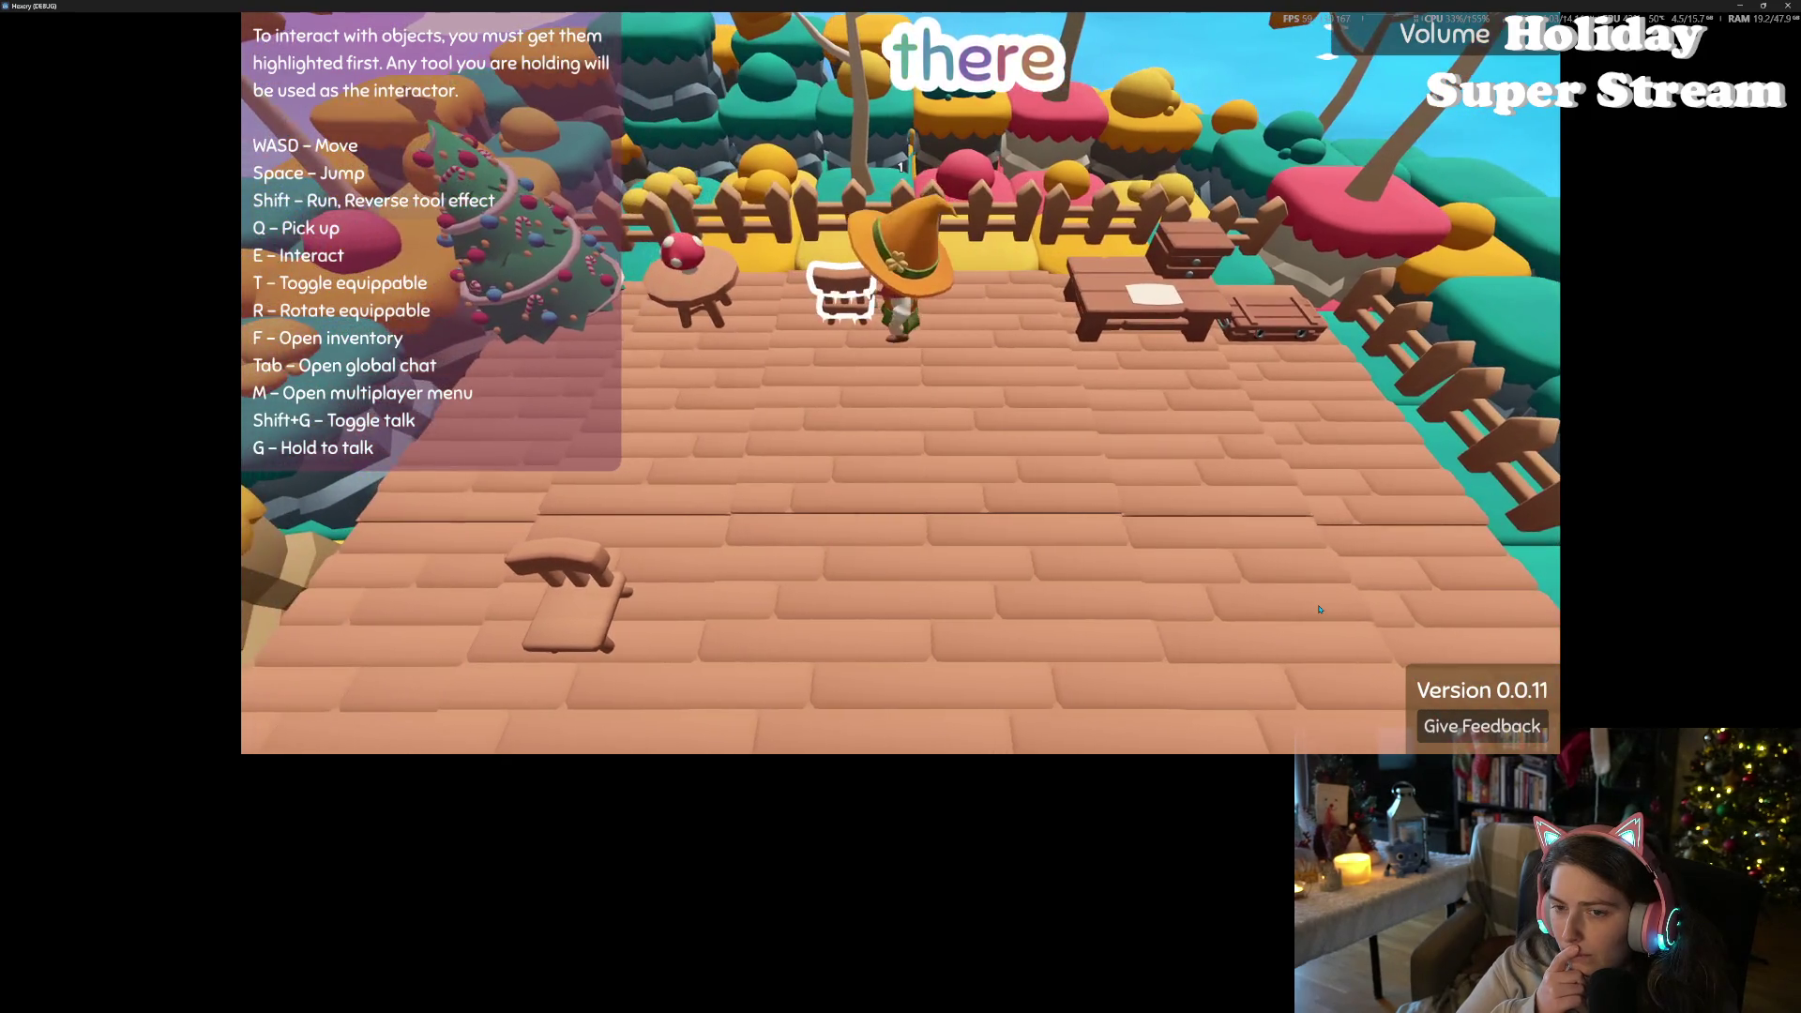
key(s)
key(w)
key(a)
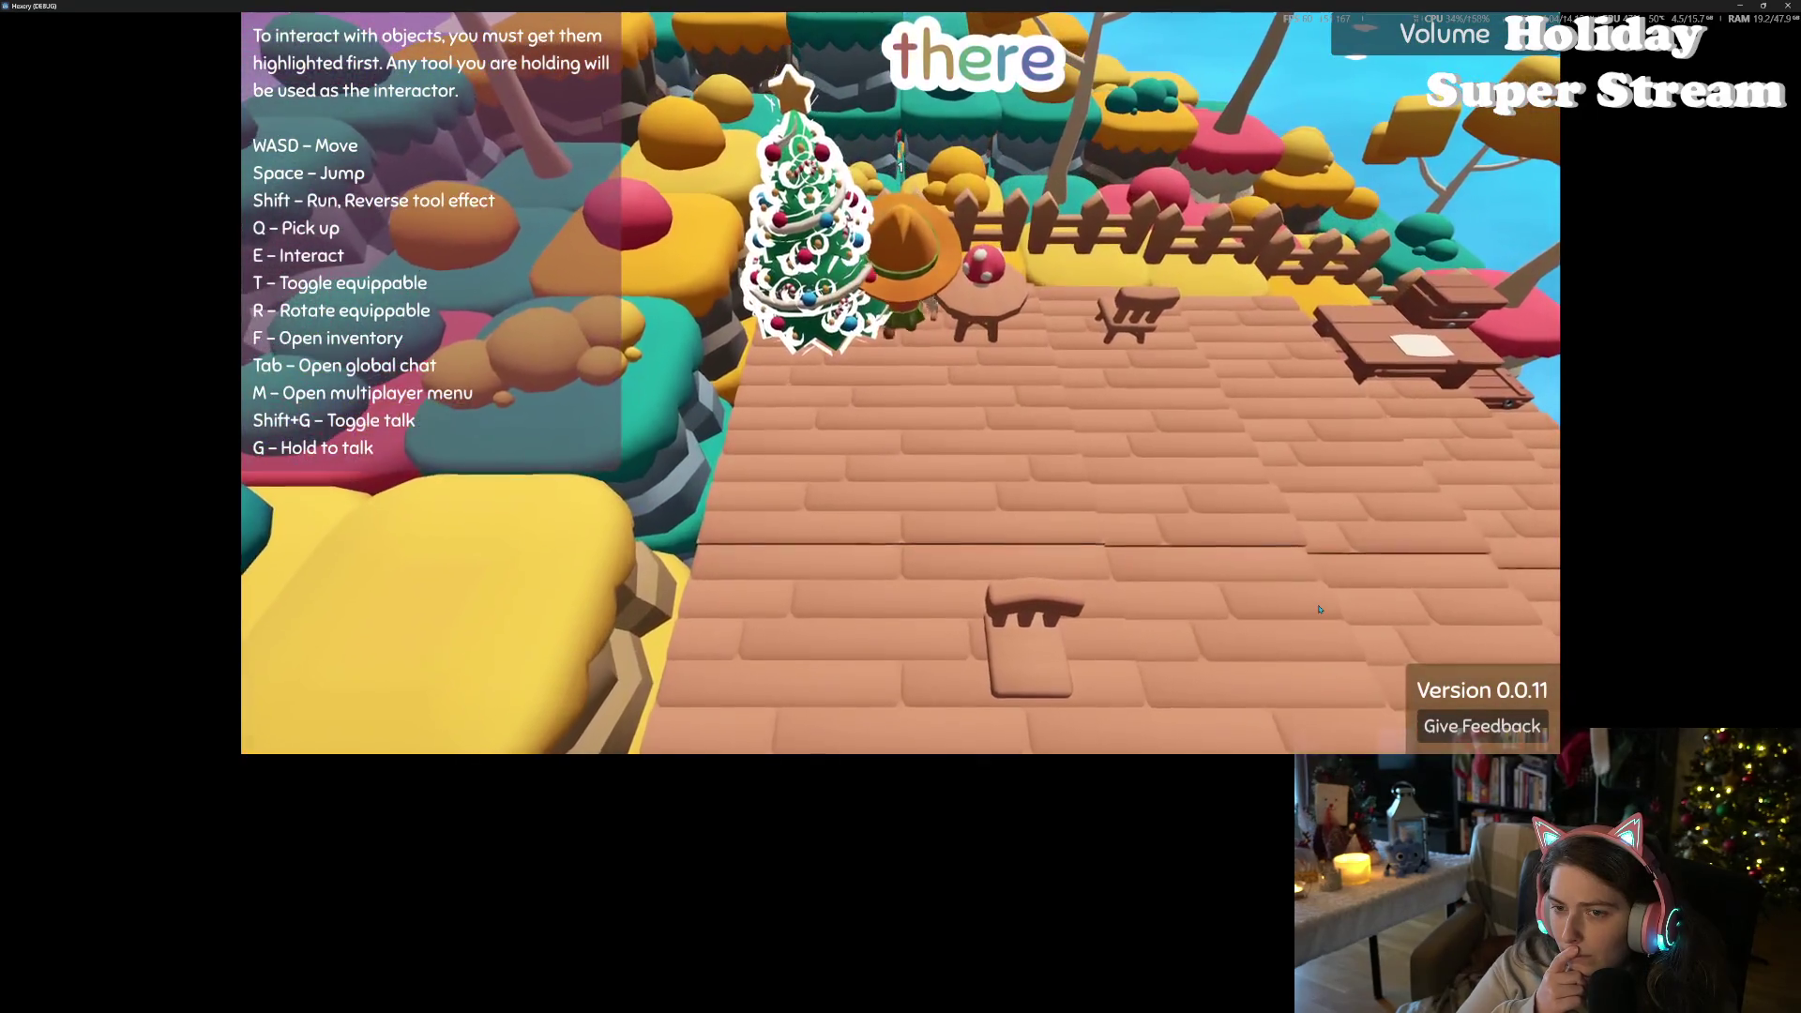
key(s)
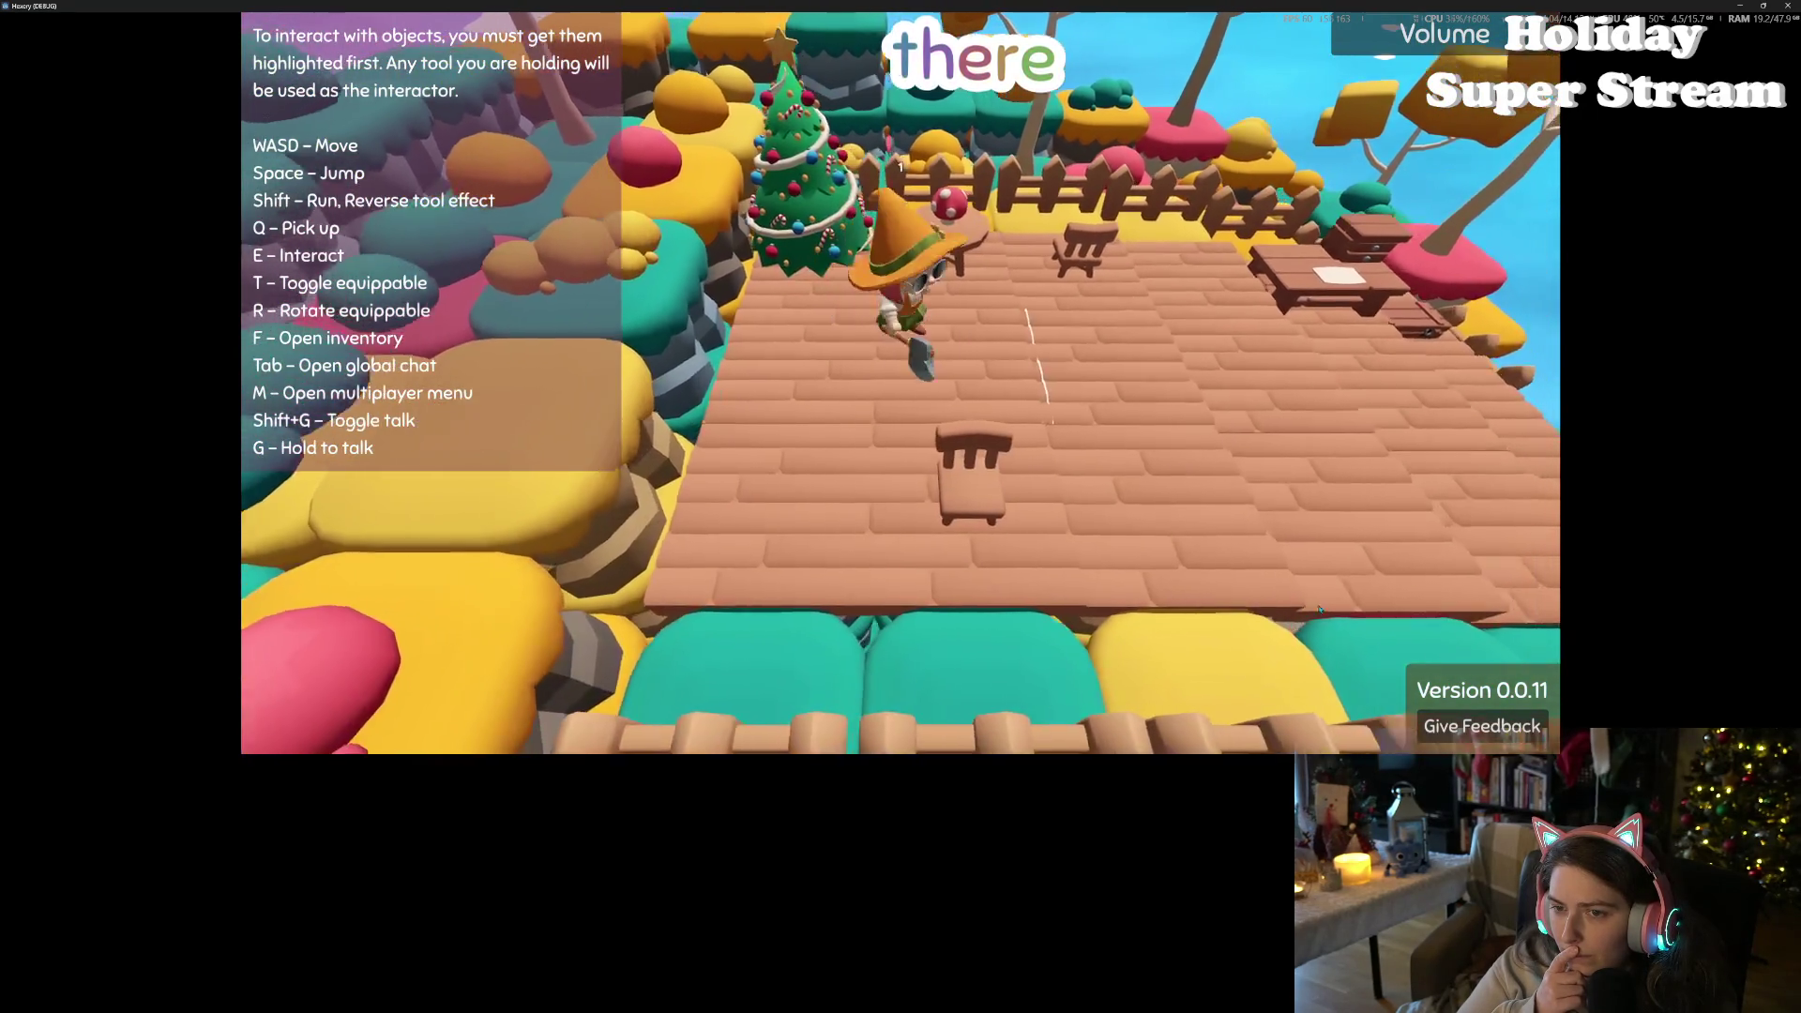
key(d)
key(d)
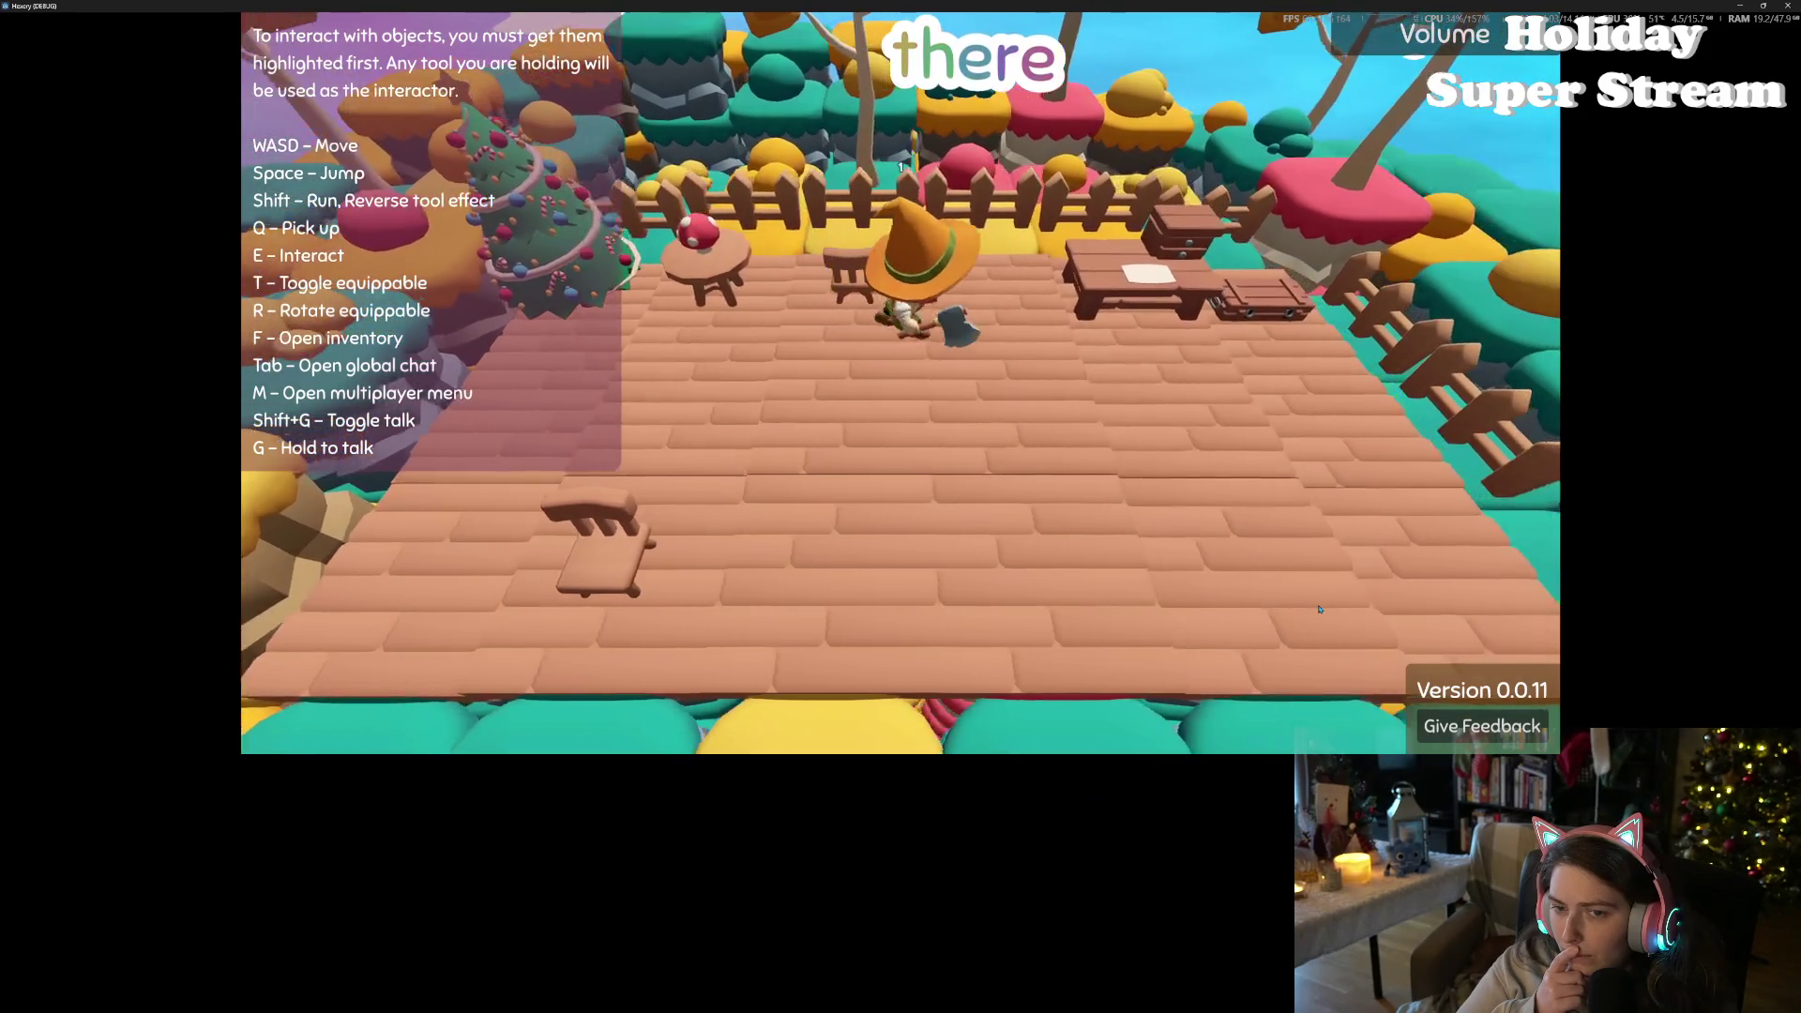
- Walk up to the stool and along the fence, then close the running game
key(a)
key(w)
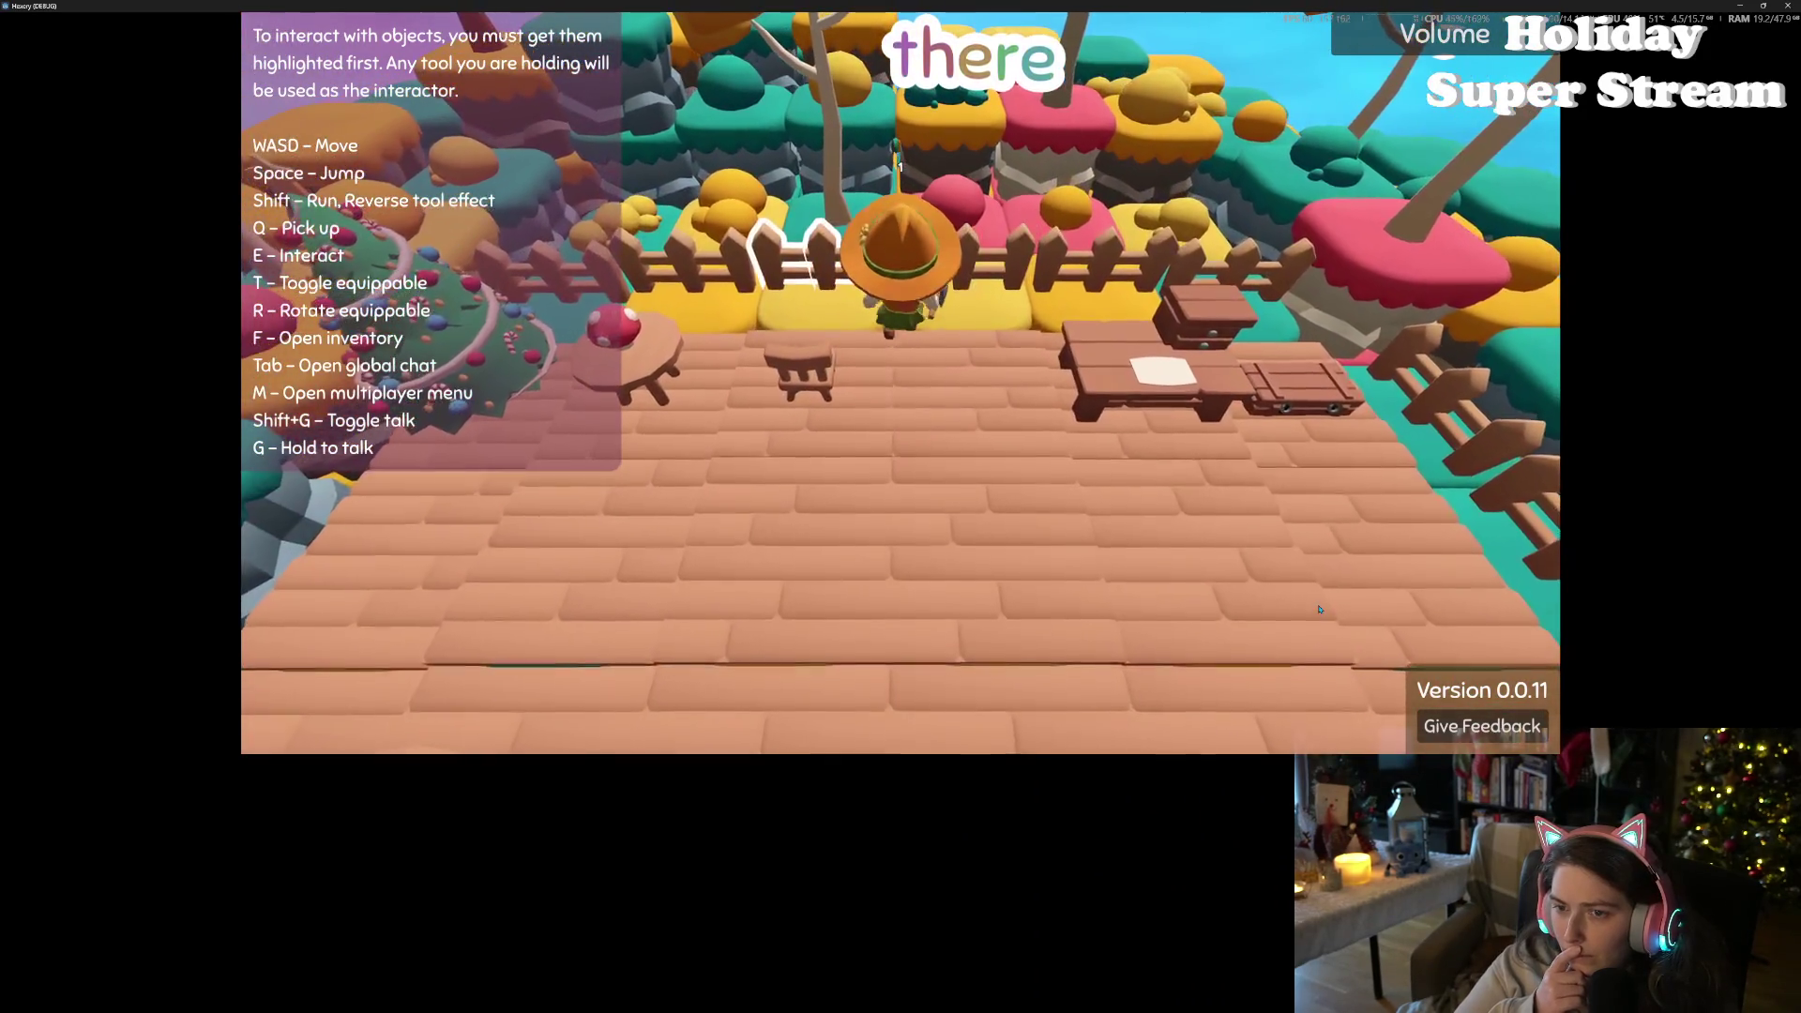
key(w)
key(d)
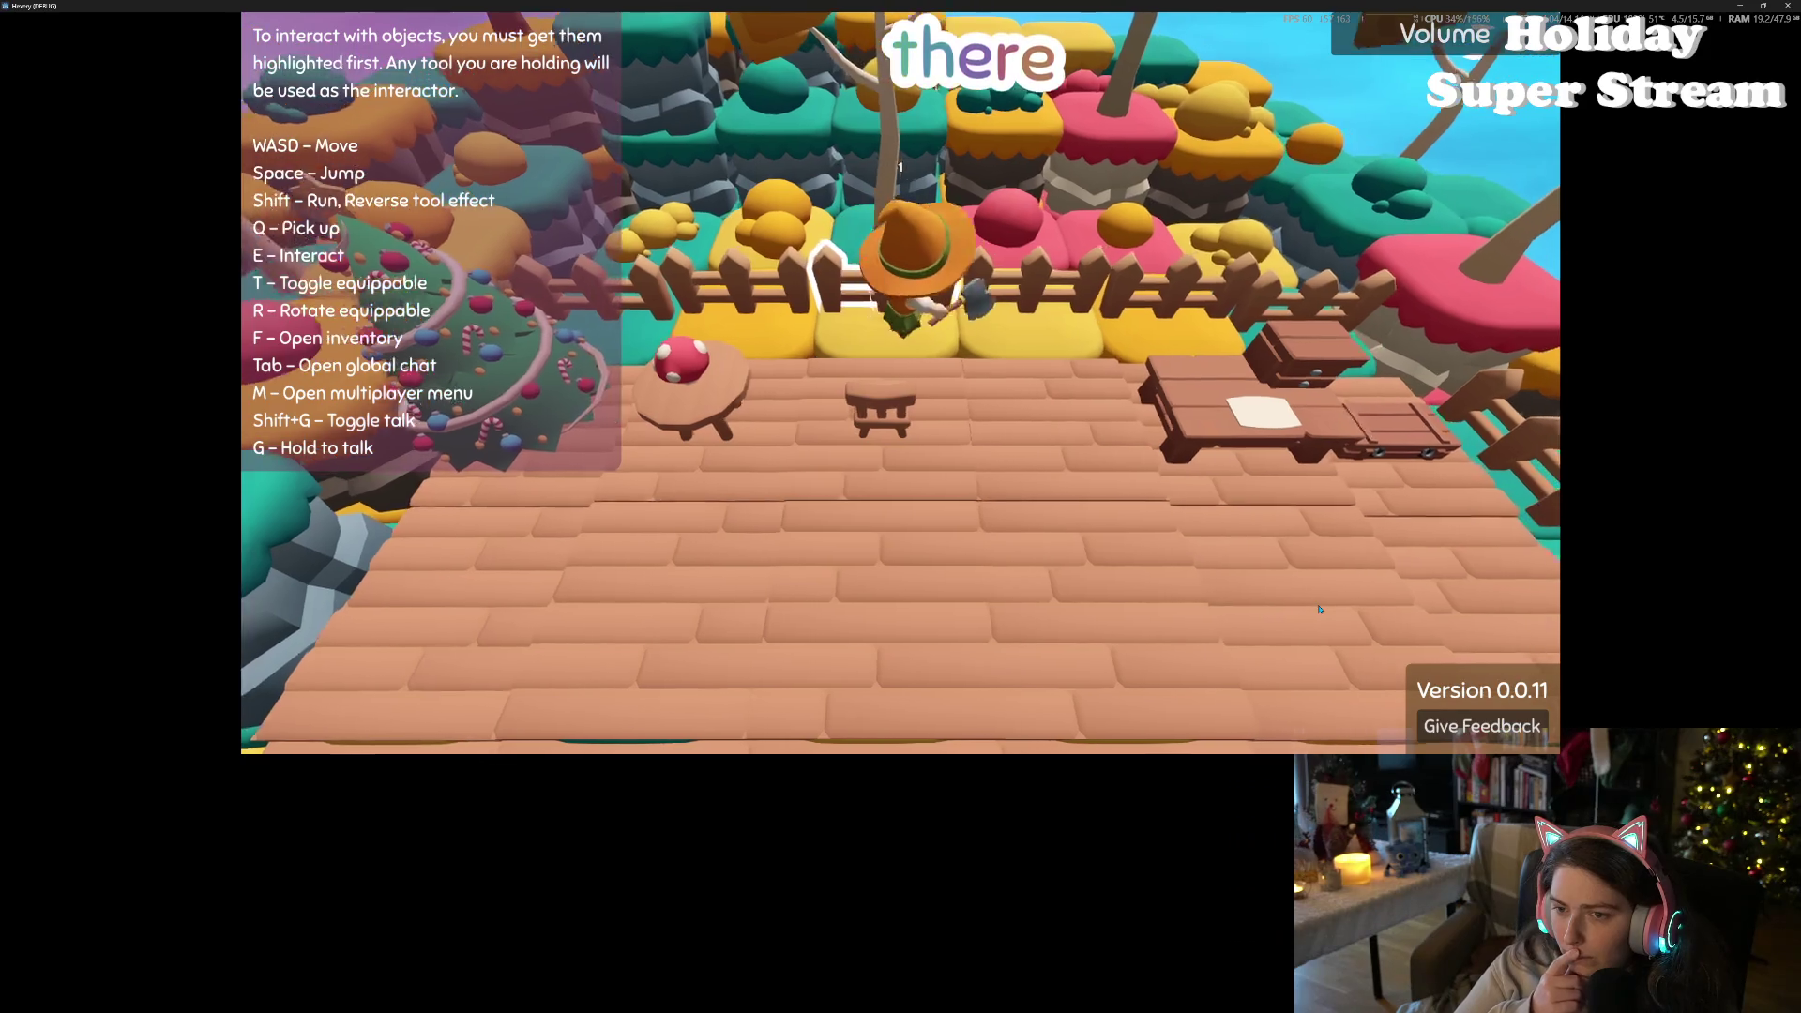
key(d)
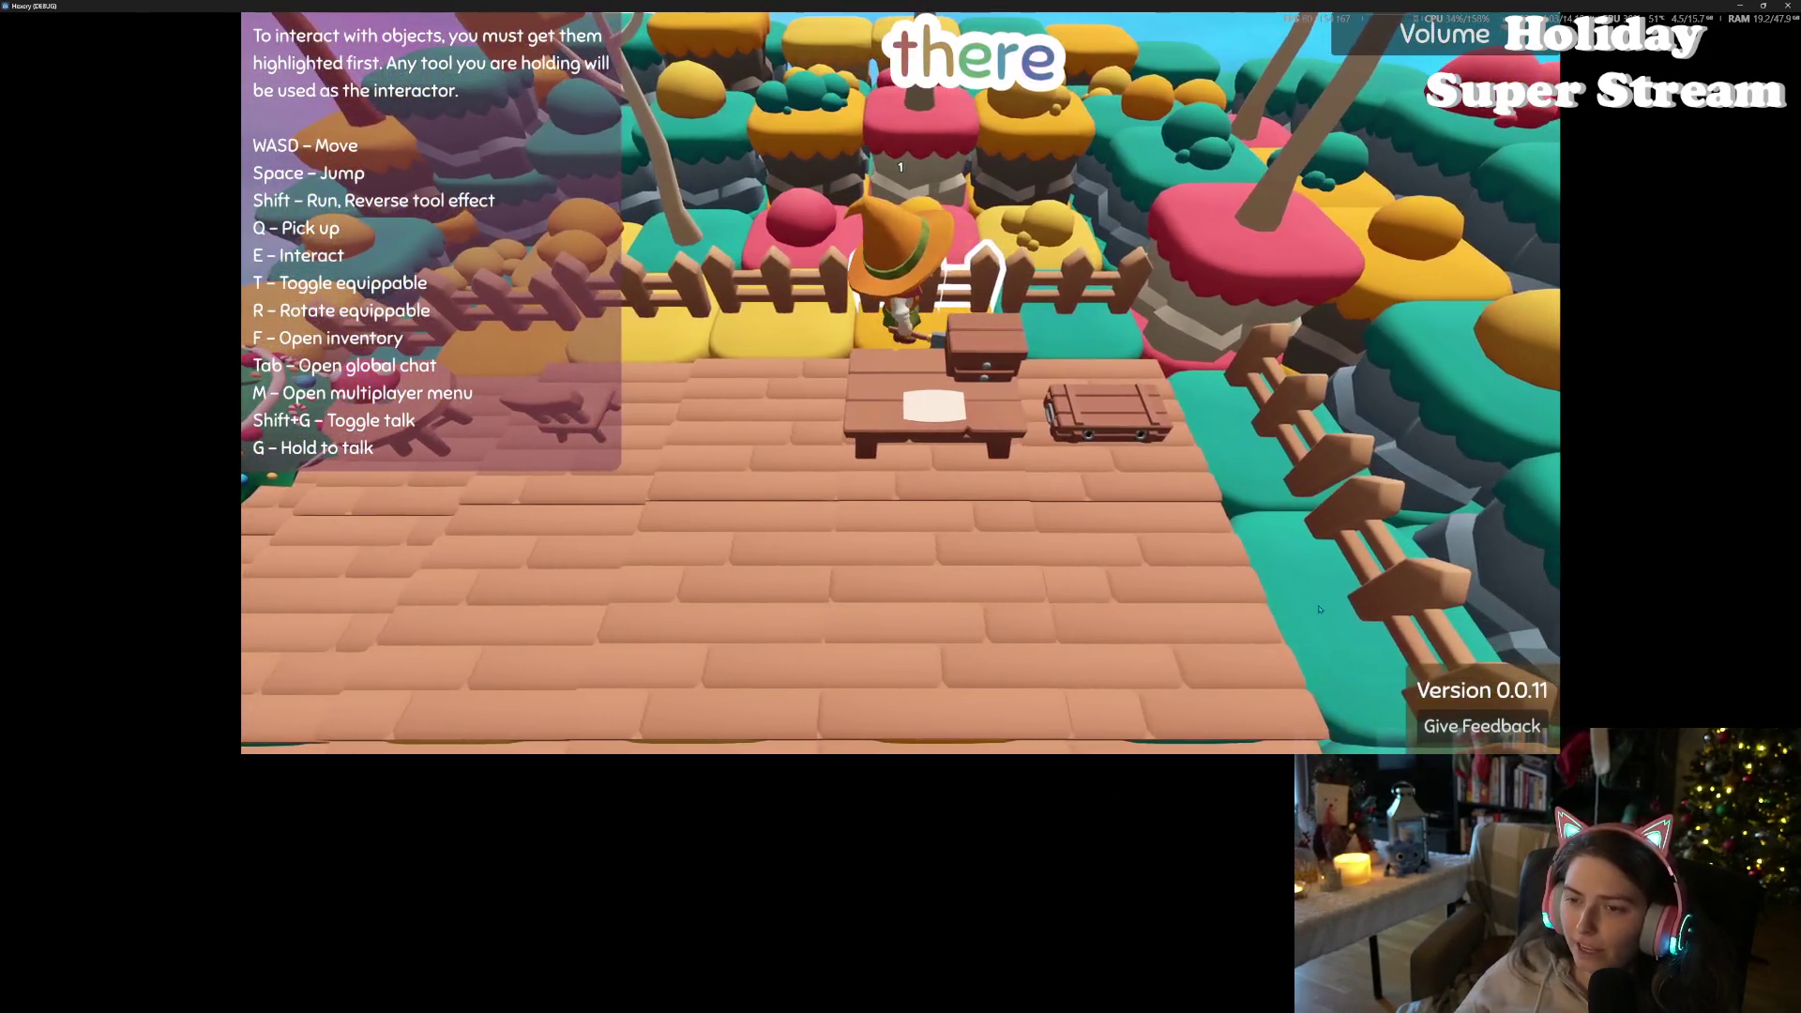
key(a)
key(a)
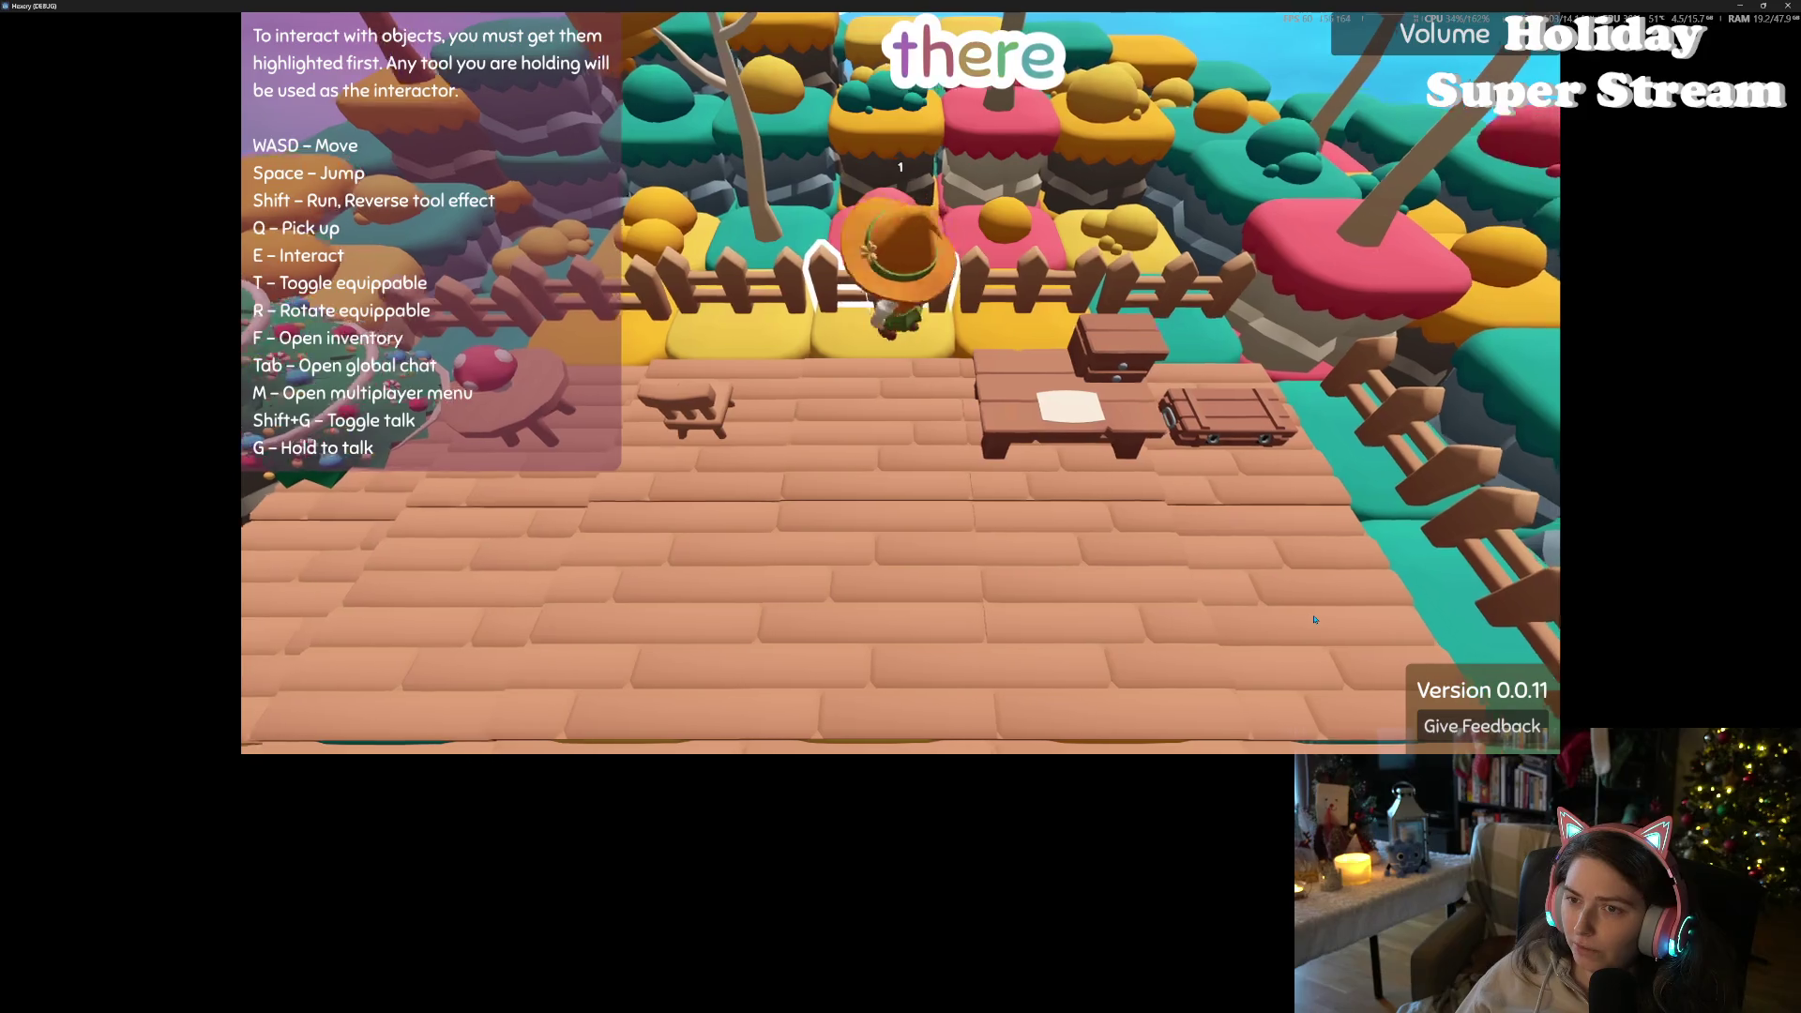
key(d)
key(s)
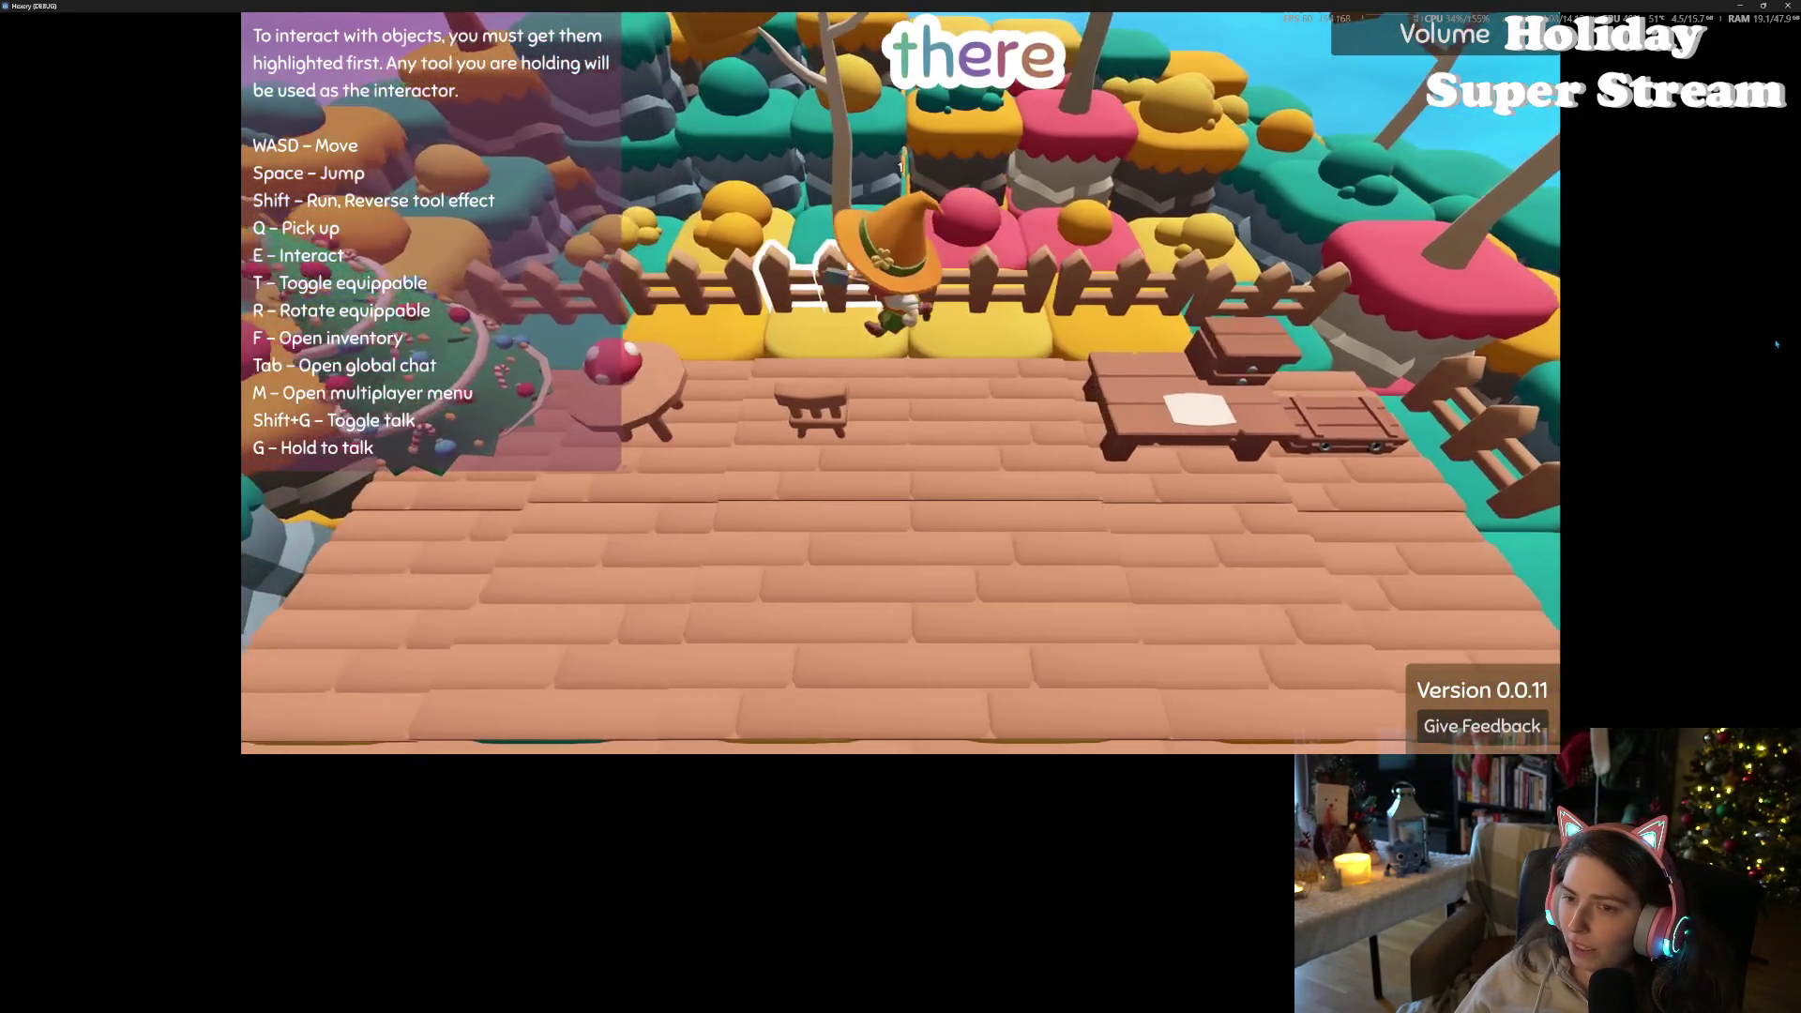
key(s)
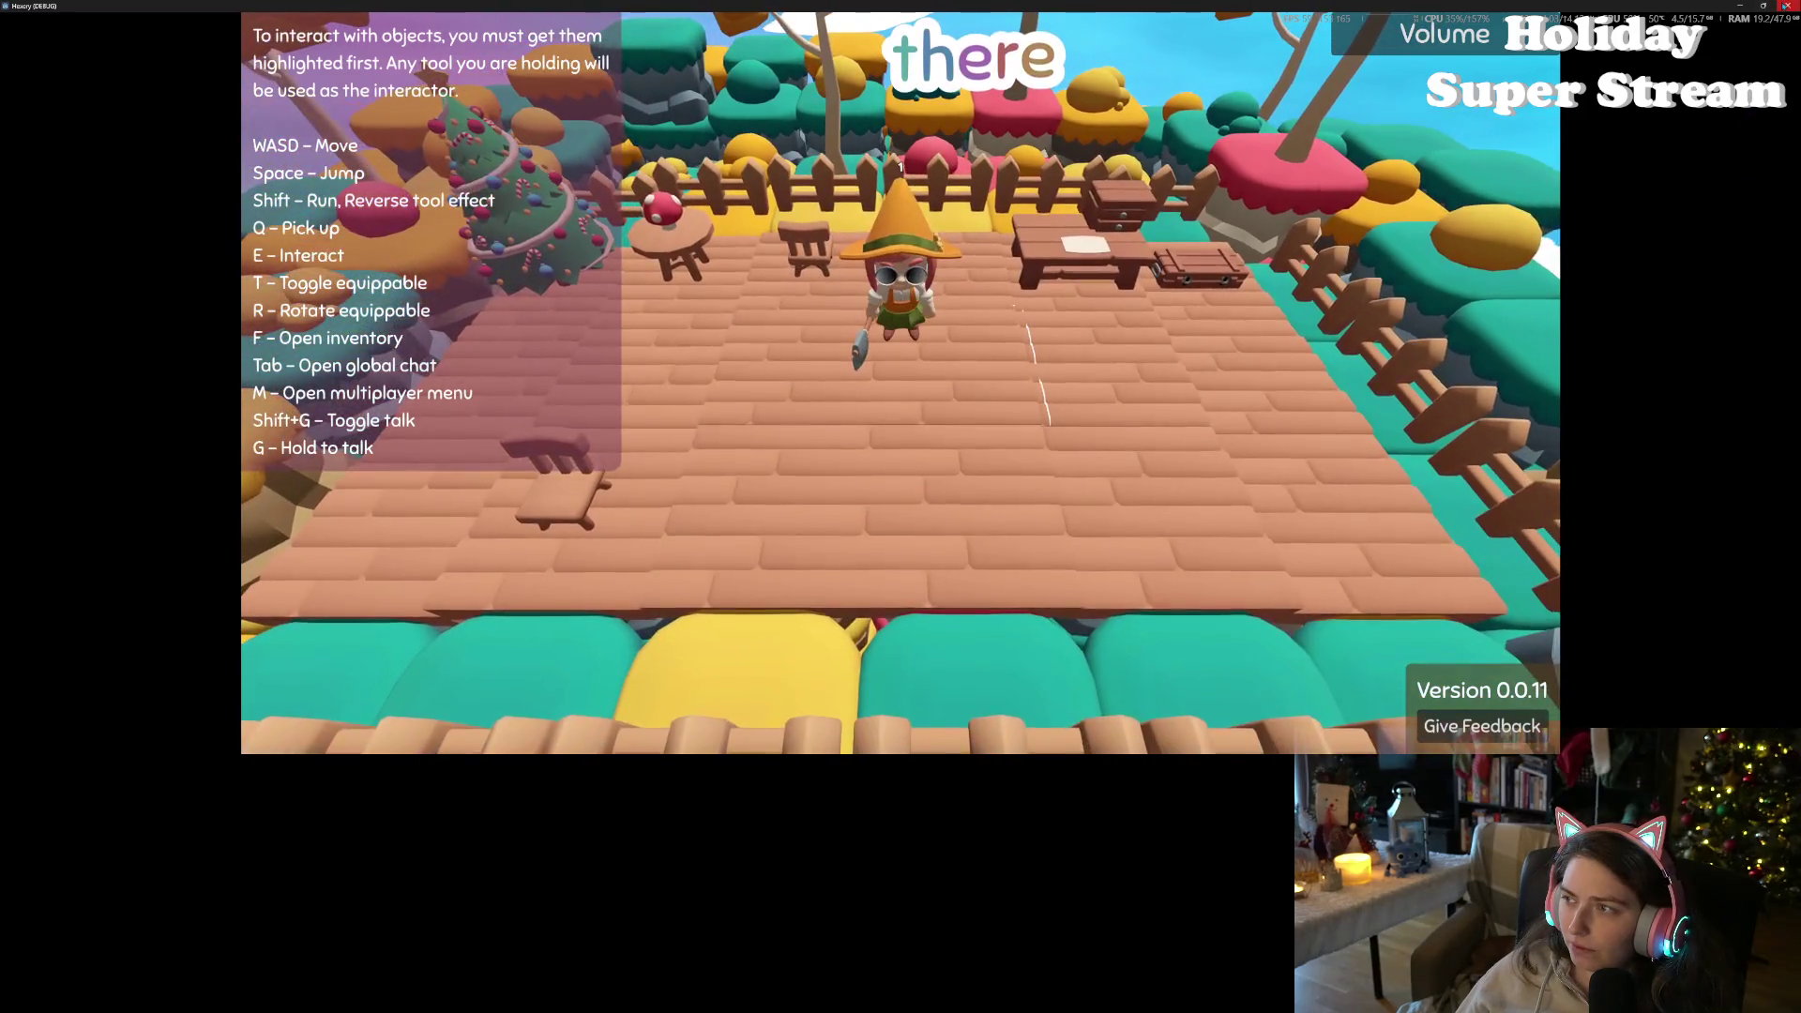
click(1787, 5)
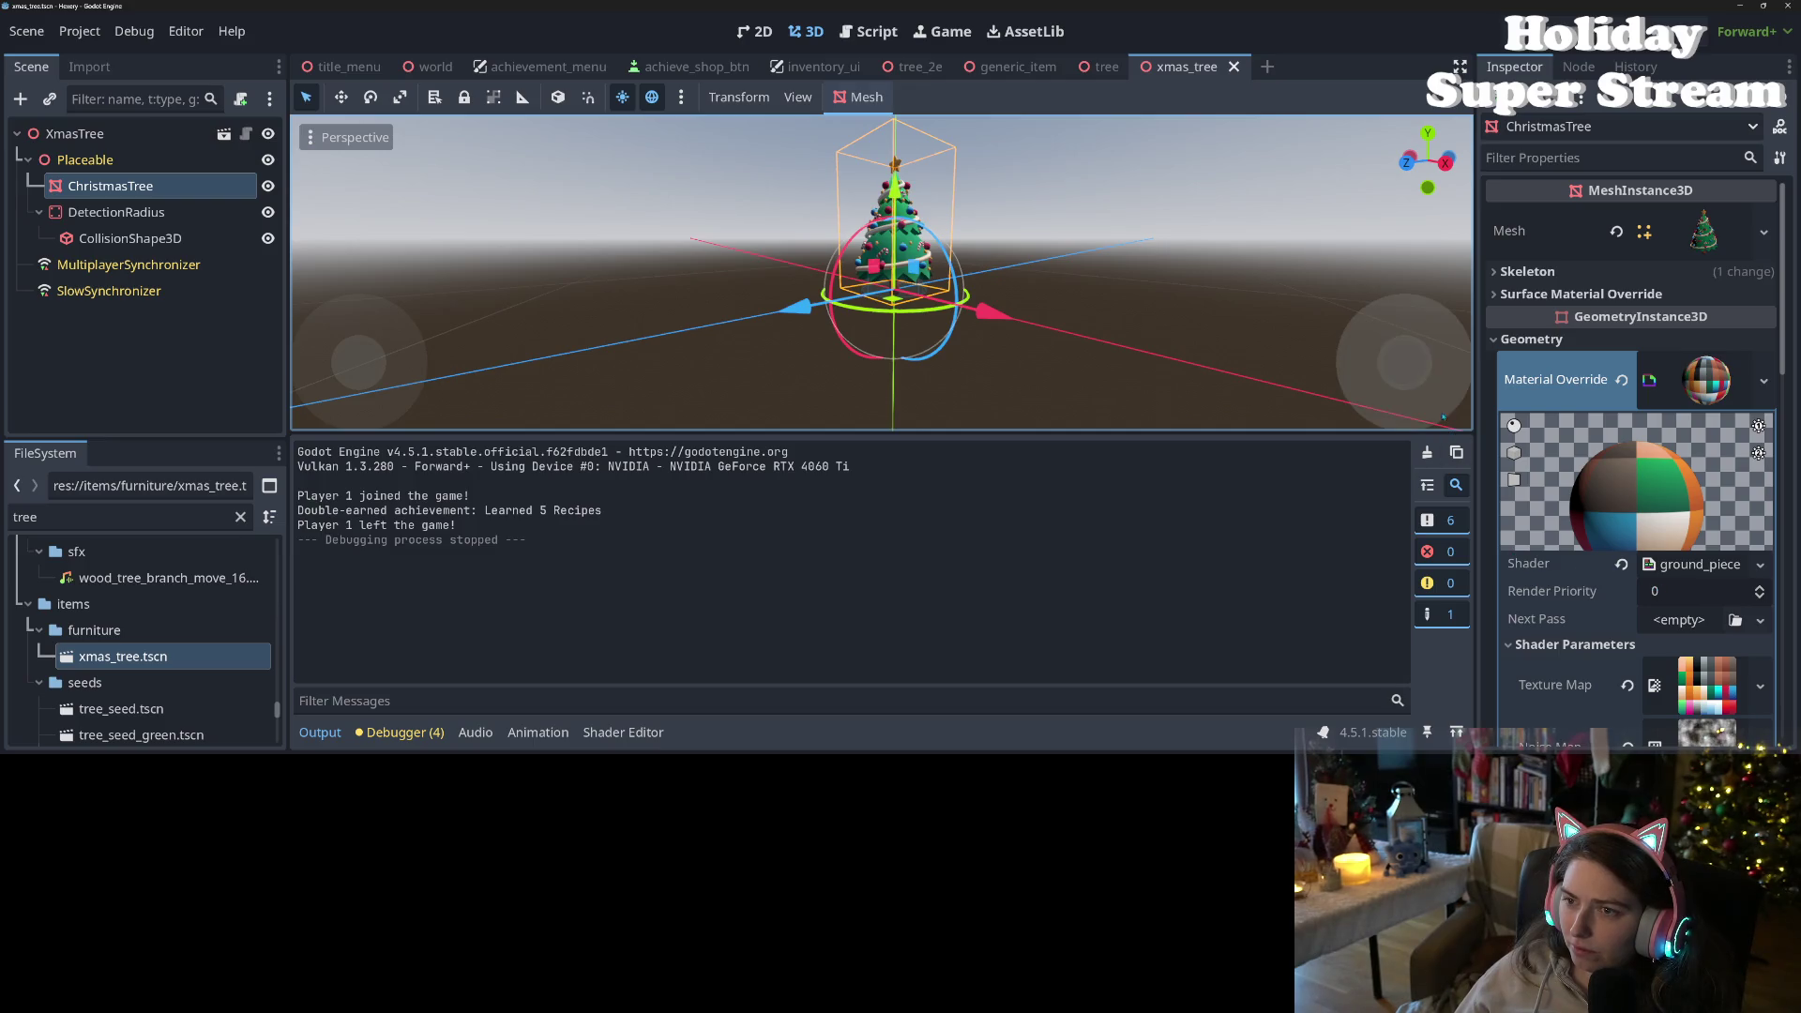
- In the tree scene, review the outline_curve highlight (Node Height 2.5, Outline Size 0.1) and TreeMesh's material override
click(1096, 65)
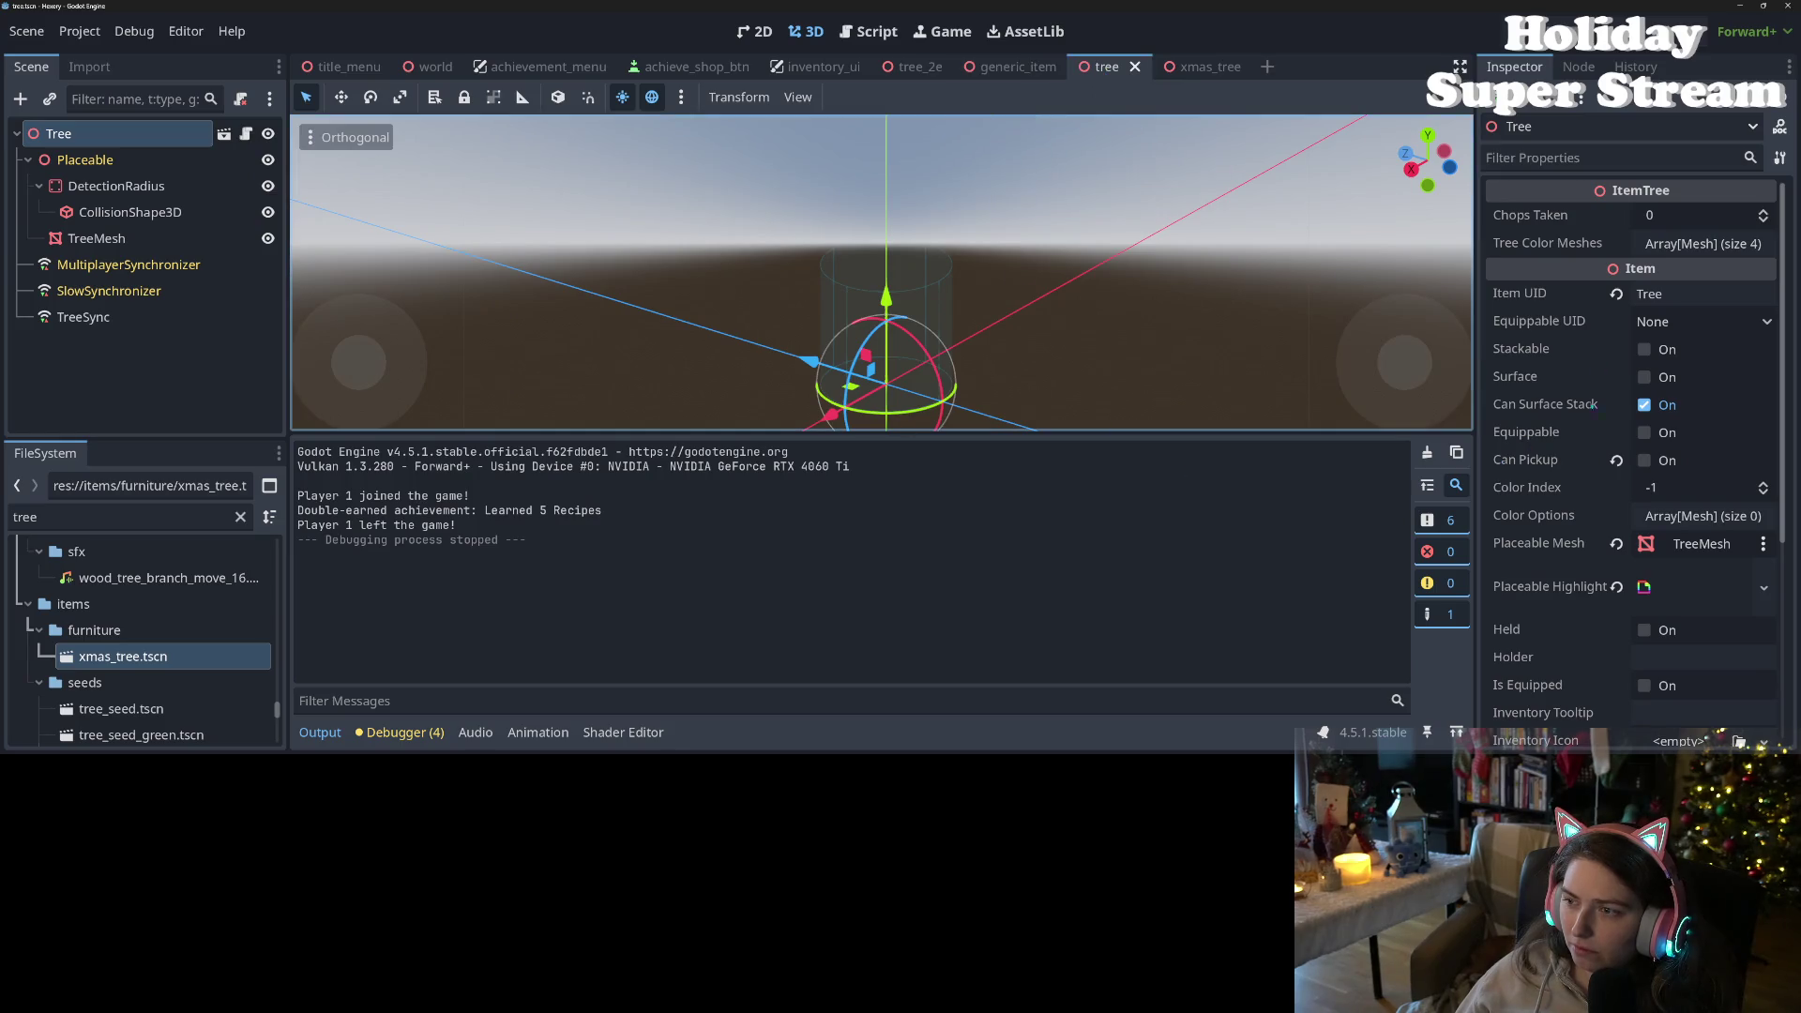
click(84, 160)
click(58, 133)
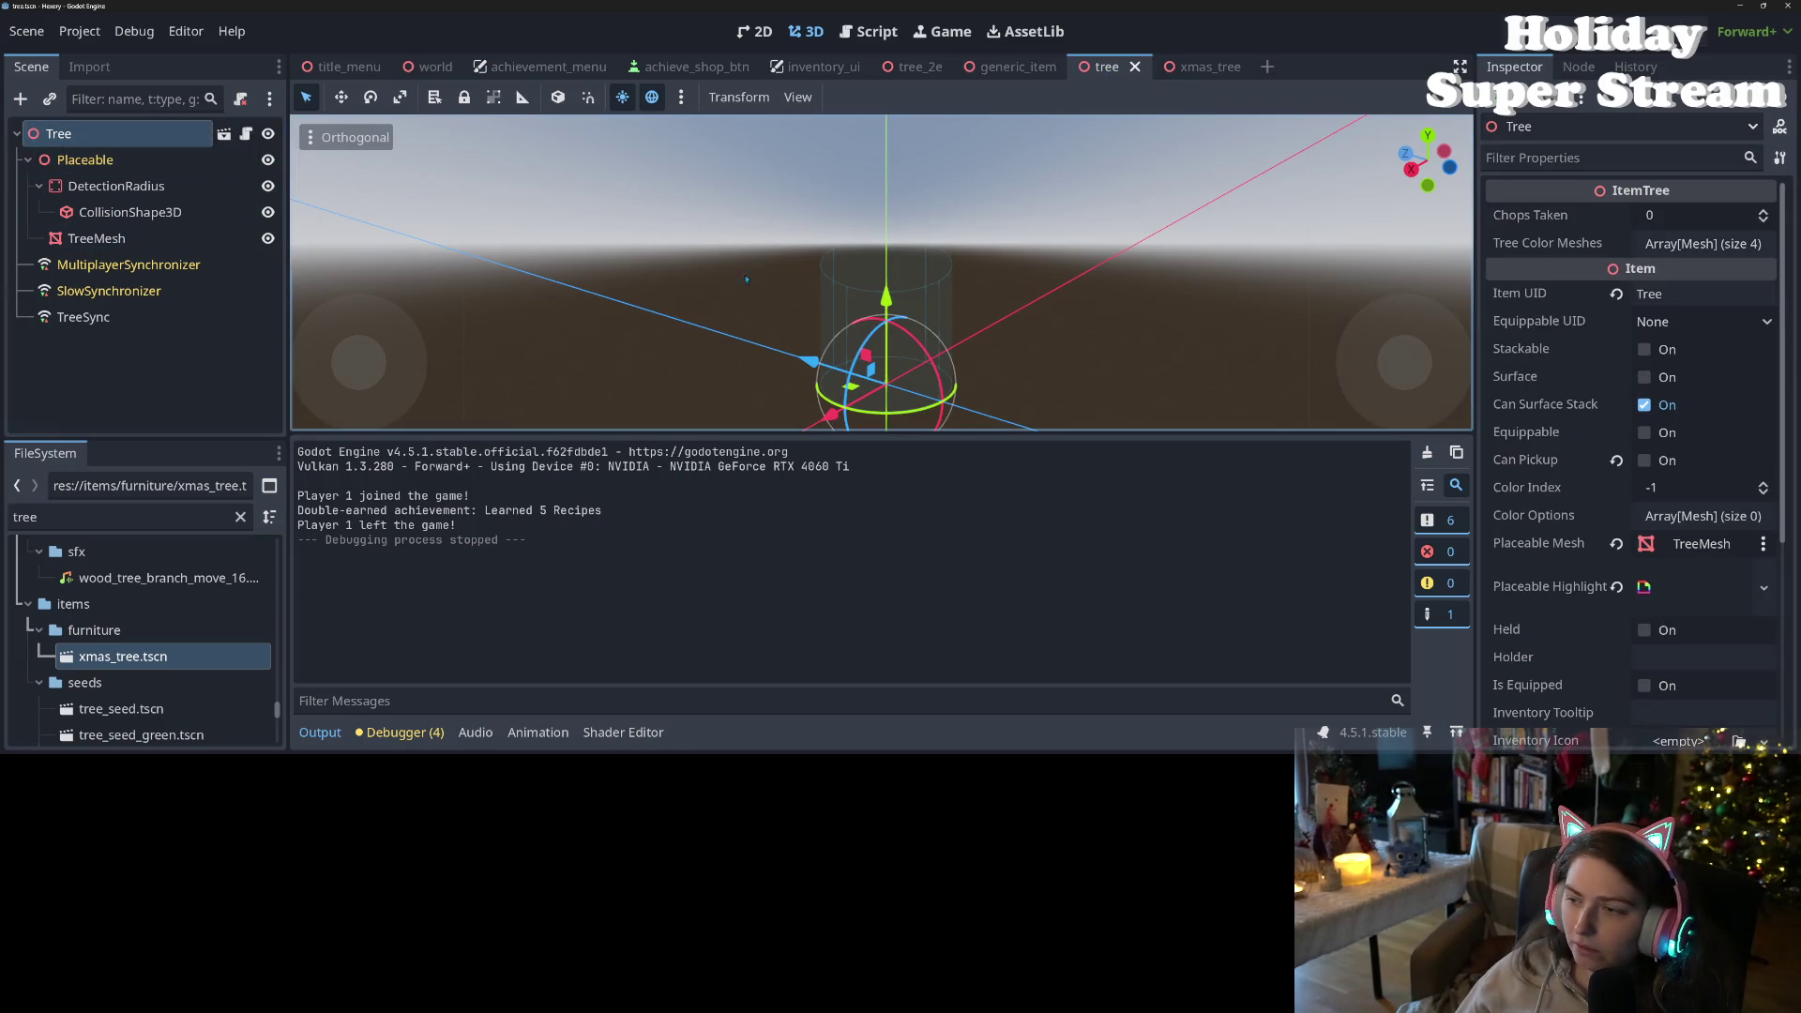
click(1679, 586)
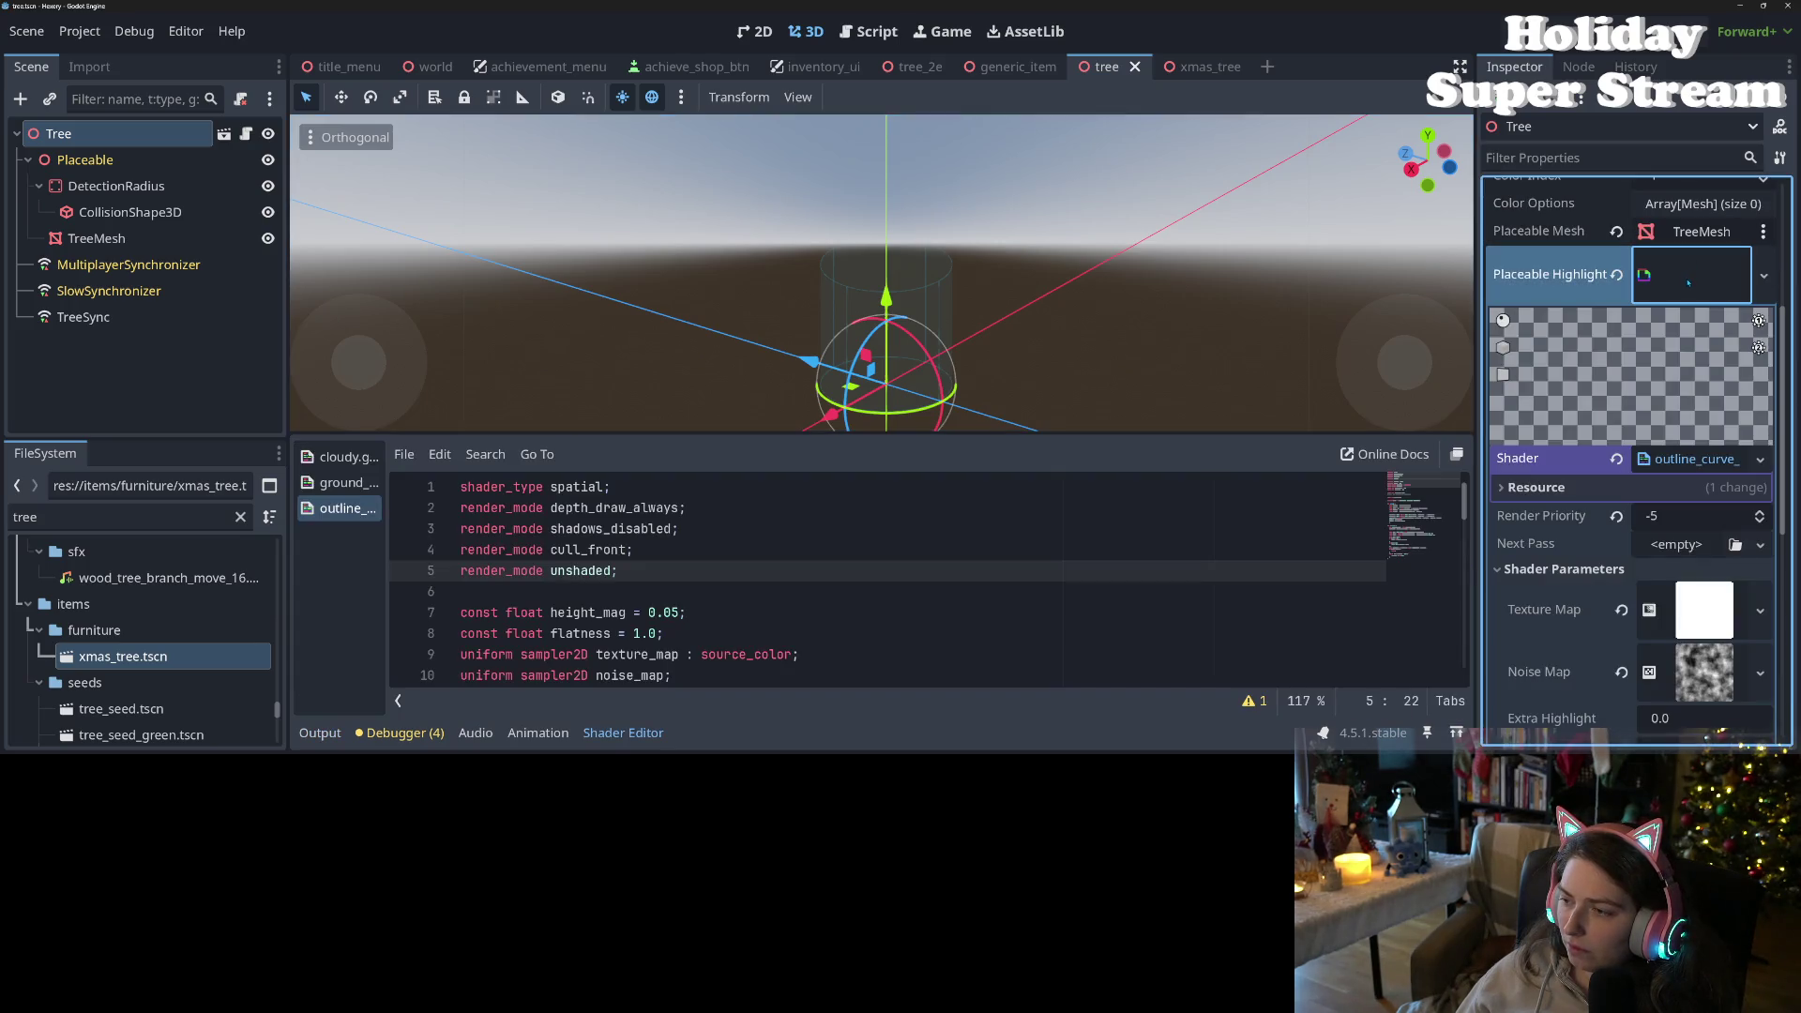
mouse_move(1686, 527)
scroll(1535, 516, down, 10)
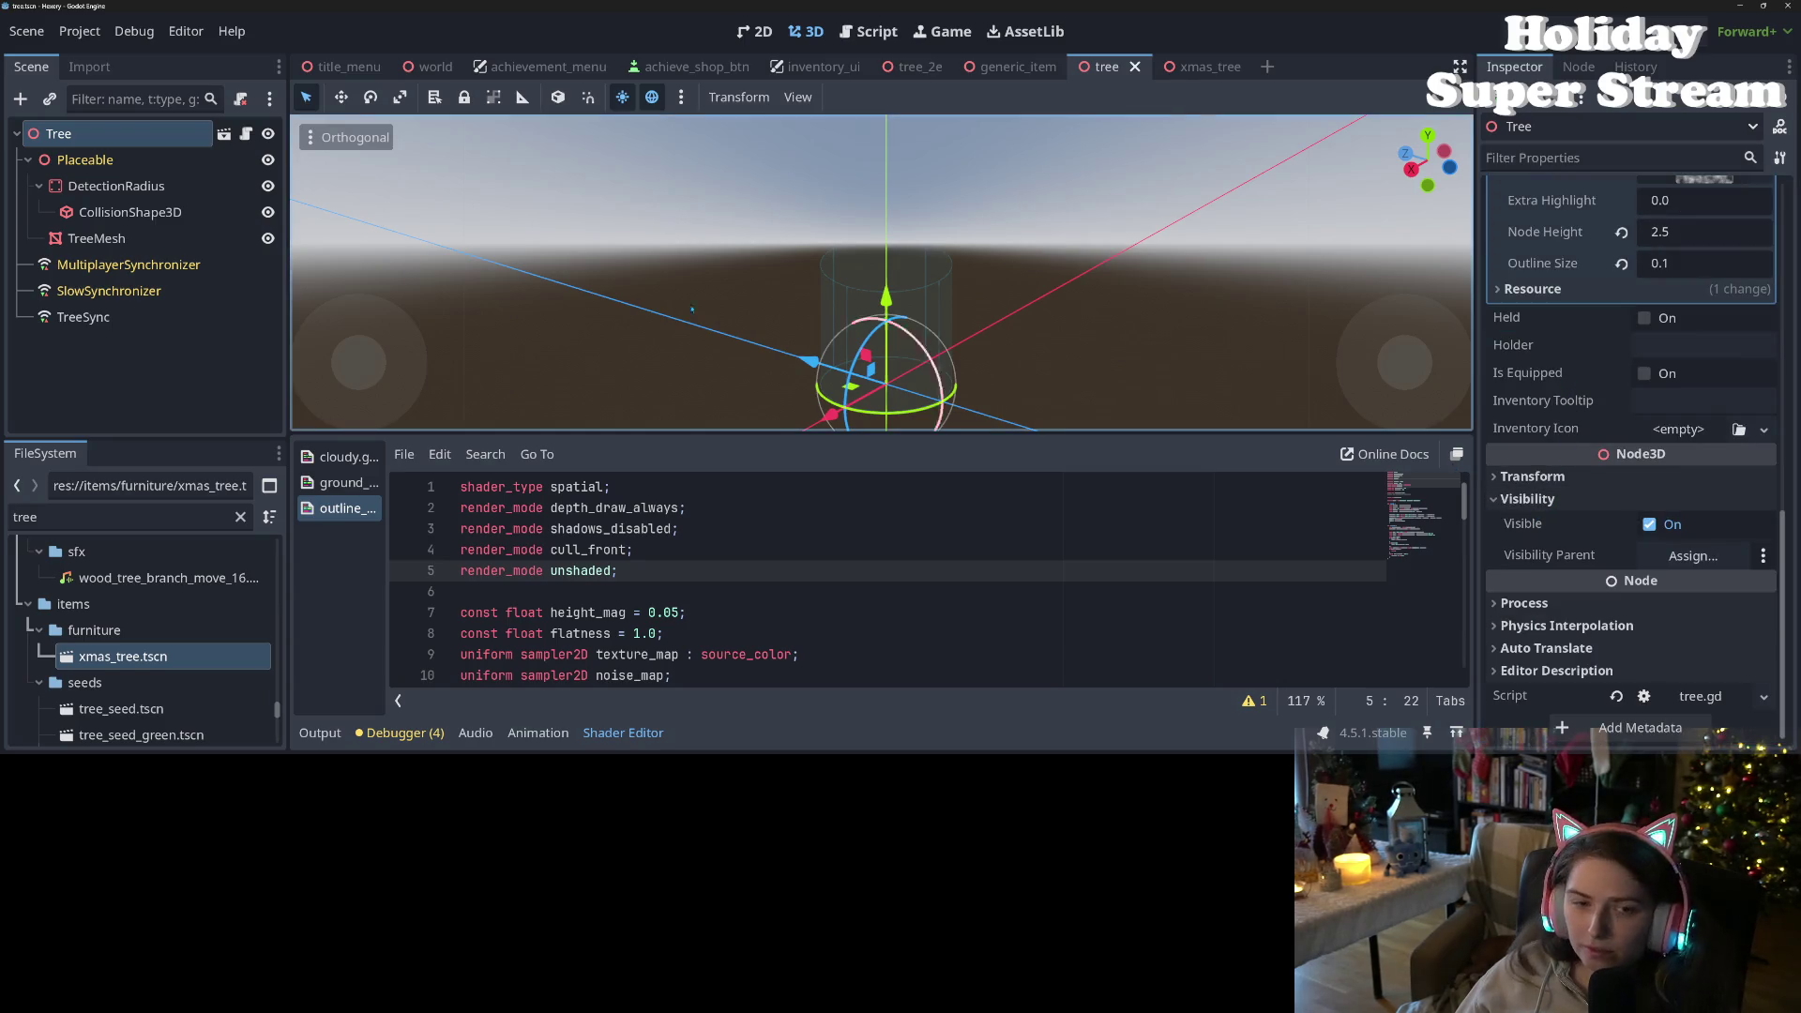
click(130, 242)
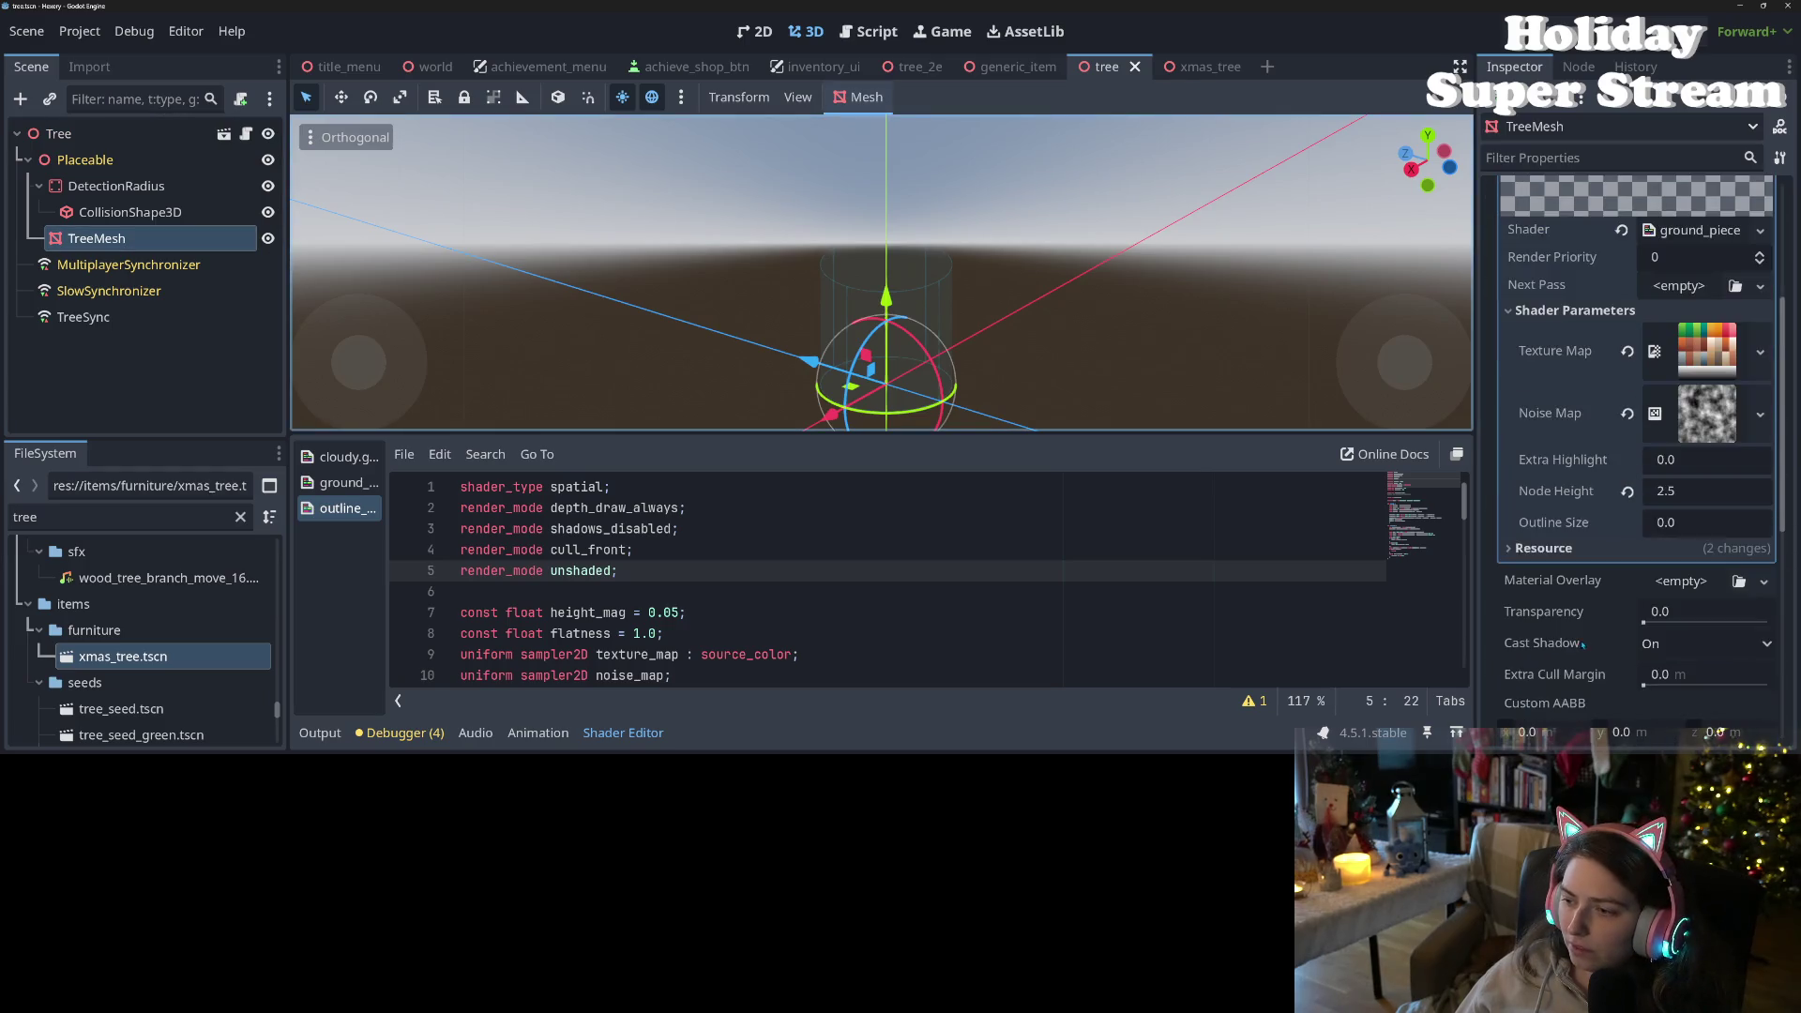
click(1712, 323)
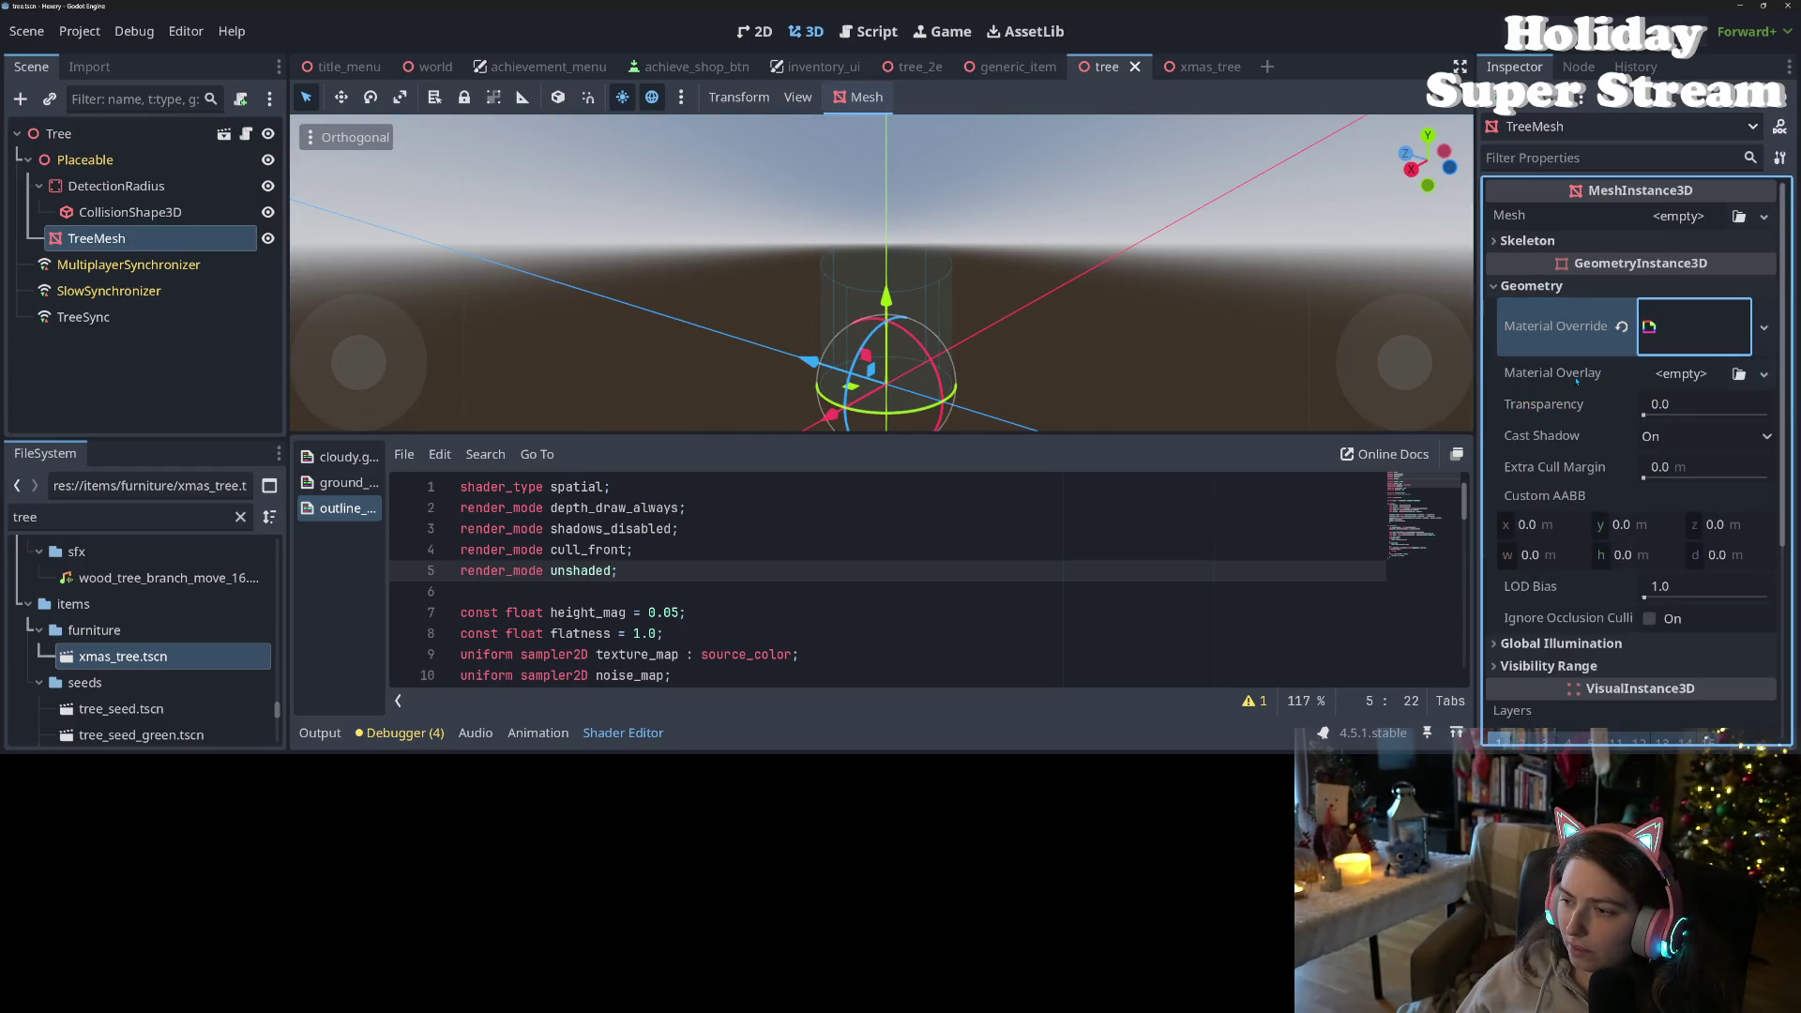
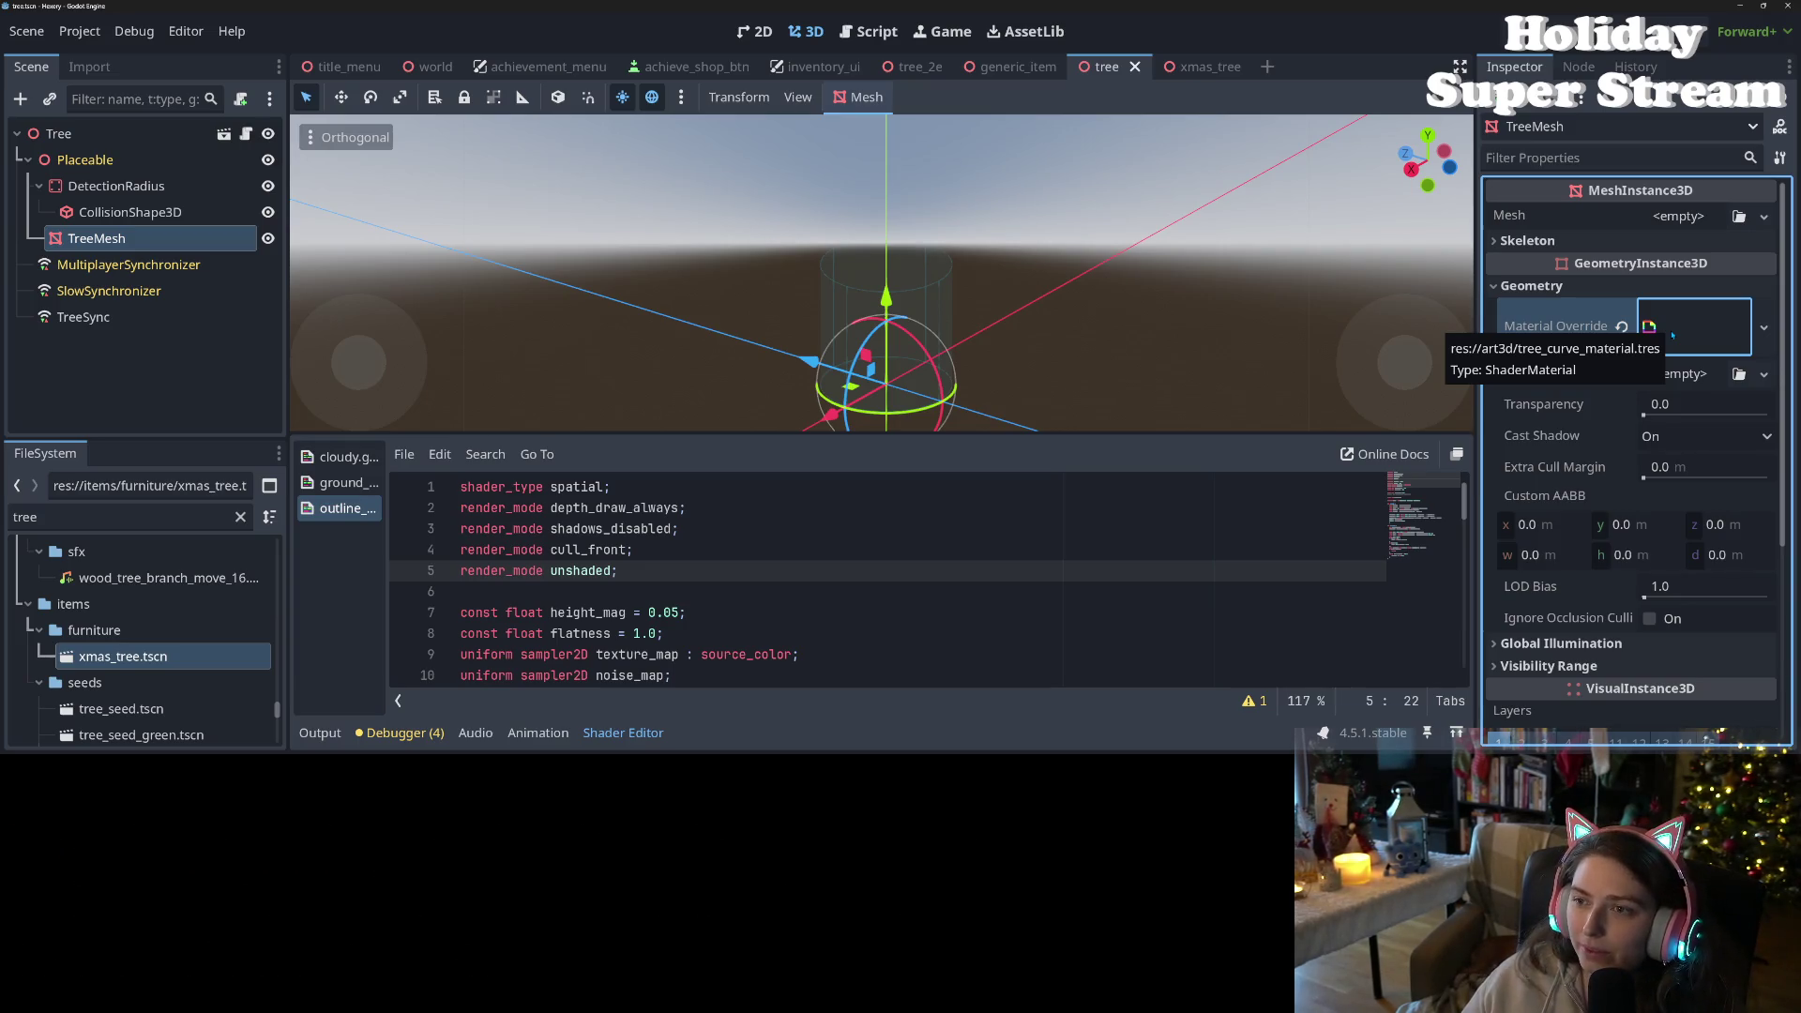
- Dismiss the material tooltip and switch to the xmas_tree scene tab
click(1095, 551)
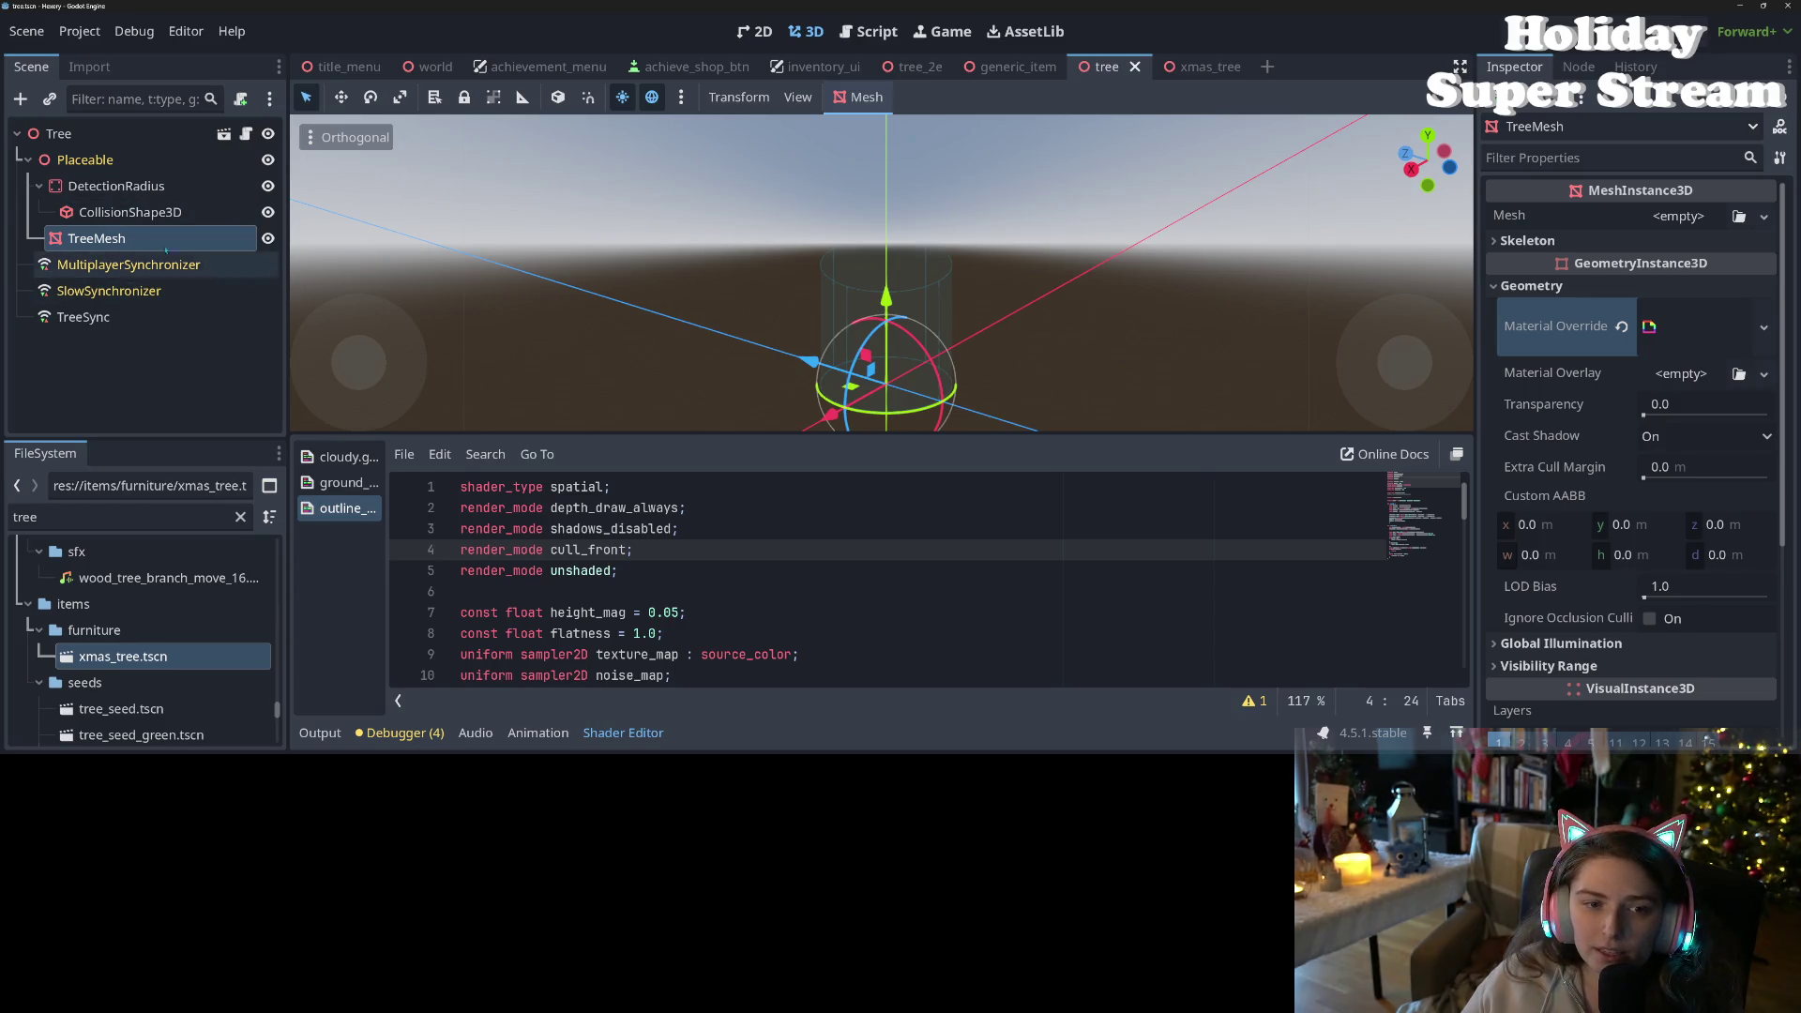
click(1210, 67)
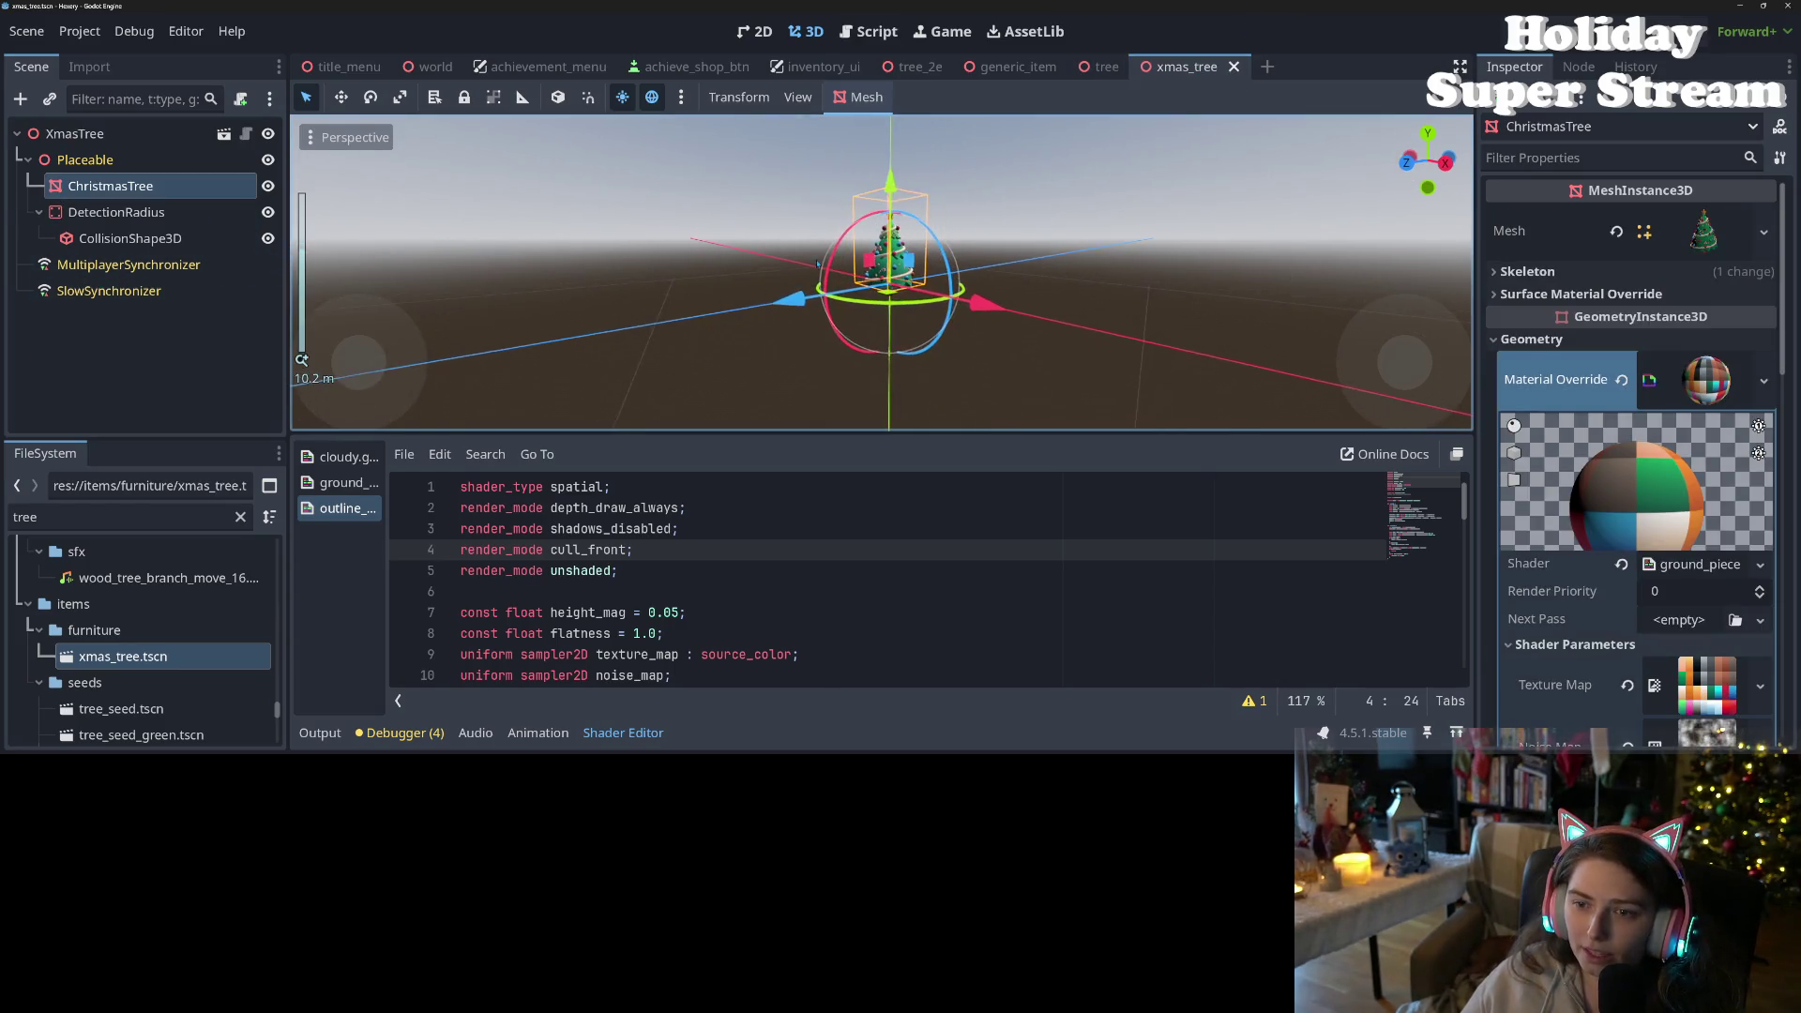
- Orbit around the Christmas tree and check its Transparency setting in the Inspector
scroll(813, 329, up, 6)
drag(812, 329, 882, 346)
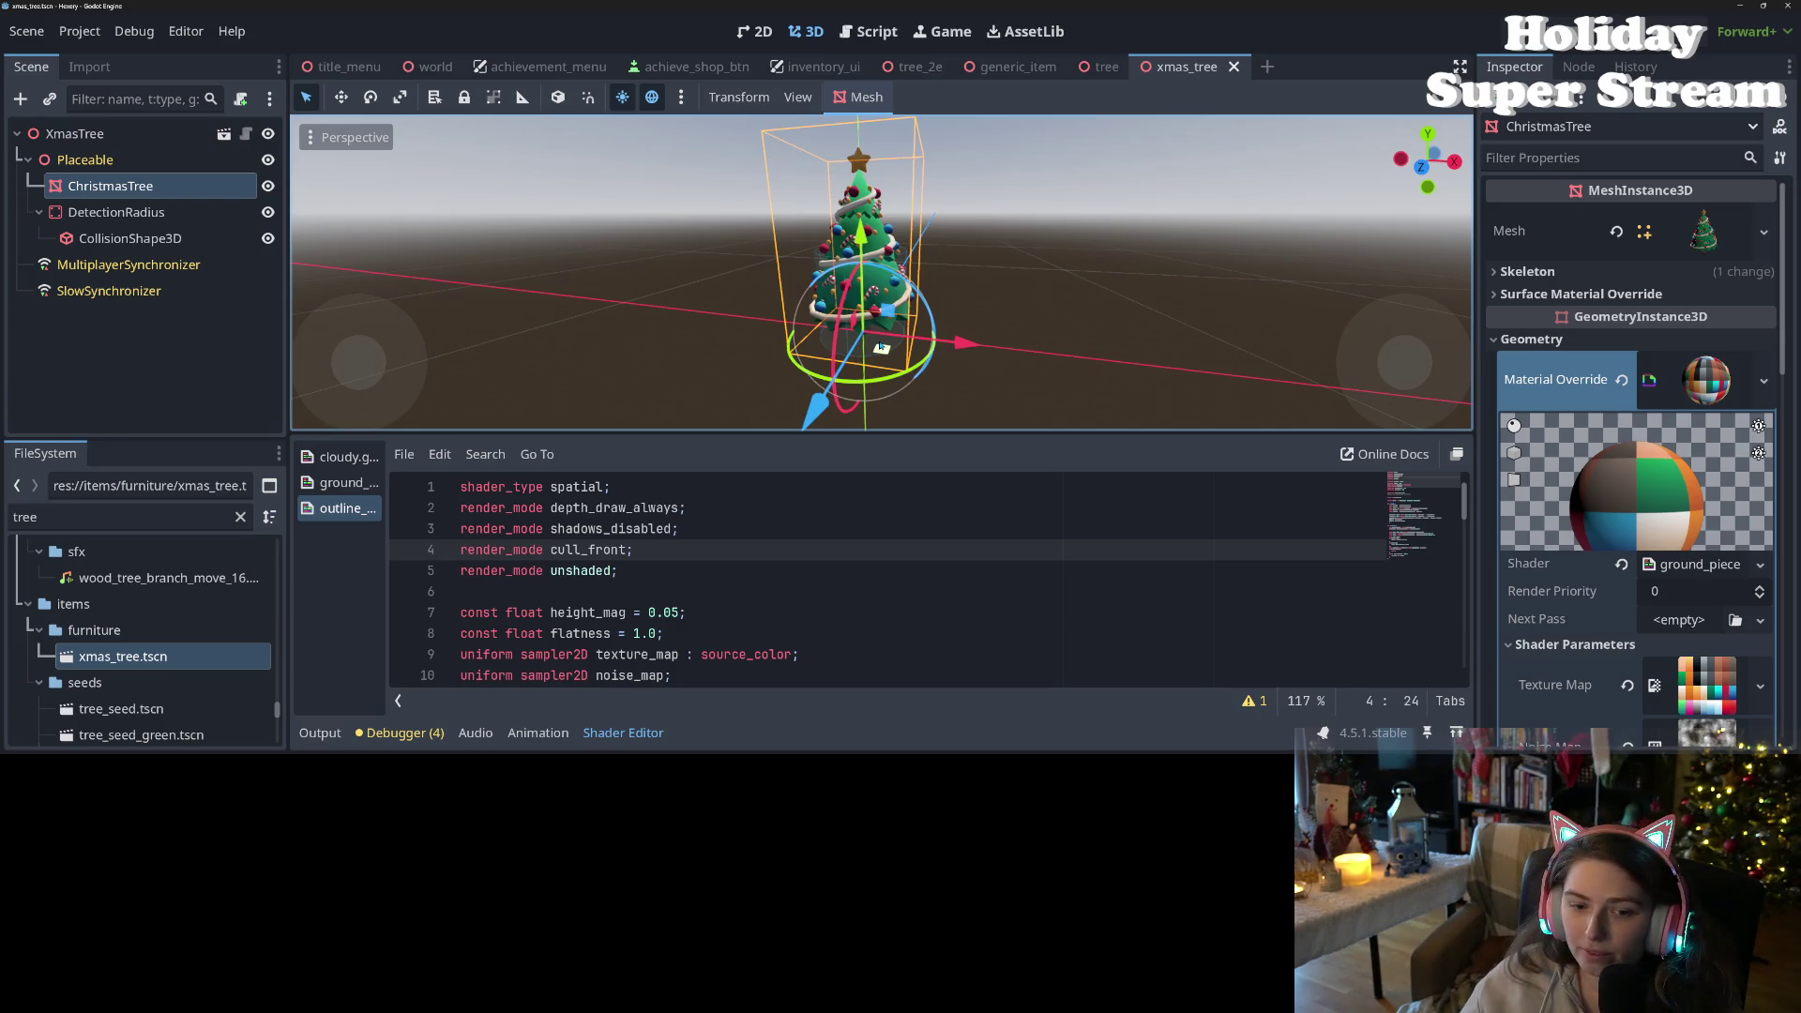
scroll(1624, 464, down, 1)
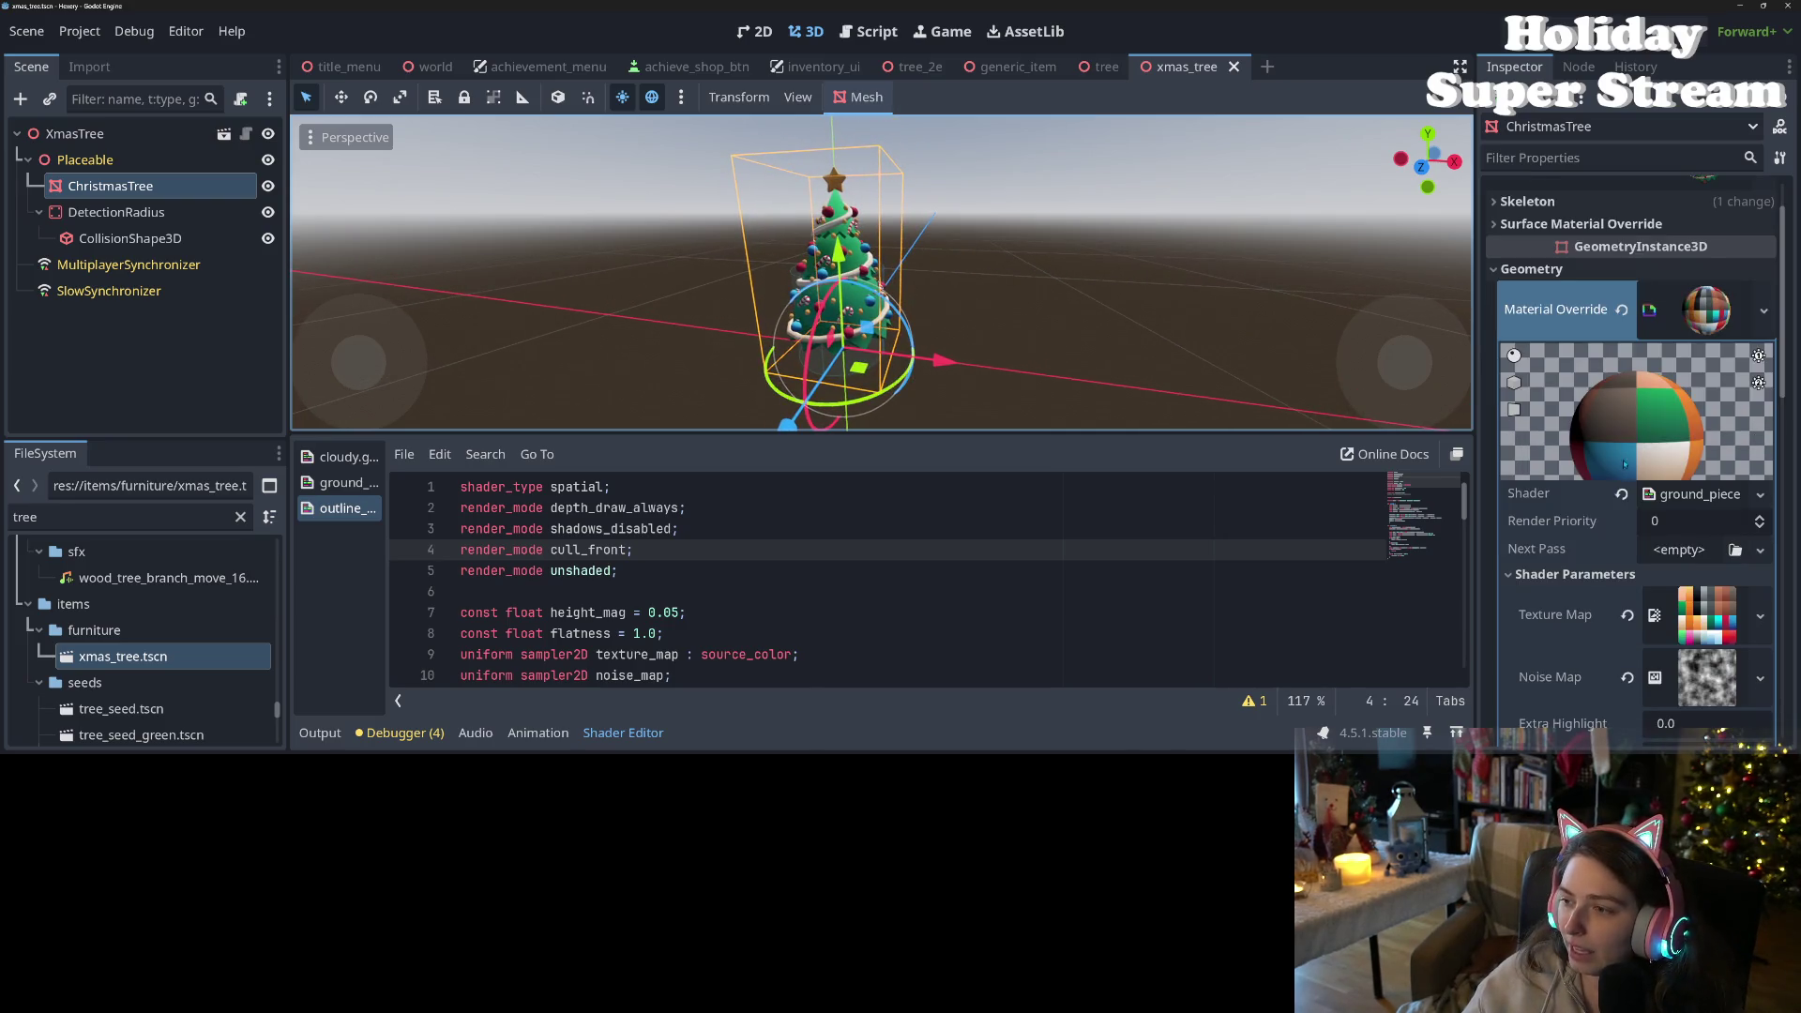
click(1707, 314)
click(1643, 394)
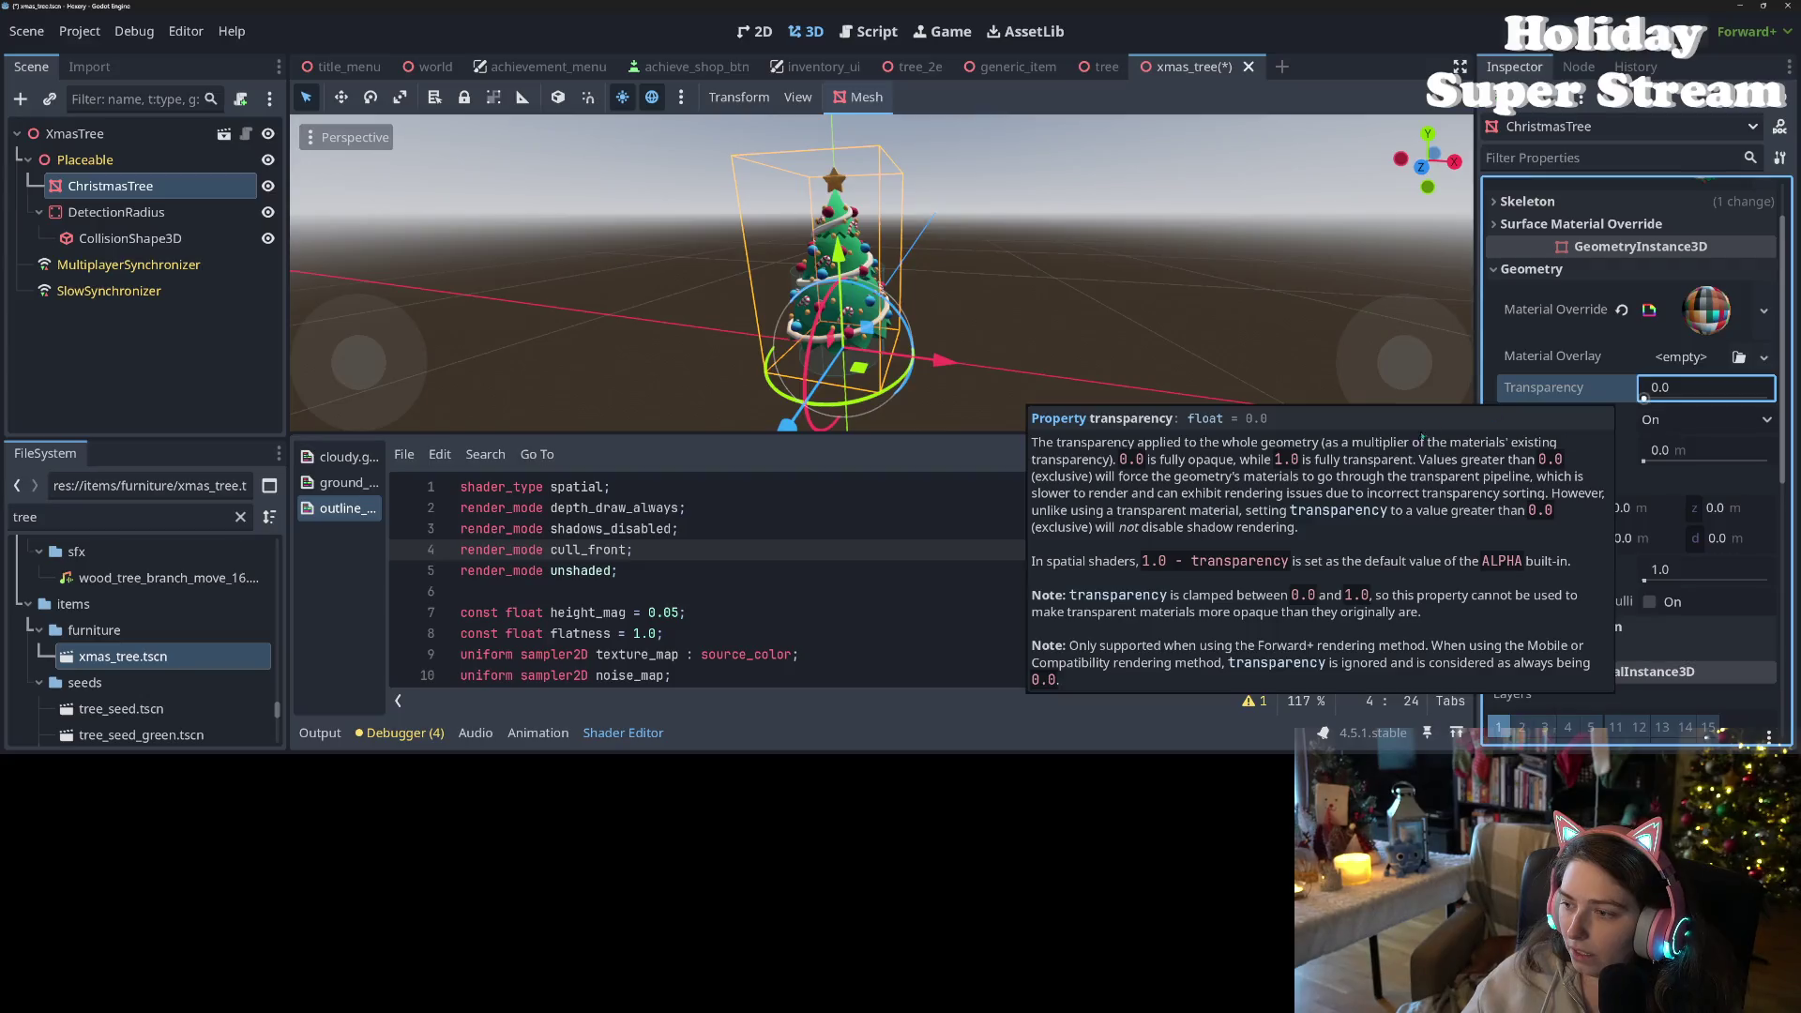
click(1544, 398)
mouse_move(1545, 427)
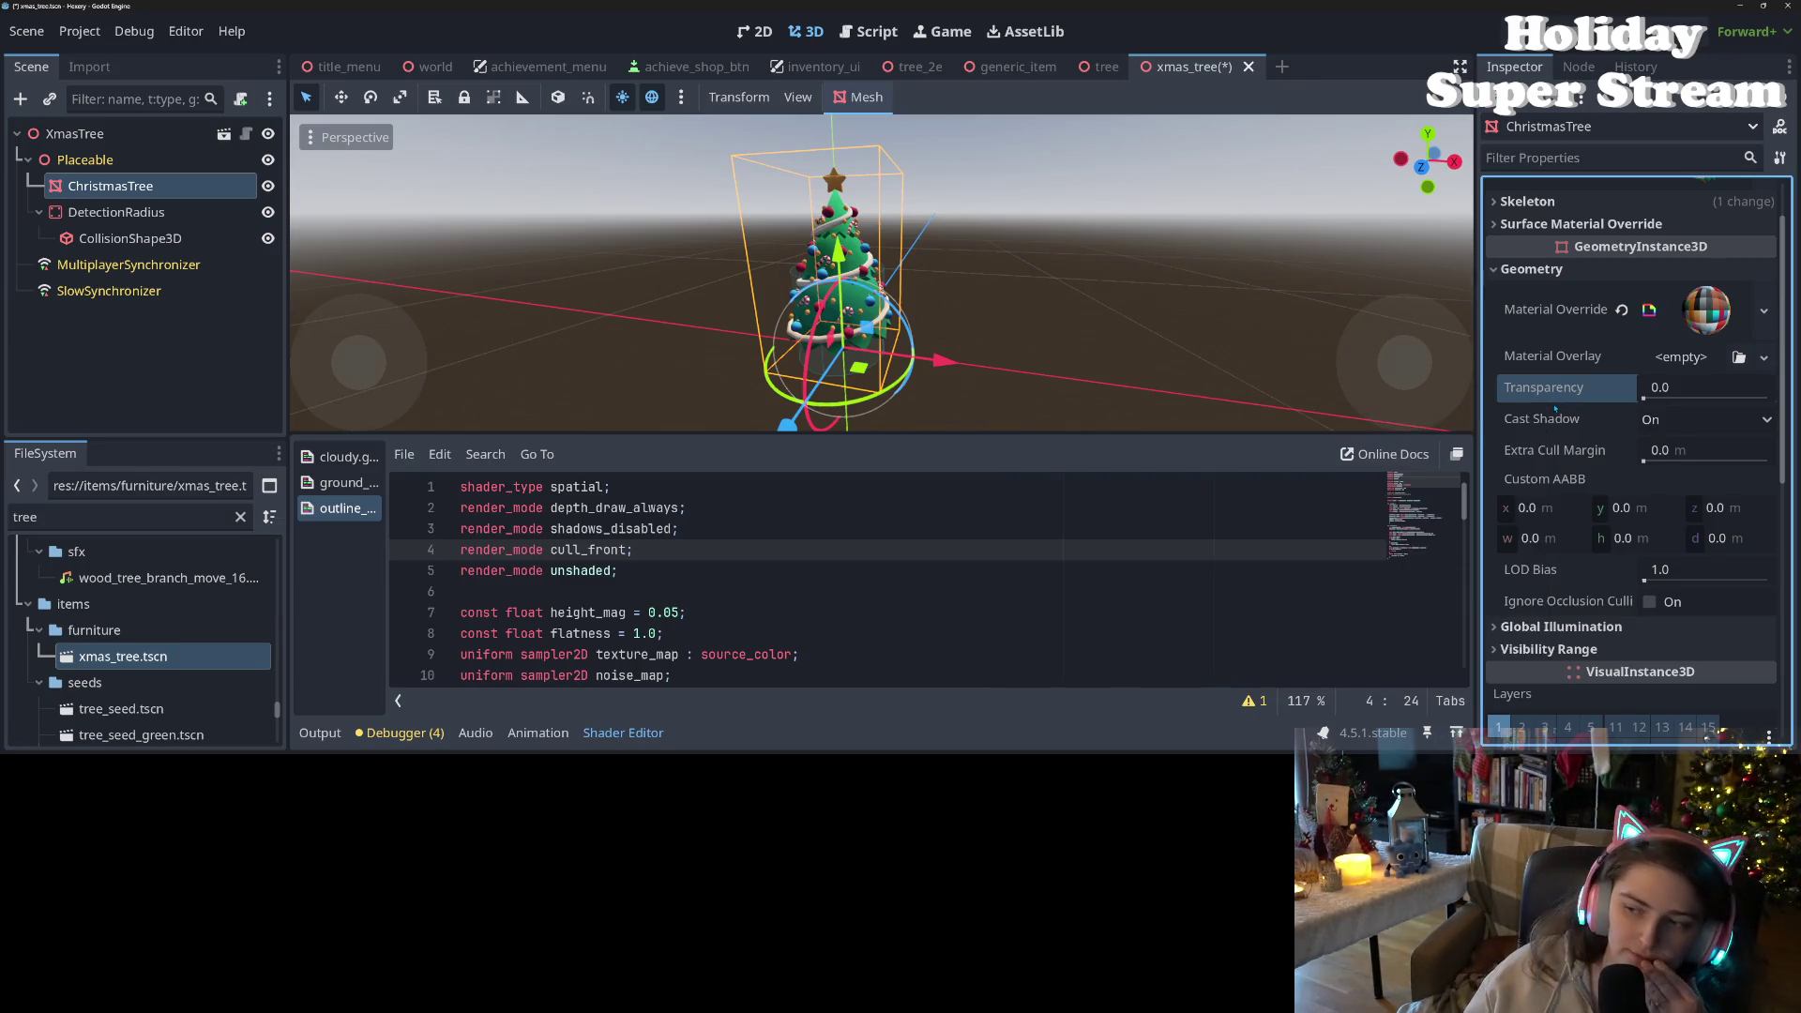
mouse_move(1565, 359)
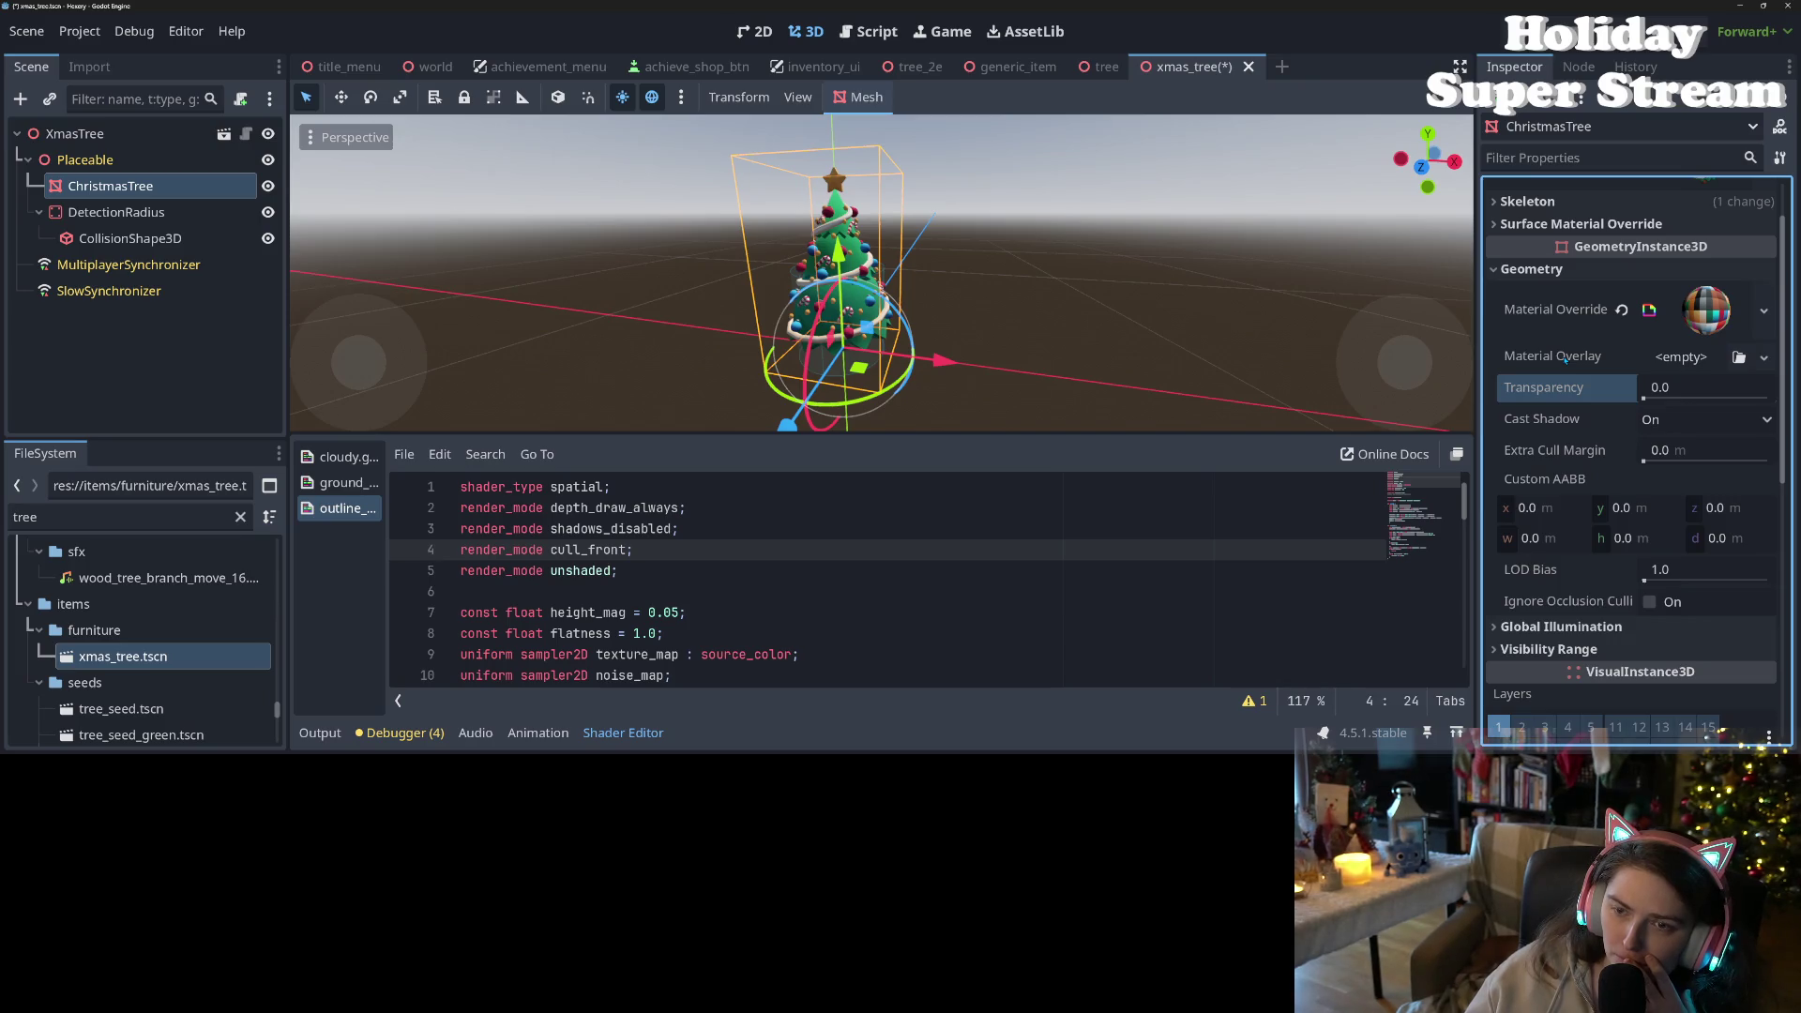
- Save the xmas_tree scene and expand the ChristmasTree's ground_piece material override
key(ctrl+s)
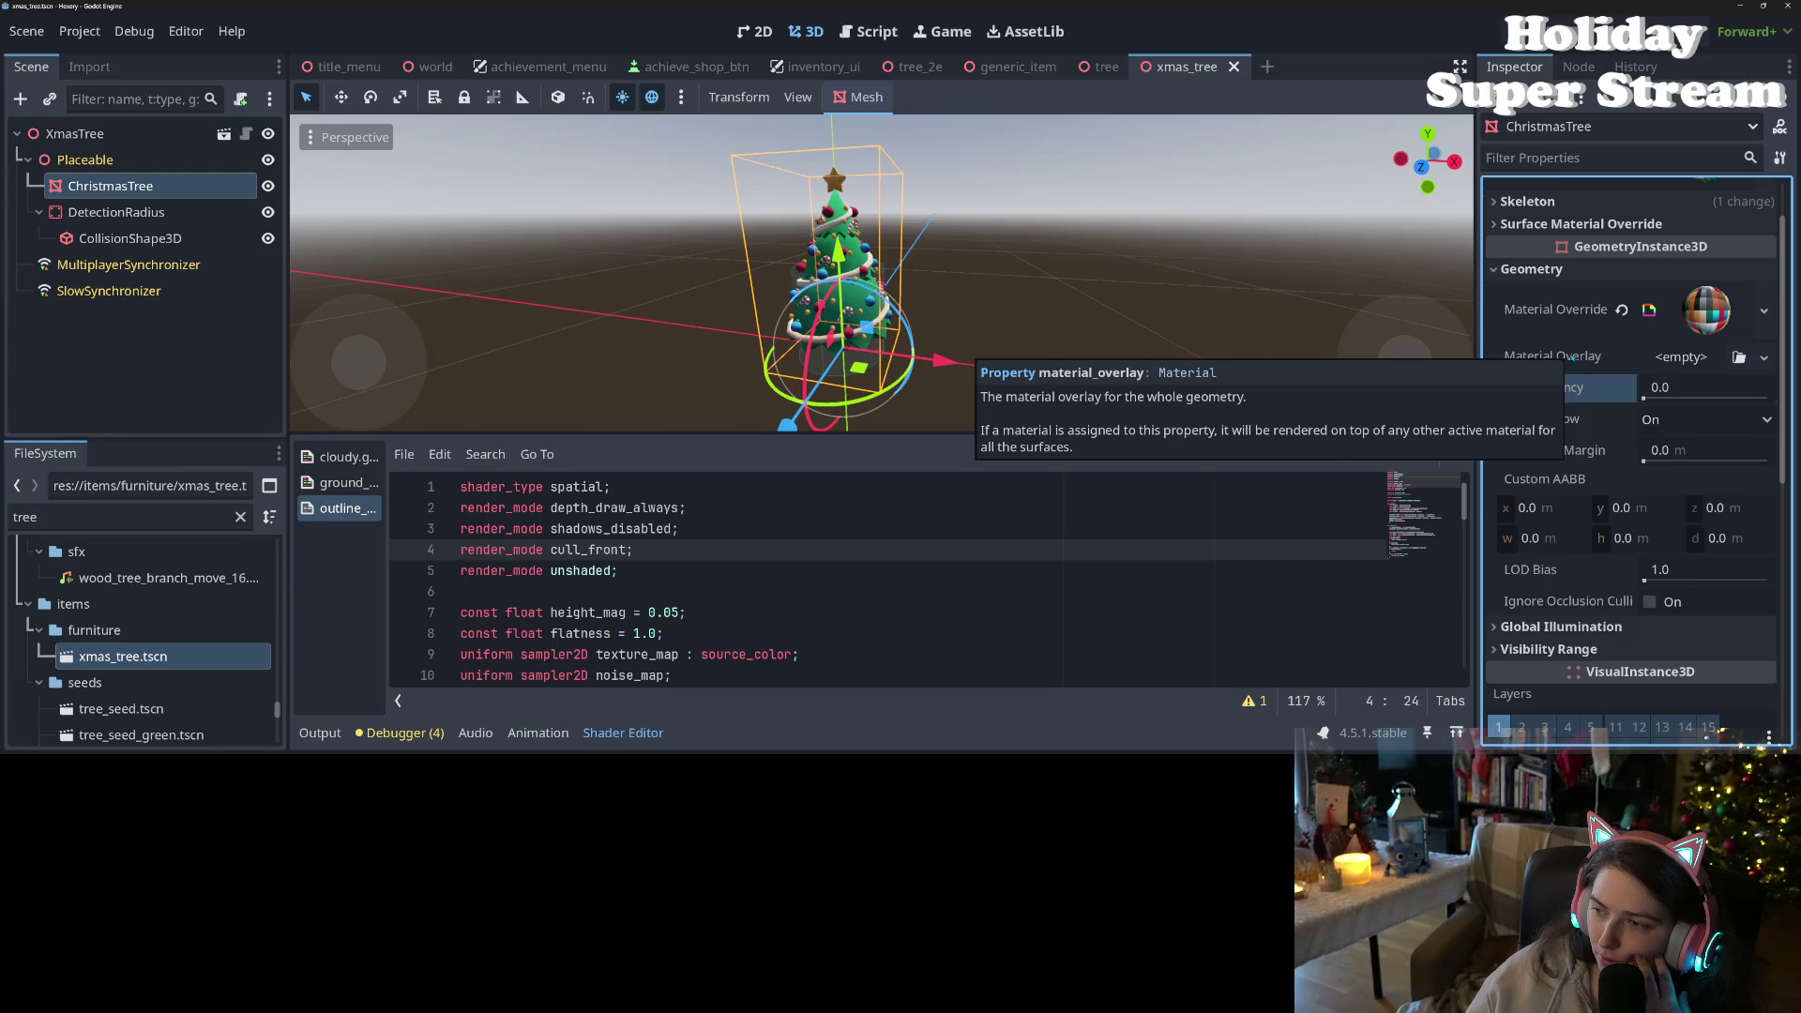
click(1572, 358)
mouse_move(1572, 358)
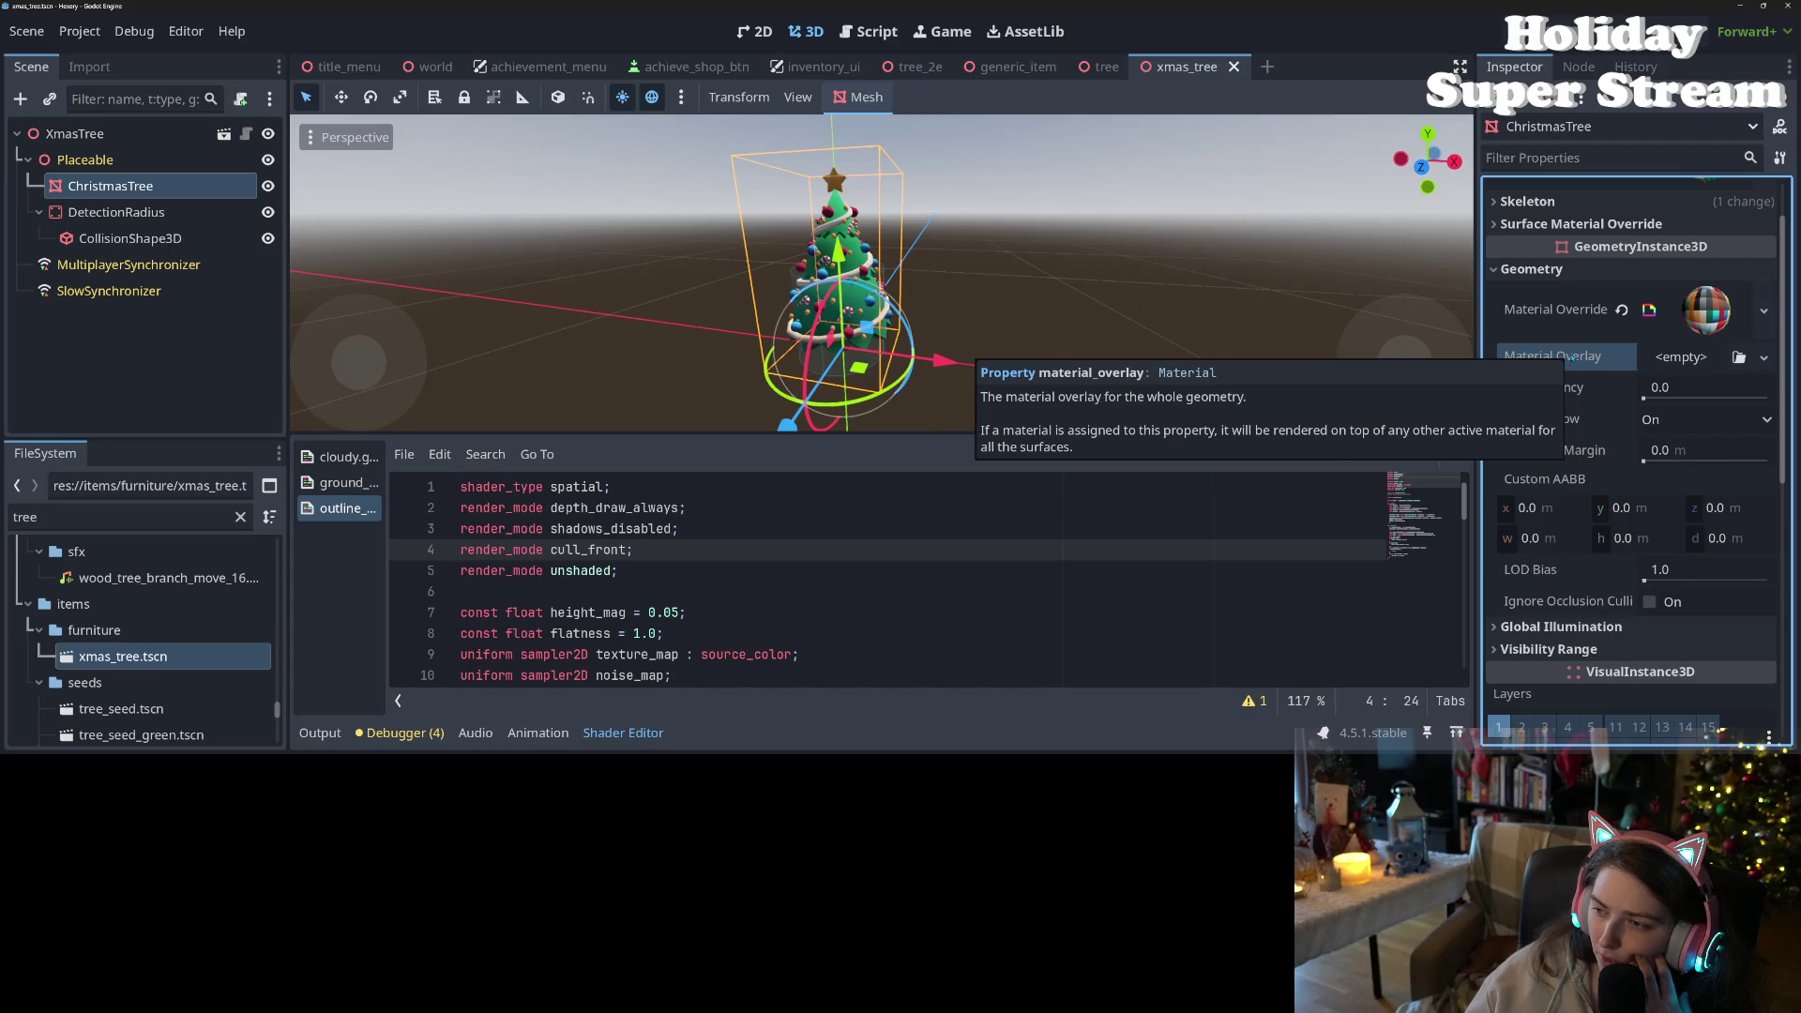
click(1707, 309)
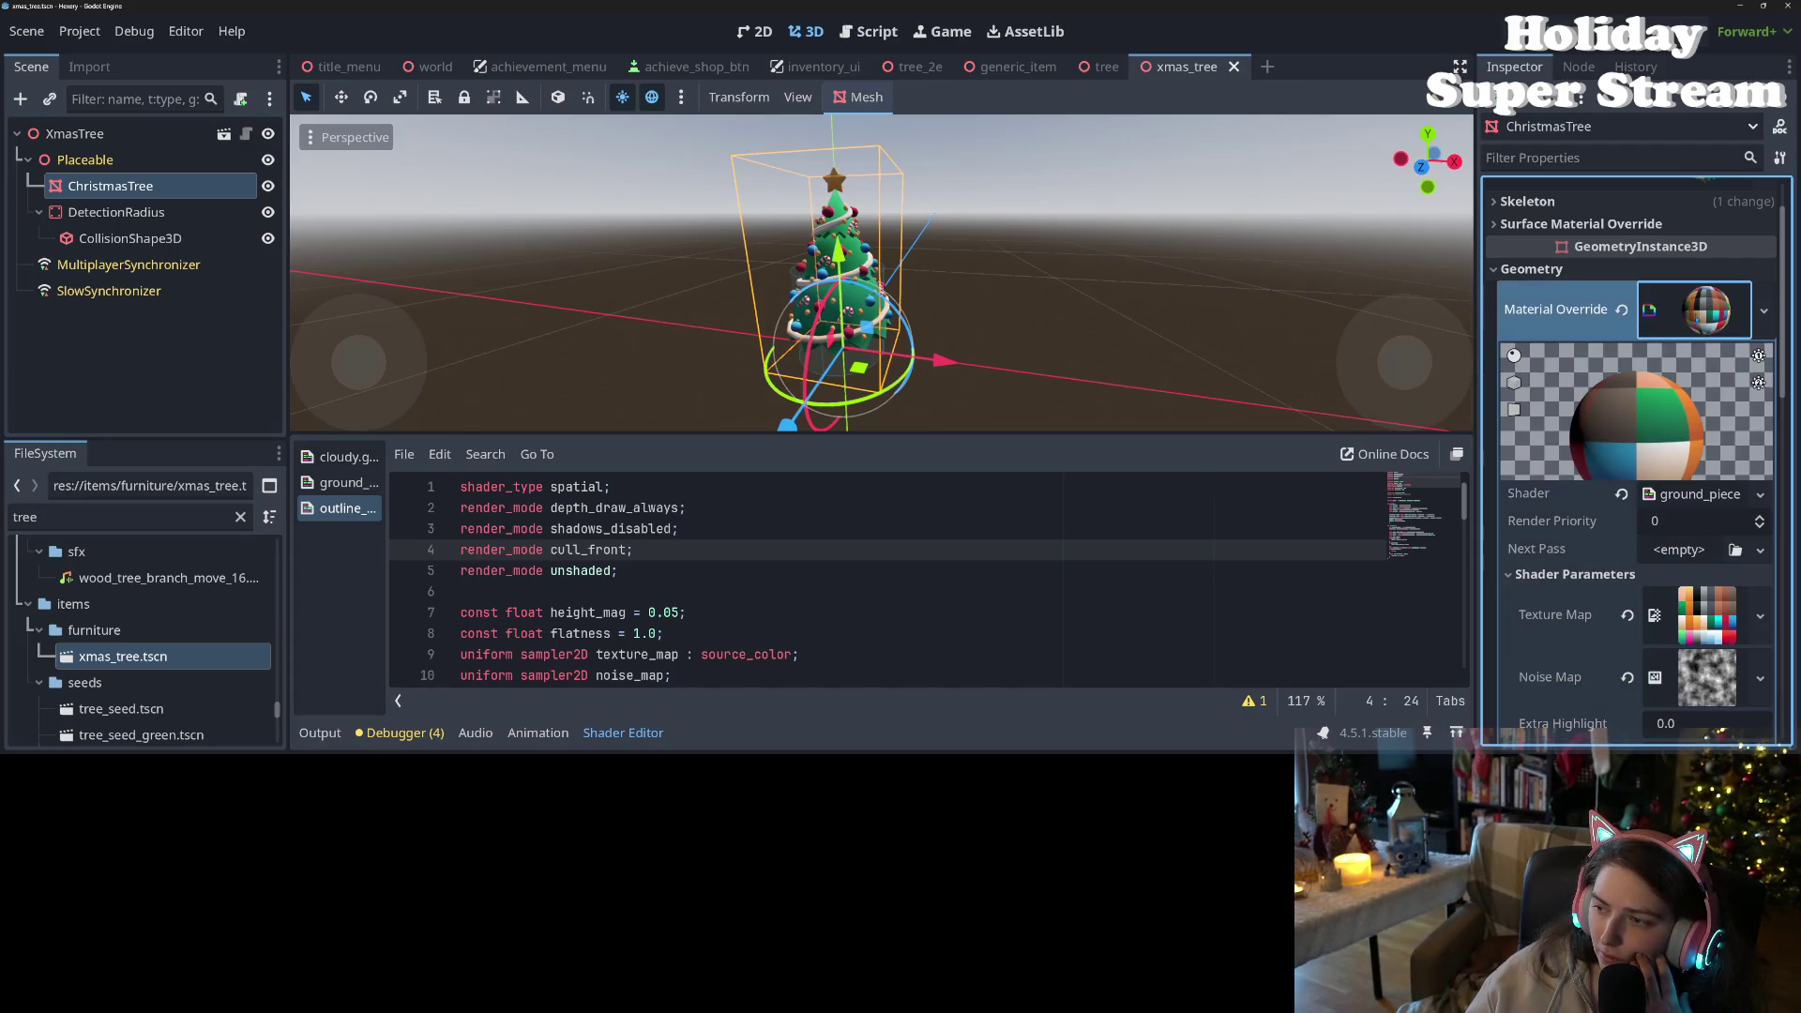
- Glance at the Script view, then return to the 3D scene view
mouse_move(1585, 556)
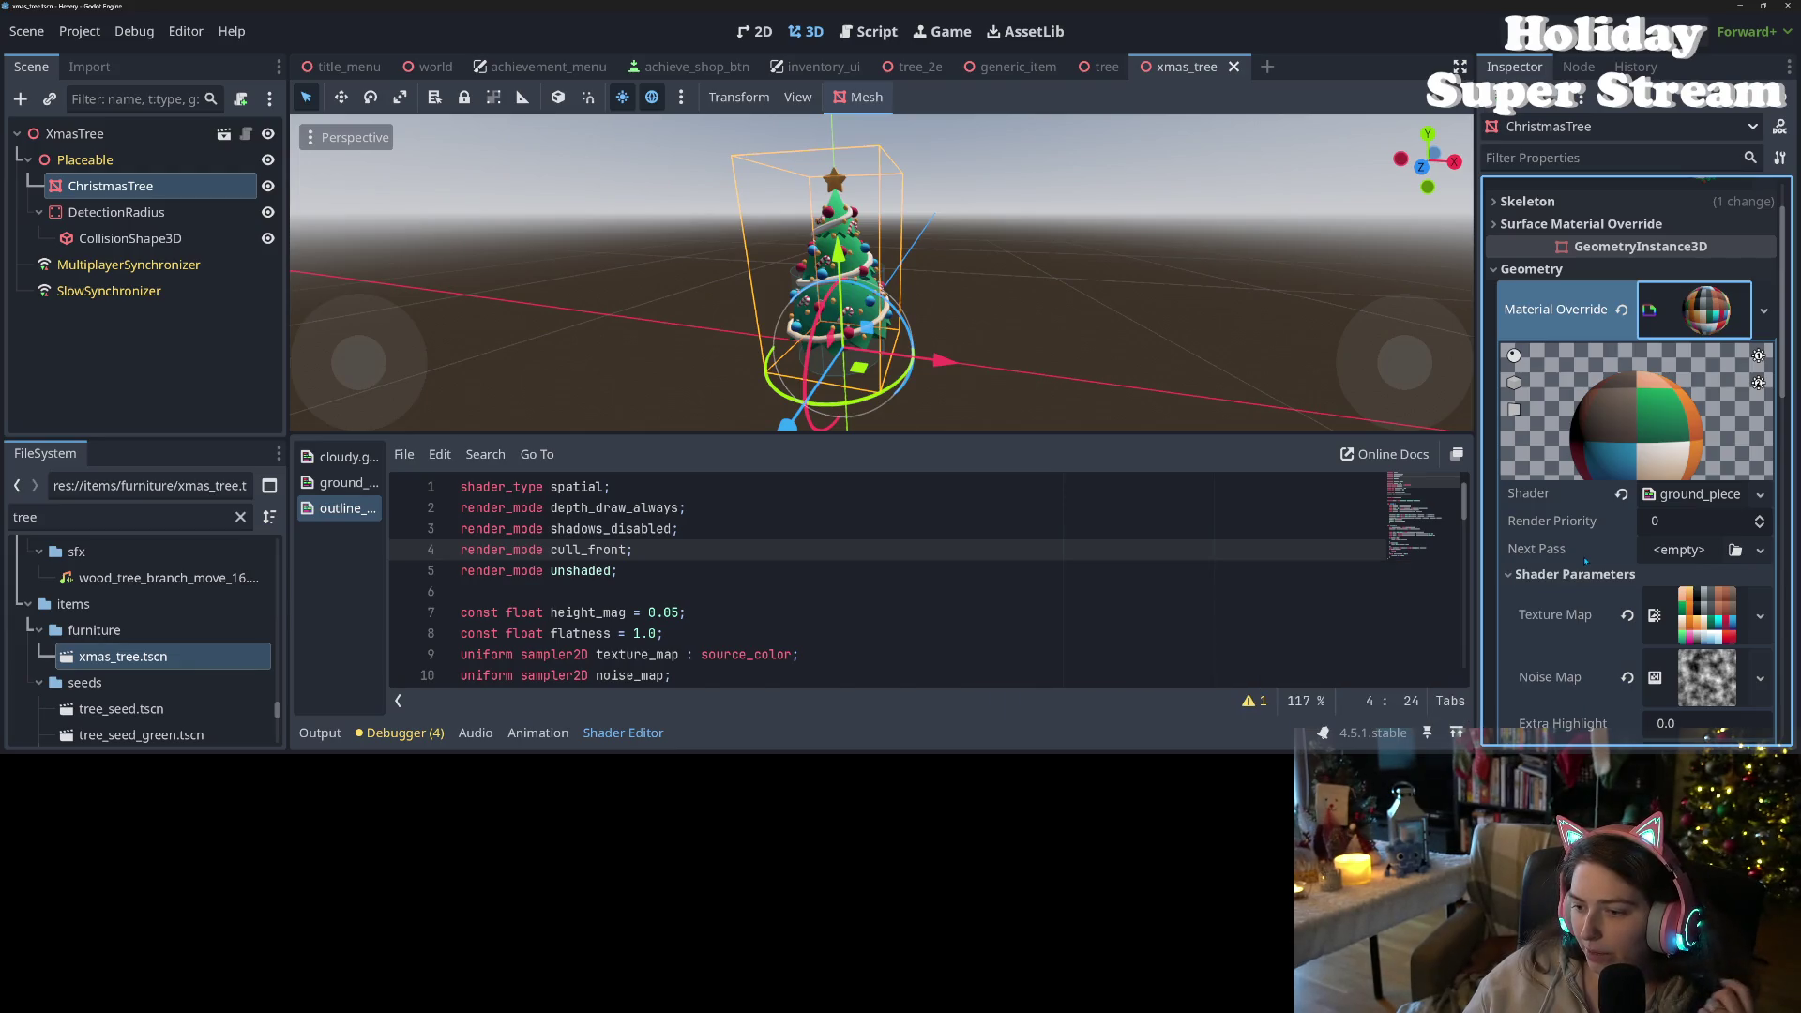
scroll(1586, 561, down, 5)
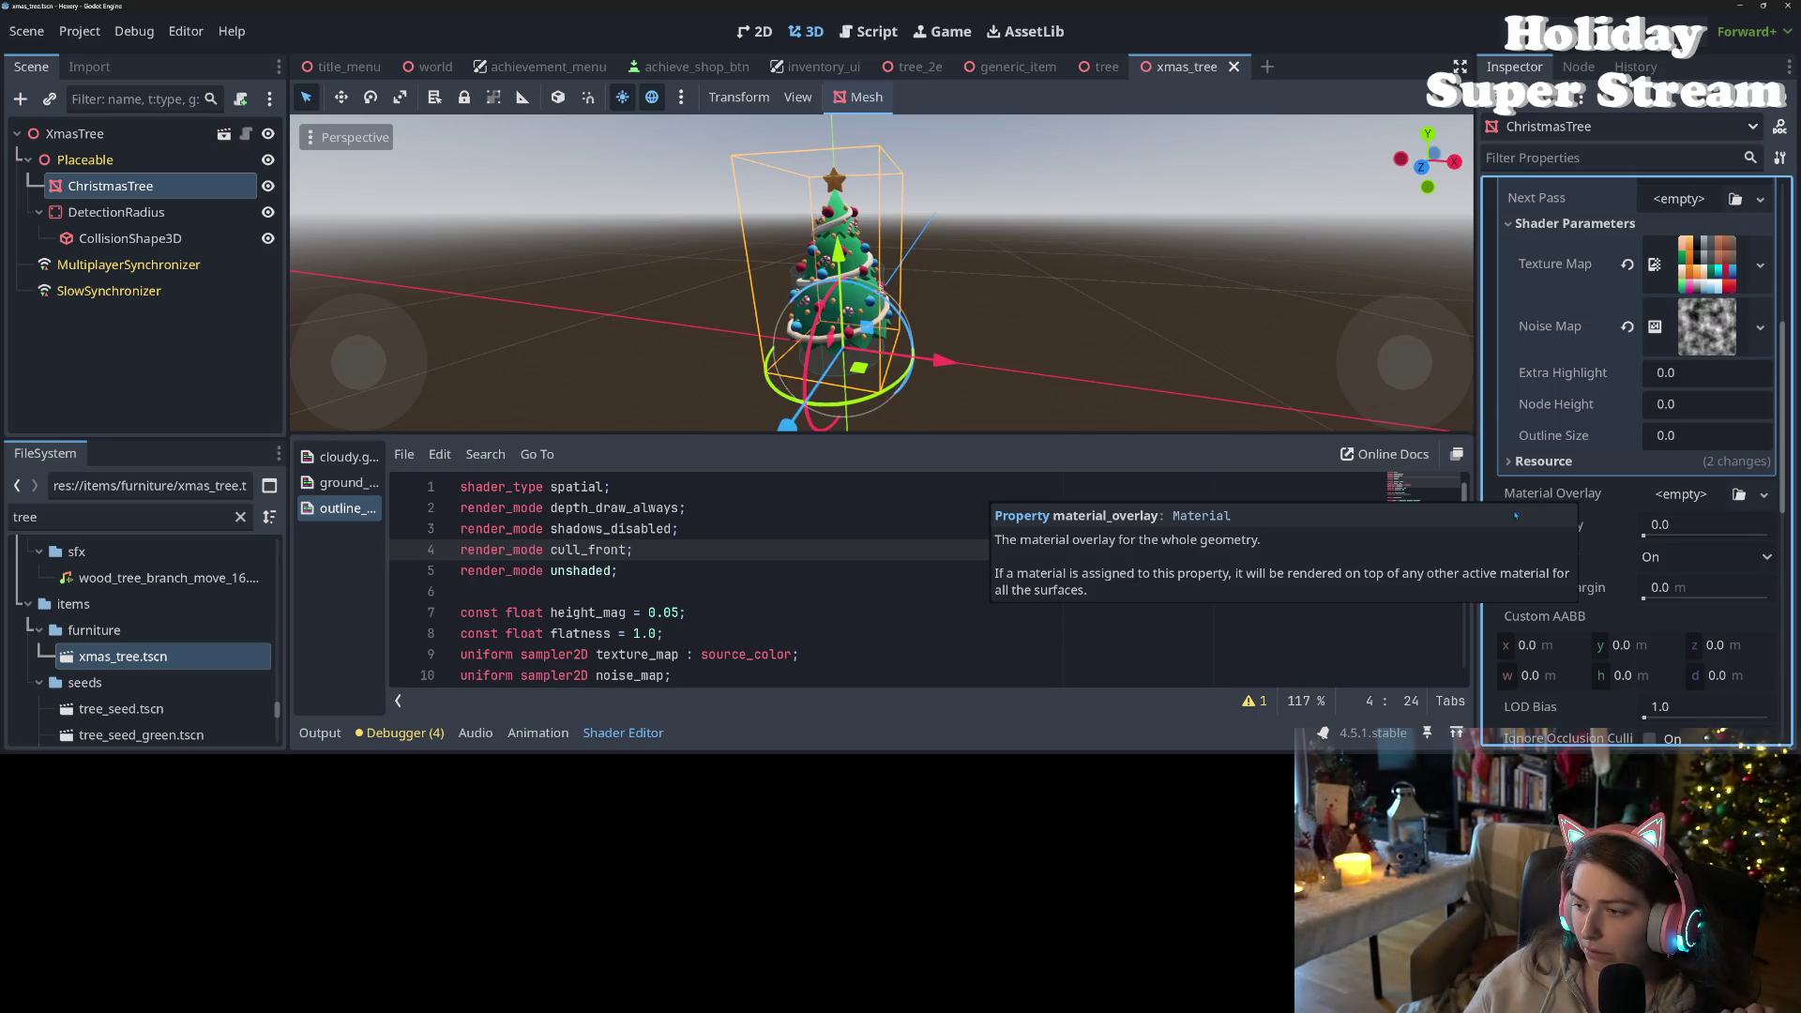
click(868, 31)
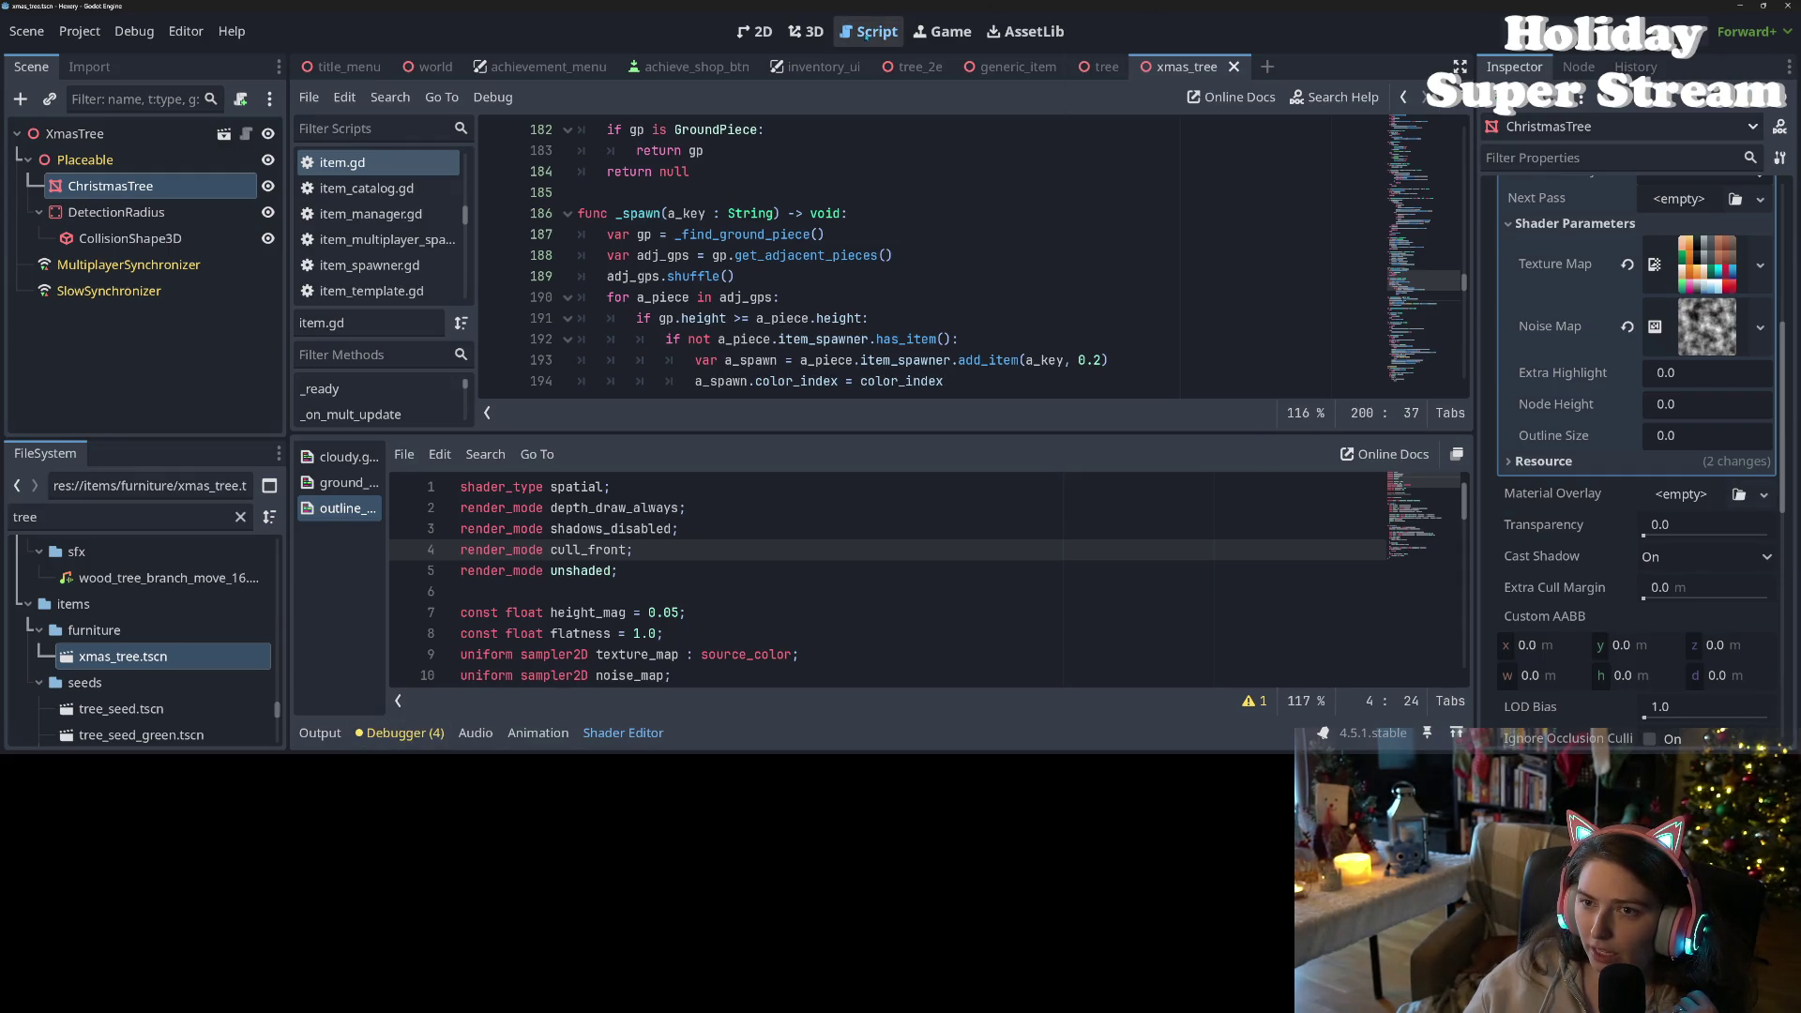
click(805, 31)
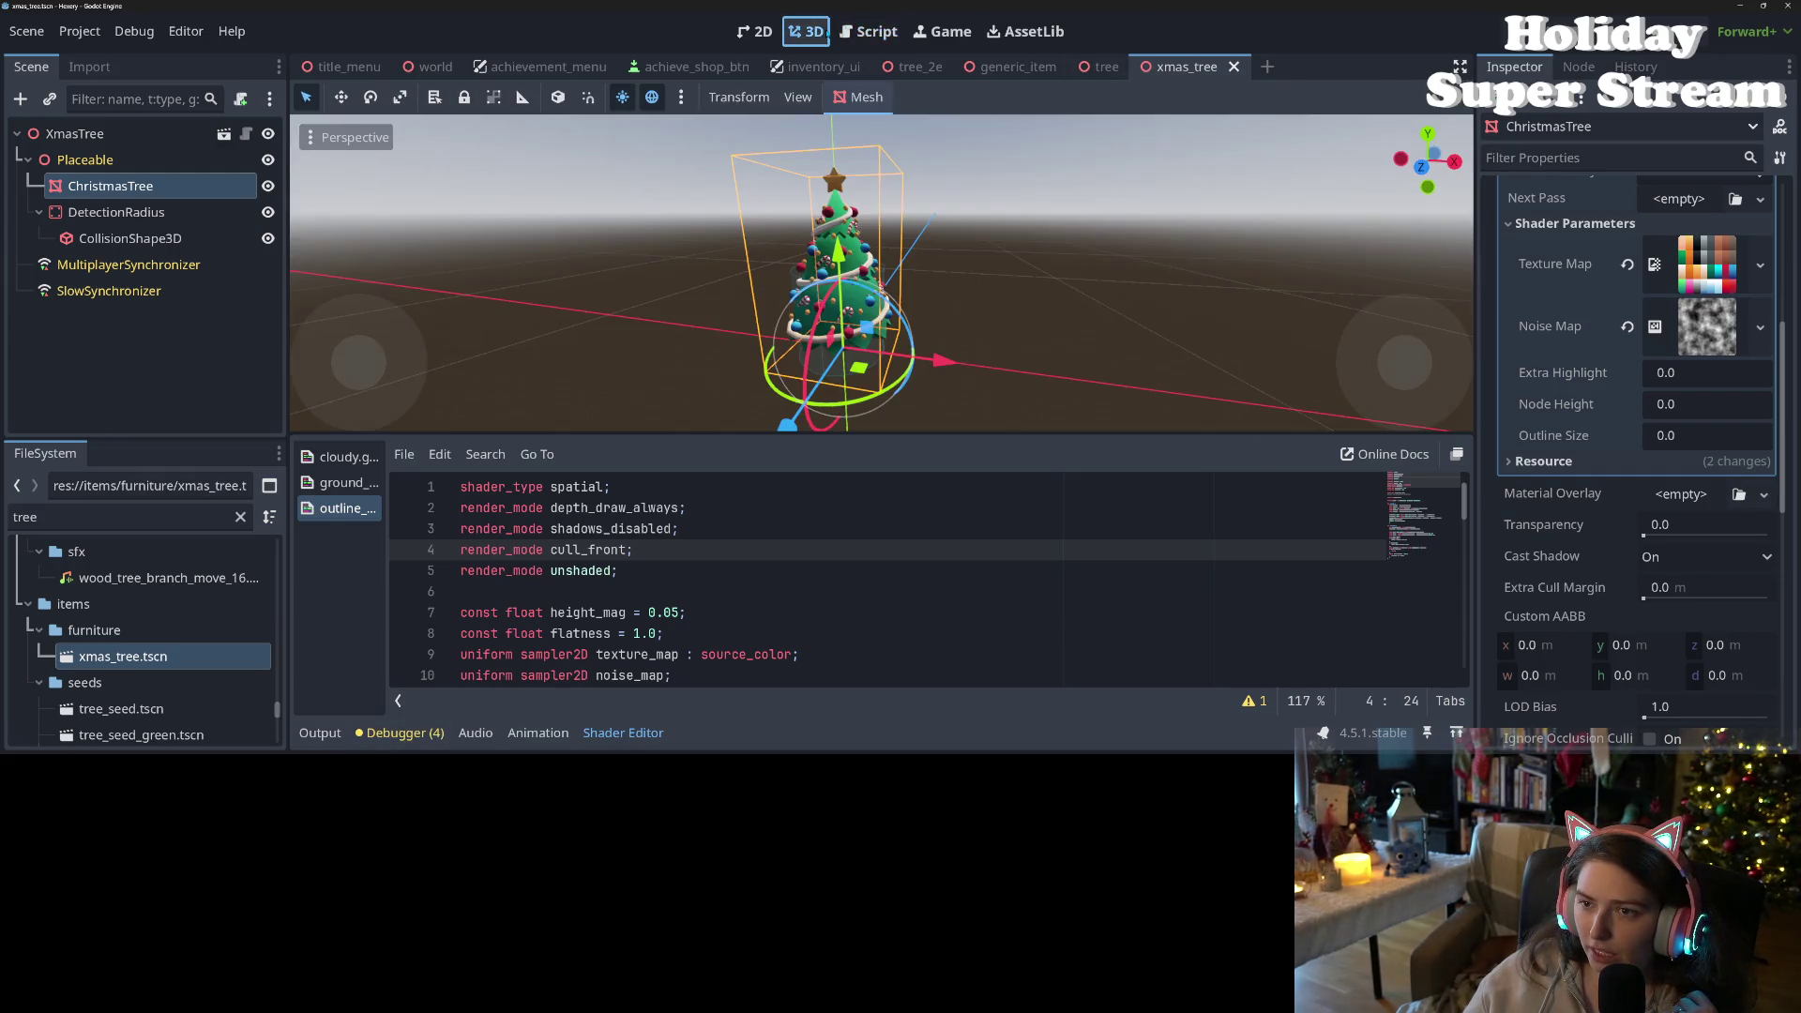
- Copy XmasTree's Placeable Highlight Material value and select the ChristmasTree node
click(168, 134)
right_click(1547, 502)
scroll(1549, 544, down, 5)
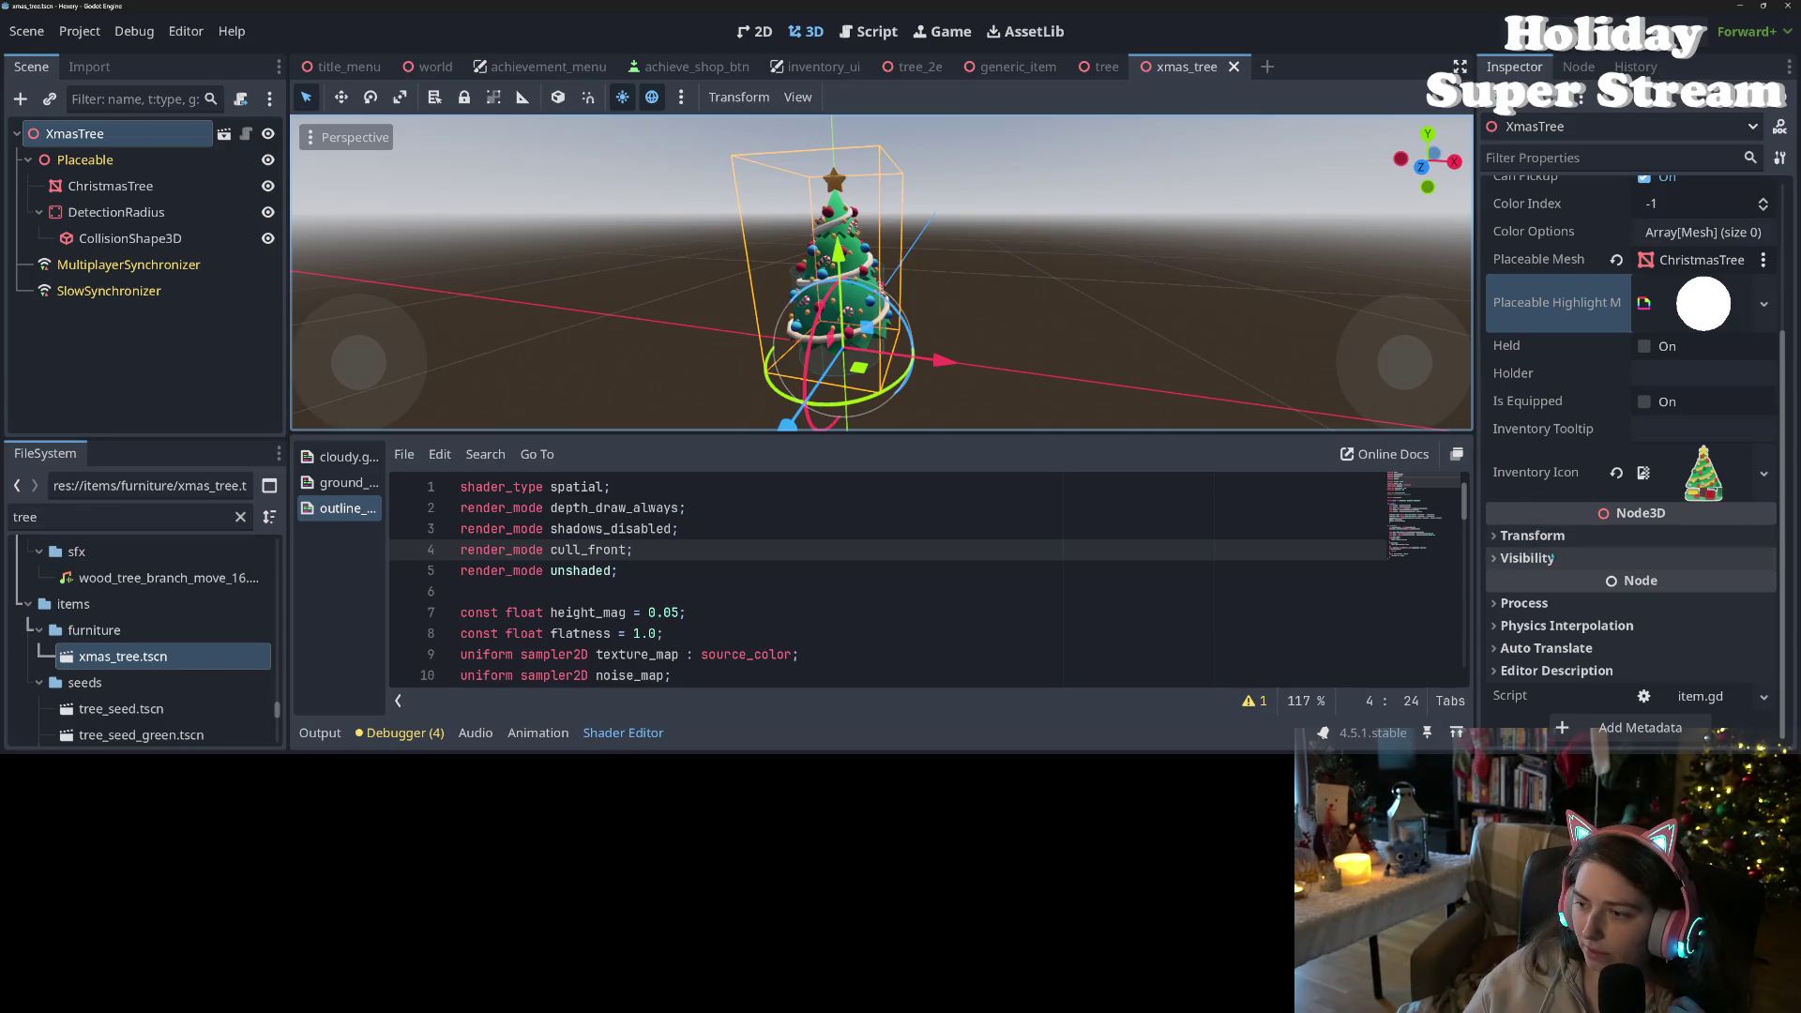
click(110, 185)
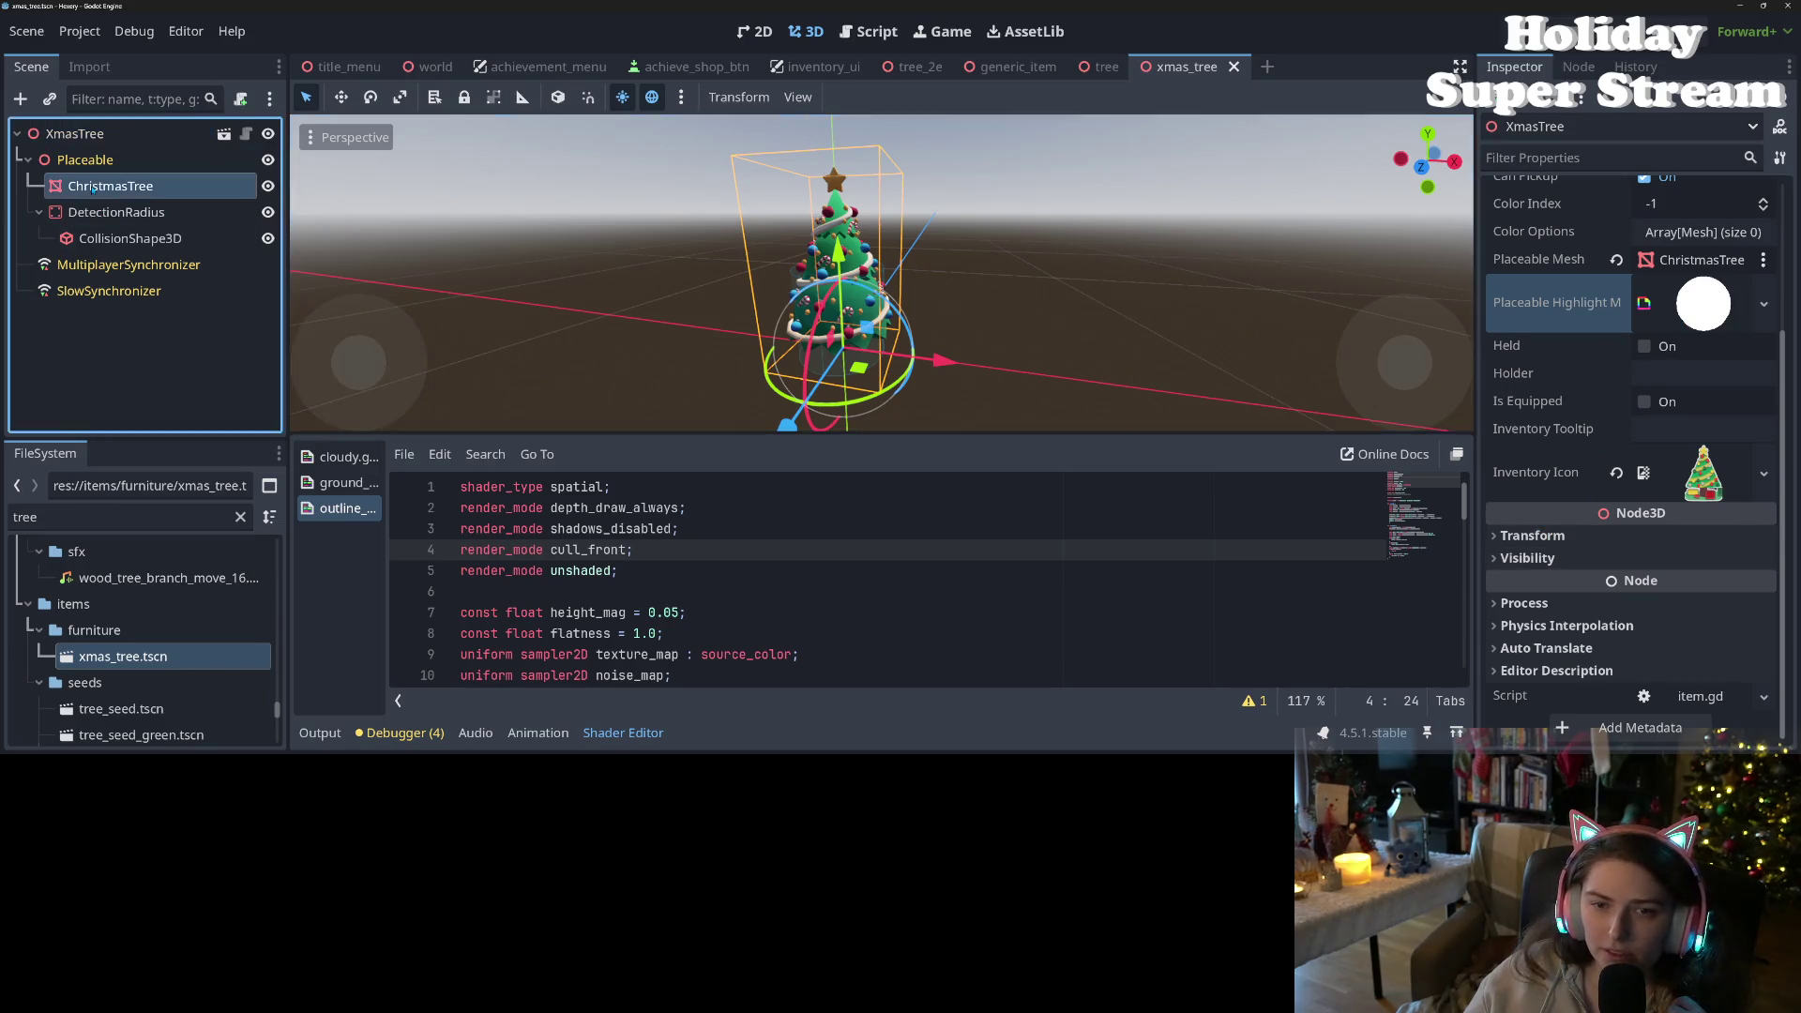
right_click(1575, 493)
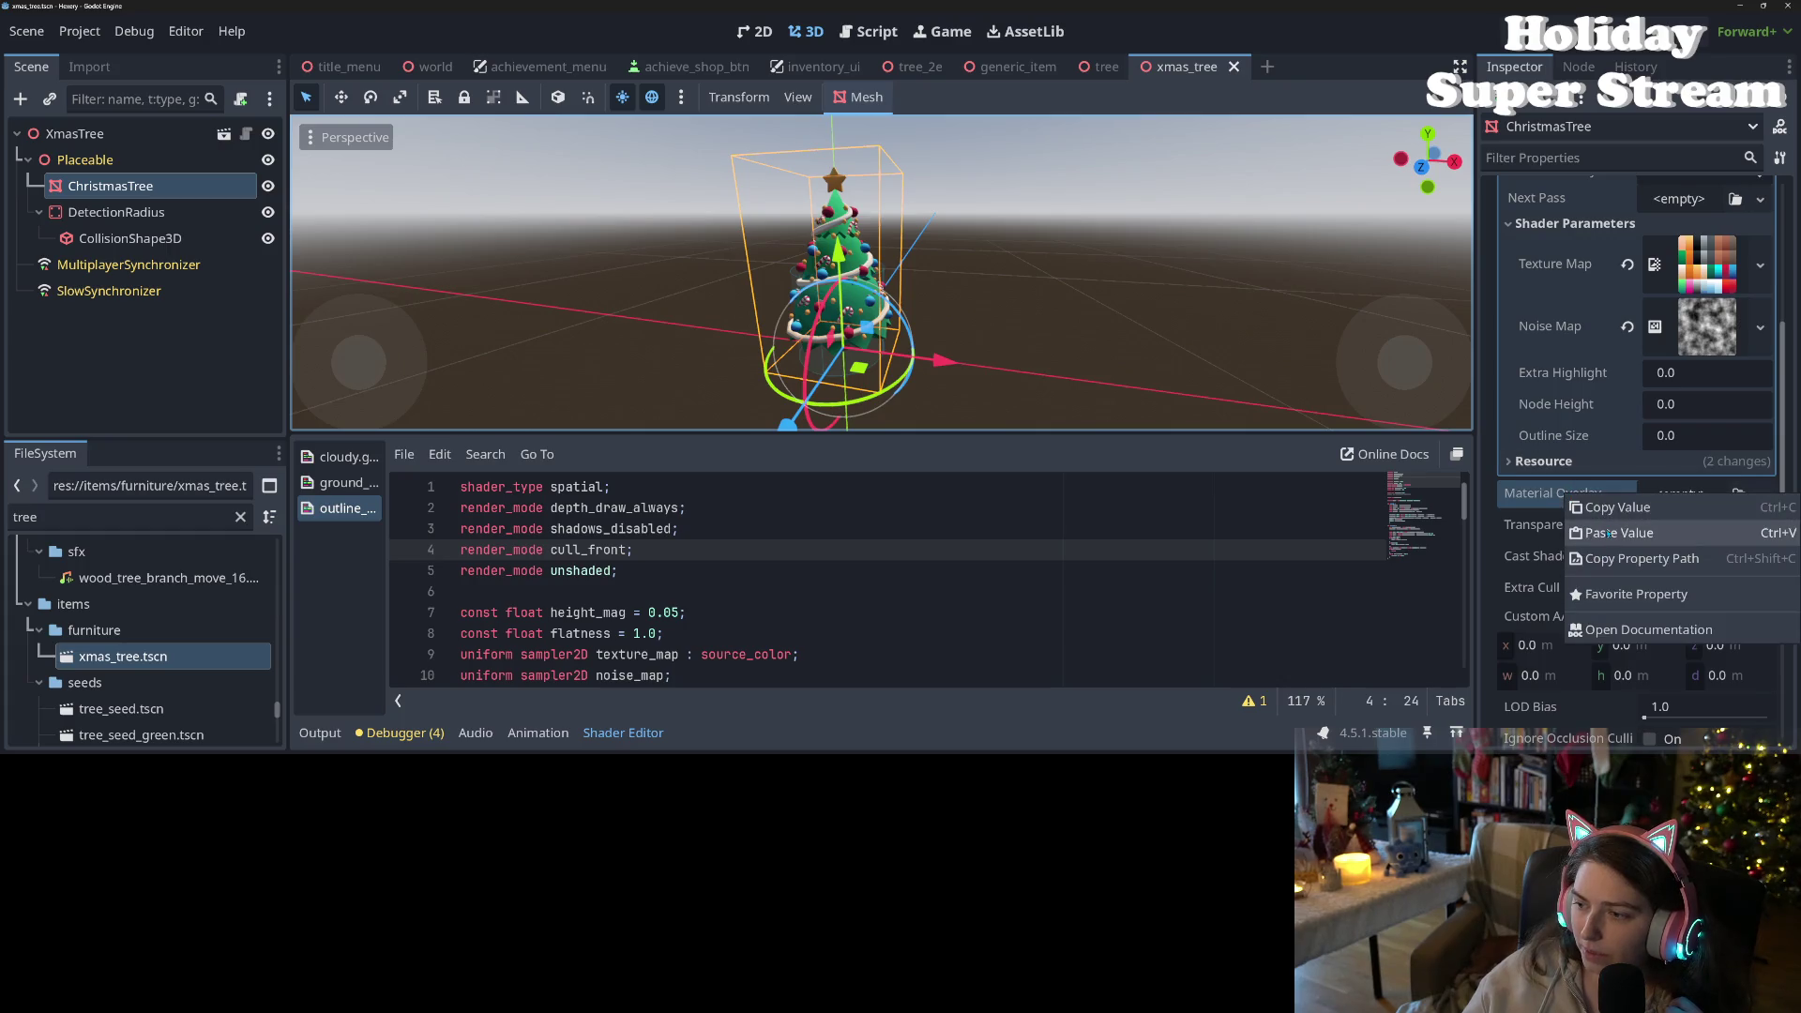
click(1604, 526)
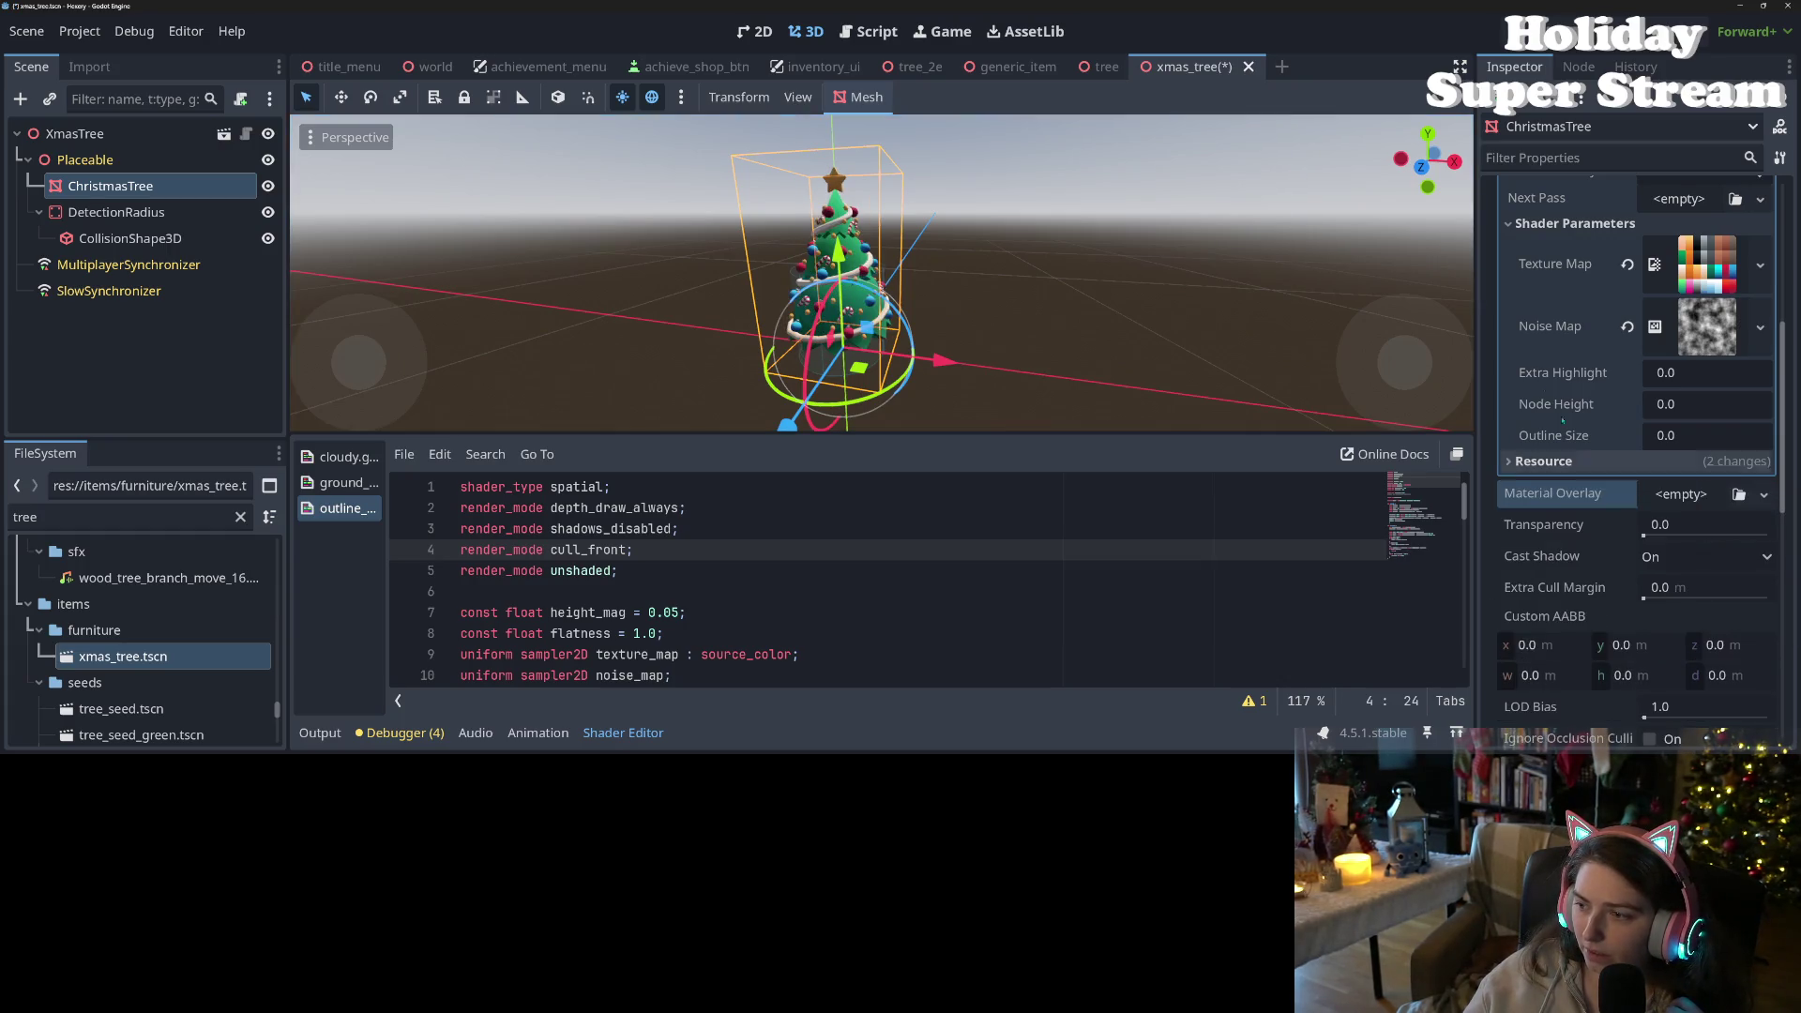
scroll(1544, 395, up, 4)
right_click(1578, 543)
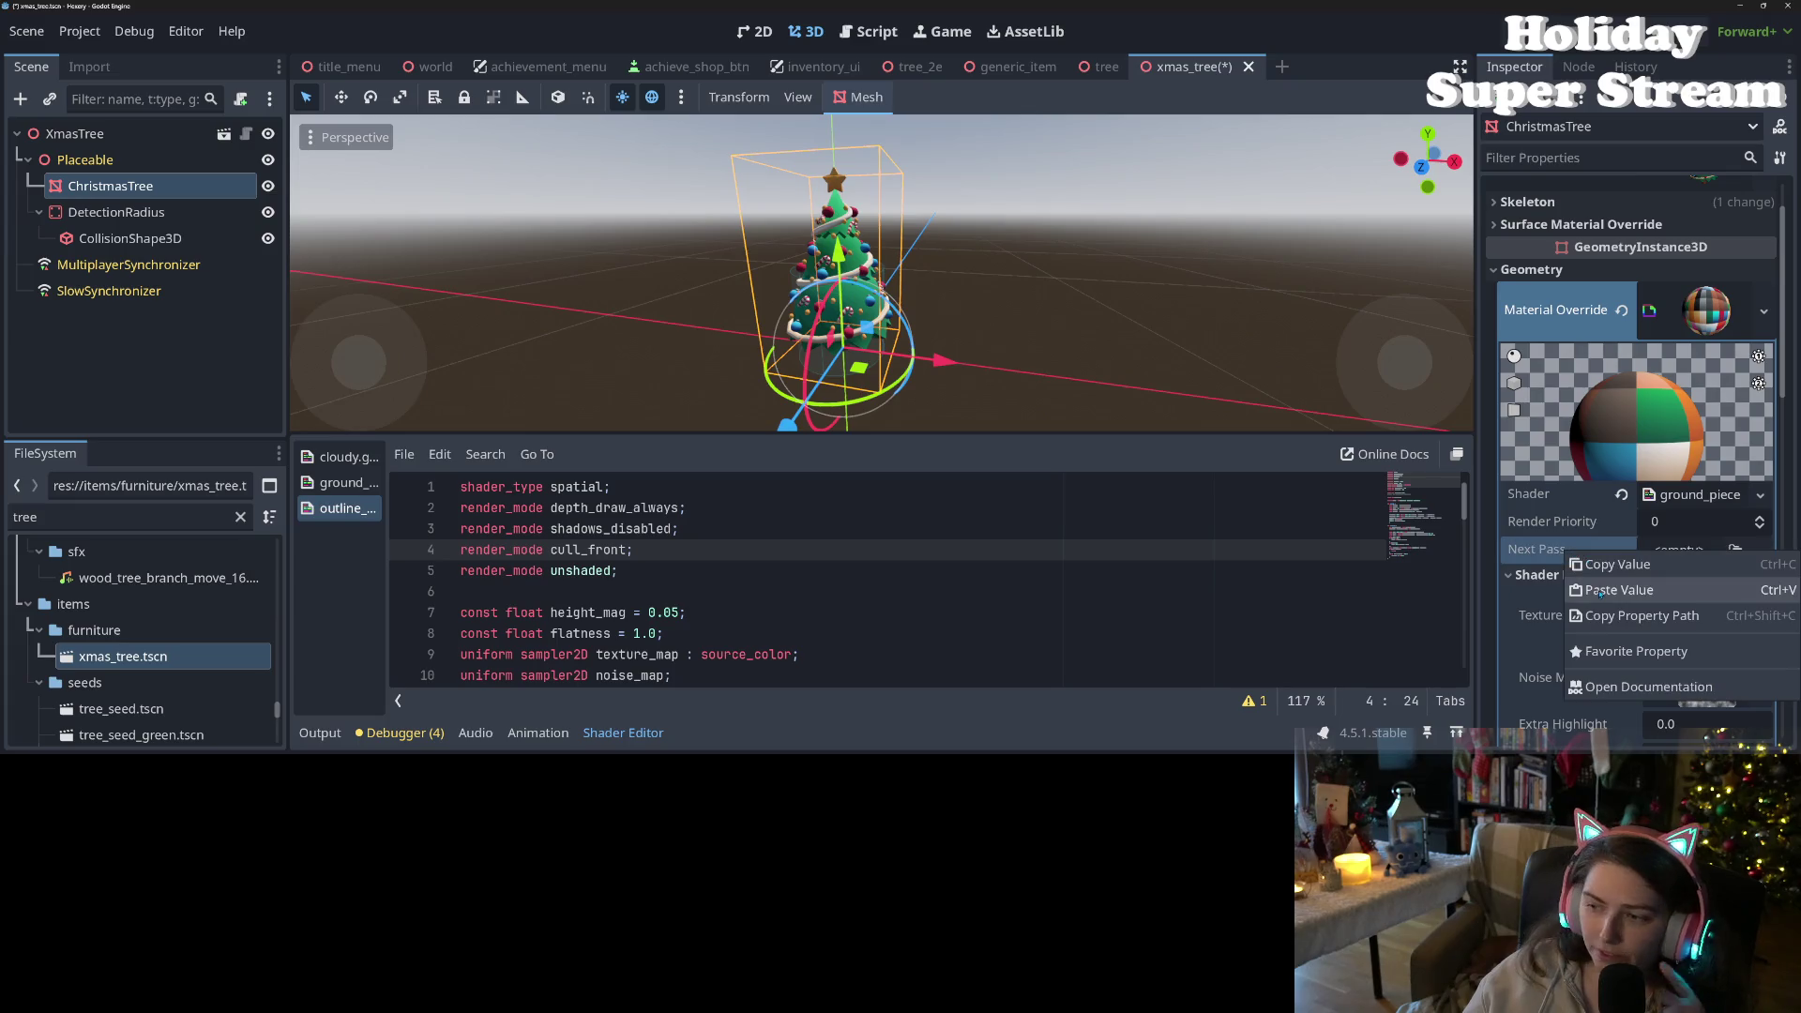
click(1600, 589)
click(1665, 583)
scroll(1660, 572, down, 4)
scroll(1631, 526, up, 3)
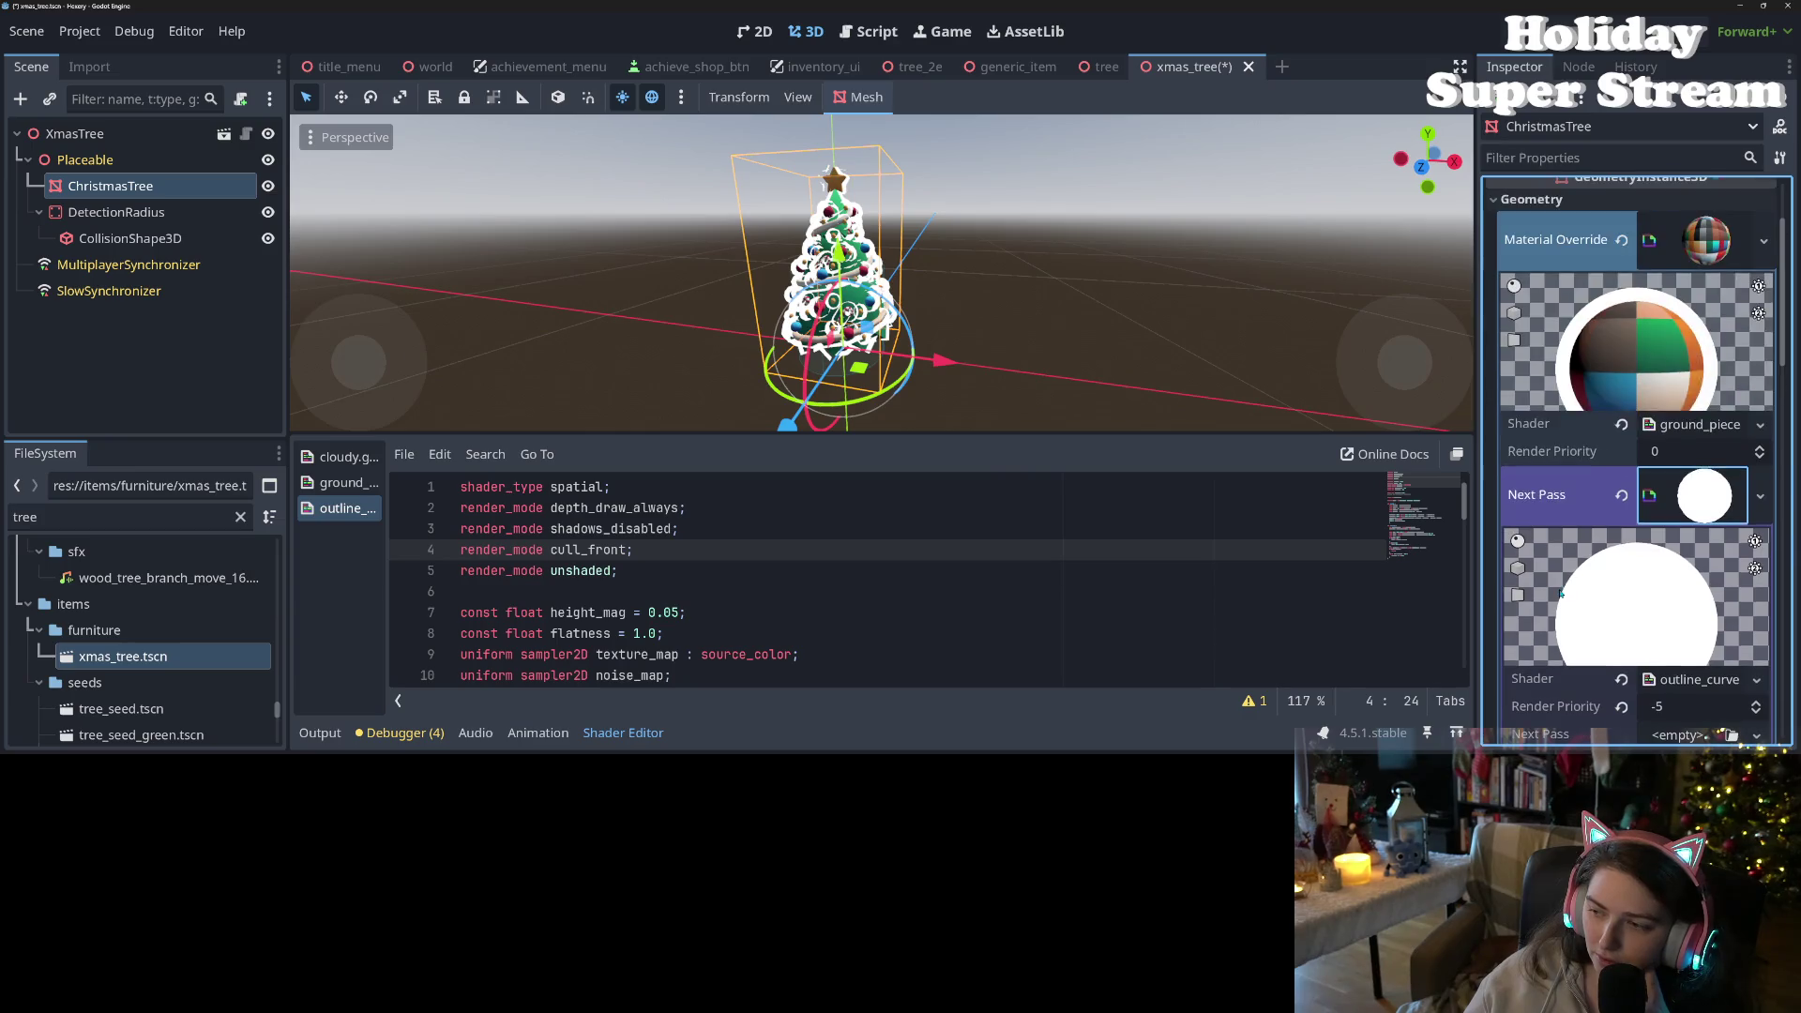
click(1621, 494)
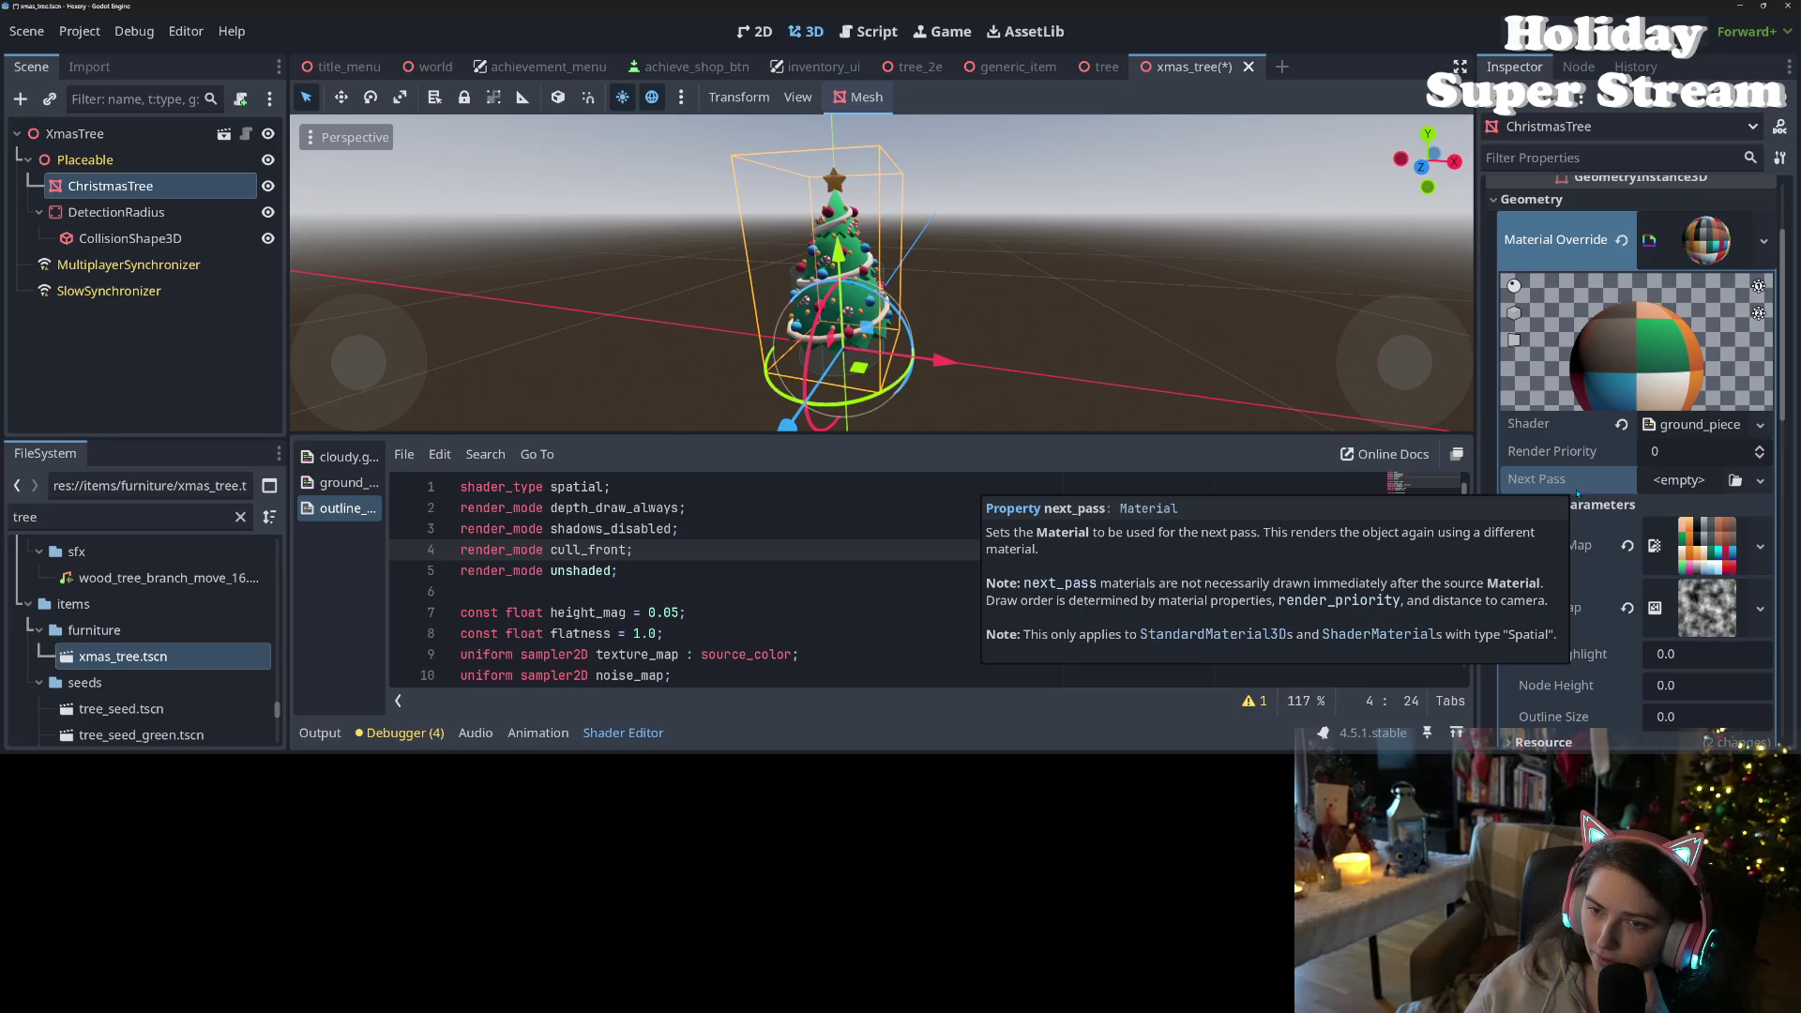
scroll(882, 272, up, 3)
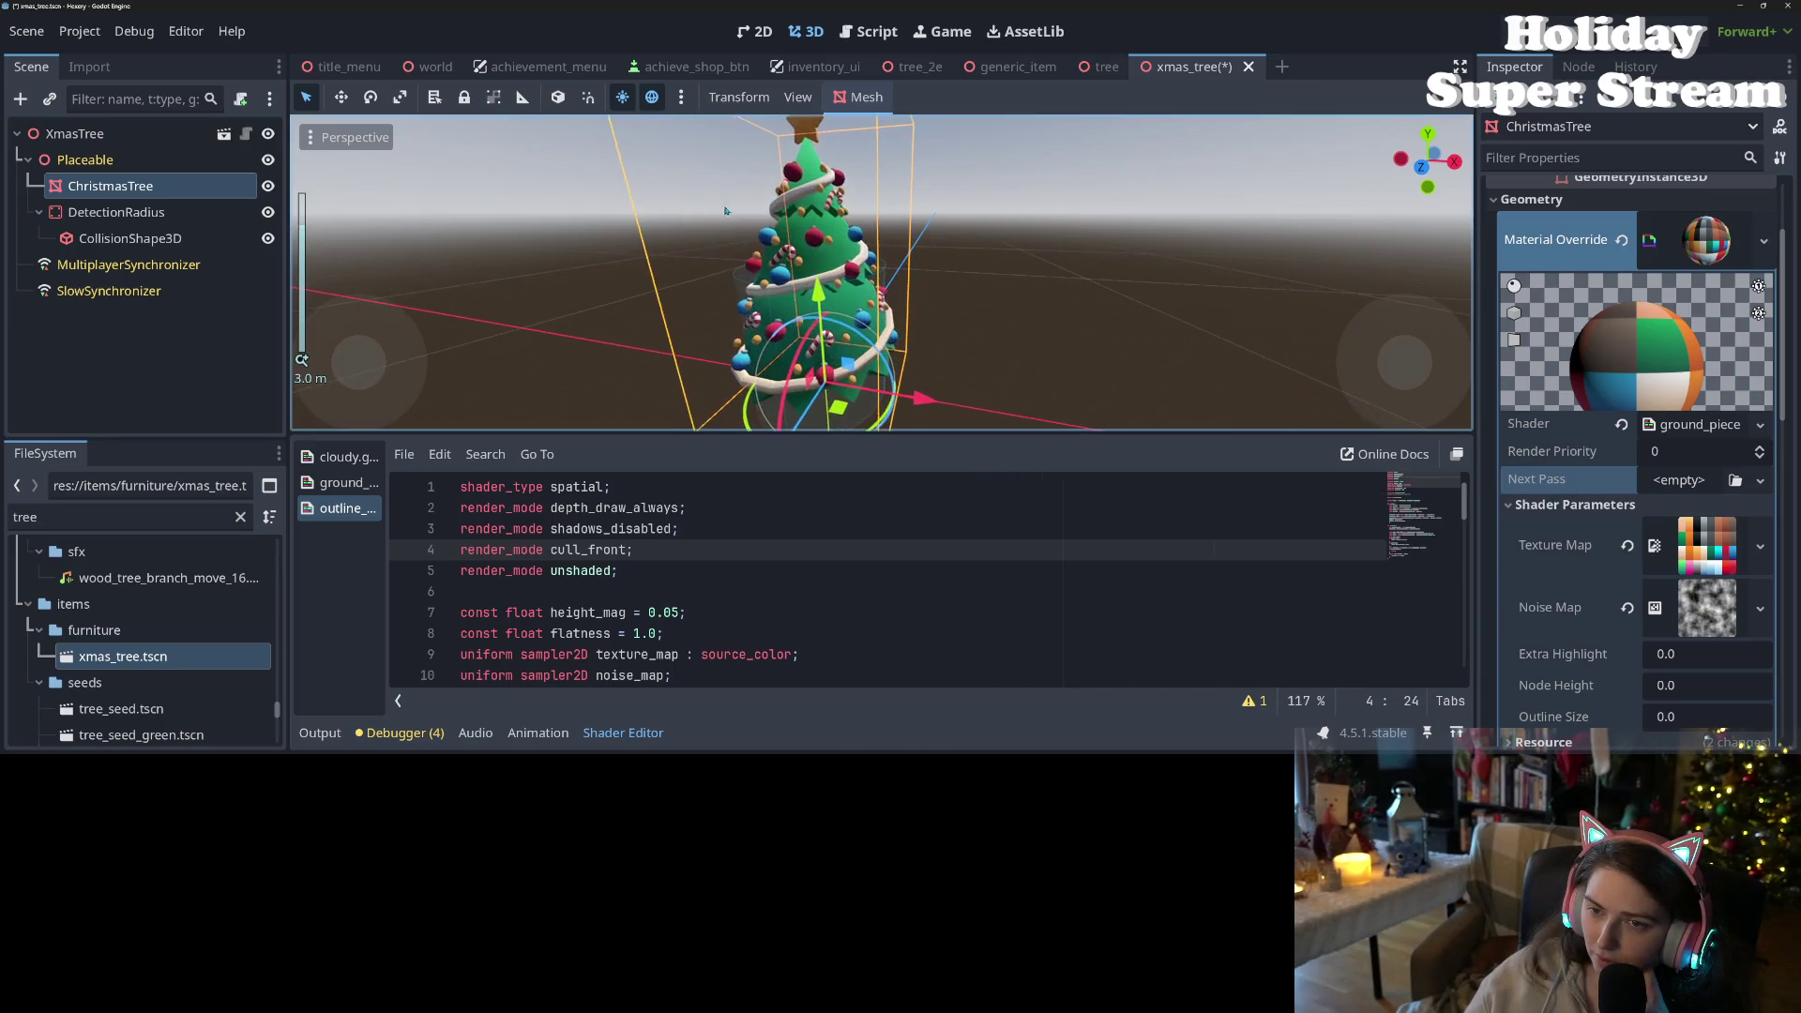
scroll(823, 345, down, 2)
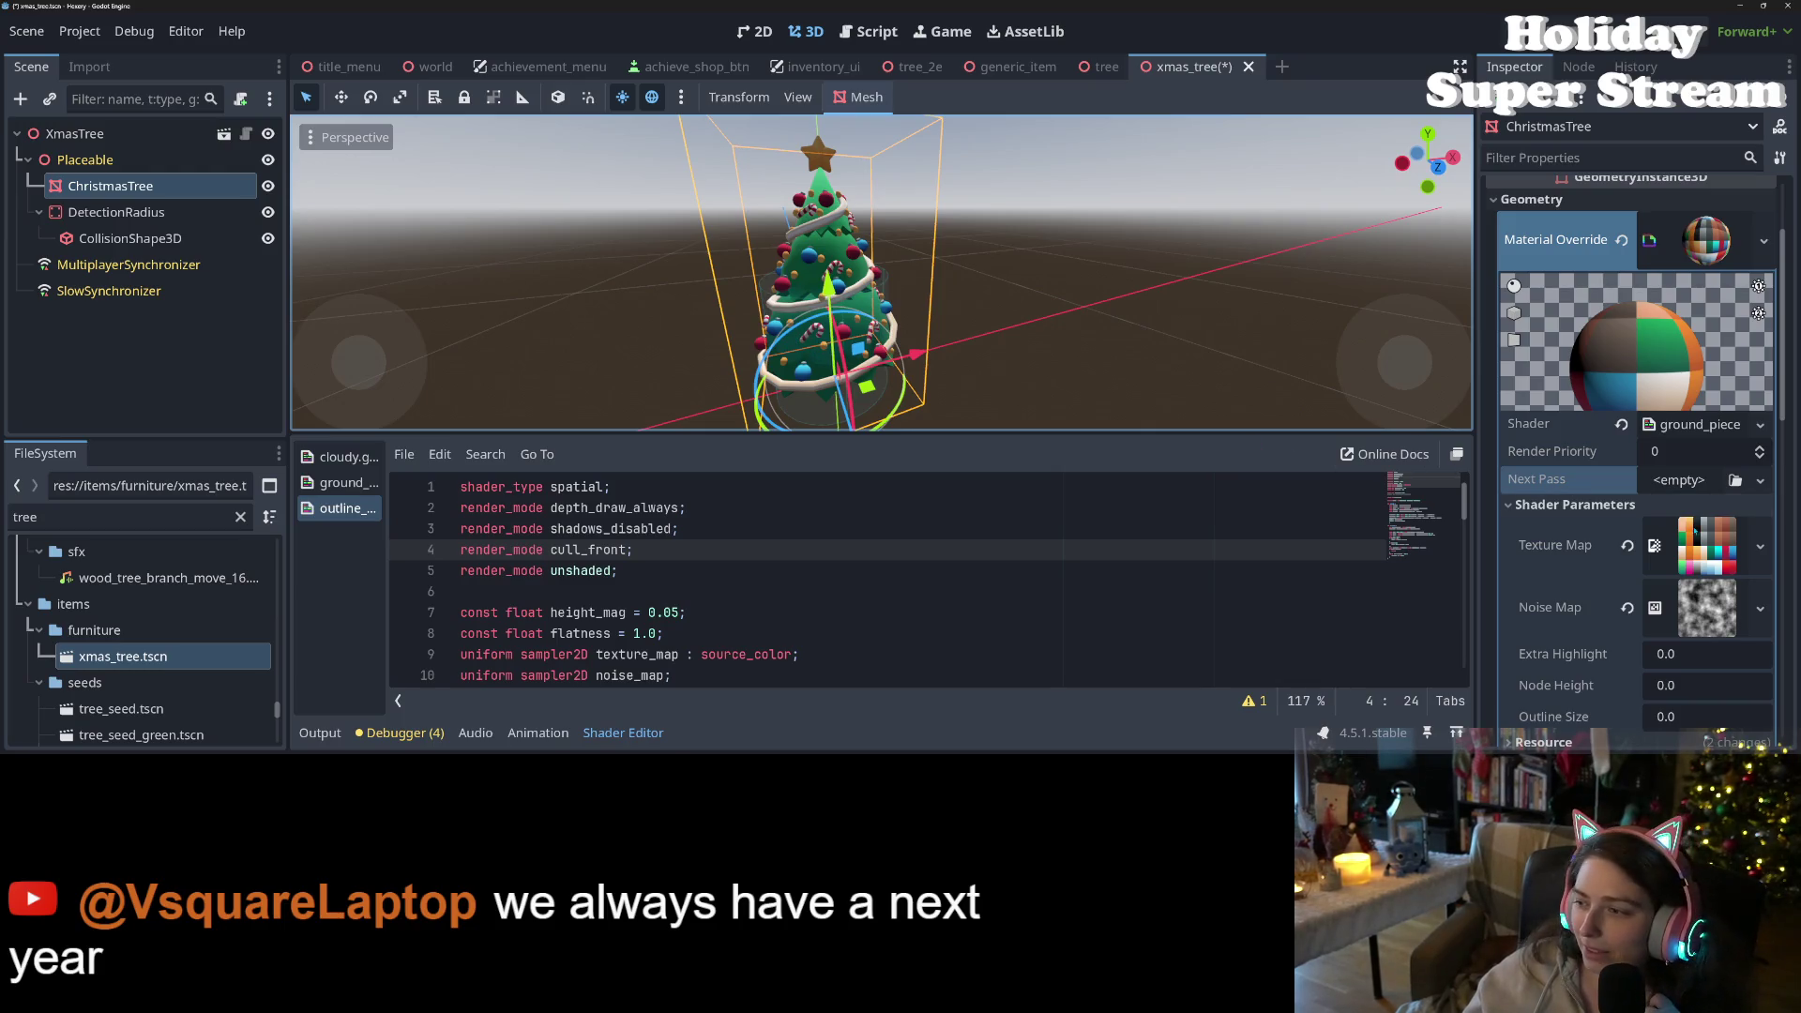
scroll(1632, 525, down, 5)
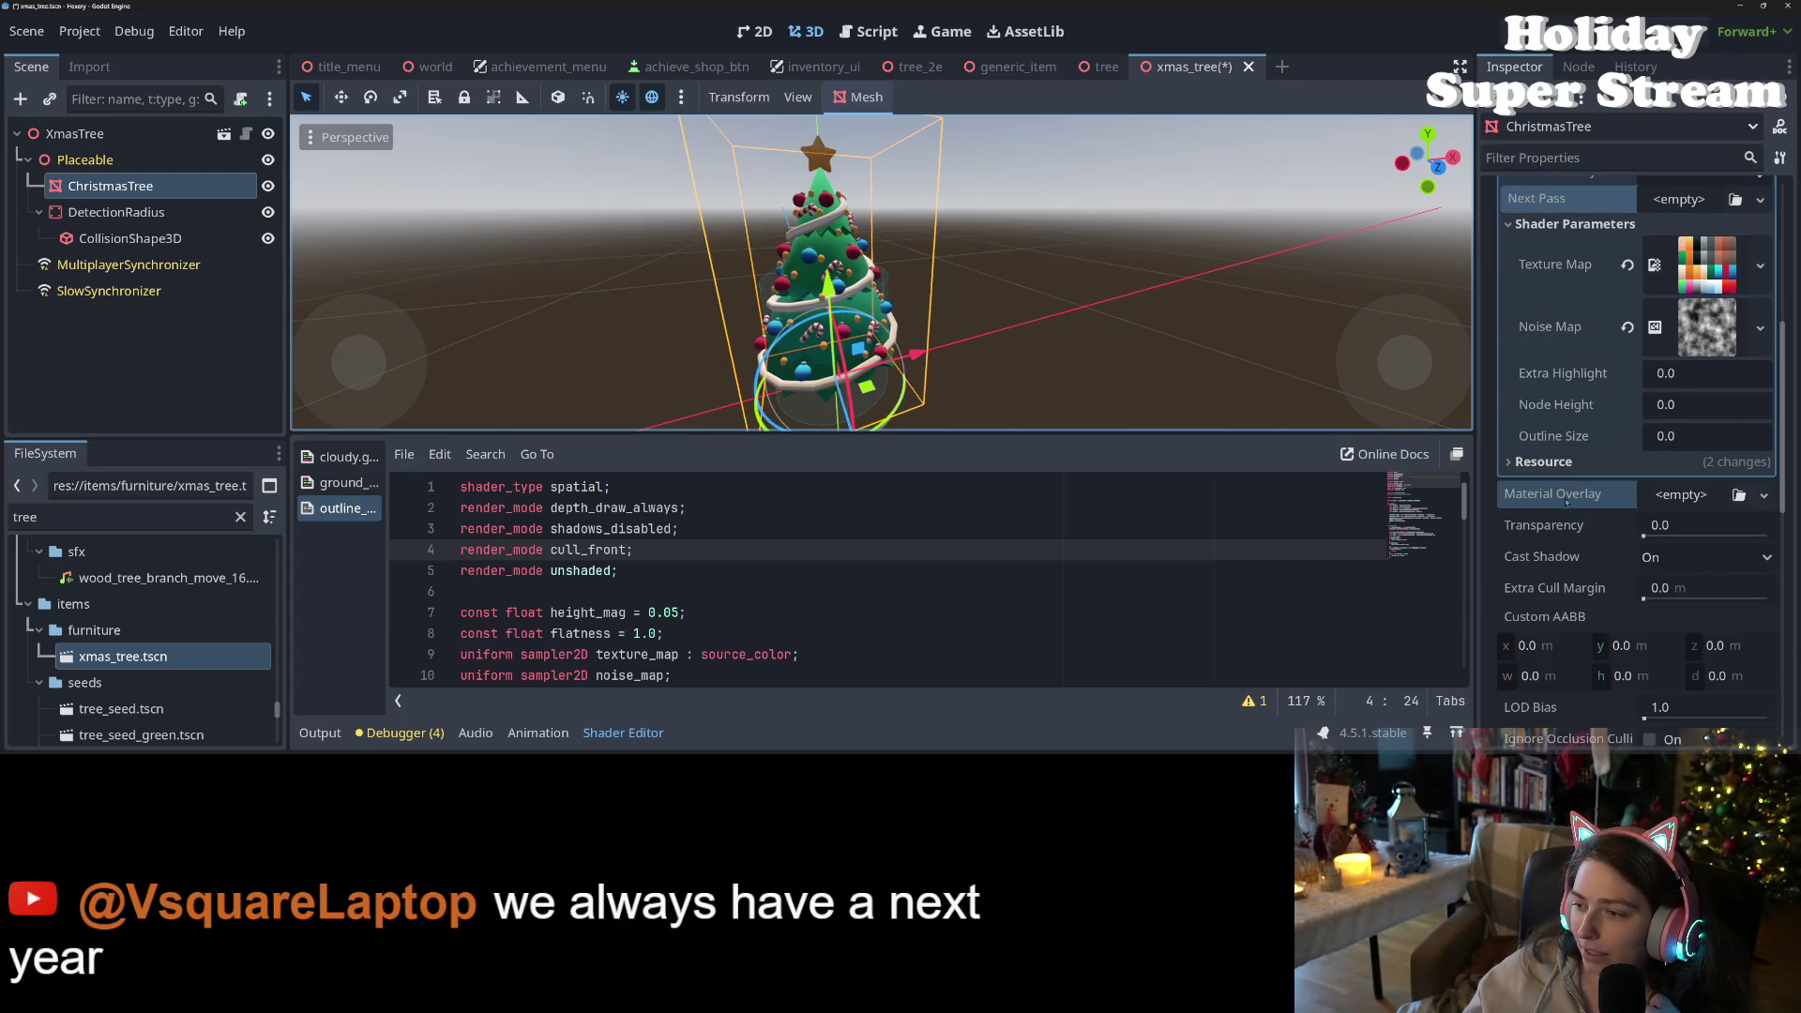
- Paste the white highlight material into ChristmasTree's Material Overlay and orbit to inspect the outline
right_click(1567, 505)
click(1667, 533)
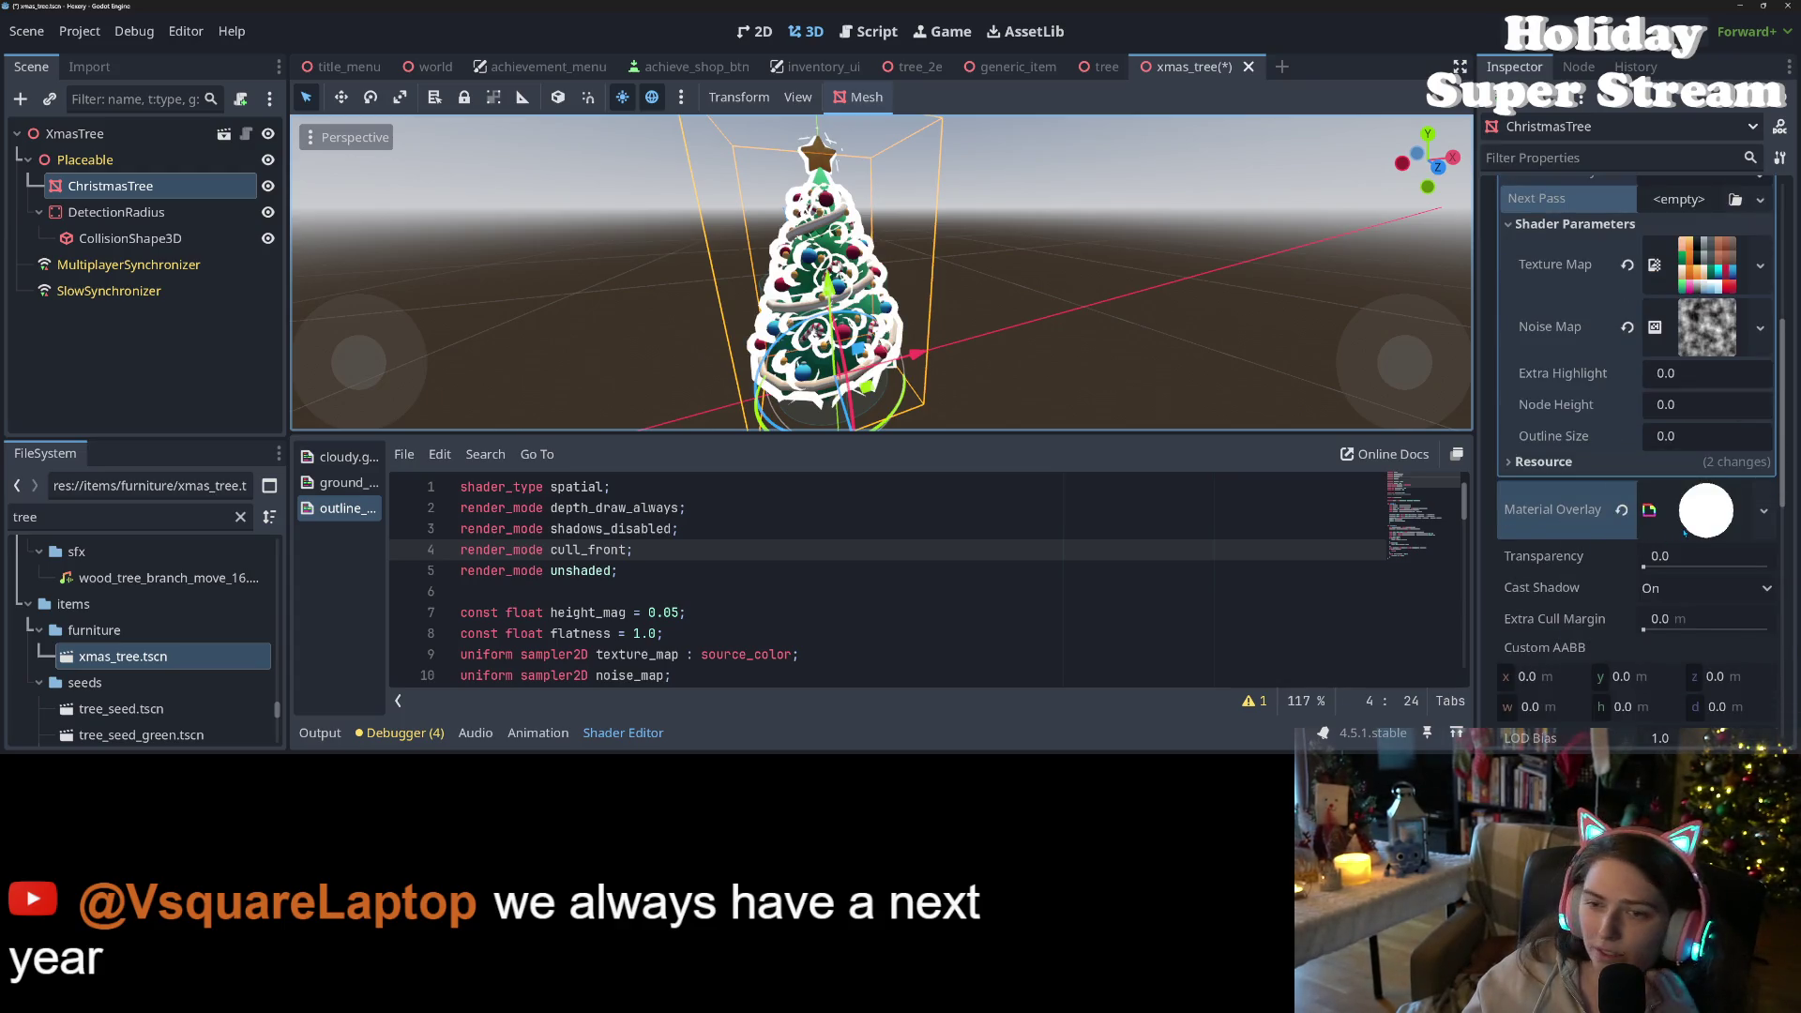
mouse_move(1106, 375)
mouse_down()
mouse_move(1195, 413)
mouse_move(1436, 414)
mouse_move(1221, 396)
mouse_up()
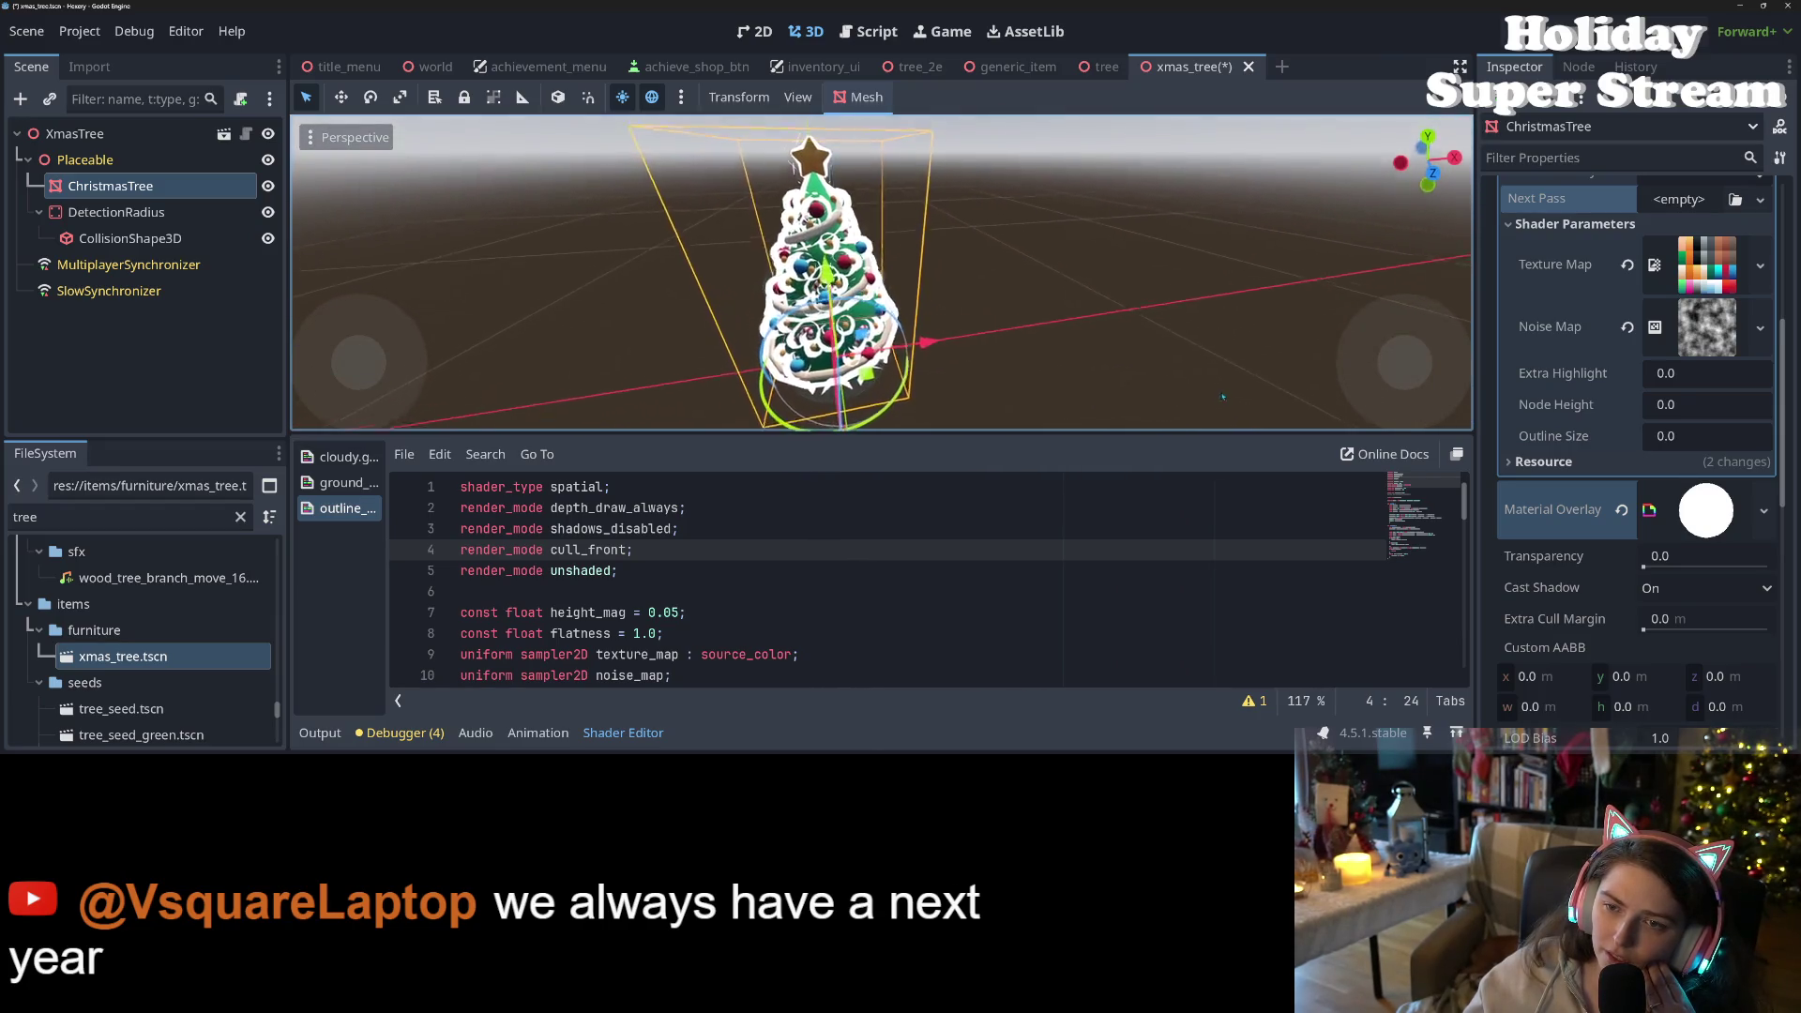
scroll(1234, 404, up, 3)
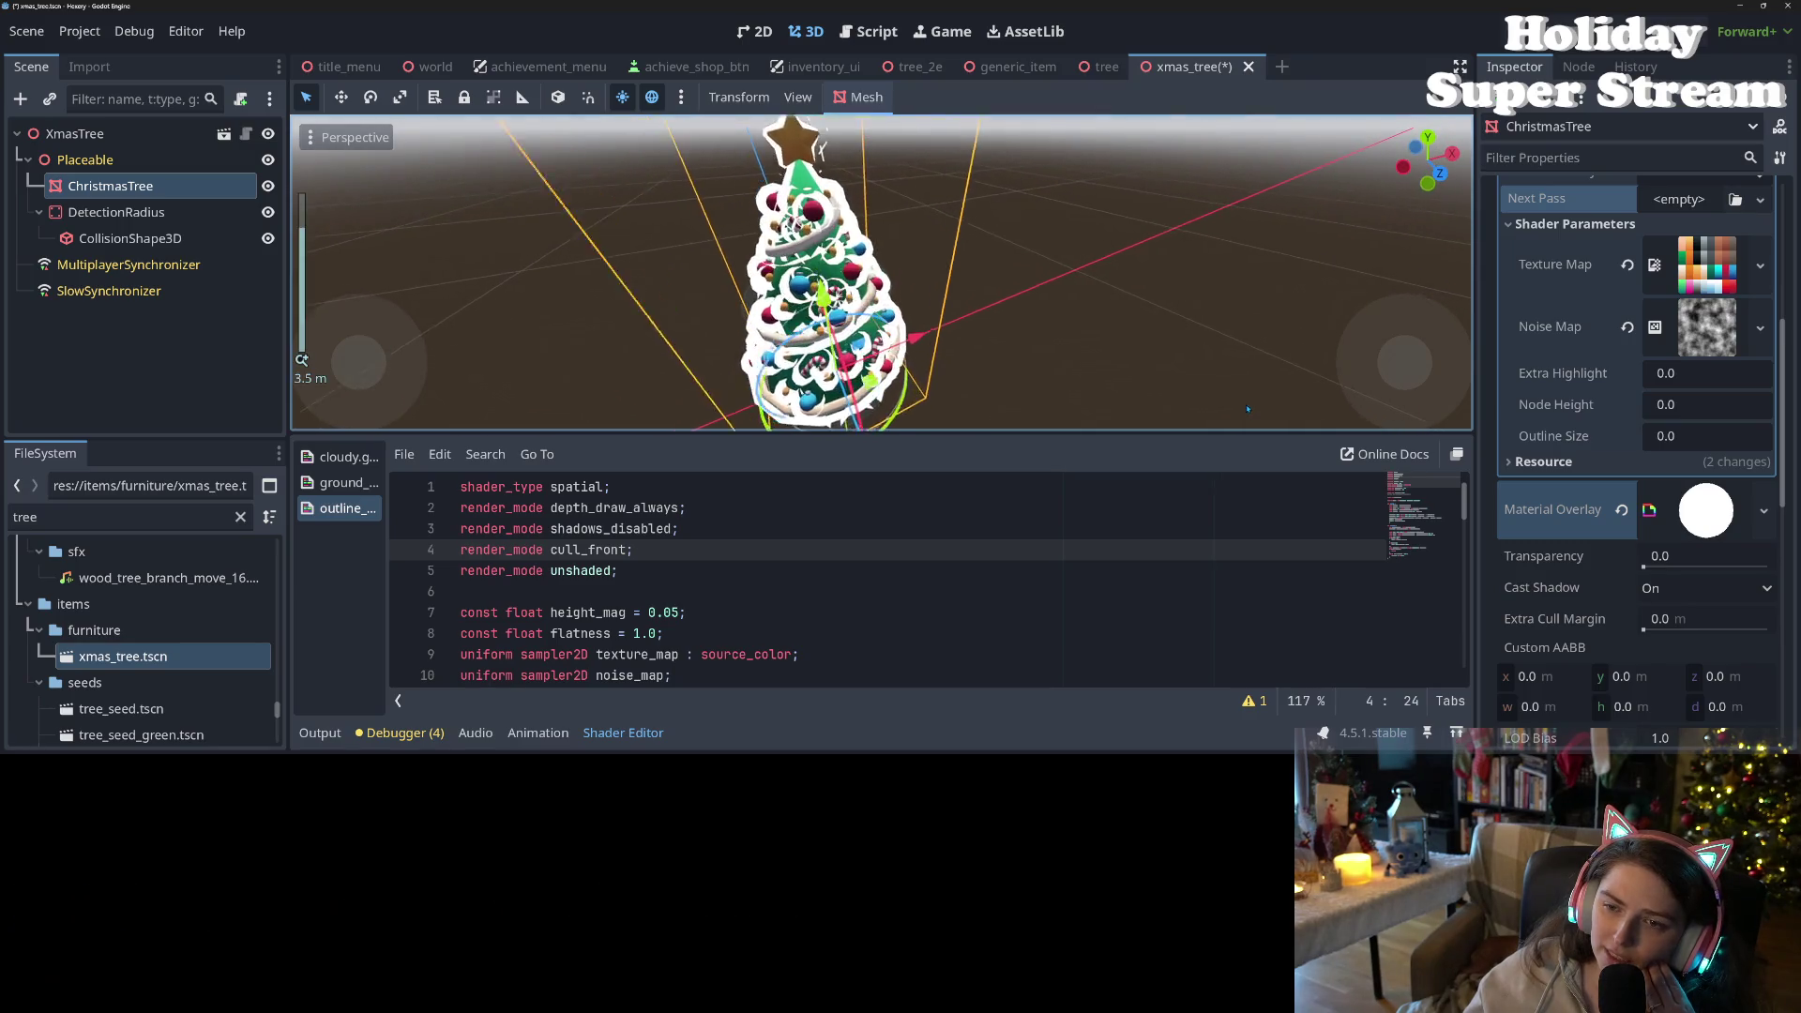
scroll(1247, 409, down, 2)
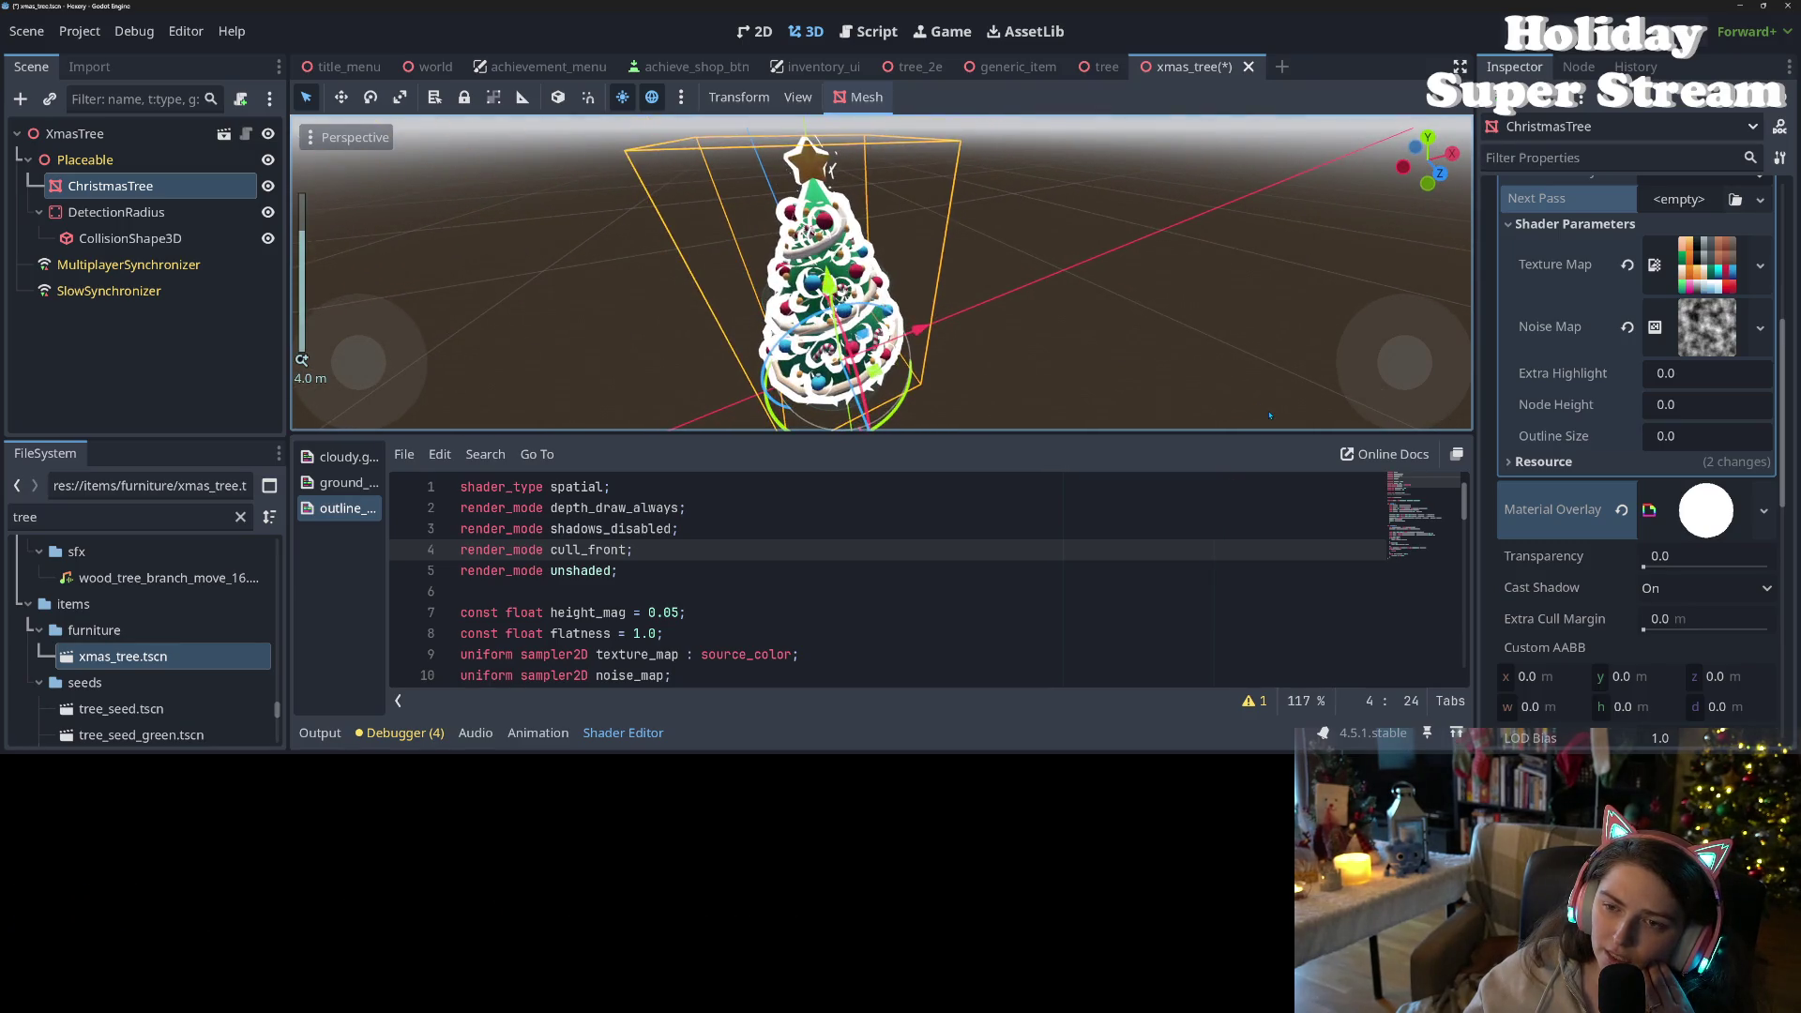
drag(1270, 415, 1362, 120)
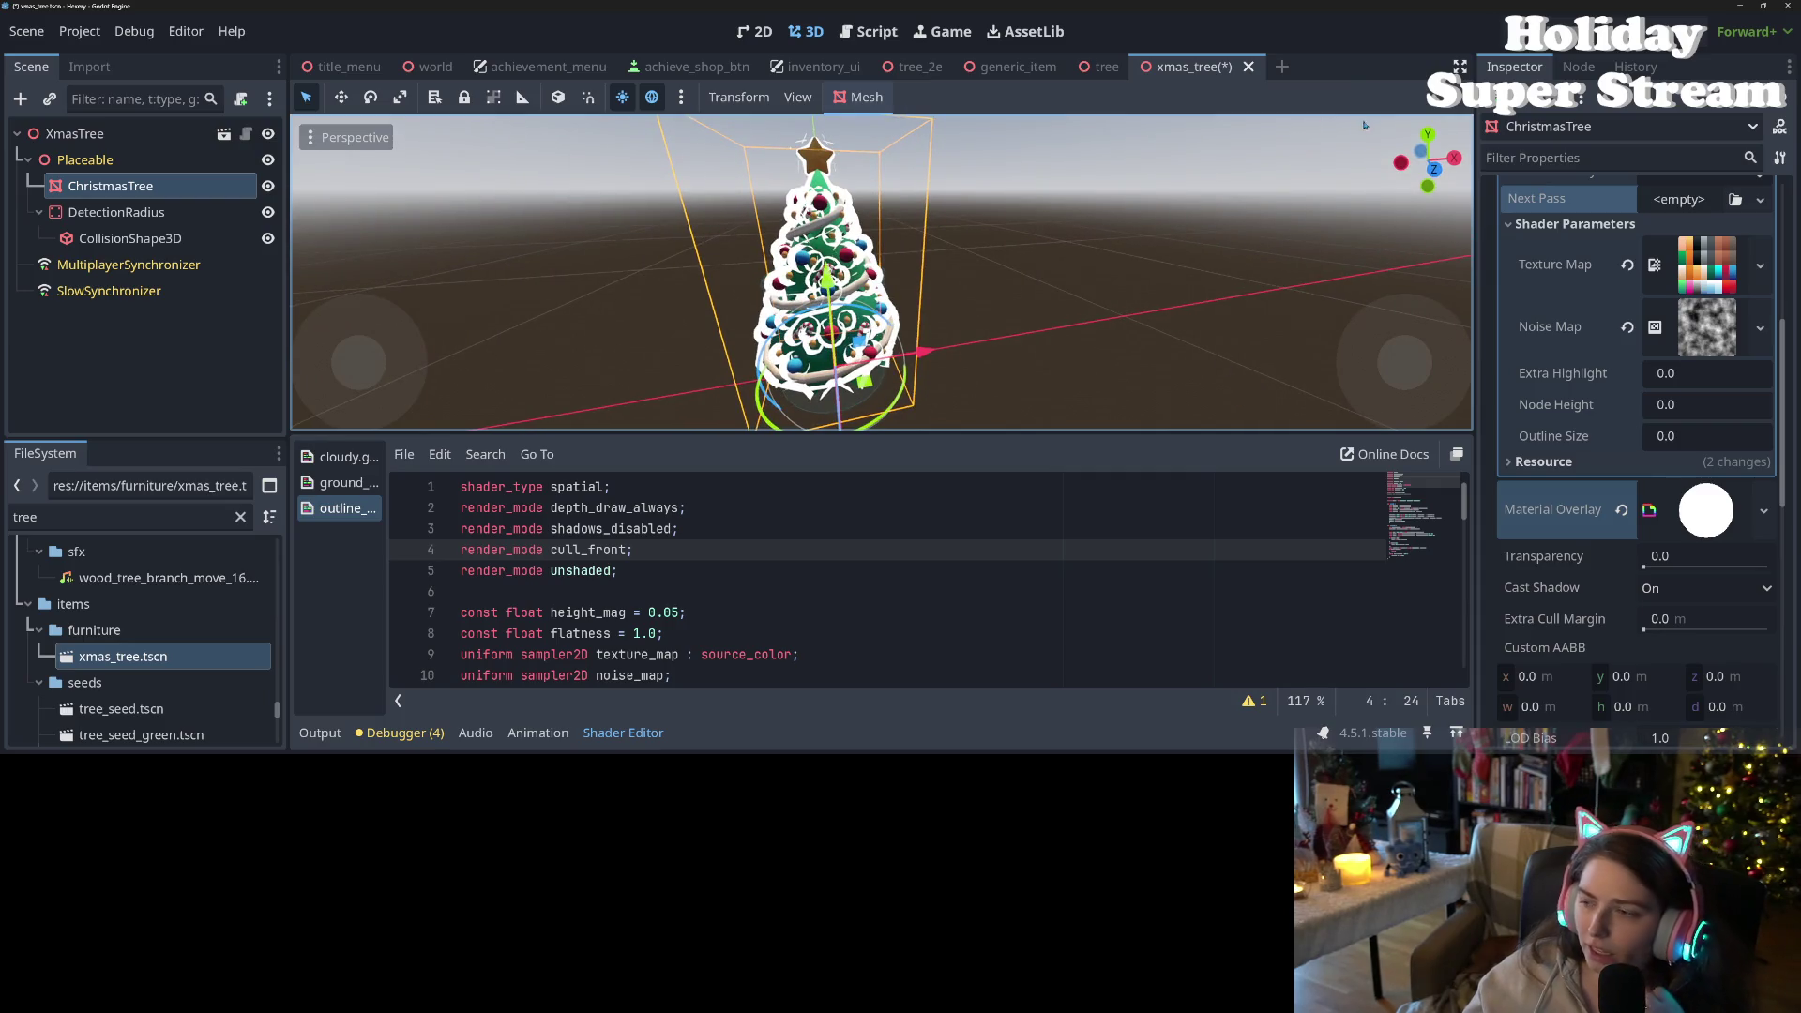
click(886, 676)
scroll(875, 663, down, 8)
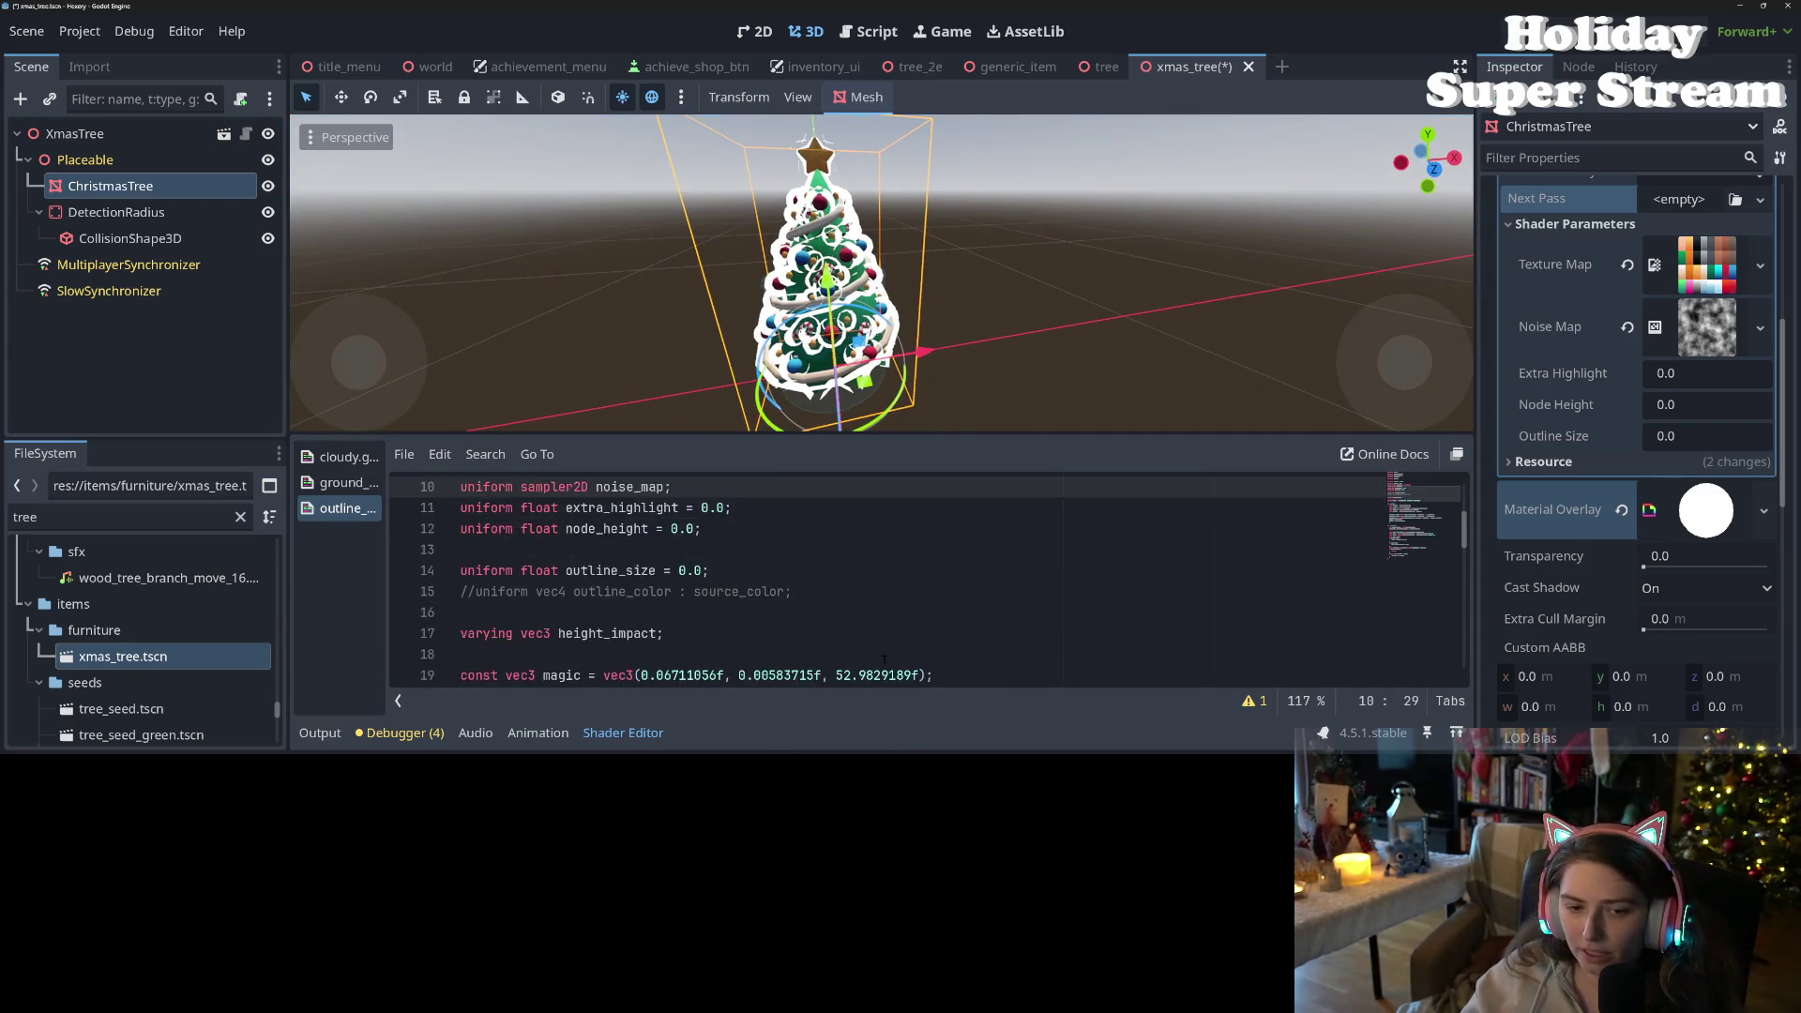
- Enlarge the shader code area and reformat line 32 as VERTEX += outline_size * NORMAL
click(745, 611)
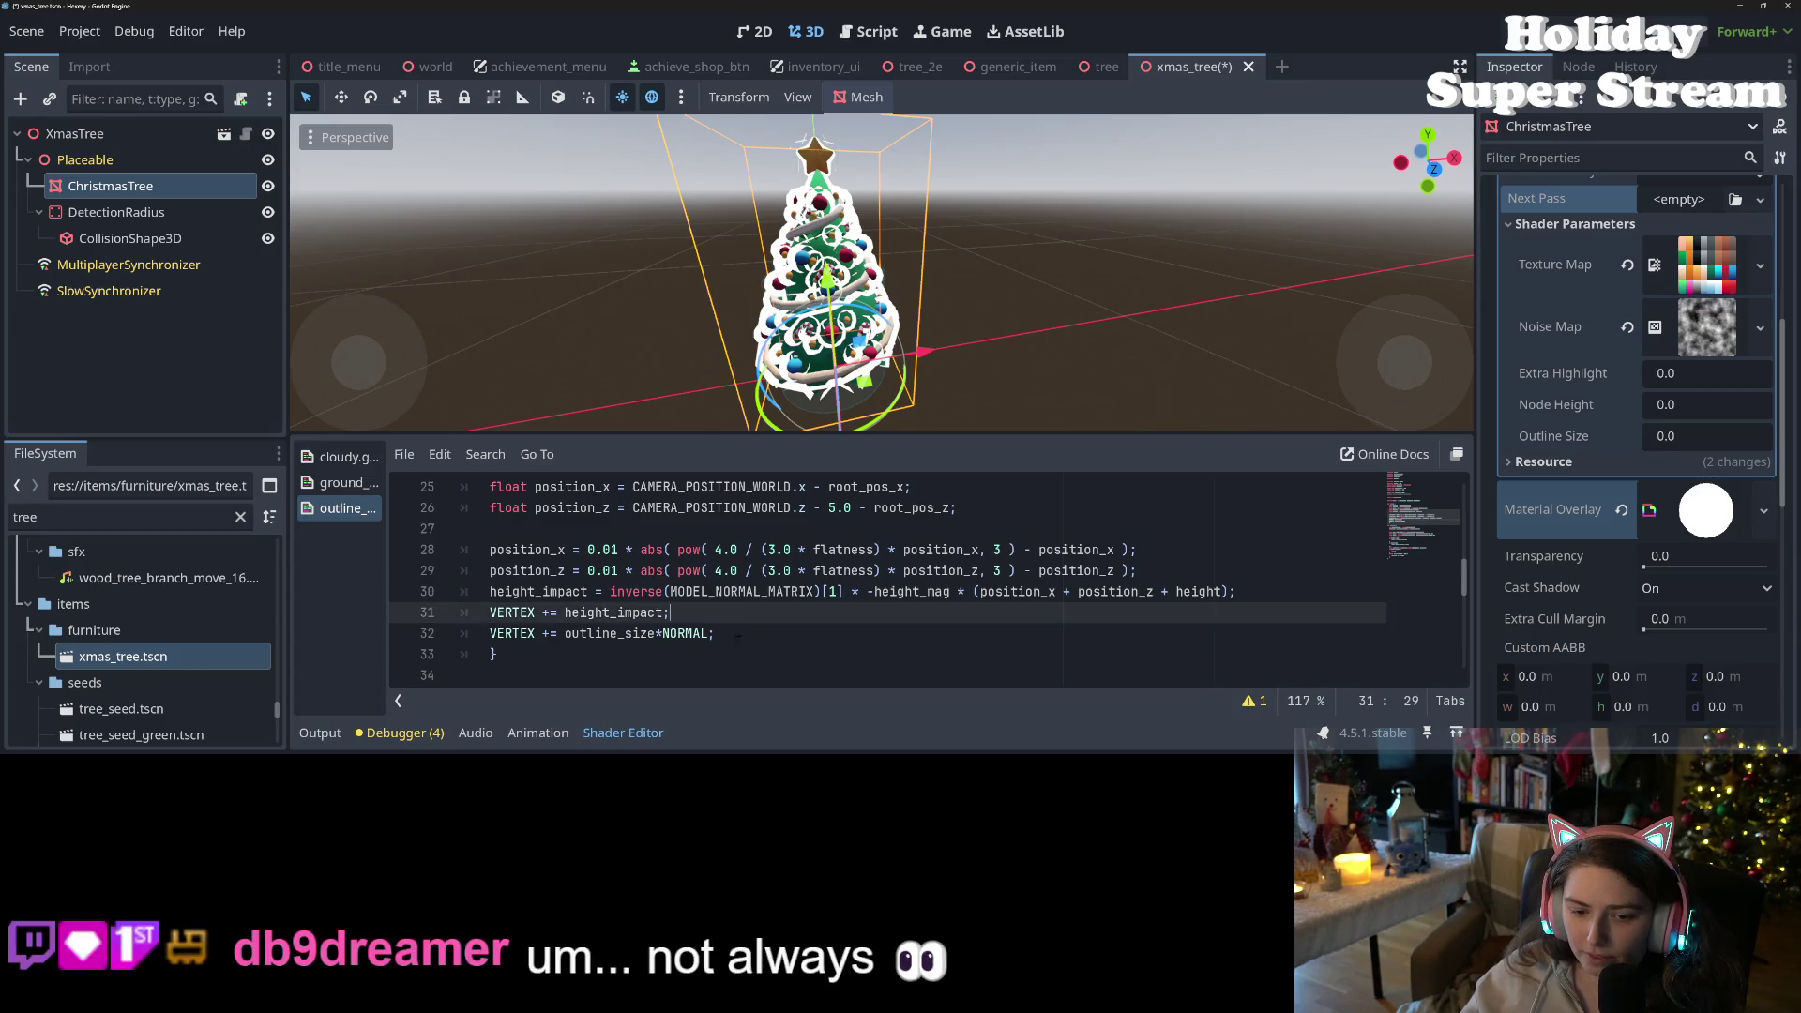
drag(701, 433, 705, 259)
scroll(718, 489, up, 1)
click(741, 580)
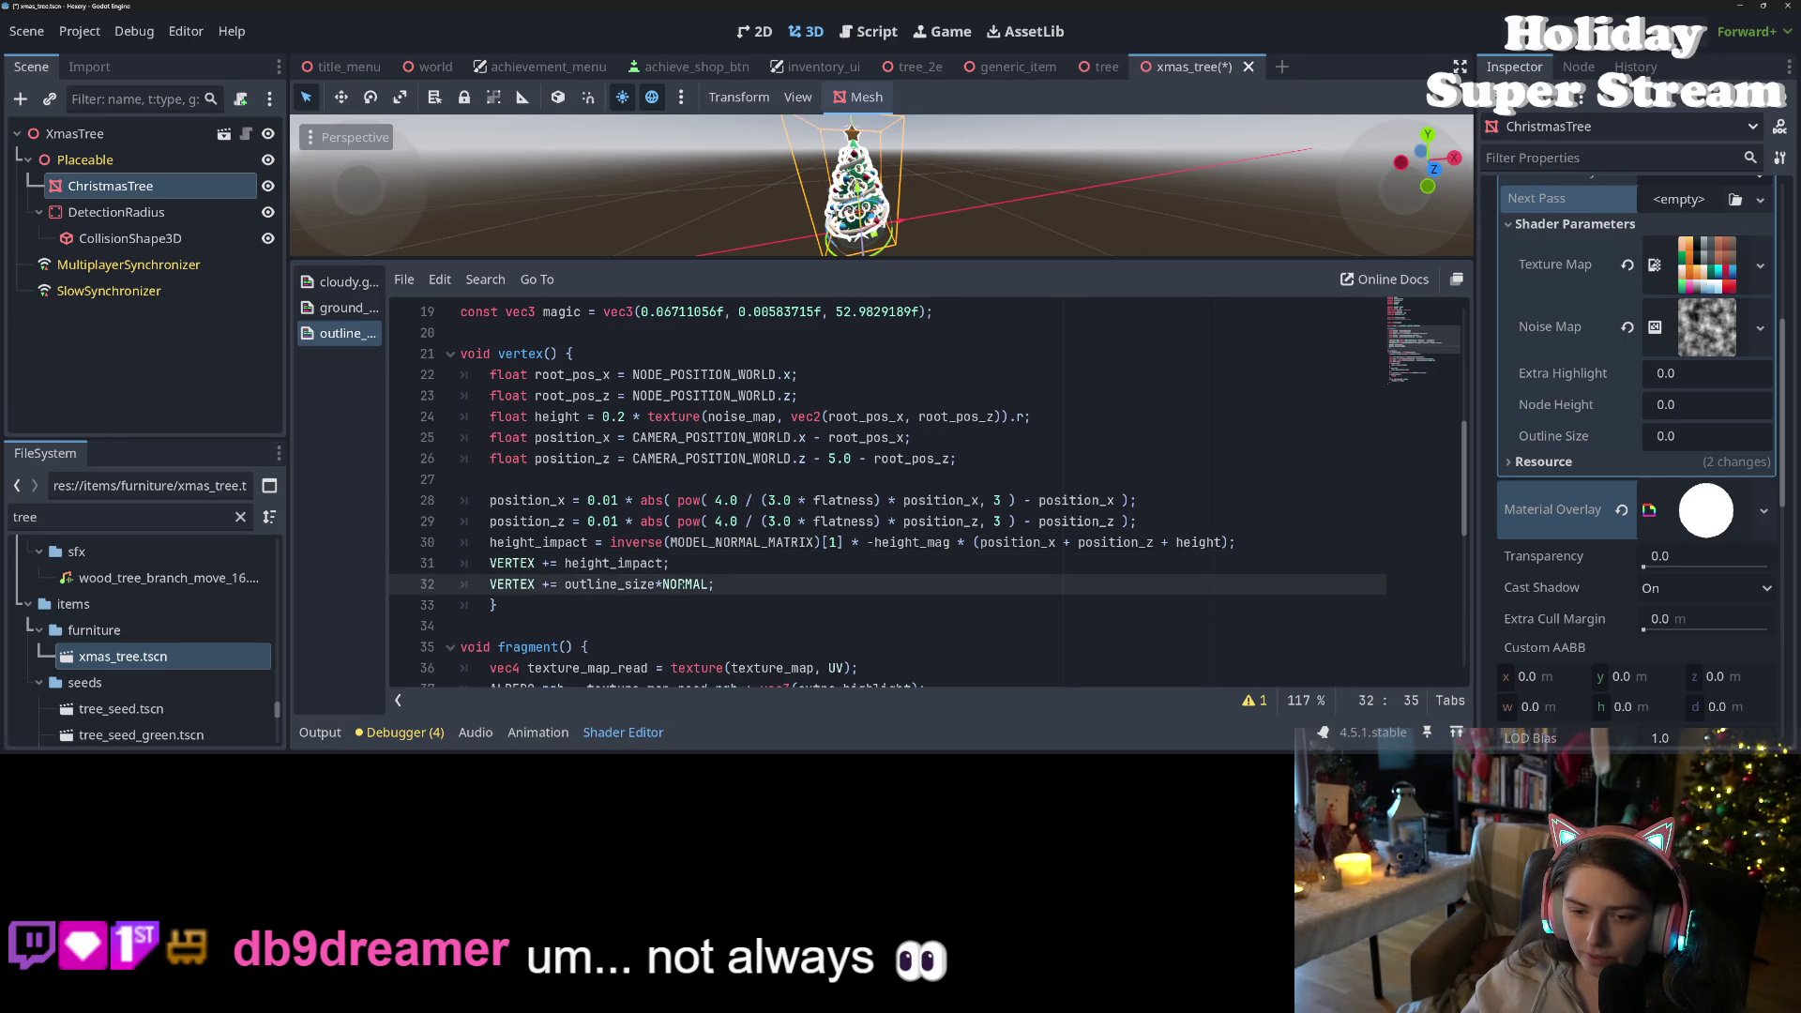
click(656, 583)
key(Right)
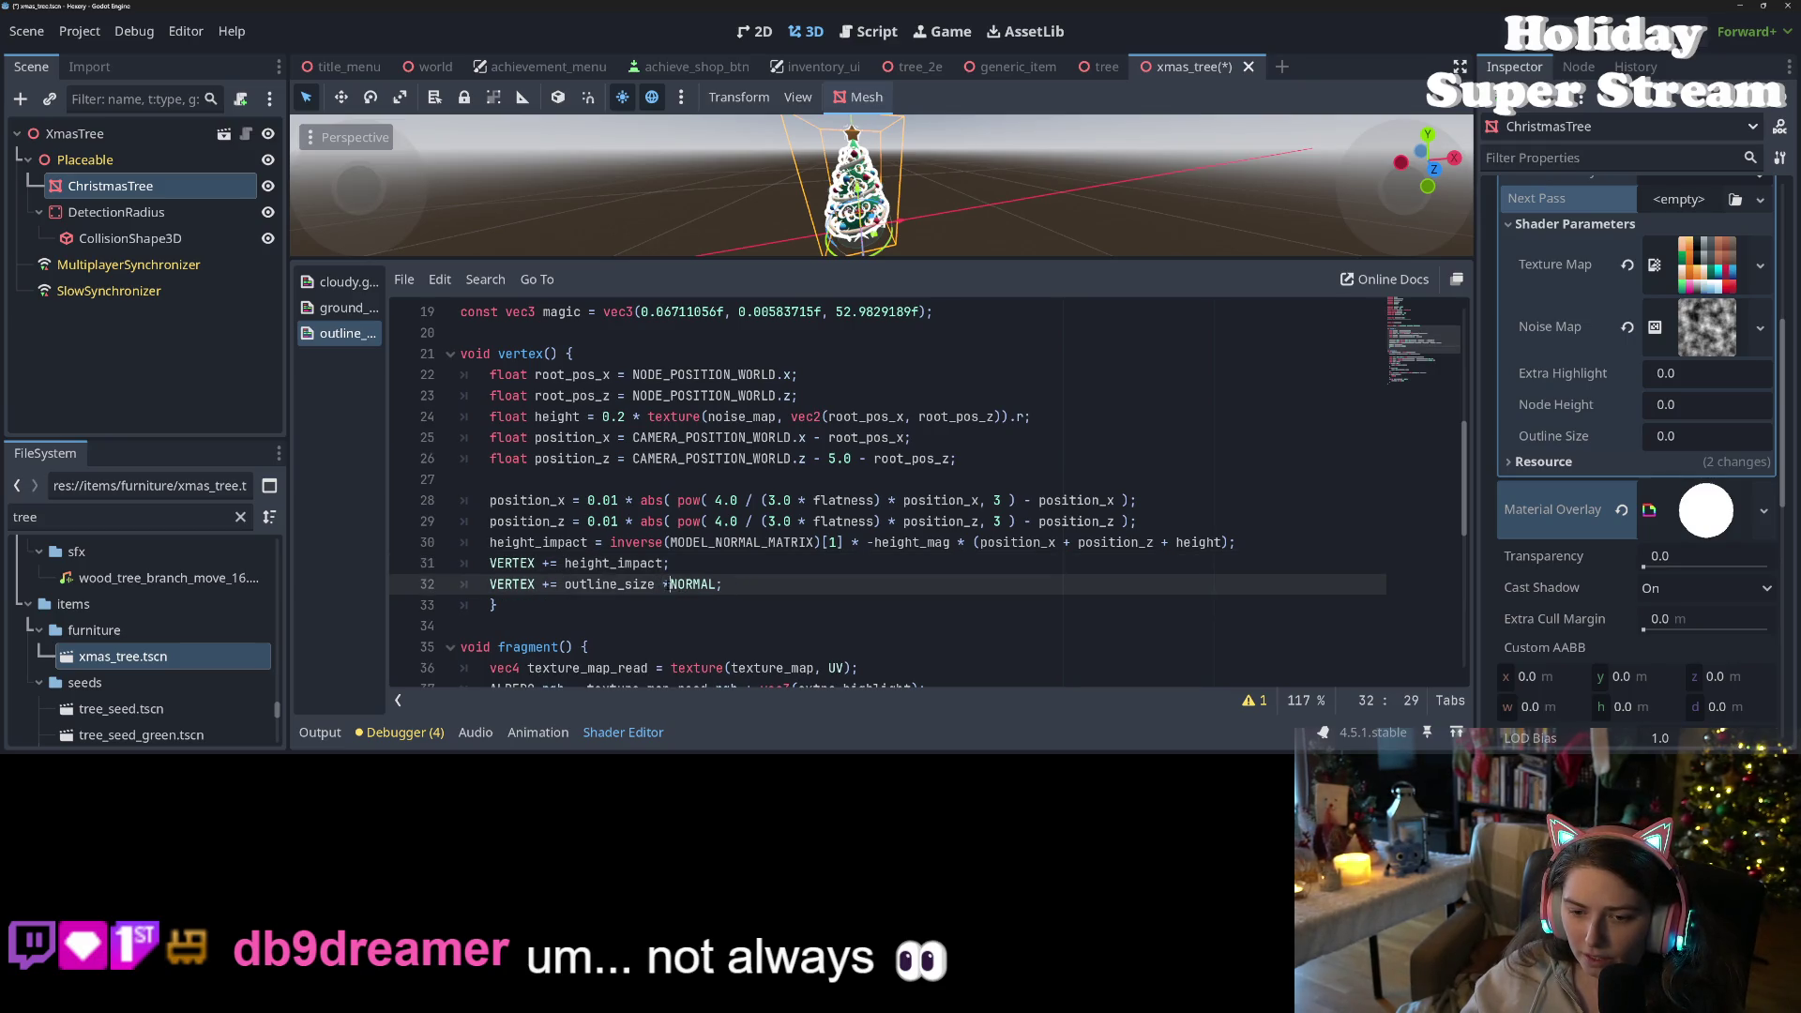
double_click(702, 583)
key(Right)
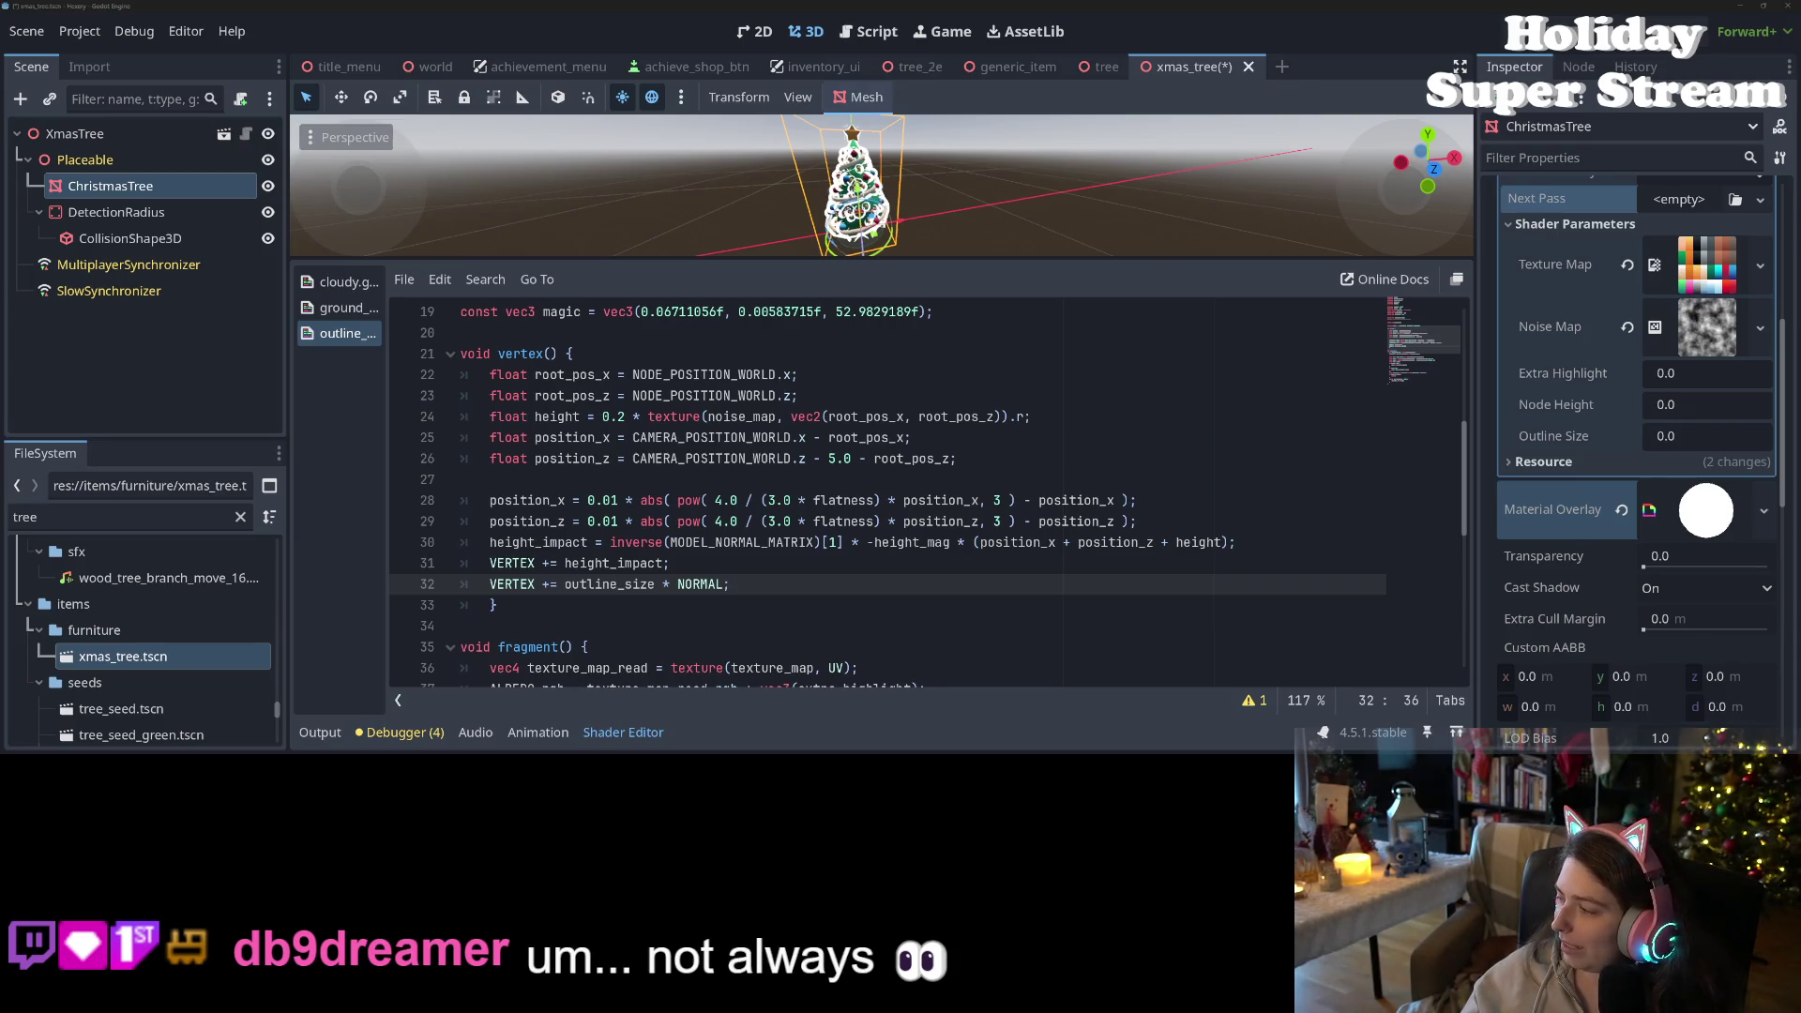
key(alt+Tab)
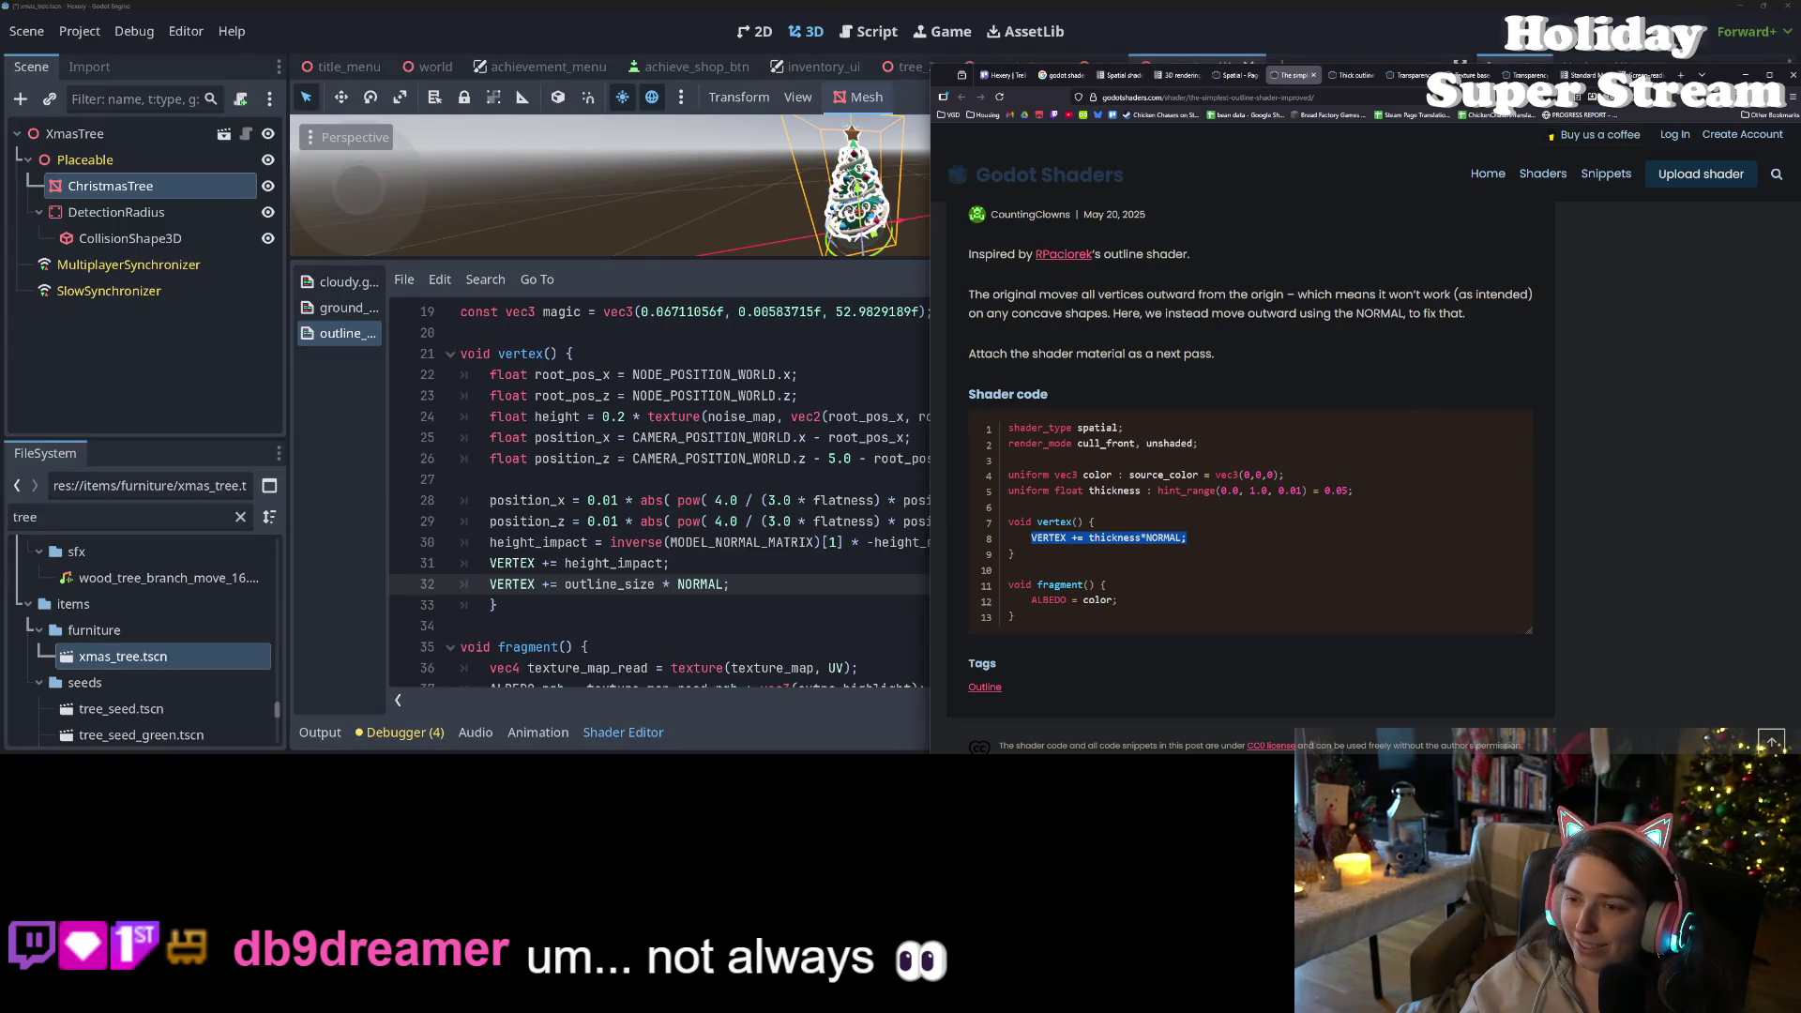
- Bring up the Spatial shaders docs page maximized and scroll through the TANGENT built-in
click(1120, 75)
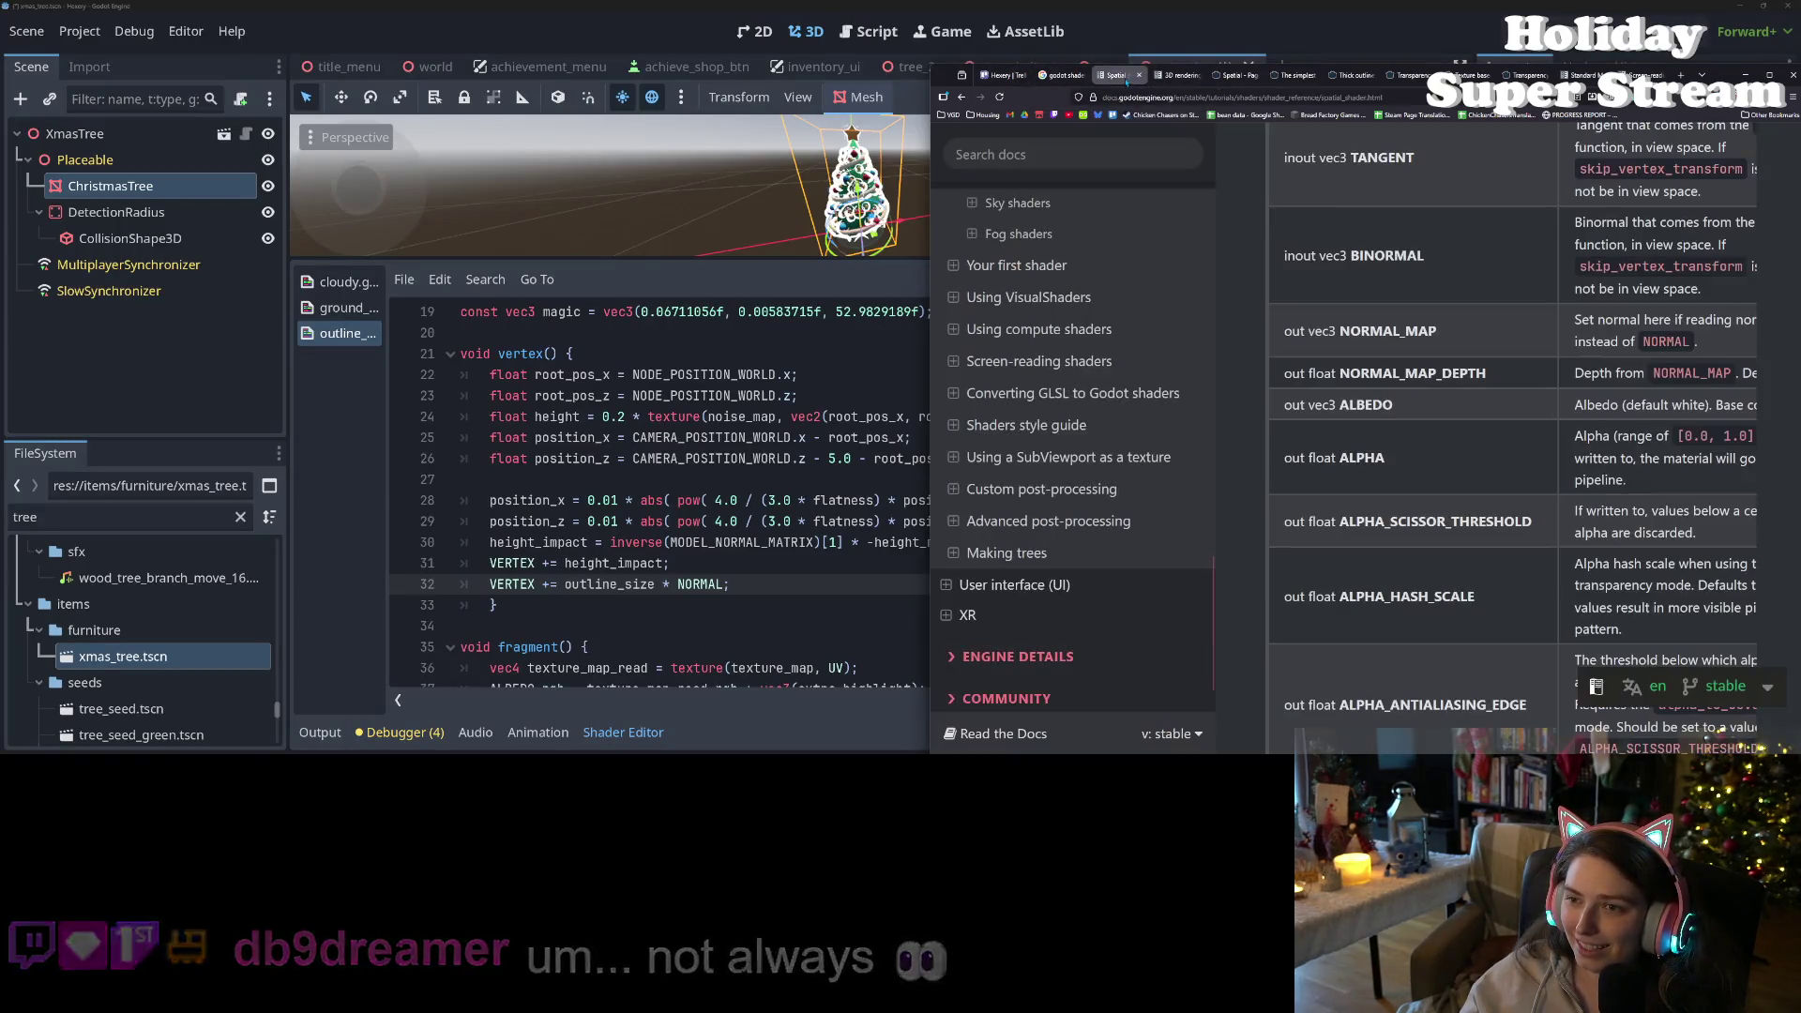
click(1769, 75)
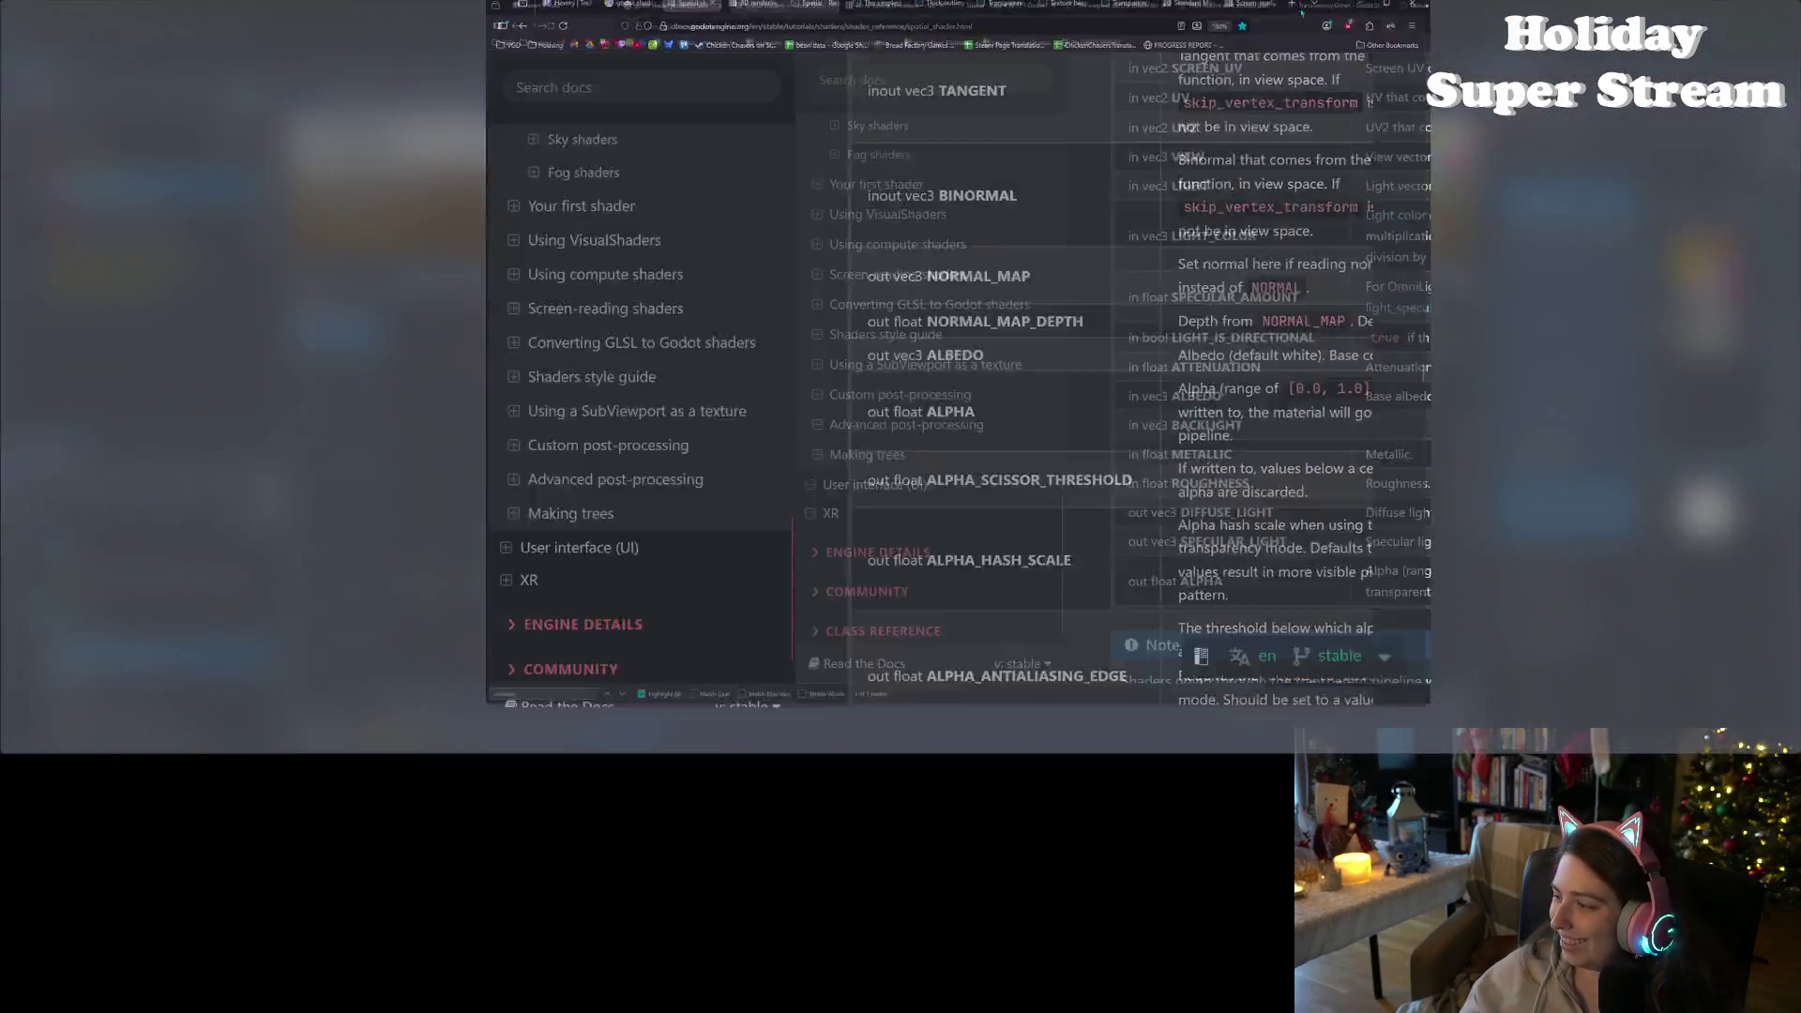
scroll(1041, 394, up, 20)
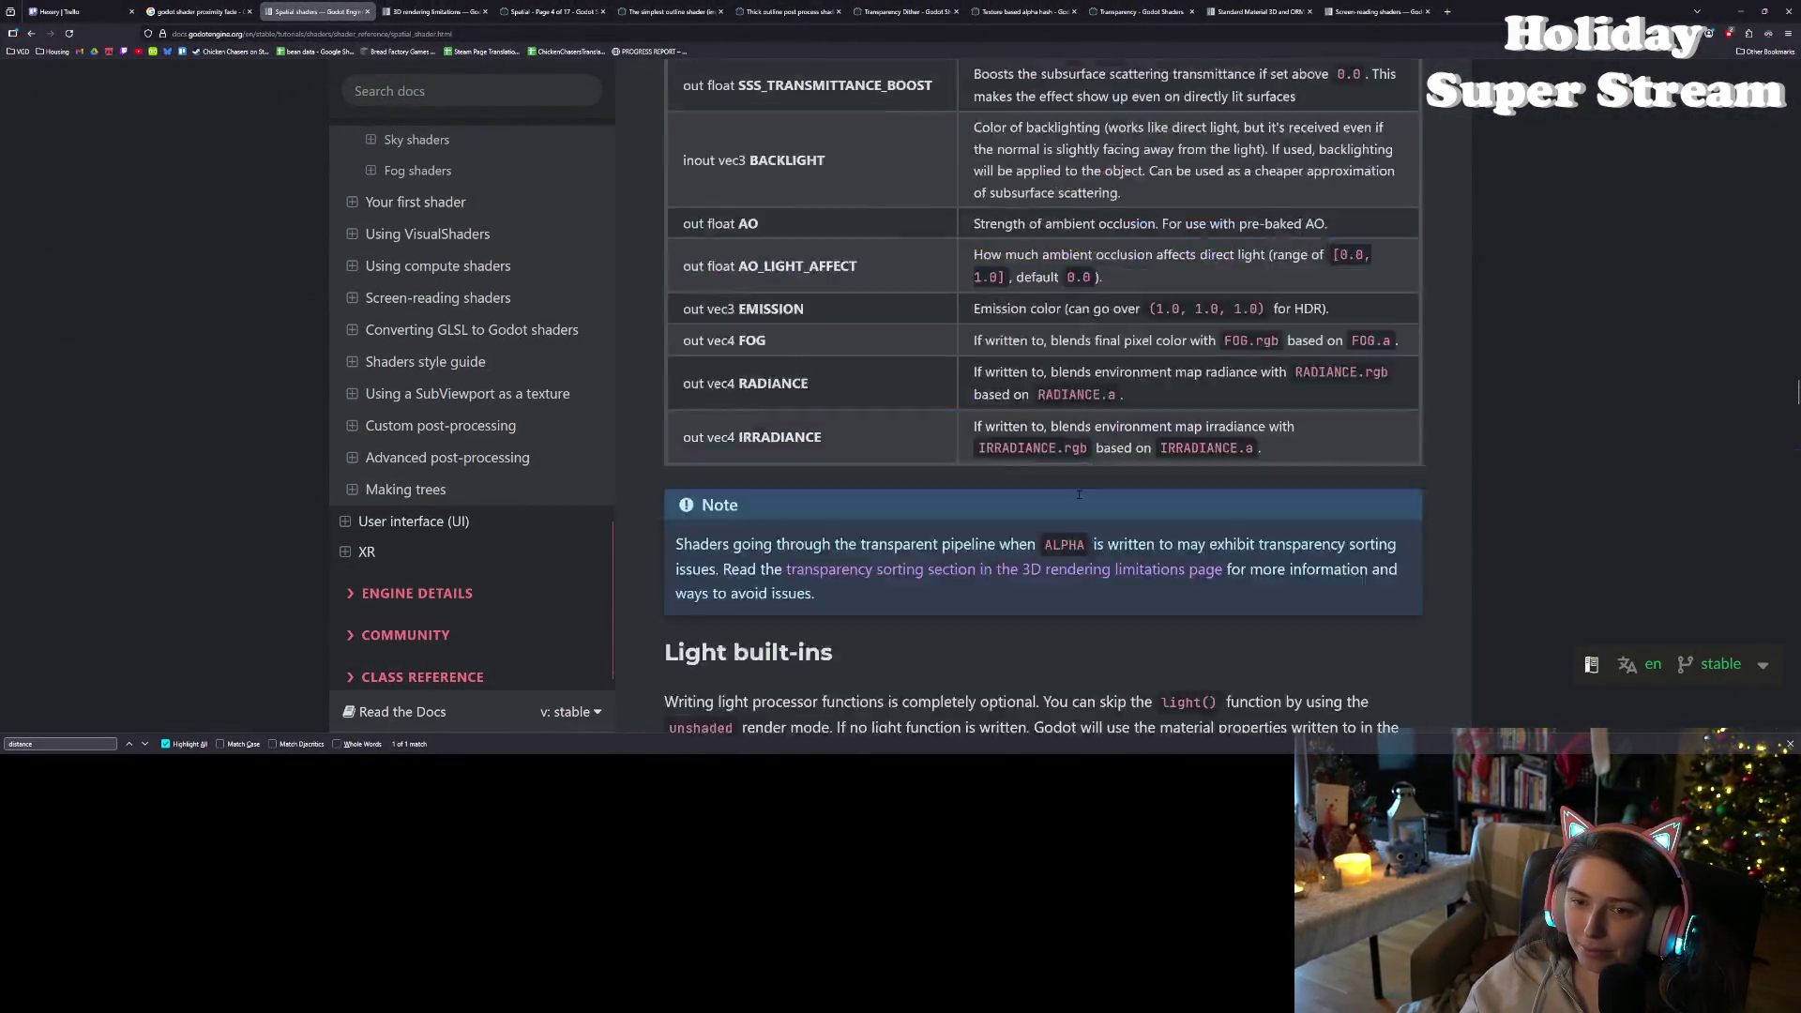
scroll(1183, 541, up, 20)
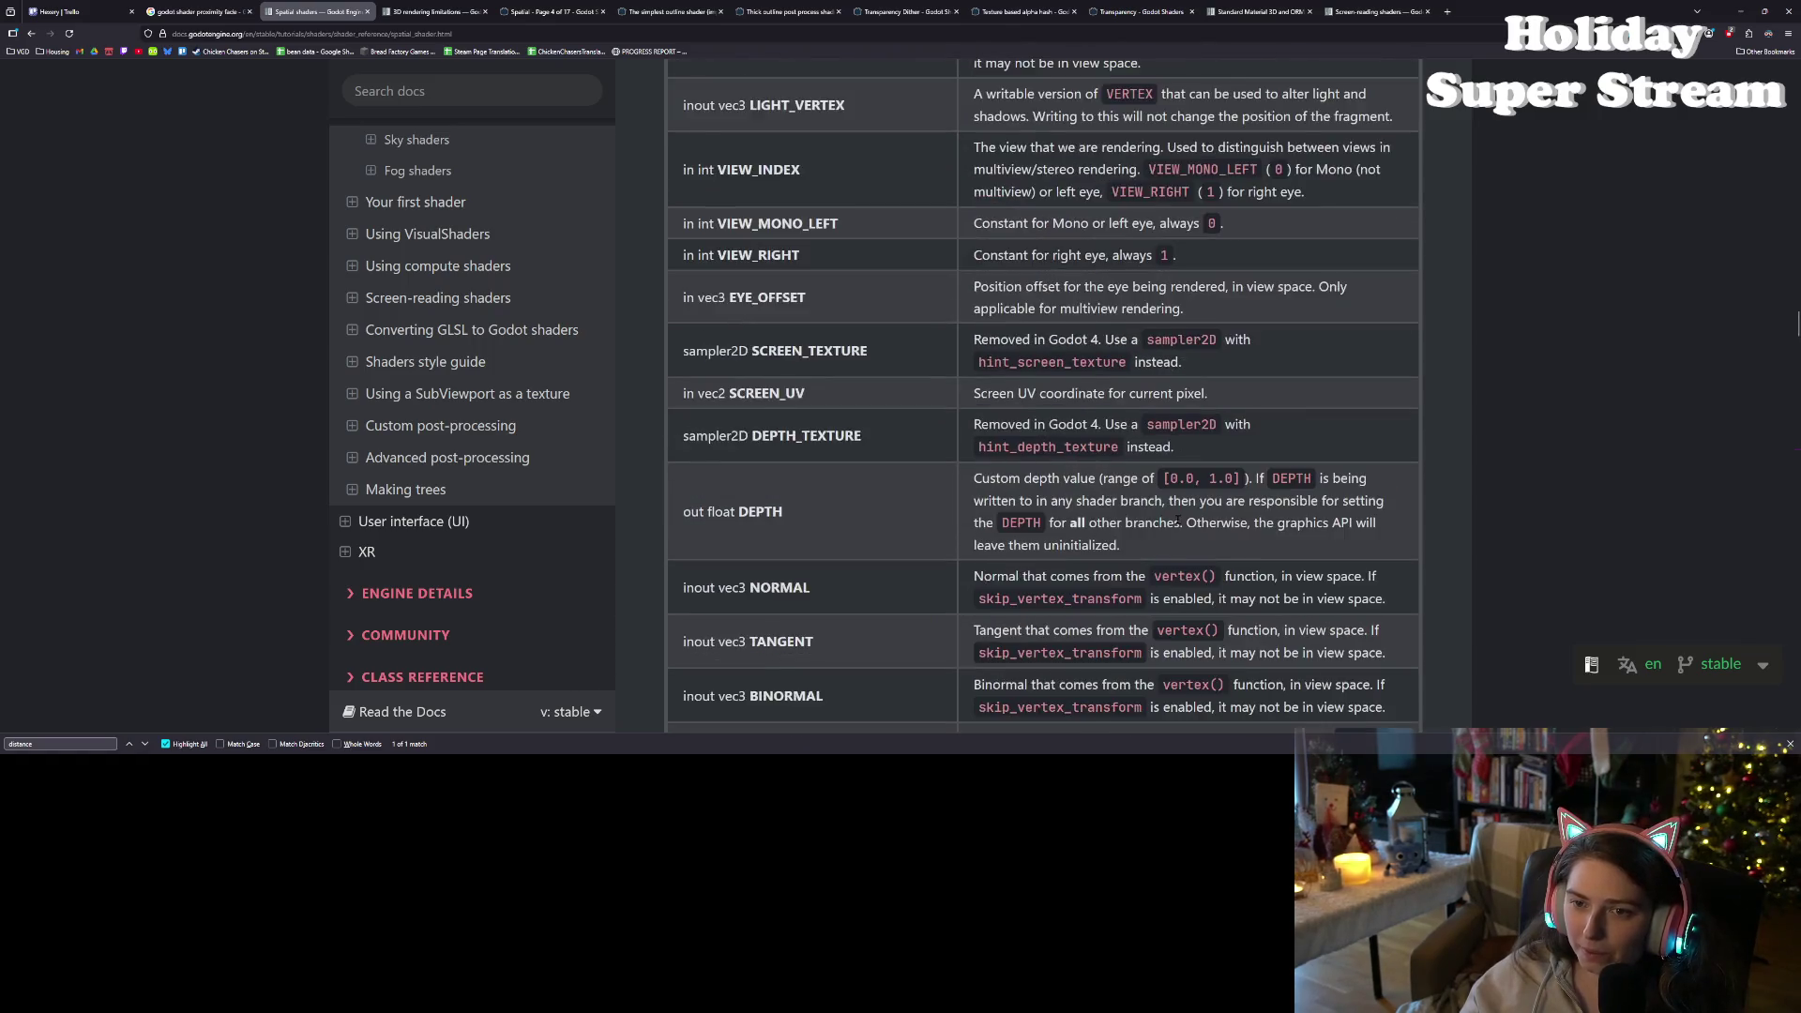
scroll(1177, 519, up, 20)
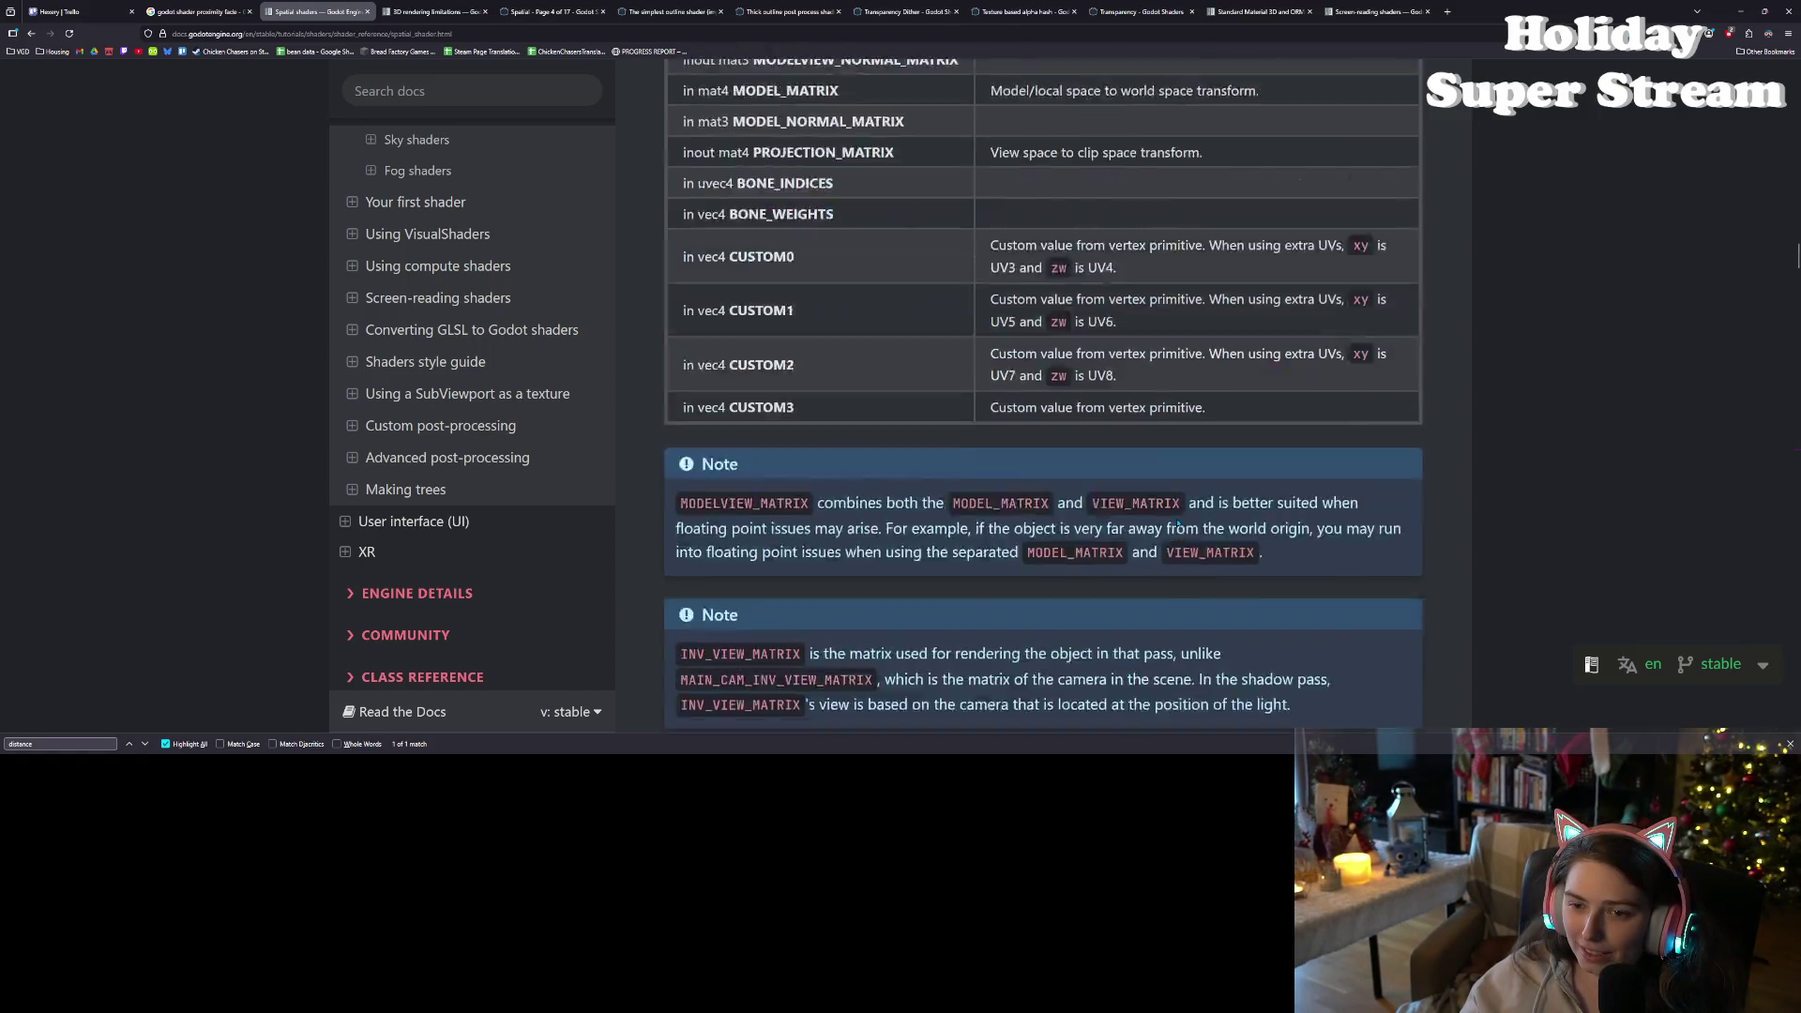
scroll(1168, 512, up, 5)
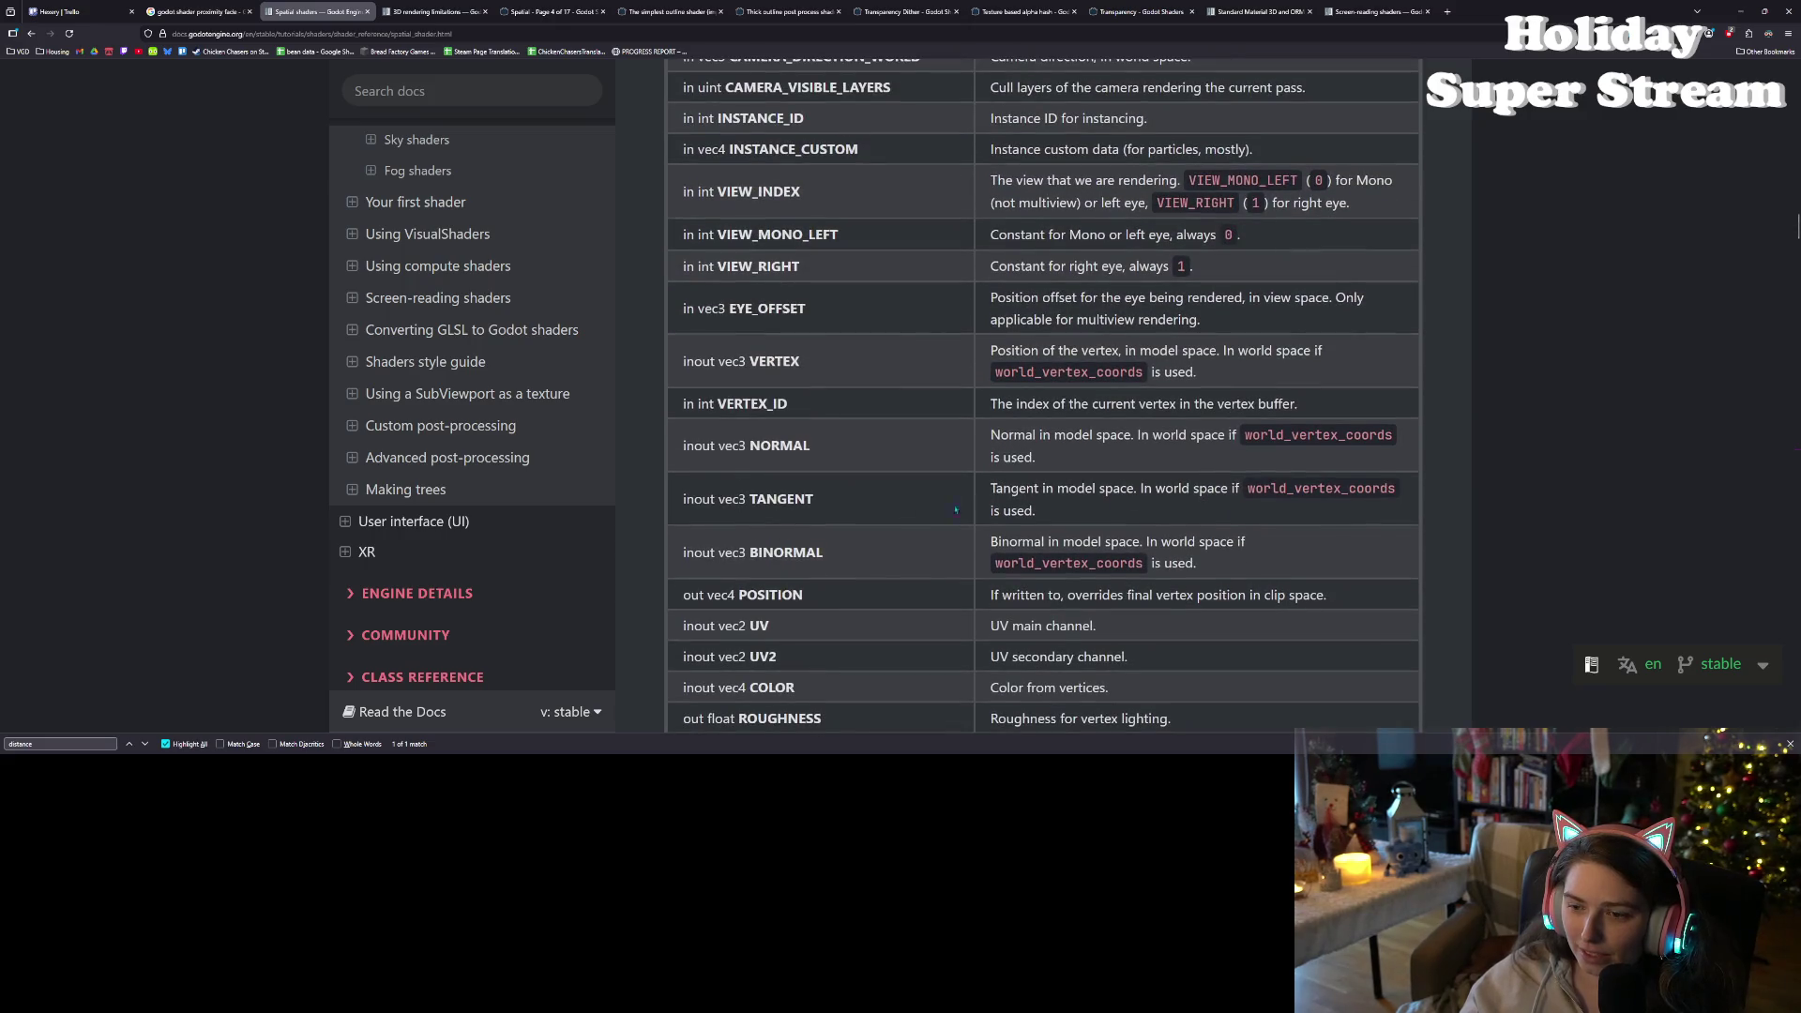
double_click(1115, 488)
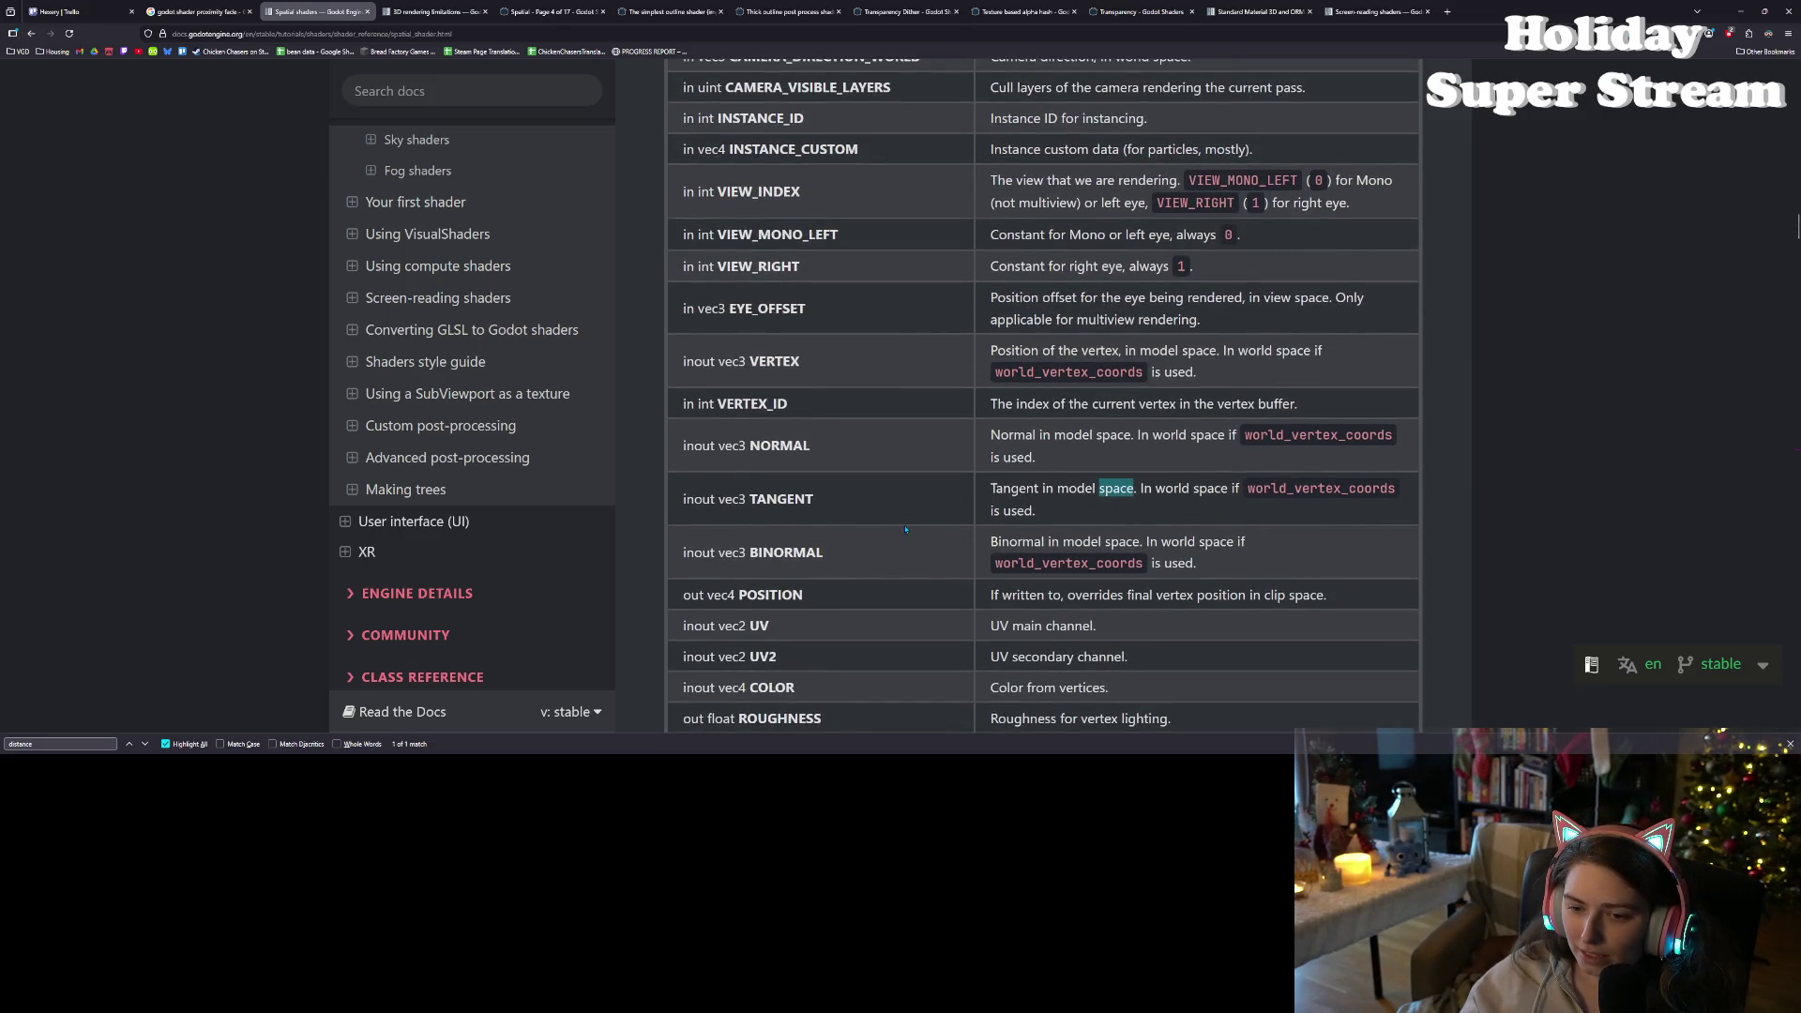
scroll(905, 529, up, 1)
scroll(915, 601, up, 5)
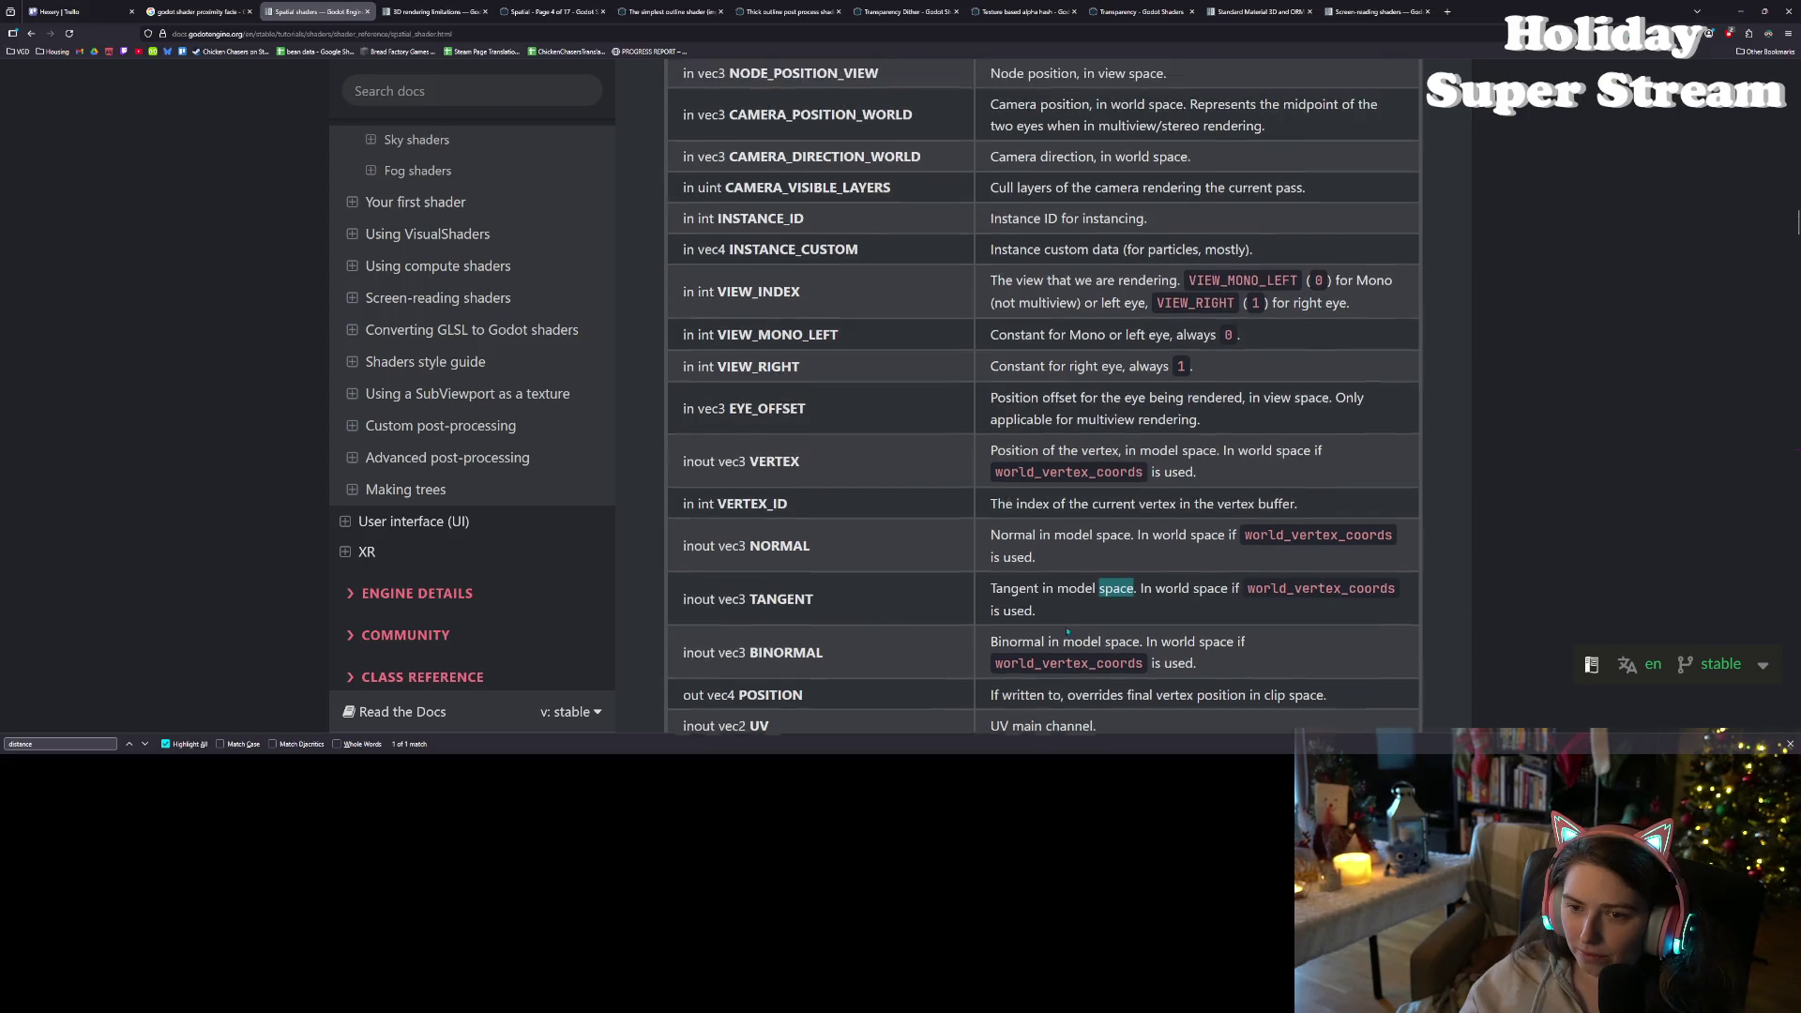
scroll(866, 561, up, 1)
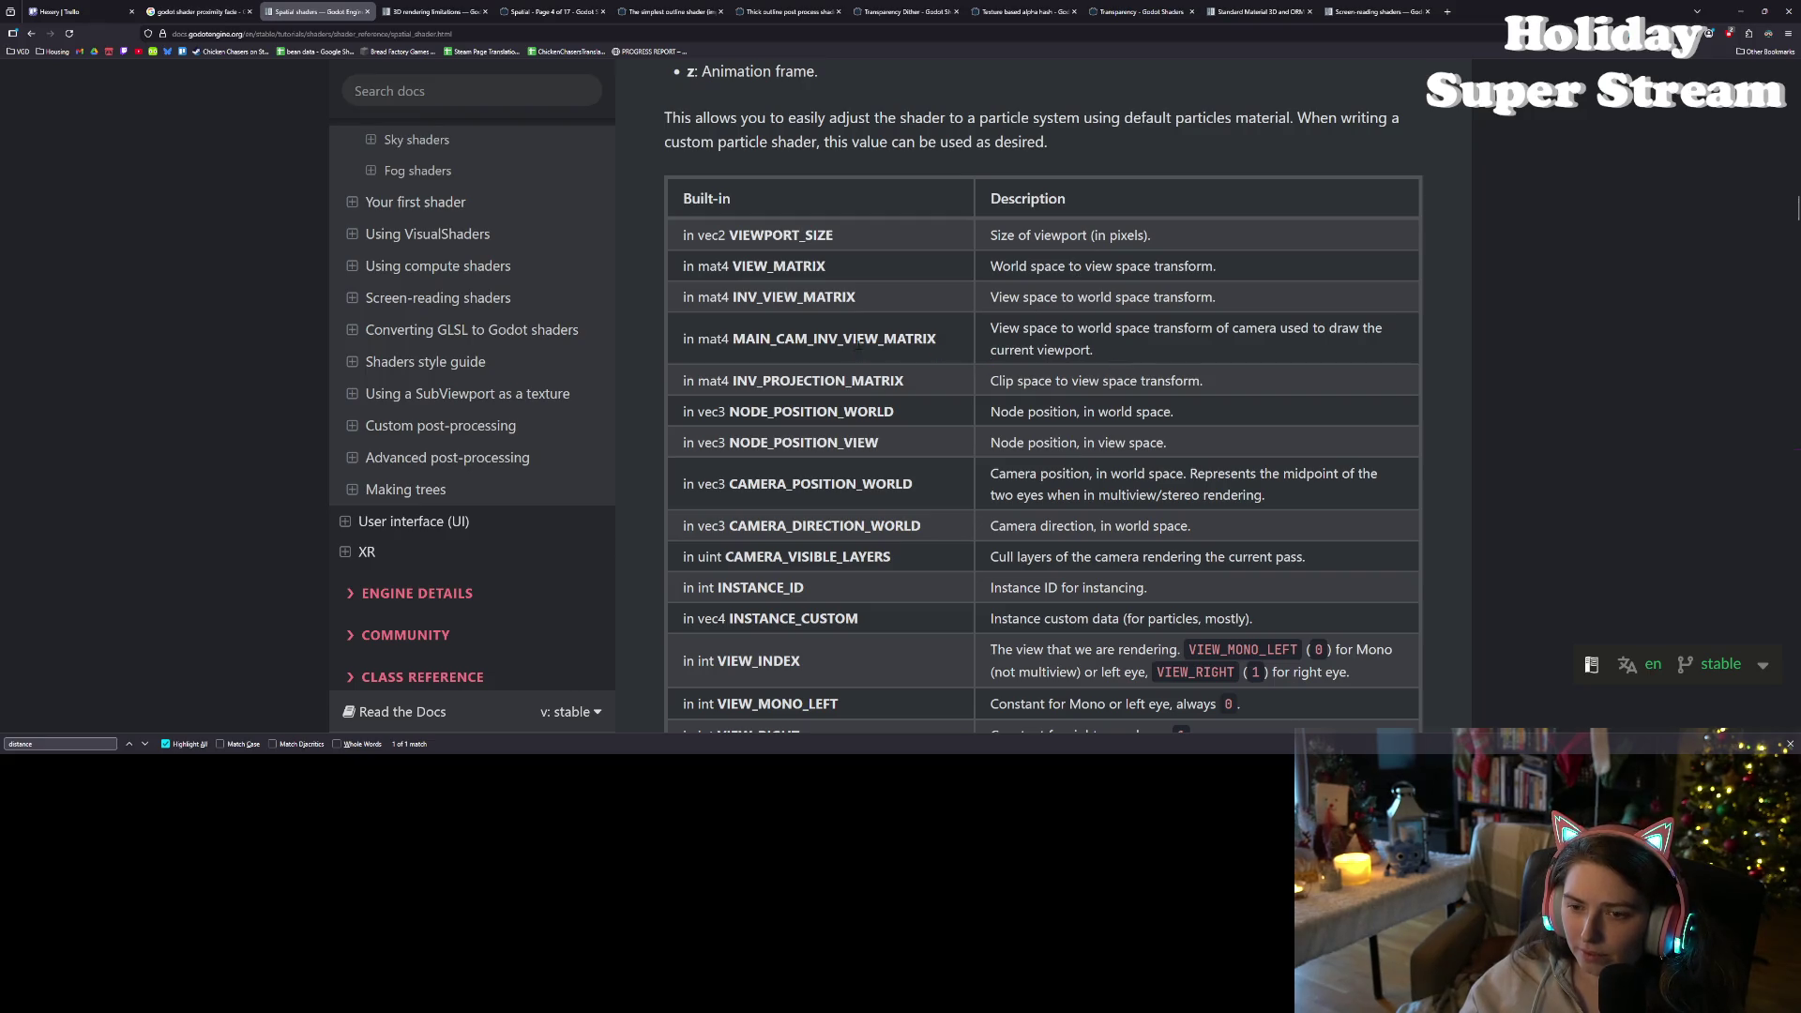
- Read the MAIN_CAM_INV_VIEW_MATRIX, INV_PROJECTION_MATRIX and CAMERA_POSITION_WORLD descriptions
drag(1021, 328, 1376, 328)
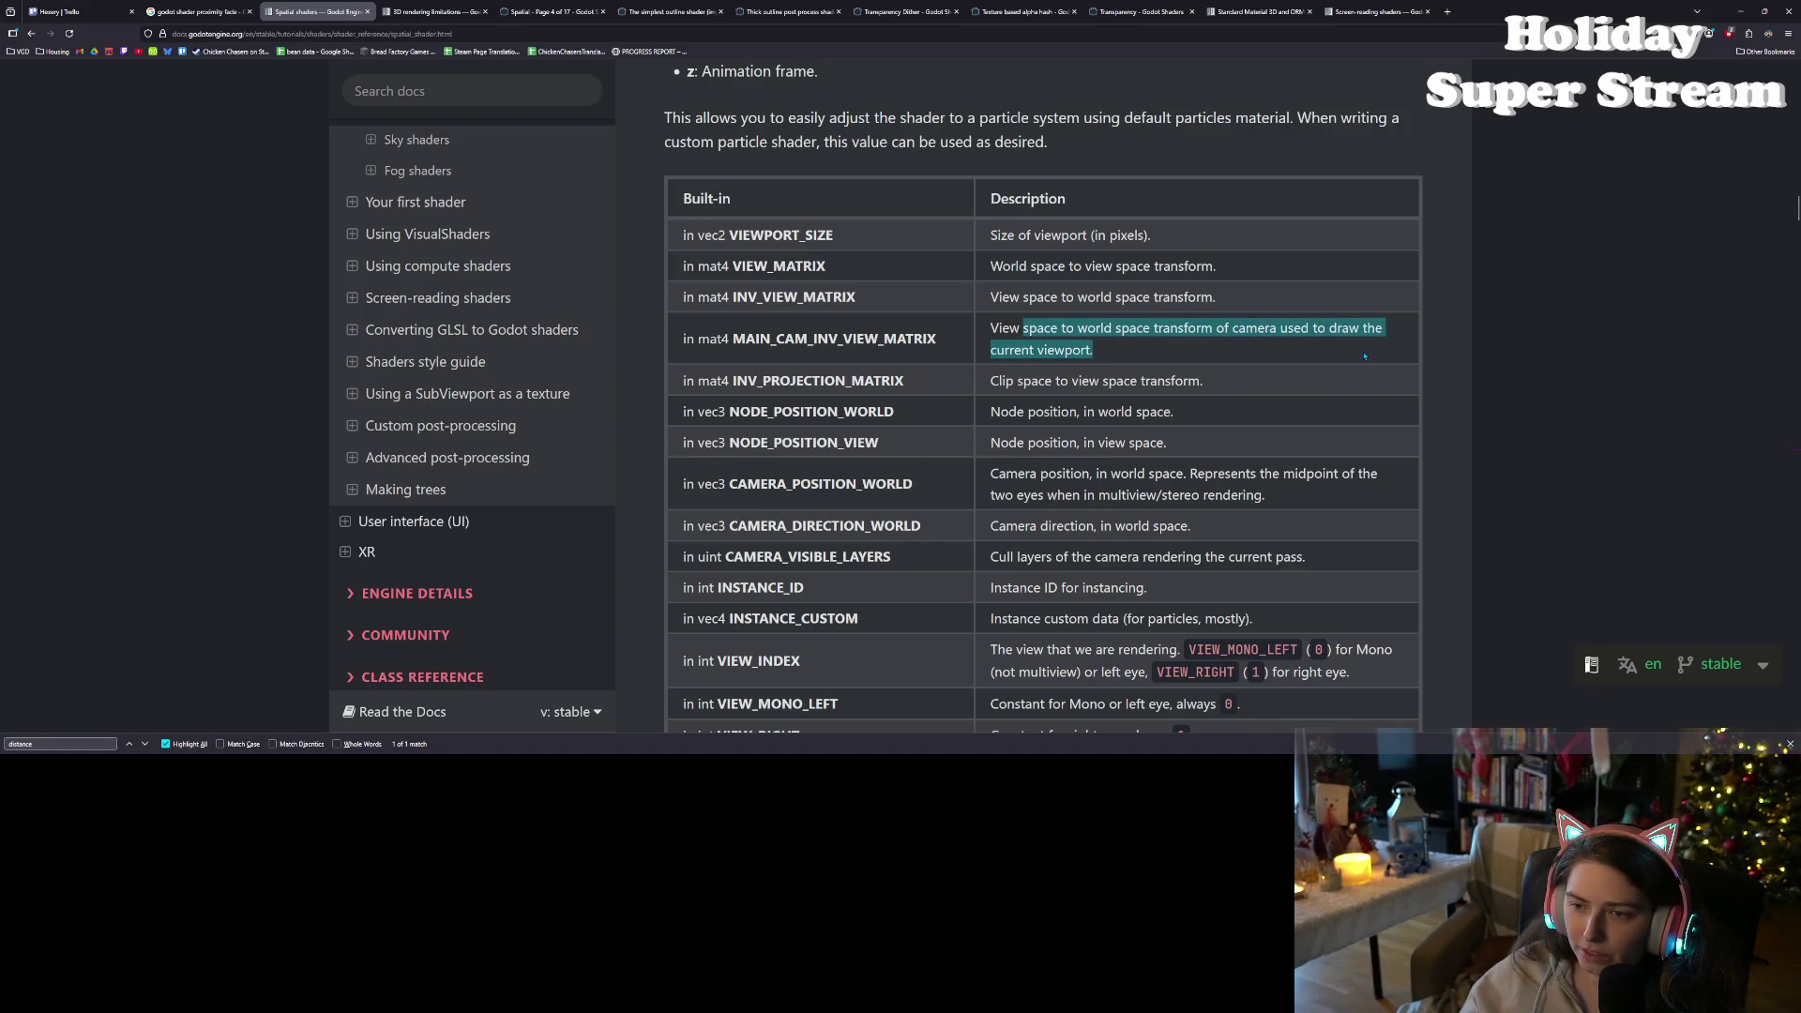
click(1364, 357)
drag(992, 328, 1086, 352)
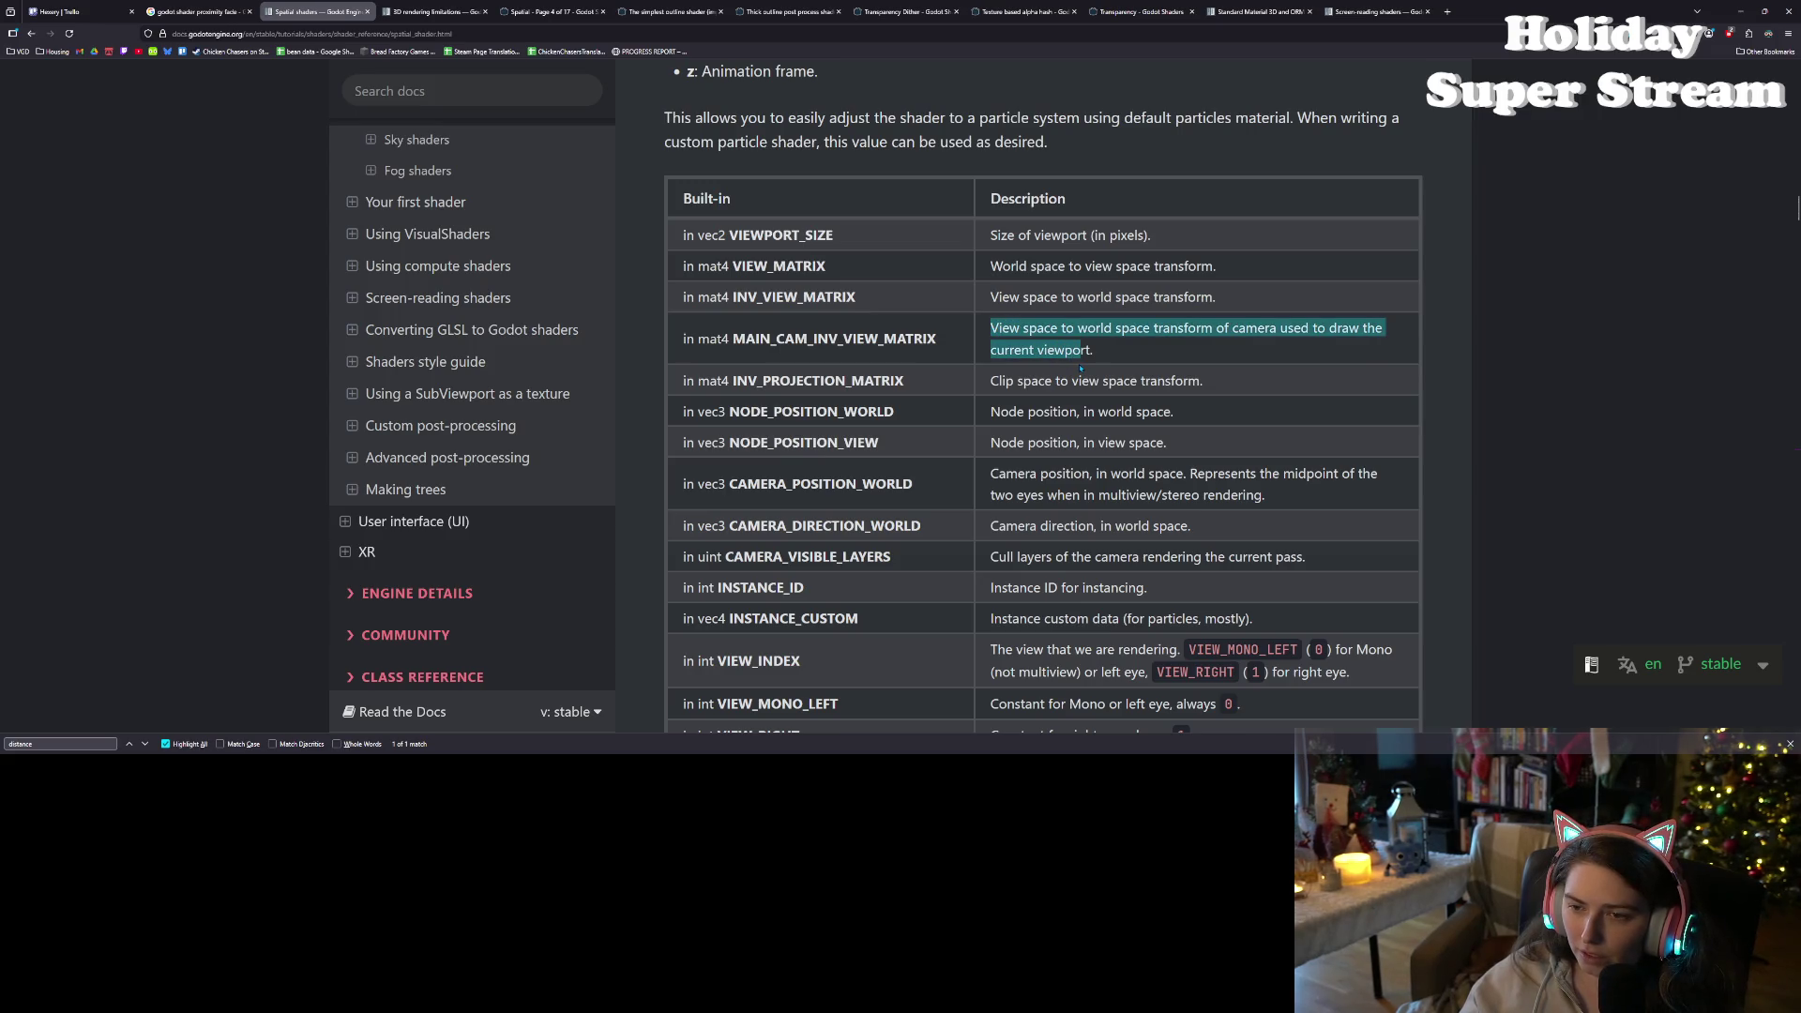
click(1088, 371)
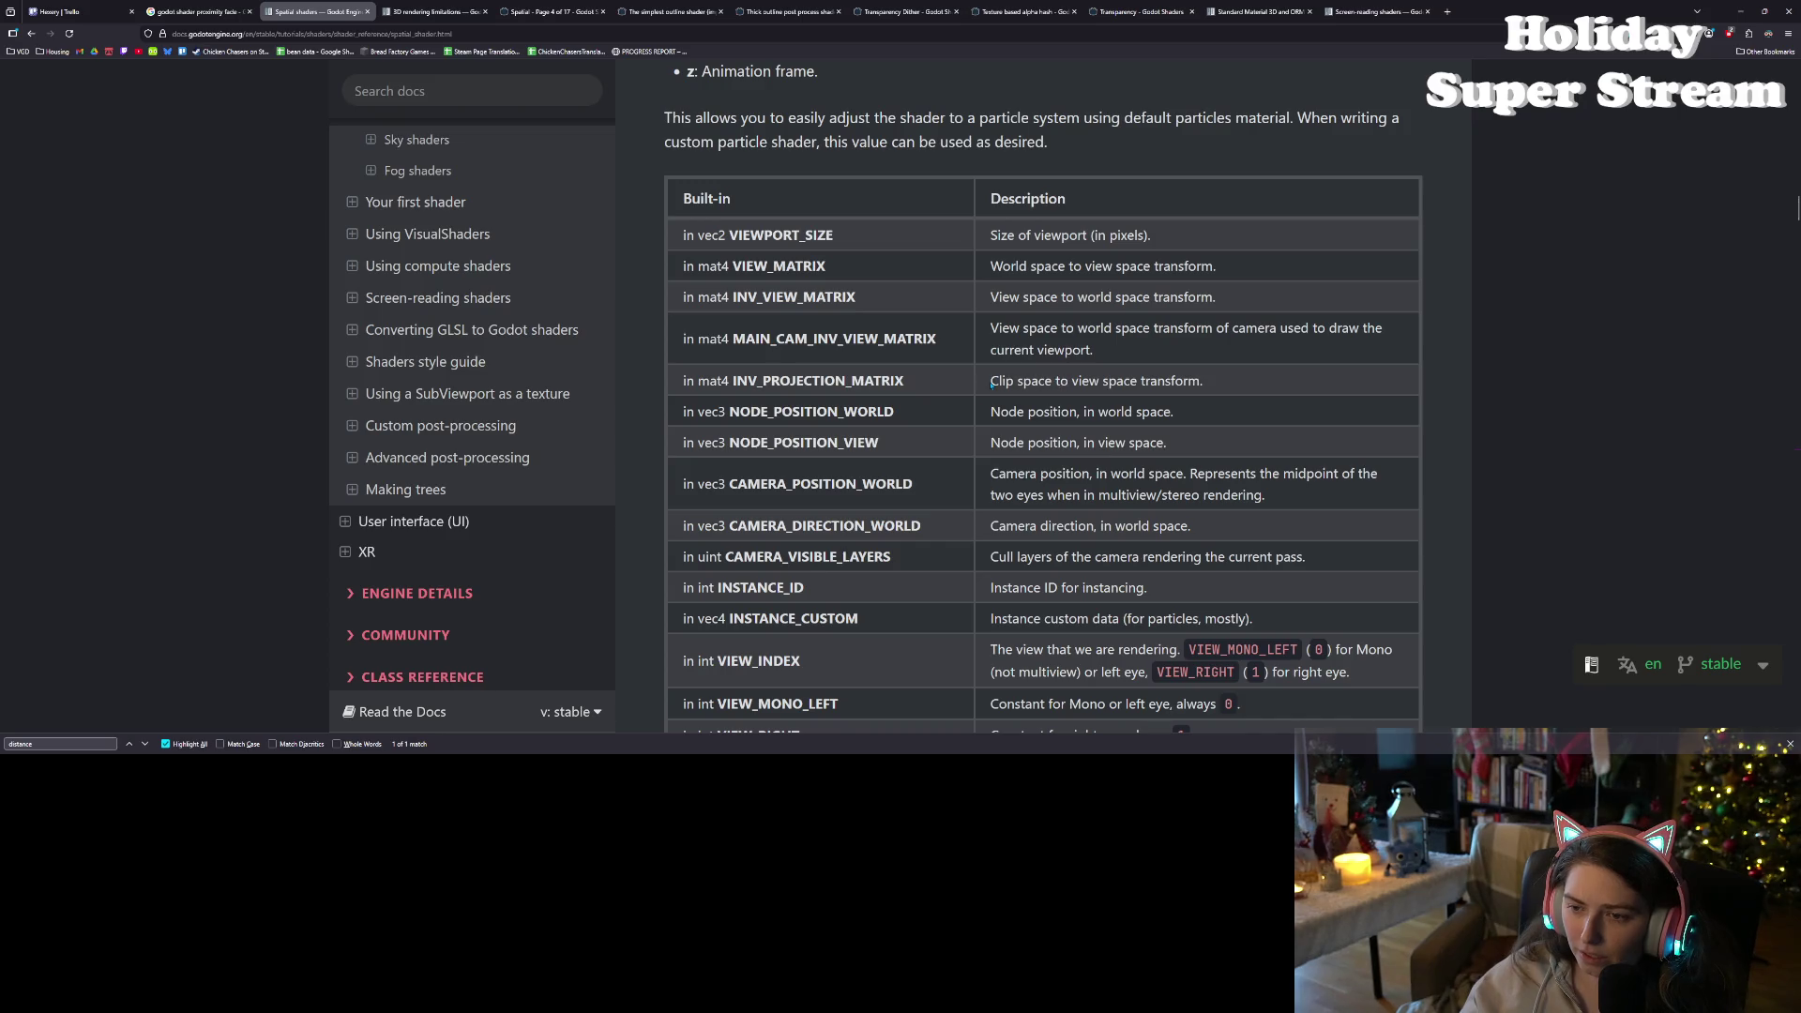
drag(993, 381, 1225, 398)
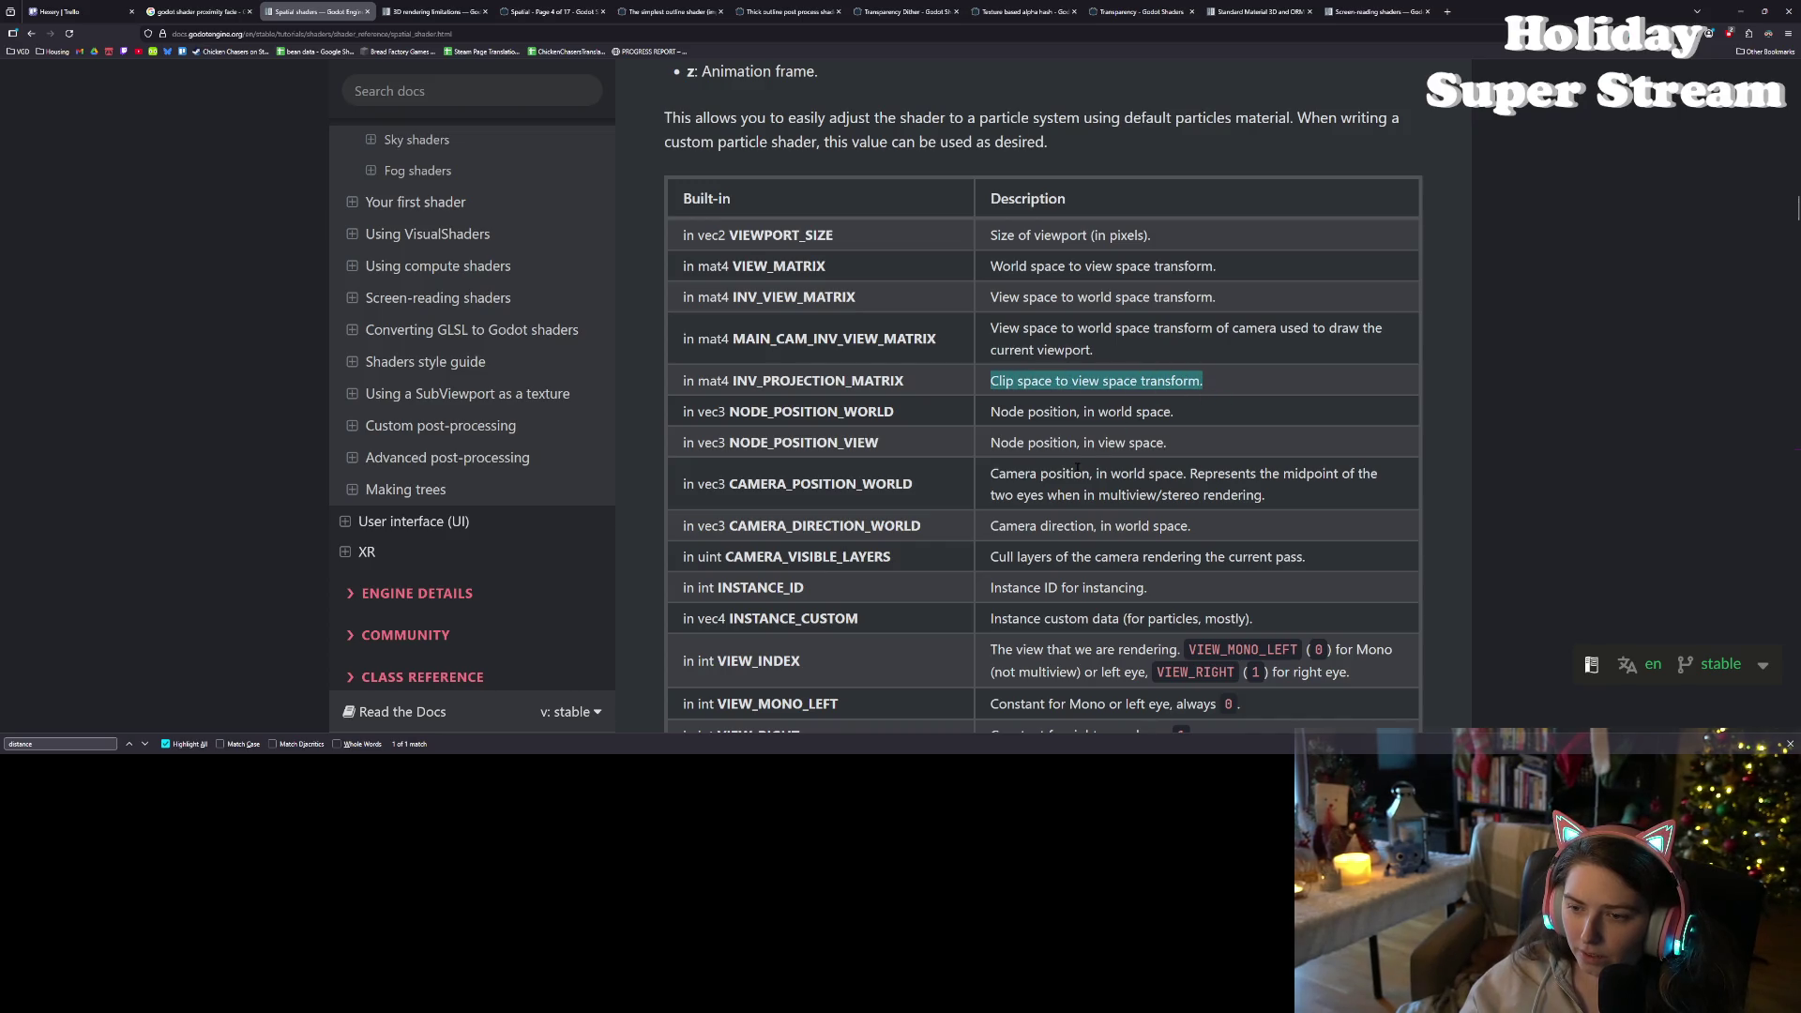
scroll(1076, 464, down, 3)
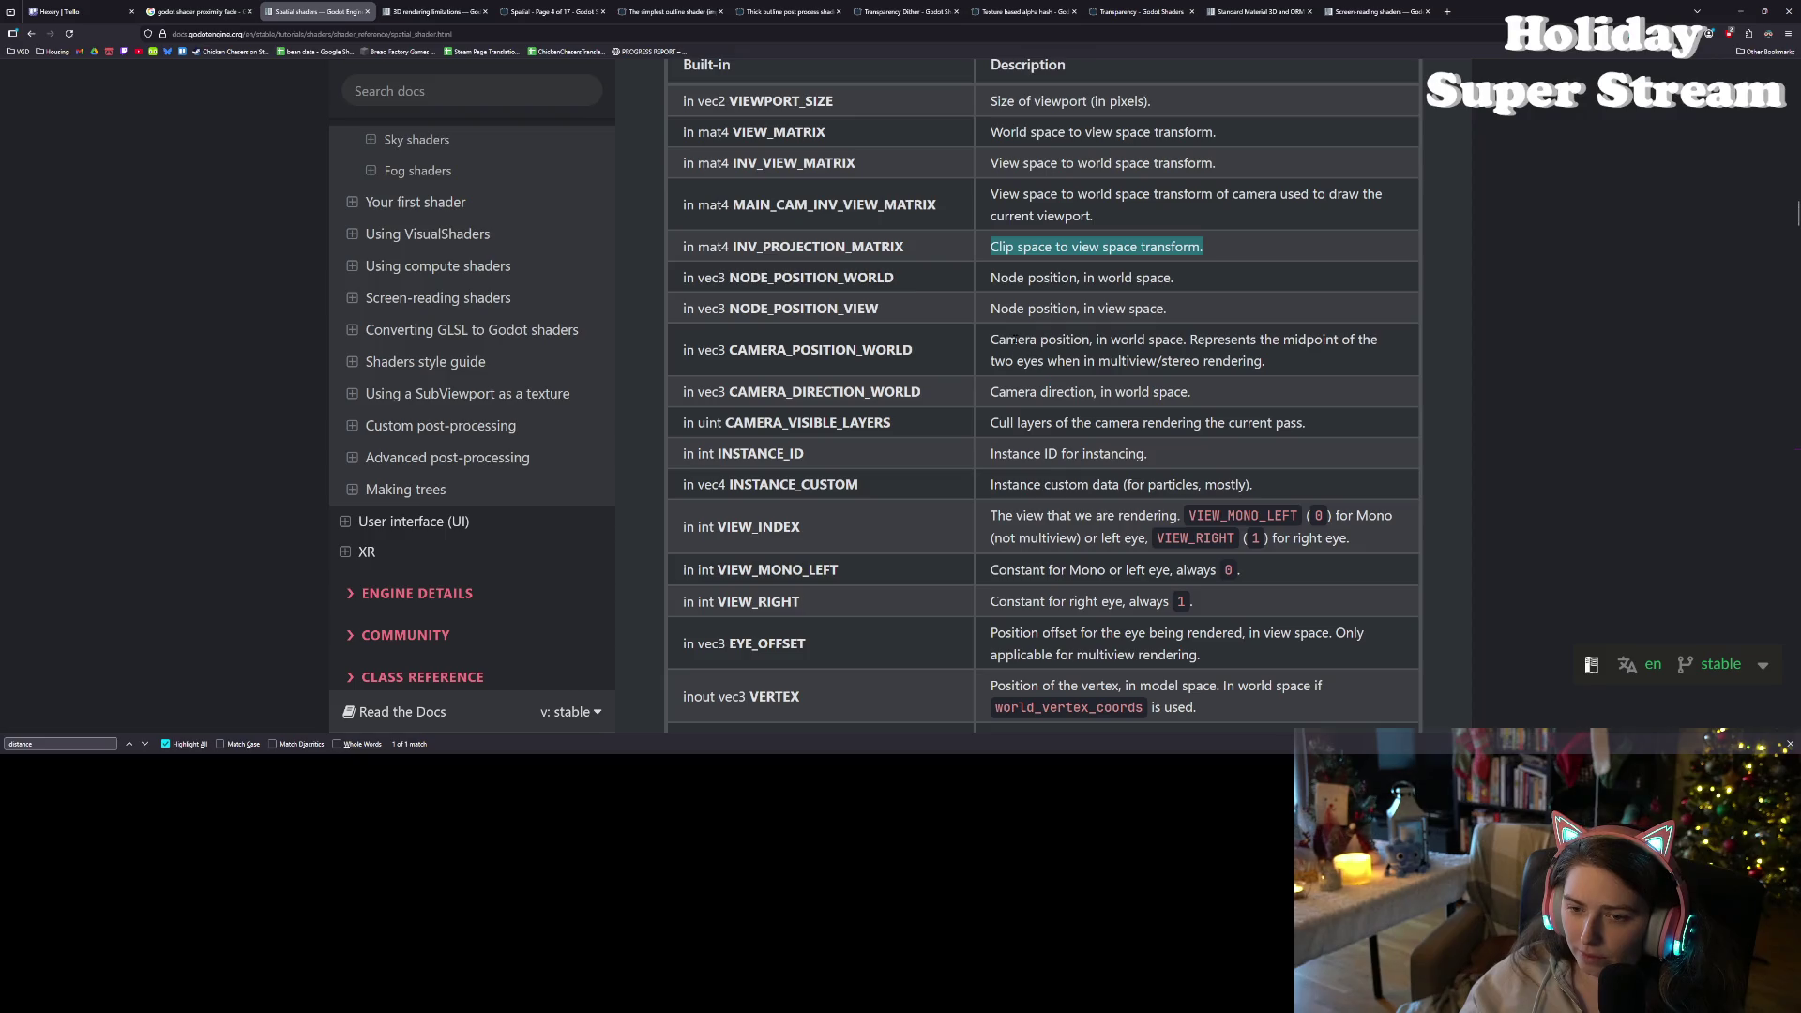
drag(1047, 339, 1214, 340)
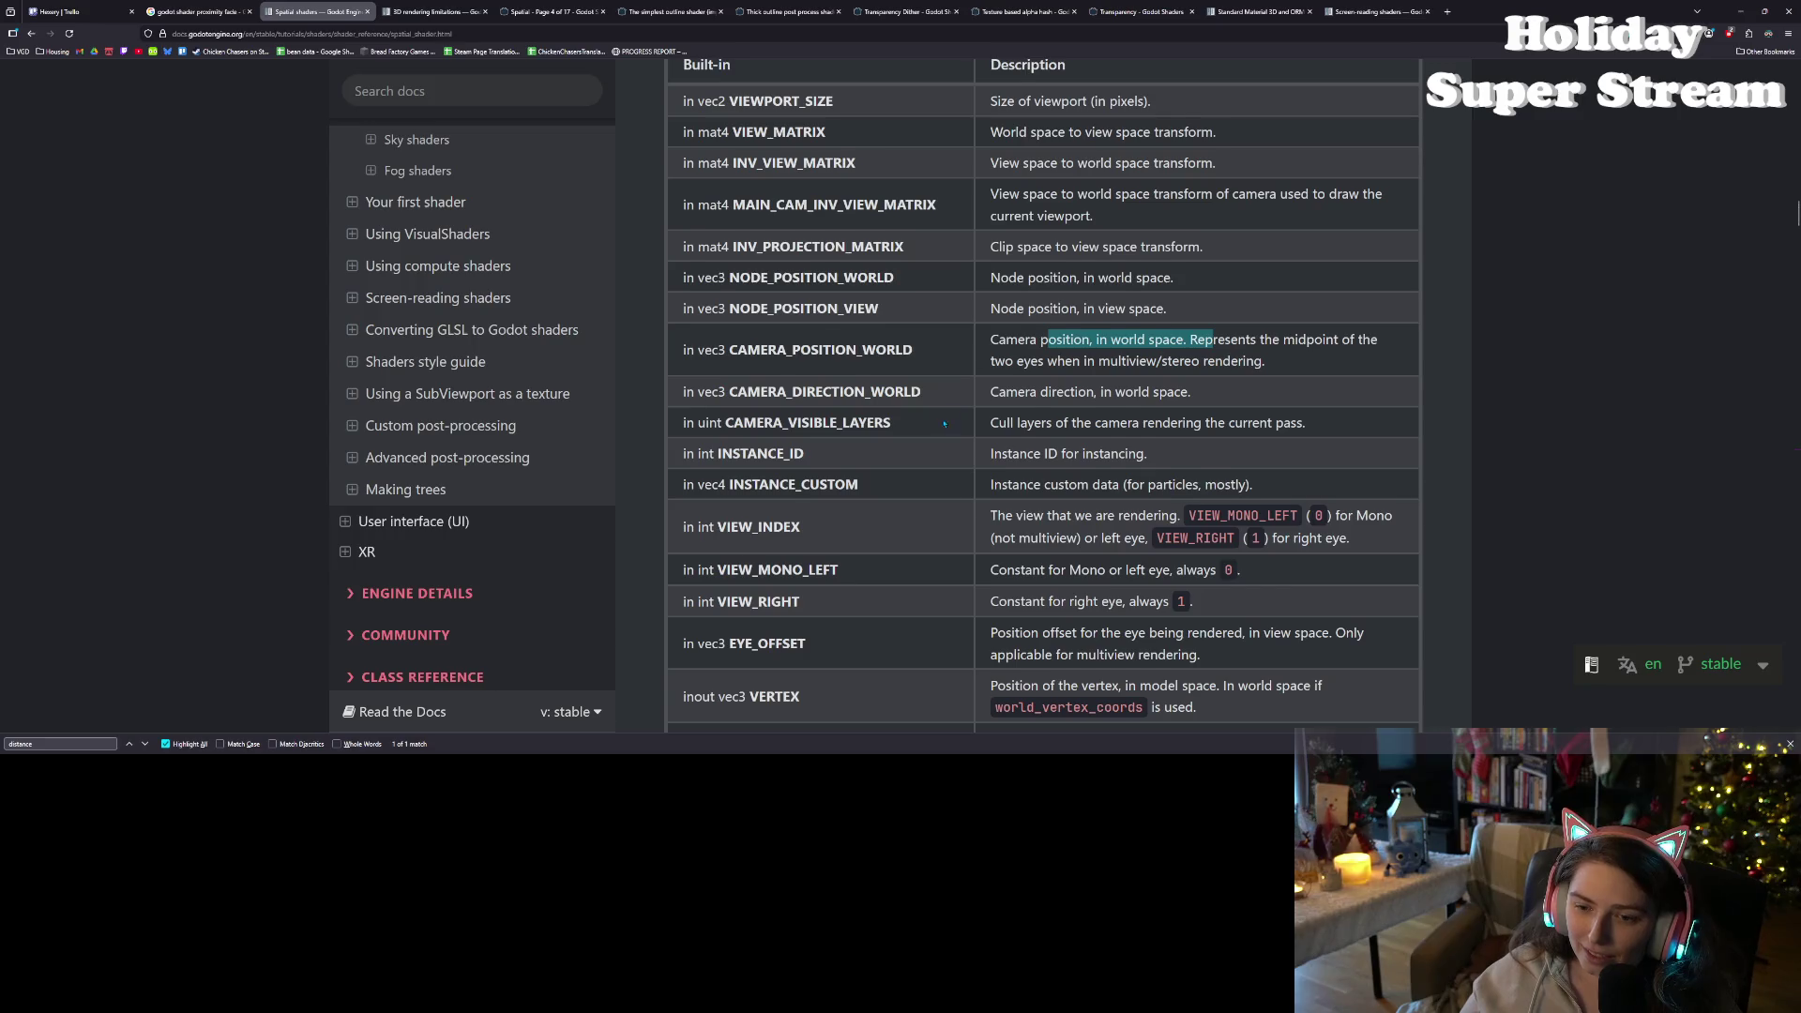
scroll(1034, 486, down, 2)
scroll(1034, 486, up, 2)
scroll(1035, 486, up, 1)
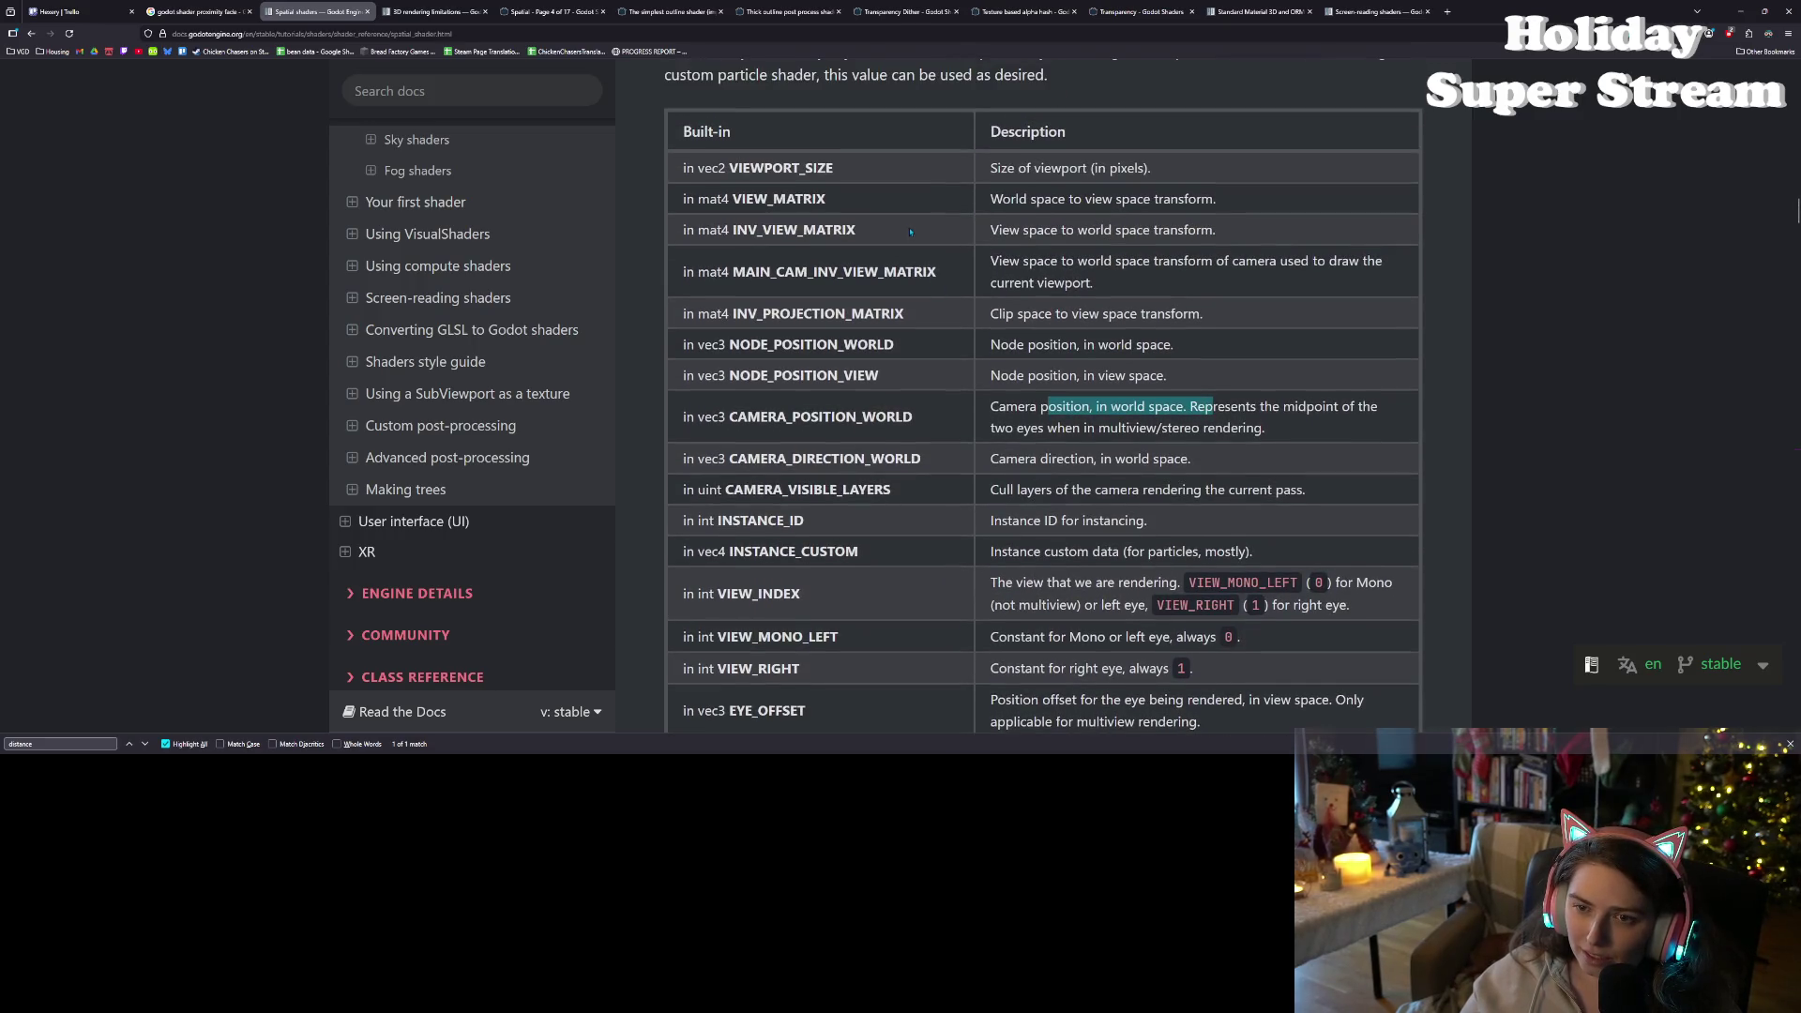
double_click(867, 269)
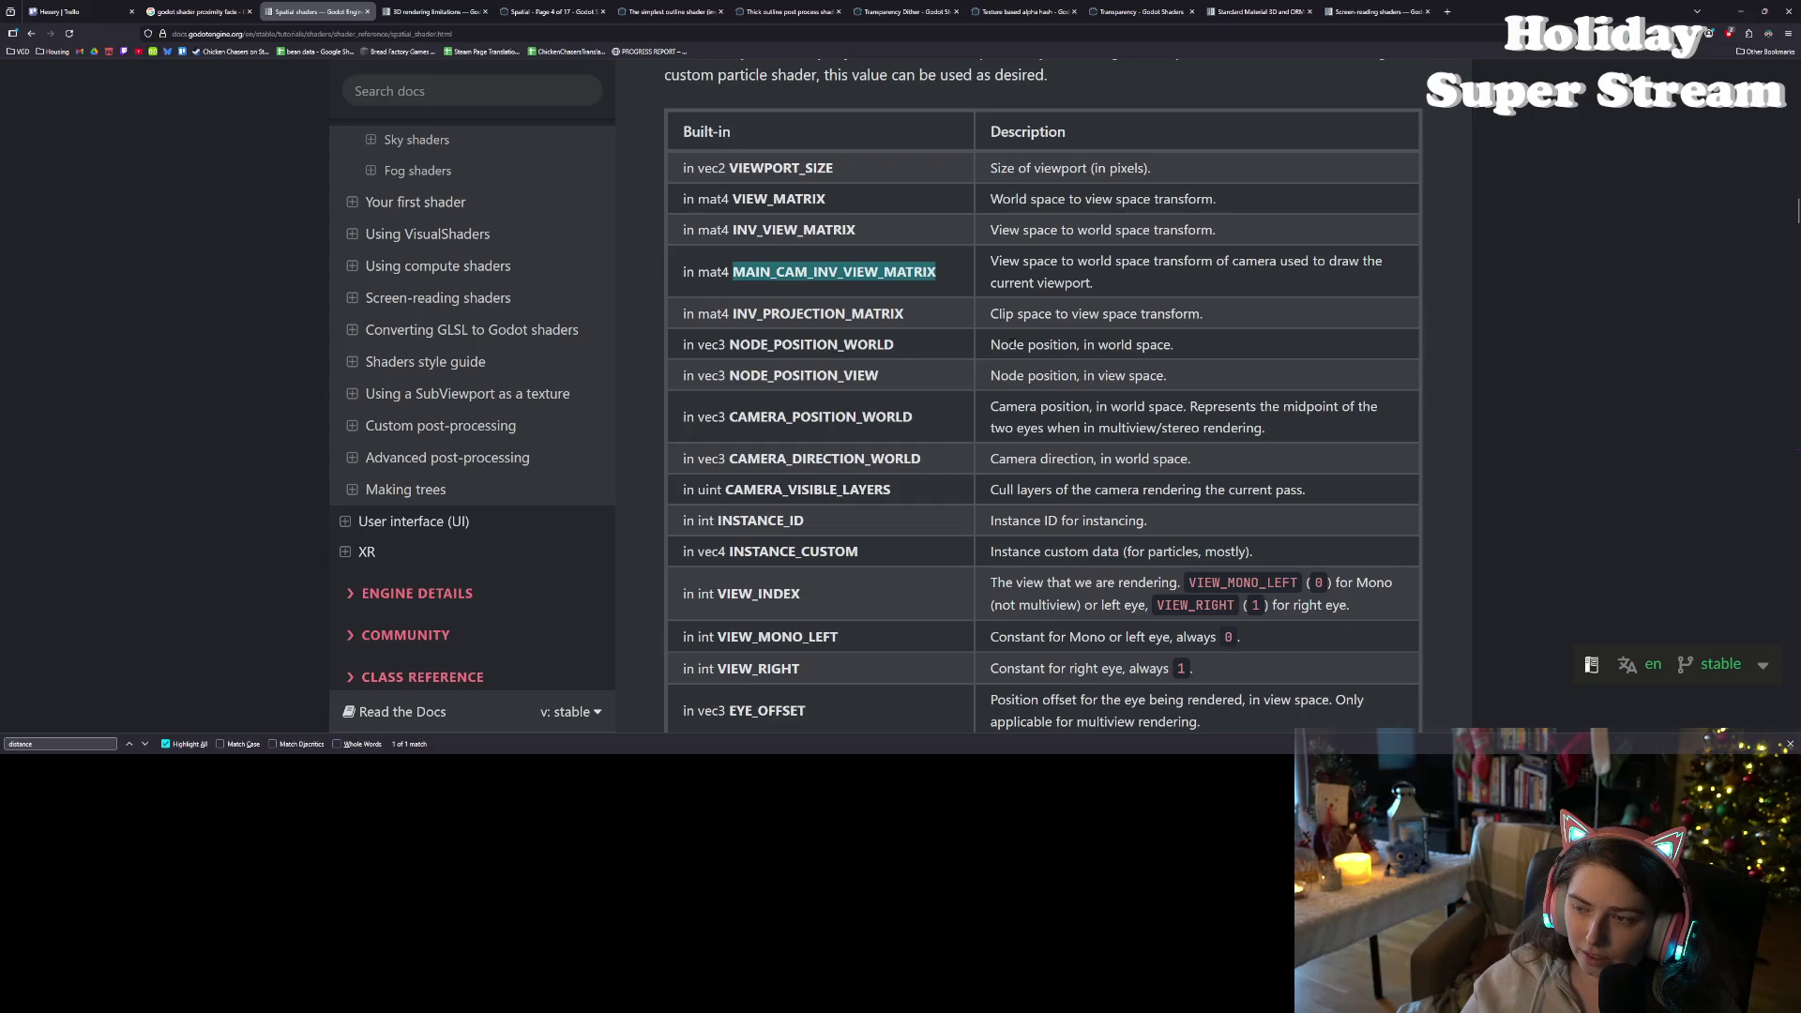
- Review the VERTEX and BINORMAL vertex built-in entries
scroll(1012, 344, down, 3)
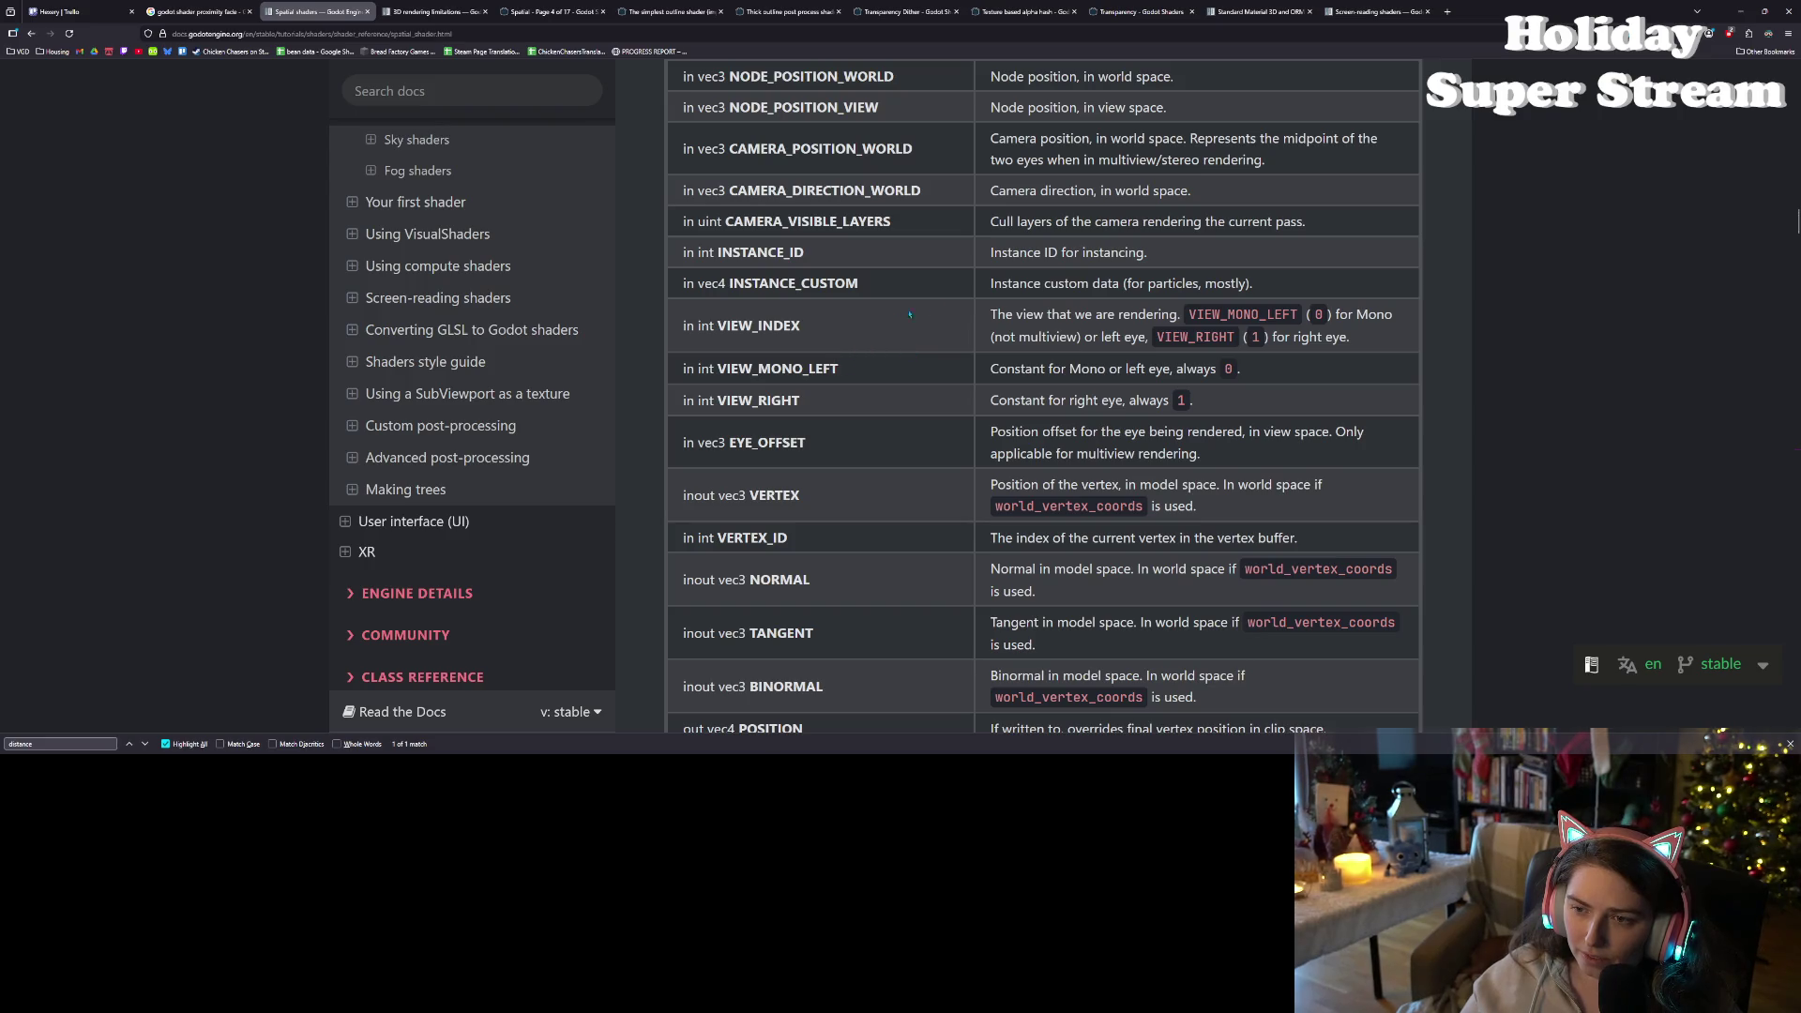
scroll(1008, 374, down, 1)
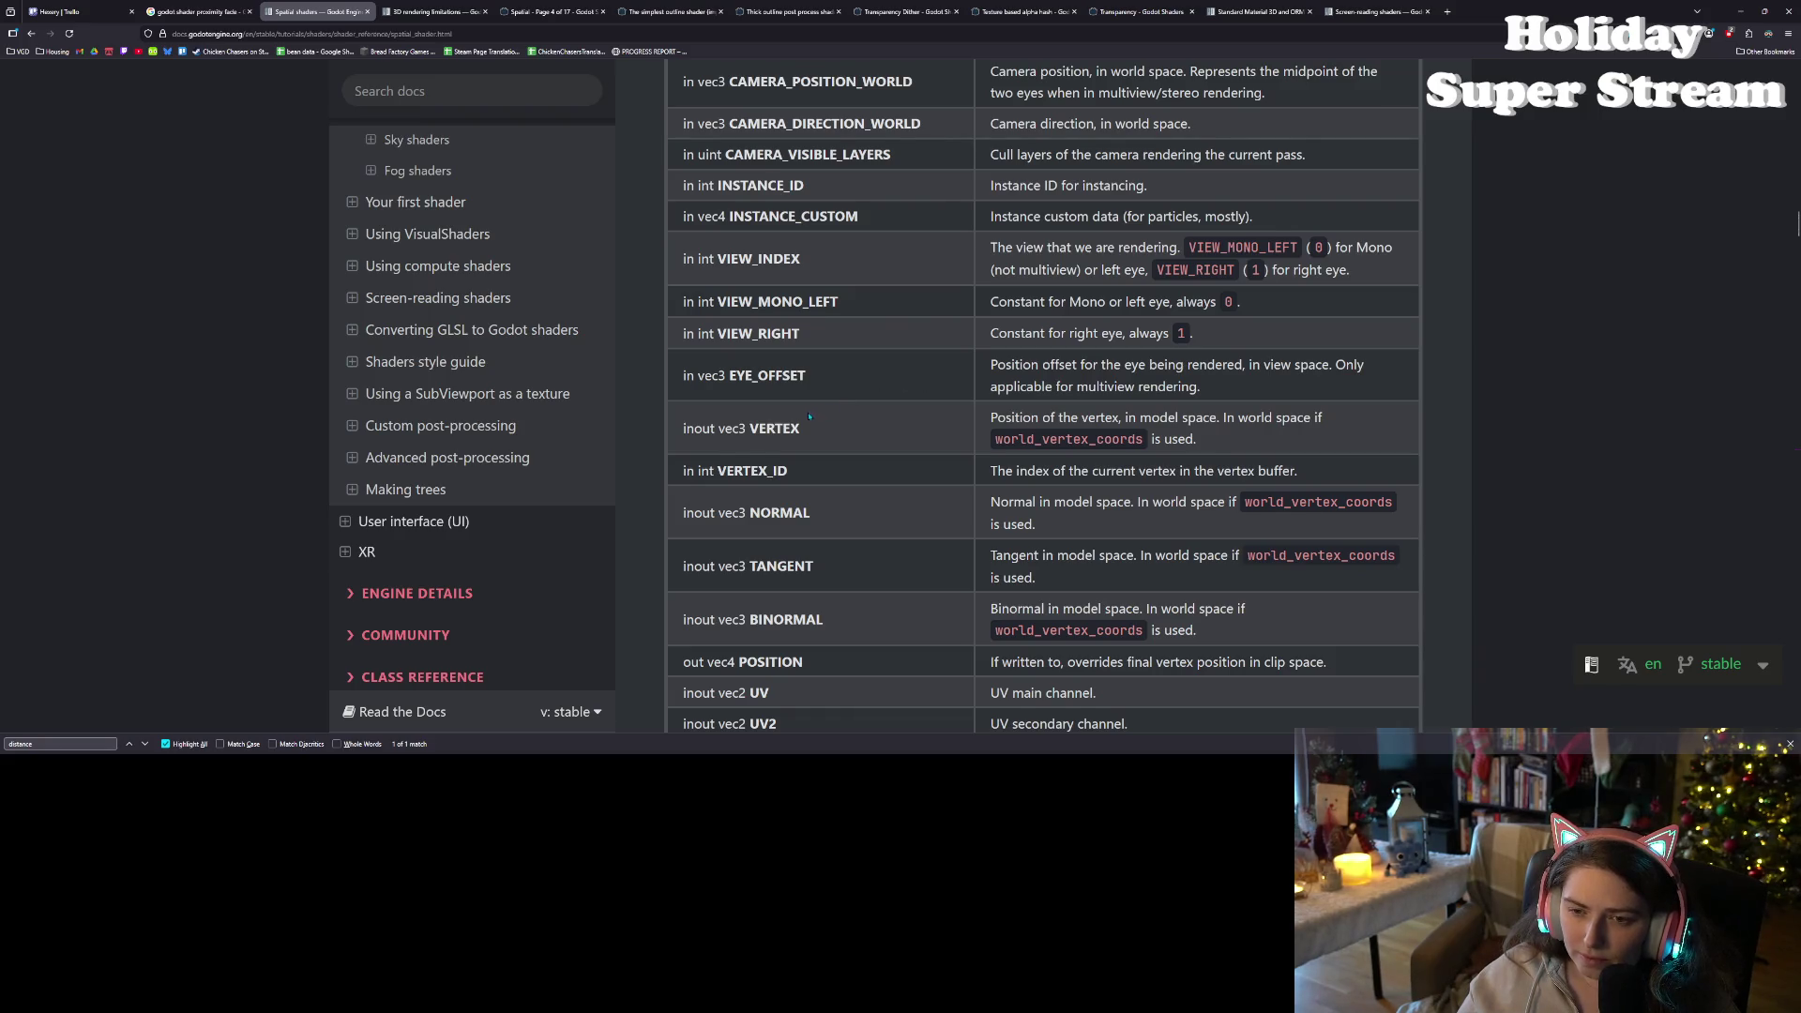
scroll(810, 417, down, 2)
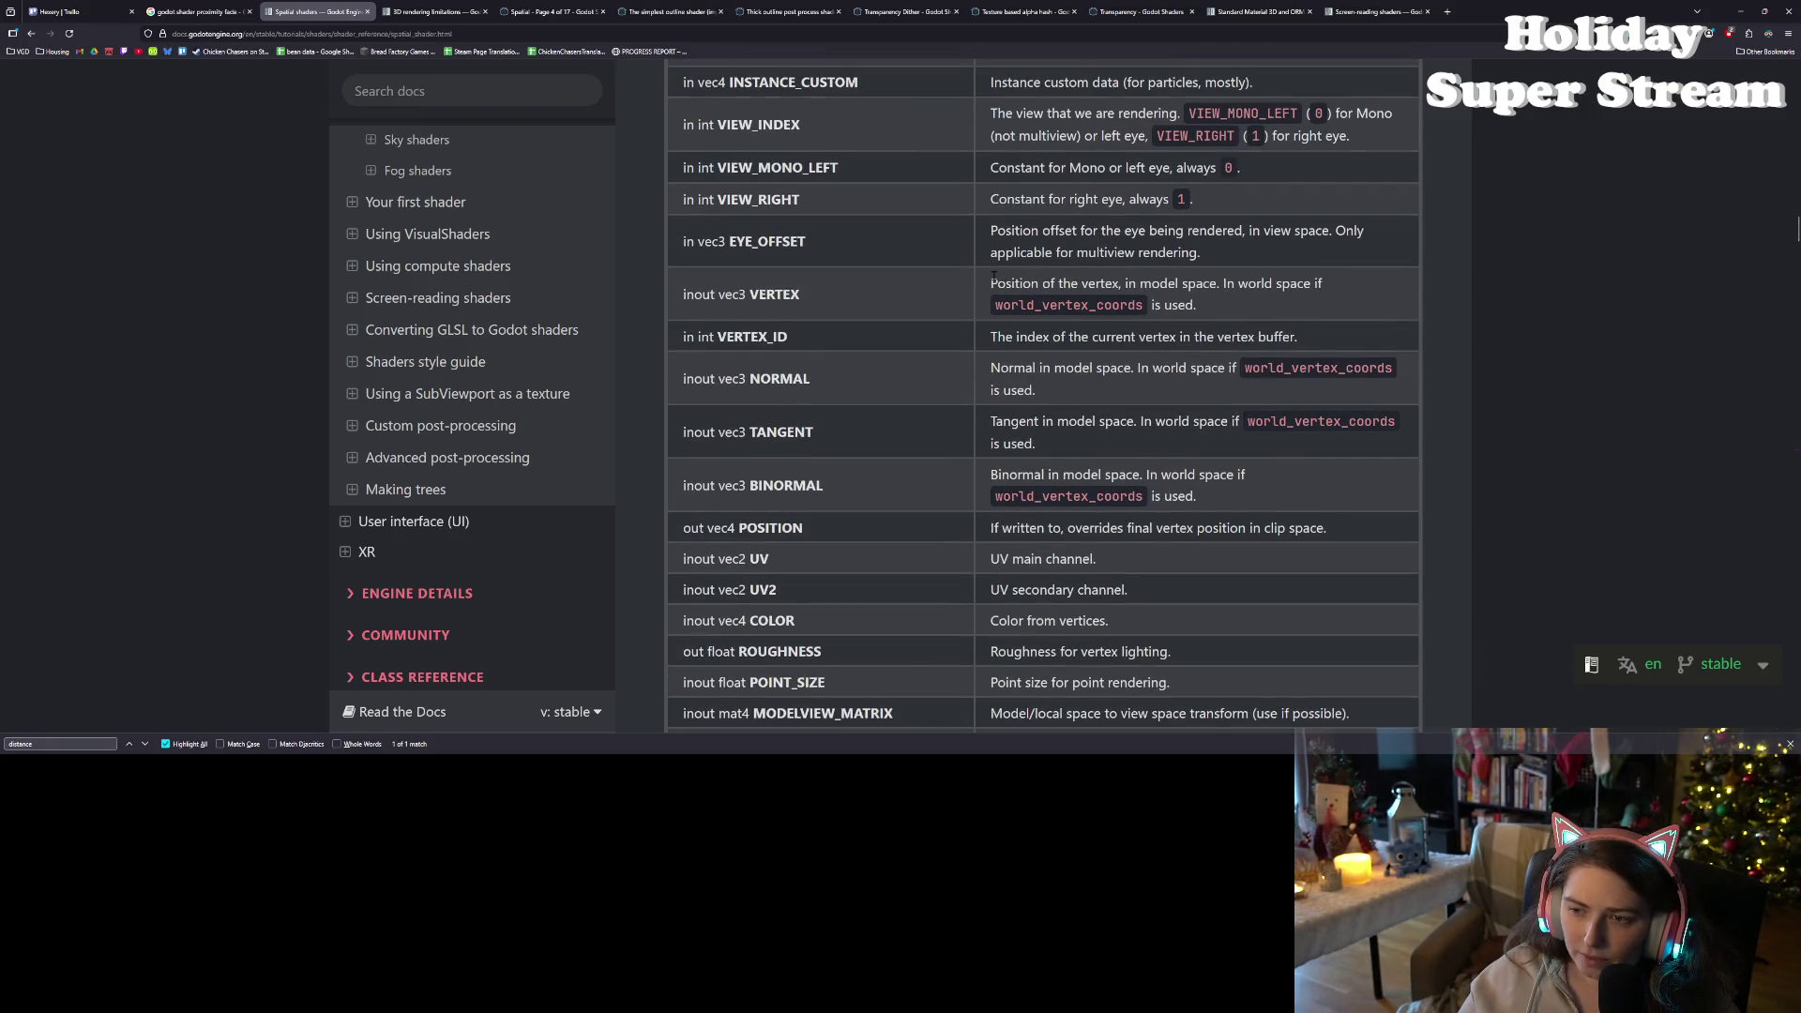
drag(991, 283, 1127, 285)
click(1127, 285)
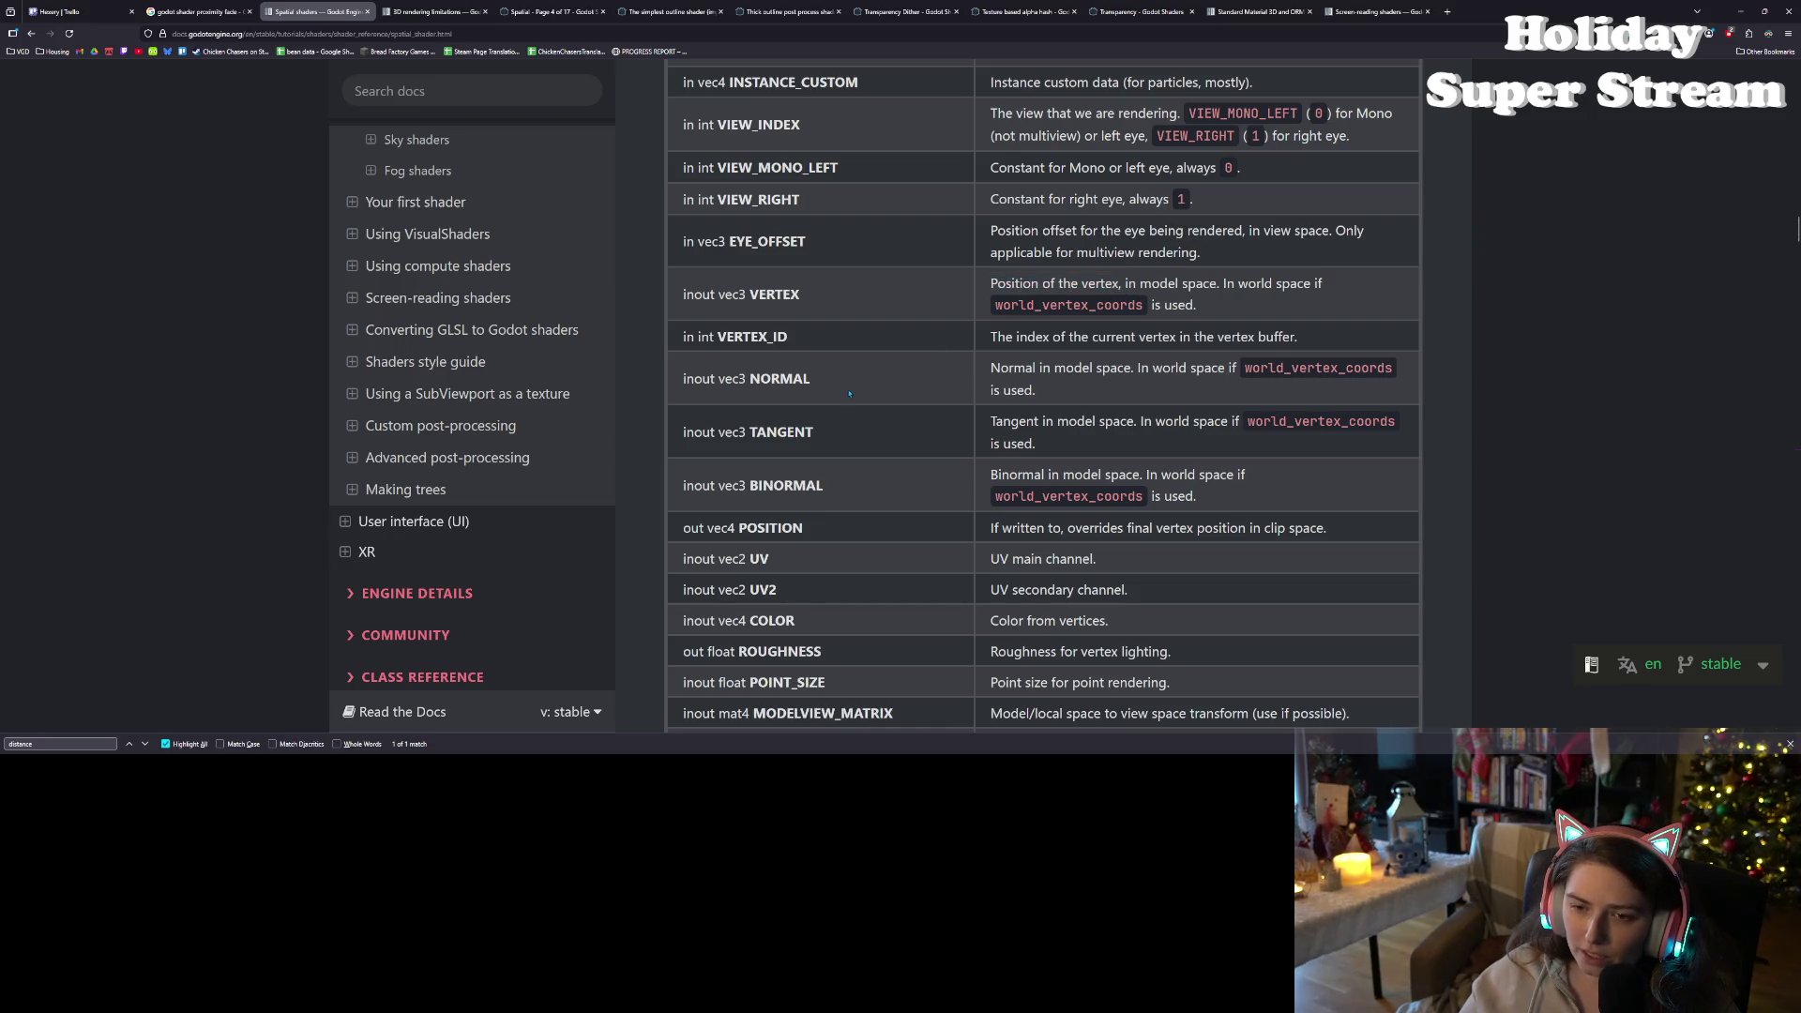
scroll(780, 407, down, 2)
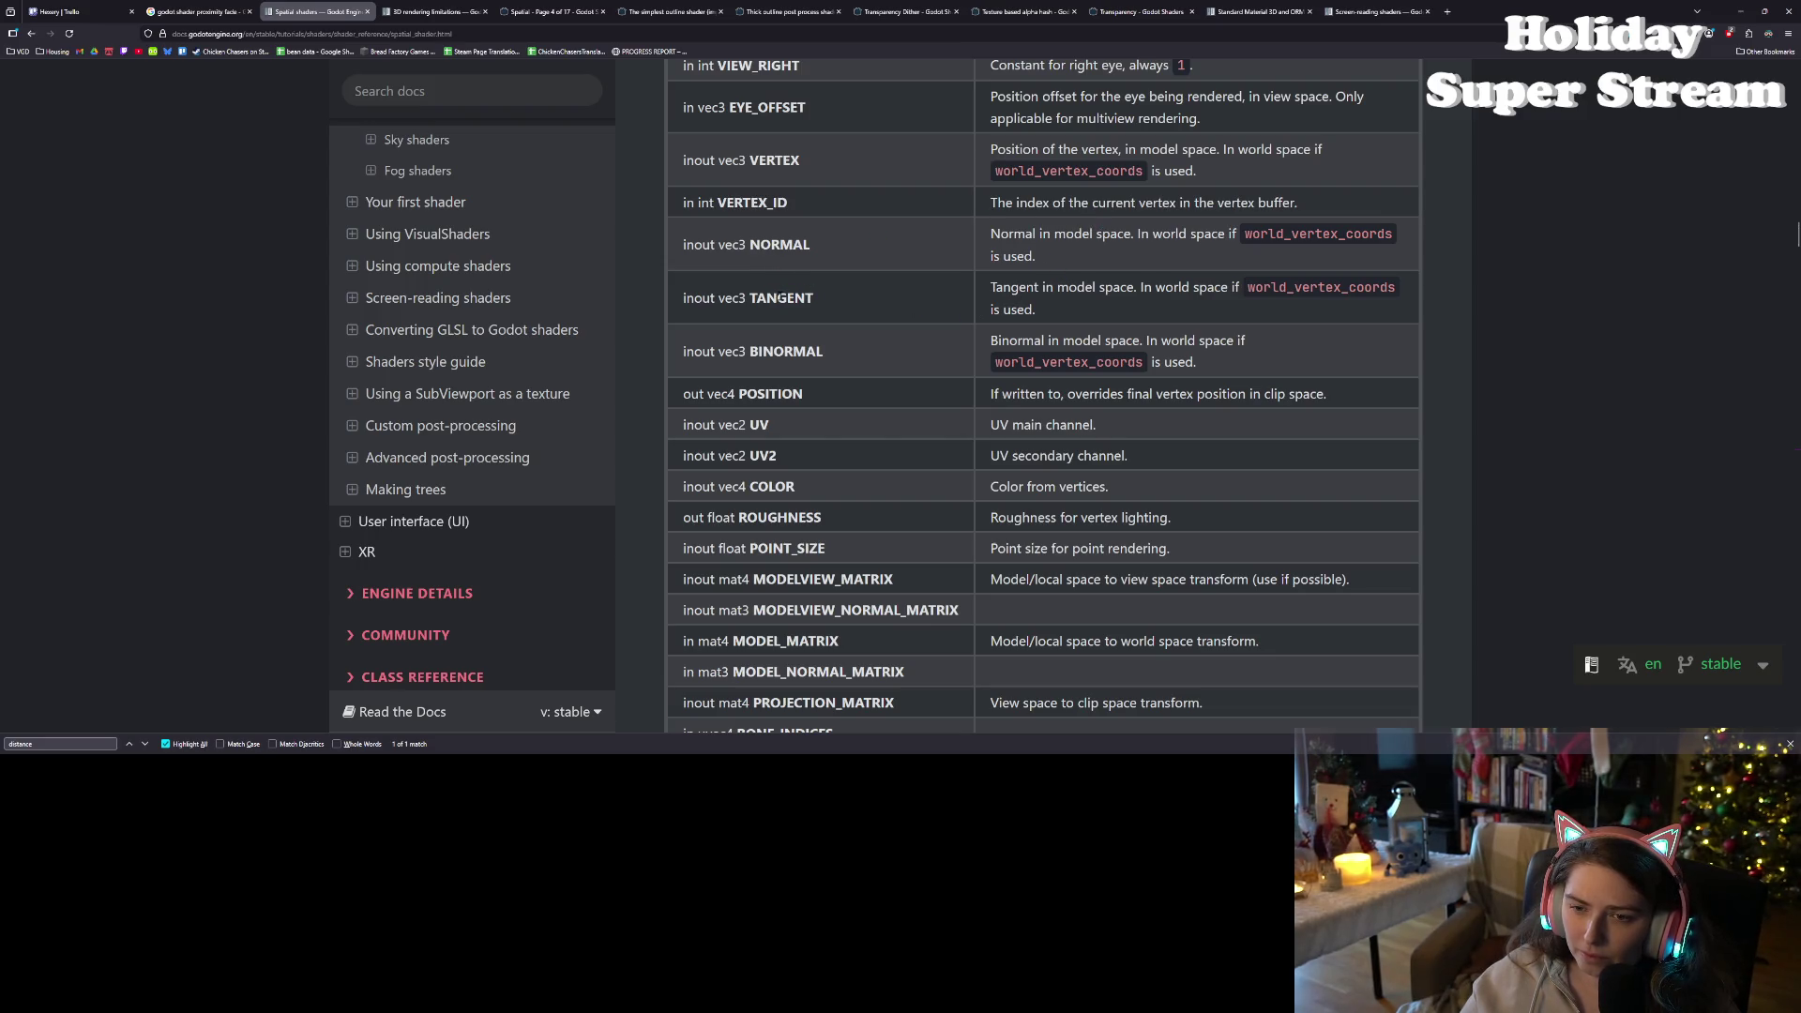
double_click(780, 297)
double_click(792, 351)
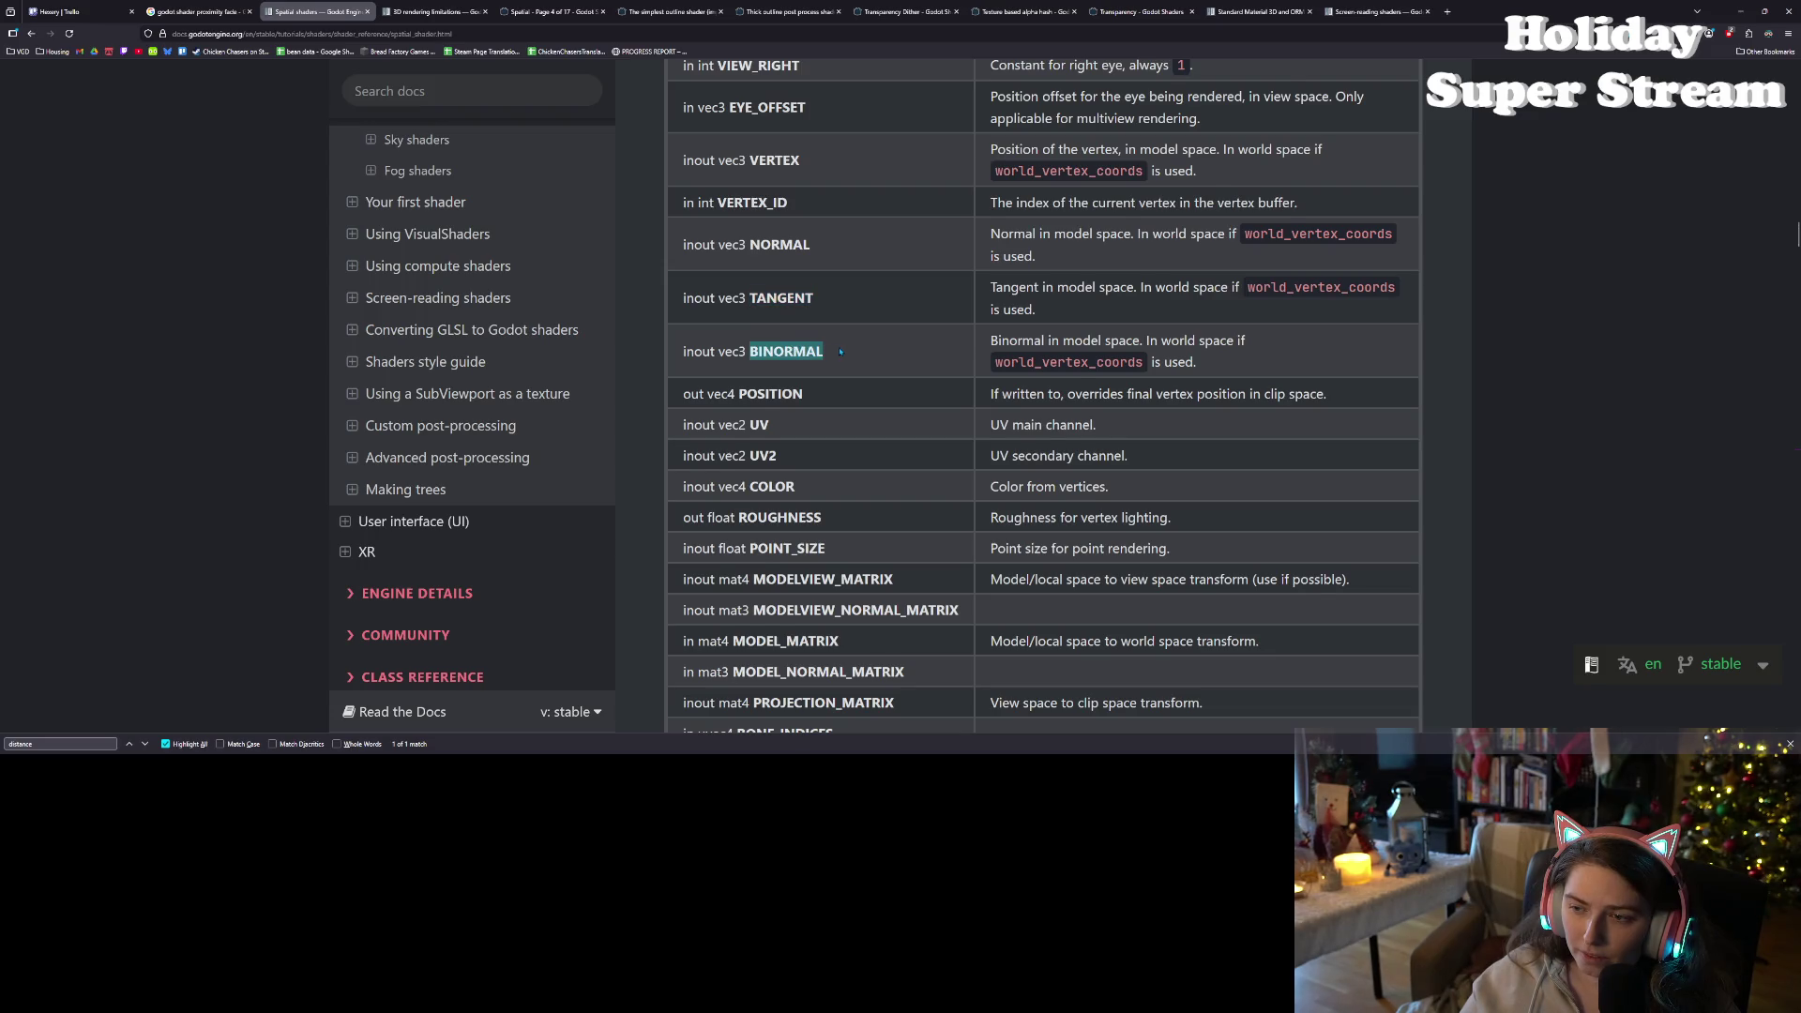
scroll(838, 351, down, 3)
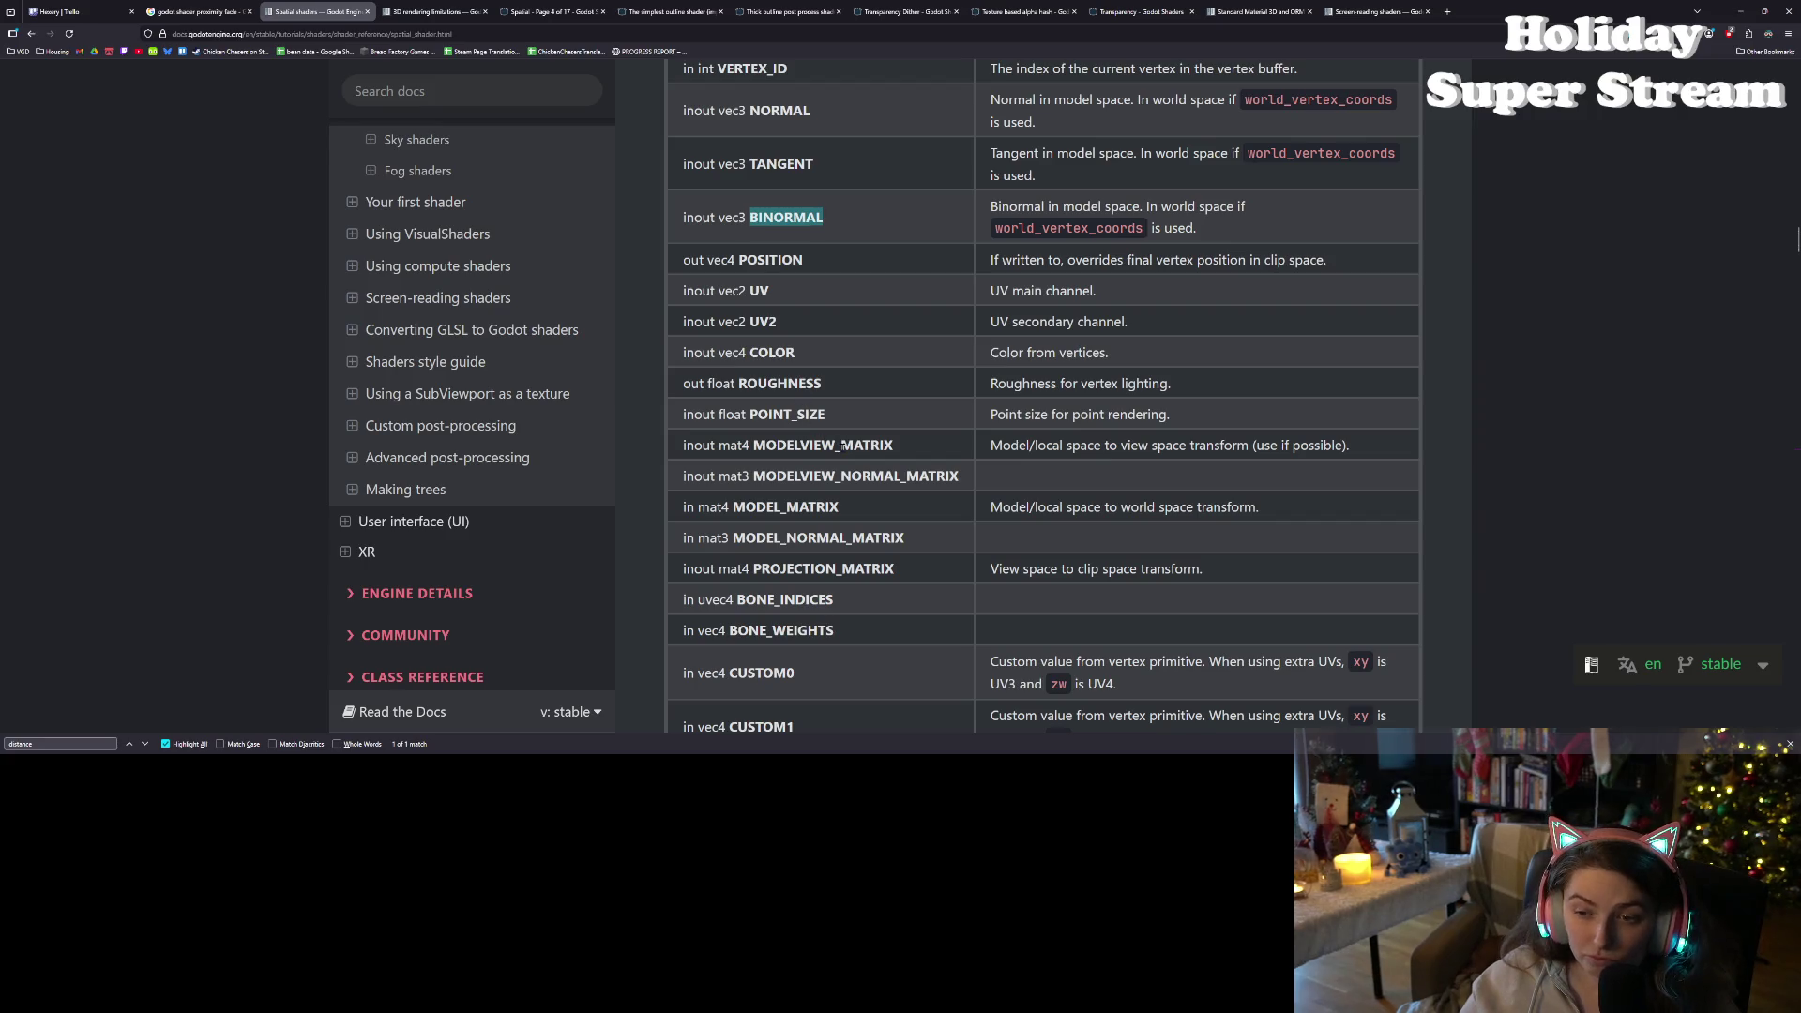
- Look over MODELVIEW_MATRIX, MODEL_NORMAL_MATRIX, PROJECTION_MATRIX and VIEW_INDEX built-ins
double_click(843, 445)
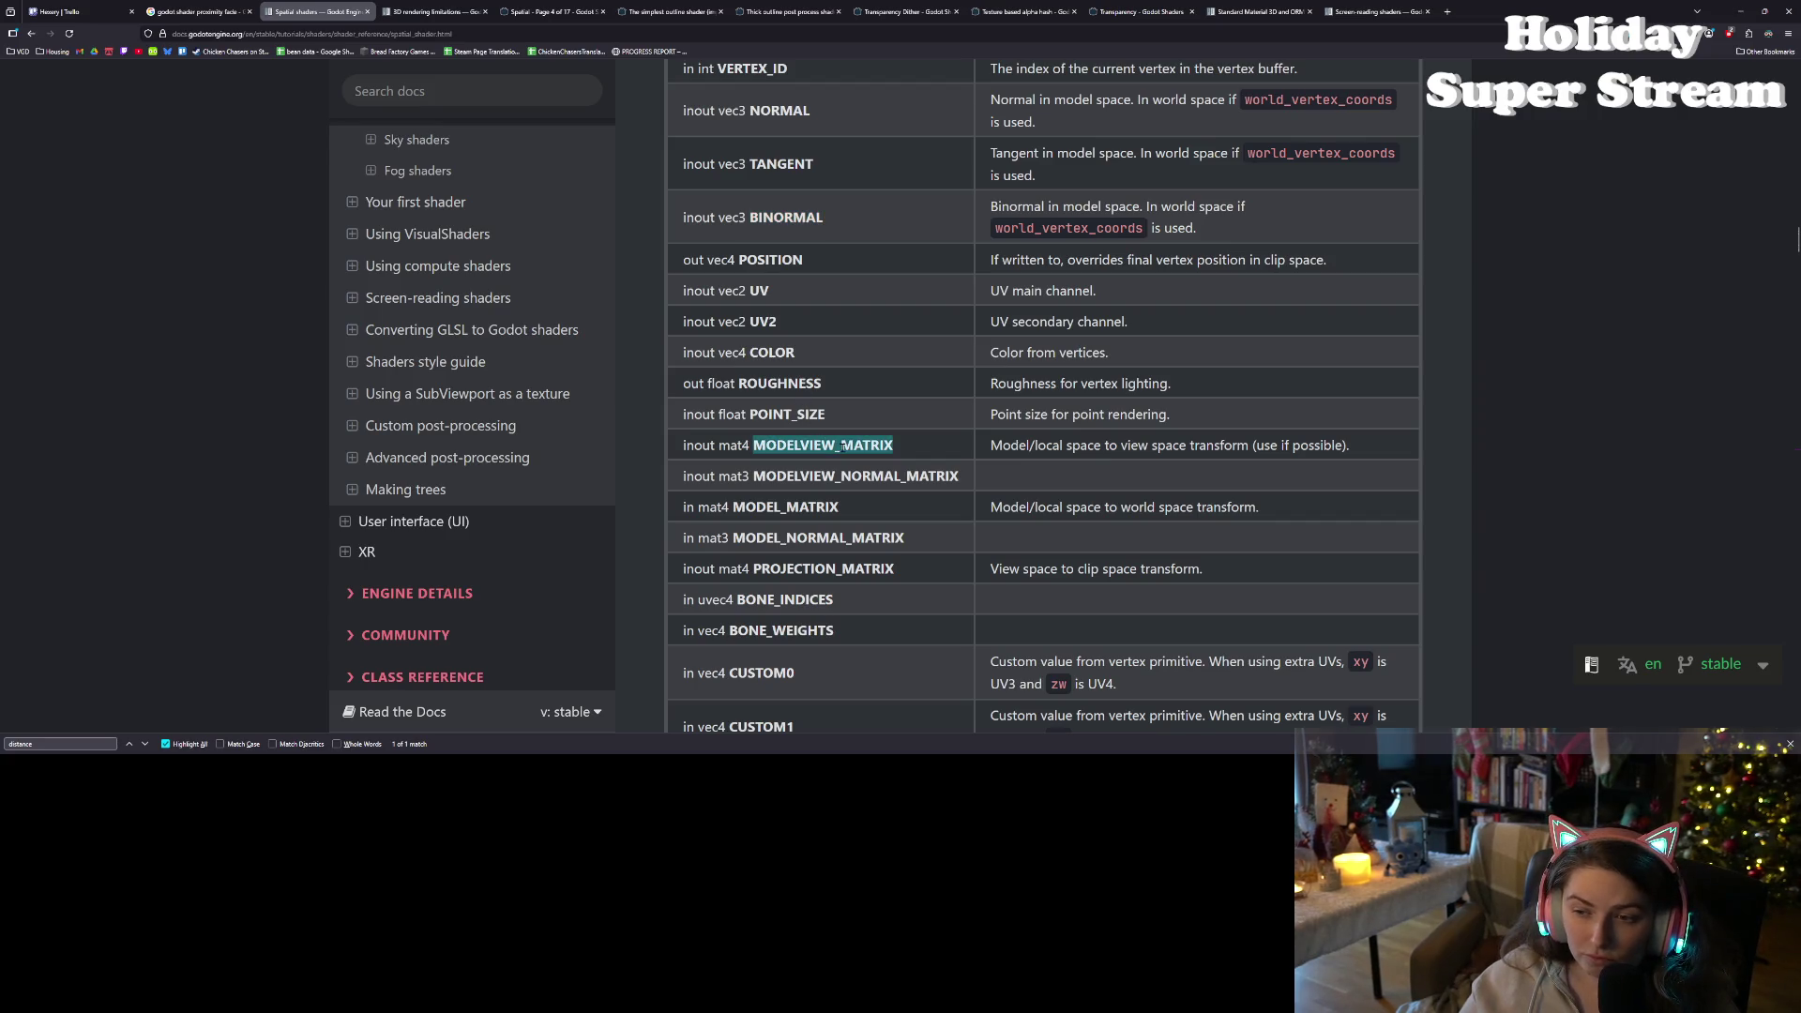
double_click(805, 538)
double_click(829, 568)
scroll(870, 506, down, 3)
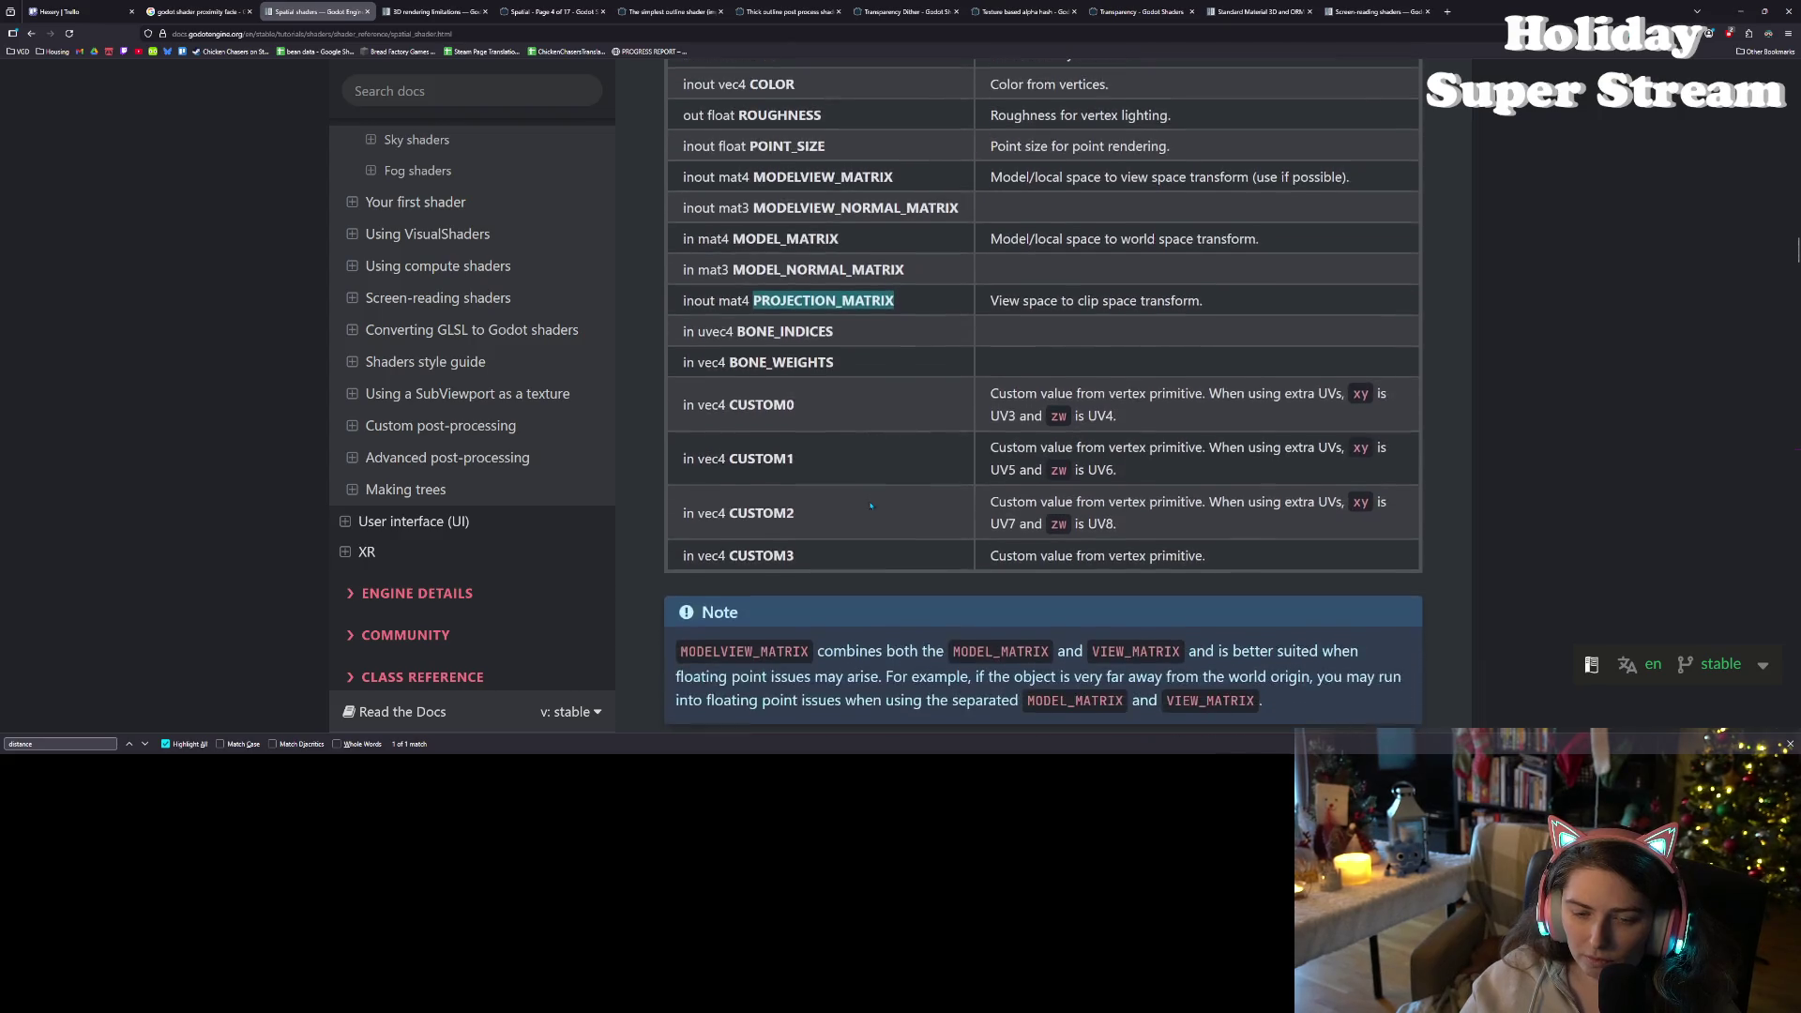
scroll(863, 507, up, 10)
scroll(861, 507, up, 2)
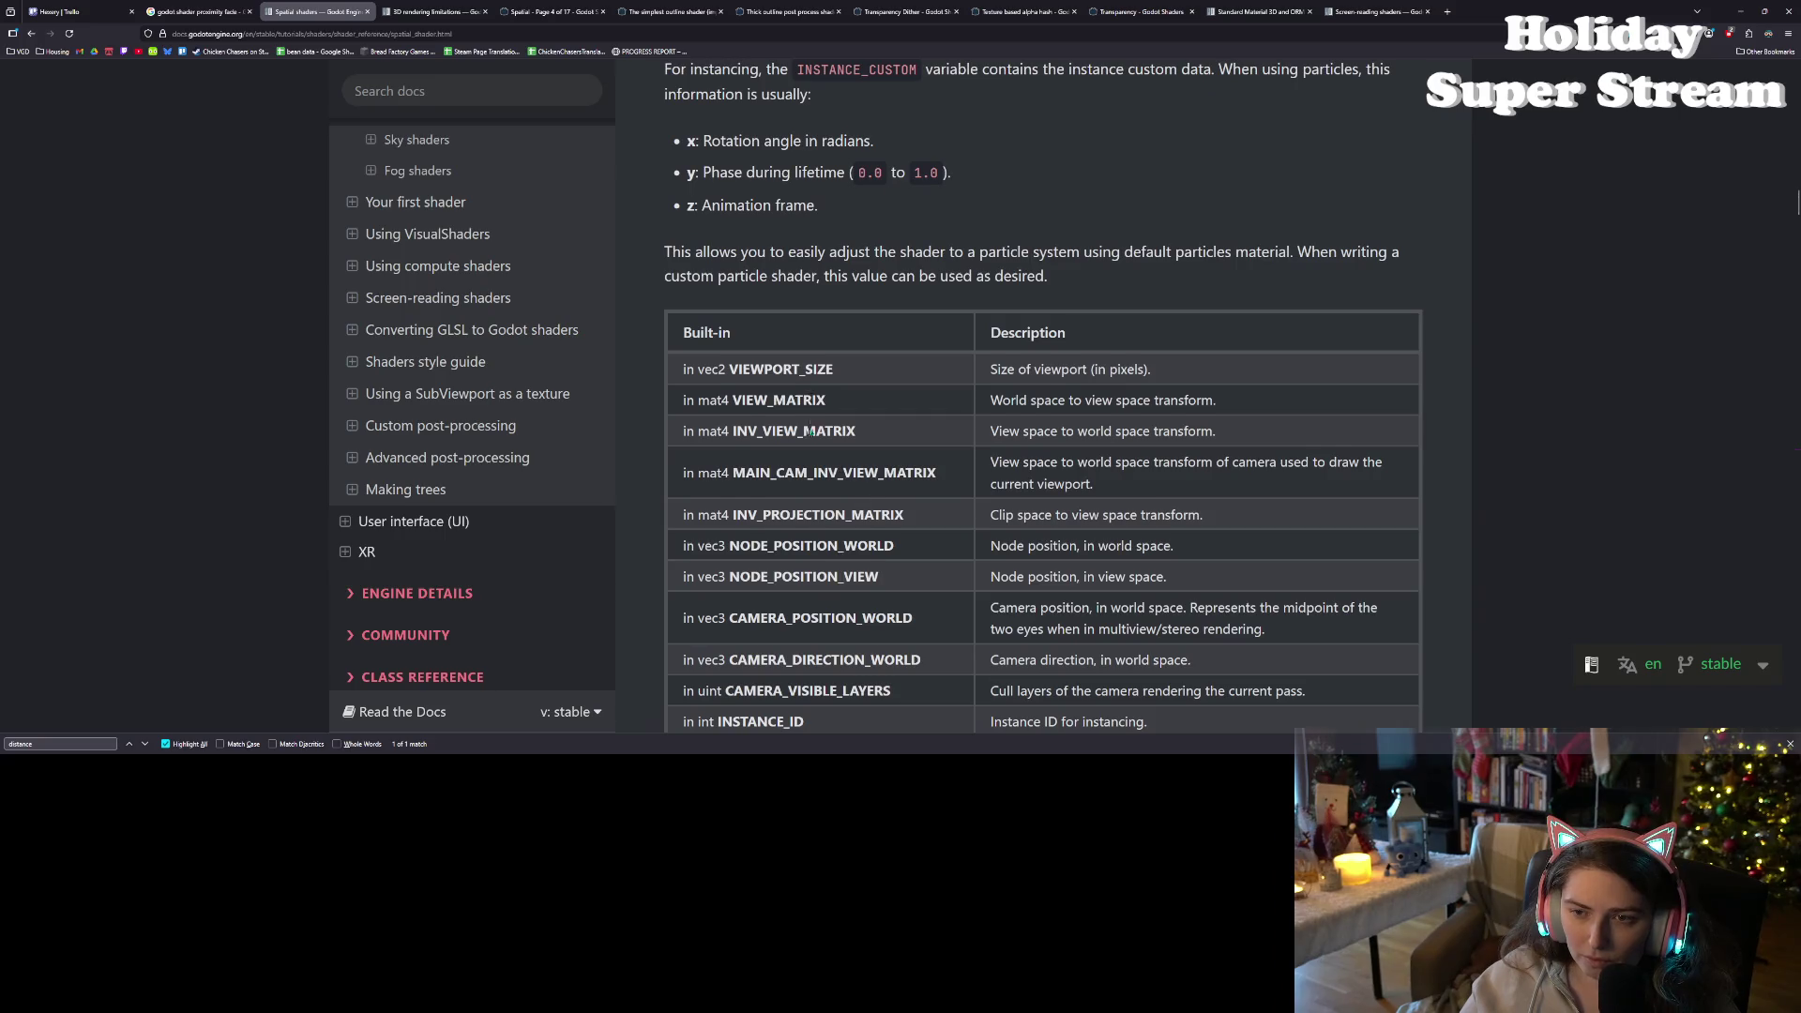
scroll(810, 427, down, 4)
double_click(779, 398)
- Copy the MAIN_CAM_INV_VIEW_MATRIX name and minimize the browser
scroll(778, 398, up, 1)
double_click(791, 205)
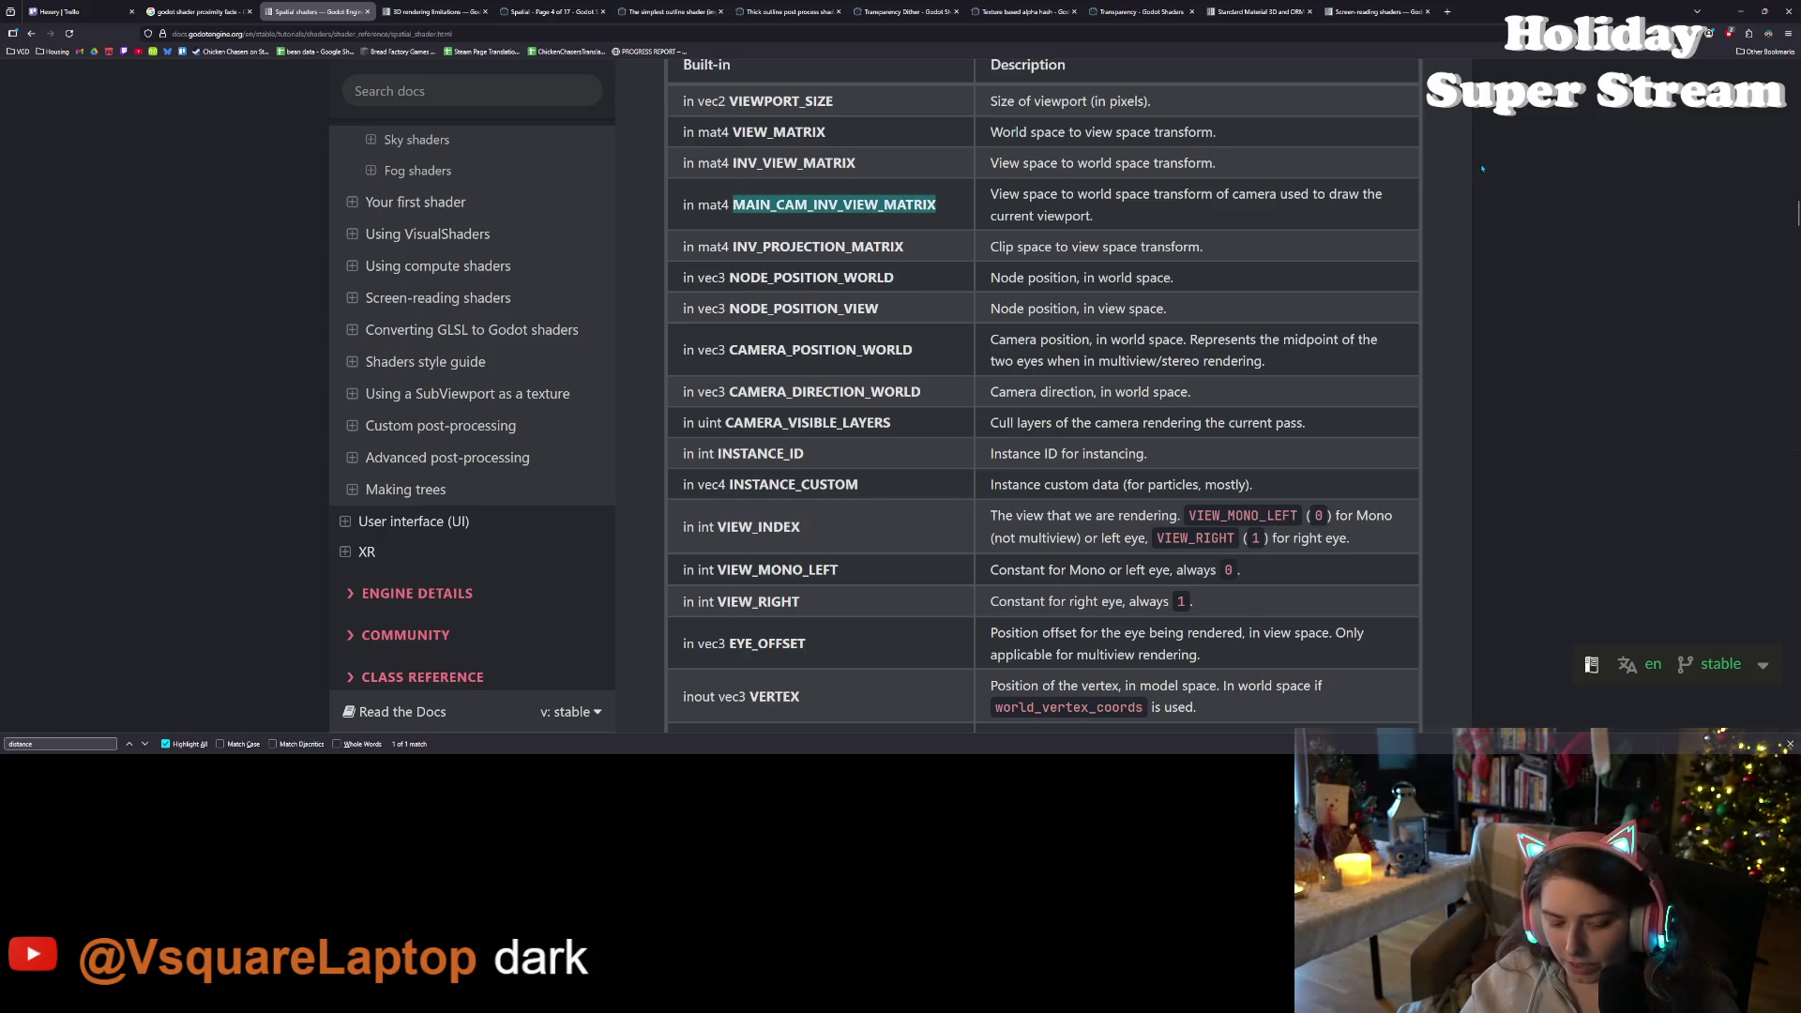
scroll(1482, 168, down, 6)
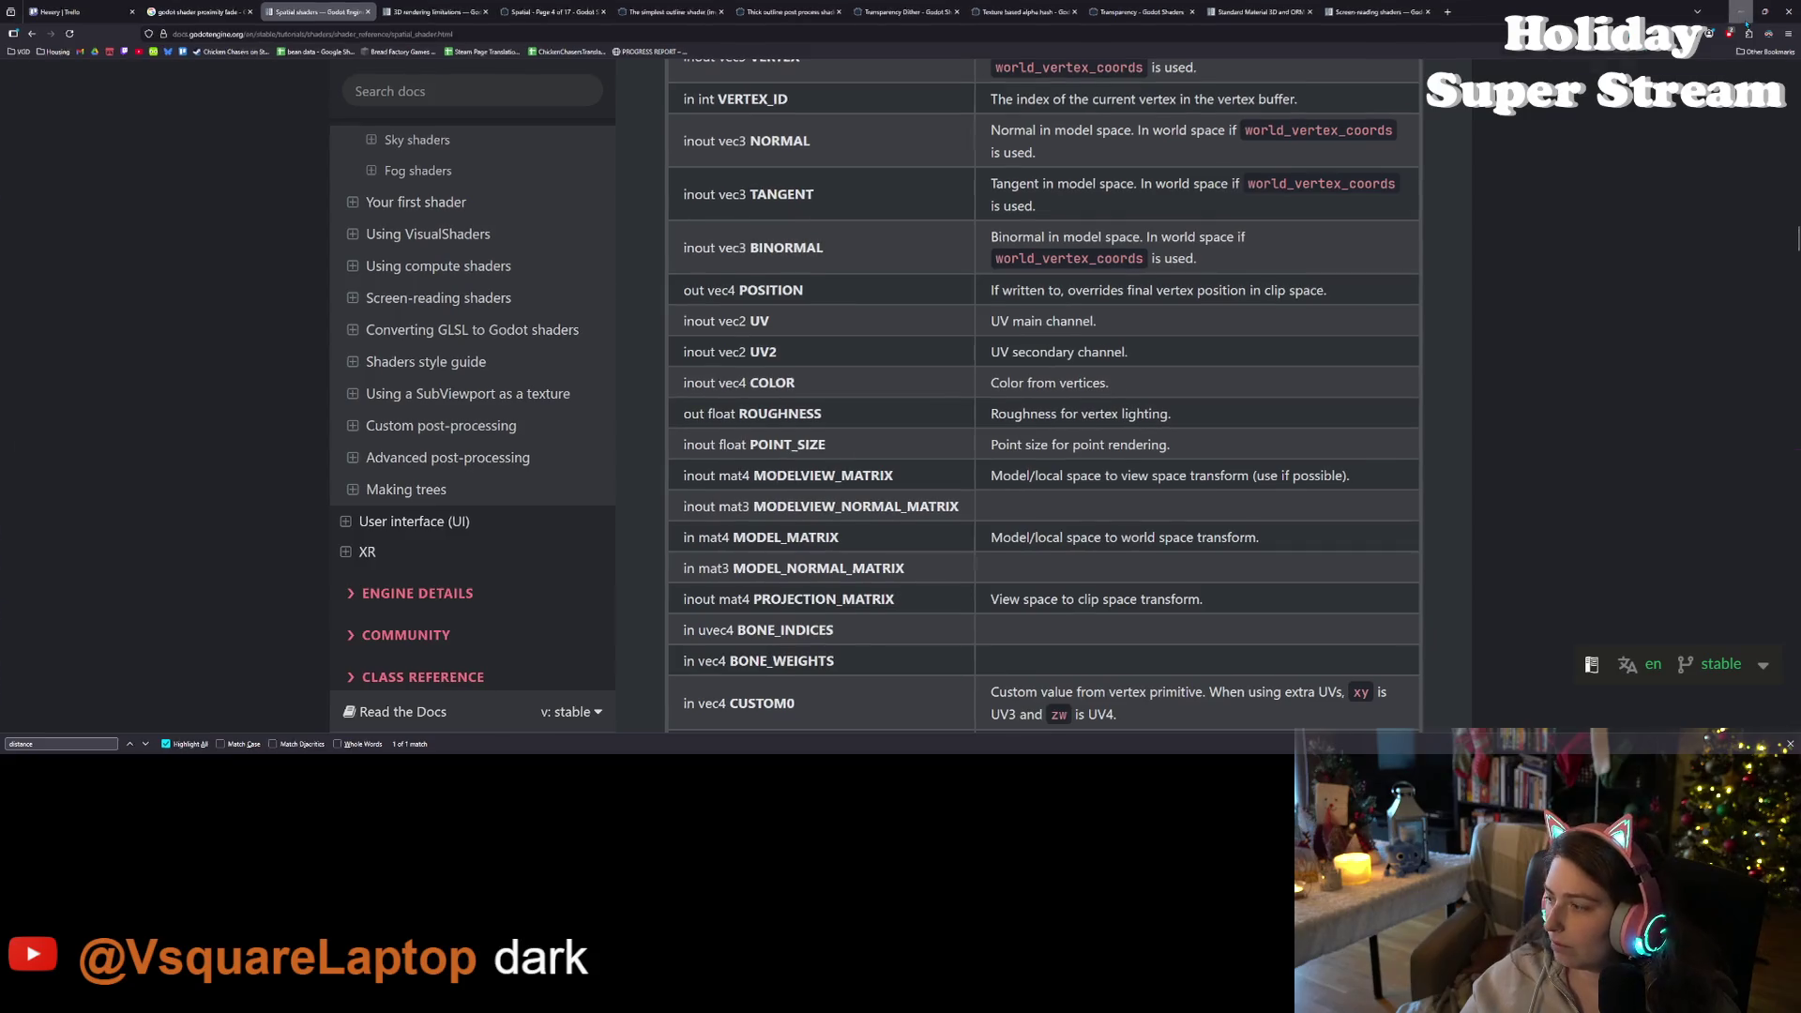
click(1742, 13)
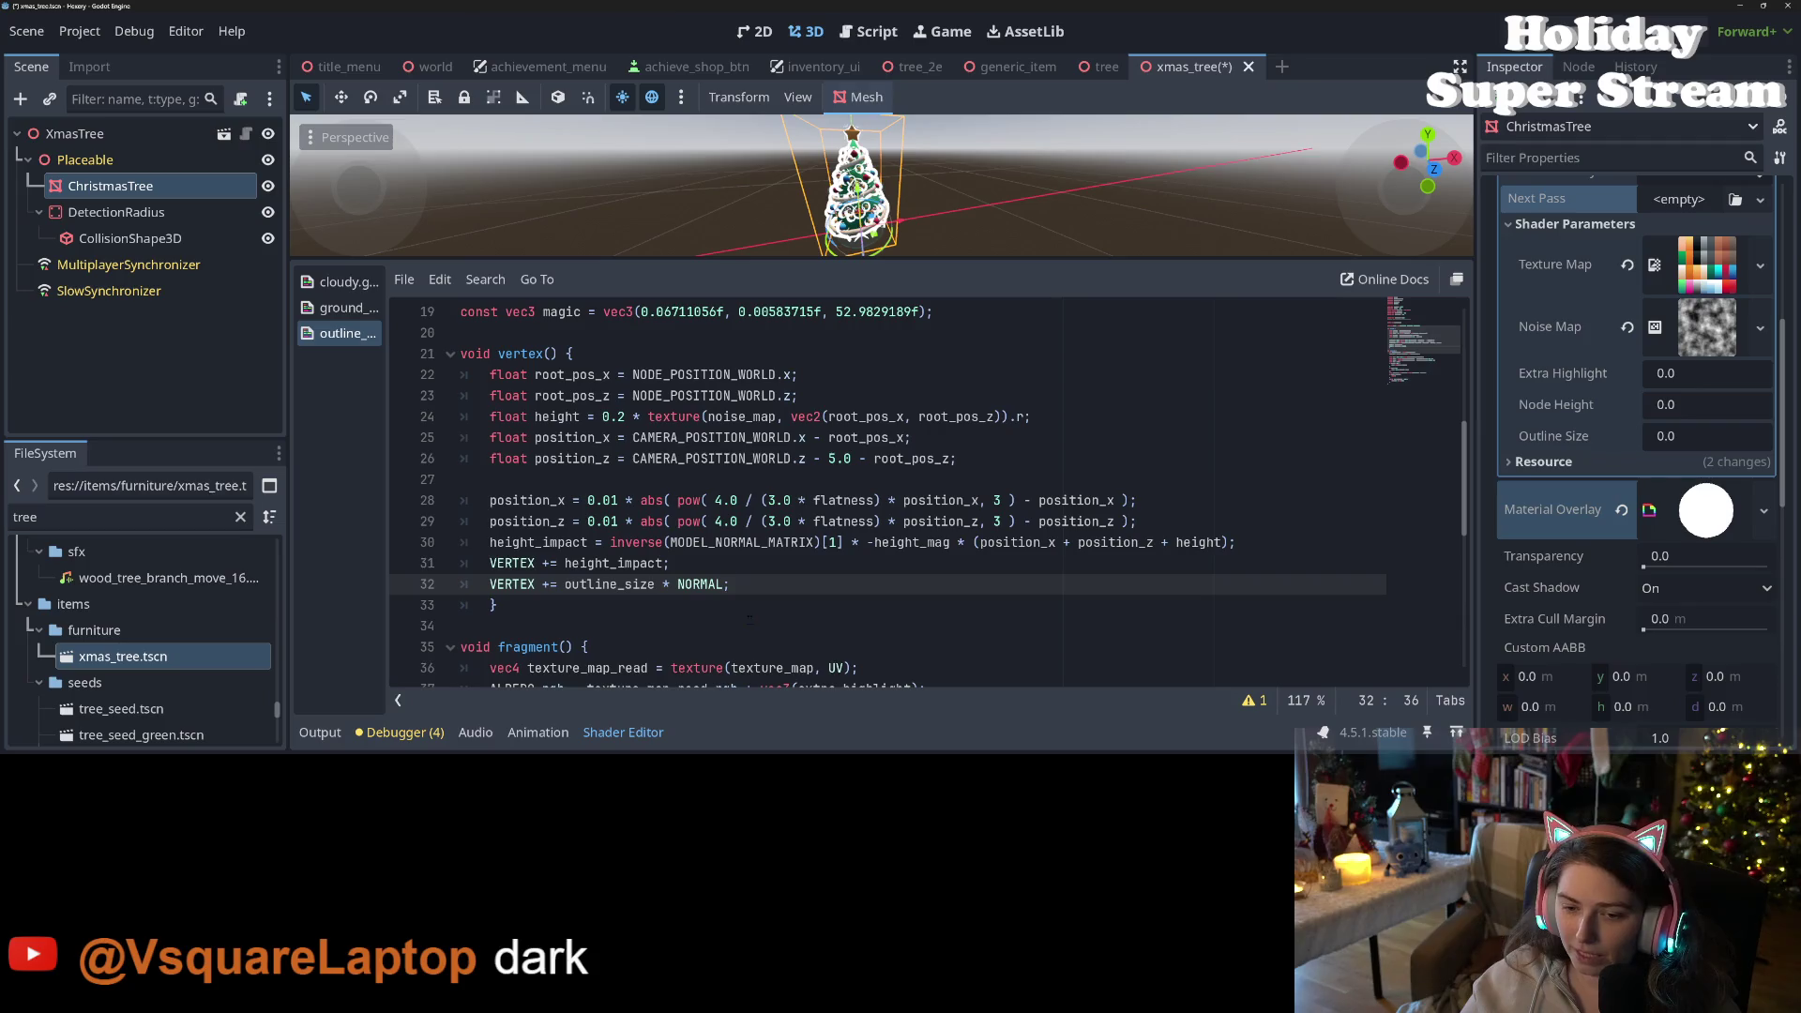
- Try appending MAIN_CAM_INV_VIEW_MATRIX after NORMAL on line 32 and save
text(.do)
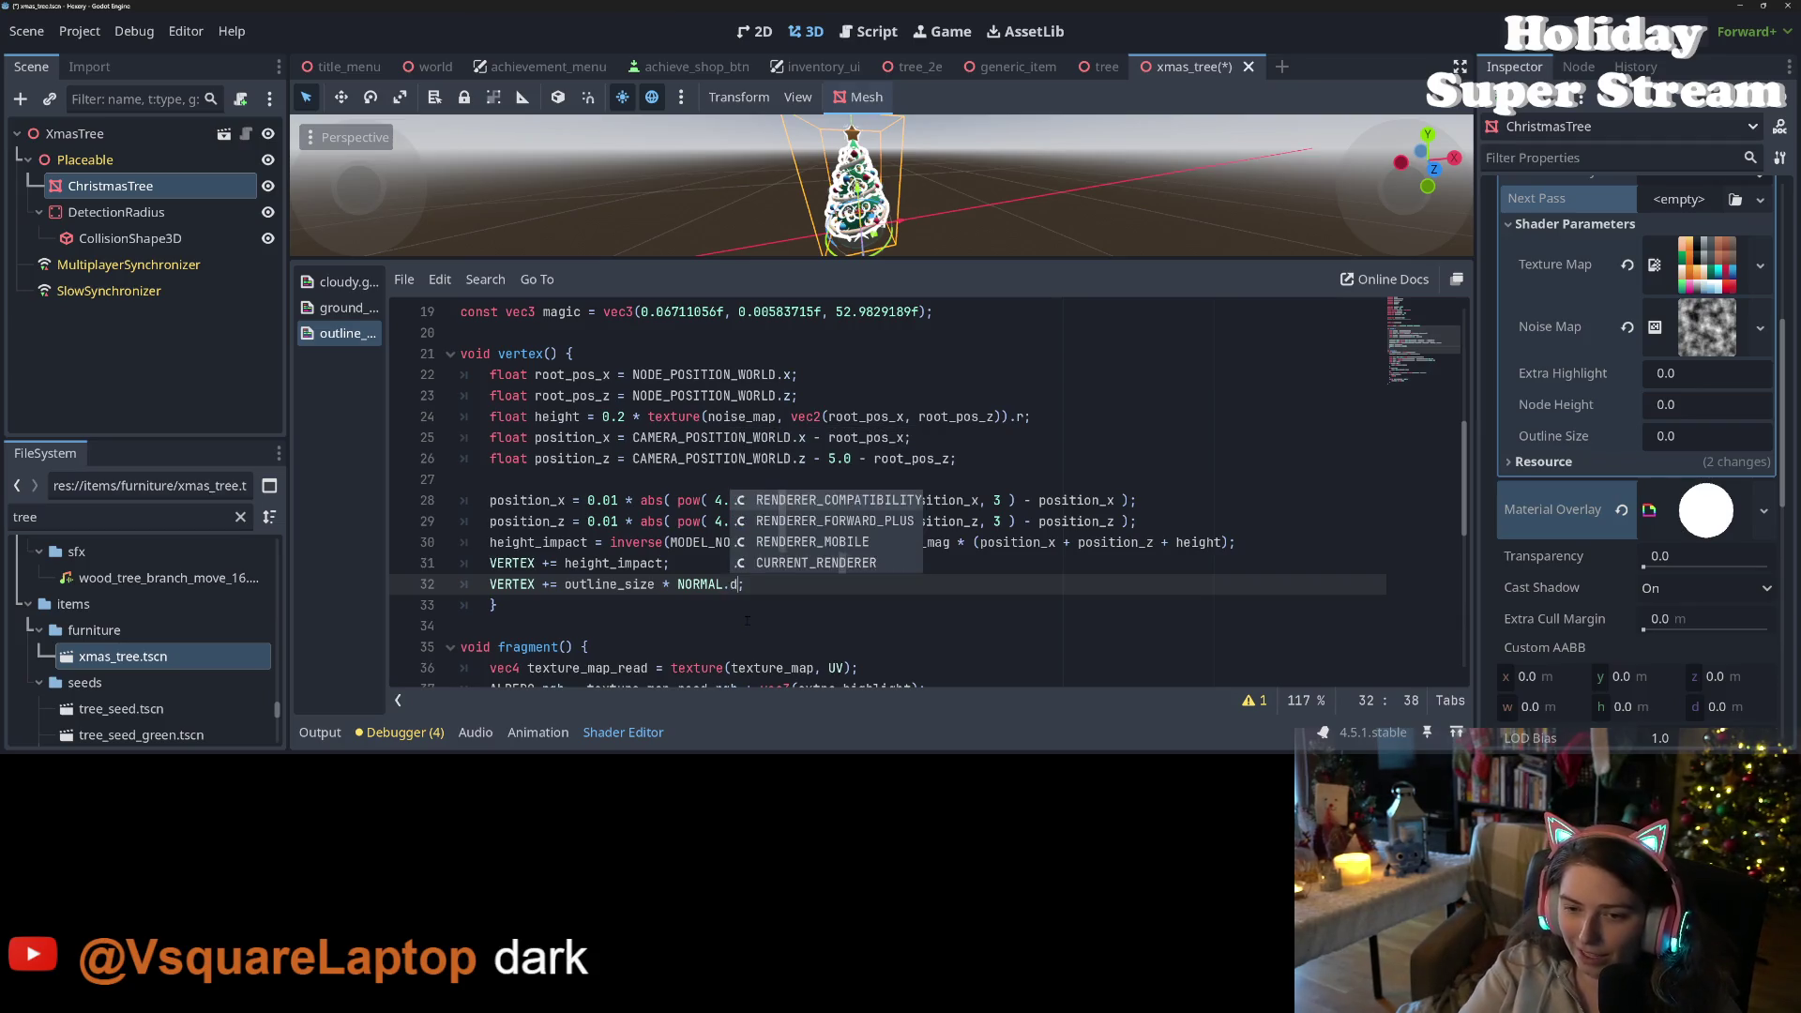
text(r)
key(BackSpace)
text(t)
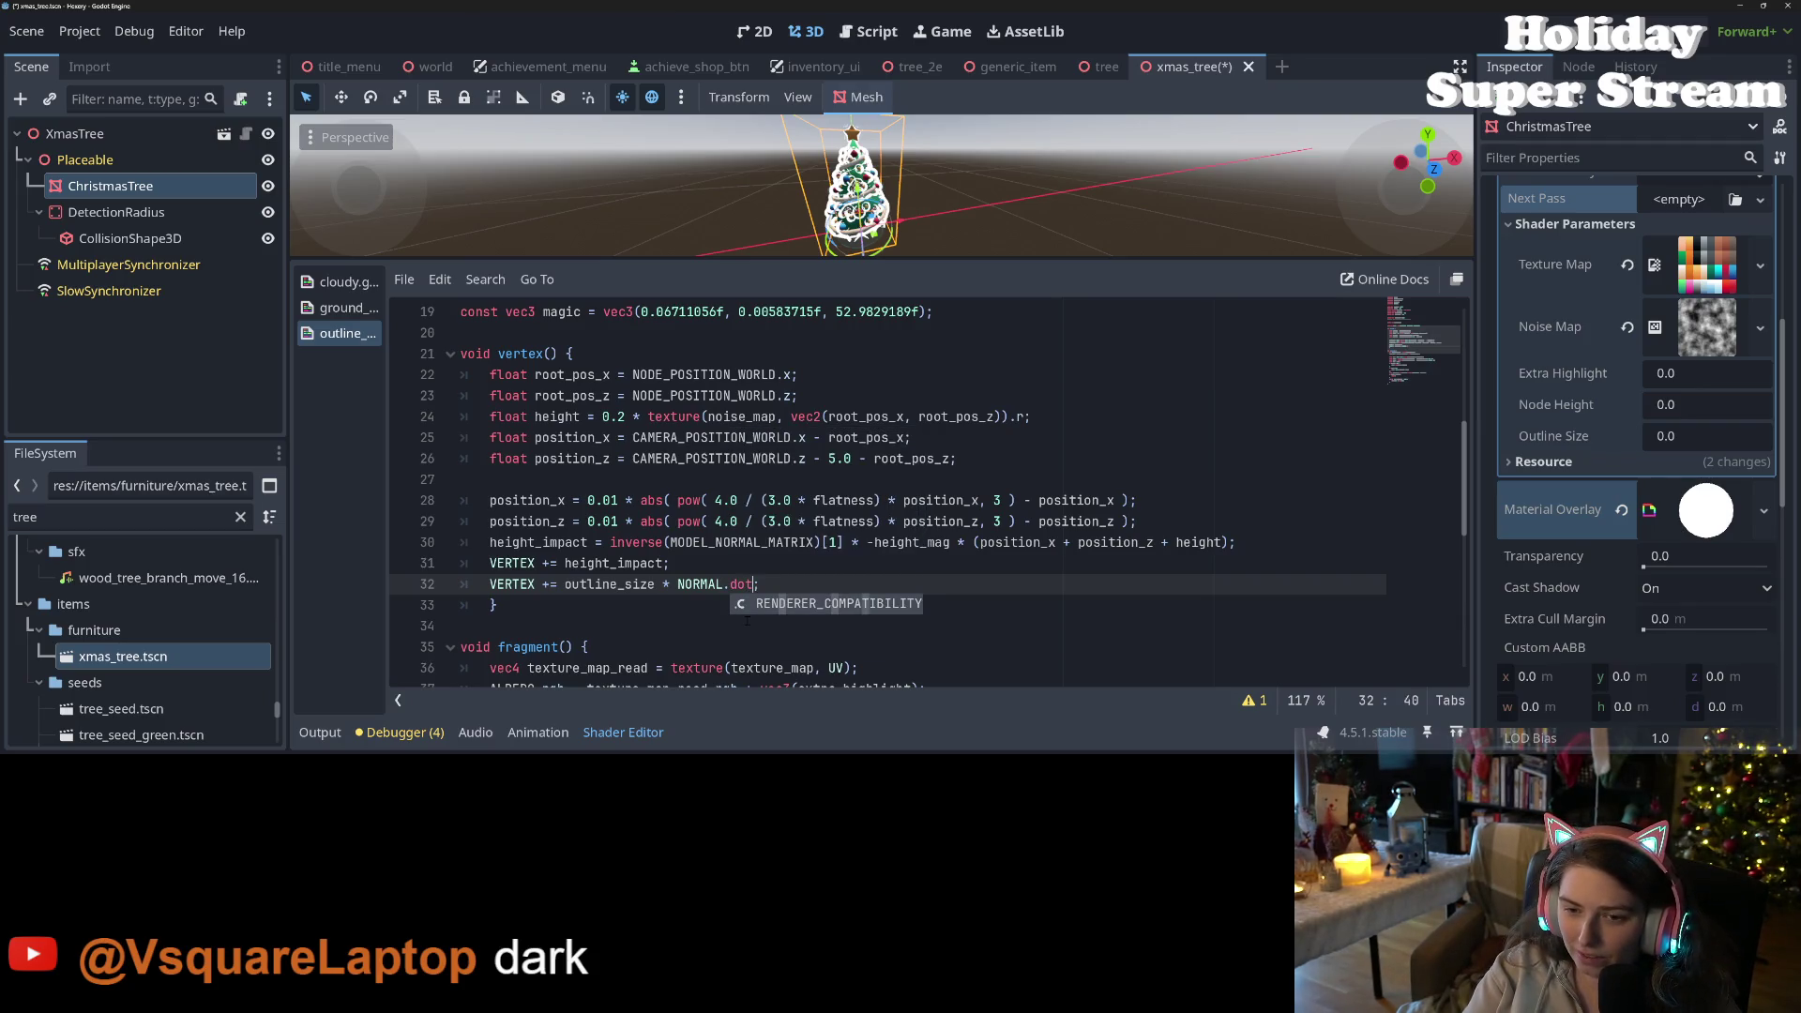
key(BackSpace)
key(BackSpace)
key(BackSpace)
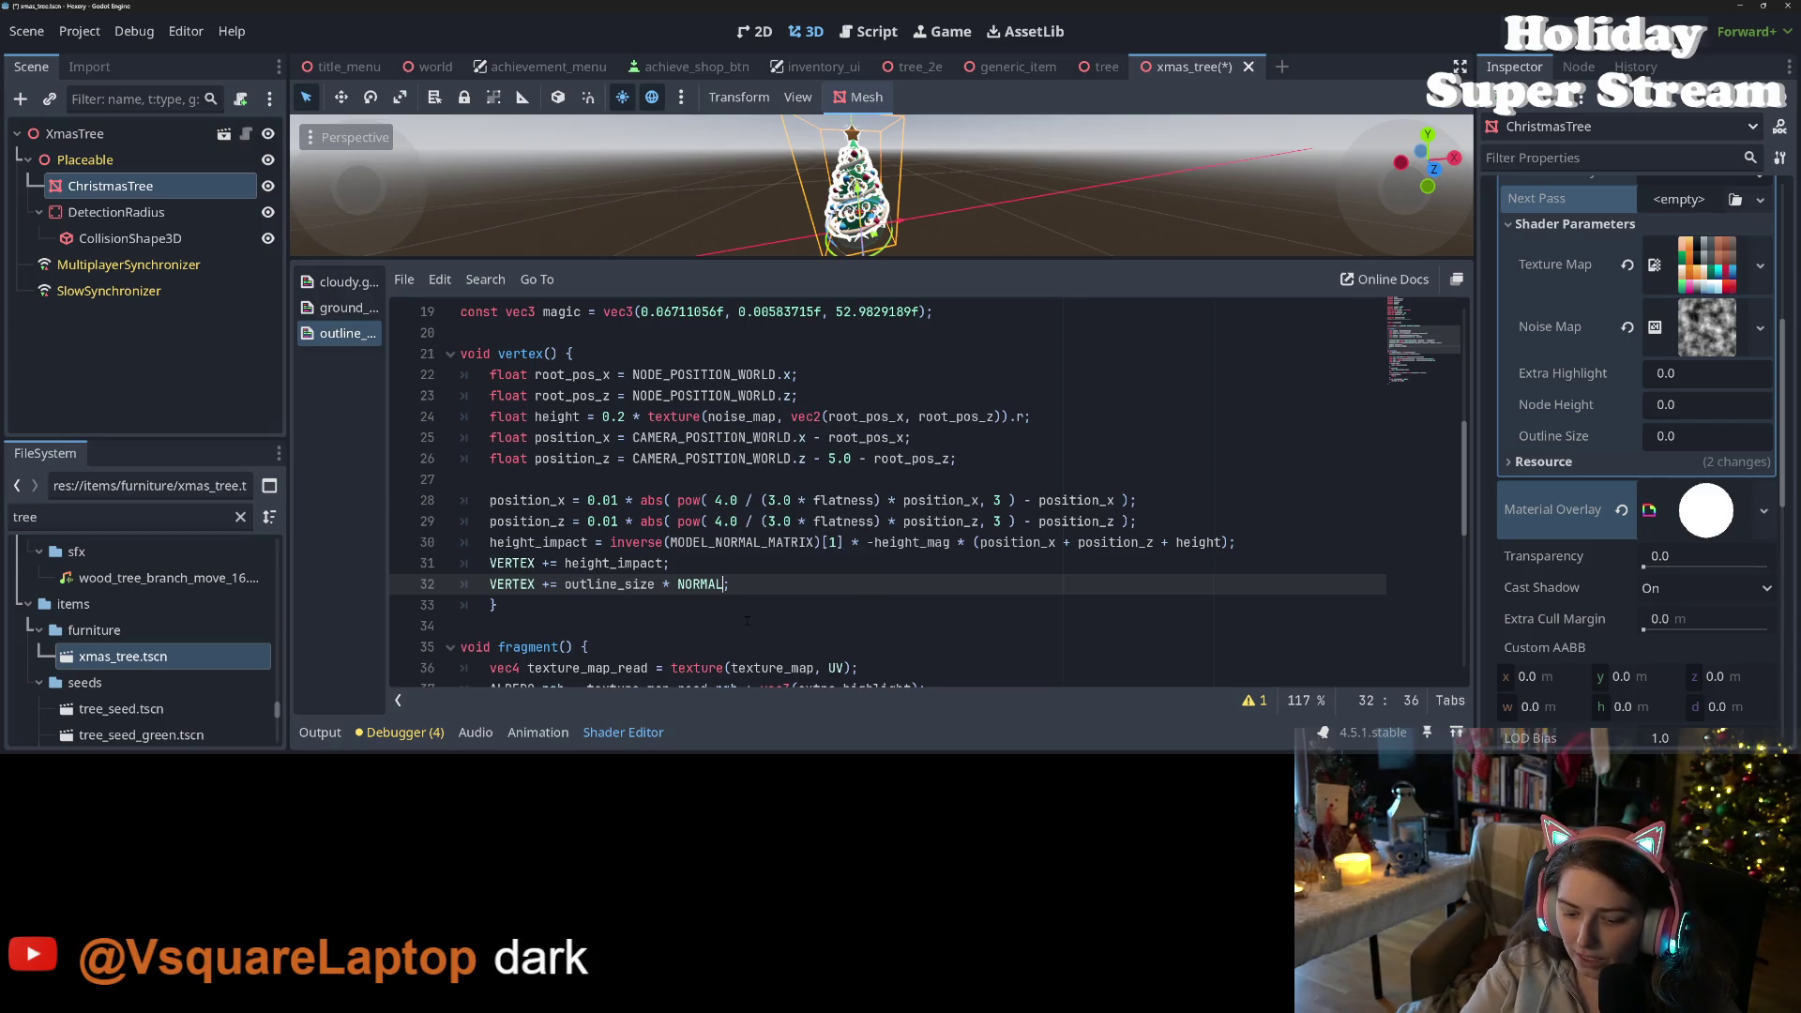
text(MAIN_CAM_INV_VIEW_MATRIX)
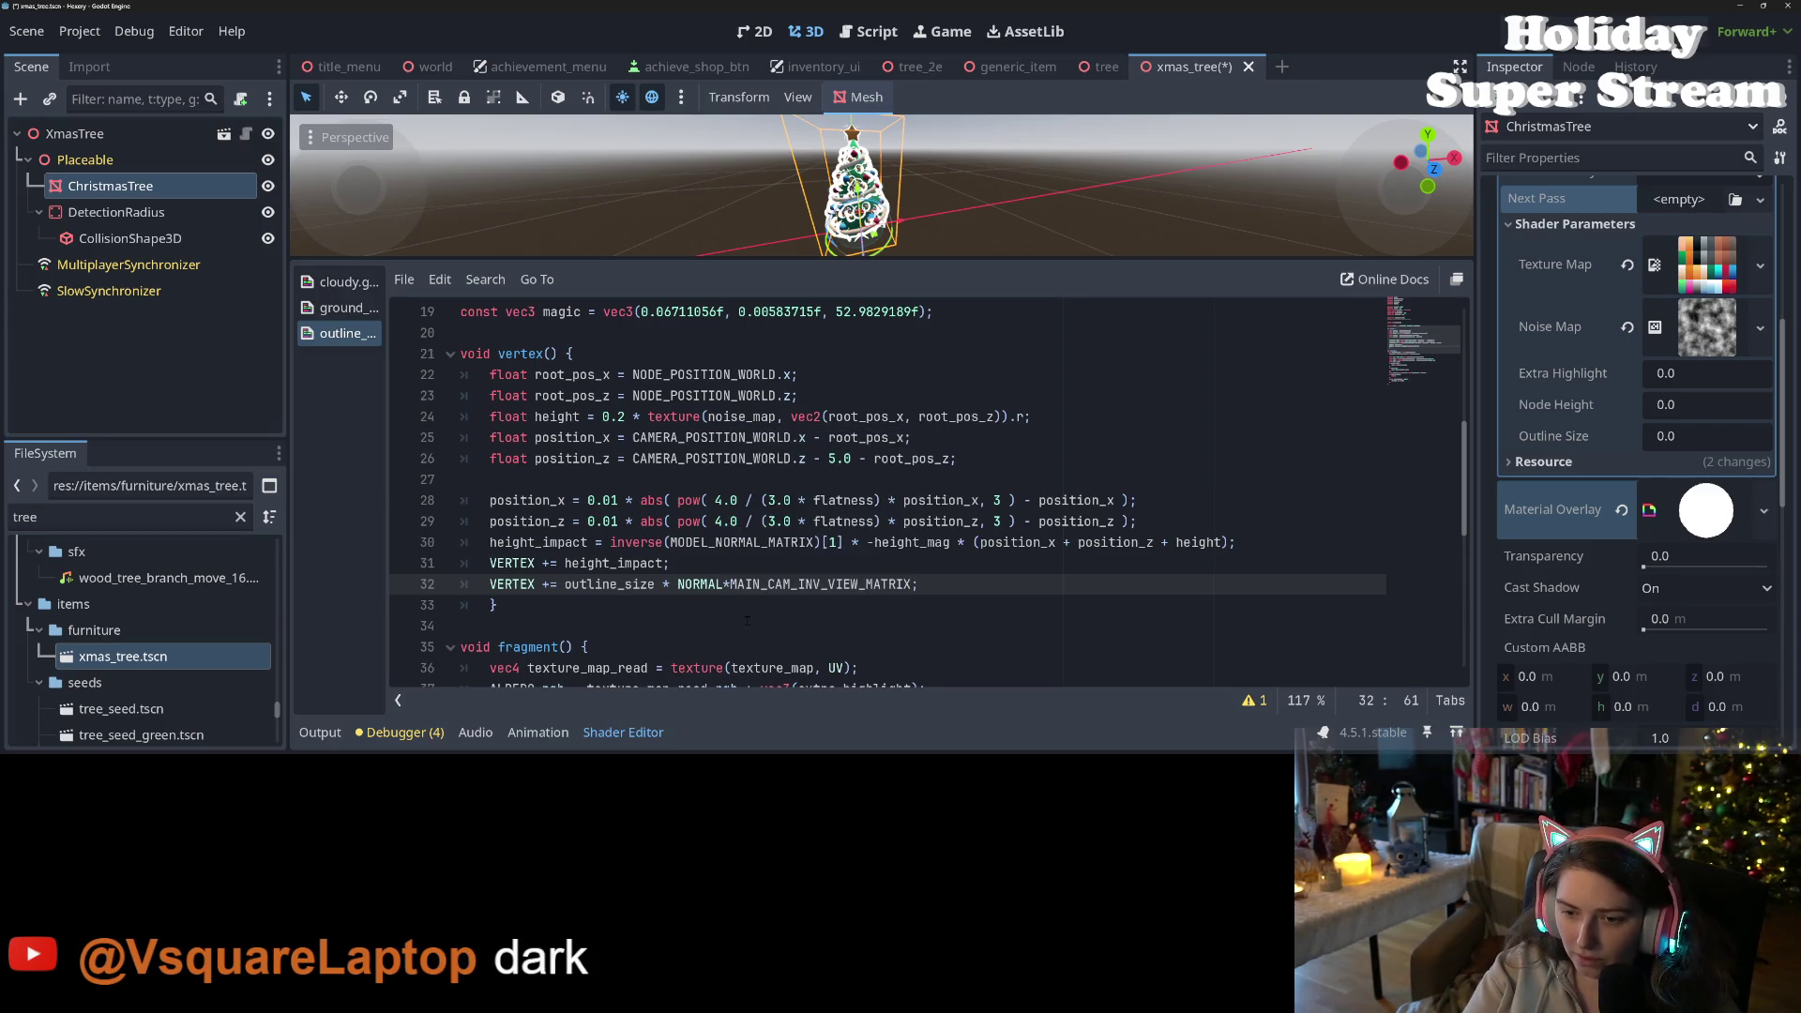
key(ctrl+s)
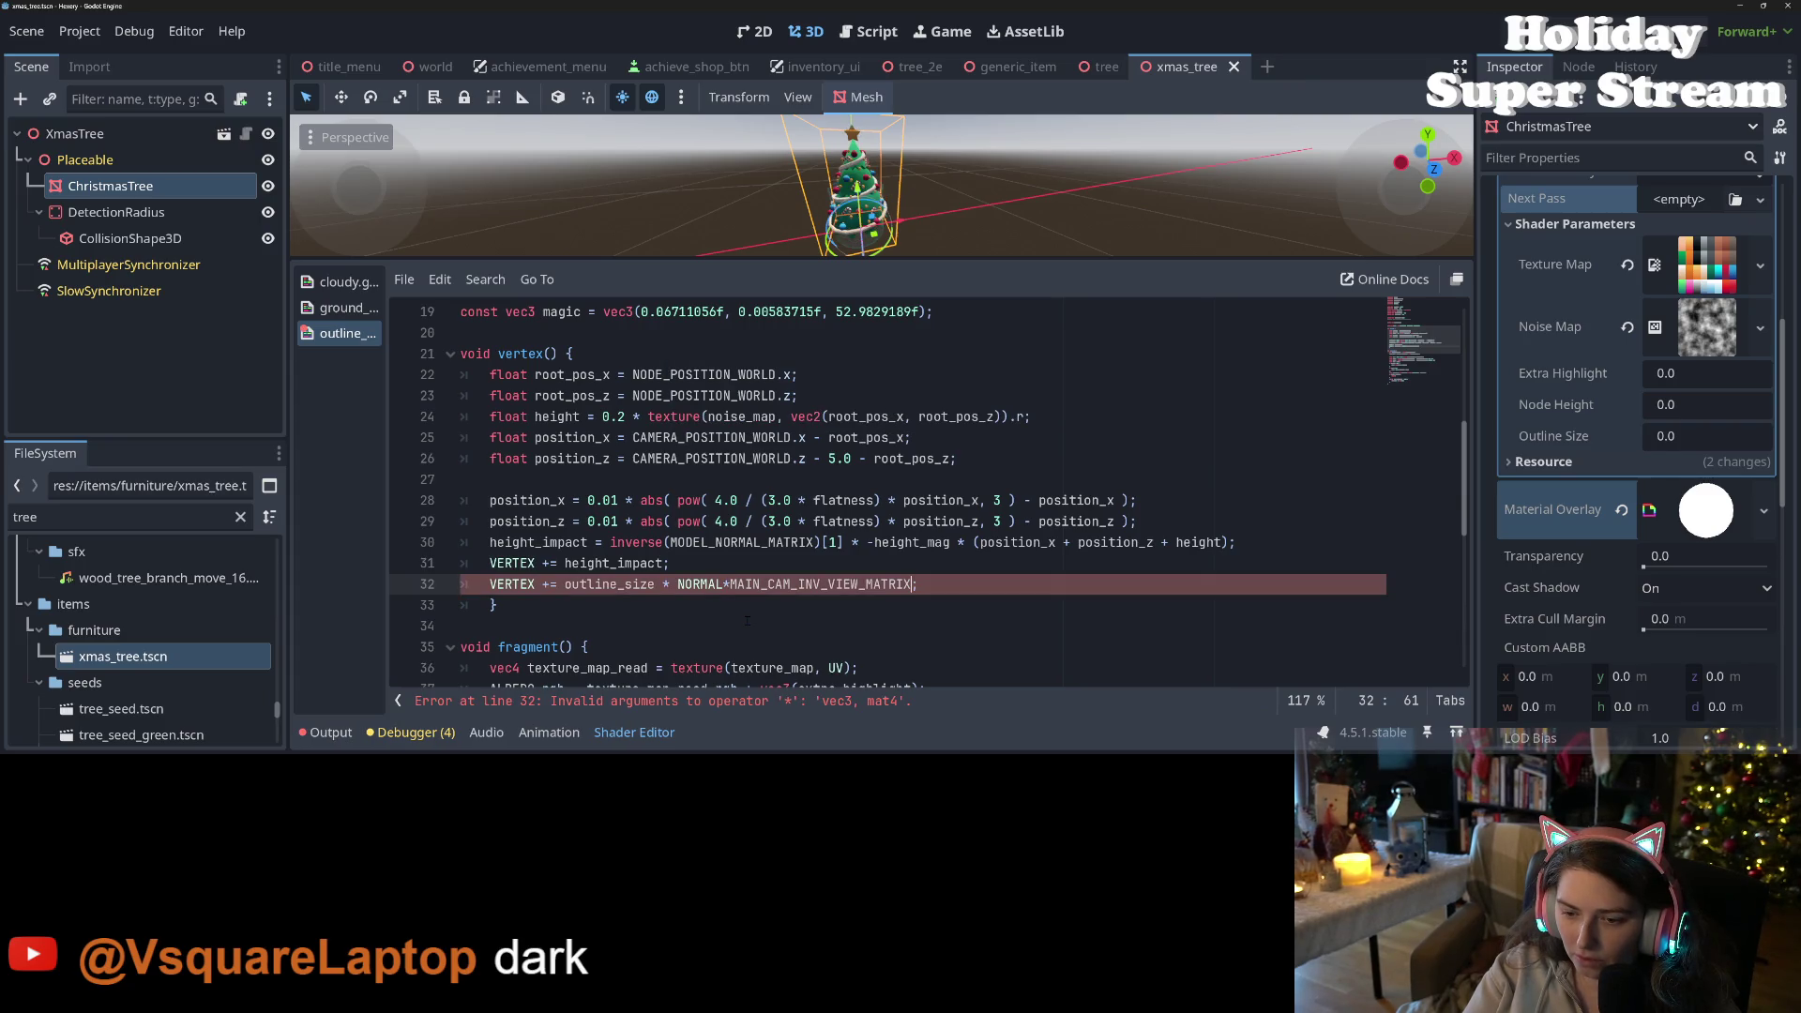
- Place MAIN_CAM_INV_VIEW_MATRIX before NORMAL instead, comment NORMAL out, and save
key(ctrl+z)
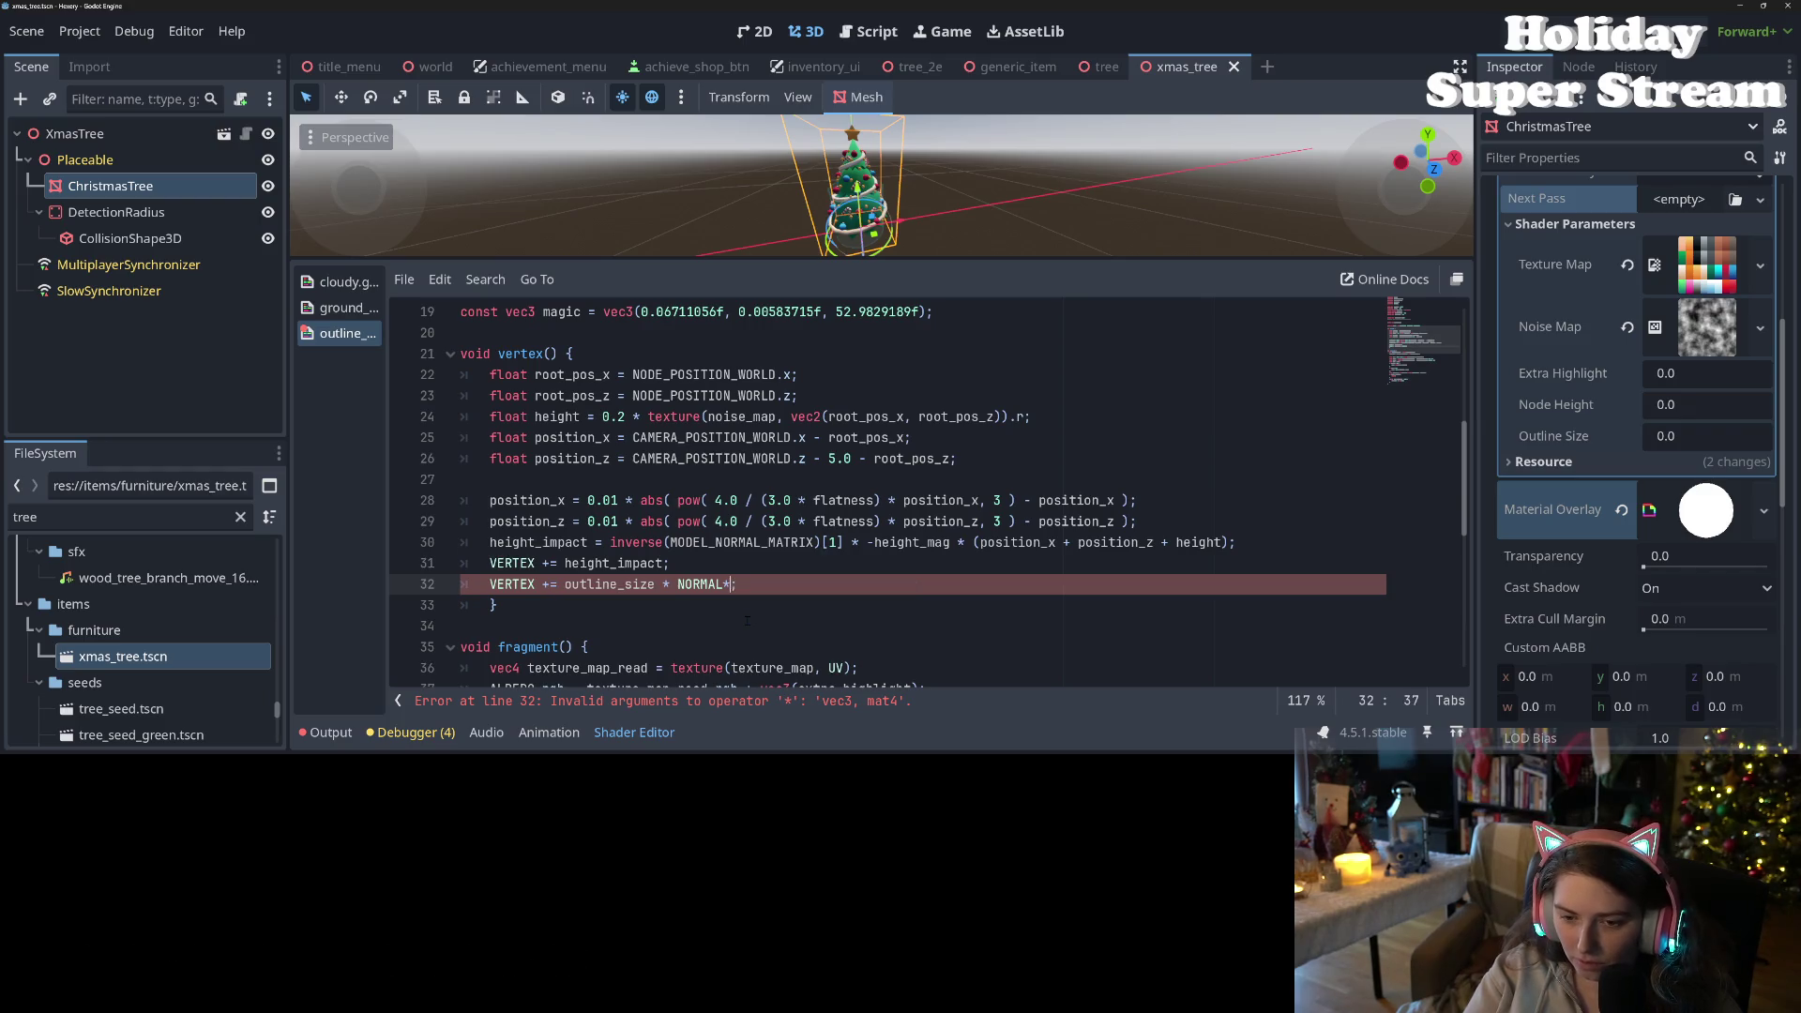
key(Left)
key(Left)
key(Left)
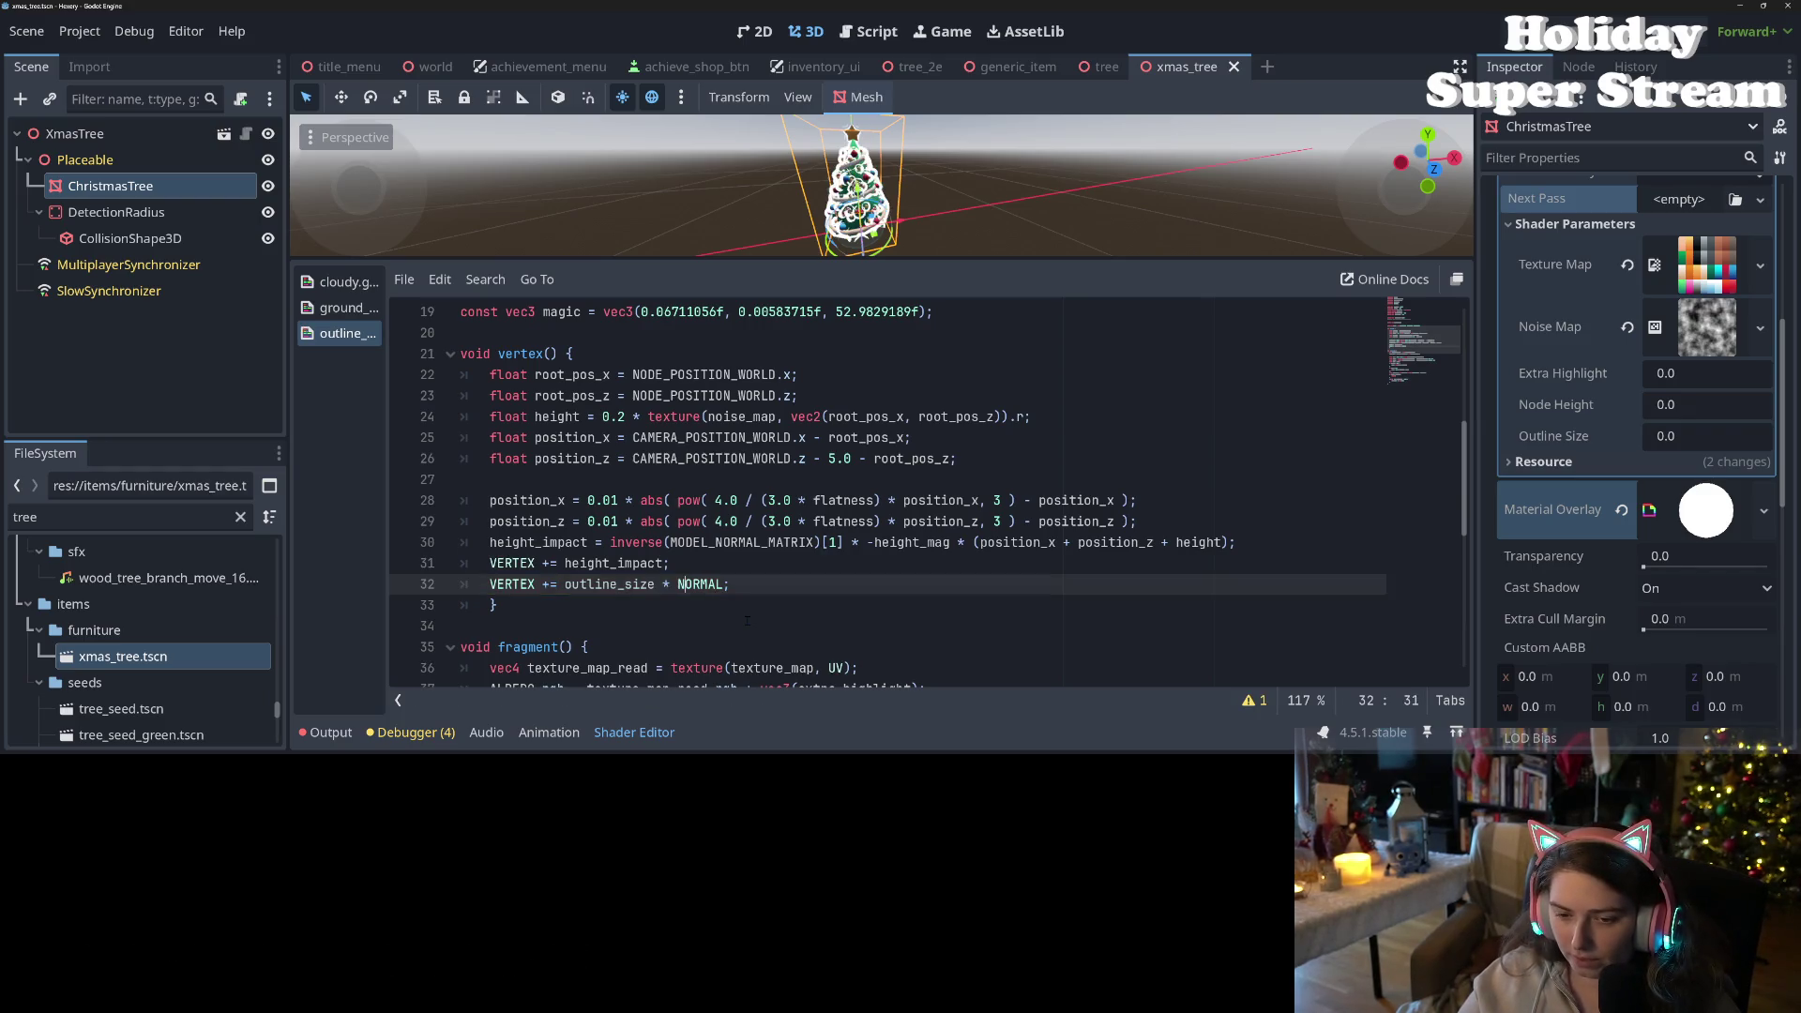
text(MAIN_CAM_INV_VIEW_MATRIX)
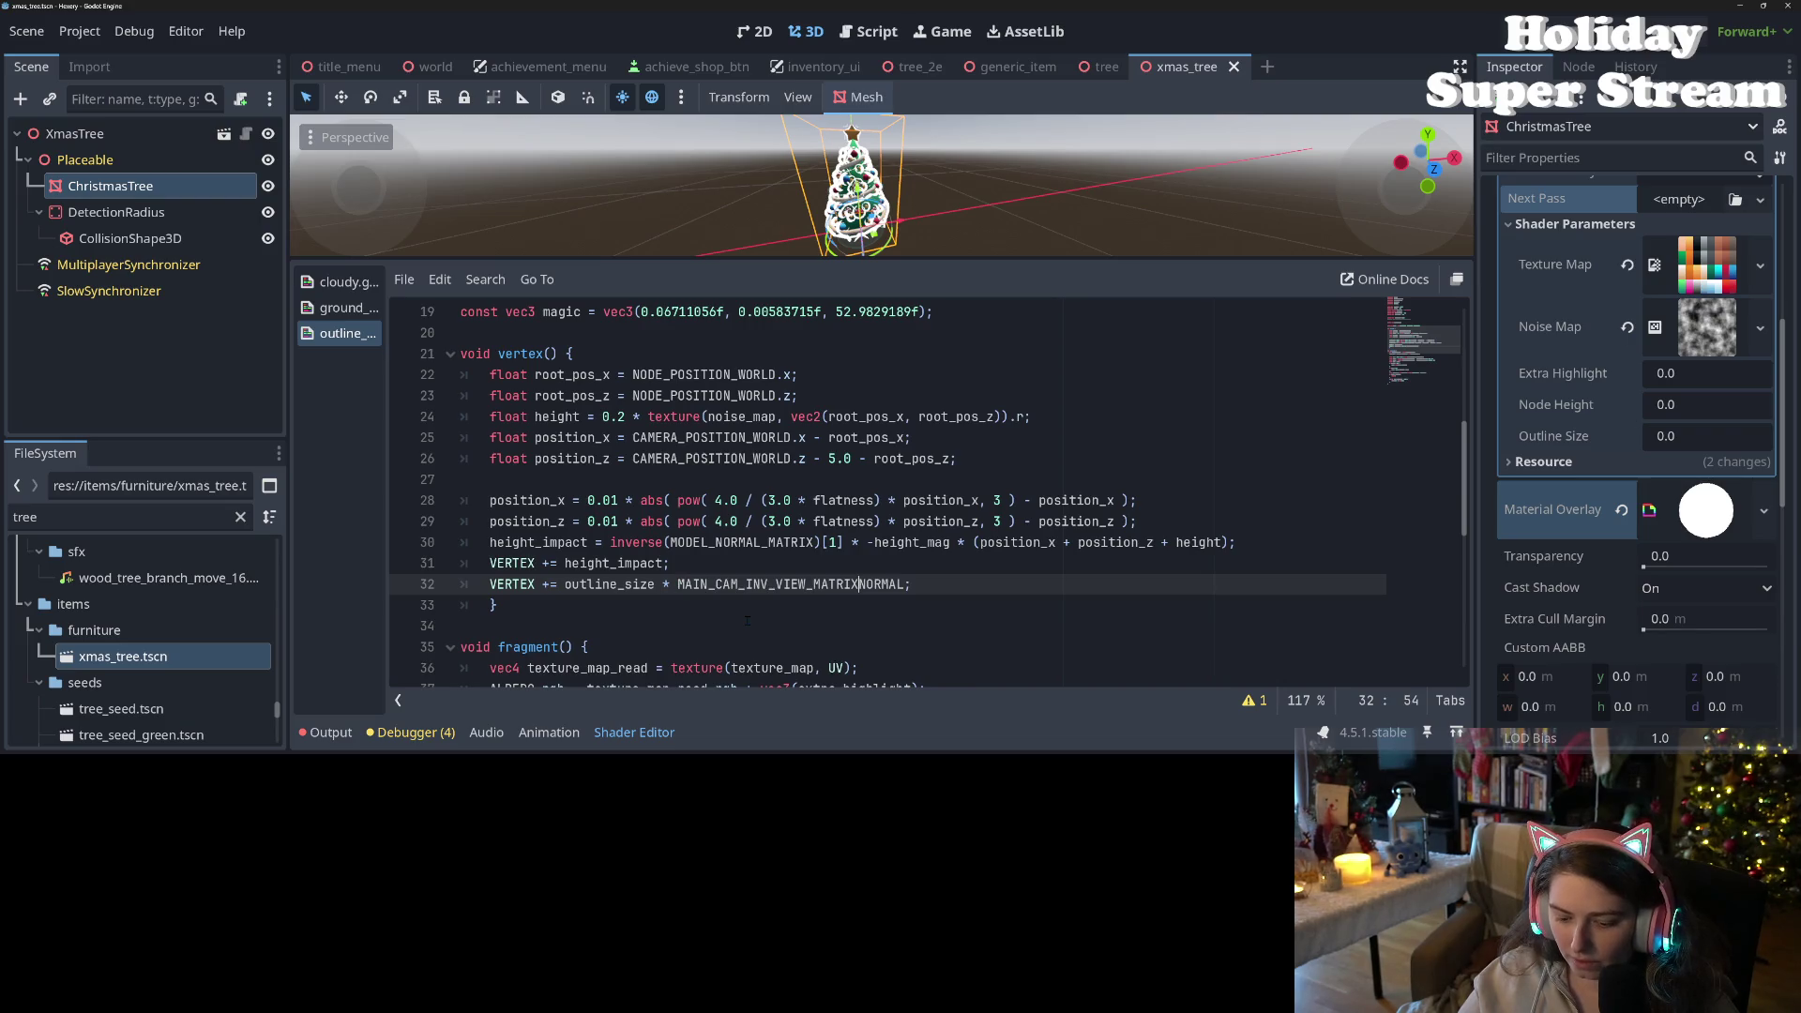
text(; //)
key(ctrl+s)
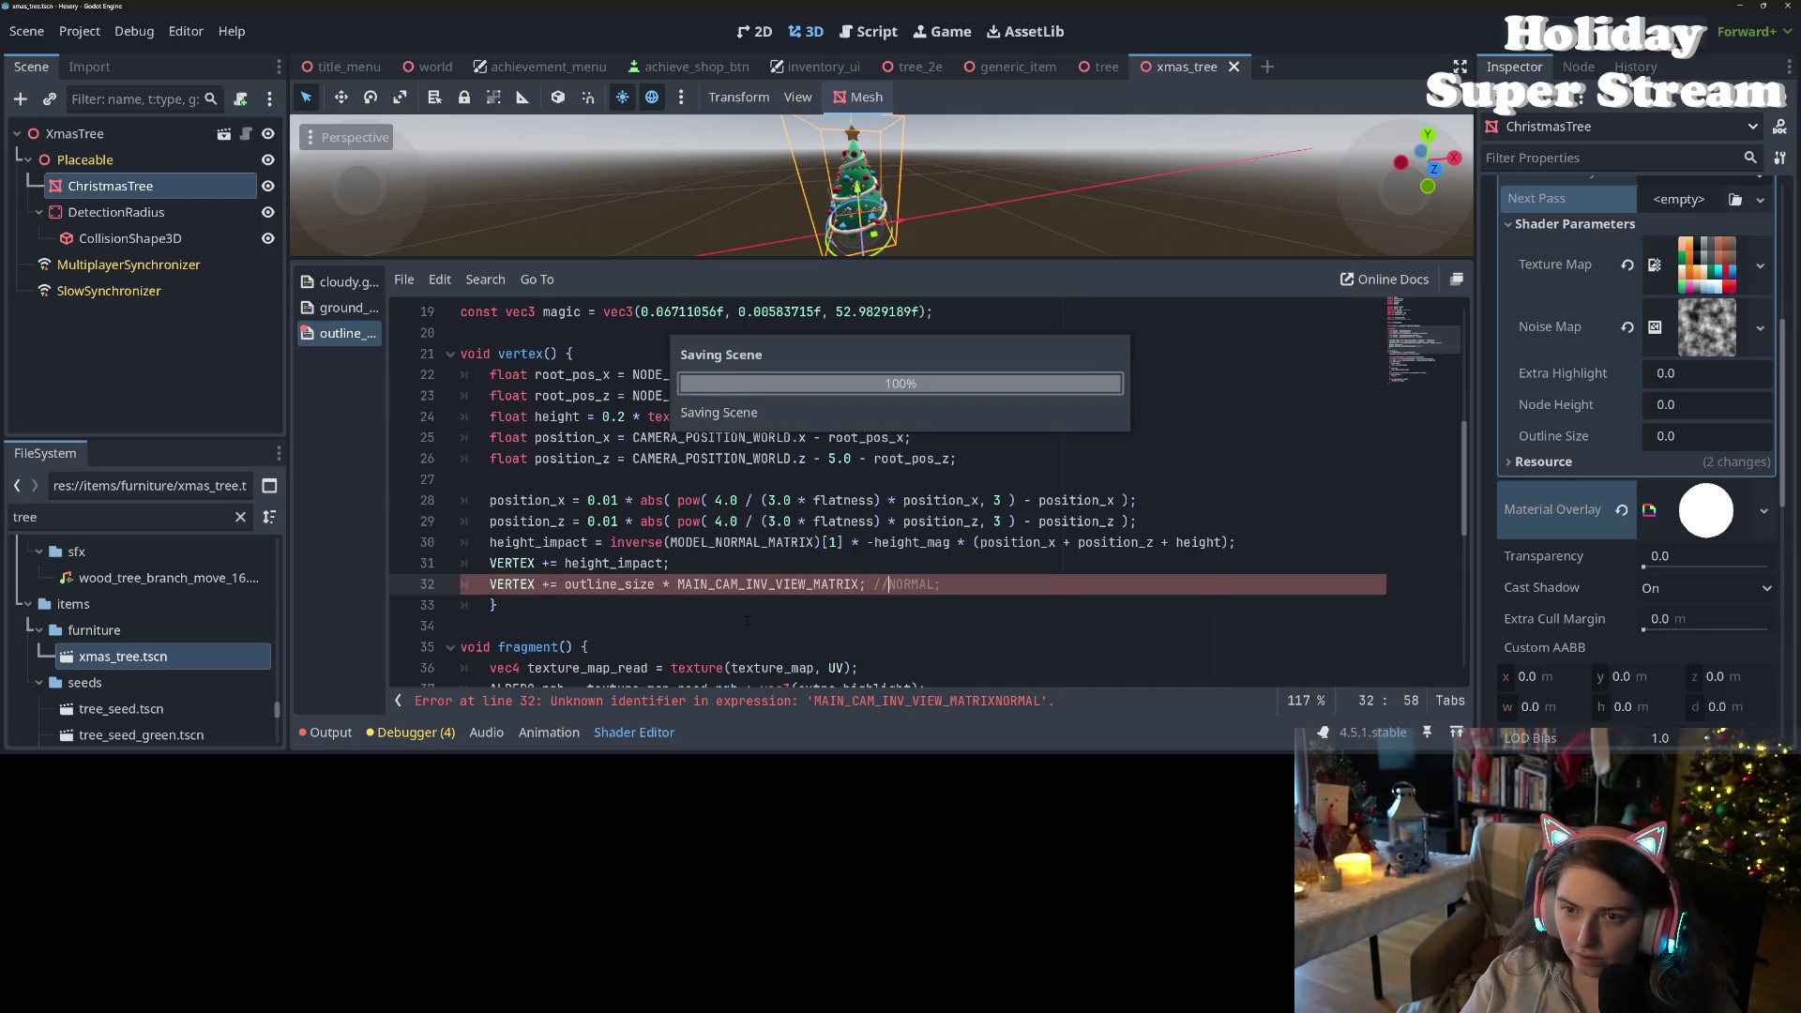
- Remove the comment and matrix name, wrapping line 32's NORMAL in a dot() call
key(BackSpace)
key(BackSpace)
key(BackSpace)
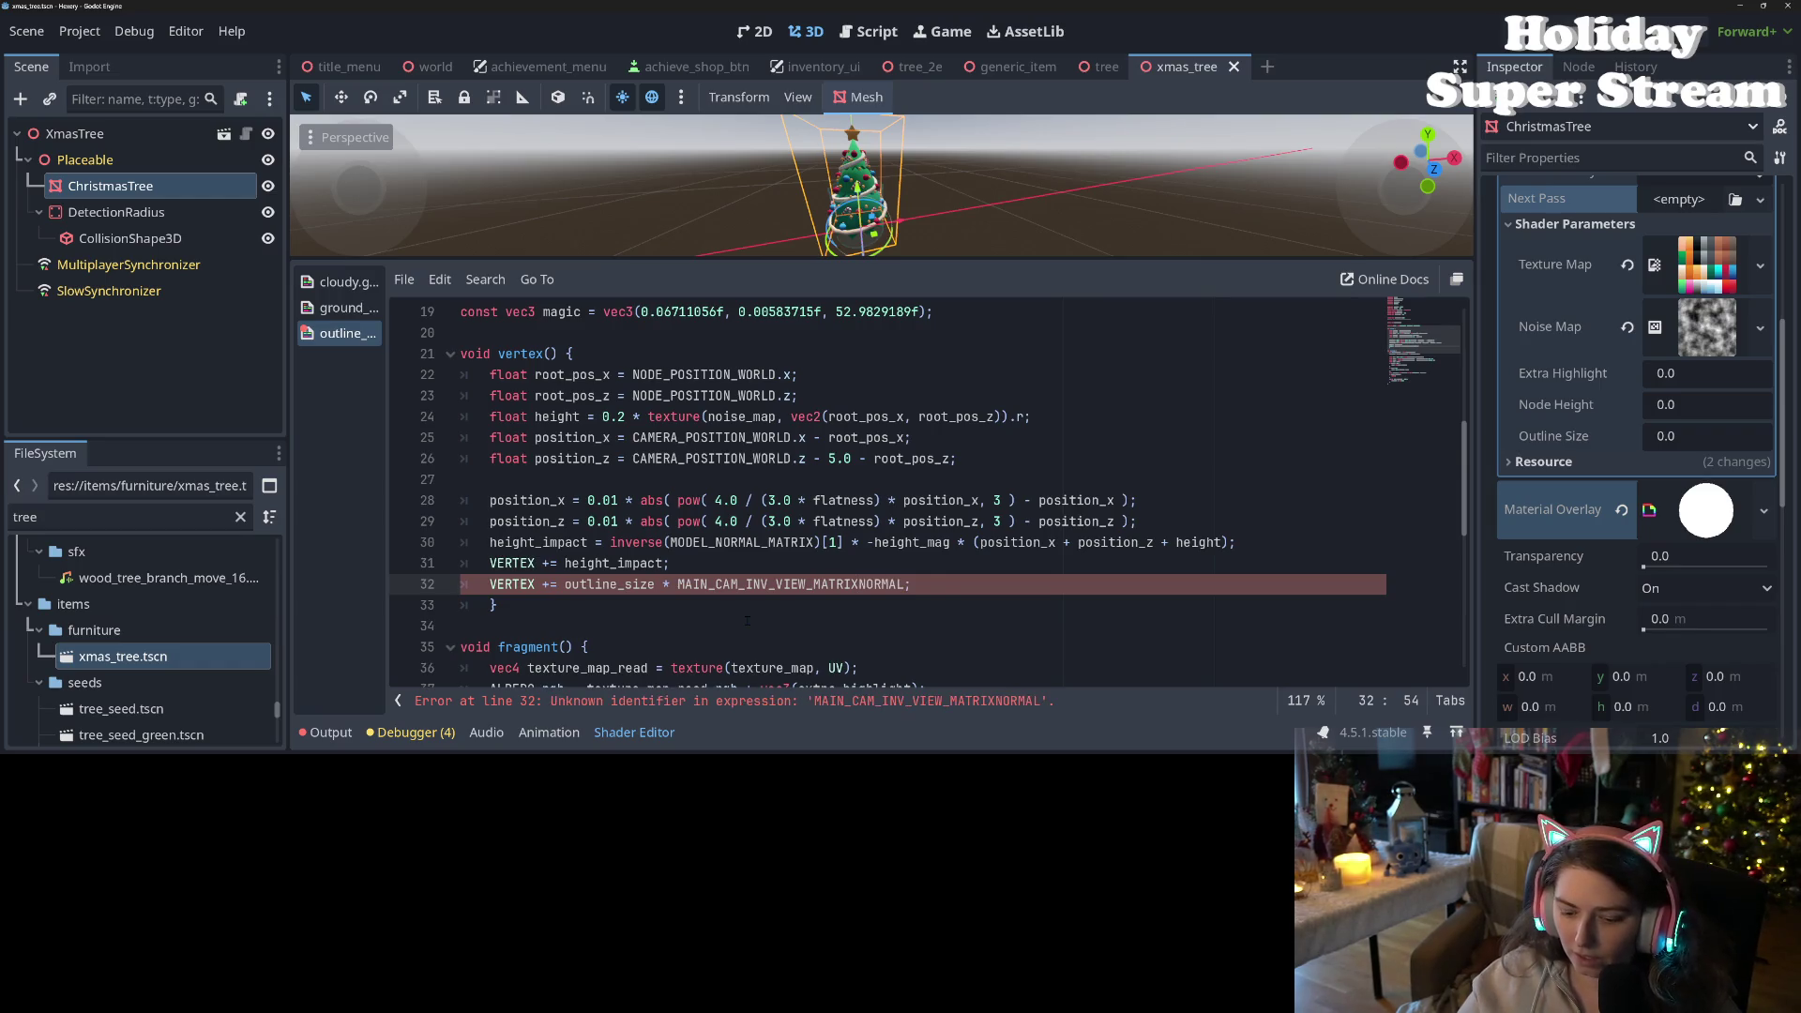
text(.dot)
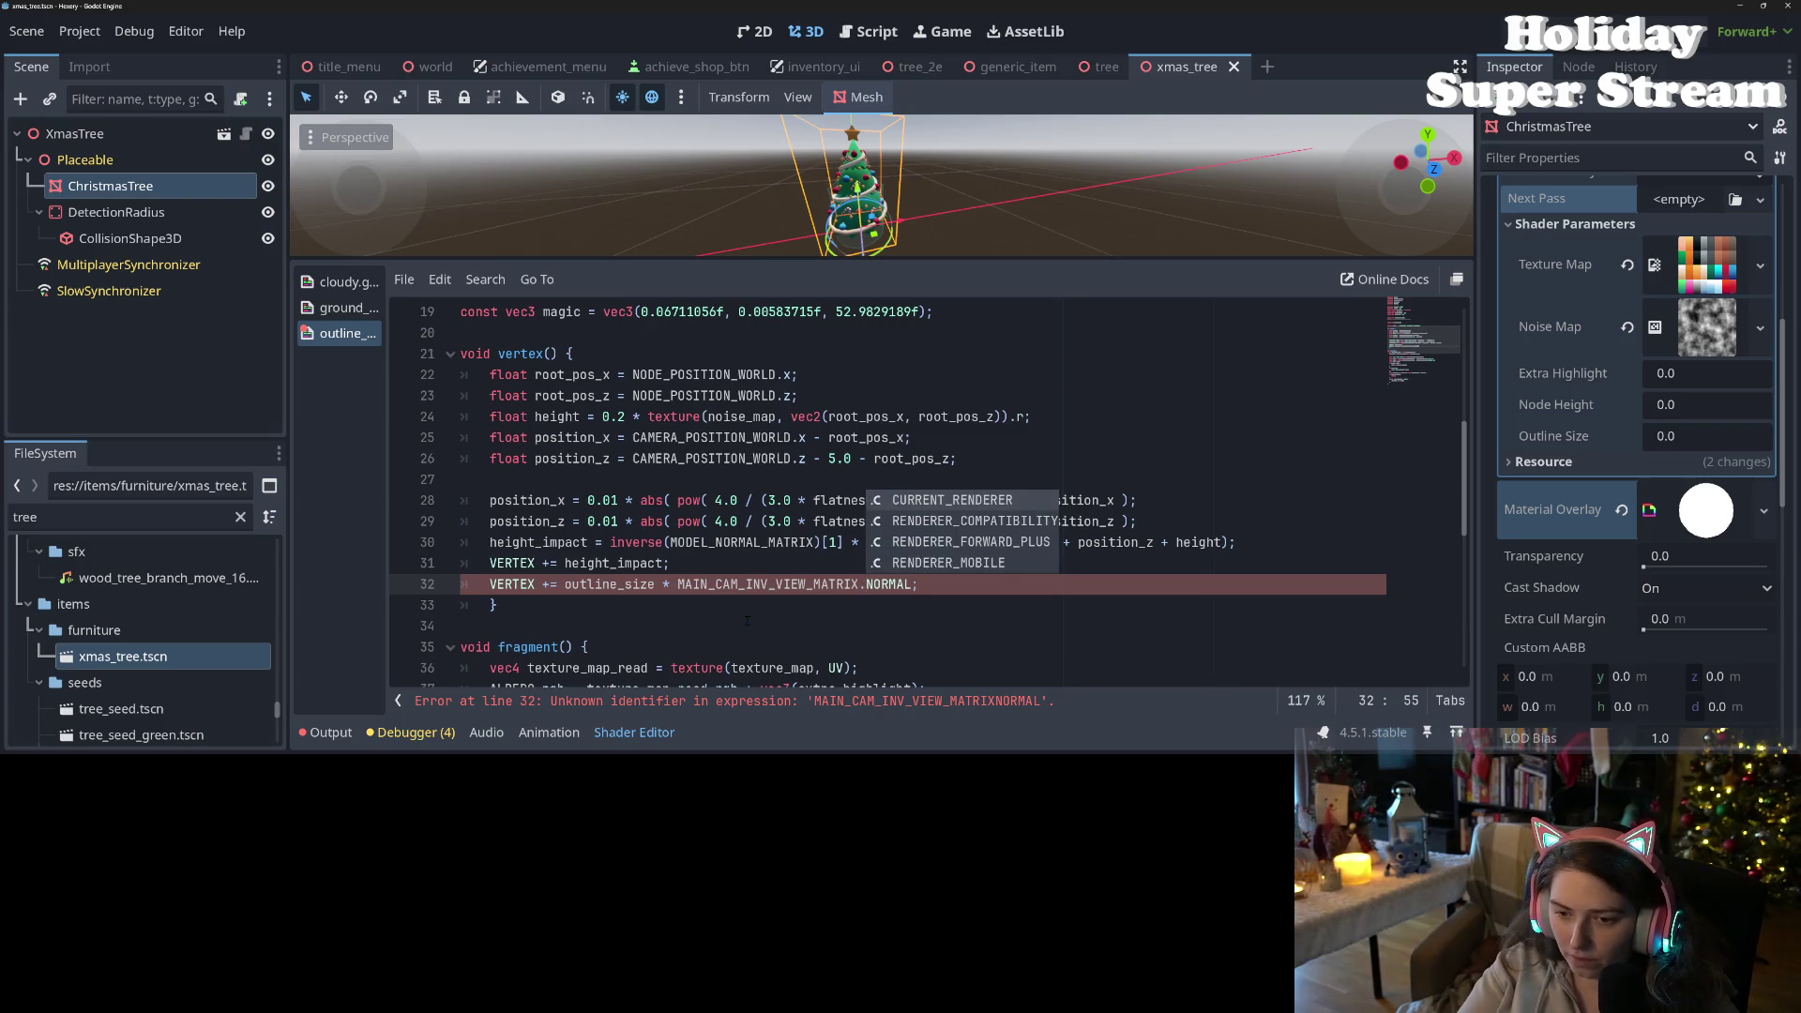
text(()
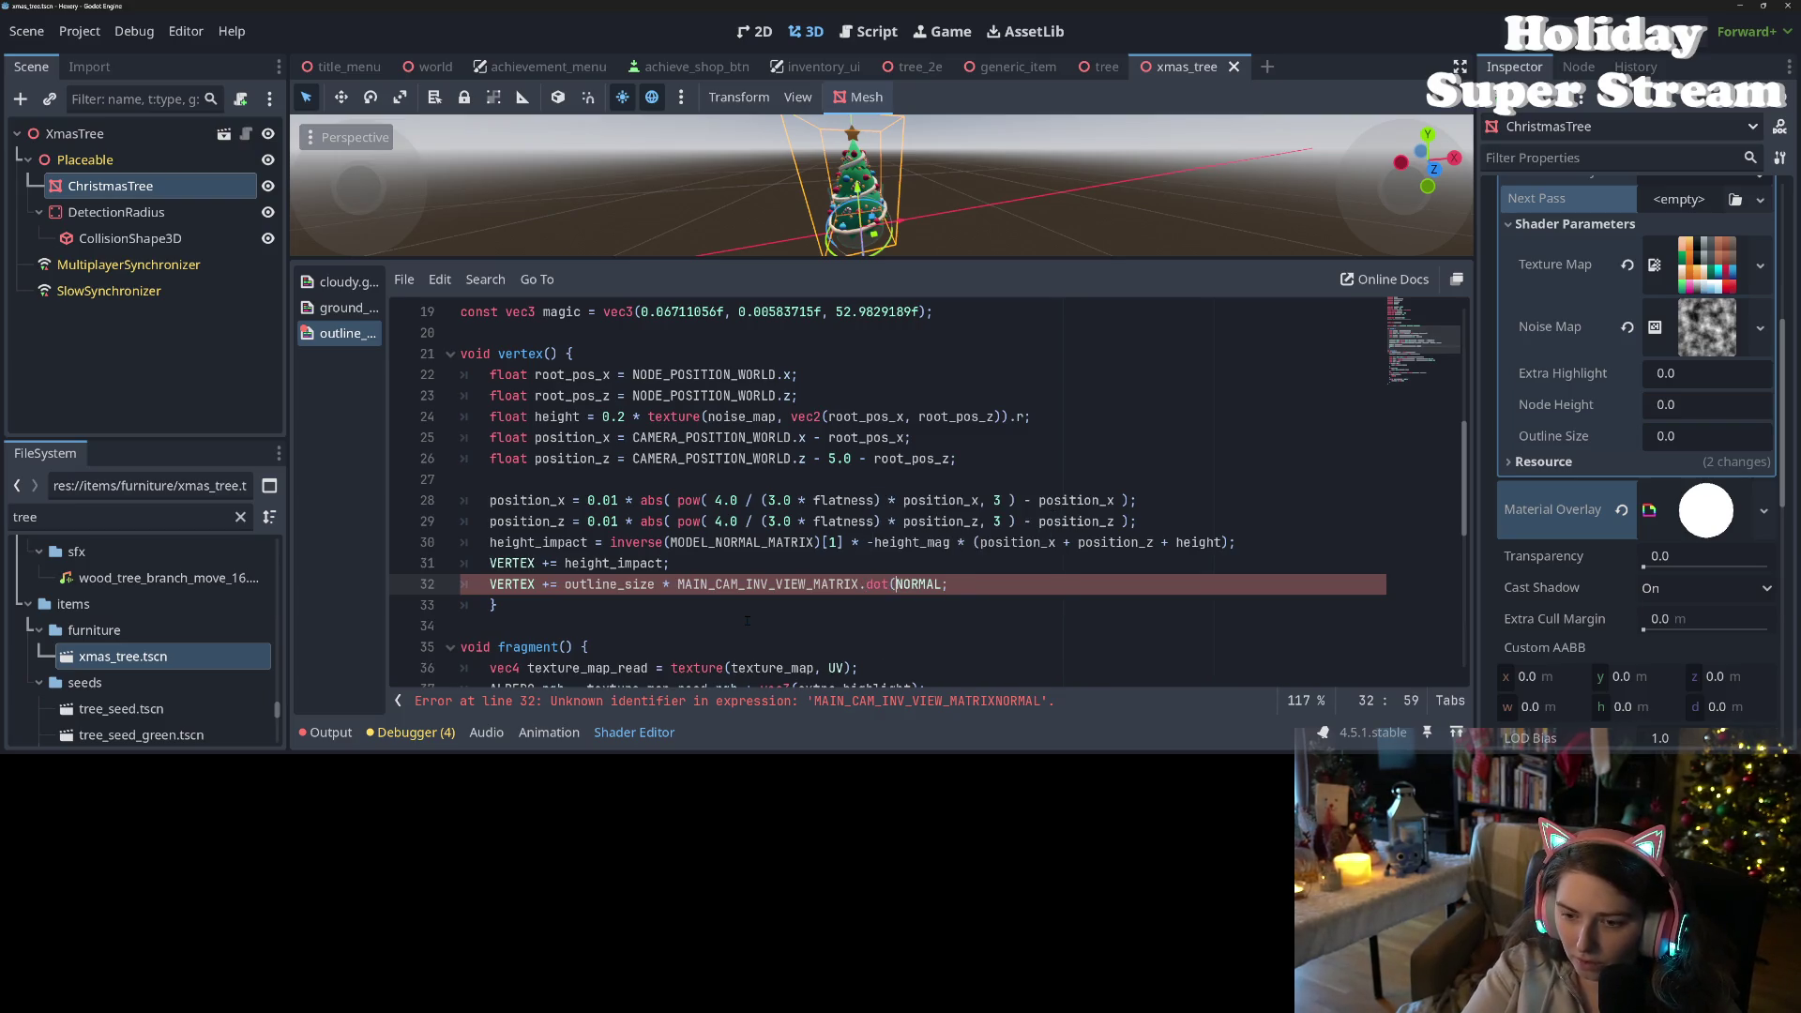
key(Right)
key(Right)
key(Right)
text())
key(Up)
click(841, 584)
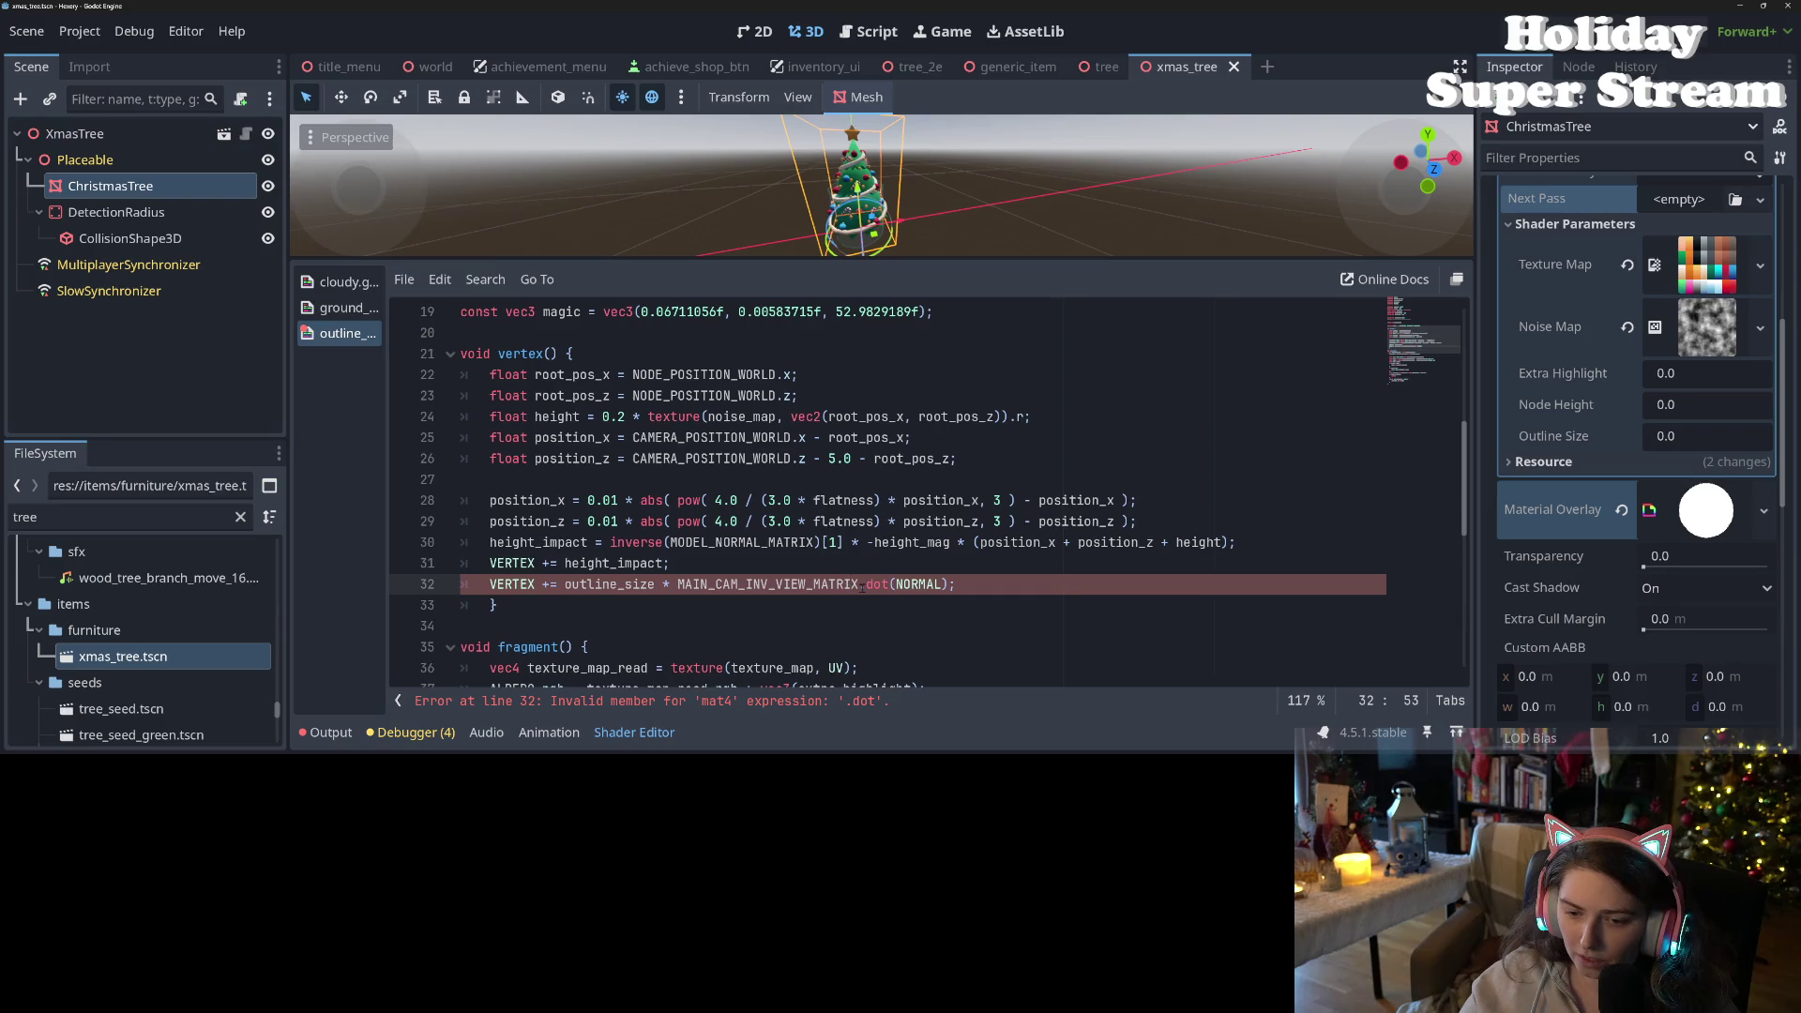
key(BackSpace)
shift+click(678, 586)
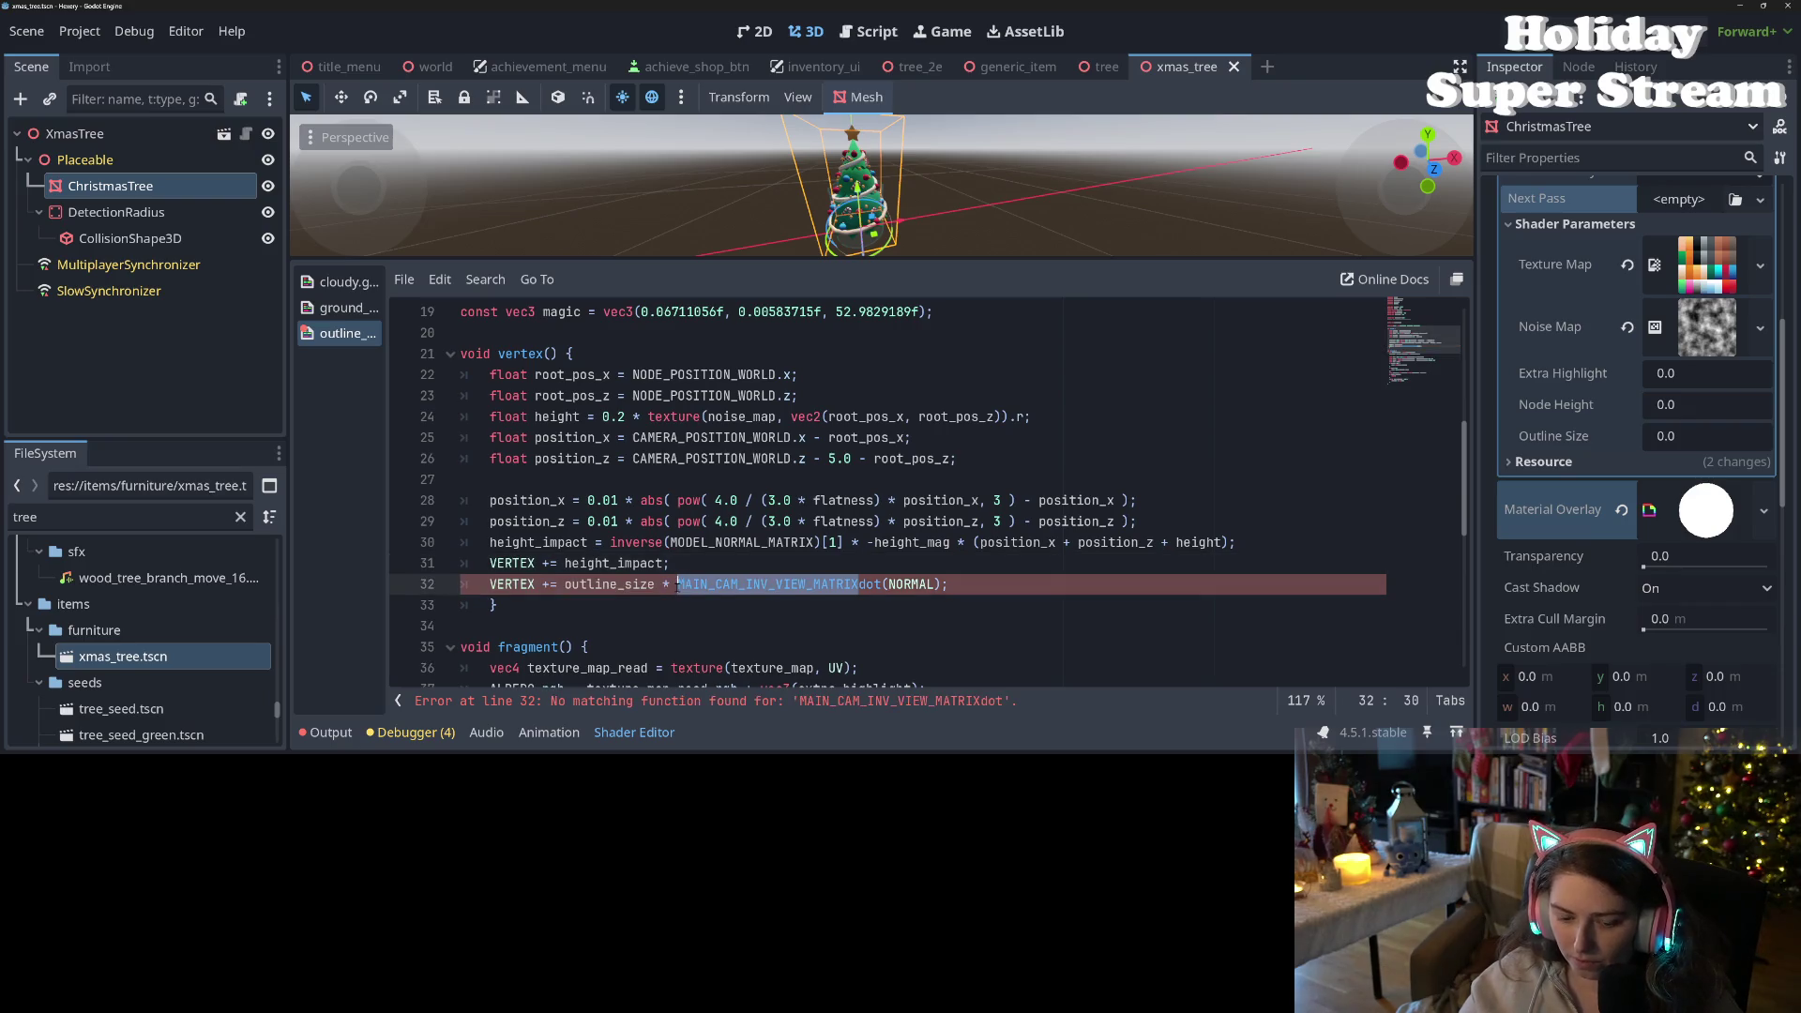
key(BackSpace)
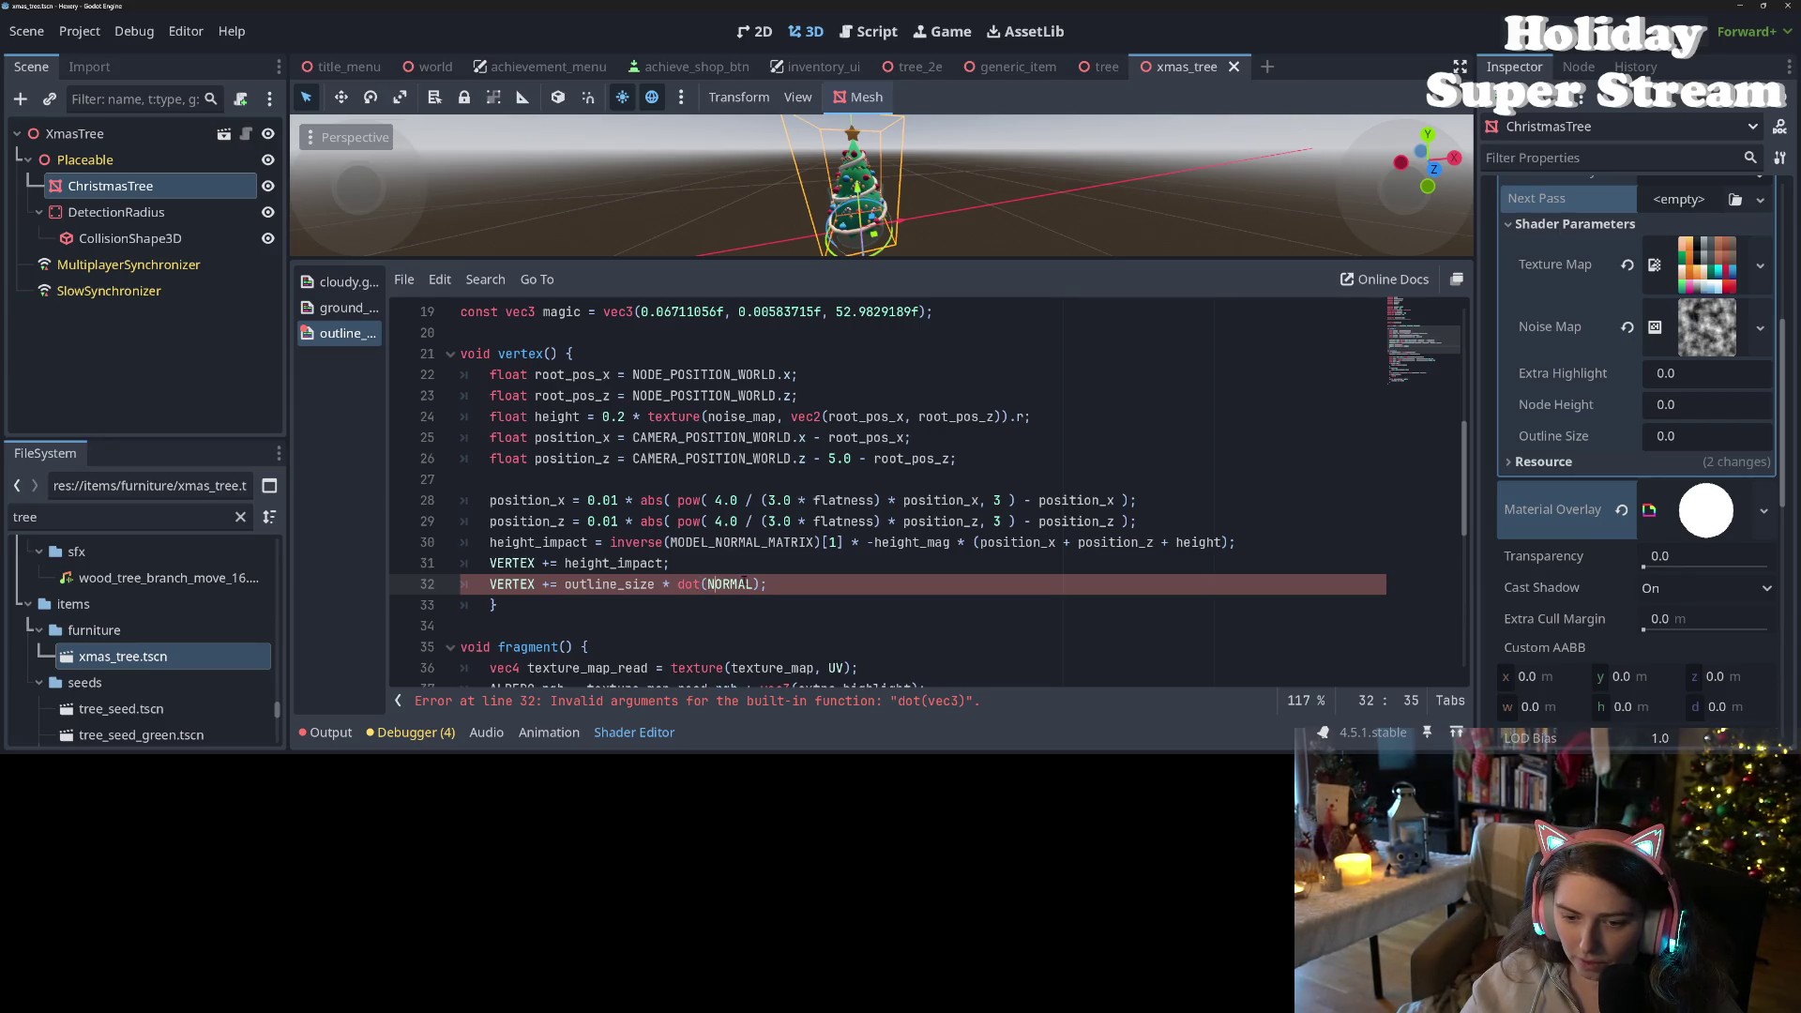
- Make the call dot(MAIN_CAM_INV_VIEW_MATRIX, NORMAL), save, and return to the docs
double_click(735, 584)
click(669, 584)
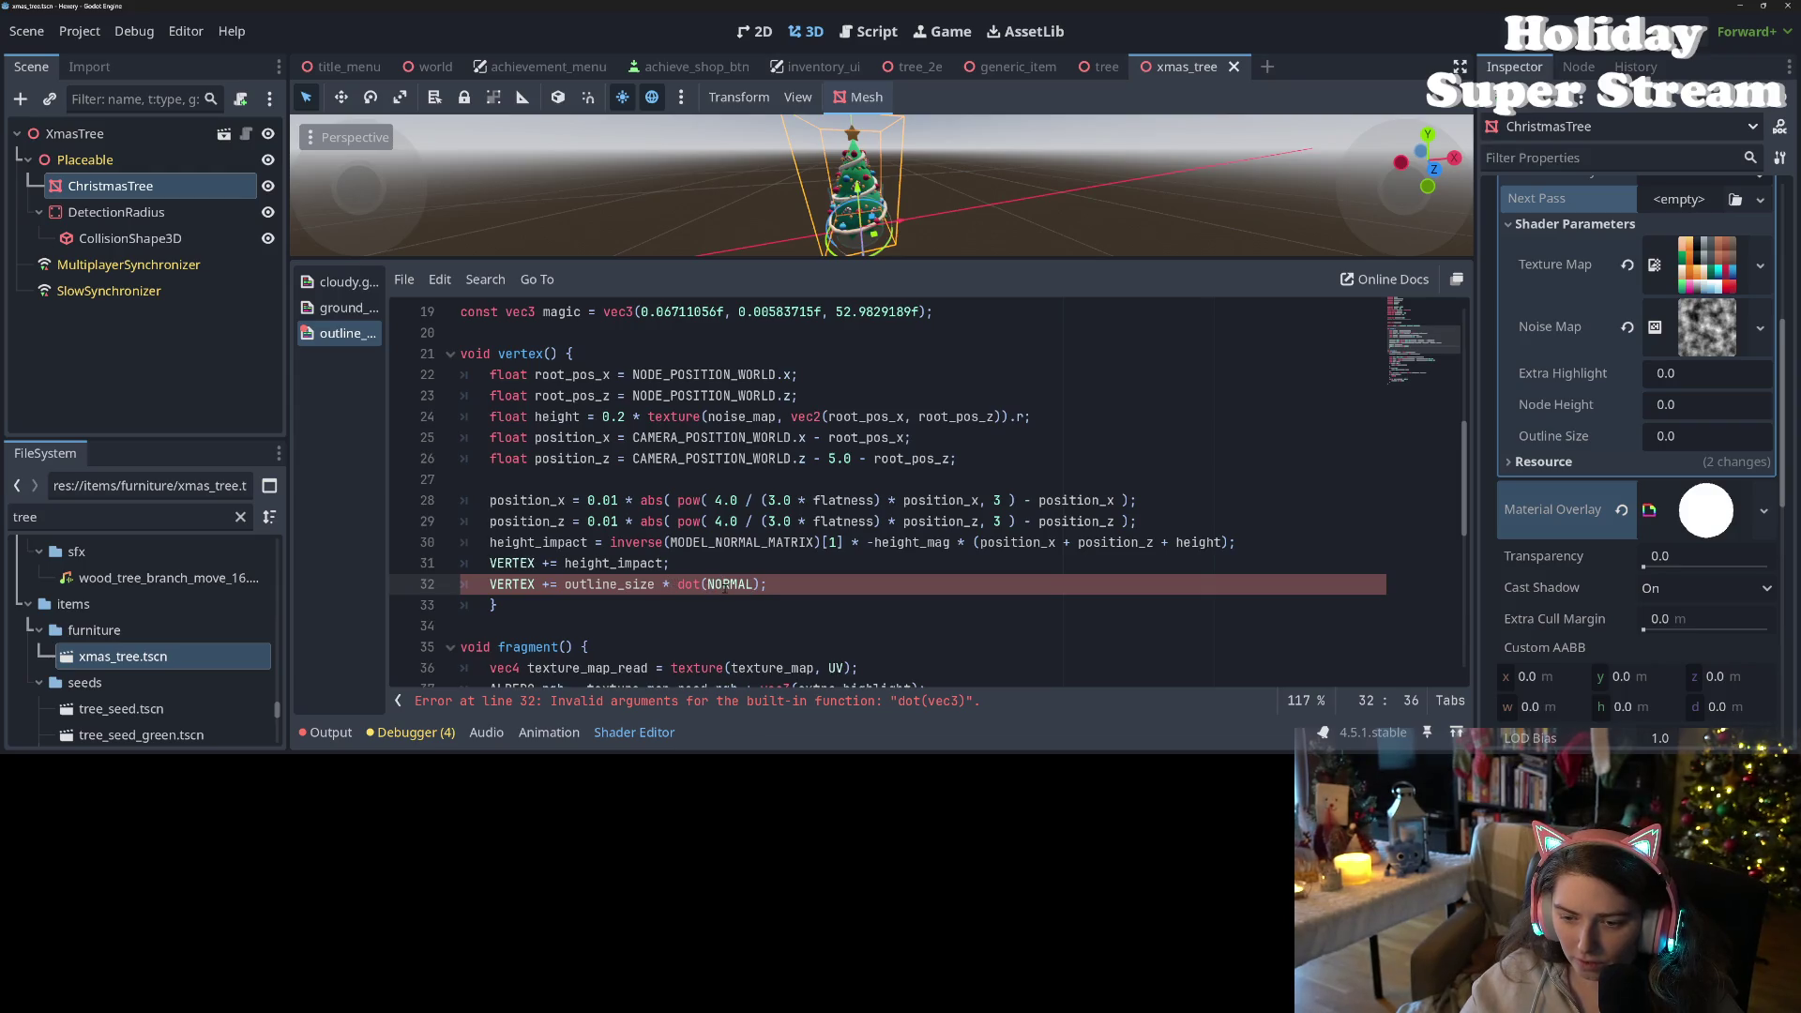
double_click(725, 584)
text(MAIN_CAM_INV_VIEW_MATRIX)
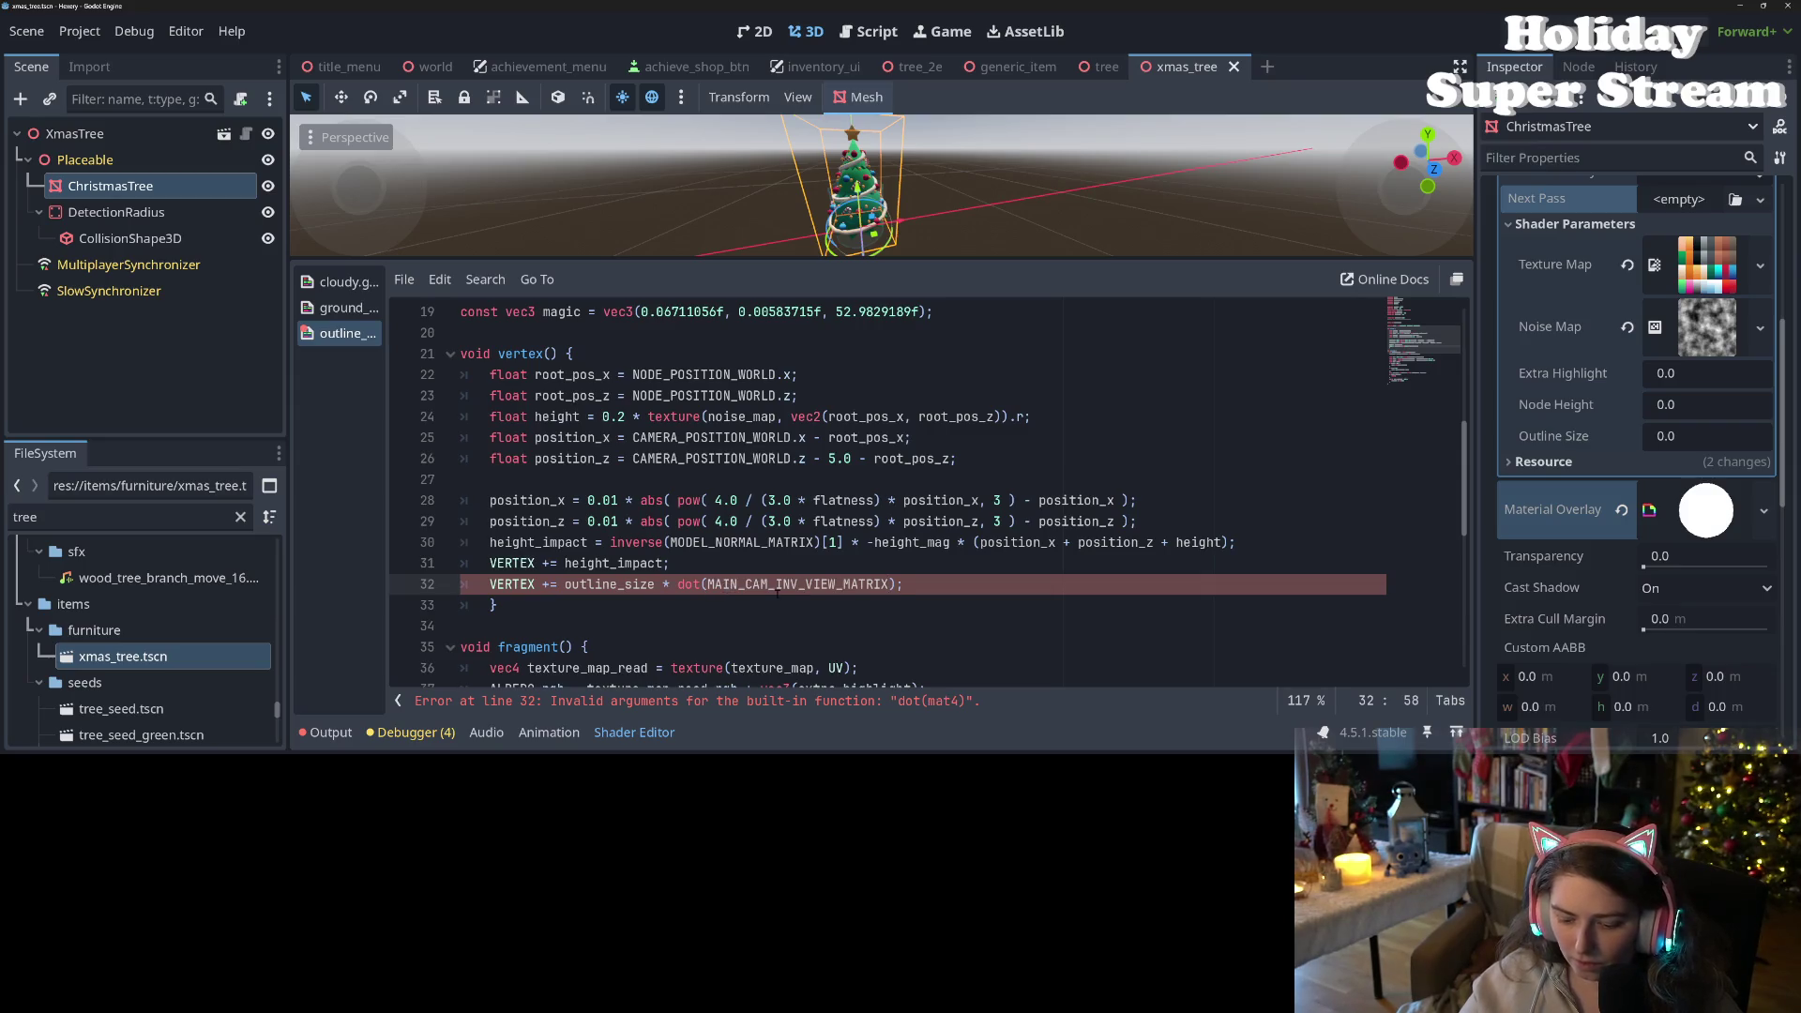
text(NO)
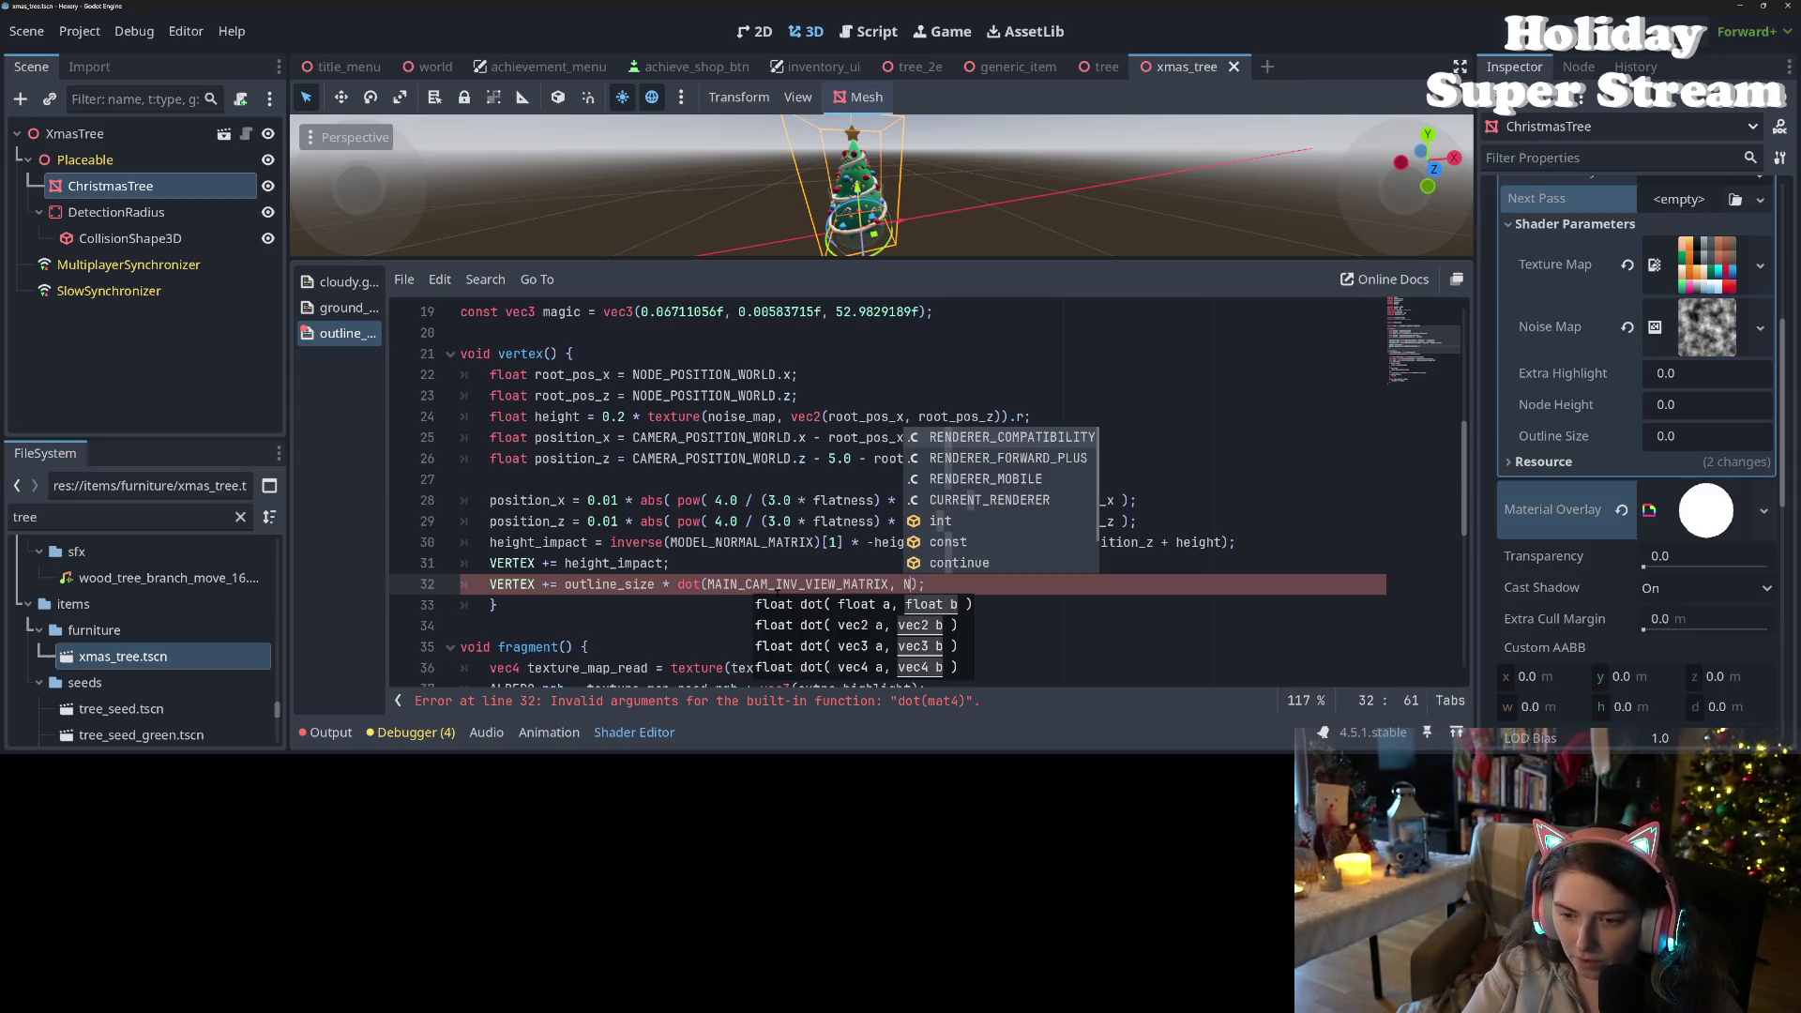
text(R)
key(Return)
key(ctrl+s)
click(678, 585)
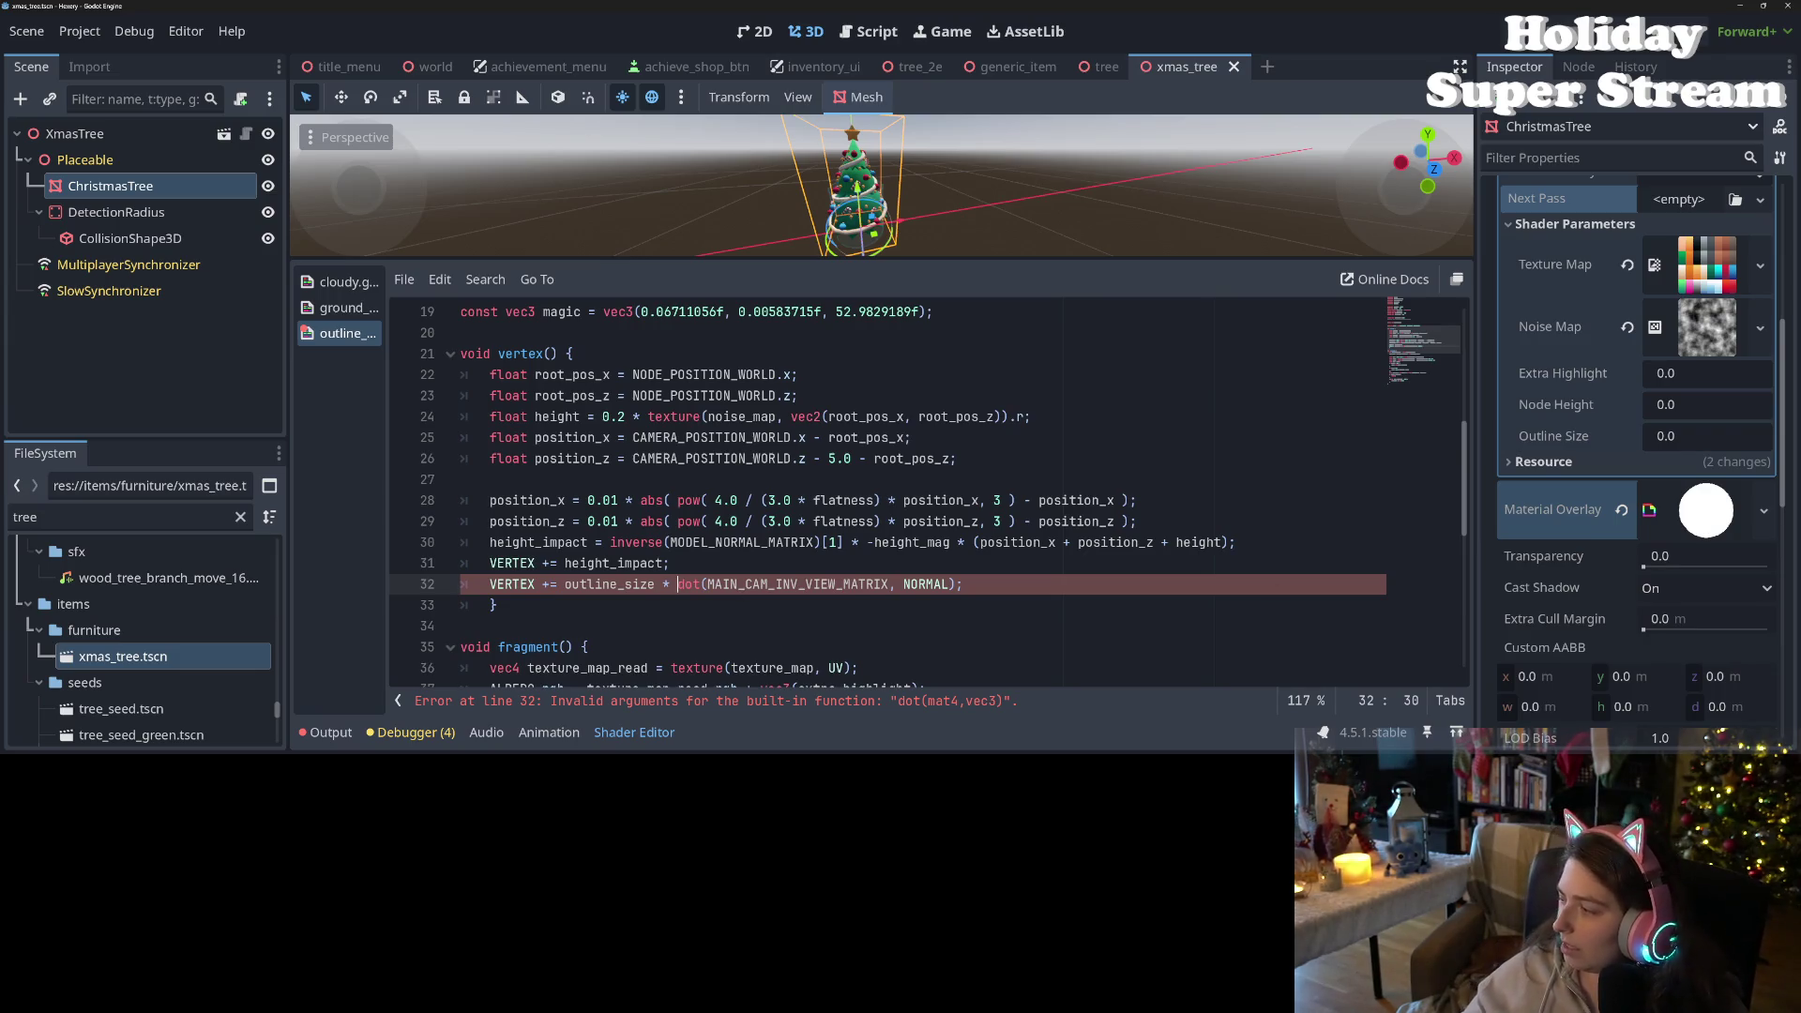
key(alt+Tab)
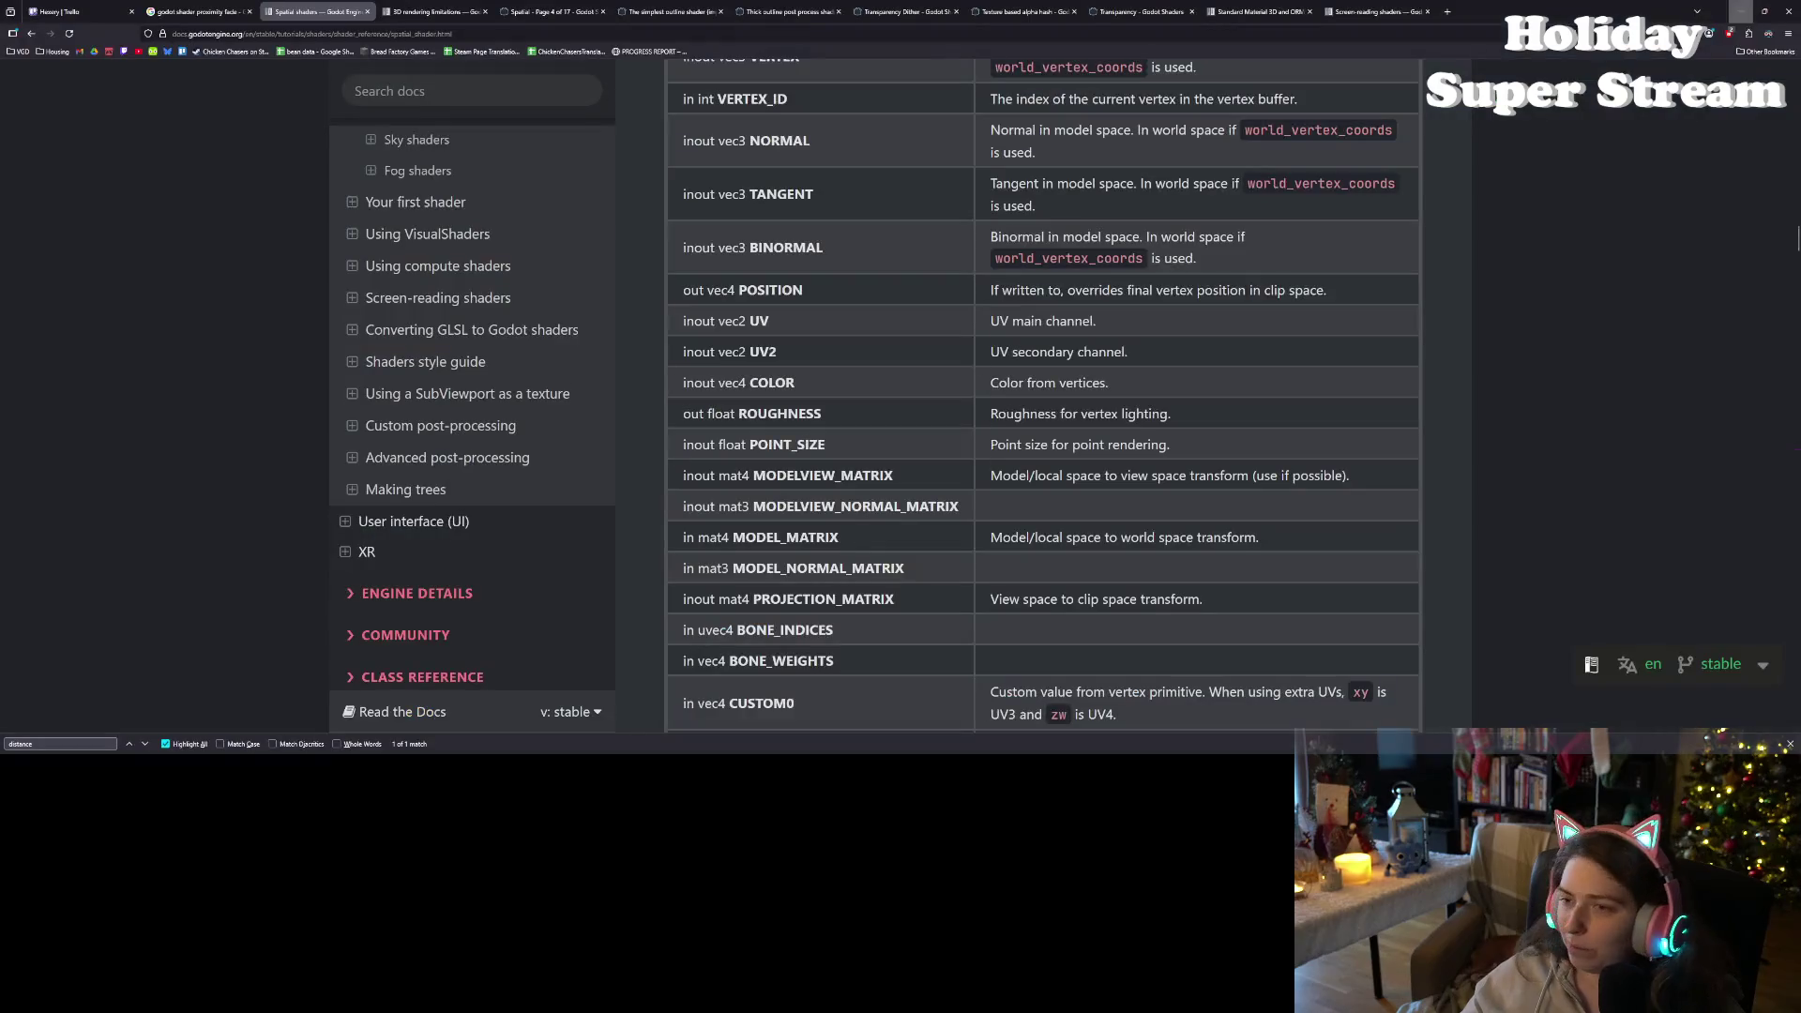
scroll(1079, 617, down, 3)
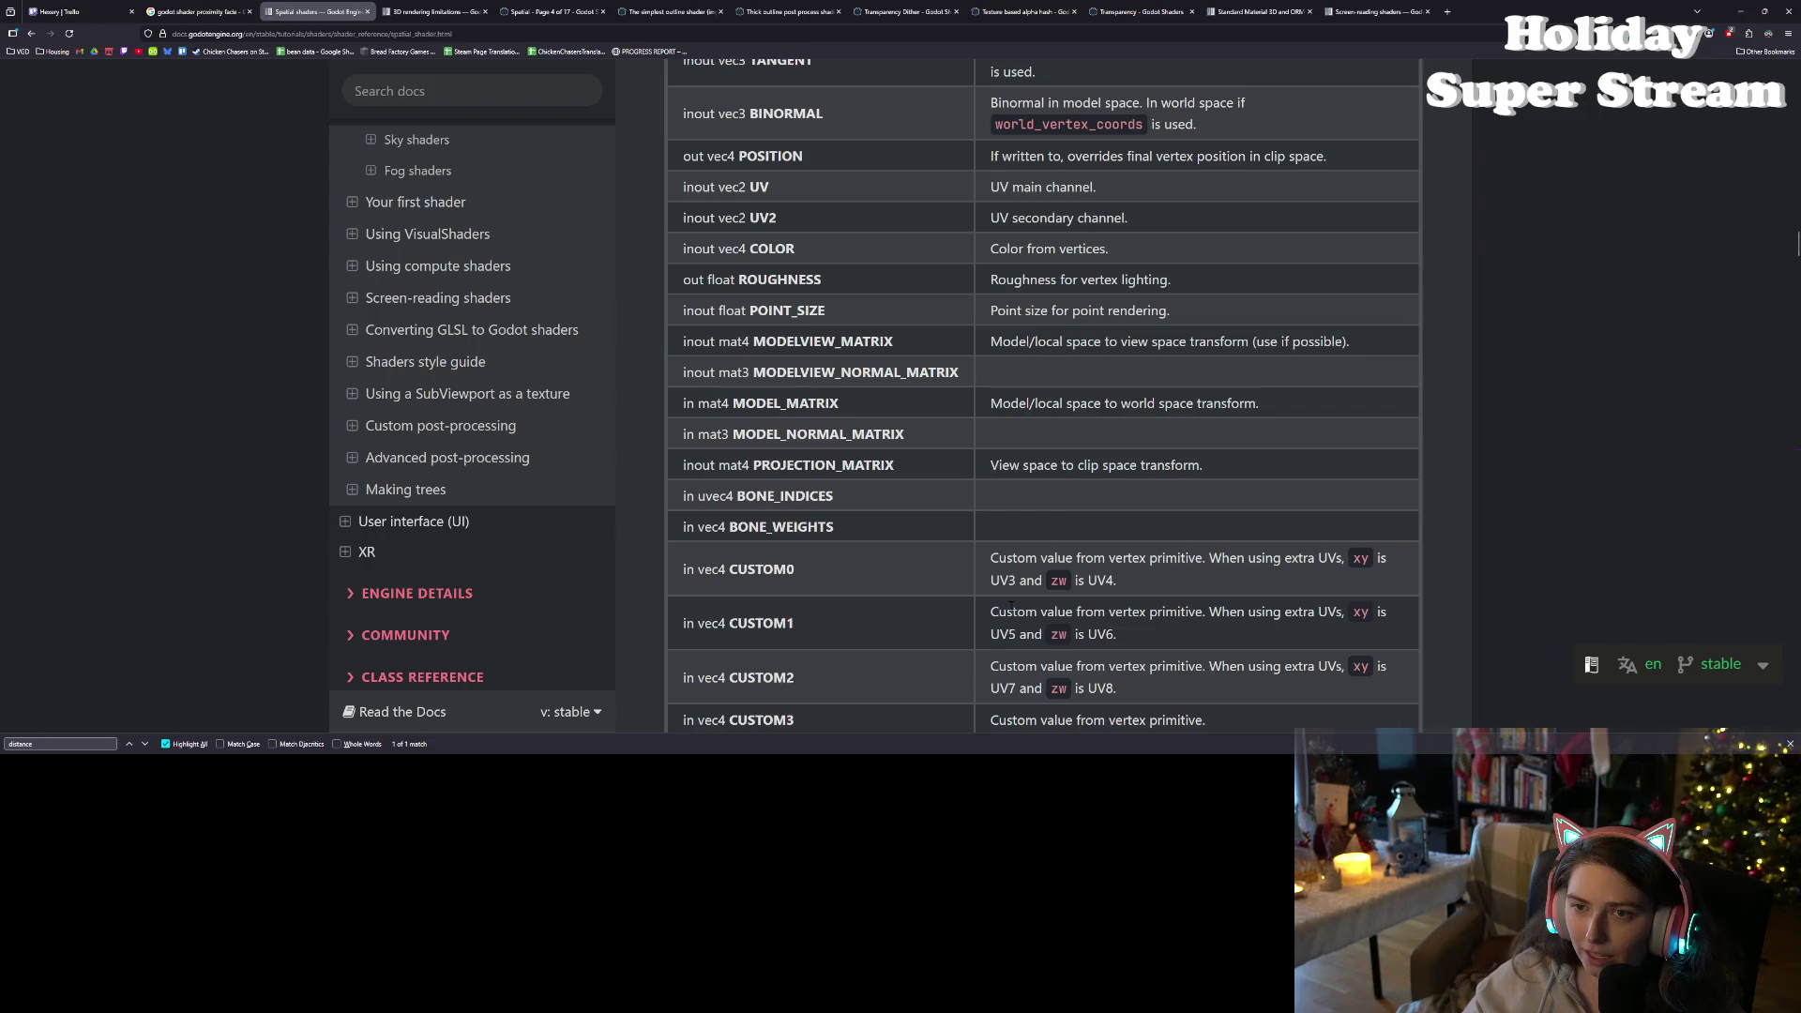
scroll(882, 568, down, 3)
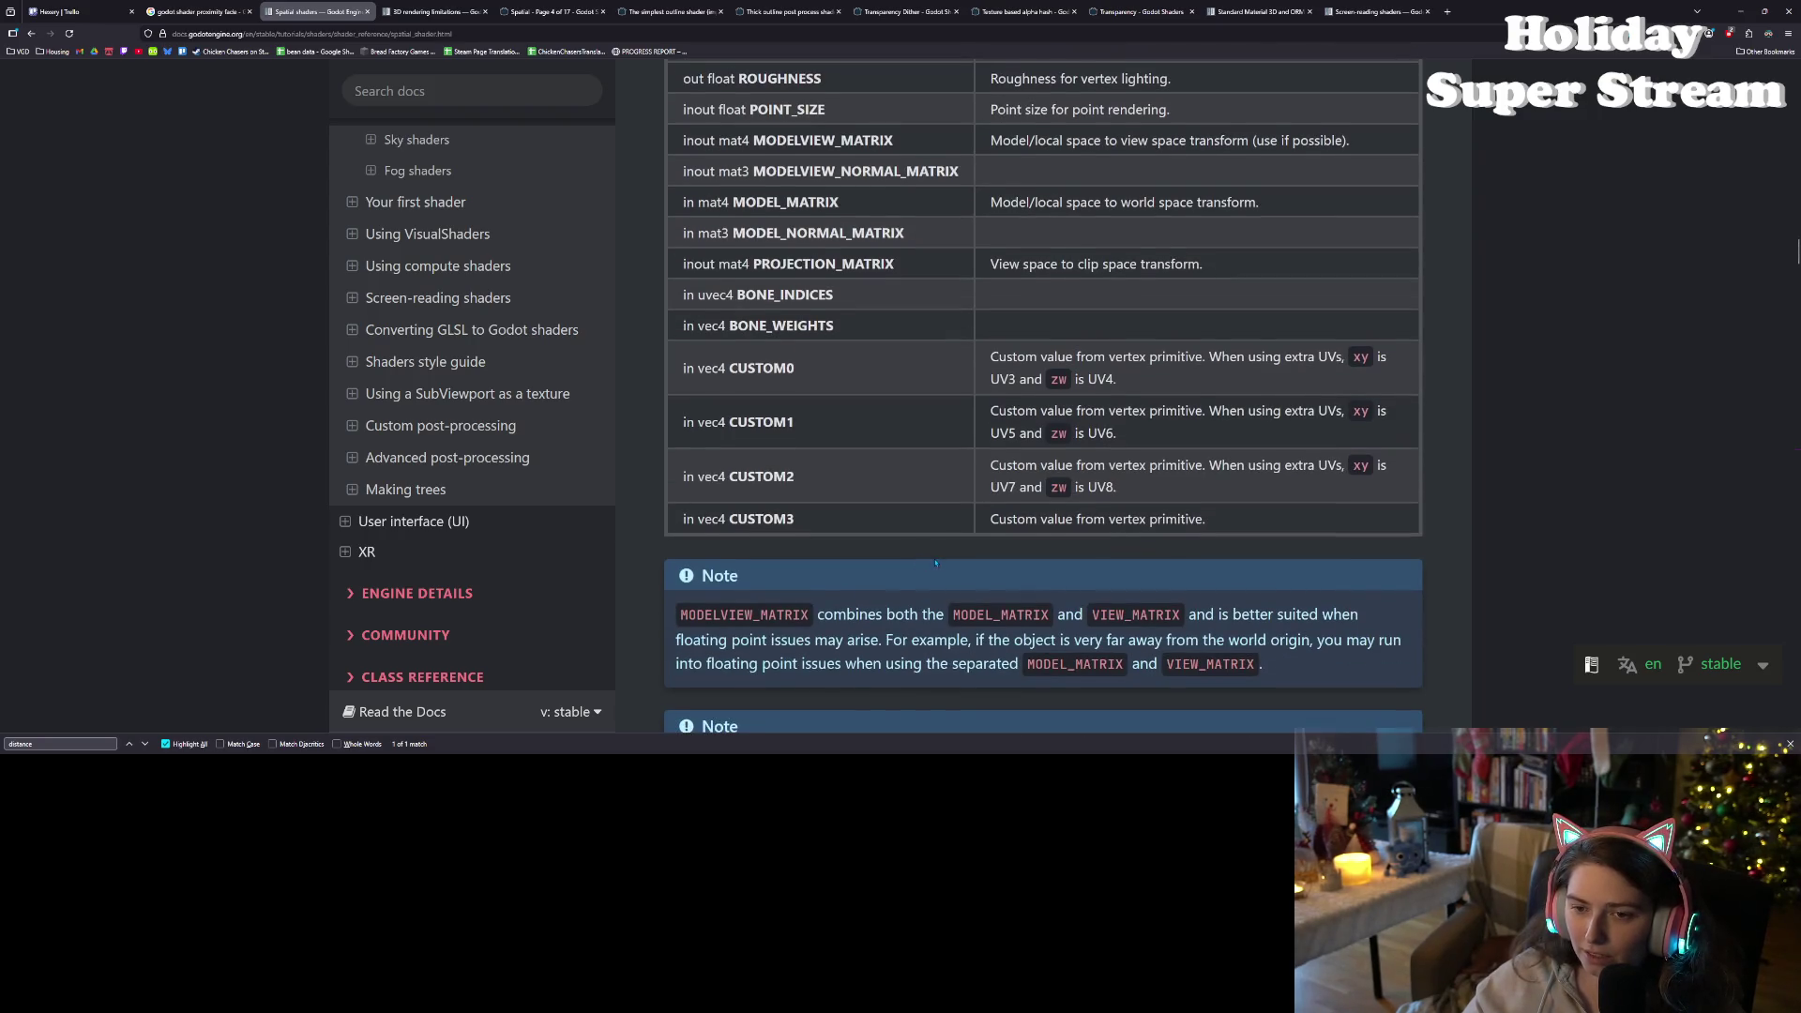
scroll(935, 563, up, 2)
scroll(937, 562, down, 3)
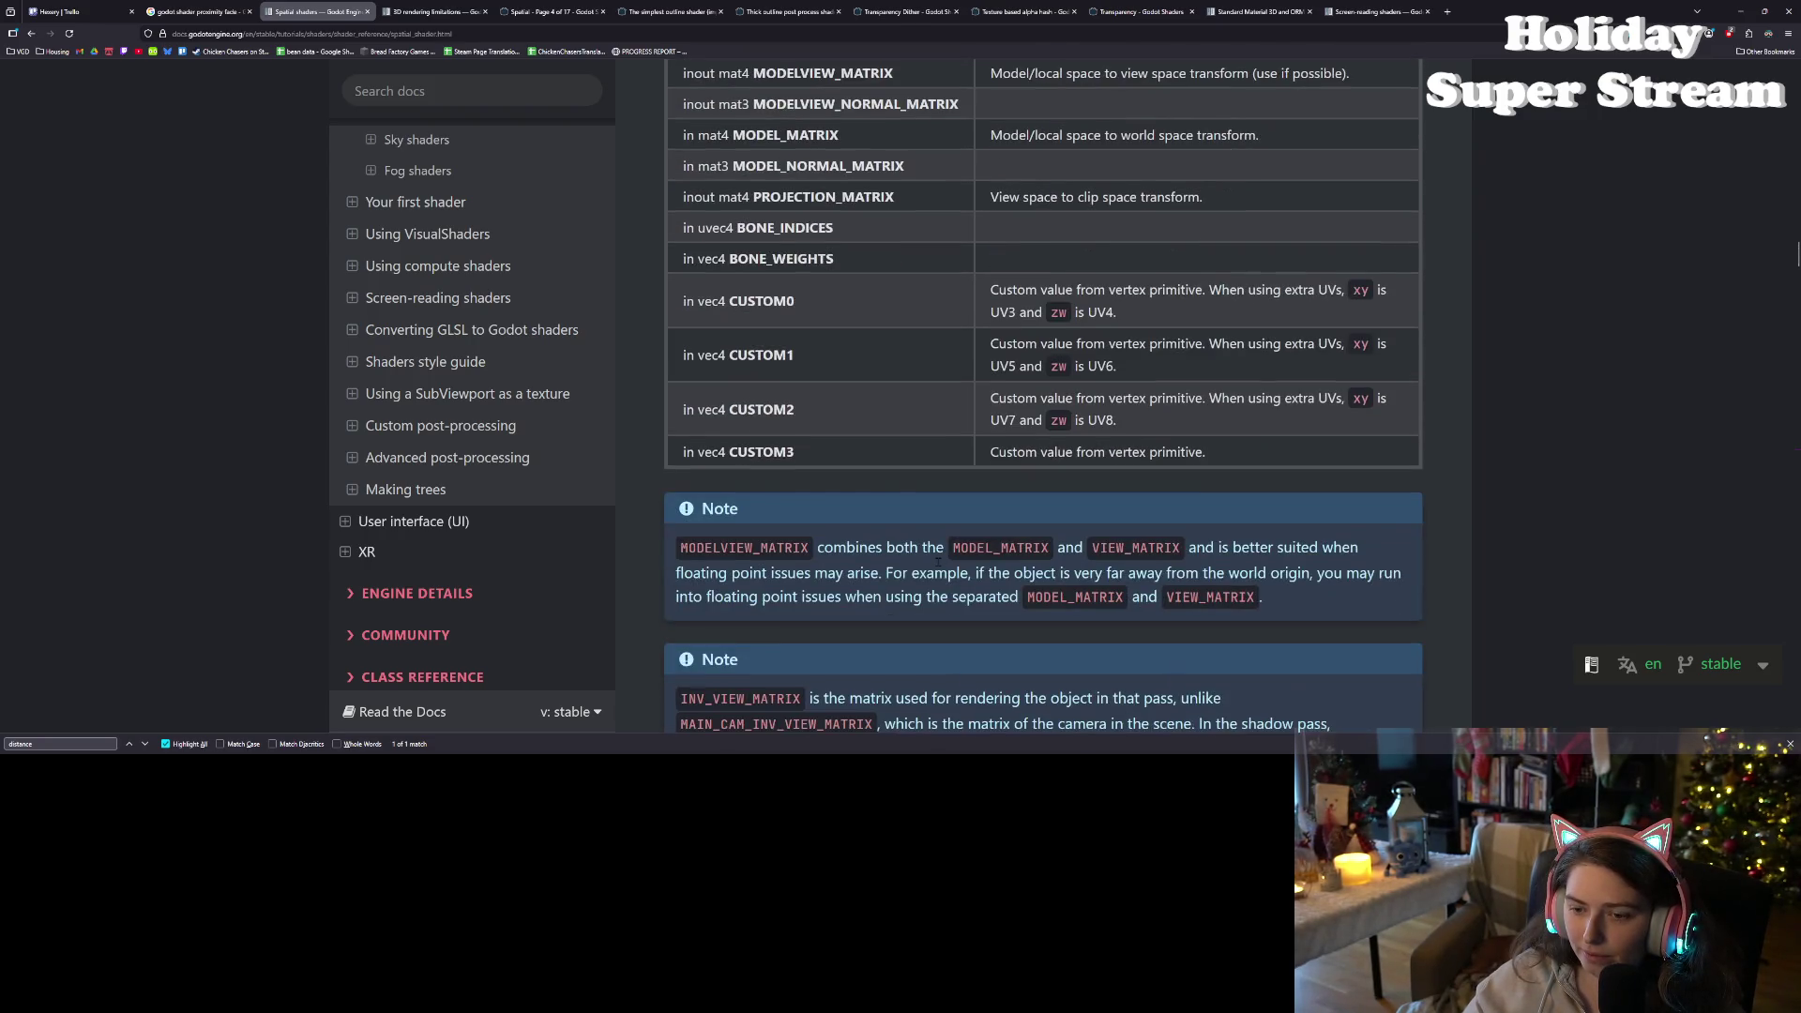
scroll(938, 562, down, 2)
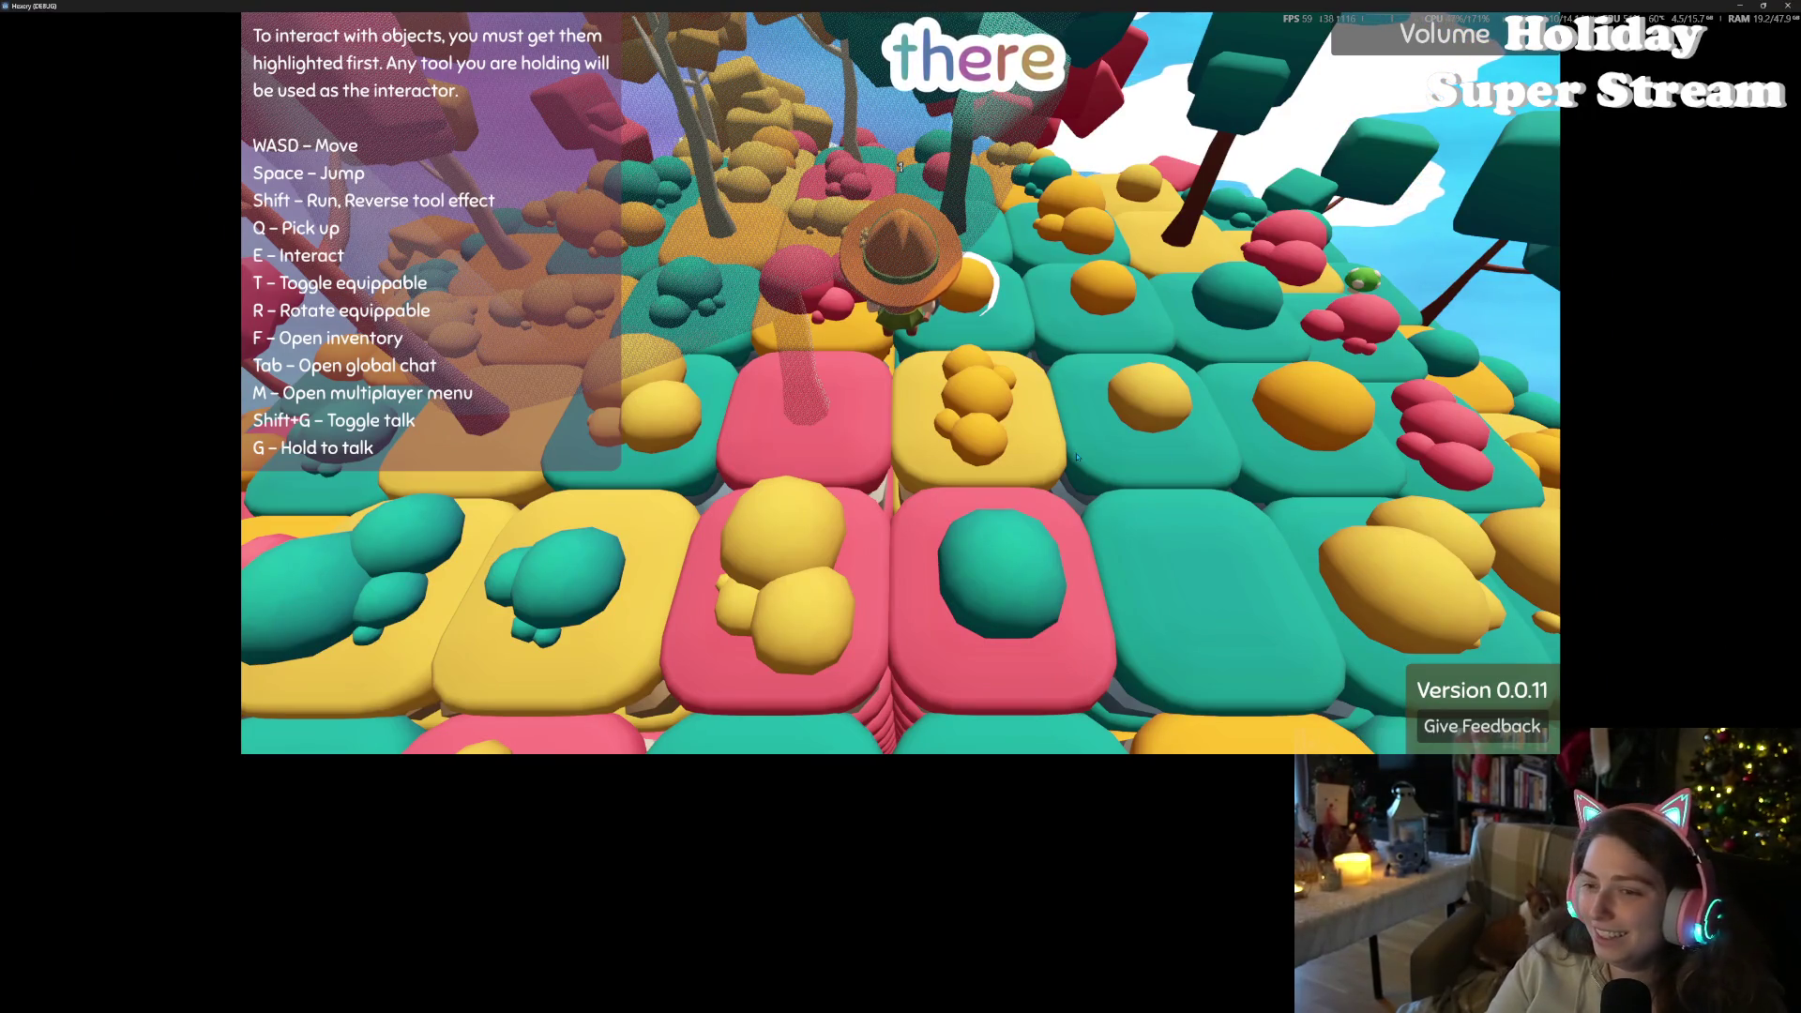
- Walk the character past the red bush onto the wooden deck and over to the table
key(w)
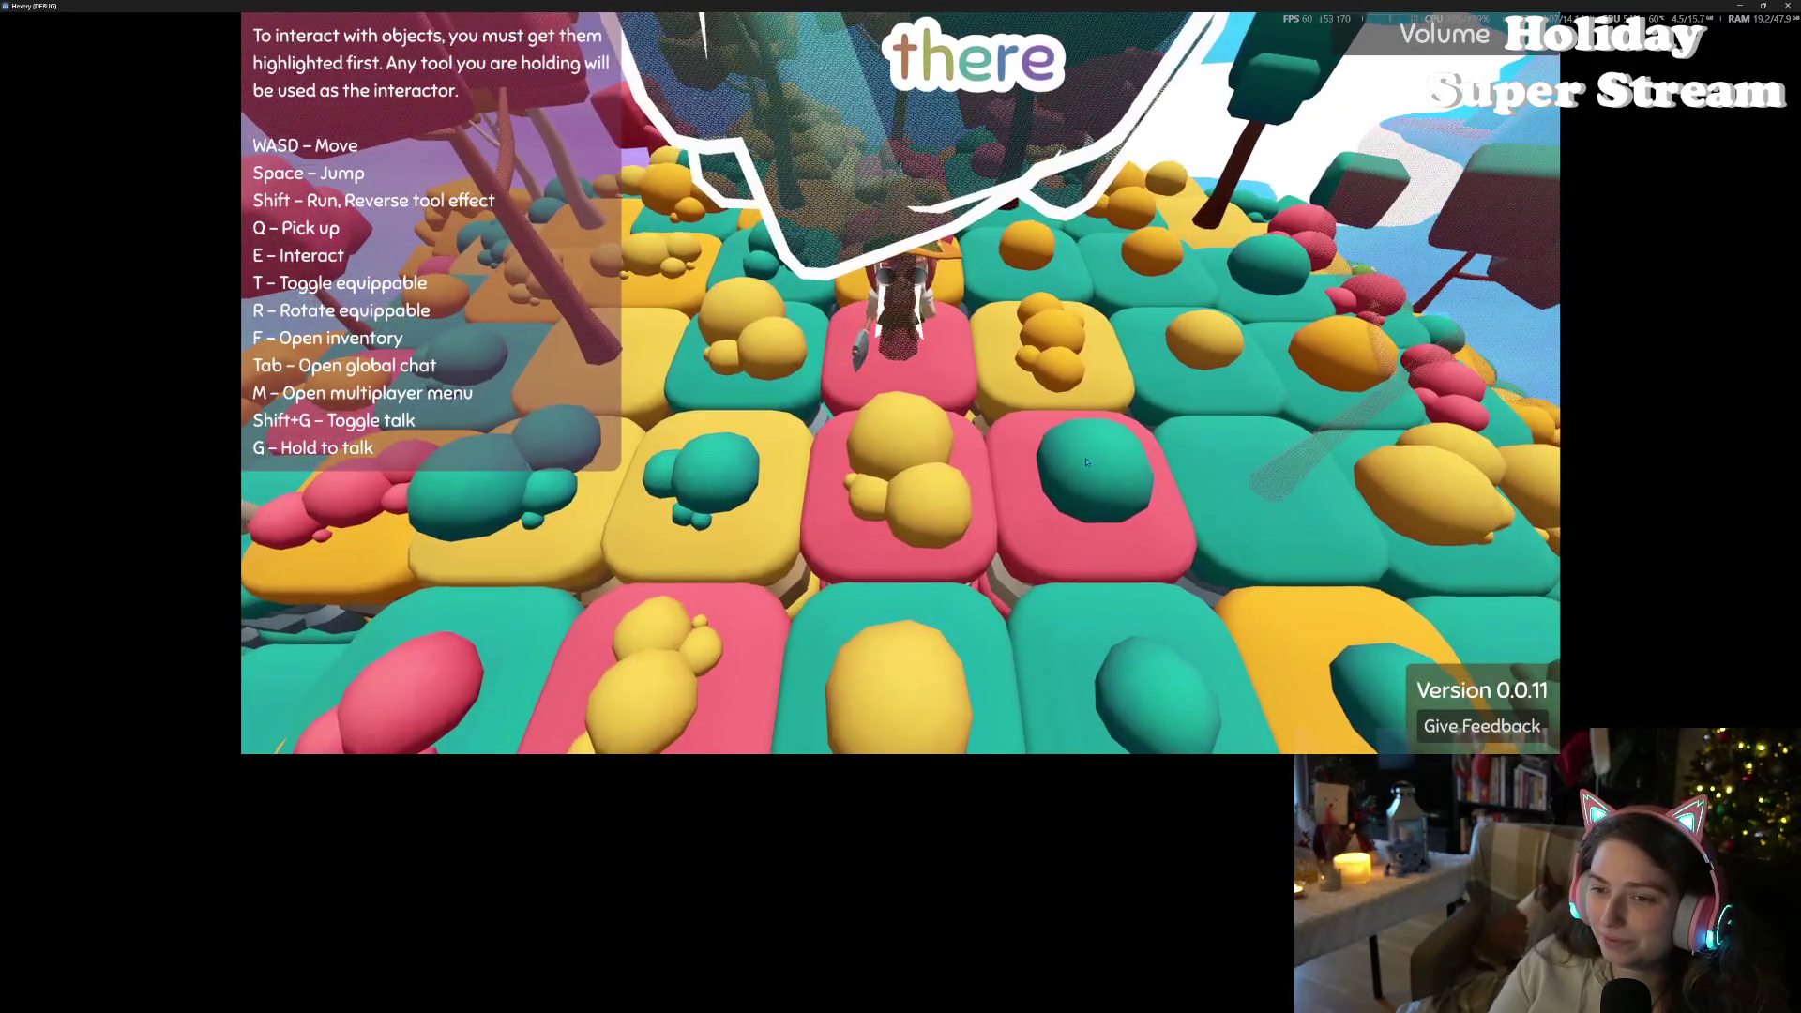
key(s)
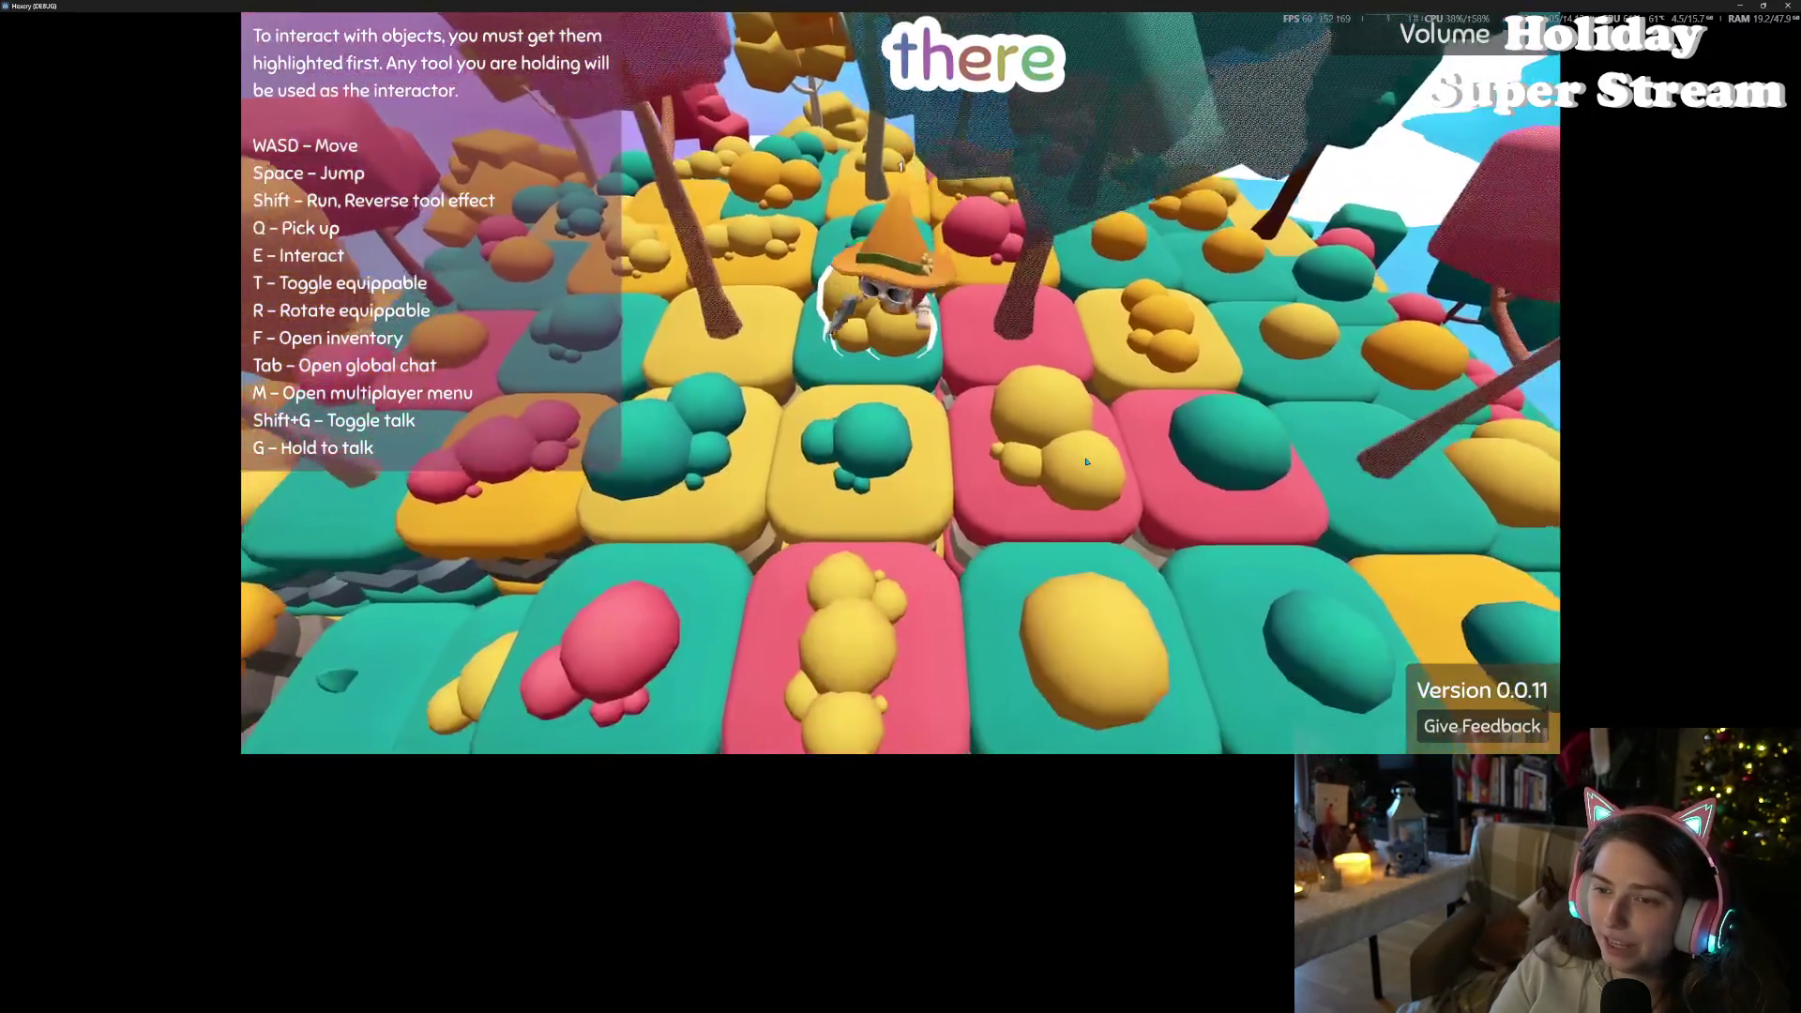
key(w)
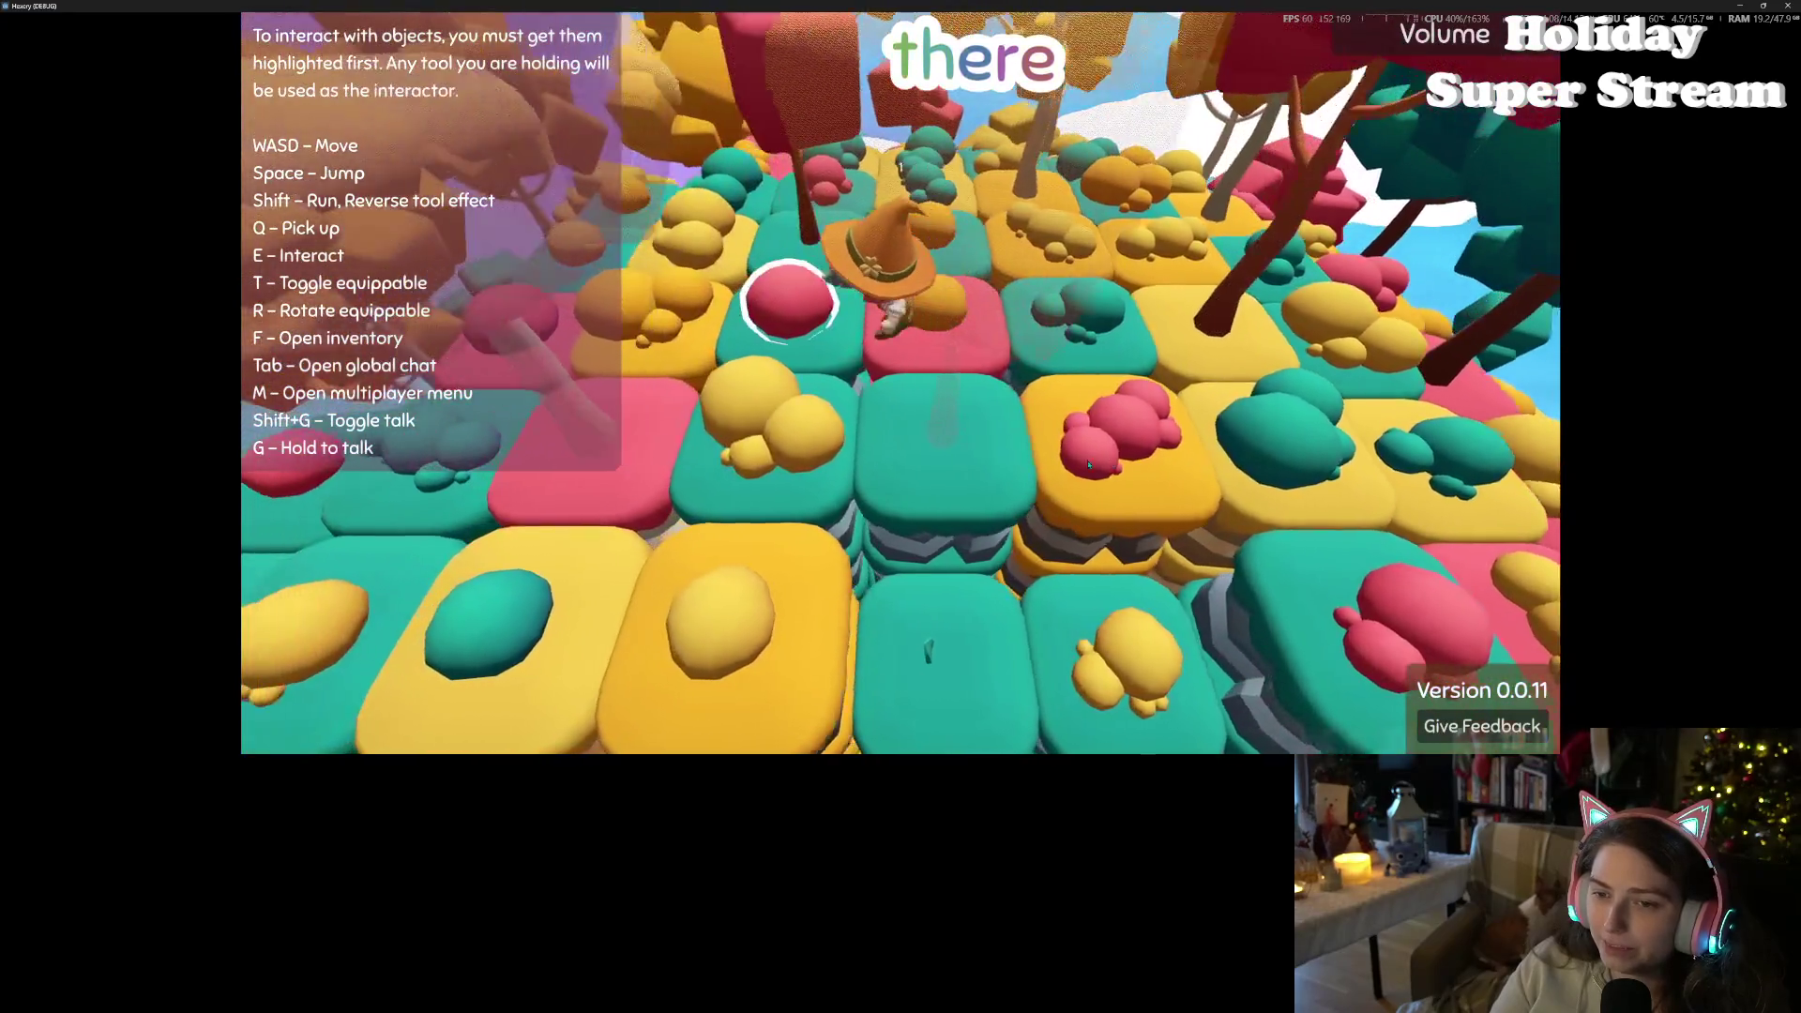
key(a)
key(w)
key(w)
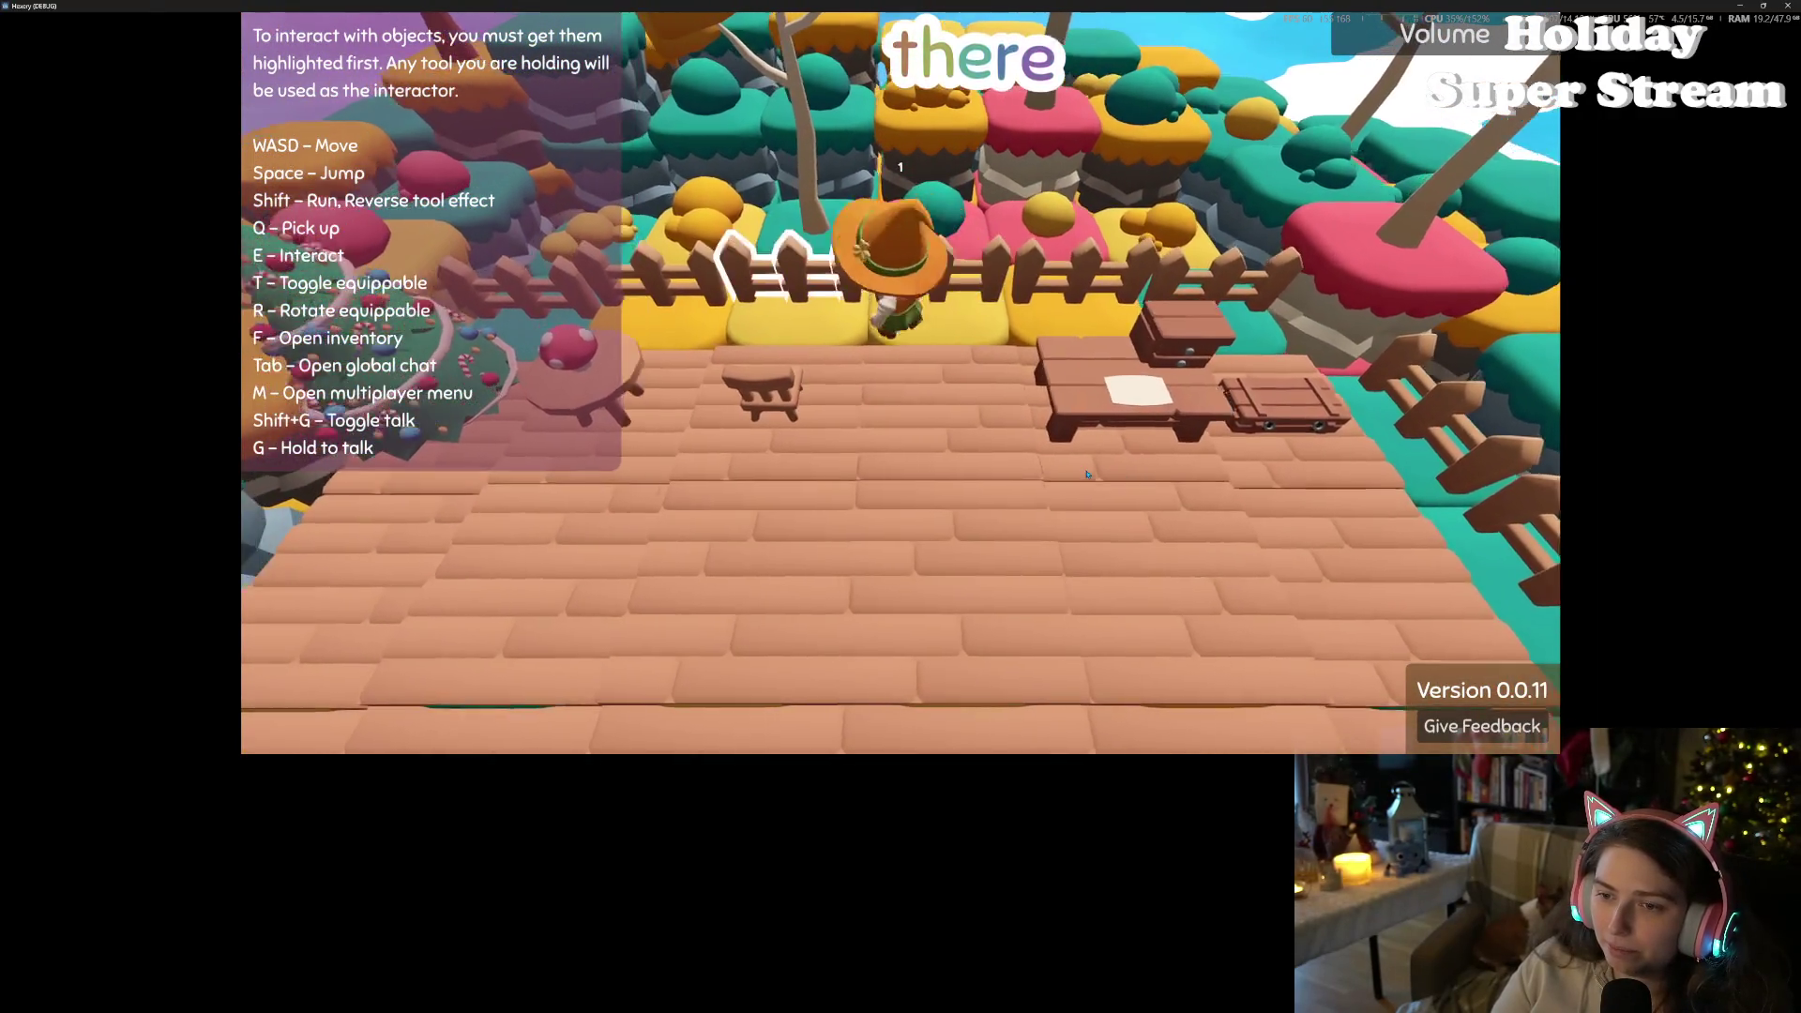
key(s)
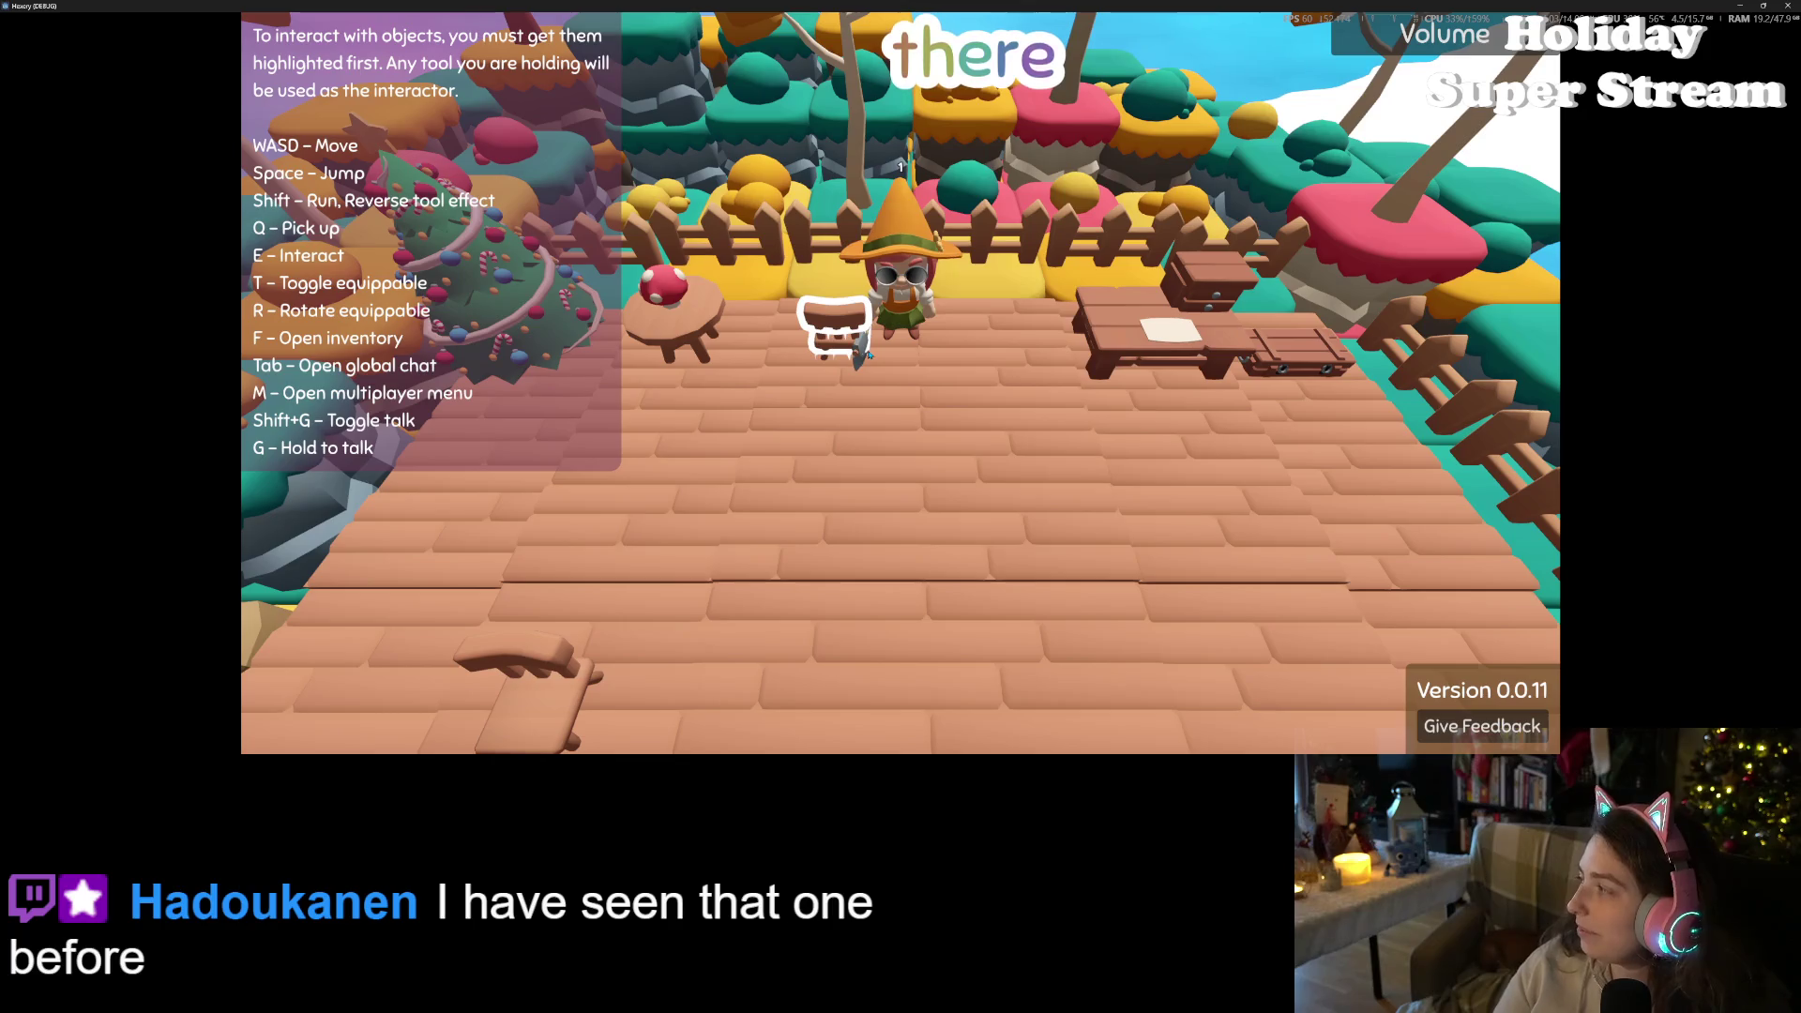
key(d)
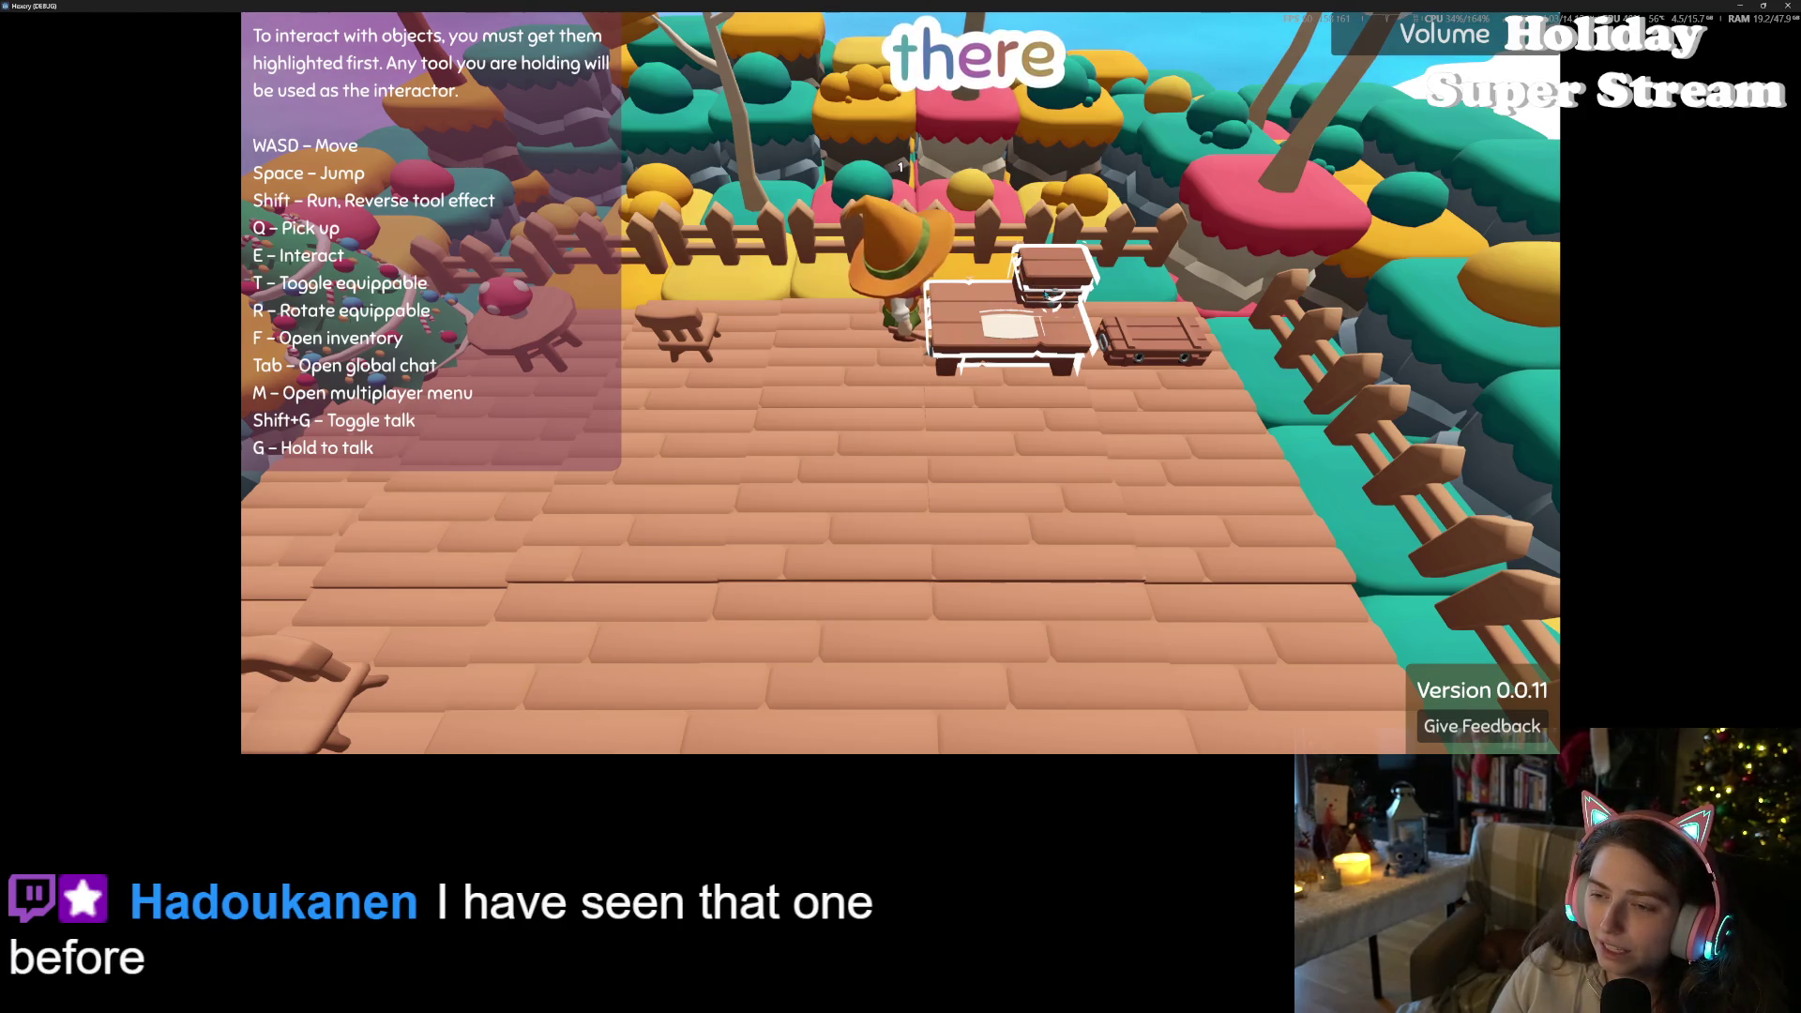
key(w)
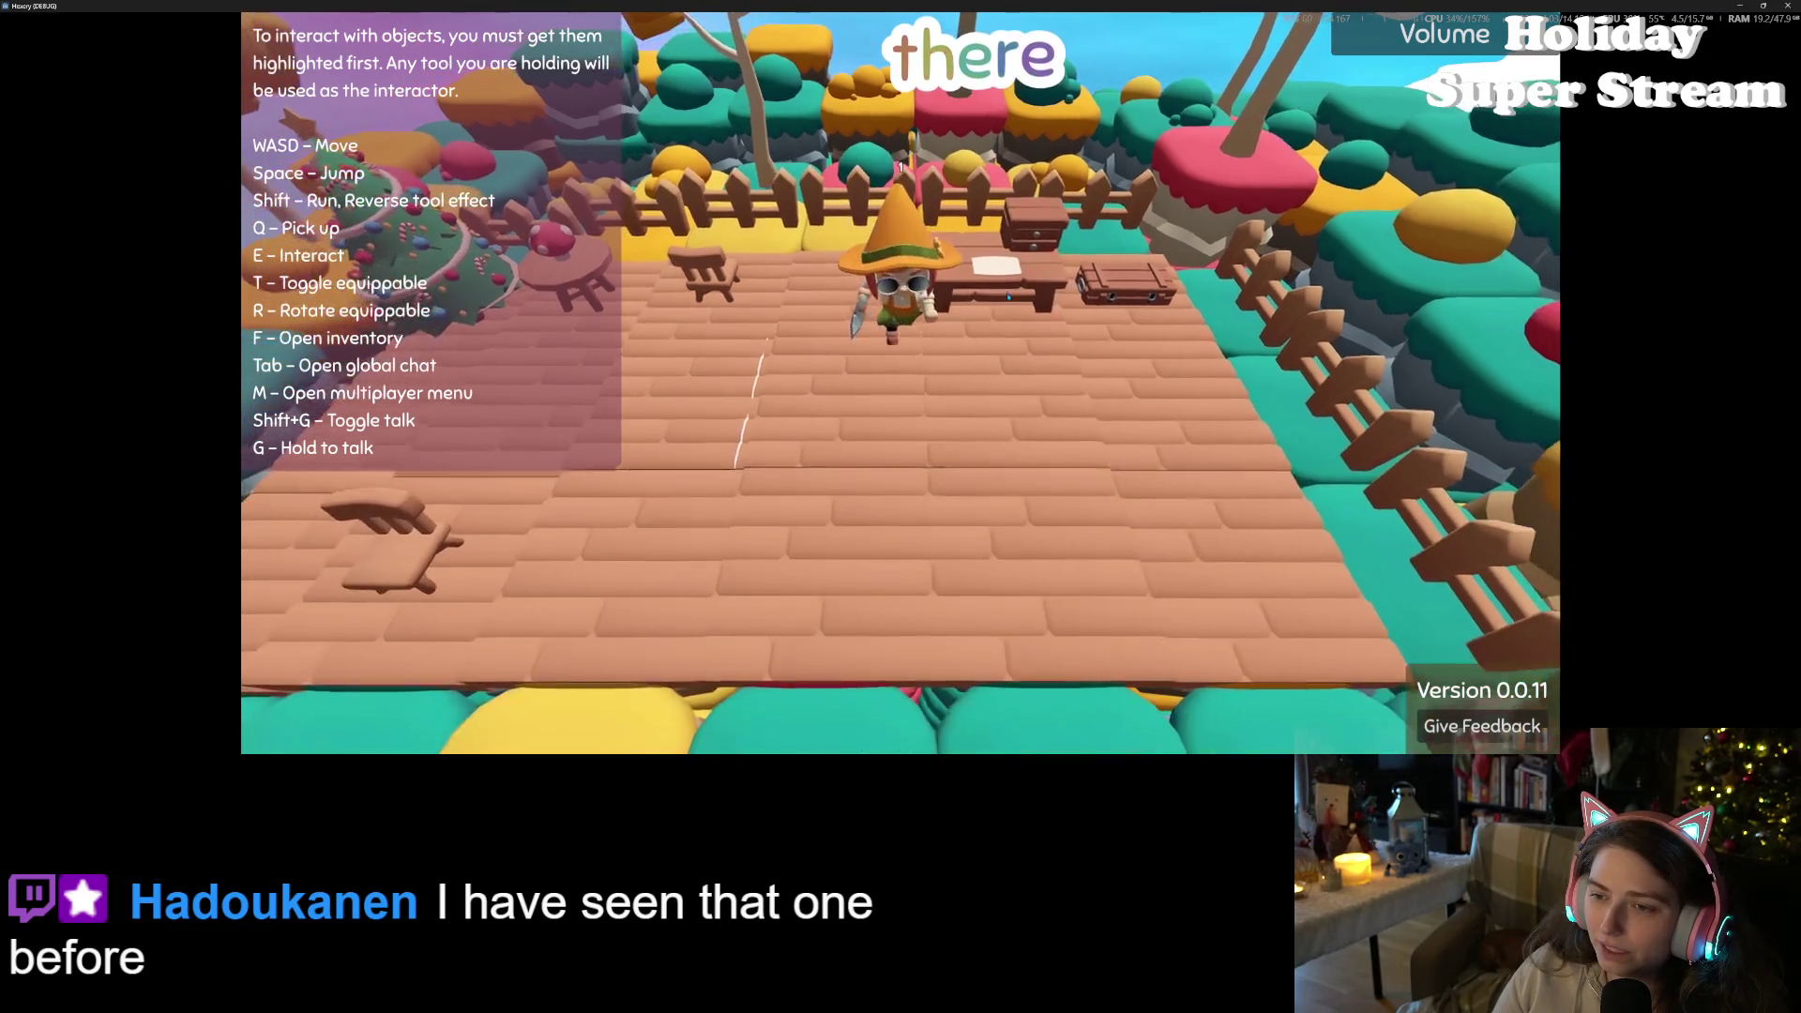
- Walk around behind the Christmas tree to view its outline, then close the game
key(a)
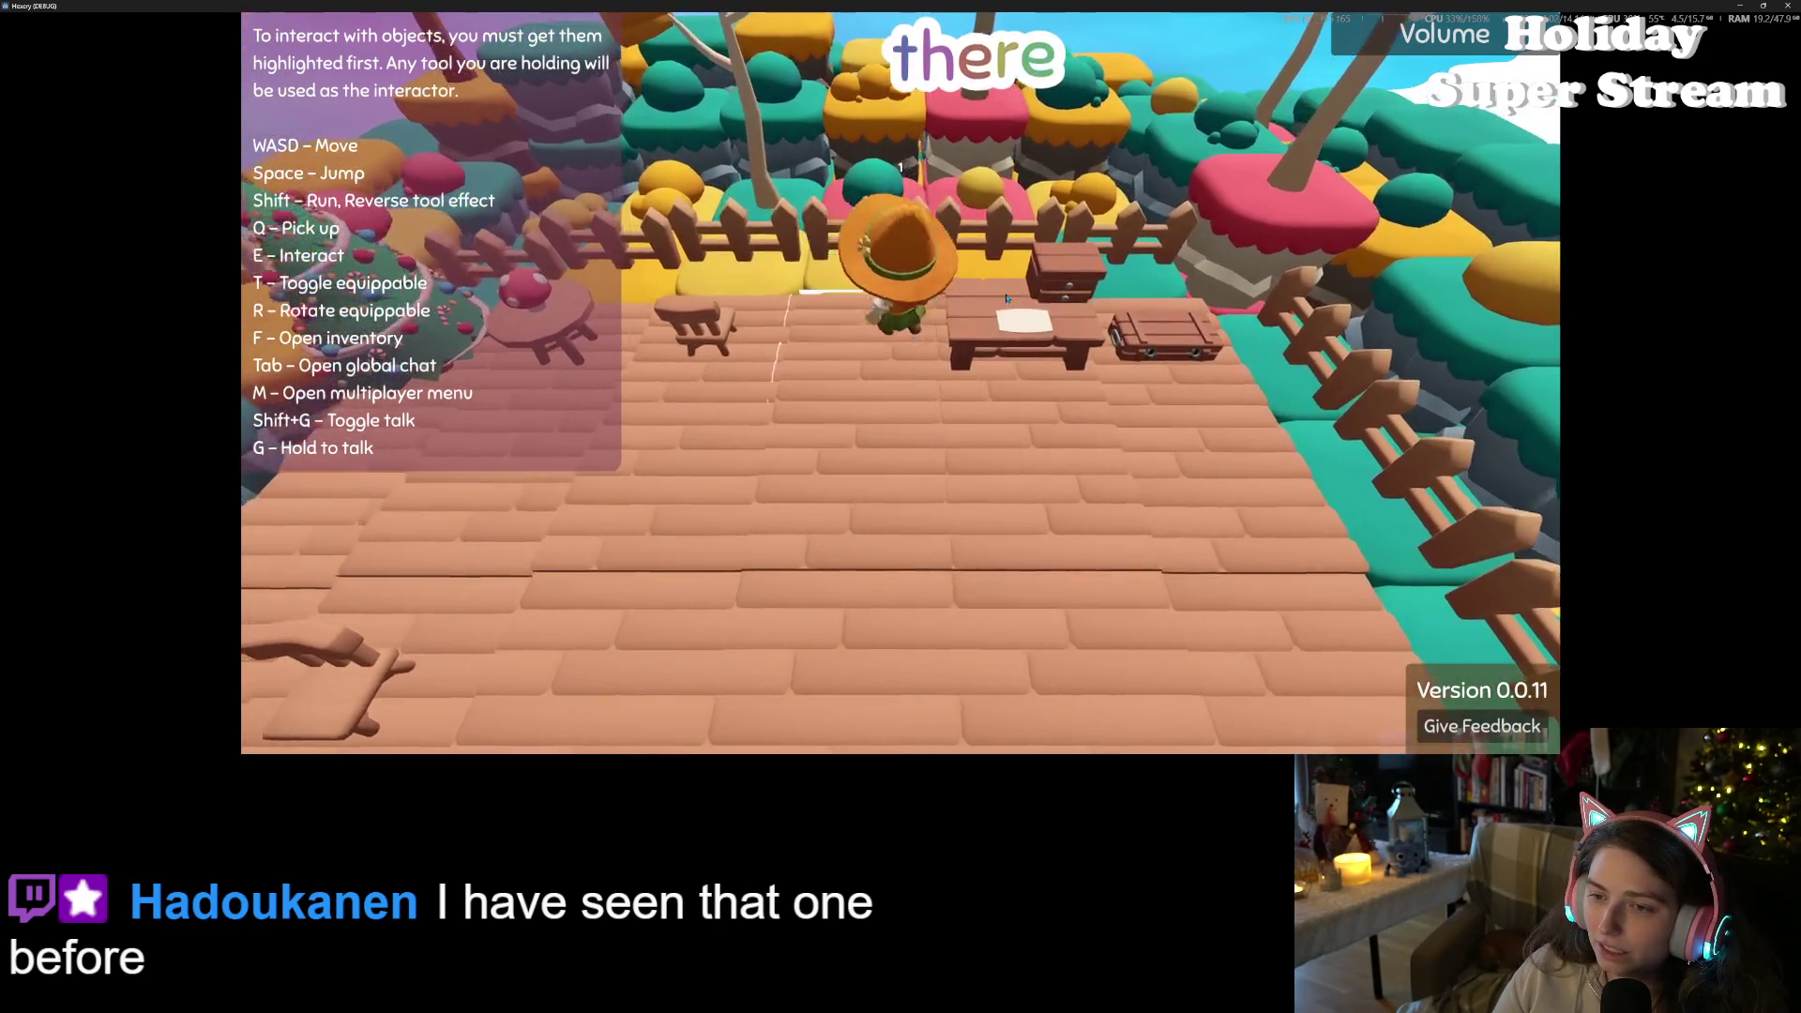
key(a)
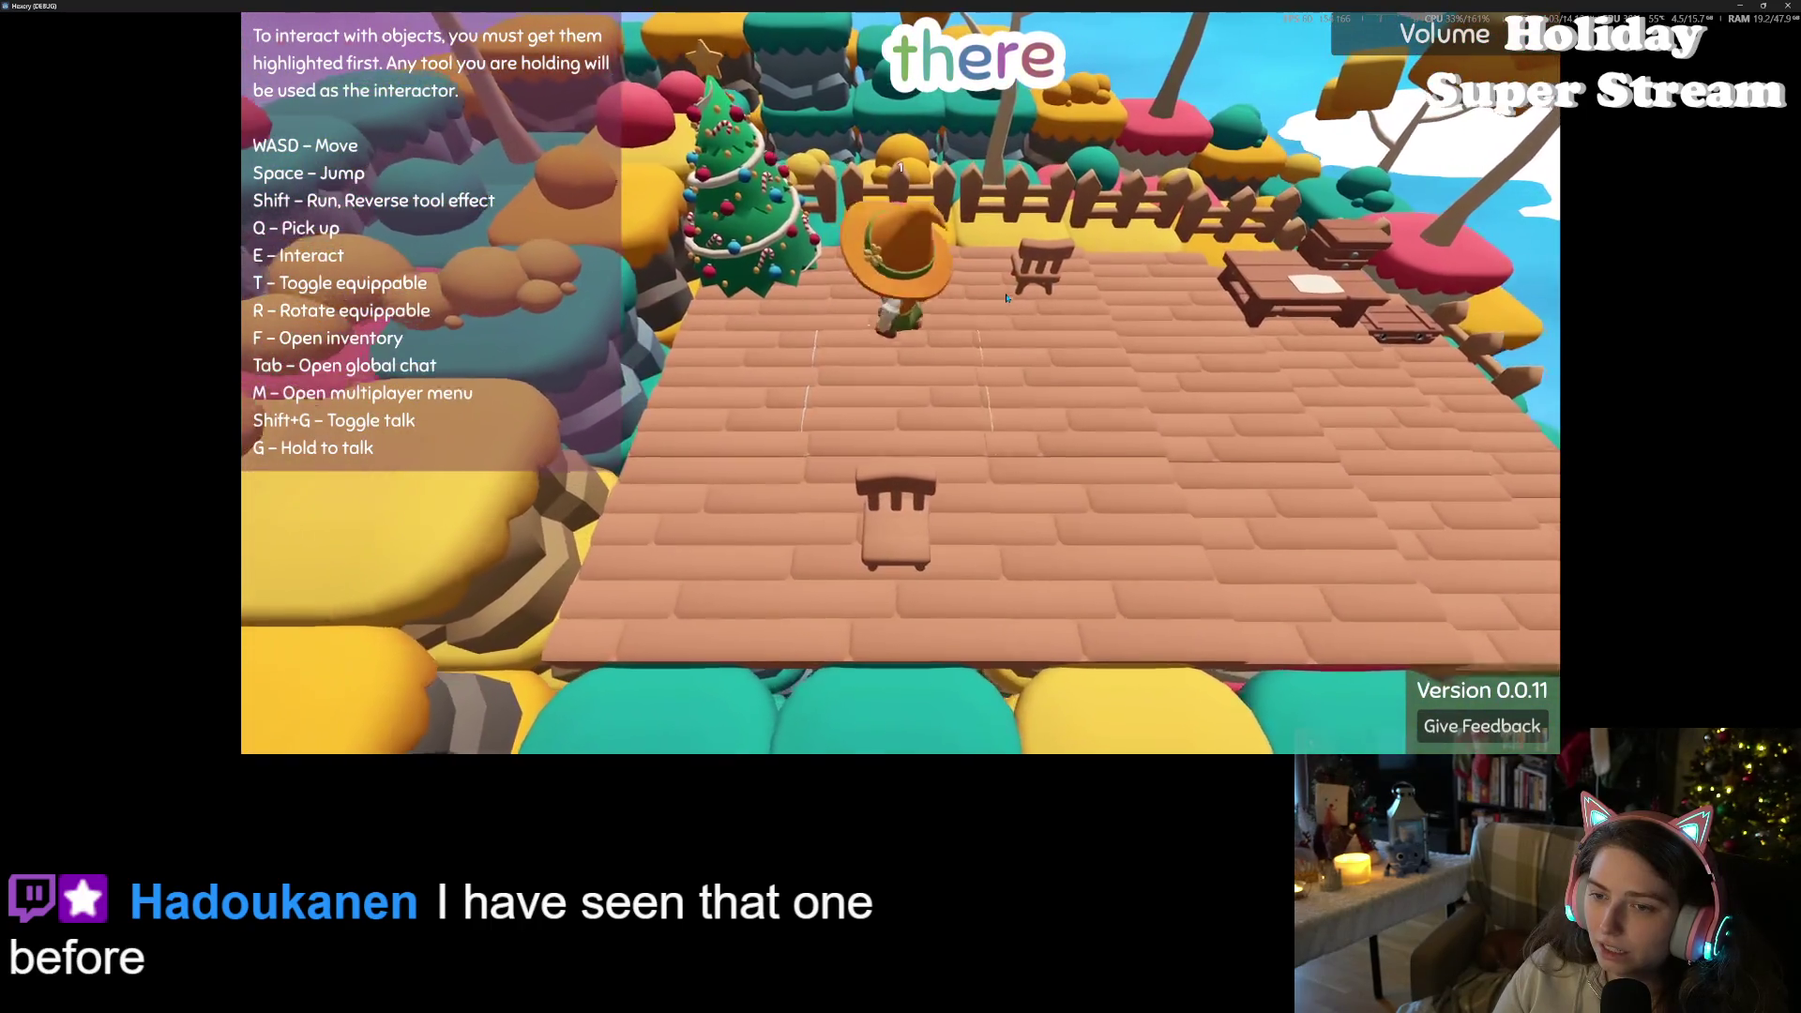
key(w)
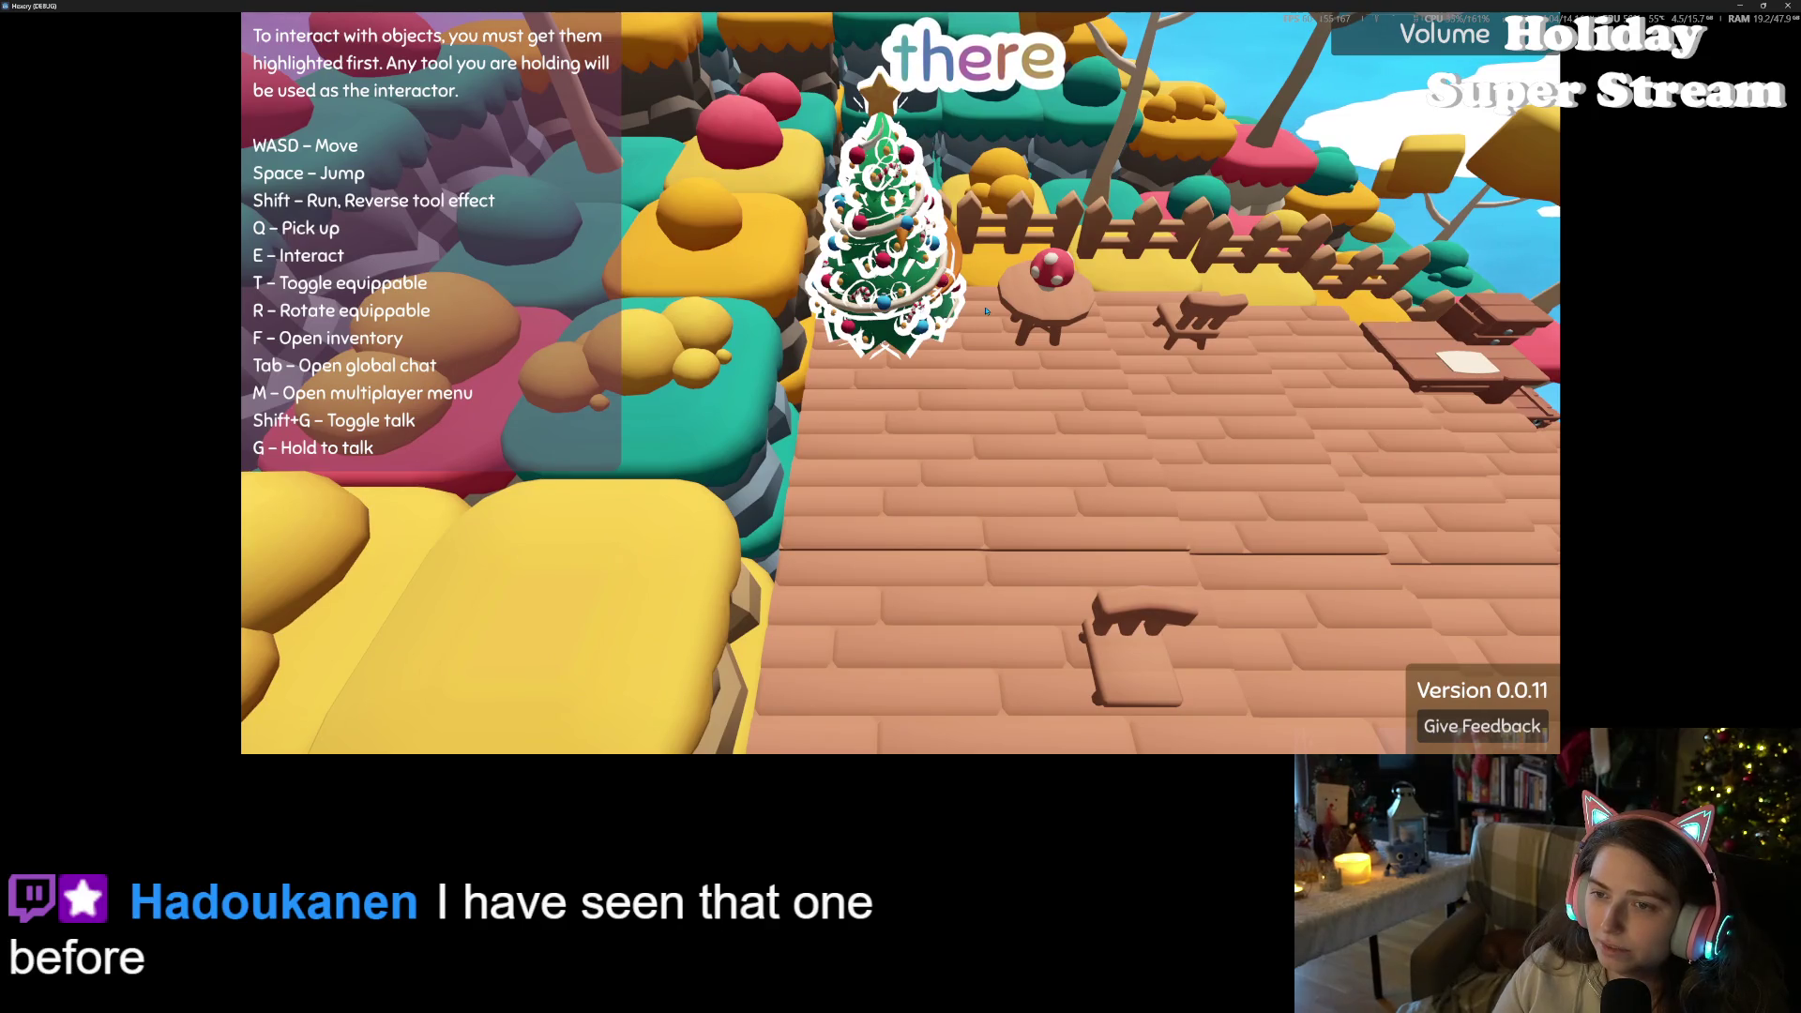
key(s)
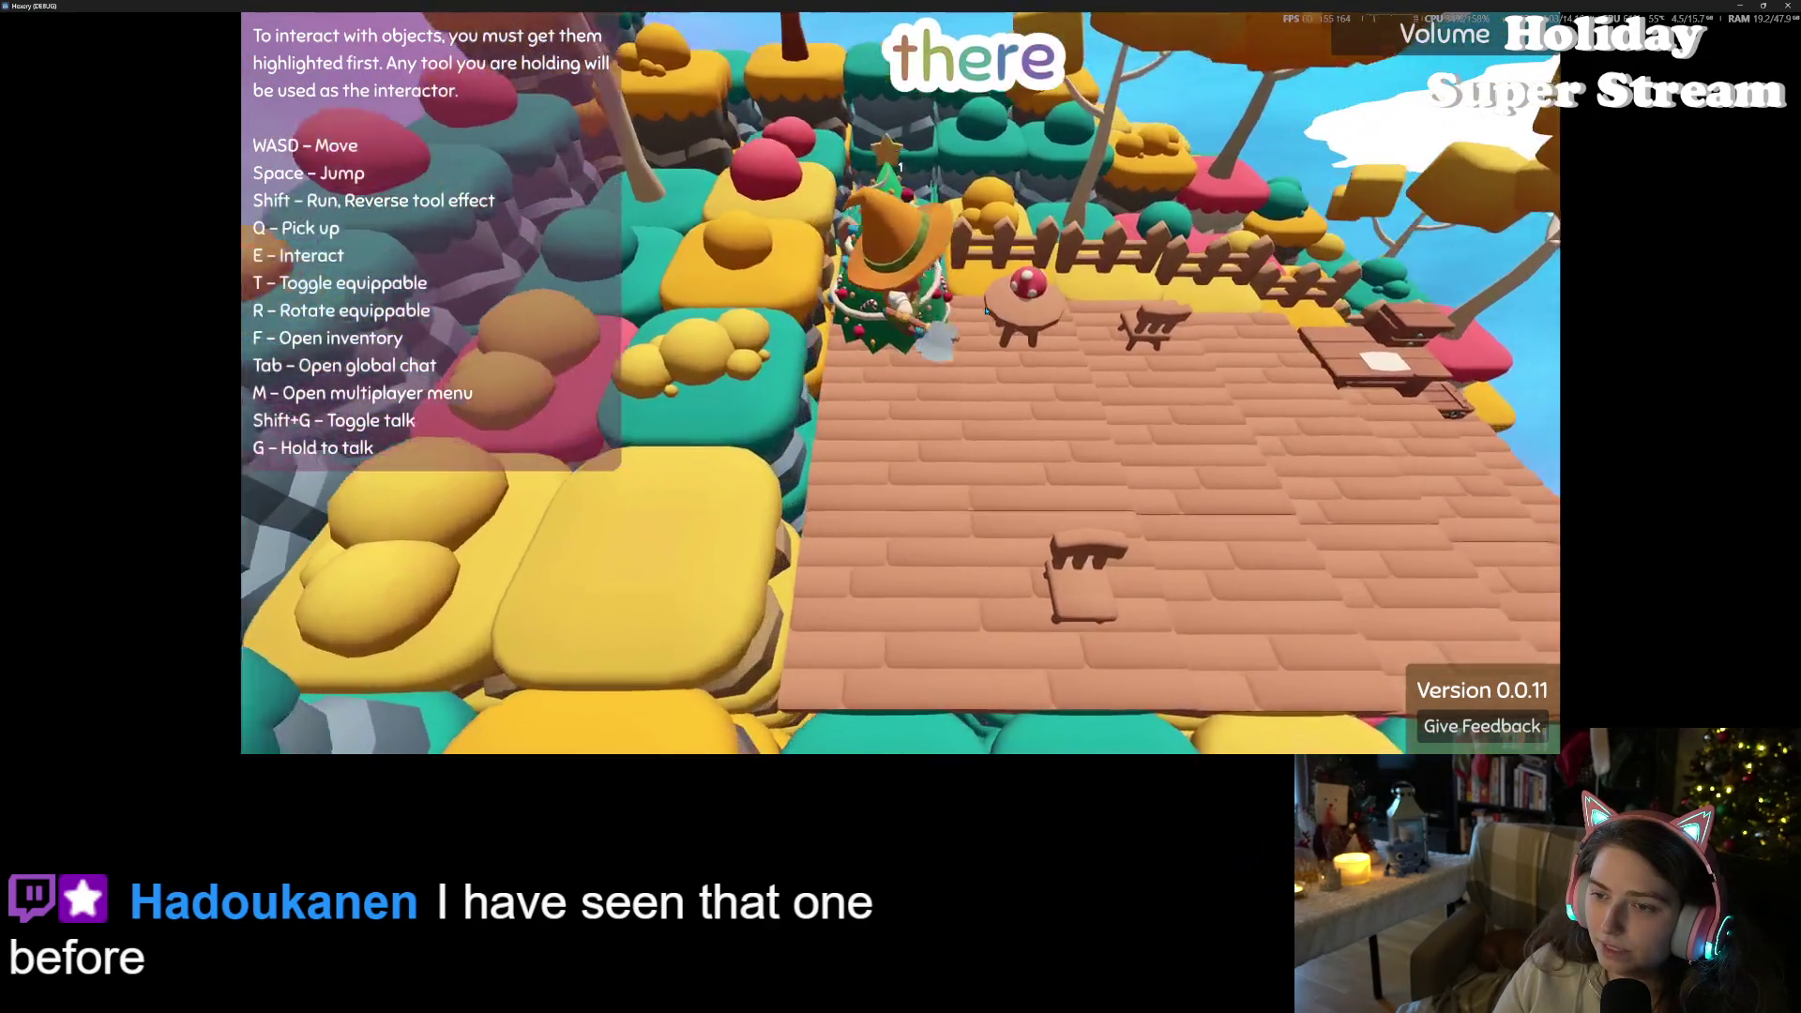
key(w)
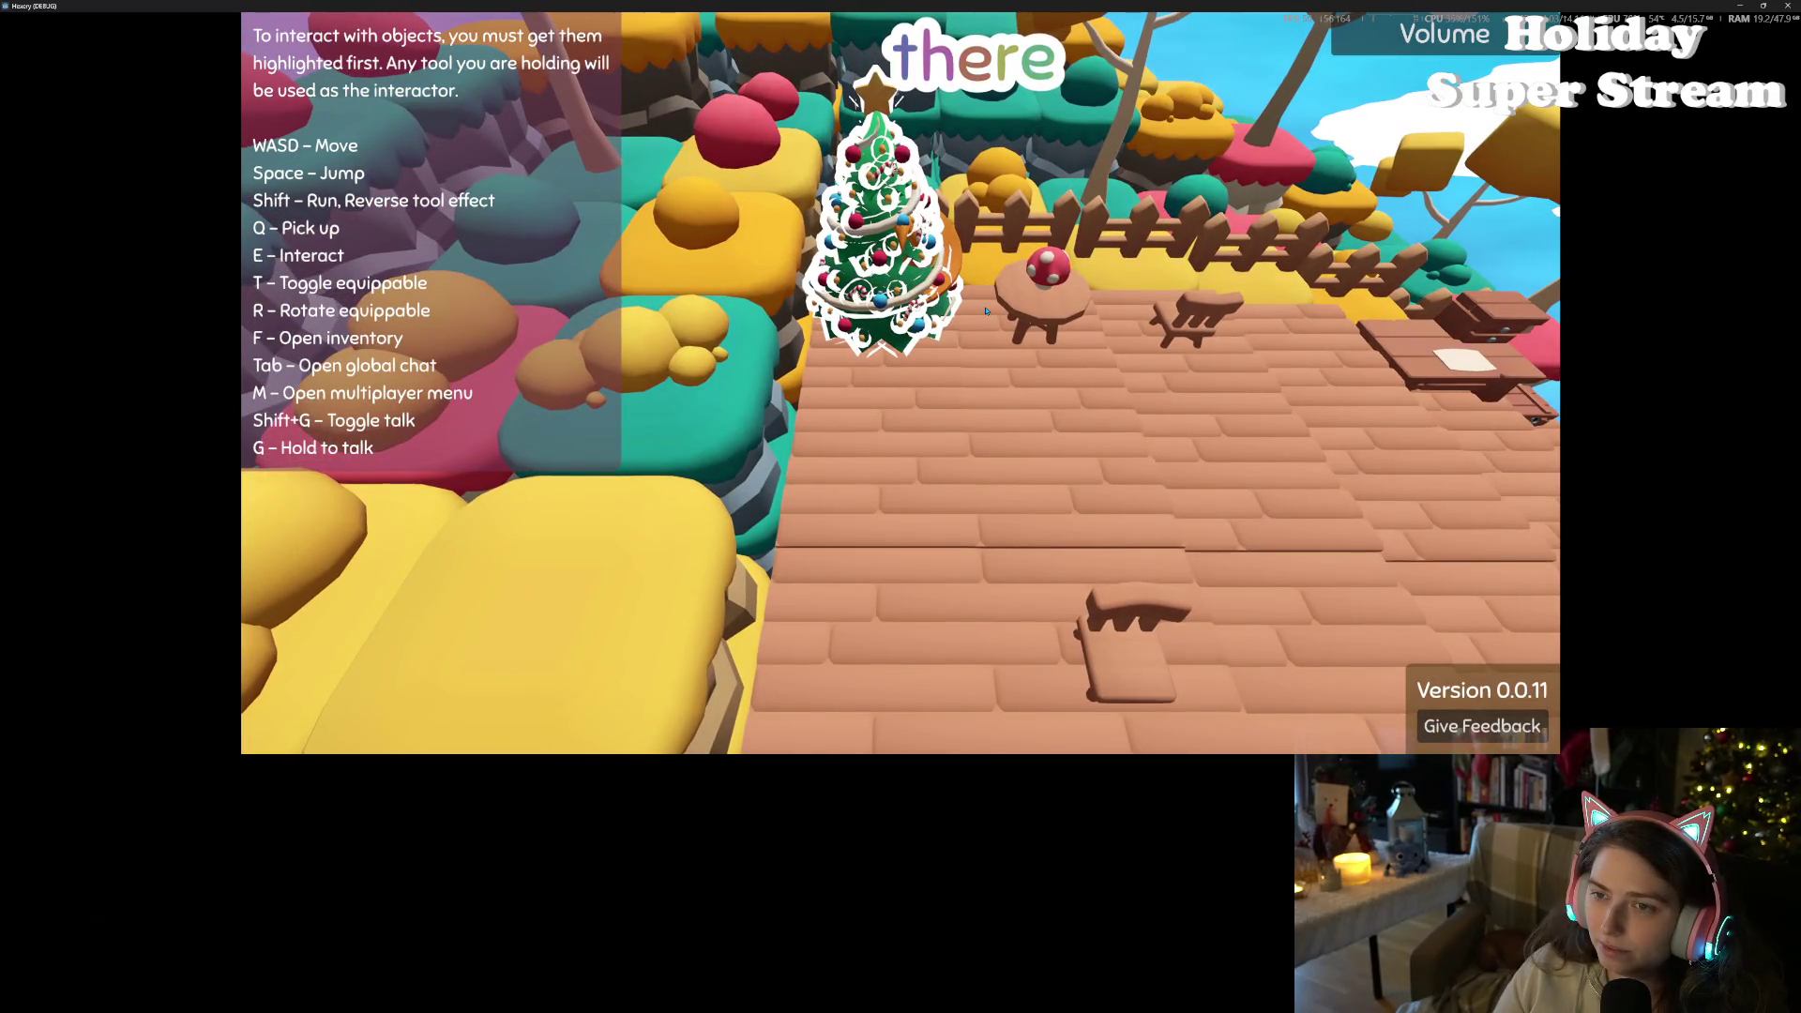
key(s)
key(w)
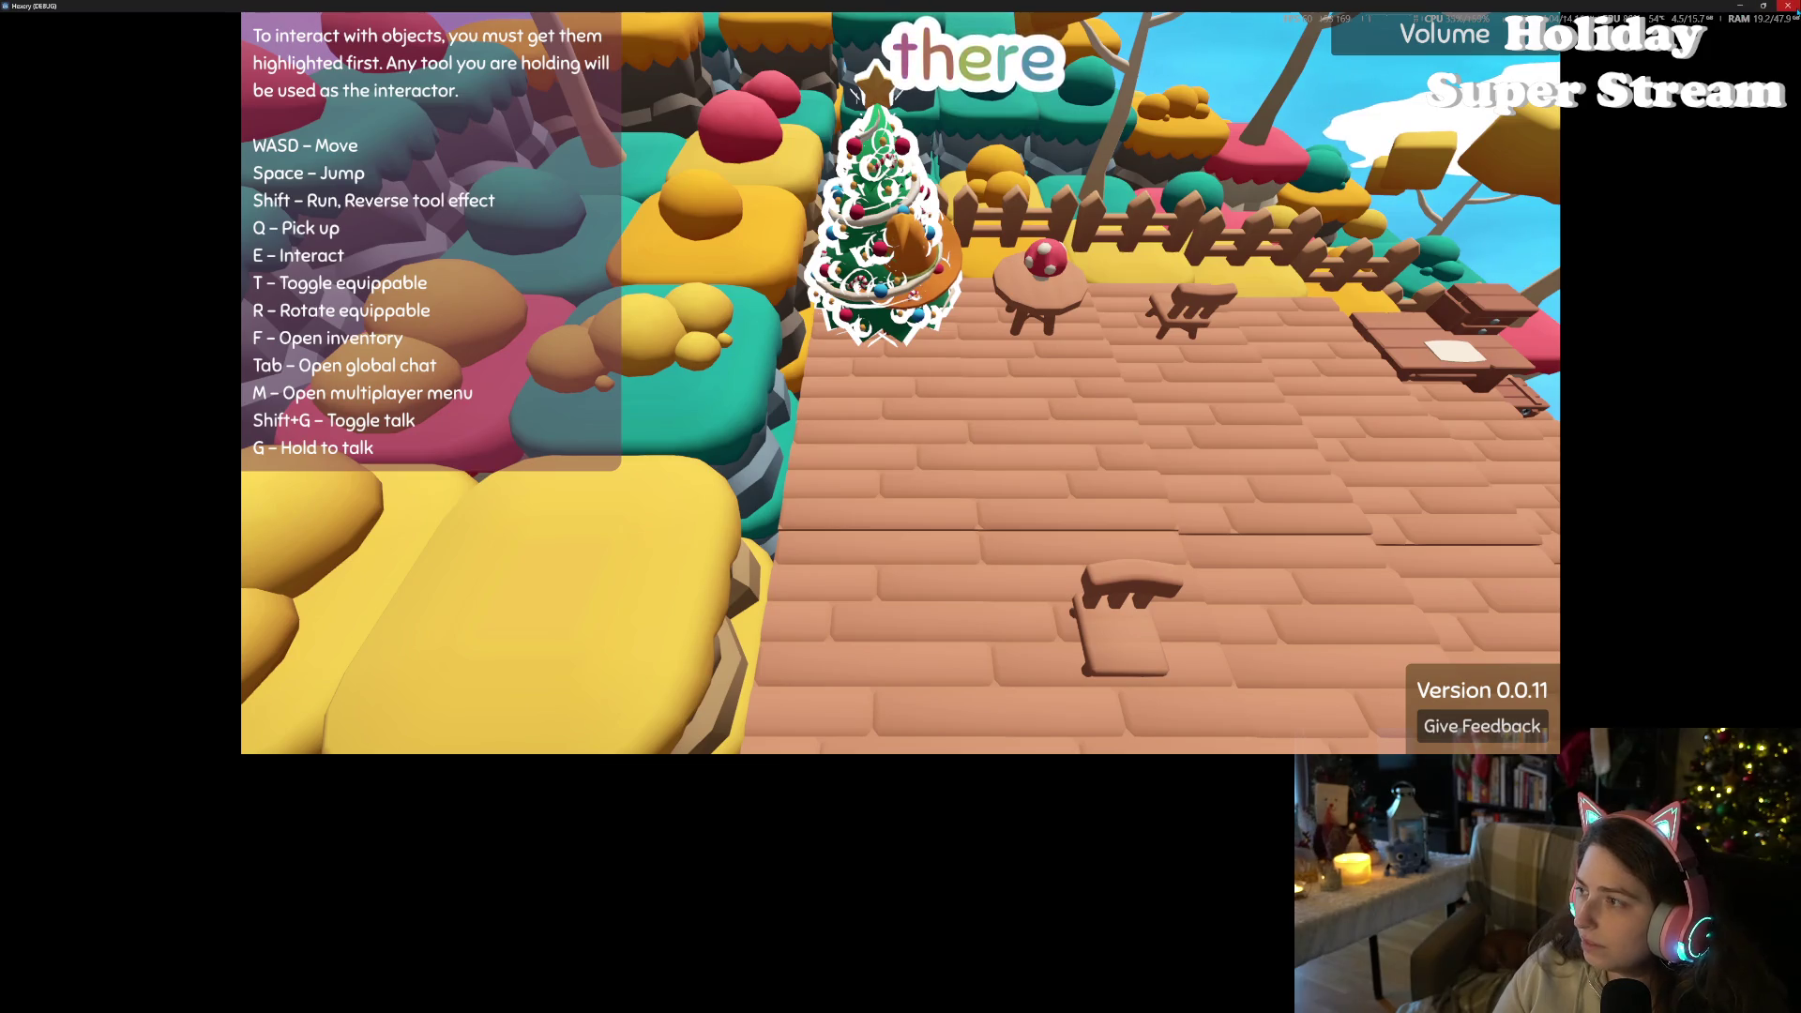
click(1788, 6)
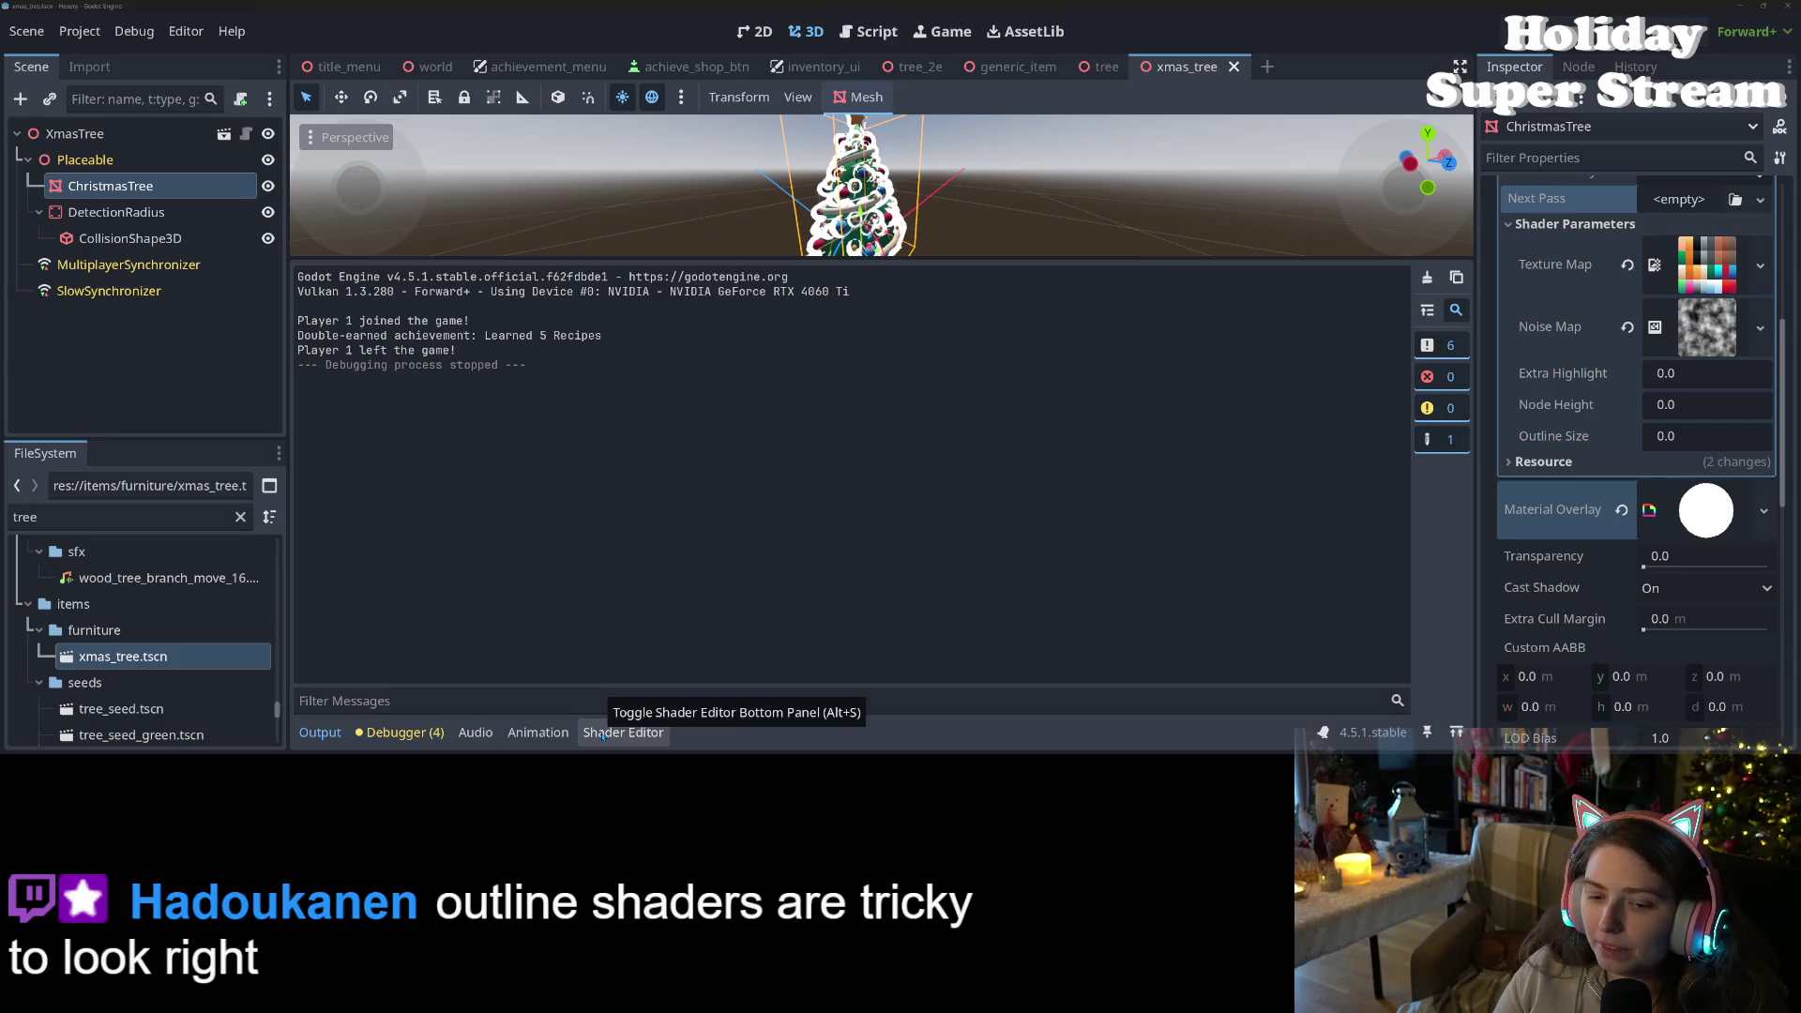
- Enlarge the 3D viewport and expand ChristmasTree's Material Overlay showing the outline_curve shader parameters
scroll(1513, 570, up, 3)
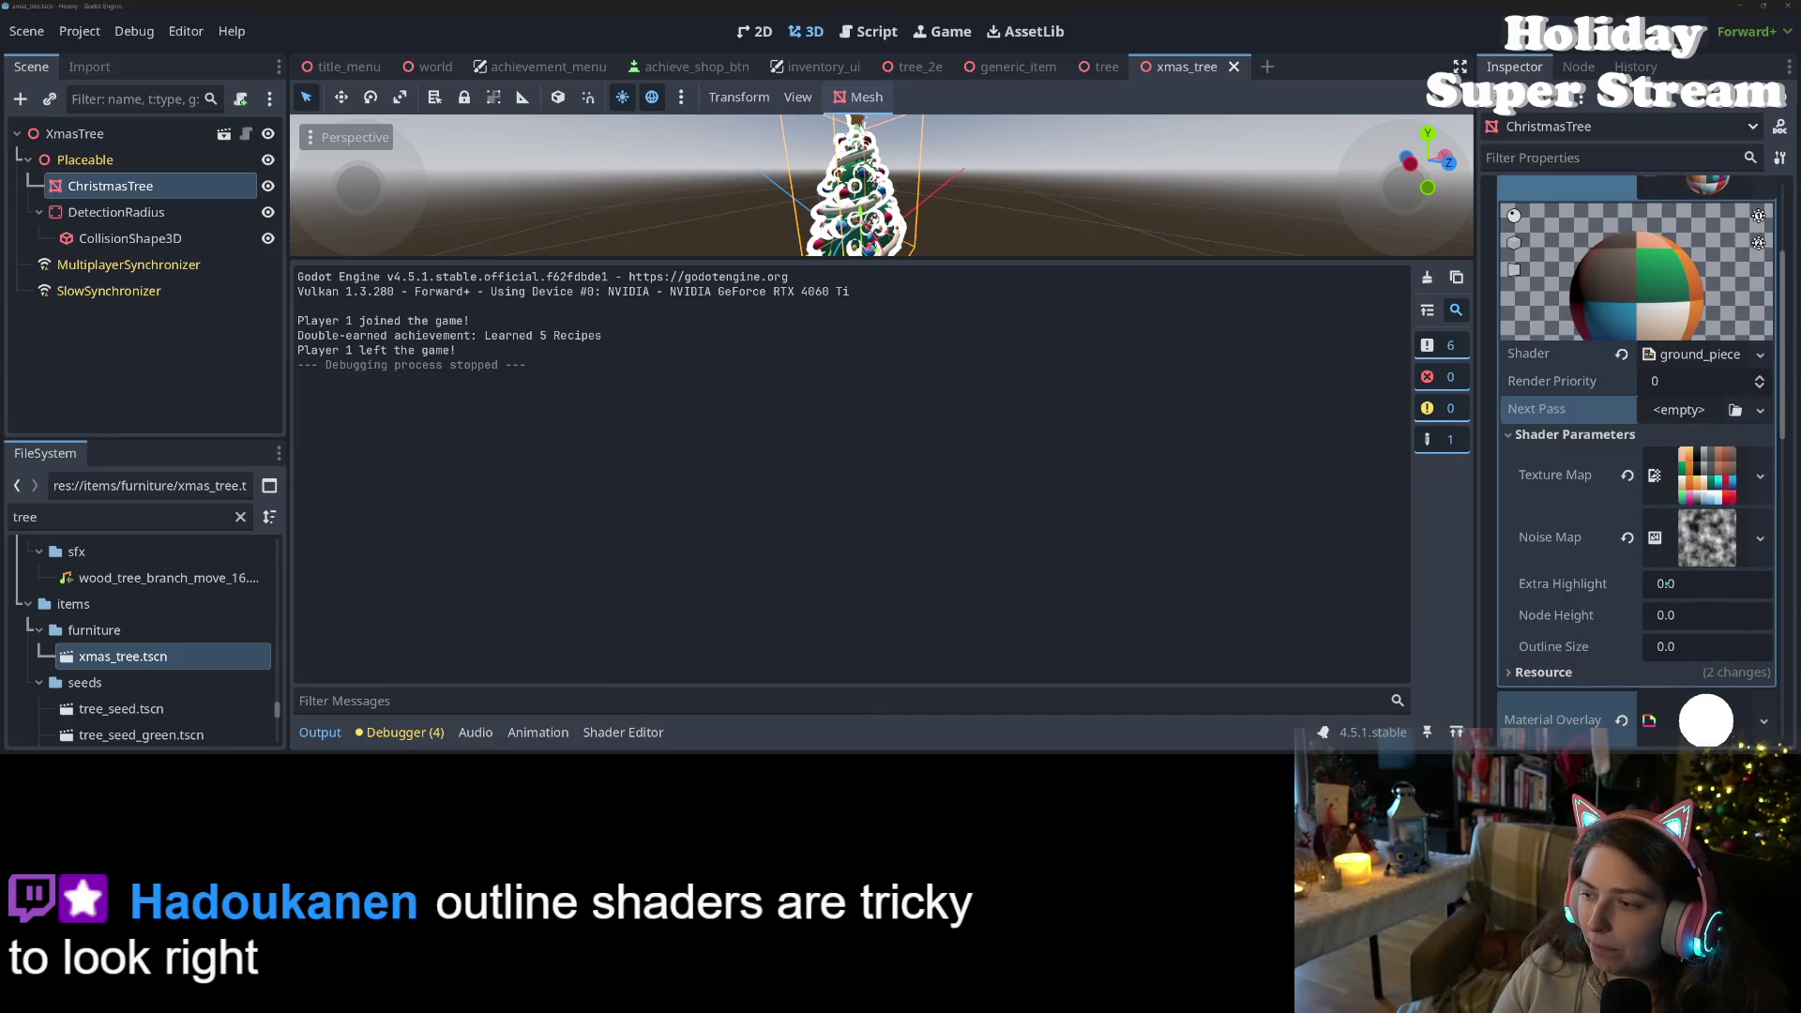
scroll(1594, 469, down, 2)
drag(982, 257, 982, 479)
scroll(1114, 390, down, 2)
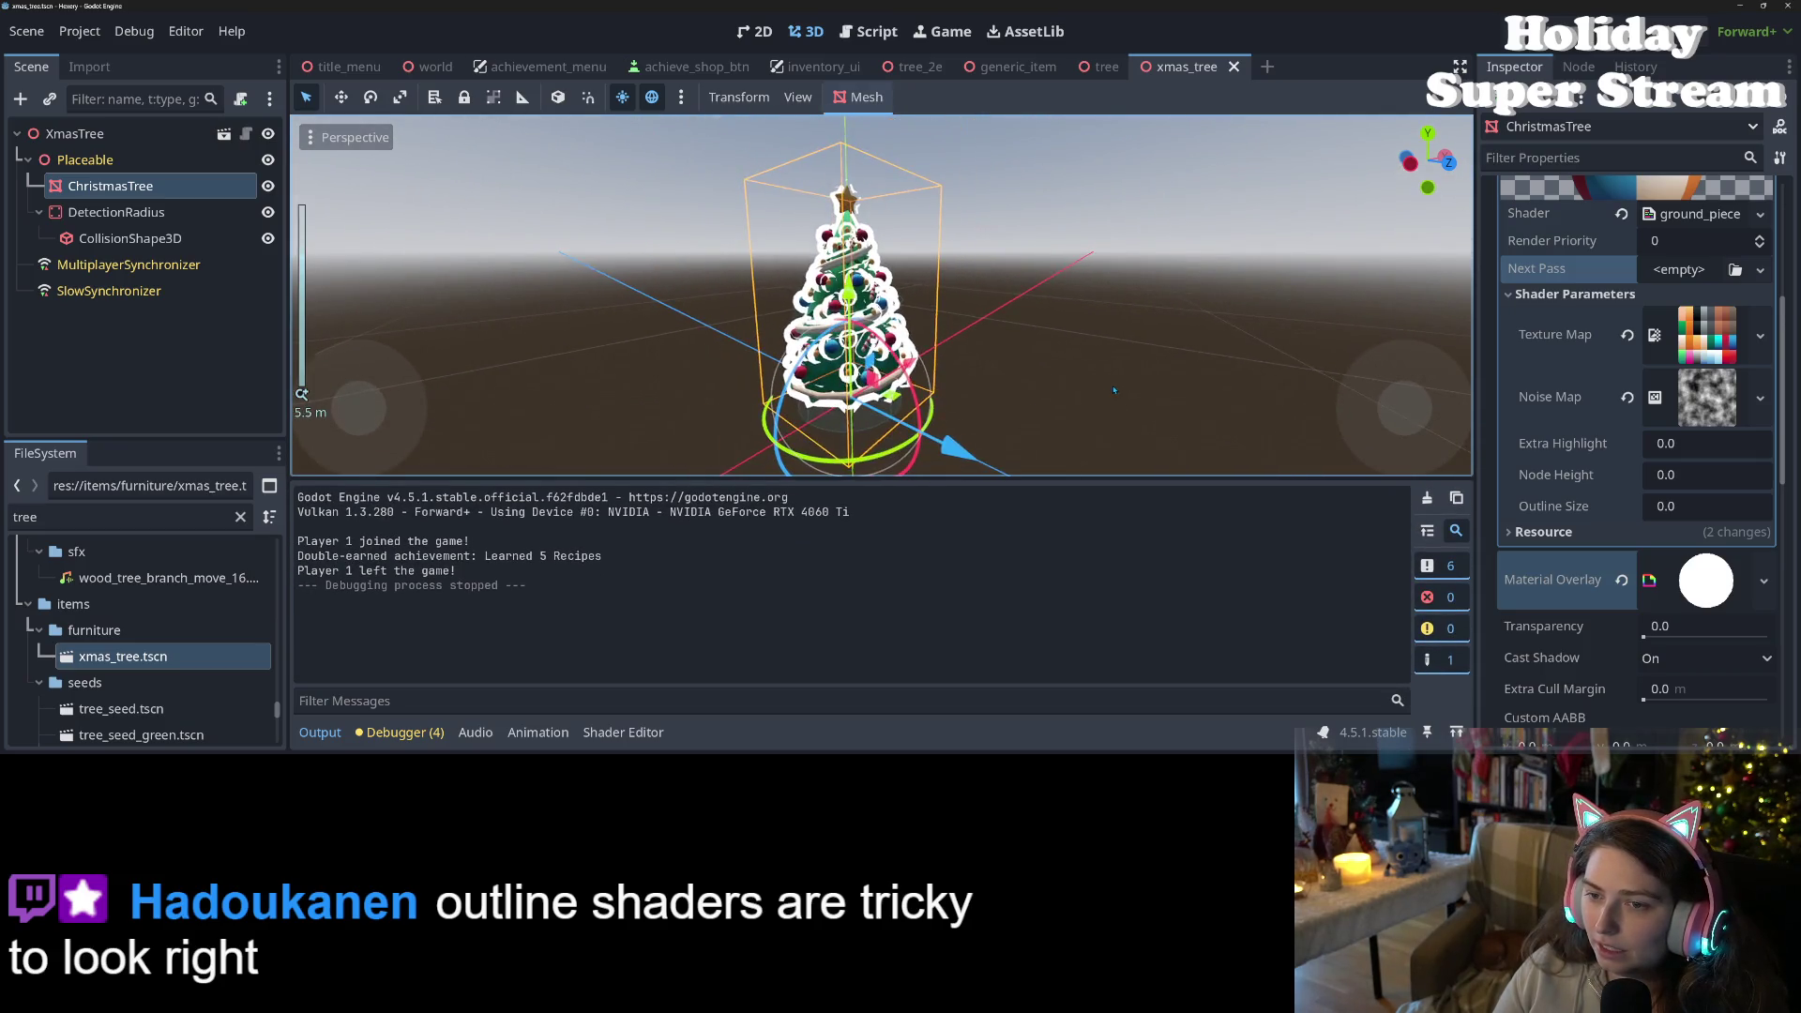
click(1671, 589)
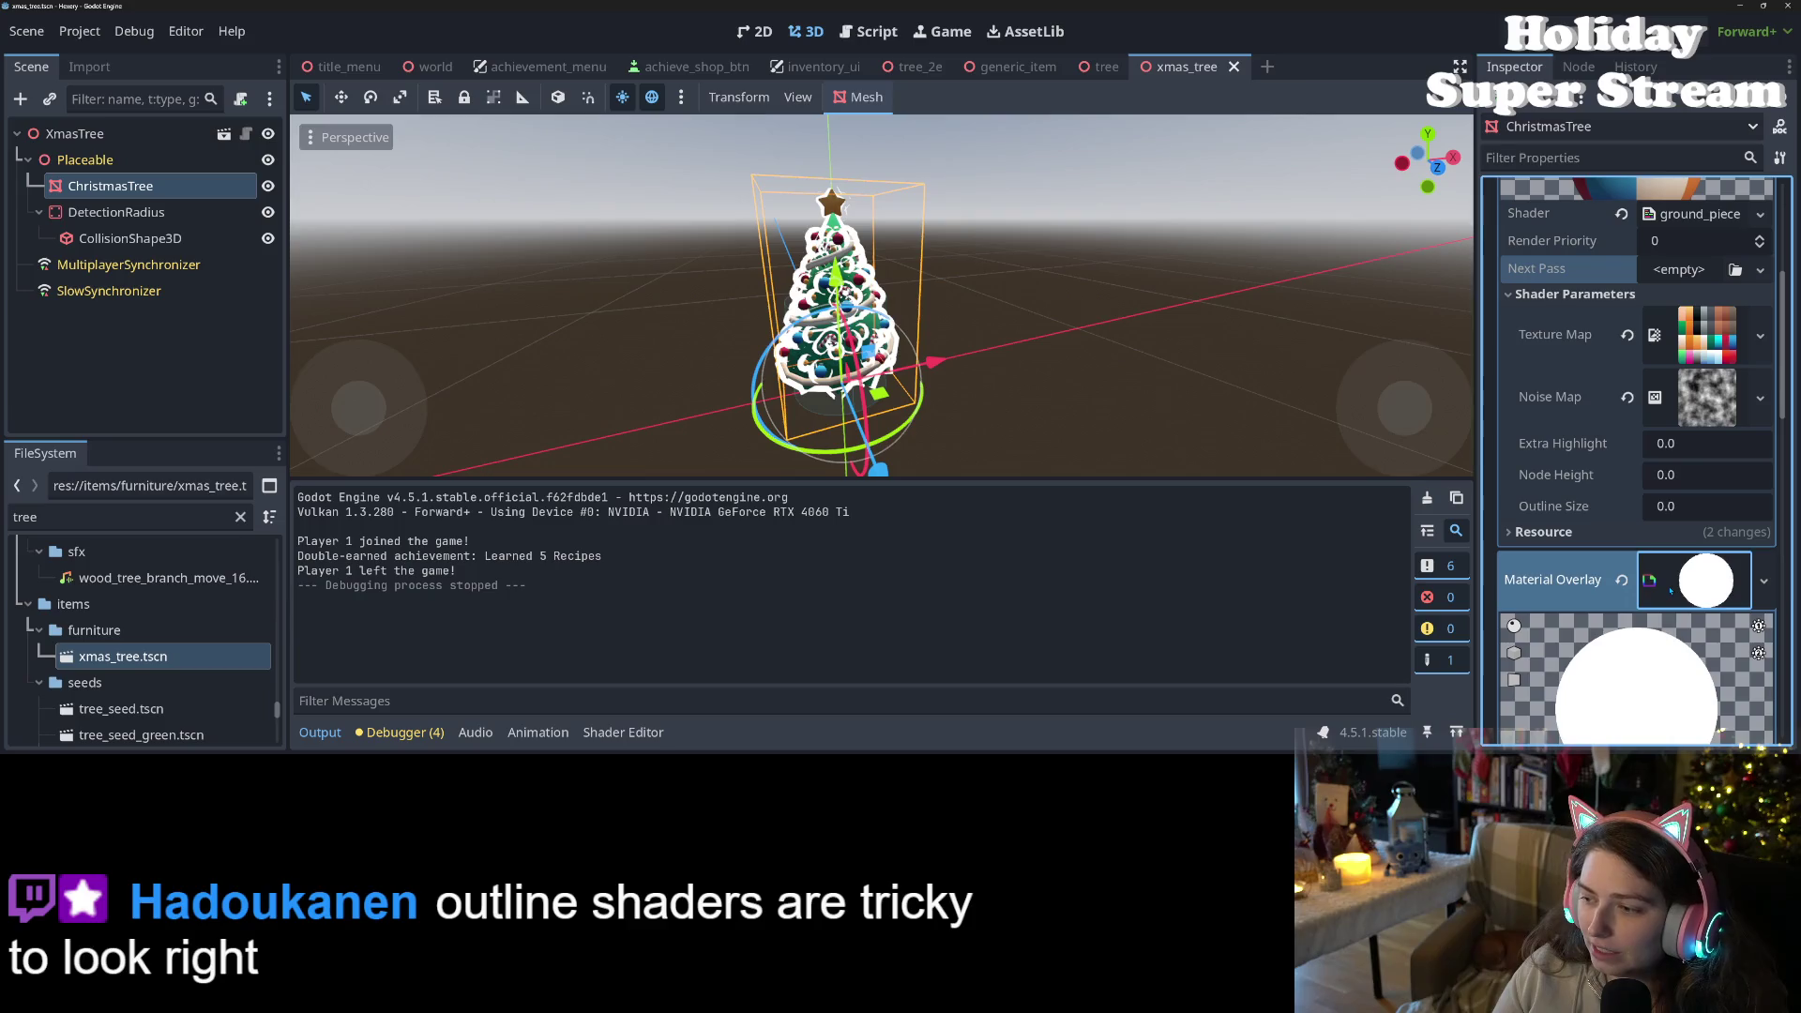
scroll(1594, 587, down, 4)
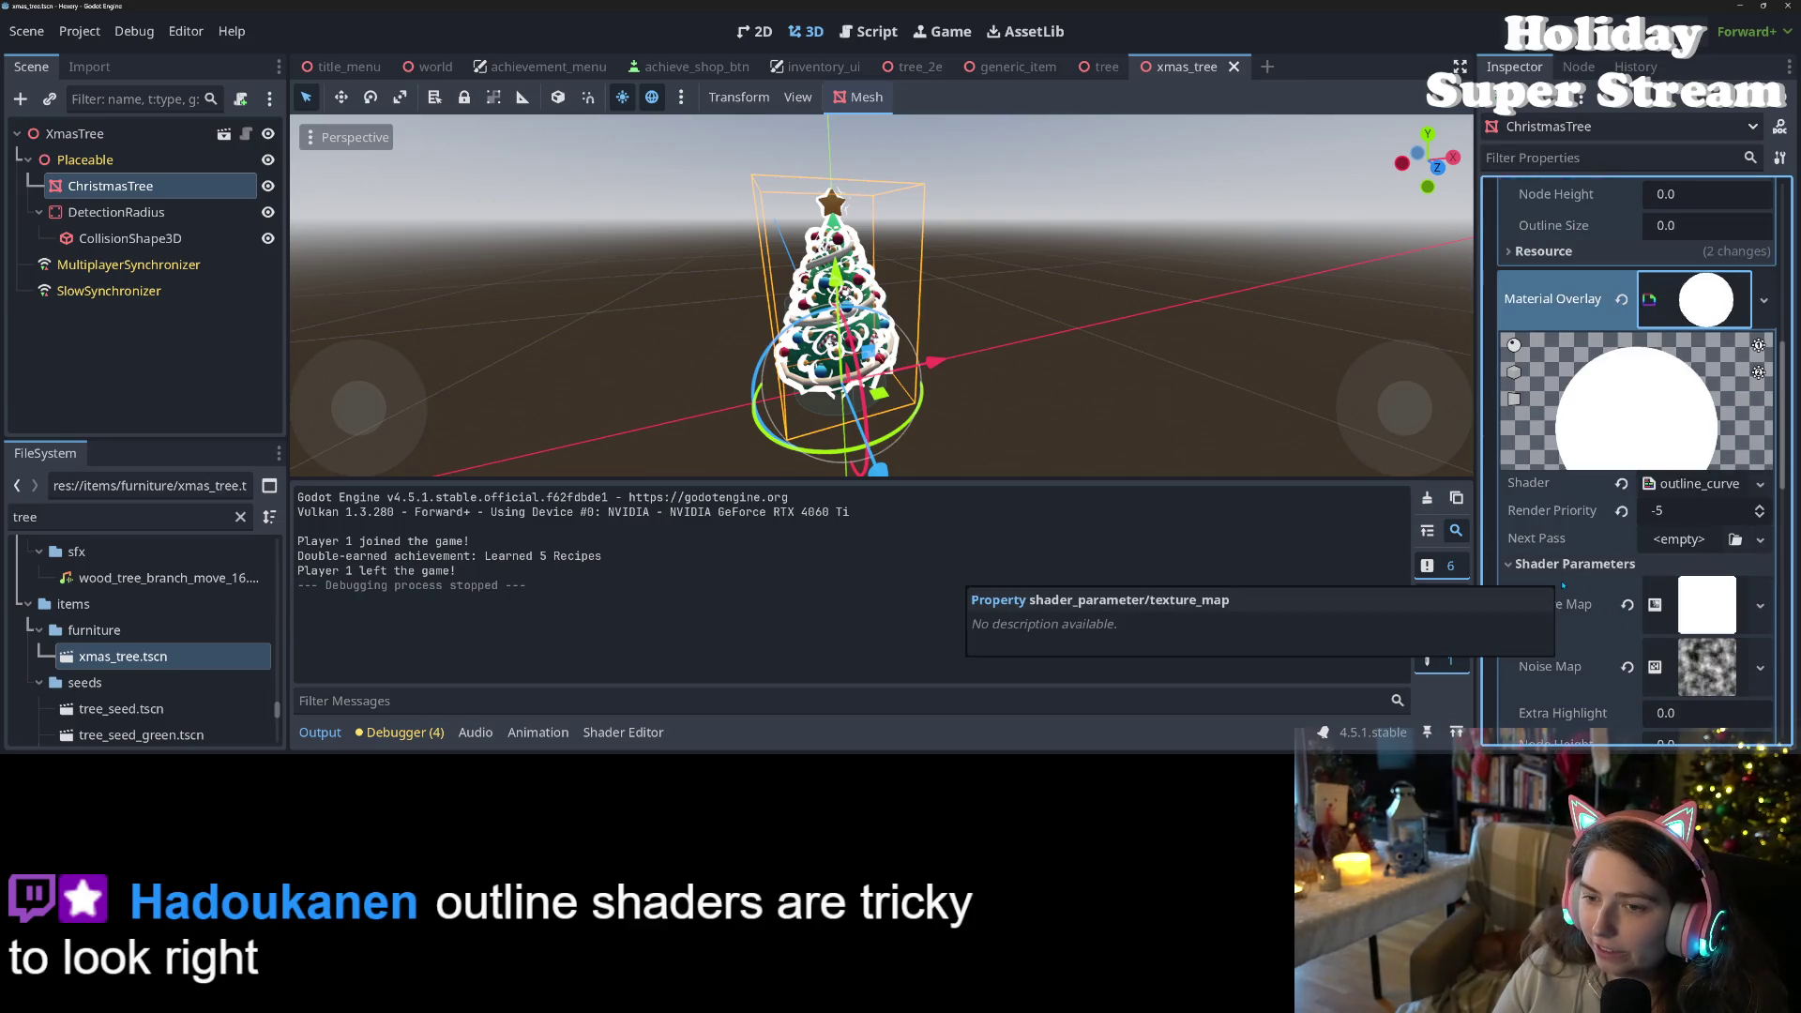
scroll(1565, 591, up, 1)
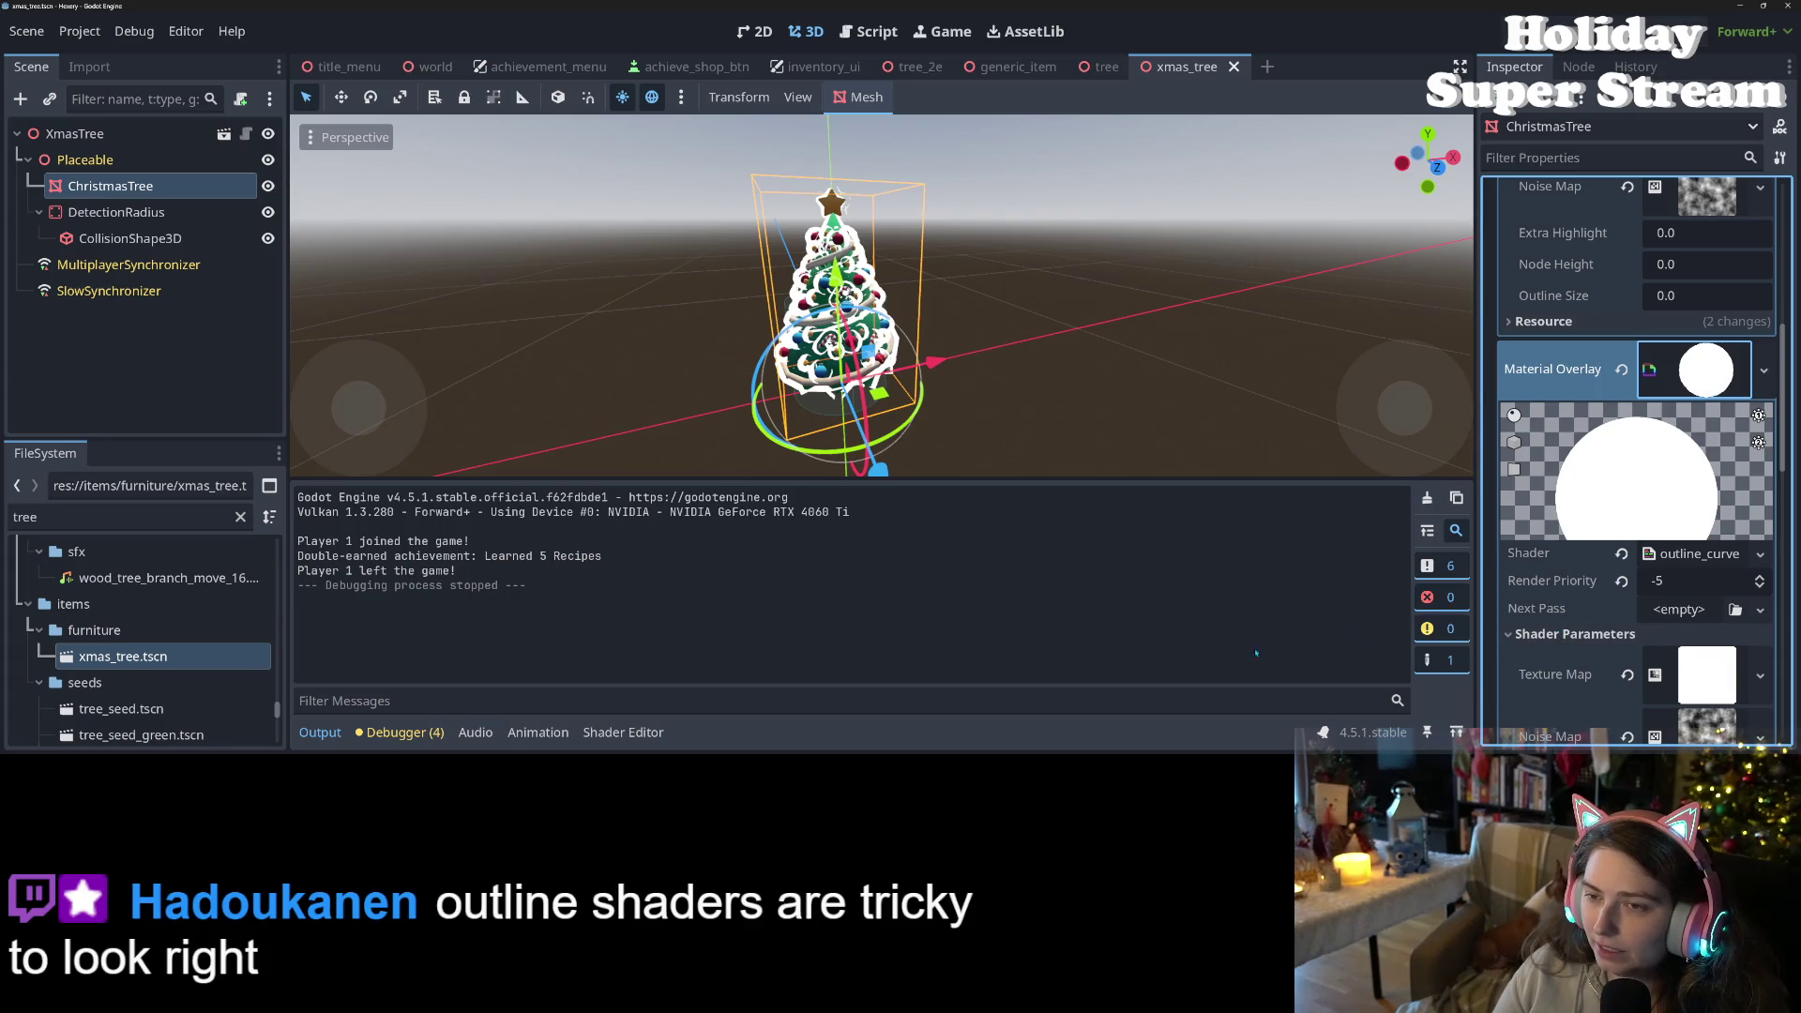
- Orbit the view around the Christmas tree to see its outline from other sides
mouse_move(900, 323)
mouse_down()
mouse_move(794, 324)
mouse_move(854, 386)
mouse_up()
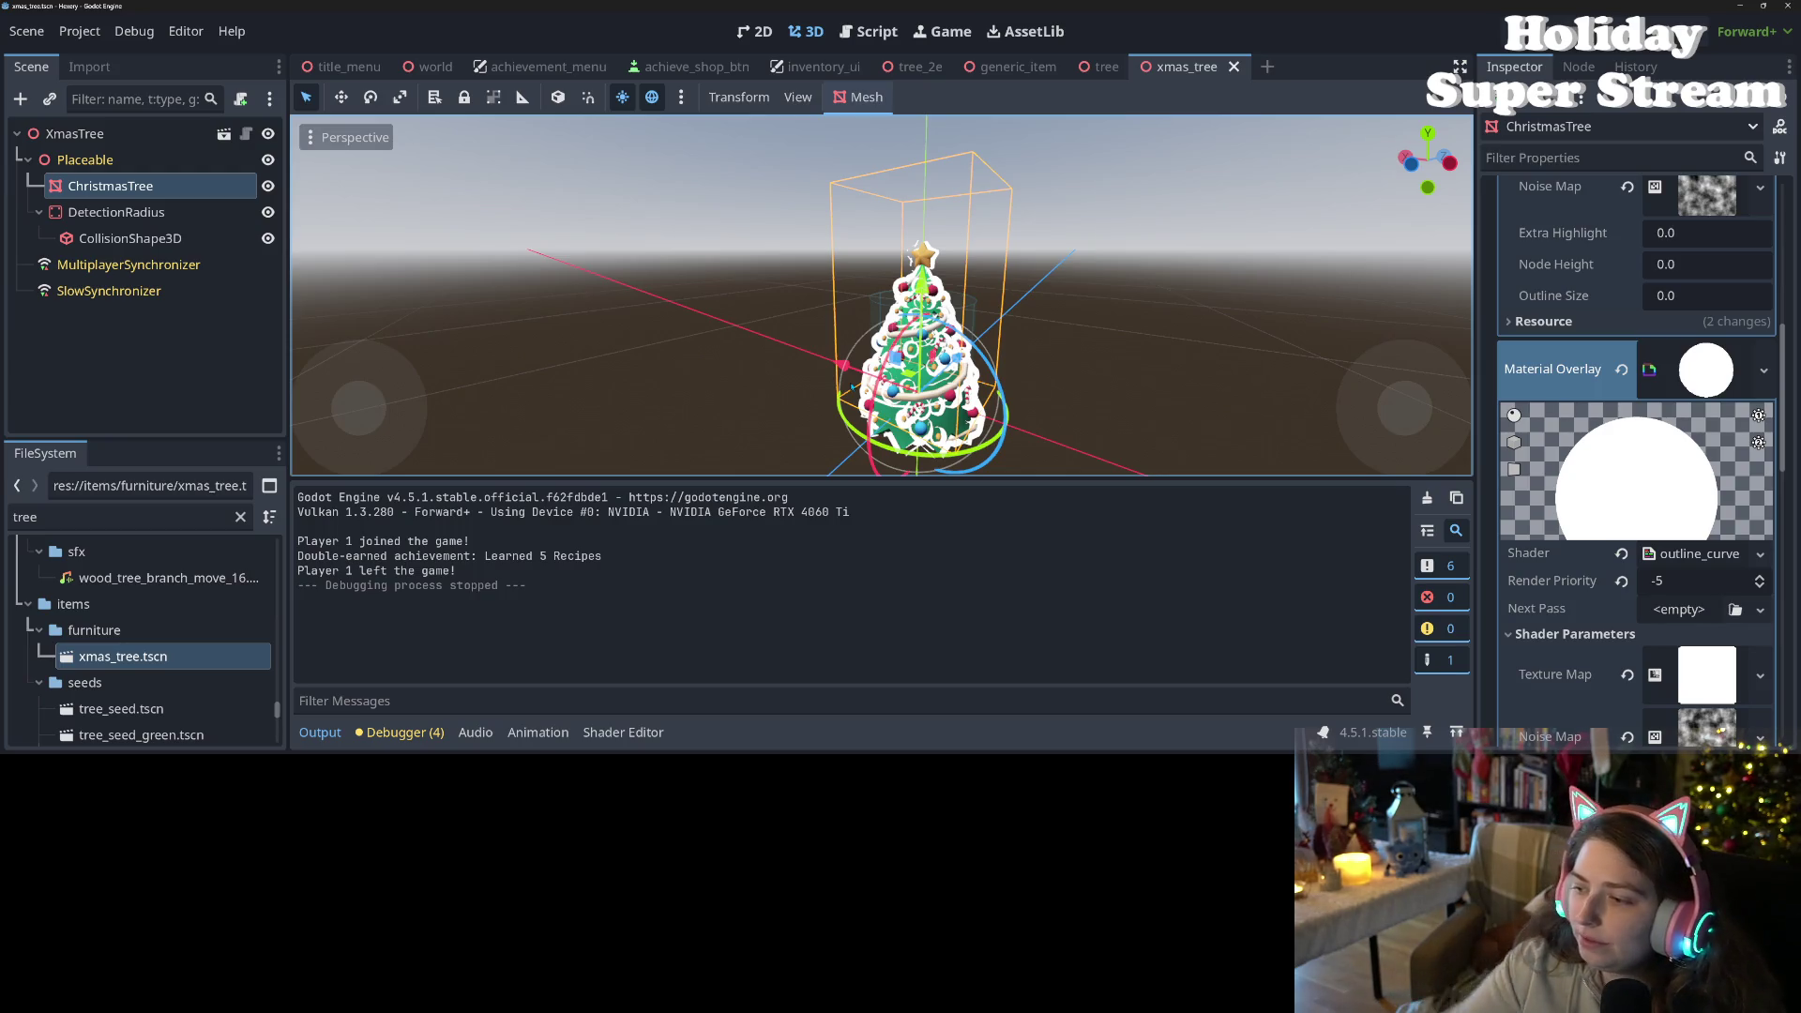
mouse_move(911, 379)
mouse_down()
mouse_move(914, 239)
mouse_move(1001, 401)
mouse_move(942, 411)
mouse_move(964, 450)
mouse_up()
scroll(913, 239, up, 5)
scroll(1001, 402, down, 3)
scroll(942, 411, up, 1)
- Open the outline shader's code and move to the cull_front render mode and vertex() function
click(623, 732)
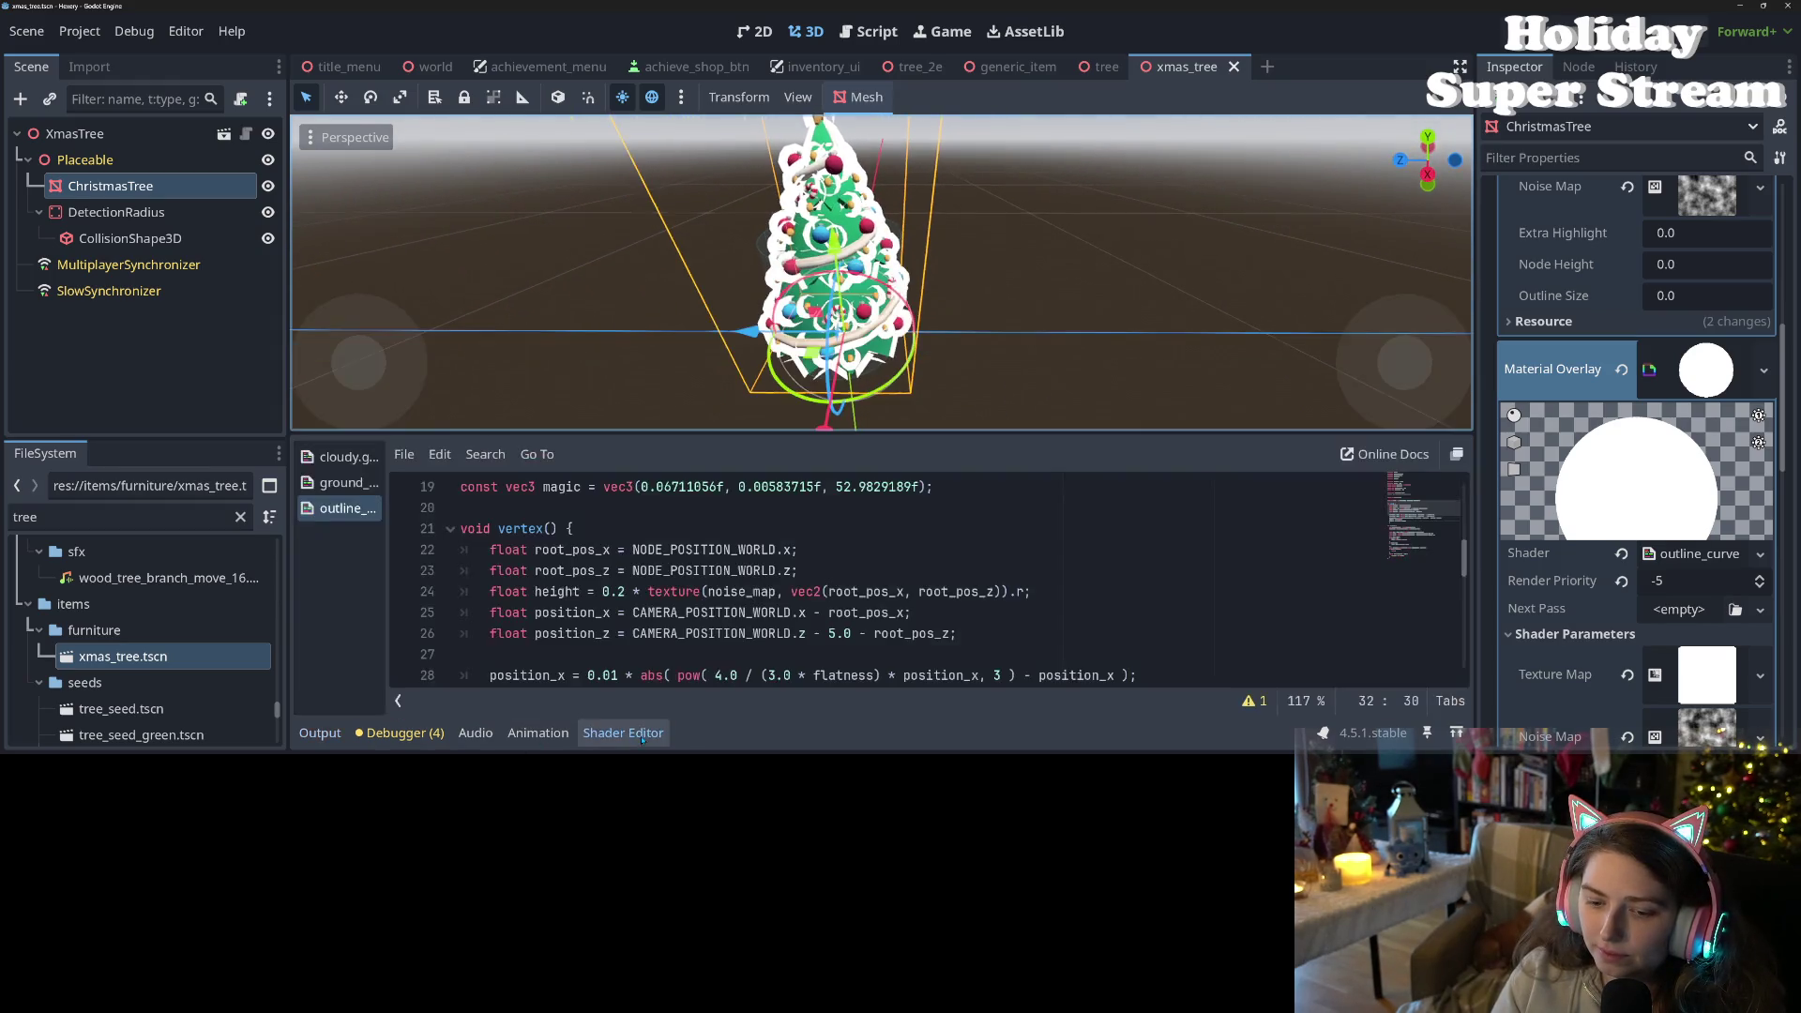
scroll(938, 581, up, 10)
click(657, 528)
click(664, 551)
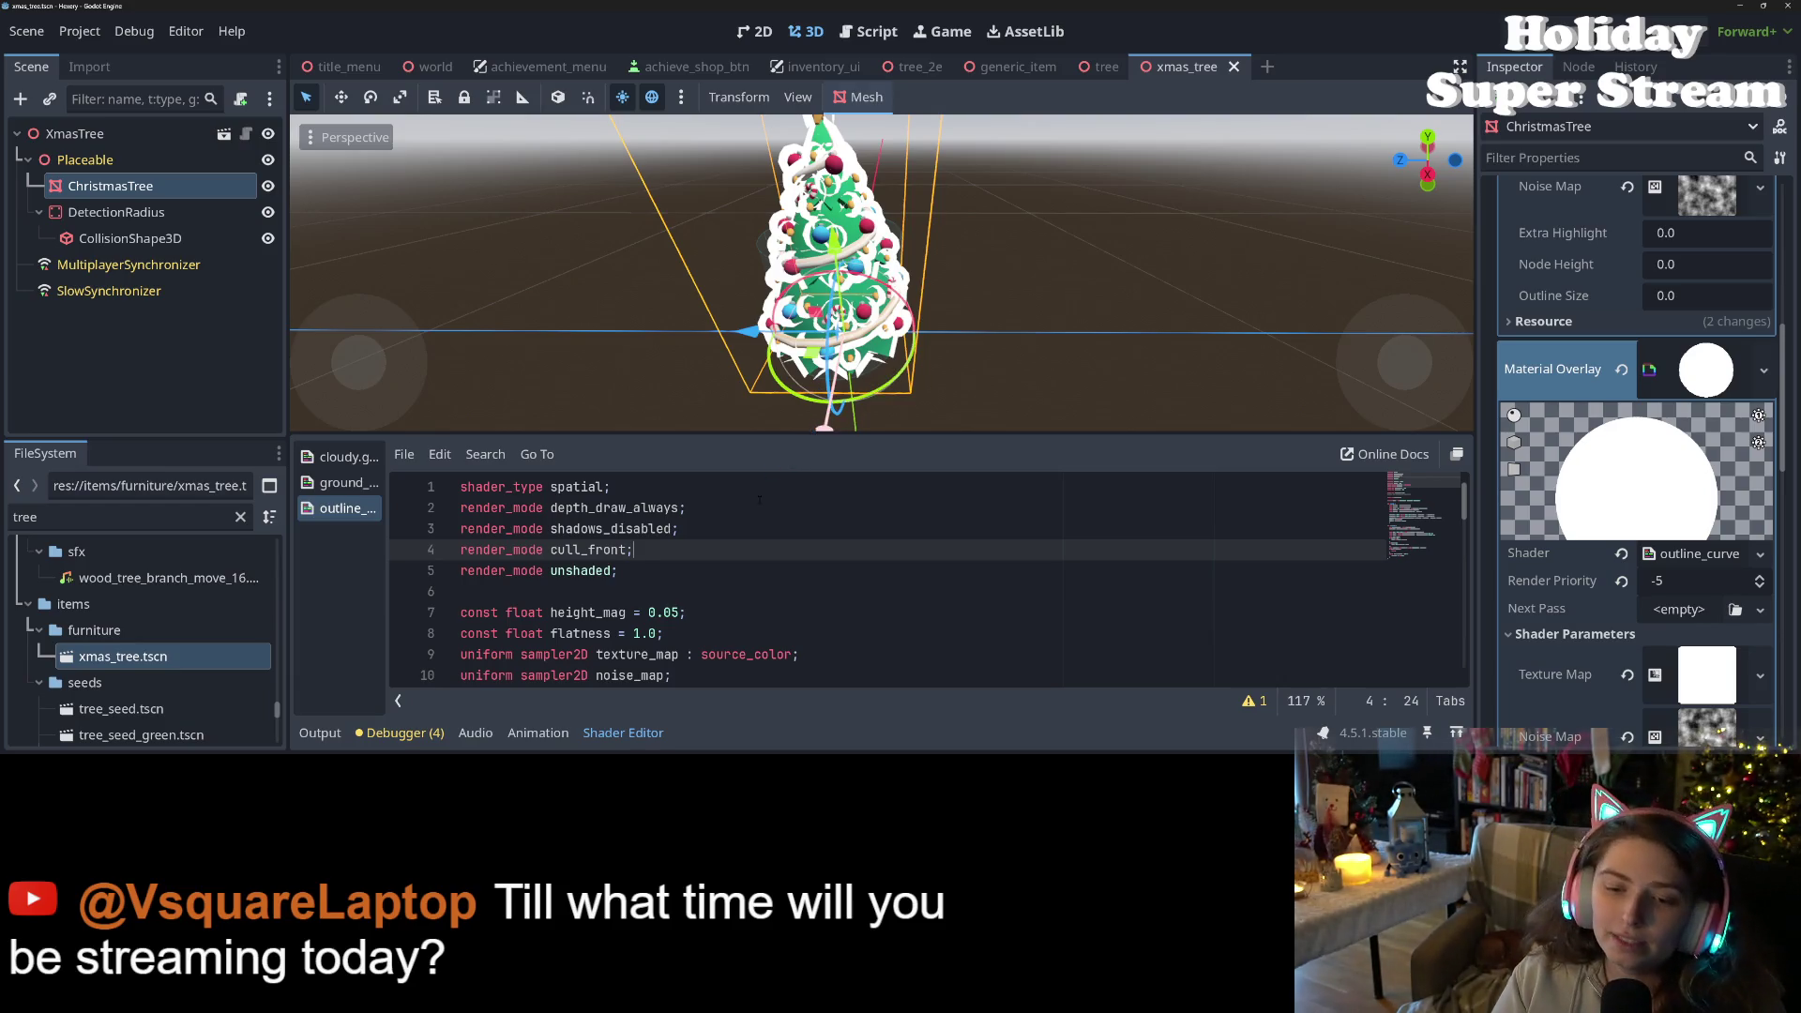
scroll(749, 628, down, 2)
scroll(748, 628, down, 3)
scroll(749, 629, up, 5)
scroll(748, 632, down, 12)
scroll(944, 642, up, 7)
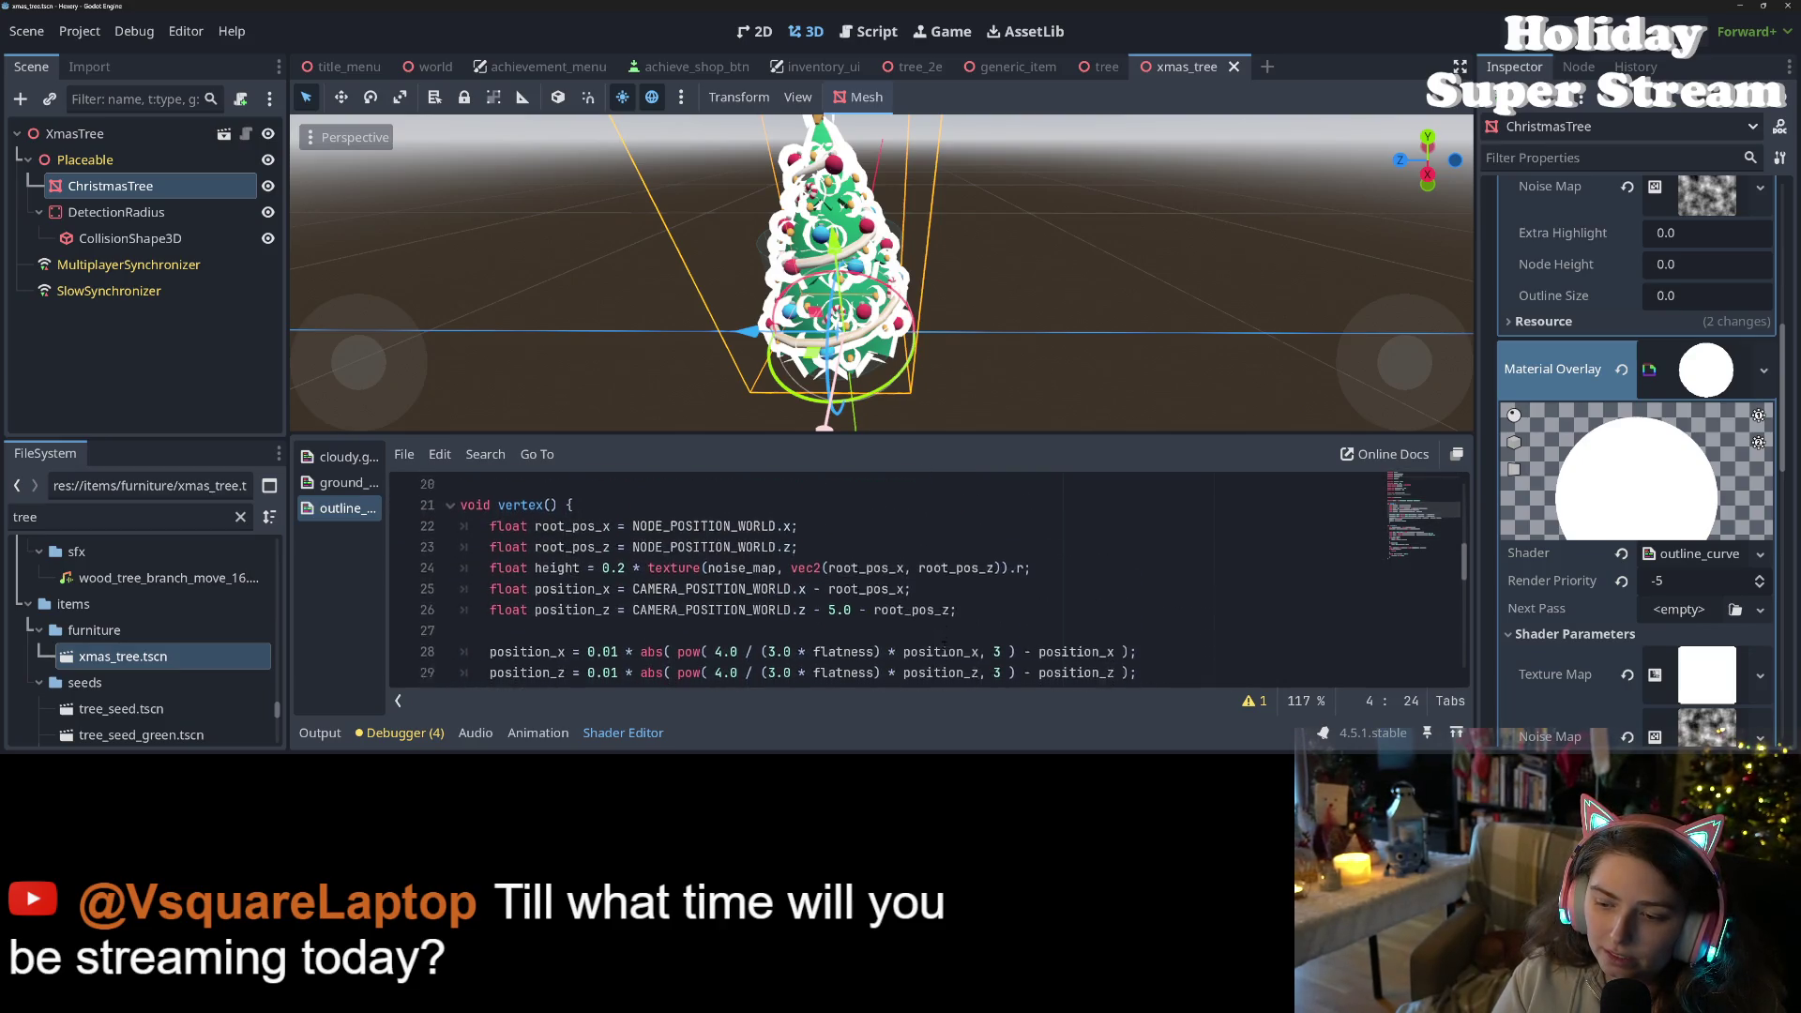
scroll(943, 643, down, 3)
- Complete line 32 as VERTEX += outline_size * NORMAL via autocomplete, save, and switch to the docs
click(722, 591)
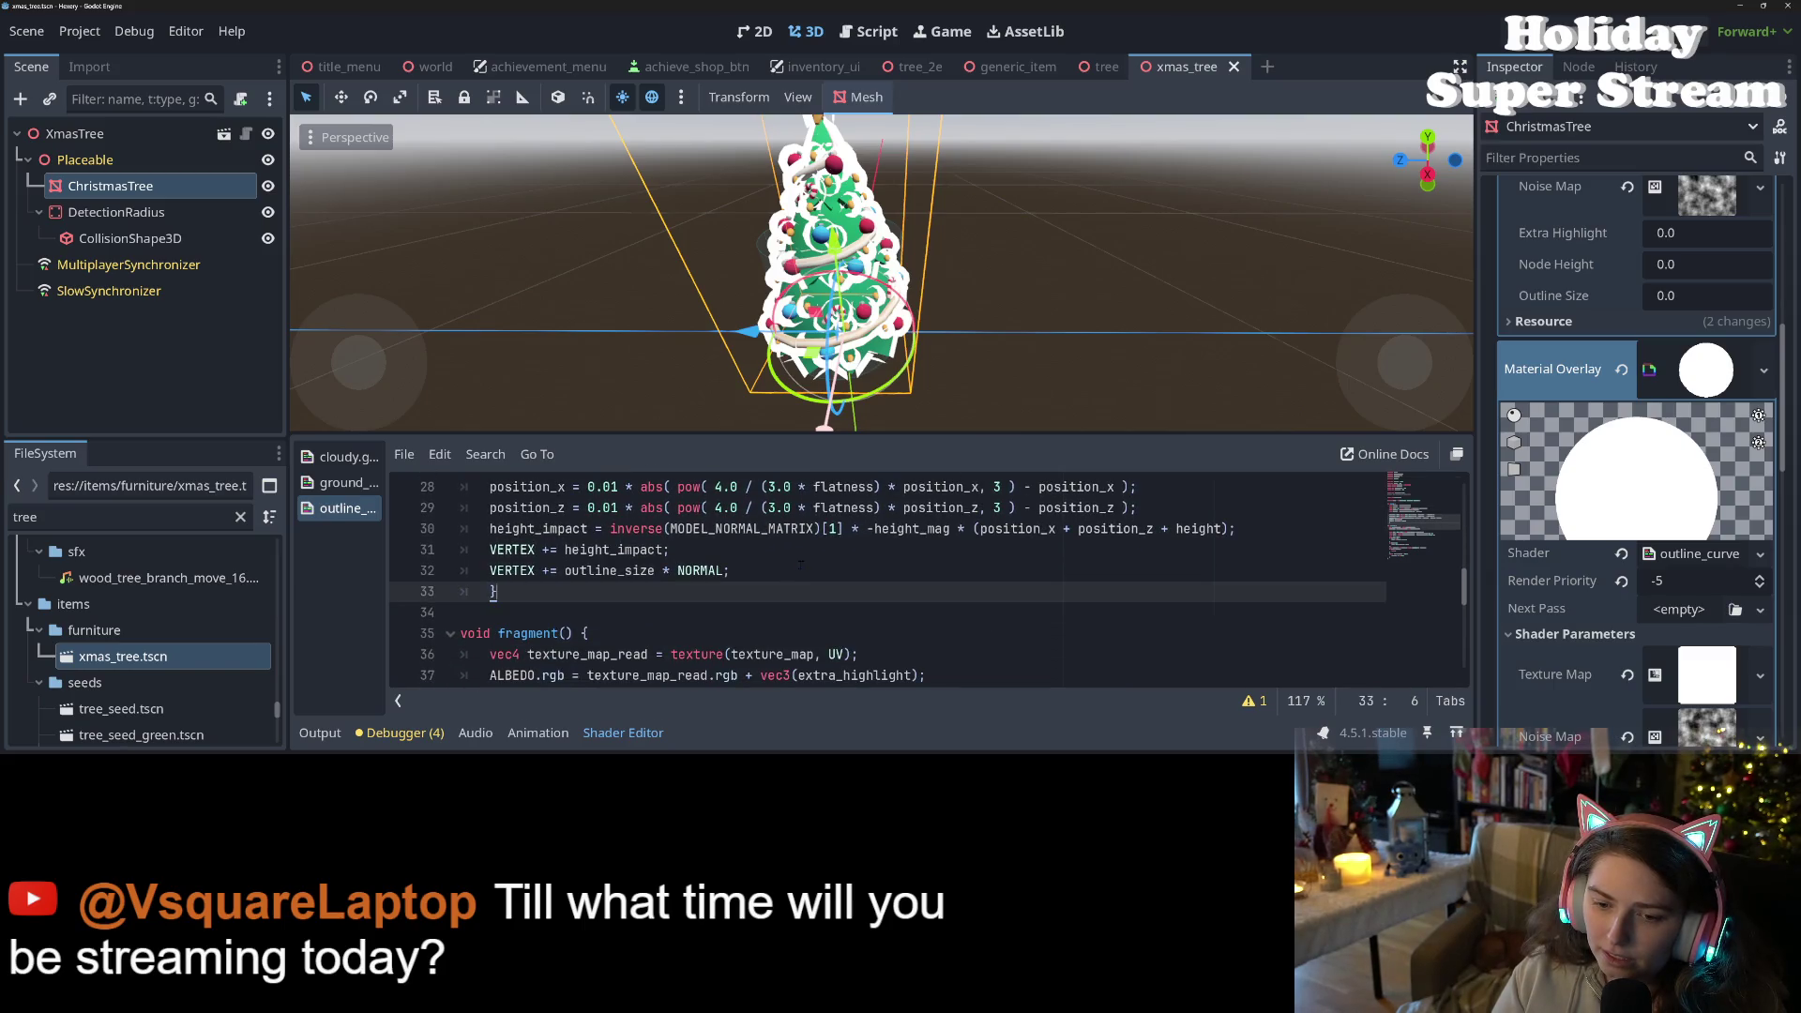
click(711, 570)
double_click(711, 570)
text(U)
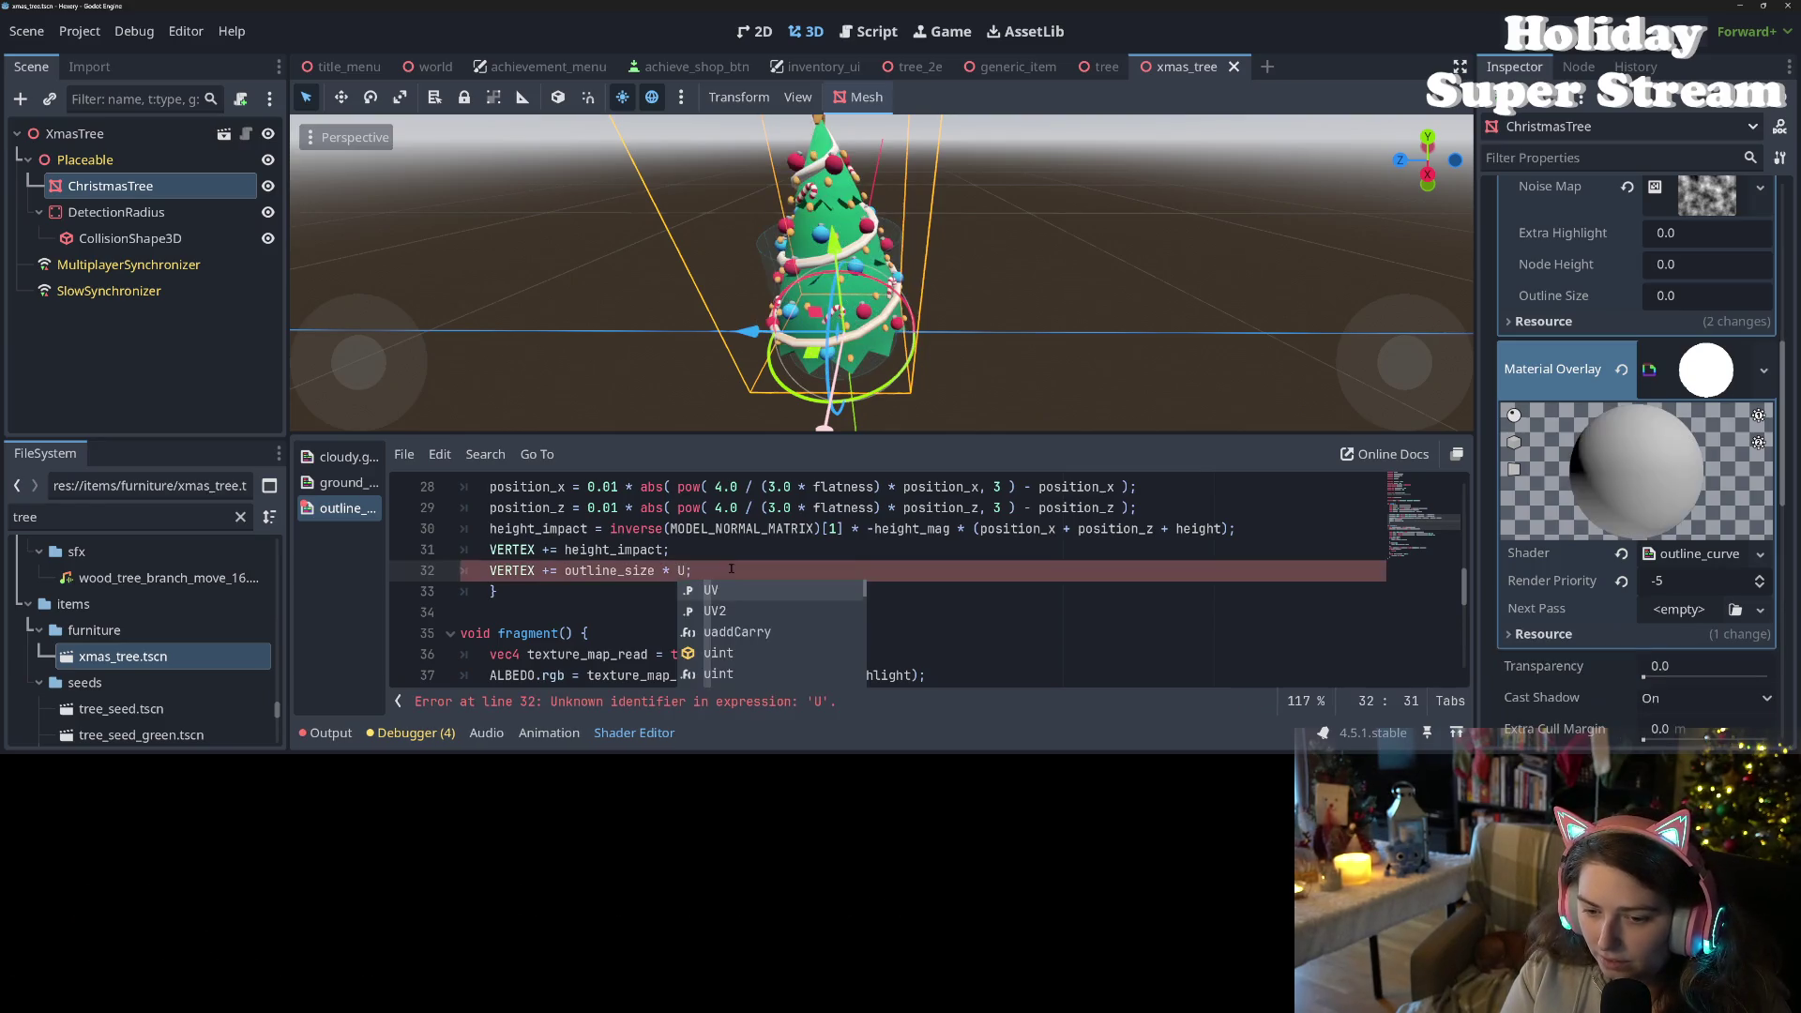
key(BackSpace)
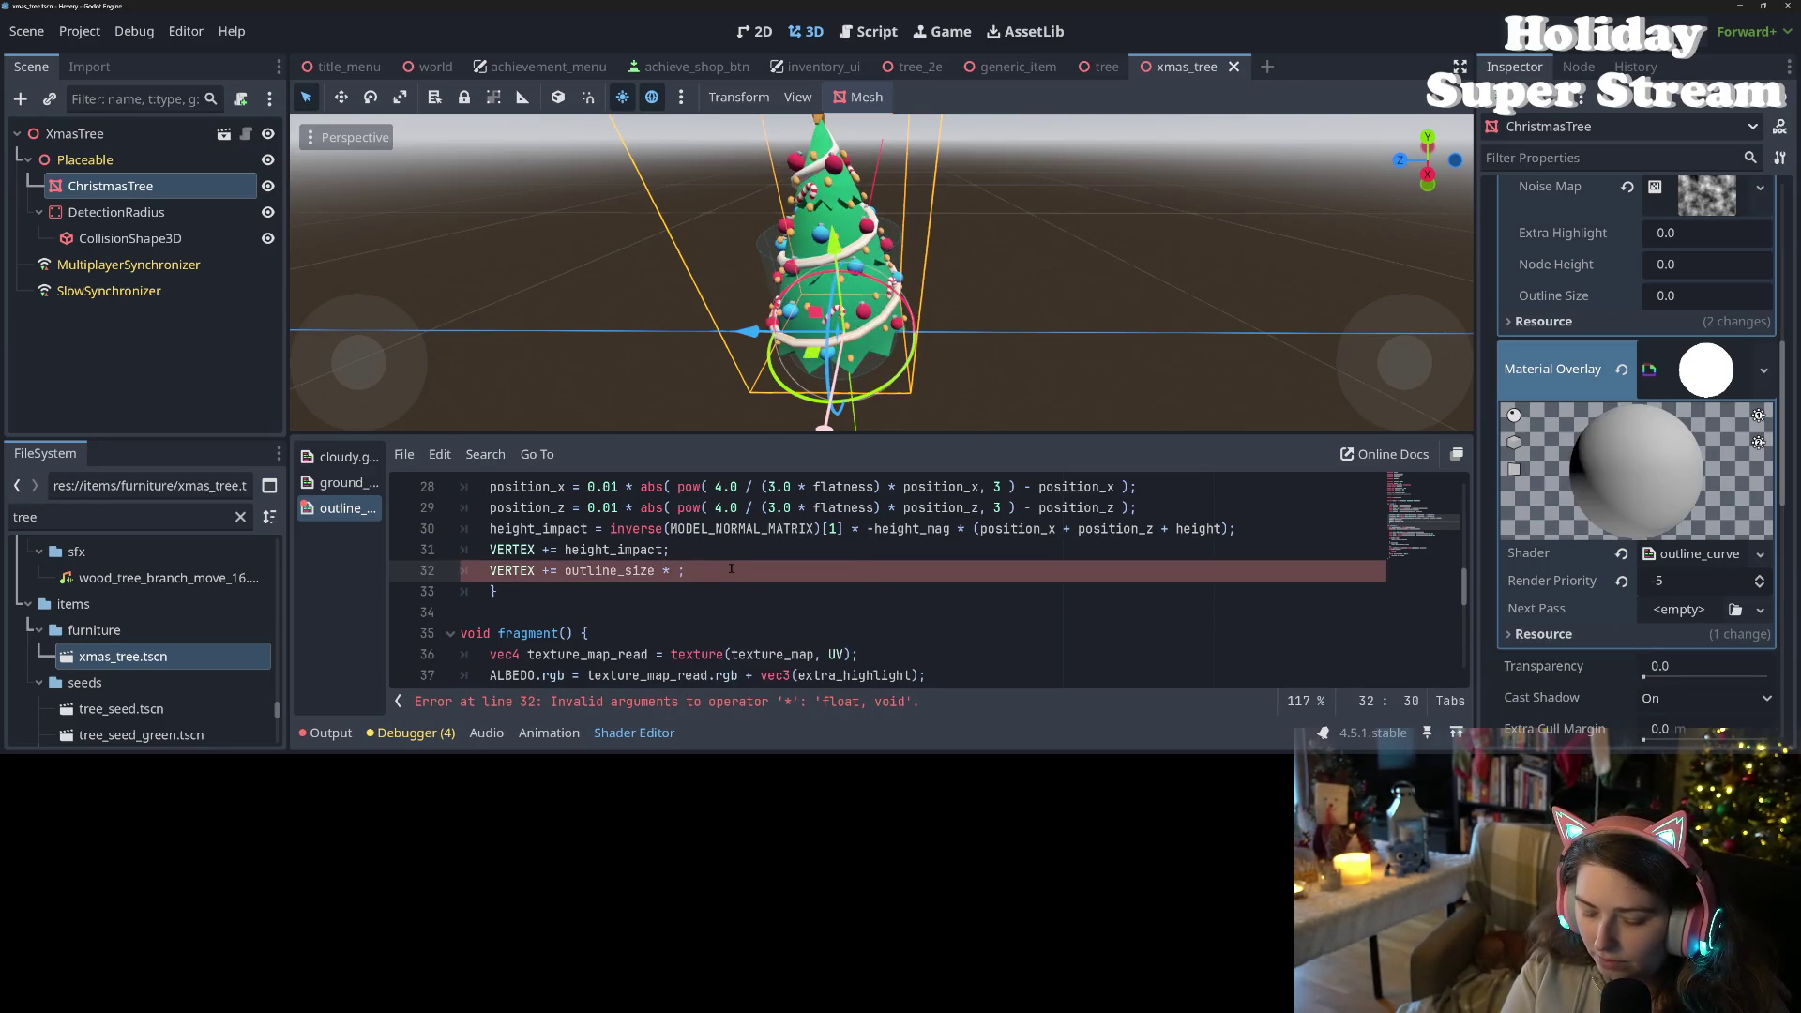
text(NORMA)
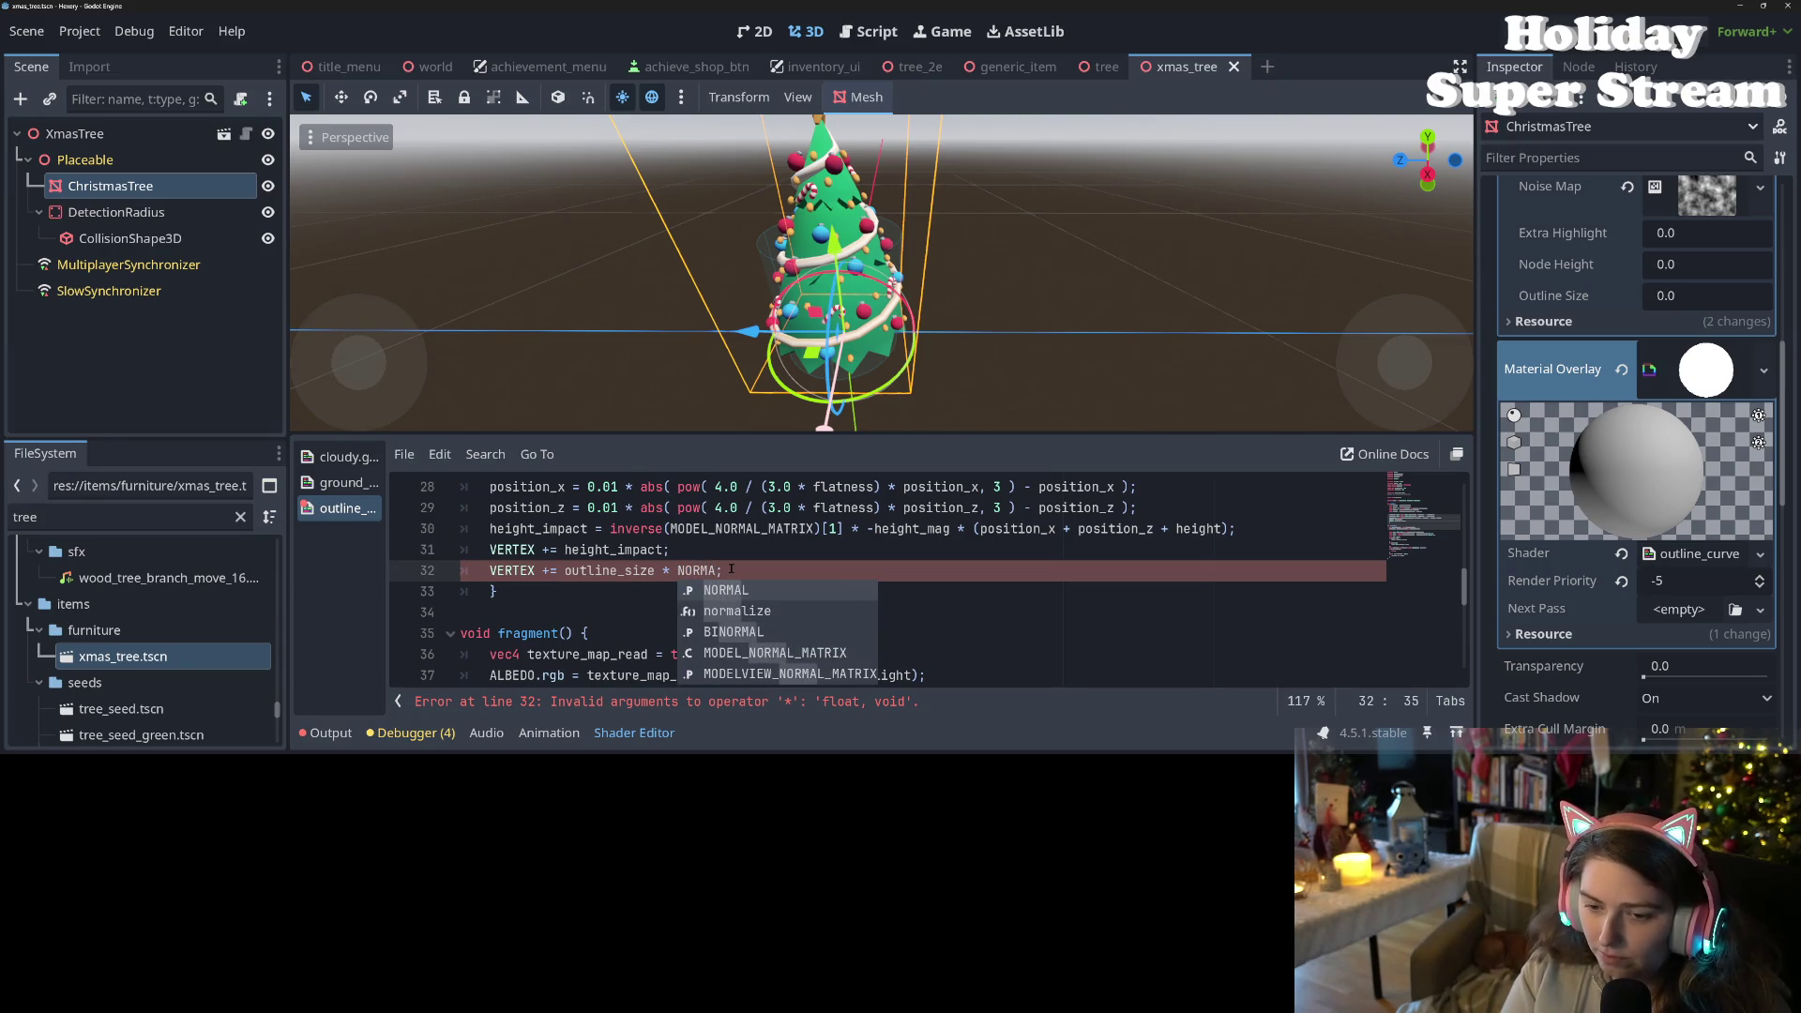
key(Return)
key(Left)
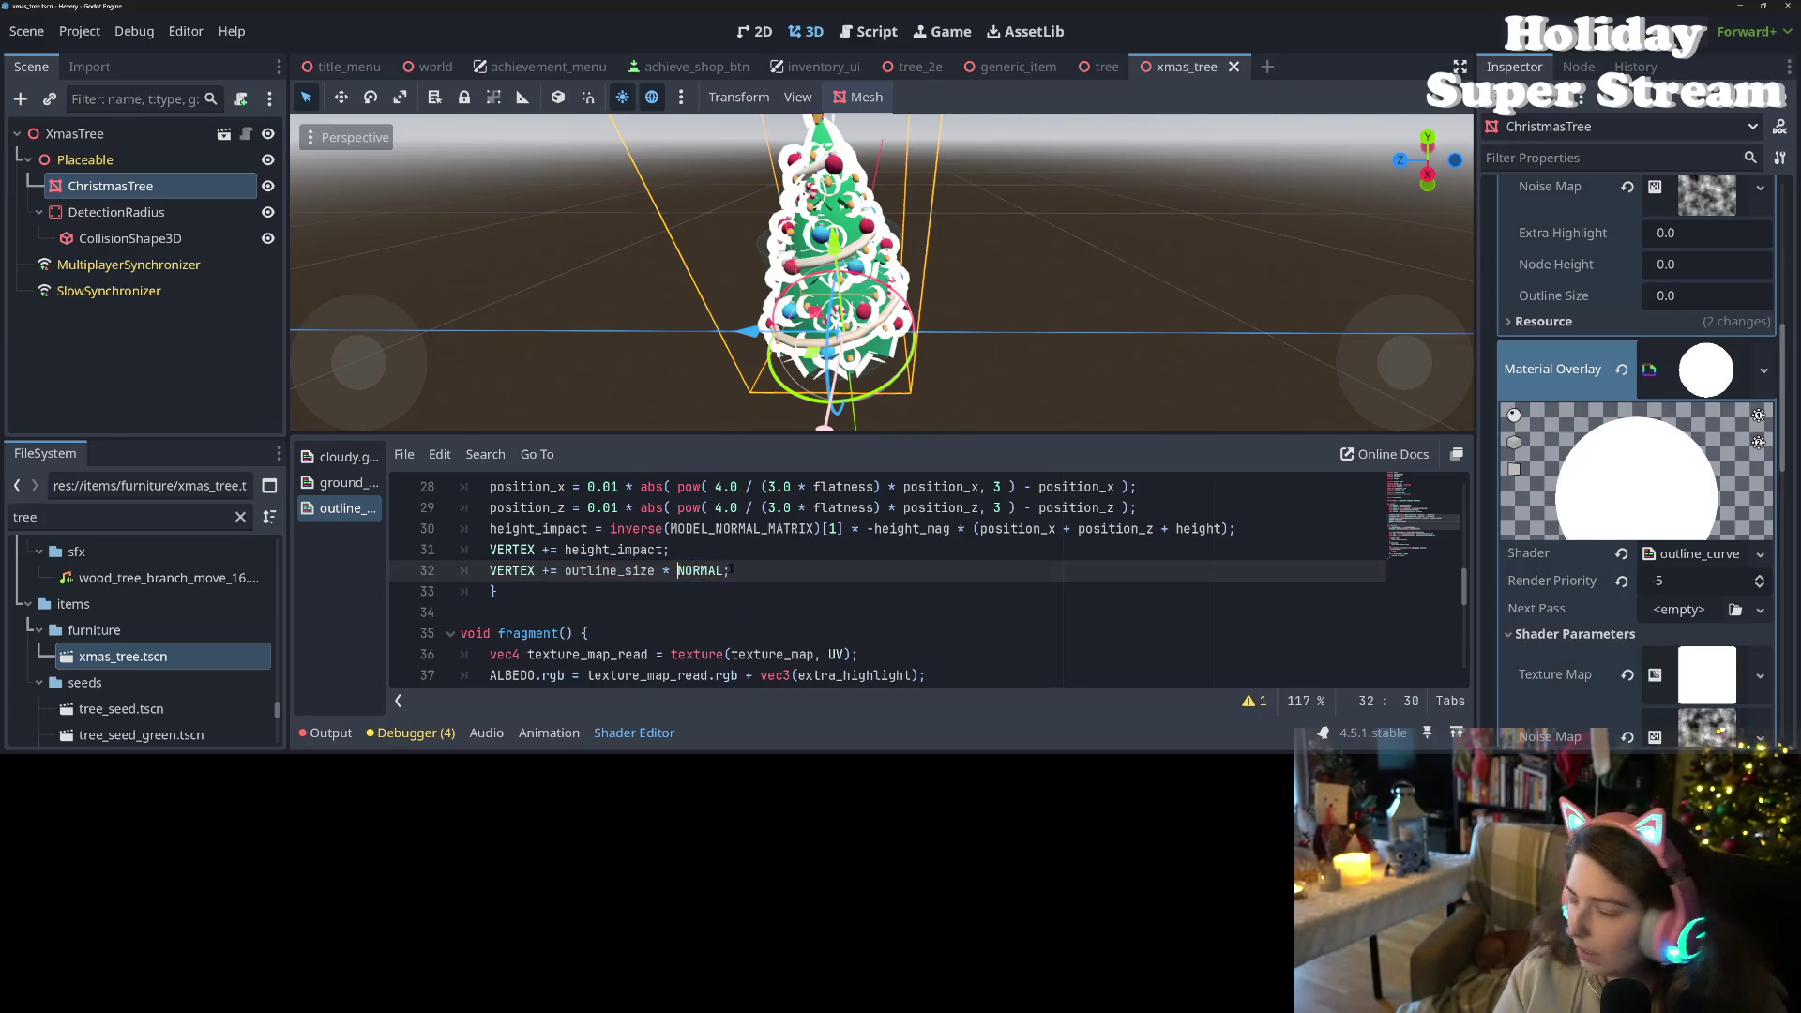
key(ctrl+s)
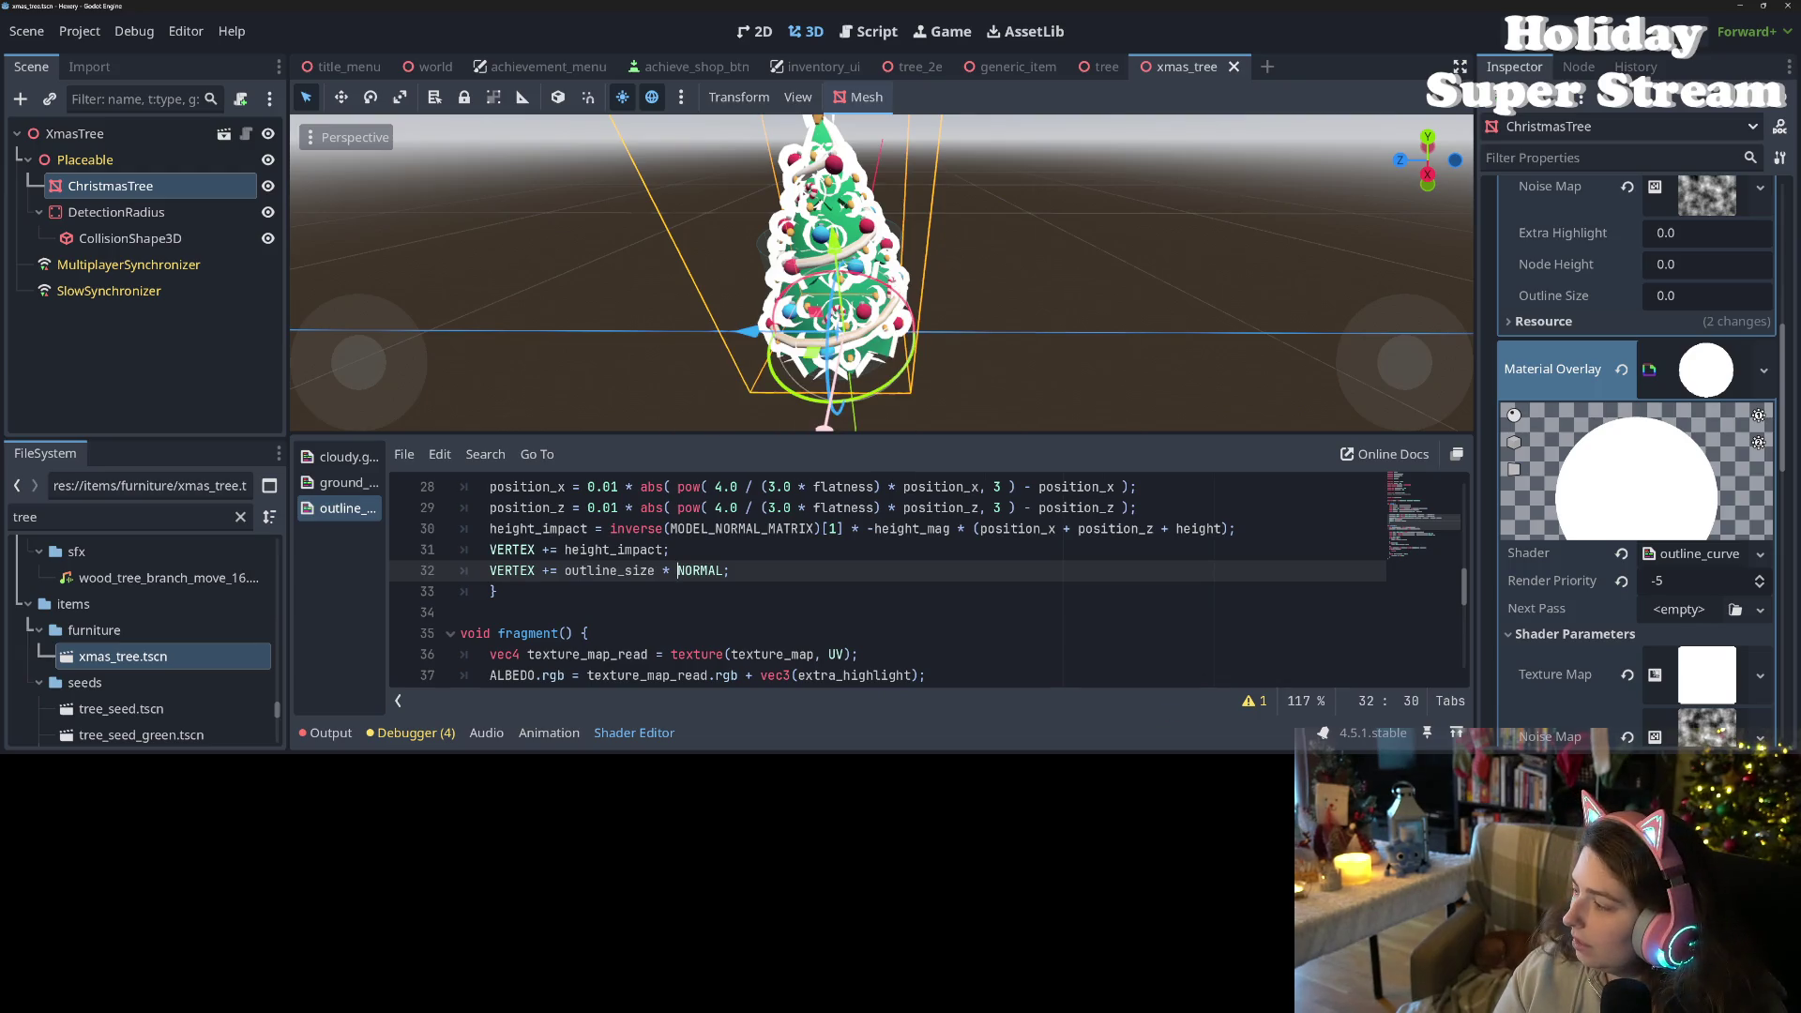
key(alt+Tab)
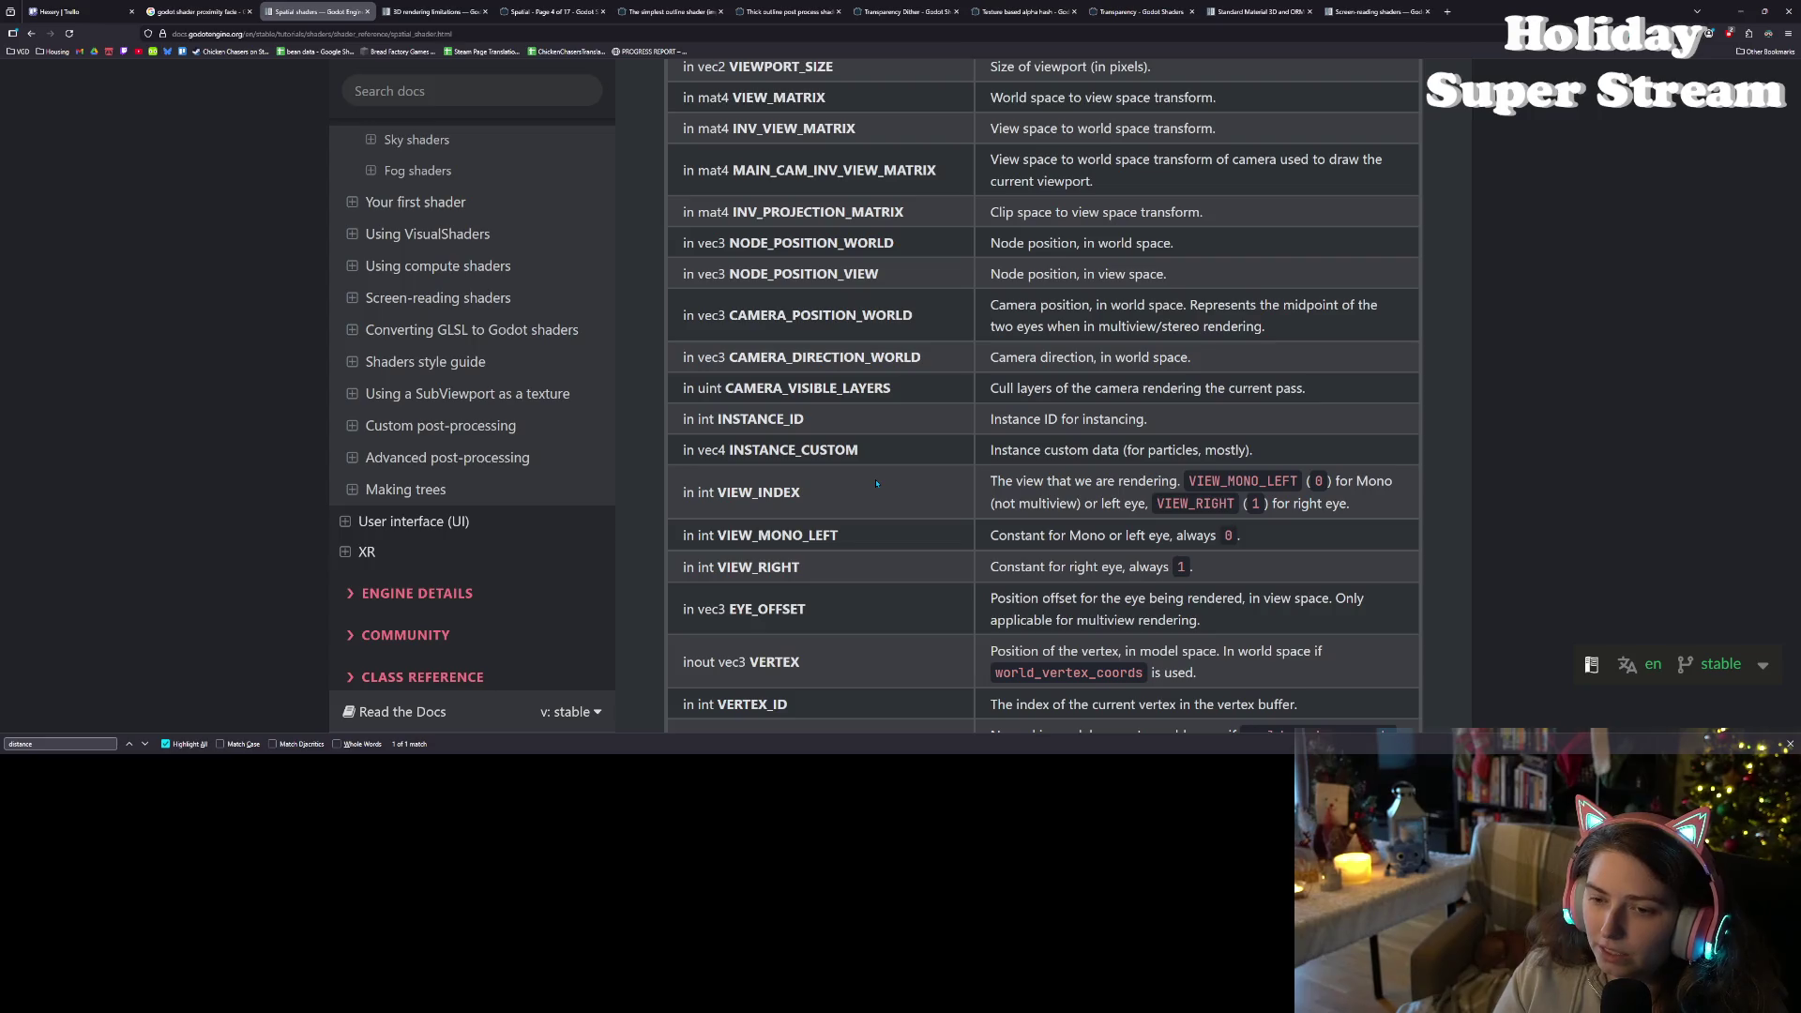
- Locate MAIN_CAM_INV_VIEW_MATRIX and CAMERA_DIRECTION_WORLD in the spatial shader built-ins table
scroll(875, 484, up, 3)
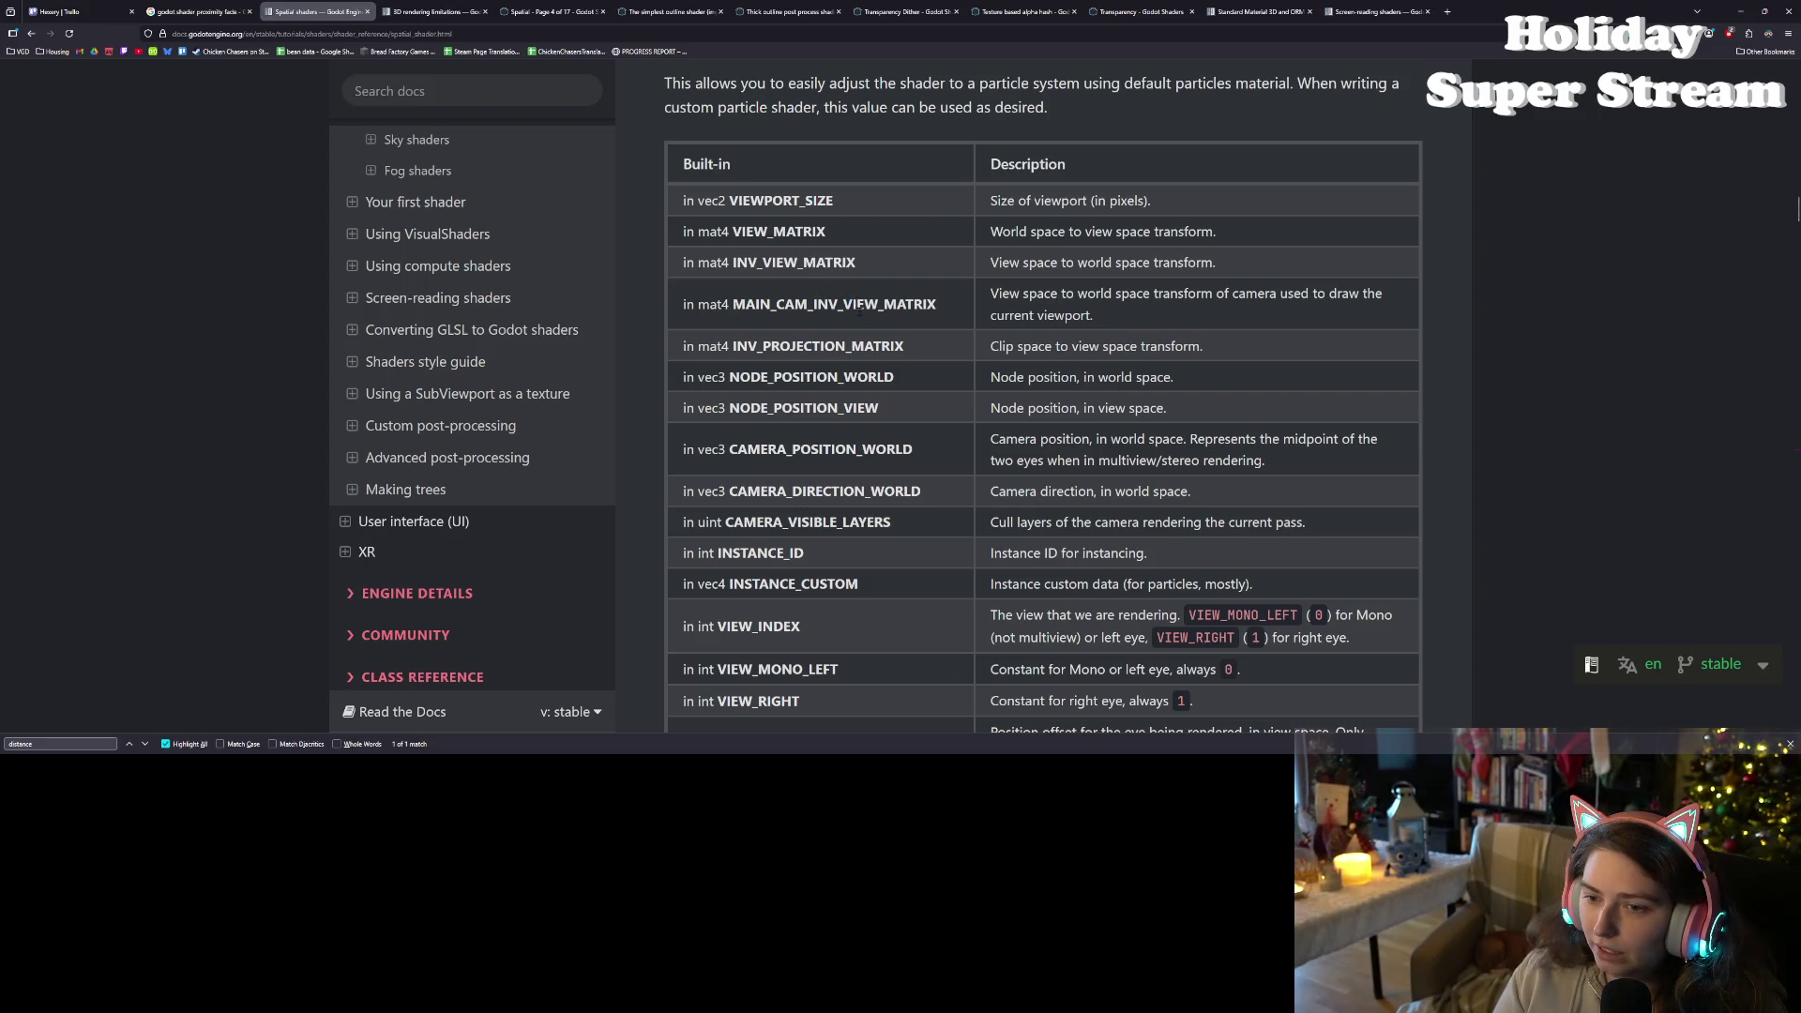
double_click(858, 310)
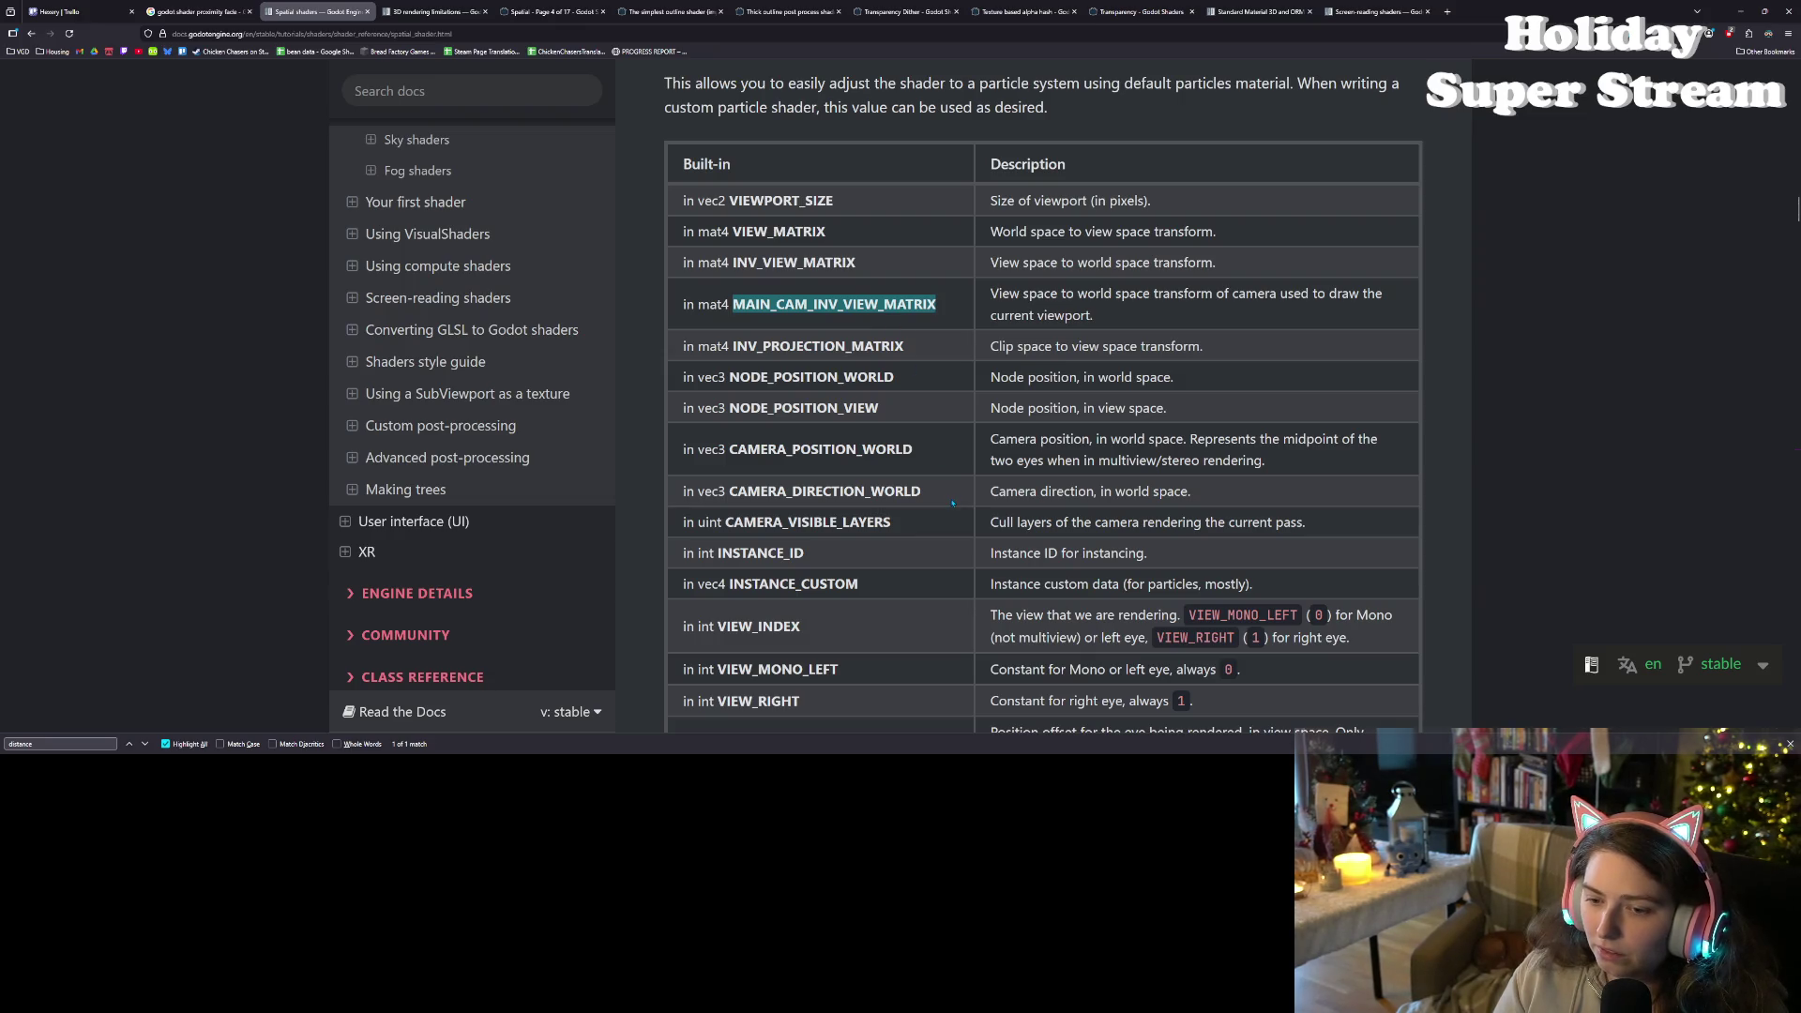
double_click(889, 492)
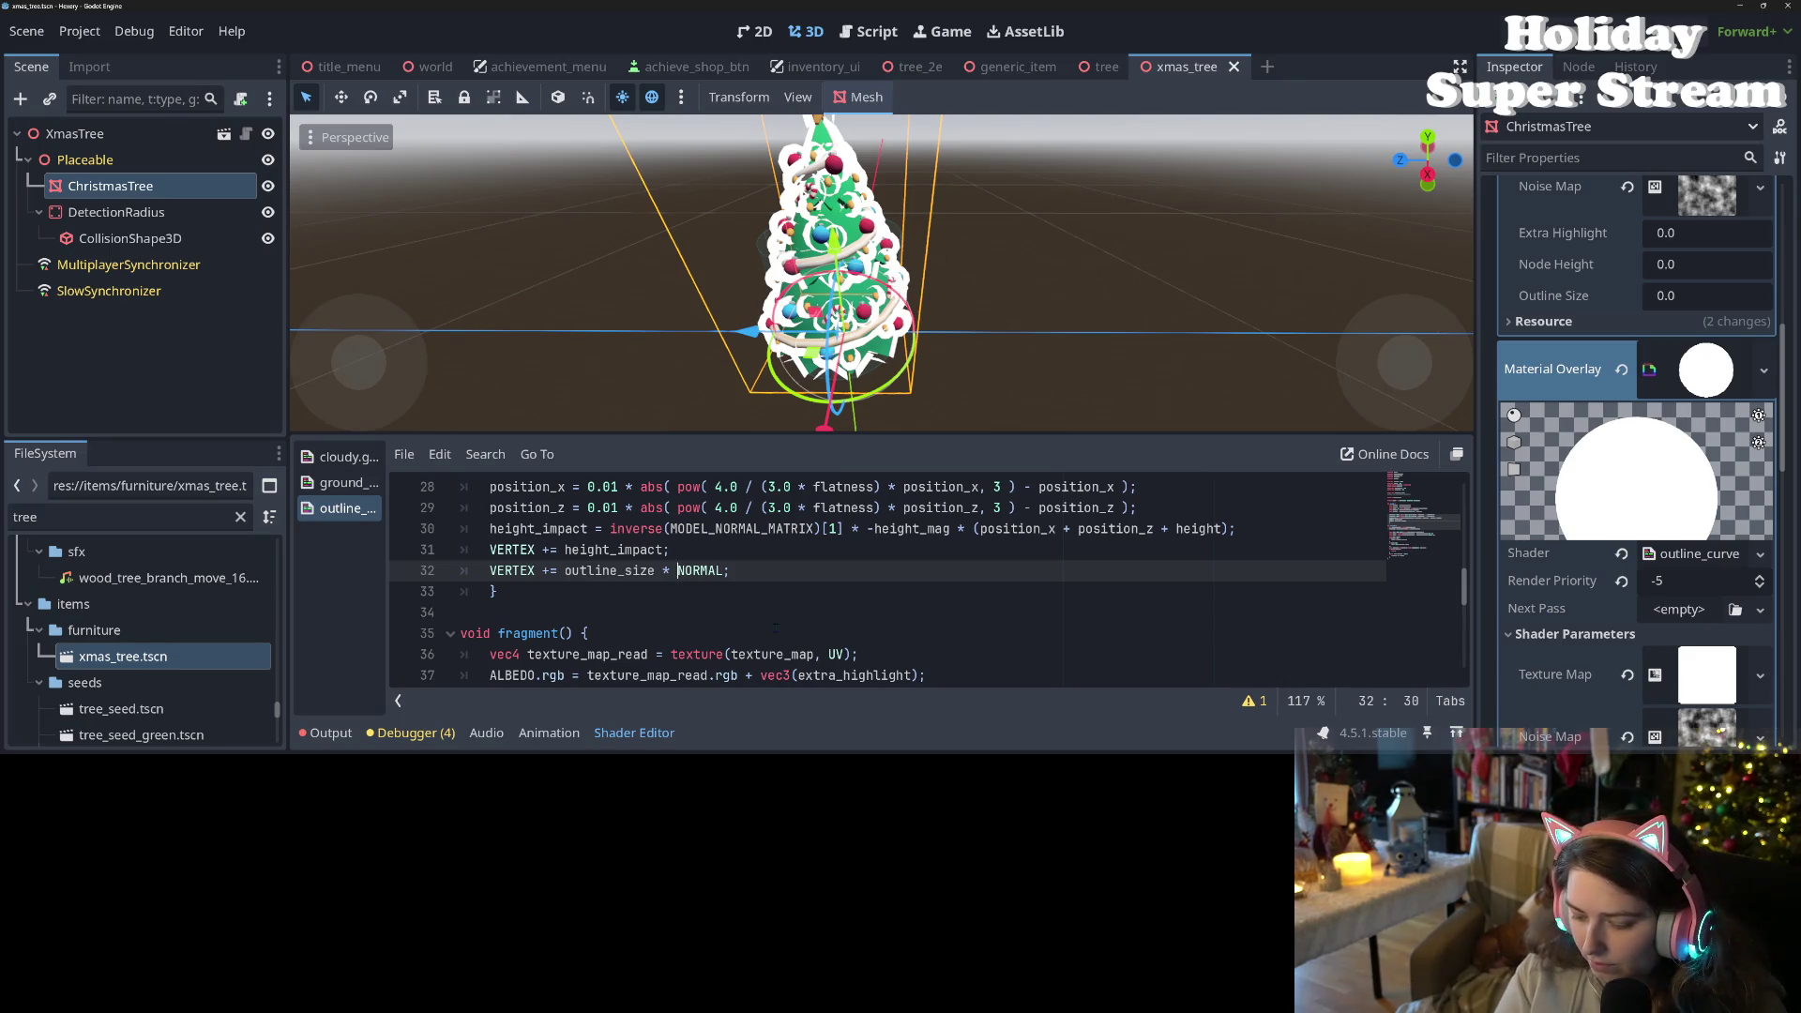
- Change line 32's offset to inverse(CAMERA_DIRECTION_WORLD), keeping NORMAL commented out, and save
text(//)
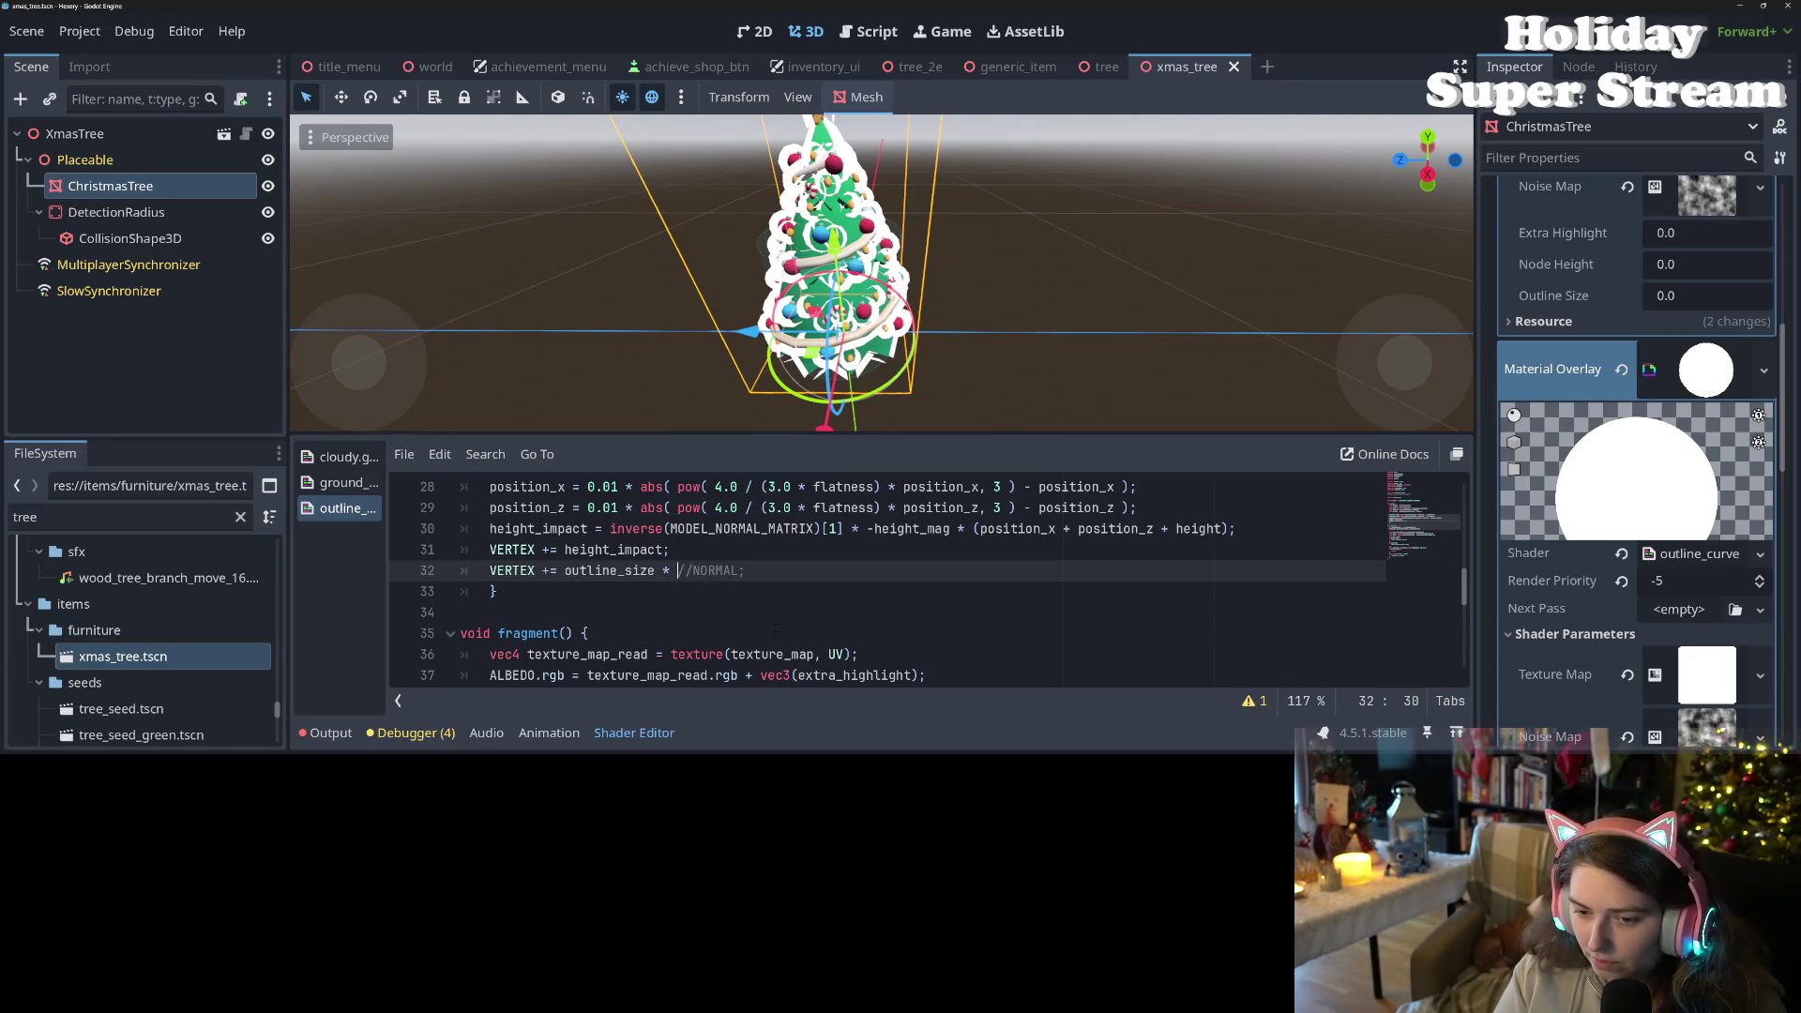
text(CAMERA_DIRECTION_WORLD;)
key(ctrl+s)
drag(878, 370, 930, 357)
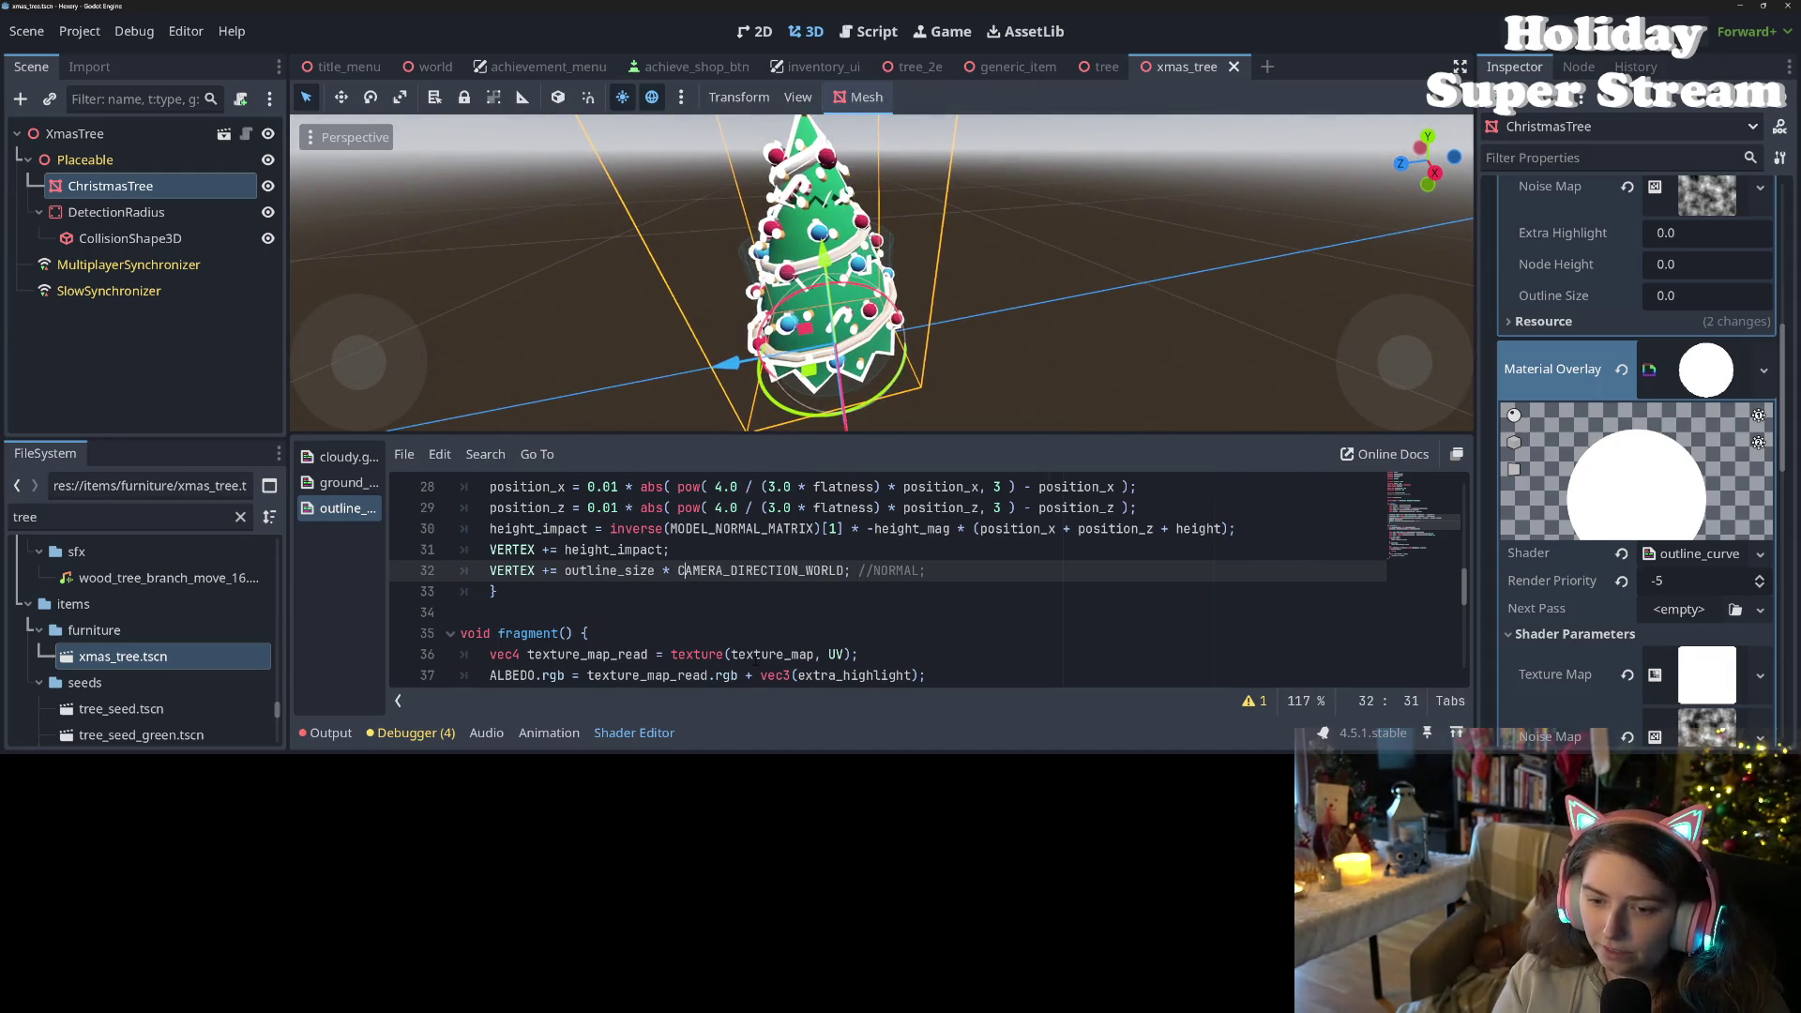
text(invers)
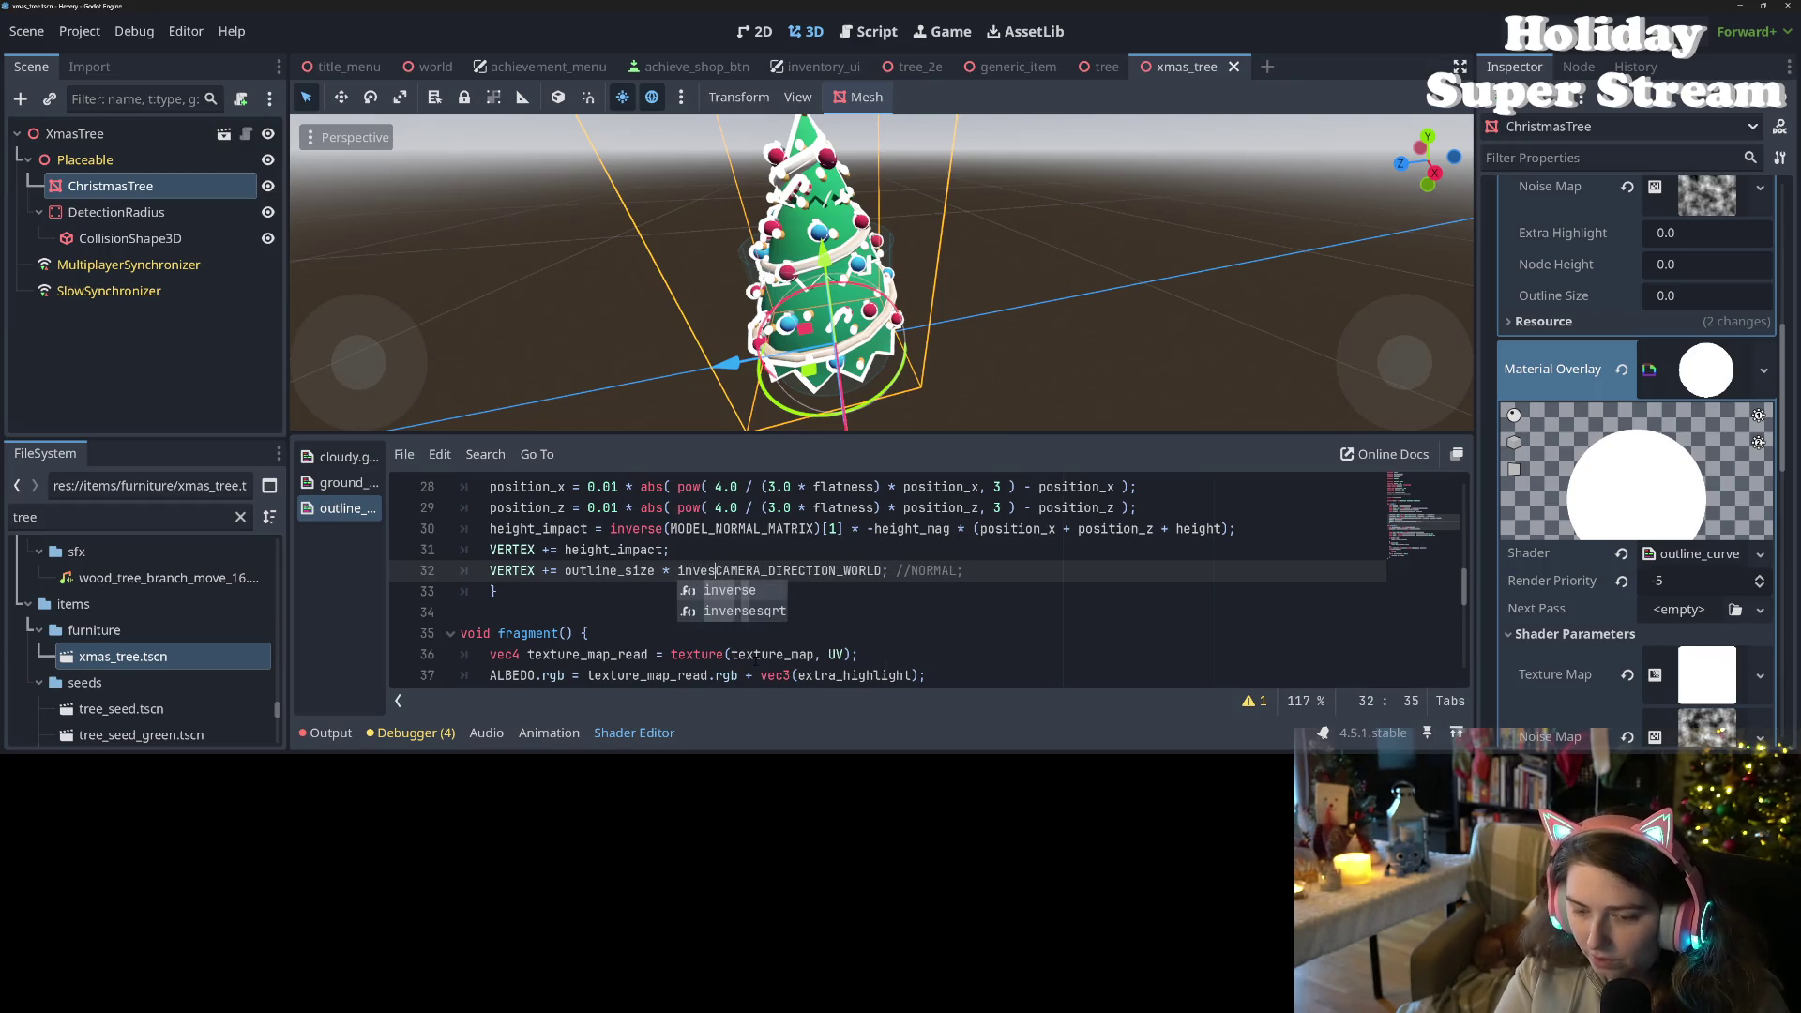
text(e()
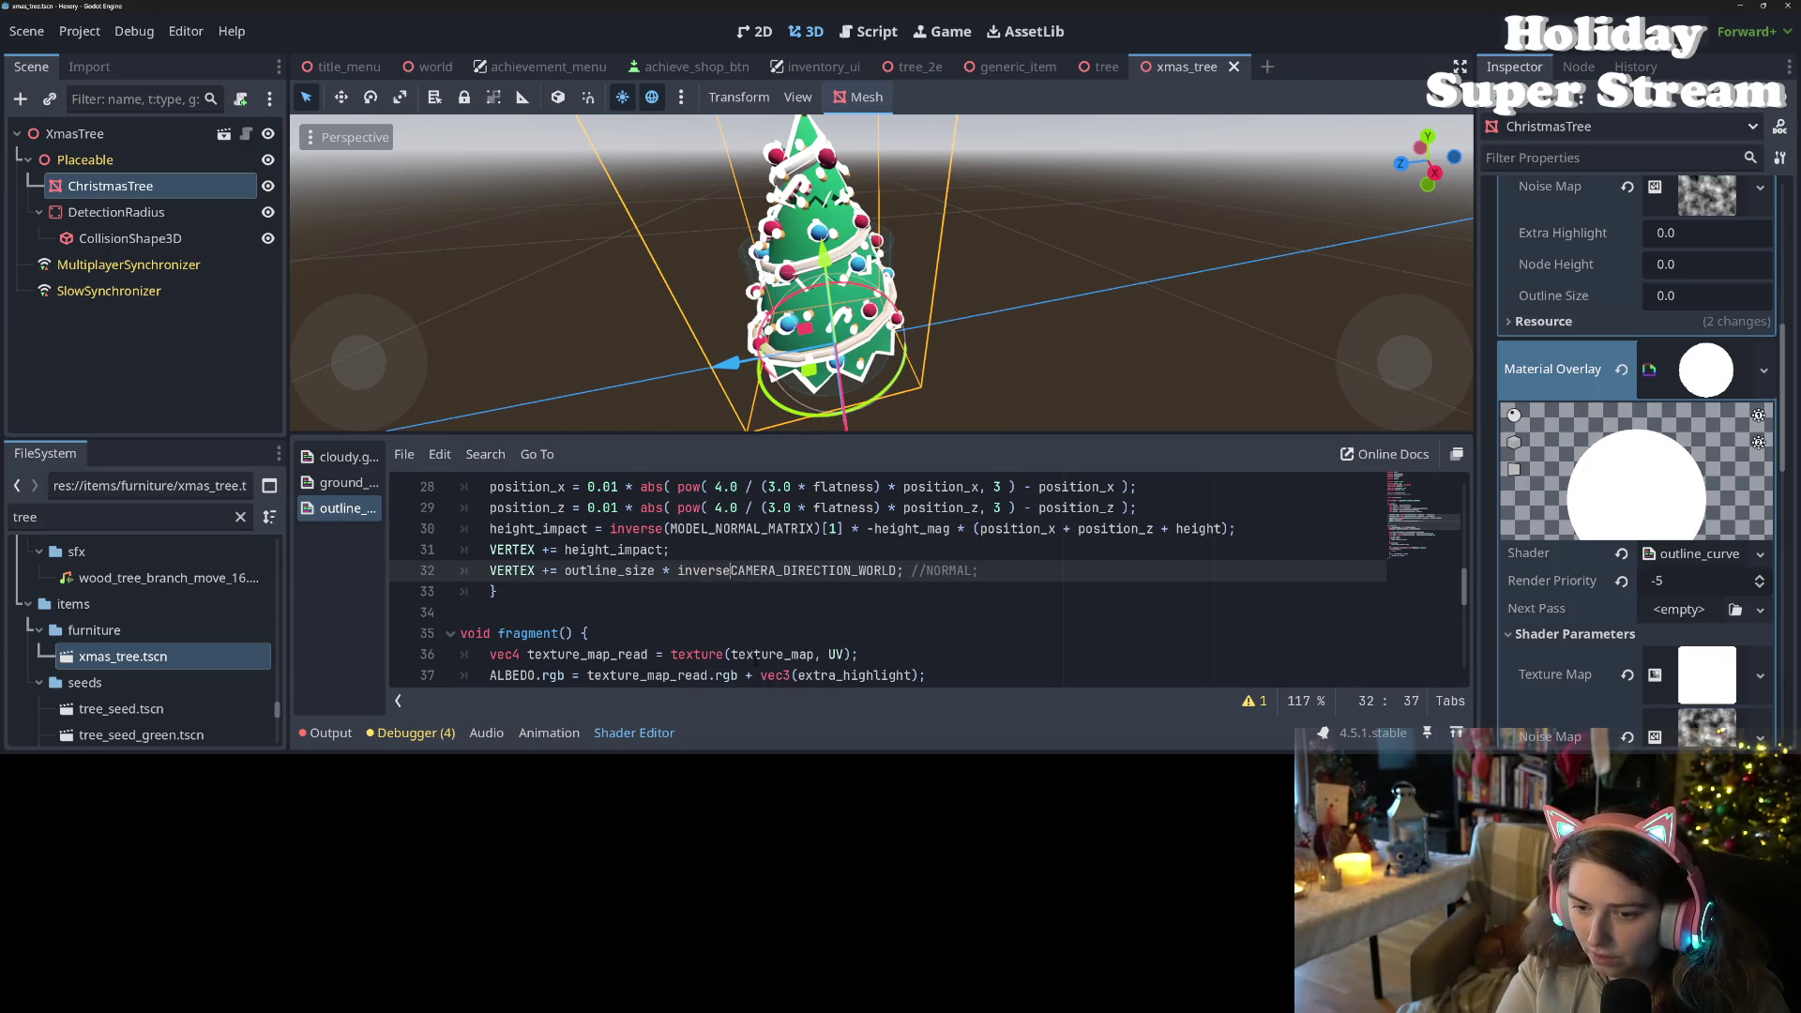
click(906, 570)
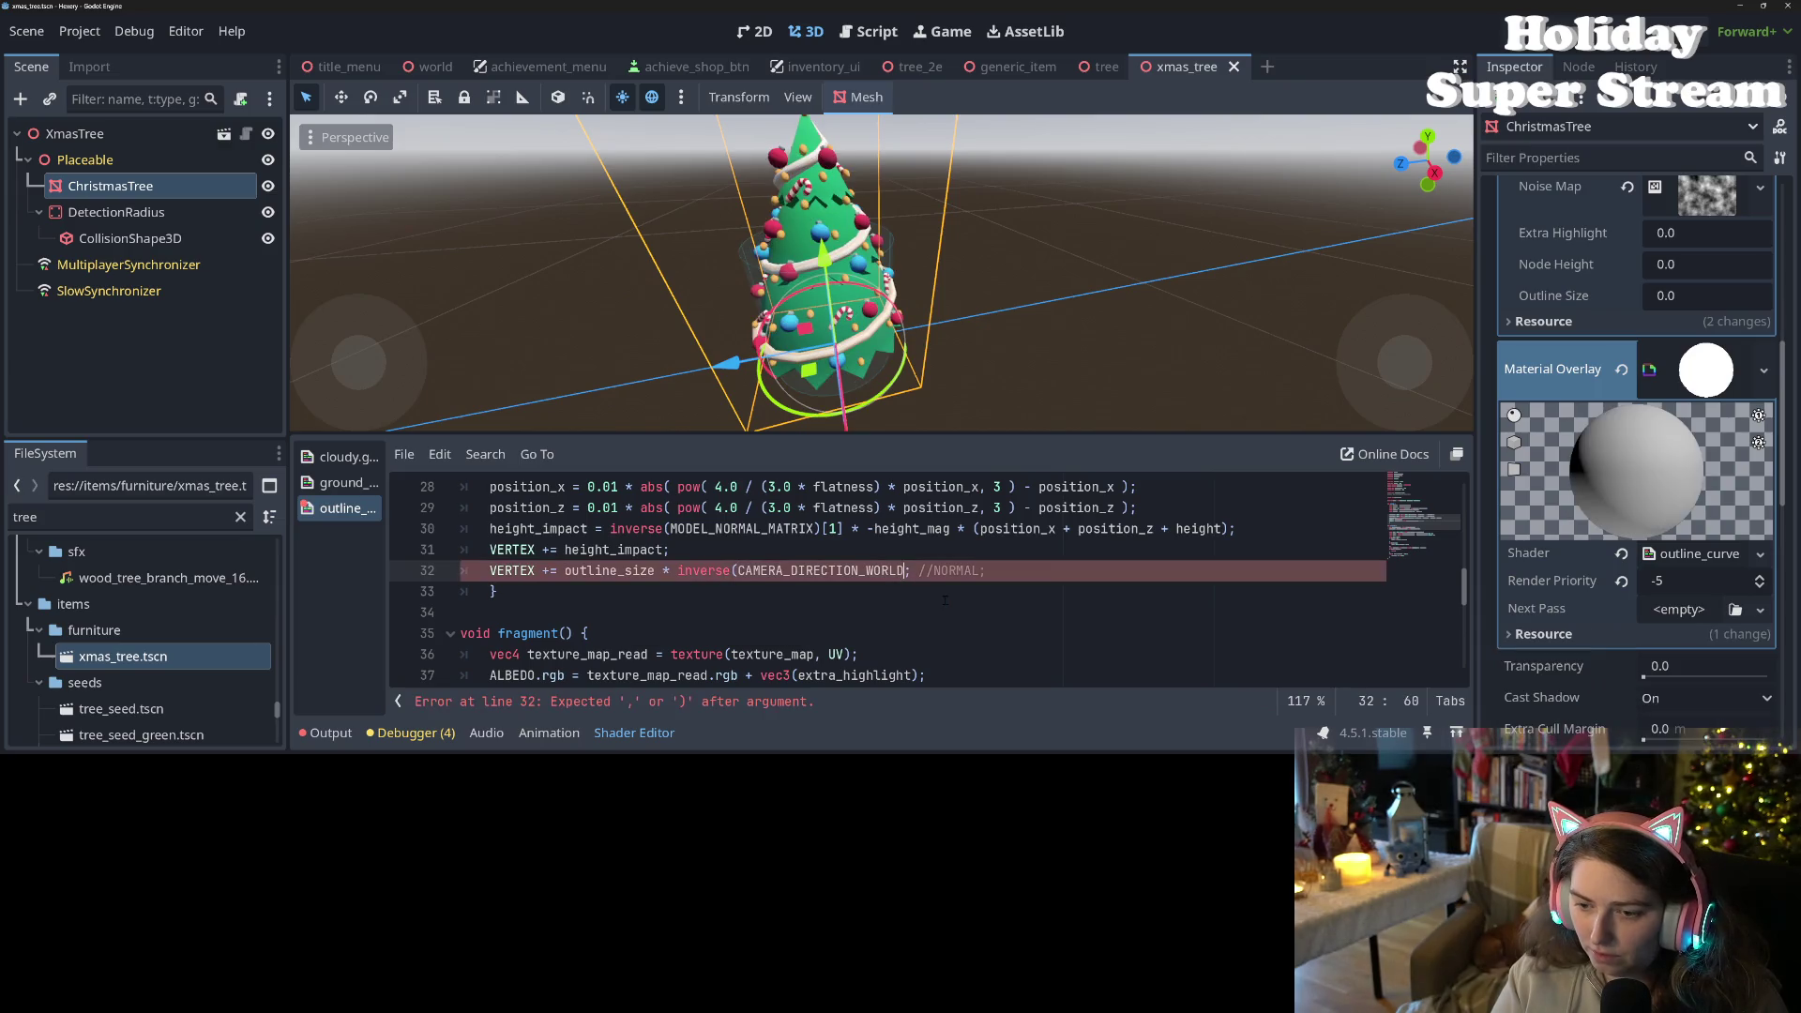
text())
key(ctrl+s)
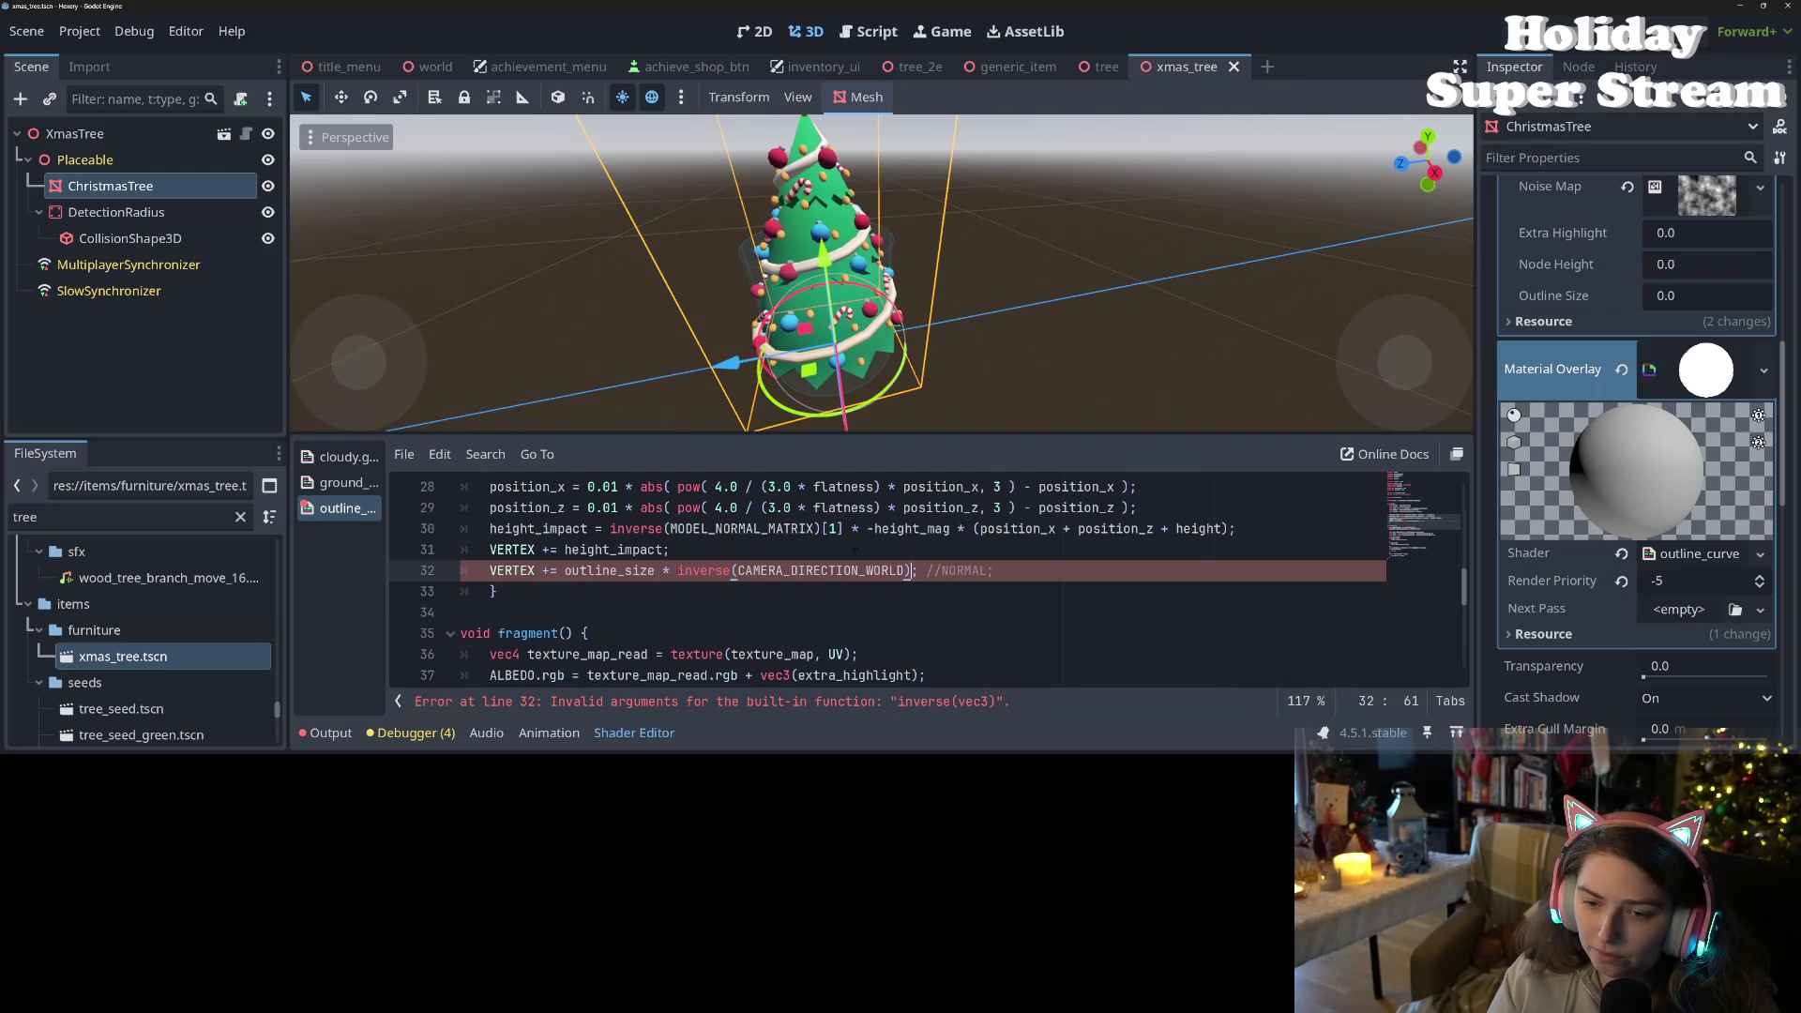
- Compare with the inverse call on line 30 and recheck CAMERA_DIRECTION_WORLD in the docs
click(738, 528)
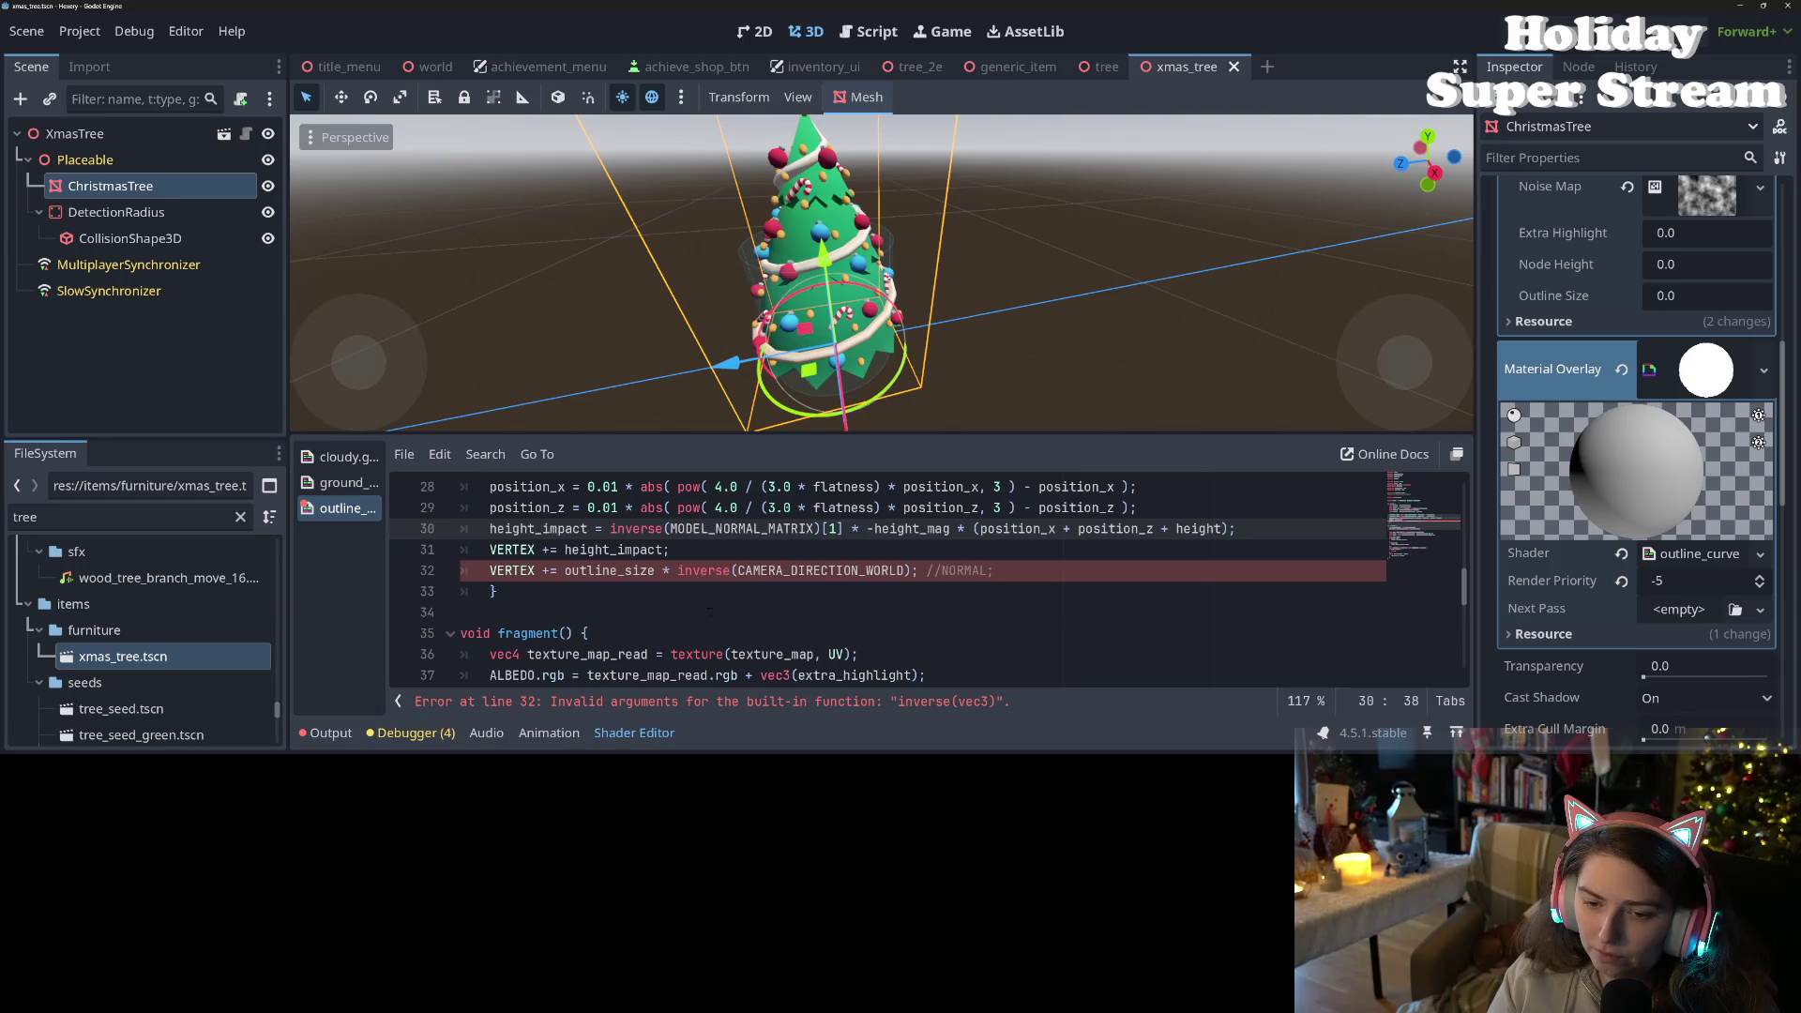
click(709, 573)
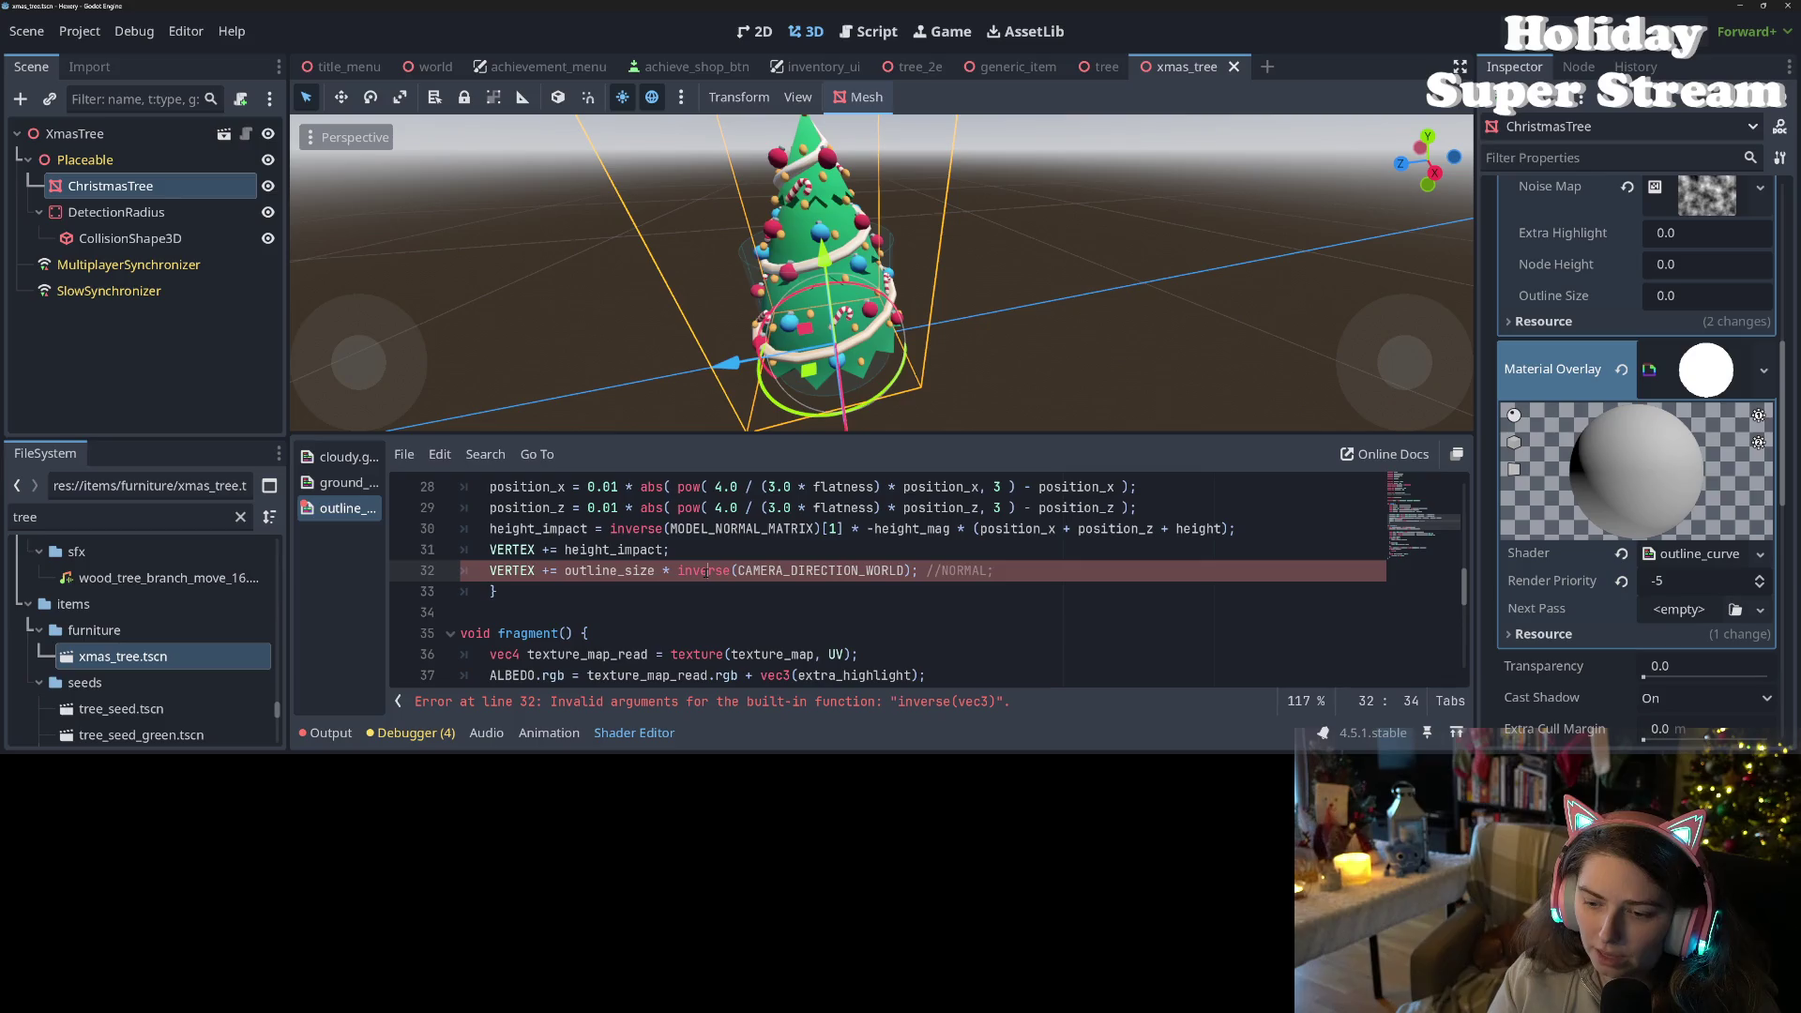
click(906, 572)
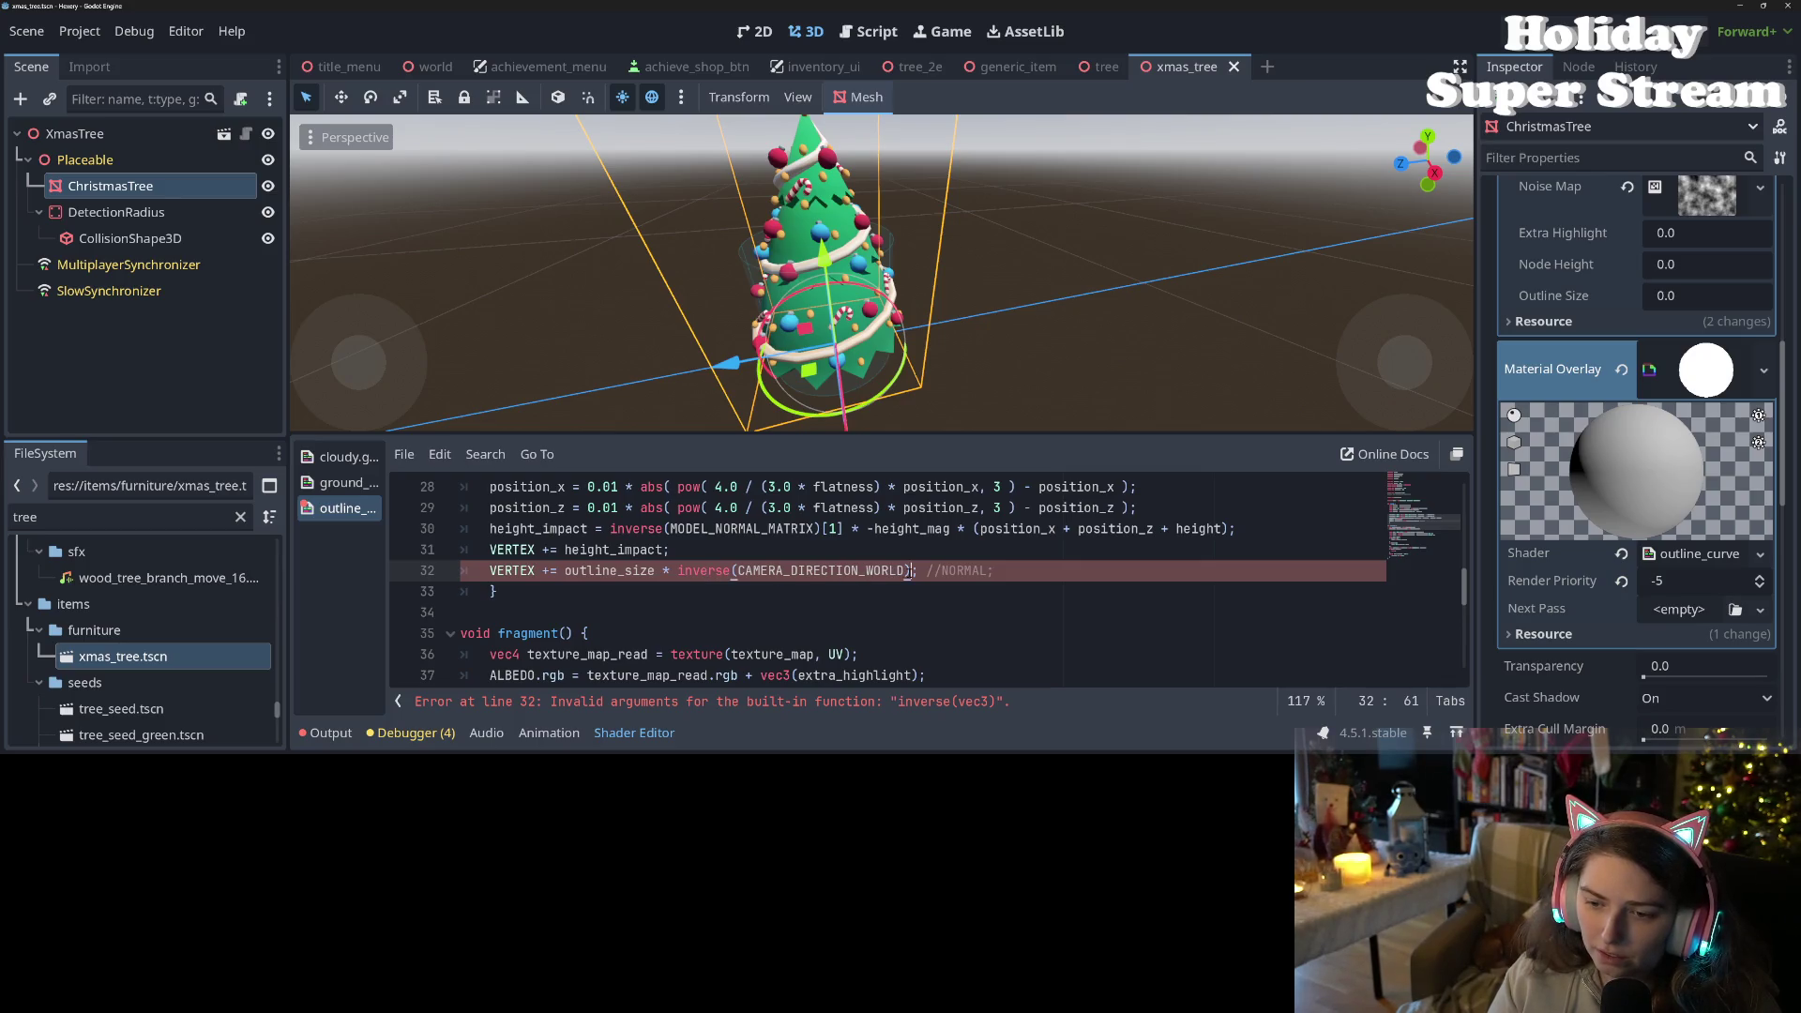
double_click(901, 572)
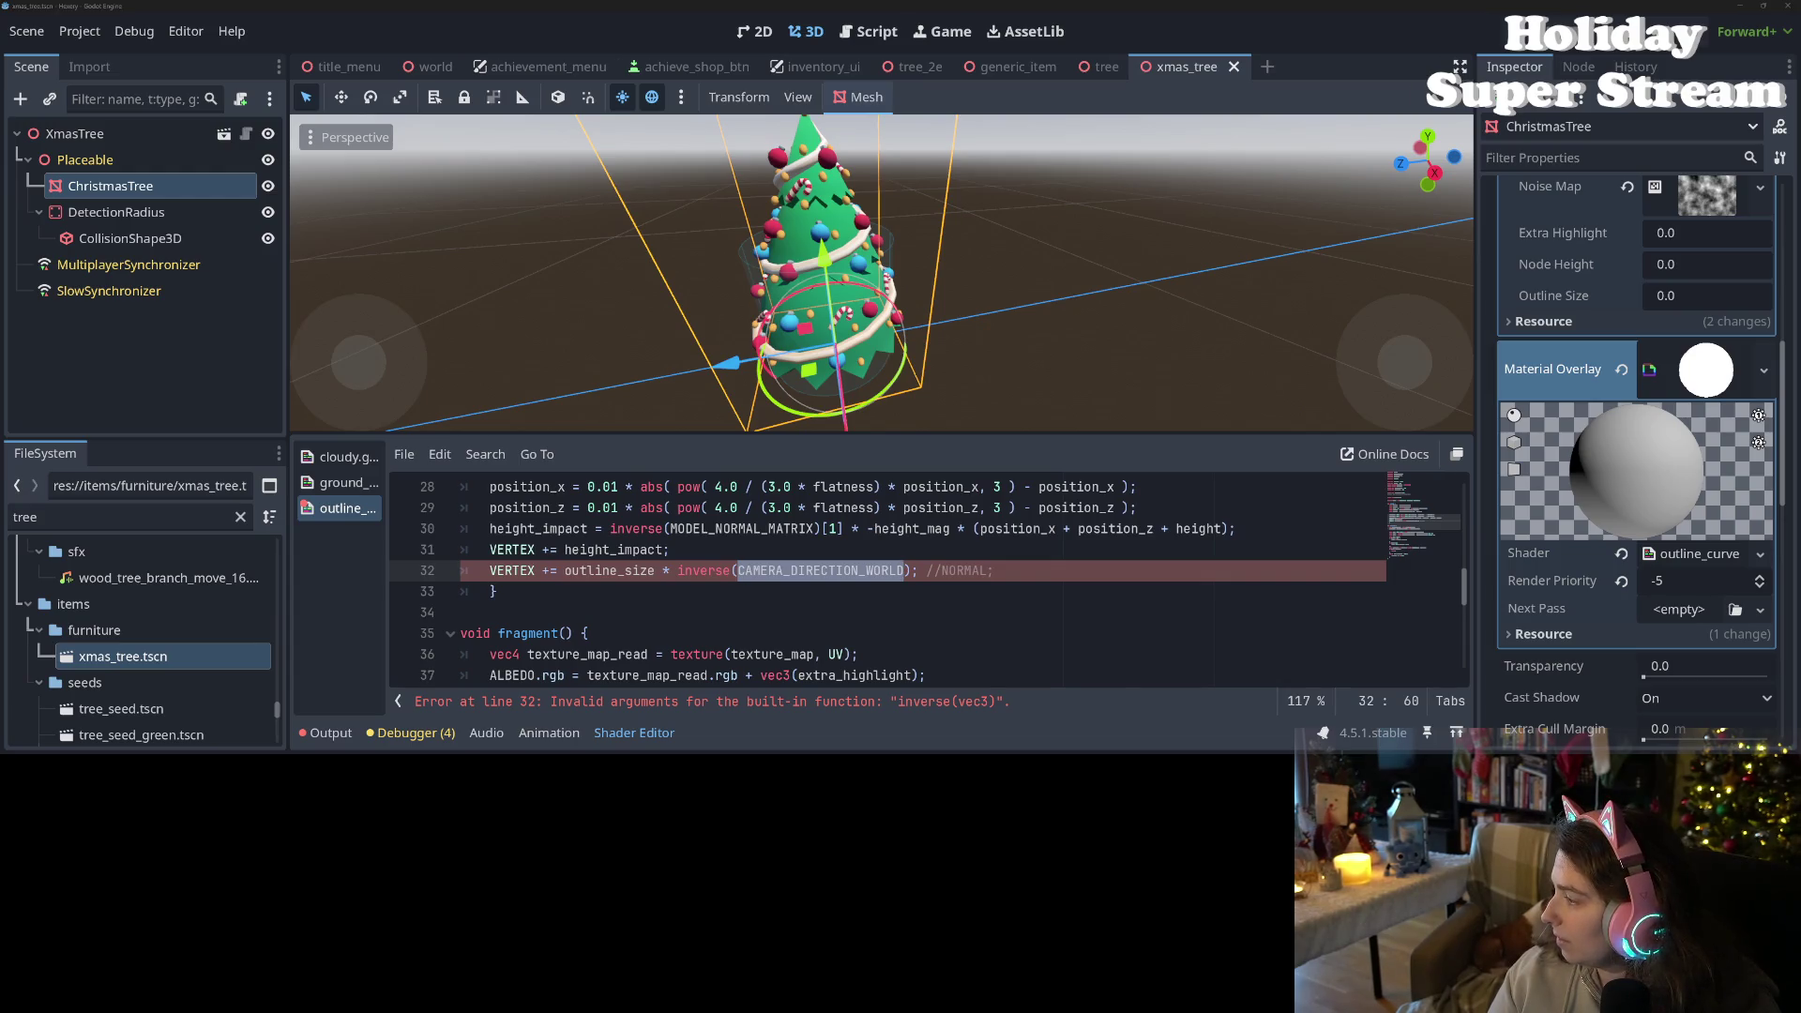
key(alt+Tab)
click(887, 529)
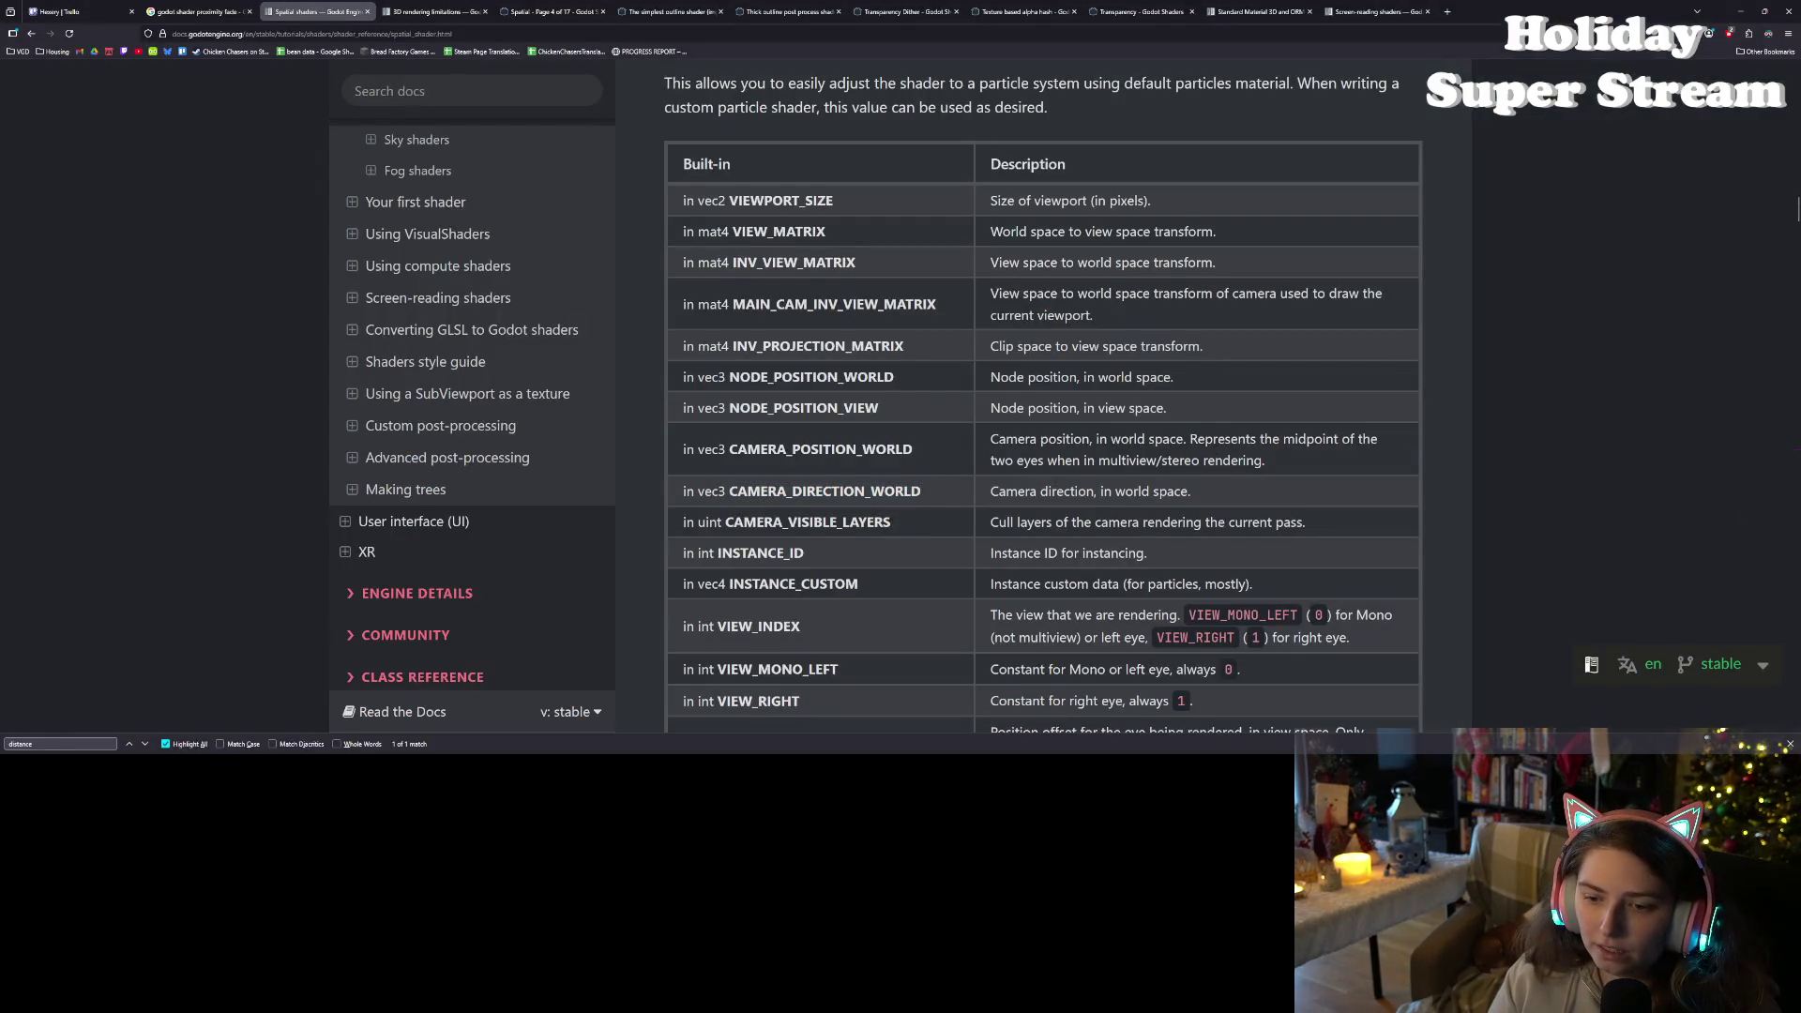
double_click(906, 491)
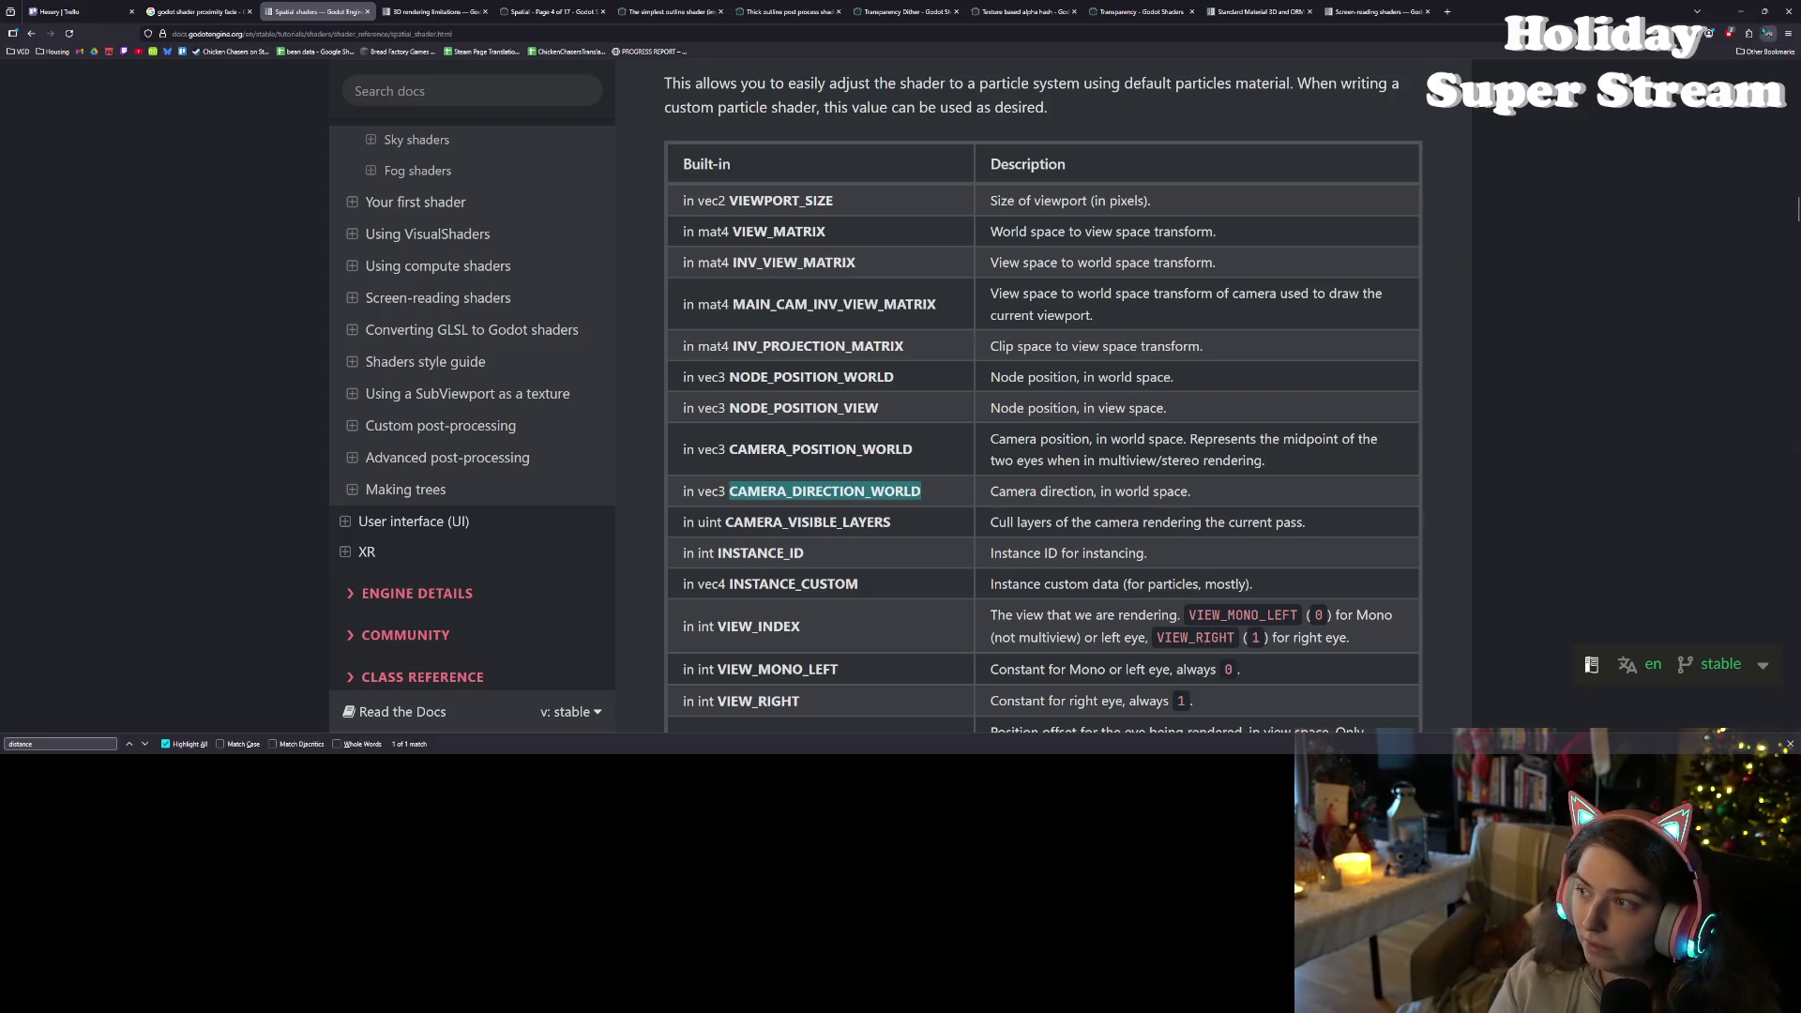
key(alt+Tab)
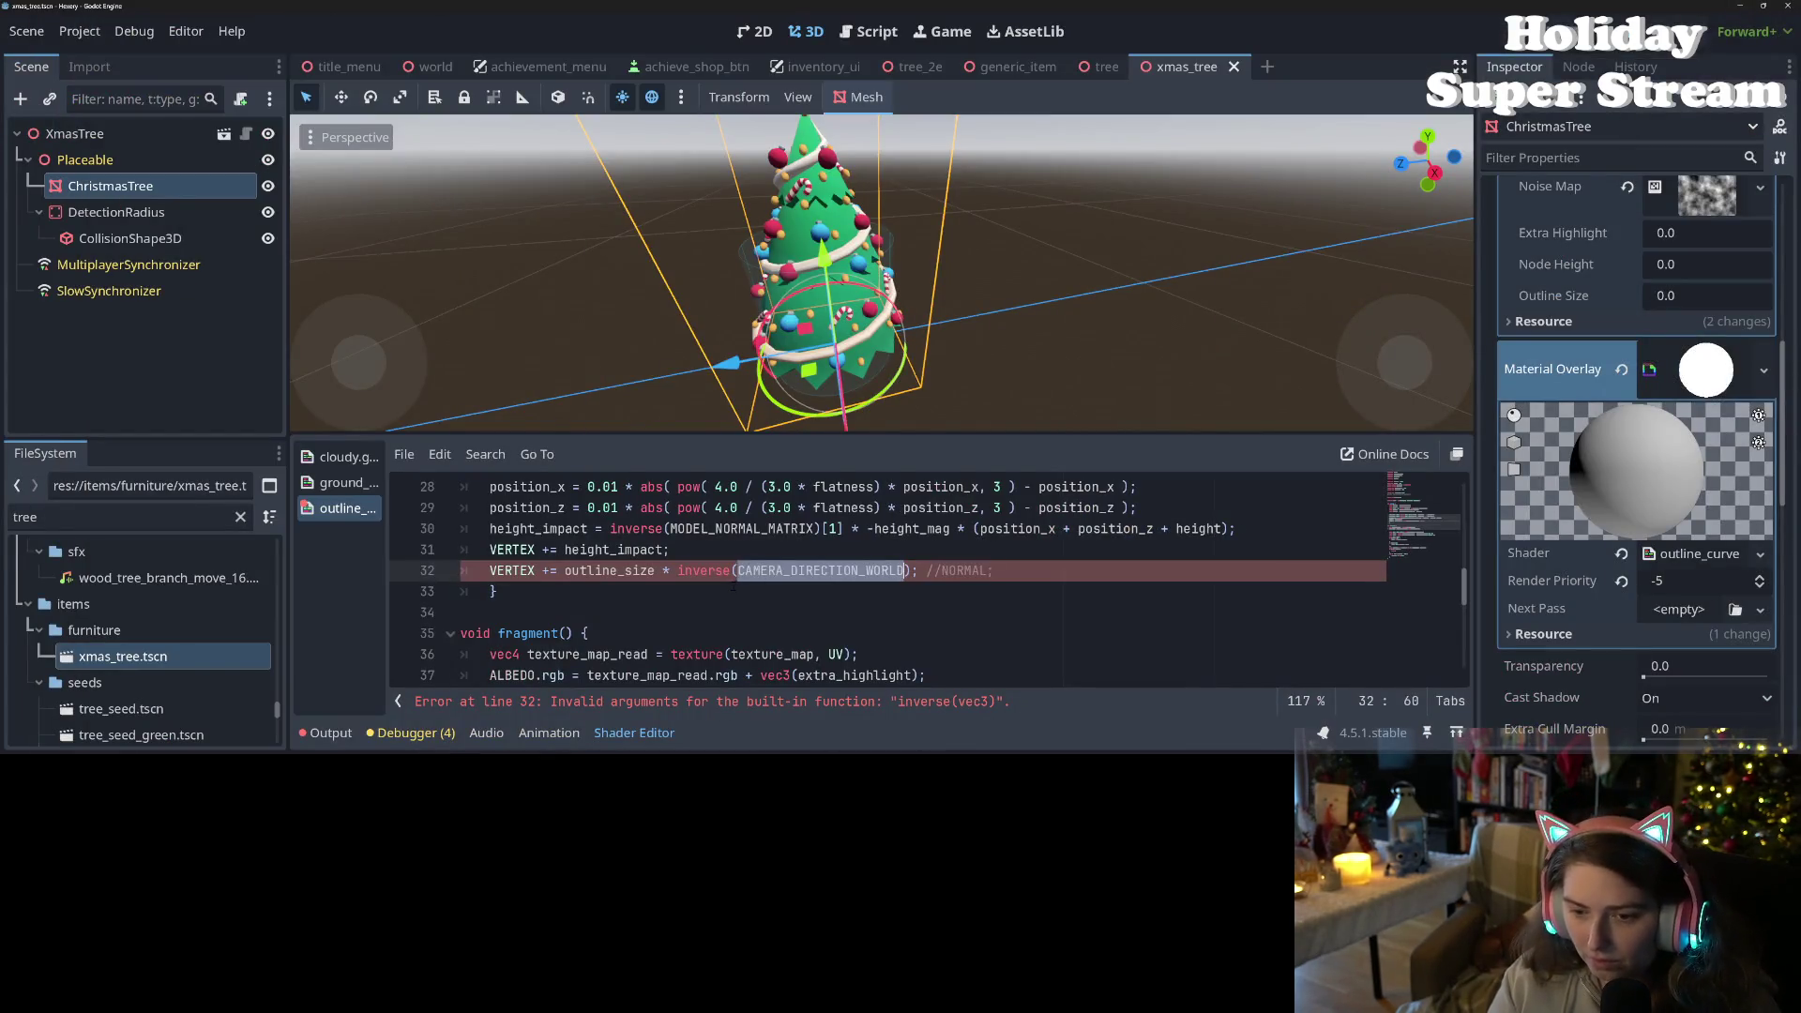
- Rework the start of line 32's offset, trying neg before choosing inverse() from autocomplete
click(738, 570)
key(BackSpace)
text(*)
key(BackSpace)
key(BackSpace)
key(BackSpace)
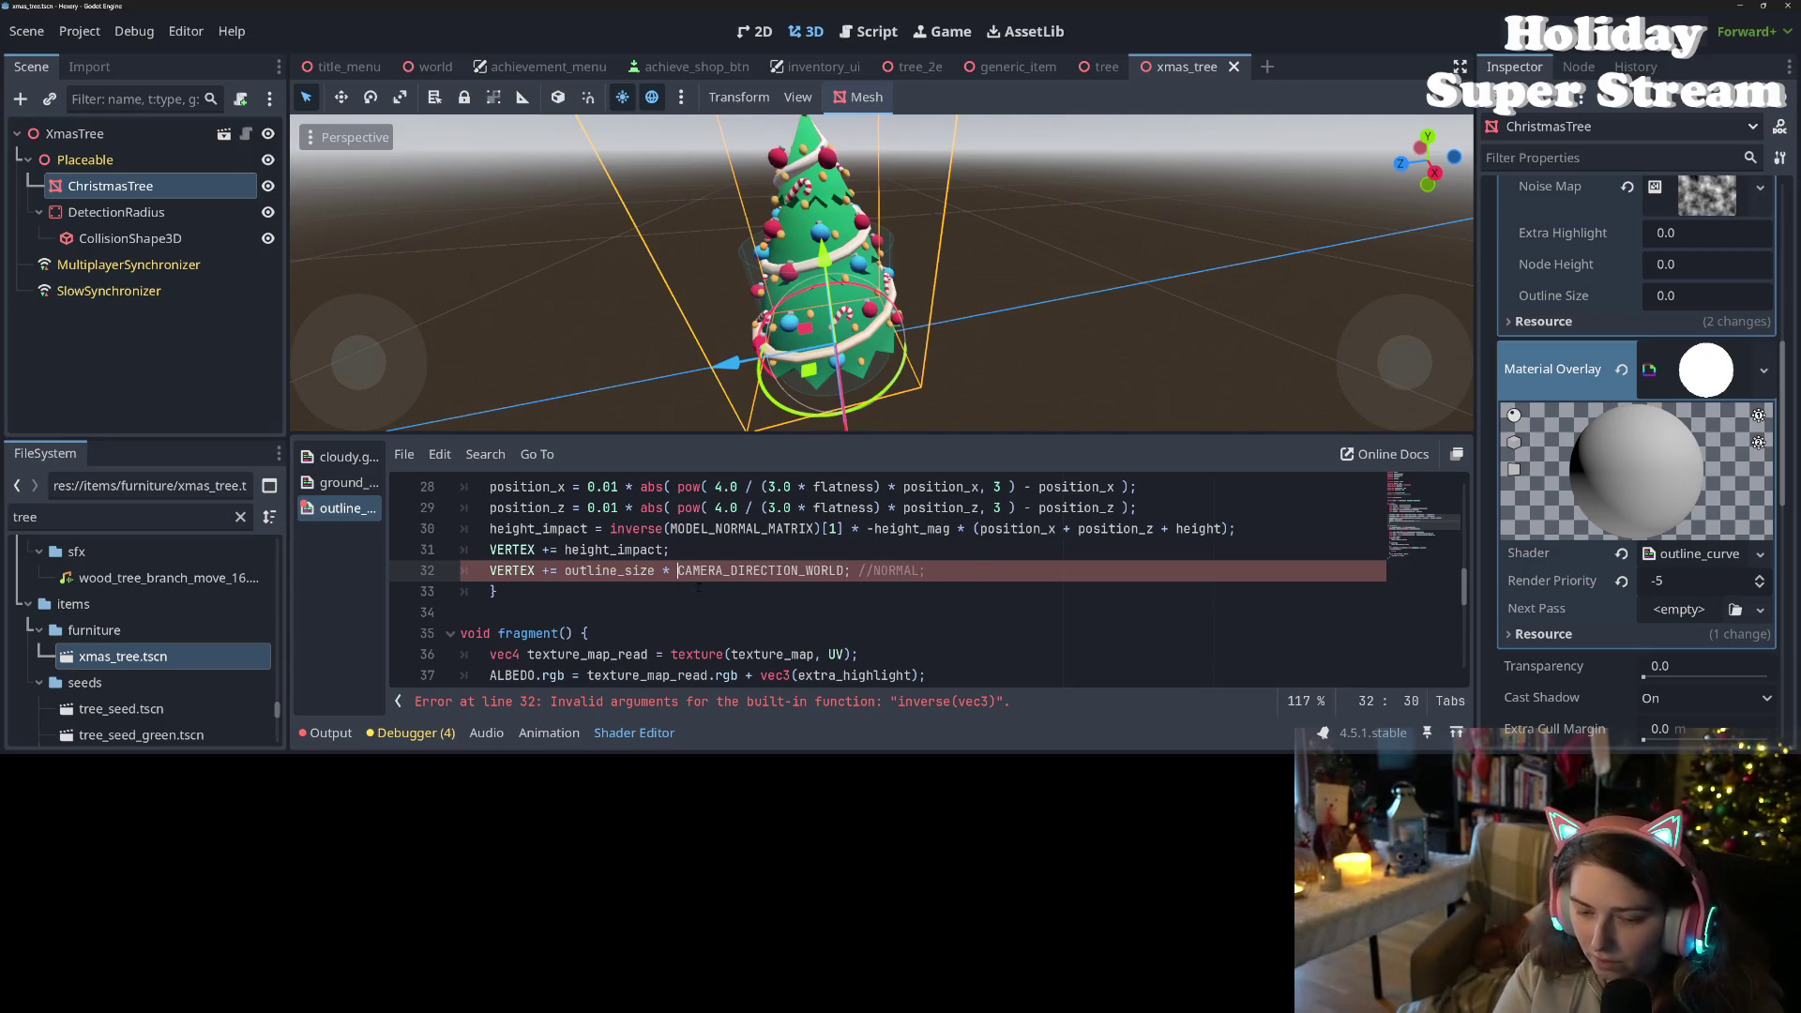
text(neg)
key(Left)
key(BackSpace)
key(BackSpace)
key(BackSpace)
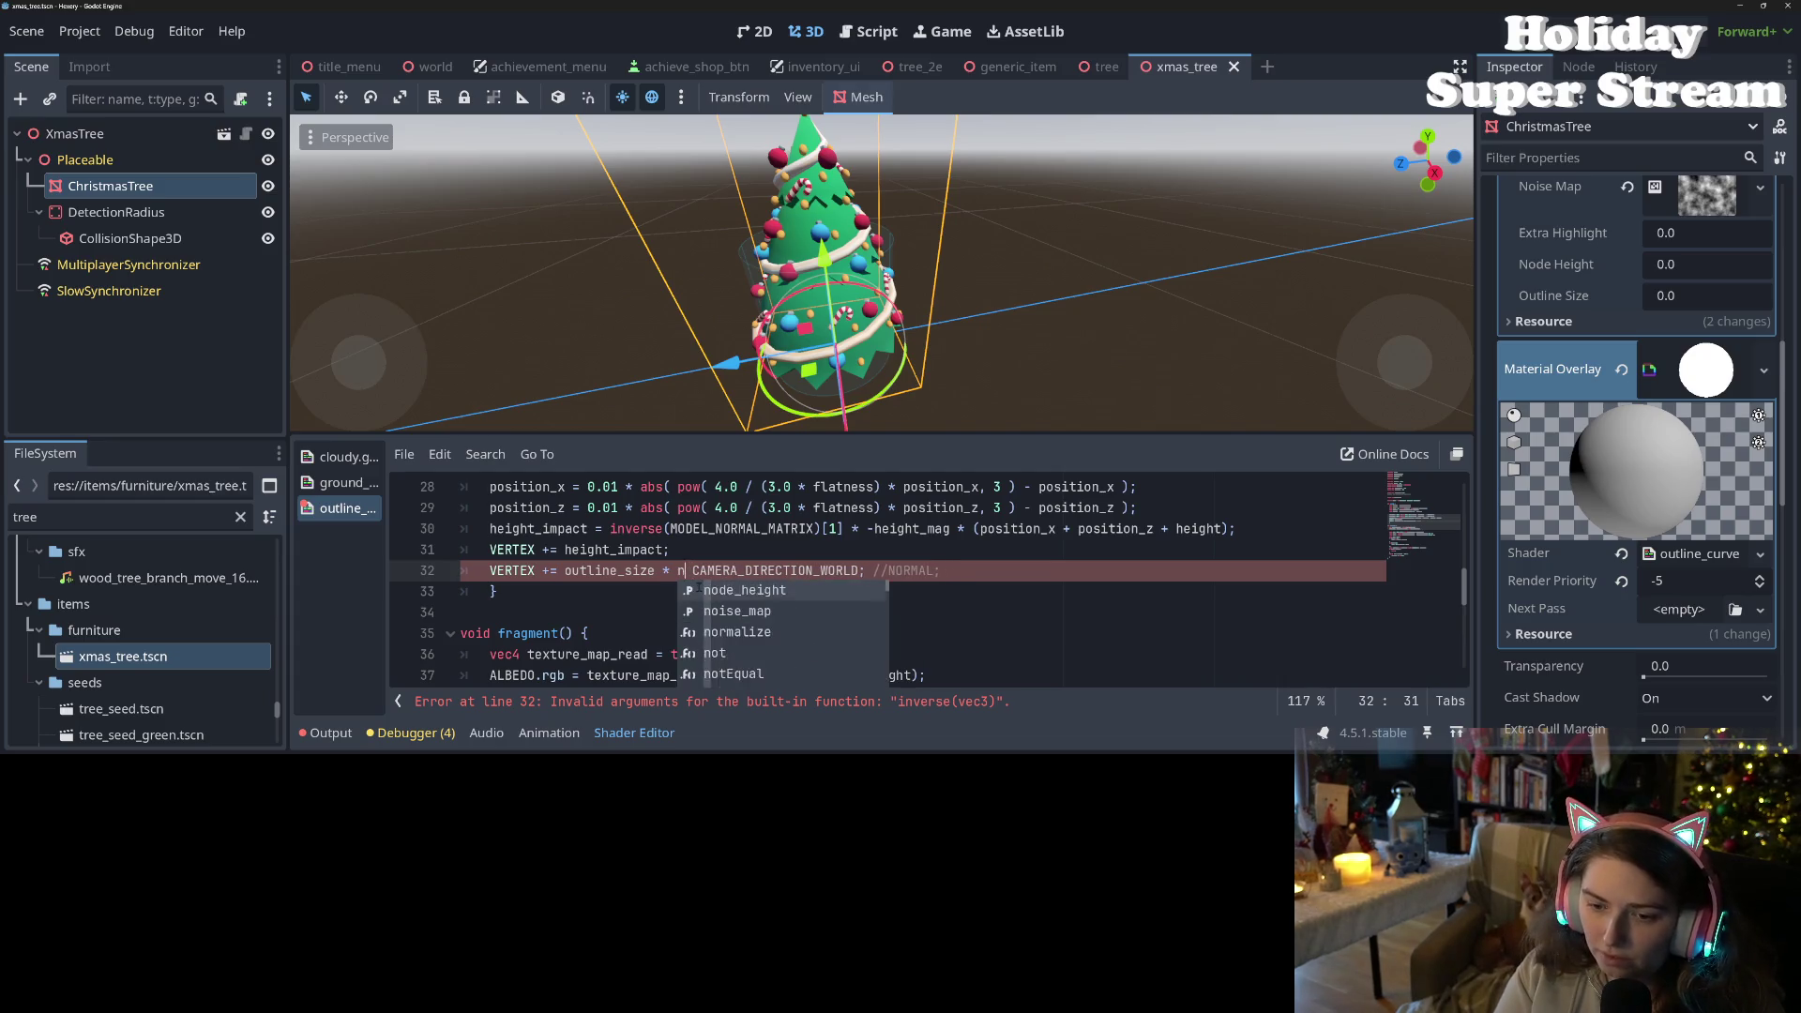
text(neg)
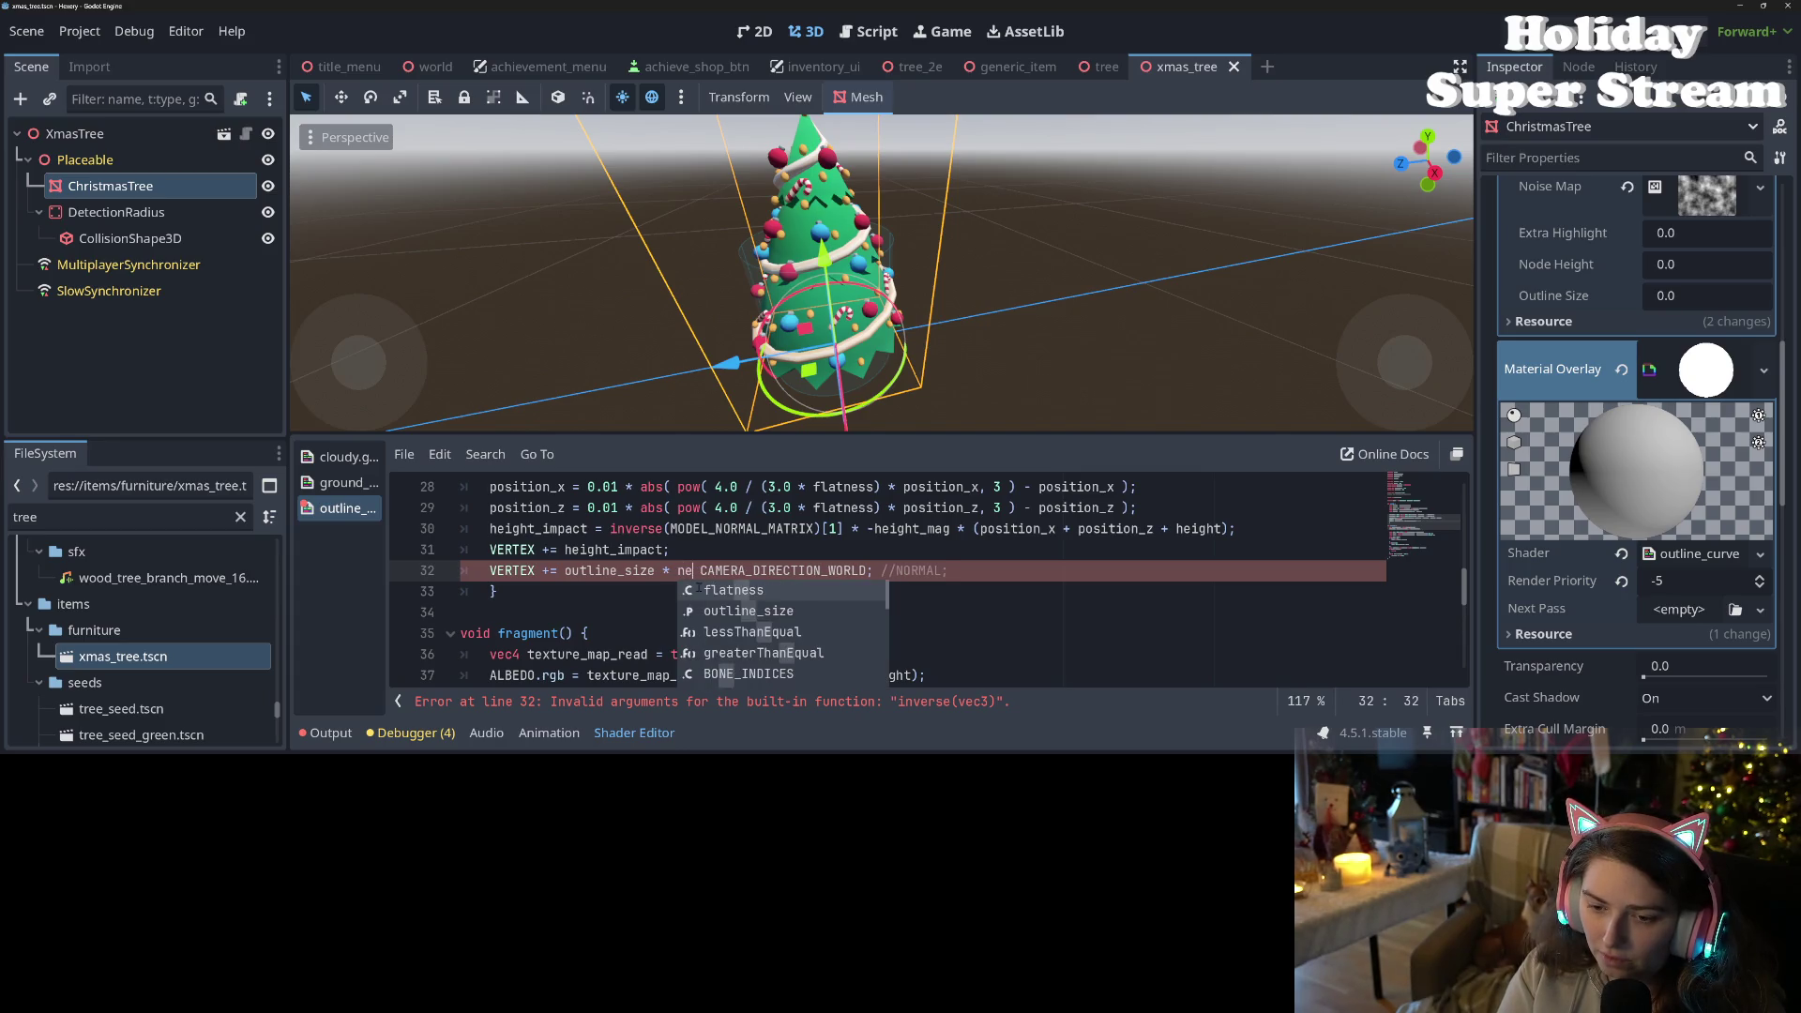
key(BackSpace)
key(BackSpace)
key(BackSpace)
text(inv)
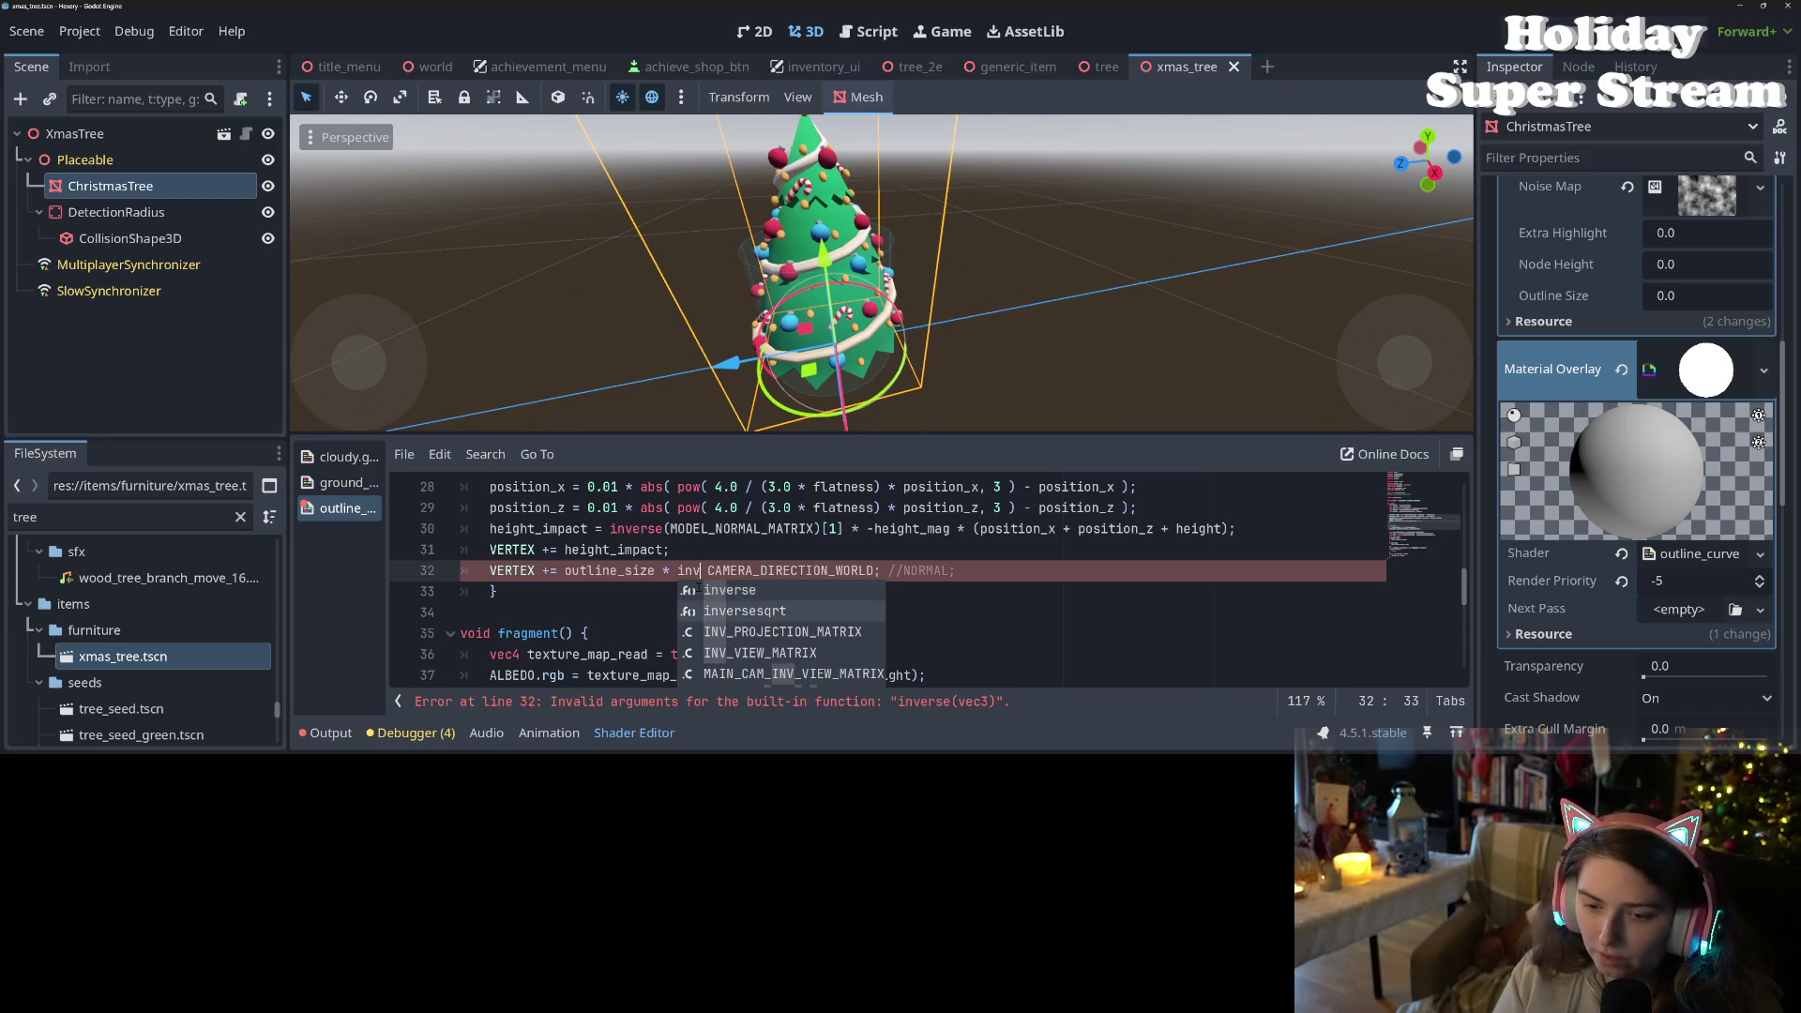
key(Up)
key(Up)
key(Up)
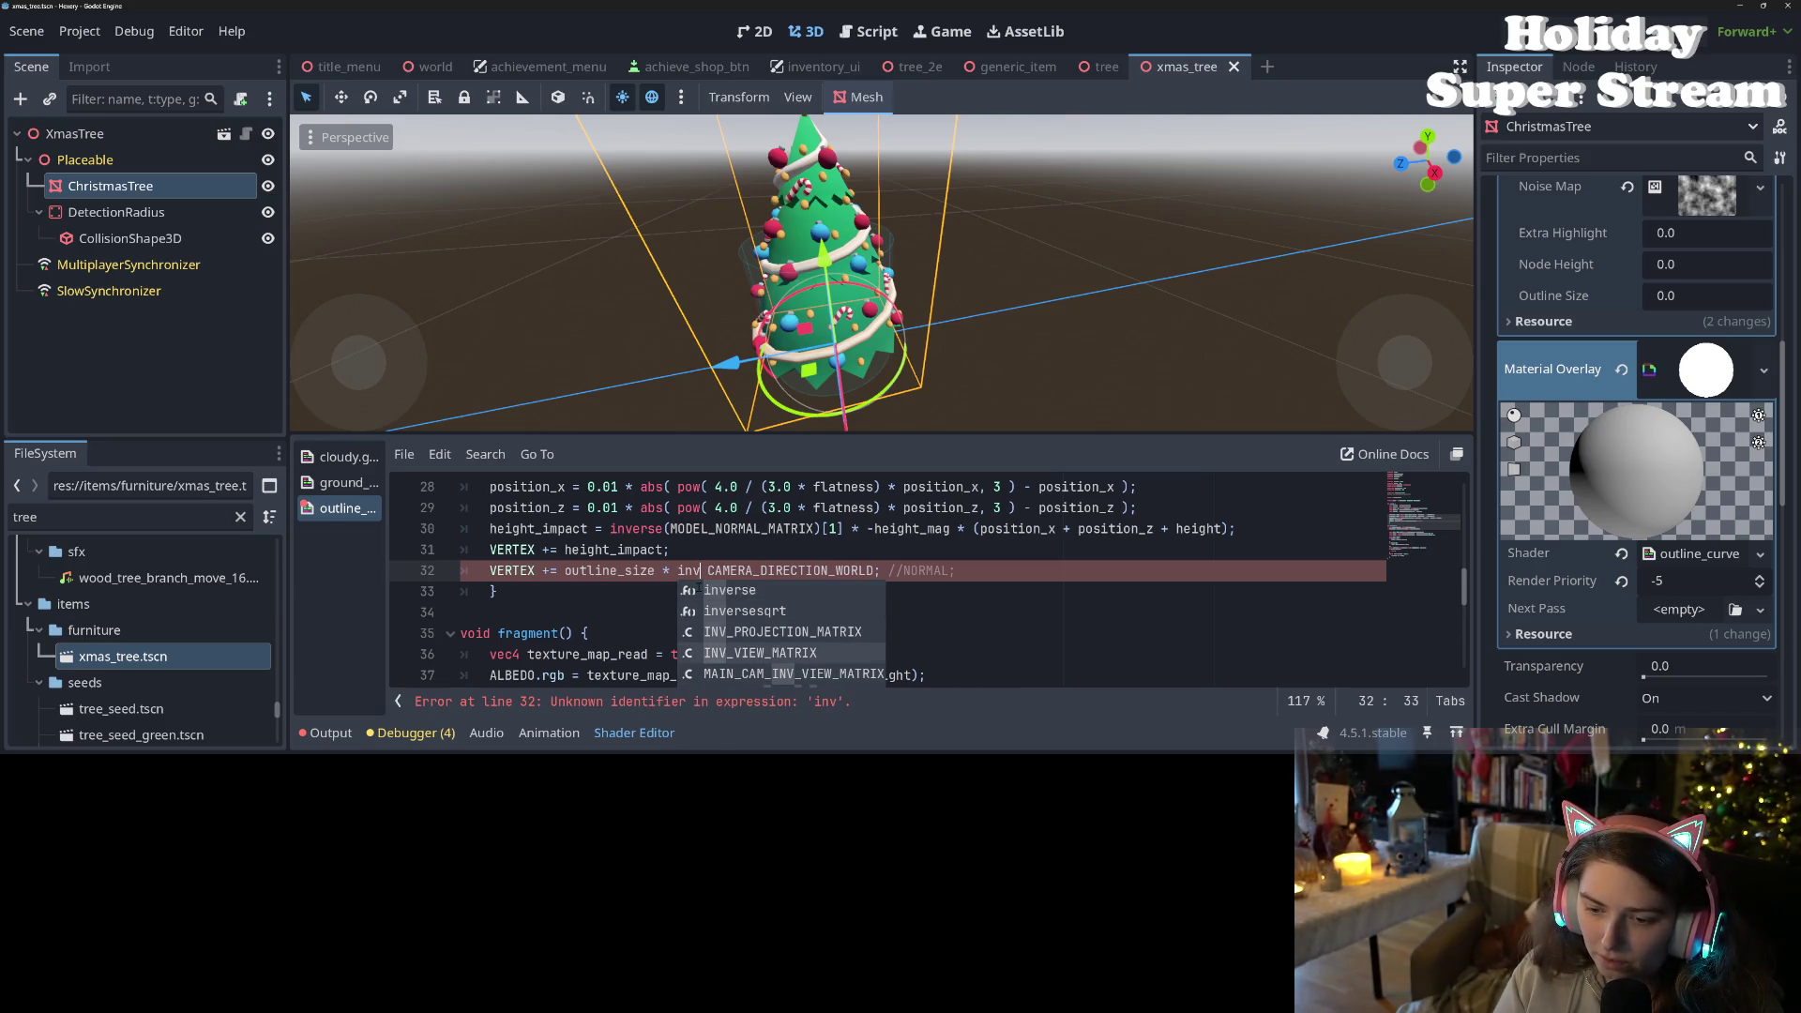
key(Down)
key(Down)
key(Down)
key(Down)
key(Up)
key(Up)
key(Up)
key(Return)
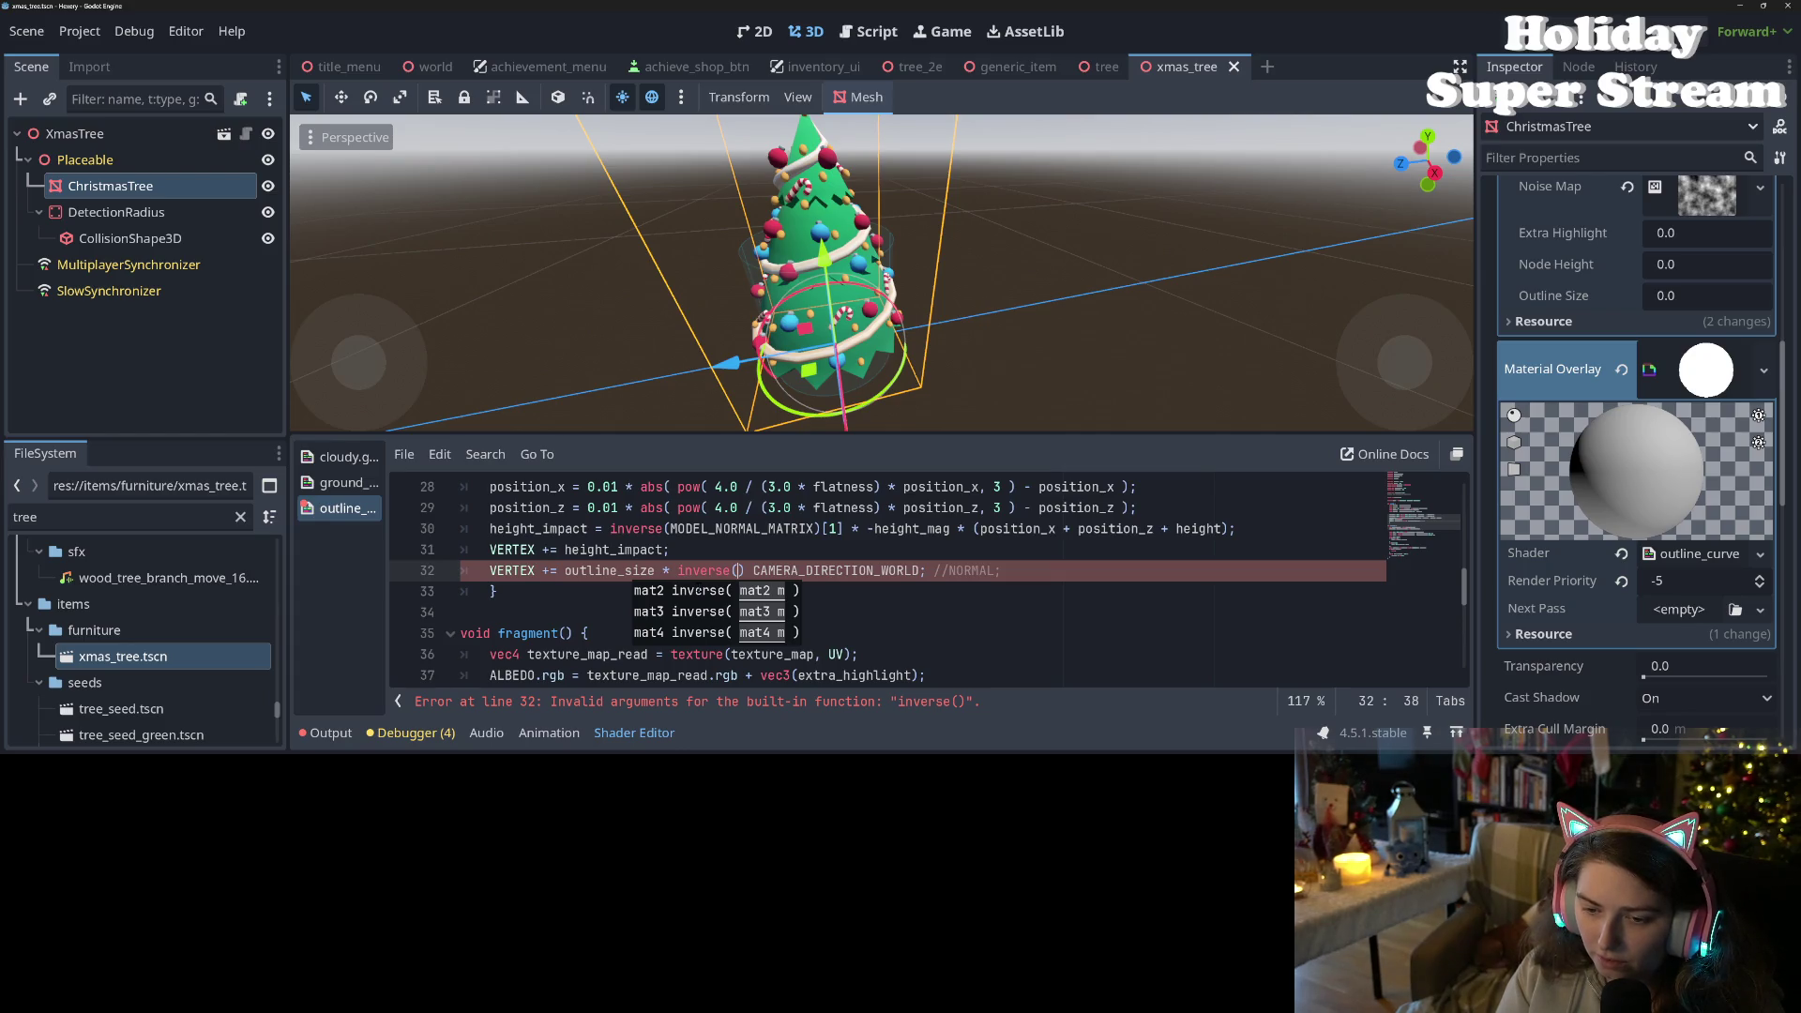
- Pass MAIN_CAM_INV_VIEW_MATRIX to inverse(), comment out CAMERA_DIRECTION_WORLD, and save
text(i)
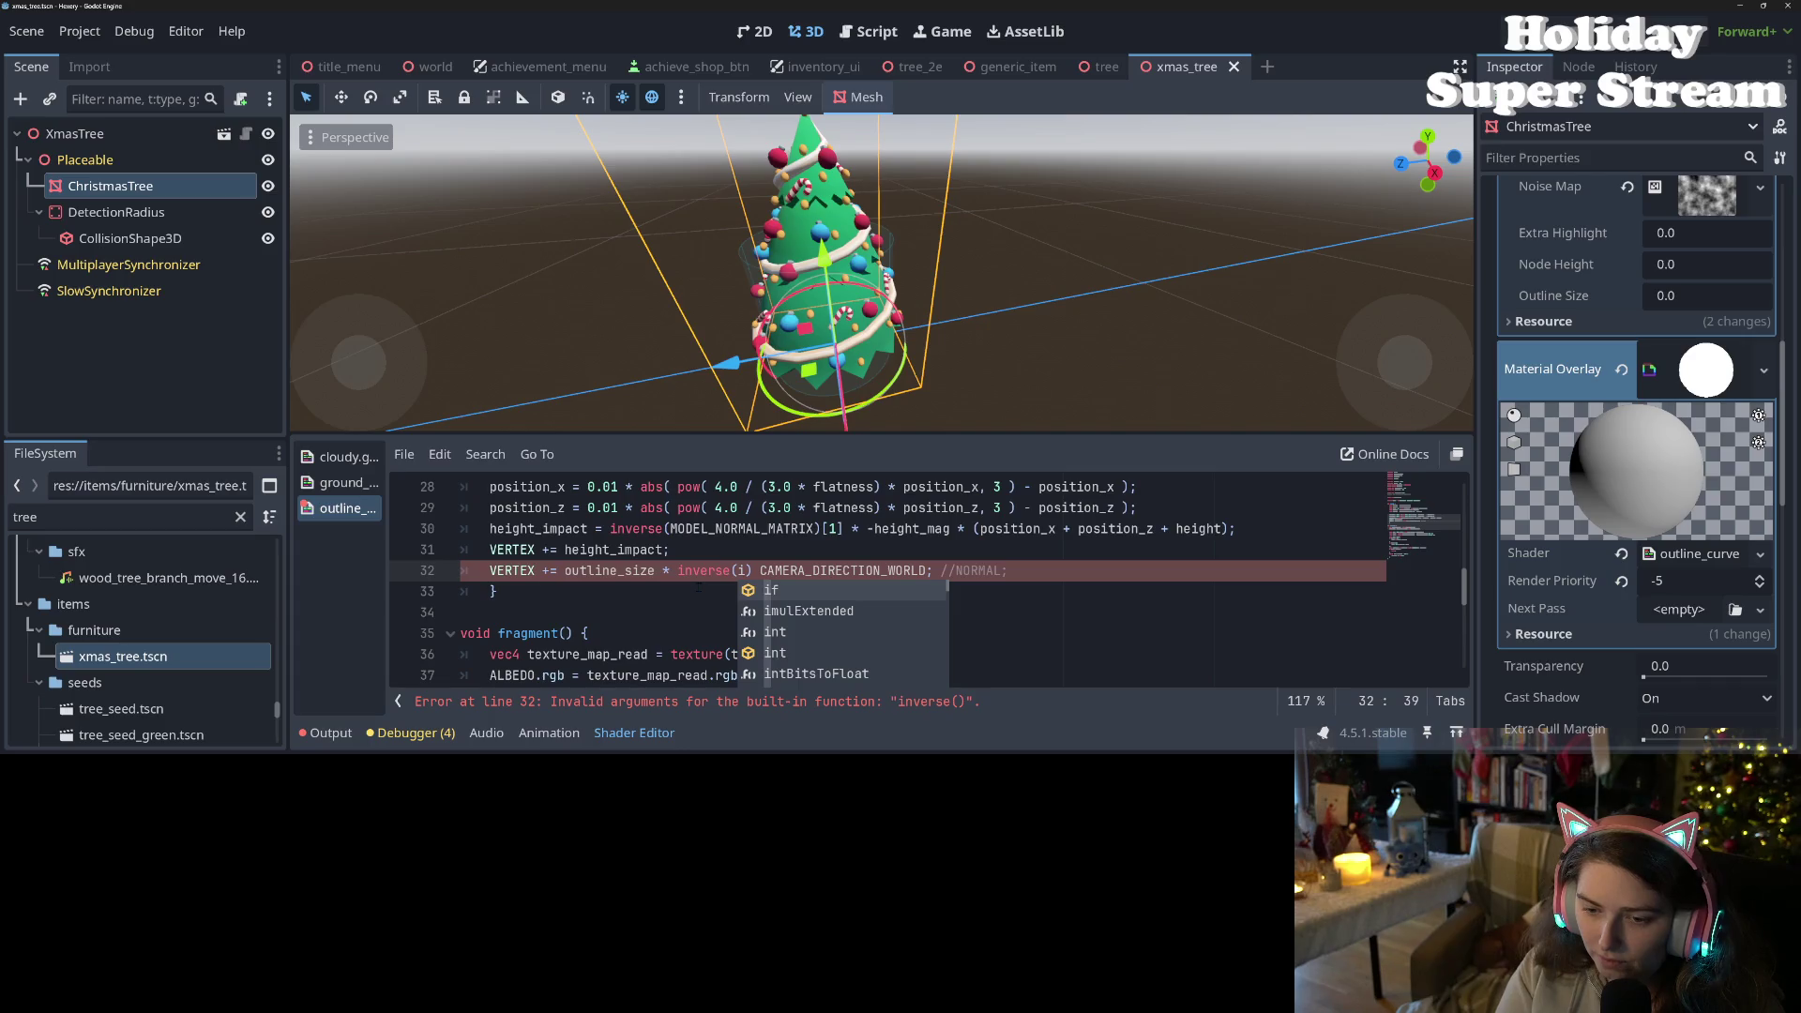
text(nve)
key(Down)
key(Down)
key(Down)
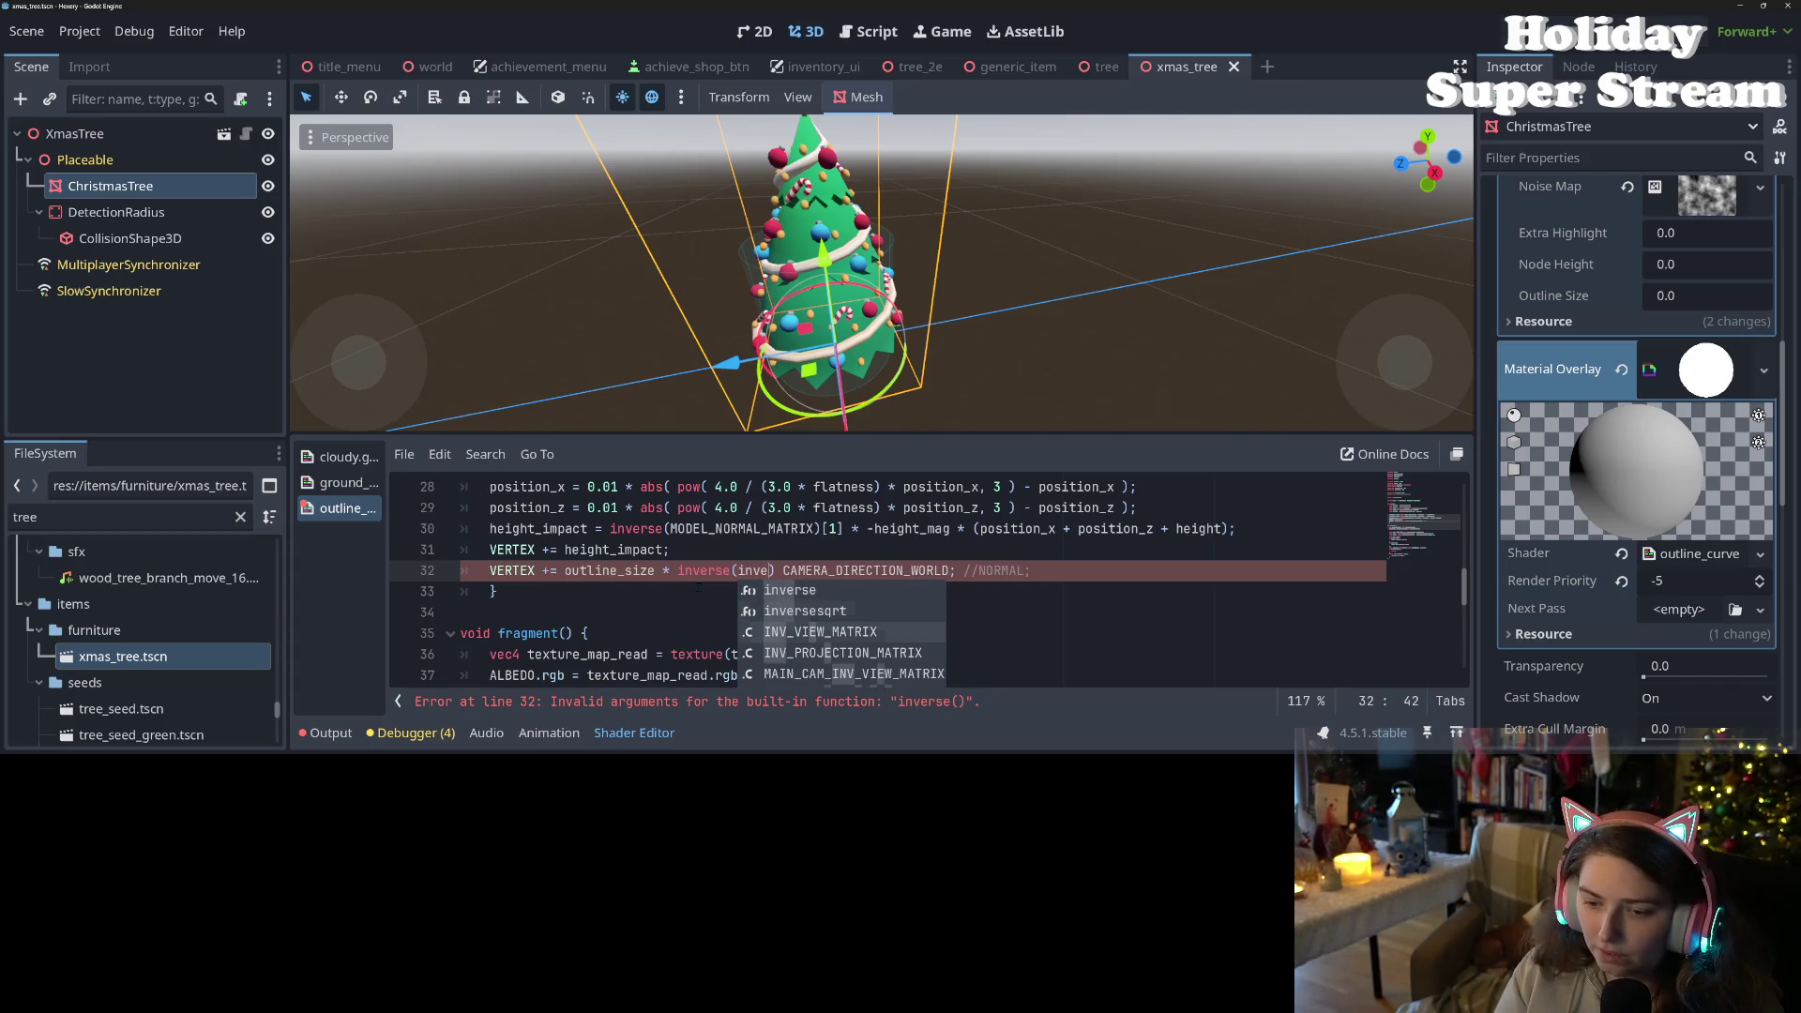
key(Return)
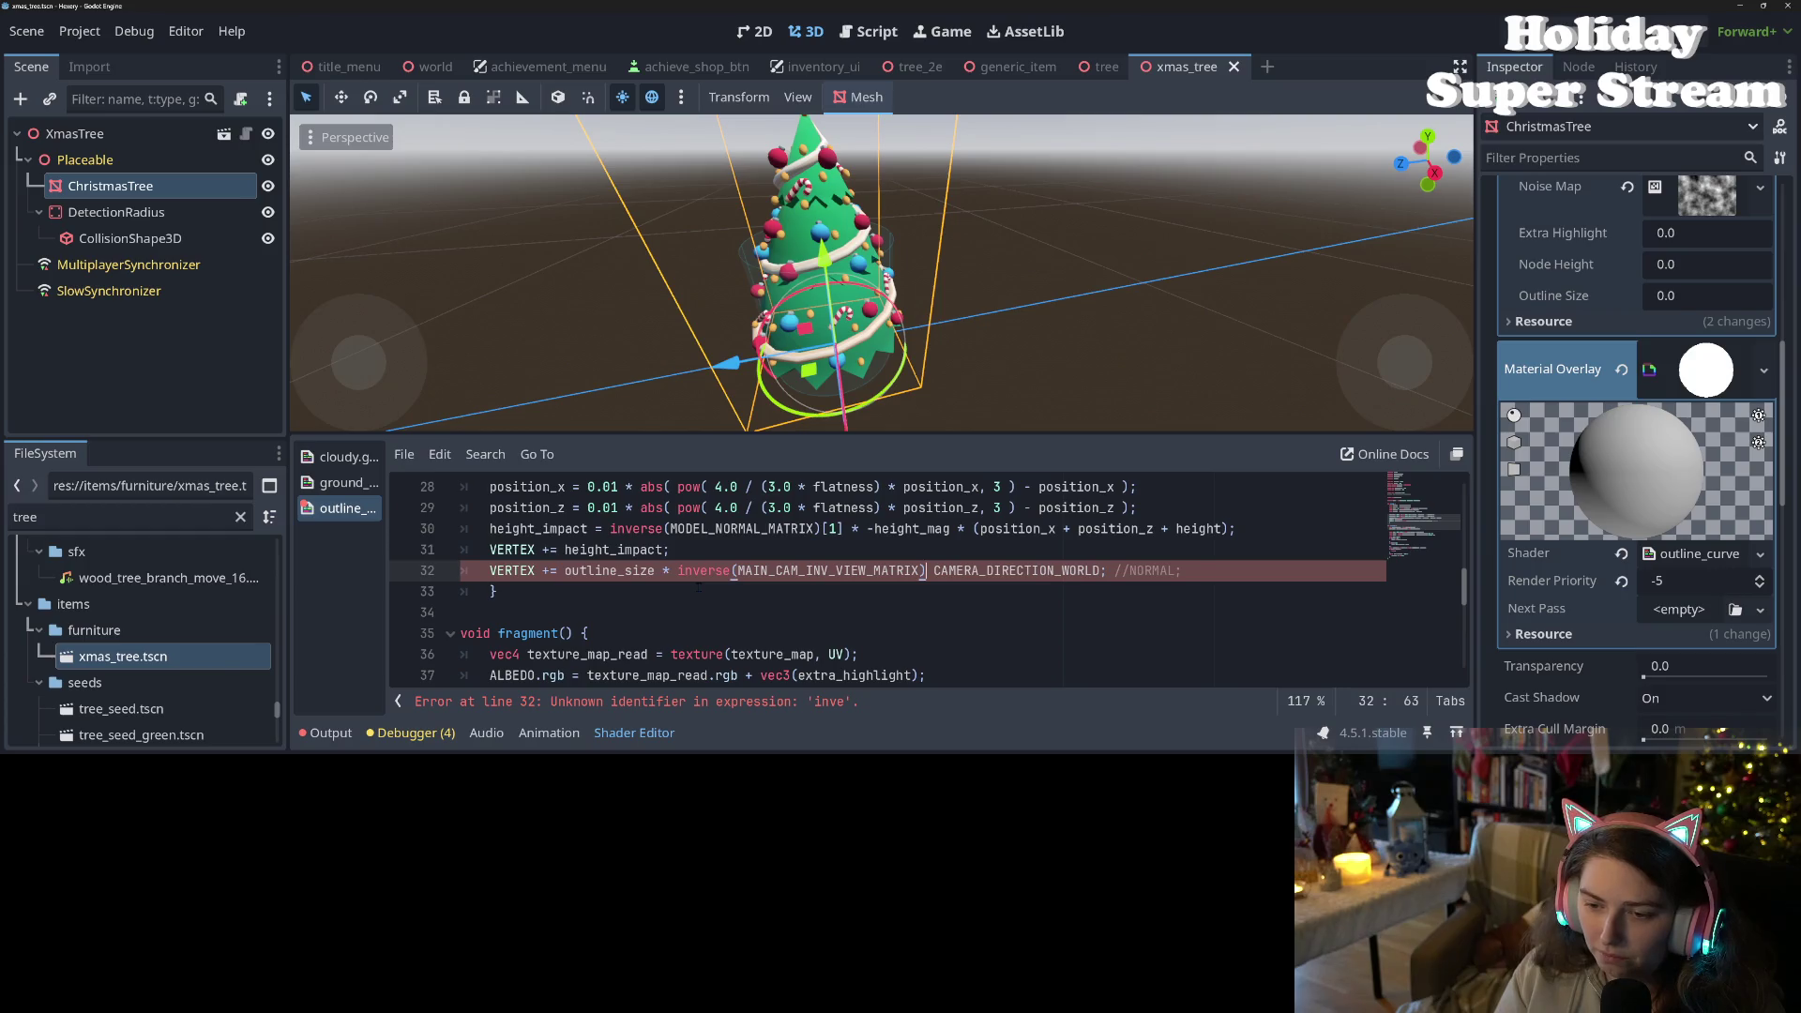
text(; //)
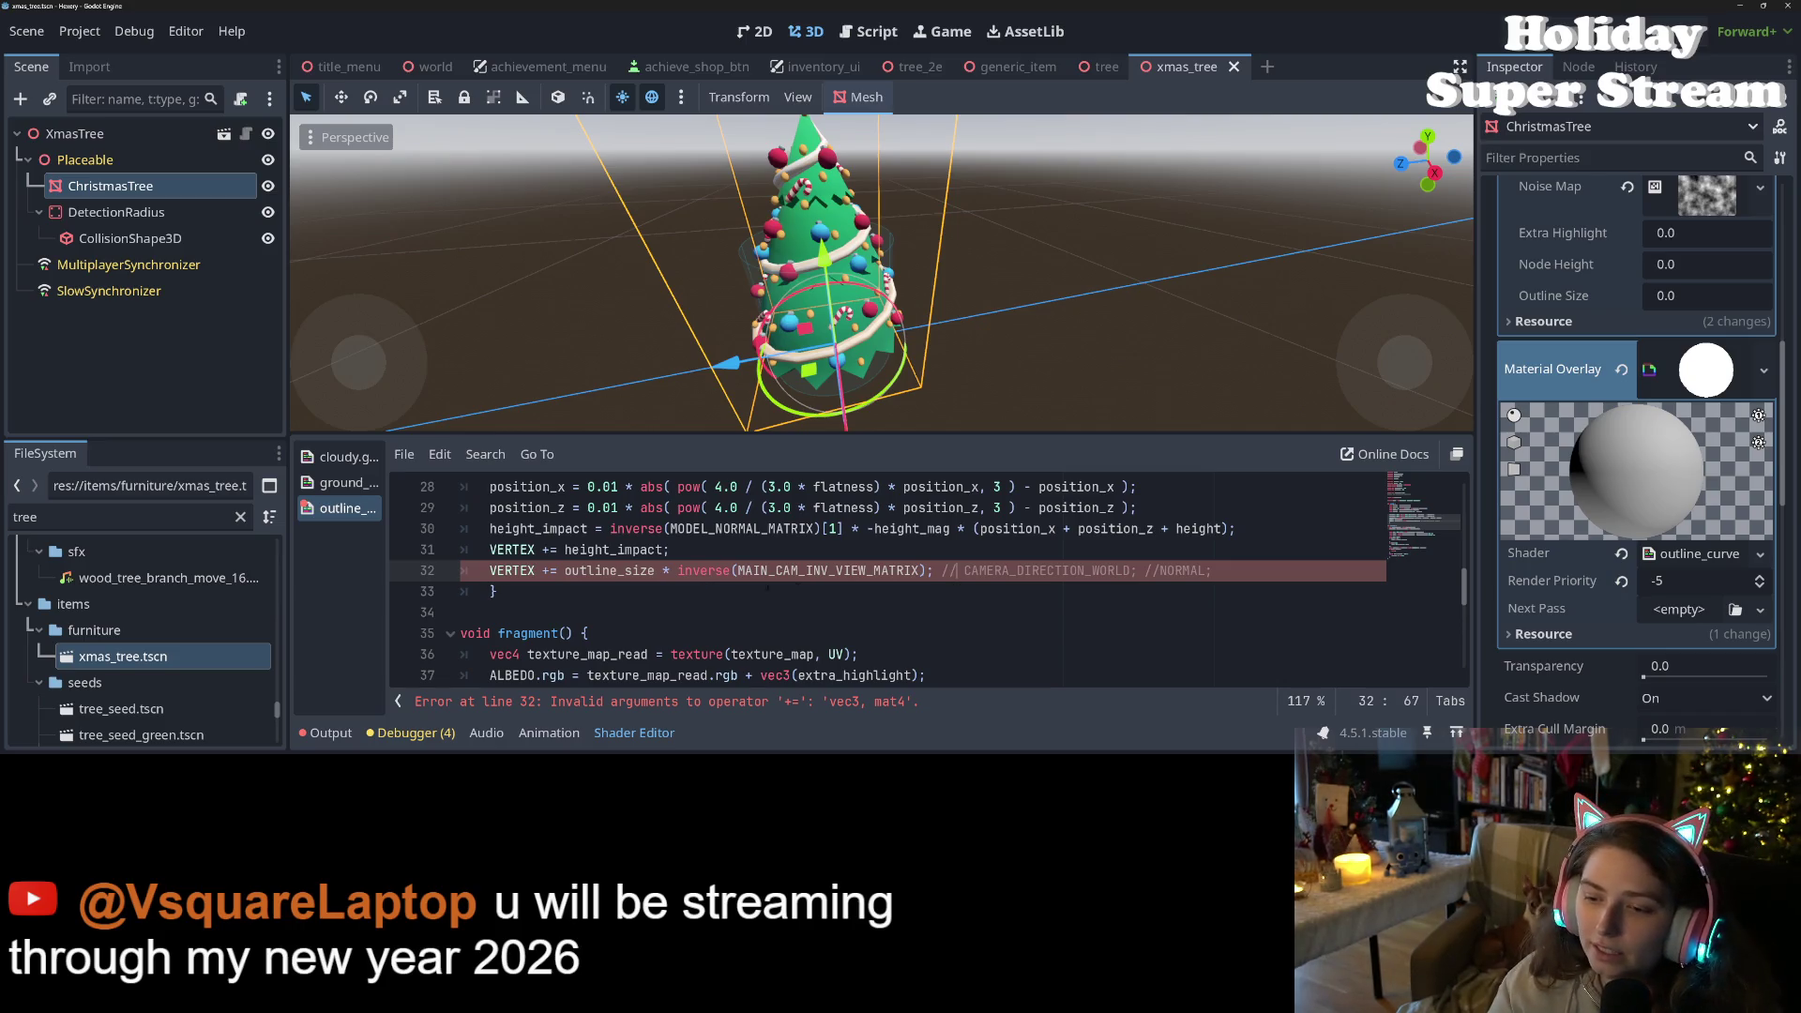
double_click(893, 571)
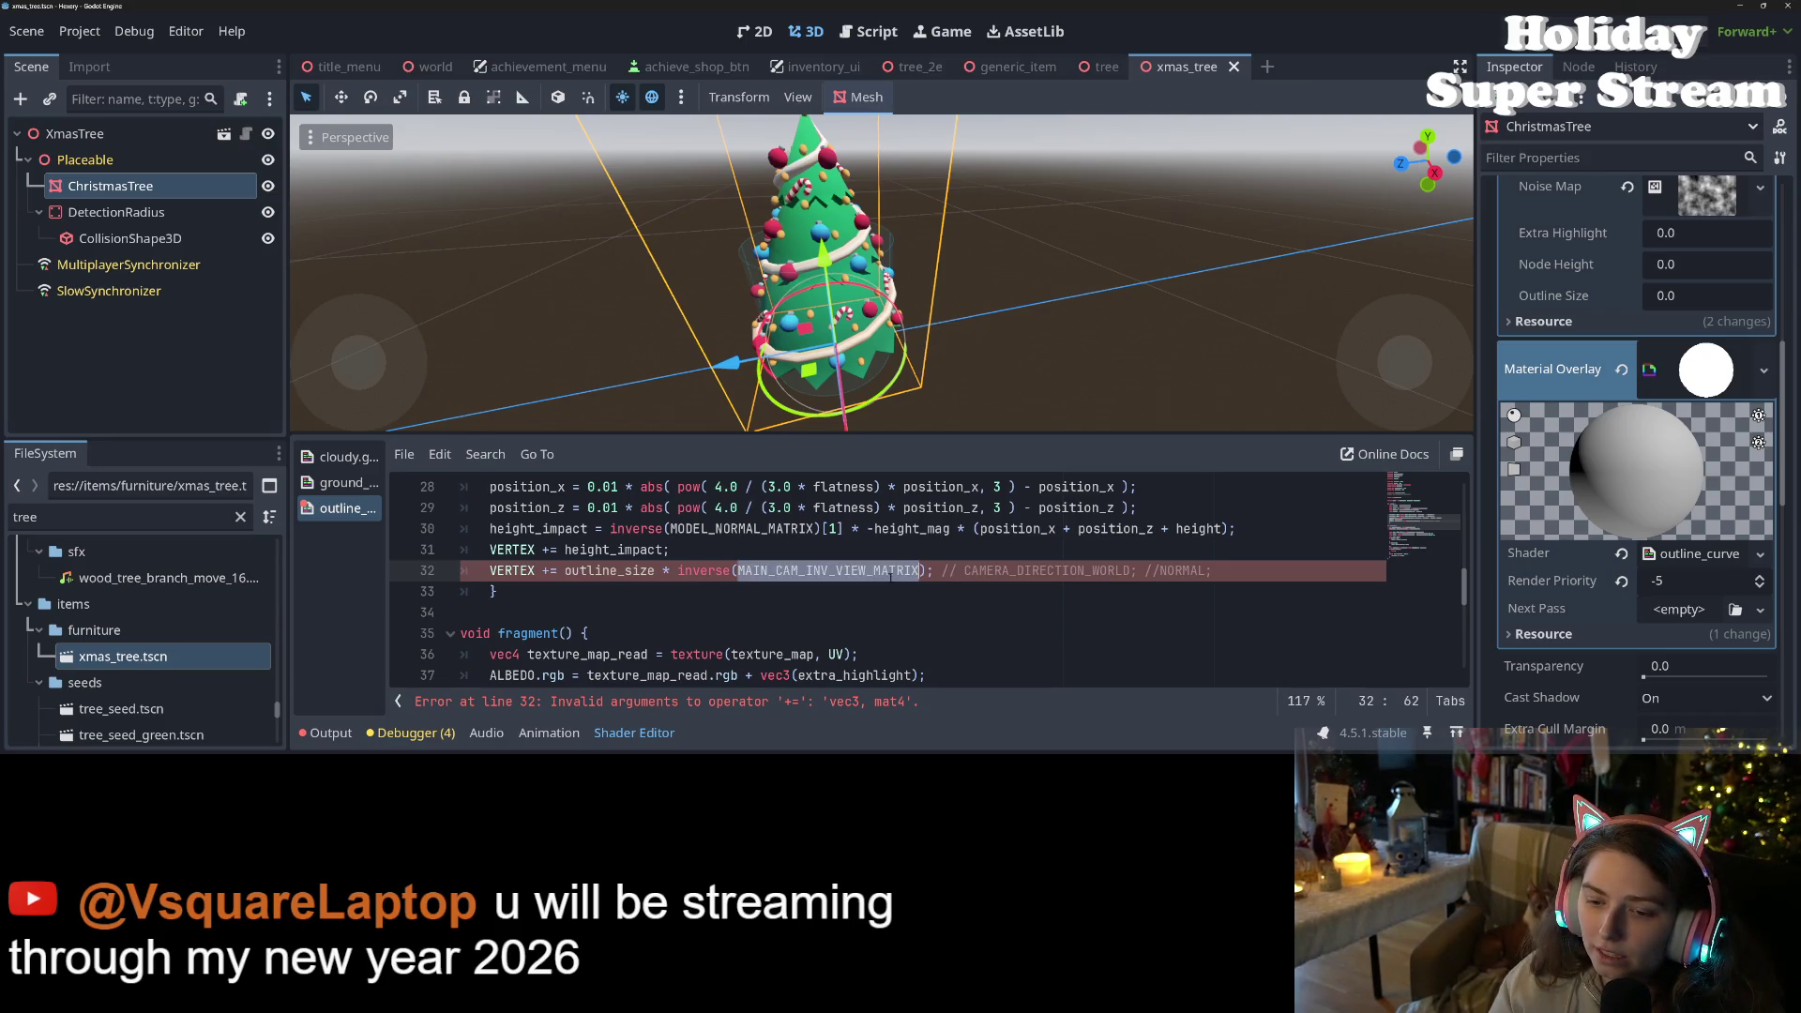
double_click(724, 572)
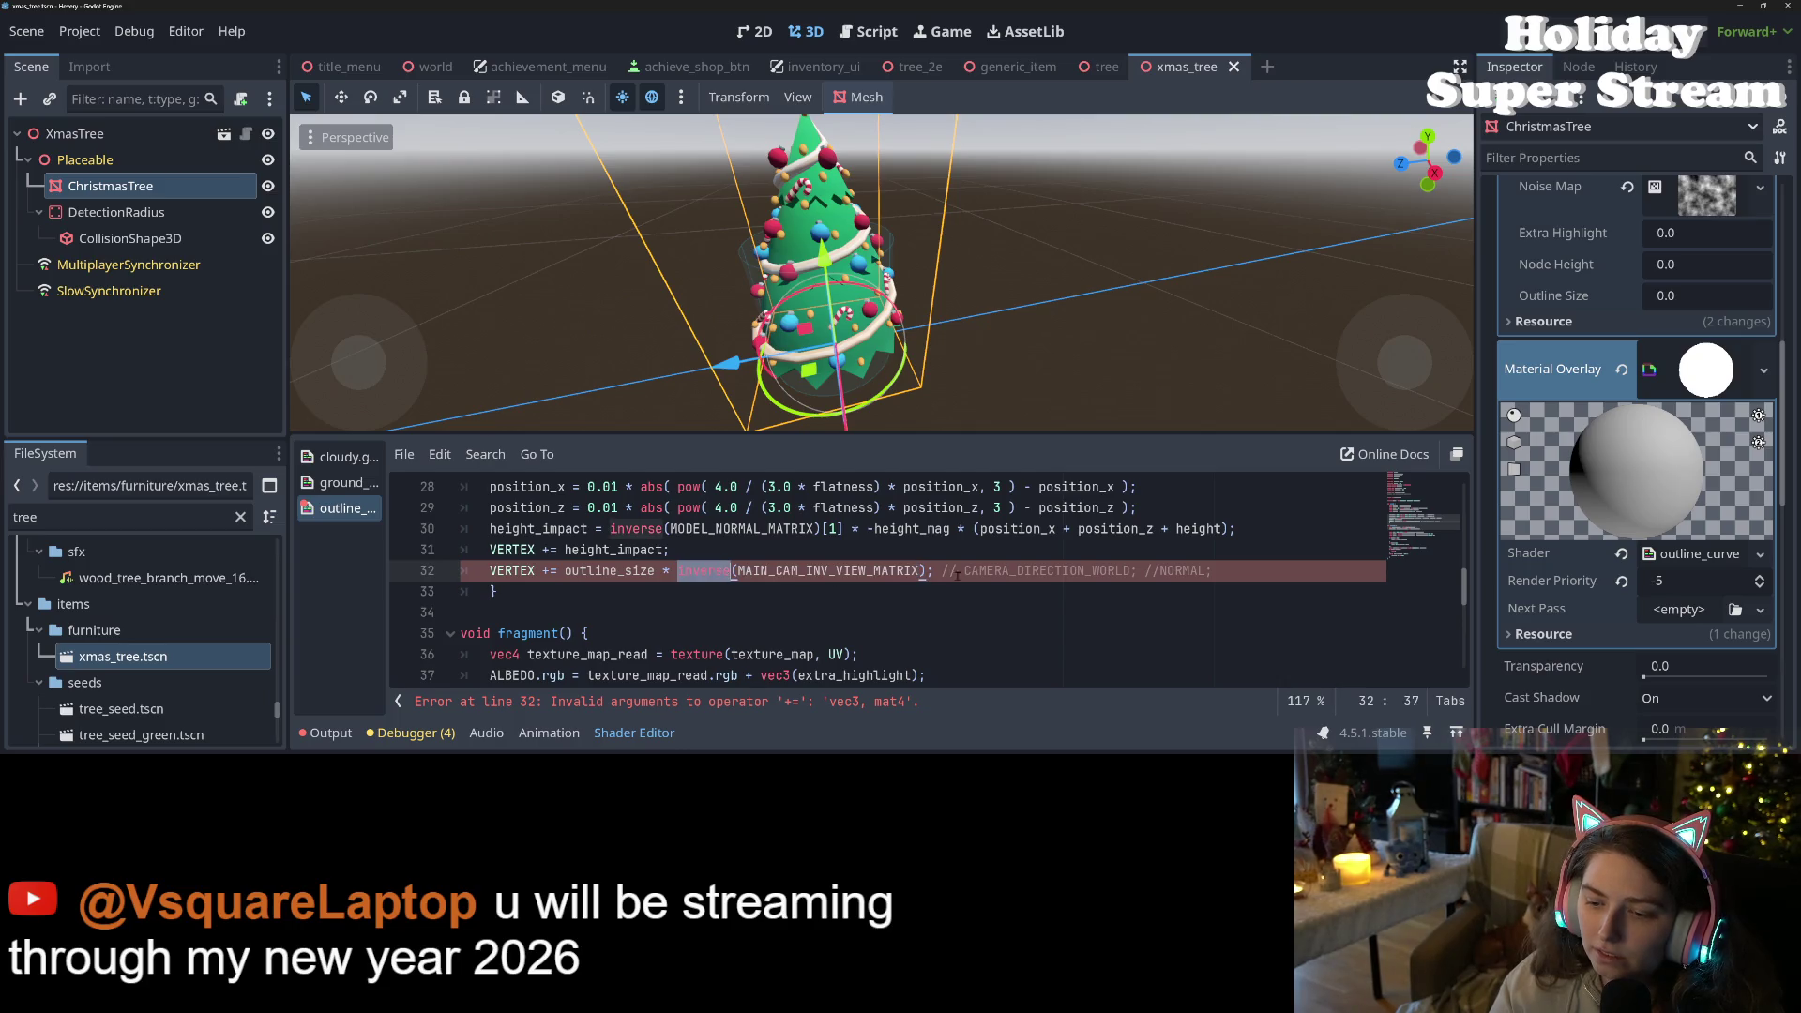
double_click(1060, 569)
double_click(909, 570)
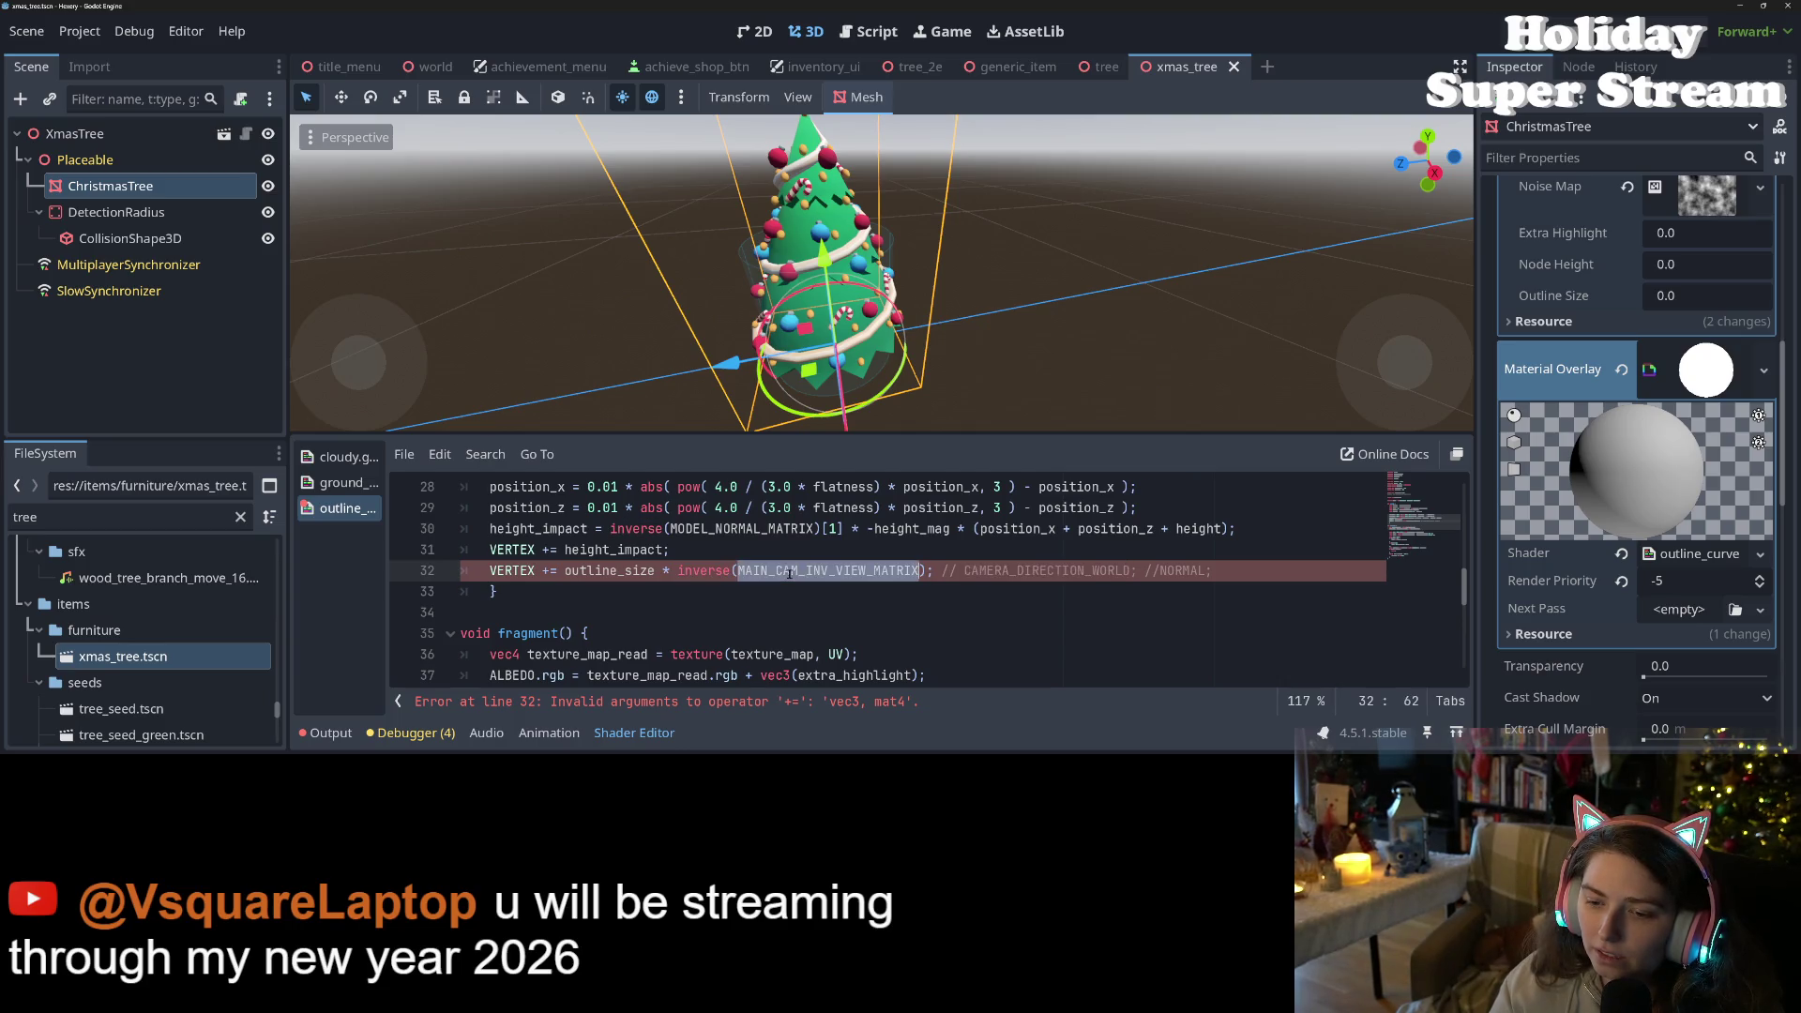
key(ctrl+s)
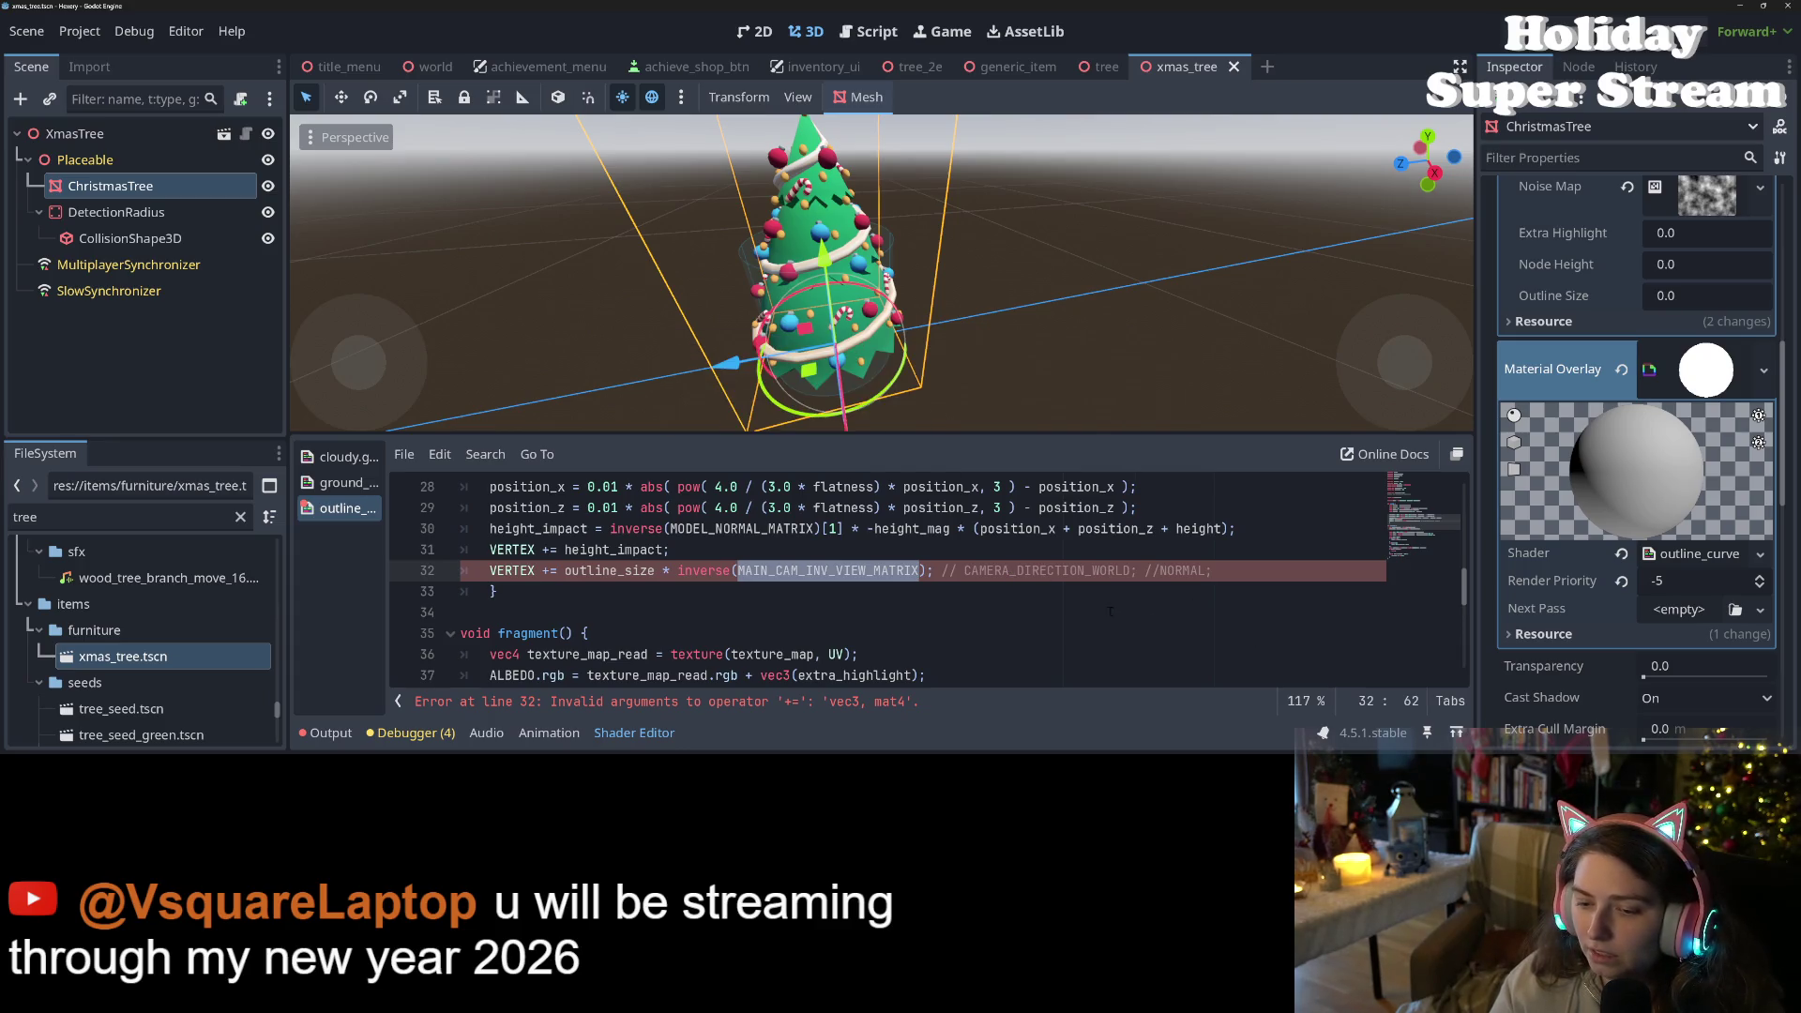
- Index the inverse(MAIN_CAM_INV_VIEW_MATRIX) call with [1] and save
double_click(703, 571)
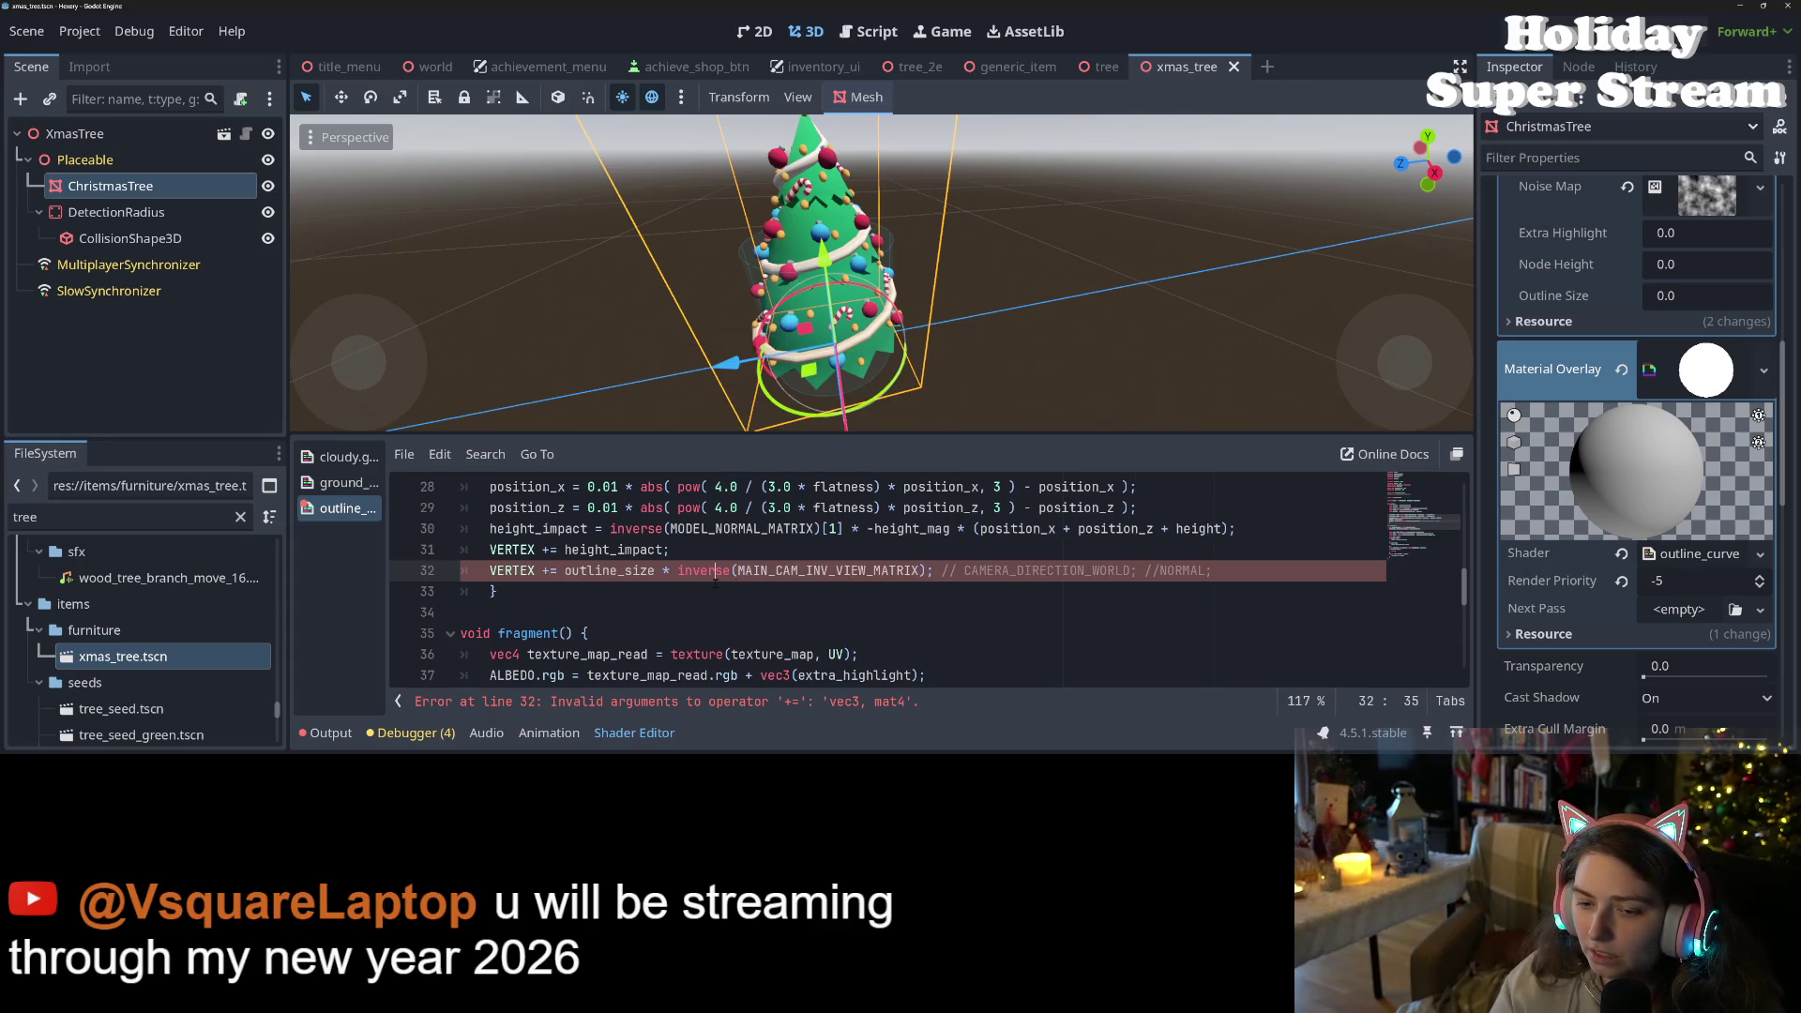
click(928, 570)
text([1)
key(ctrl+s)
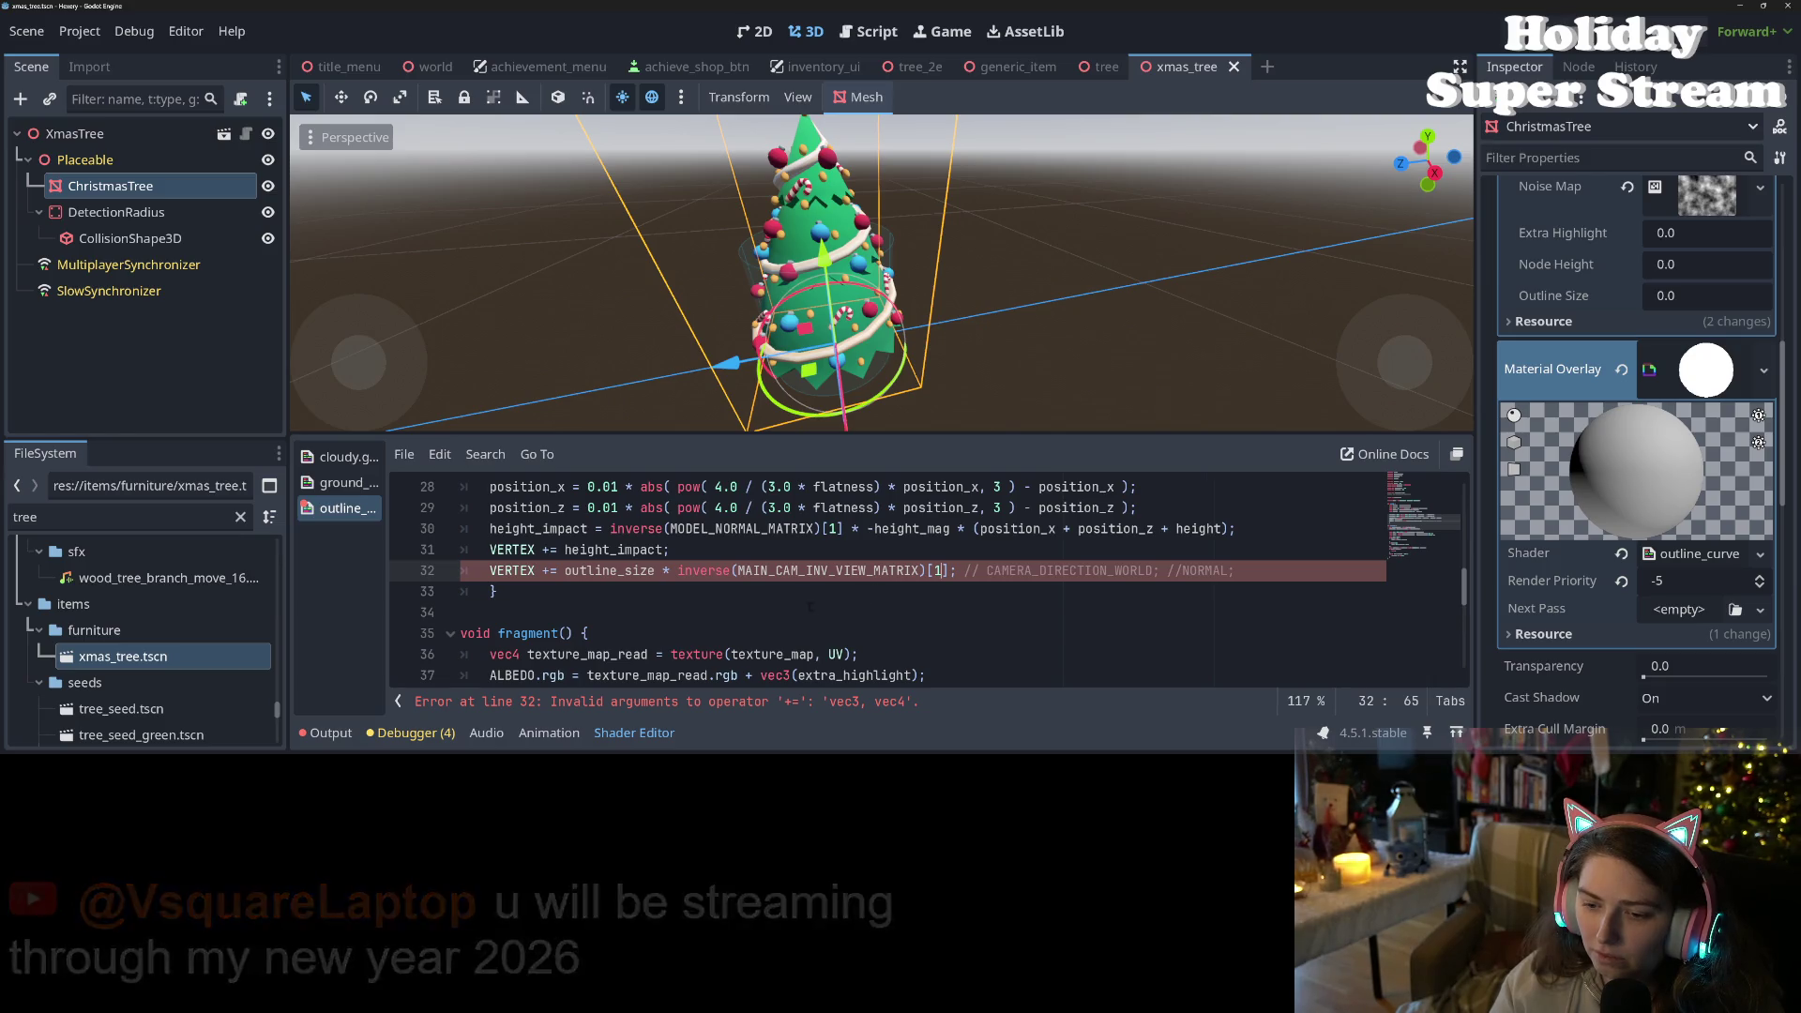
- Compare line 32 with the inverse(MODEL_NORMAL_MATRIX)[1] expression on line 30
click(761, 570)
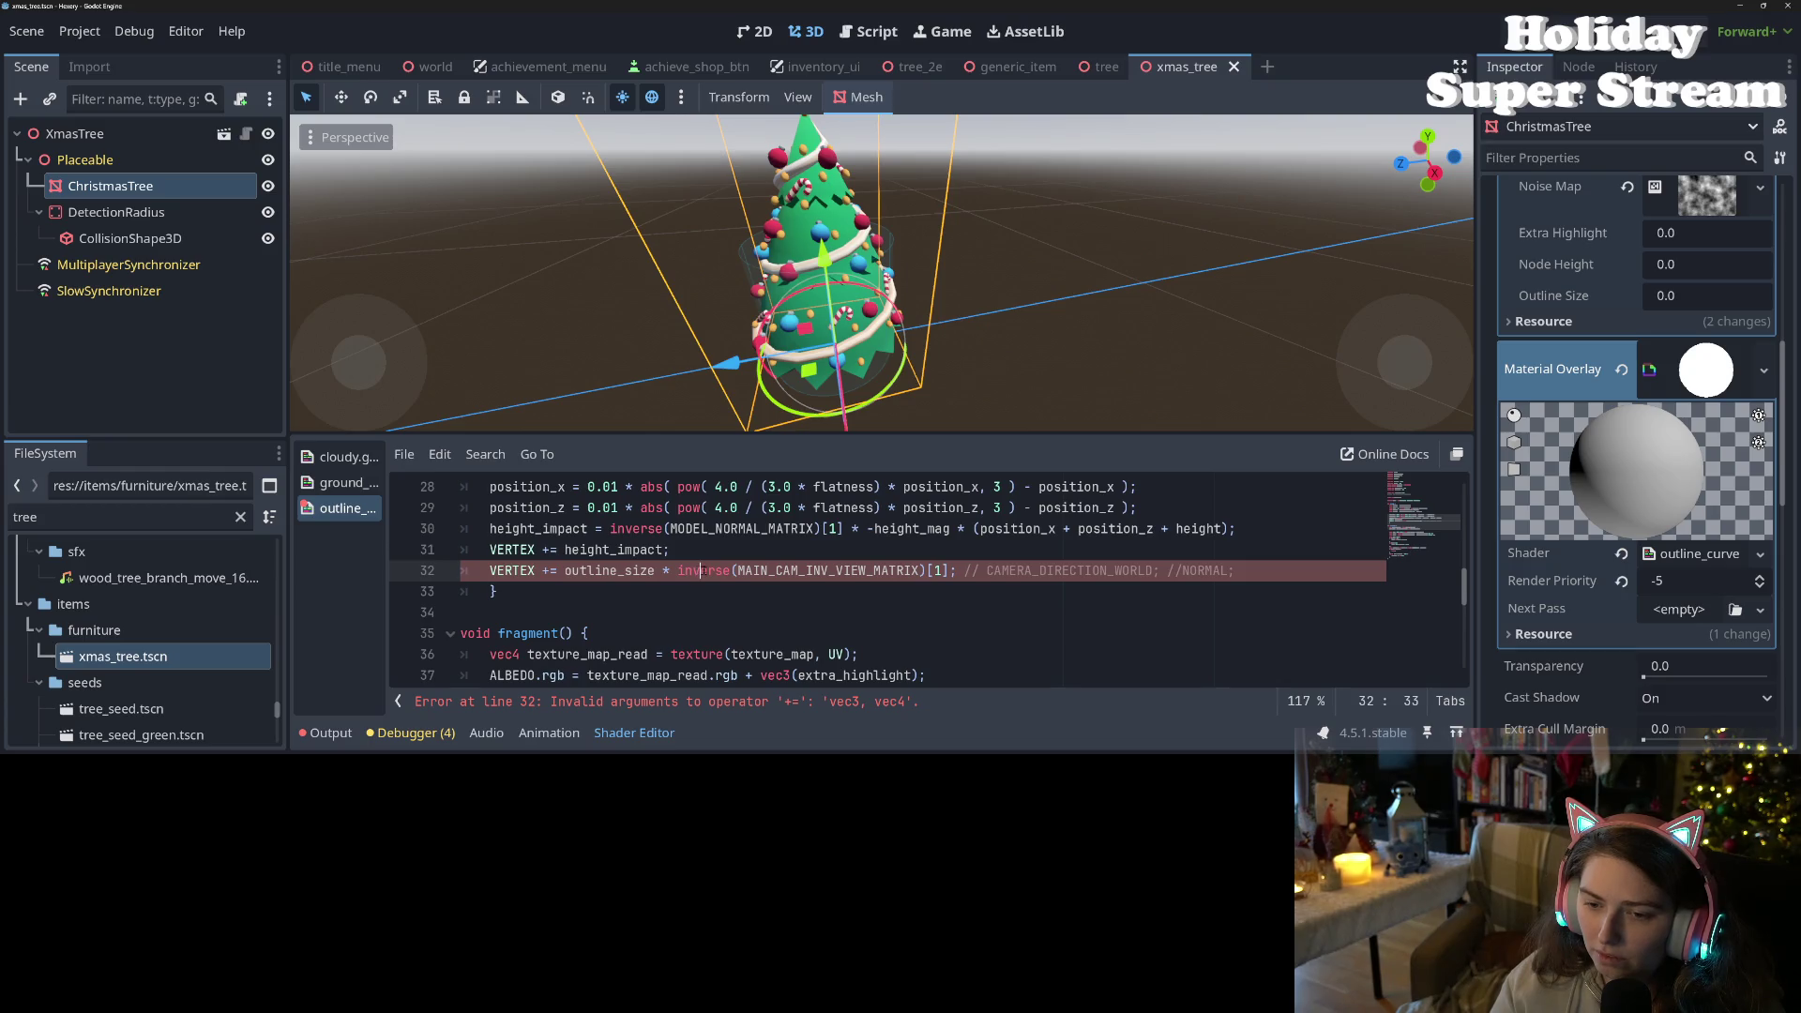
click(657, 528)
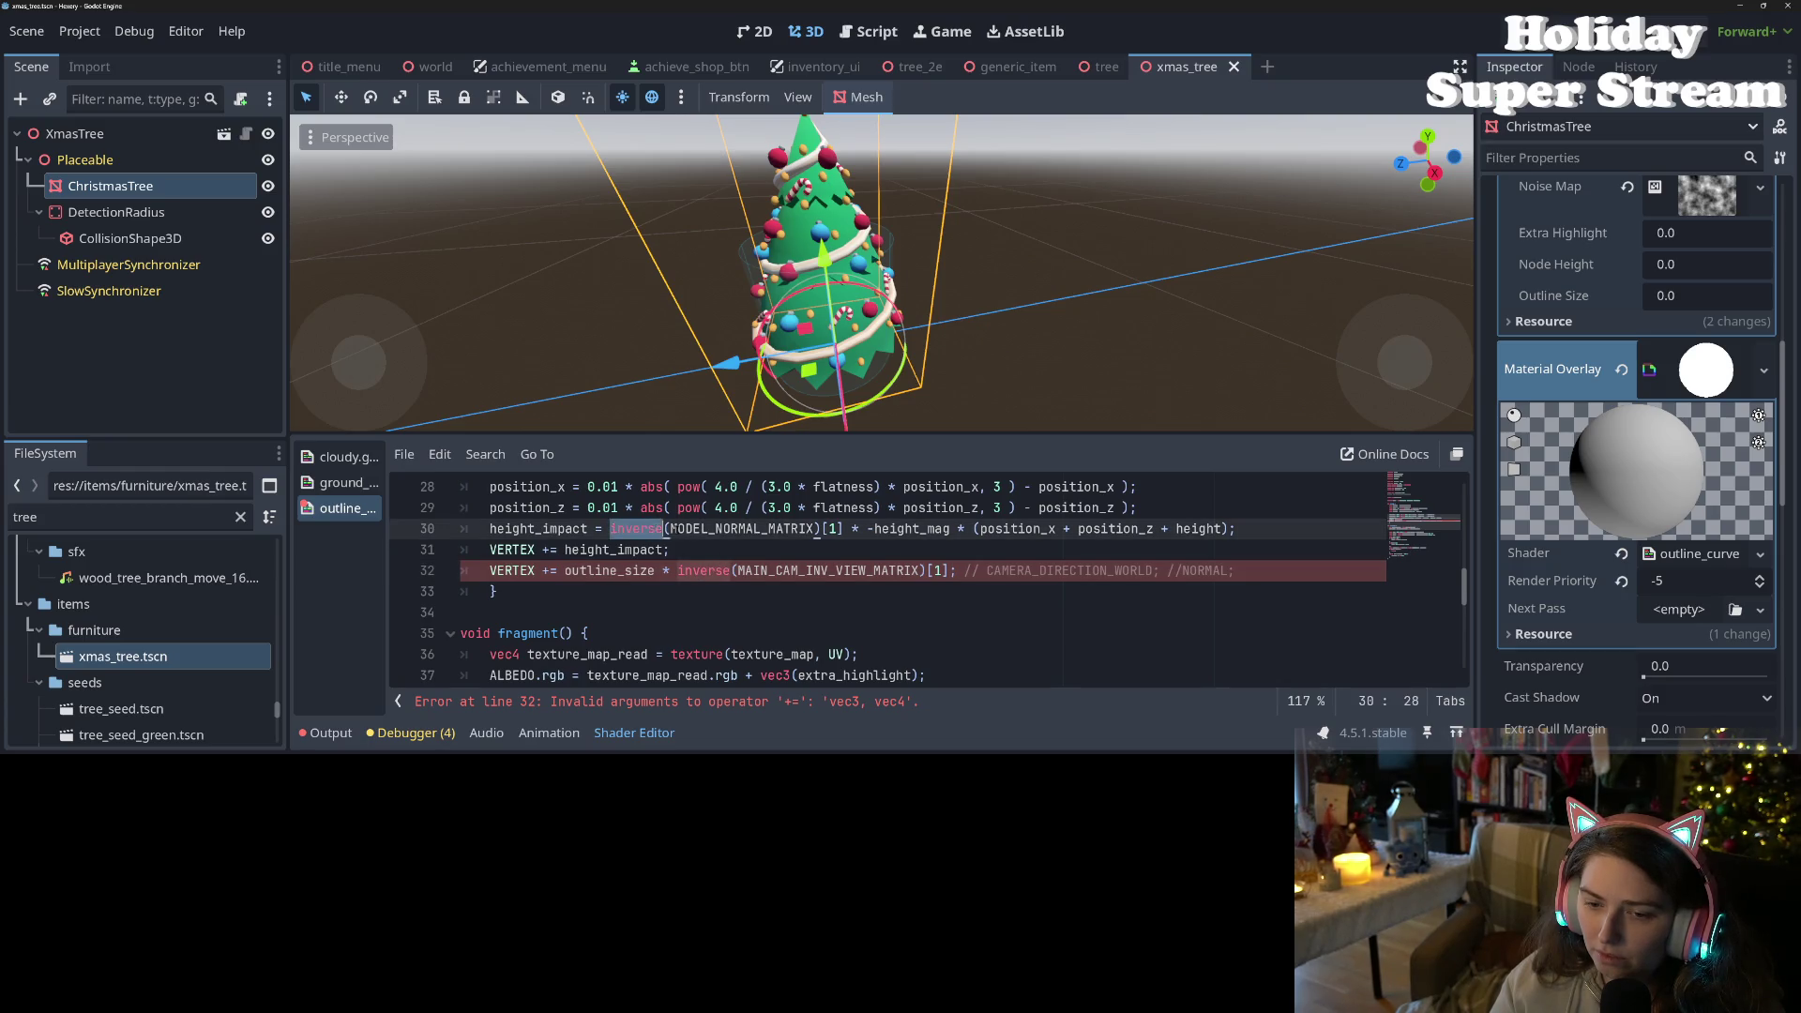
double_click(741, 528)
click(836, 528)
double_click(832, 528)
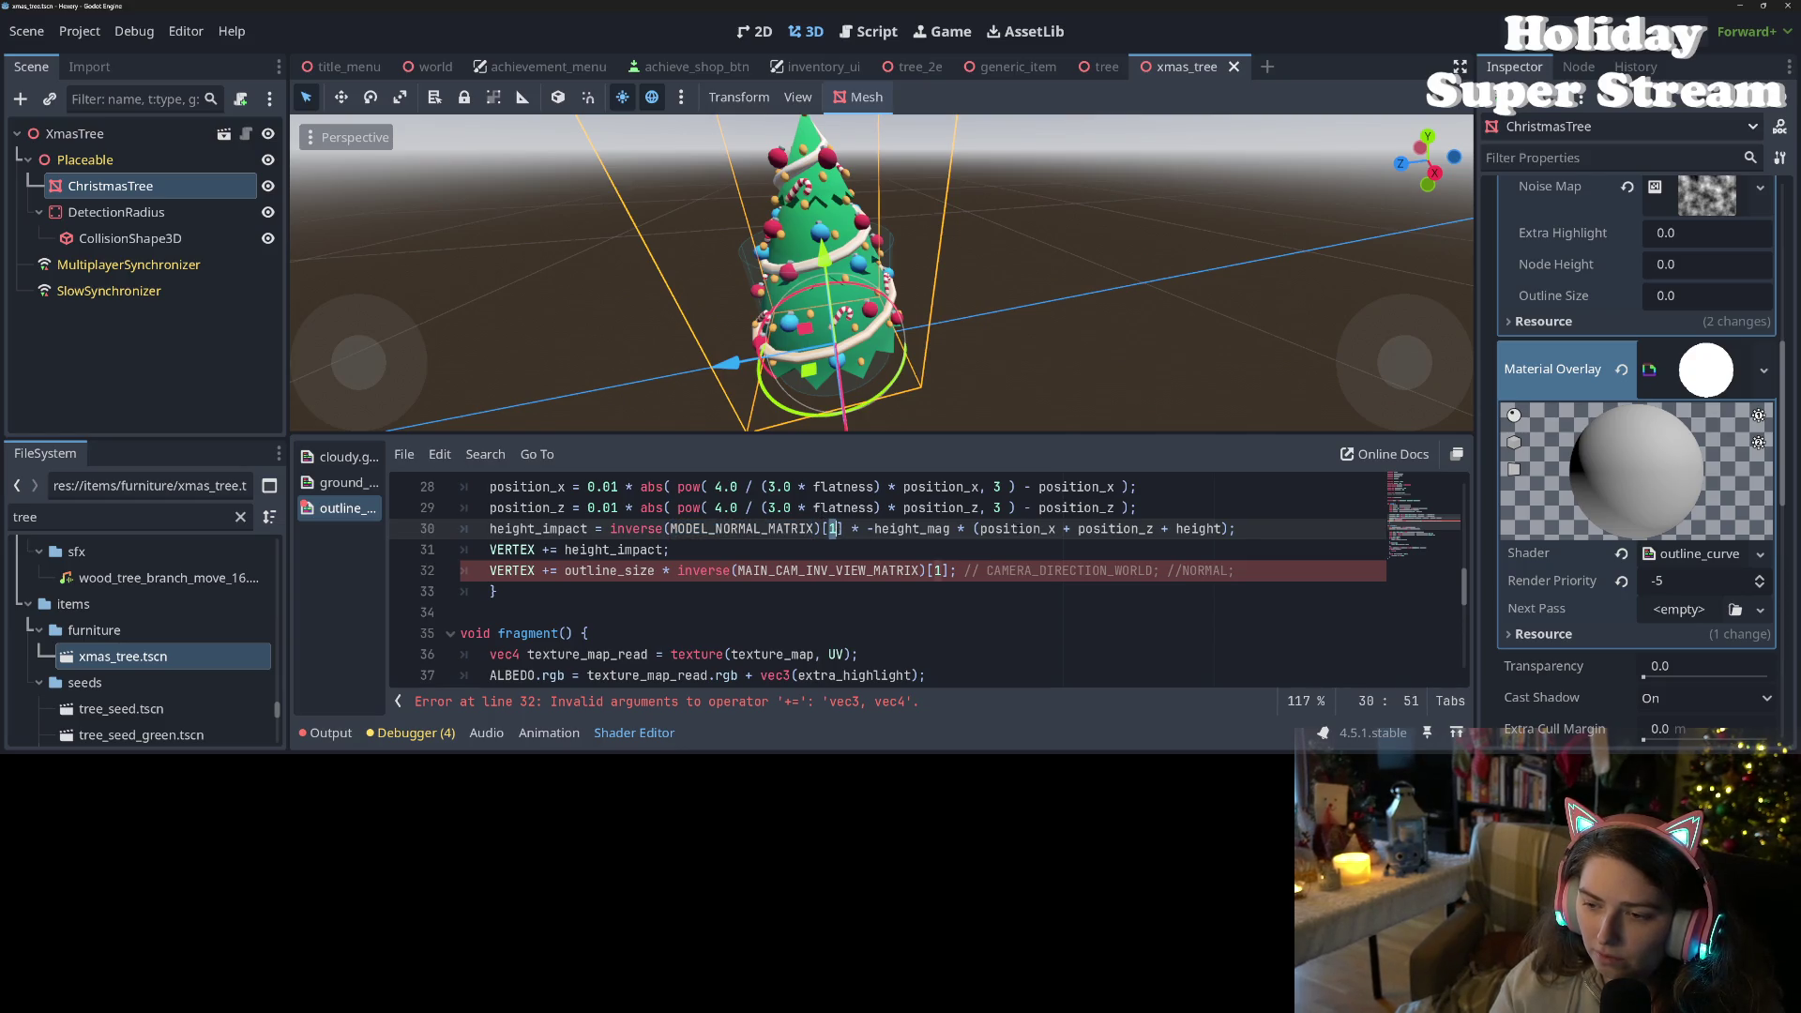
double_click(741, 528)
click(775, 569)
double_click(776, 570)
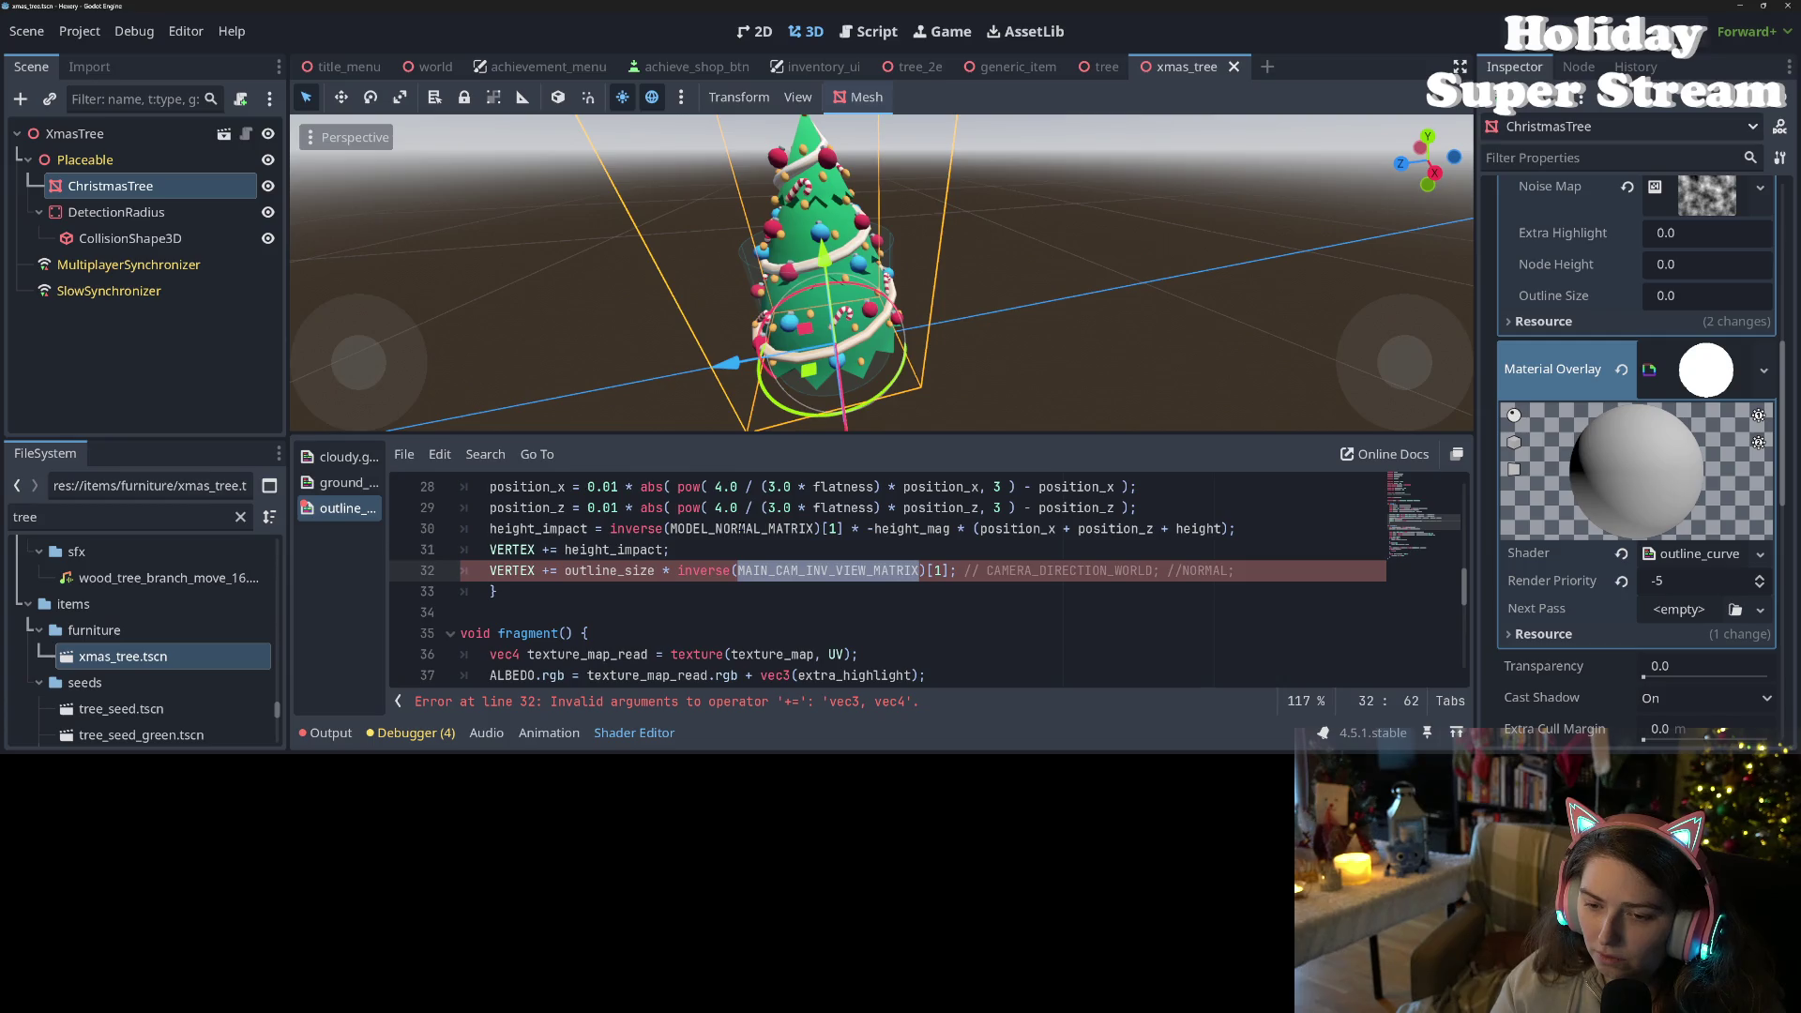
- Replace MAIN_CAM_INV_VIEW_MATRIX with CAMERA_DIRECTION_WORLD inside inverse() and save
double_click(1004, 570)
key(ctrl+c)
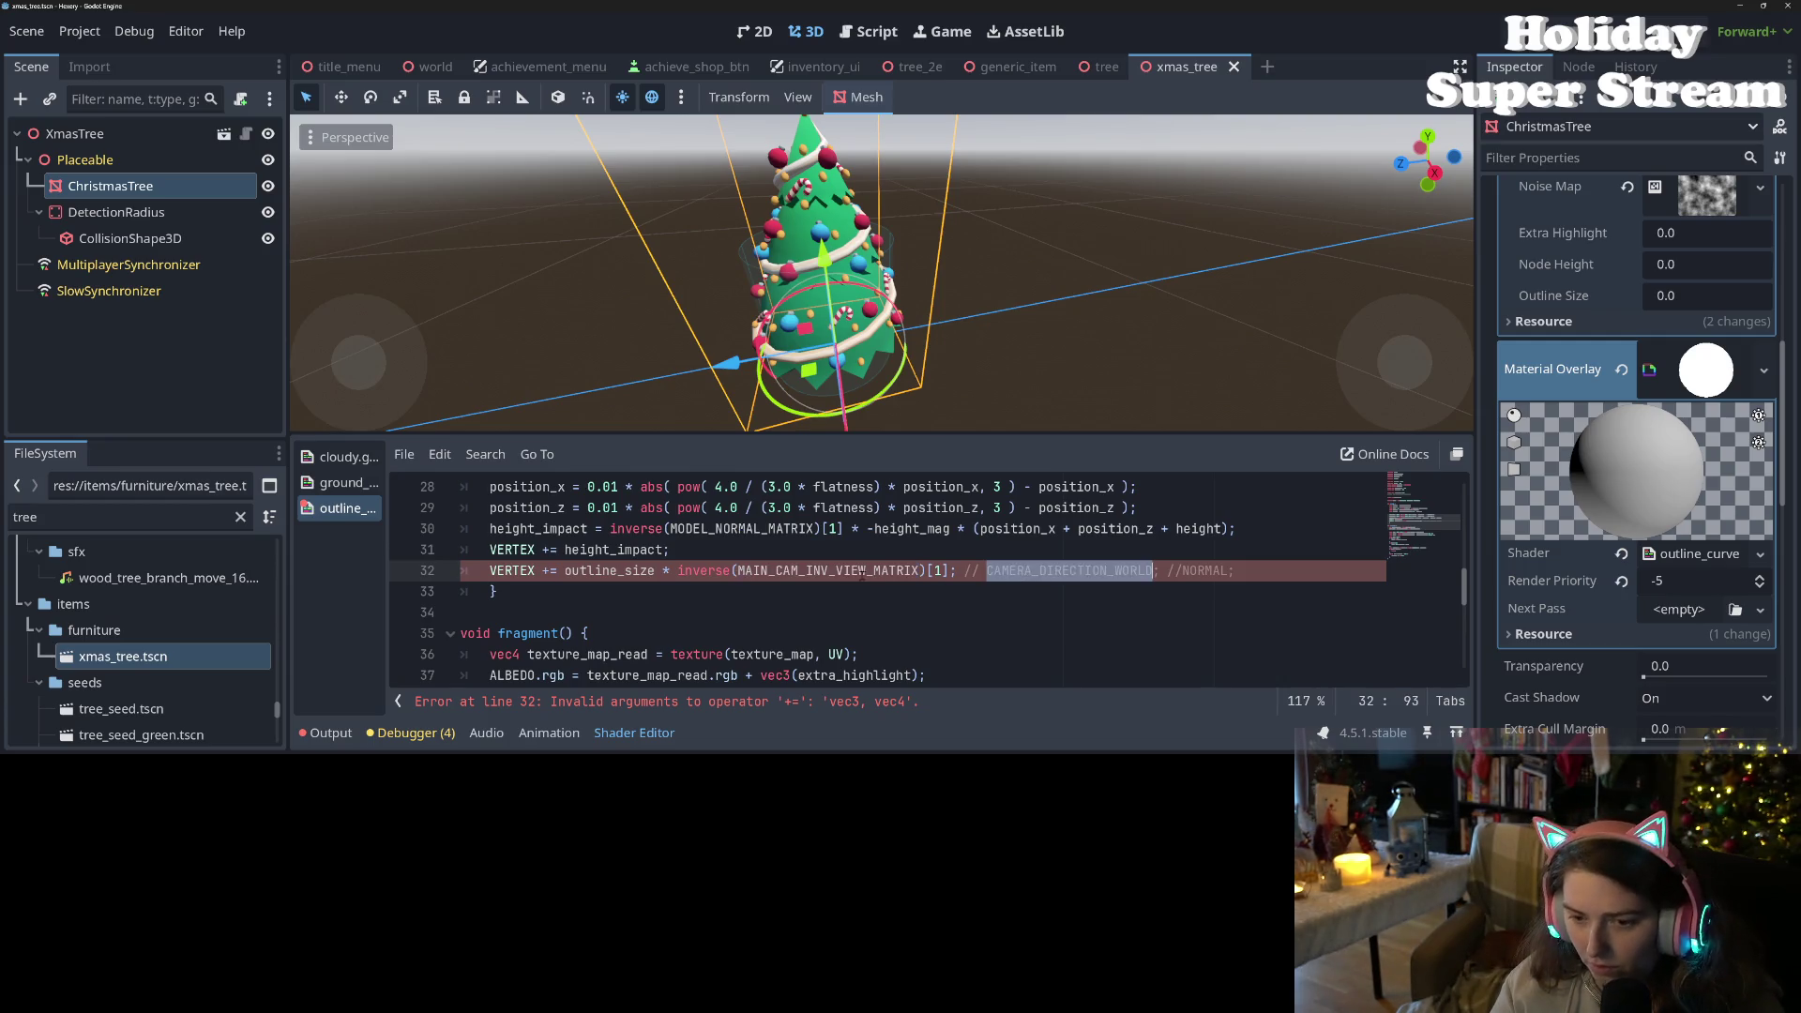
double_click(837, 571)
key(ctrl+v)
click(933, 570)
key(ctrl+s)
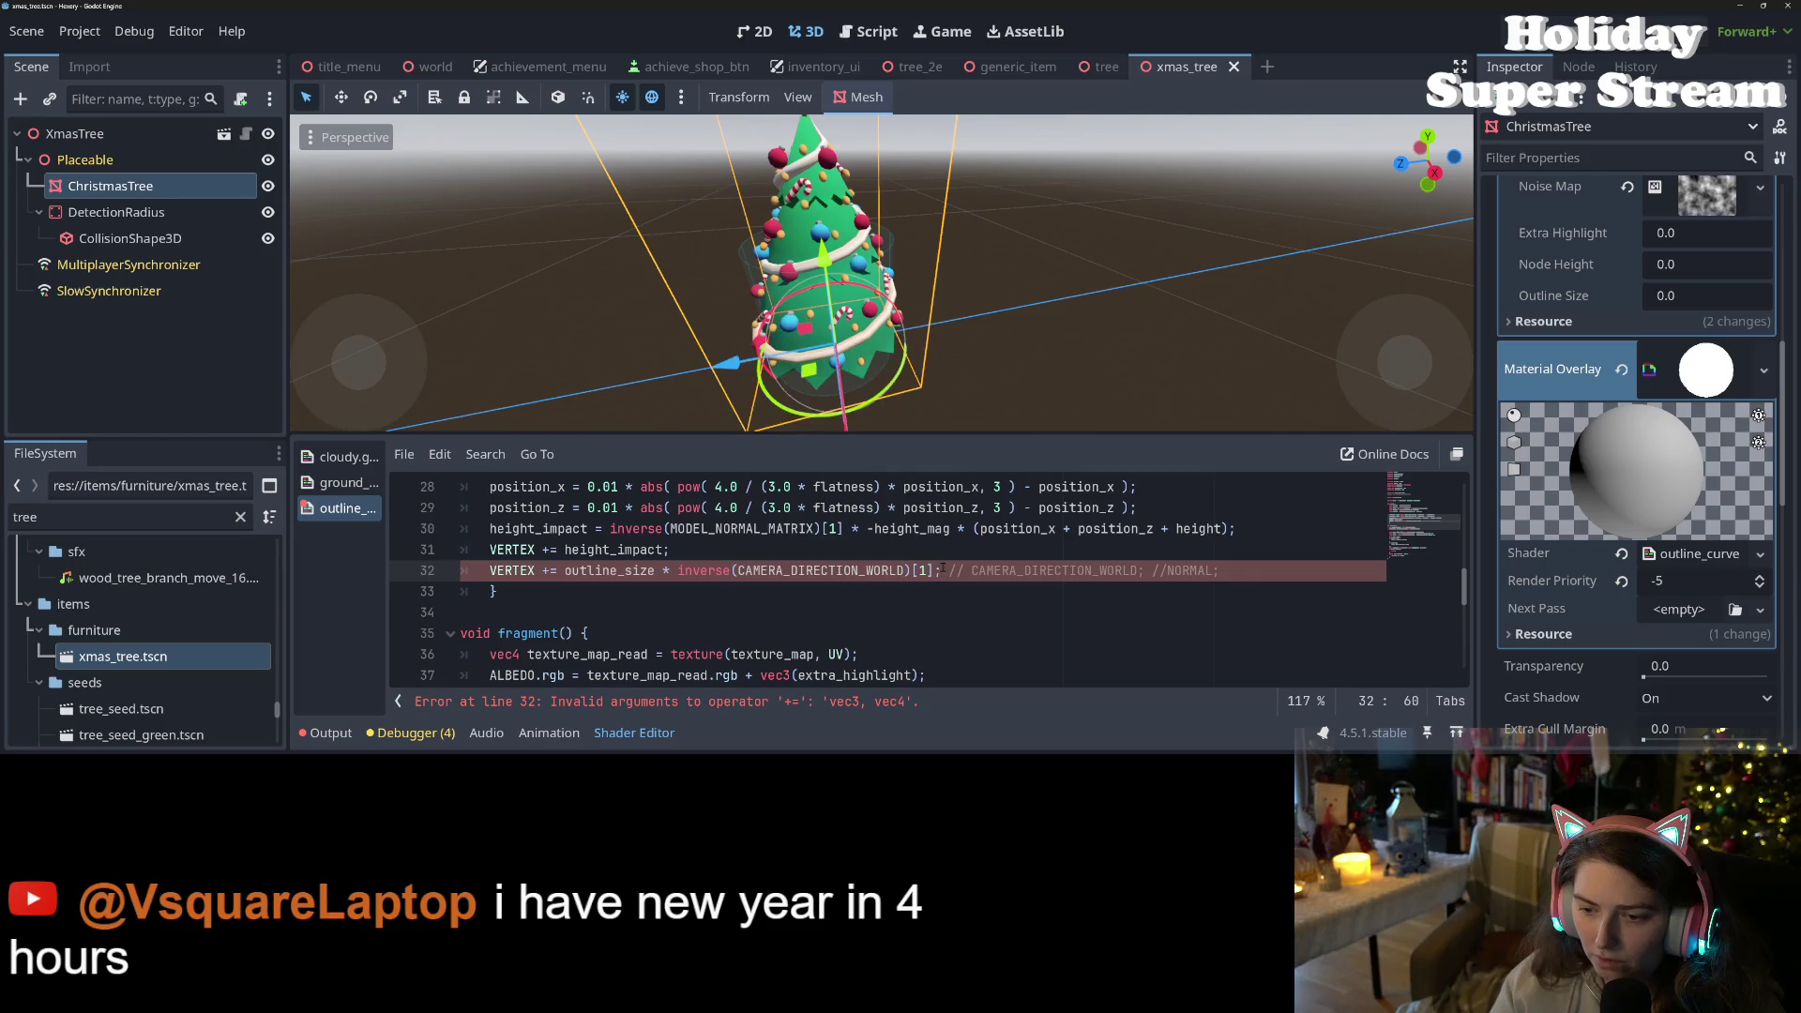
- Delete the [1] index and the inverse() argument, leaving an empty inverse() call
click(914, 570)
drag(914, 570, 939, 572)
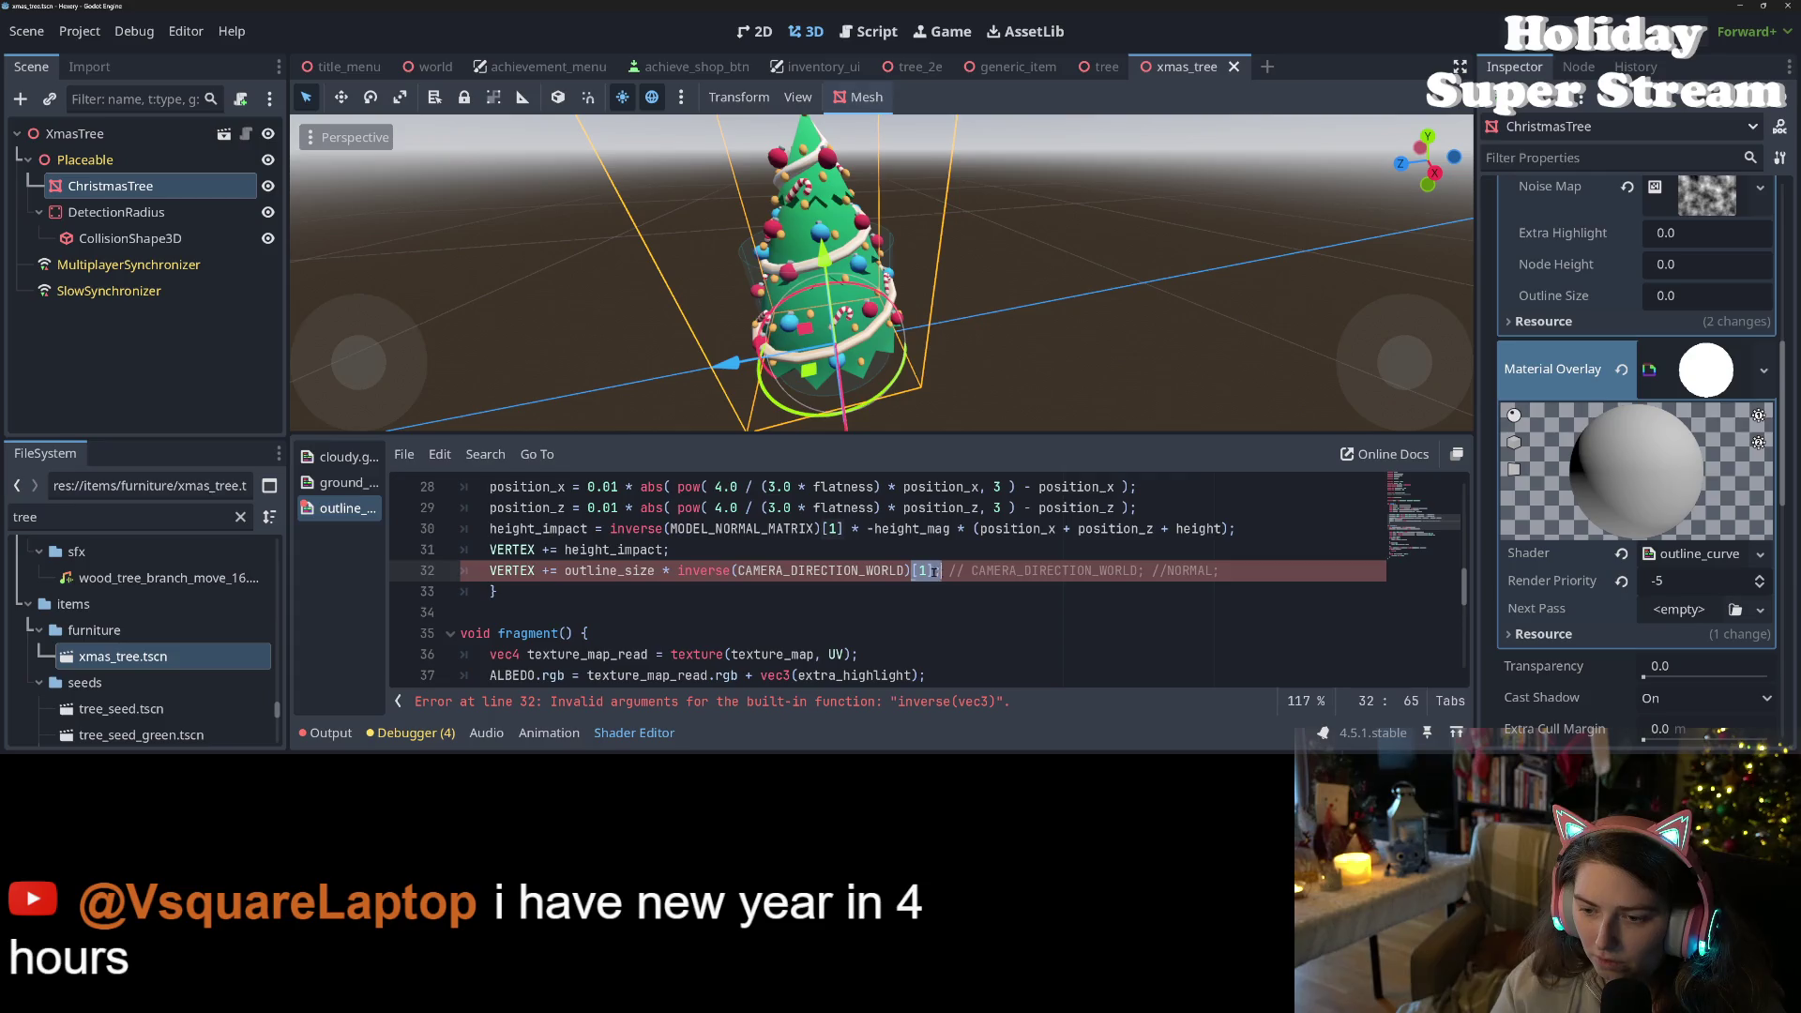
key(BackSpace)
key(ctrl+s)
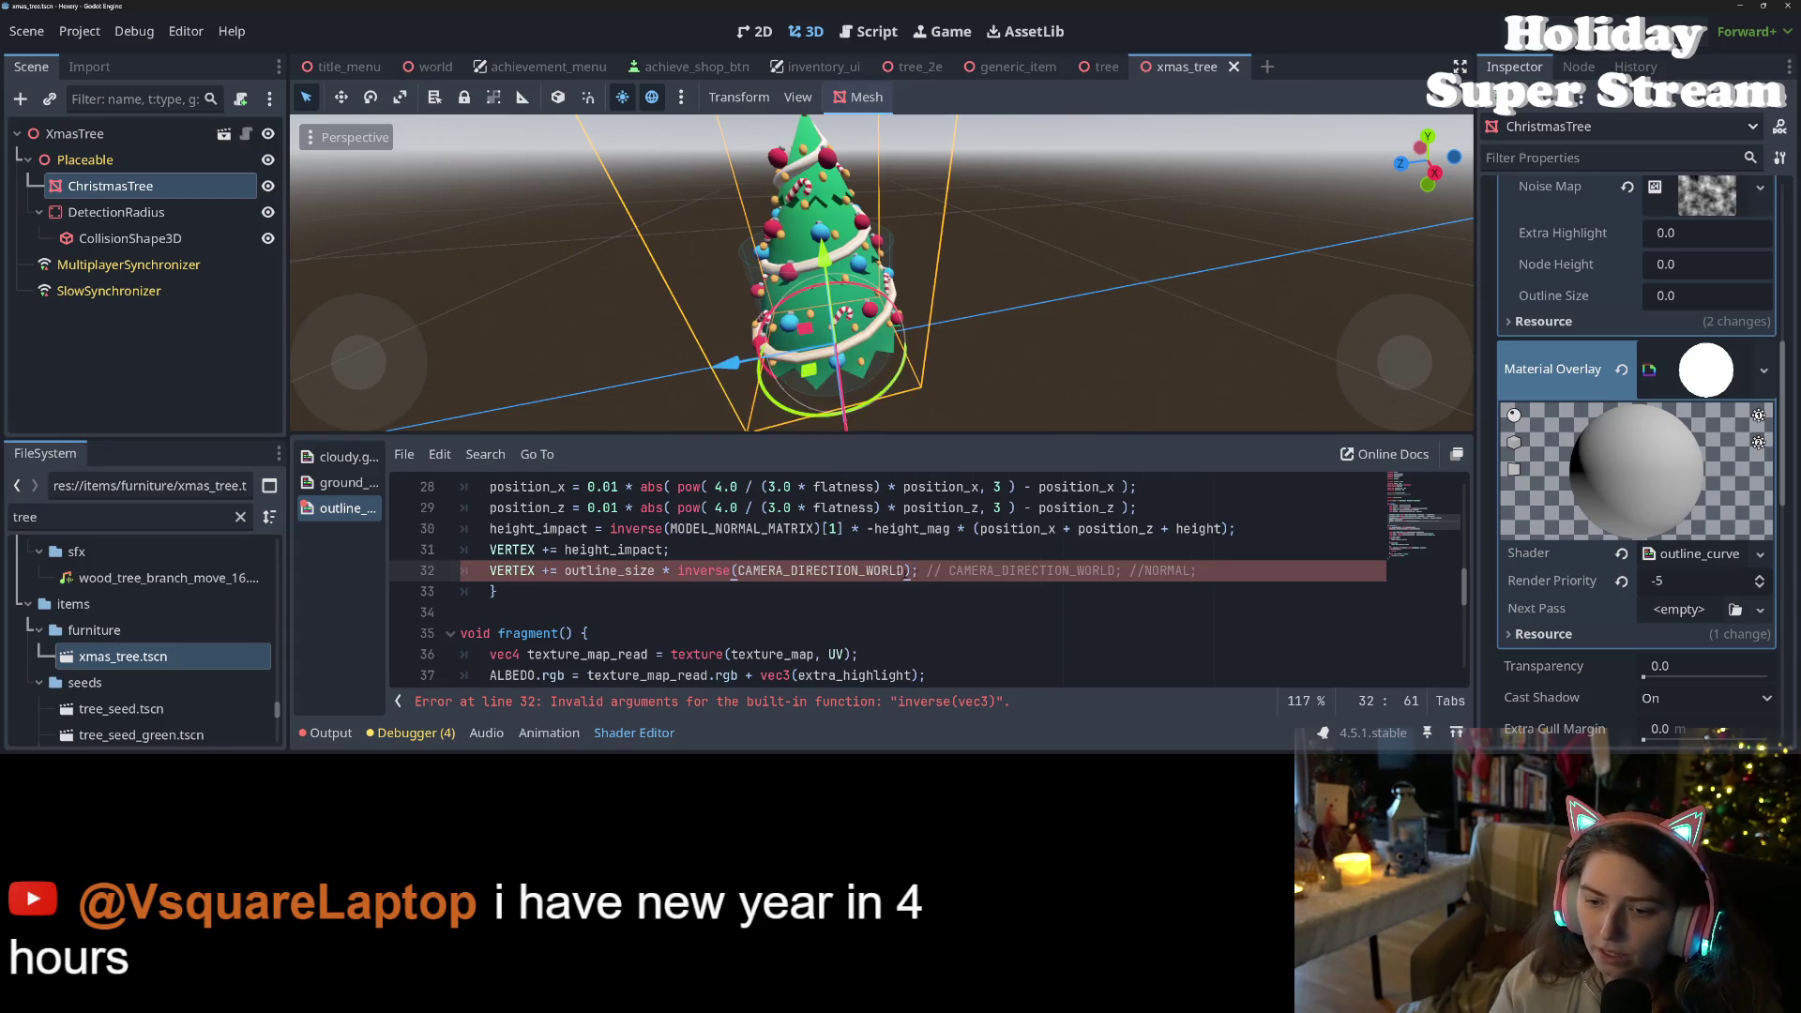
double_click(868, 572)
key(BackSpace)
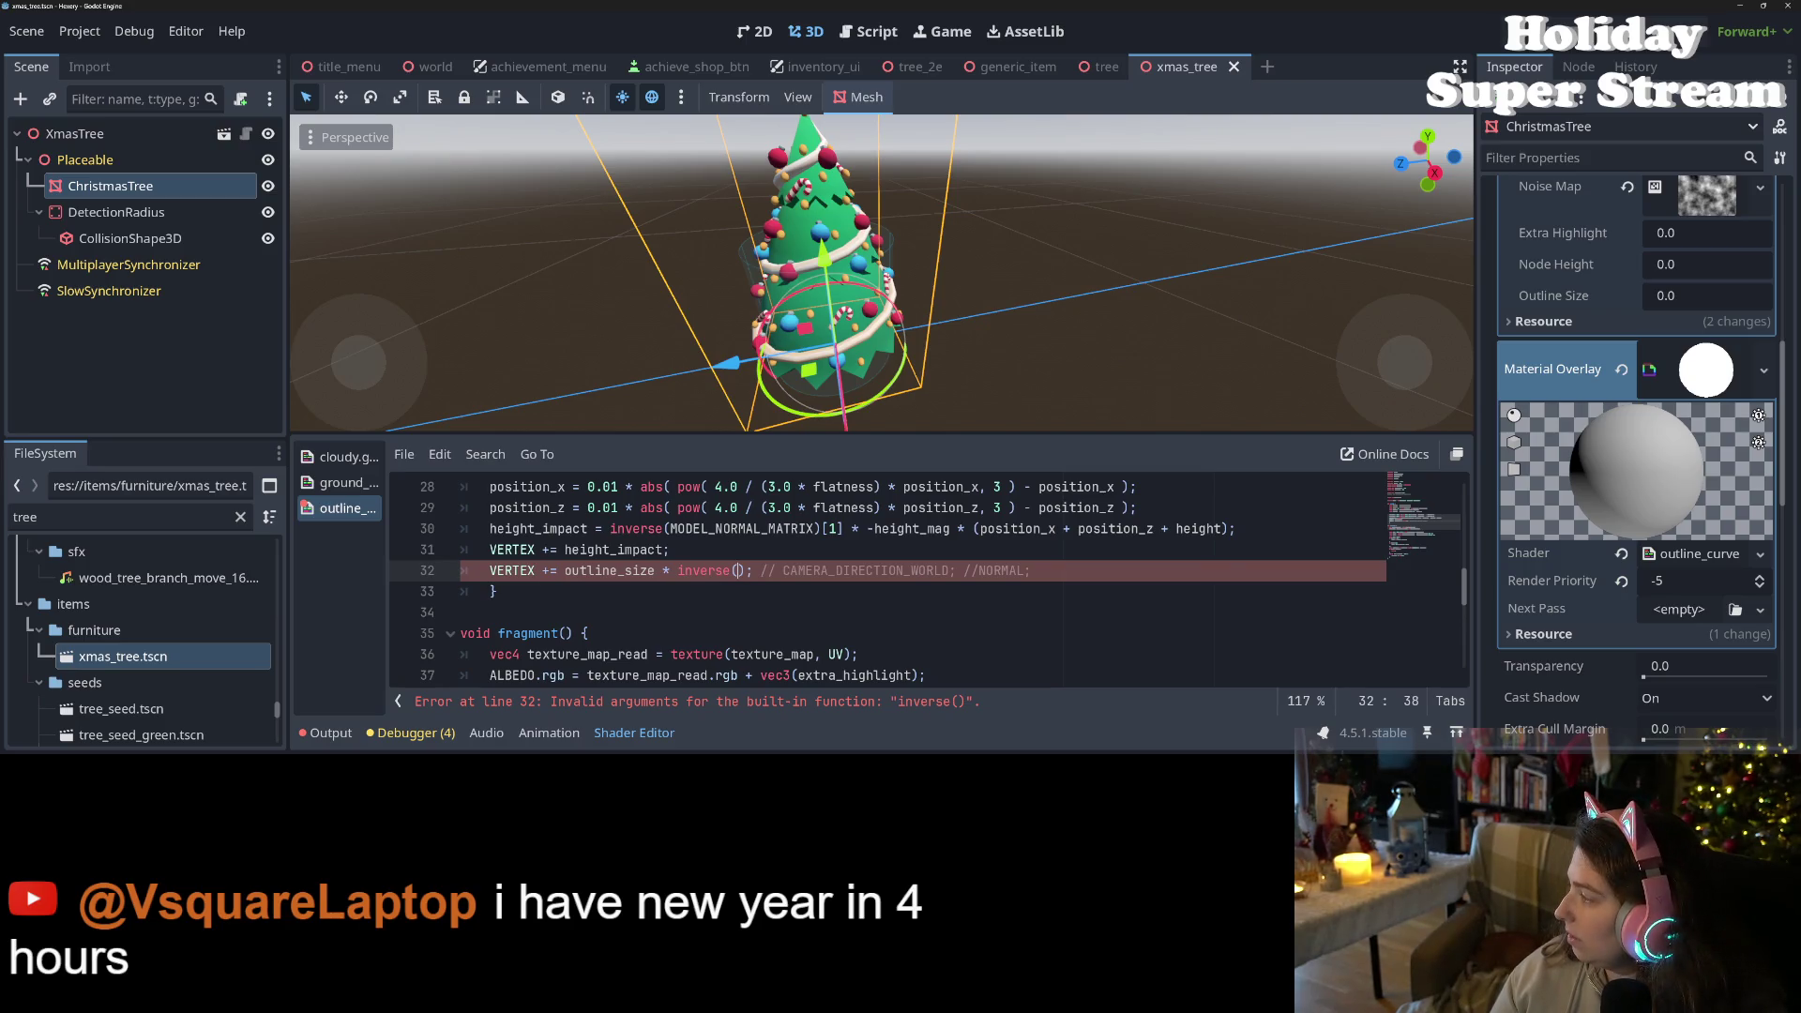
key(alt+Tab)
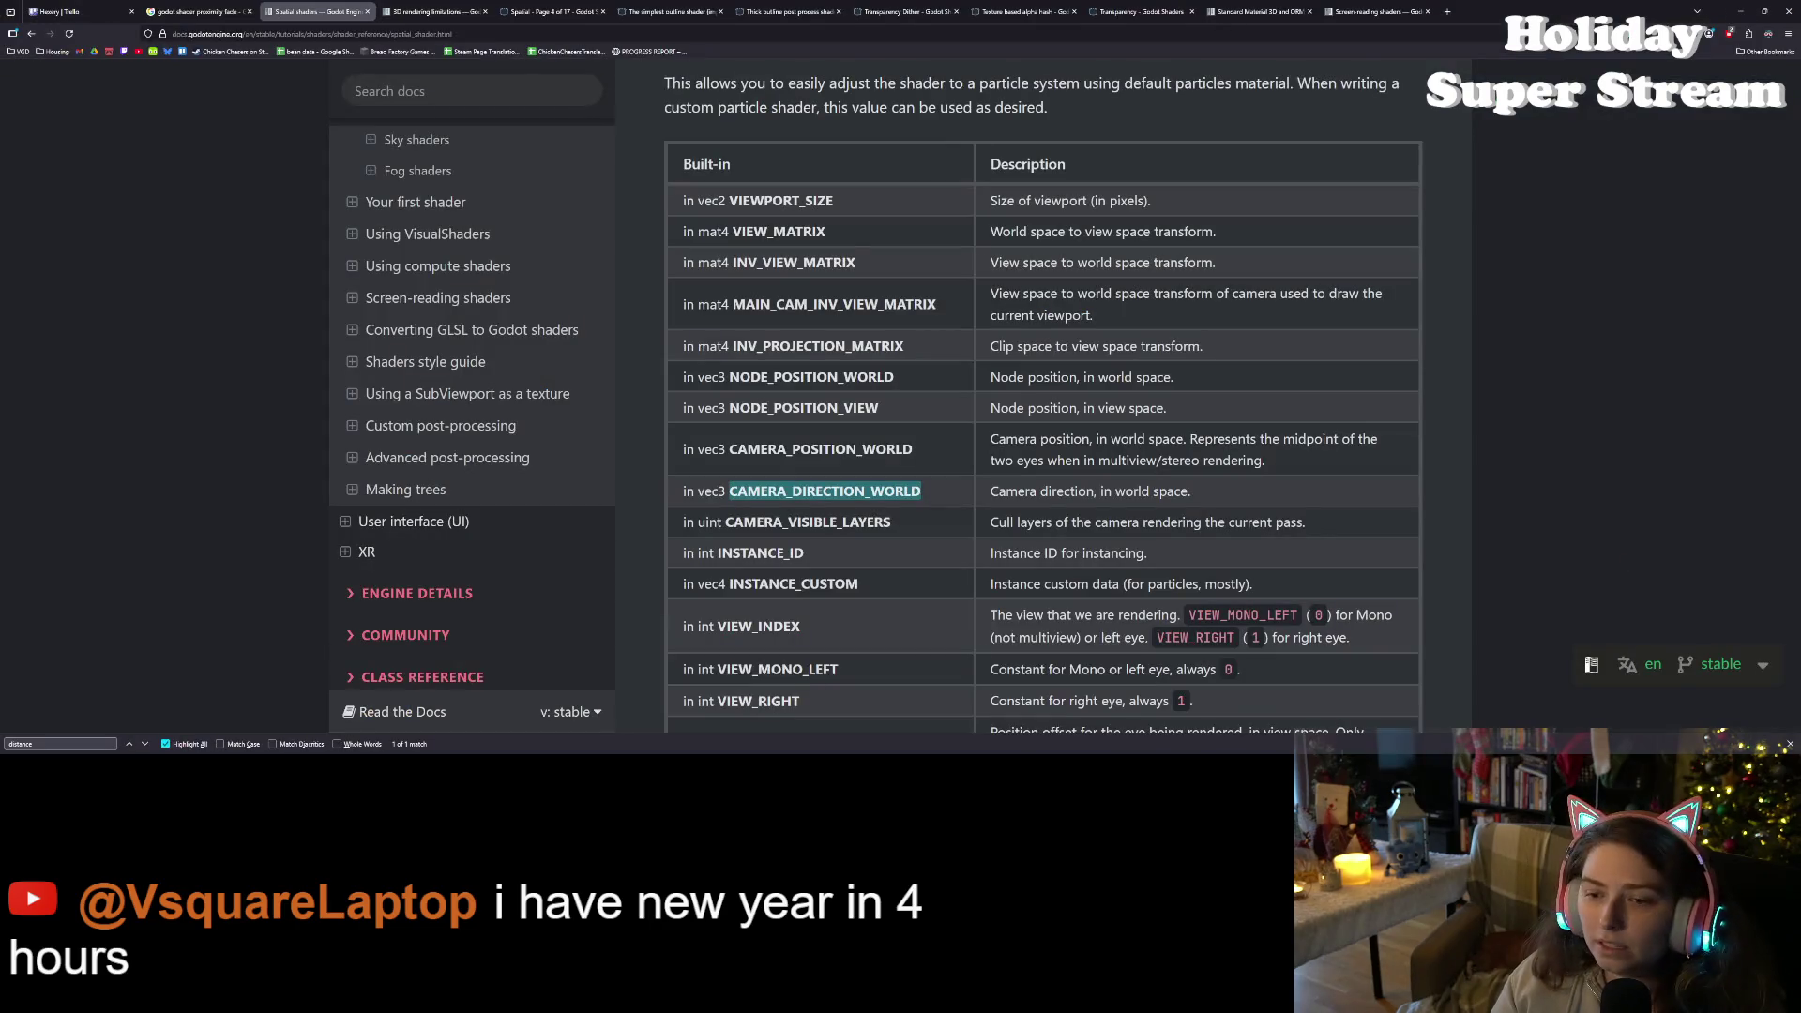
- Check CAMERA_DIRECTION_WORLD in the docs' built-in table and return to Godot
click(912, 594)
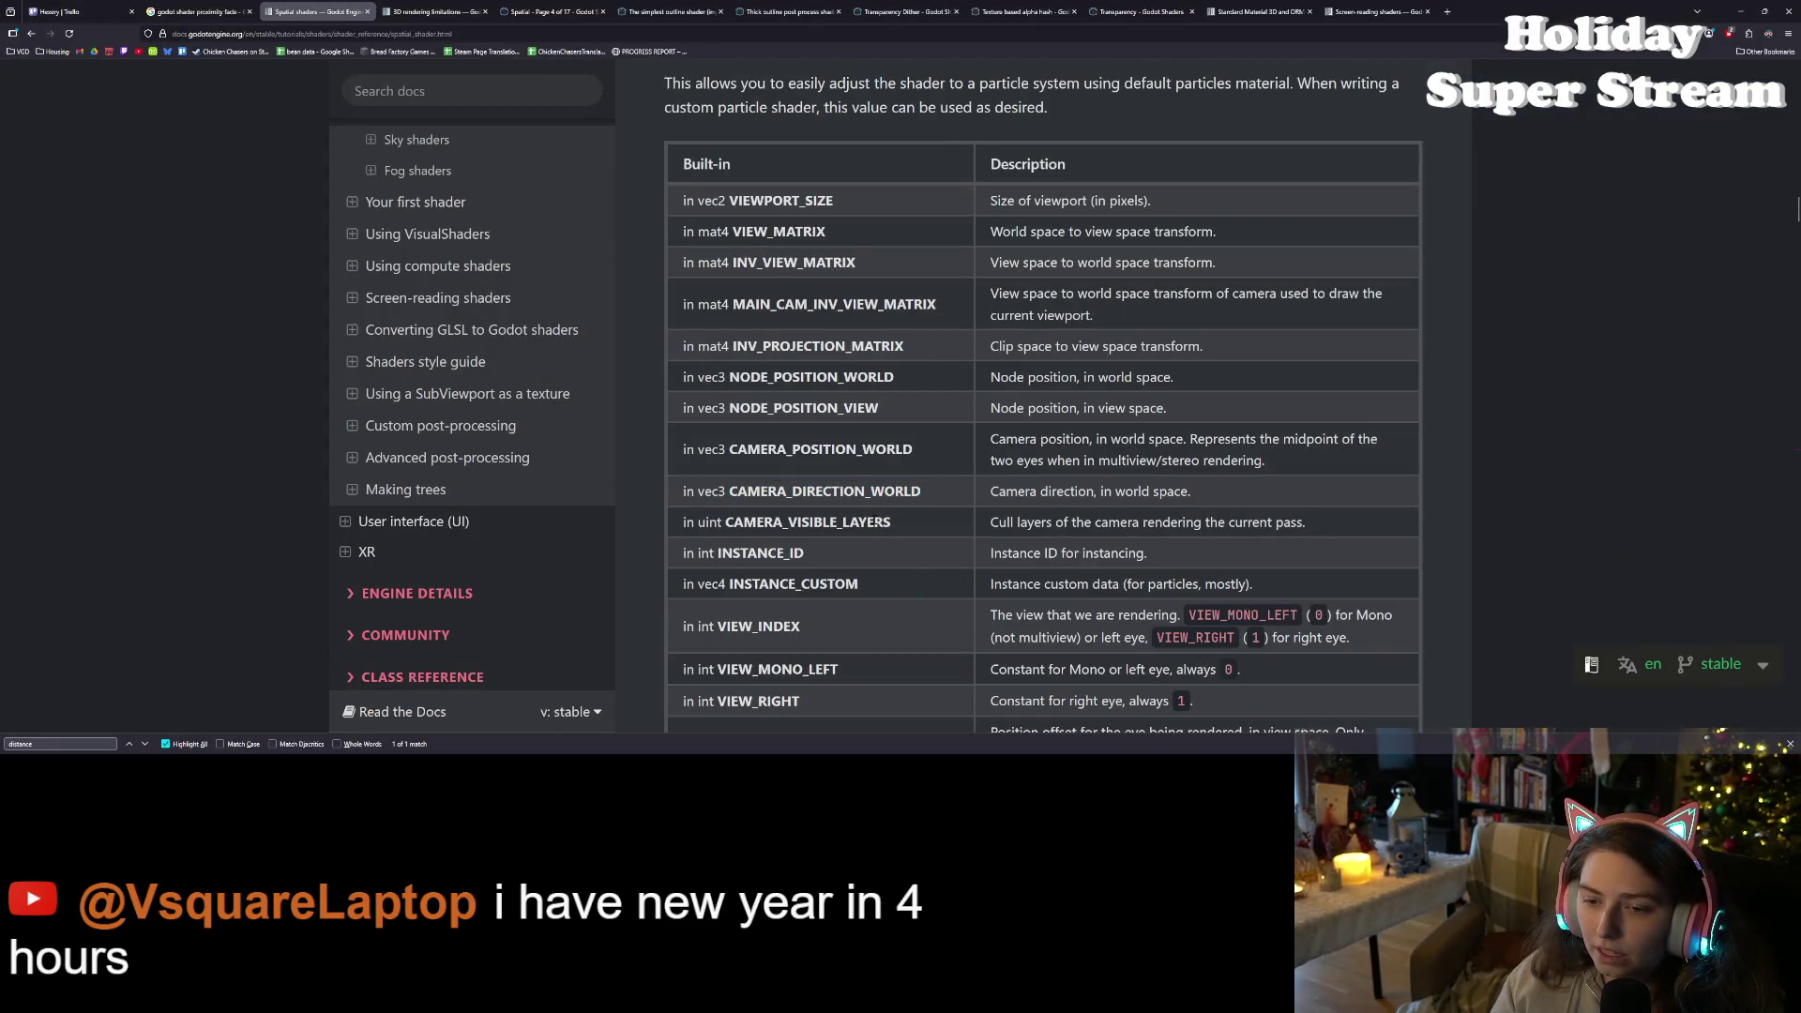
double_click(877, 497)
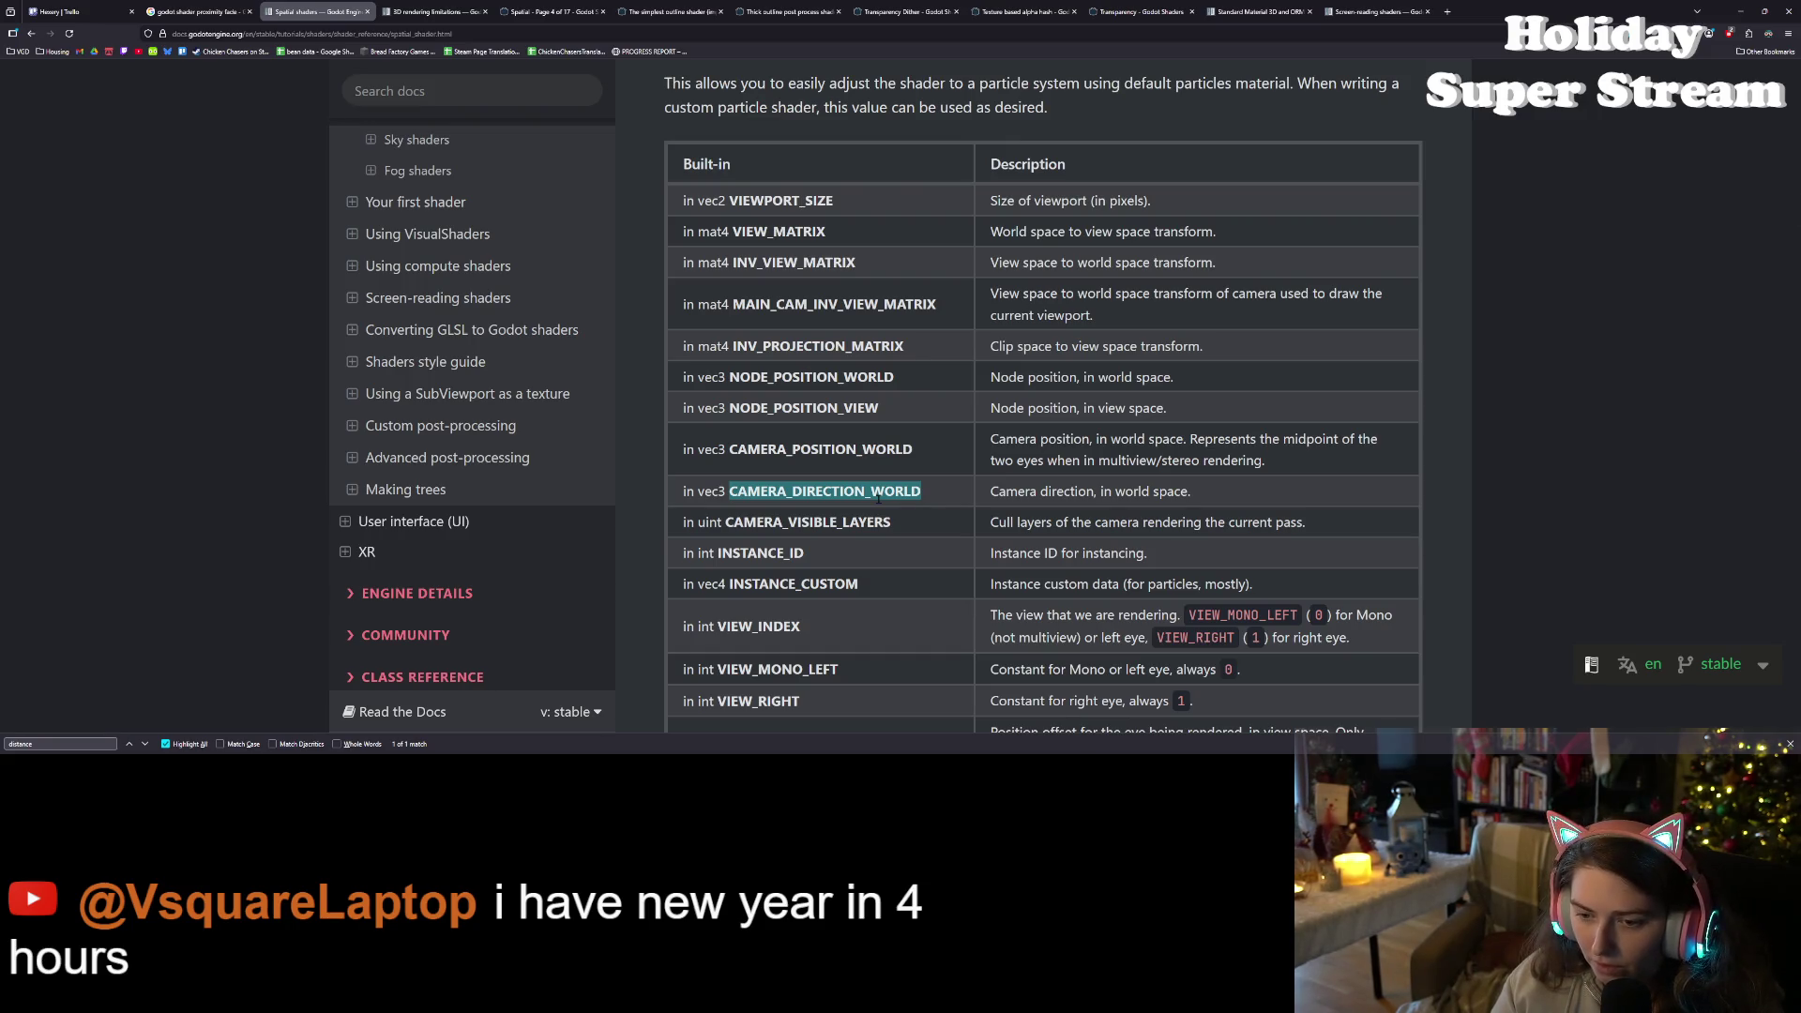
key(alt+Tab)
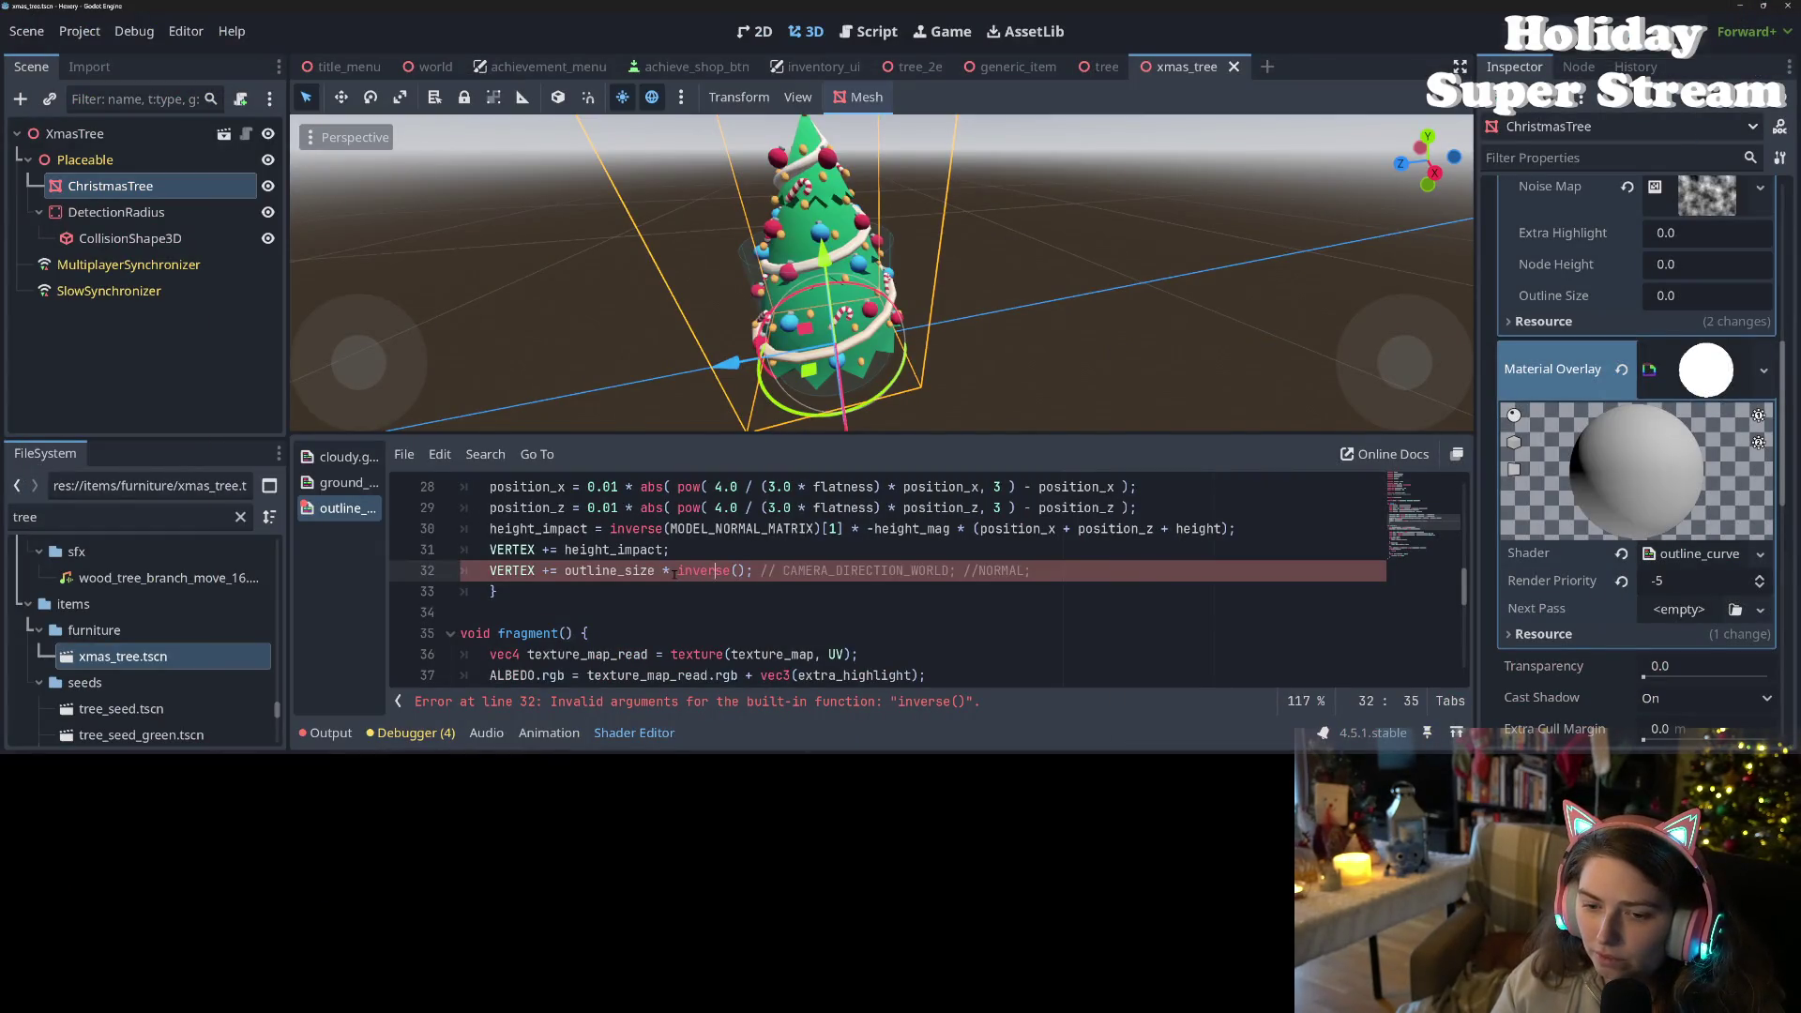
- Strip the inverse wrapper so line 32 reads VERTEX += outline_size * CAMERA_DIRECTION_WORLD
double_click(699, 570)
drag(782, 570, 729, 574)
key(BackSpace)
key(BackSpace)
key(BackSpace)
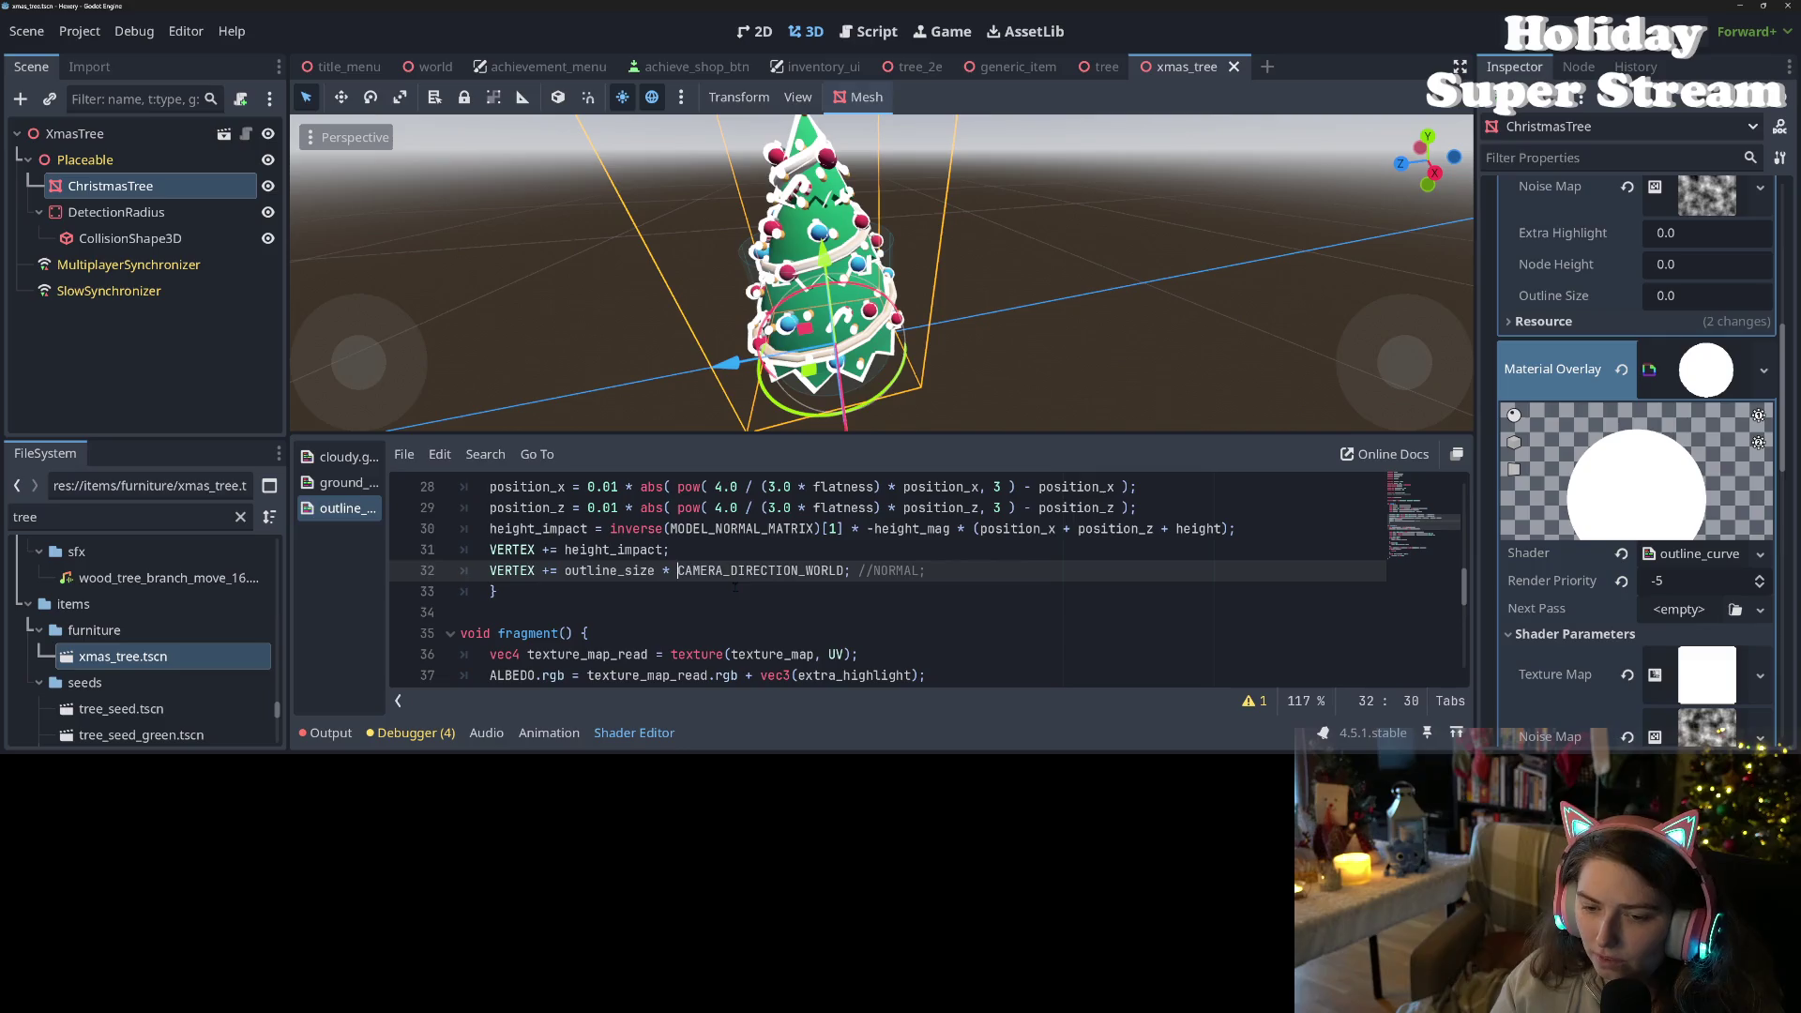
- Negate the offset with a -1.0* factor before CAMERA_DIRECTION_WORLD and save
text(-1*)
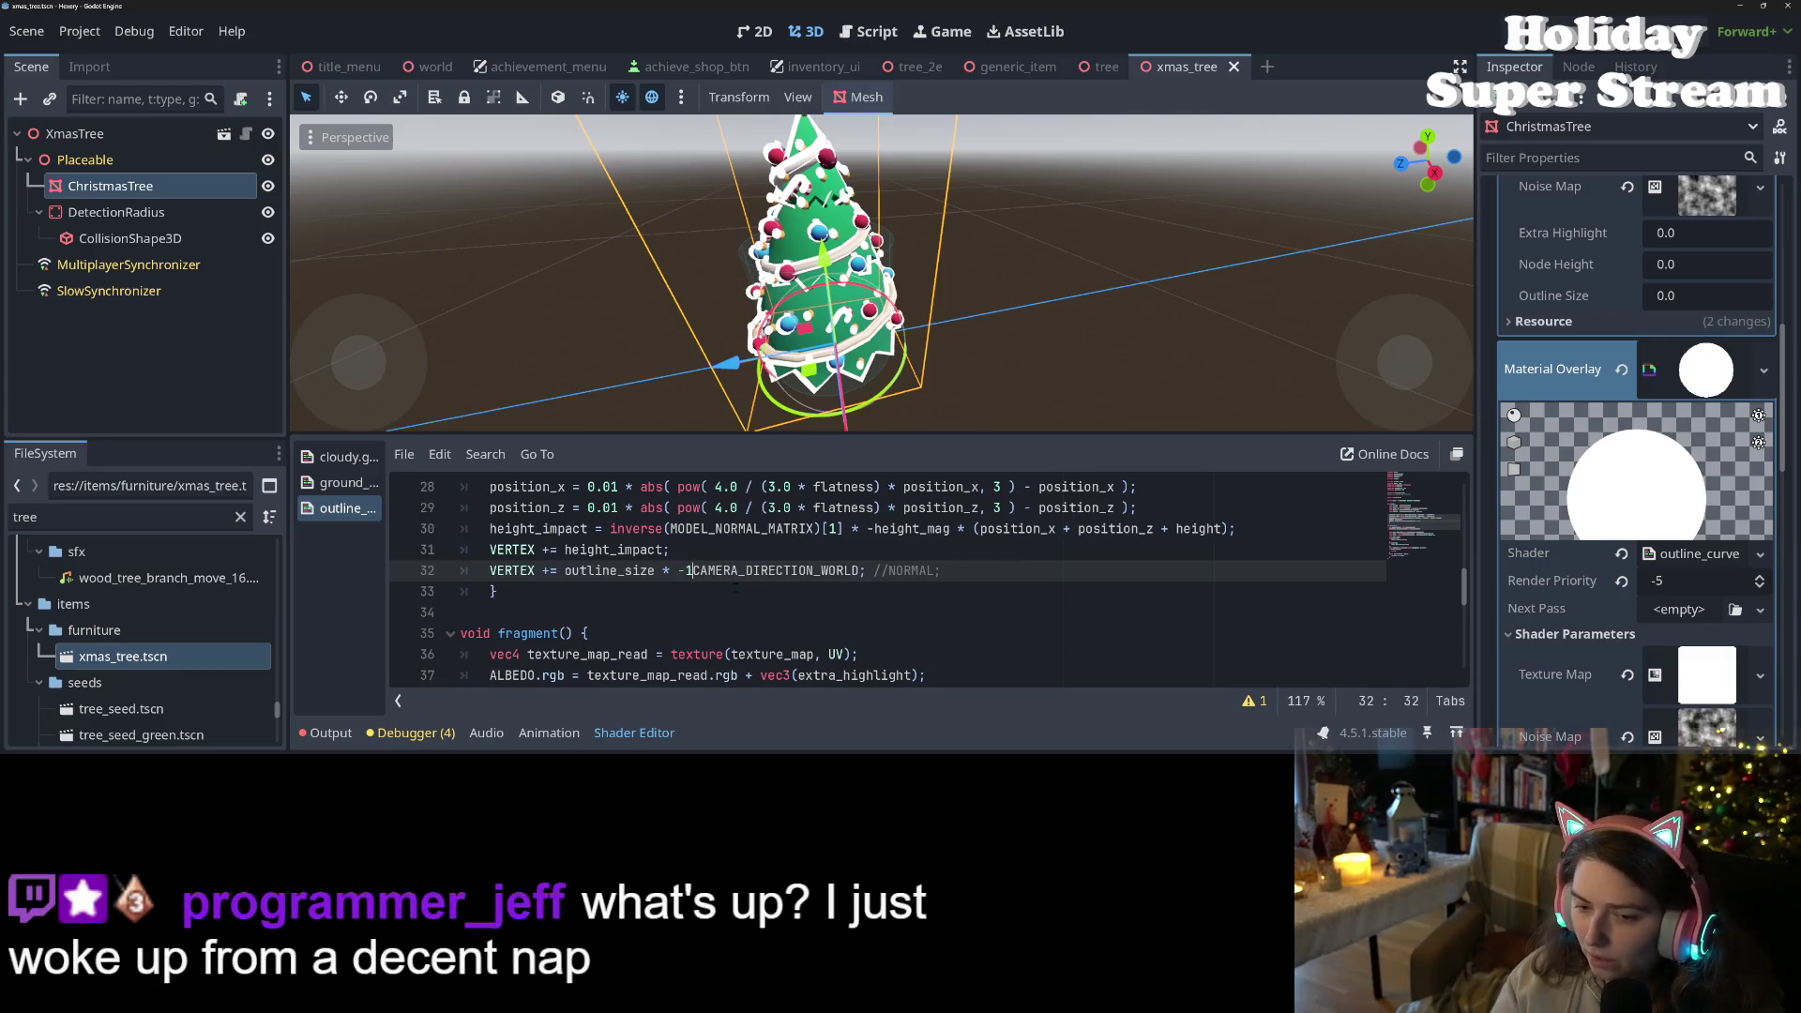
key(ctrl+s)
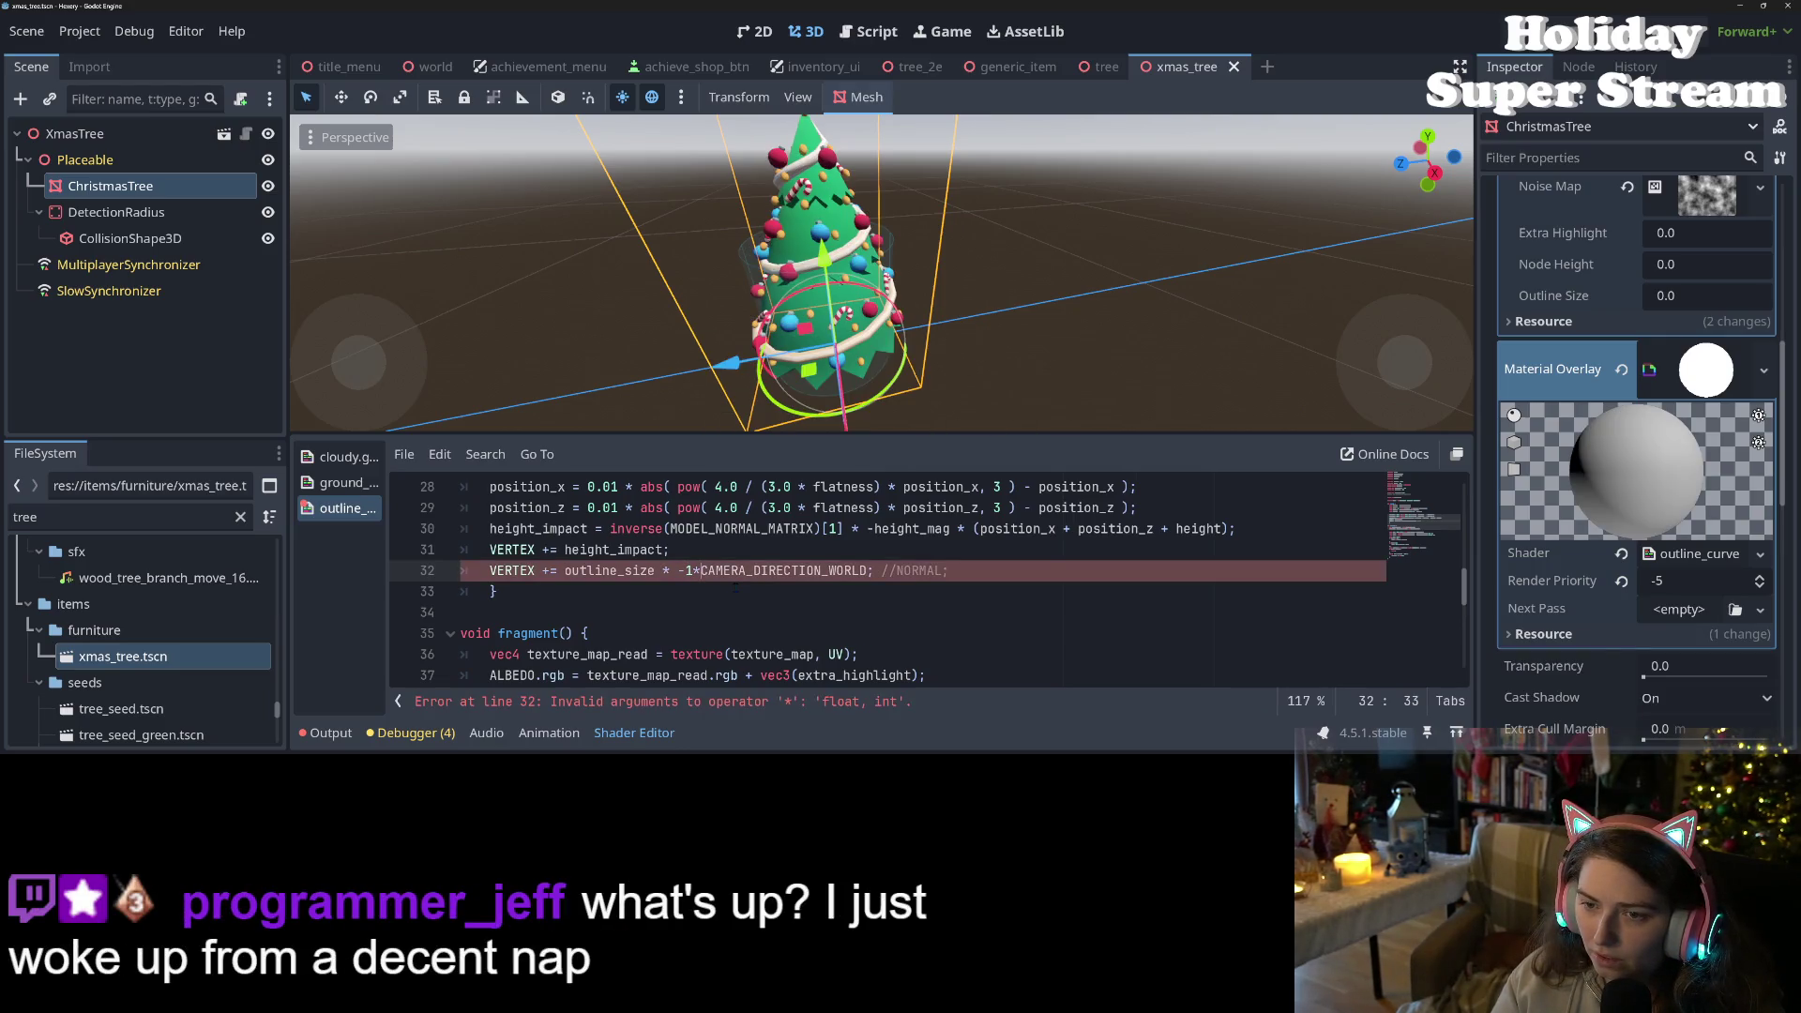
key(Left)
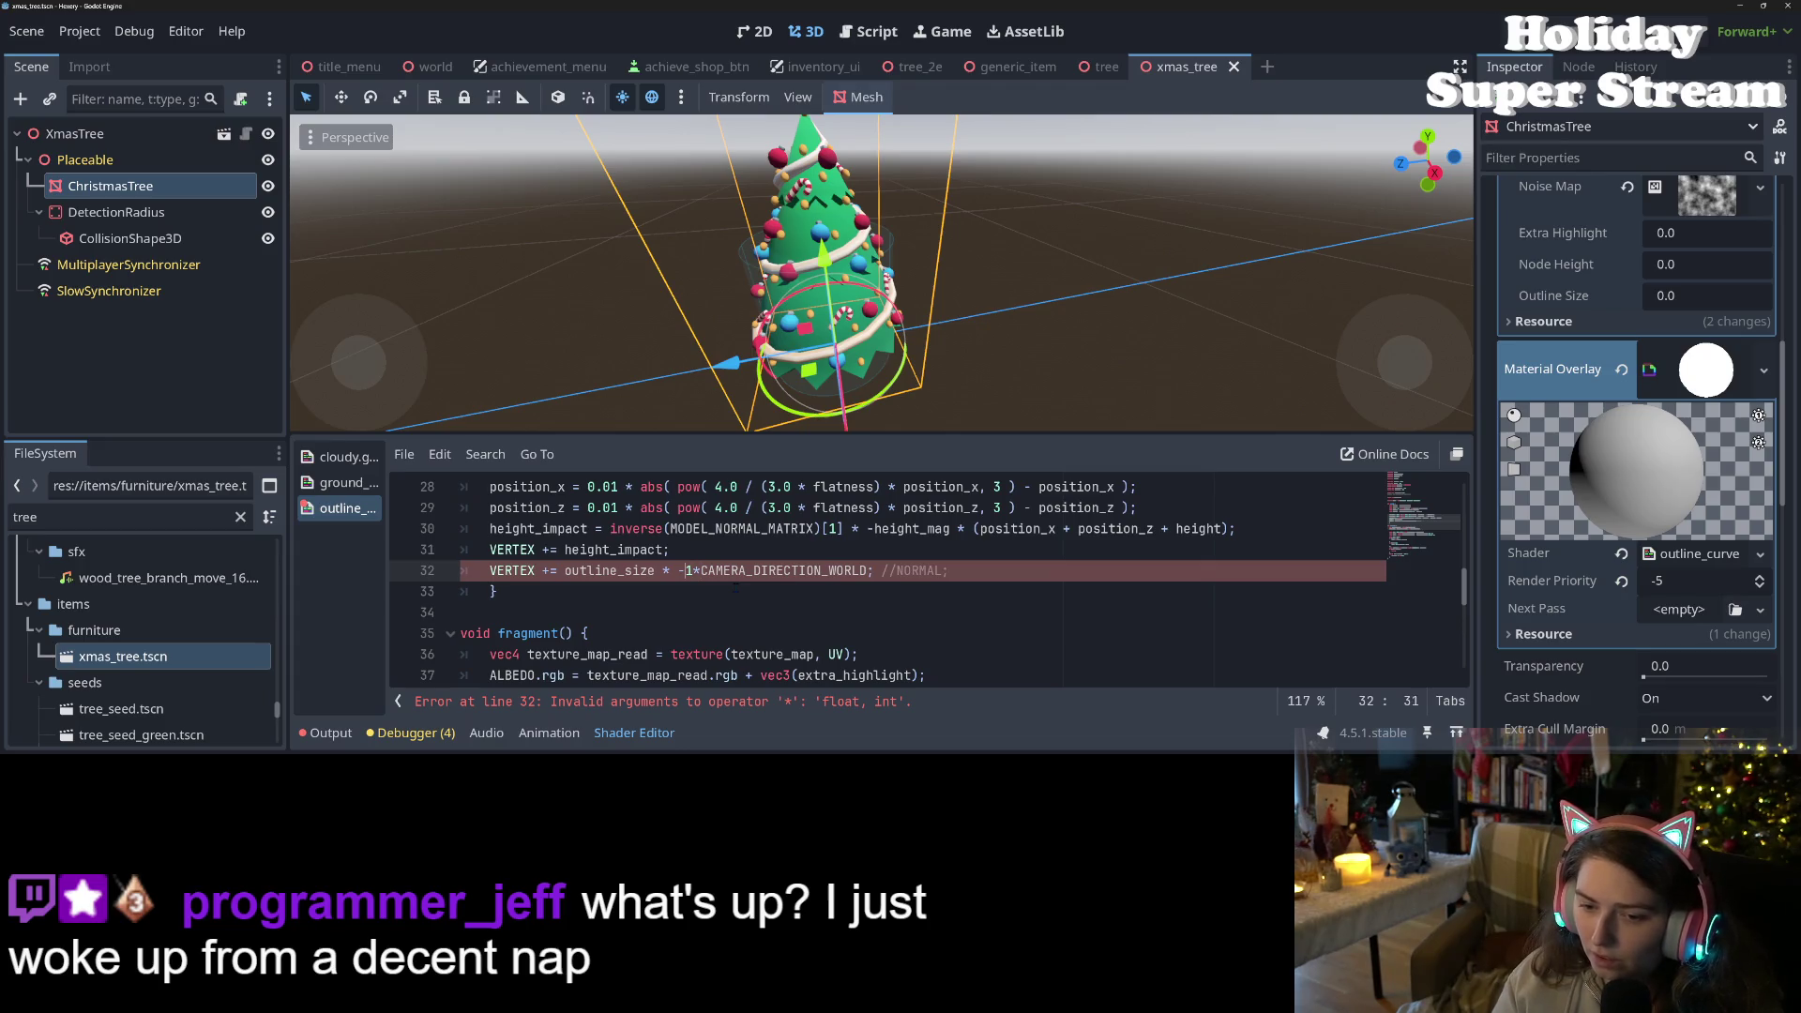
key(Right)
text(.0)
key(ctrl+s)
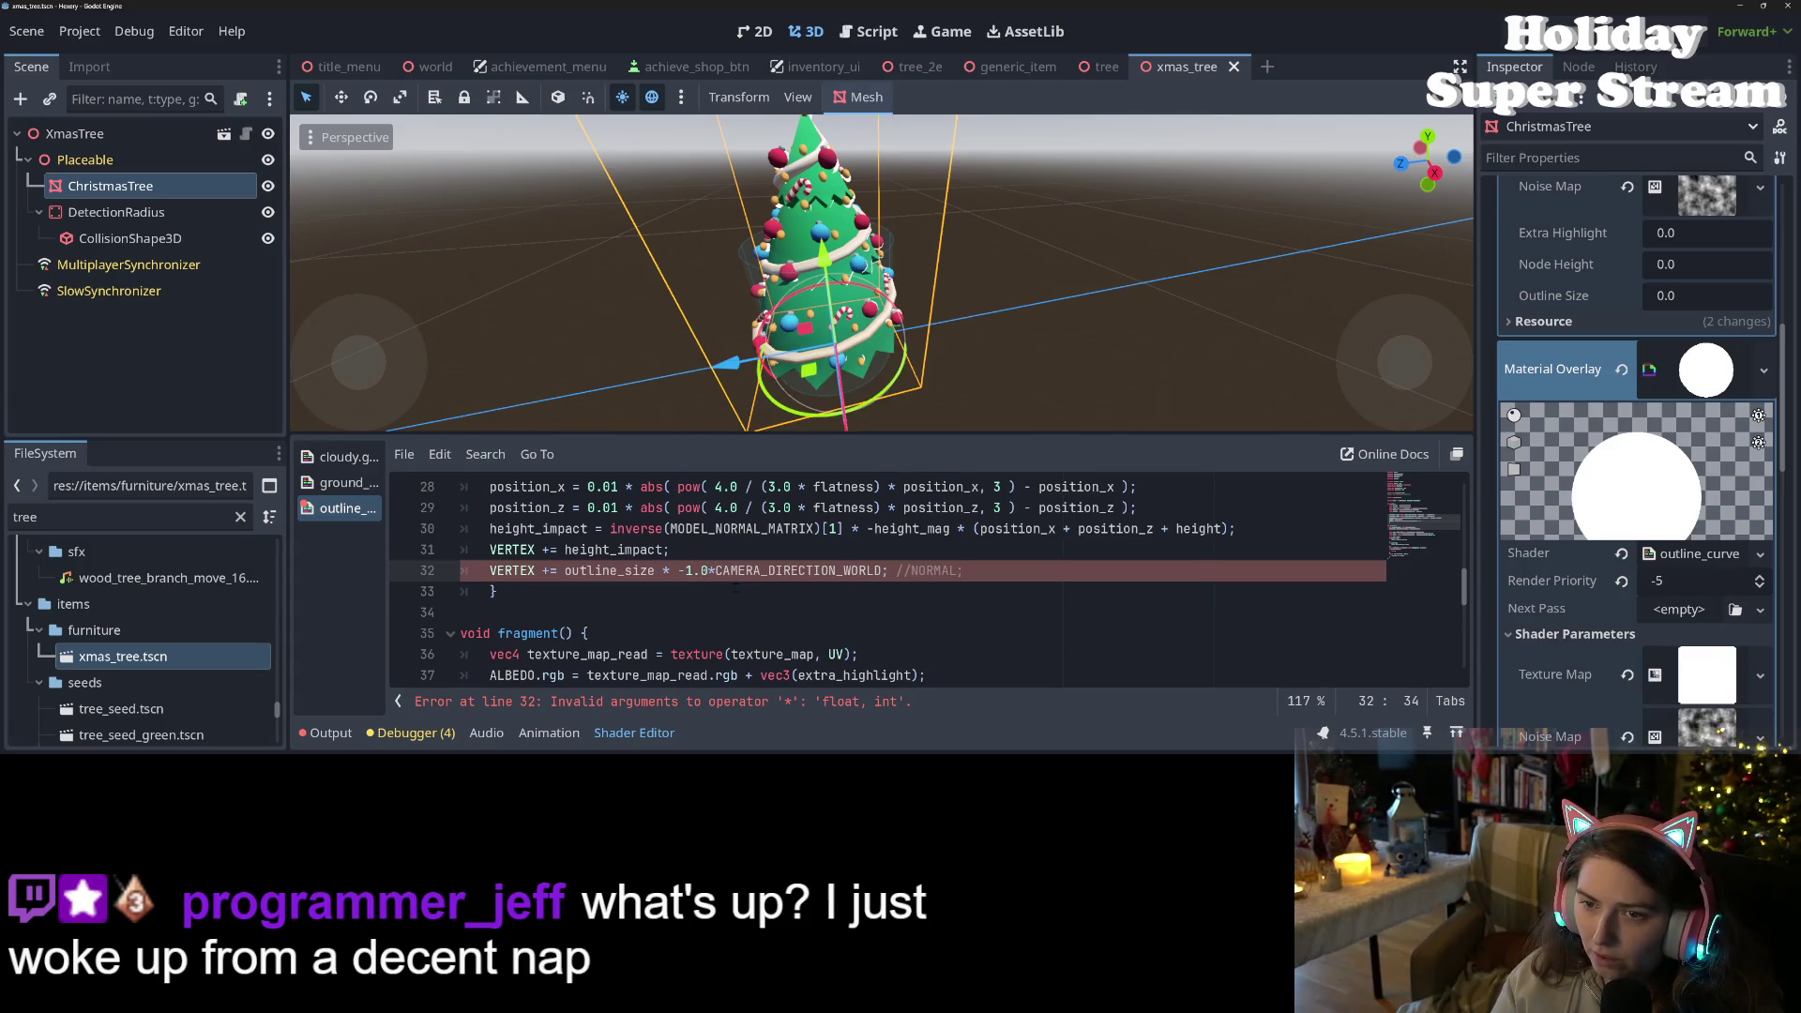
scroll(834, 272, down, 3)
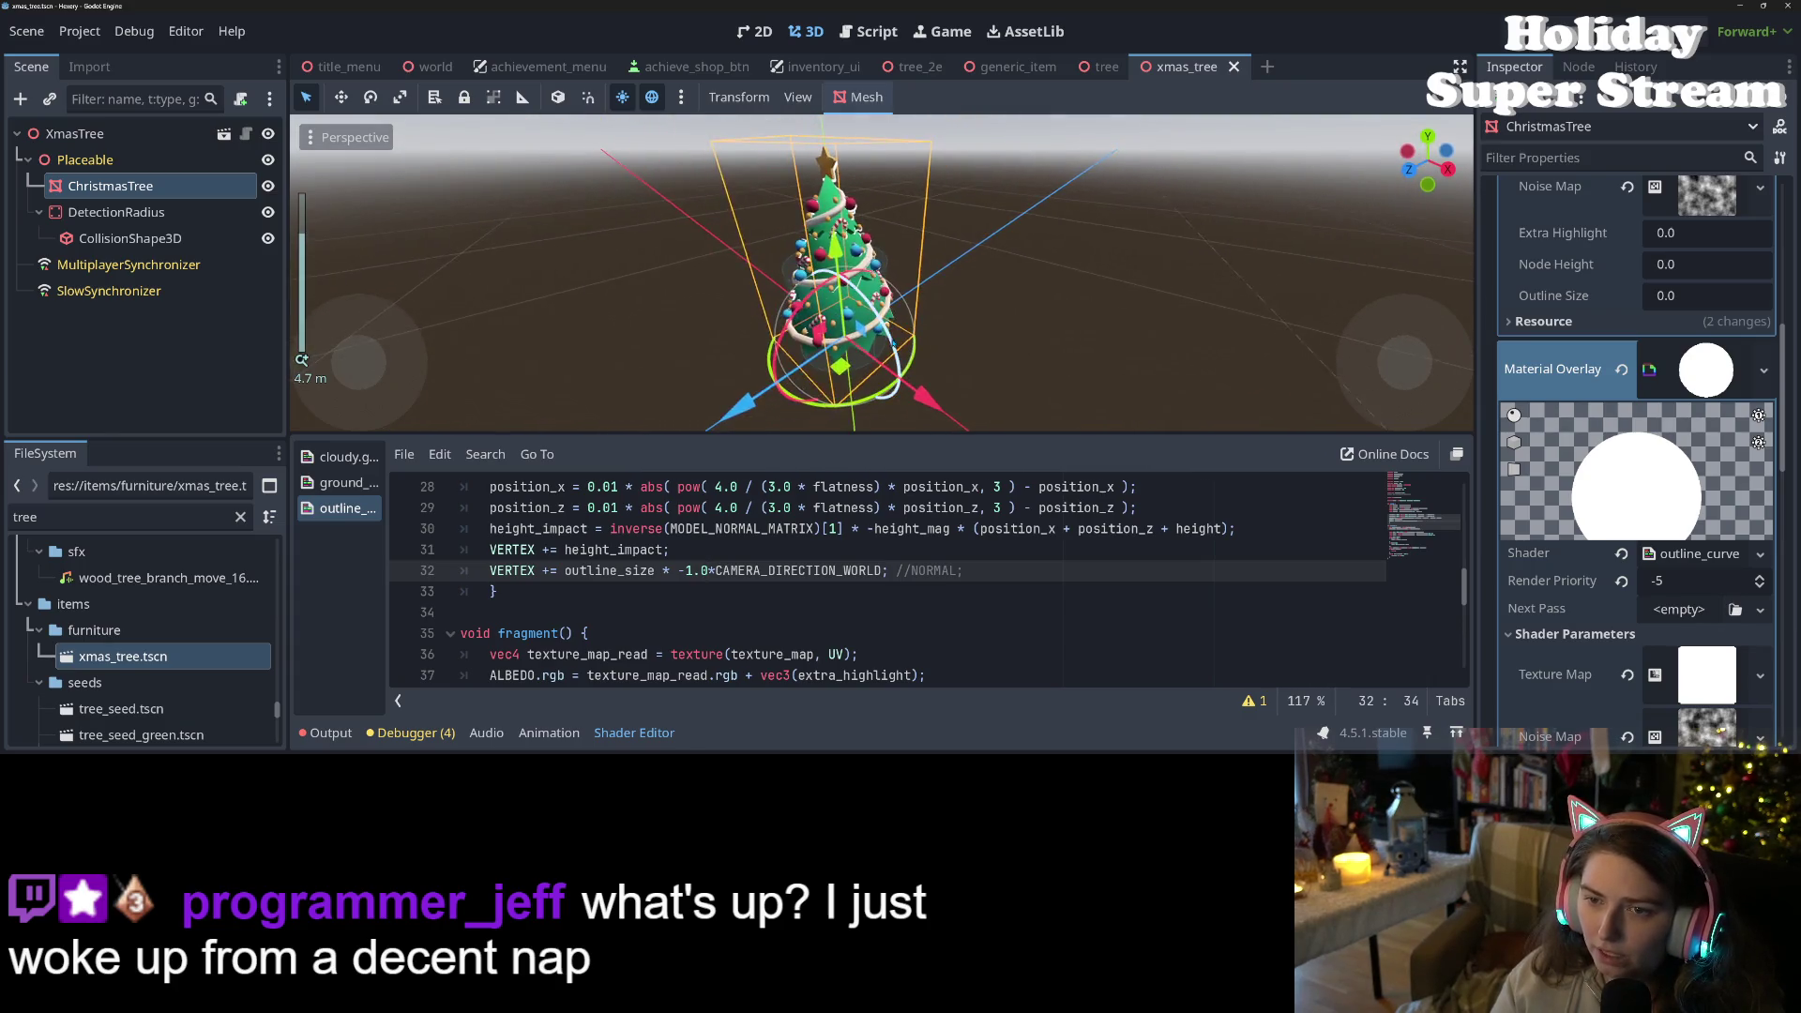
scroll(844, 272, up, 3)
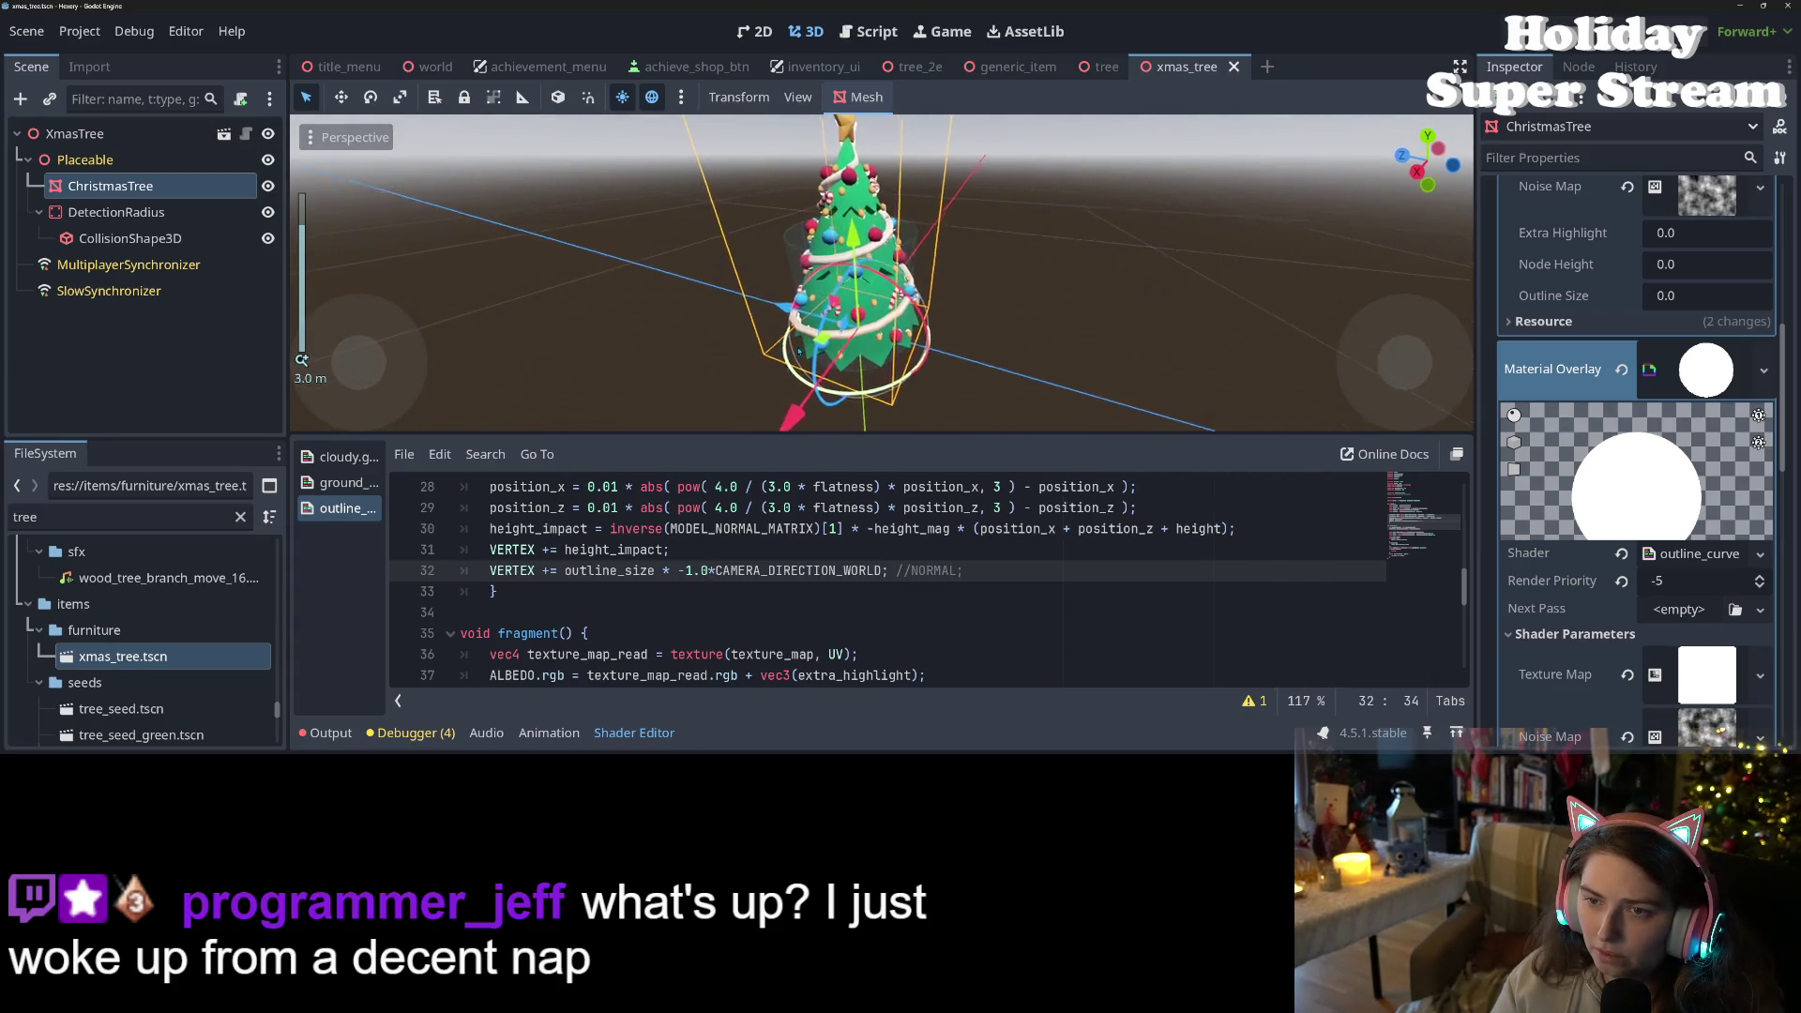
drag(798, 352, 613, 331)
scroll(675, 337, down, 2)
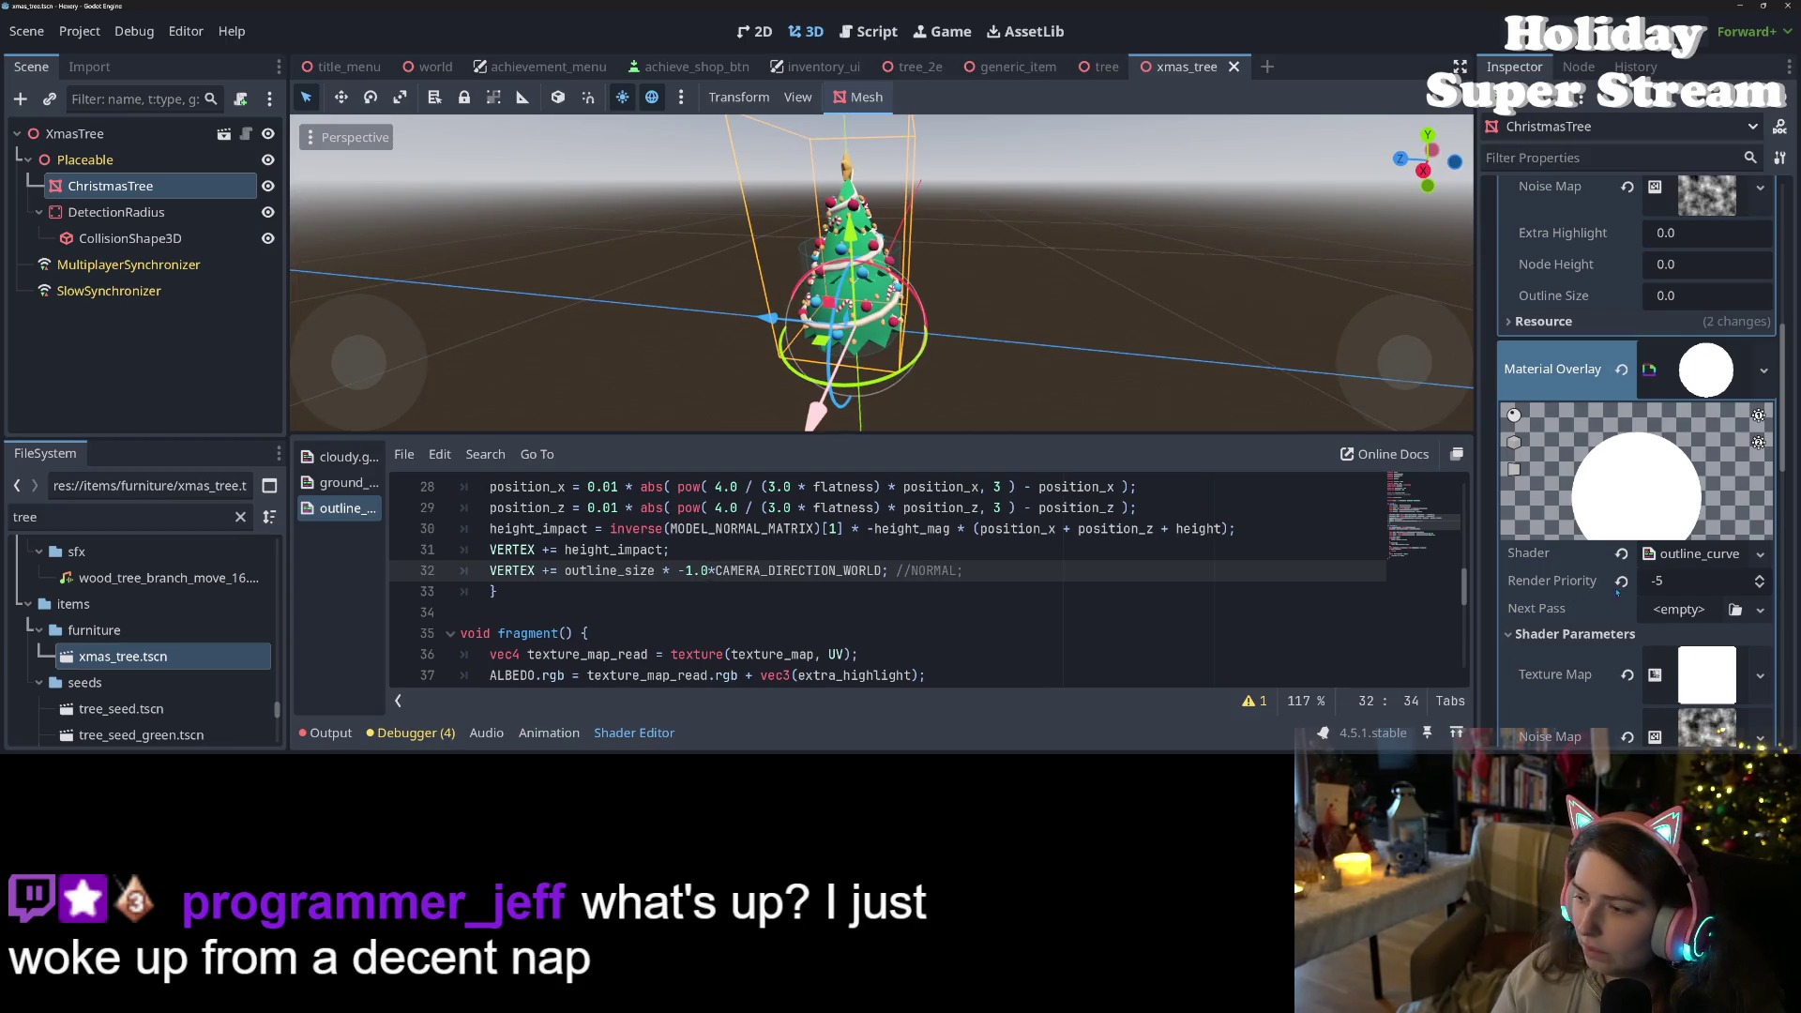
scroll(1609, 610, down, 5)
- Try an Outline Size of 1 in Shader Parameters, then settle on 0.1
click(1718, 566)
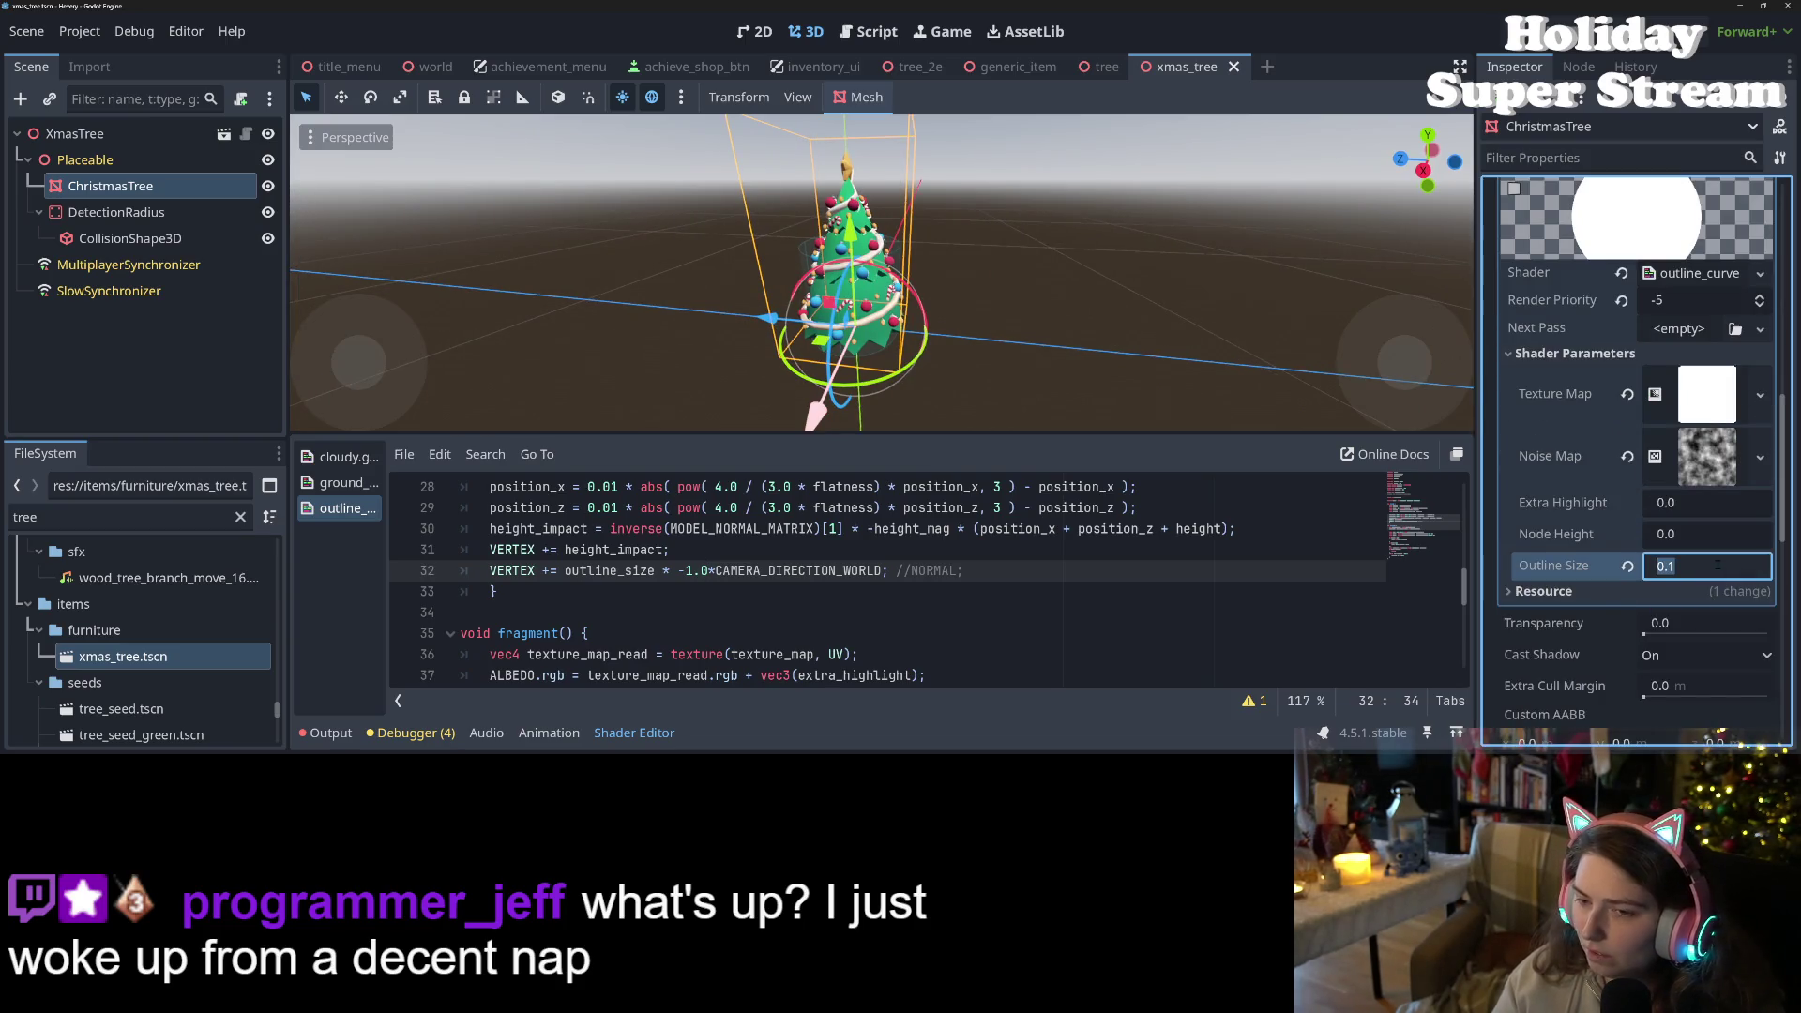
text(1)
key(Return)
drag(1076, 331, 994, 330)
click(1627, 566)
click(1669, 566)
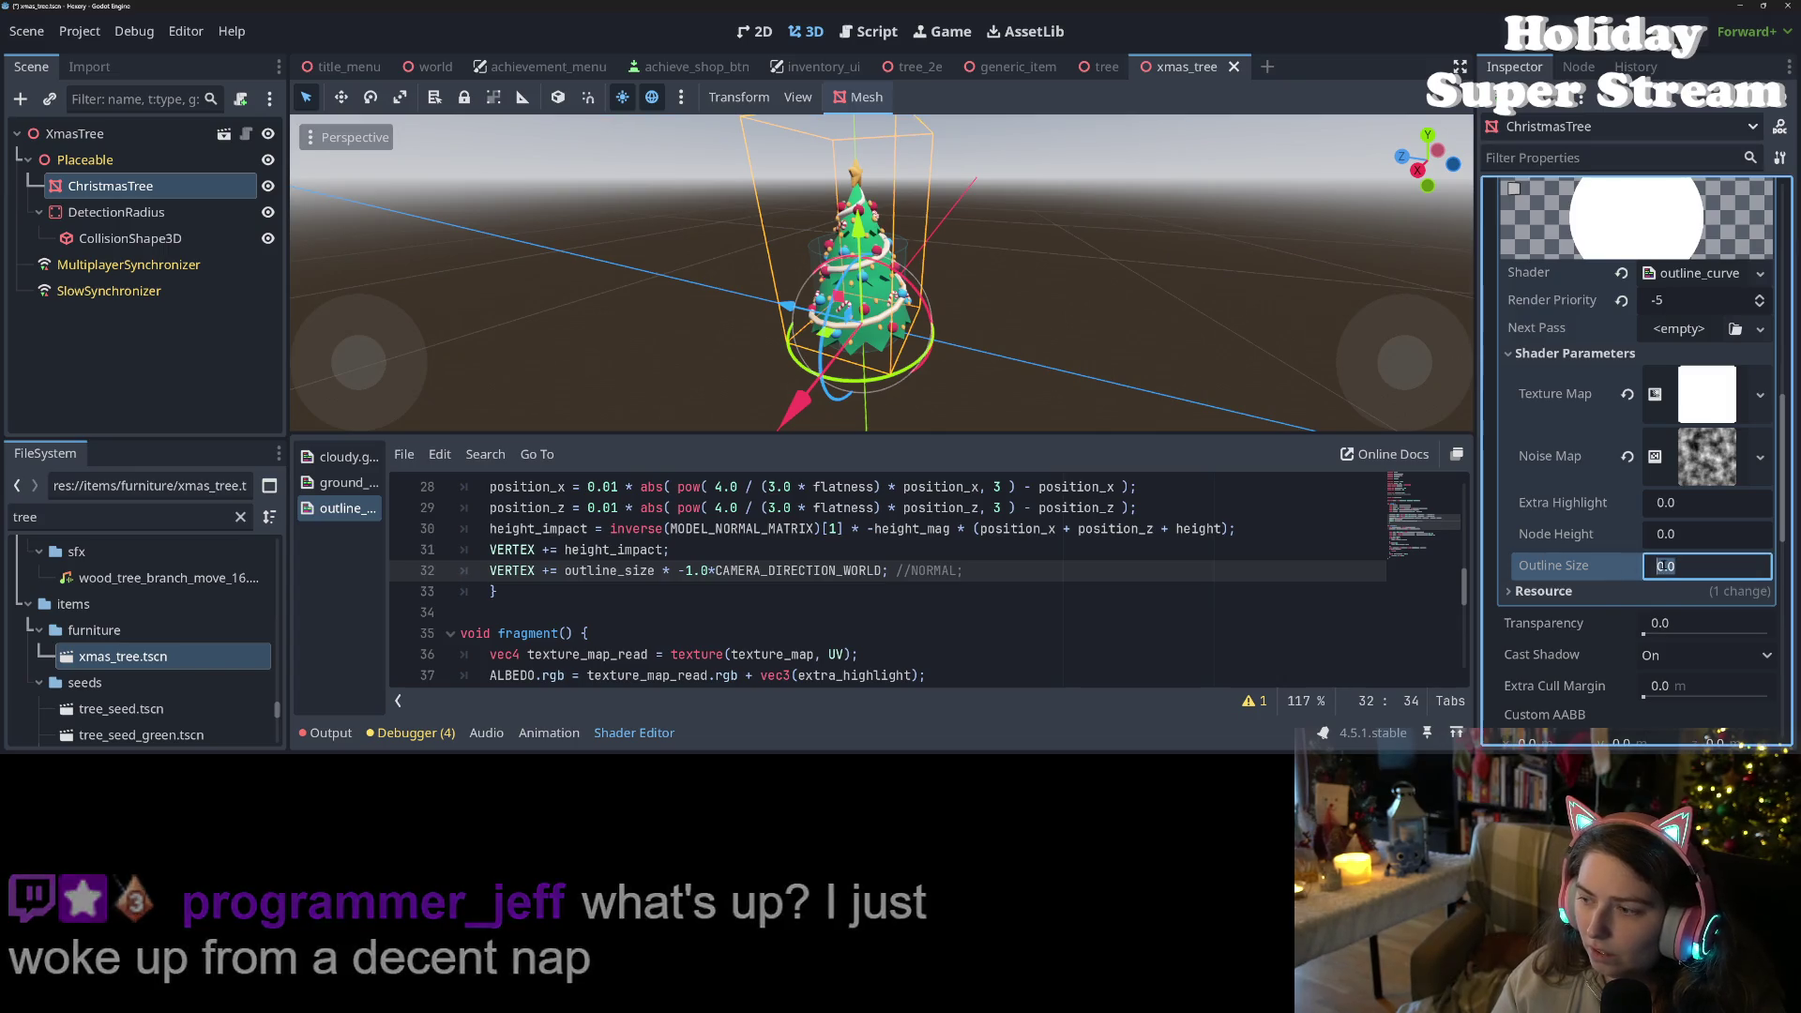
text(0.1)
key(ctrl+s)
drag(966, 281, 945, 279)
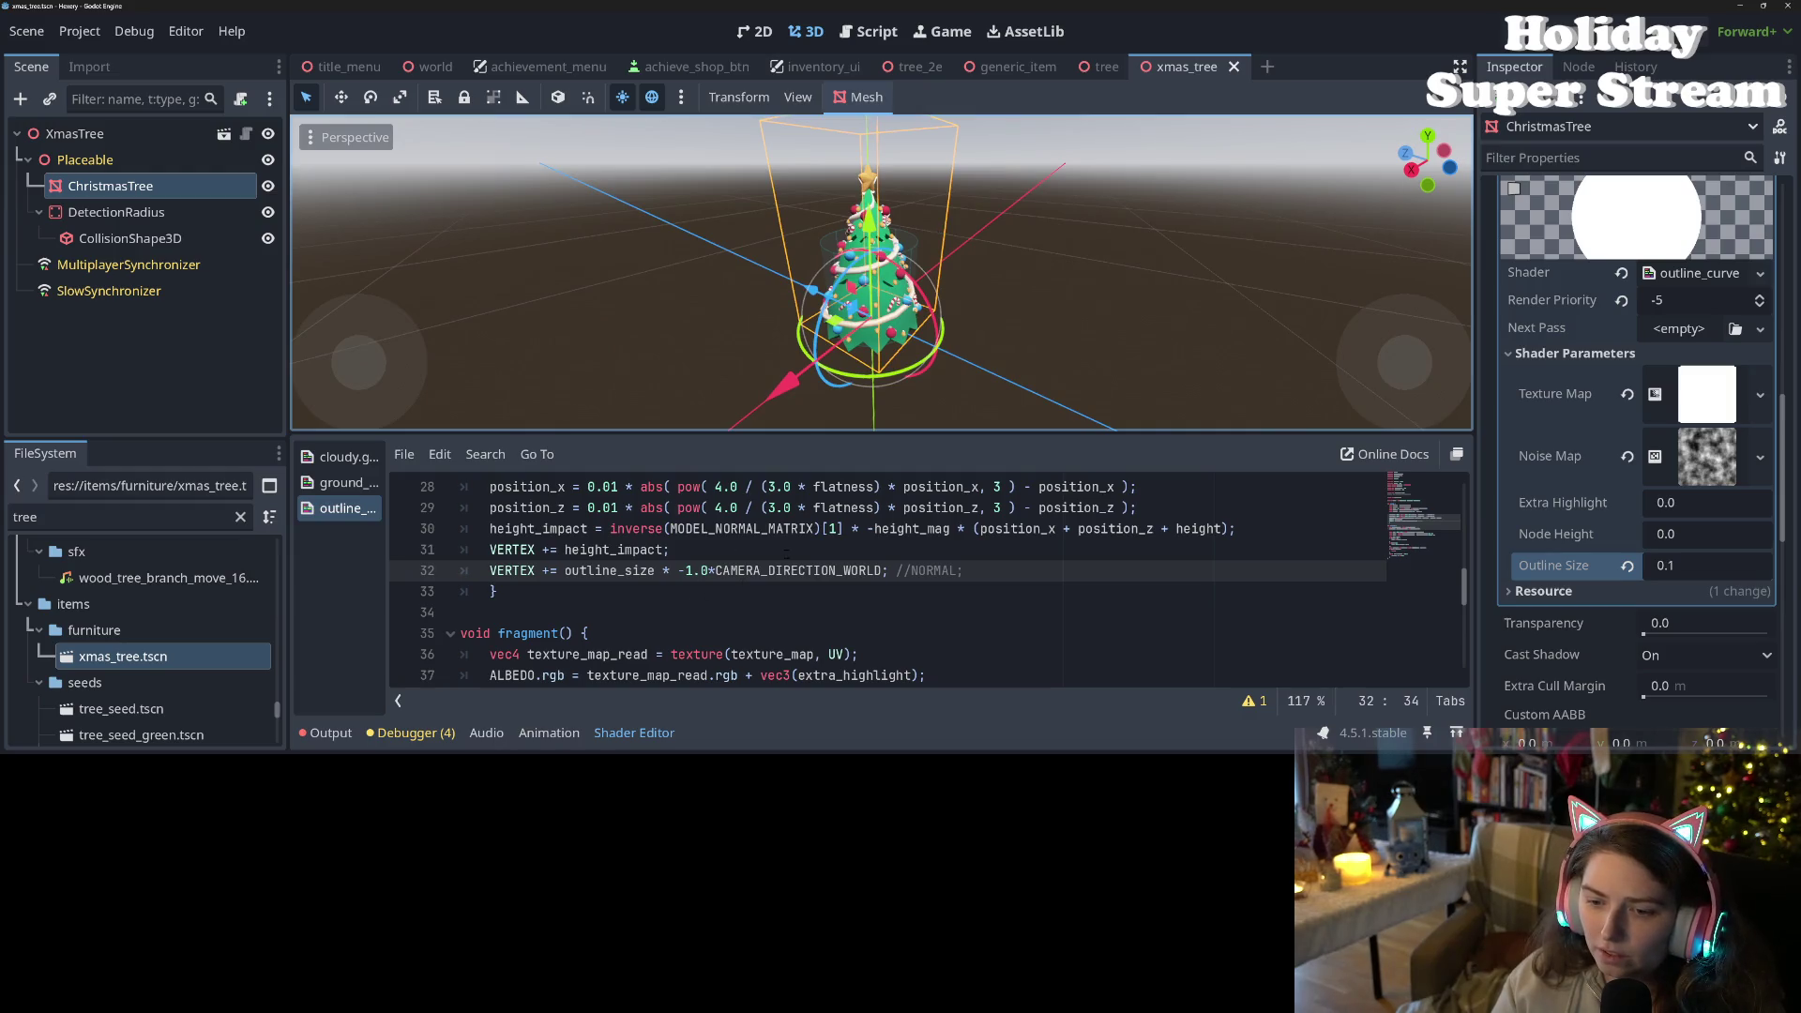
- Delete the -1.0* factor before CAMERA_DIRECTION_WORLD on line 32 and save
double_click(797, 570)
click(715, 571)
key(shift+Left)
key(shift+Left)
key(shift+Left)
key(BackSpace)
key(ctrl+s)
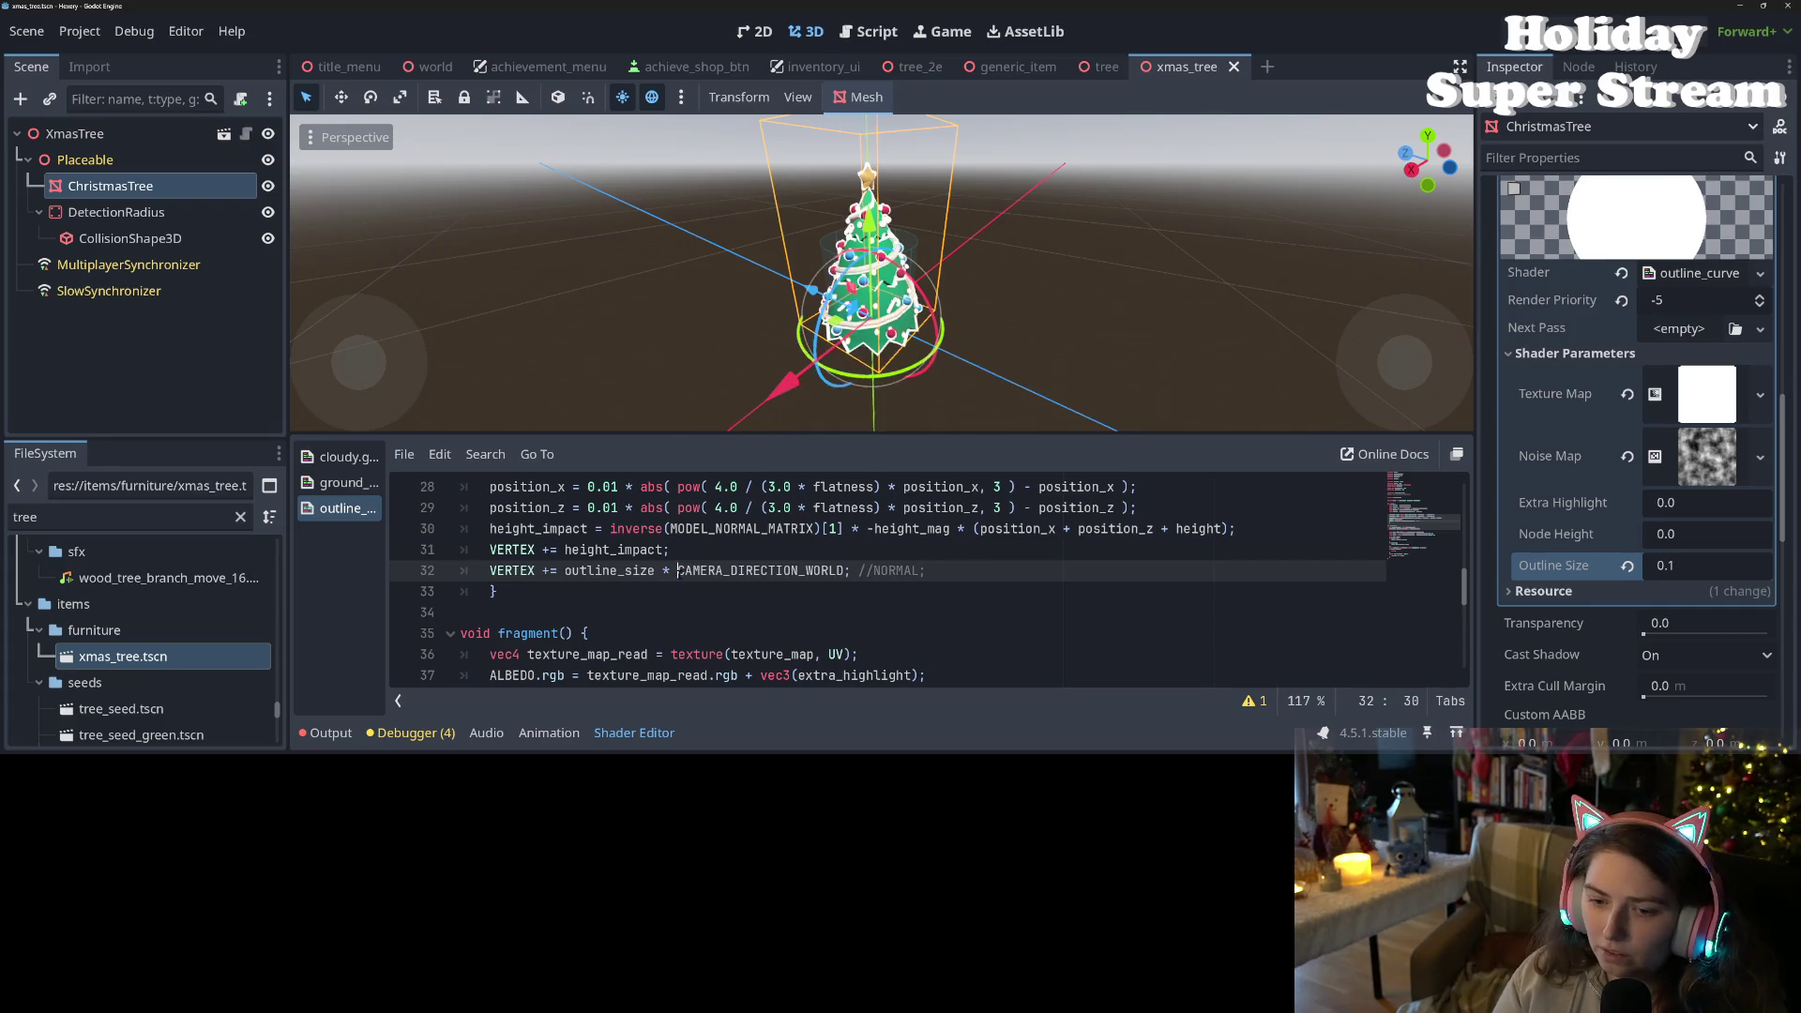
- Orbit and zoom around the Christmas tree to inspect its white outline
scroll(811, 329, up, 3)
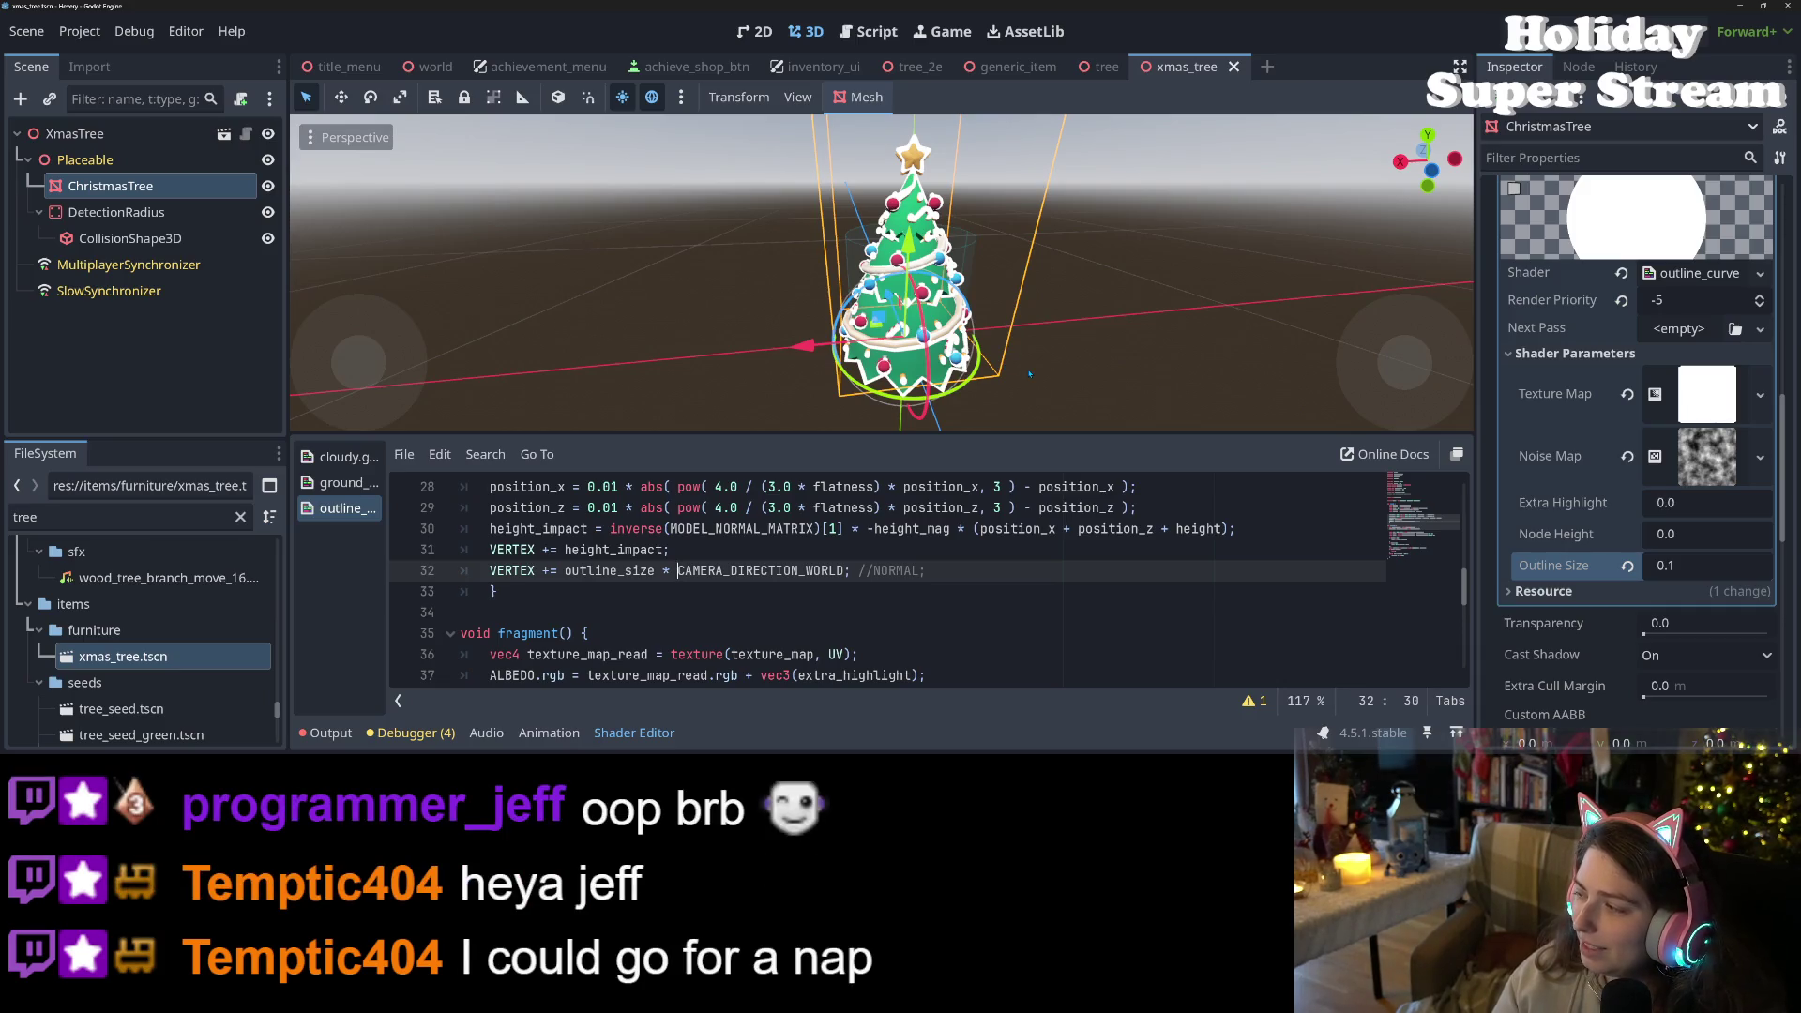
drag(1038, 405, 883, 374)
scroll(883, 373, up, 3)
scroll(883, 373, down, 5)
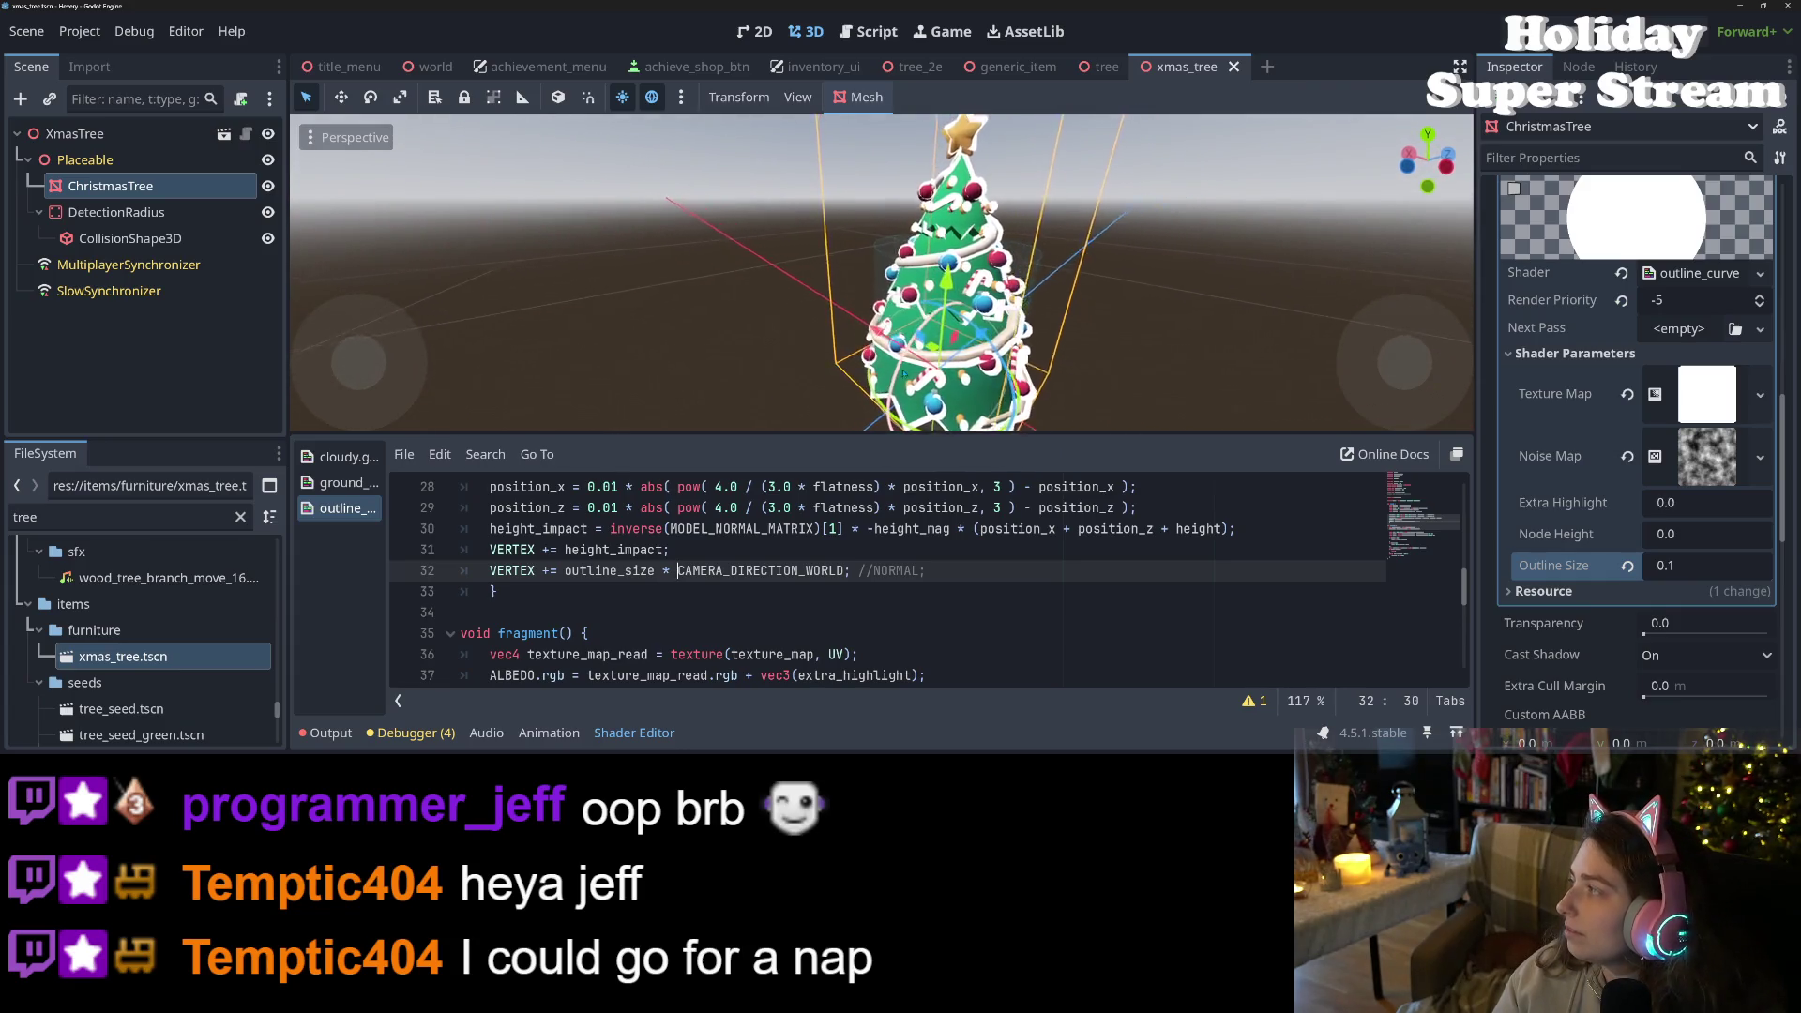
drag(951, 359, 1068, 353)
mouse_move(884, 406)
mouse_down()
mouse_move(863, 330)
mouse_move(1042, 405)
mouse_move(1241, 409)
mouse_move(1171, 425)
mouse_move(1075, 120)
mouse_move(1132, 401)
mouse_move(1095, 399)
mouse_up()
scroll(972, 386, up, 3)
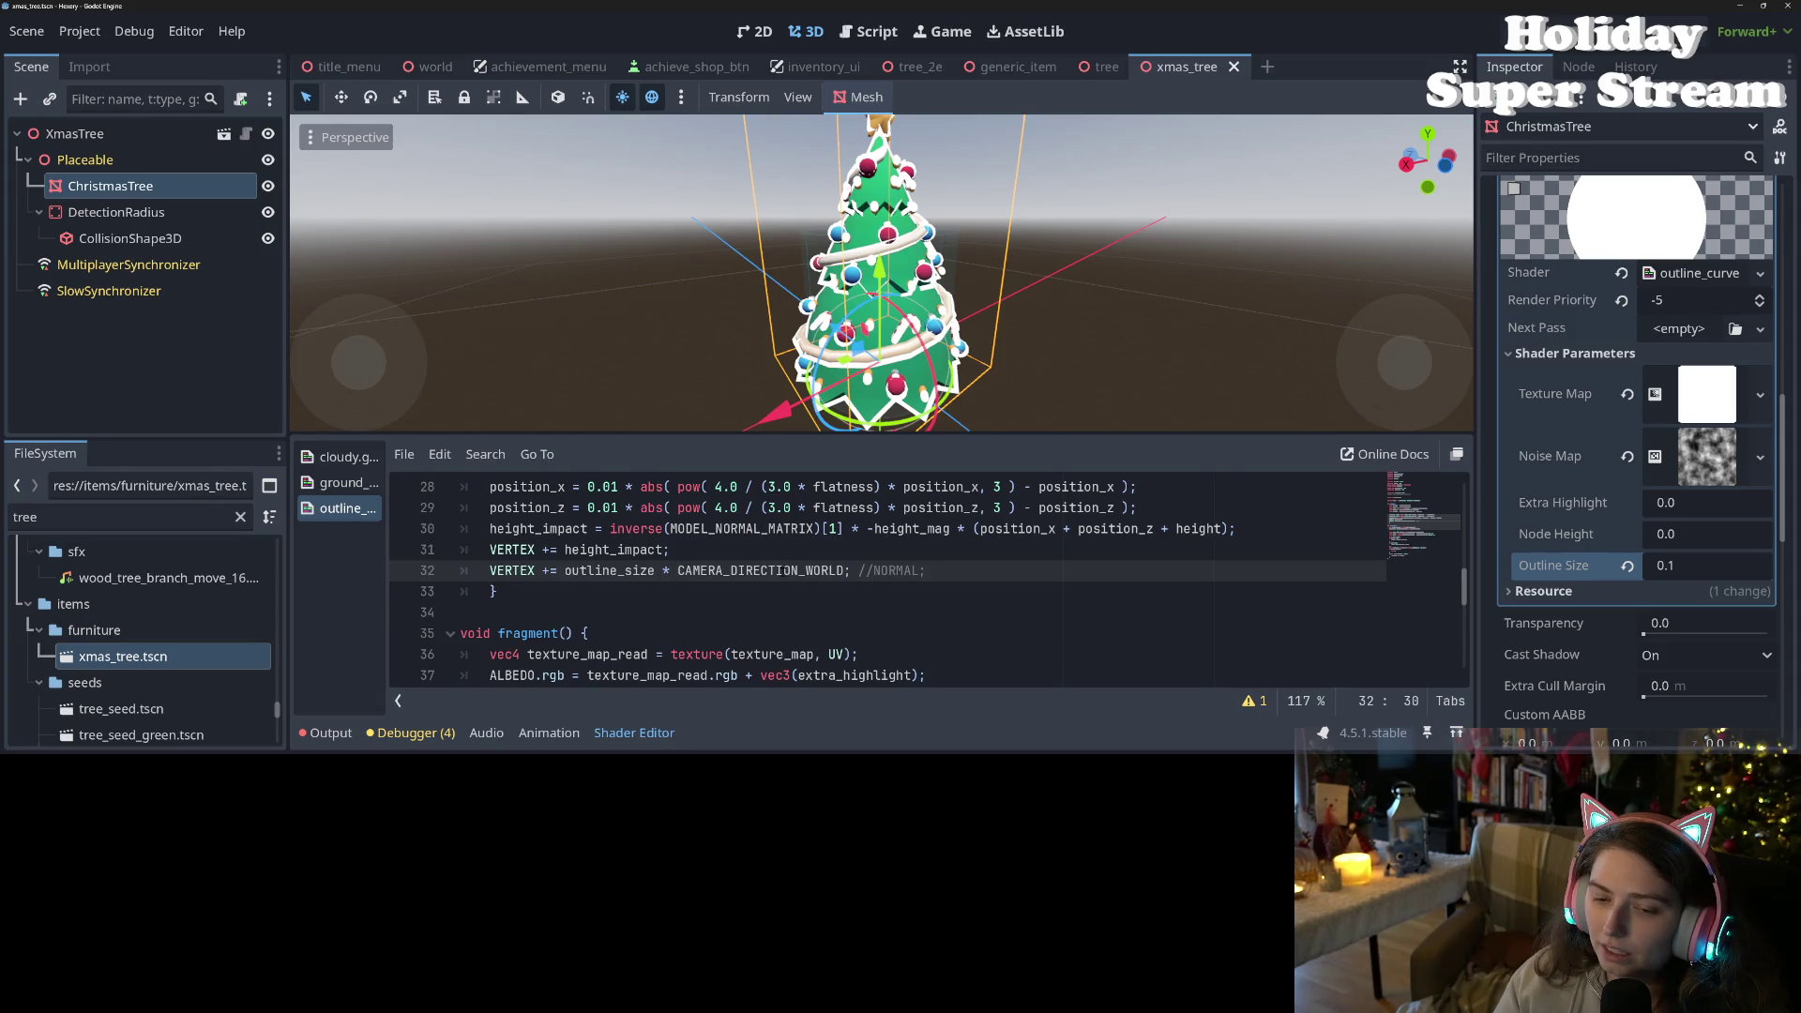
- Select CAMERA_DIRECTION_WORLD on line 32 and bring up the spatial shader docs
double_click(677, 570)
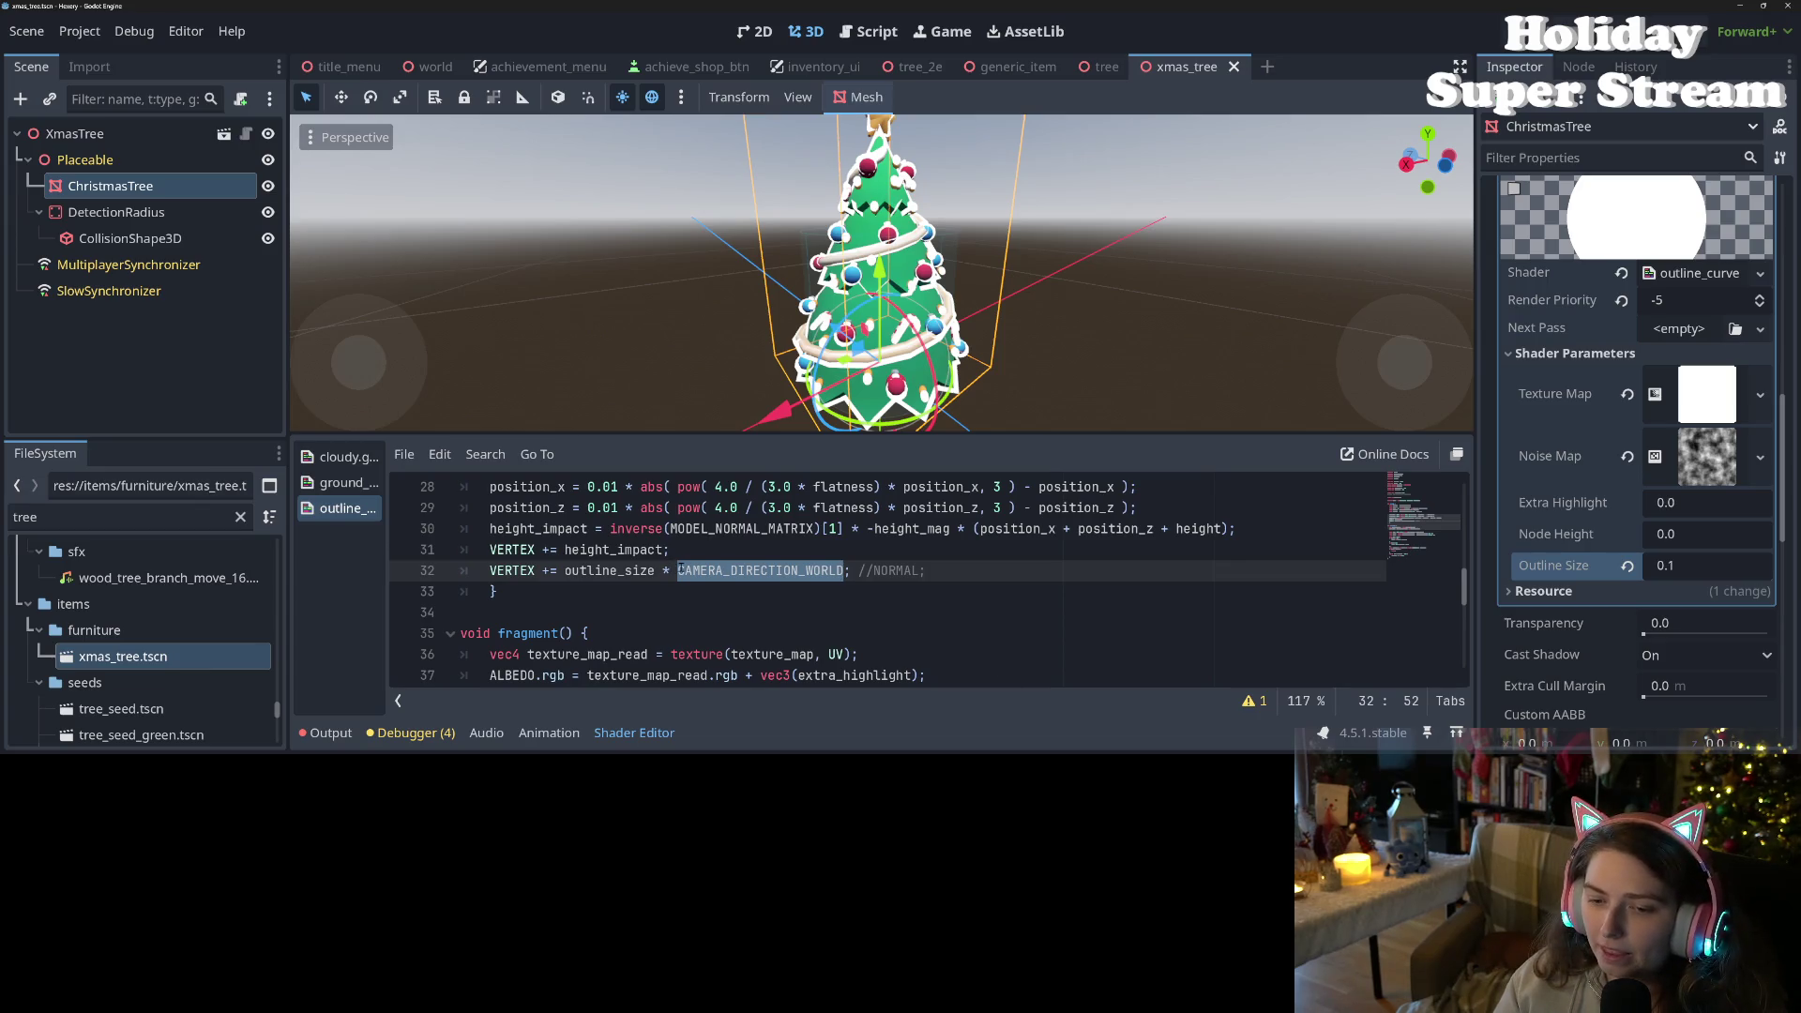
click(683, 571)
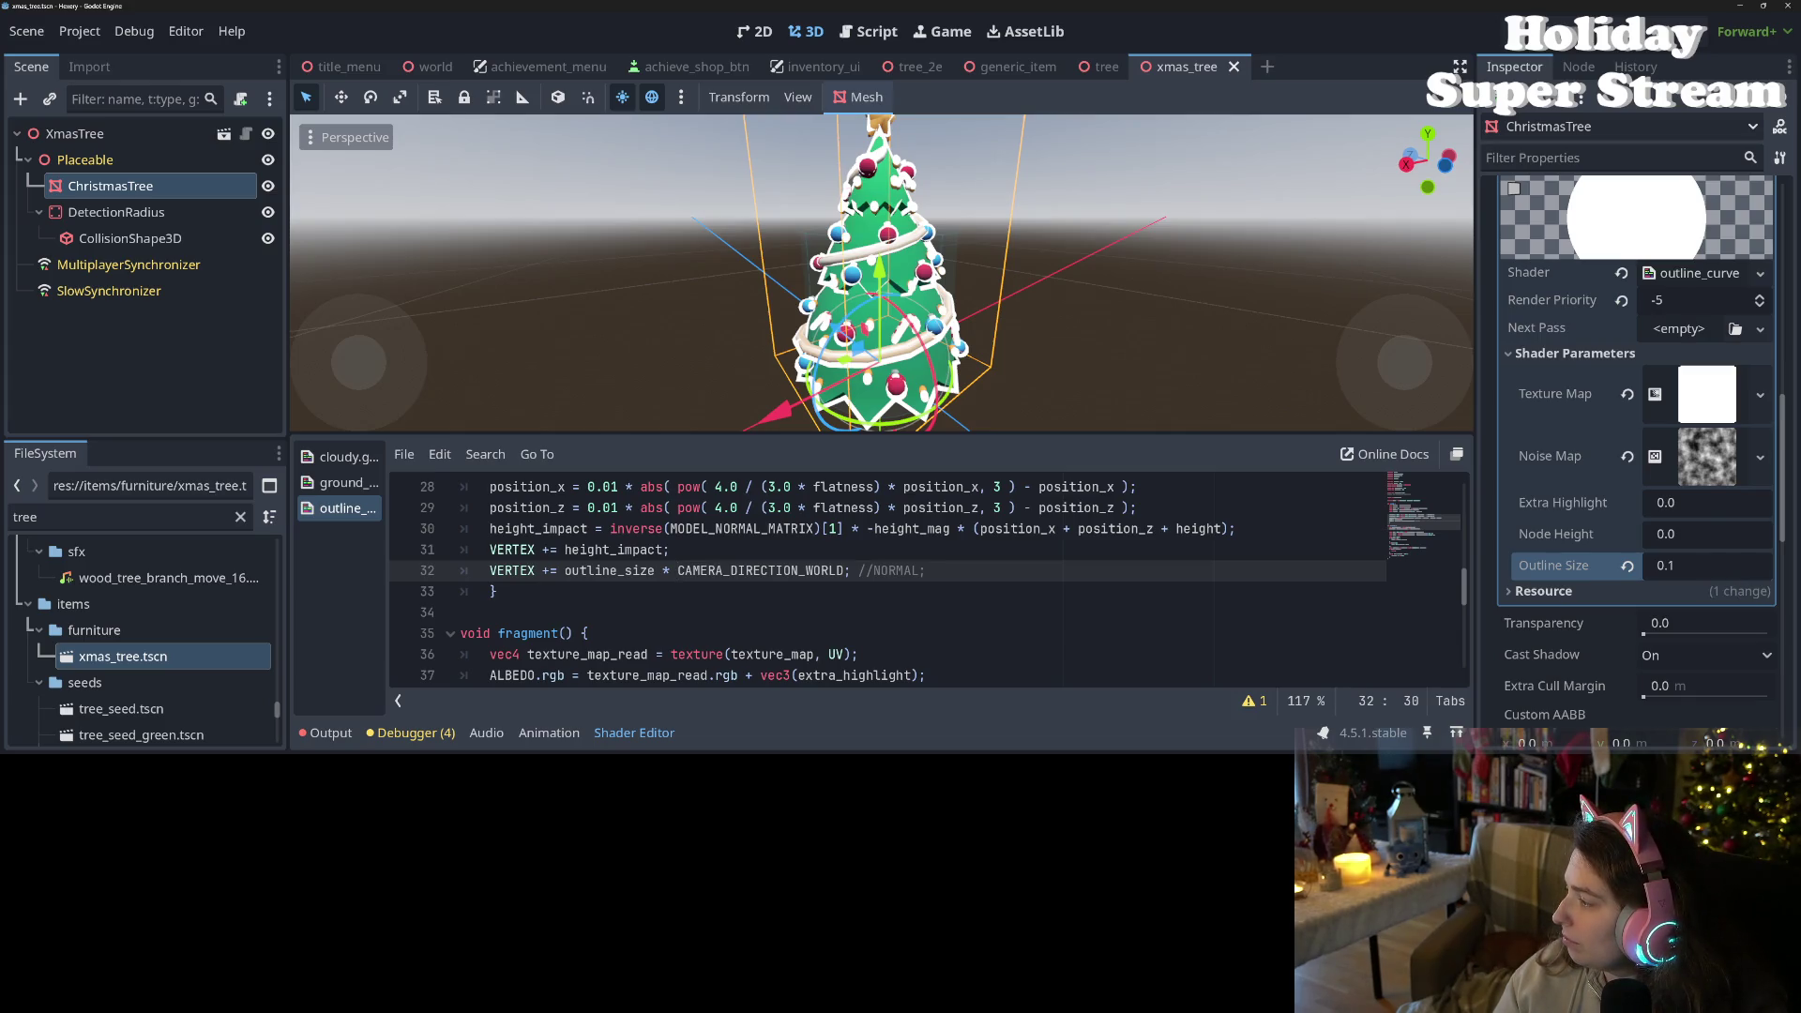
key(alt+Tab)
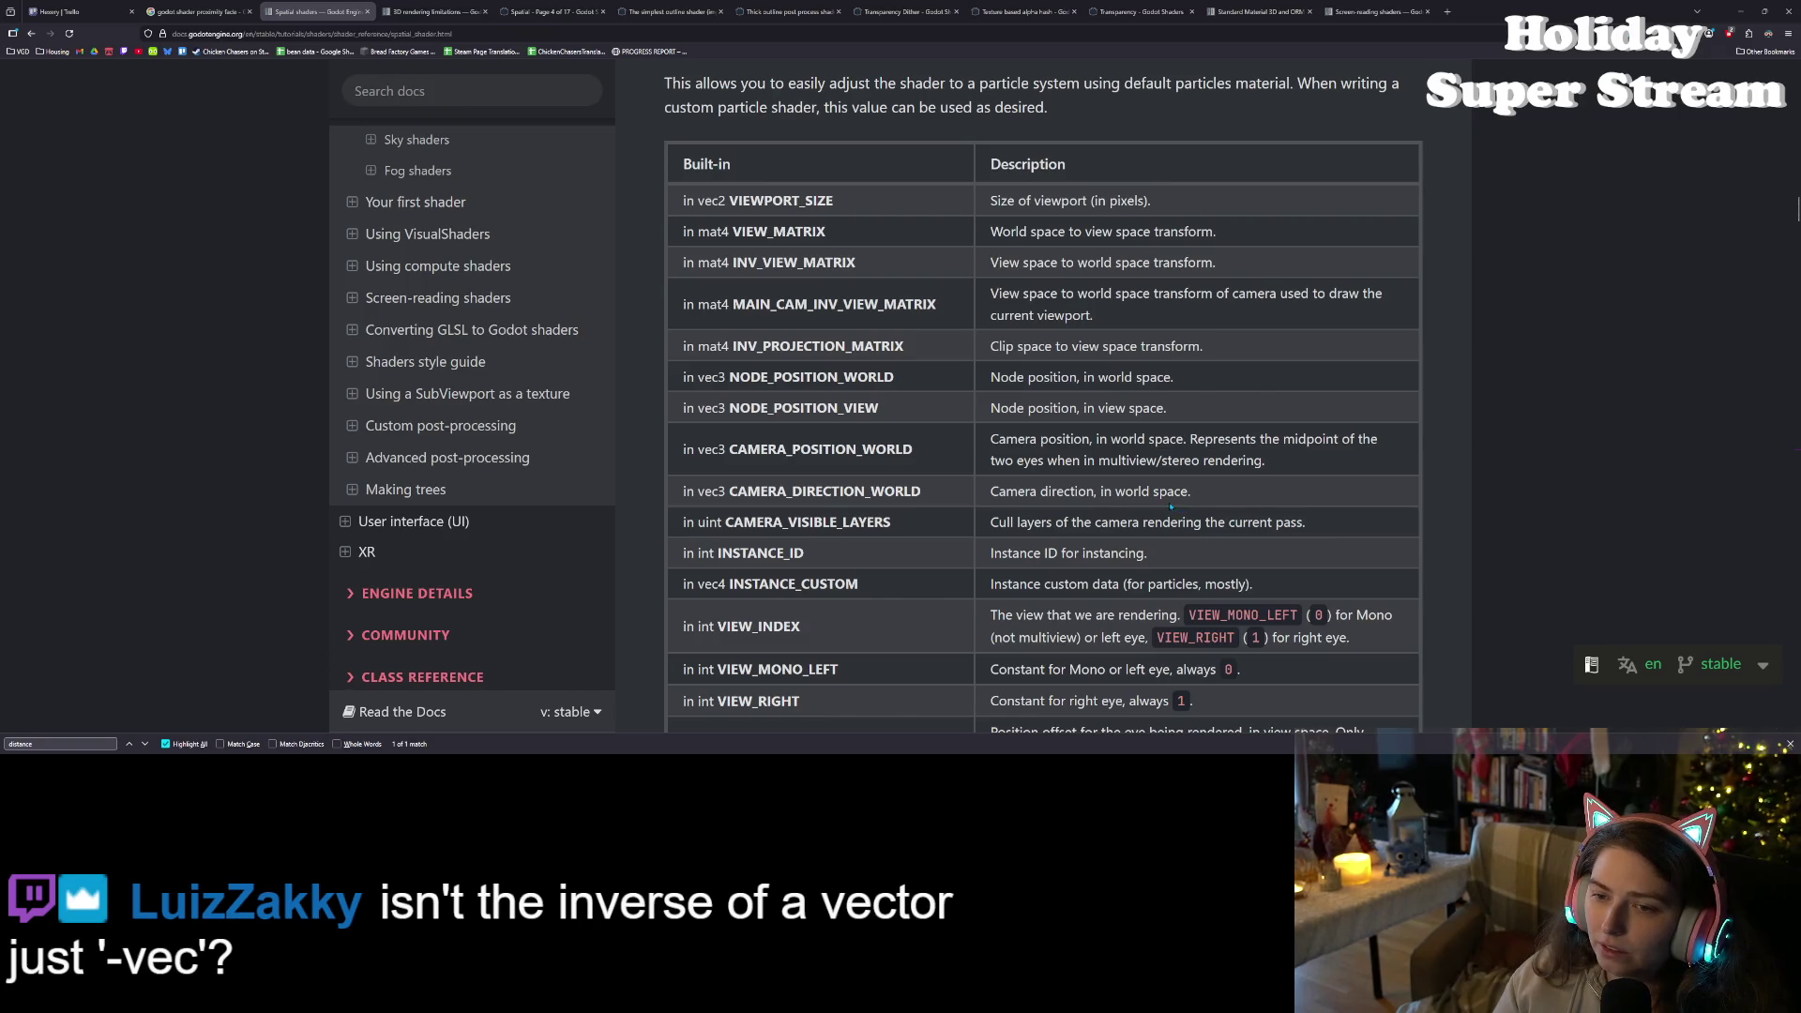
- Highlight INV_VIEW_MATRIX, MAIN_CAM_INV_VIEW_MATRIX, CAMERA_POSITION_WORLD and CAMERA_DIRECTION_WORLD in the docs, then shrink the window
double_click(796, 263)
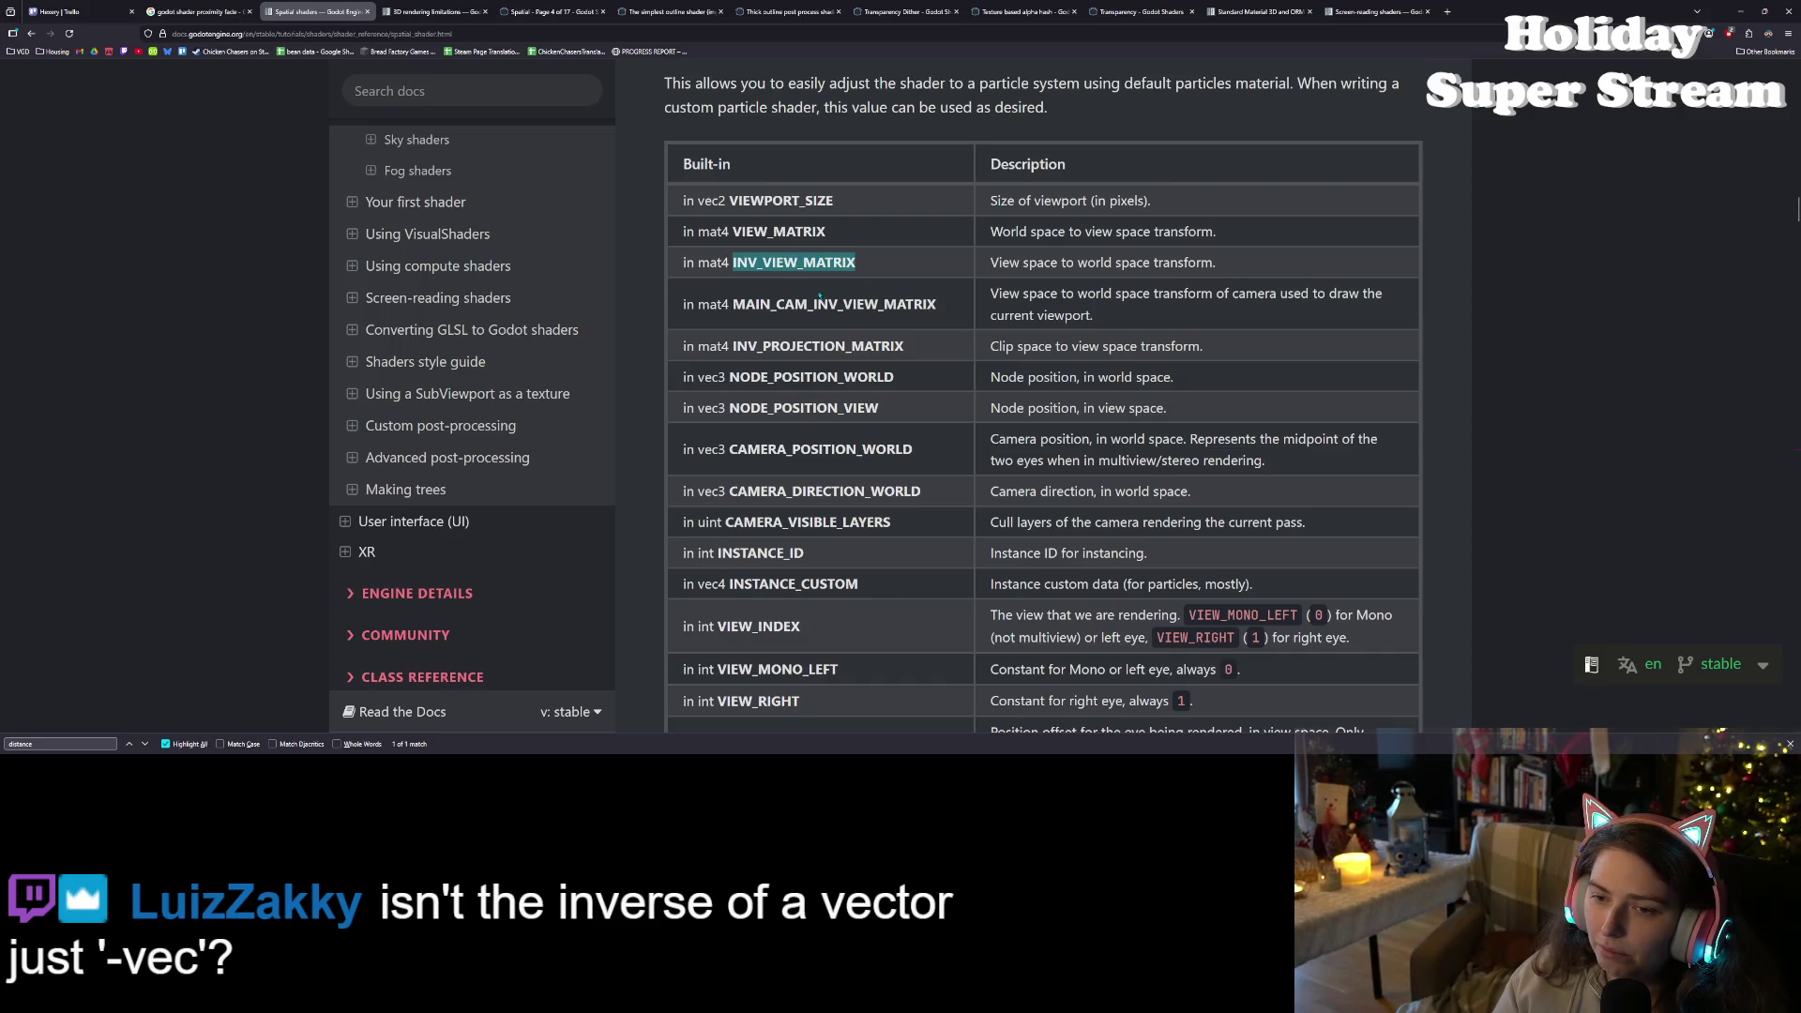
double_click(824, 300)
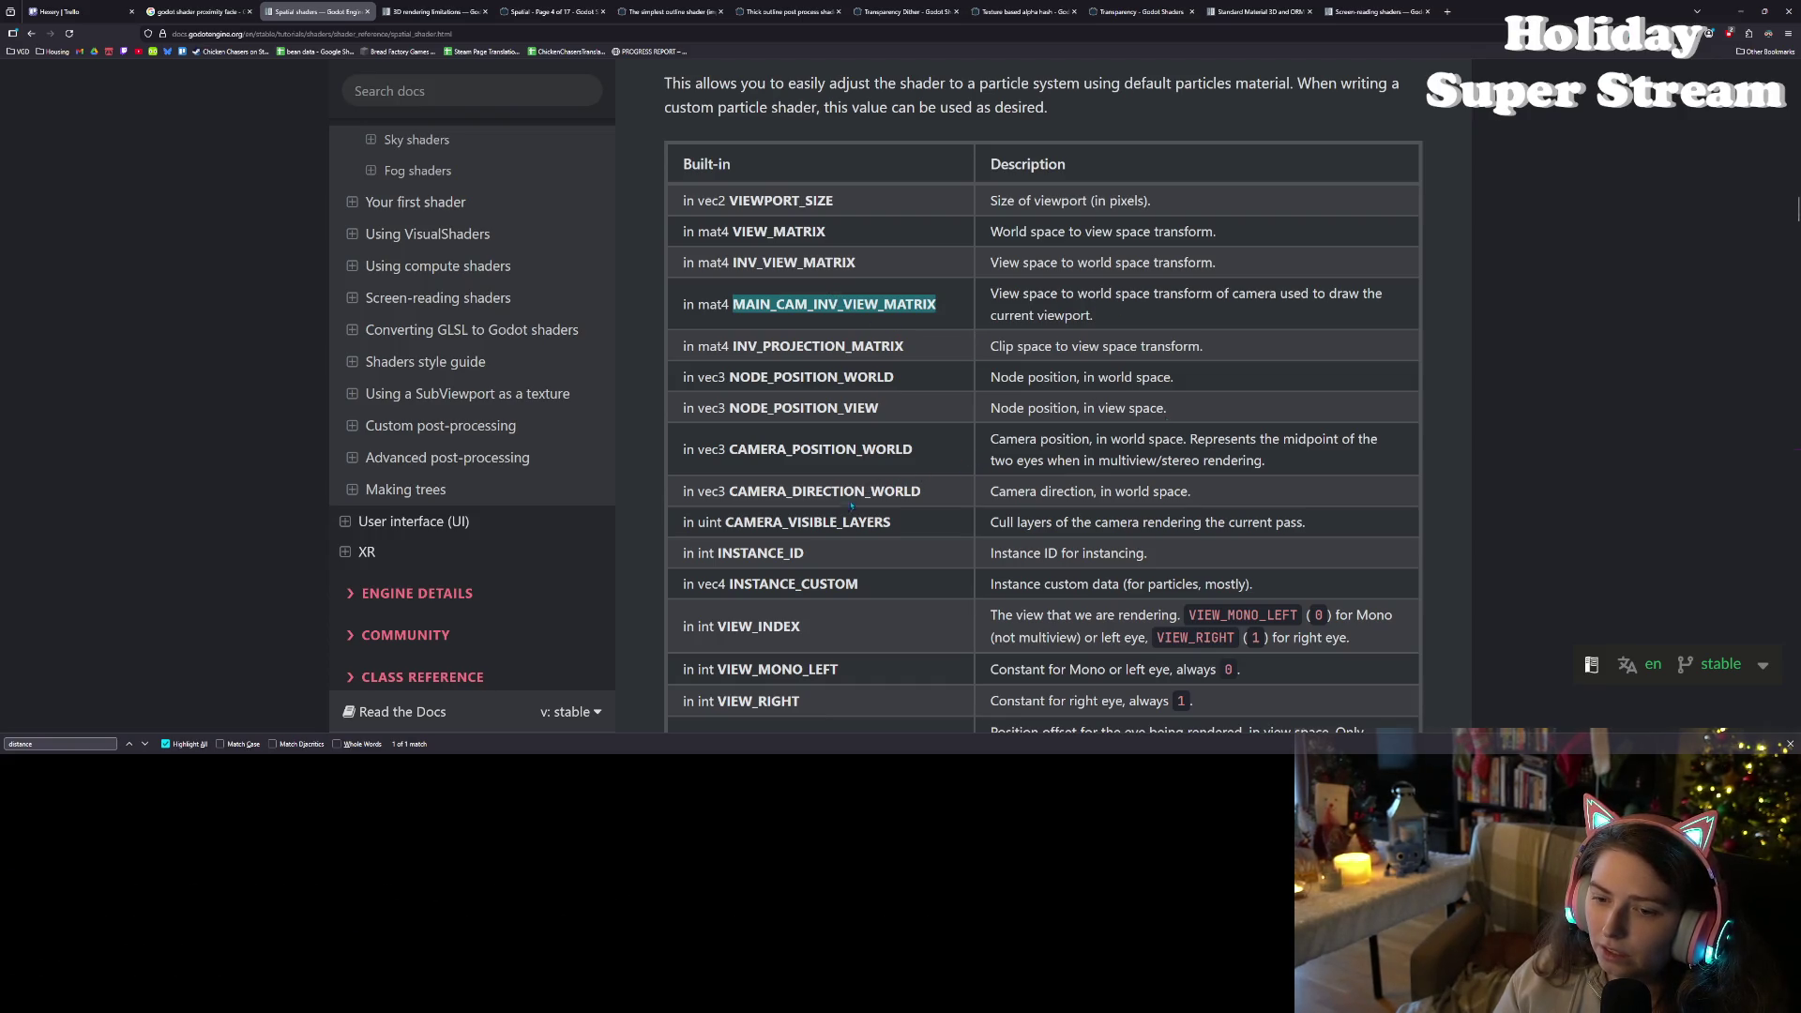
double_click(889, 450)
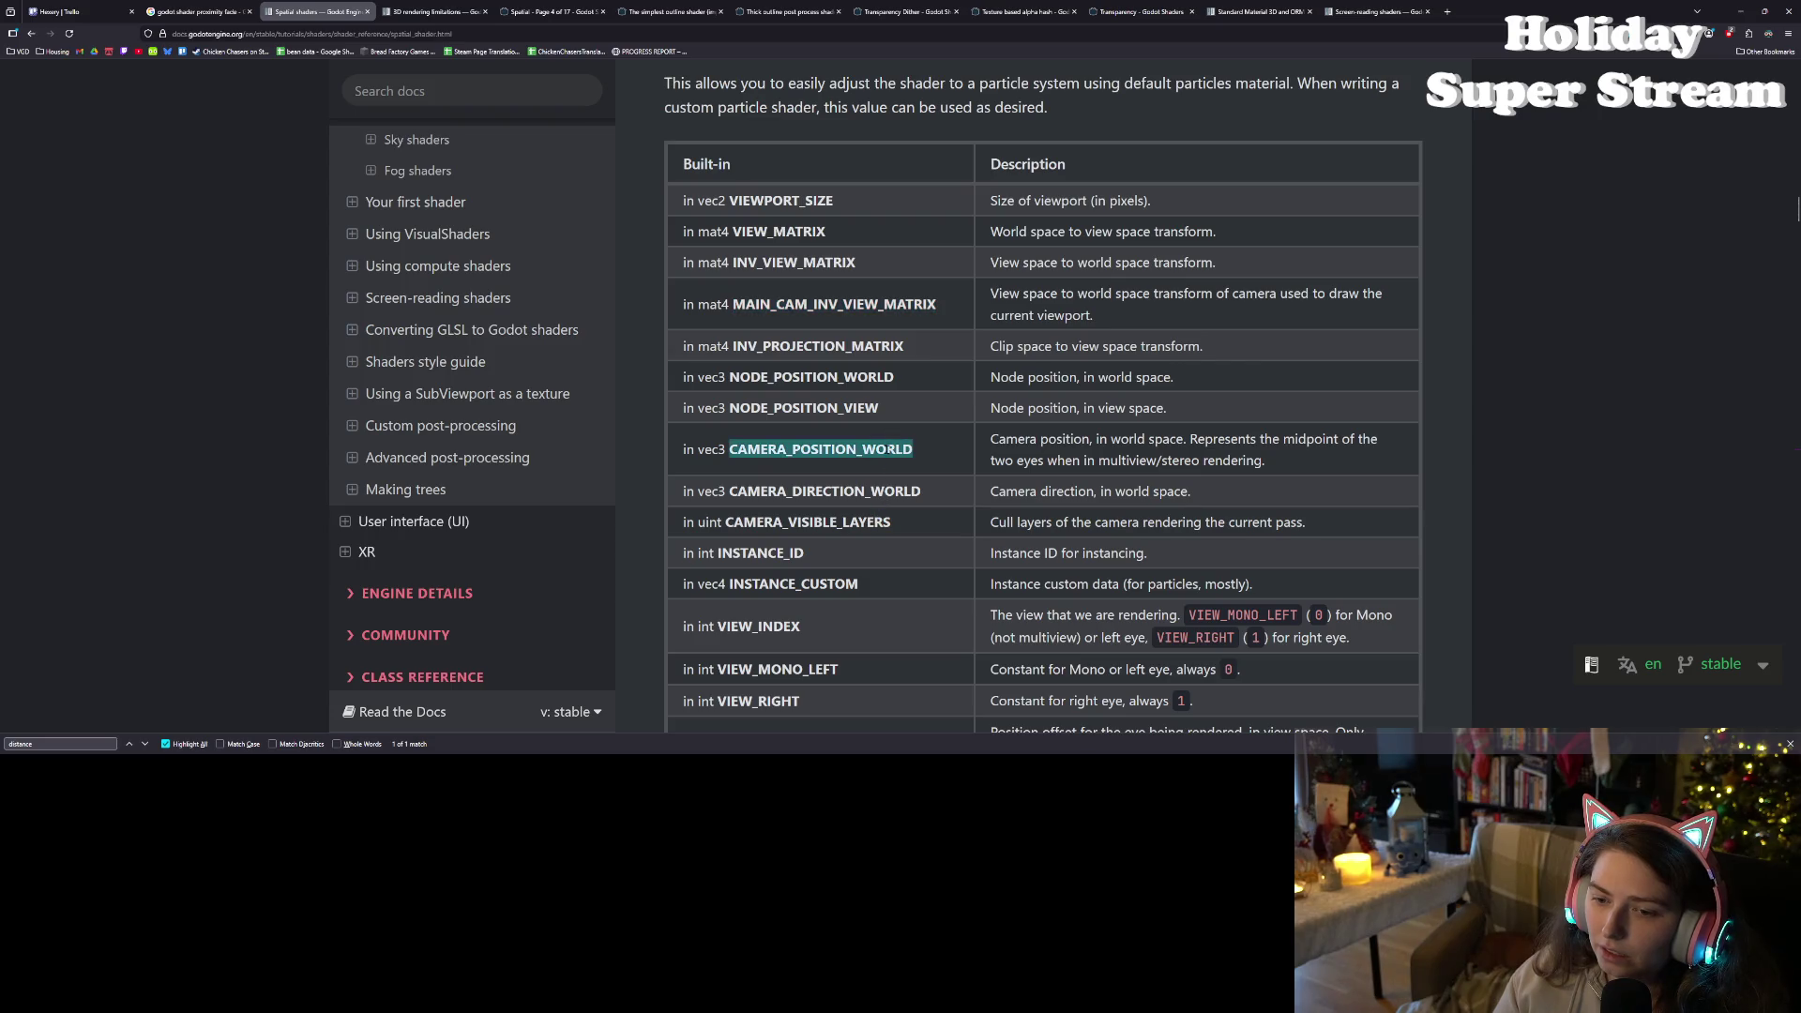
double_click(885, 491)
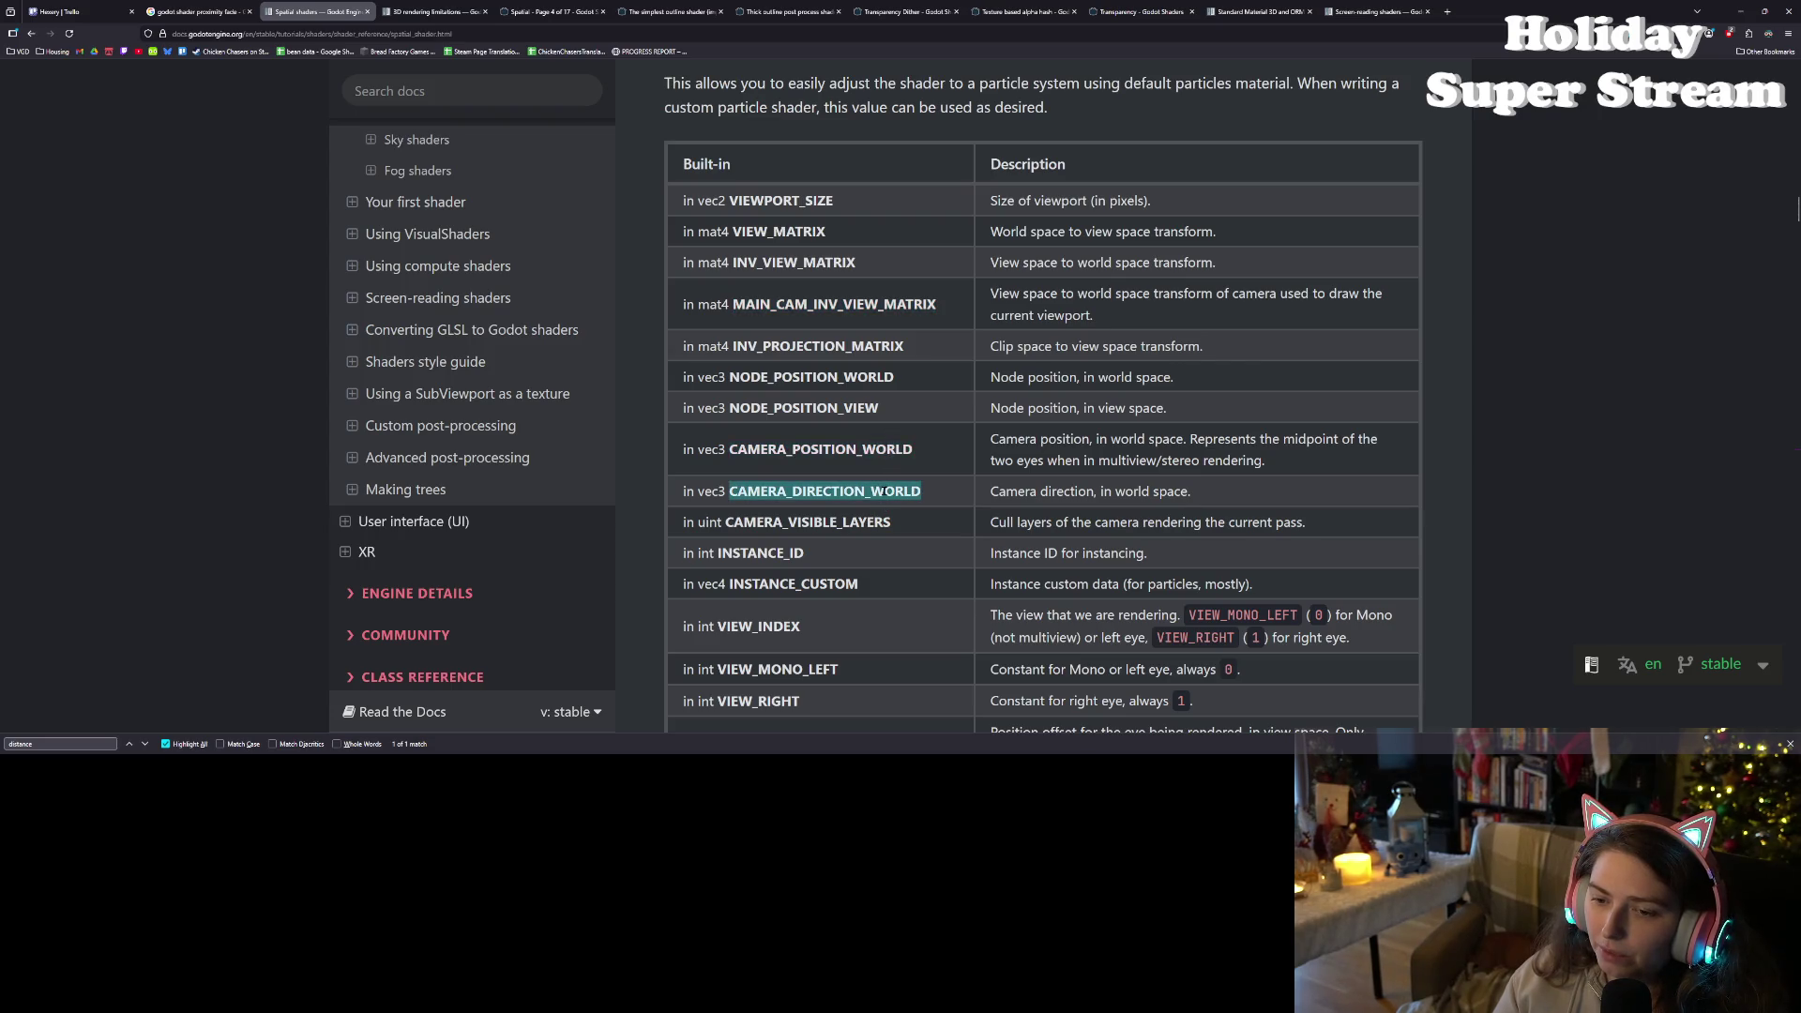
mouse_move(1594, 19)
mouse_down()
mouse_move(1627, 95)
mouse_move(1571, 63)
mouse_move(1477, 57)
mouse_up()
- Scroll the built-ins table and look over CAMERA_DIRECTION_WORLD and CAMERA_VISIBLE_LAYERS
scroll(1434, 448, up, 5)
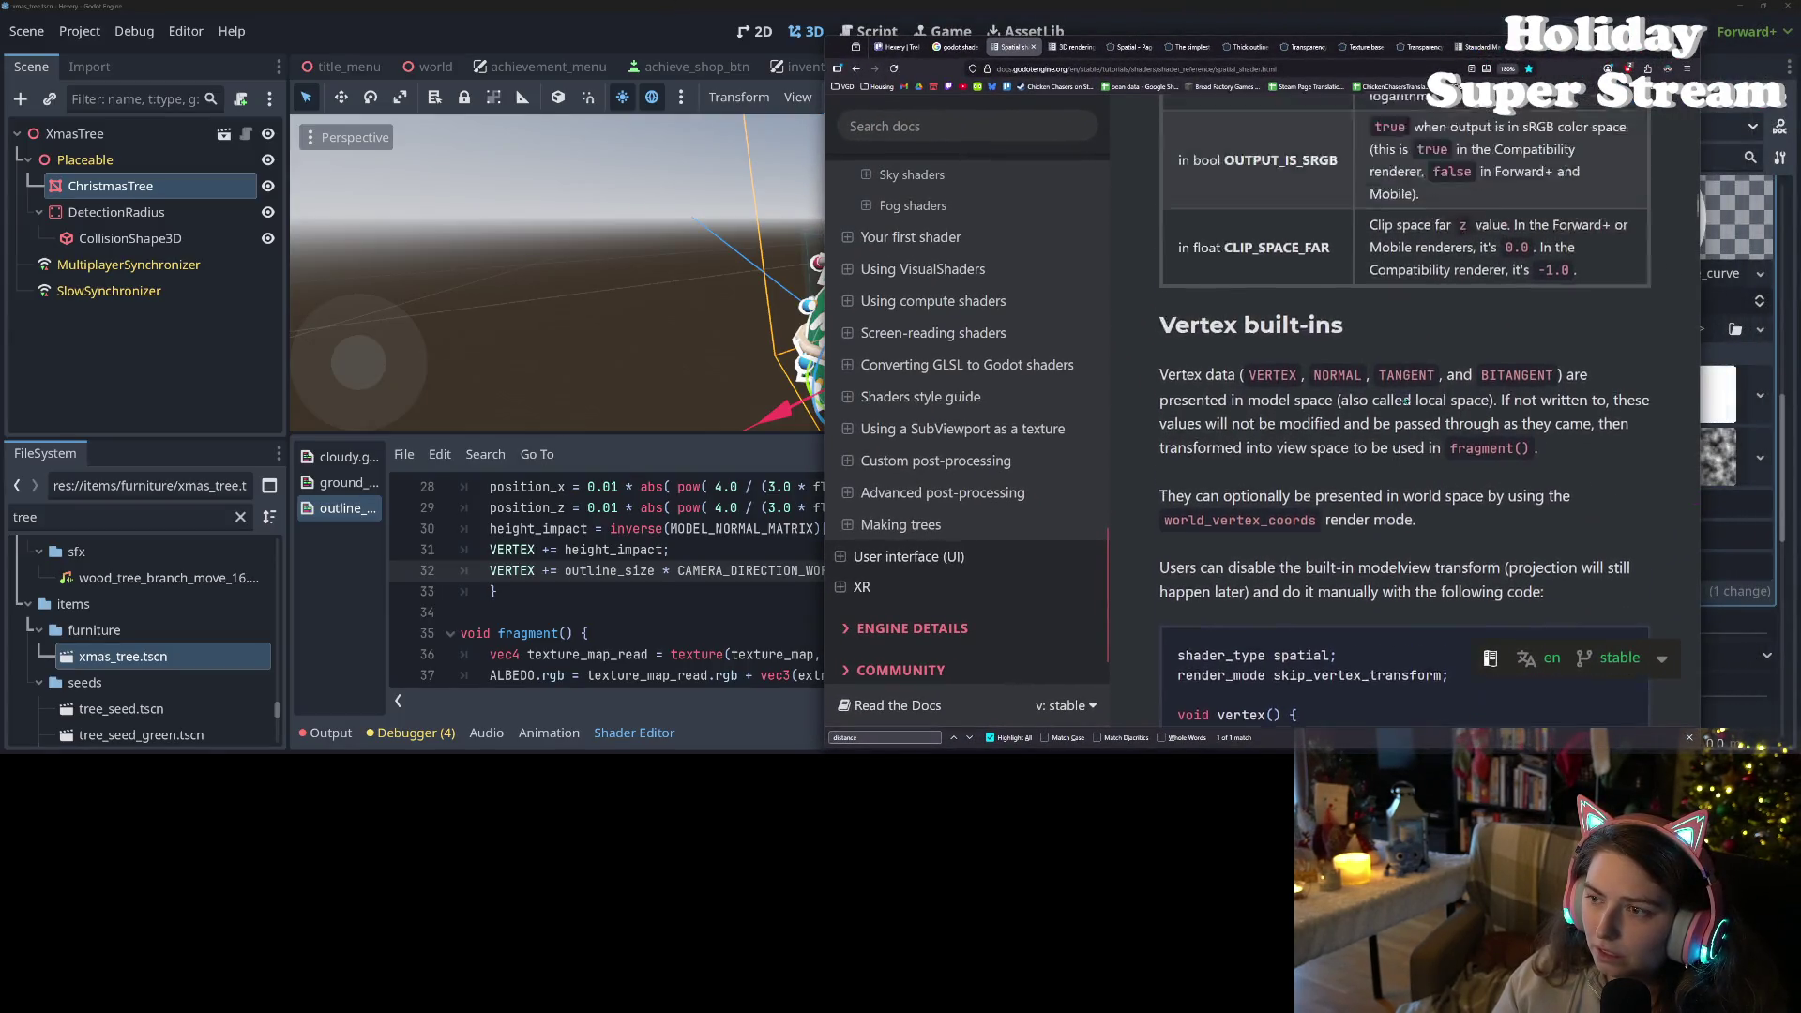
scroll(1434, 447, up, 5)
scroll(1430, 440, down, 15)
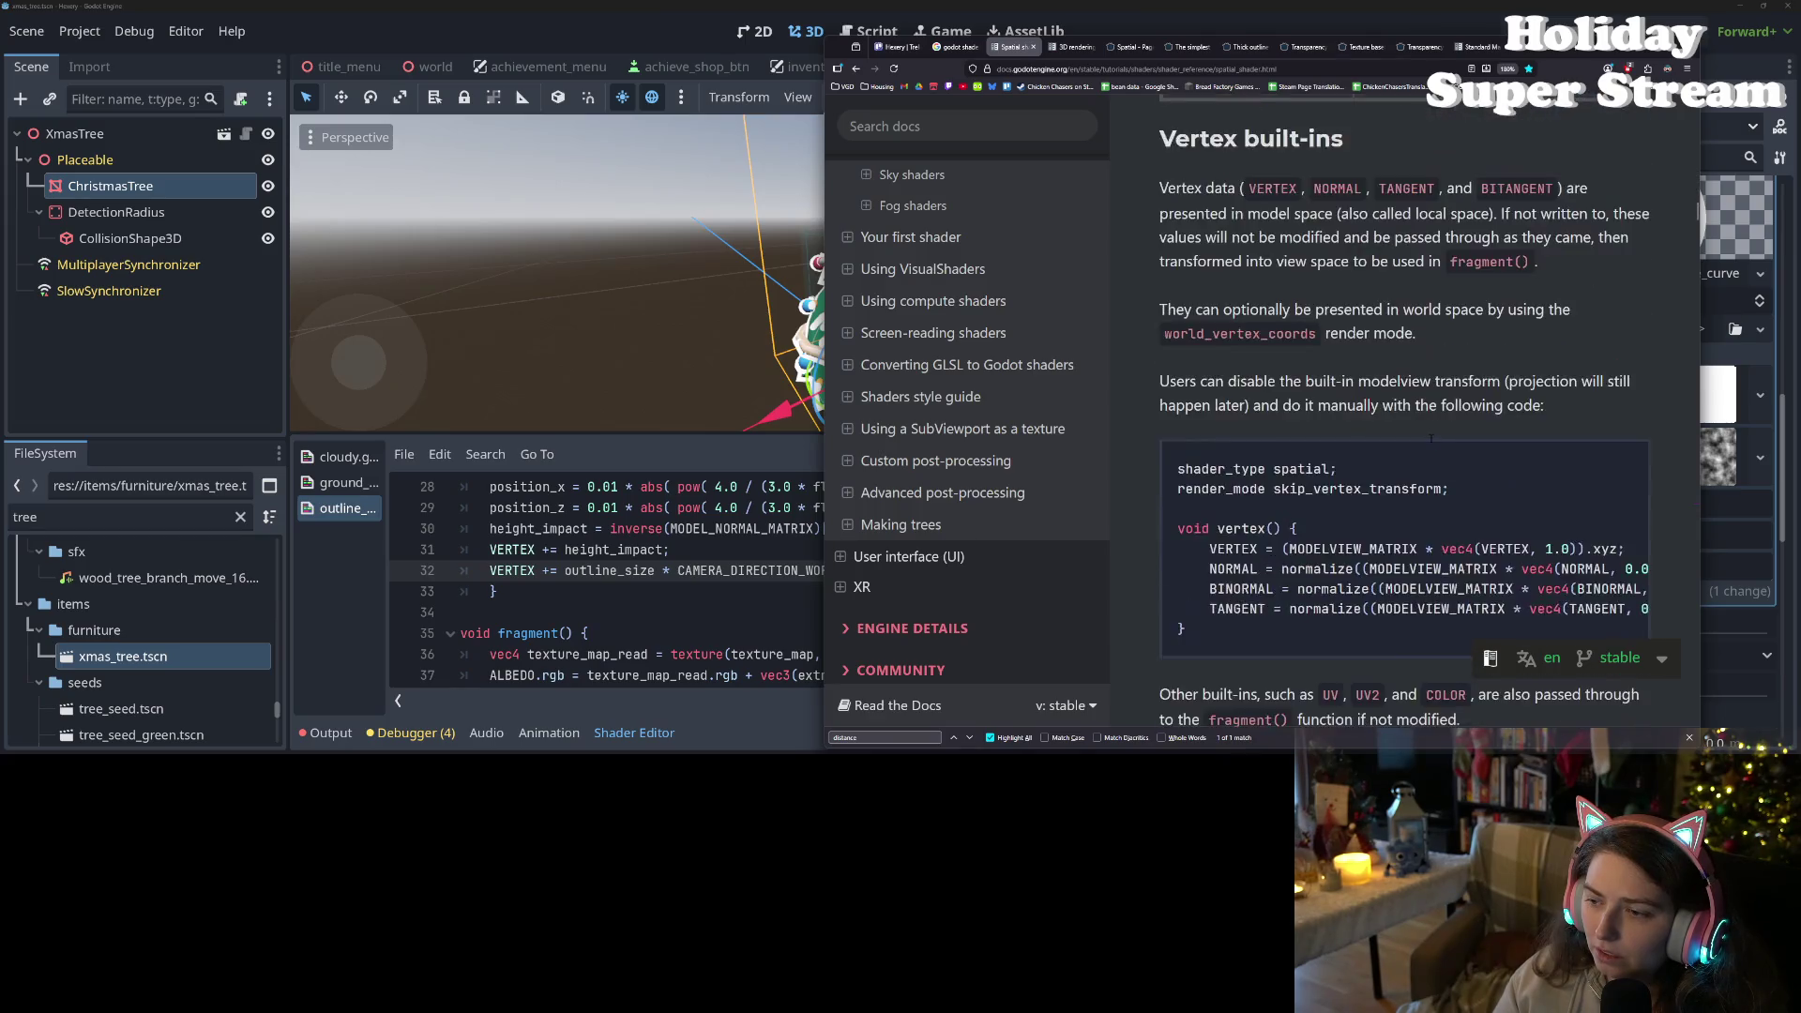
scroll(1428, 433, down, 10)
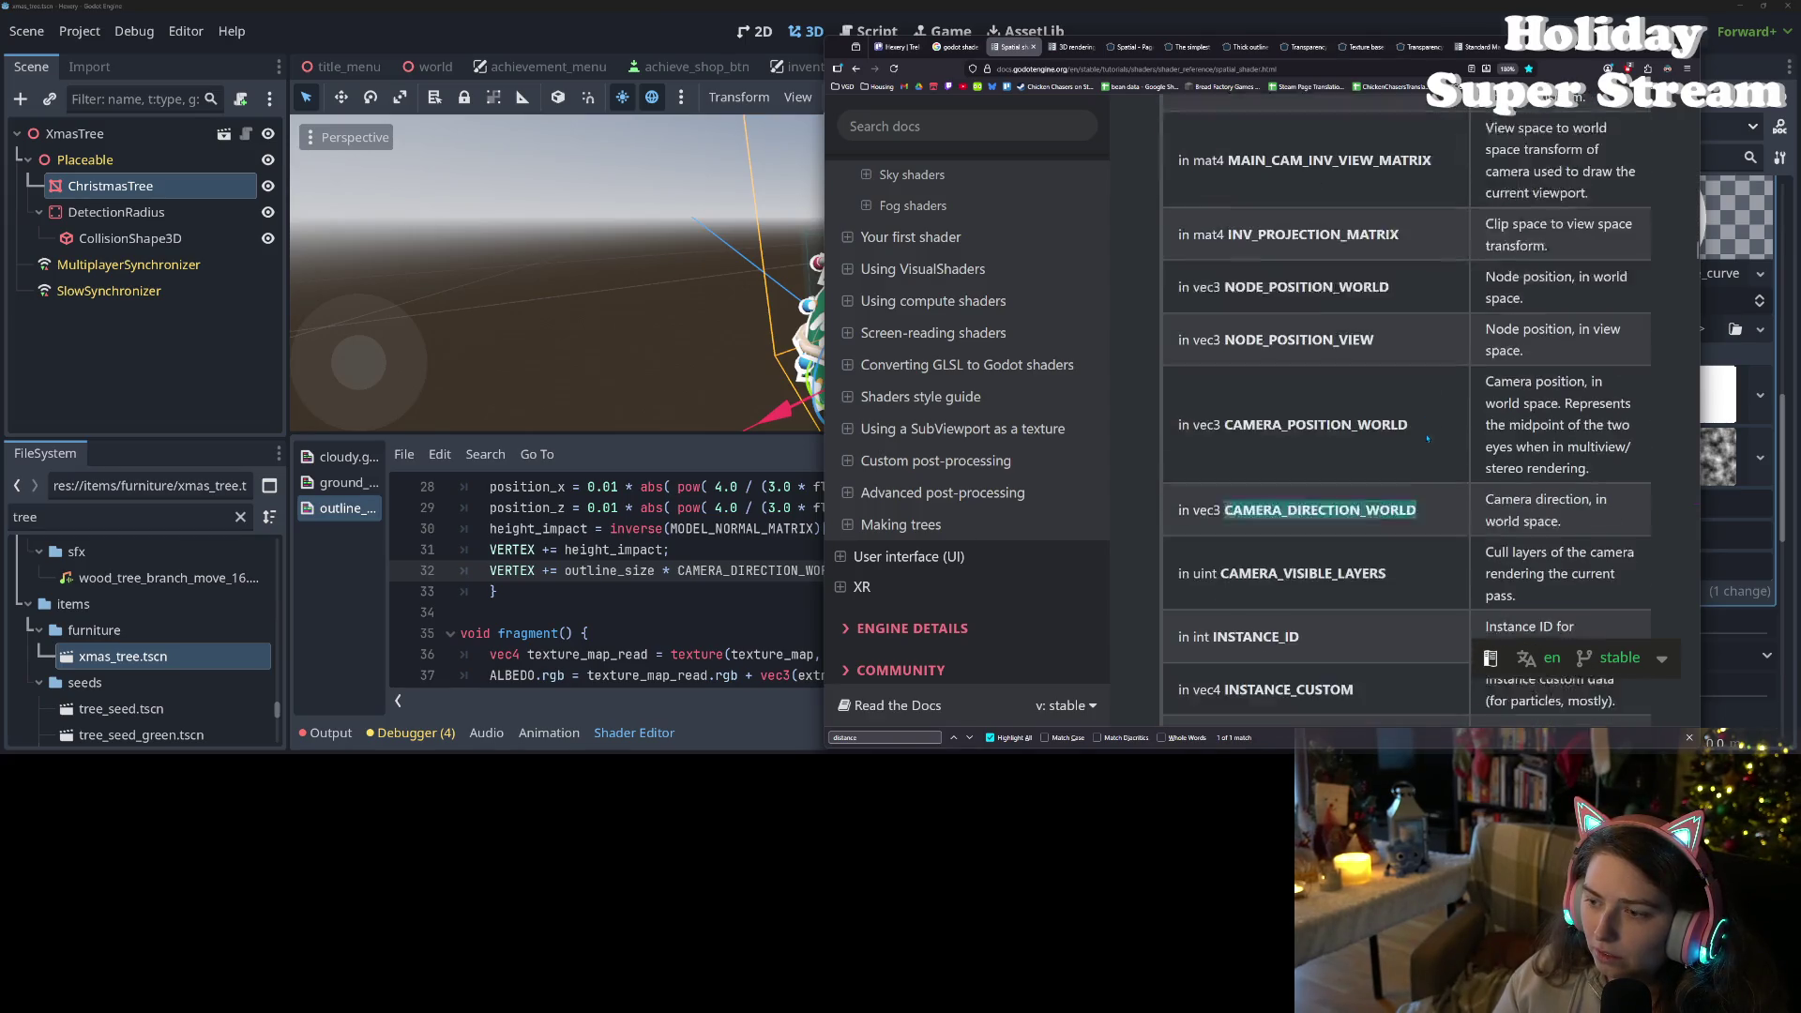
scroll(1428, 432, down, 3)
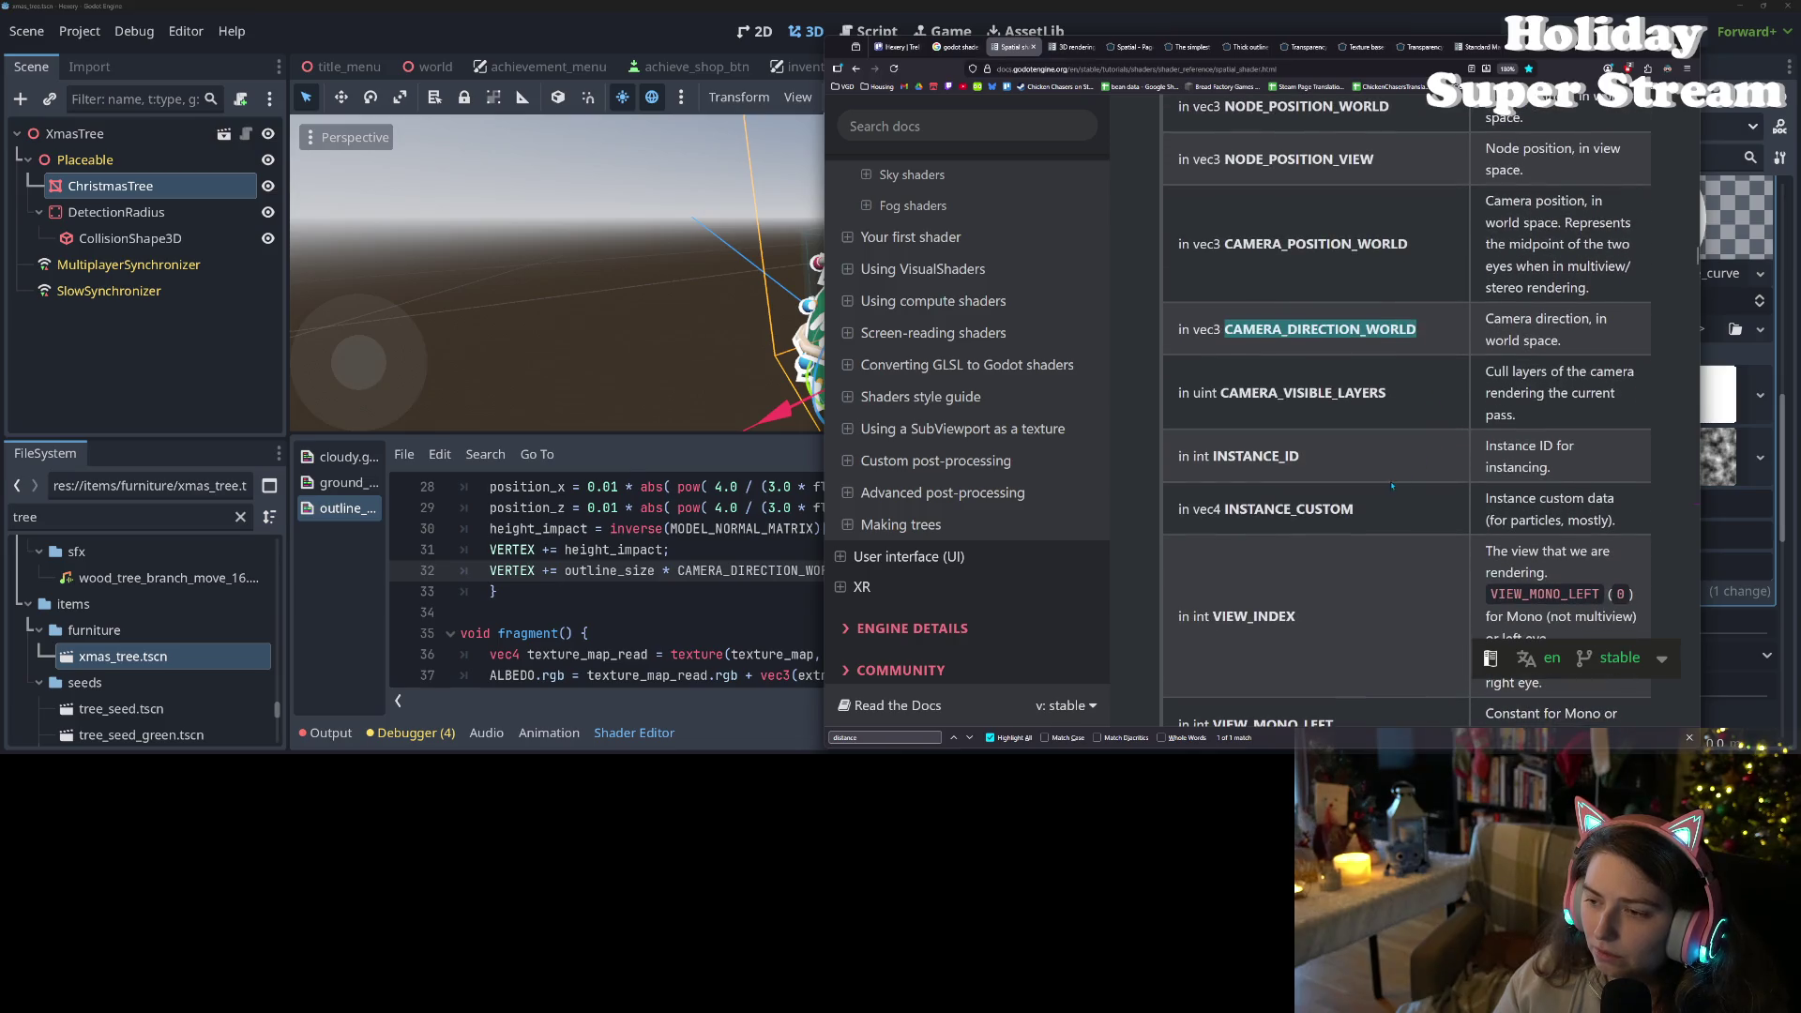
click(1361, 470)
double_click(1344, 392)
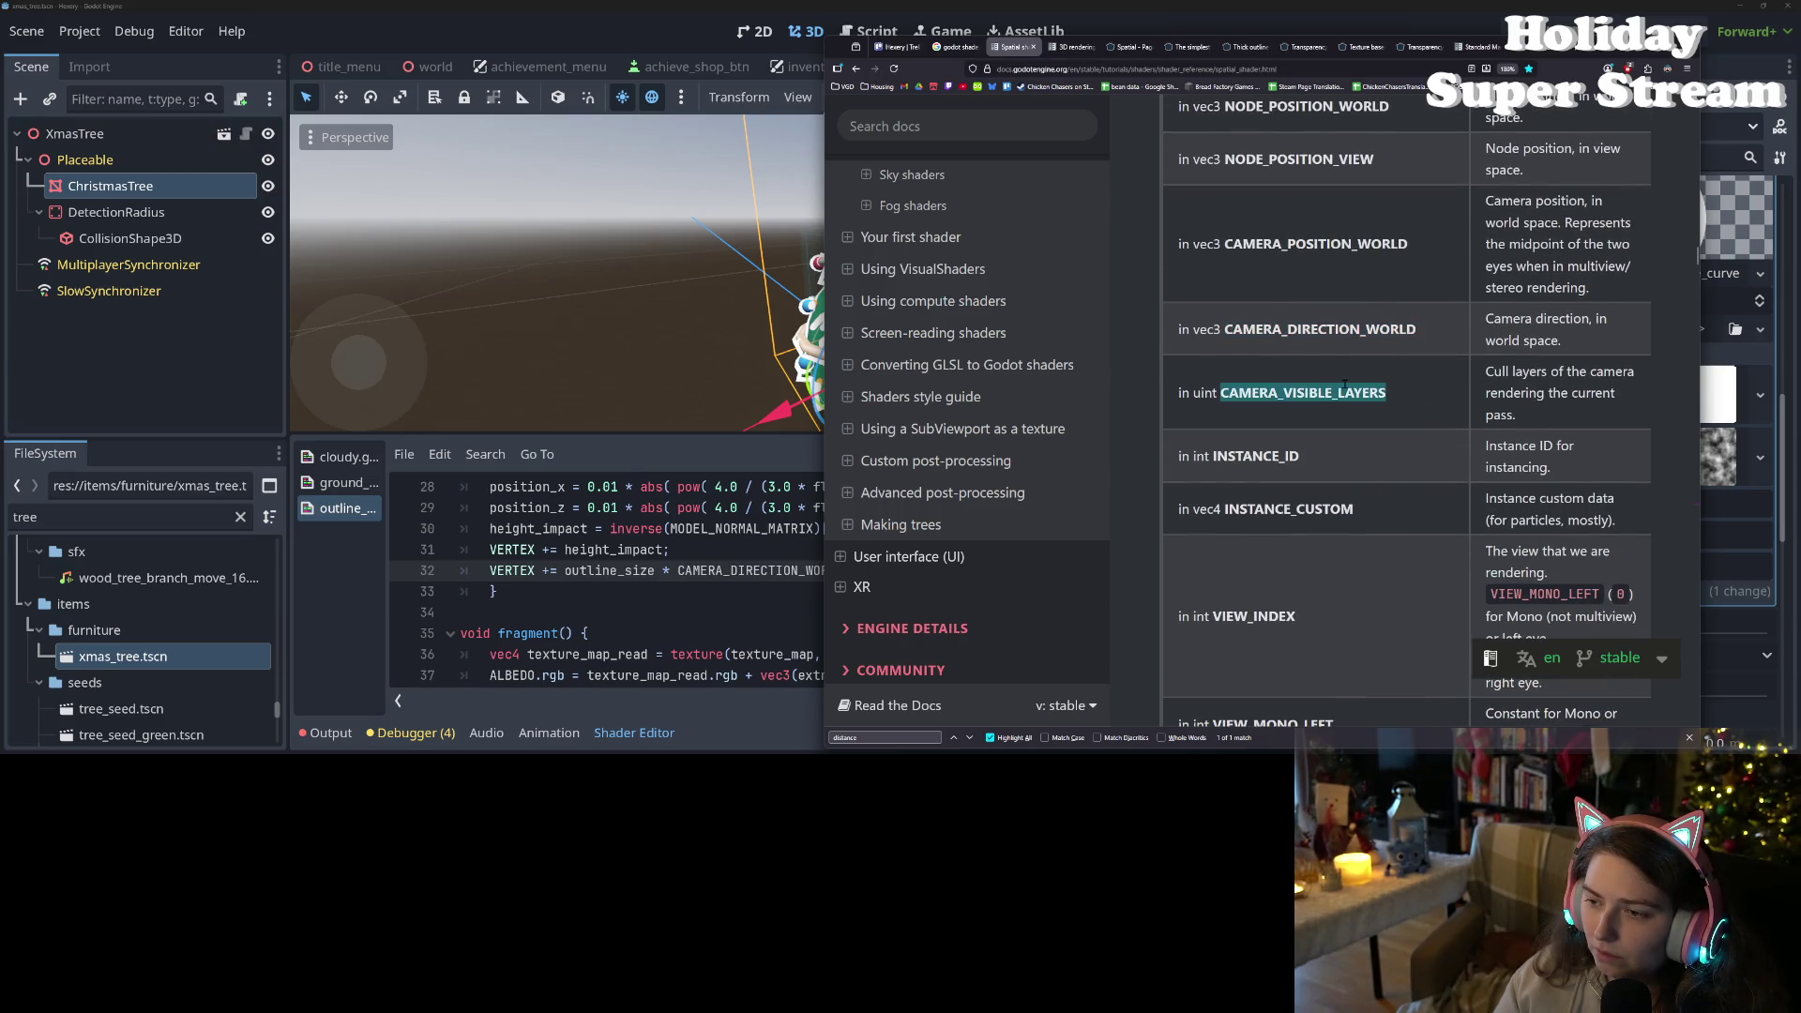
click(1394, 471)
- Check INV_PROJECTION_MATRIX higher in the table, then return to the Godot editor
scroll(1394, 471, up, 3)
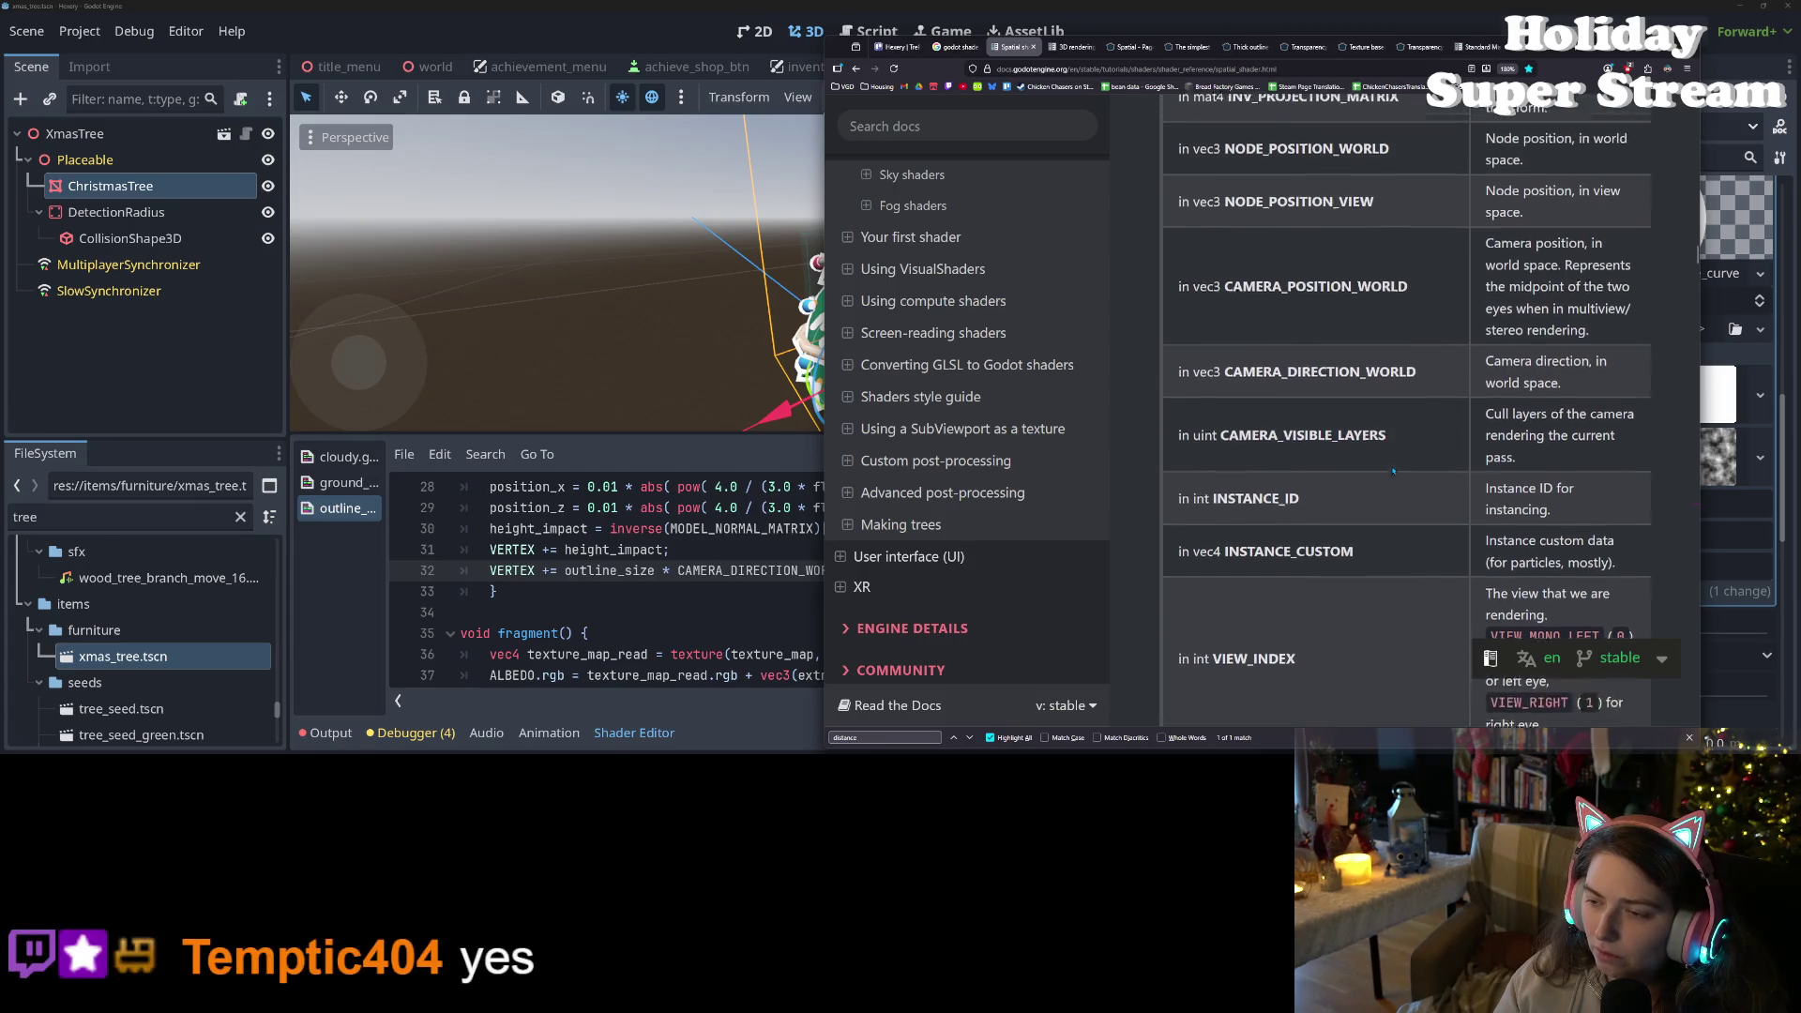
scroll(1394, 471, up, 8)
double_click(1382, 456)
click(1382, 454)
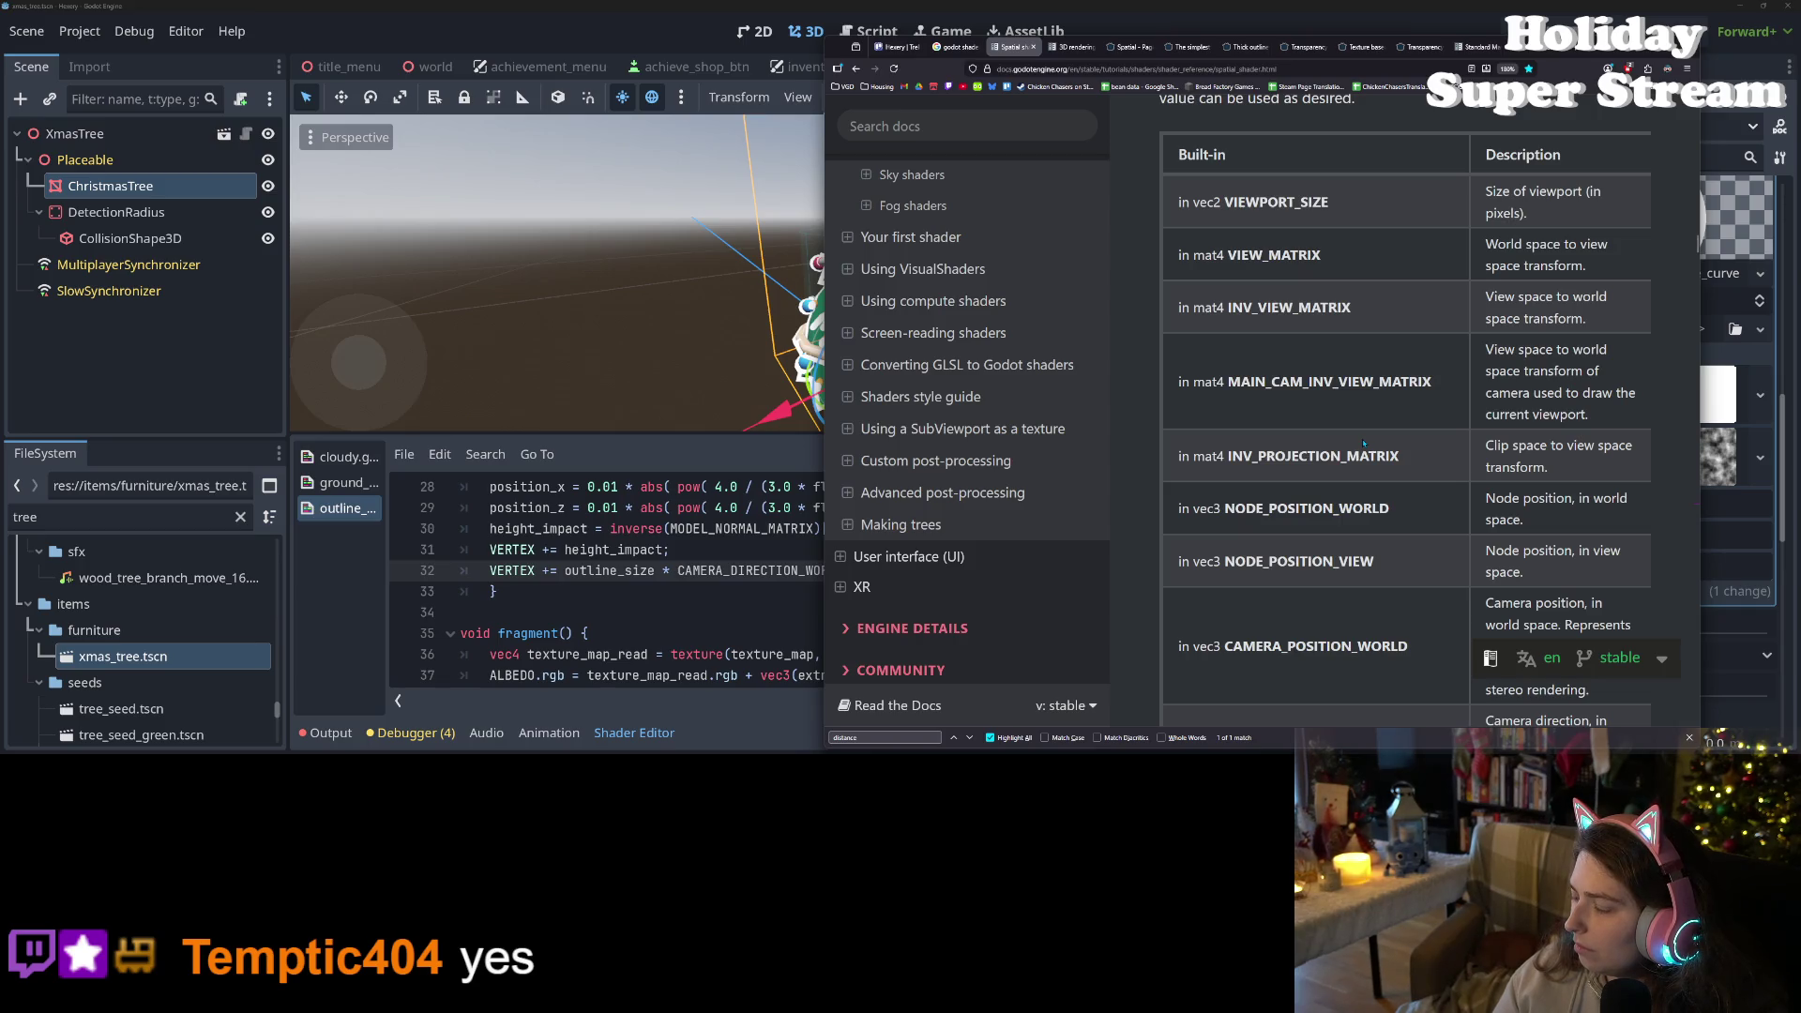
scroll(1351, 440, up, 1)
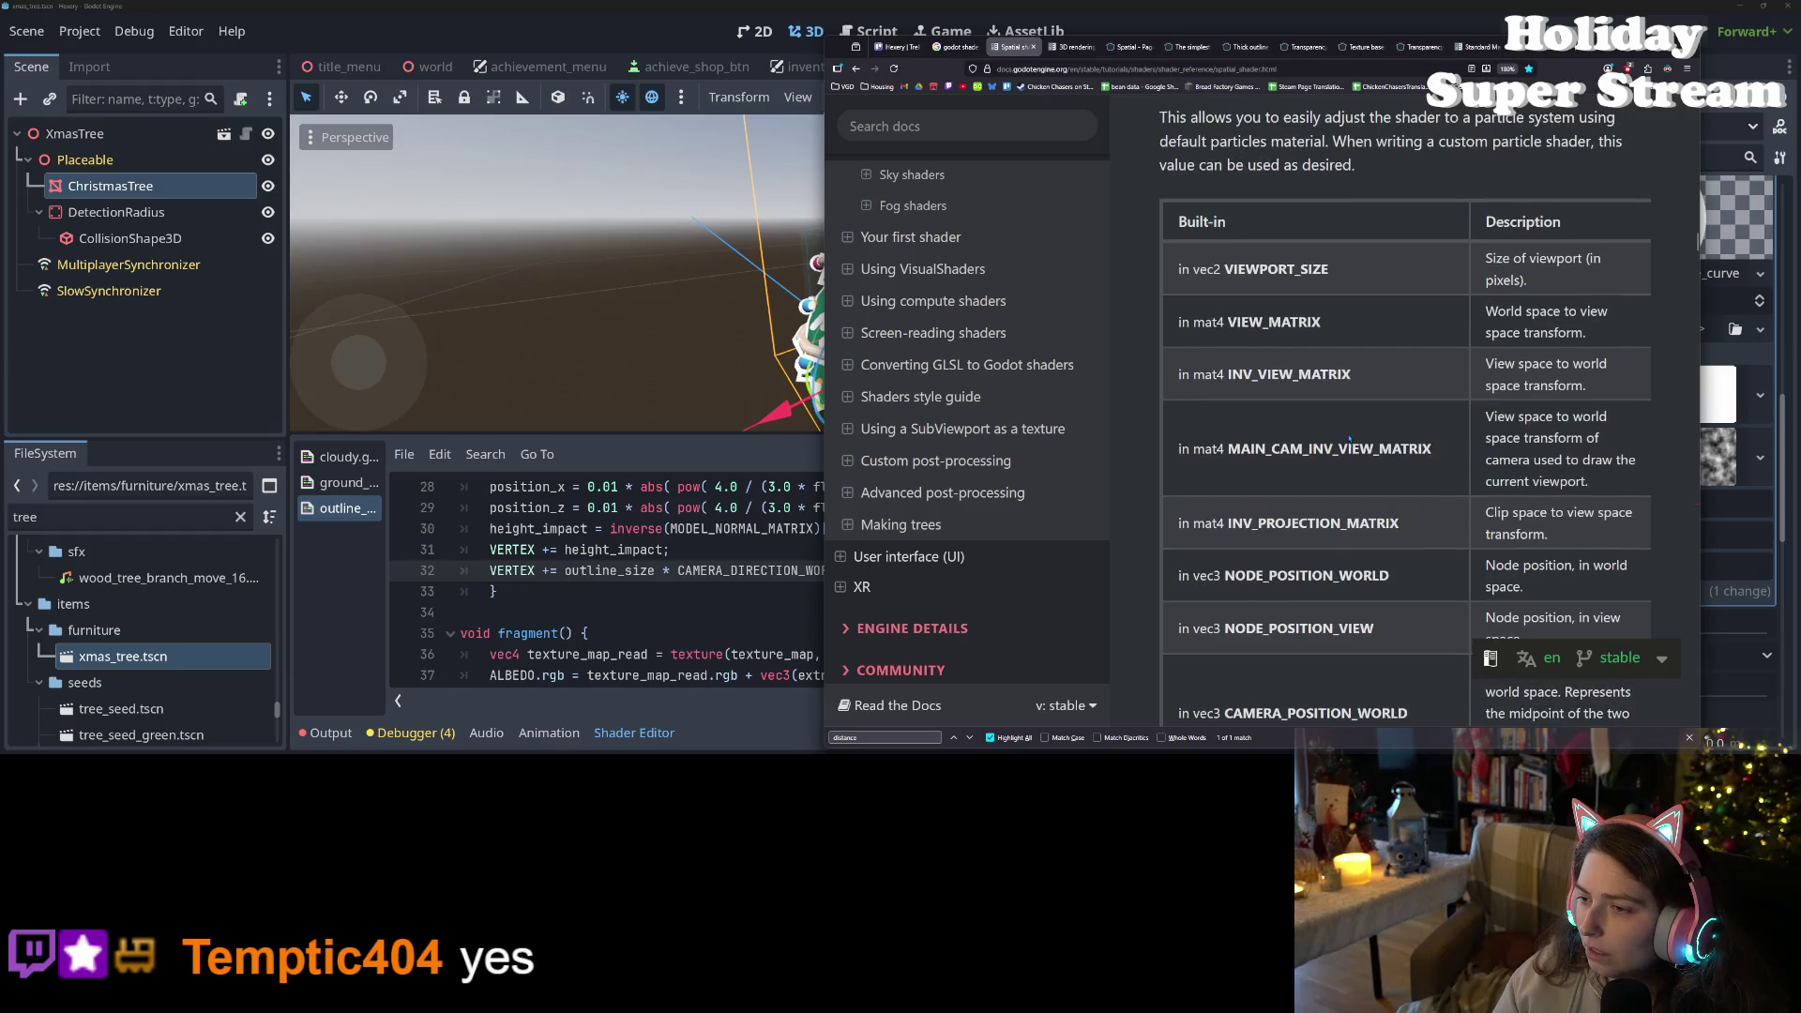
scroll(1348, 439, up, 1)
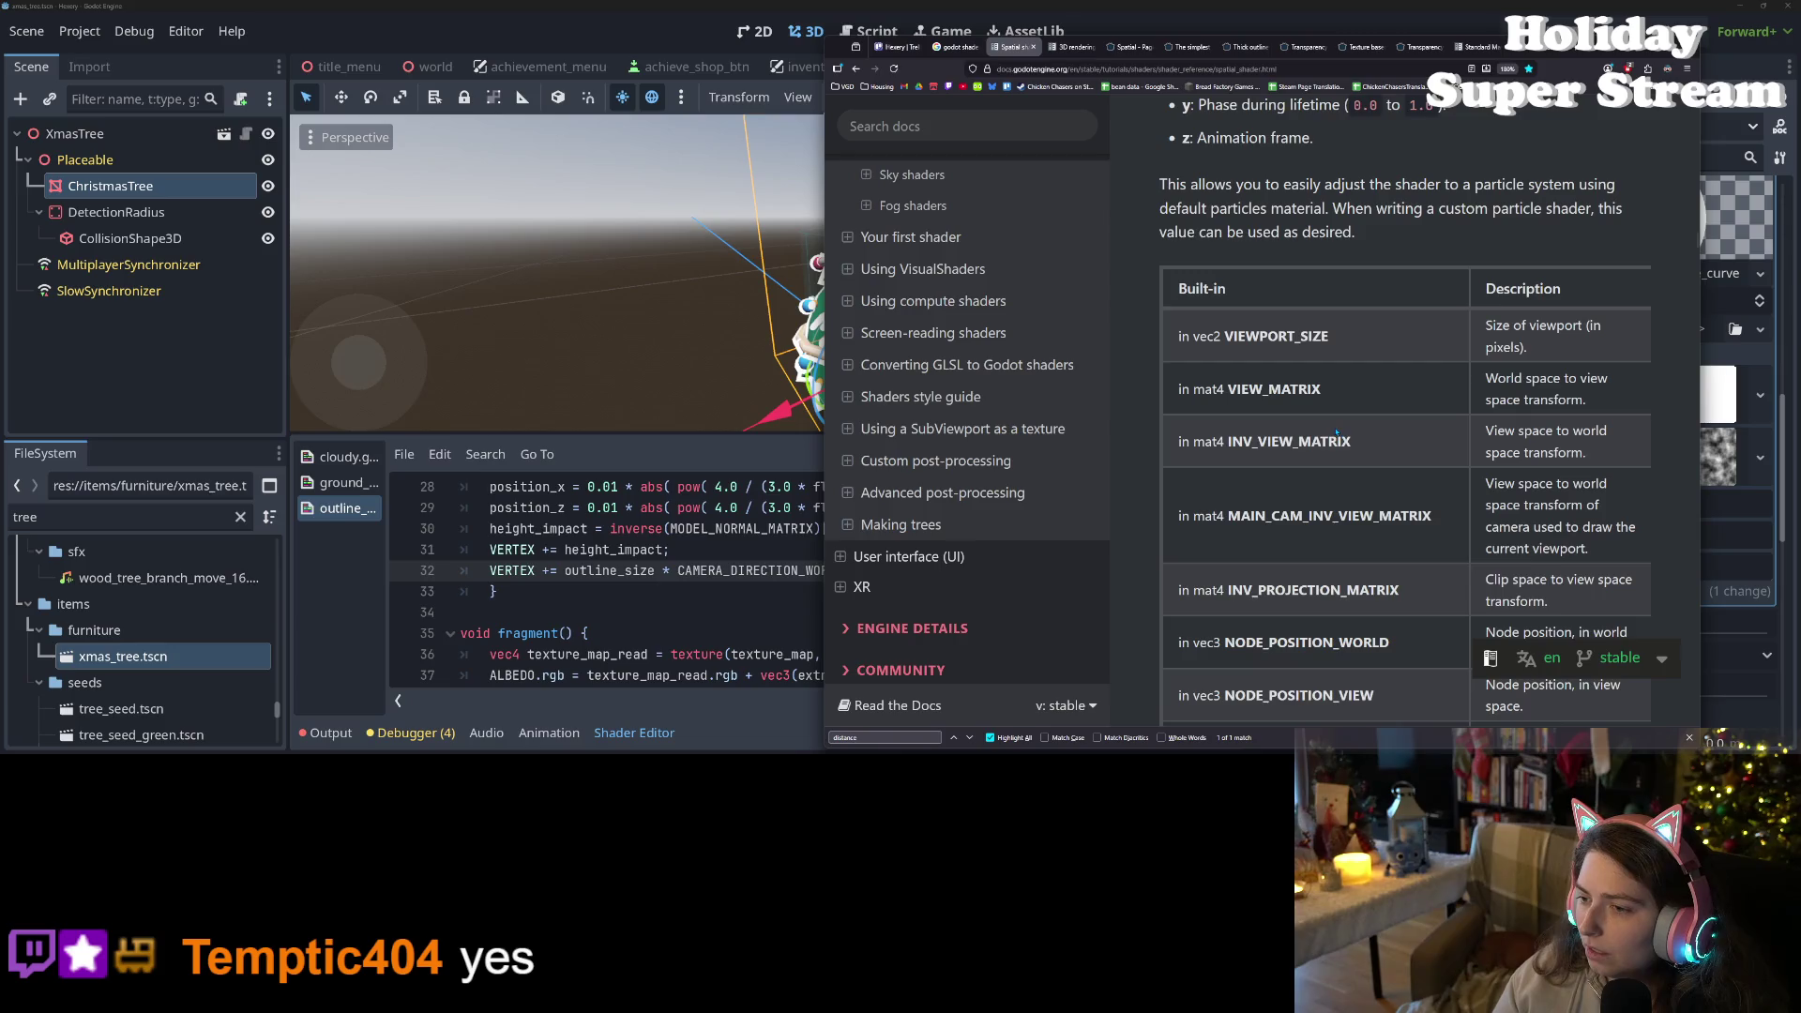
click(678, 570)
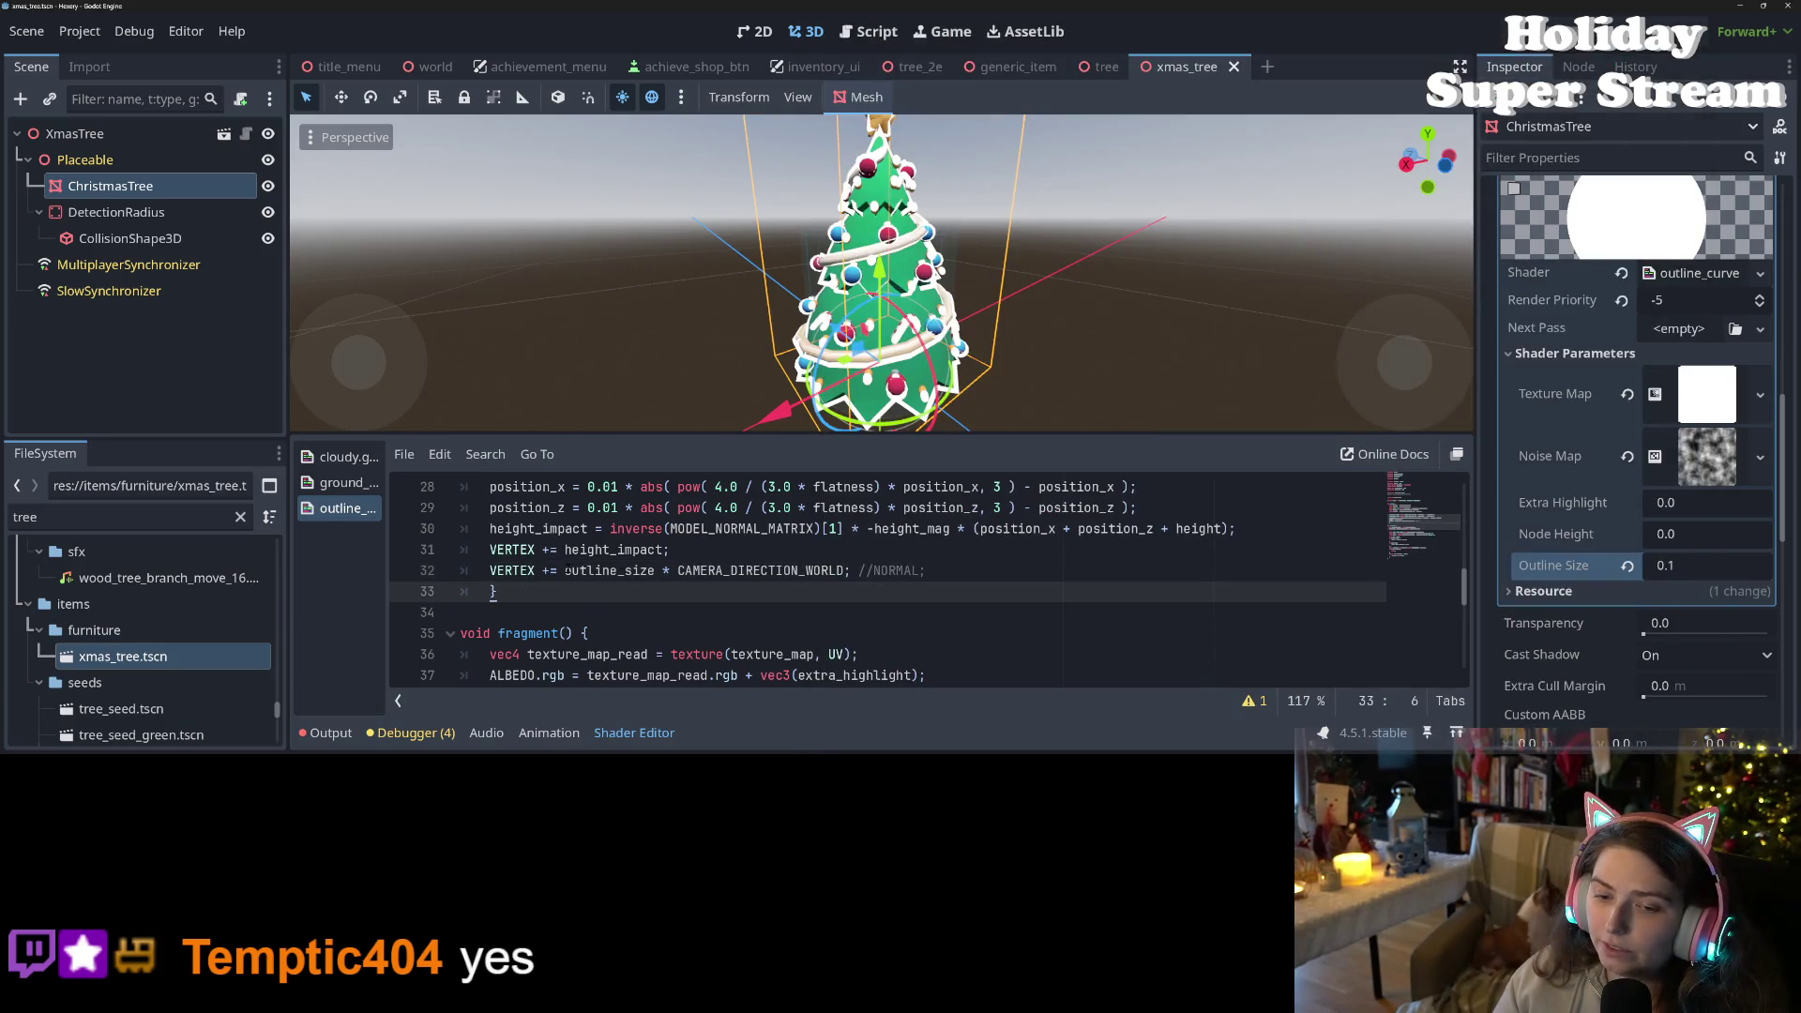
- Try an Outline Size of -0.1, then set it back to 0.1
click(1674, 567)
text(-)
key(Return)
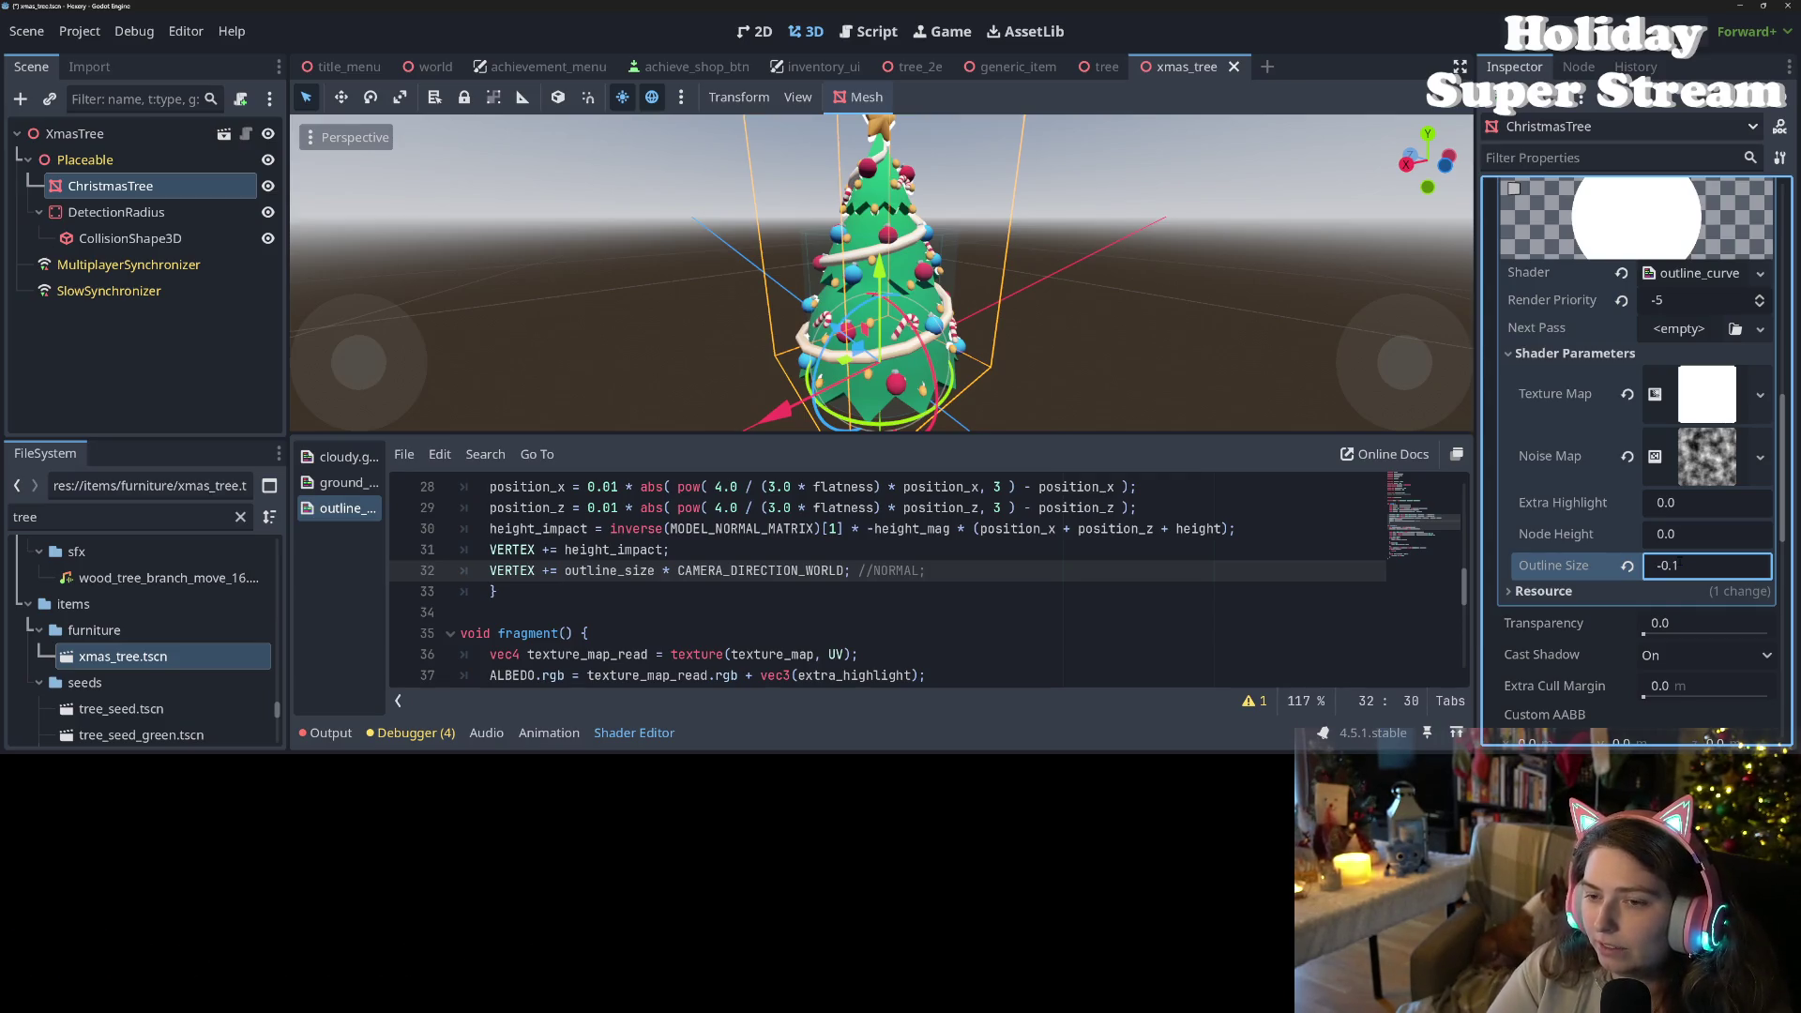
double_click(1677, 565)
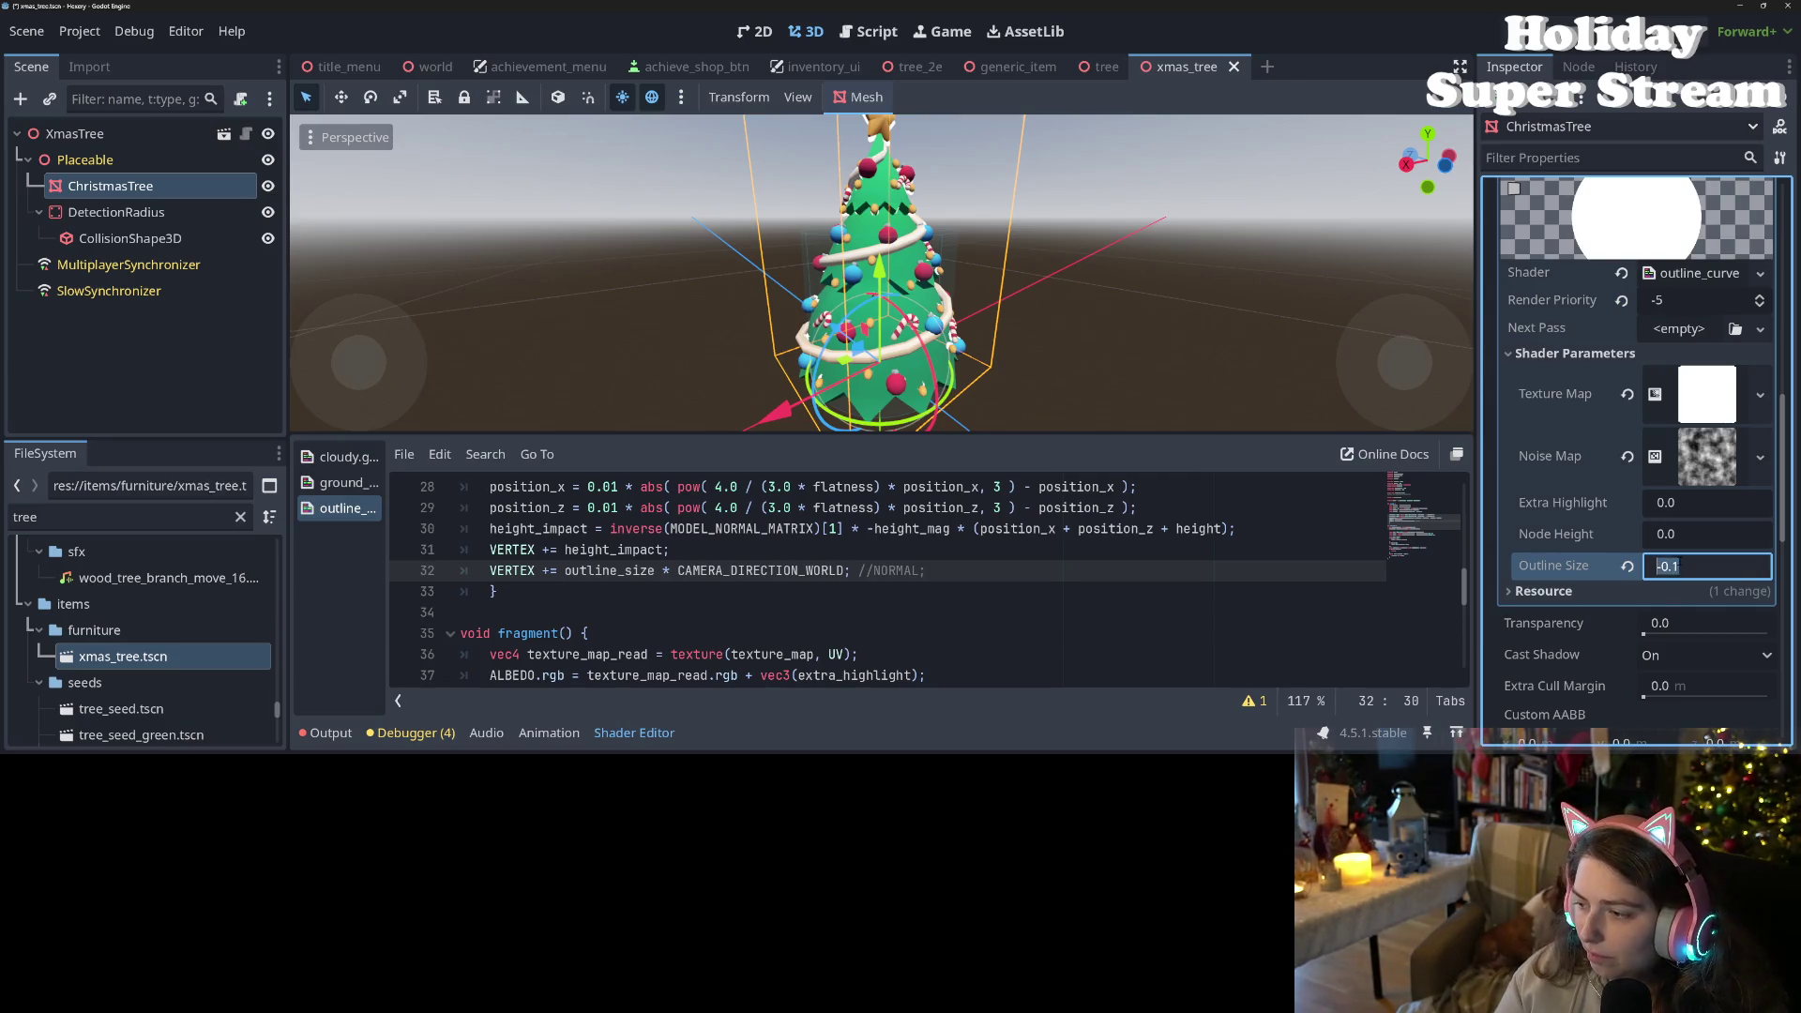
text(0.1)
key(Return)
- Zoom and orbit the 3D view to see the outlined tree from below and side-on
scroll(966, 277, down, 3)
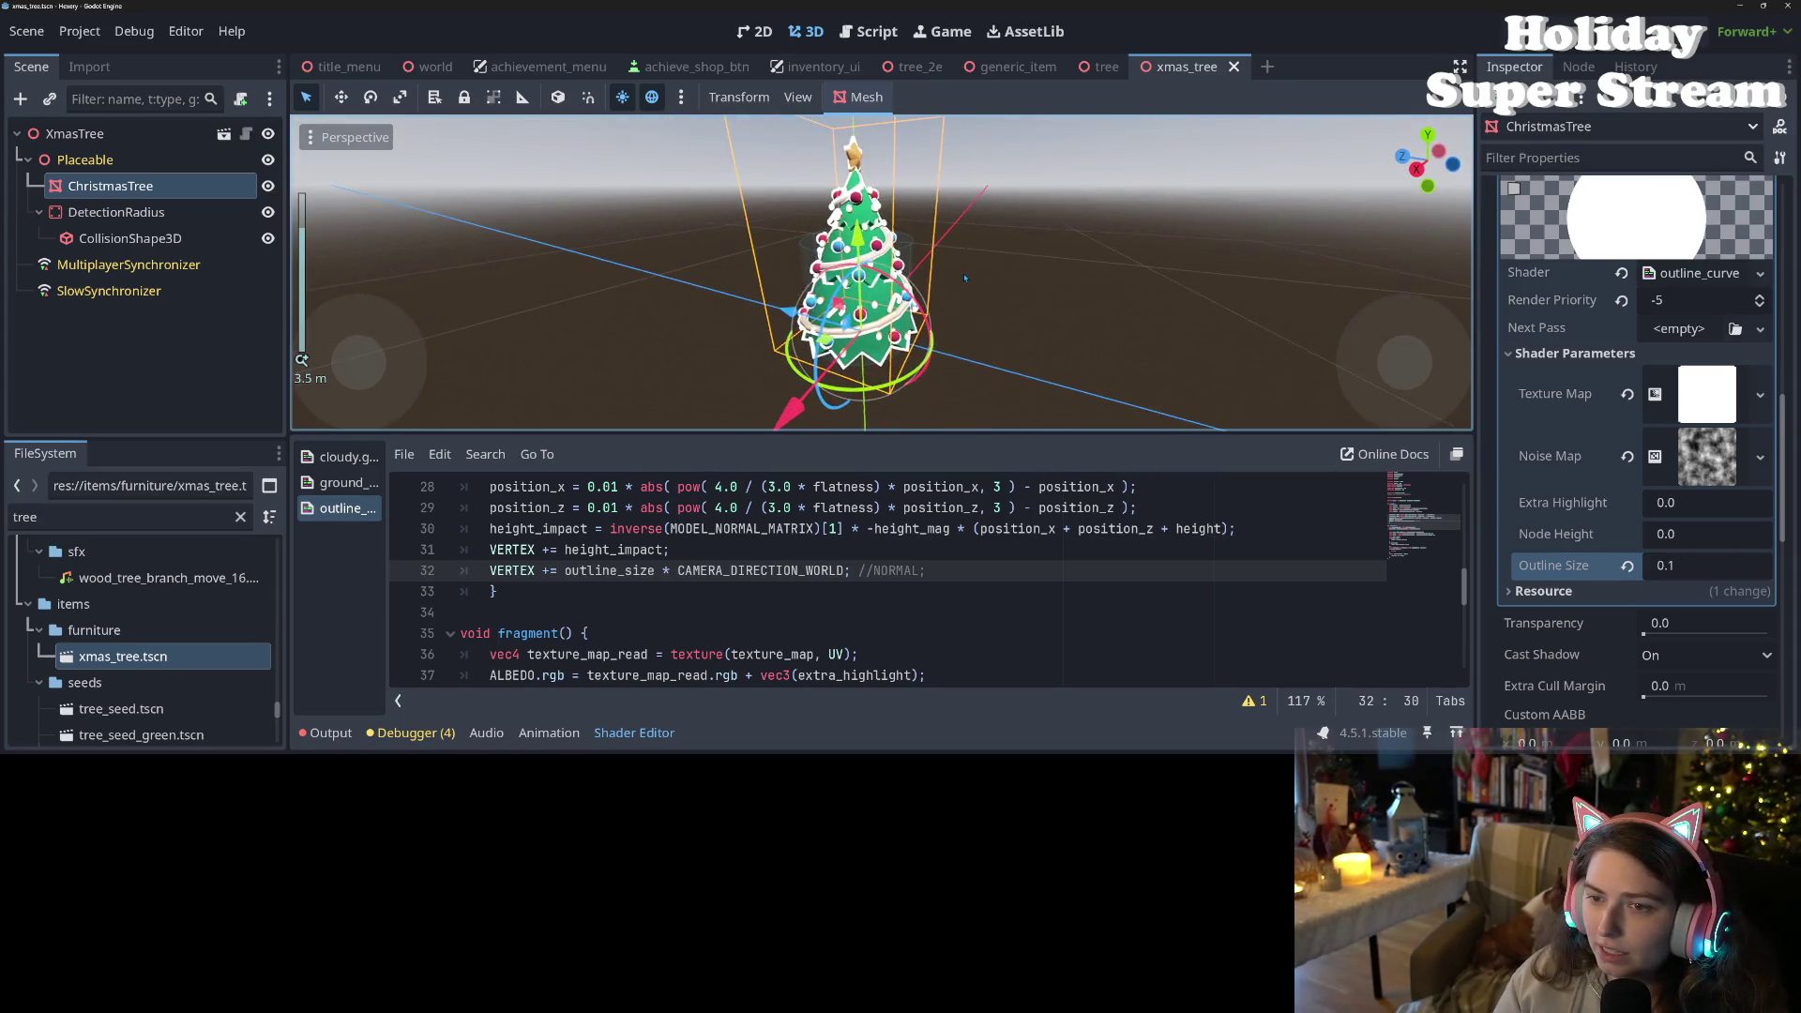
drag(965, 277, 1078, 234)
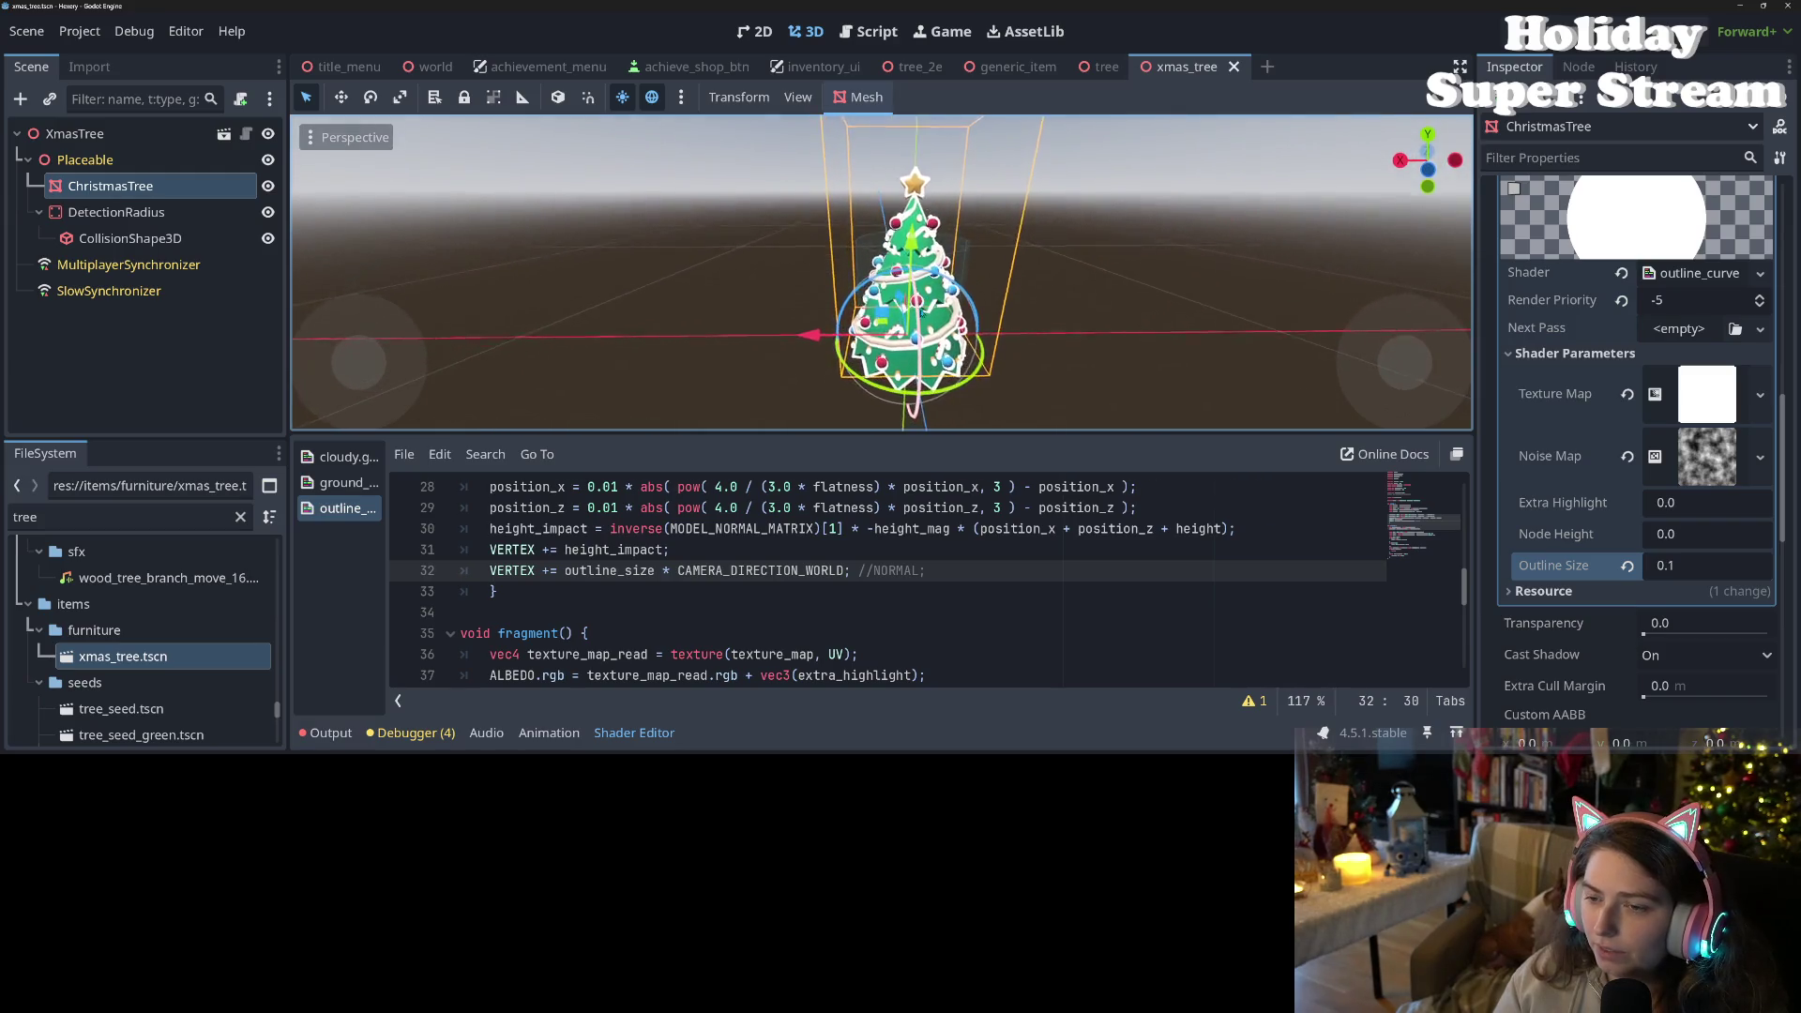
scroll(1007, 312, up, 3)
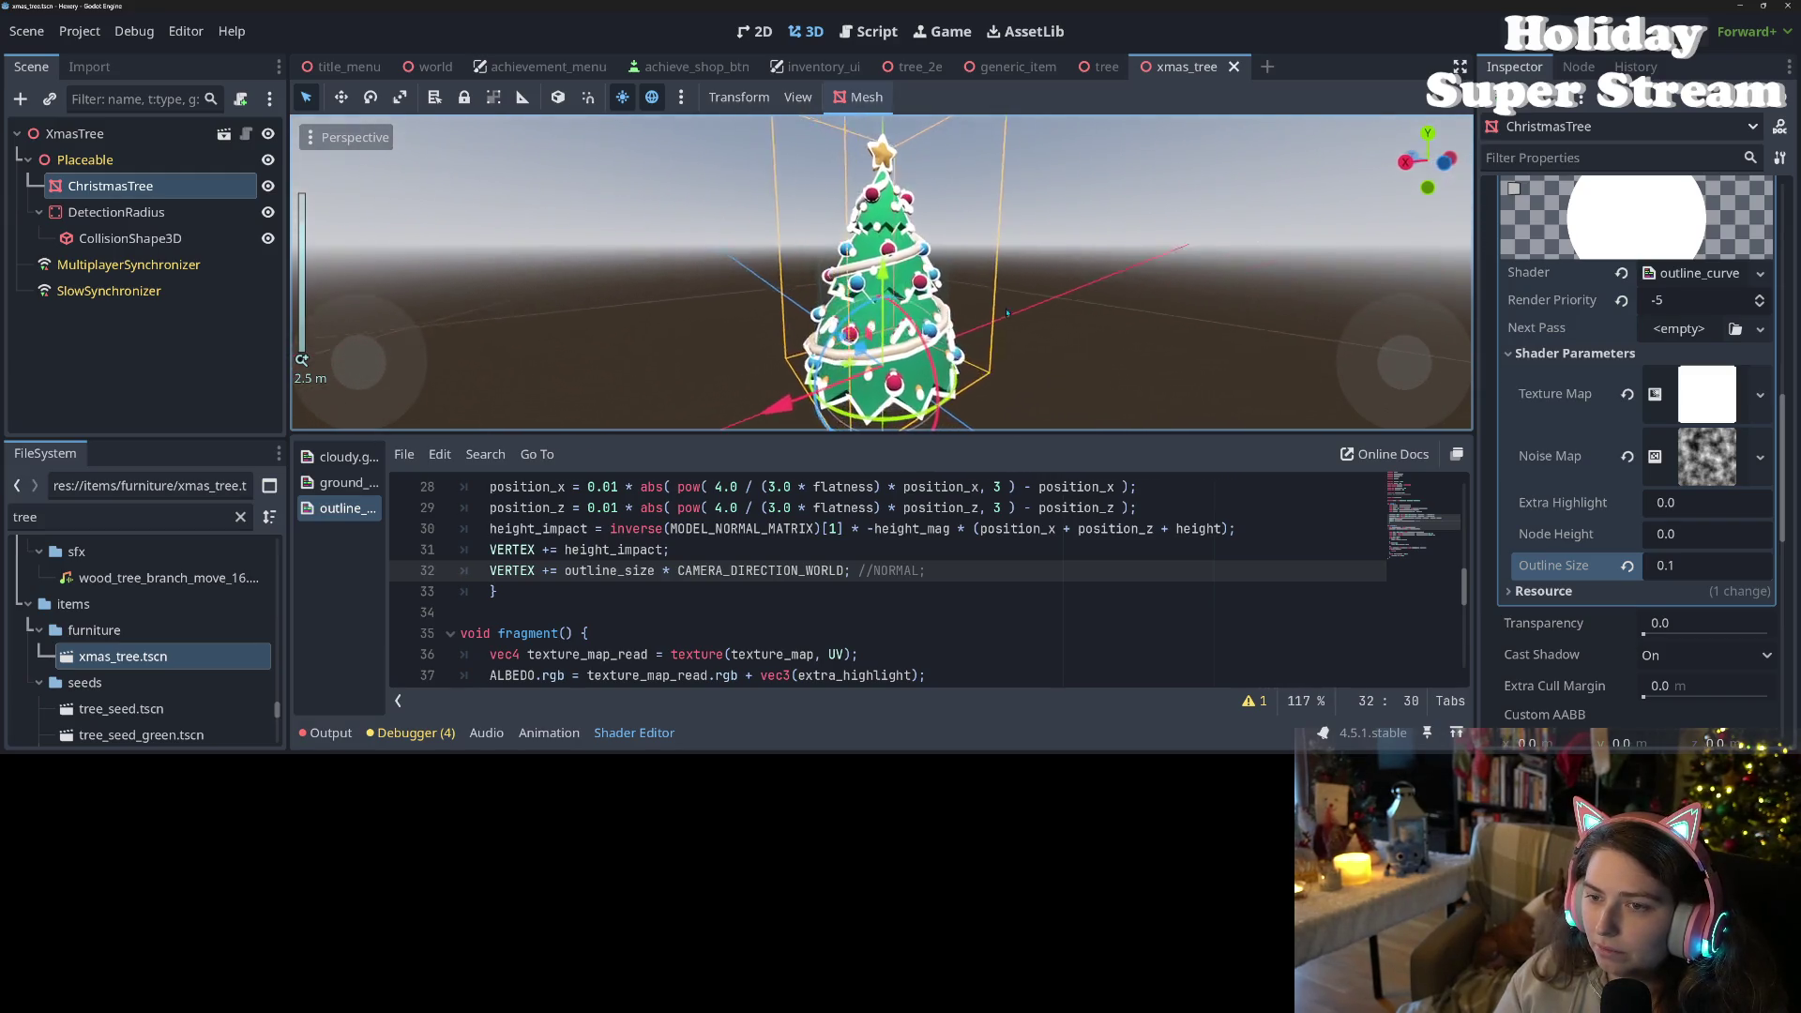
drag(1007, 312, 933, 216)
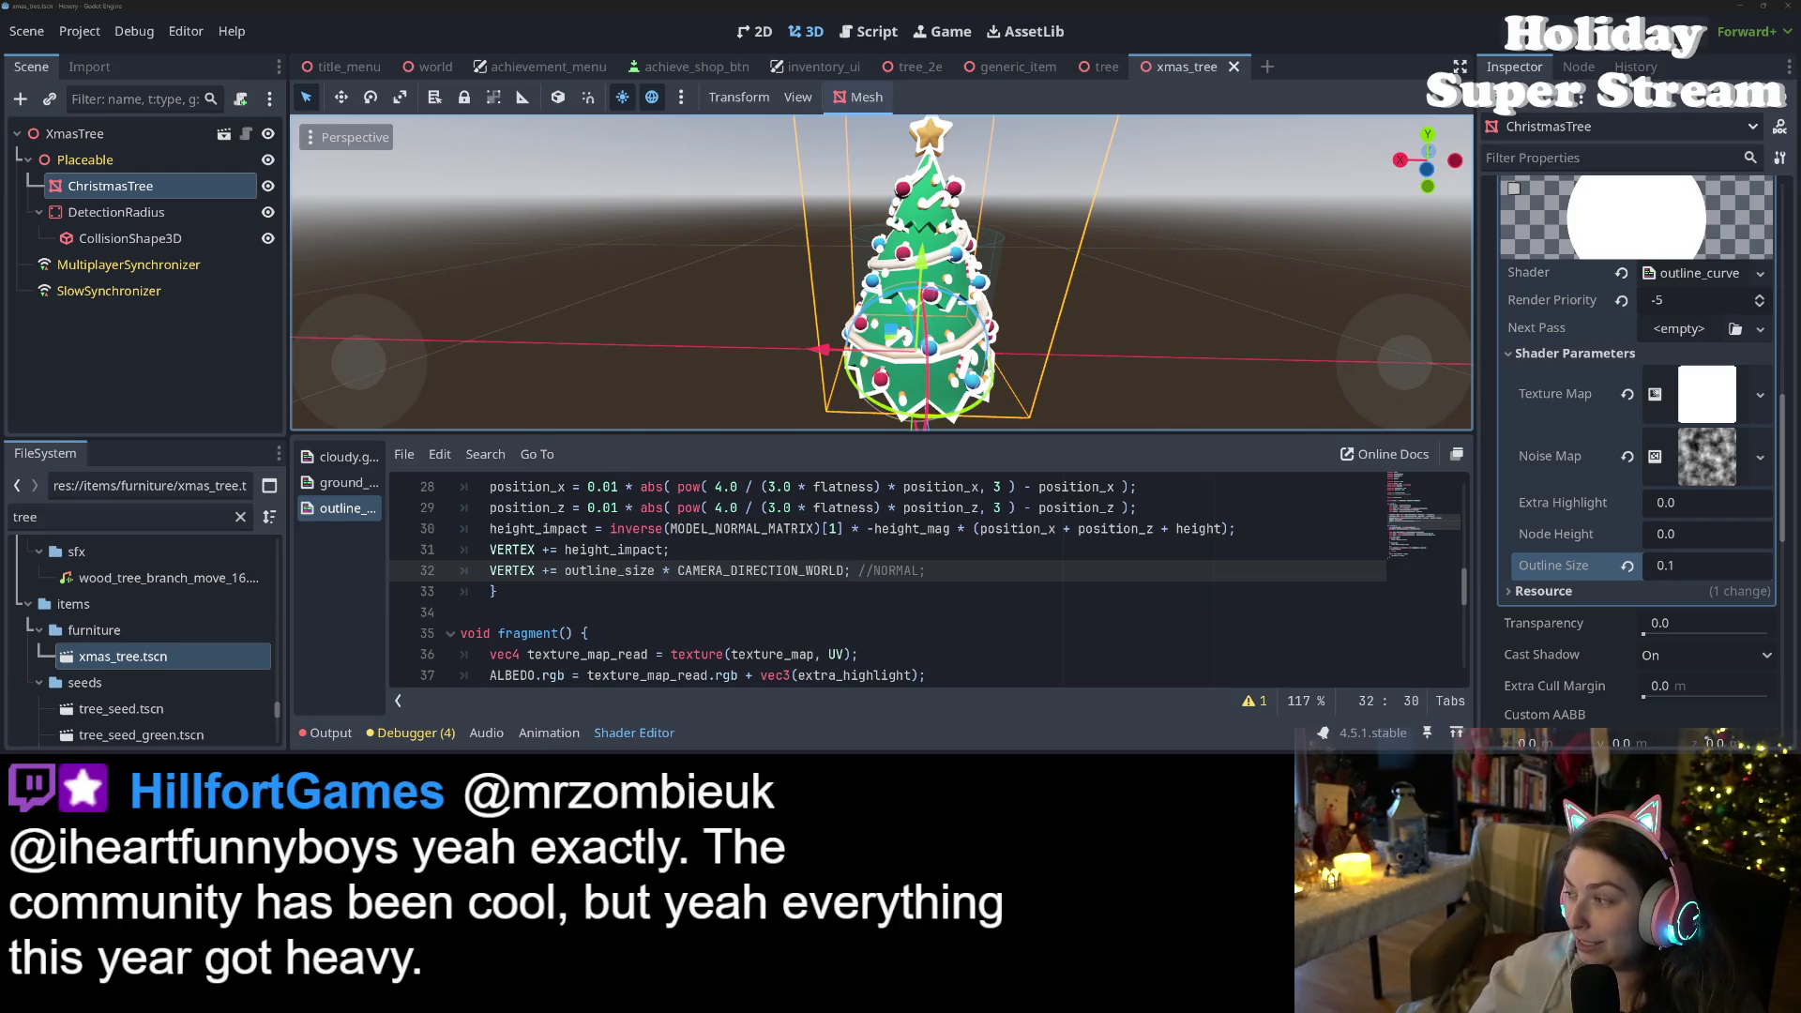
- Set the tree's Outline Size to 0.05 and orbit to check the thinner outline
click(1715, 568)
text(0.)
key(Return)
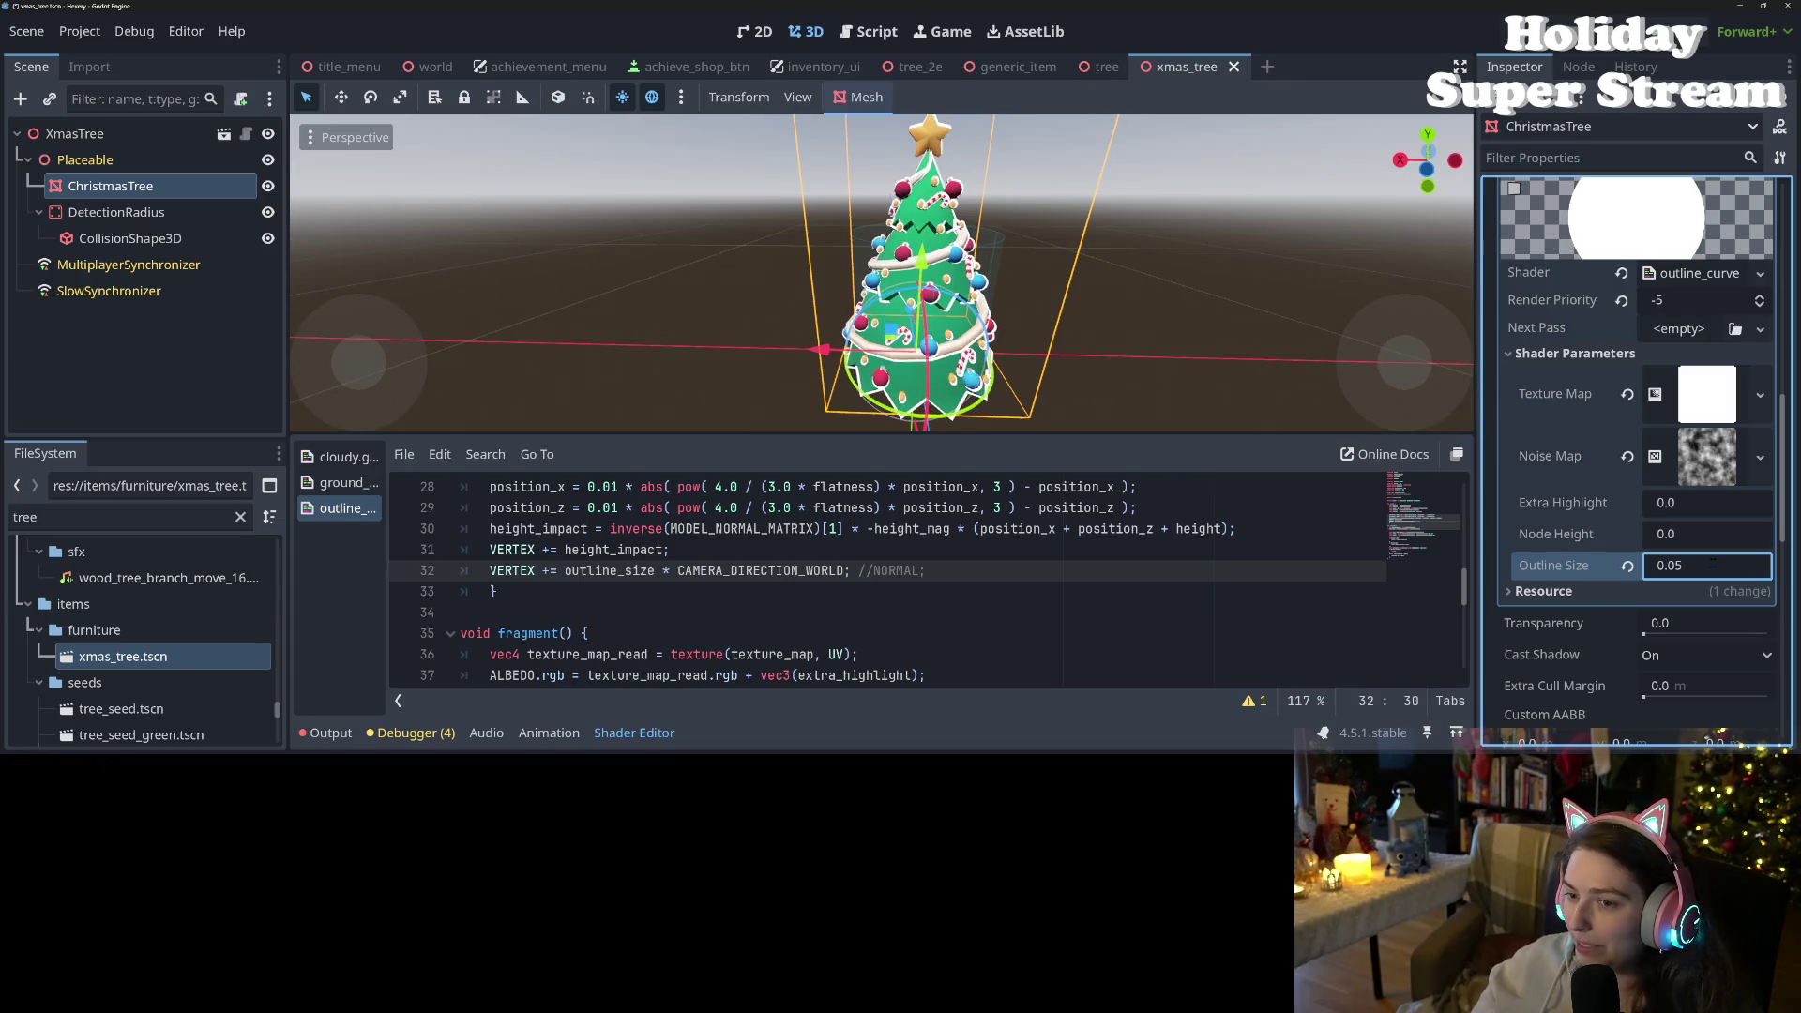
scroll(1176, 413, up, 5)
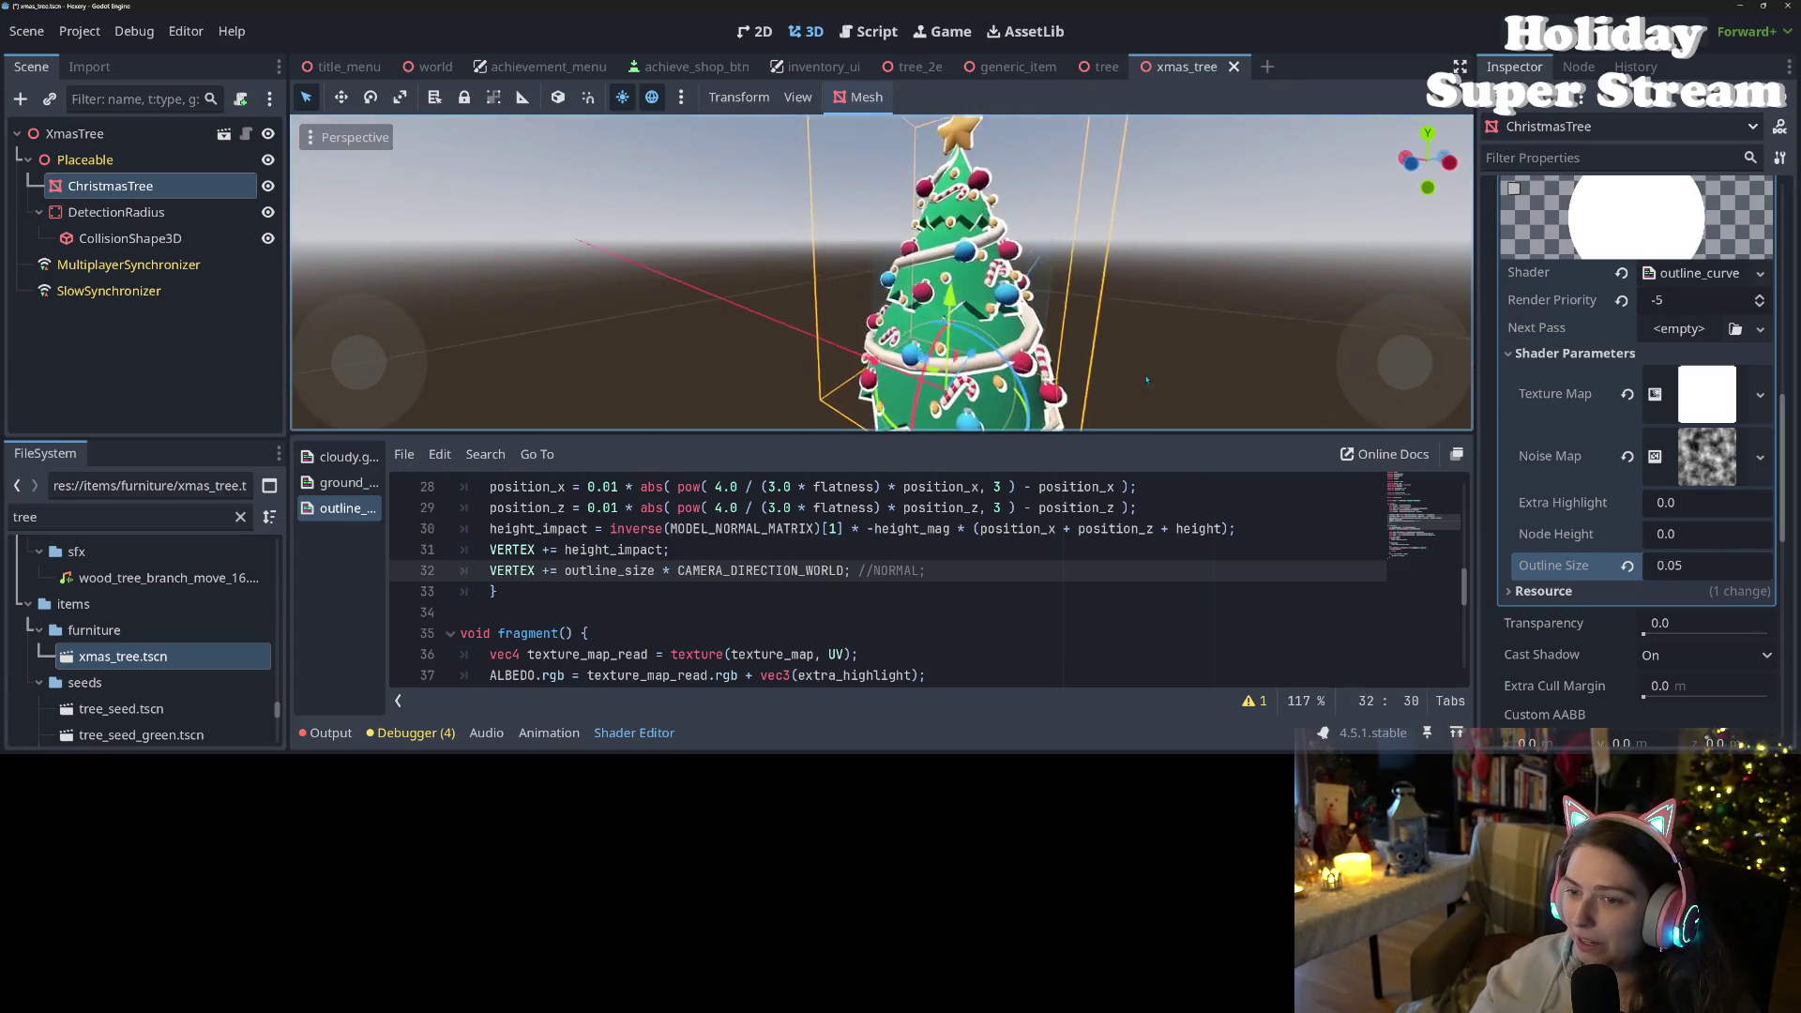
scroll(1211, 401, down, 5)
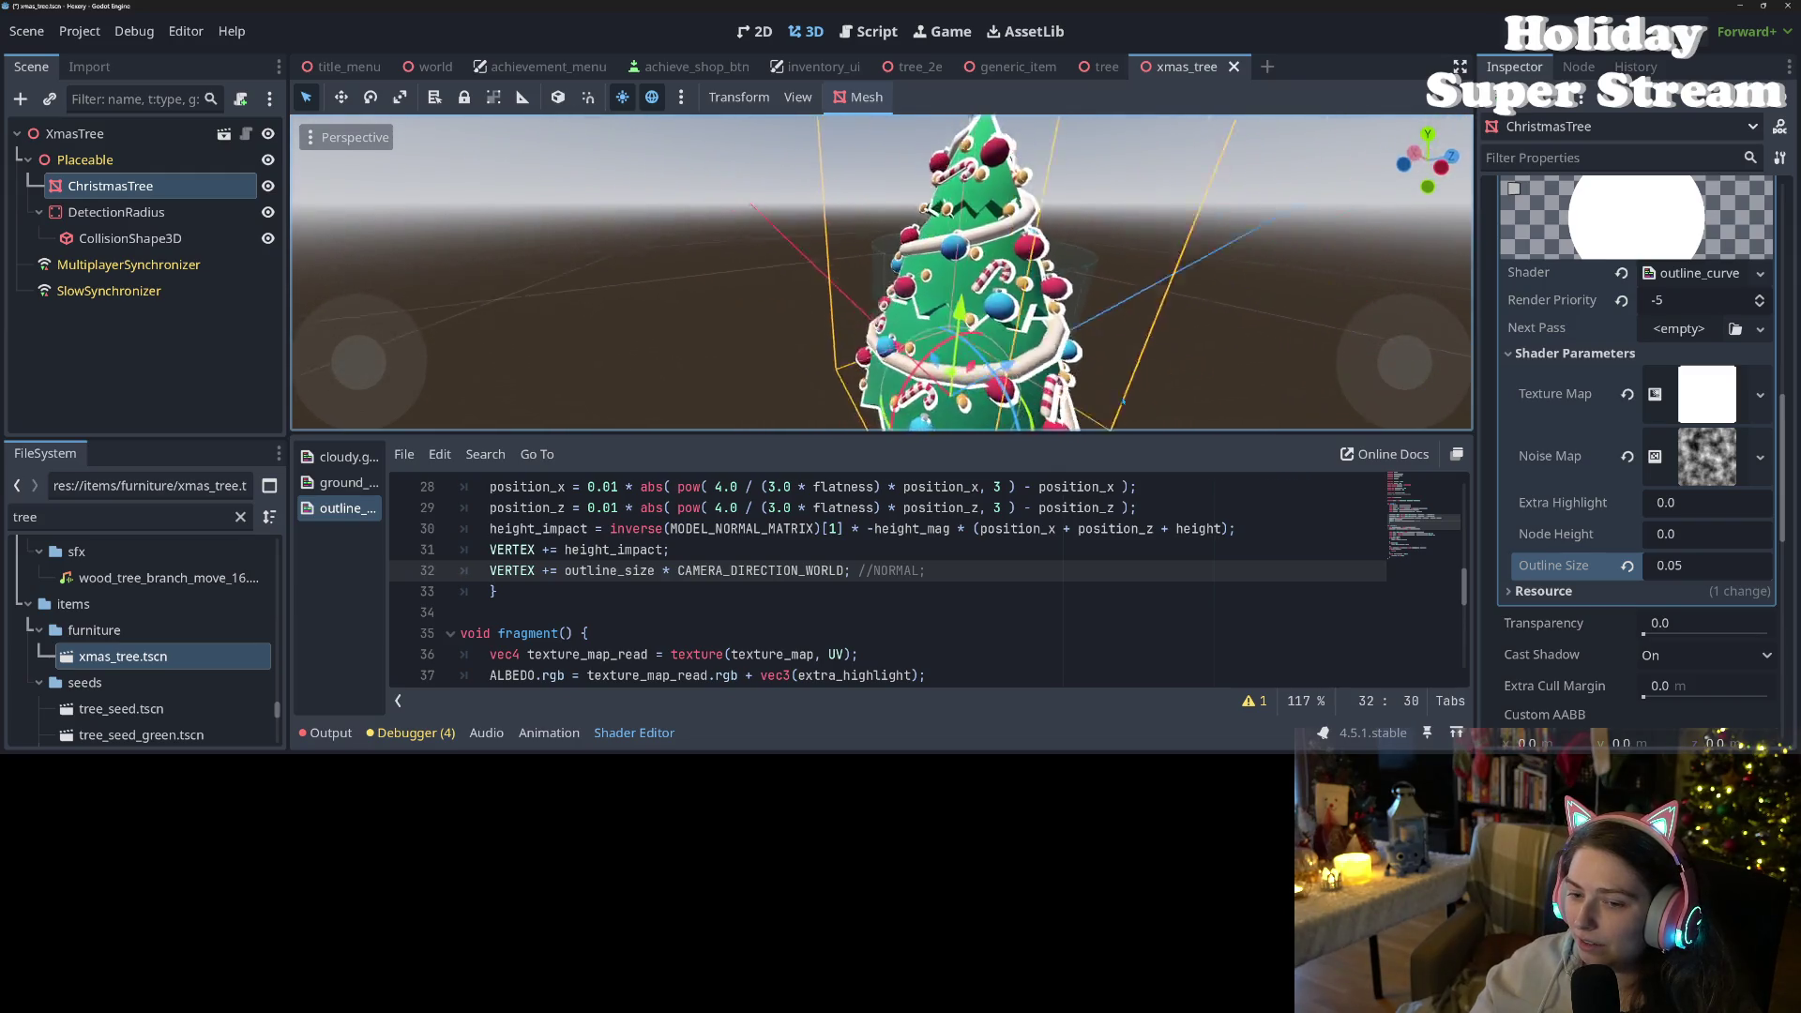
scroll(1115, 359, up, 3)
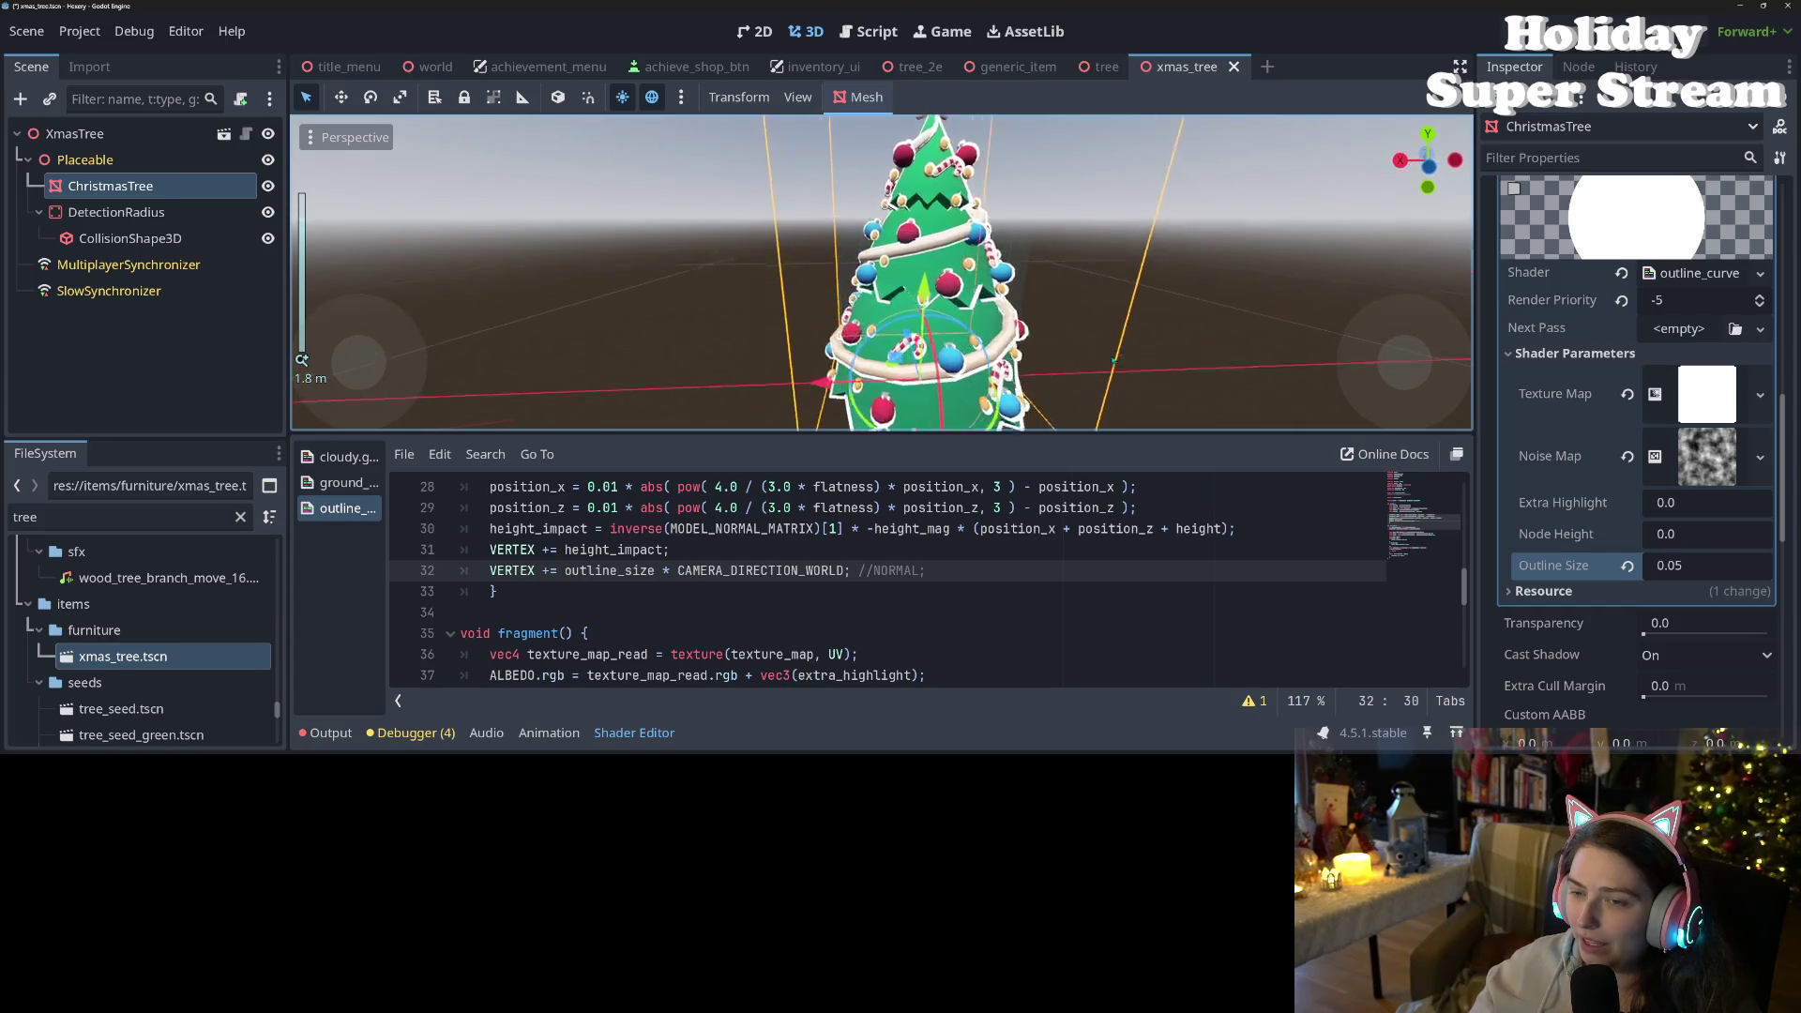
scroll(1115, 360, down, 5)
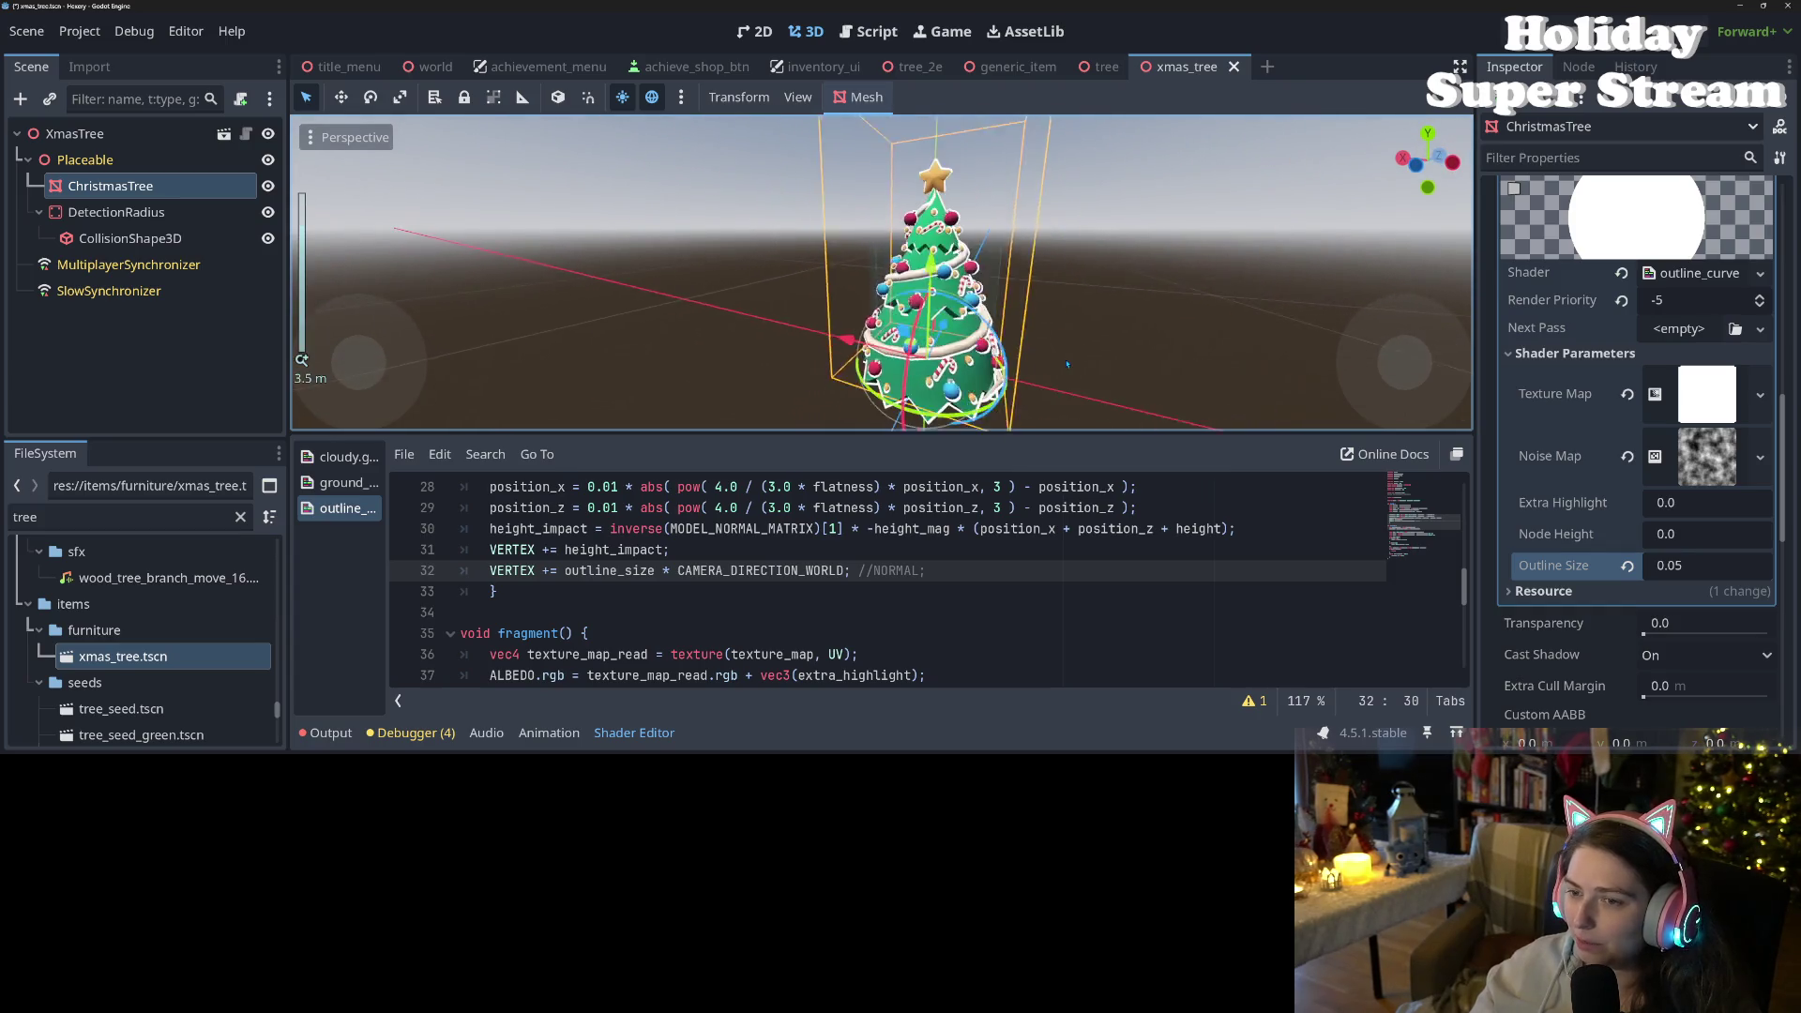
drag(1159, 356, 1049, 434)
- Delete the leftover NORMAL comment at the end of line 32 and save
click(929, 570)
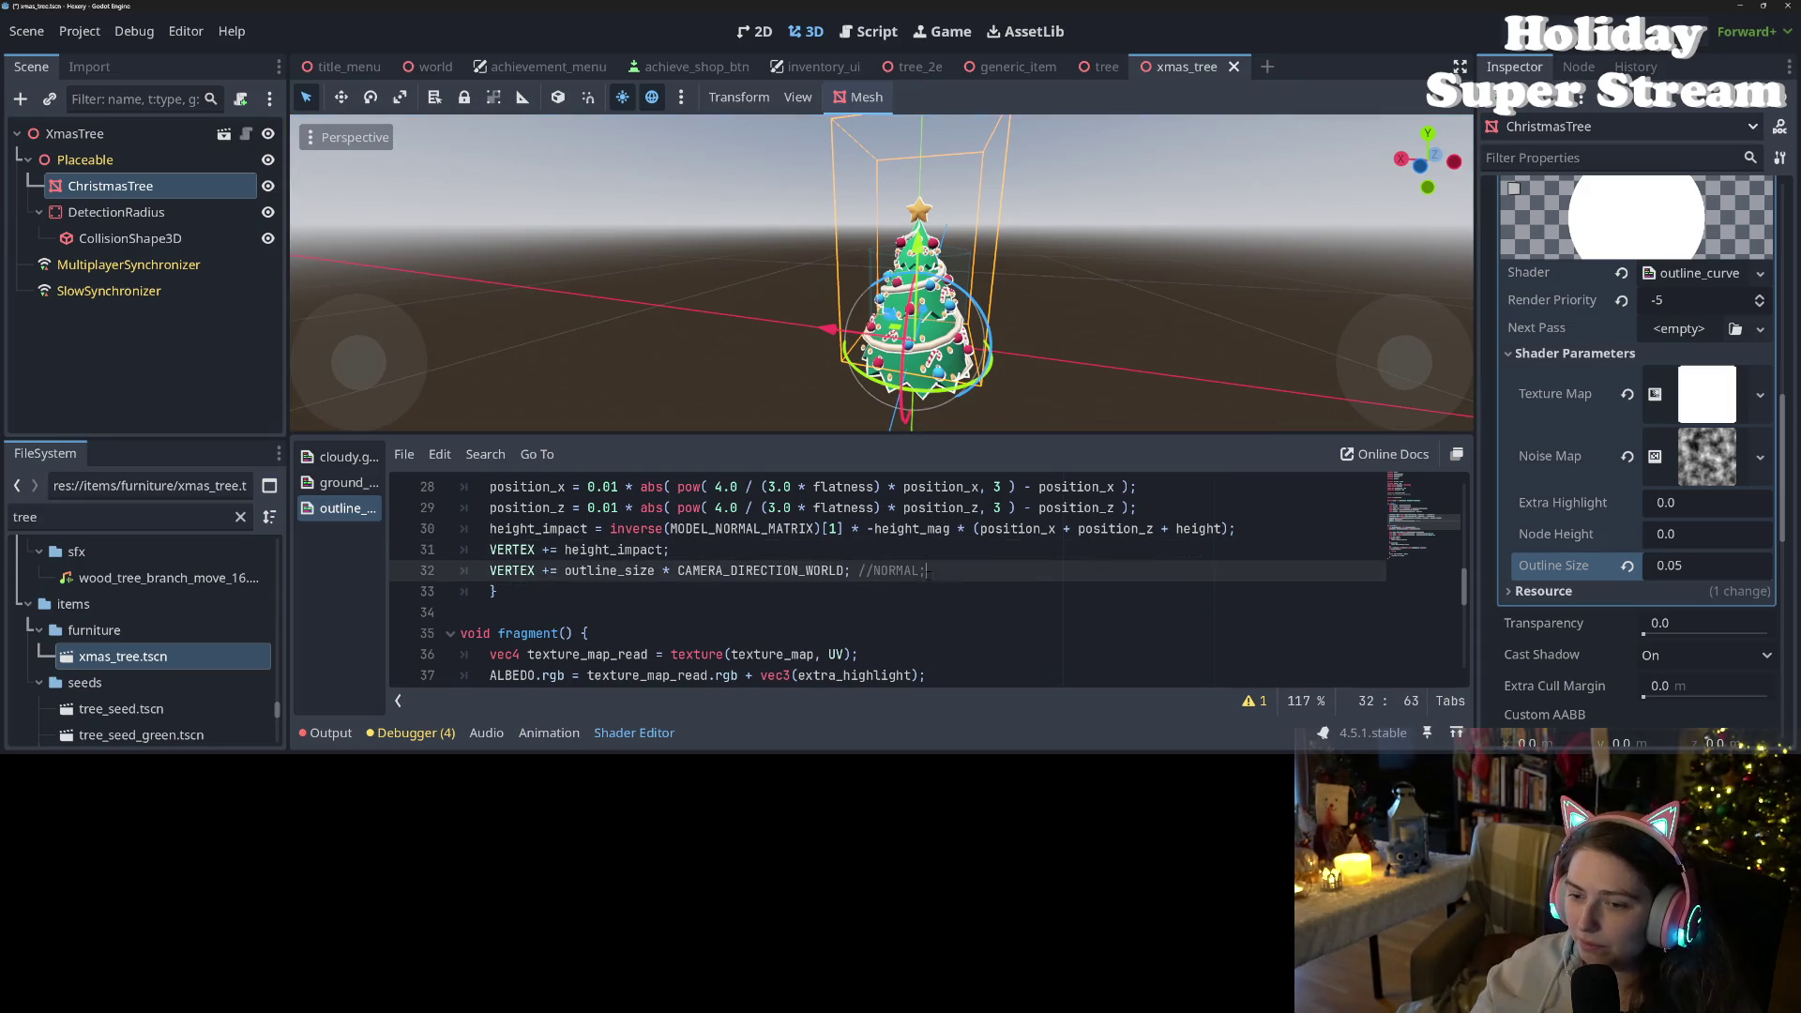
key(ctrl+shift+Left)
key(ctrl+shift+Left)
key(ctrl+shift+Left)
key(BackSpace)
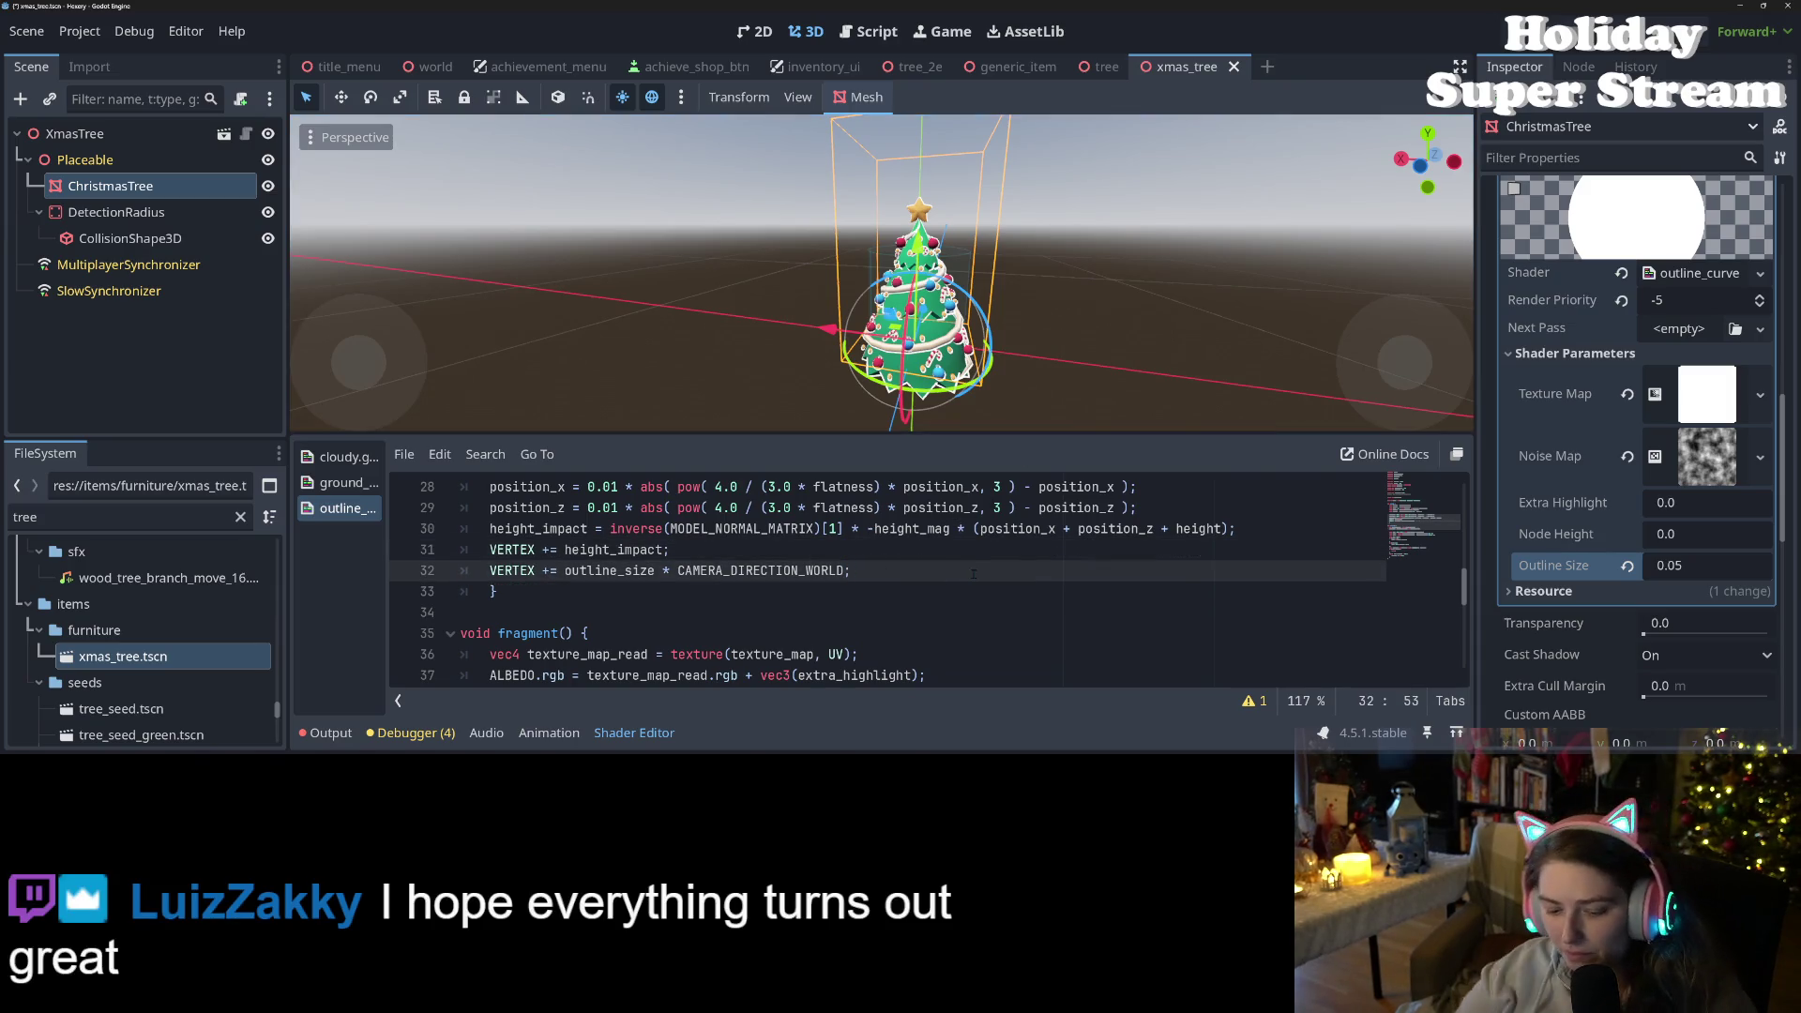
key(ctrl+s)
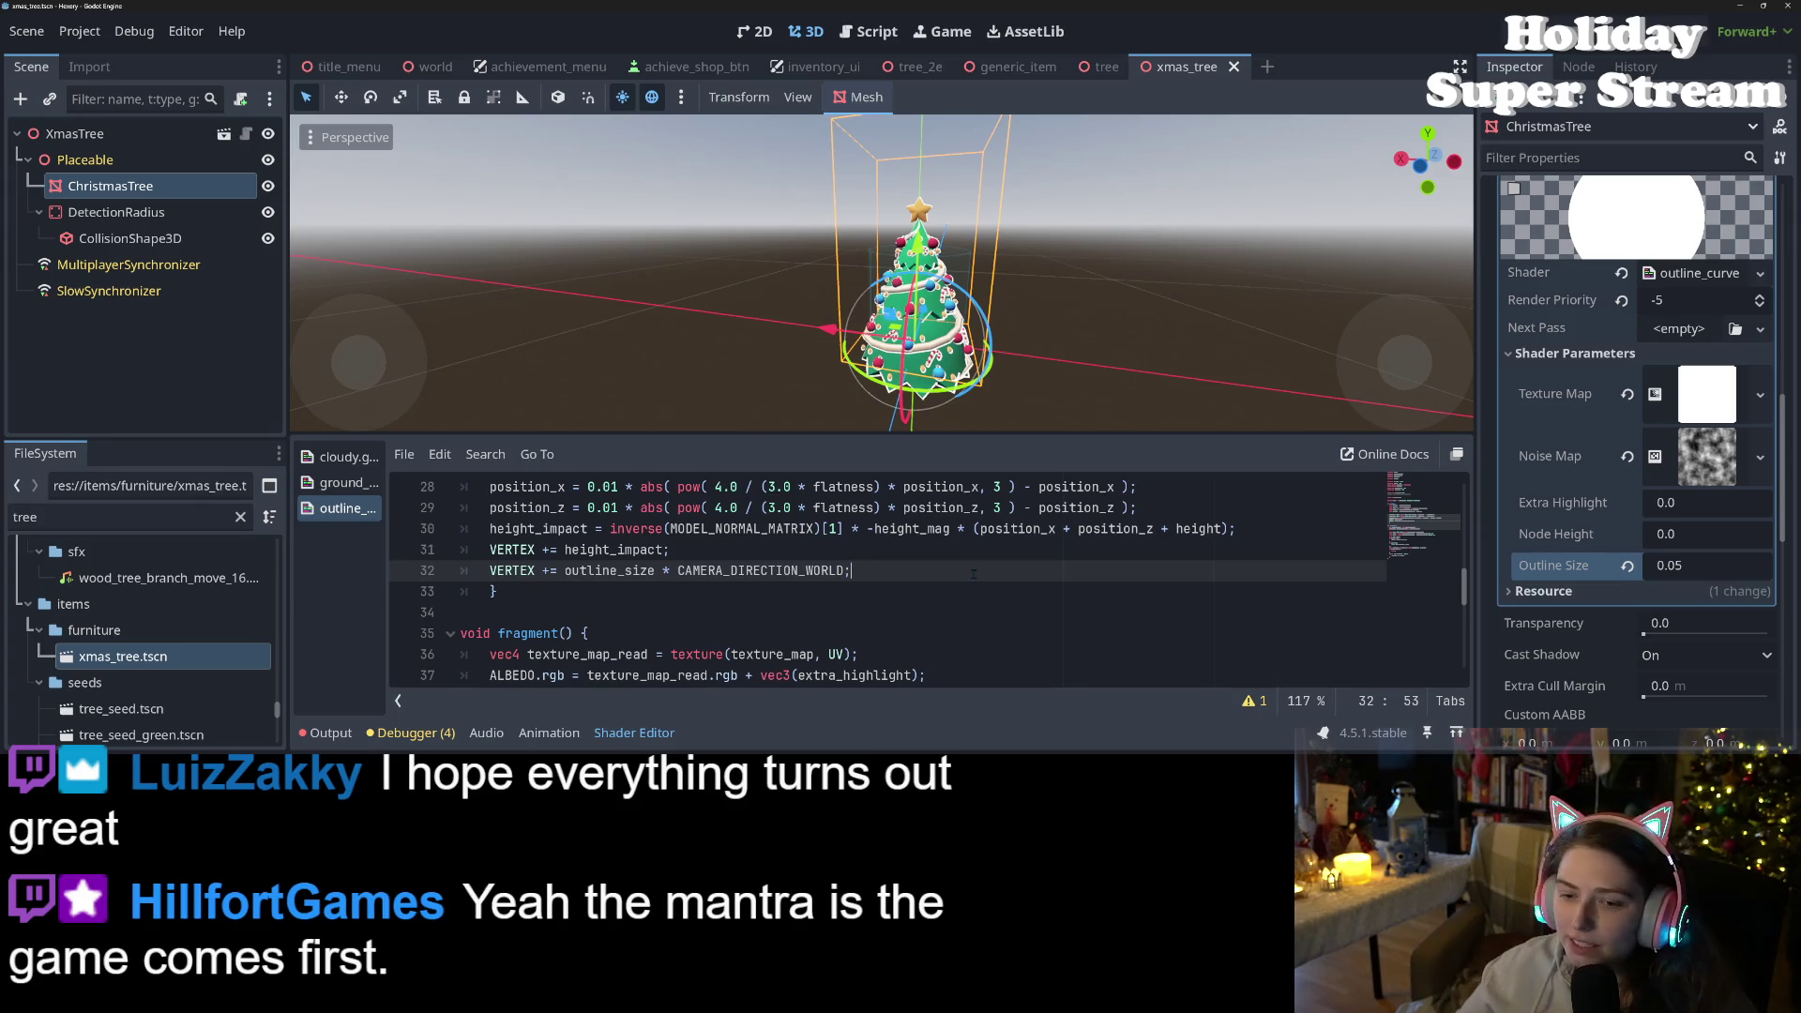
- Change line 14 to 'const float outline_size = 0.05;' and save the shader
double_click(624, 572)
scroll(624, 574, up, 10)
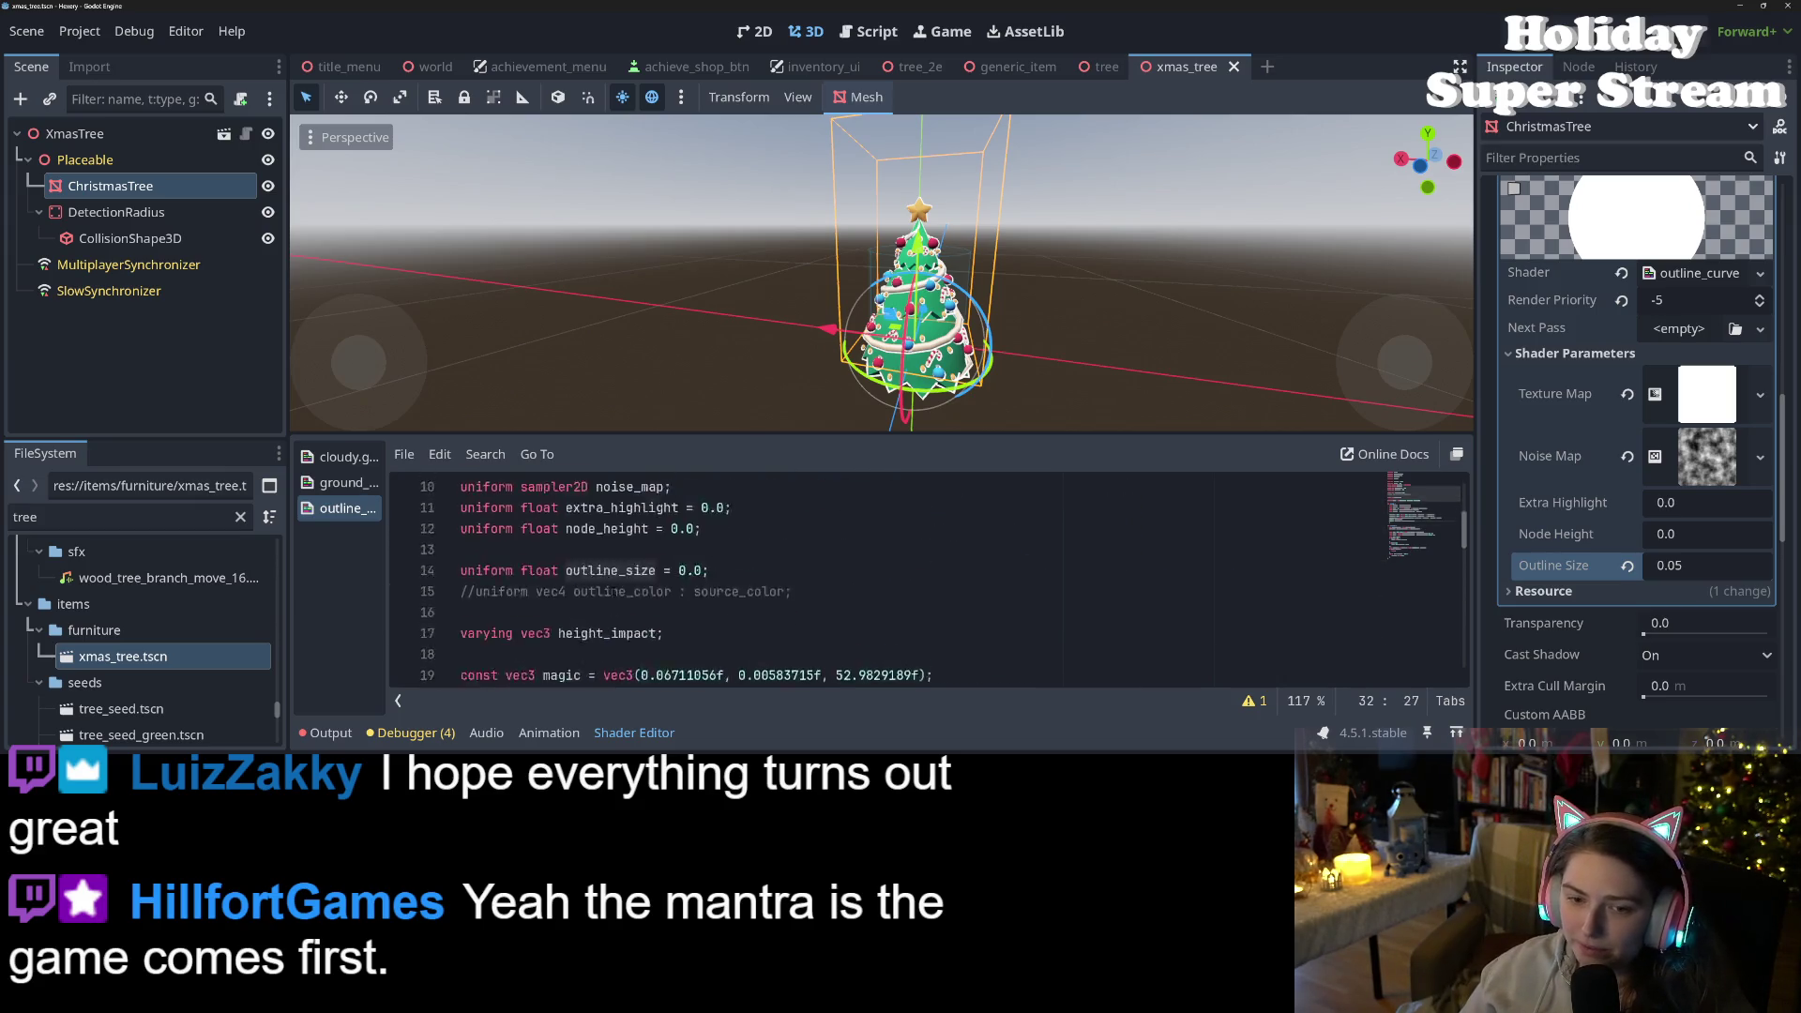
scroll(624, 574, down, 3)
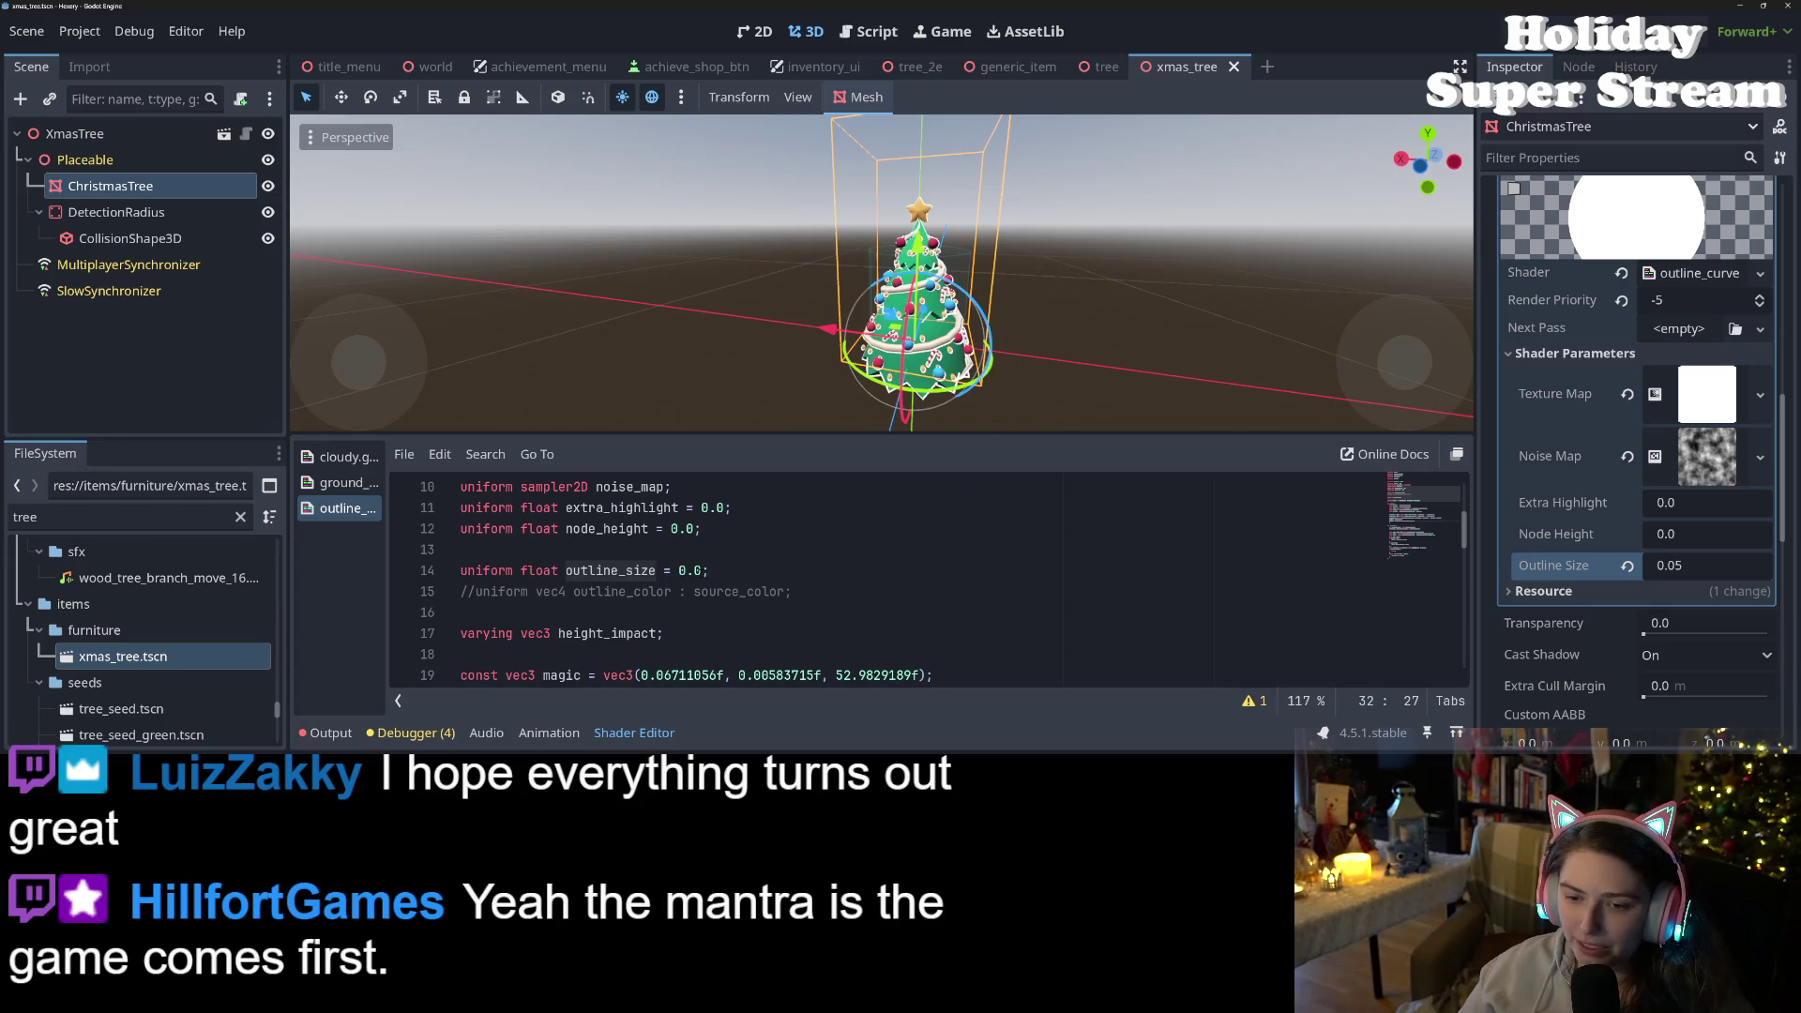
click(703, 570)
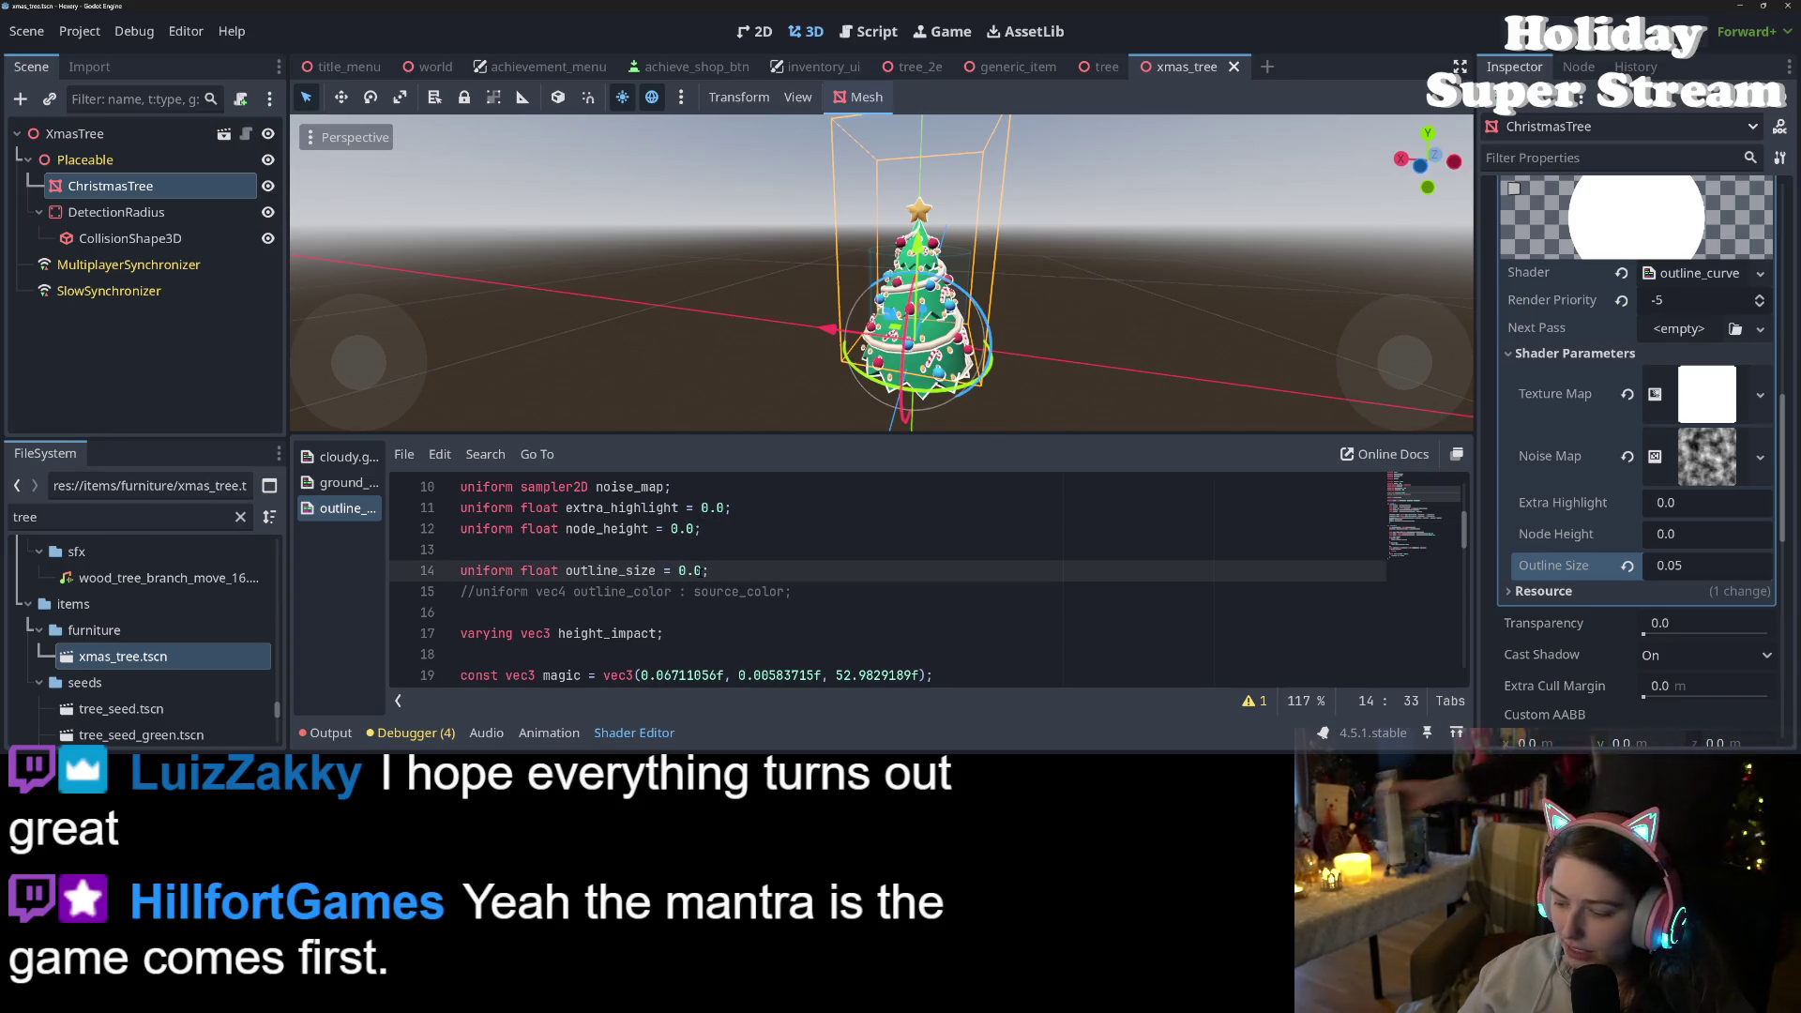
text(5)
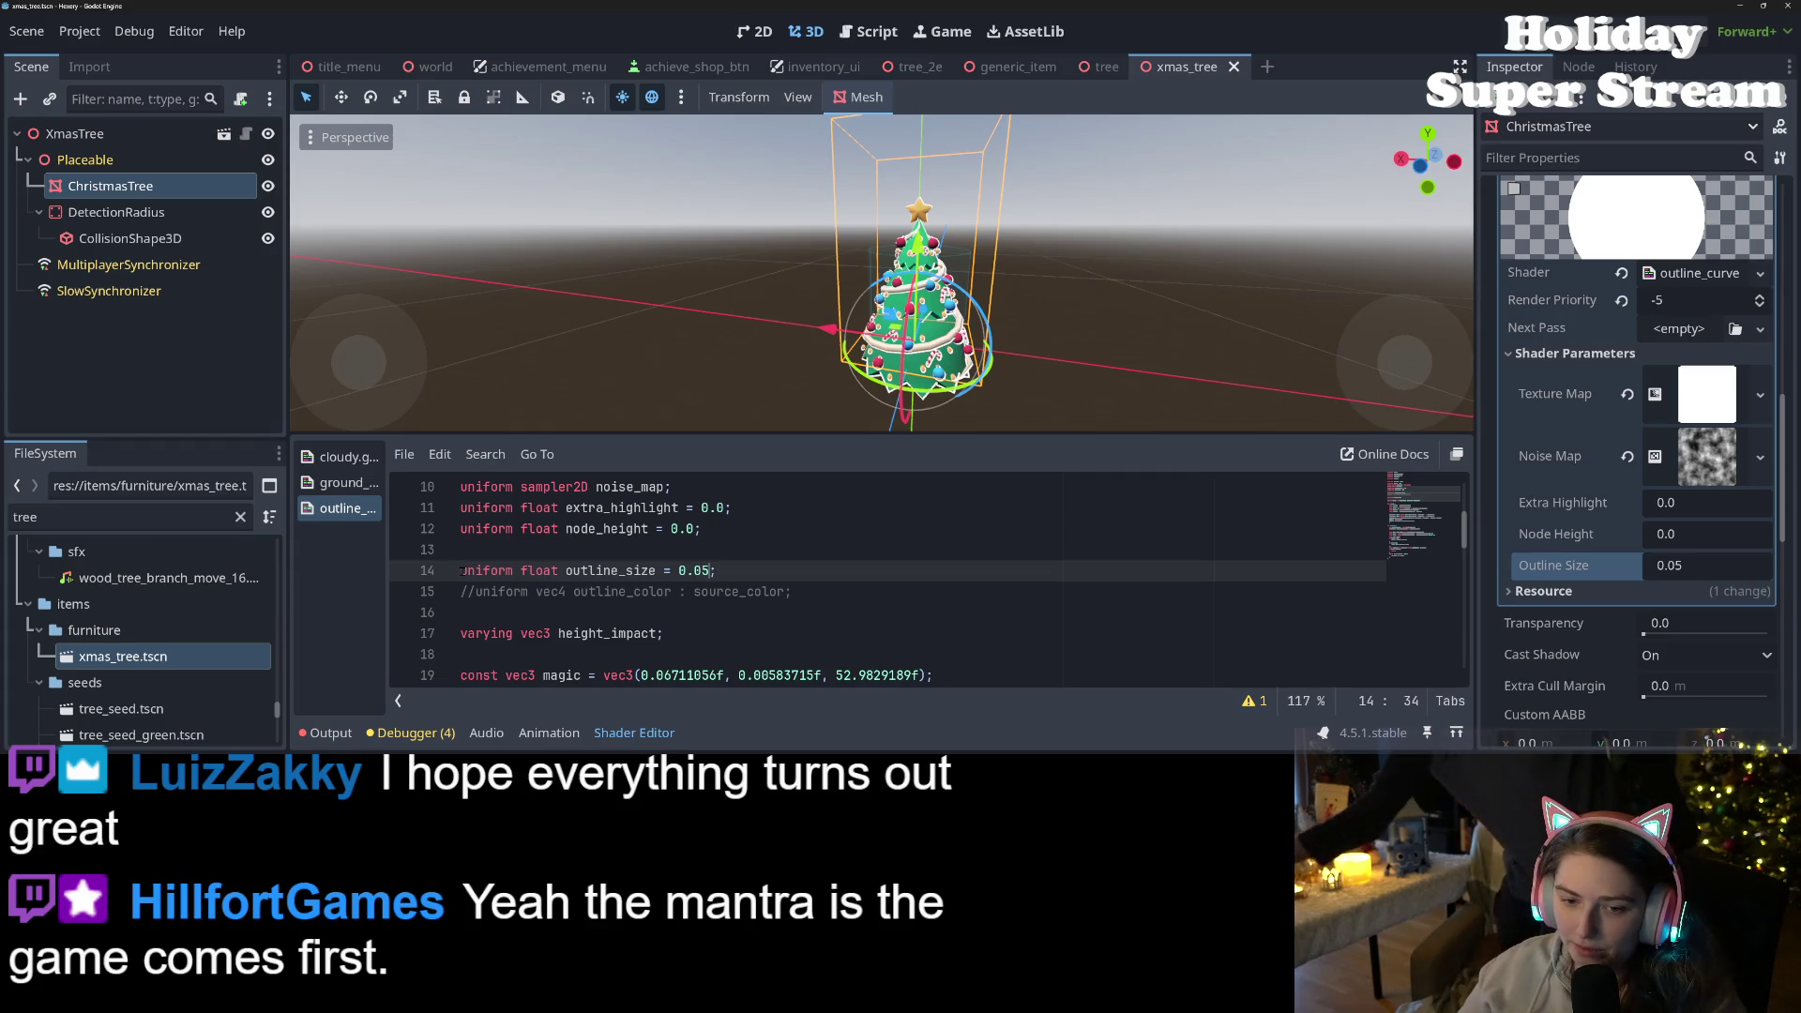
drag(461, 570, 506, 570)
scroll(519, 576, up, 1)
scroll(519, 575, up, 2)
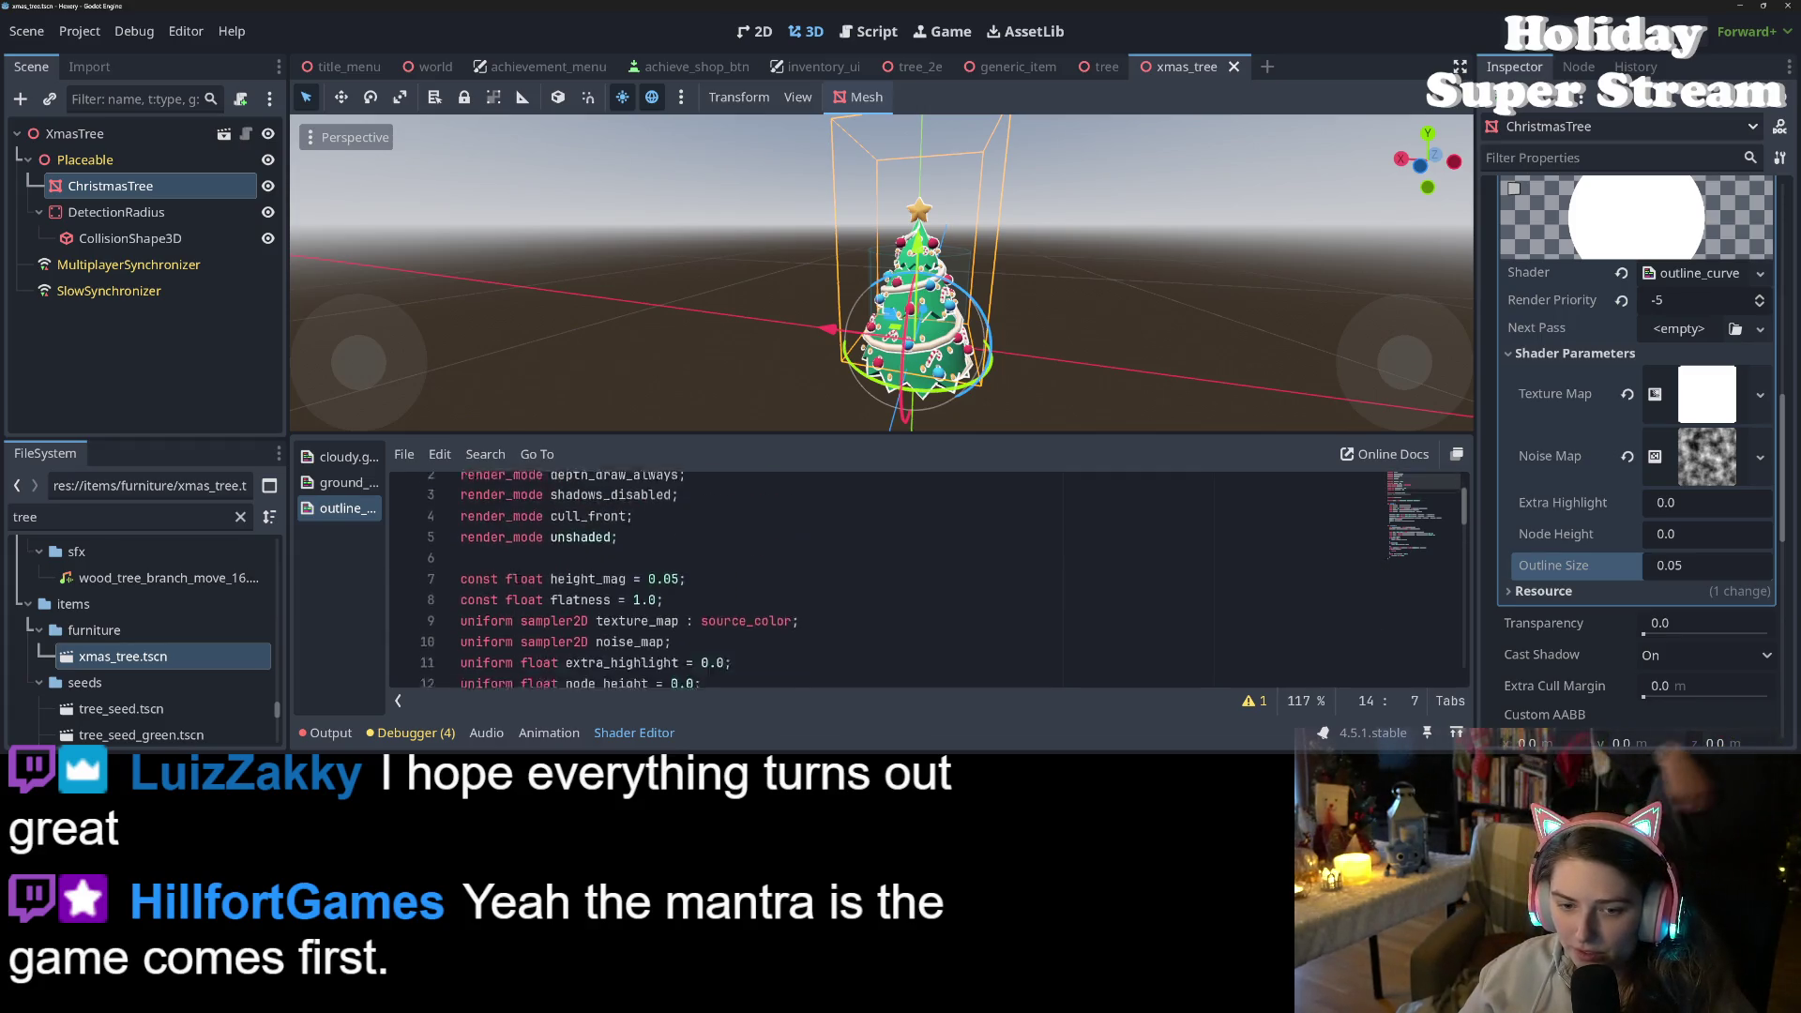
double_click(485, 633)
text(const float outline_size = 0.05;)
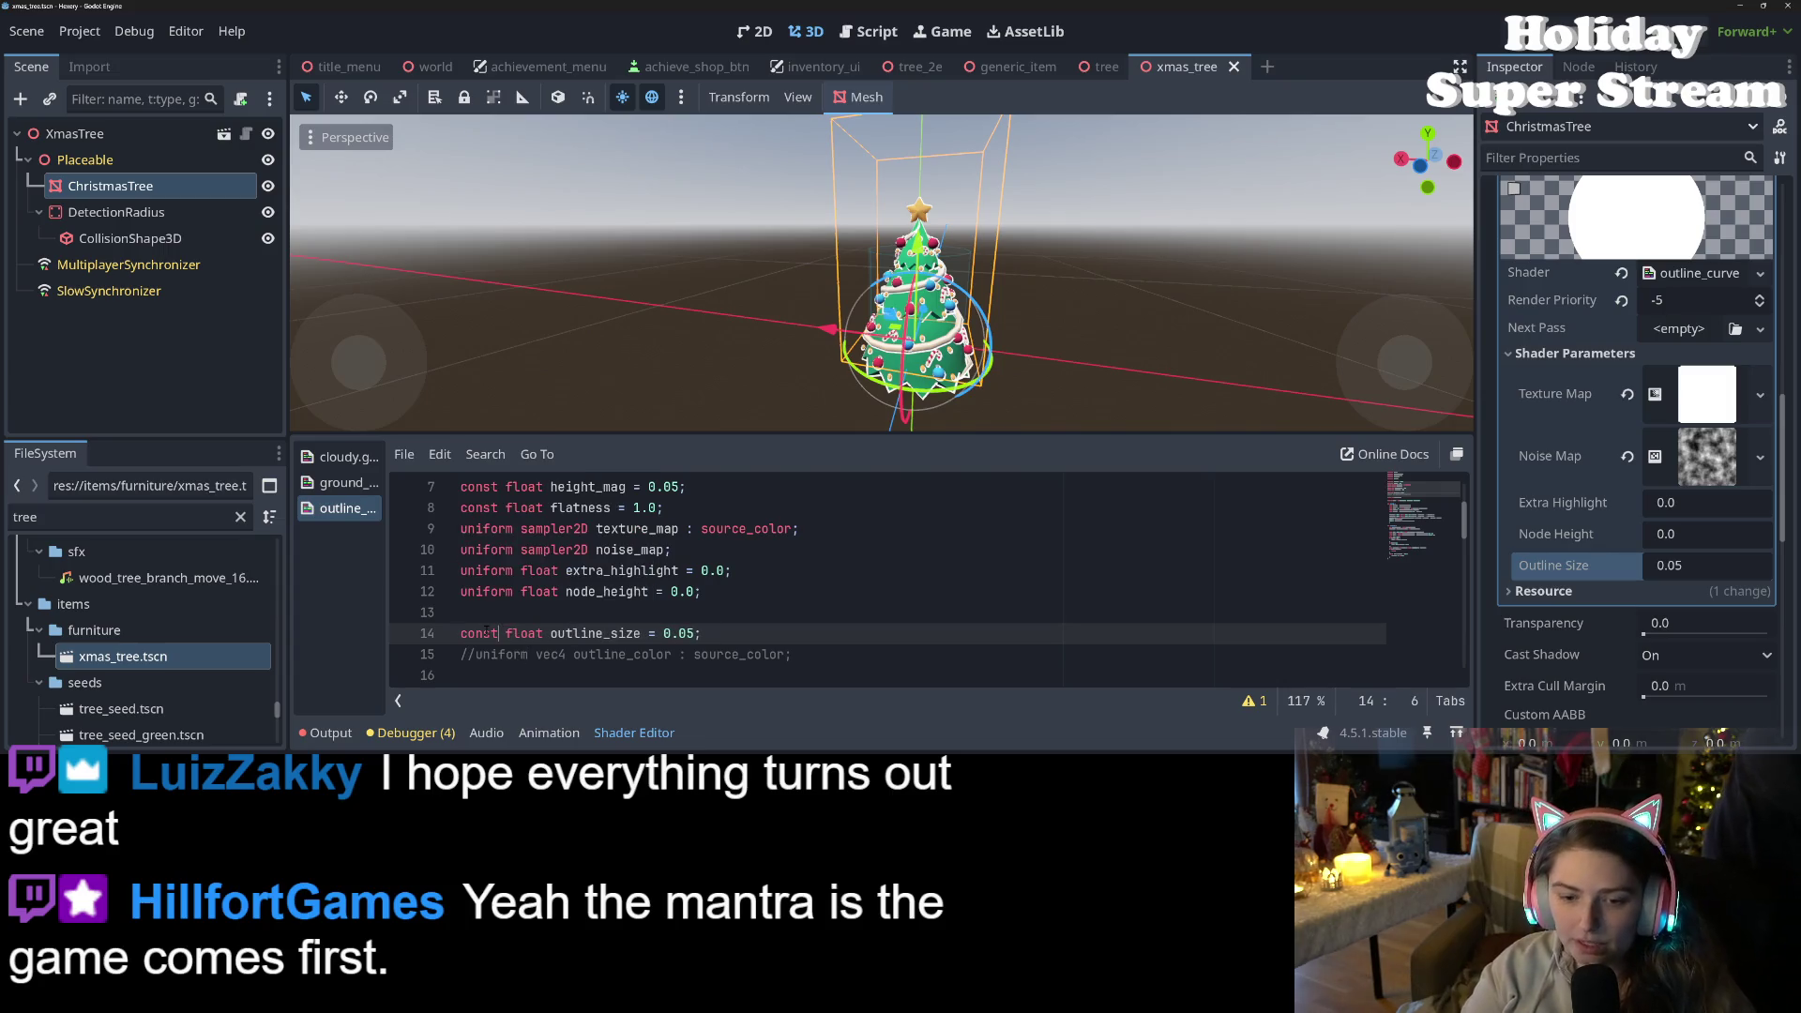
key(ctrl+s)
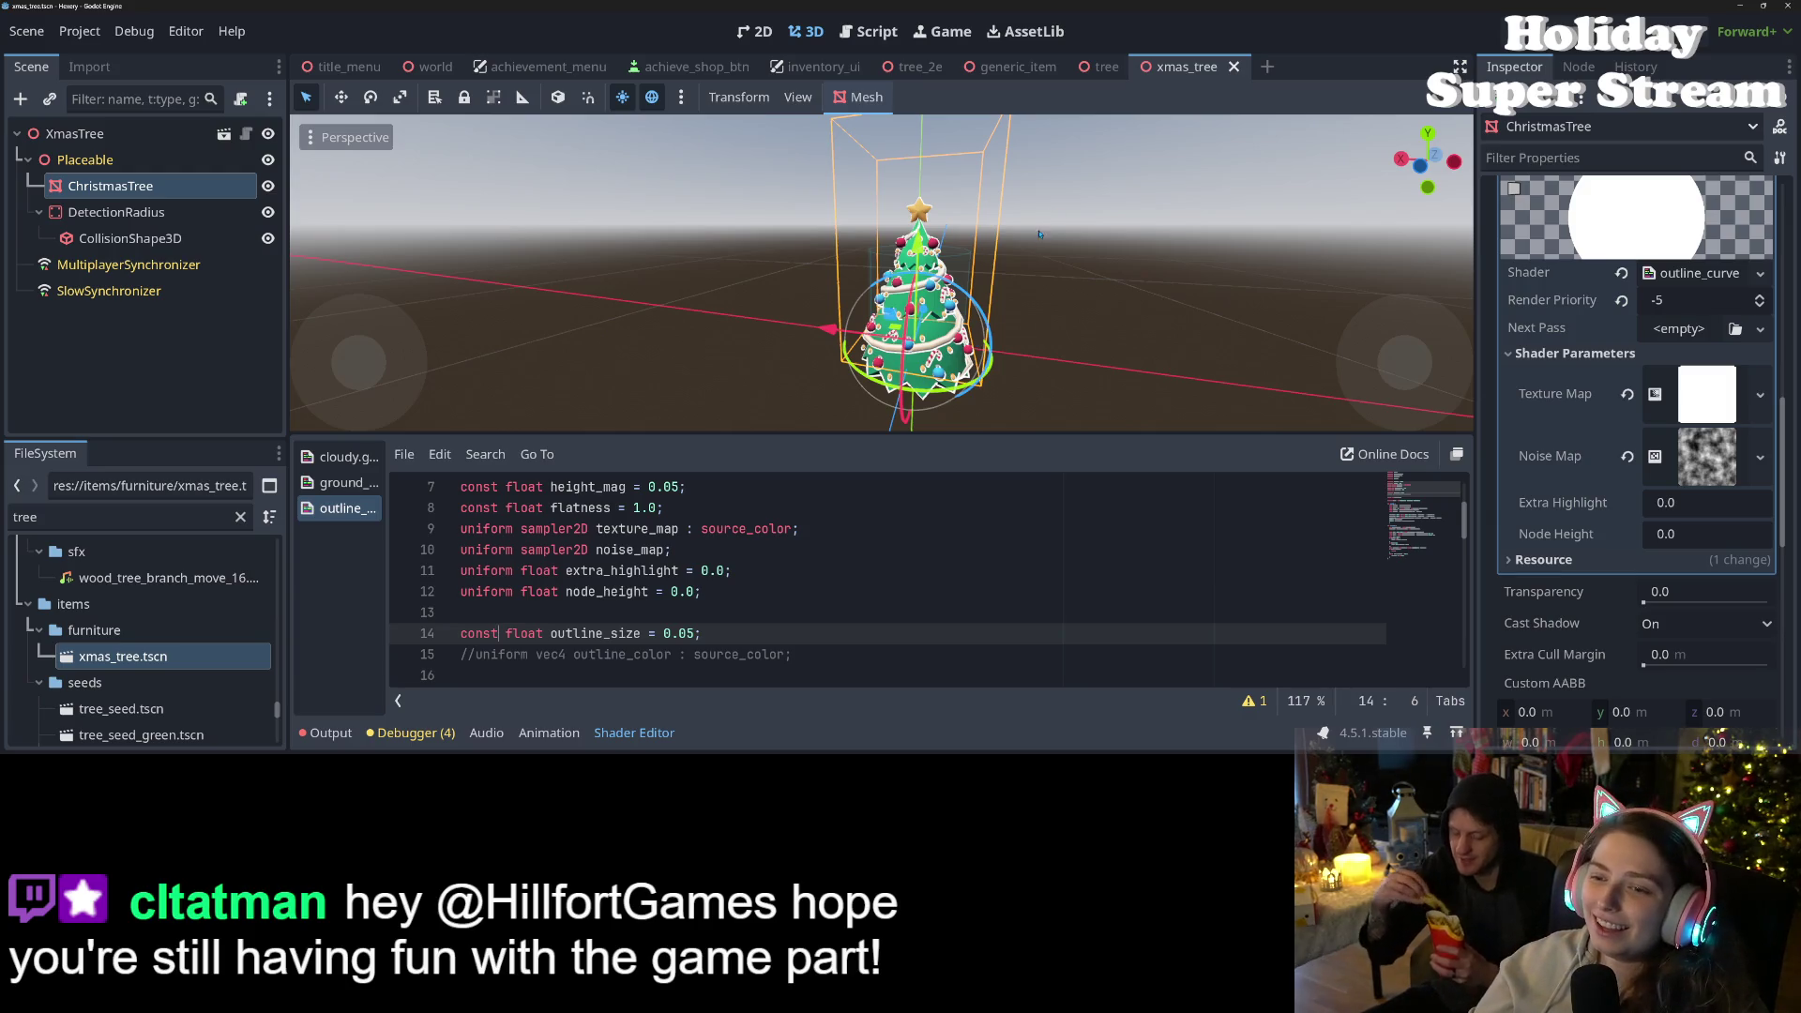
scroll(1070, 366, down, 5)
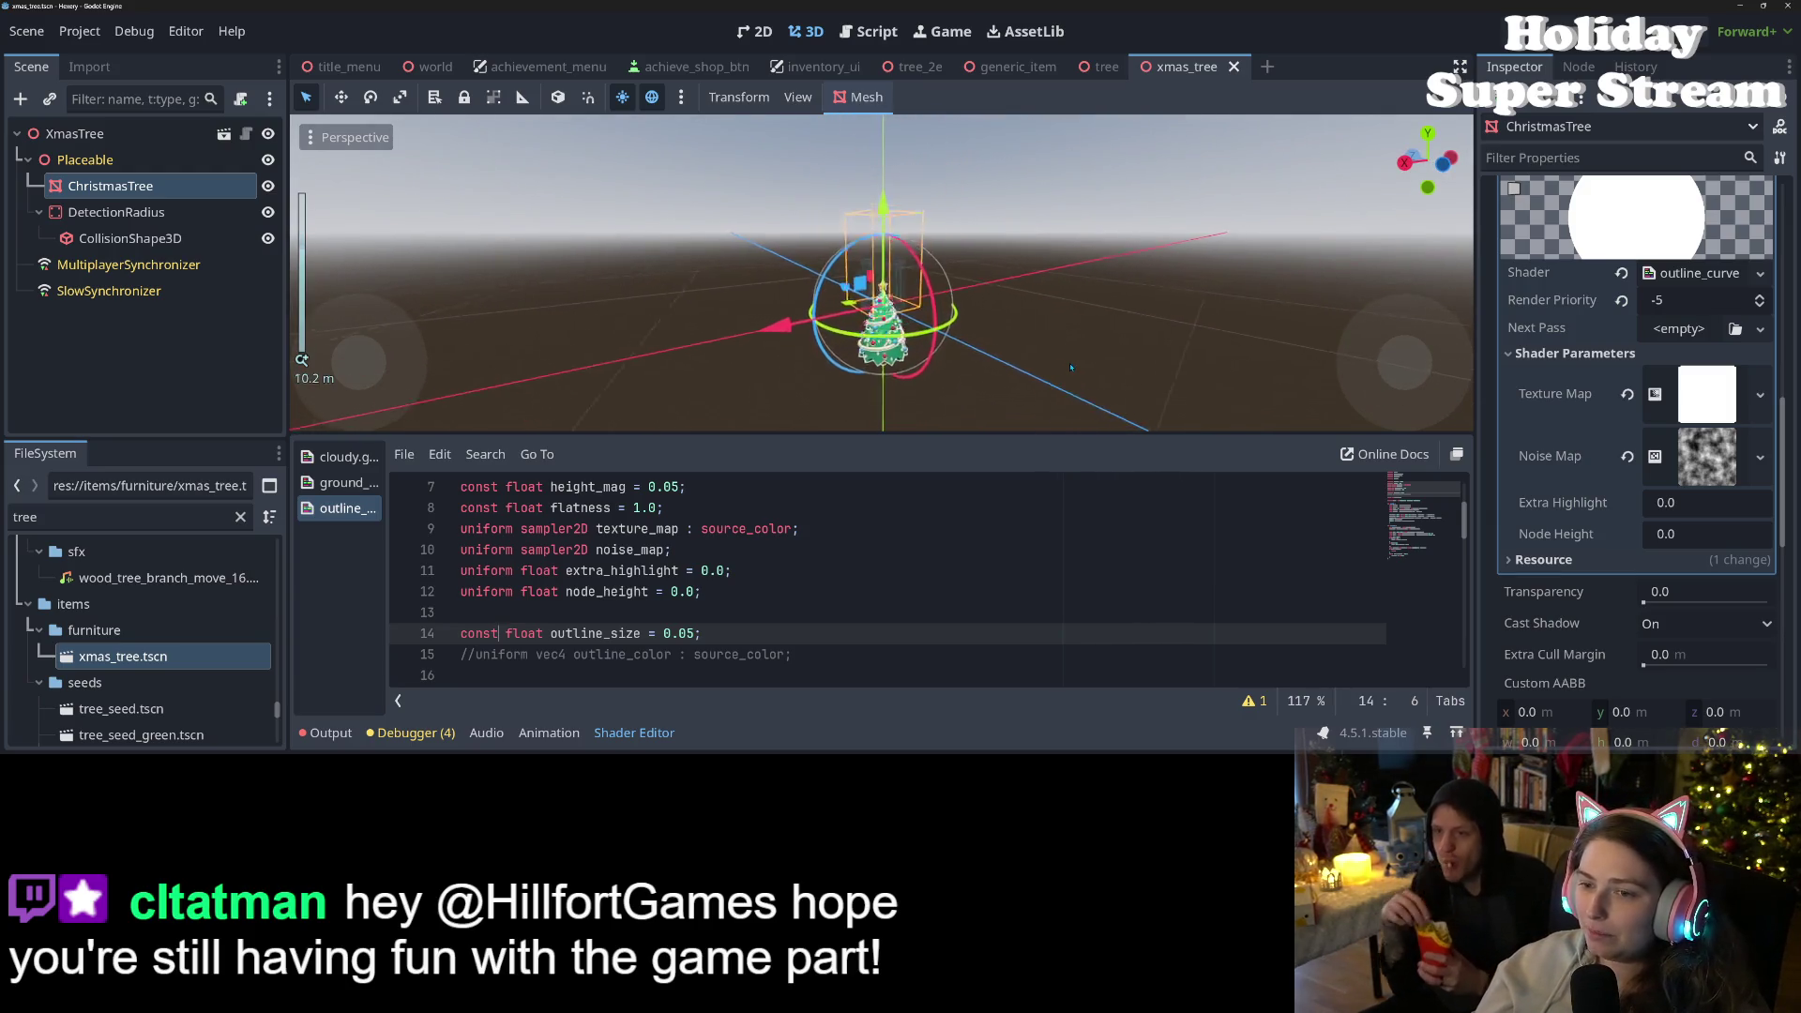
scroll(1070, 367, down, 3)
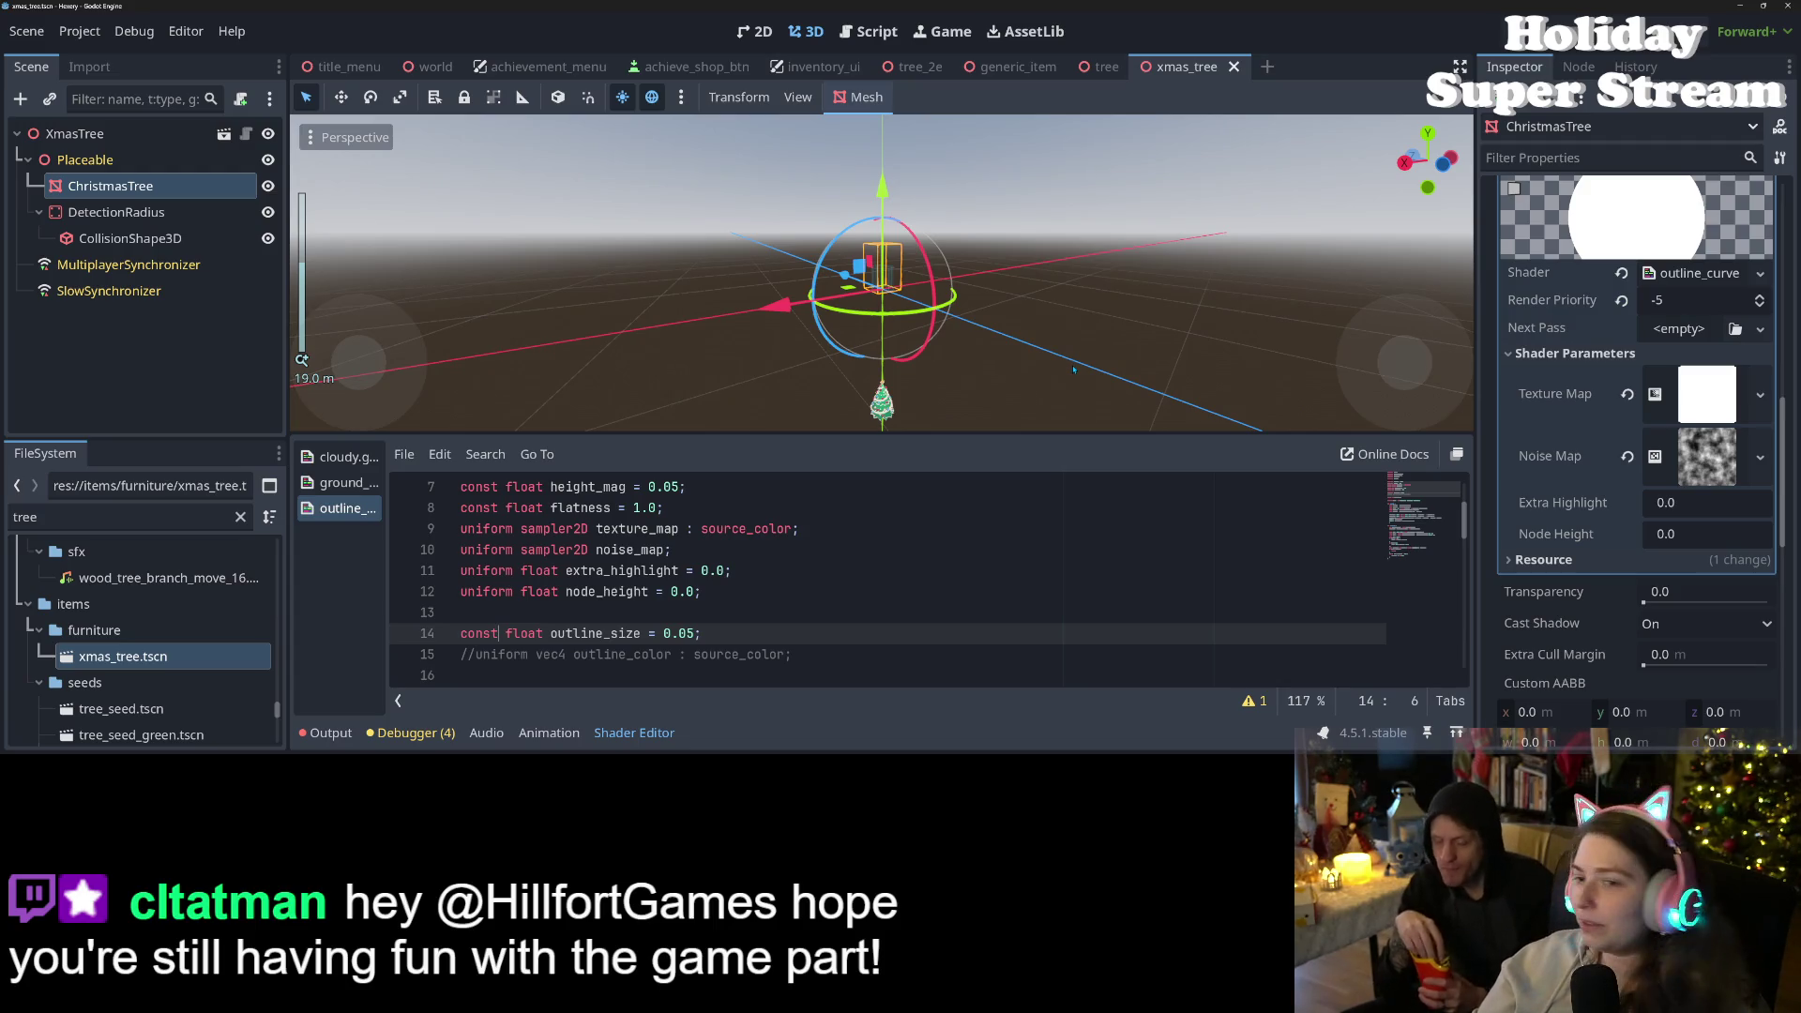
scroll(1074, 369, up, 15)
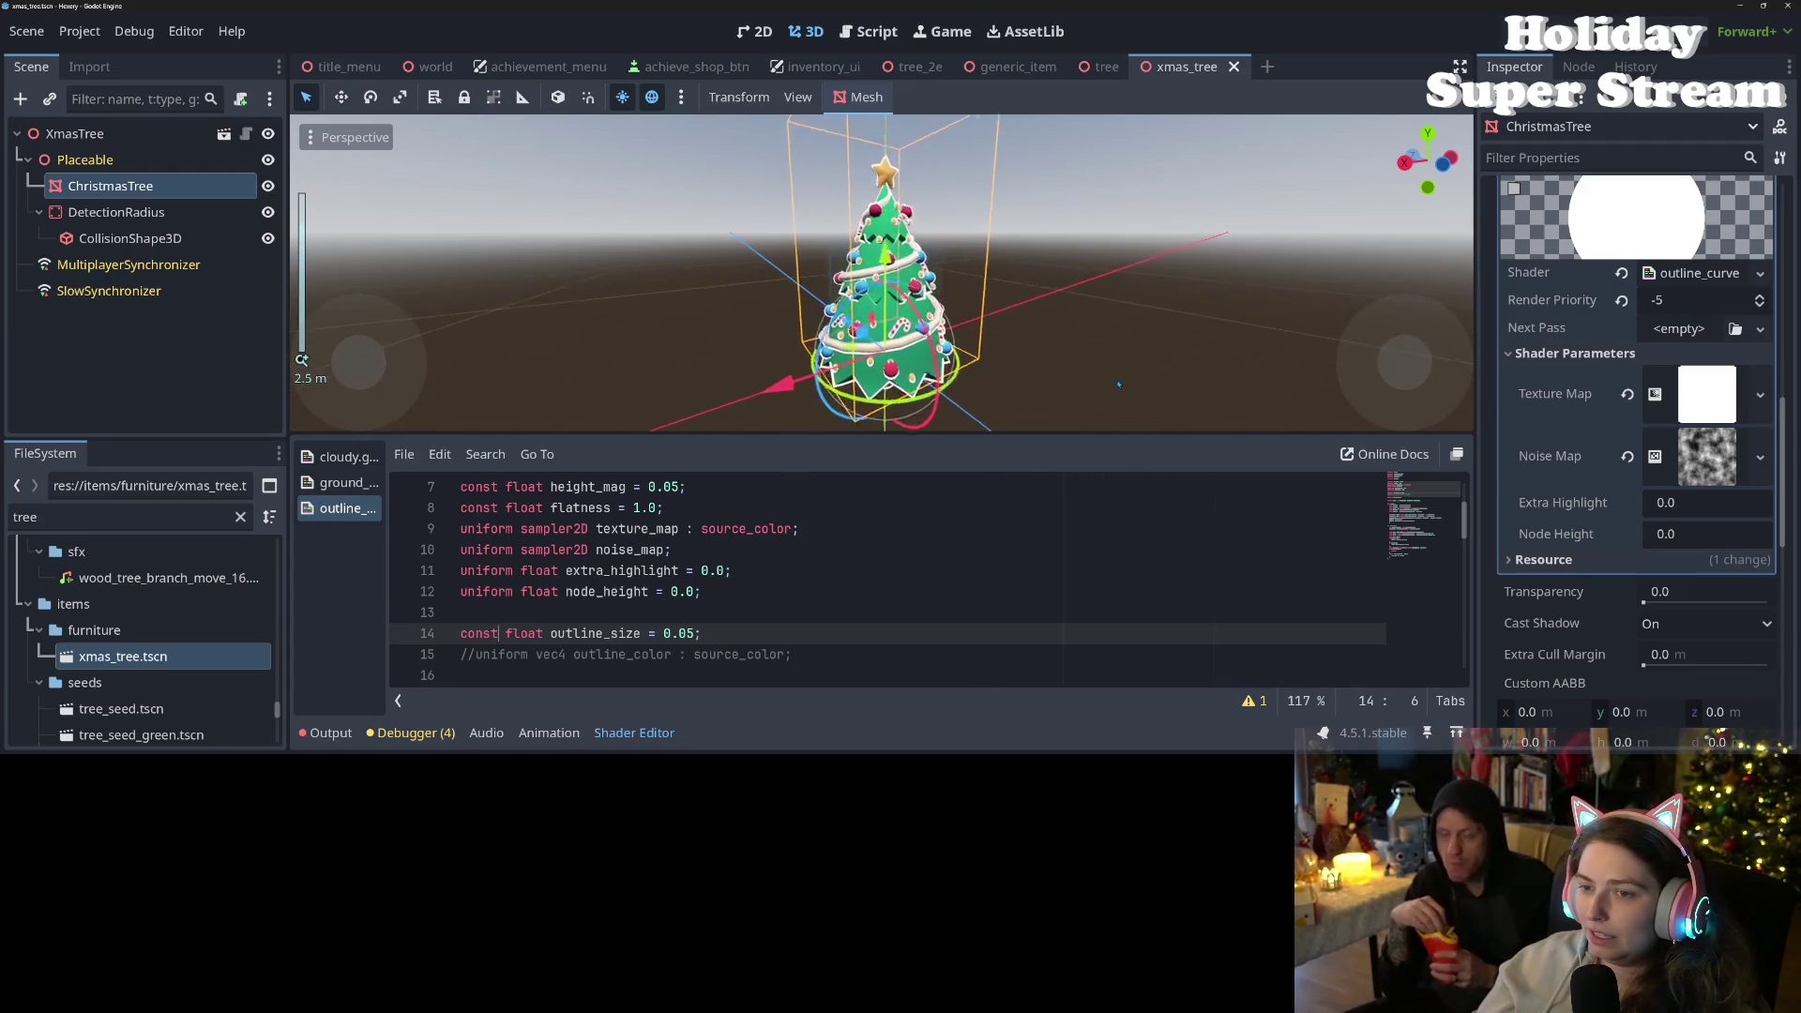
mouse_move(1114, 382)
mouse_down()
mouse_move(1009, 404)
mouse_move(461, 336)
mouse_move(460, 356)
mouse_up()
scroll(1009, 404, down, 4)
scroll(461, 356, down, 7)
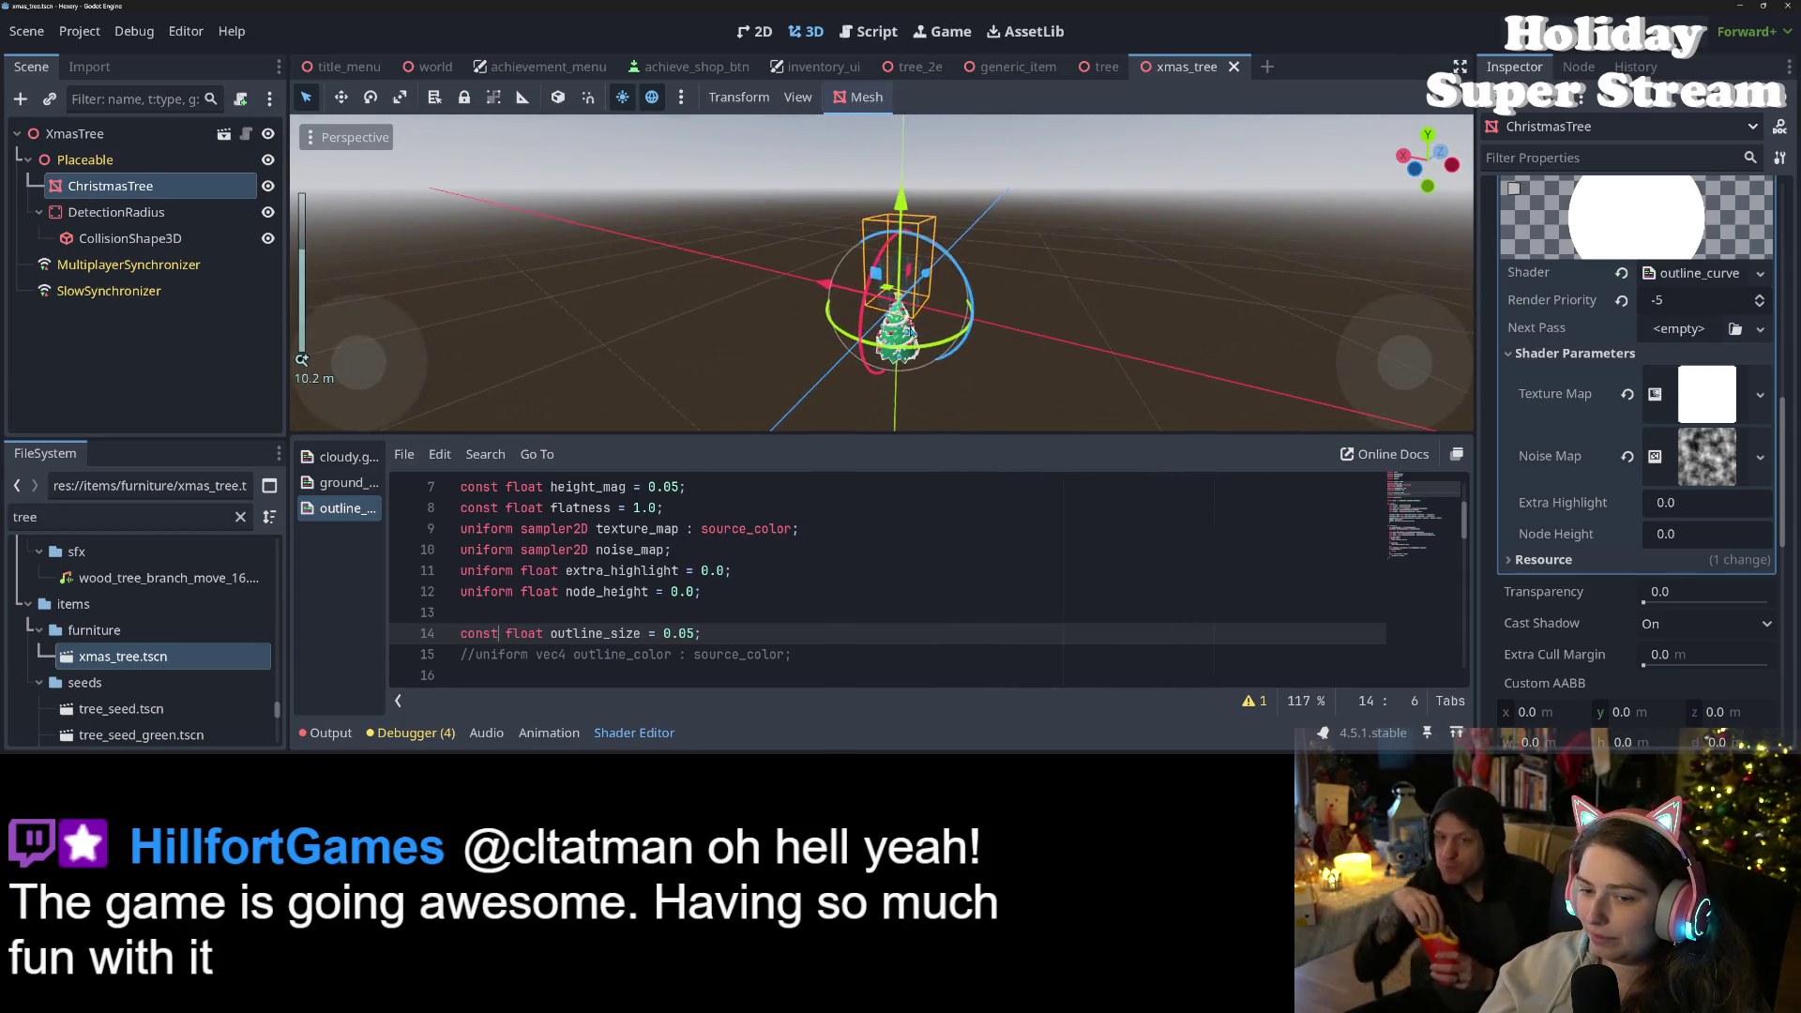
scroll(996, 363, up, 4)
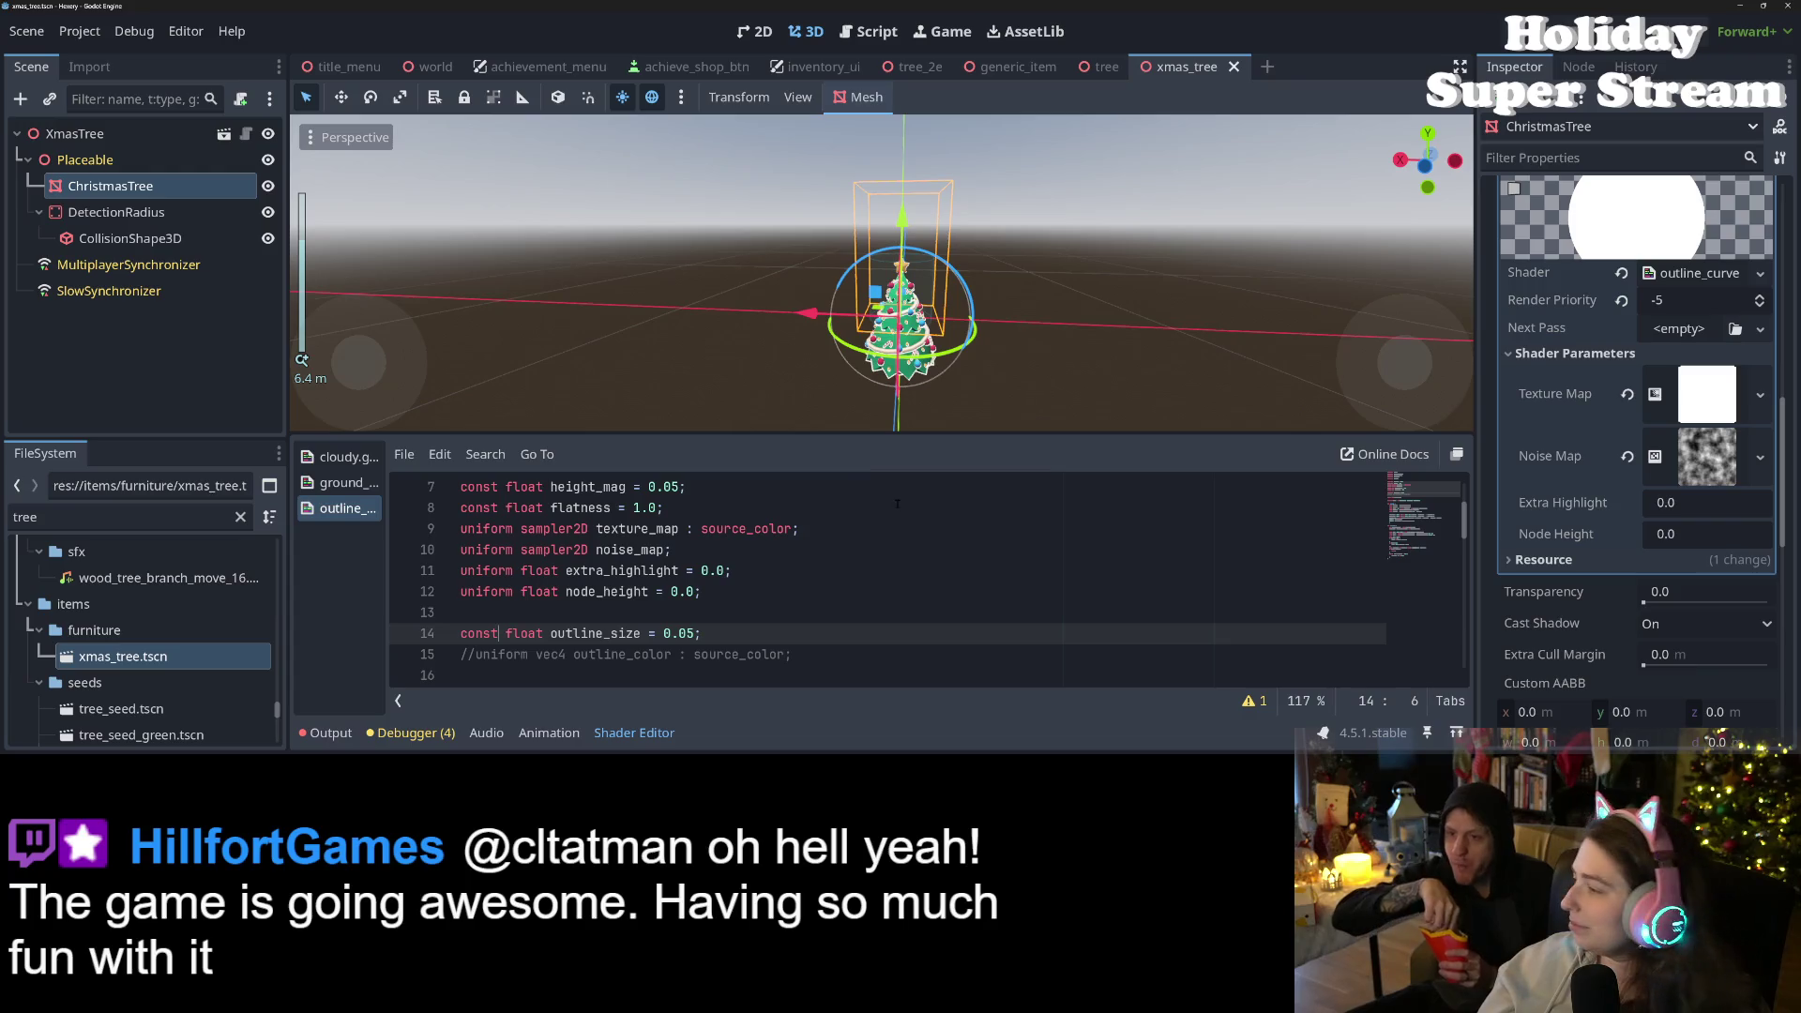